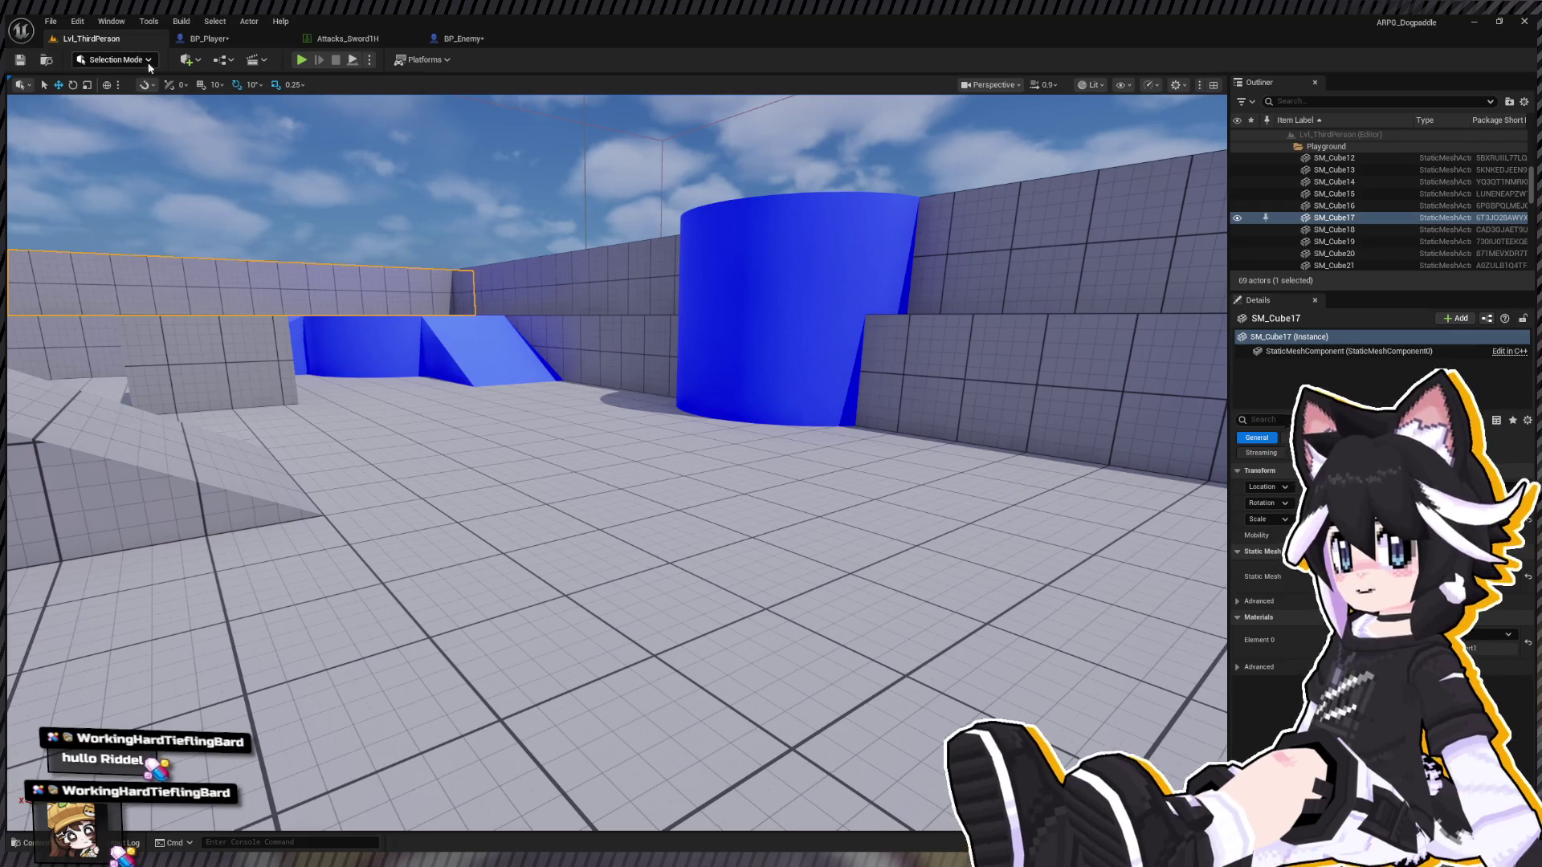
- Run a quick play-in-editor test, moving the character toward the Dummy, then stop it
left_click(302, 61)
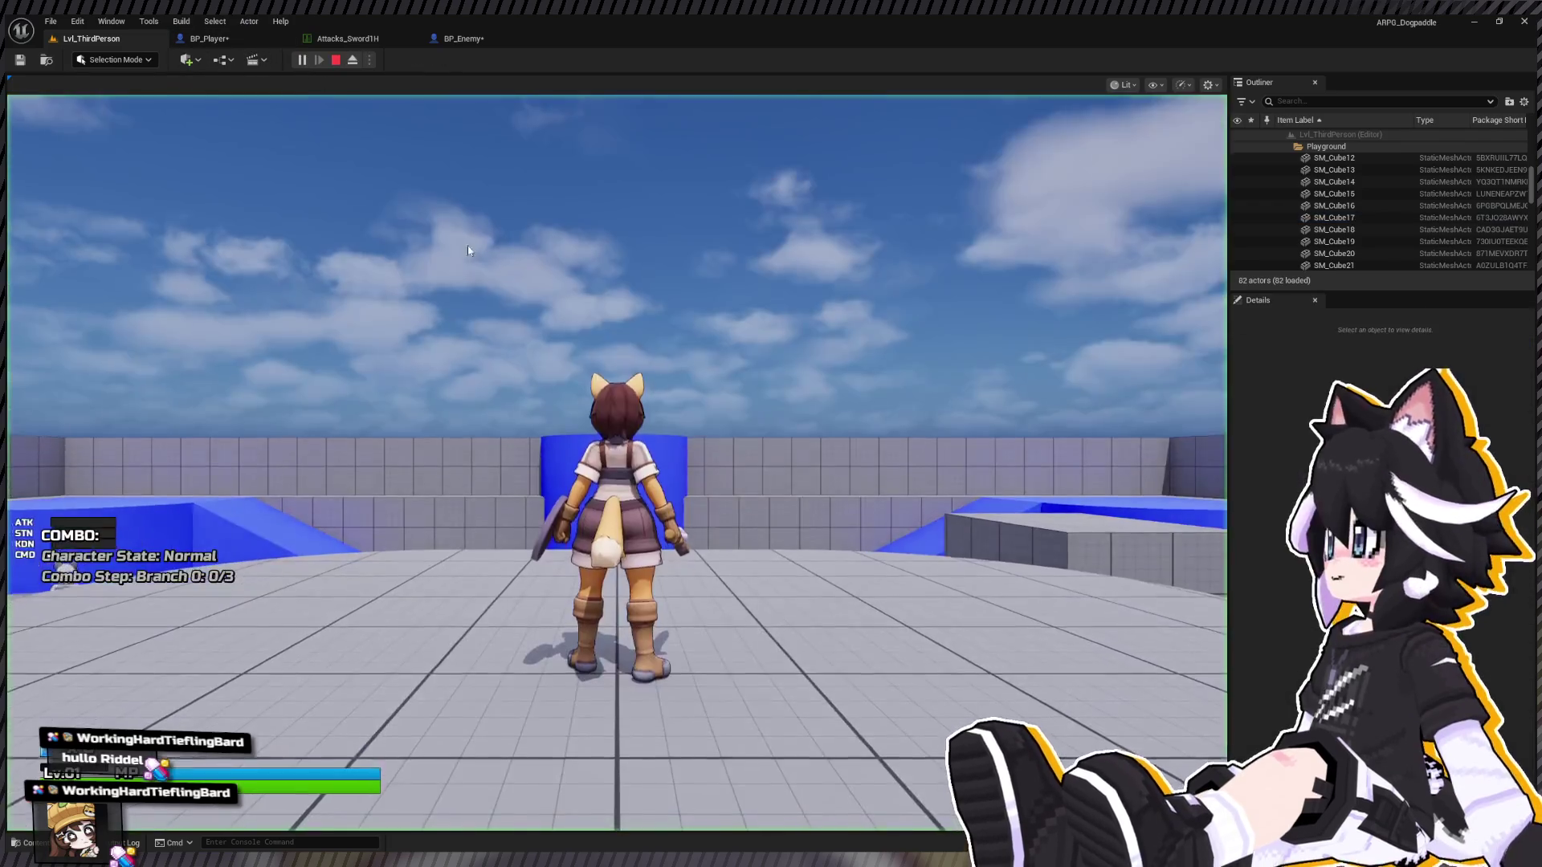
key("w")
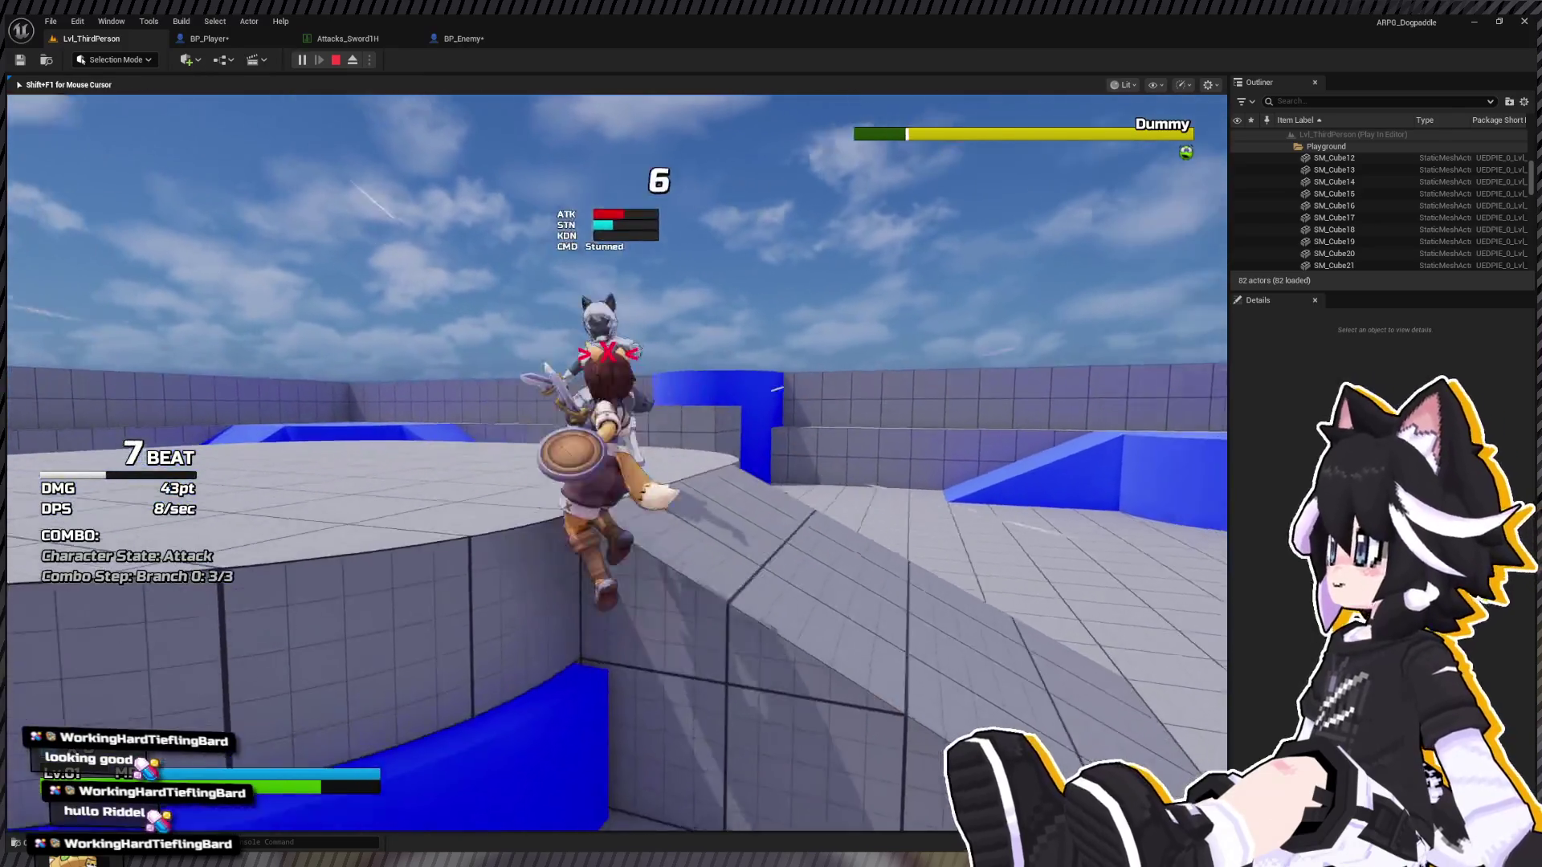
key("w")
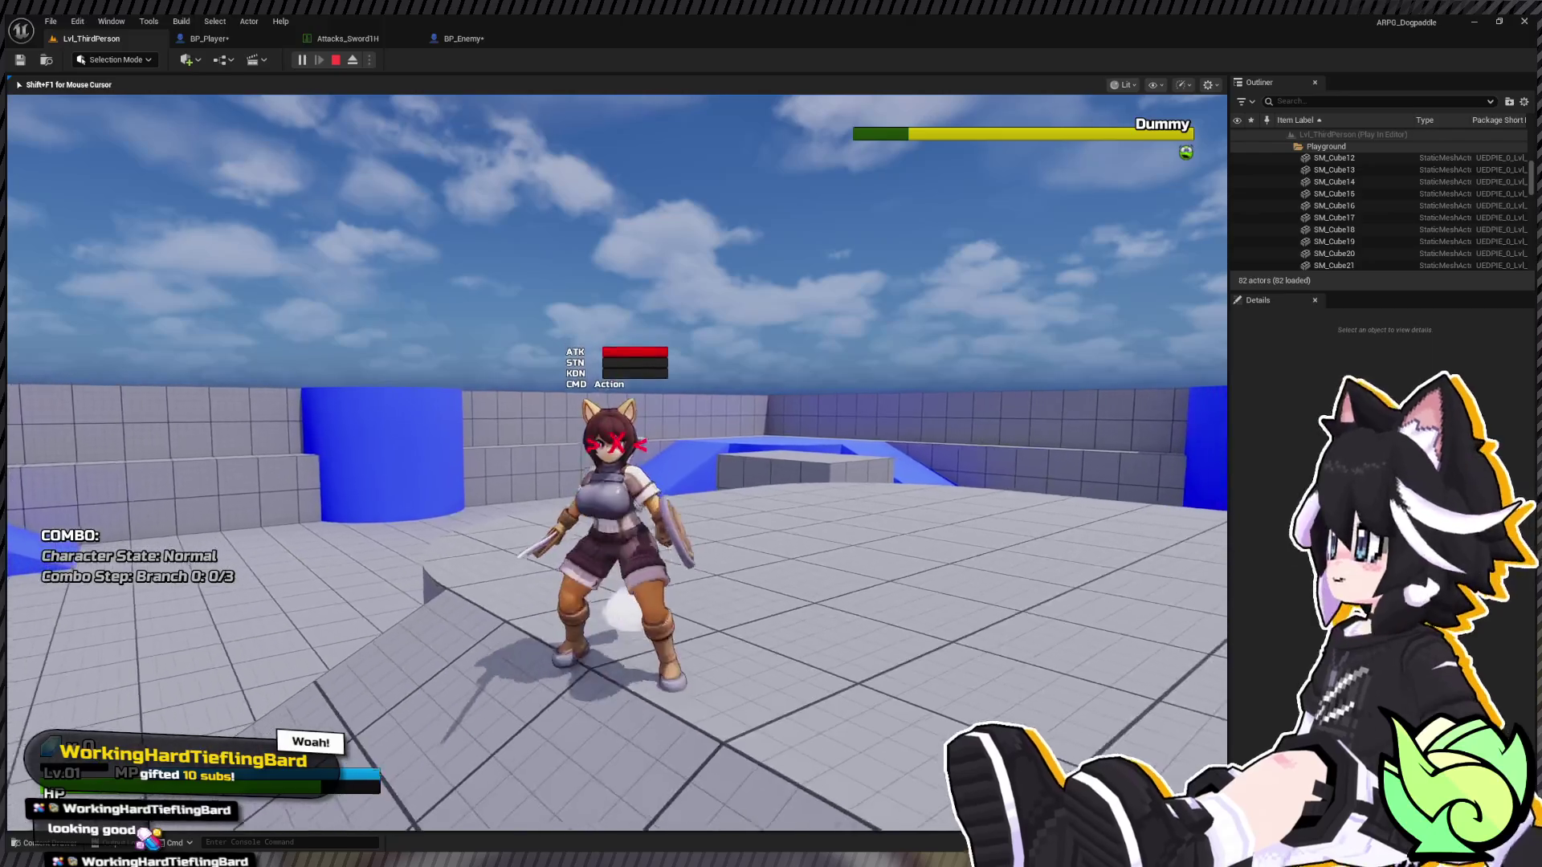
key("Escape")
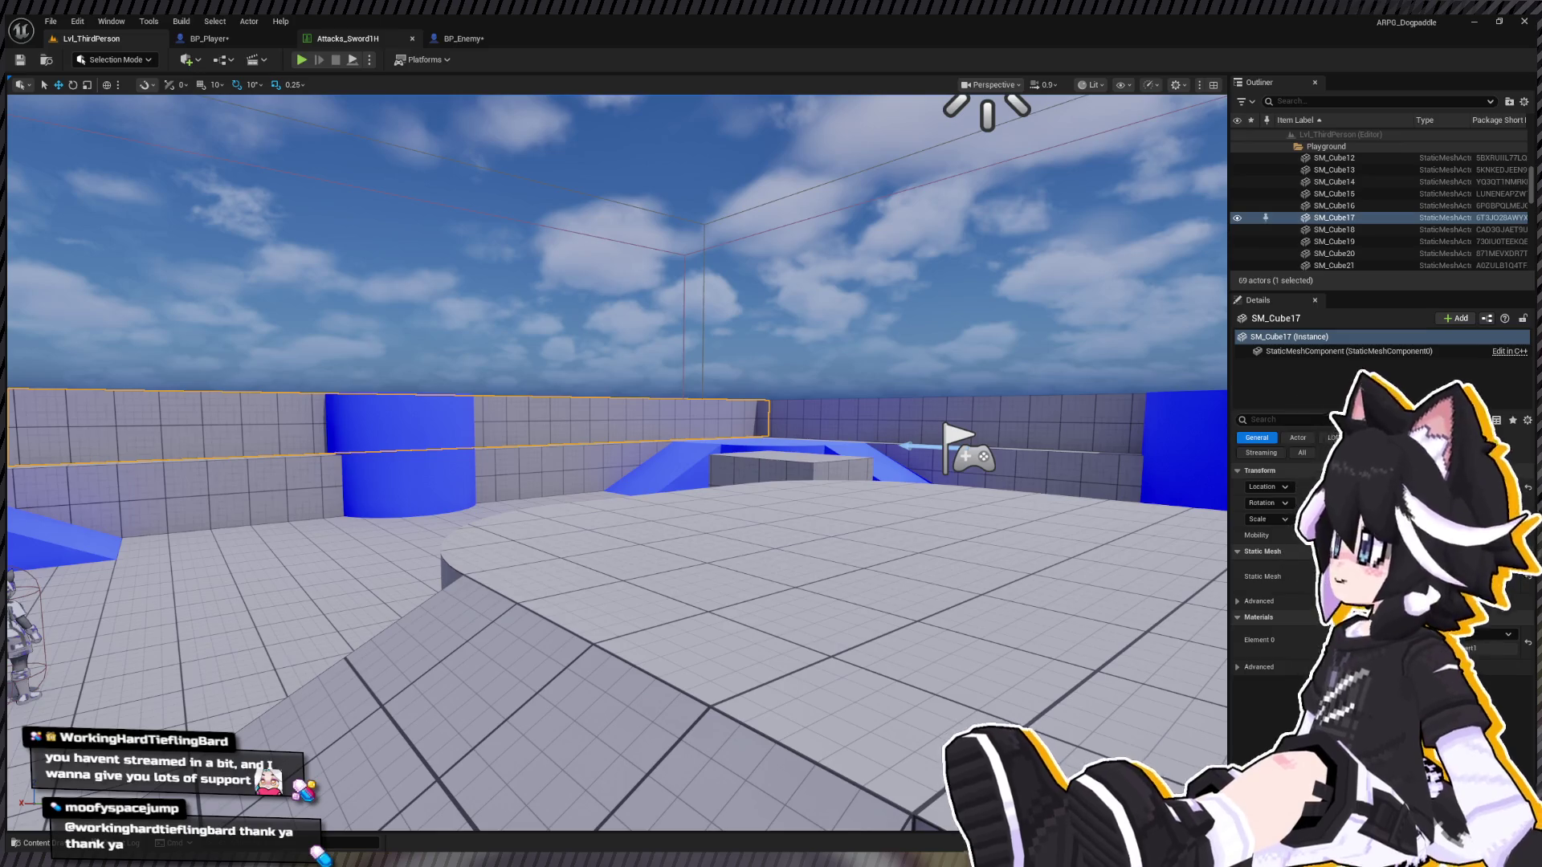
- In BP_Player's Attack System graph, shift the landing nodes lower to make space
left_click(348, 38)
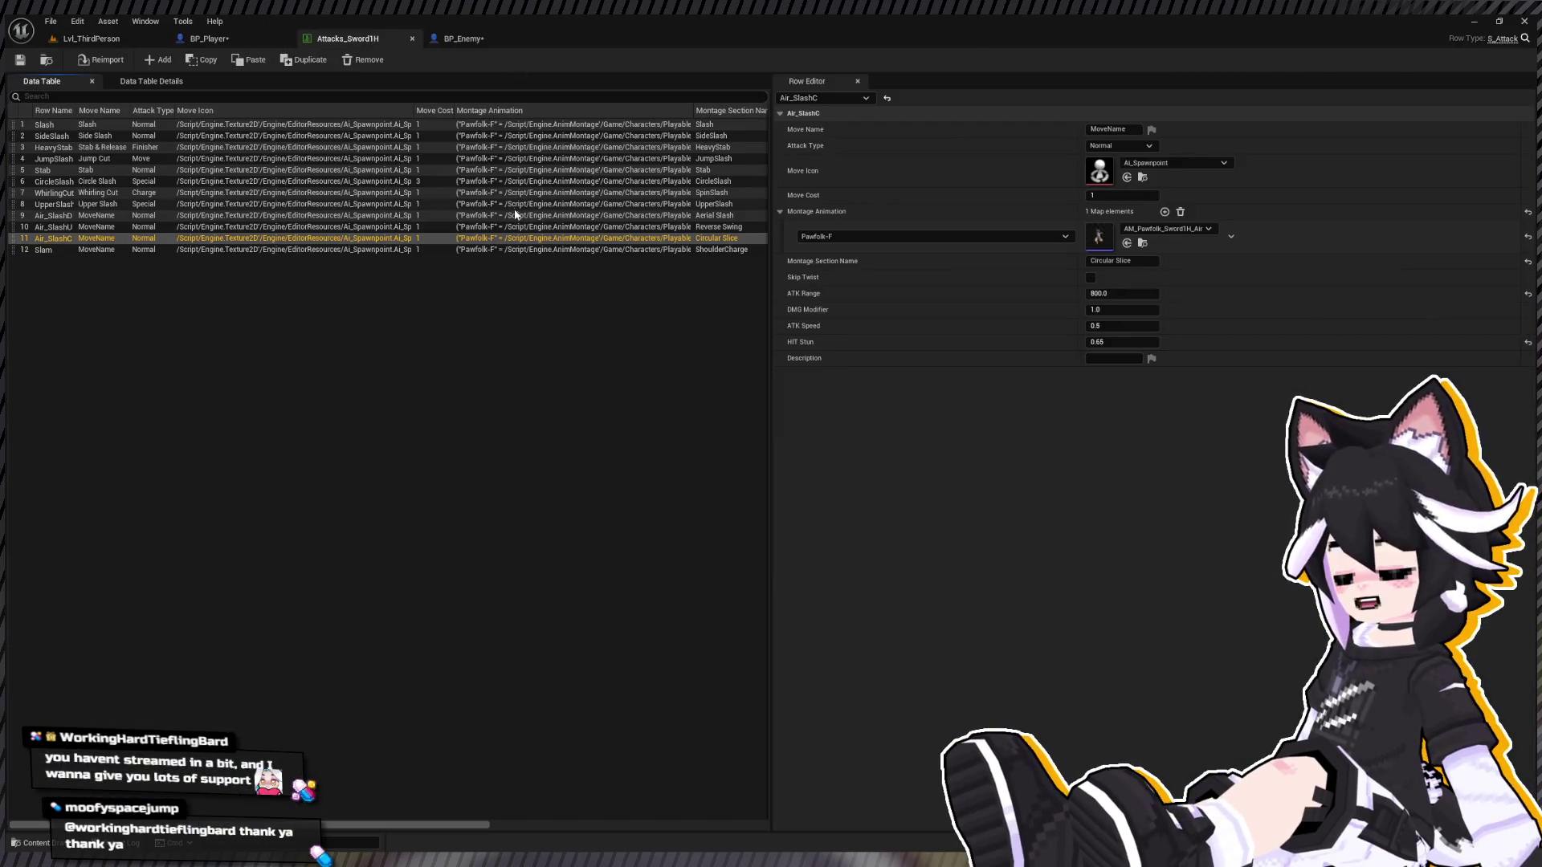
key("ctrl+Tab")
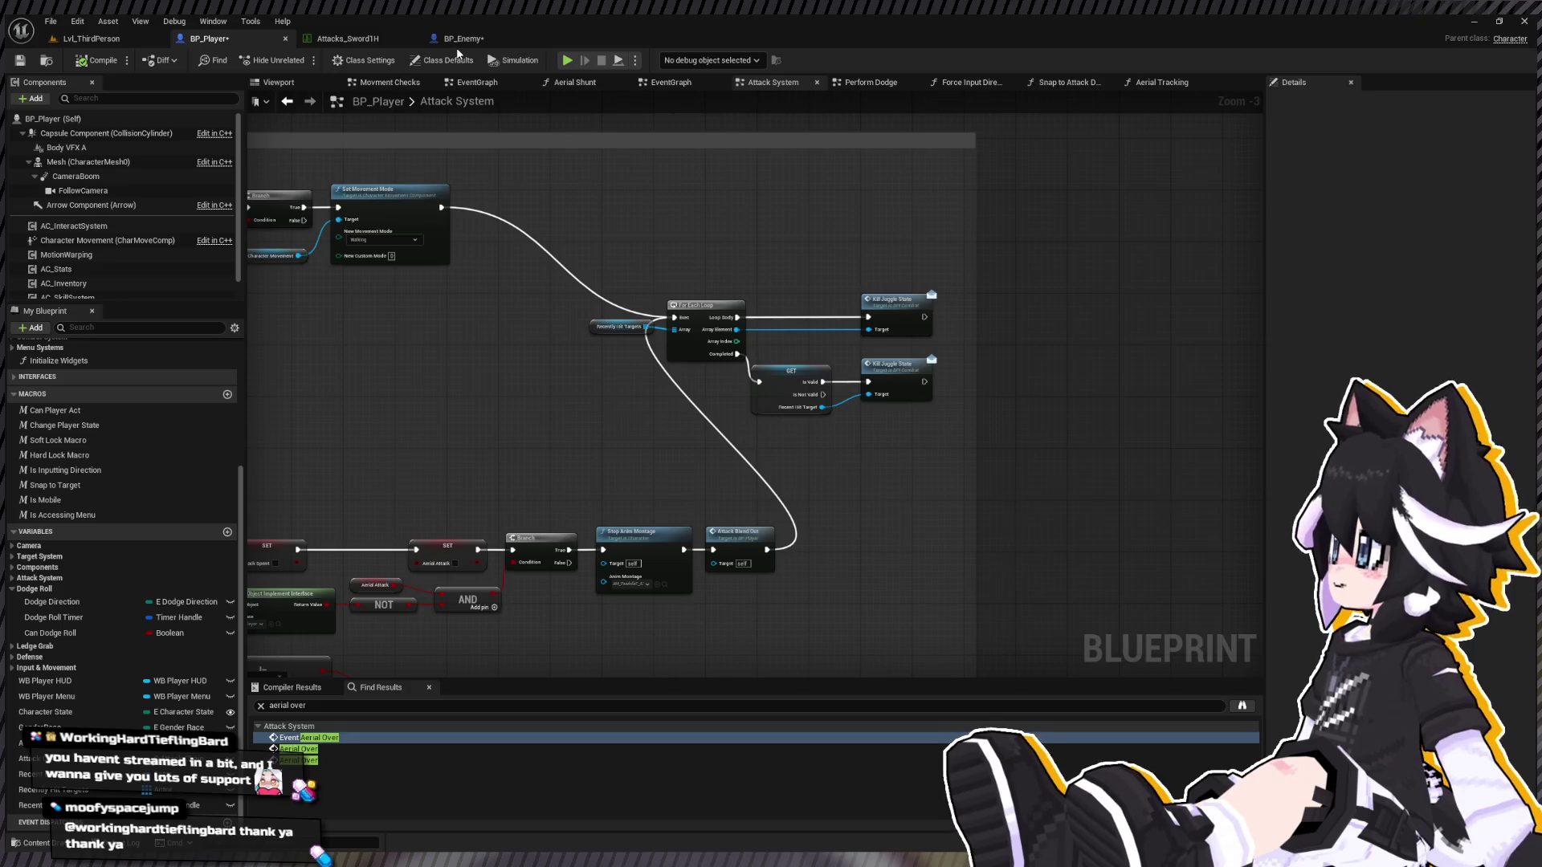
scroll(899, 345, "down", 1)
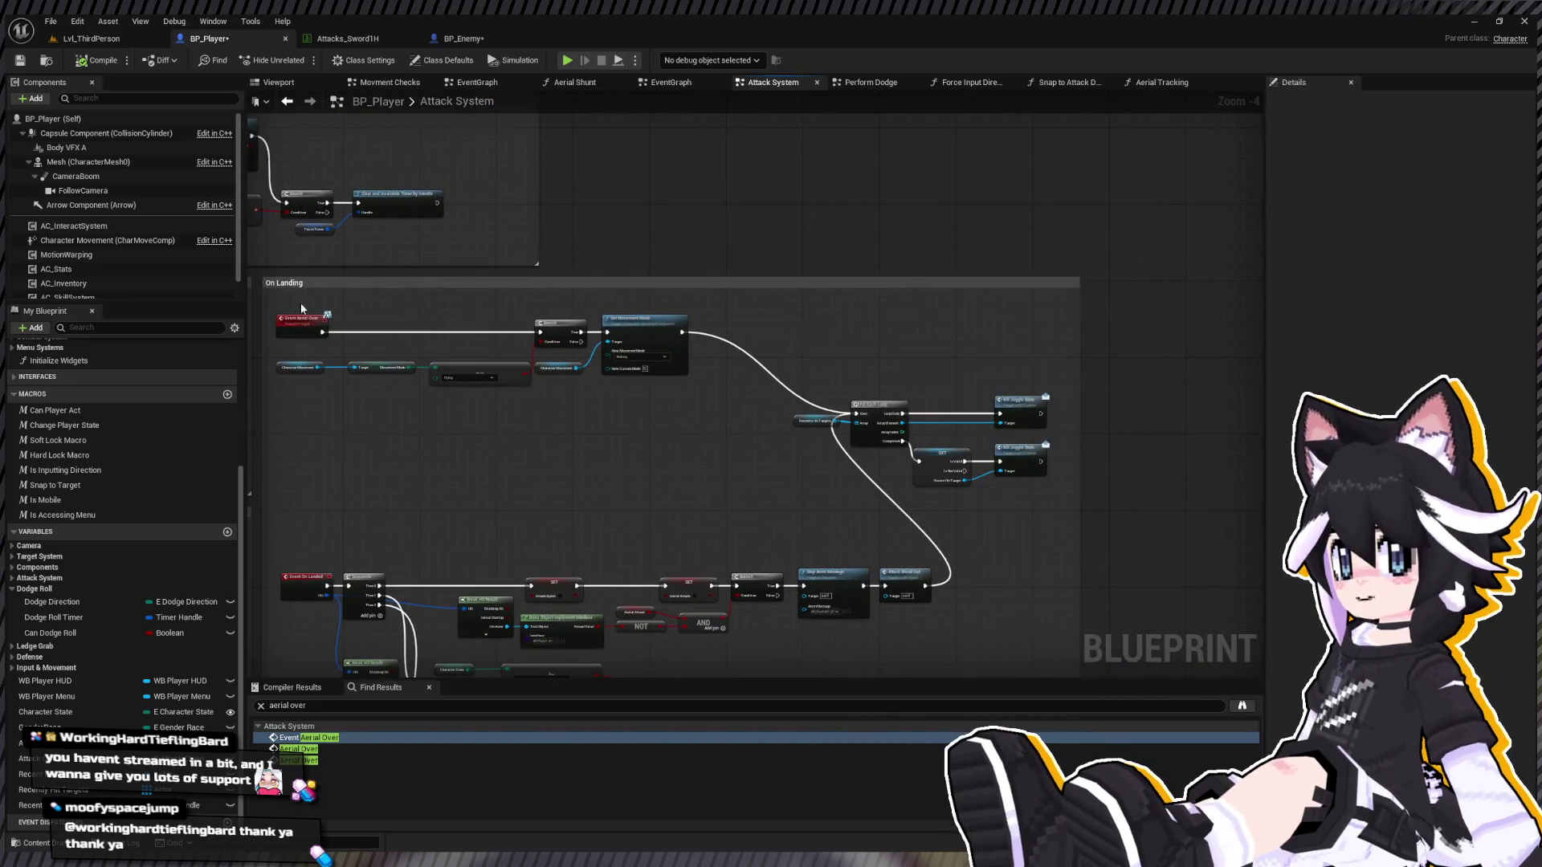
left_click_drag(300, 302, 694, 381)
mouse_move(643, 330)
left_mouse_down()
mouse_move(652, 416)
mouse_move(648, 401)
left_mouse_up()
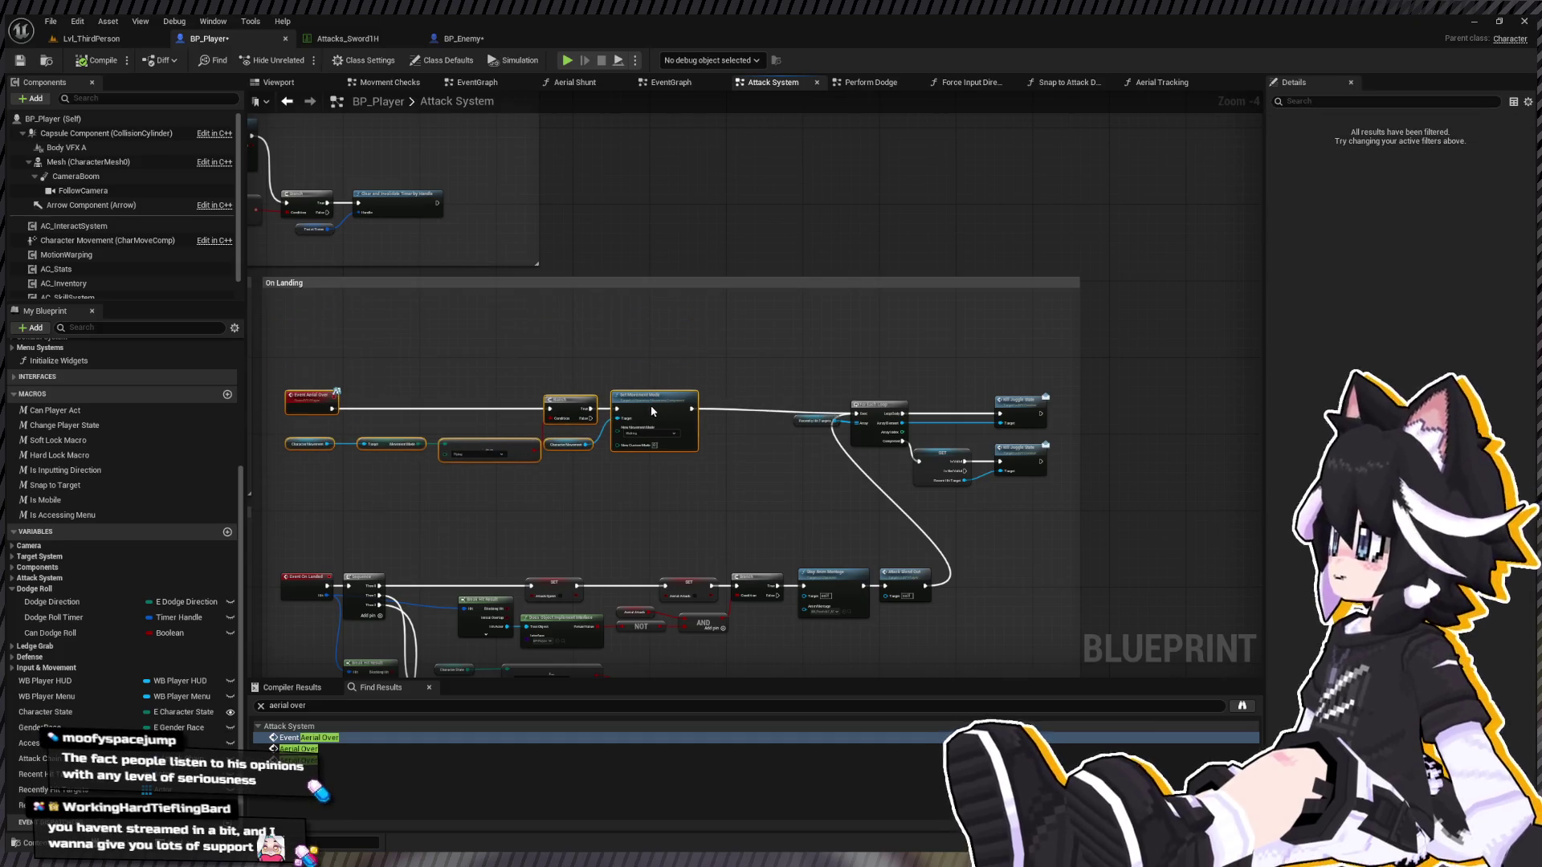
scroll(587, 329, "down", 3)
mouse_move(588, 331)
left_mouse_down()
mouse_move(637, 417)
mouse_move(775, 302)
left_mouse_up()
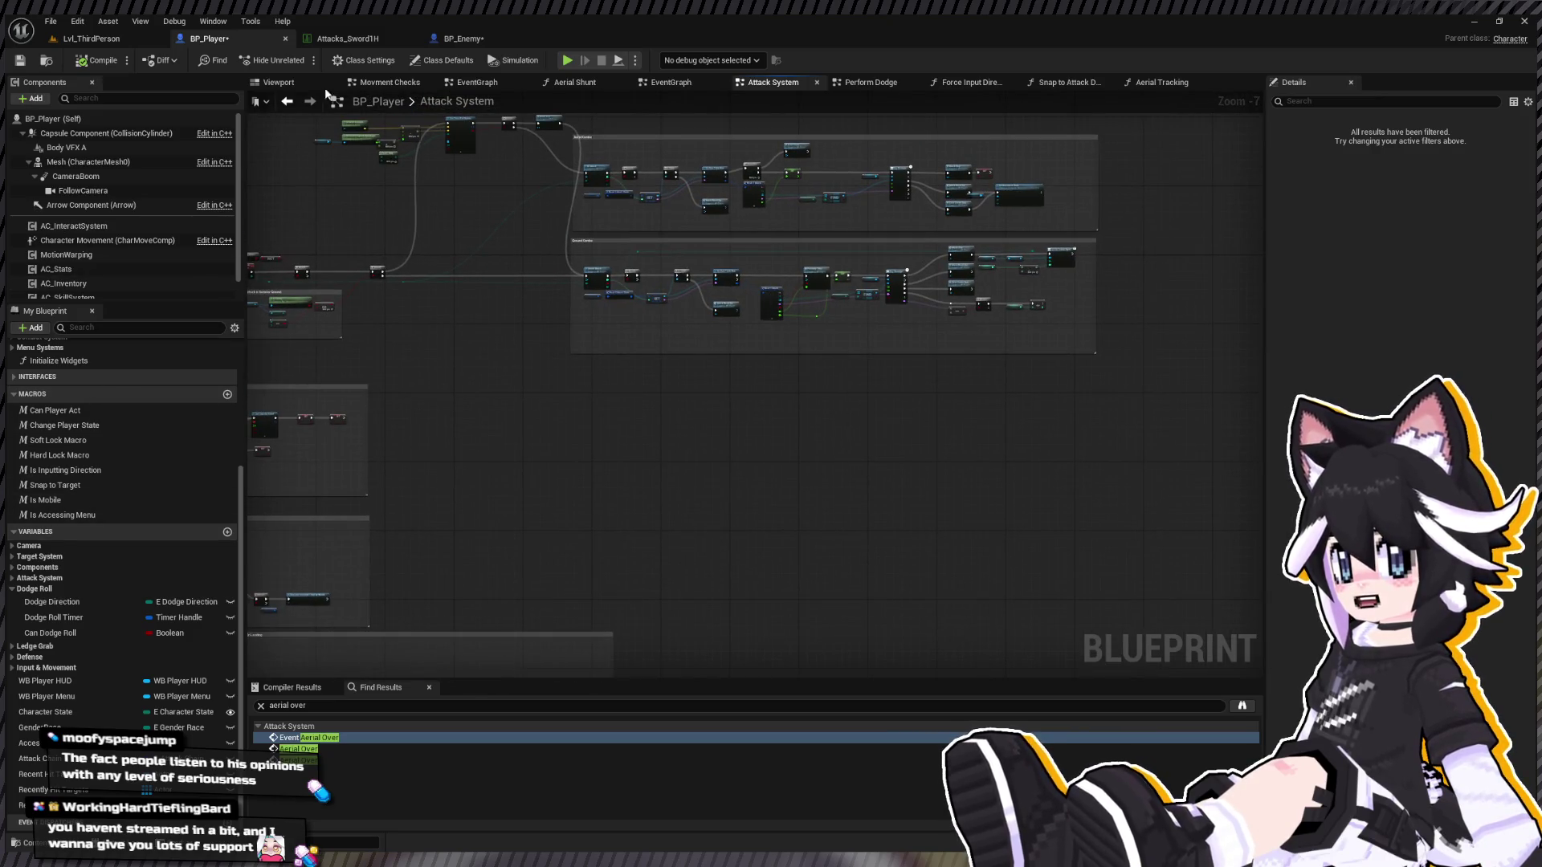
- Jump to Event Aerial Over and inspect the nearby Kill Juggle State section
double_click(308, 737)
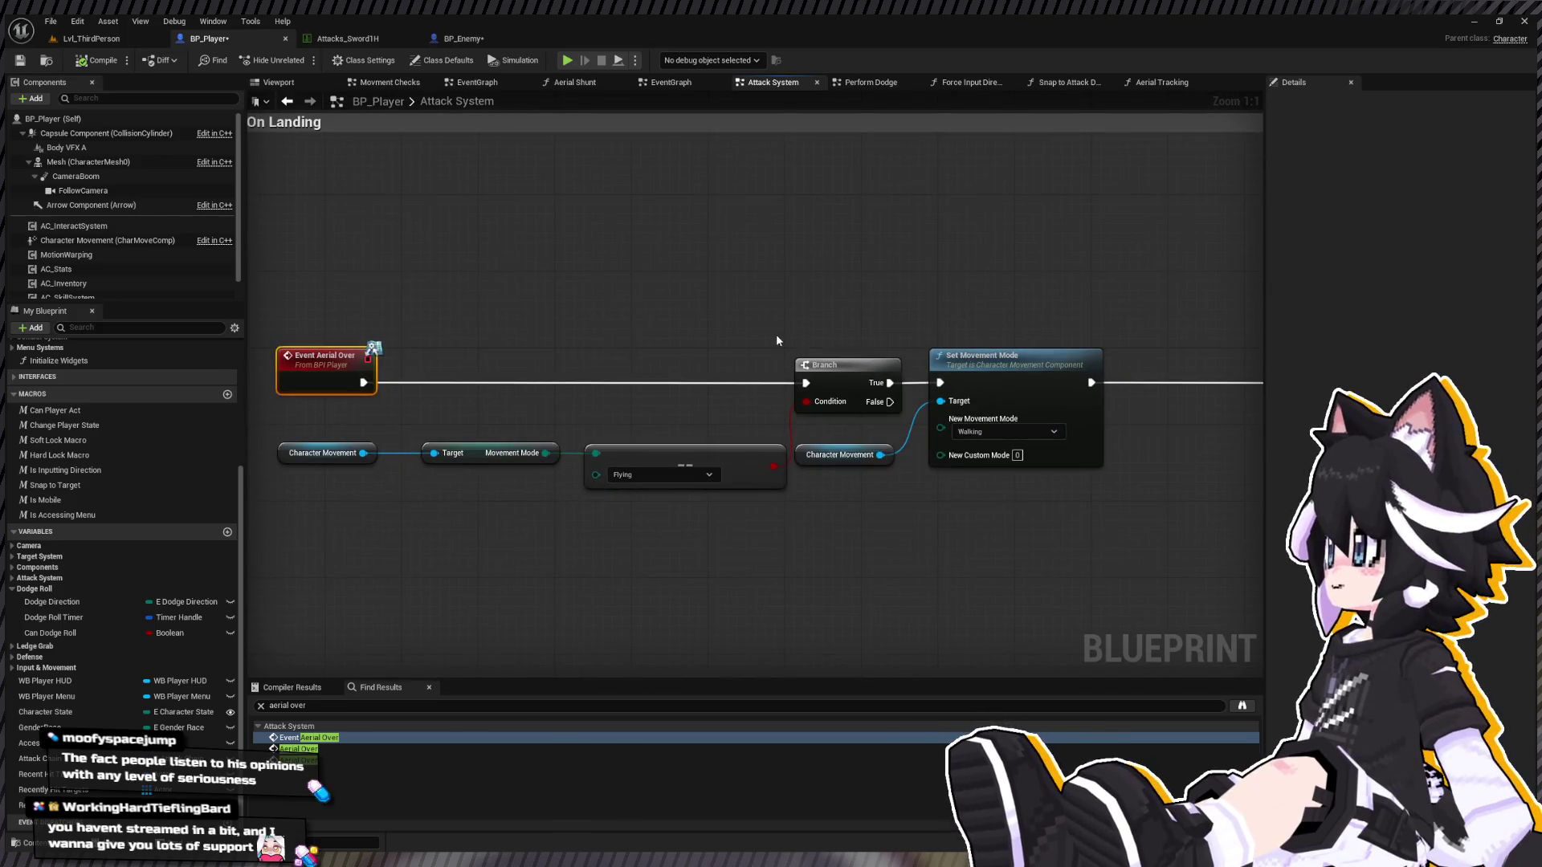
mouse_move(776, 334)
left_mouse_down()
mouse_move(498, 354)
mouse_move(379, 251)
mouse_move(833, 344)
left_mouse_up()
scroll(832, 345, "down", 6)
scroll(778, 434, "up", 4)
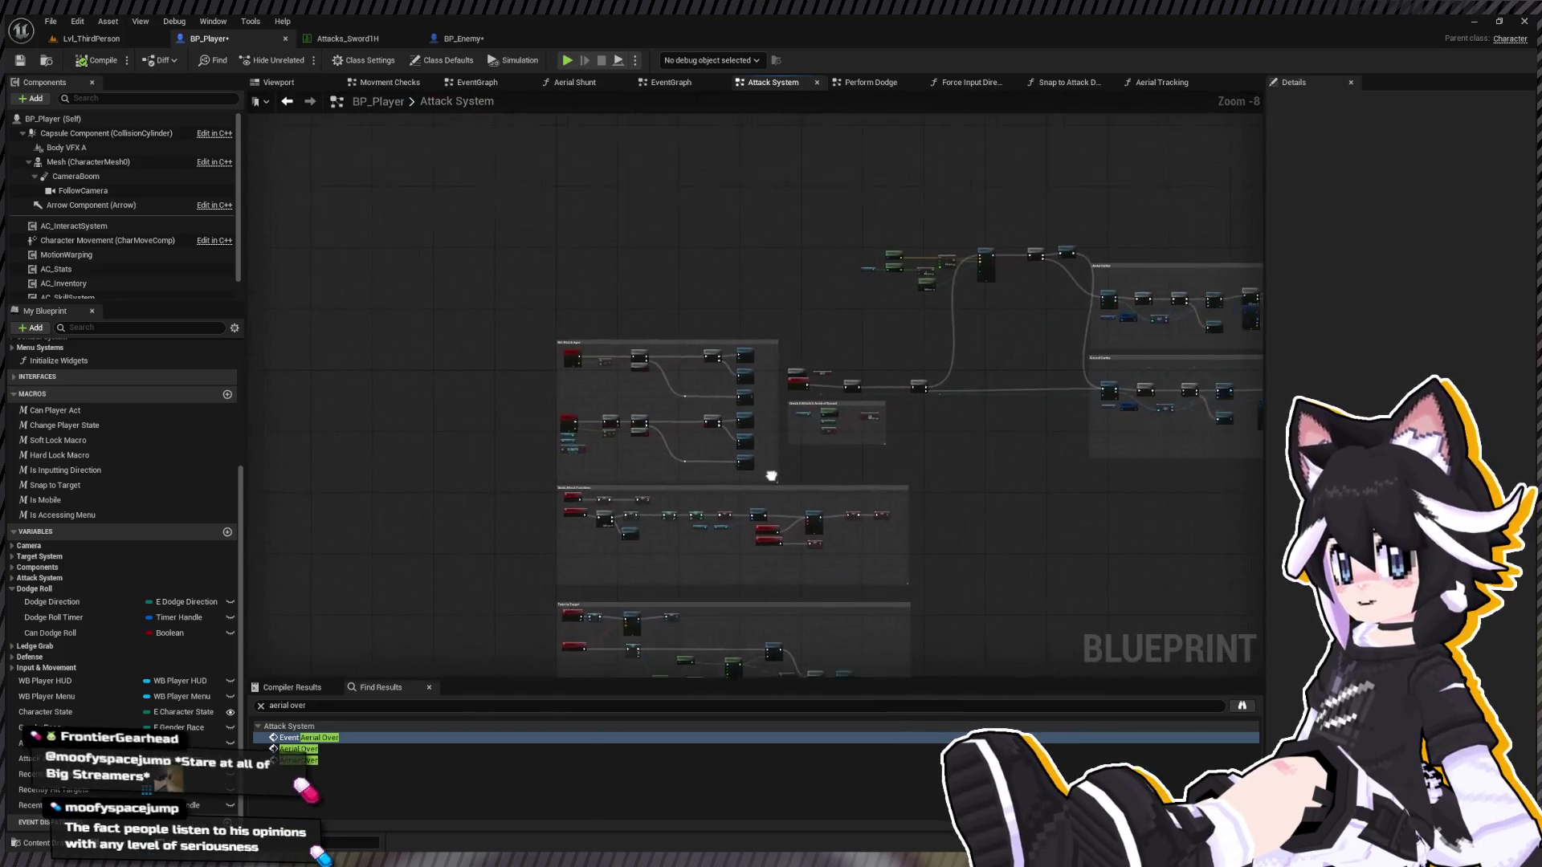
scroll(562, 216, "up", 3)
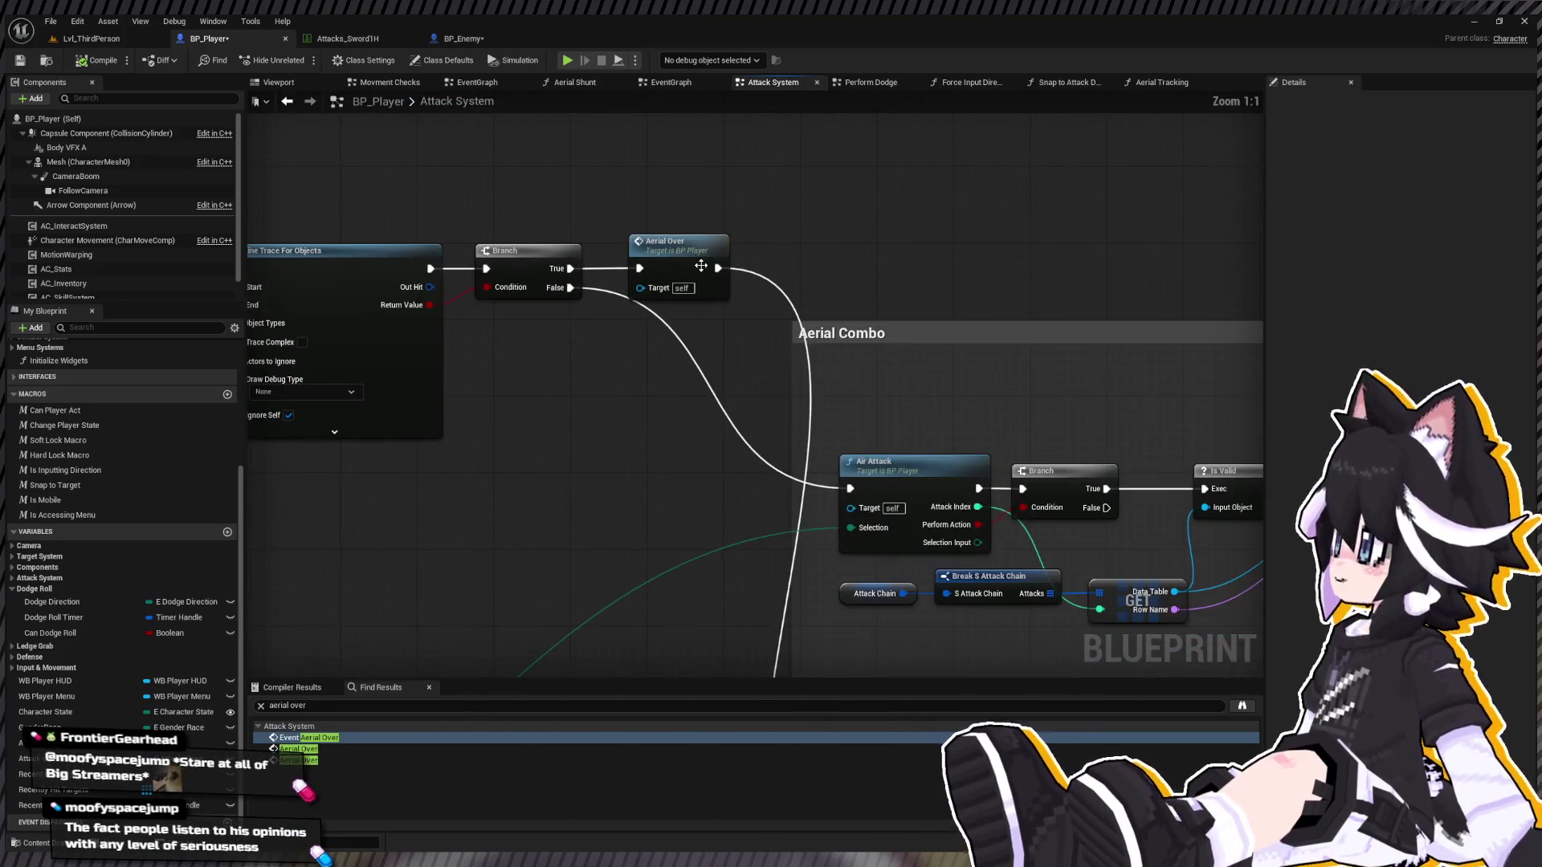
mouse_move(701, 265)
left_mouse_down()
mouse_move(716, 227)
mouse_move(711, 273)
left_mouse_up()
scroll(692, 377, "down", 6)
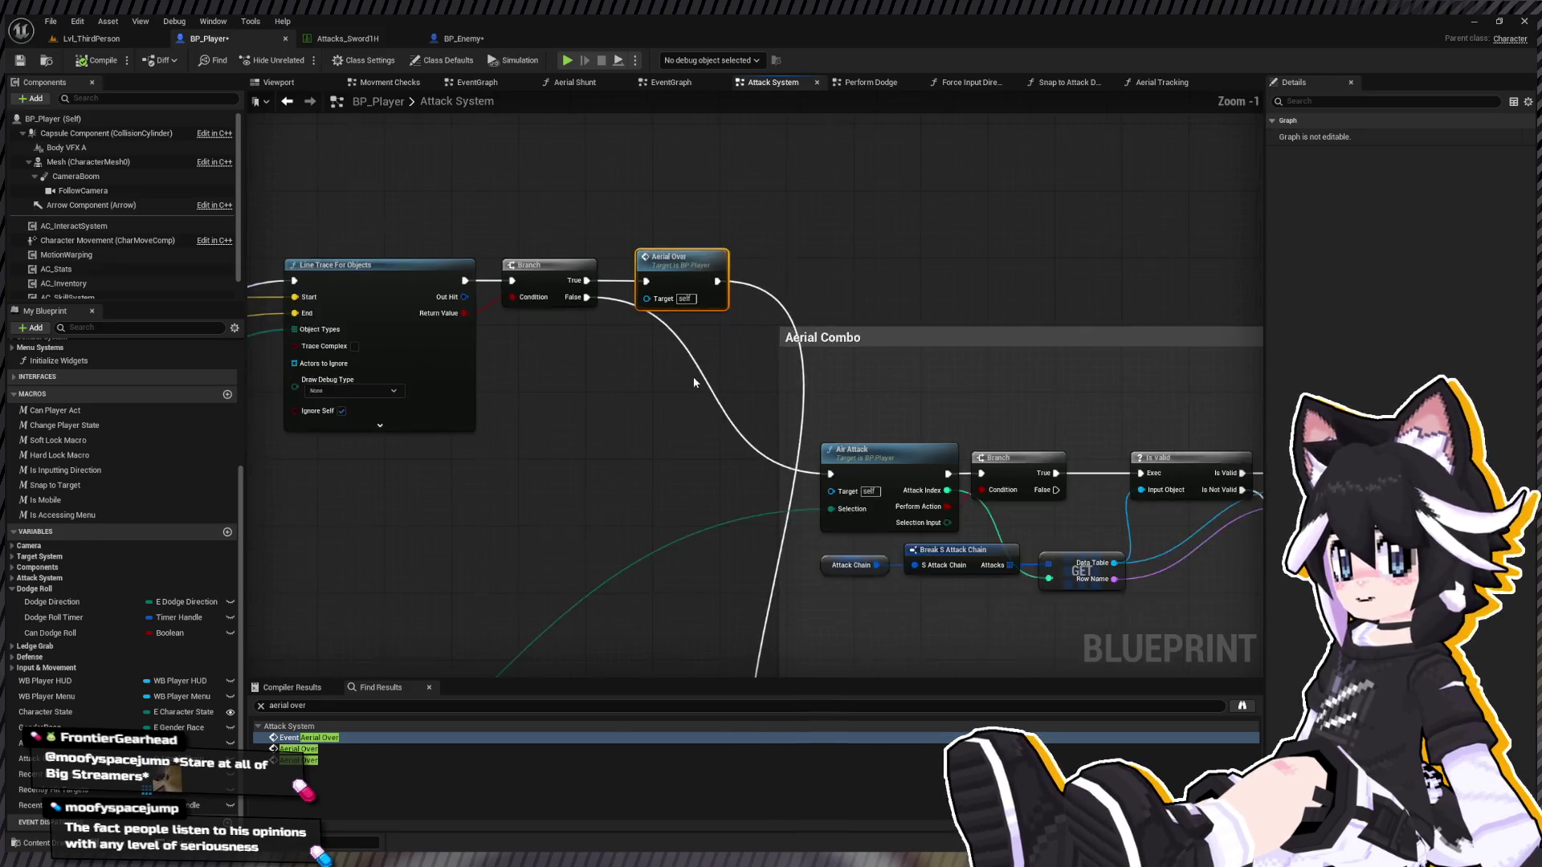
mouse_move(661, 384)
left_mouse_down()
mouse_move(673, 345)
mouse_move(636, 206)
left_mouse_up()
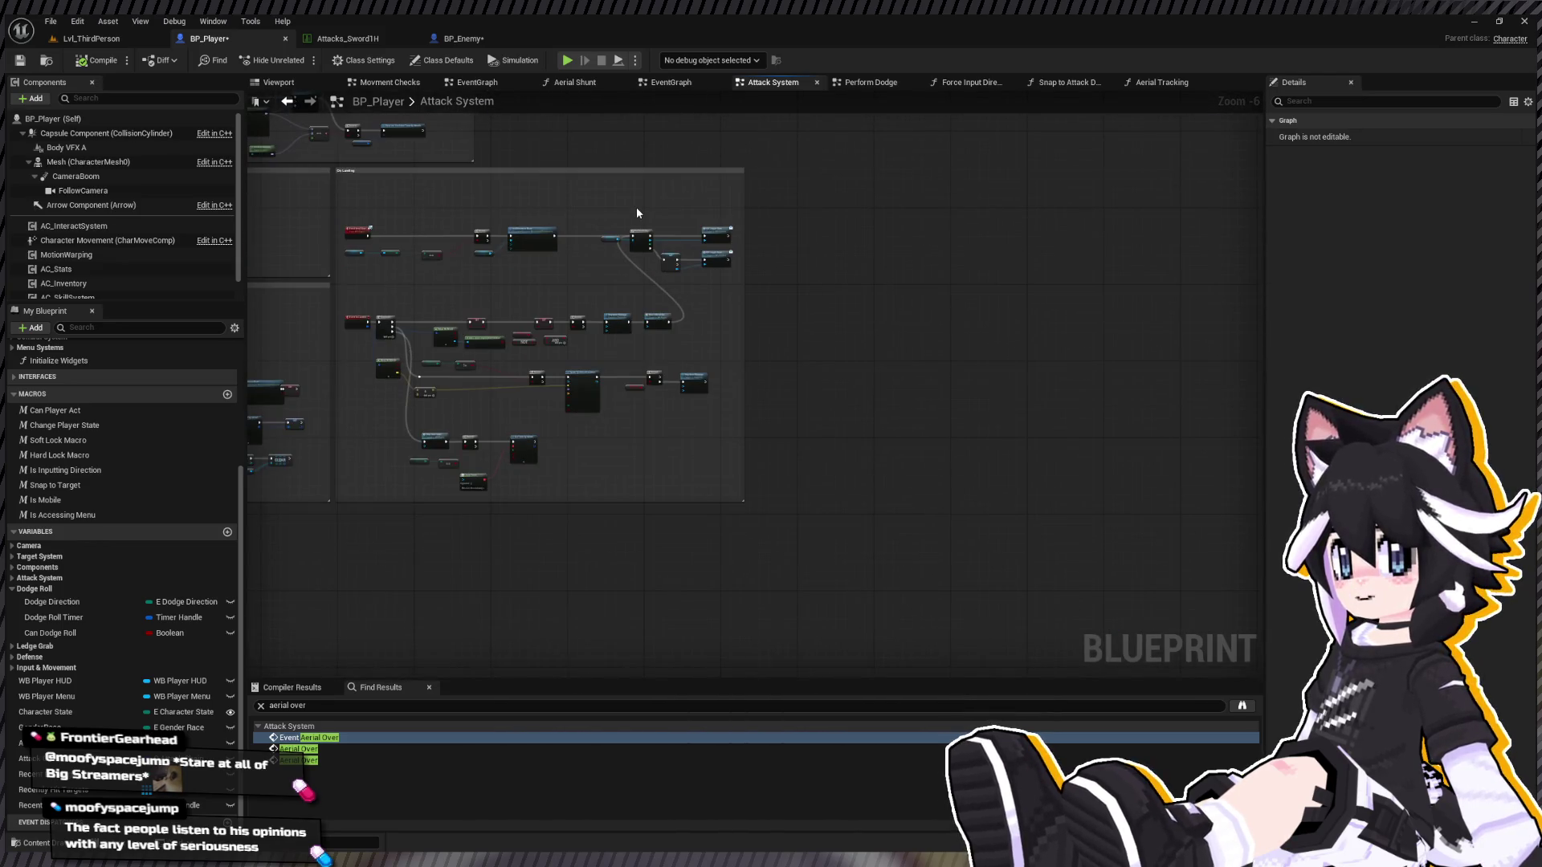
scroll(636, 205, "down", 2)
scroll(610, 312, "up", 8)
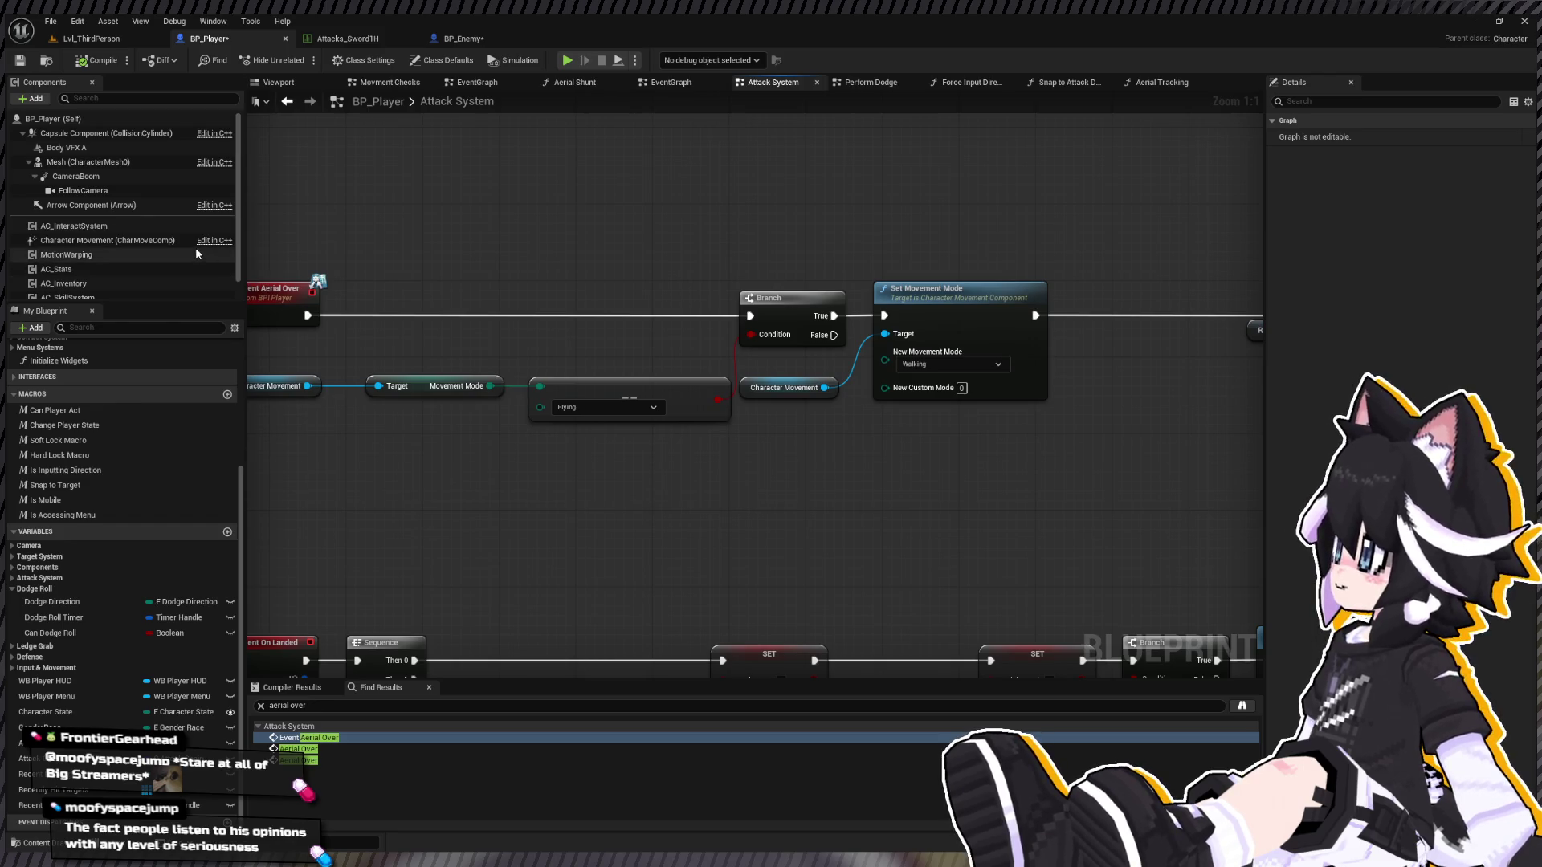
- Frame the landing For Each Loop and shift Branch and Set Movement Mode right
mouse_move(924, 374)
left_mouse_down()
mouse_move(566, 392)
mouse_move(879, 378)
left_mouse_up()
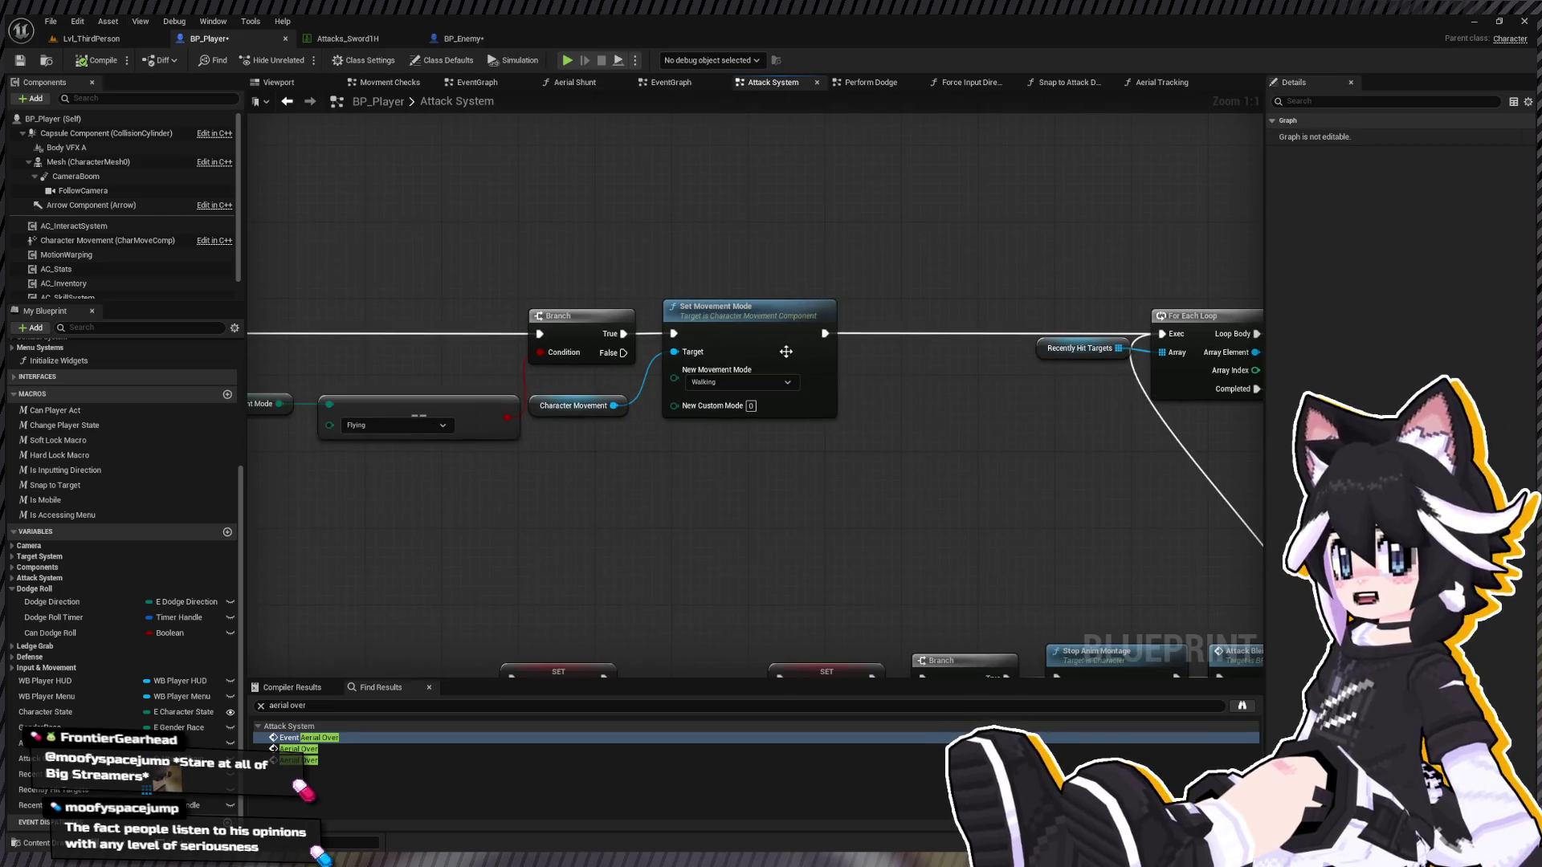
scroll(783, 353, "down", 1)
mouse_move(714, 365)
left_mouse_down()
mouse_move(491, 363)
mouse_move(1003, 383)
left_mouse_up()
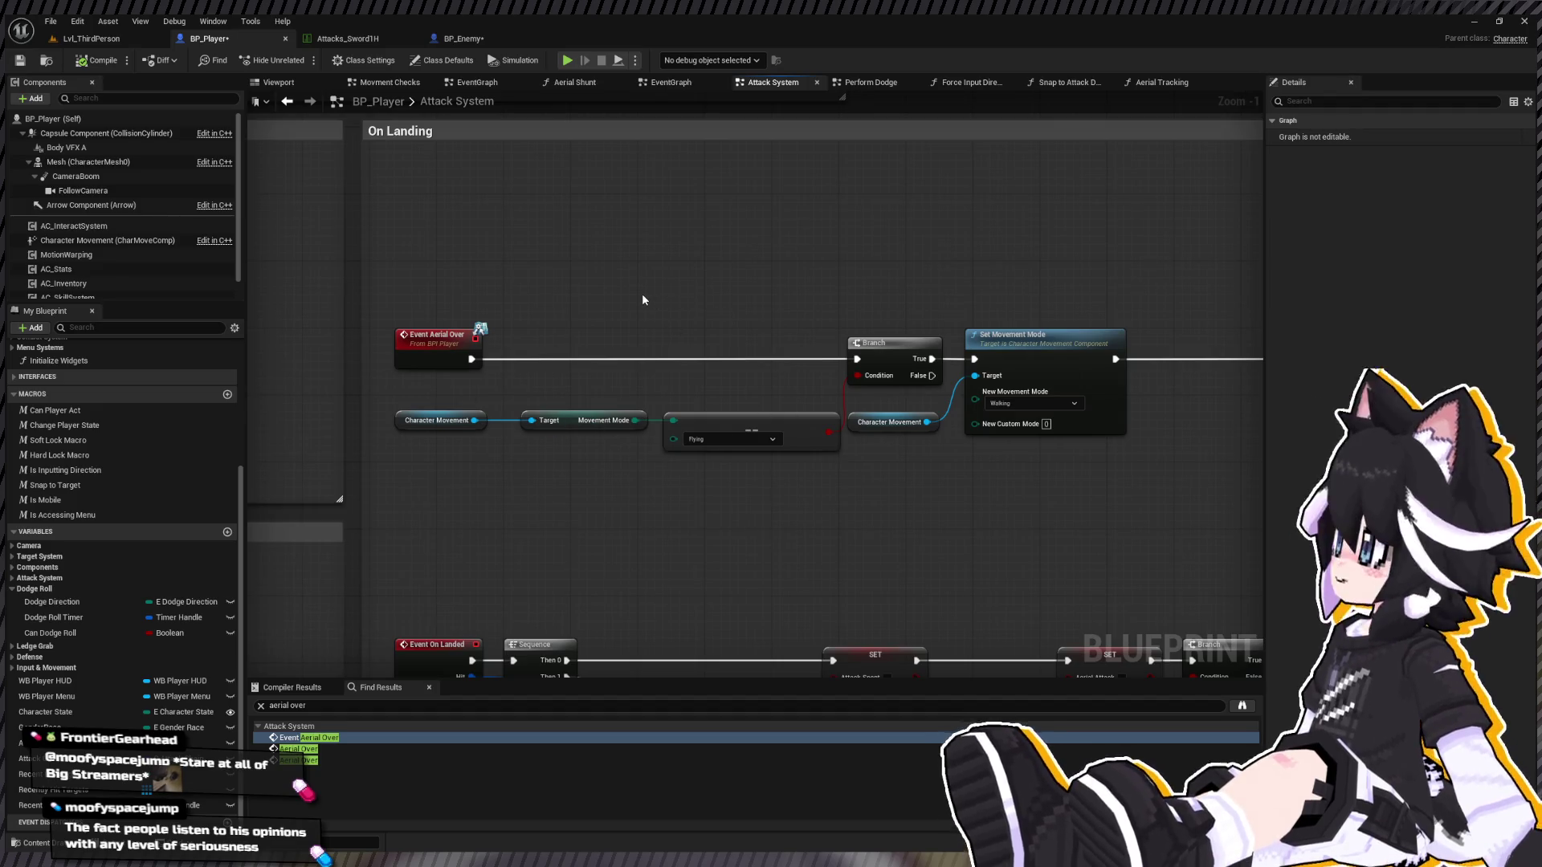
scroll(643, 292, "down", 1)
left_click_drag(743, 281, 455, 278)
left_click_drag(606, 319, 799, 482)
left_click_drag(598, 360, 884, 318)
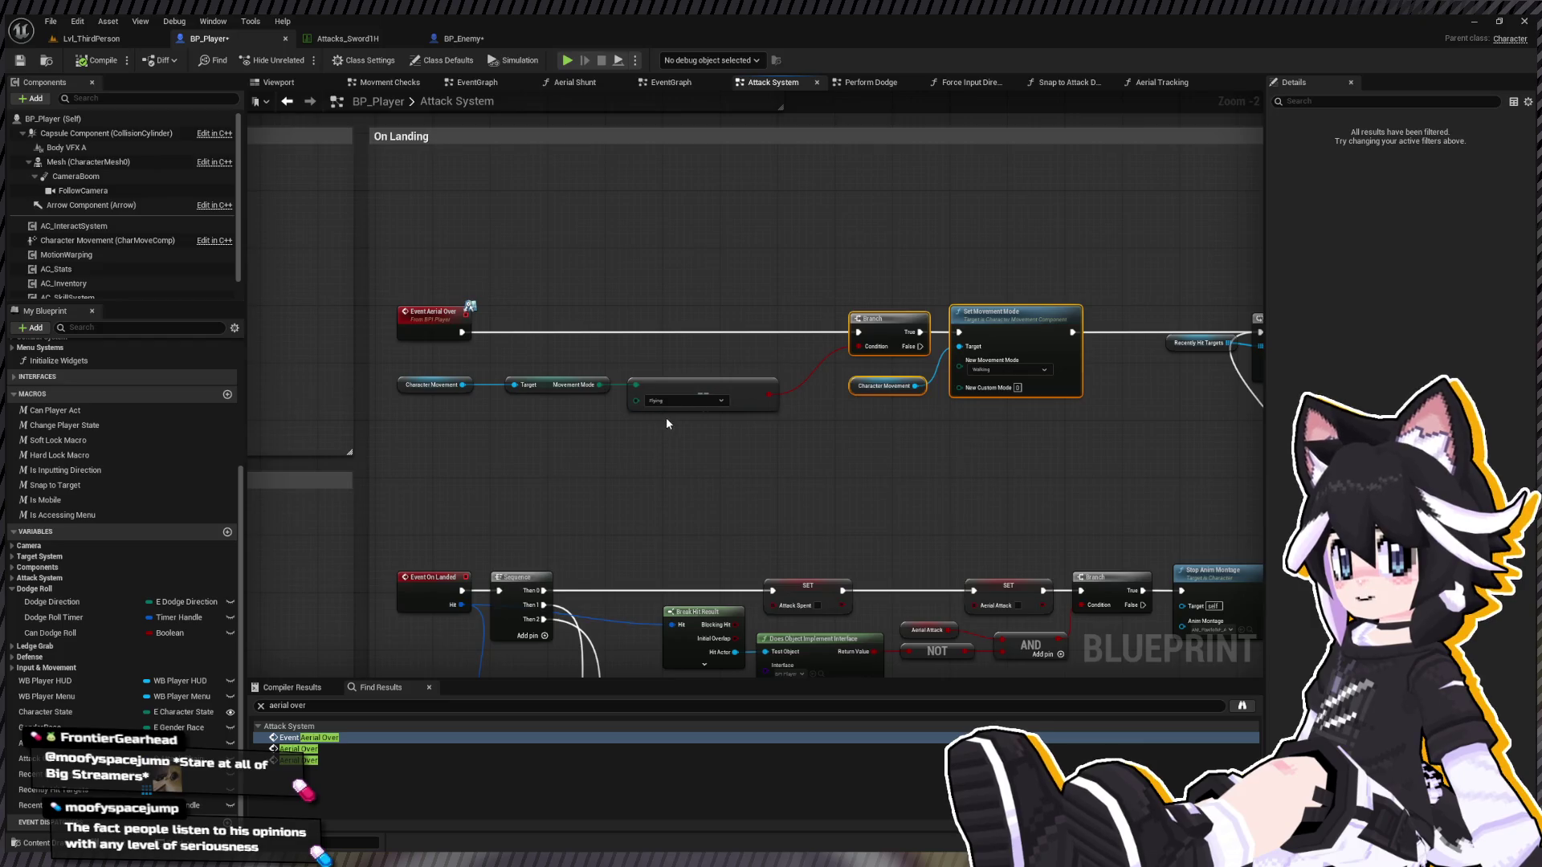
scroll(666, 416, "up", 1)
left_click(666, 417)
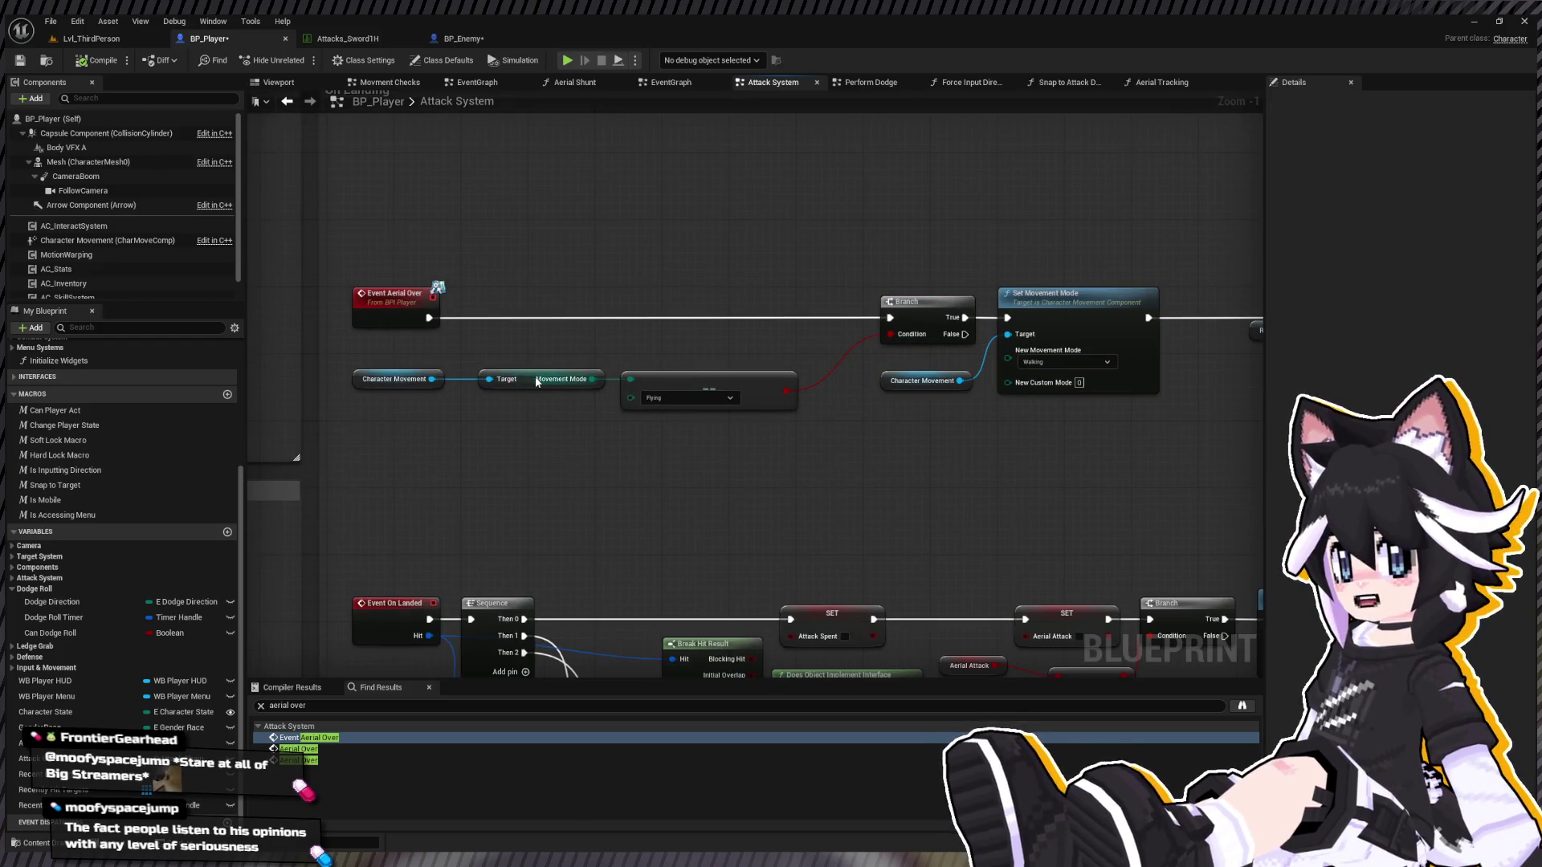
- Move the Character Movement getter beside the event and duplicate the Flying check as Falling
mouse_move(394, 379)
left_mouse_down()
mouse_move(486, 338)
mouse_move(798, 447)
left_mouse_up()
mouse_move(695, 388)
left_mouse_down()
mouse_move(629, 395)
mouse_move(591, 369)
left_mouse_up()
left_click(594, 377)
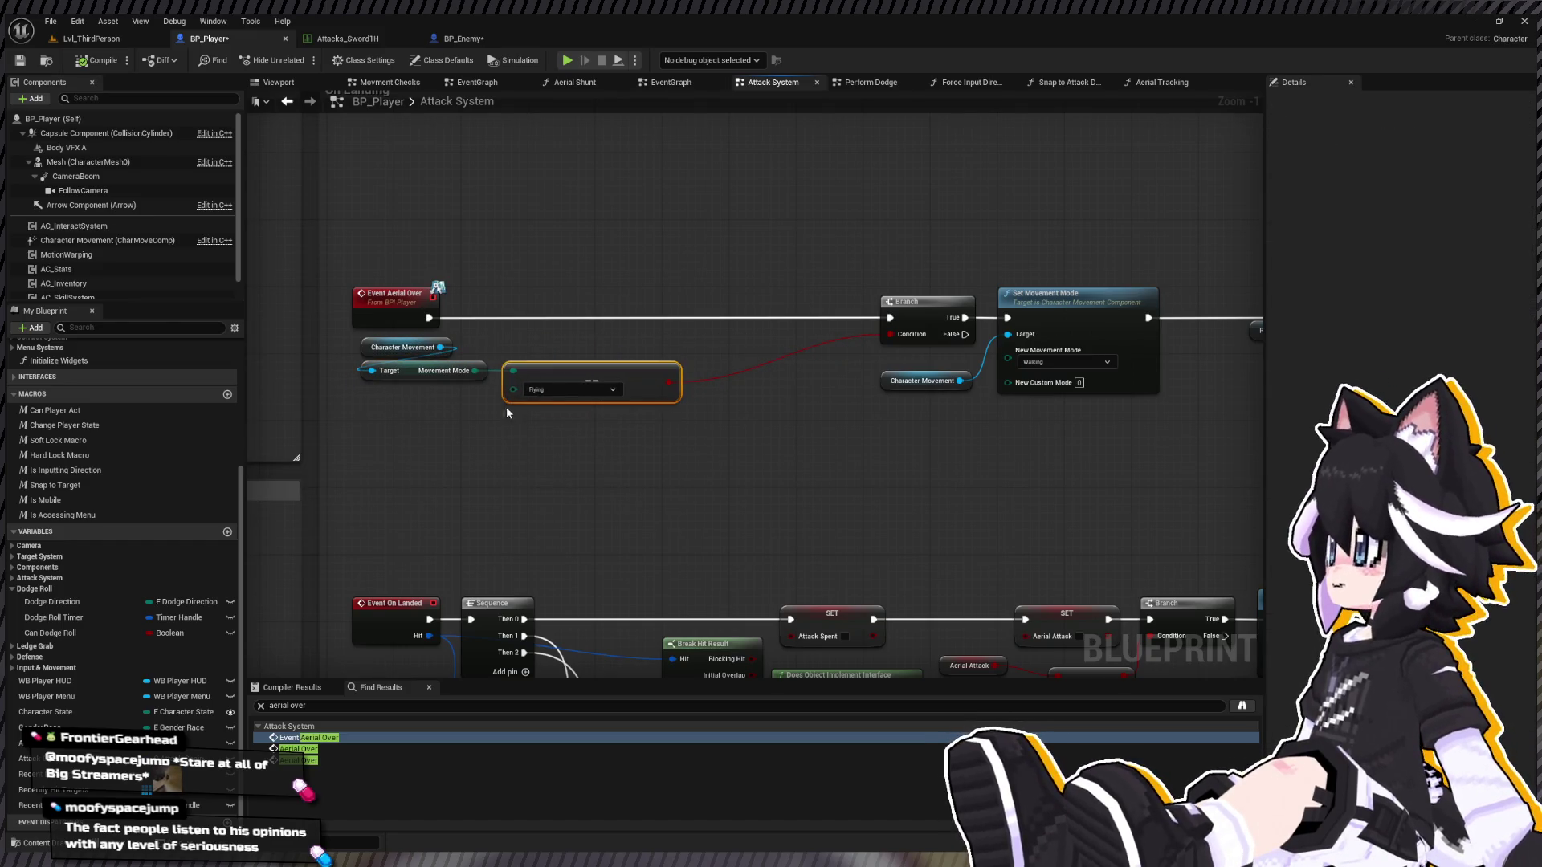
key("ctrl+c")
key("ctrl+v")
left_click_drag(512, 412, 475, 371)
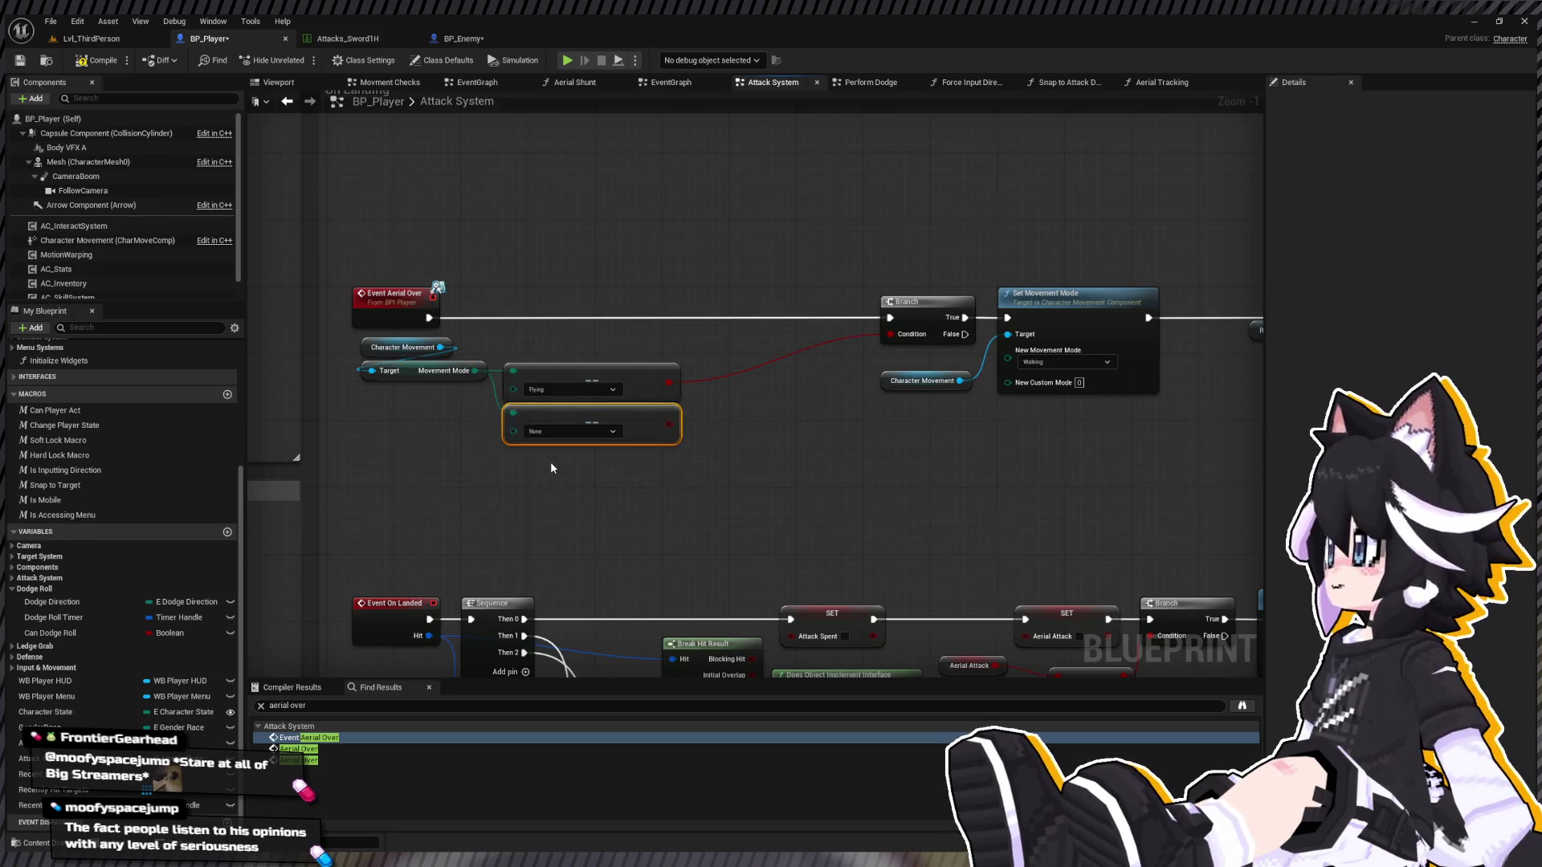
left_click(570, 432)
- OR the Flying and Falling checks into the Branch condition and save BP_Player
left_click(551, 477)
mouse_move(669, 381)
left_mouse_down()
mouse_move(713, 426)
mouse_move(889, 334)
left_mouse_up()
left_click(914, 450)
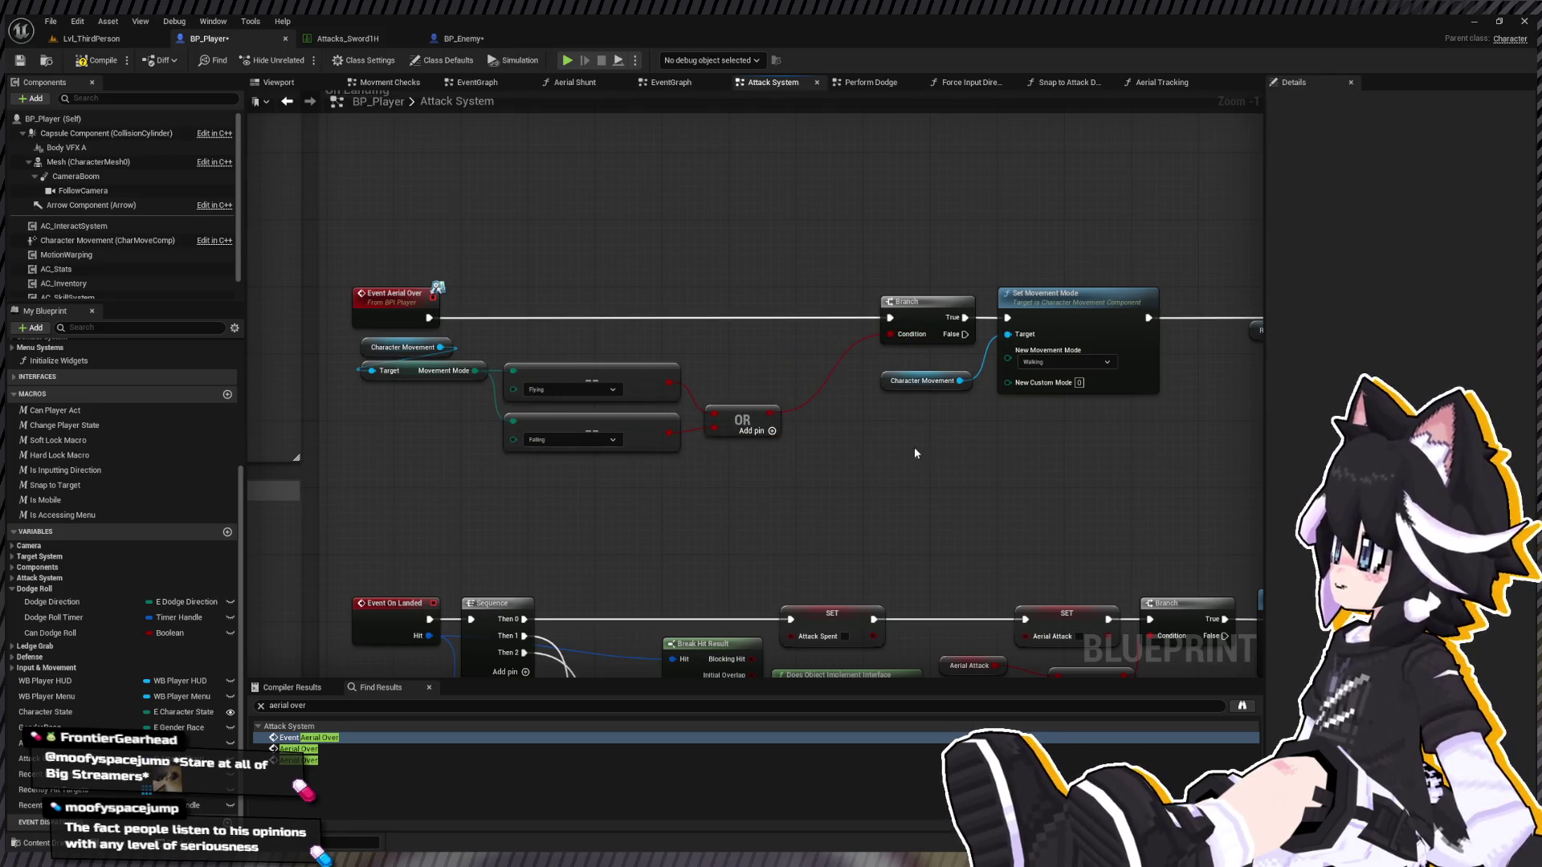
mouse_move(485, 496)
left_mouse_down()
mouse_move(603, 476)
mouse_move(751, 423)
left_mouse_up()
key("q")
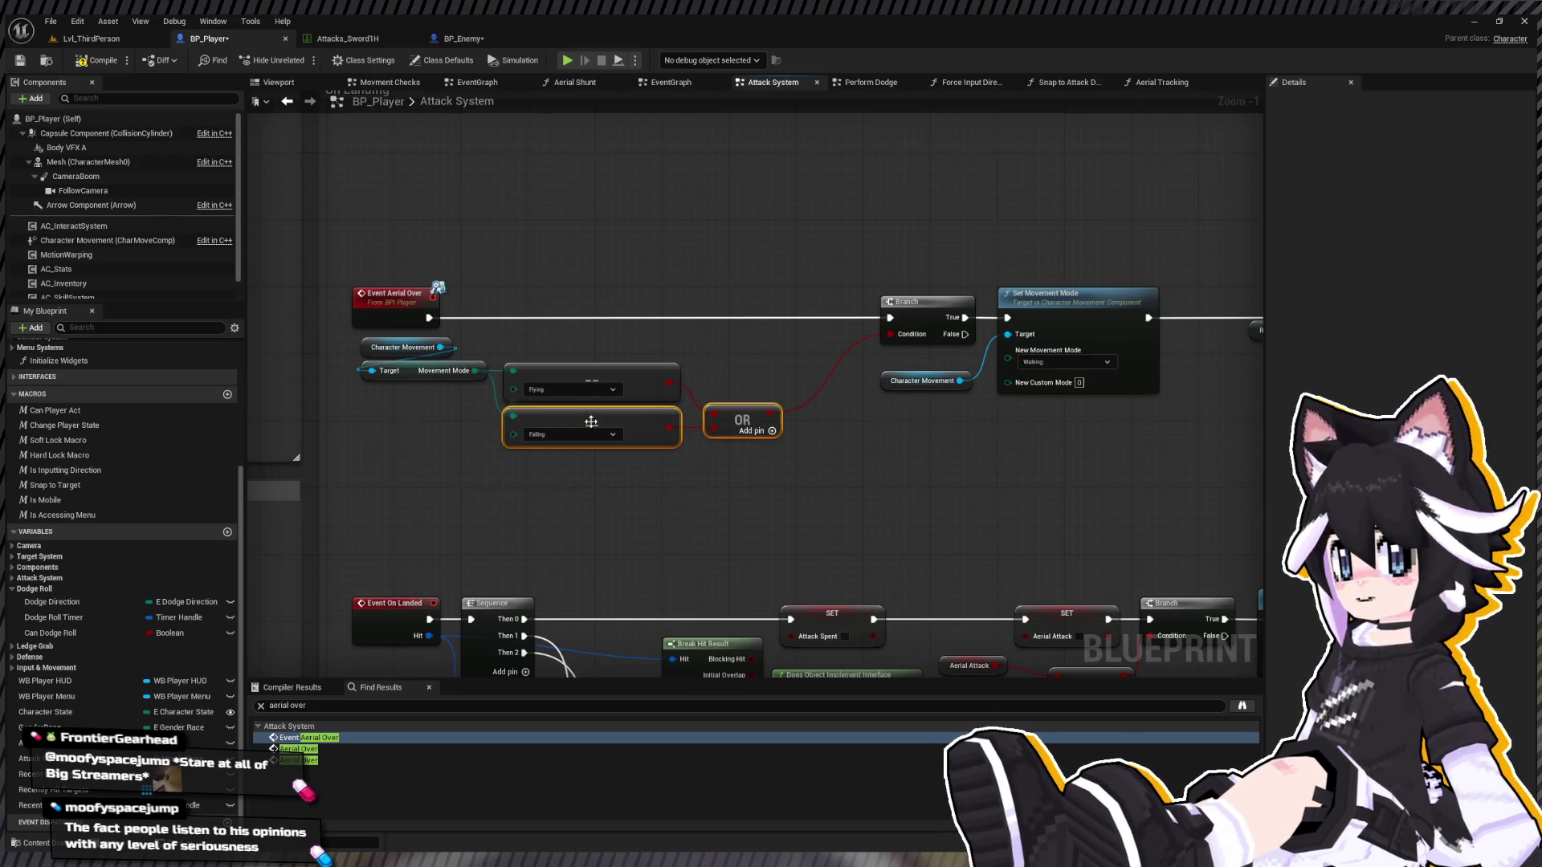
scroll(742, 395, "down", 2)
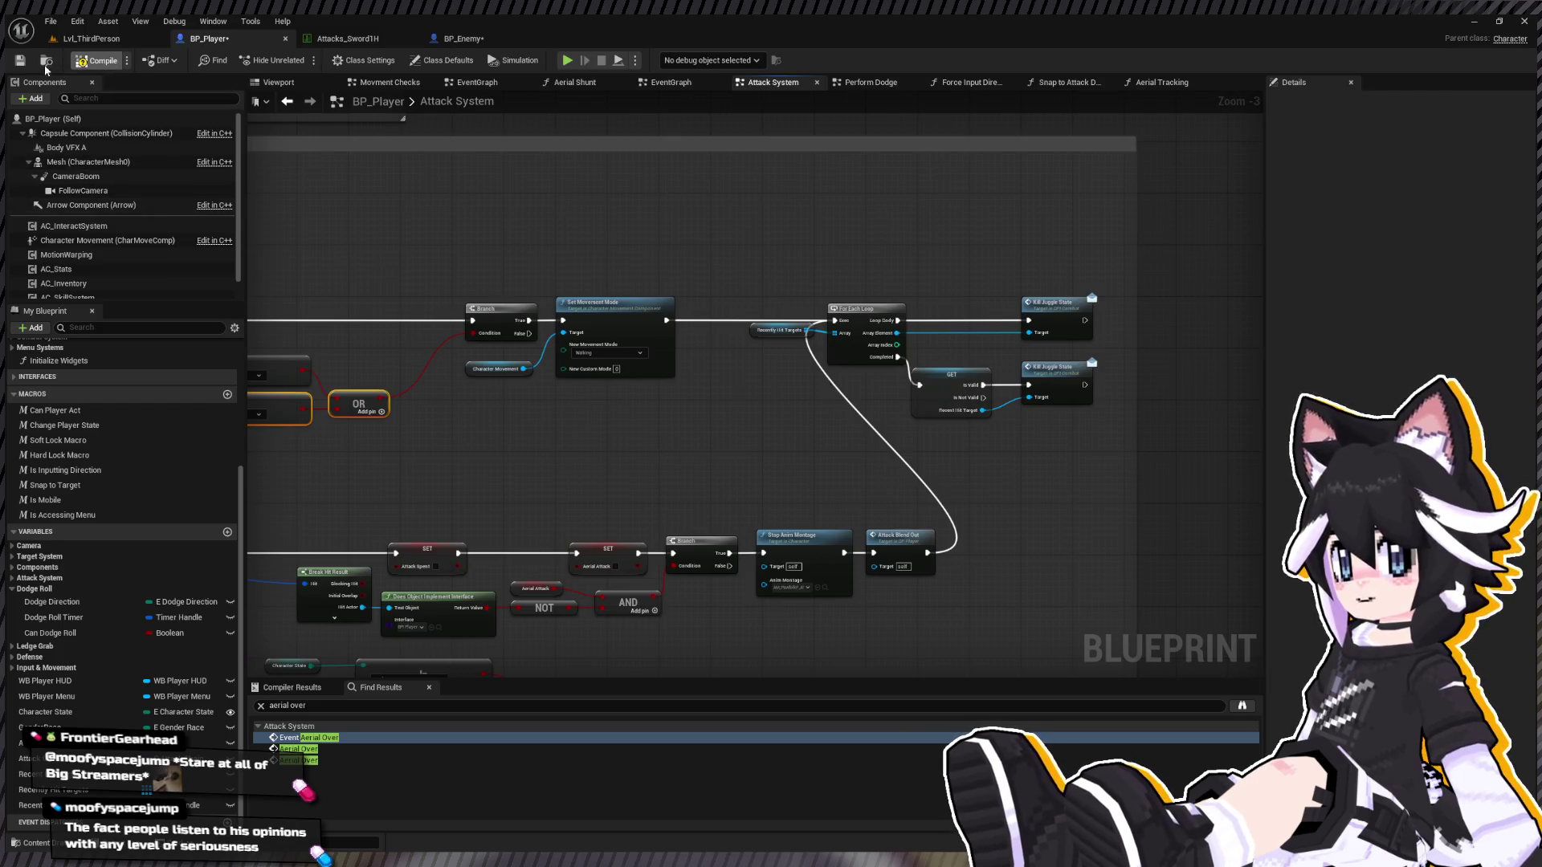
left_click(20, 62)
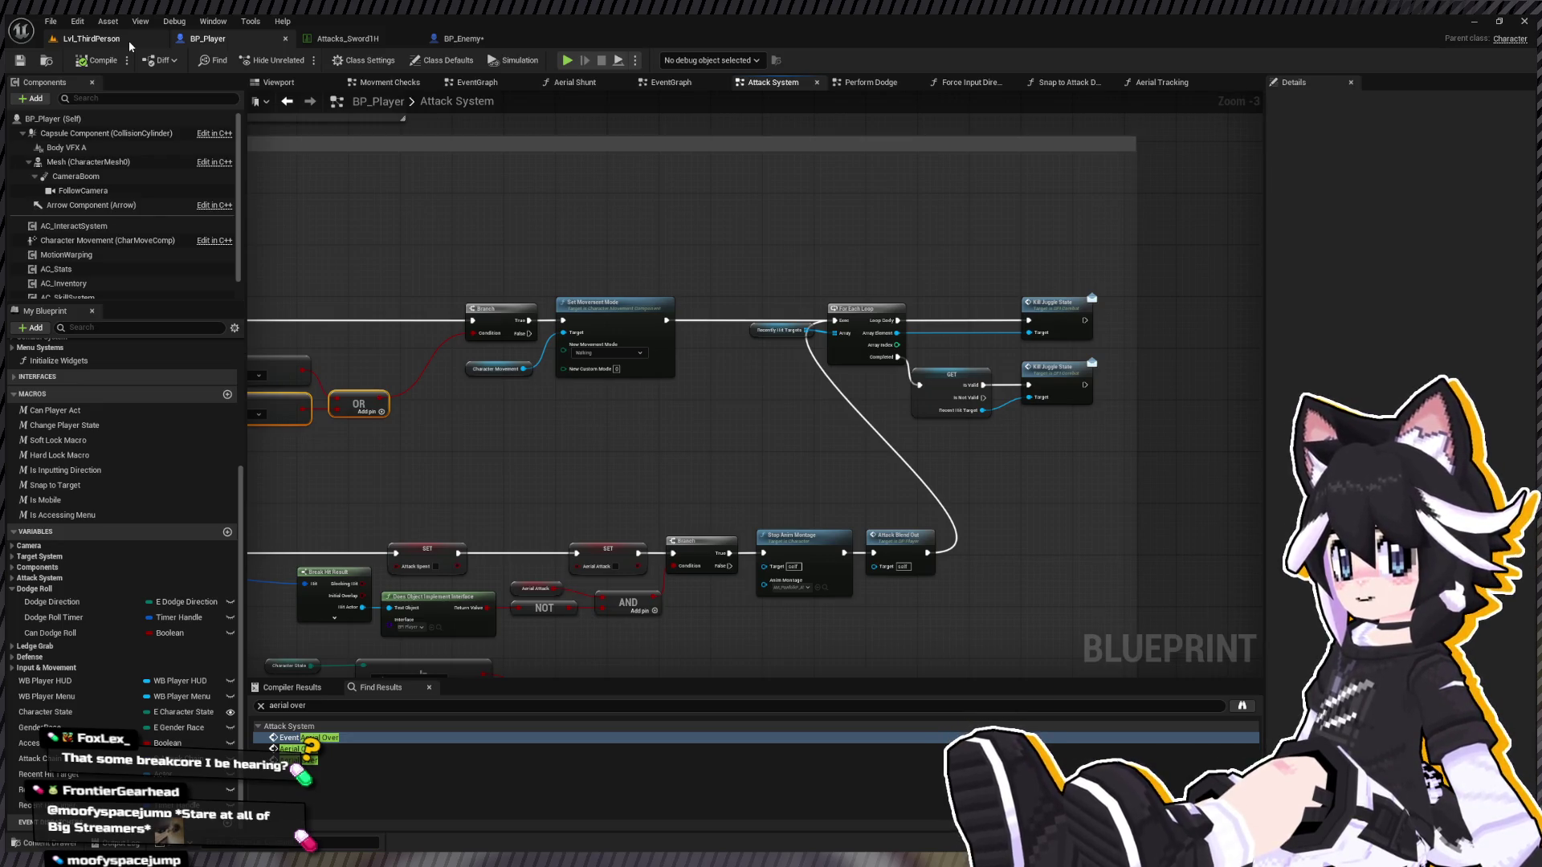
- Return to the Lvl_ThirdPerson level tab from the BP_Player graph
left_click(80, 38)
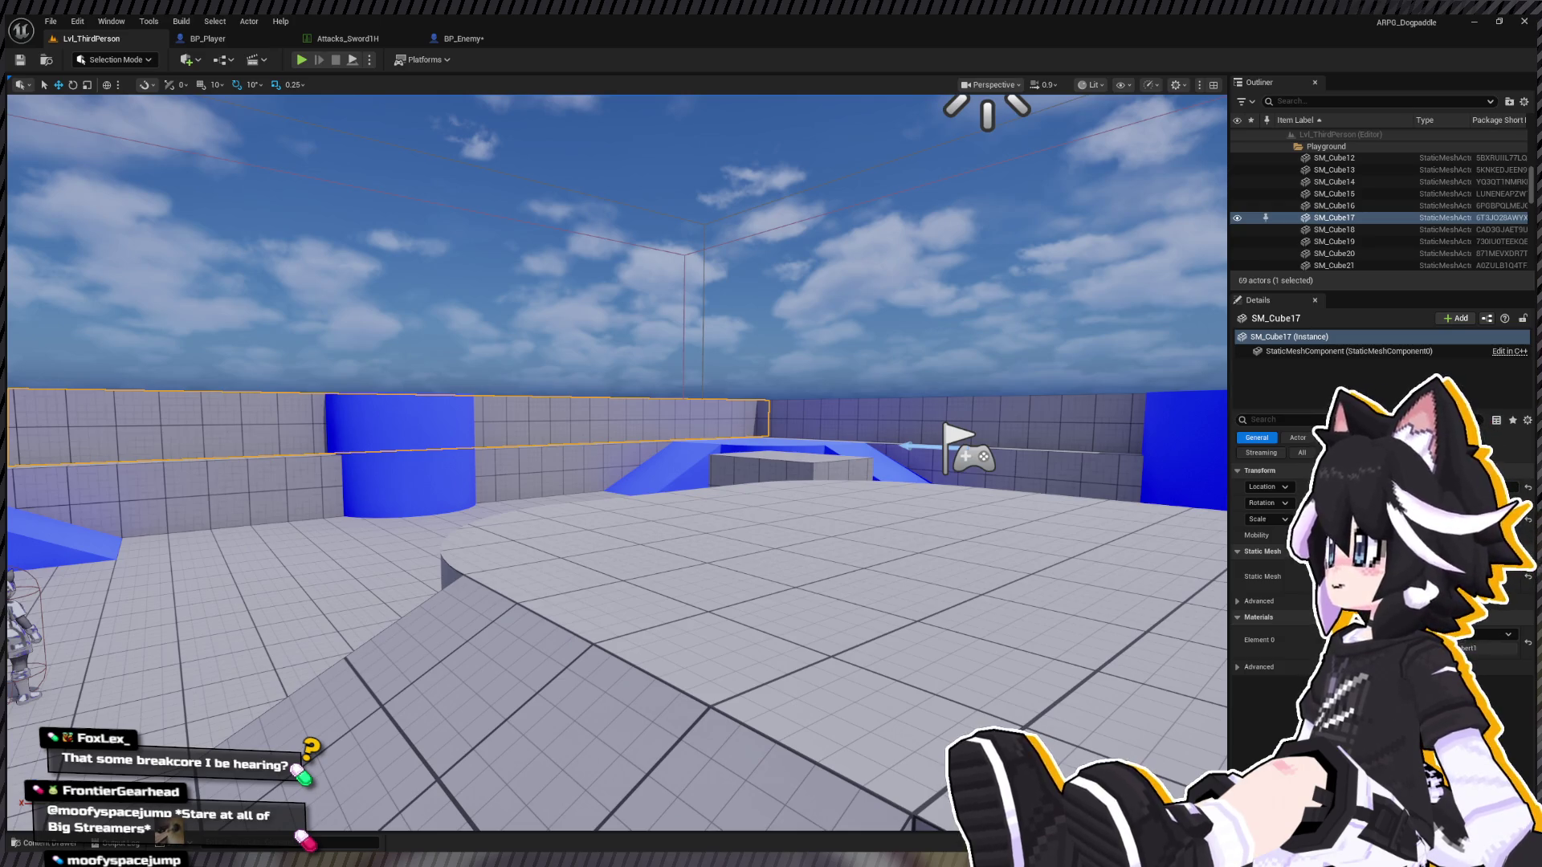
- Play-test by running up the ramp, launching and juggling the Dummy with sword hits, then stop
left_click(303, 60)
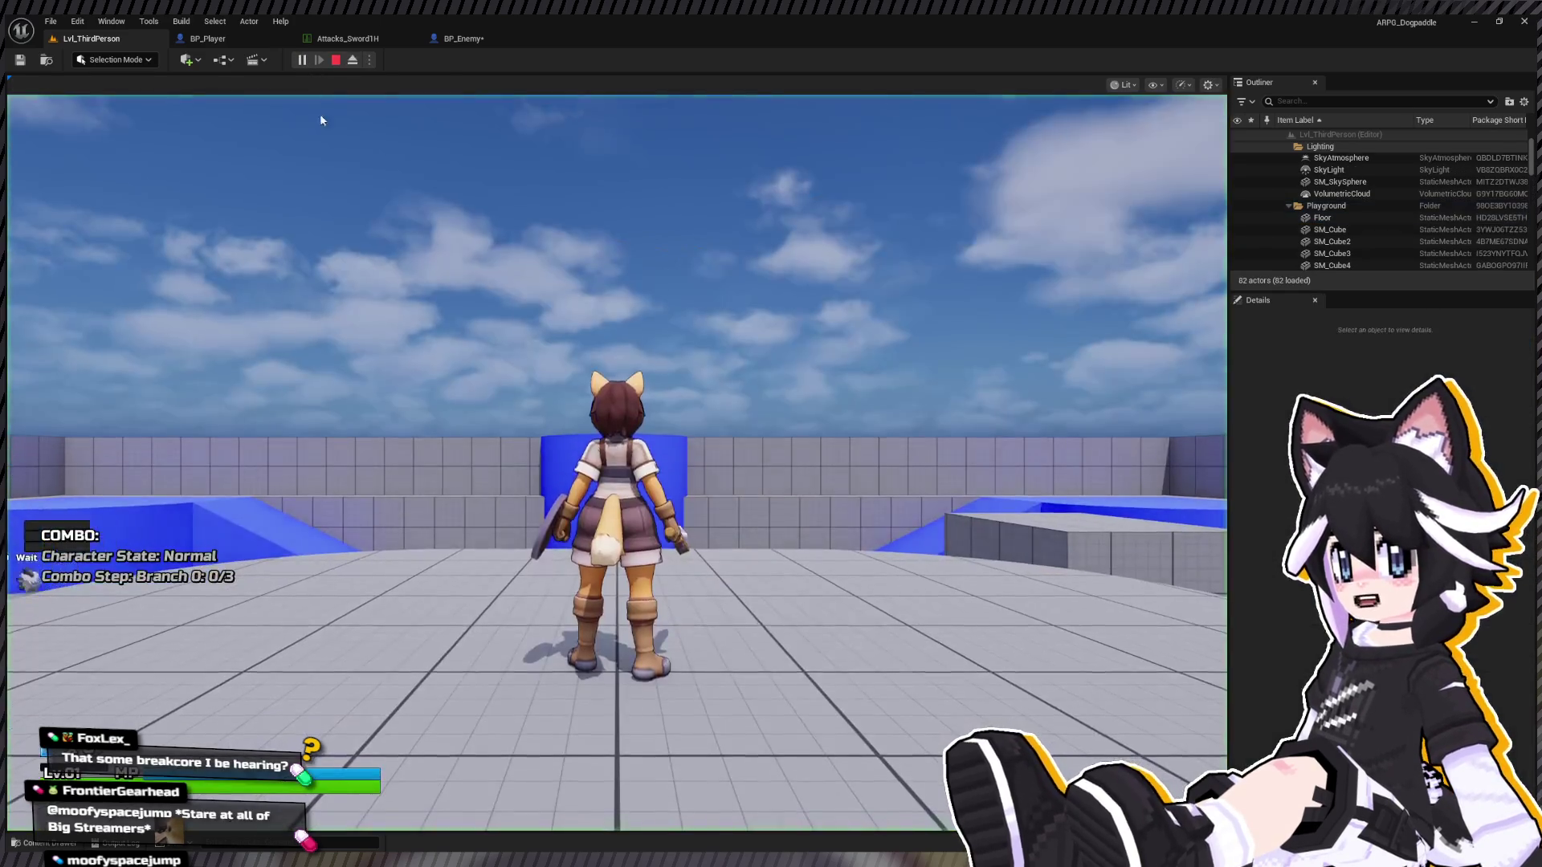
left_click(320, 119)
key("w")
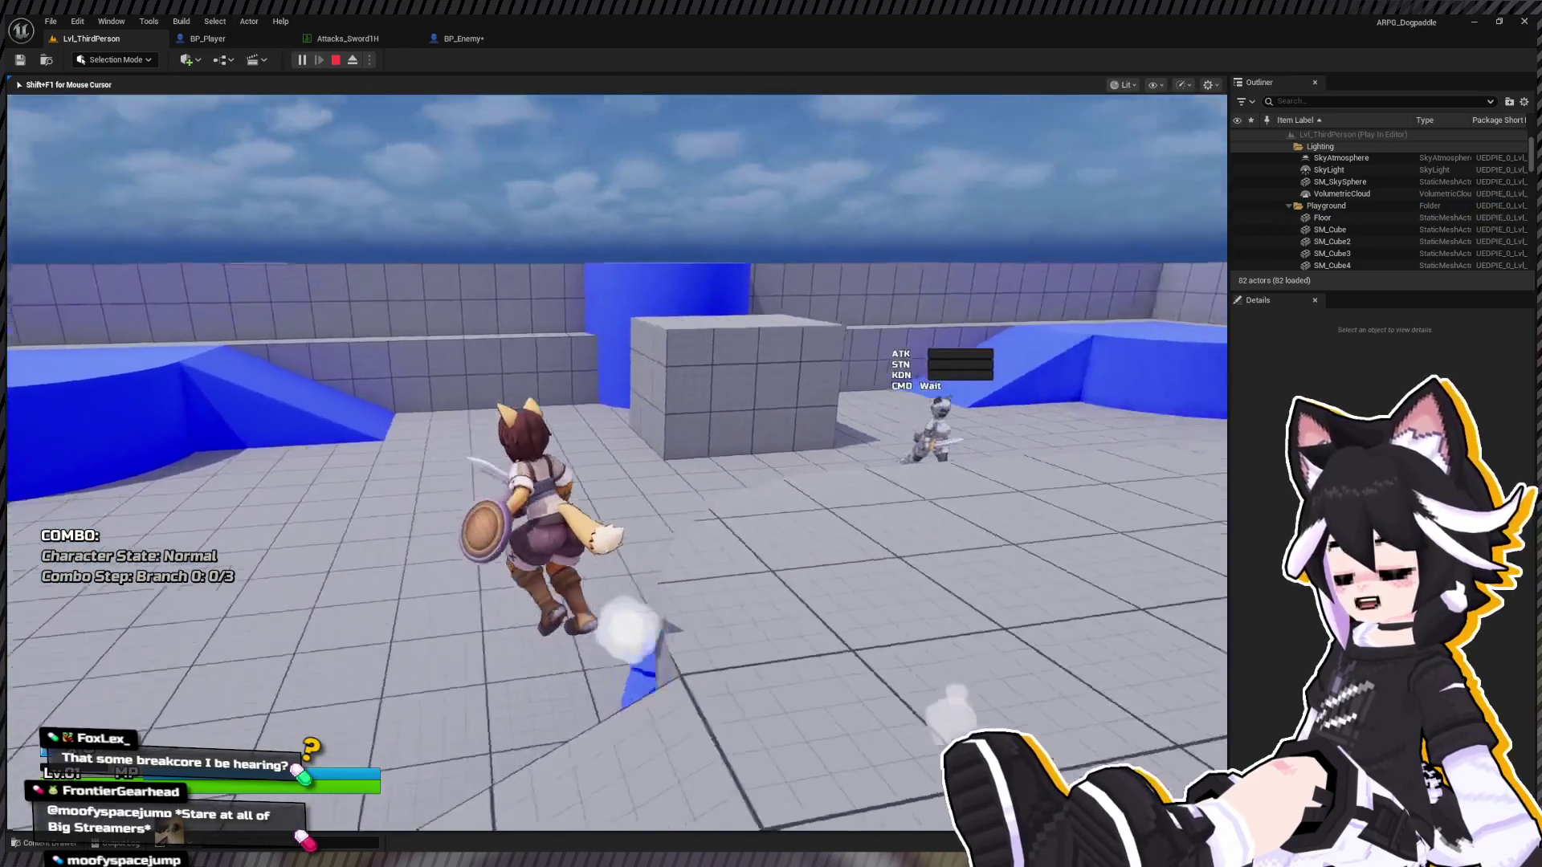
key("Tab")
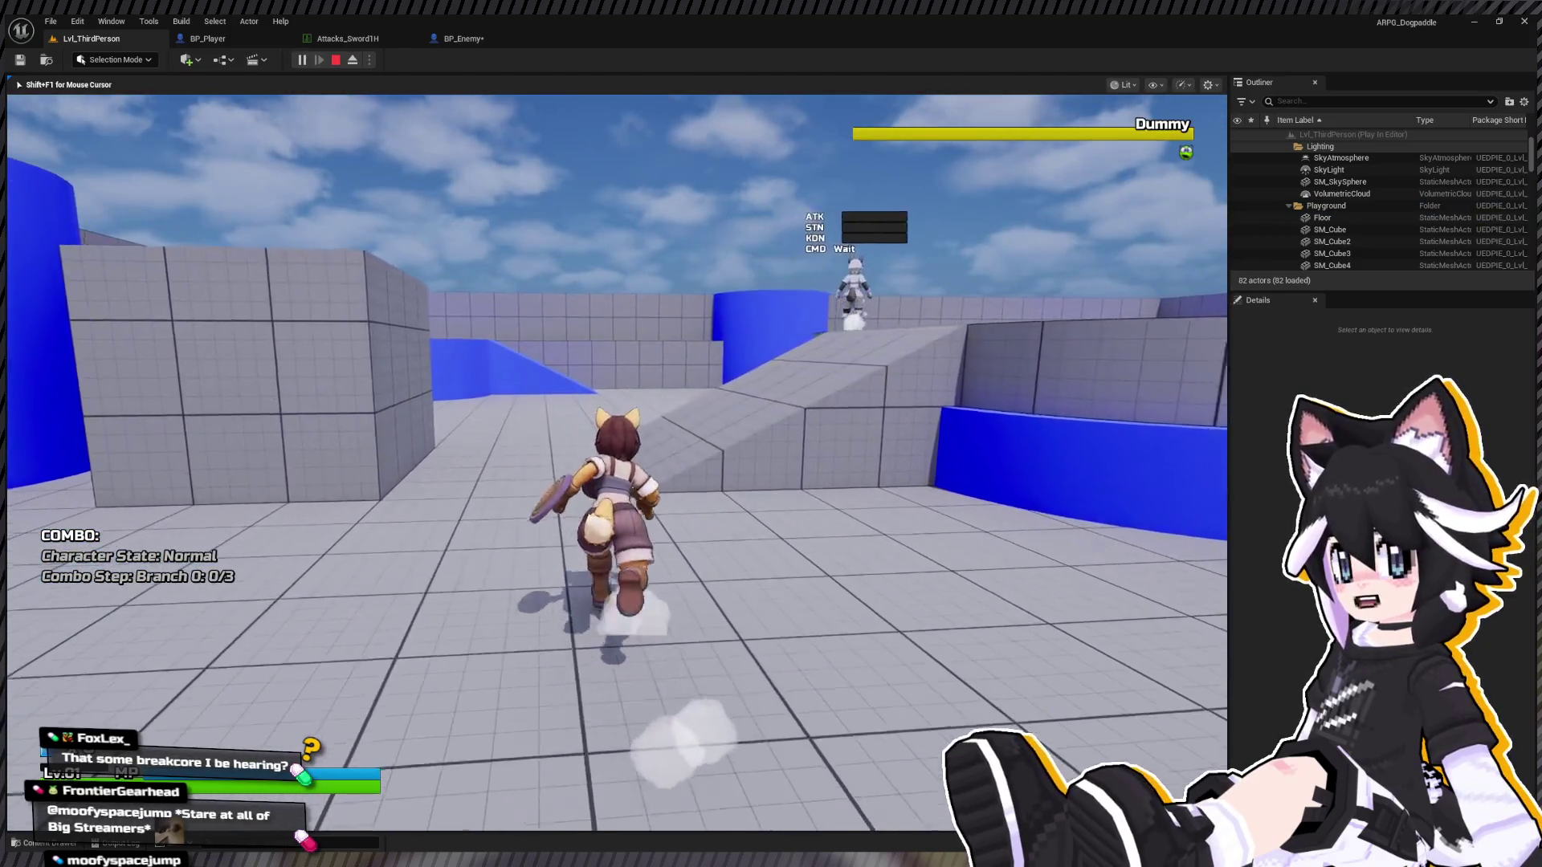
key("w")
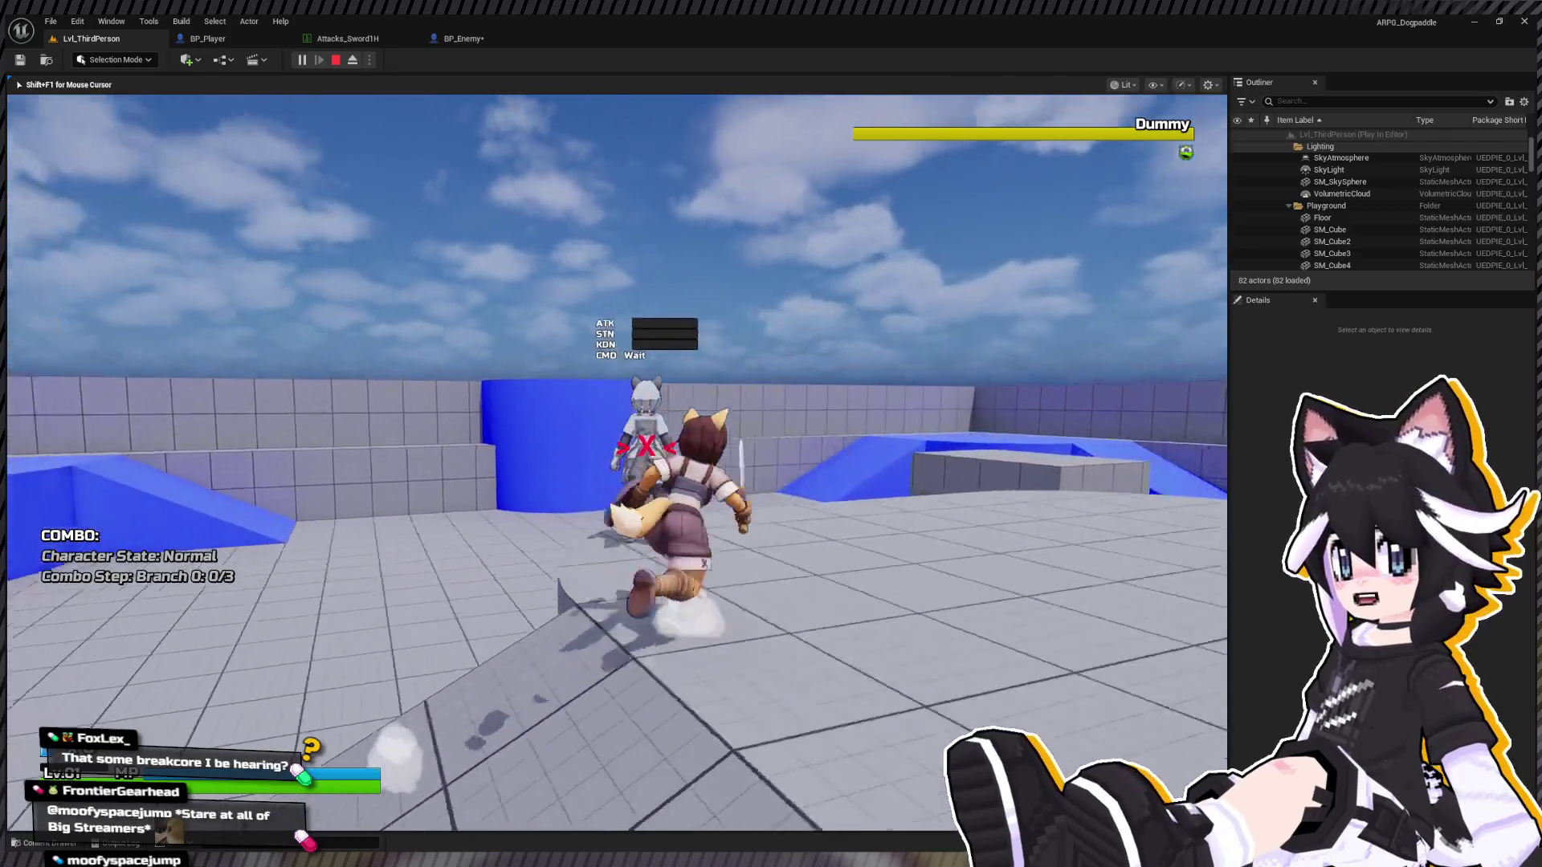
key("x")
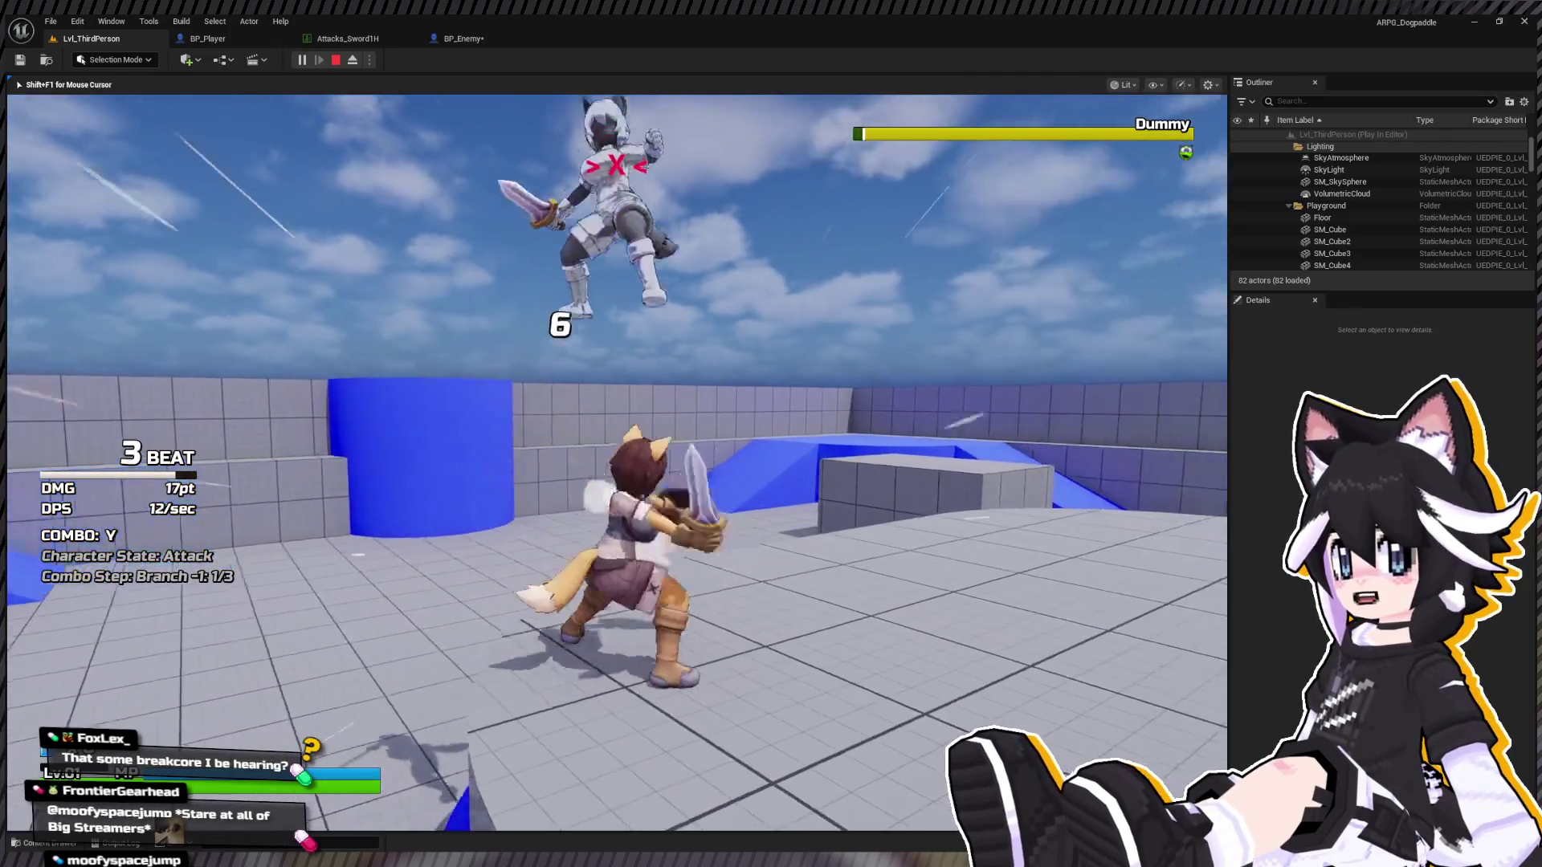
key("x")
key("x")
key("x")
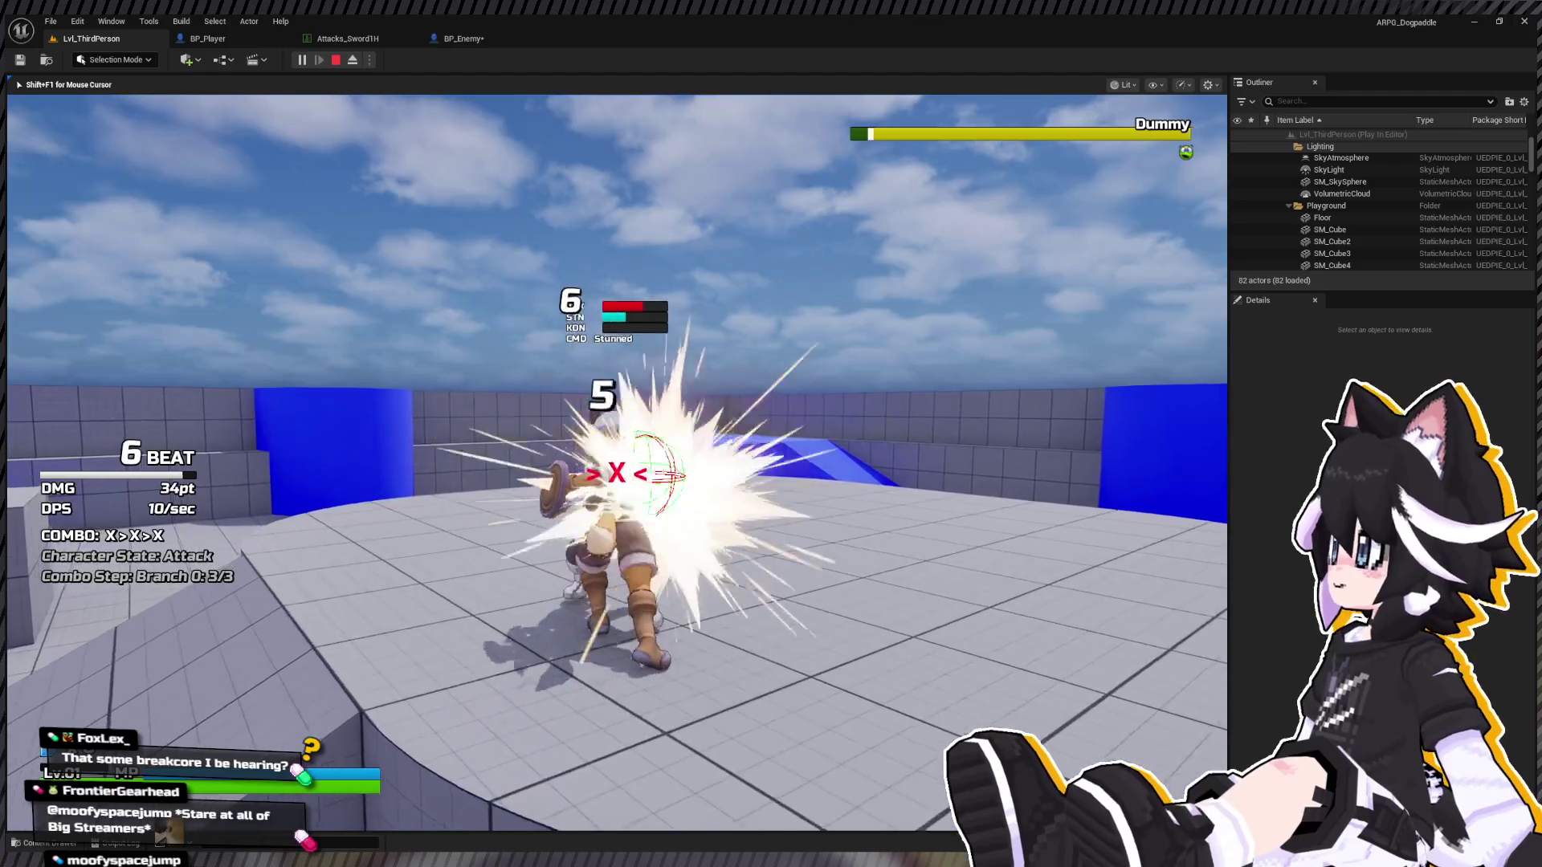
key("w")
key("x")
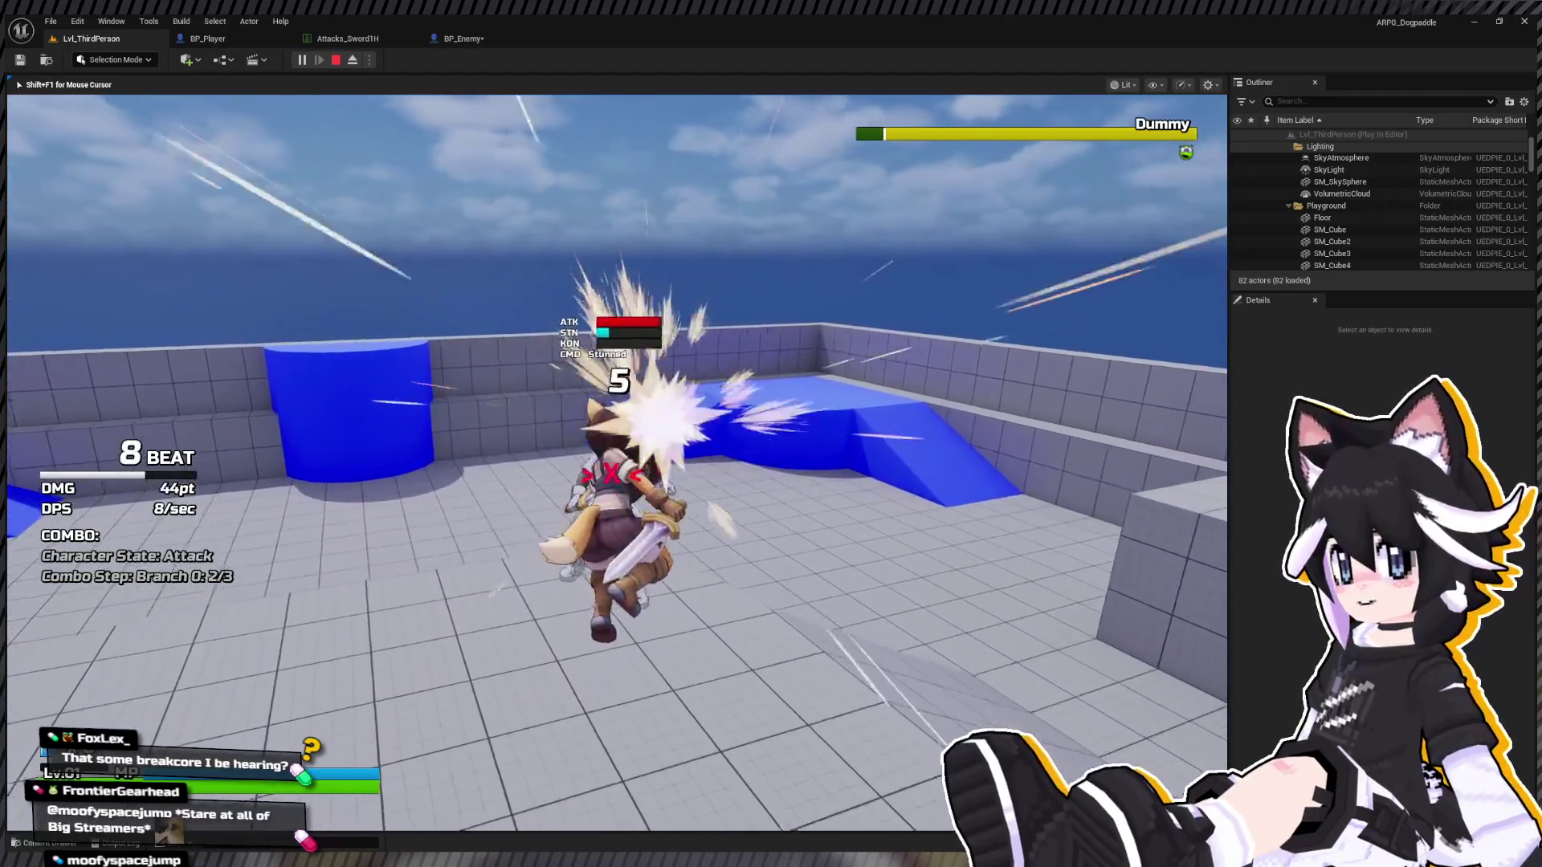
key("x")
key("w")
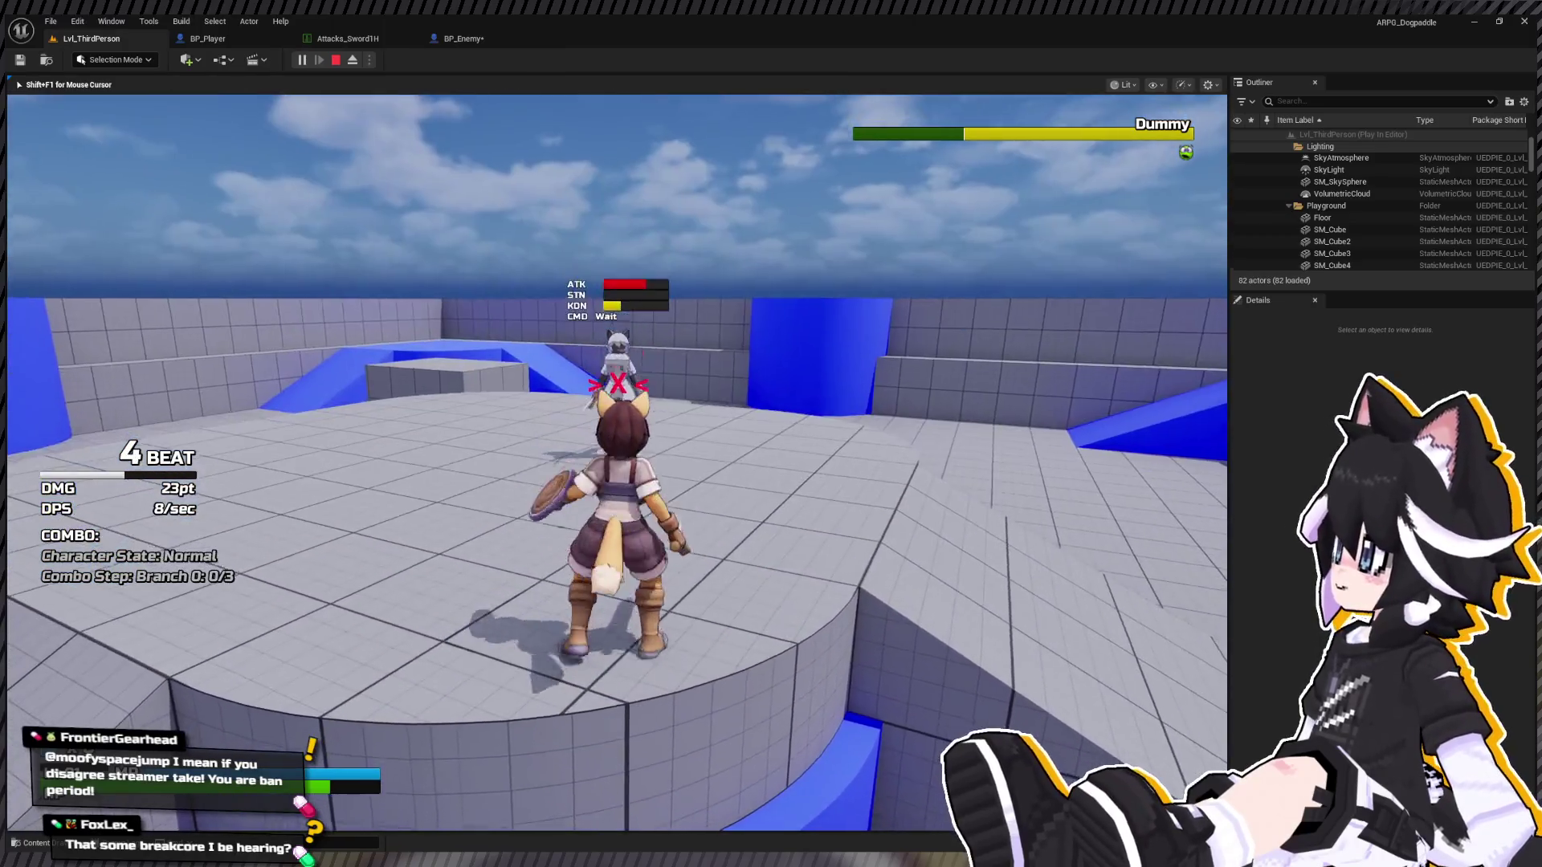
key("Escape")
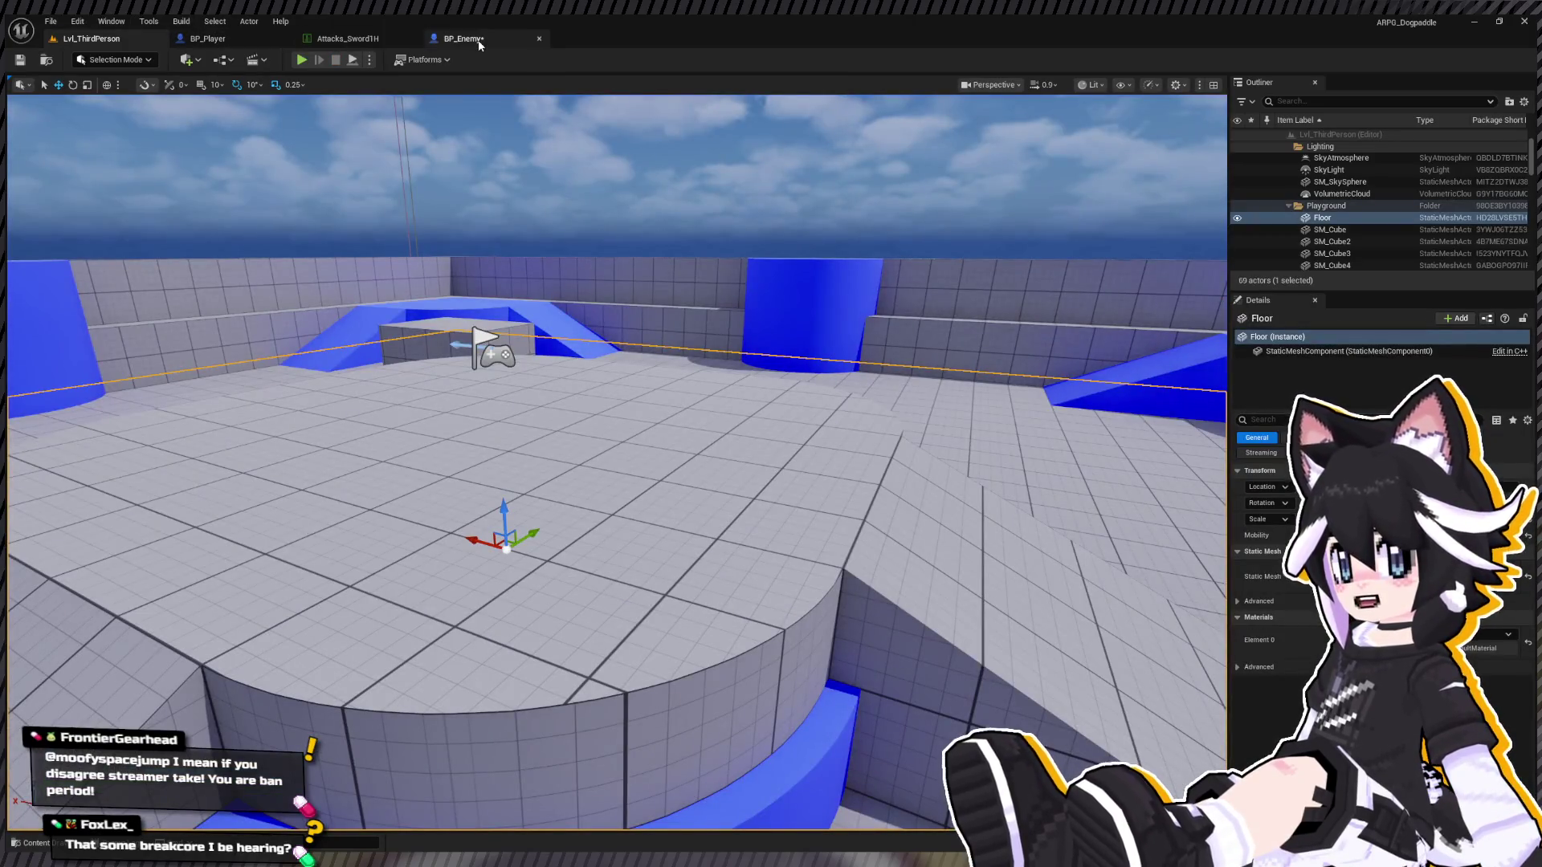
- Pan through BP_Enemy's Combat graph, then go back to the BP_Player blueprint
left_click(479, 40)
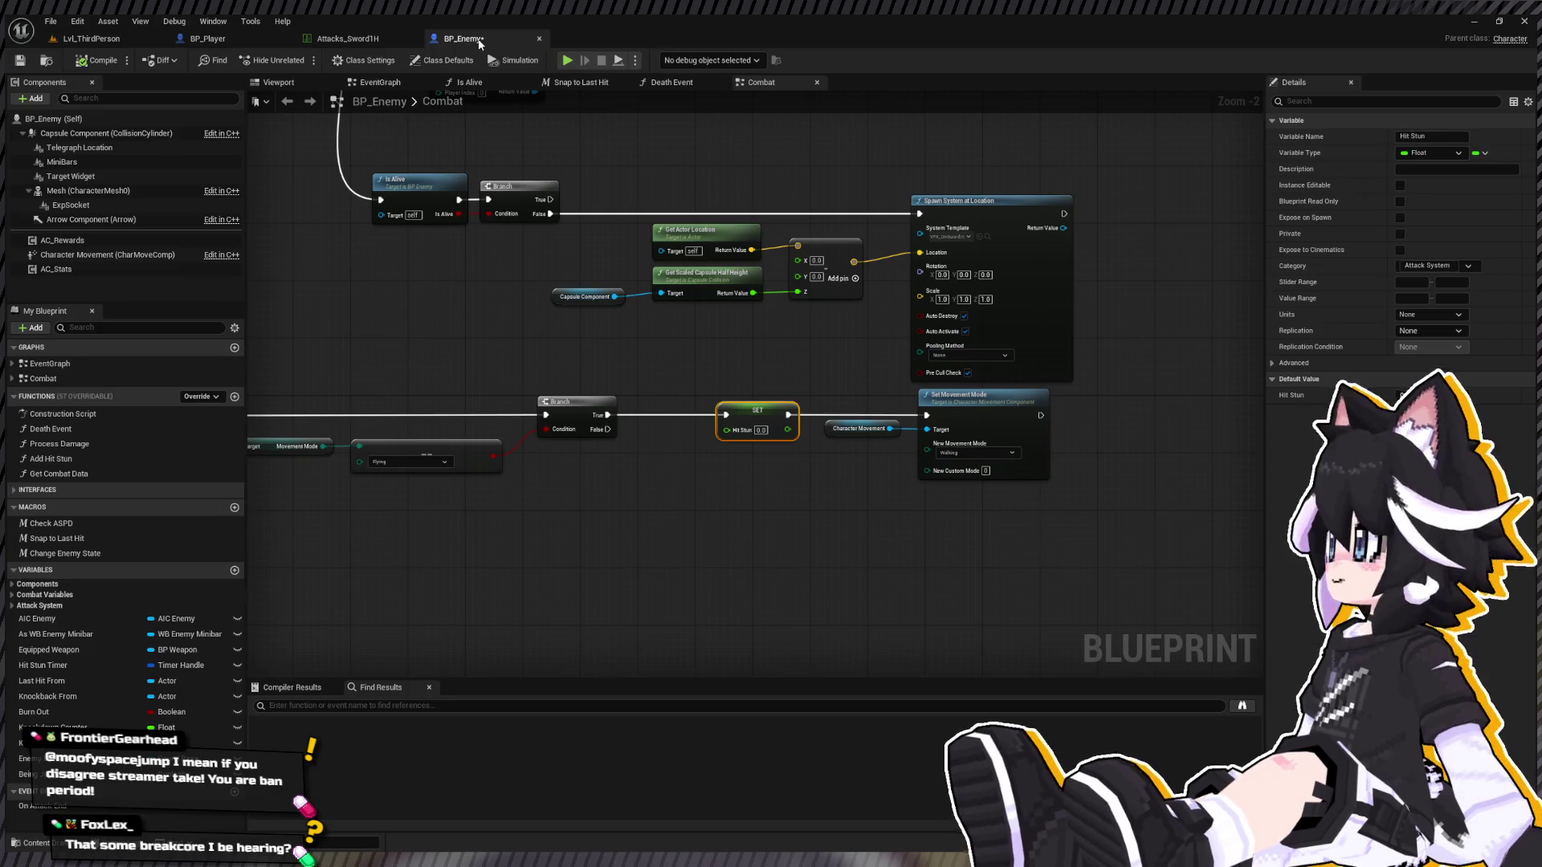
scroll(661, 254, "down", 2)
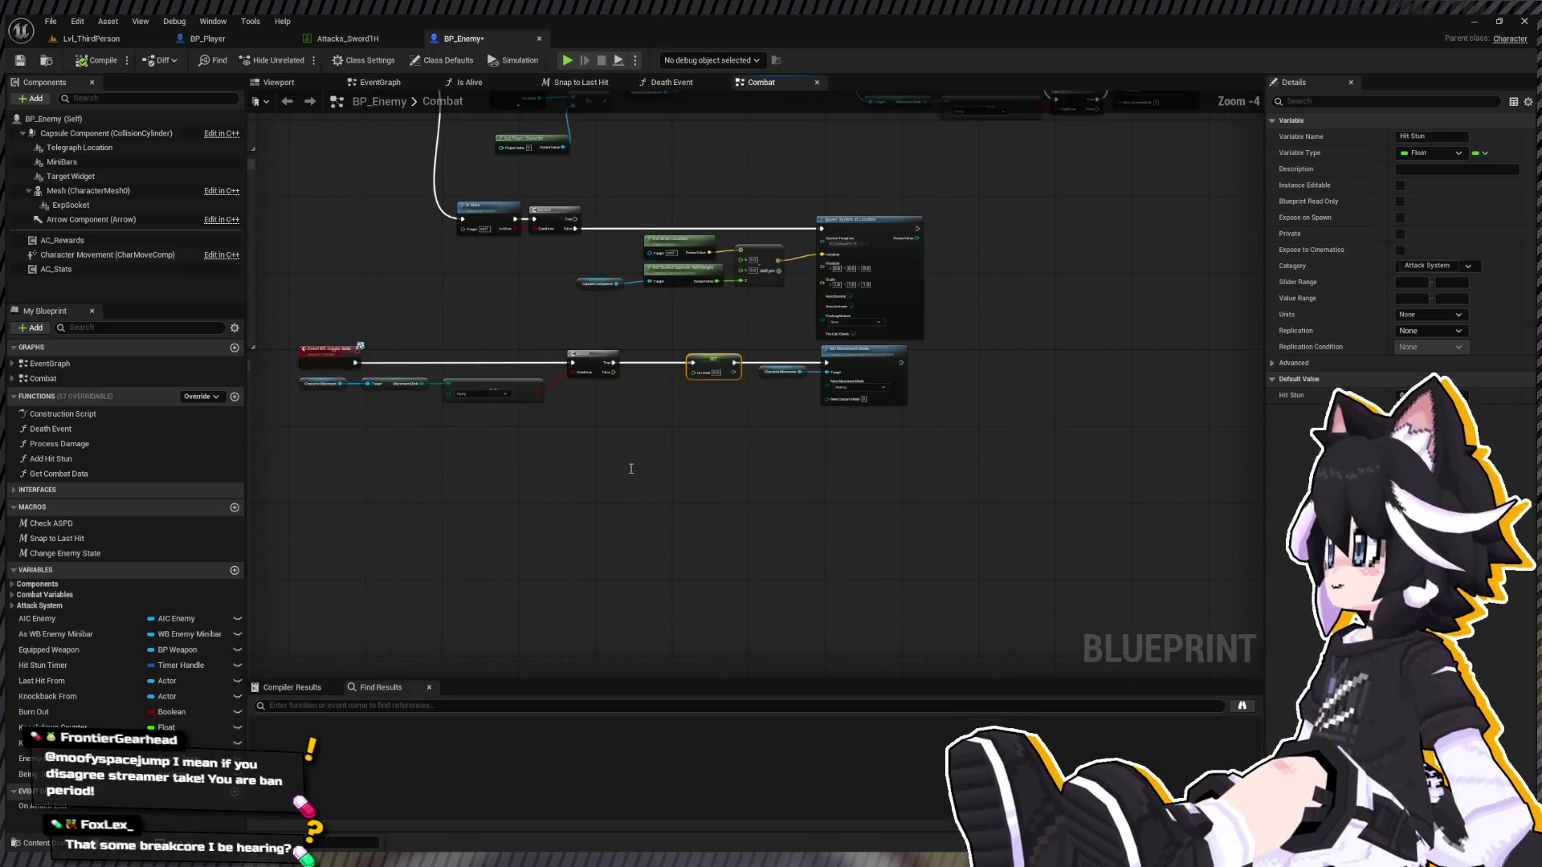
mouse_move(486, 530)
left_mouse_down()
mouse_move(530, 540)
mouse_move(576, 503)
left_mouse_up()
left_click(114, 378)
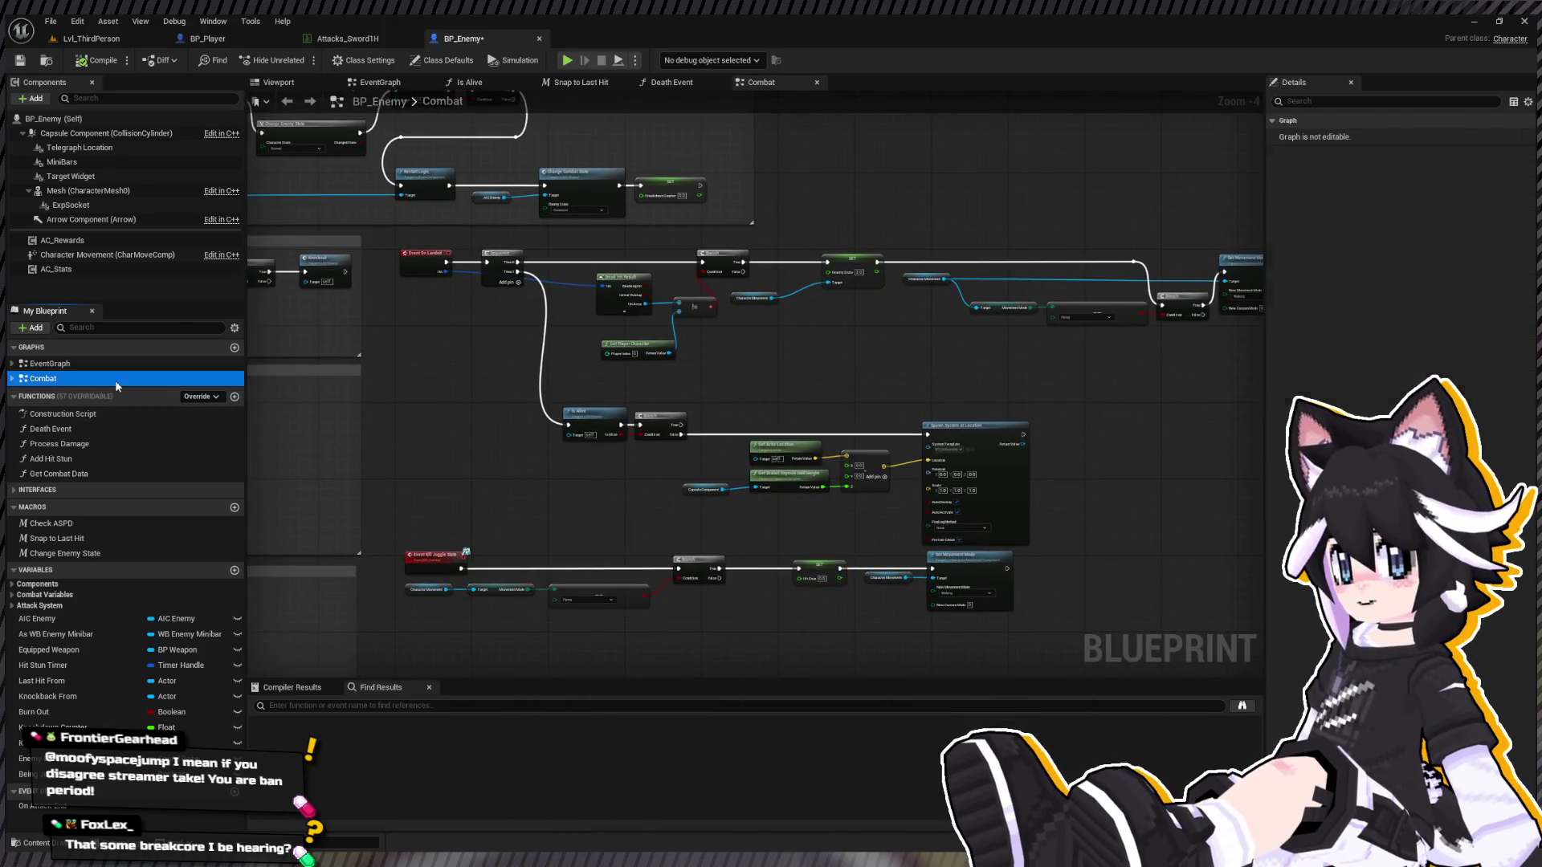
left_click(600, 322)
scroll(602, 329, "down", 6)
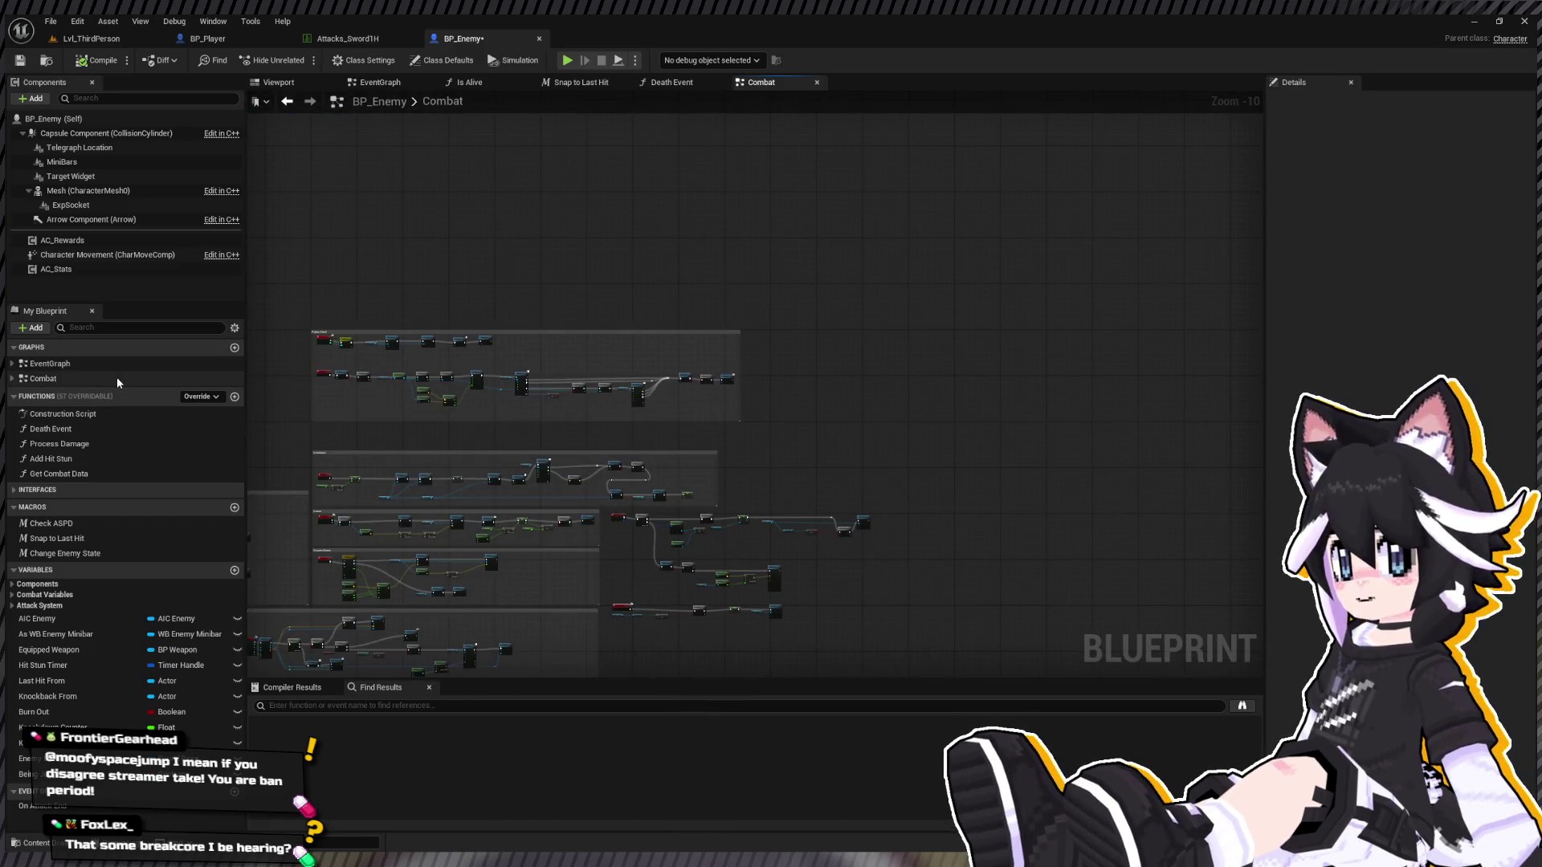
left_click(224, 41)
scroll(638, 511, "down", 6)
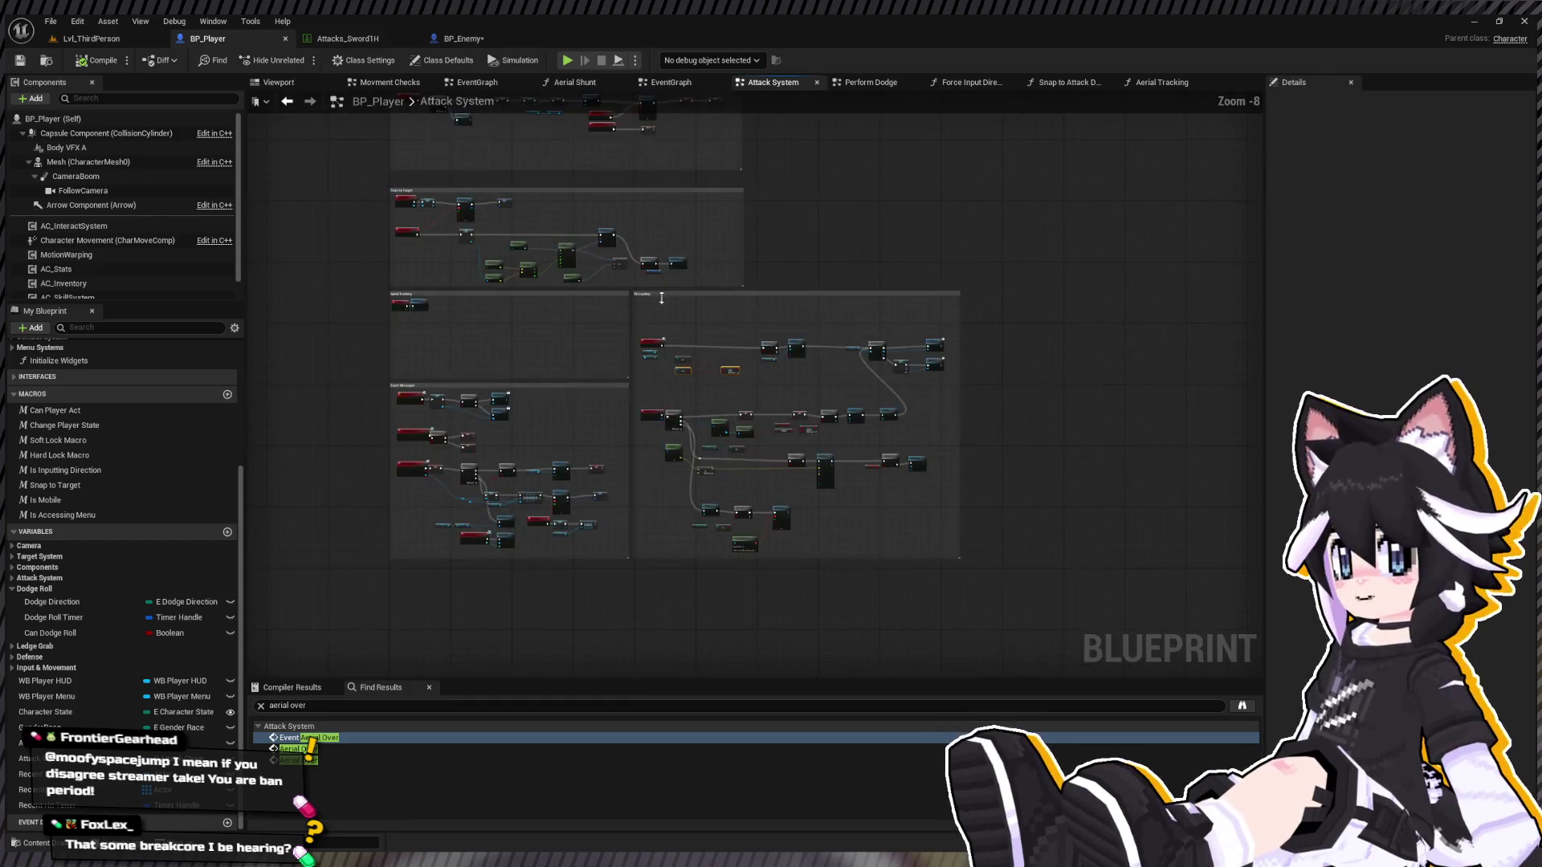
- Delete the Aerial Over call that follows the line-trace Branch in the Air Attack chain
scroll(638, 329, "up", 7)
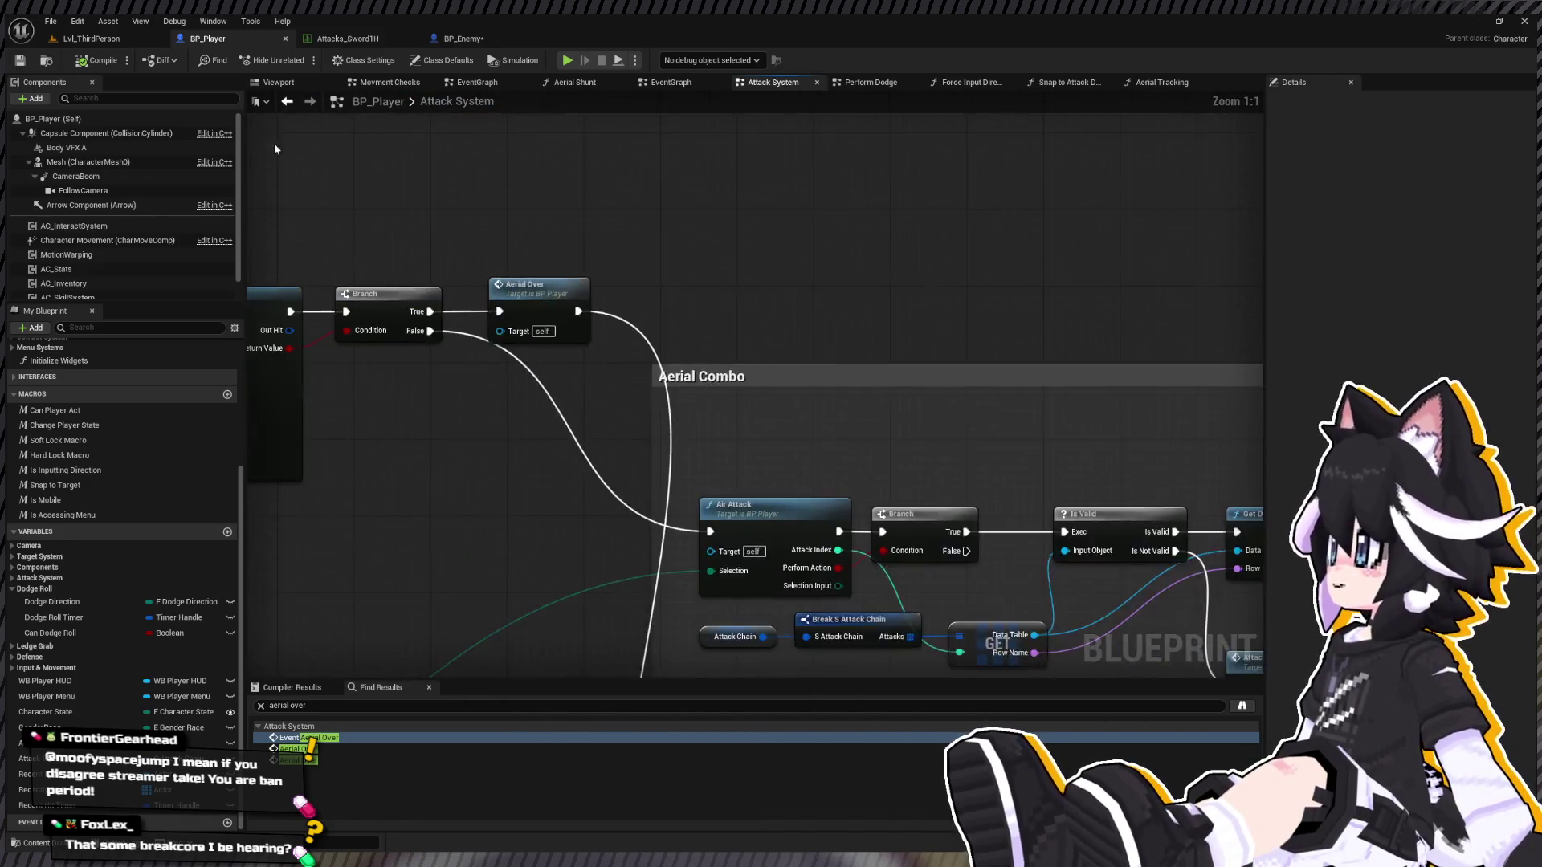
mouse_move(584, 261)
left_mouse_down()
mouse_move(1146, 103)
mouse_move(974, 153)
left_mouse_up()
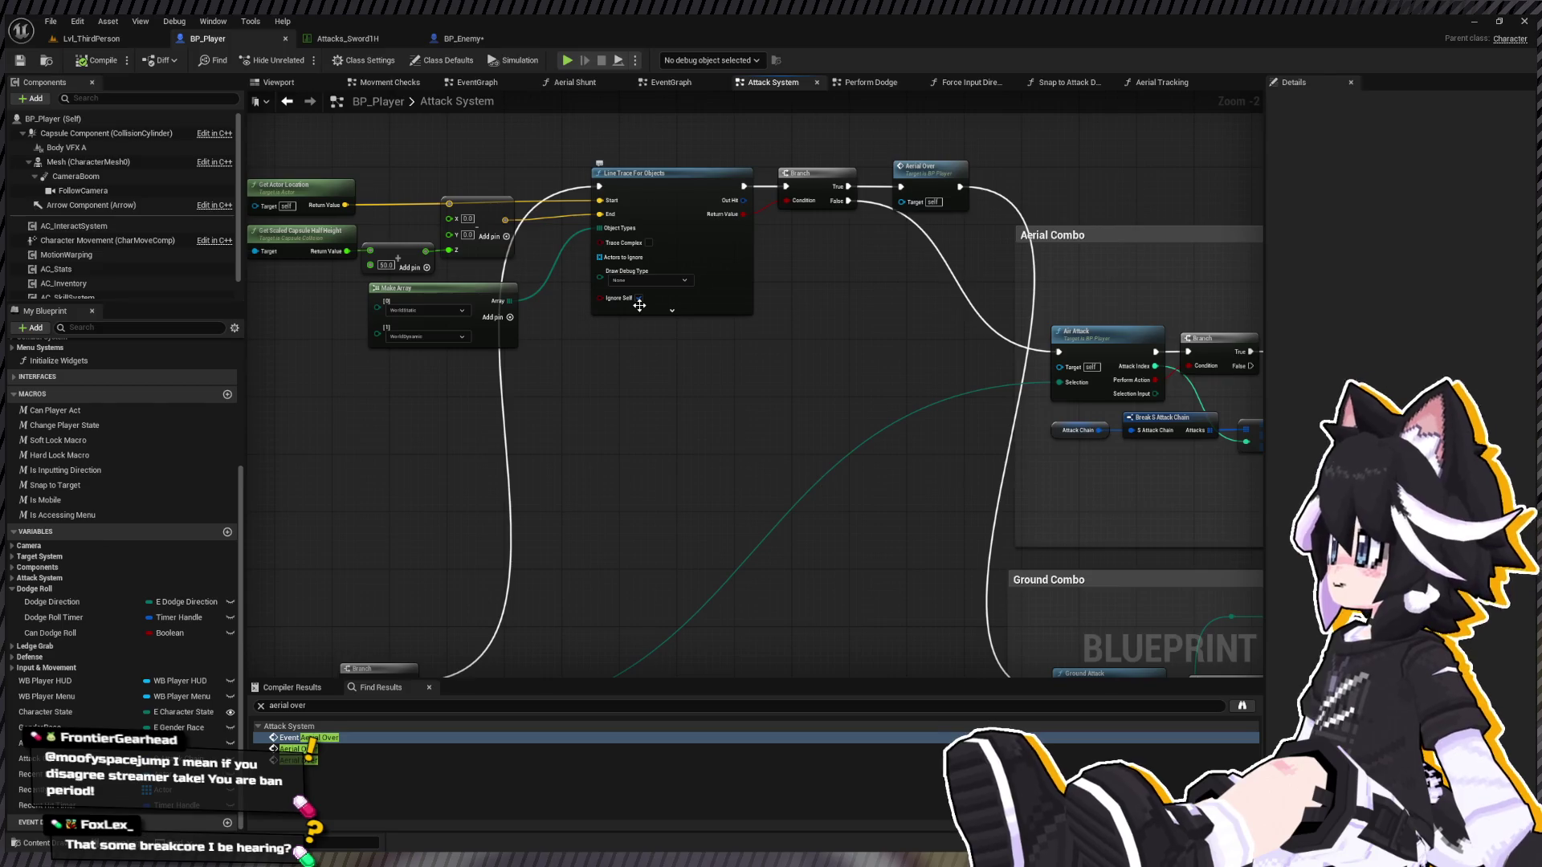
mouse_move(739, 355)
left_mouse_down()
mouse_move(678, 351)
mouse_move(721, 282)
mouse_move(634, 229)
mouse_move(618, 241)
left_mouse_up()
left_click(610, 158)
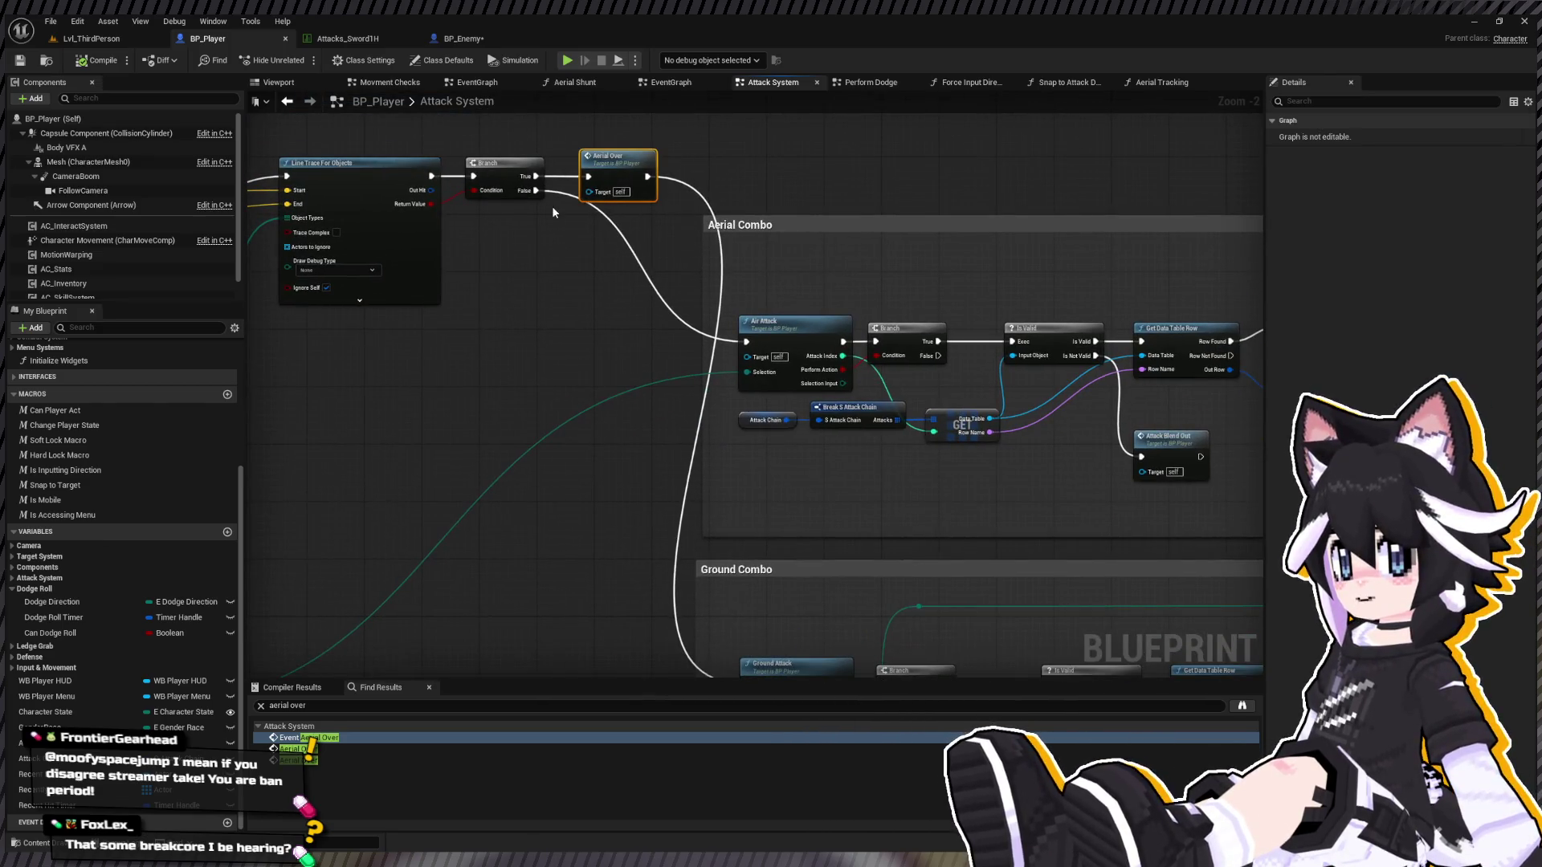
key("Delete")
scroll(557, 175, "down", 1)
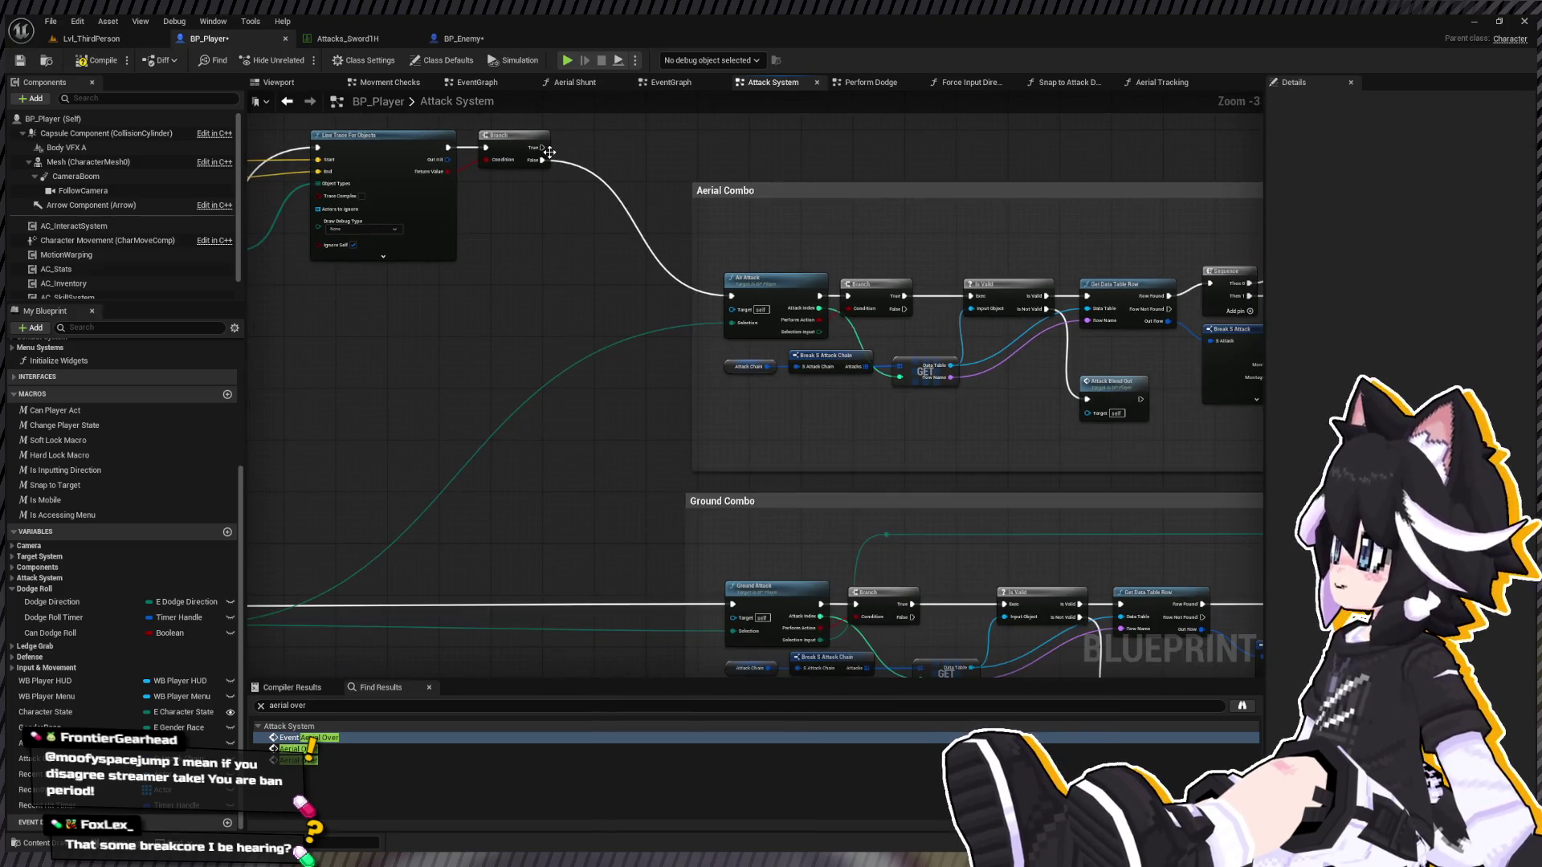
mouse_move(542, 147)
left_mouse_down()
mouse_move(710, 584)
mouse_move(735, 603)
mouse_move(621, 379)
mouse_move(541, 148)
left_mouse_up()
scroll(492, 354, "down", 5)
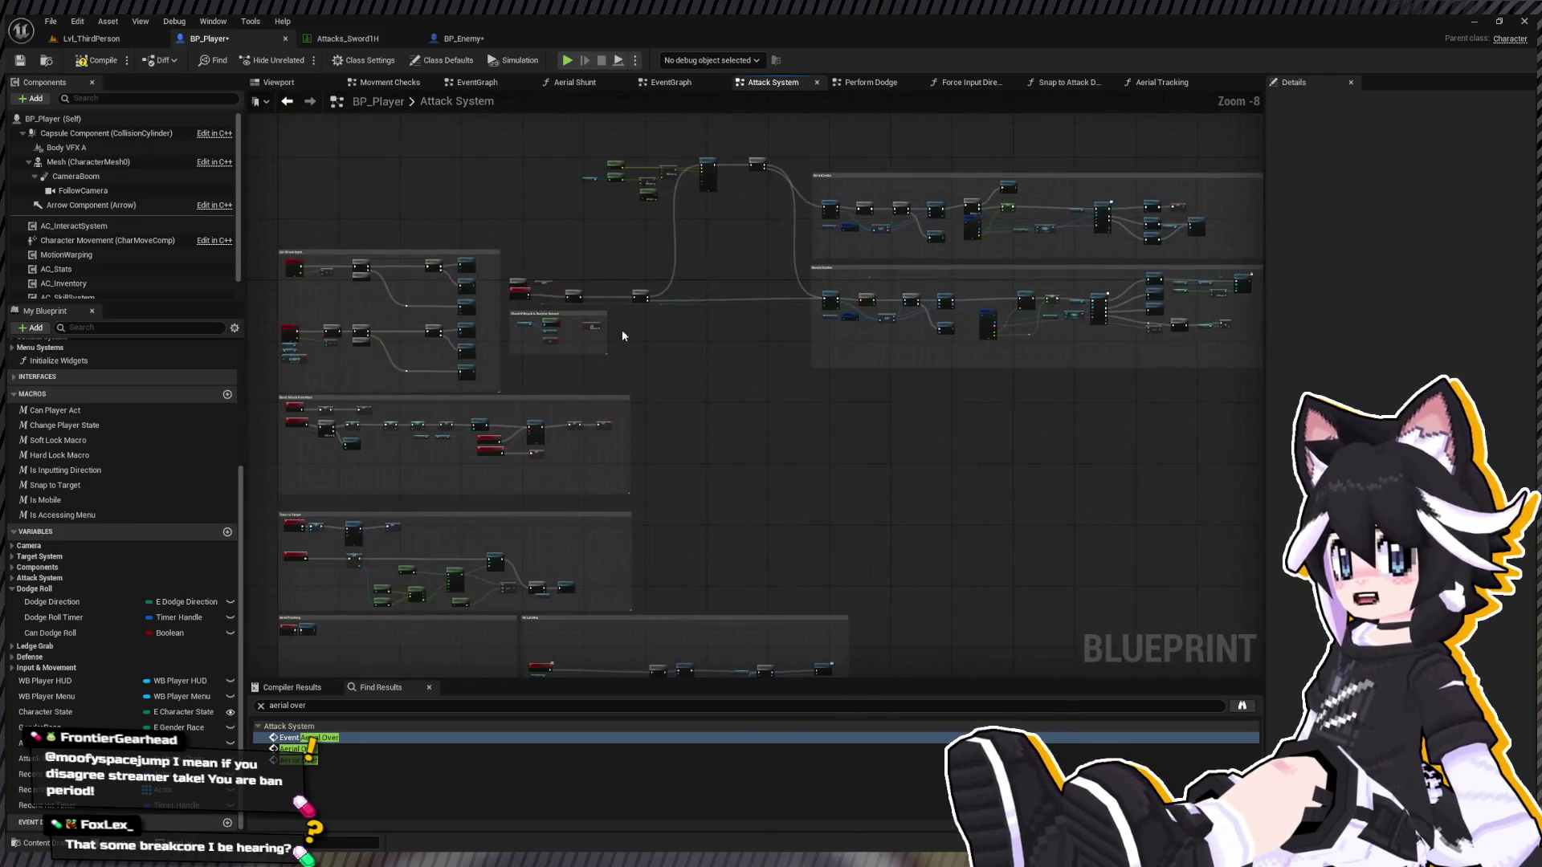
- Search the blueprint for 'on landed' and jump to the Event On Landed node
key("ctrl+f")
type("on landed")
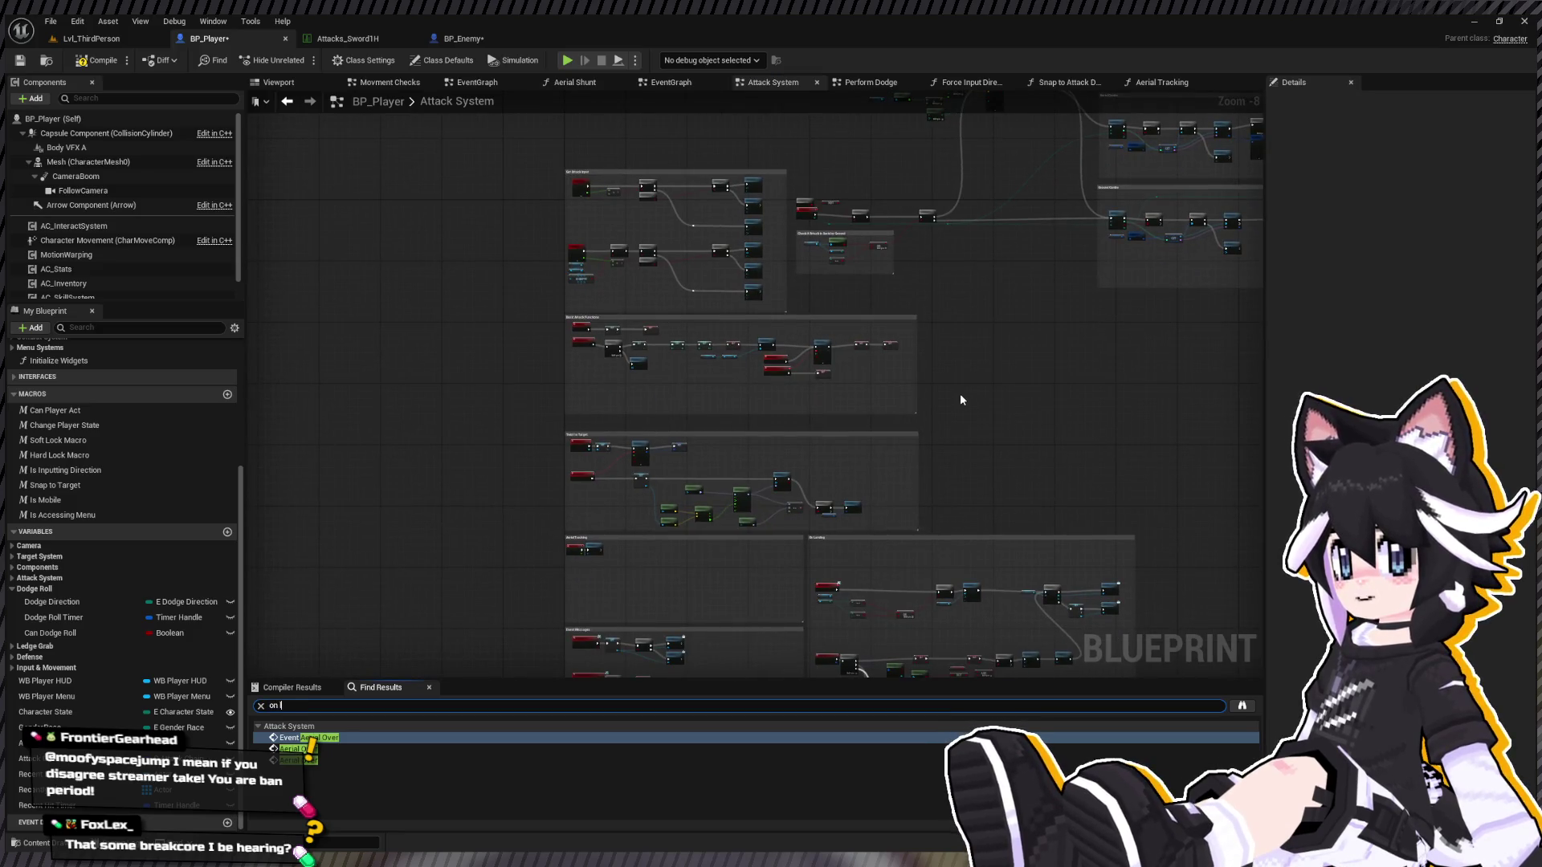
key("Return")
double_click(321, 736)
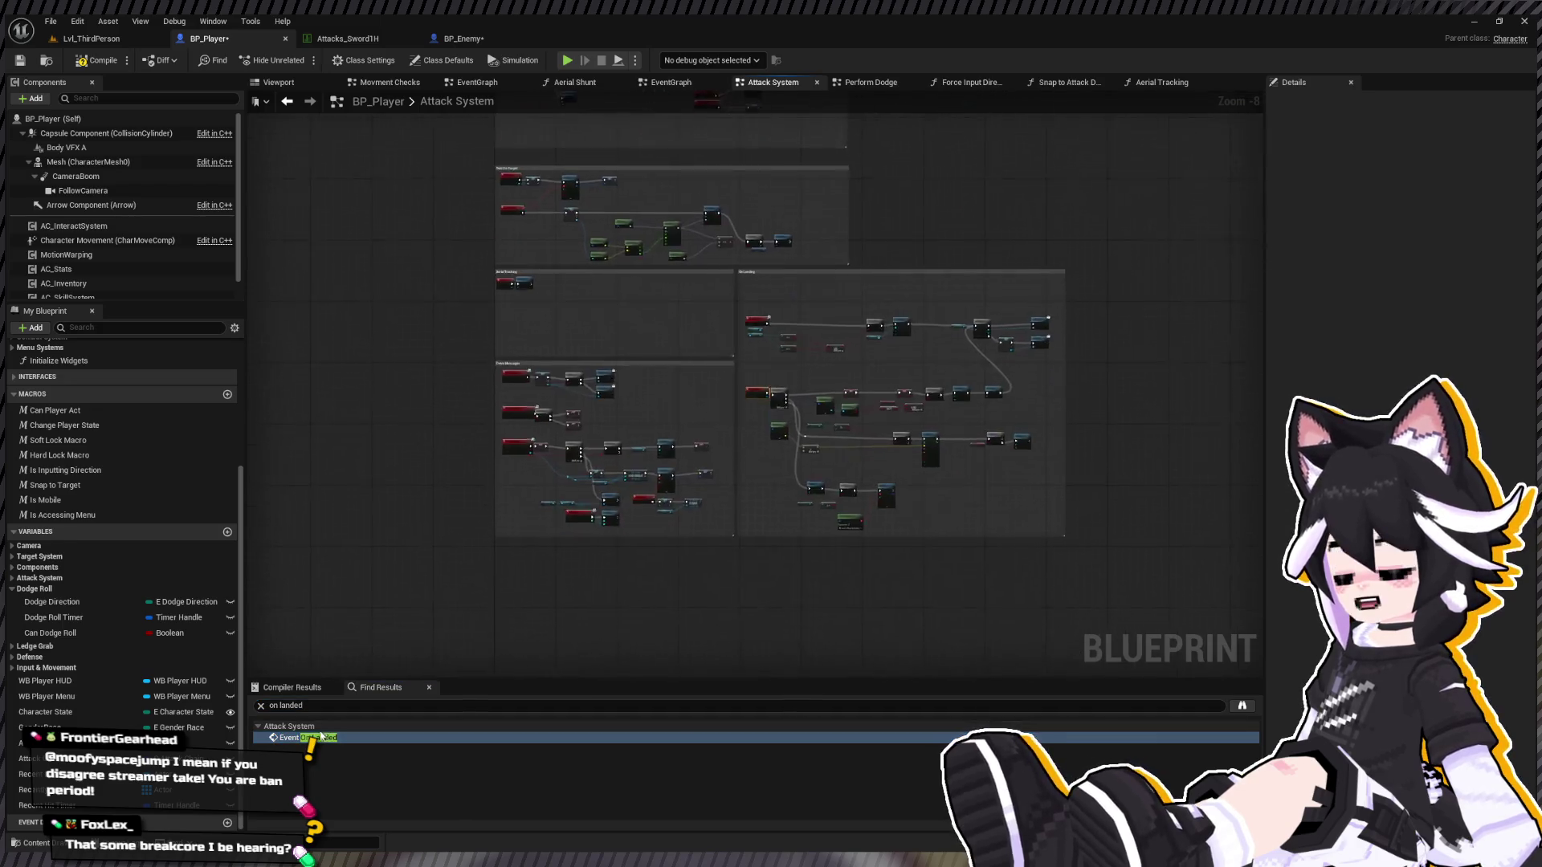
mouse_move(892, 399)
left_mouse_down()
mouse_move(699, 337)
mouse_move(505, 324)
mouse_move(572, 311)
left_mouse_up()
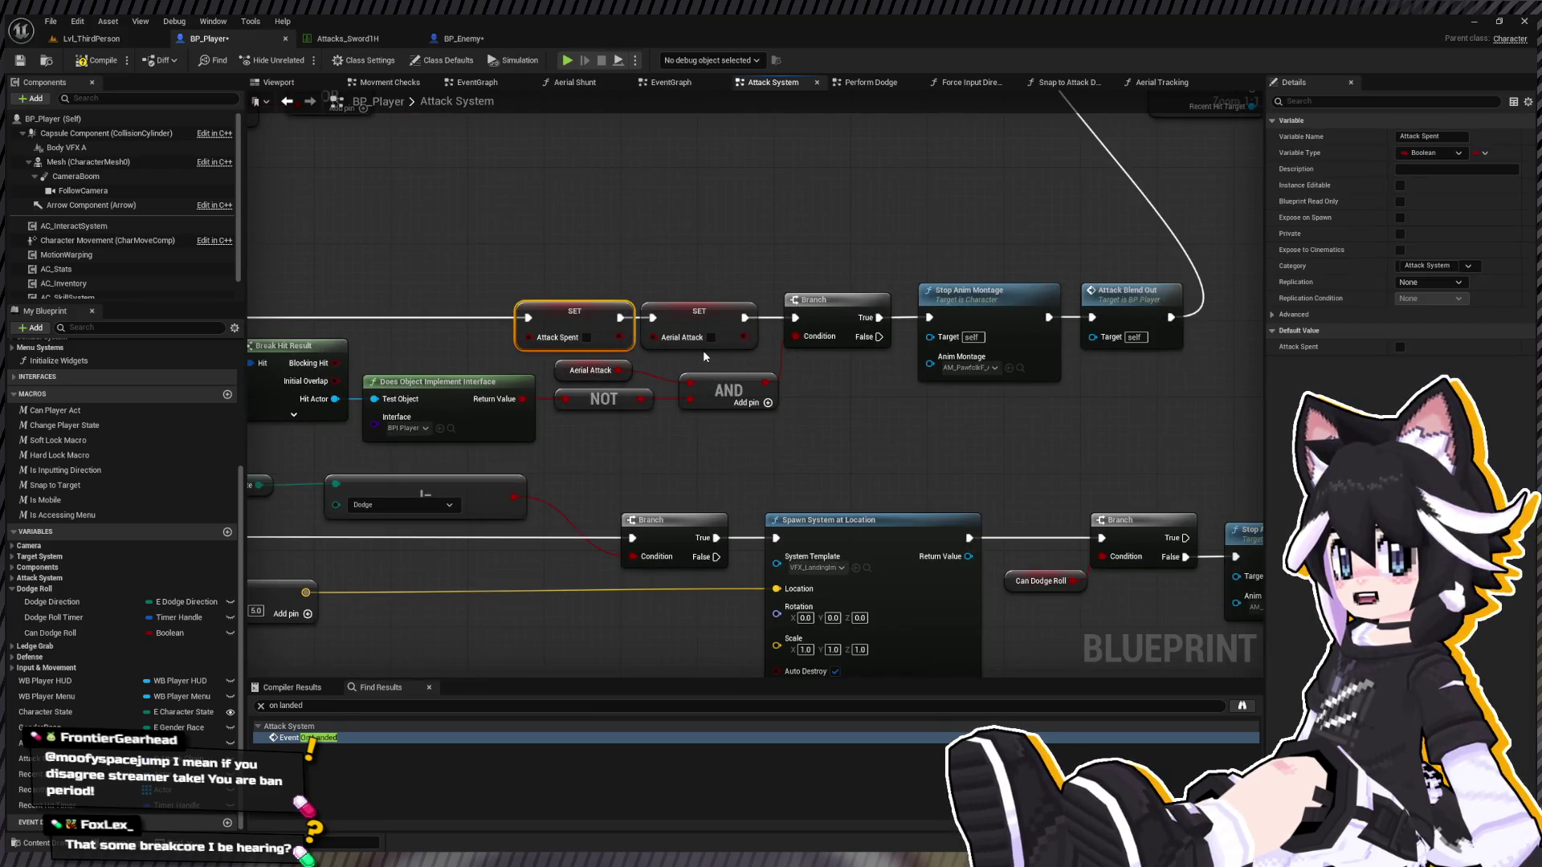
scroll(683, 361, "down", 1)
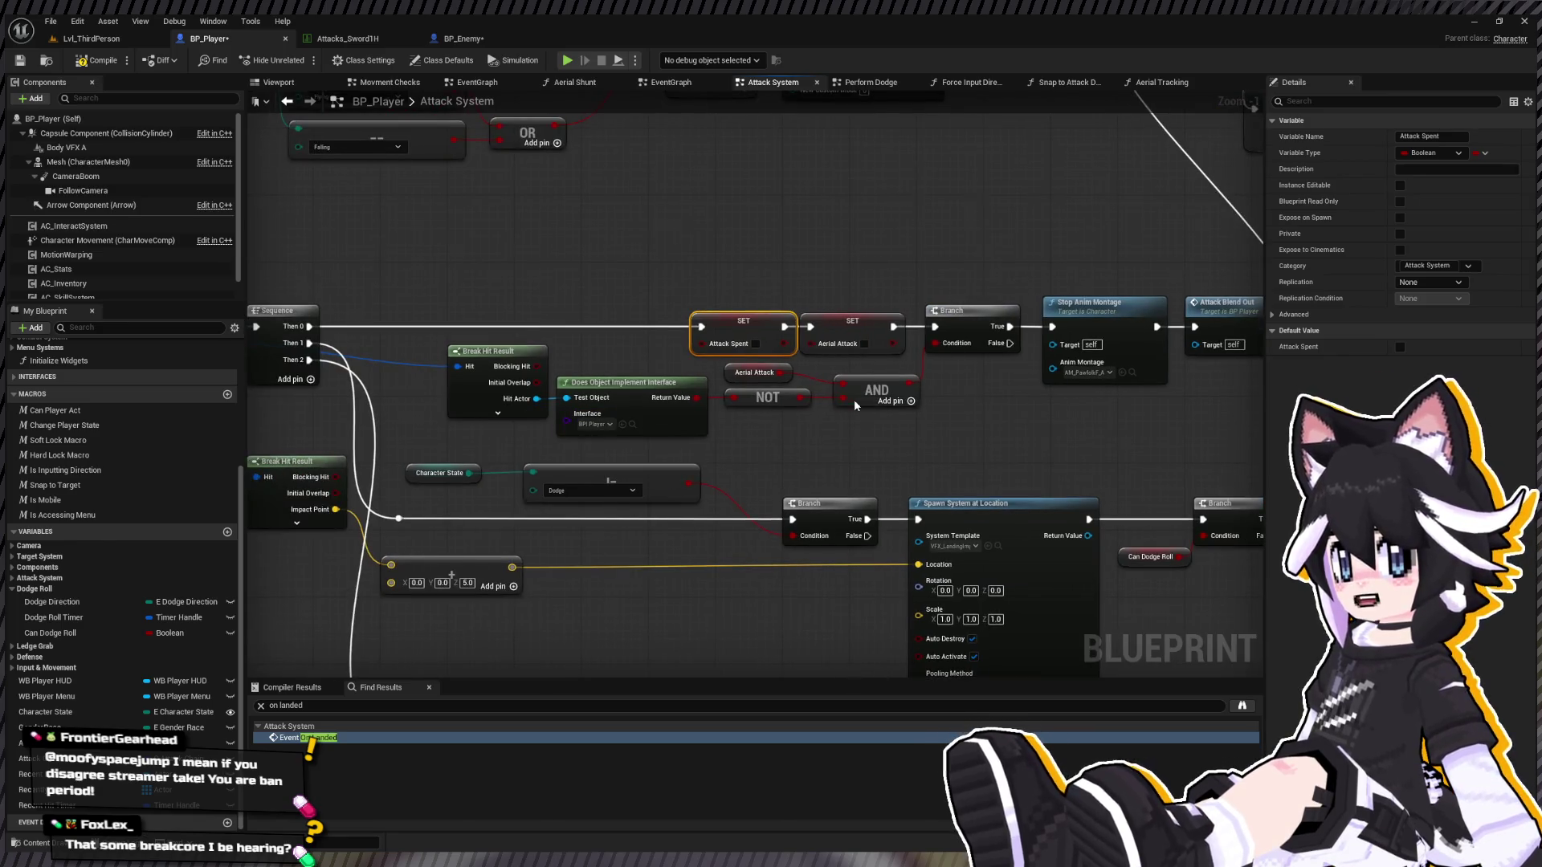
left_click_drag(796, 412, 803, 447)
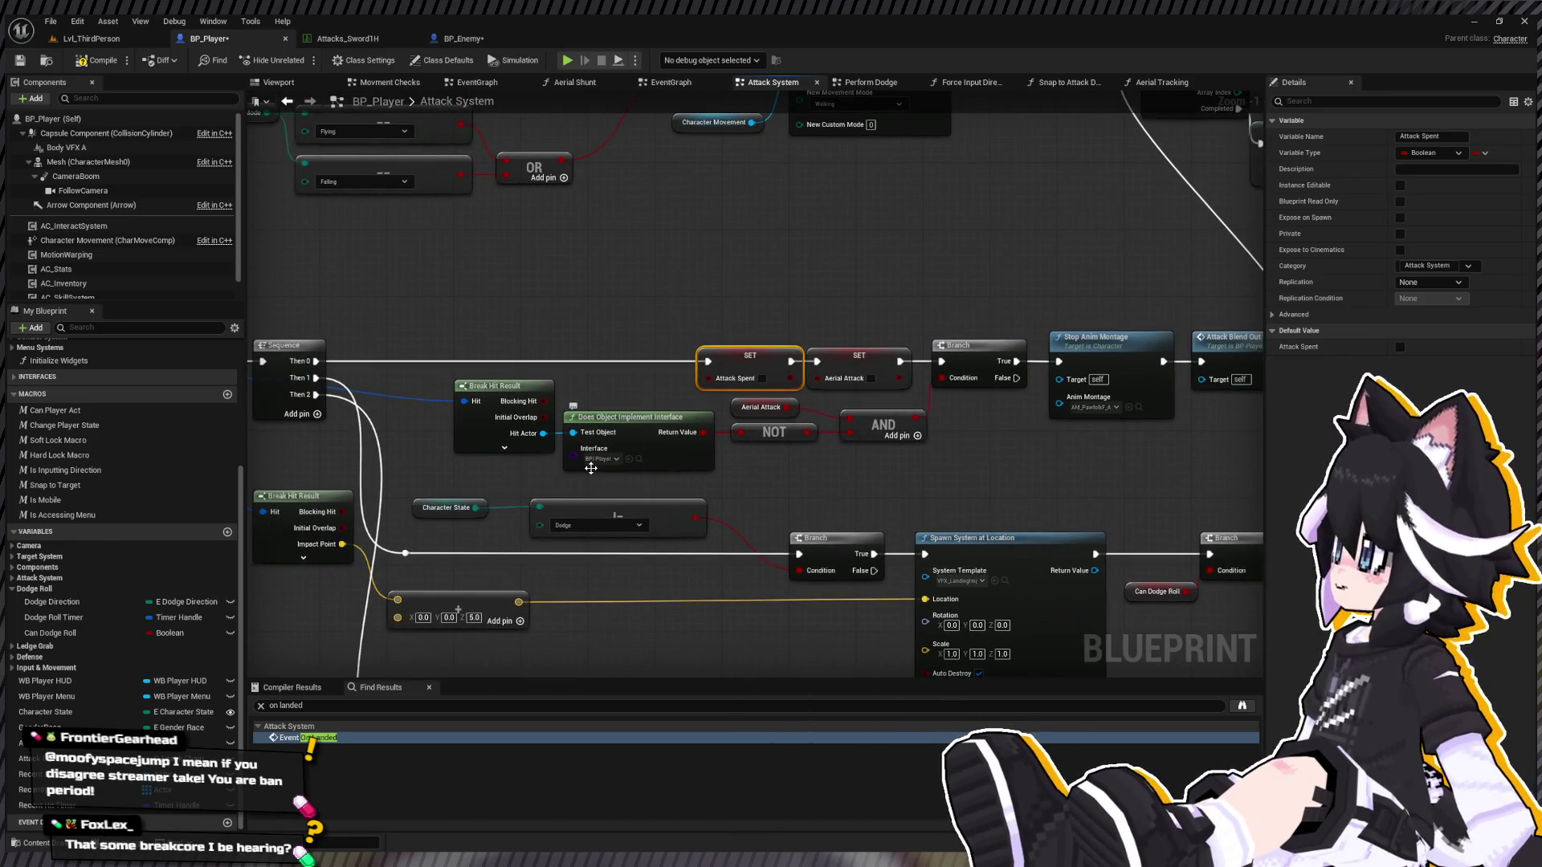
mouse_move(591, 468)
left_mouse_down()
mouse_move(963, 464)
mouse_move(589, 451)
left_mouse_up()
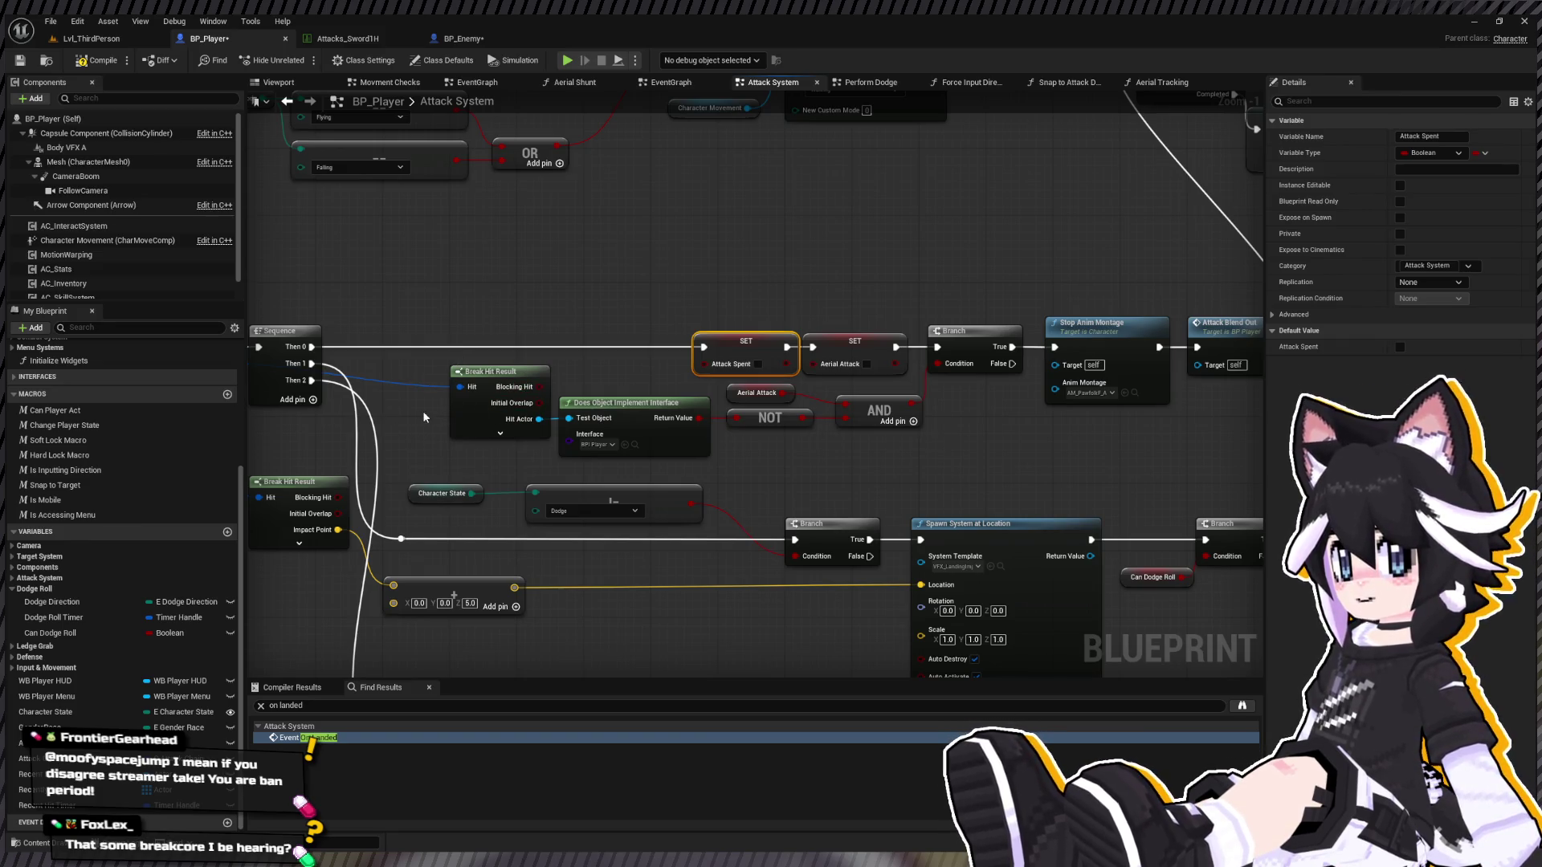
- Examine the hit-result and interface-check nodes in the On Landed chain
mouse_move(414, 413)
left_mouse_down()
mouse_move(562, 438)
mouse_move(949, 450)
mouse_move(699, 453)
left_mouse_up()
left_click(971, 441)
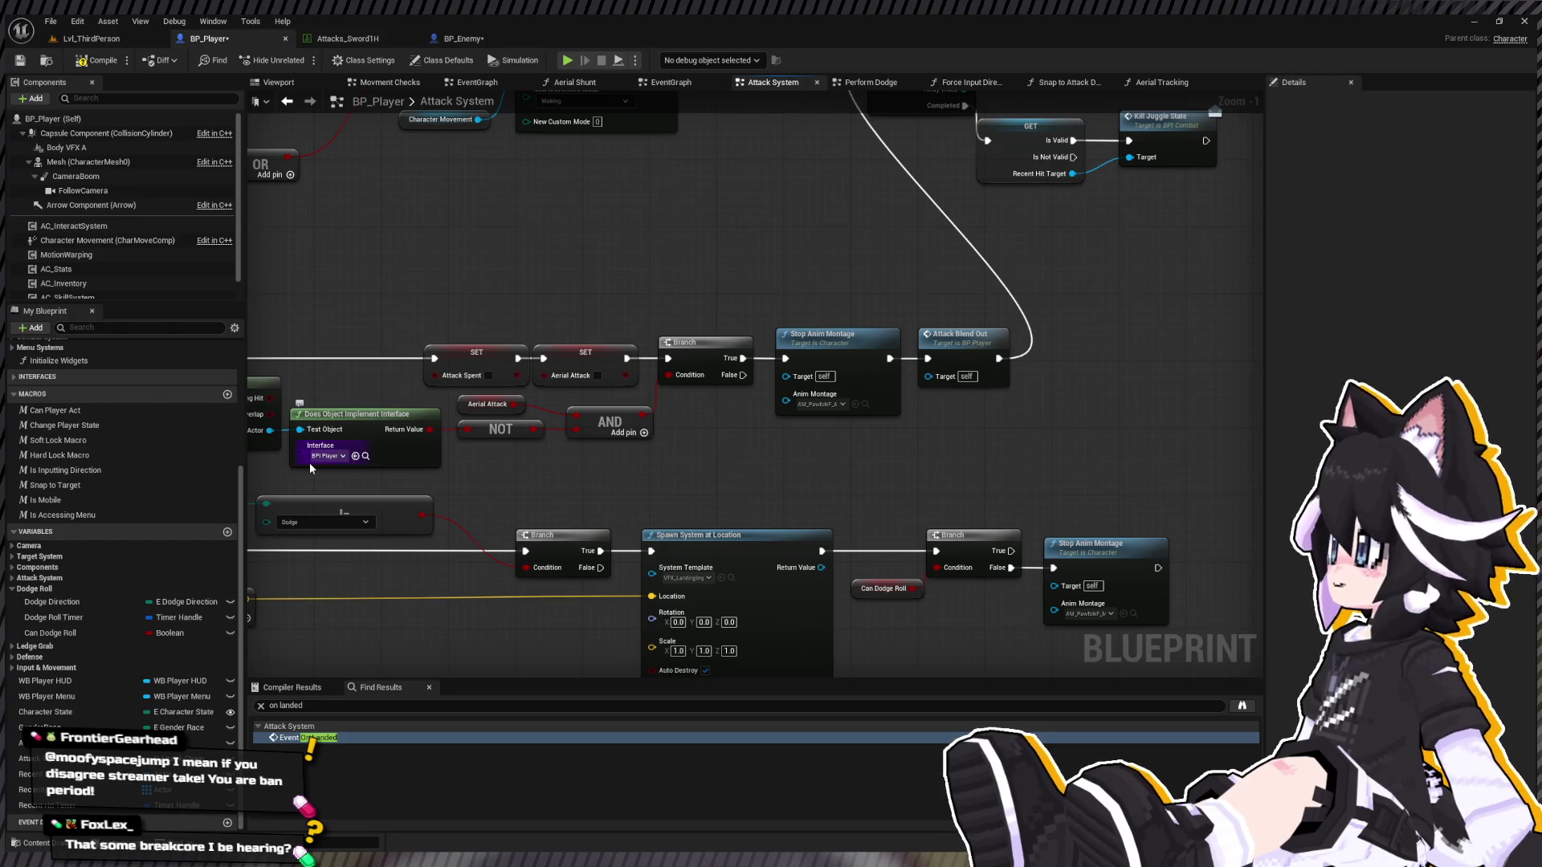
scroll(315, 456, "up", 2)
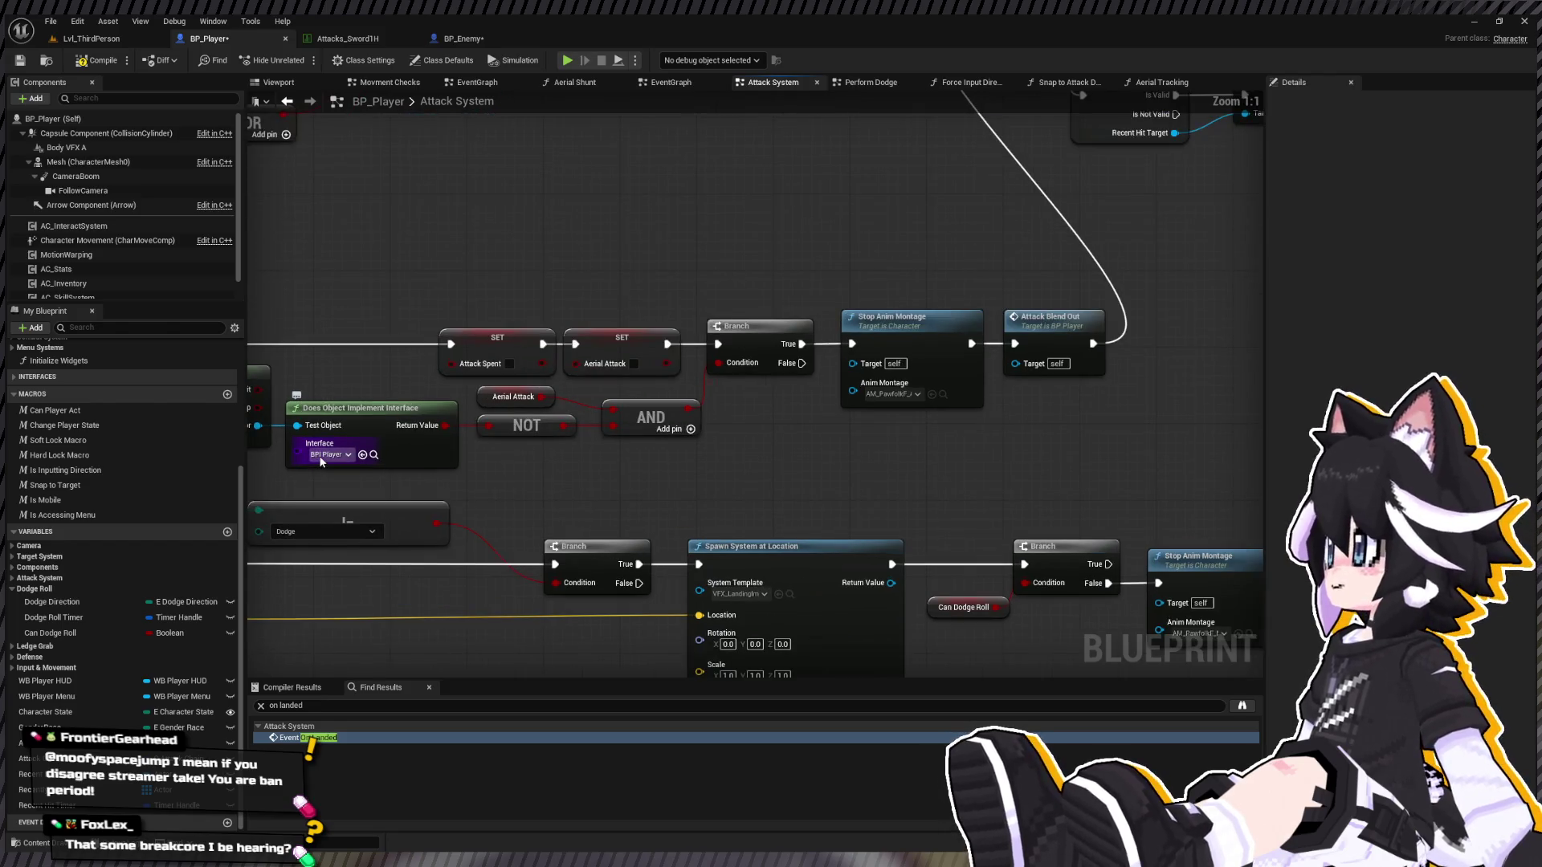
left_click_drag(449, 480, 756, 498)
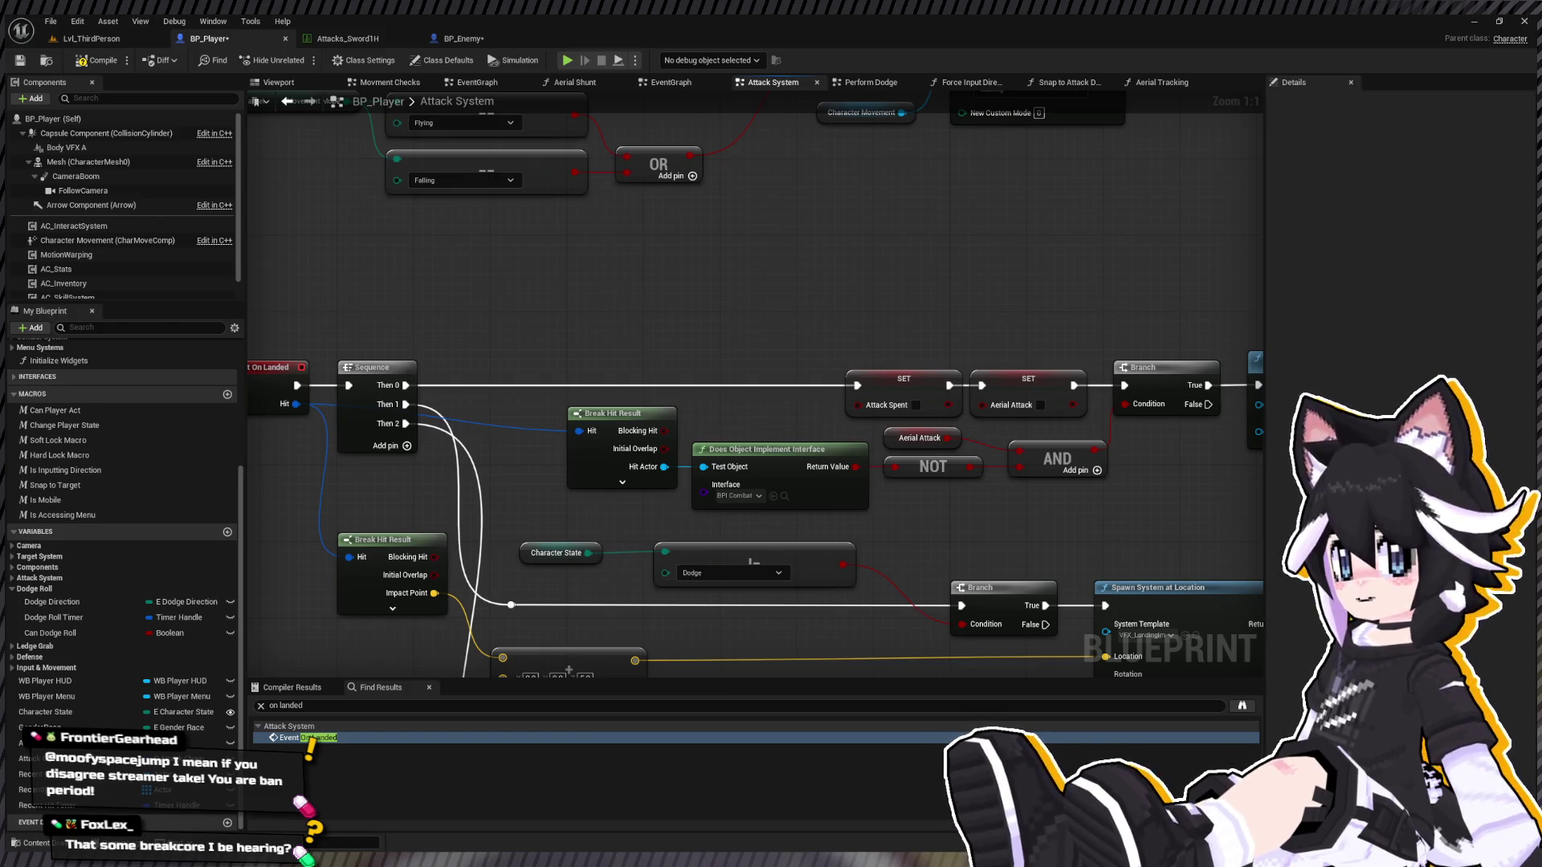
mouse_move(964, 563)
left_mouse_down()
mouse_move(797, 421)
mouse_move(973, 413)
mouse_move(774, 415)
left_mouse_up()
mouse_move(668, 425)
left_mouse_down()
mouse_move(280, 363)
mouse_move(836, 330)
left_mouse_up()
scroll(836, 330, "down", 1)
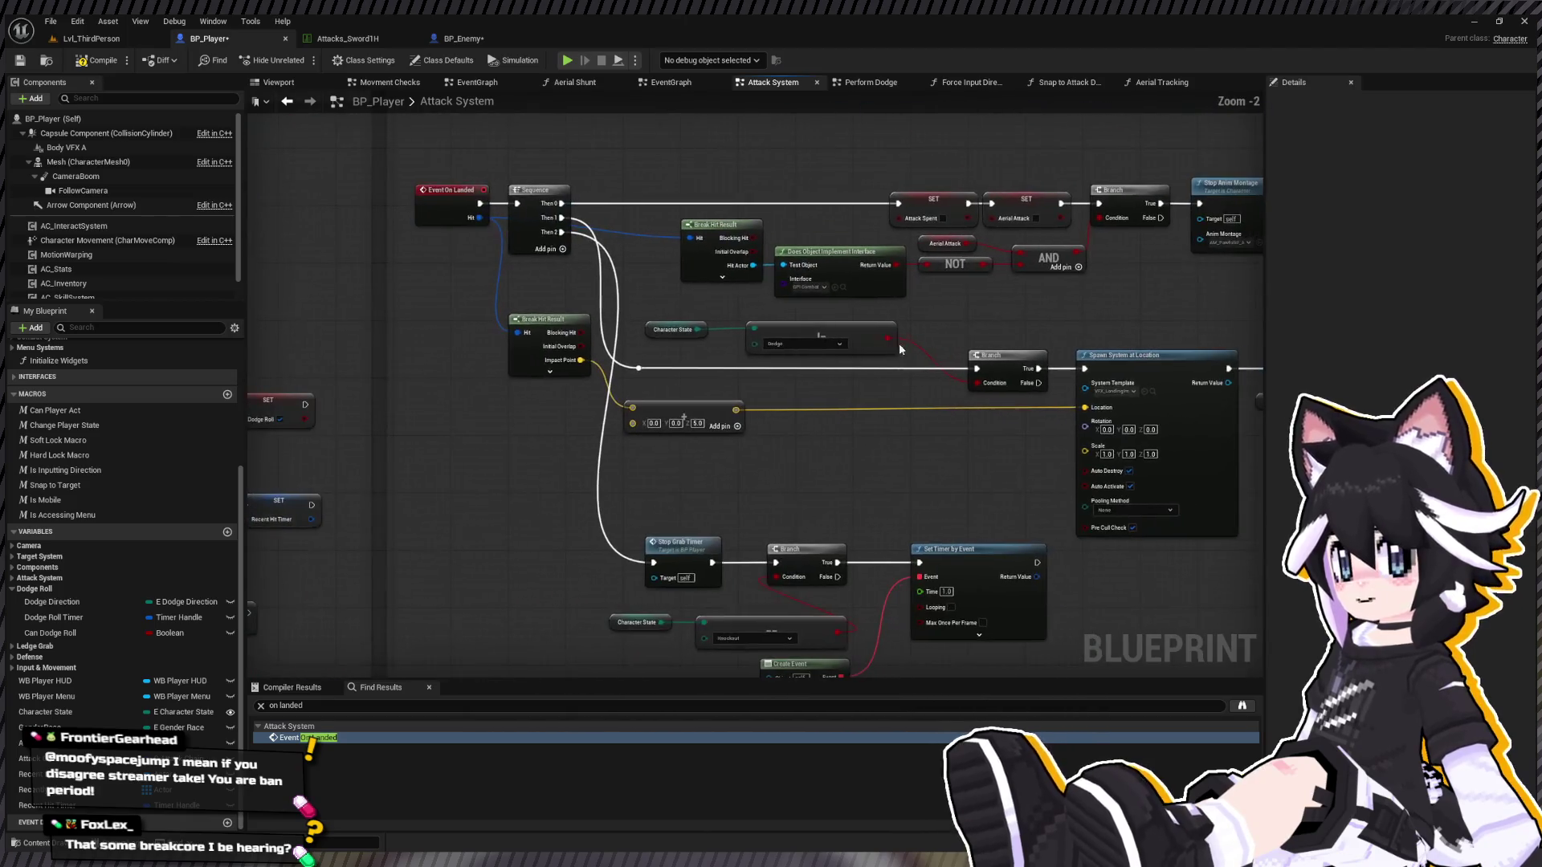
scroll(689, 347, "down", 1)
left_click_drag(689, 348, 679, 332)
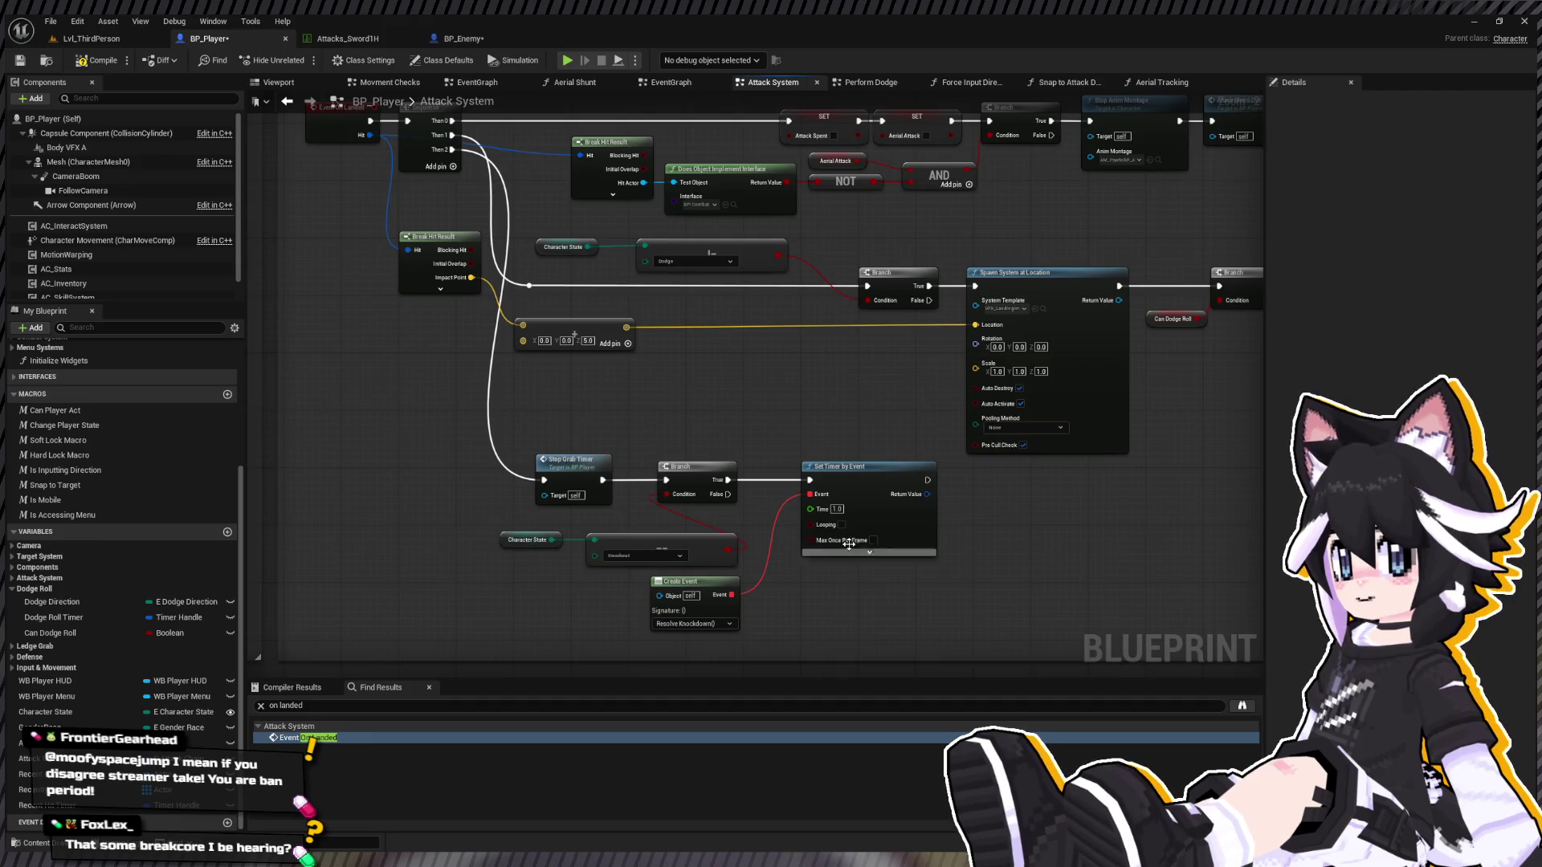
scroll(767, 434, "down", 5)
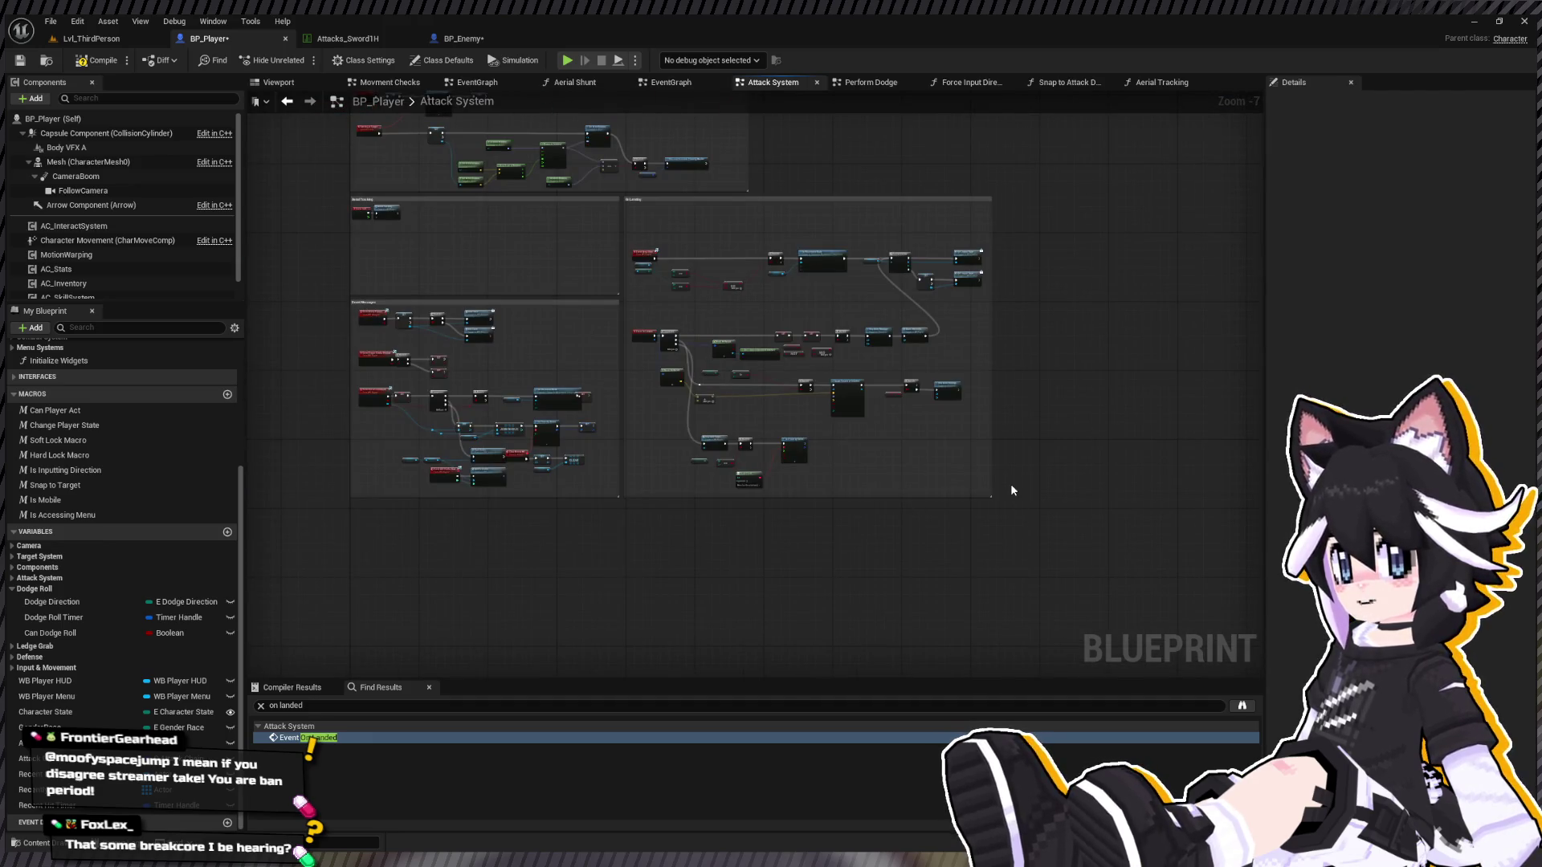
- Review the Kill Juggle State loop and the Aerial Over call in Attack Blend Out
scroll(671, 334, "up", 6)
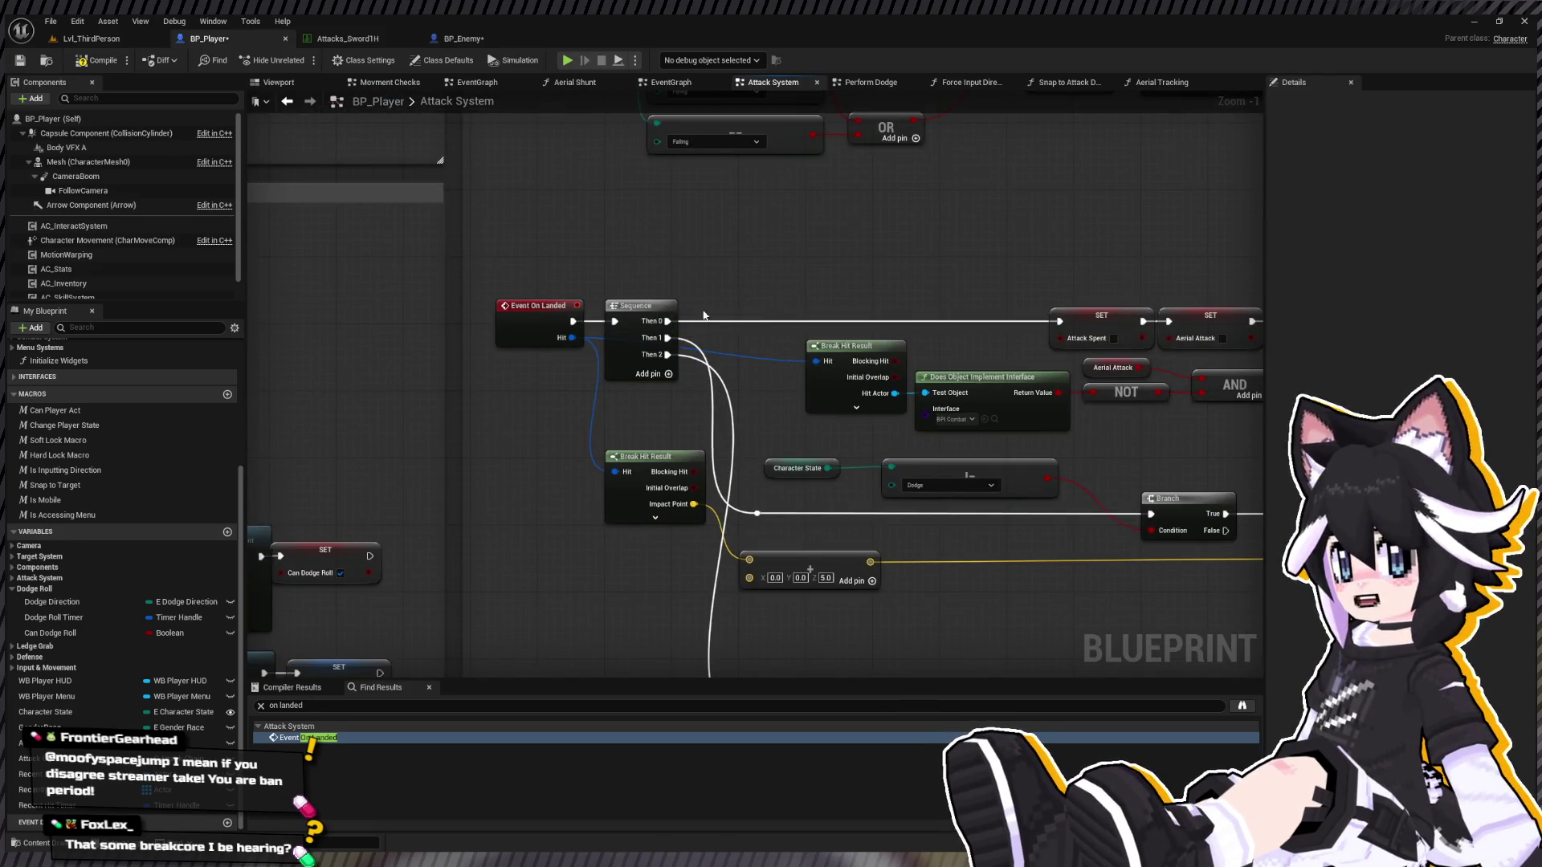
mouse_move(650, 241)
left_mouse_down()
mouse_move(361, 265)
mouse_move(257, 361)
left_mouse_up()
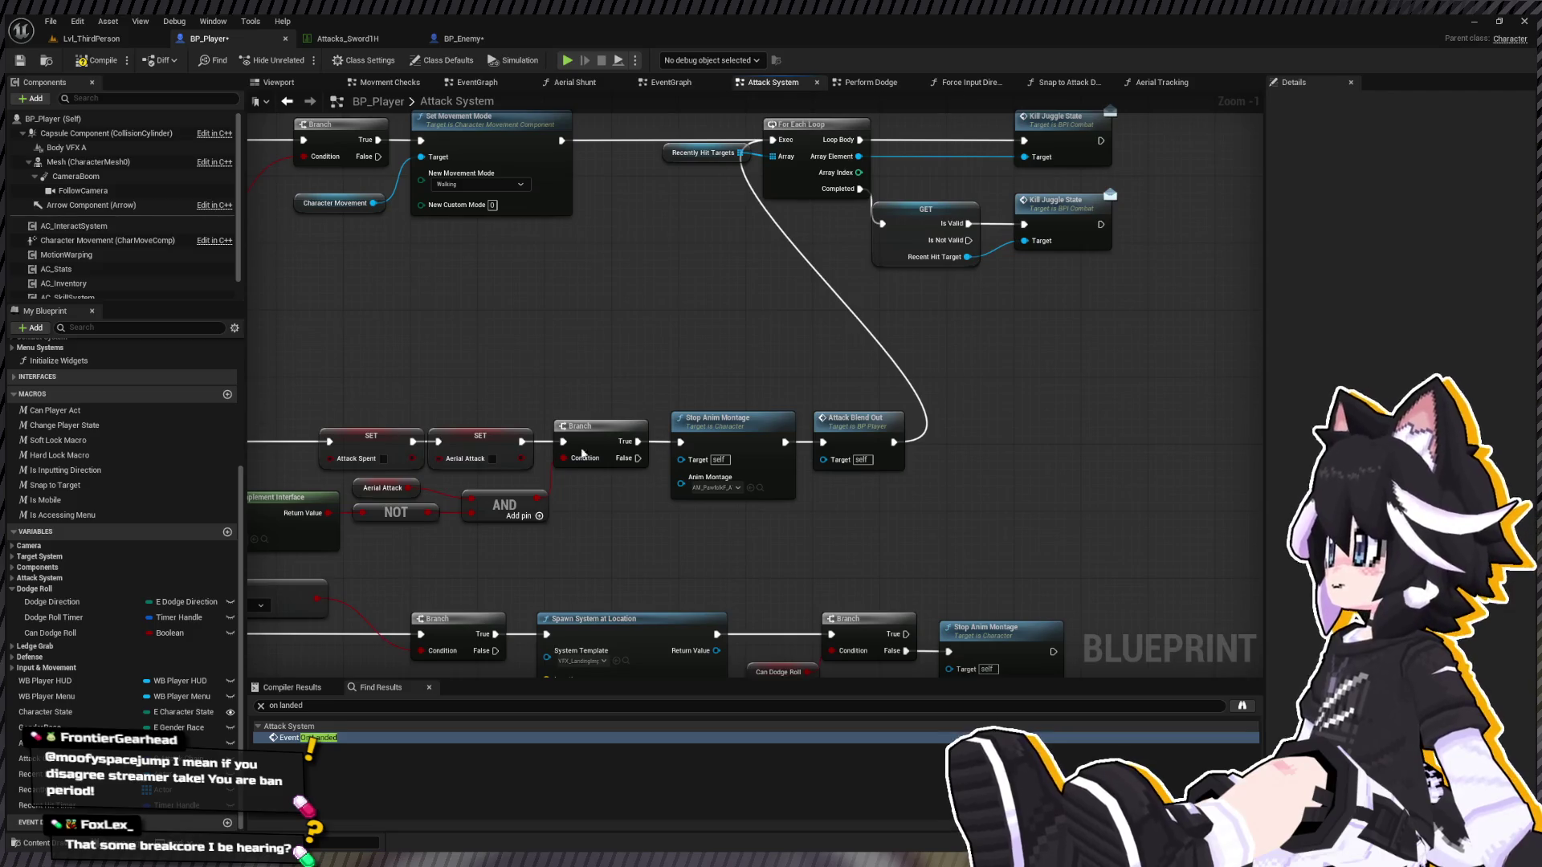
left_click_drag(550, 462, 852, 451)
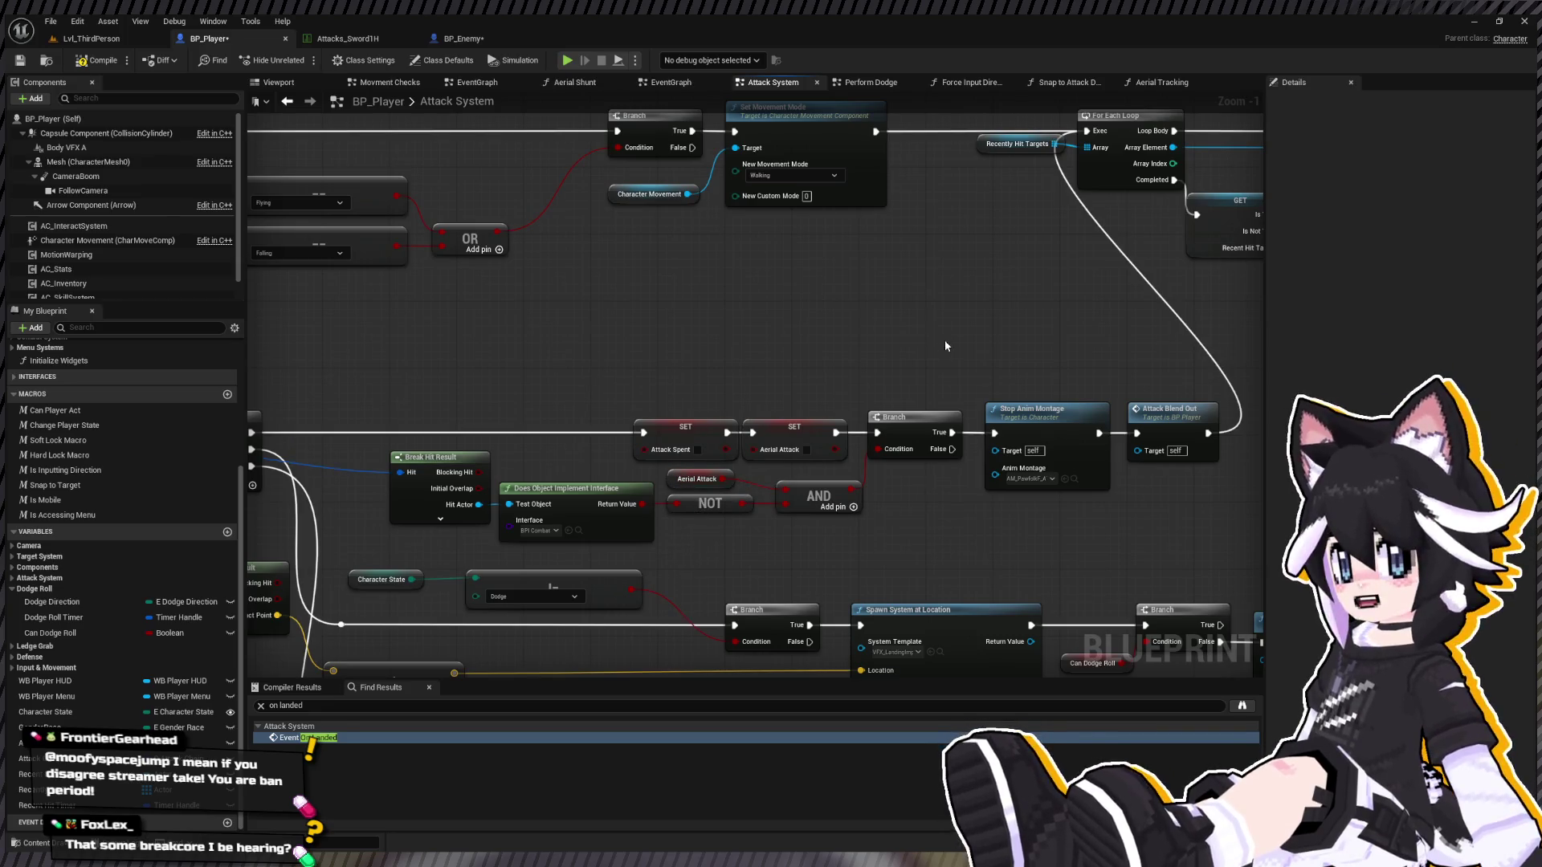
left_click_drag(945, 345, 689, 268)
scroll(688, 268, "down", 1)
mouse_move(458, 403)
left_mouse_down()
mouse_move(557, 334)
mouse_move(554, 224)
mouse_move(916, 391)
left_mouse_up()
double_click(671, 496)
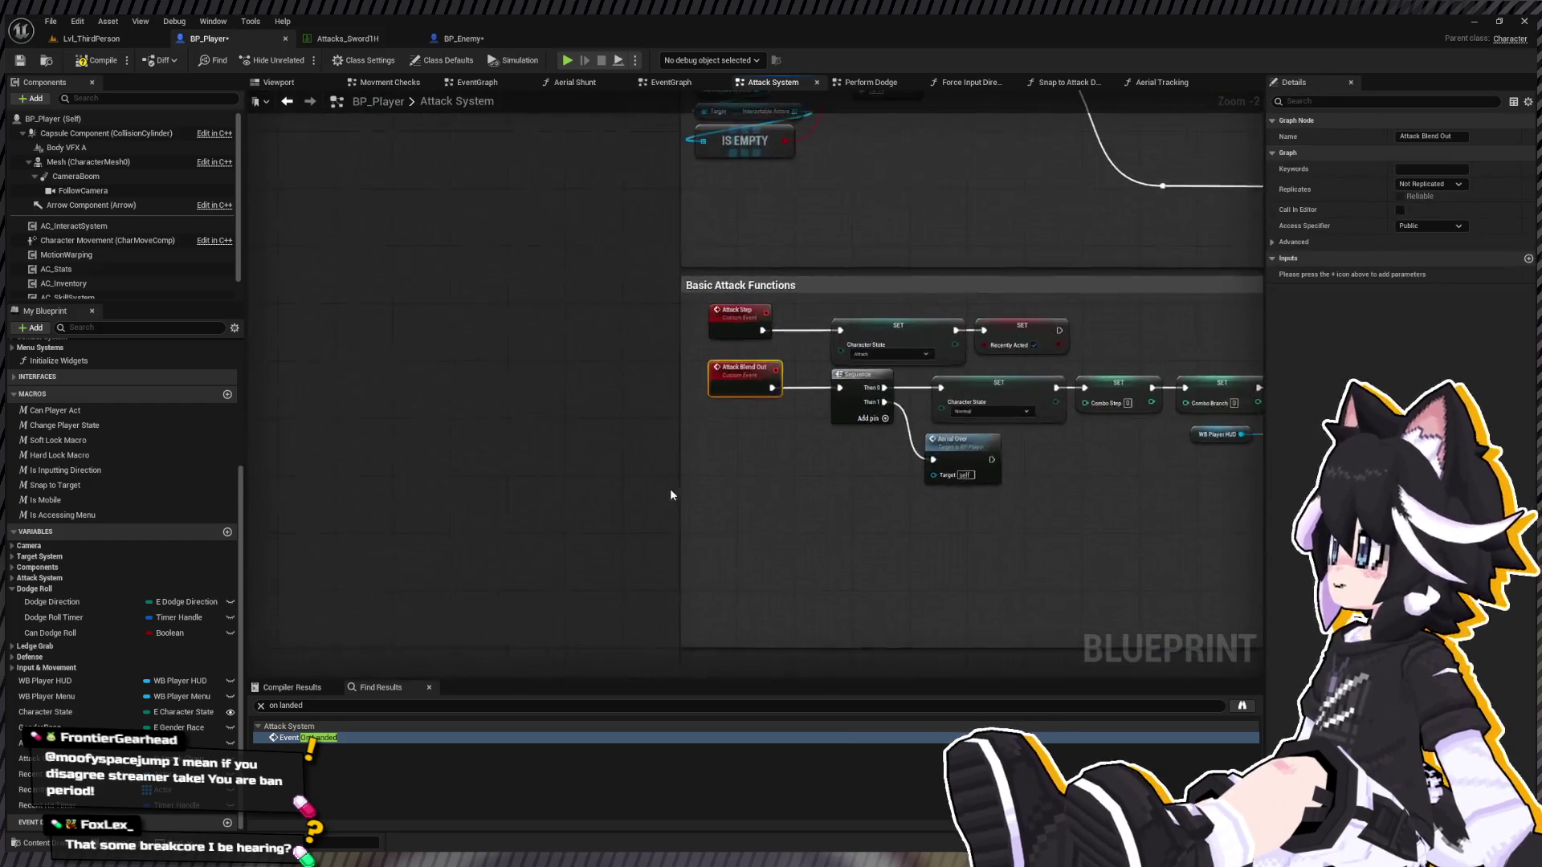
left_click_drag(671, 495, 414, 454)
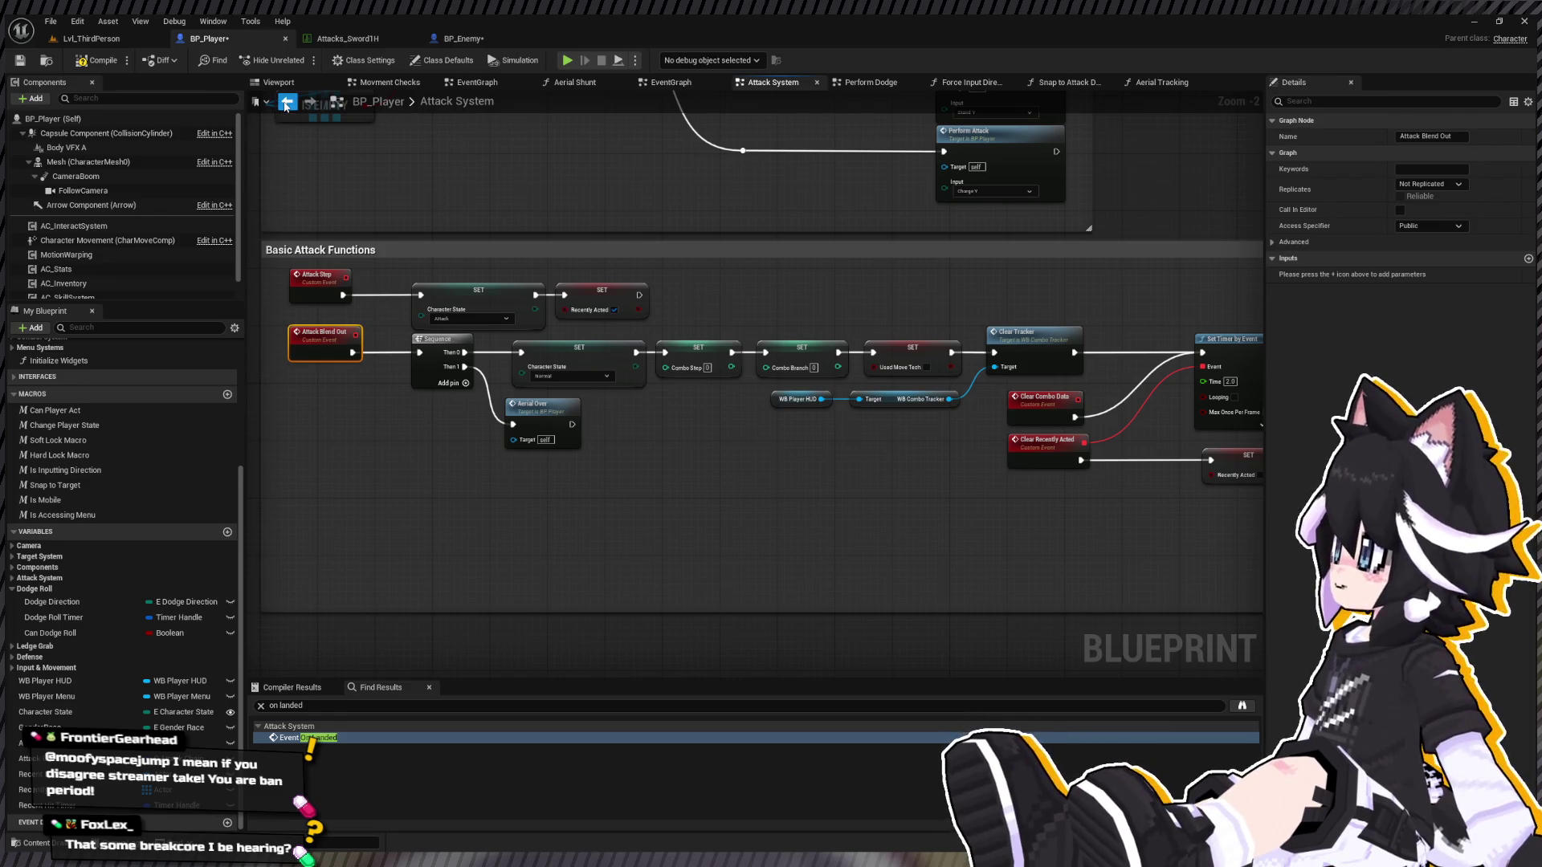
left_click(516, 414)
- Open the EventGraph, then jump back to On Landed in Attack System via Find Results
left_click(278, 84)
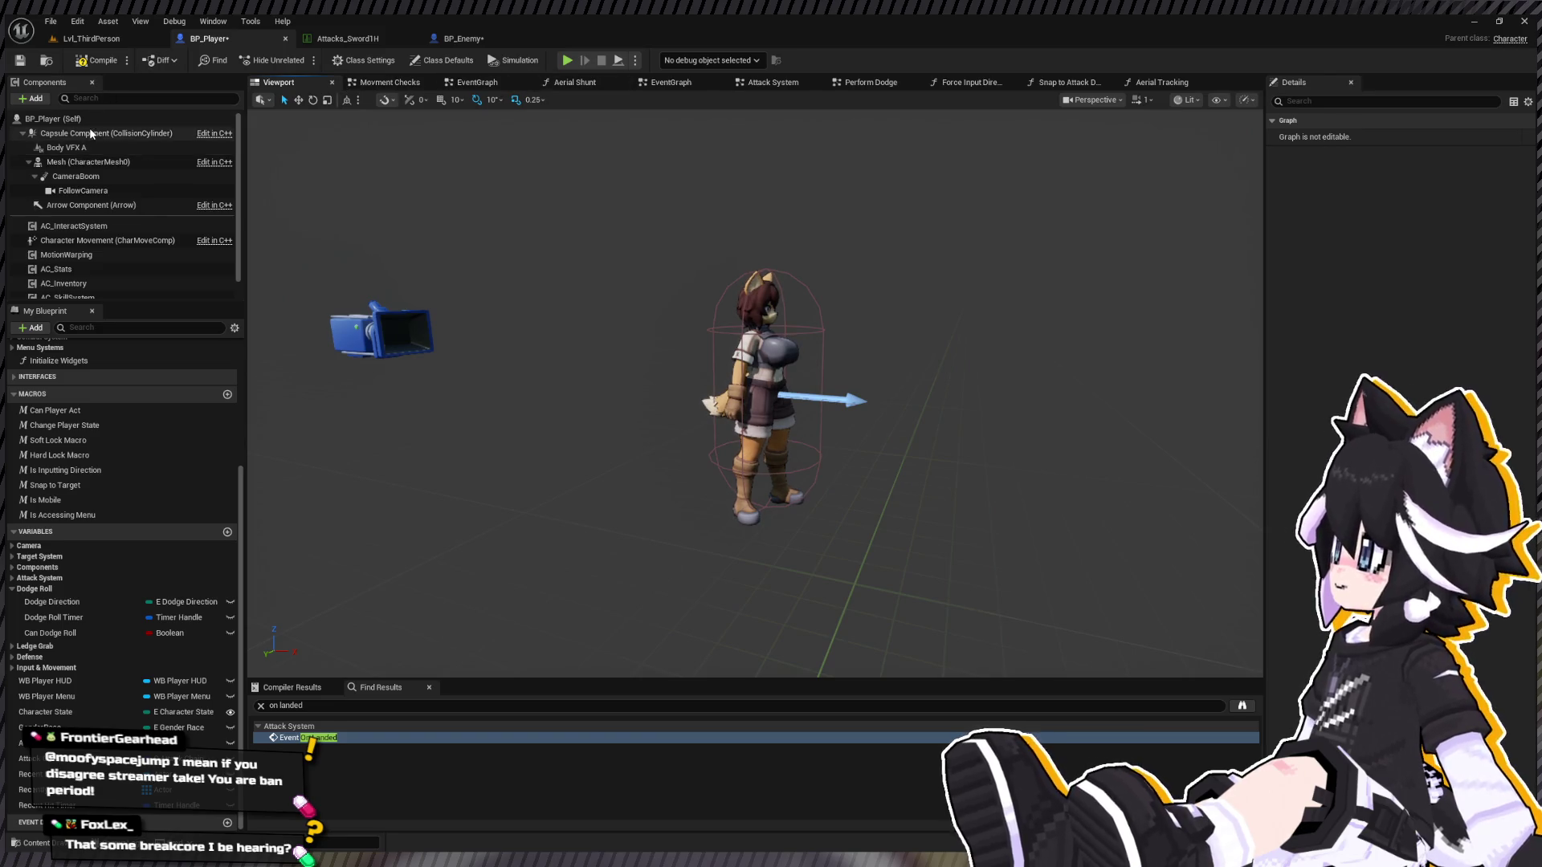
scroll(93, 360, "up", 3)
scroll(93, 360, "up", 3)
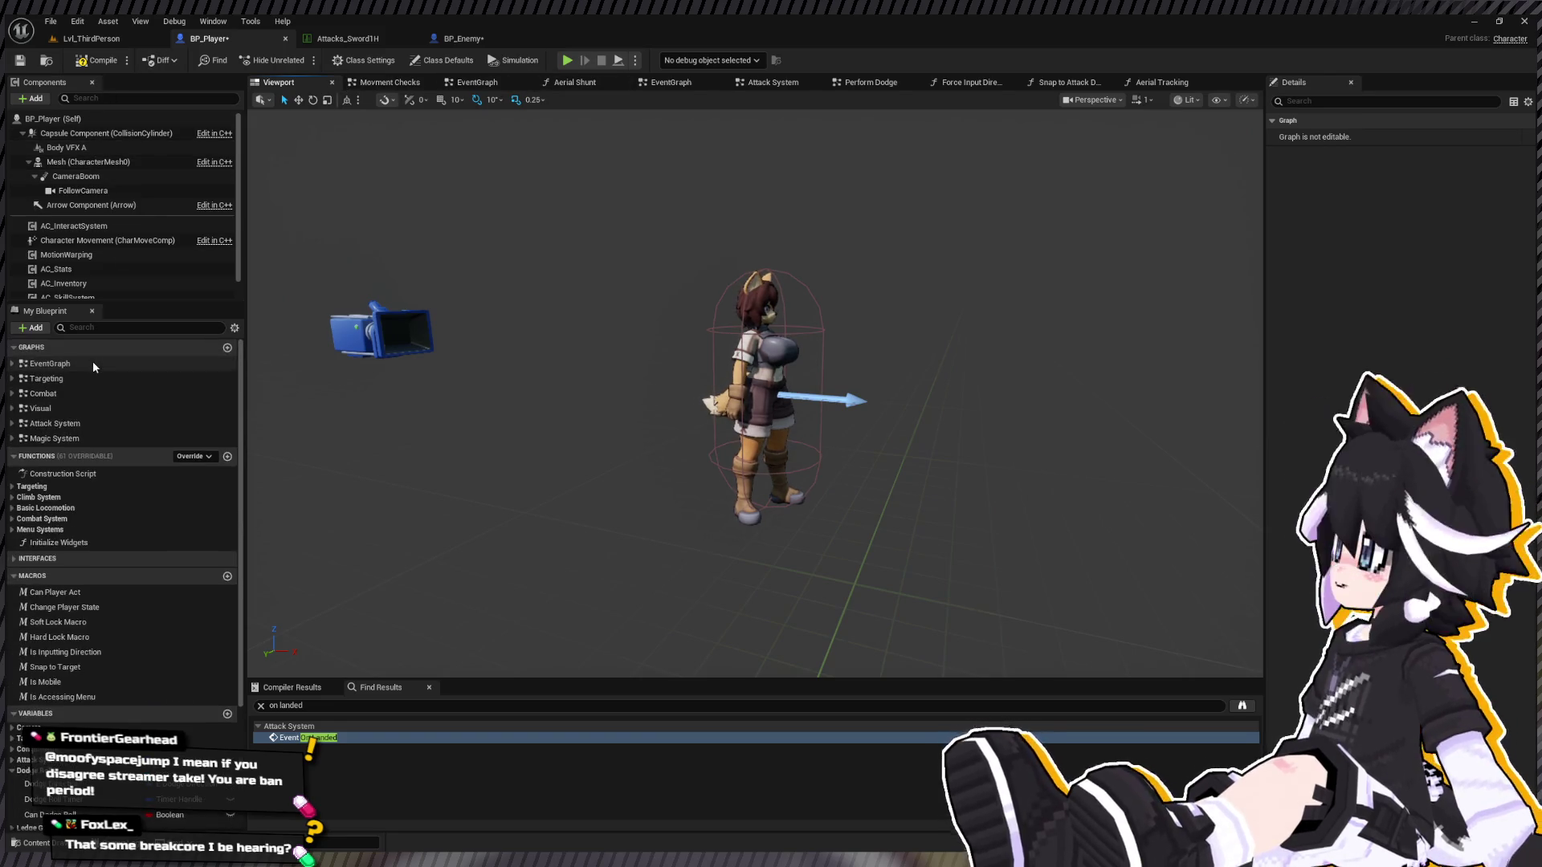
double_click(93, 359)
scroll(608, 377, "up", 4)
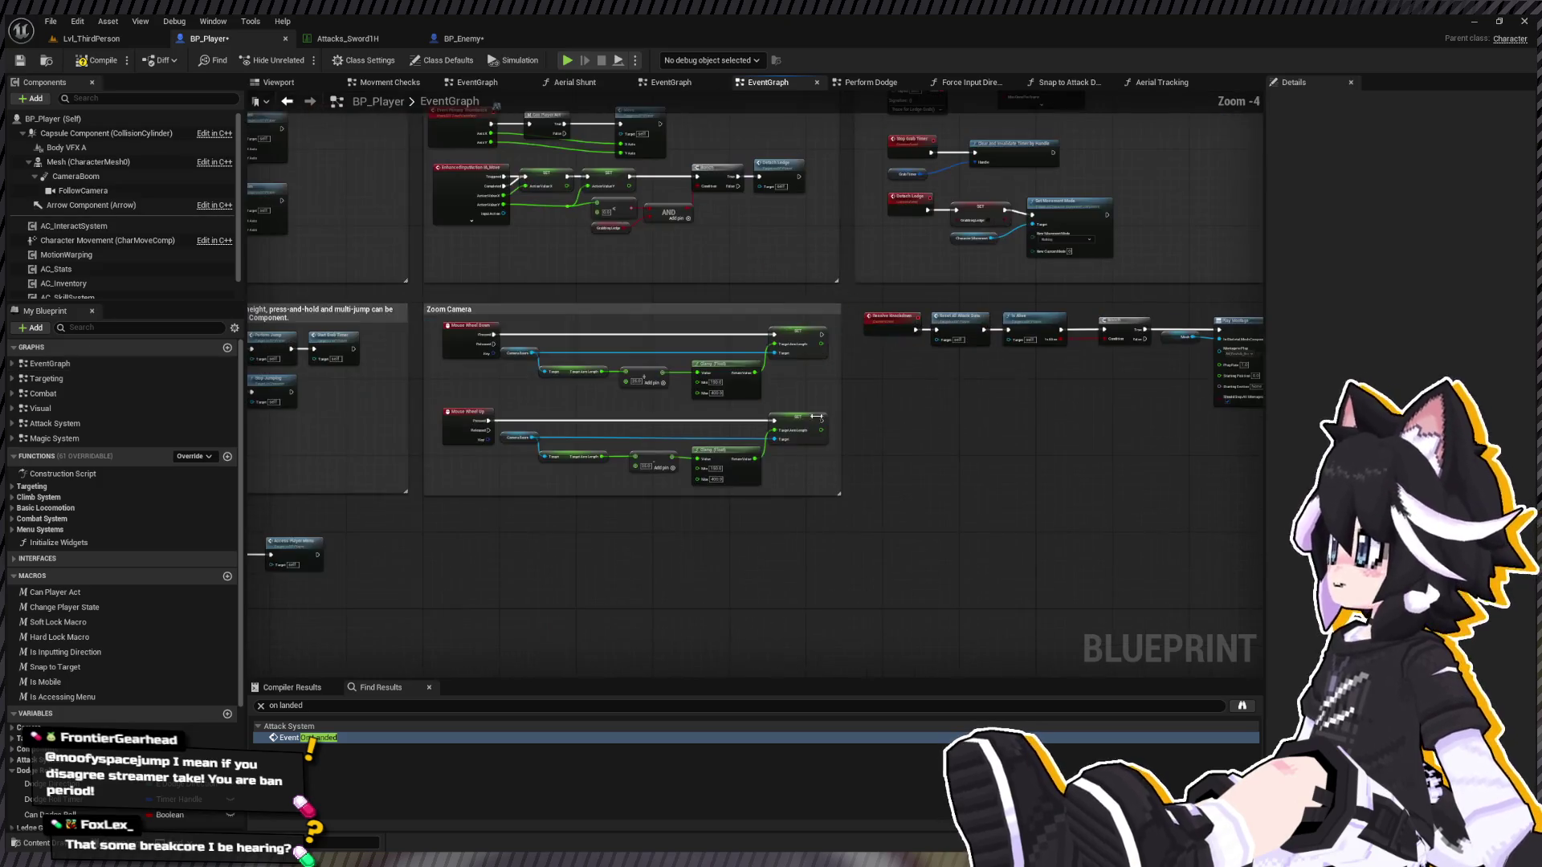
scroll(618, 345, "down", 7)
scroll(601, 374, "up", 4)
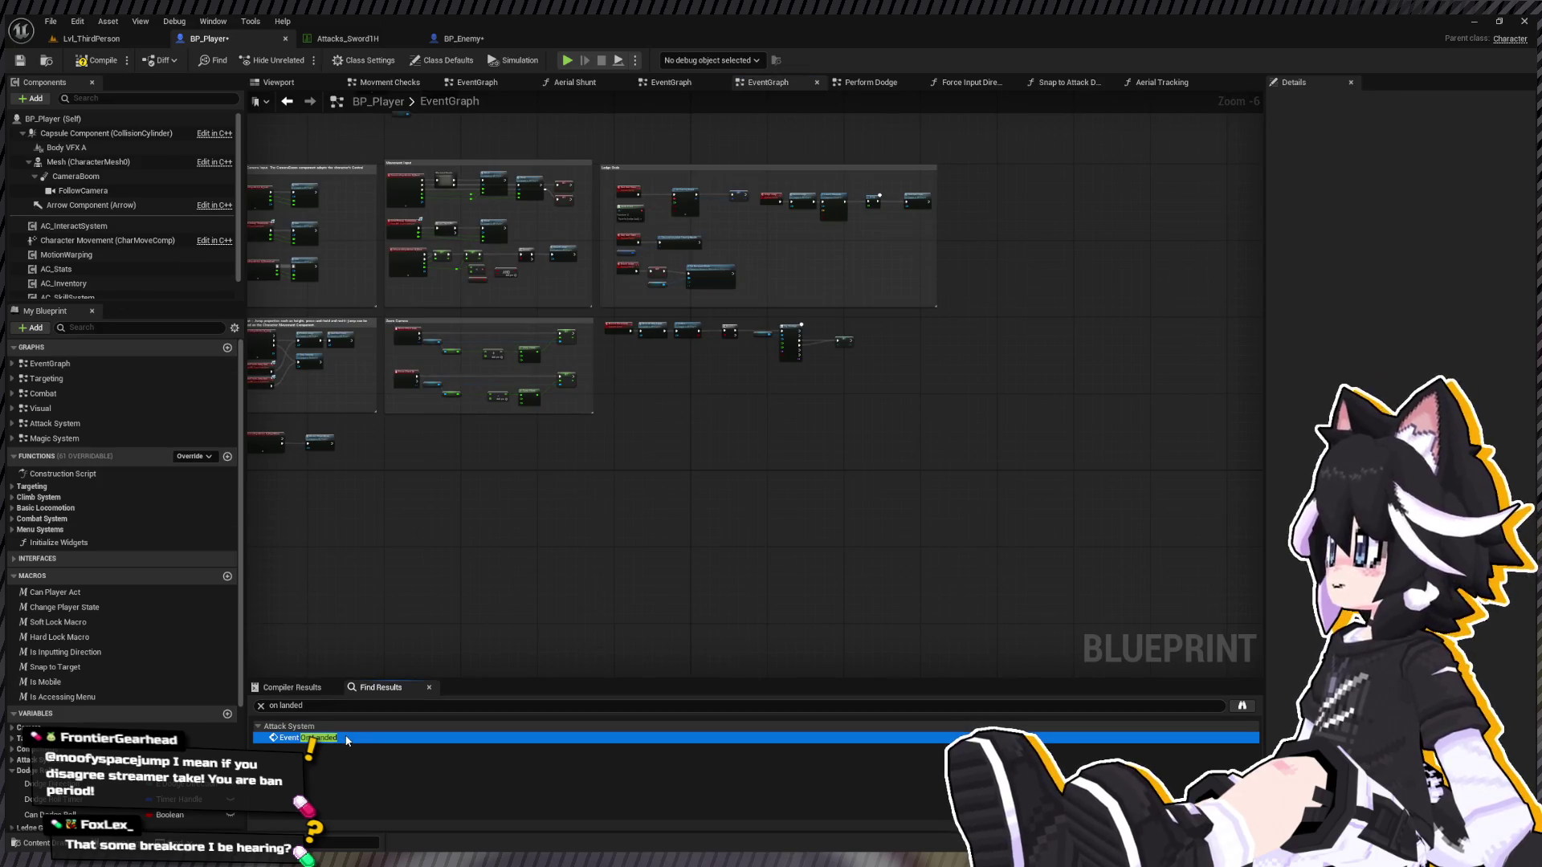
double_click(305, 737)
scroll(345, 386, "down", 2)
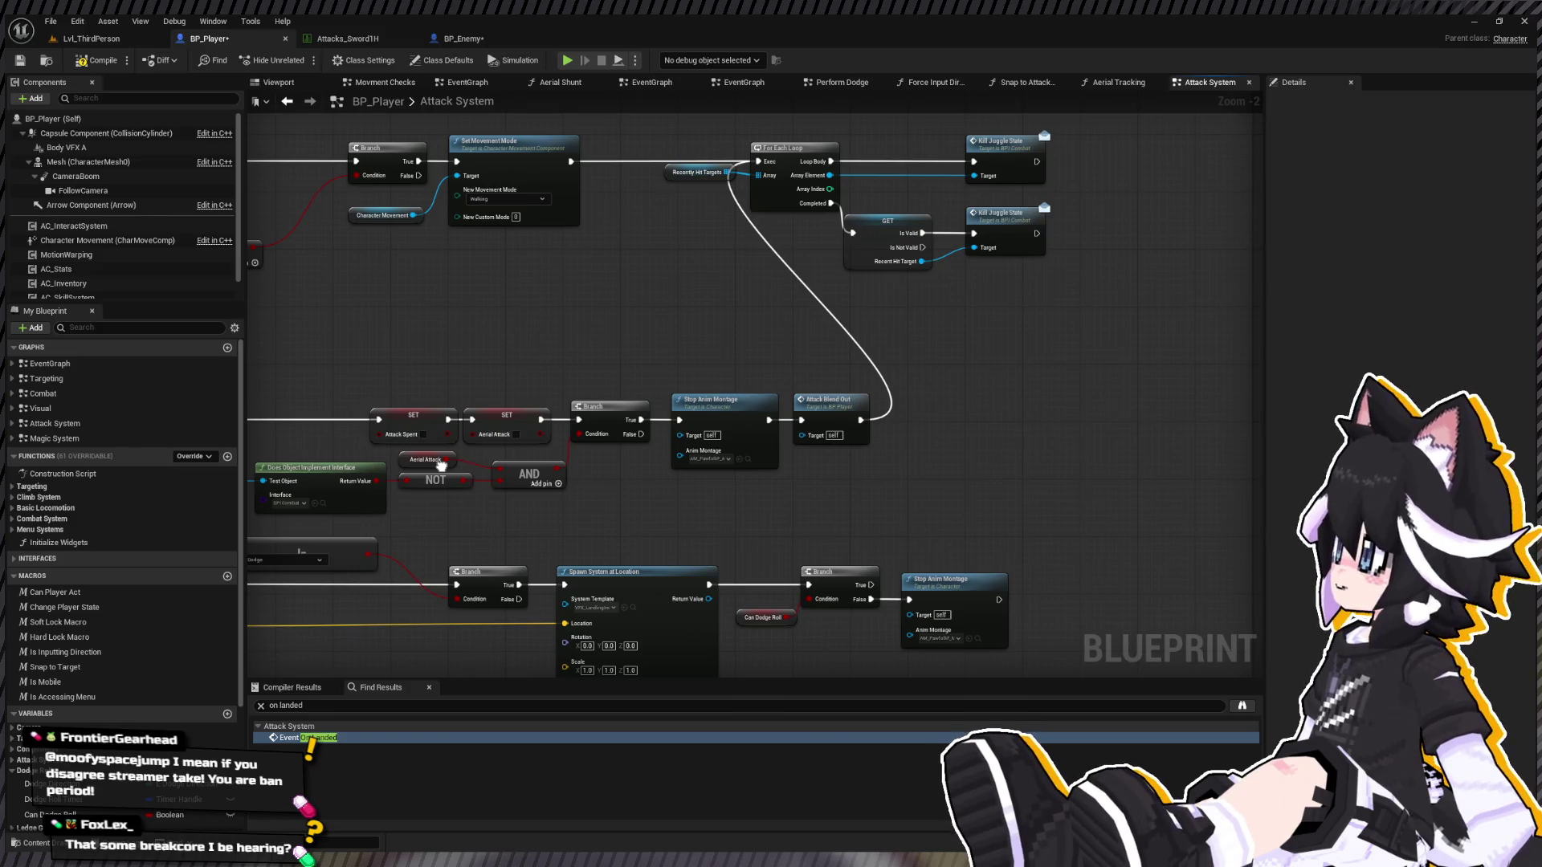
- Delete the Break Hit Result, interface check, NOT, AND, Branch and Aerial Attack getter nodes
scroll(441, 466, "down", 1)
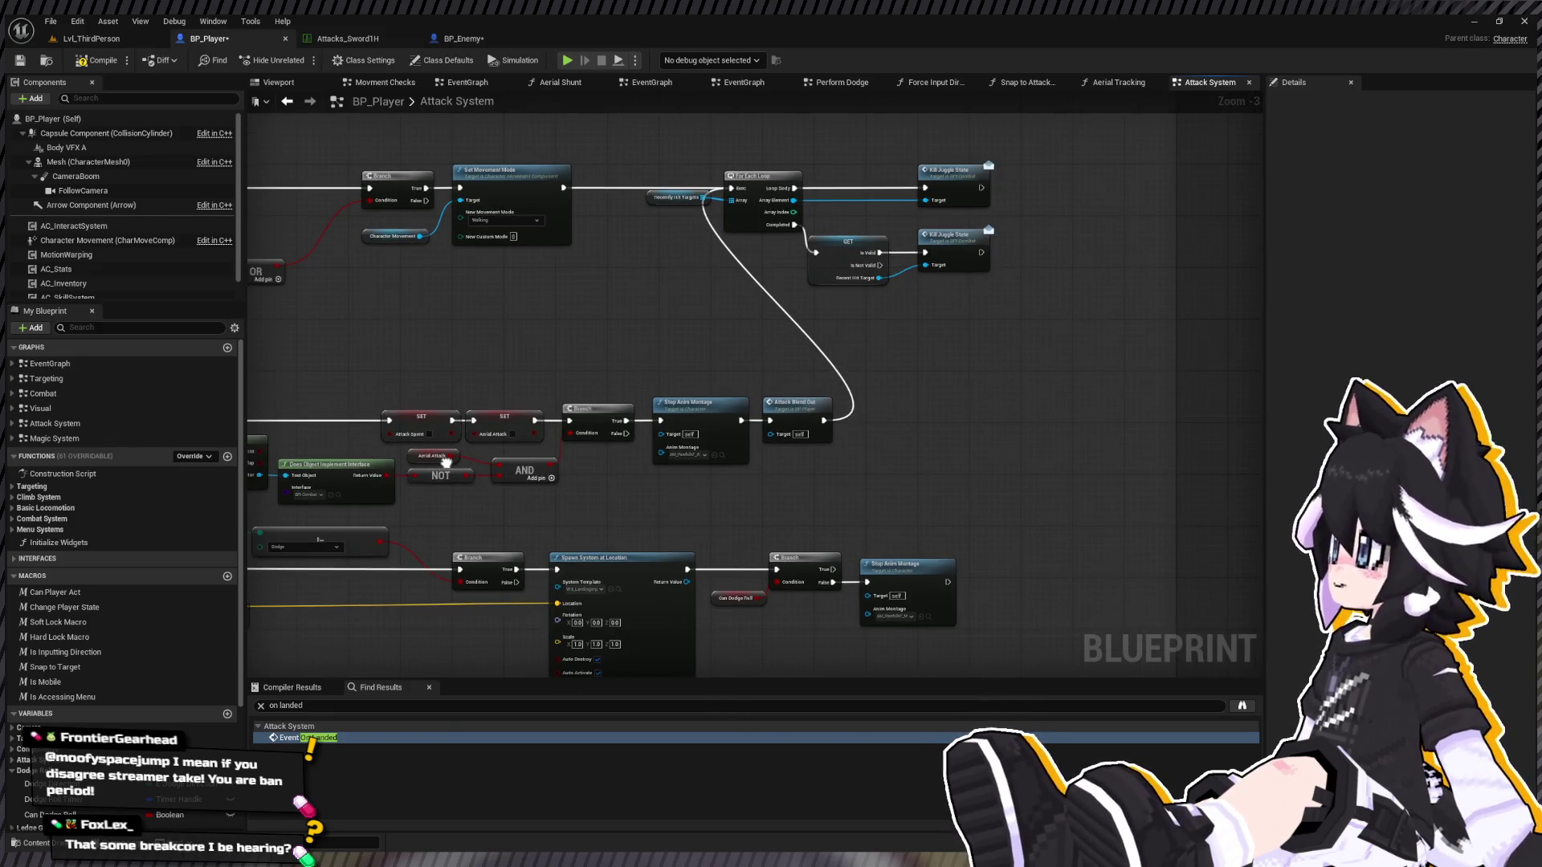
left_click_drag(446, 463, 927, 407)
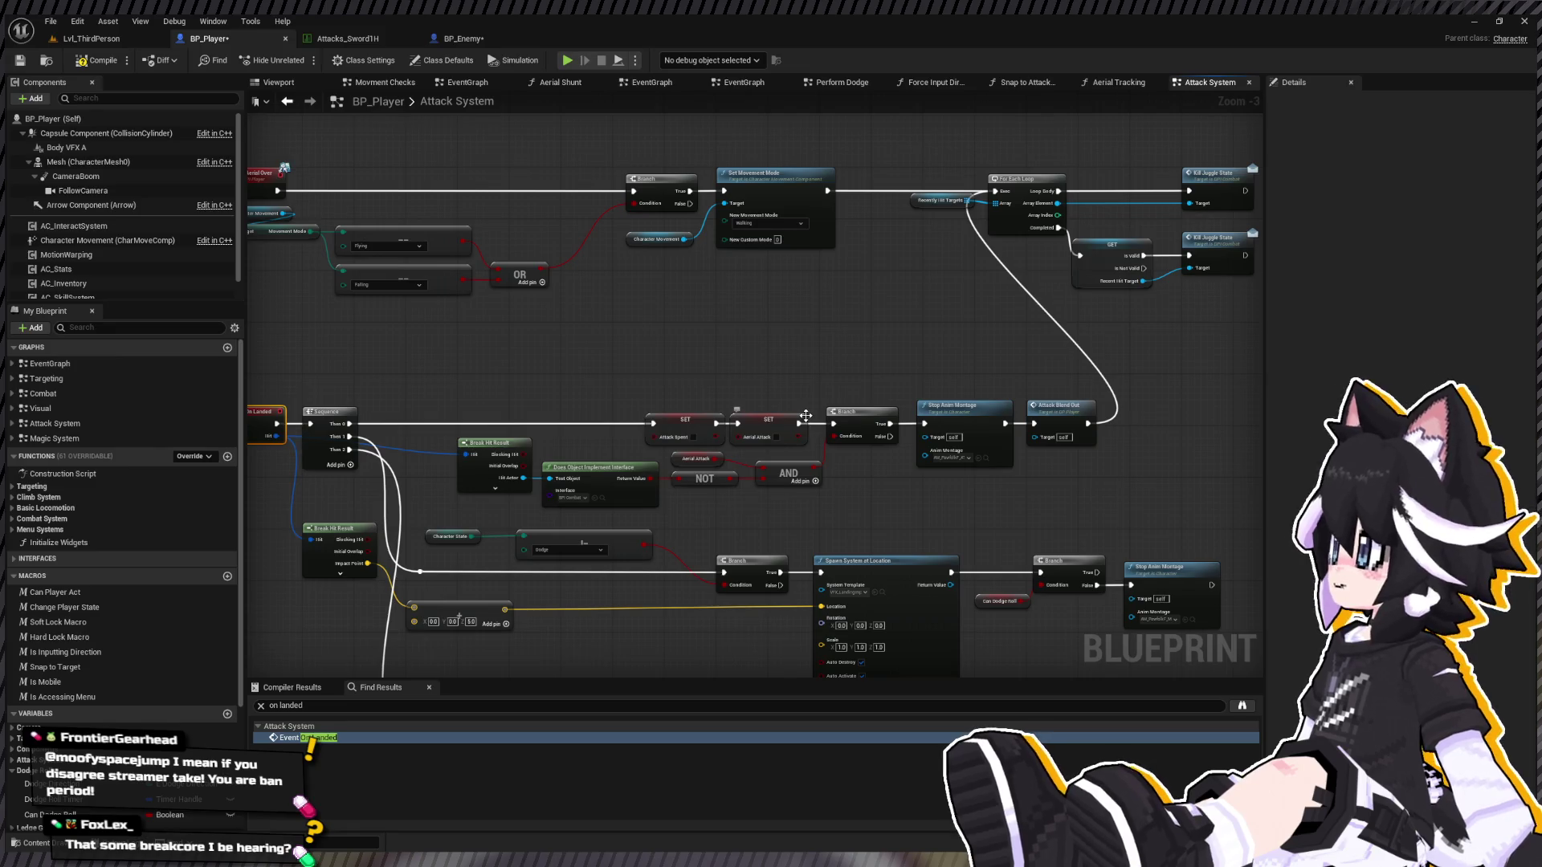
left_click_drag(791, 412, 785, 358)
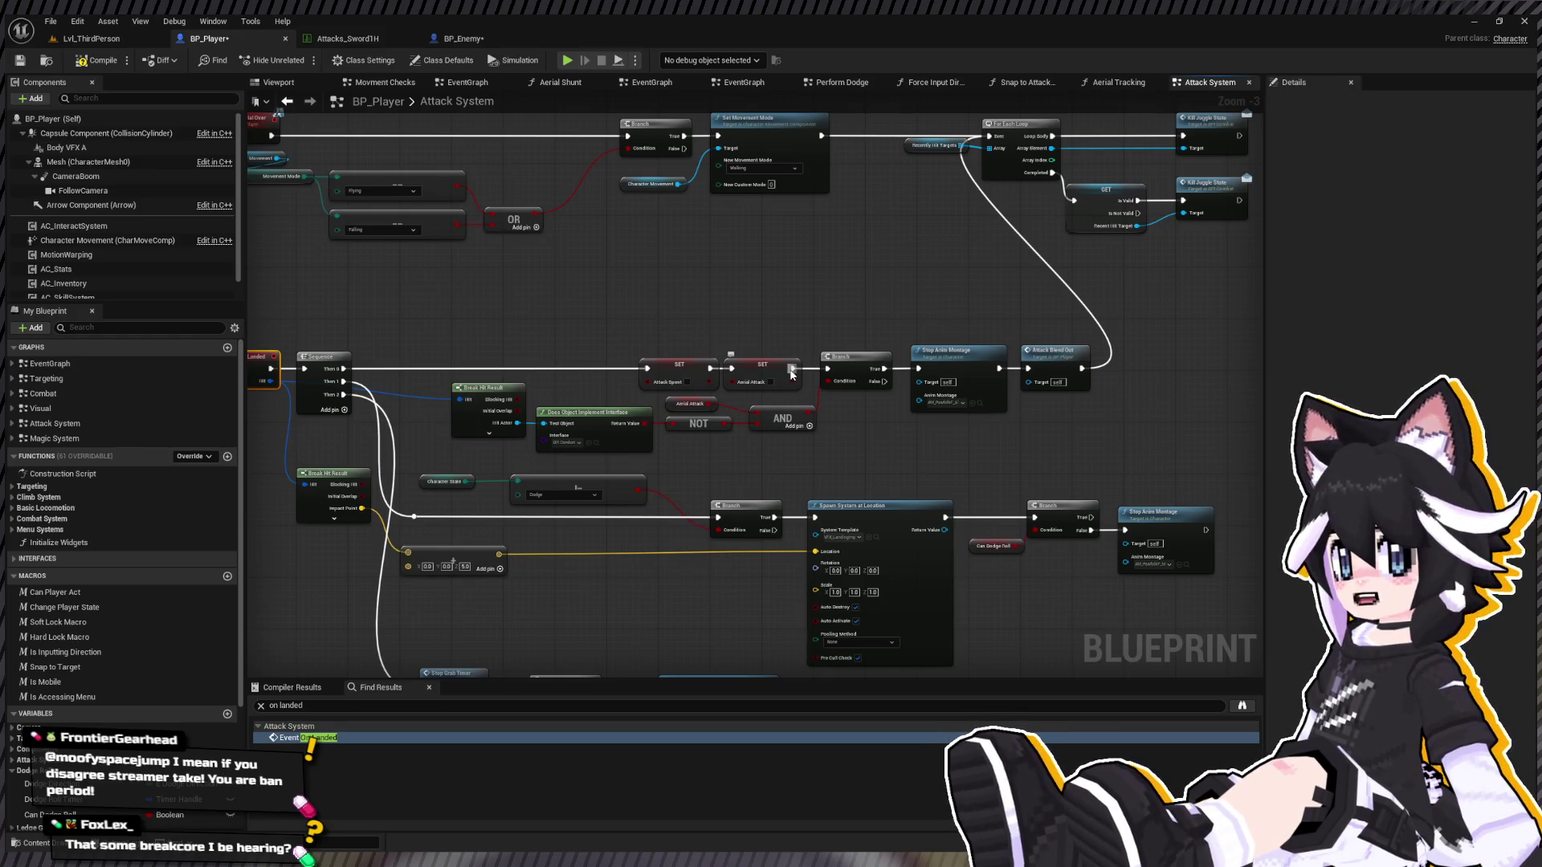
left_click_drag(843, 356, 839, 415)
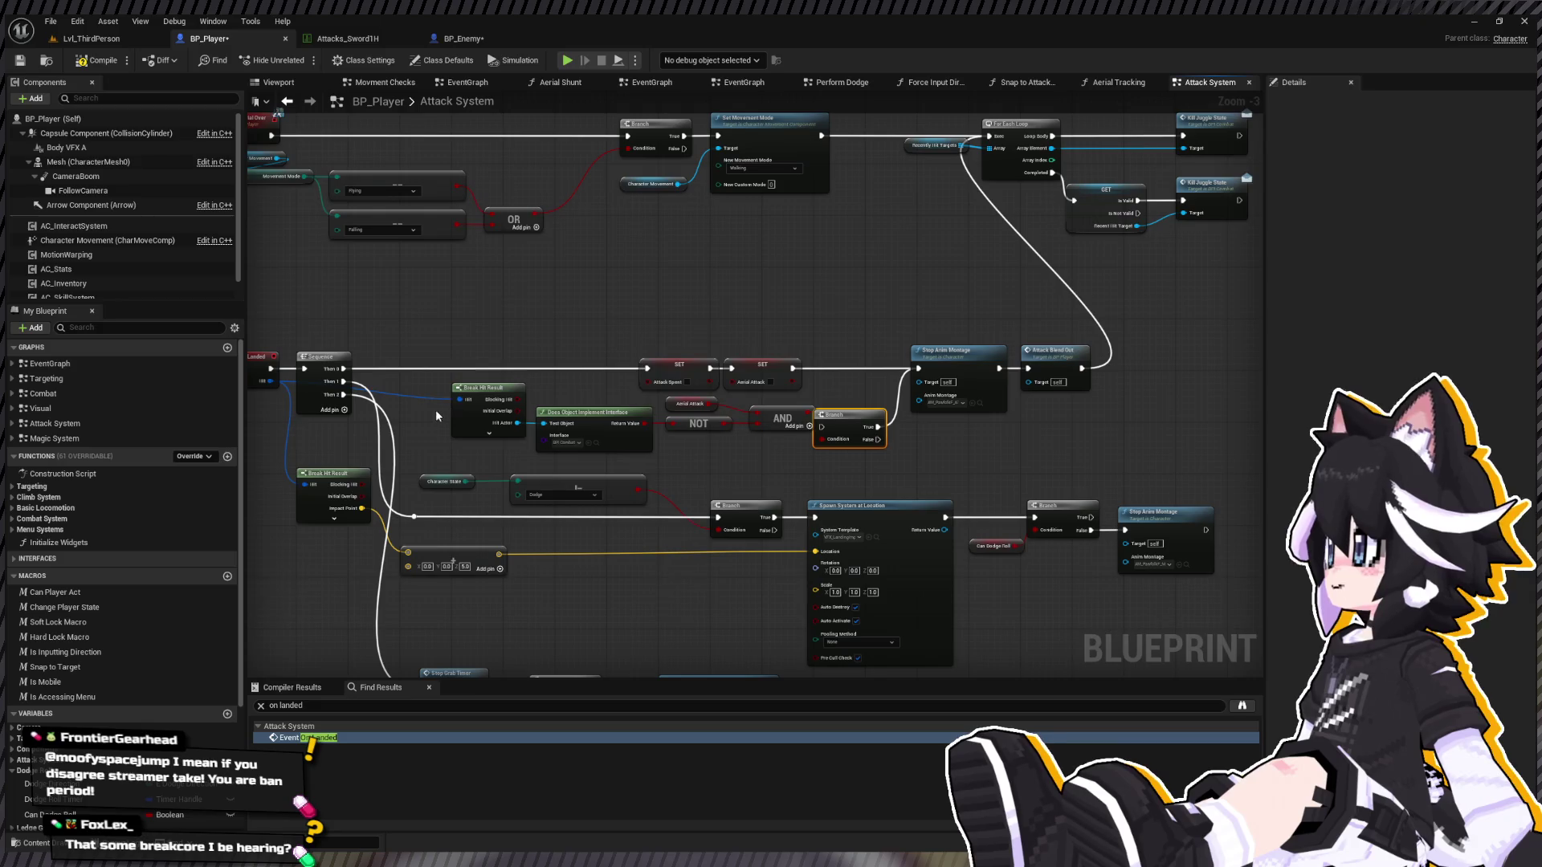
left_click_drag(429, 414, 904, 435)
key("Delete")
scroll(788, 407, "up", 3)
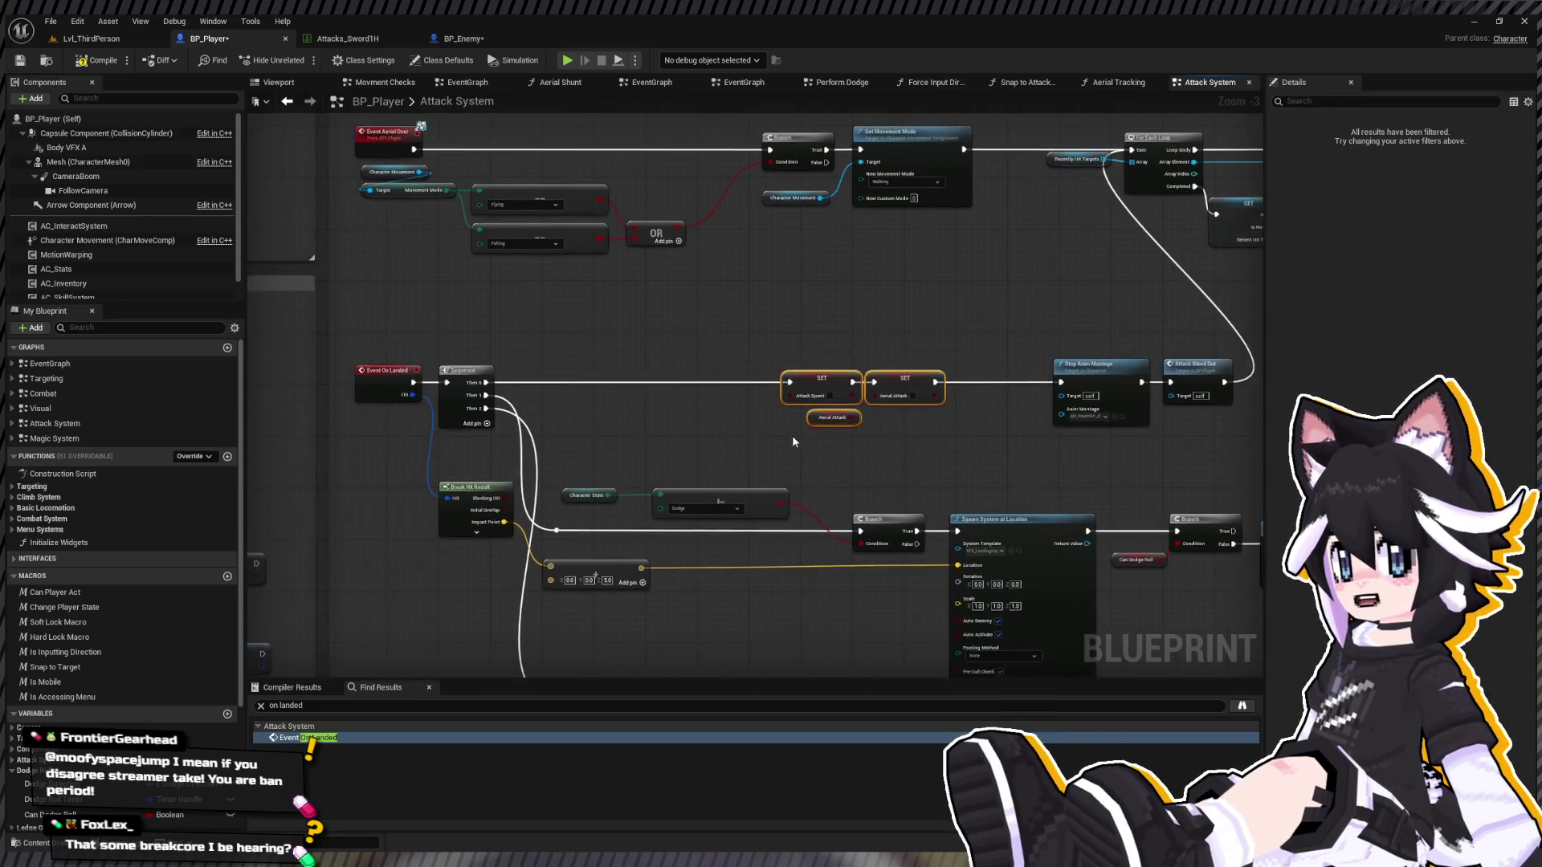
left_click_drag(796, 429, 903, 418)
key("Delete")
- Slide both SET nodes, Stop Anim Montage and Attack Blend Out left to close the gap
mouse_move(753, 321)
left_mouse_down()
mouse_move(999, 421)
mouse_move(784, 383)
mouse_move(952, 398)
left_mouse_up()
left_click_drag(964, 350, 639, 349)
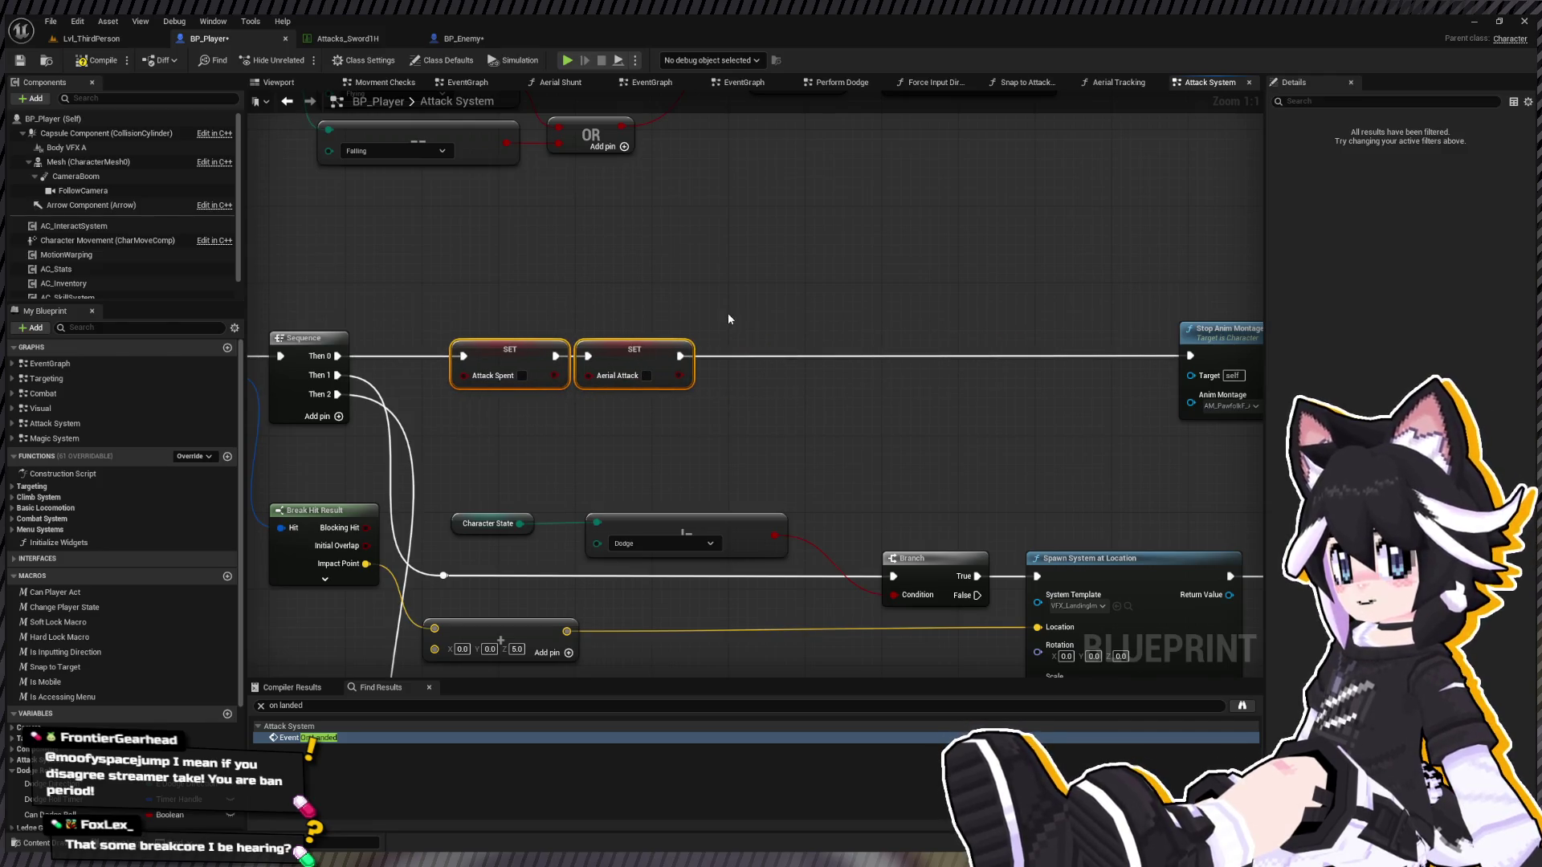
left_click(727, 312)
left_click(653, 347)
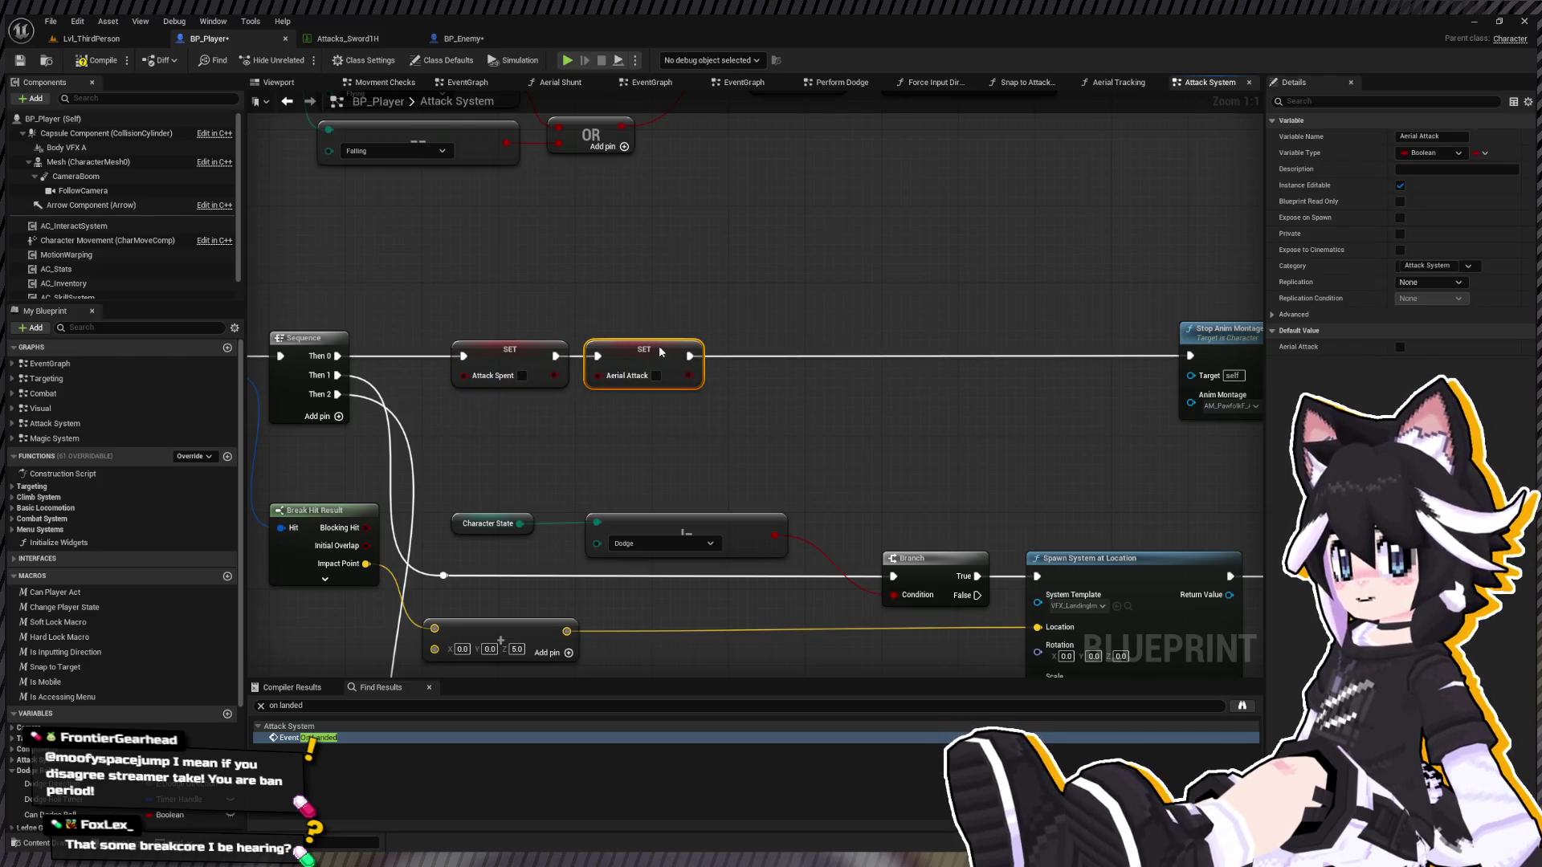
mouse_move(659, 345)
left_mouse_down()
mouse_move(697, 392)
mouse_move(593, 397)
mouse_move(610, 432)
left_mouse_up()
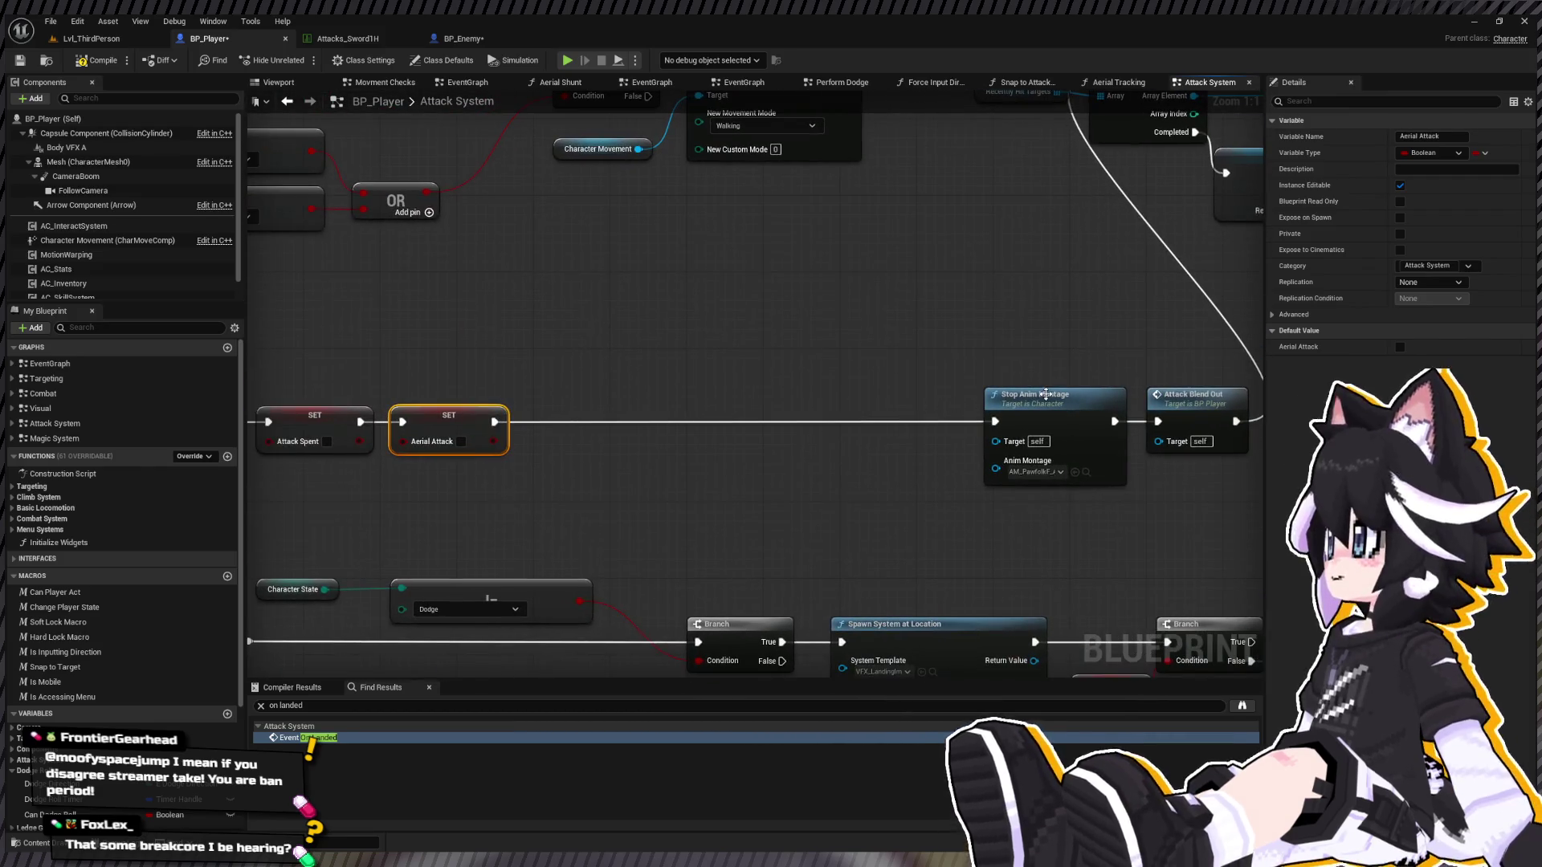
left_click_drag(1043, 395, 624, 396)
left_click_drag(815, 415, 571, 435)
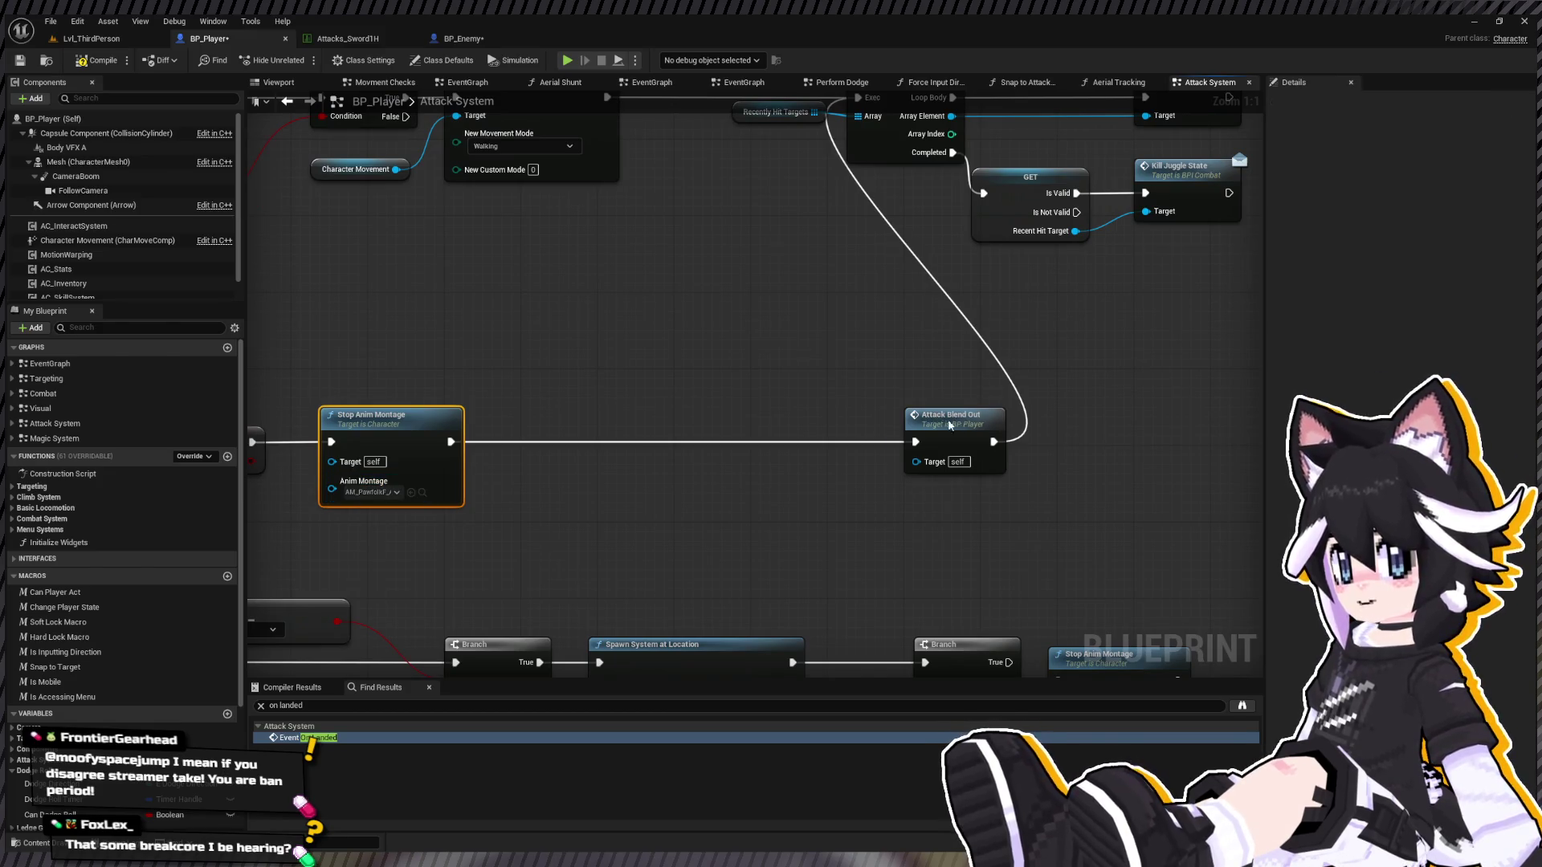
mouse_move(931, 417)
left_mouse_down()
mouse_move(500, 418)
mouse_move(521, 418)
left_mouse_up()
scroll(608, 429, "down", 1)
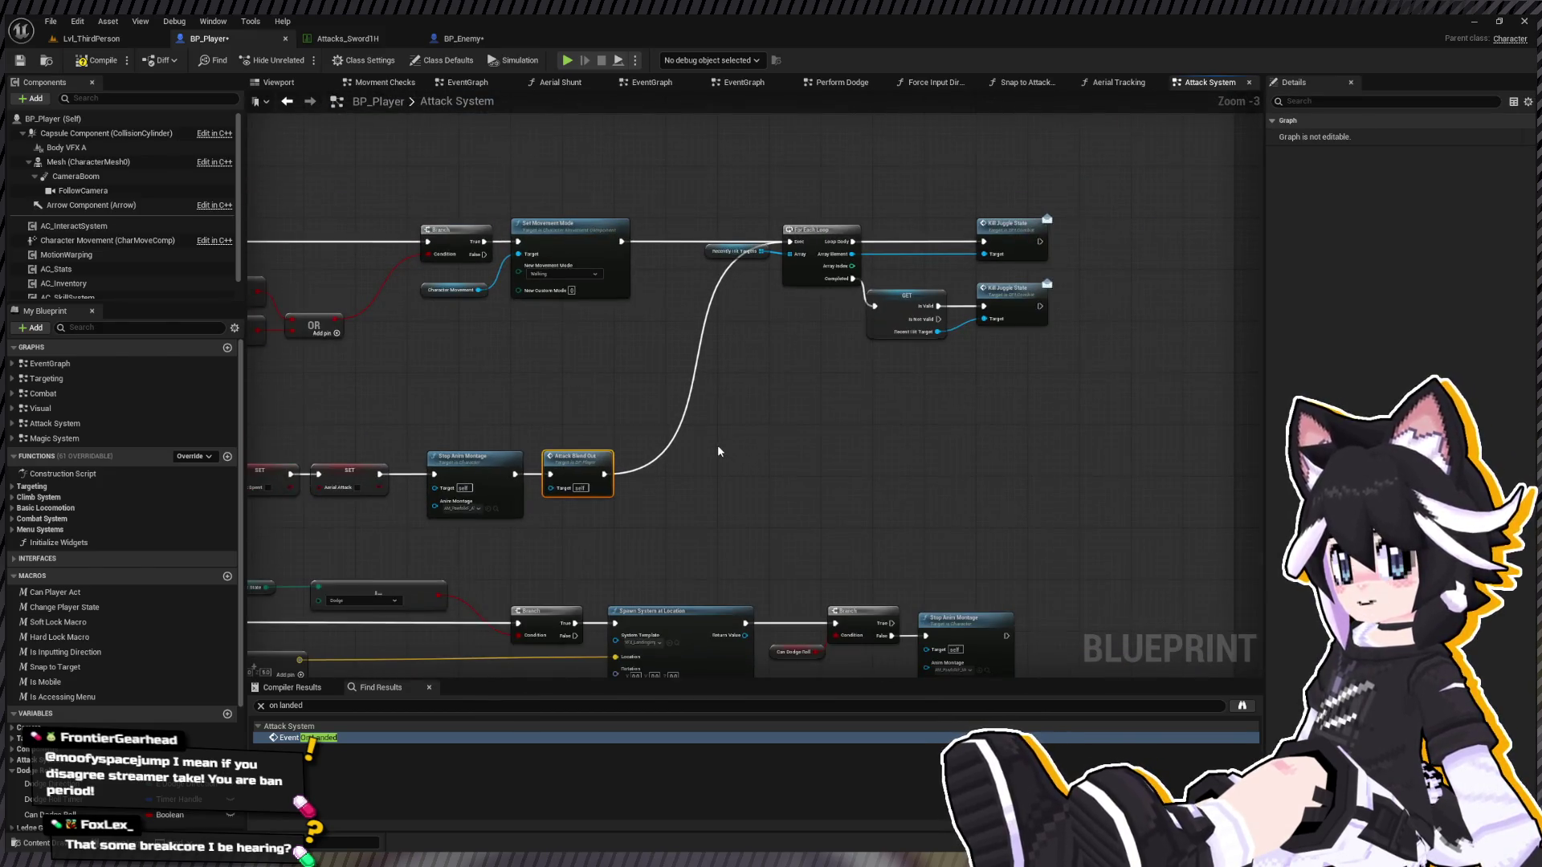
scroll(647, 434, "down", 1)
double_click(563, 473)
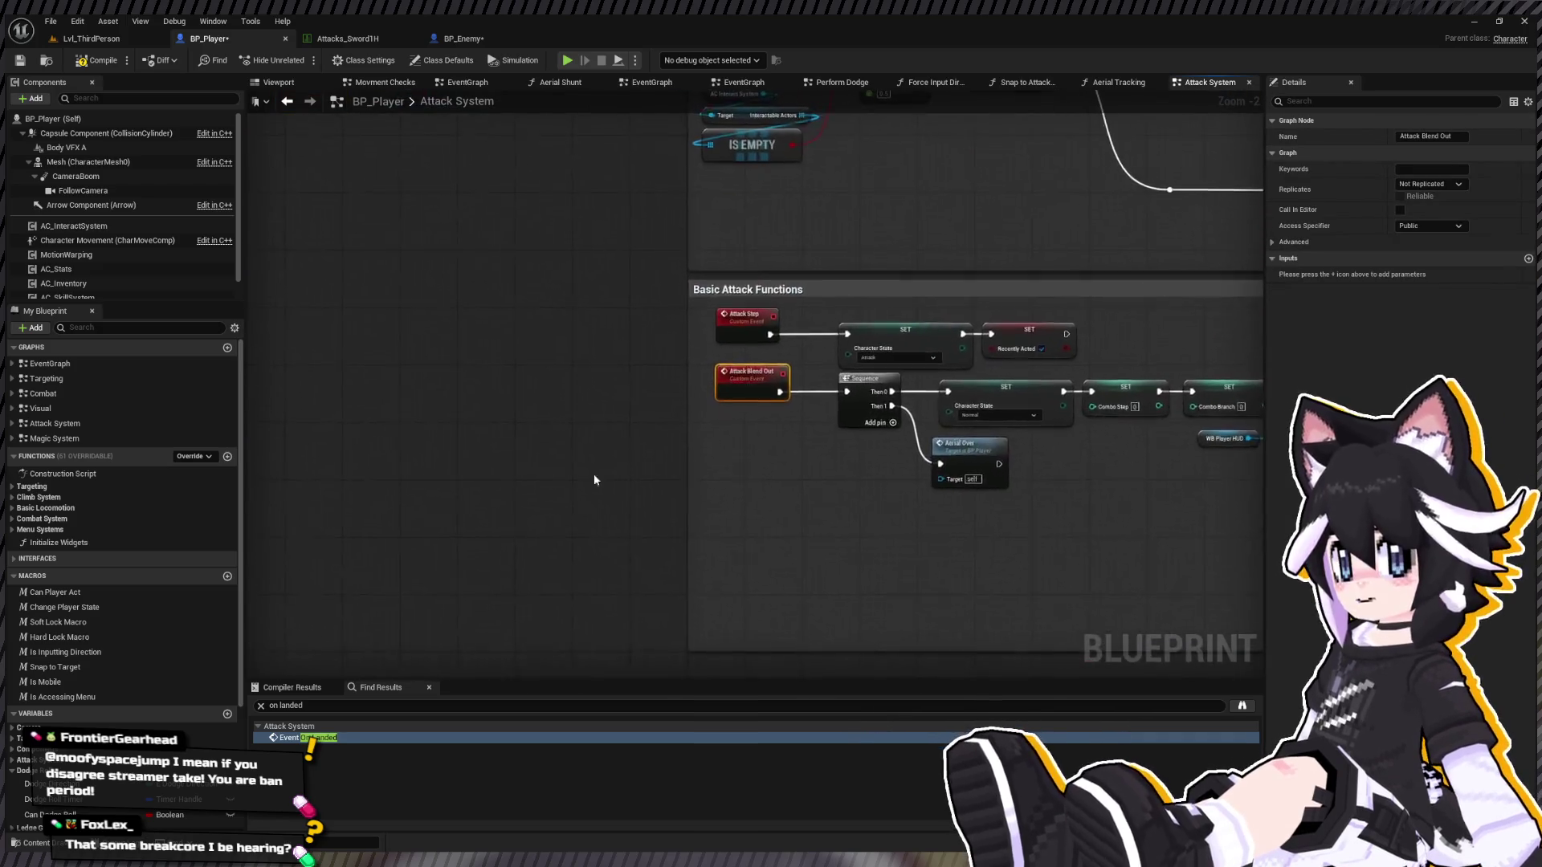
mouse_move(639, 479)
left_mouse_down()
mouse_move(205, 440)
mouse_move(249, 401)
mouse_move(80, 386)
mouse_move(490, 362)
left_mouse_up()
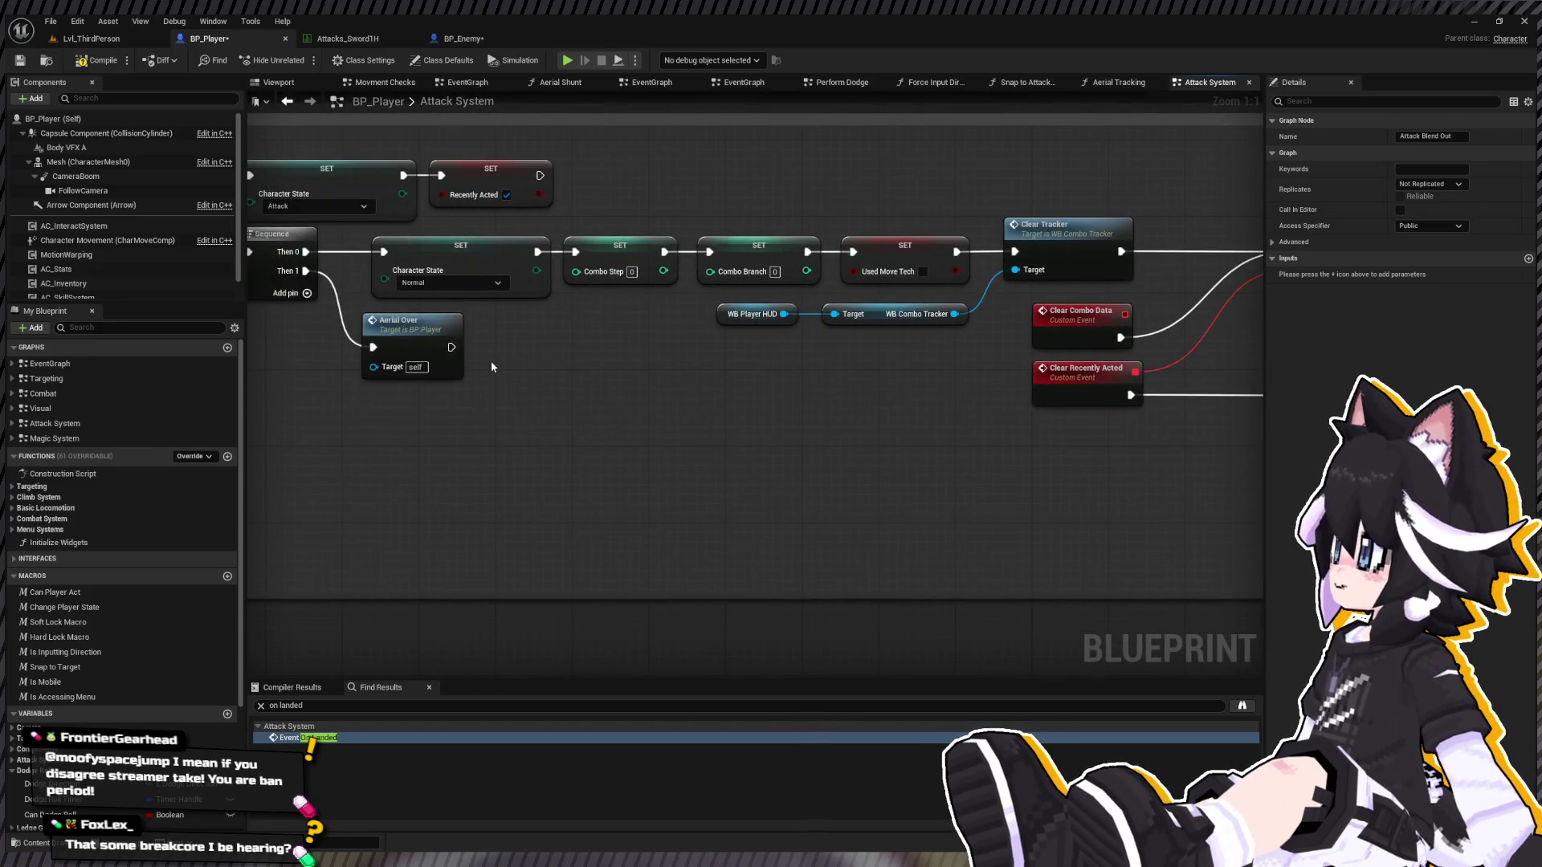
left_click_drag(492, 367, 481, 200)
scroll(749, 434, "down", 7)
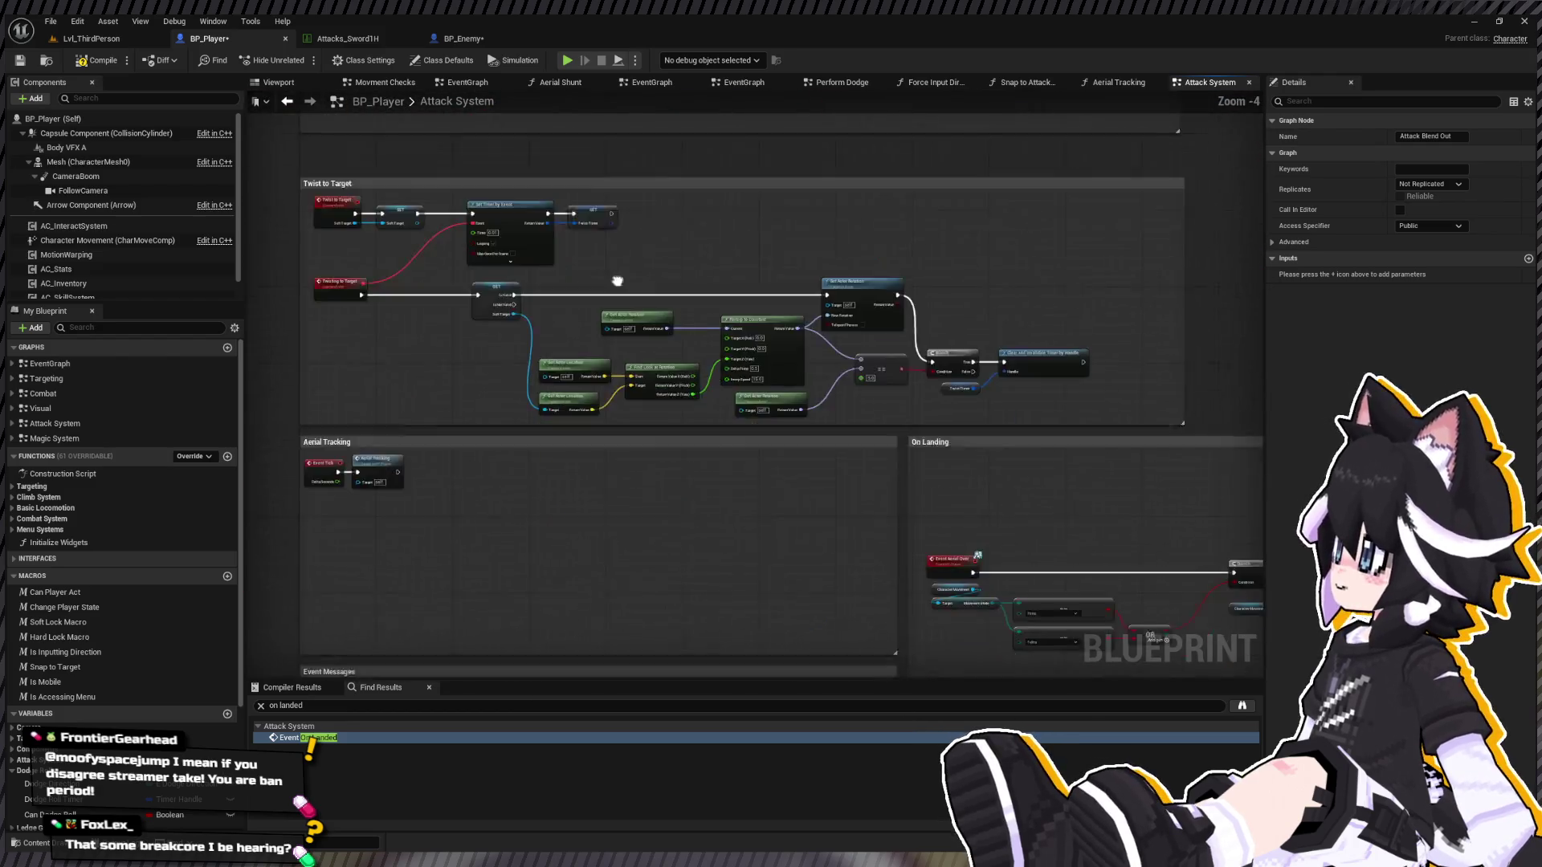
scroll(749, 434, "up", 3)
mouse_move(791, 309)
left_mouse_down()
mouse_move(723, 425)
mouse_move(820, 574)
mouse_move(710, 348)
left_mouse_up()
scroll(710, 348, "up", 2)
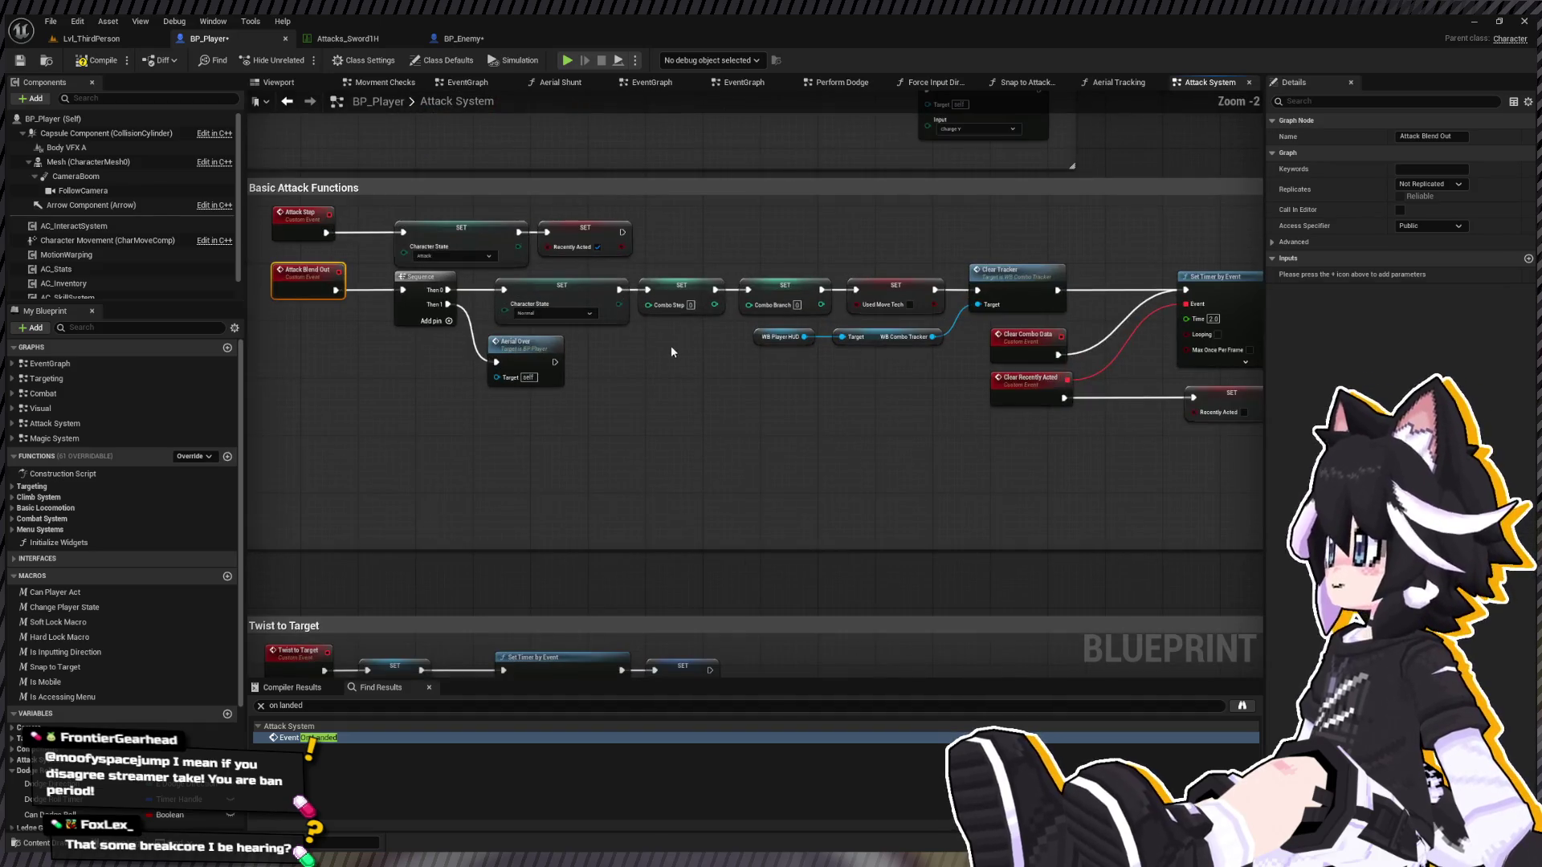
scroll(646, 344, "down", 4)
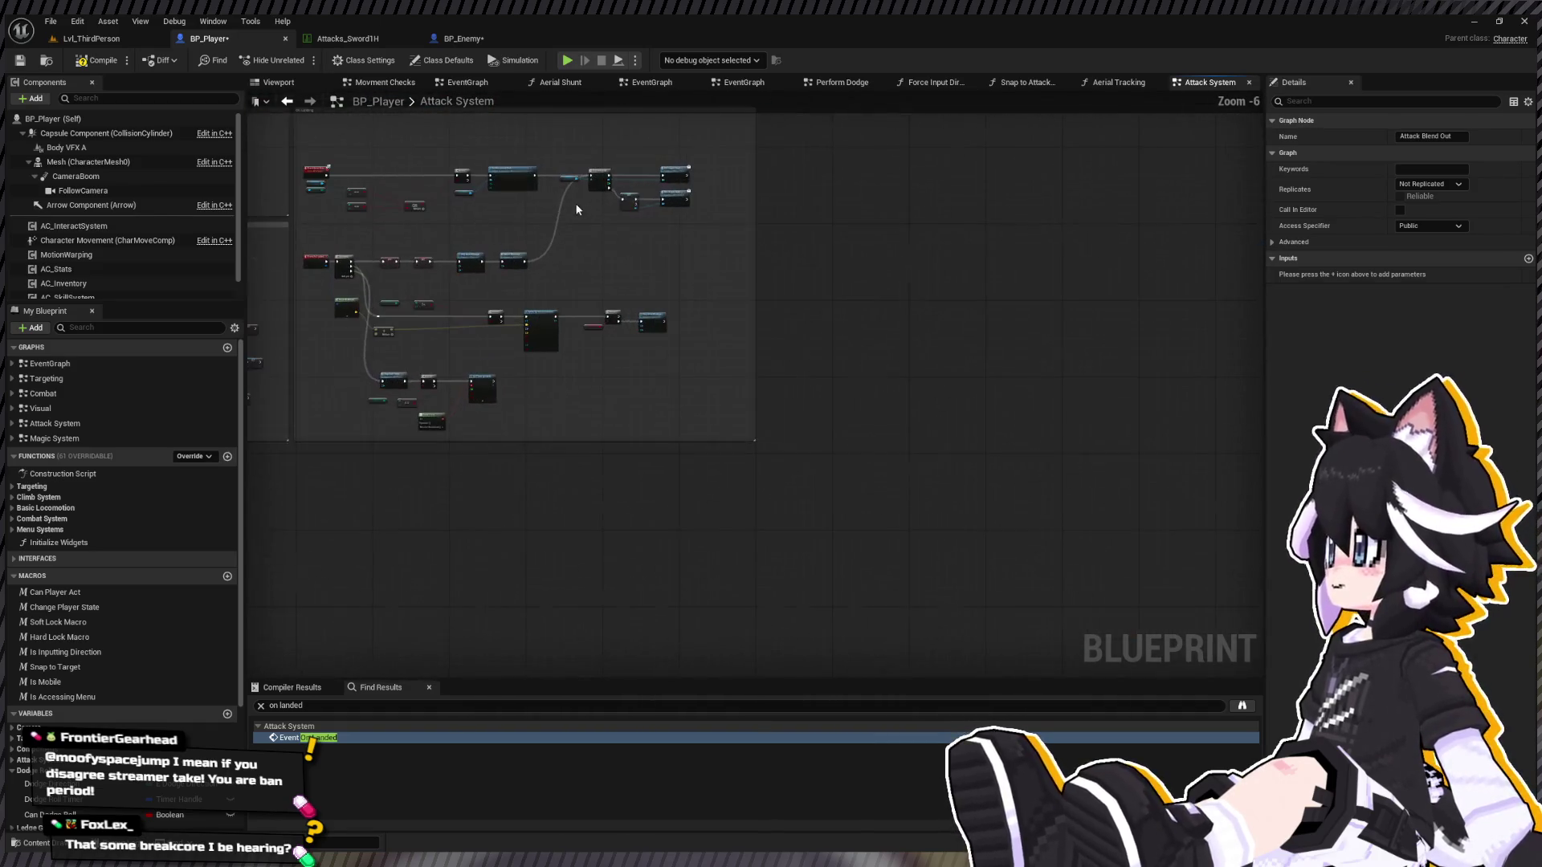
left_click_drag(533, 224, 630, 231)
scroll(630, 231, "up", 4)
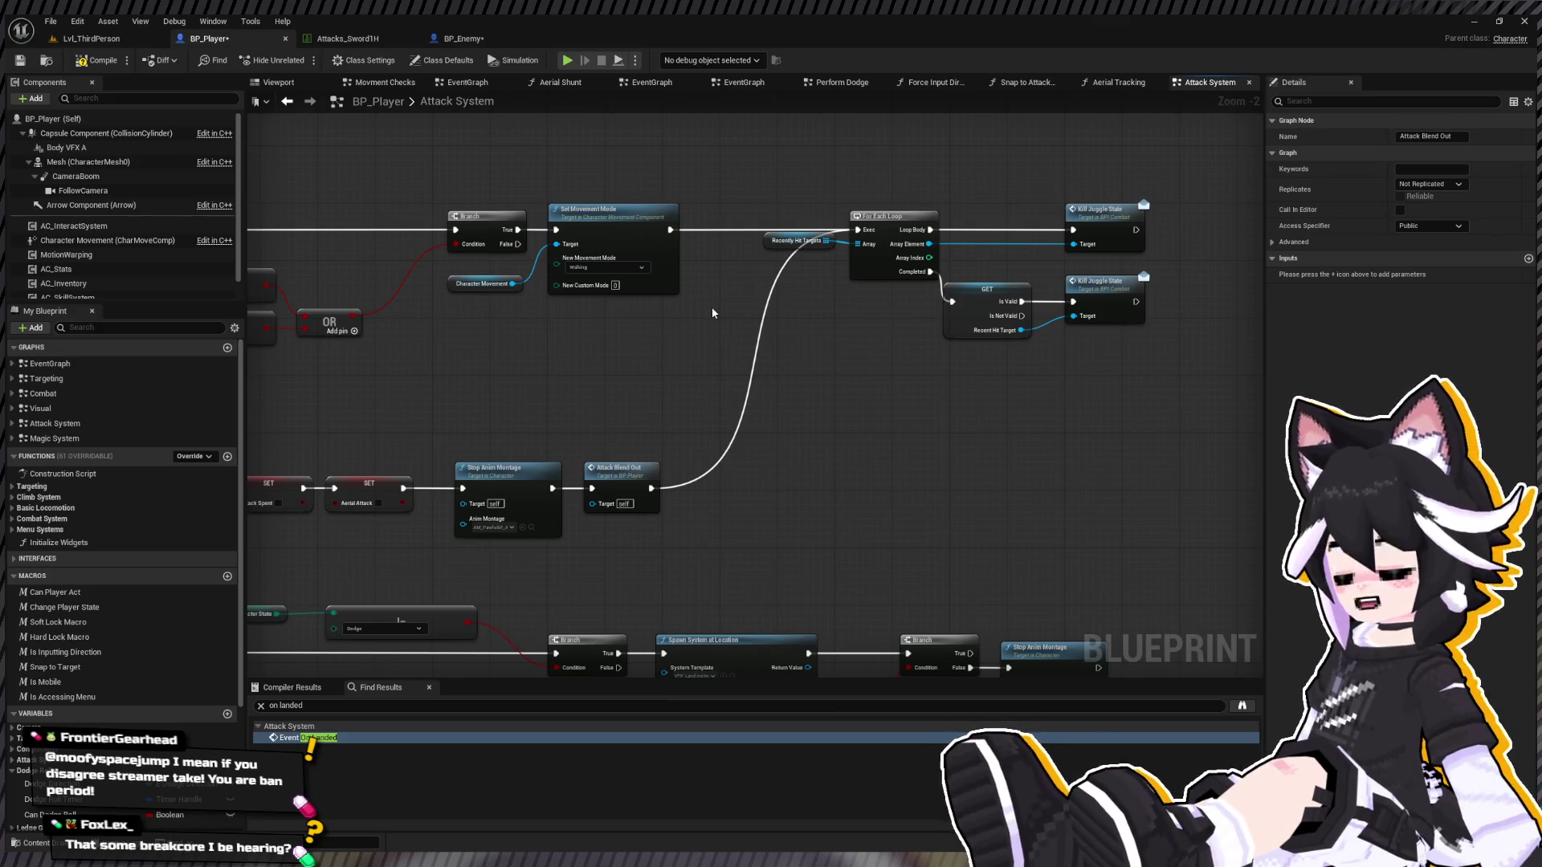
- Bring up BP_Enemy's Combat graph with the Set Movement Mode node centred in view
left_click(480, 41)
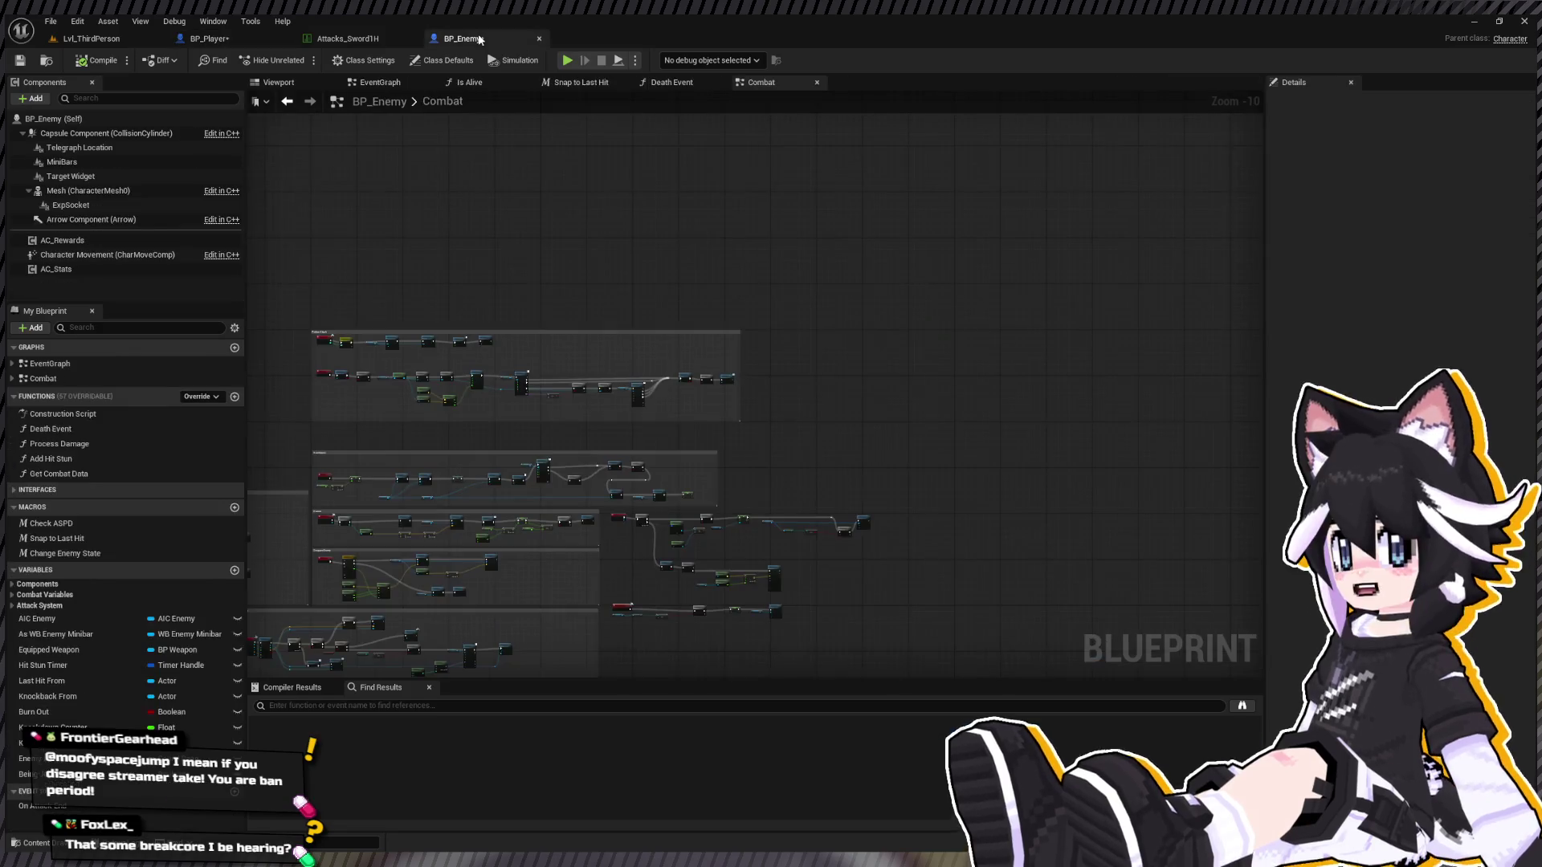
scroll(577, 317, "up", 8)
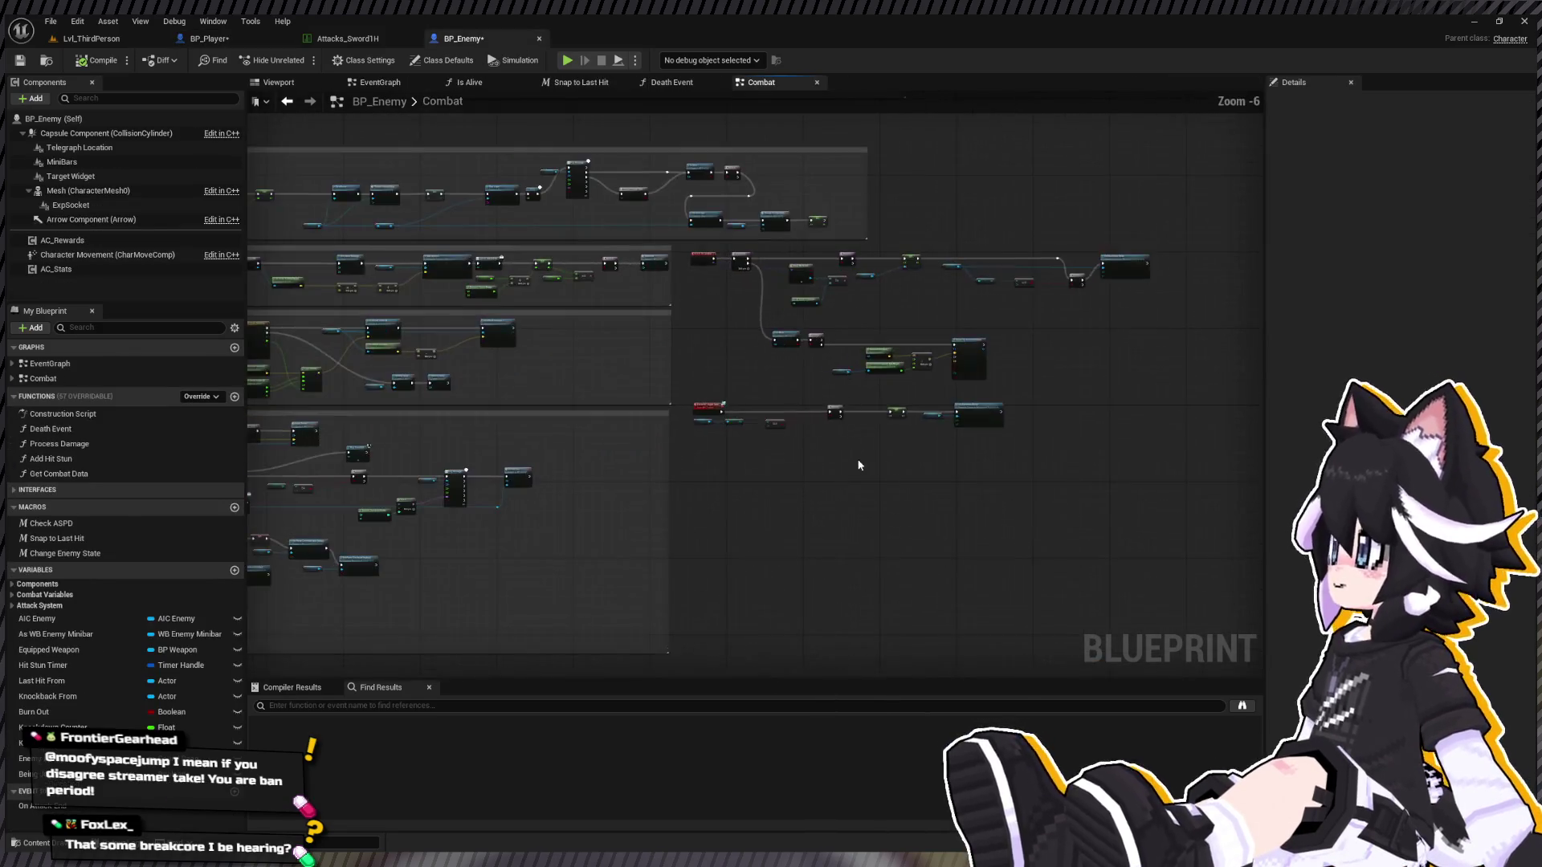
left_click_drag(860, 259, 581, 279)
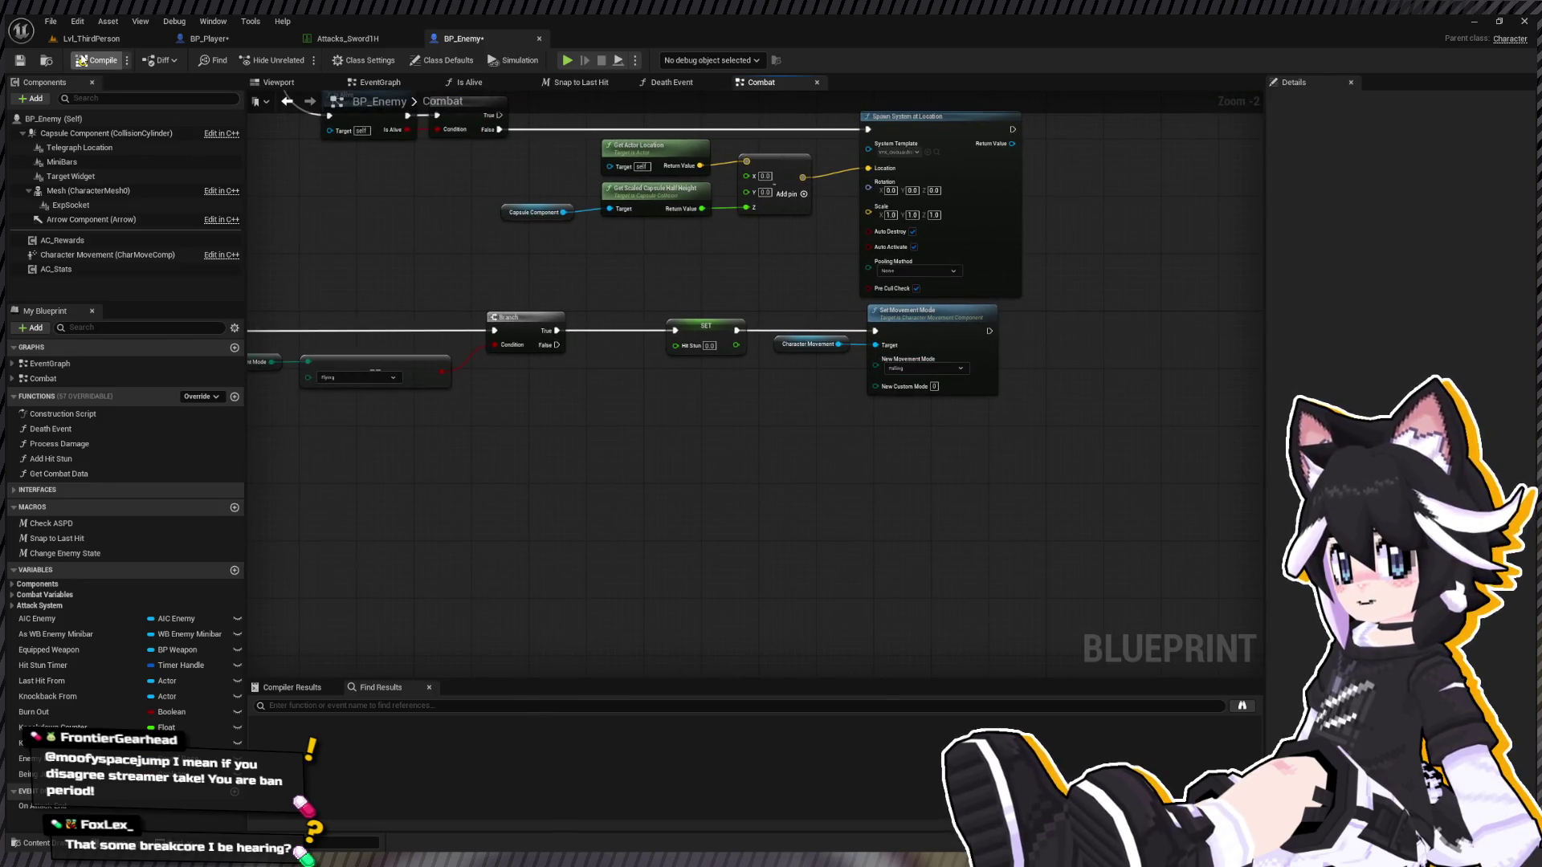
left_click(97, 40)
left_click(370, 38)
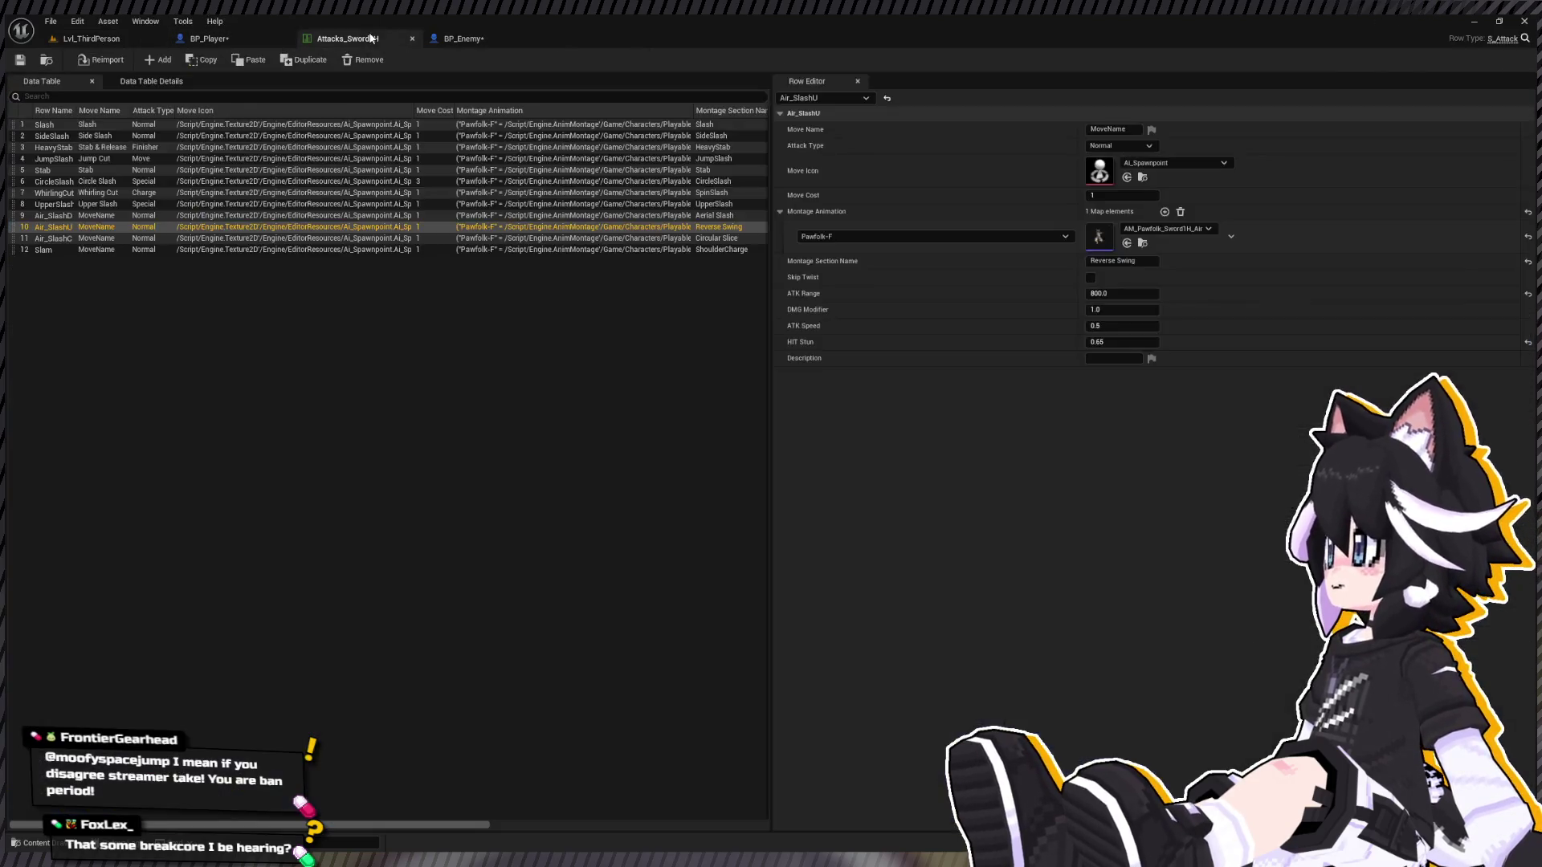
left_click(497, 36)
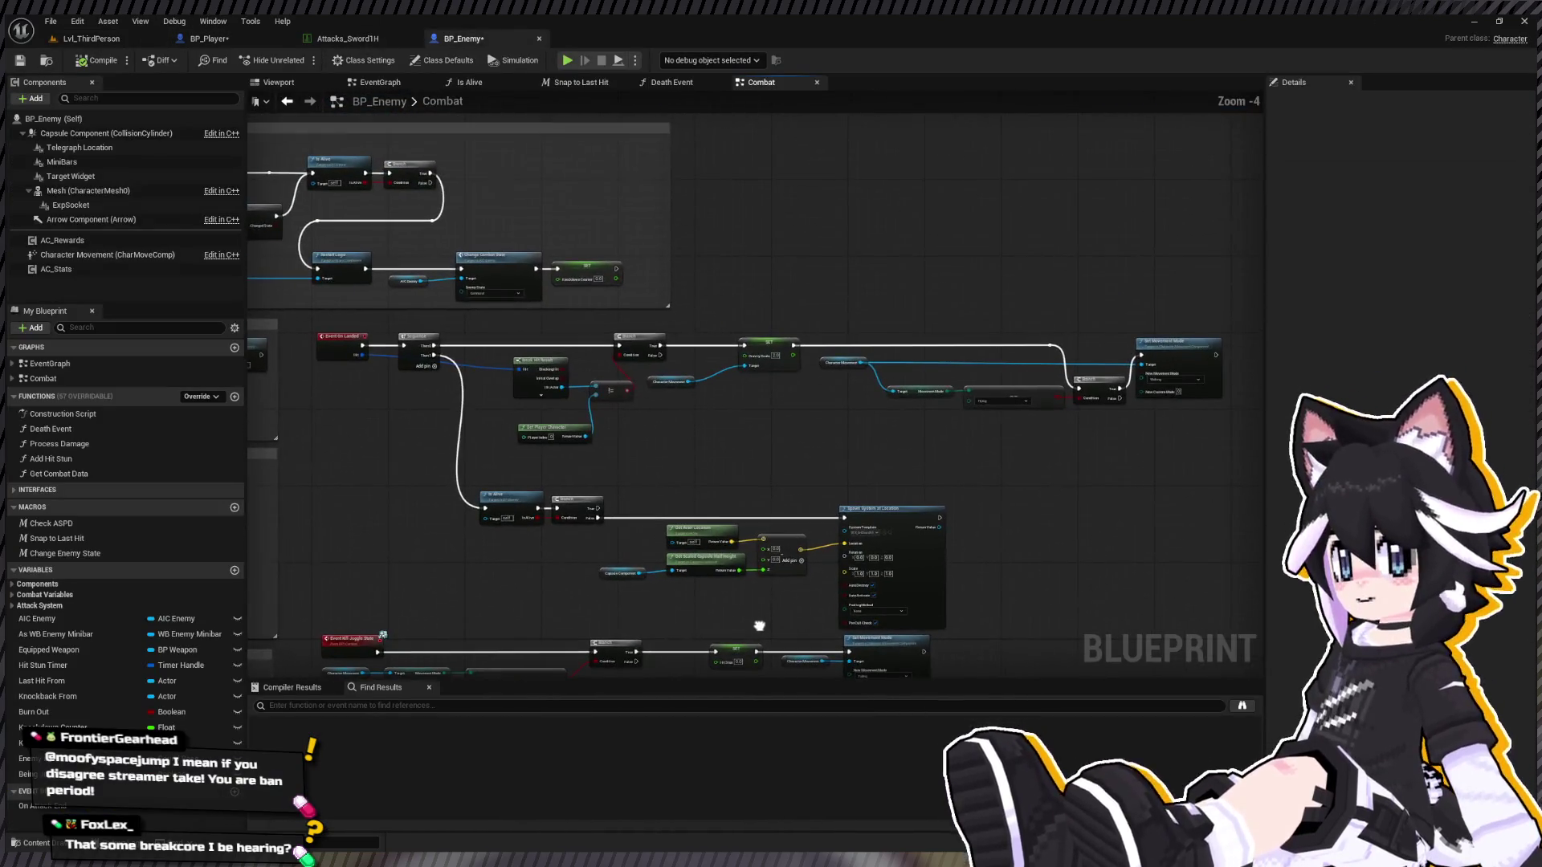
- Zoom around the graph and select the Gravity Scale SET and movement getter nodes
scroll(759, 626, "up", 3)
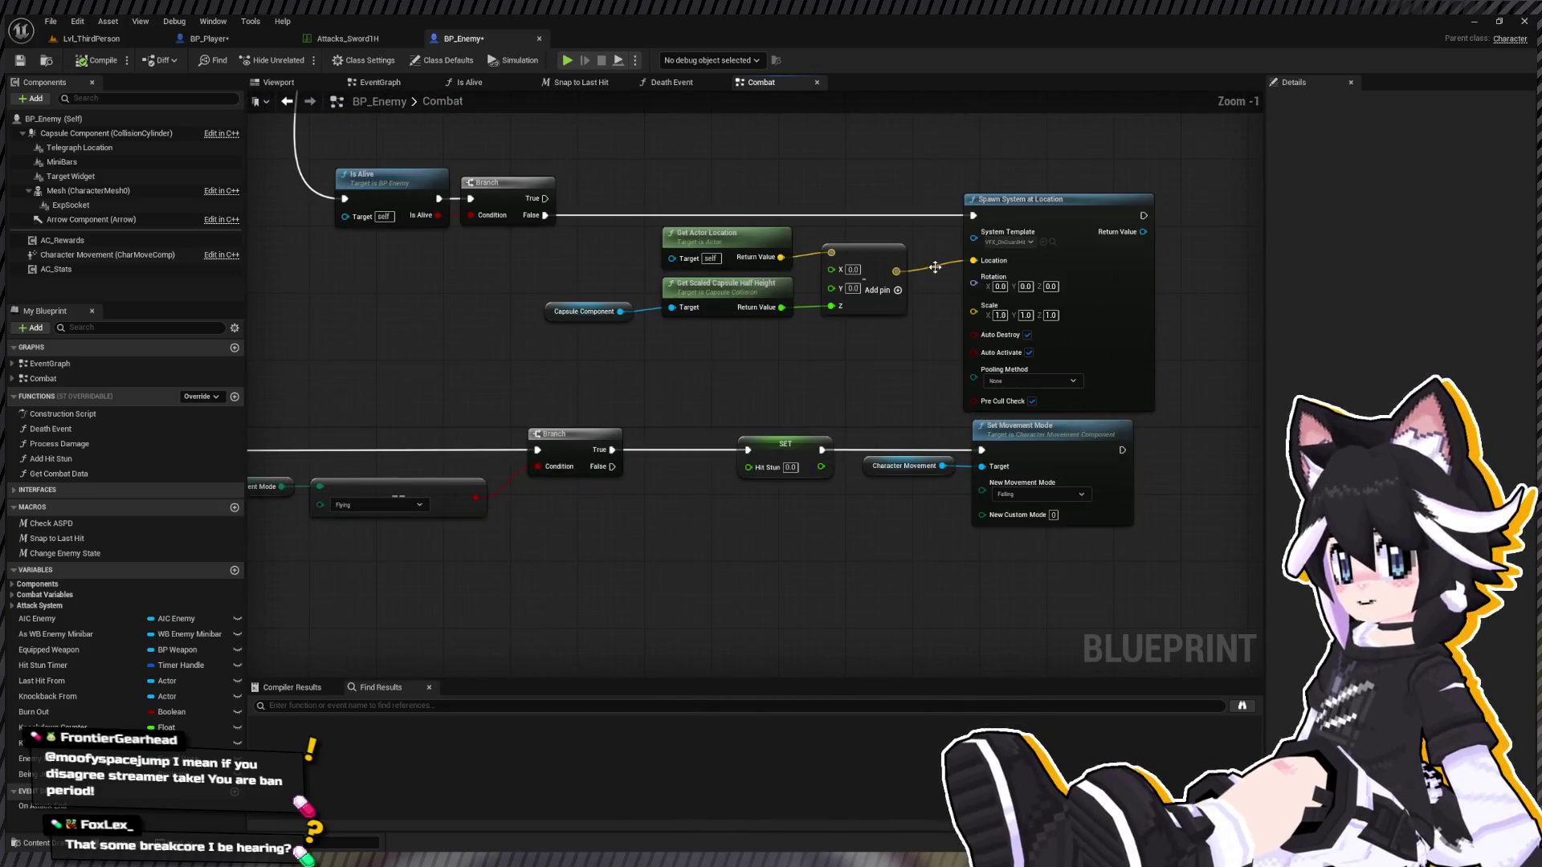
scroll(1093, 596, "down", 3)
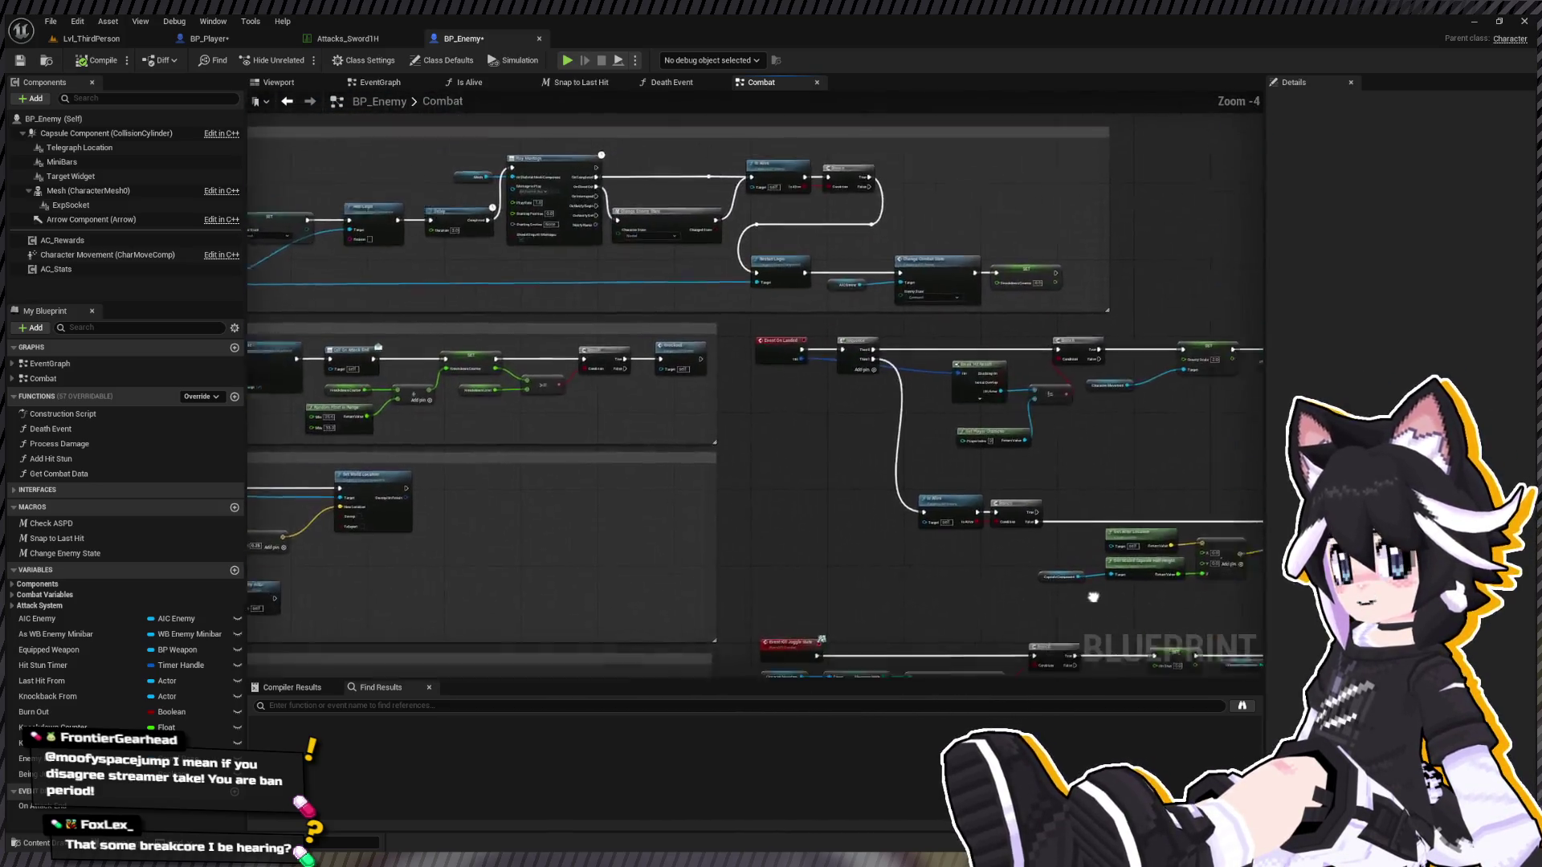
scroll(1038, 328, "up", 1)
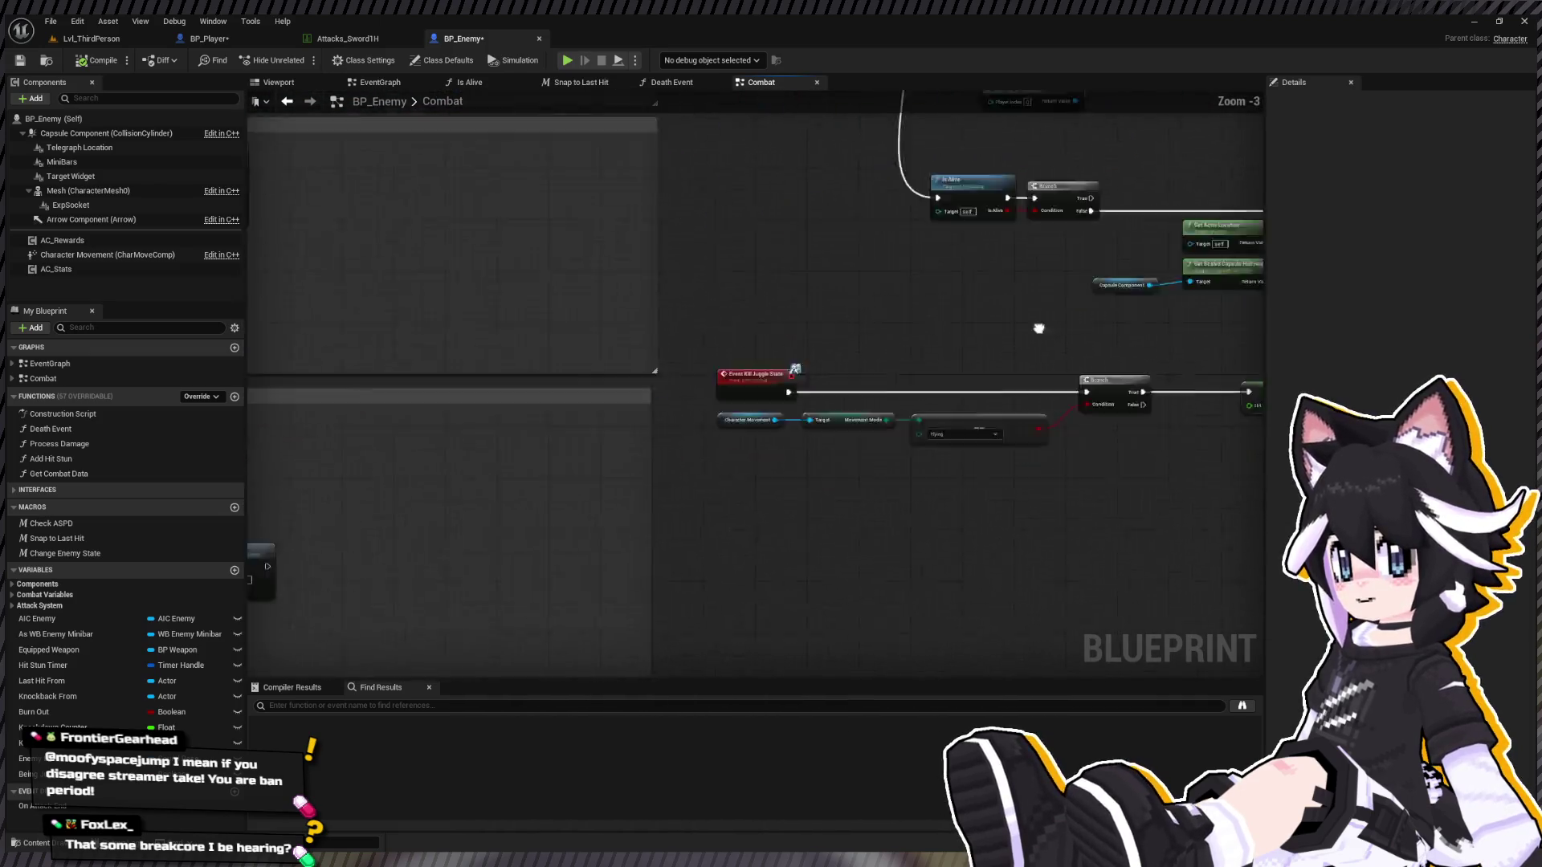
scroll(1038, 329, "down", 4)
scroll(537, 292, "up", 2)
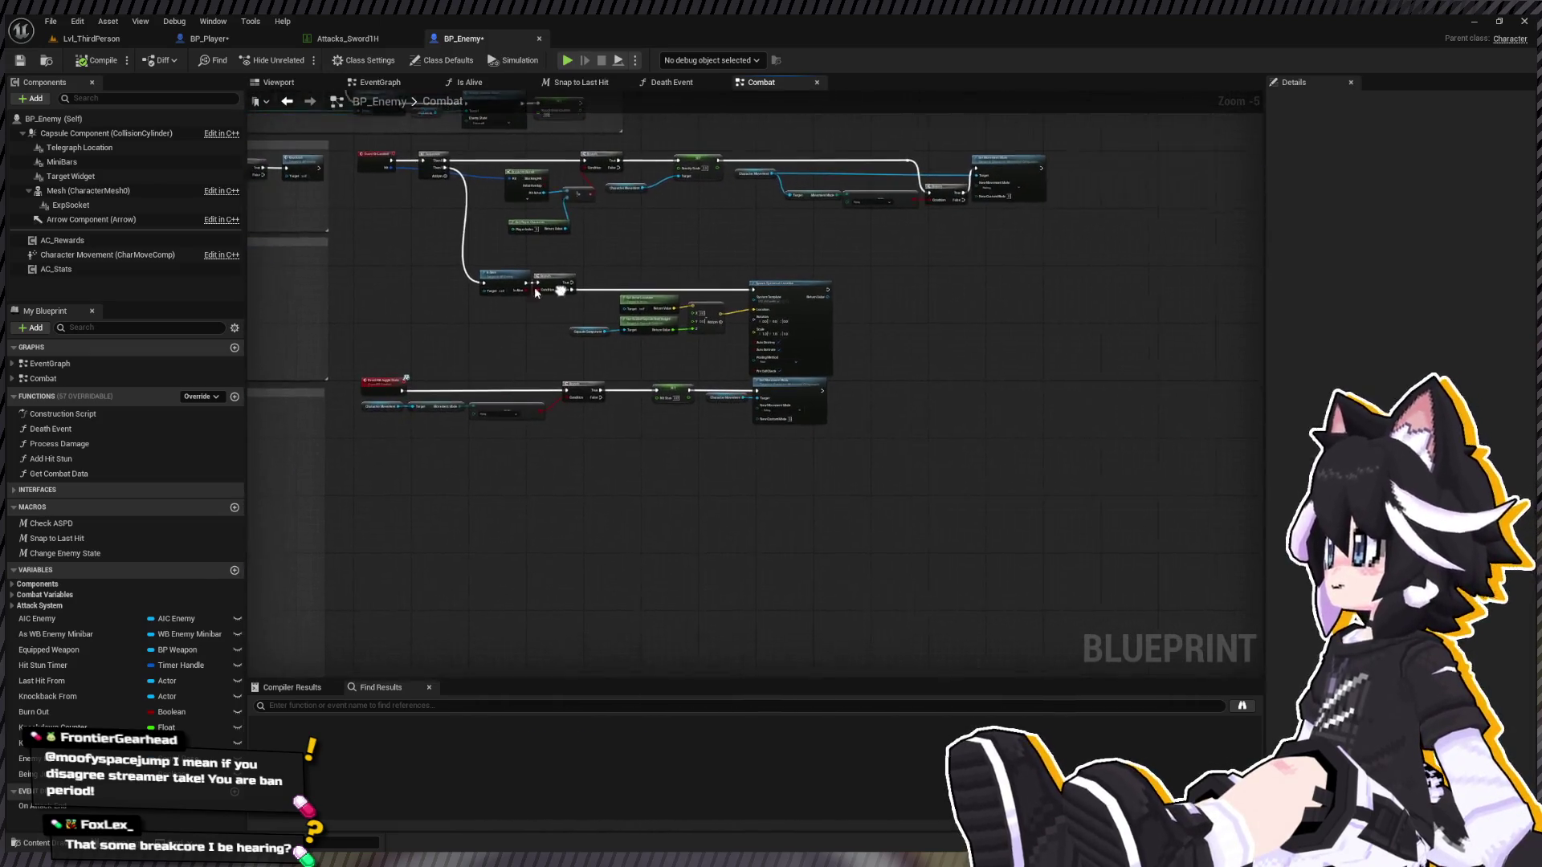
scroll(537, 292, "up", 3)
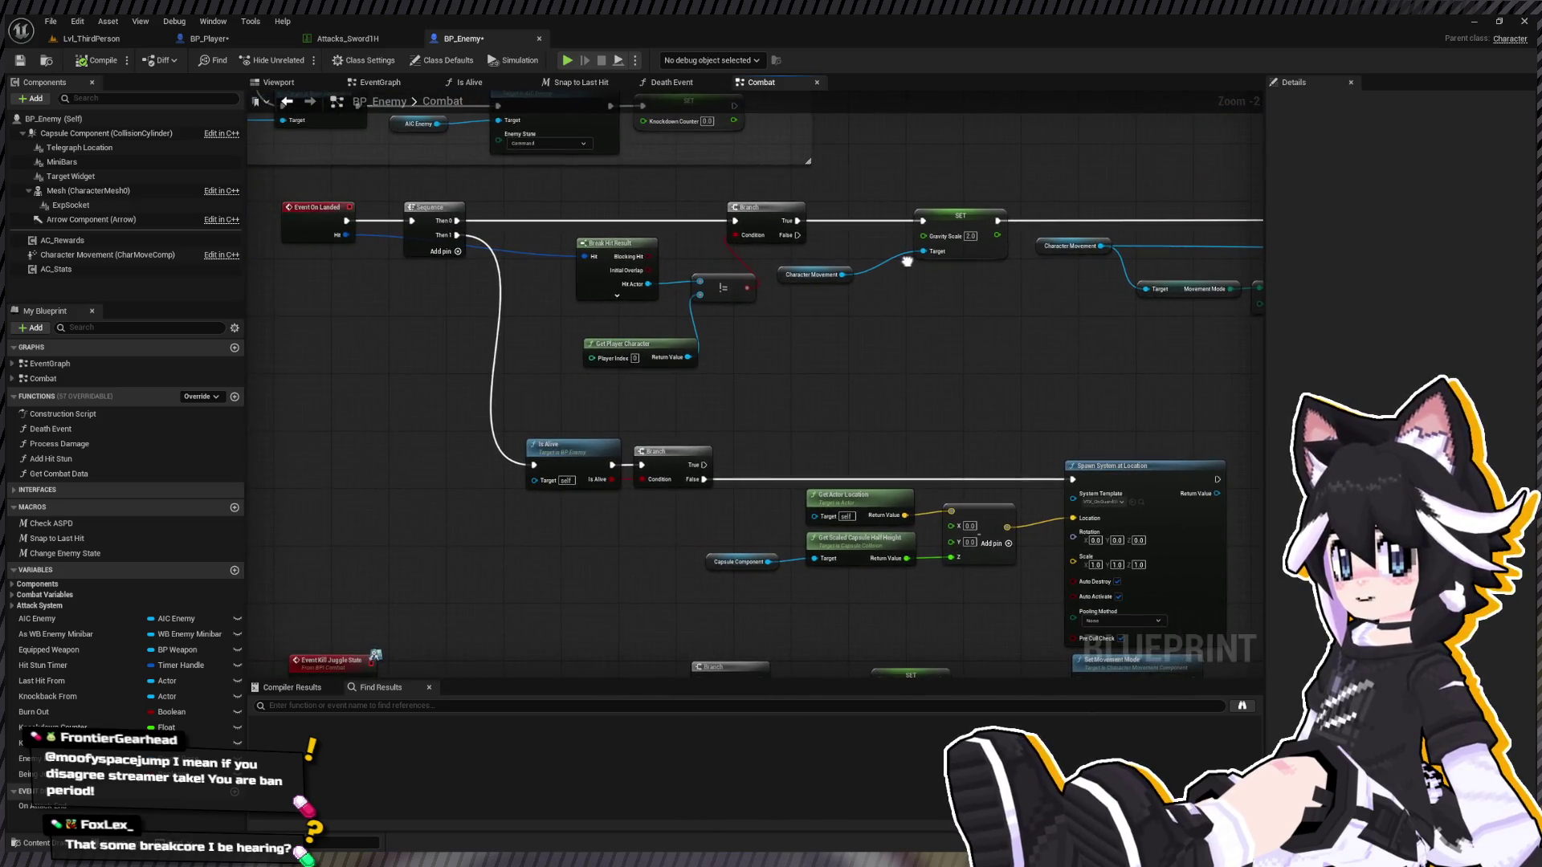
left_click_drag(907, 262, 823, 229)
- Paste the Gravity Scale SET after Set Movement Mode, wire it in, and return to the level
mouse_move(908, 201)
left_mouse_down()
mouse_move(683, 289)
mouse_move(554, 249)
mouse_move(408, 92)
mouse_move(616, 30)
left_mouse_up()
left_click(588, 252)
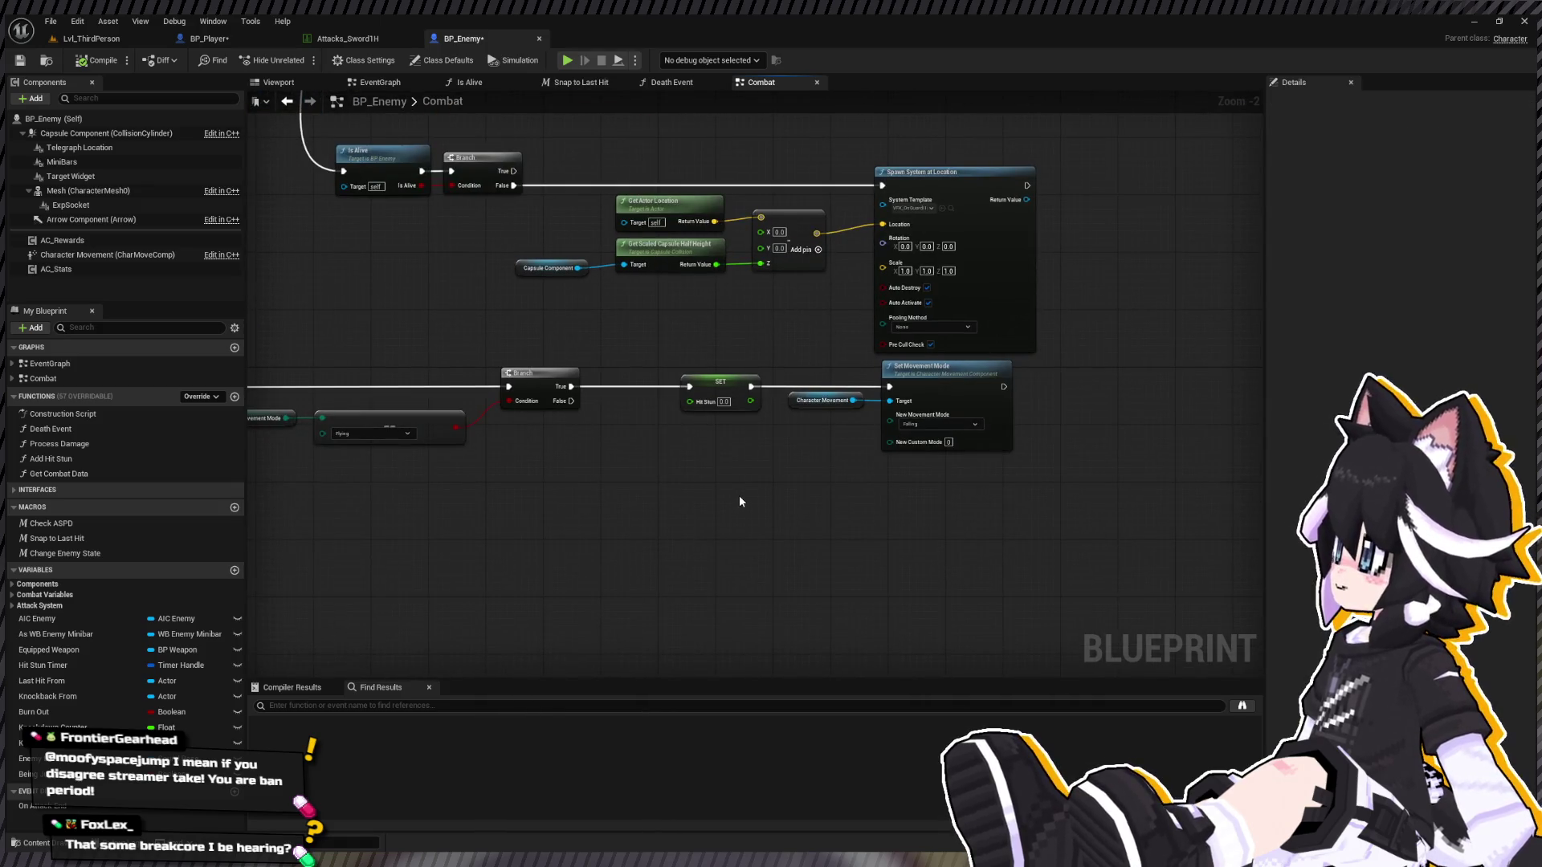
key("ctrl+v")
left_click_drag(831, 476, 1179, 371)
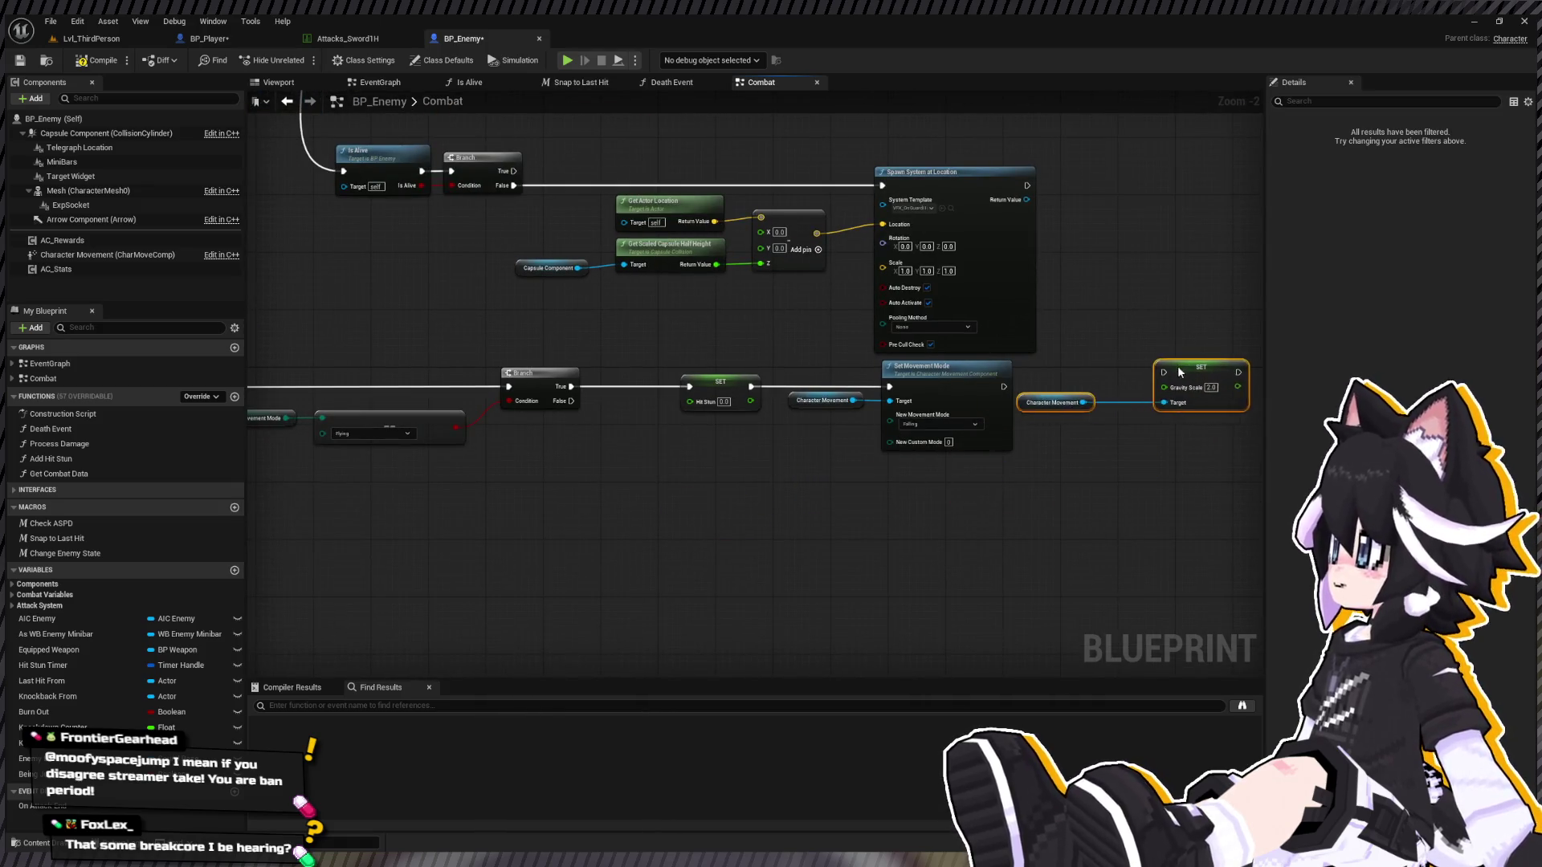
mouse_move(1004, 387)
left_mouse_down()
mouse_move(1100, 394)
mouse_move(1164, 371)
mouse_move(1153, 388)
mouse_move(1183, 388)
left_mouse_up()
left_click(1125, 365)
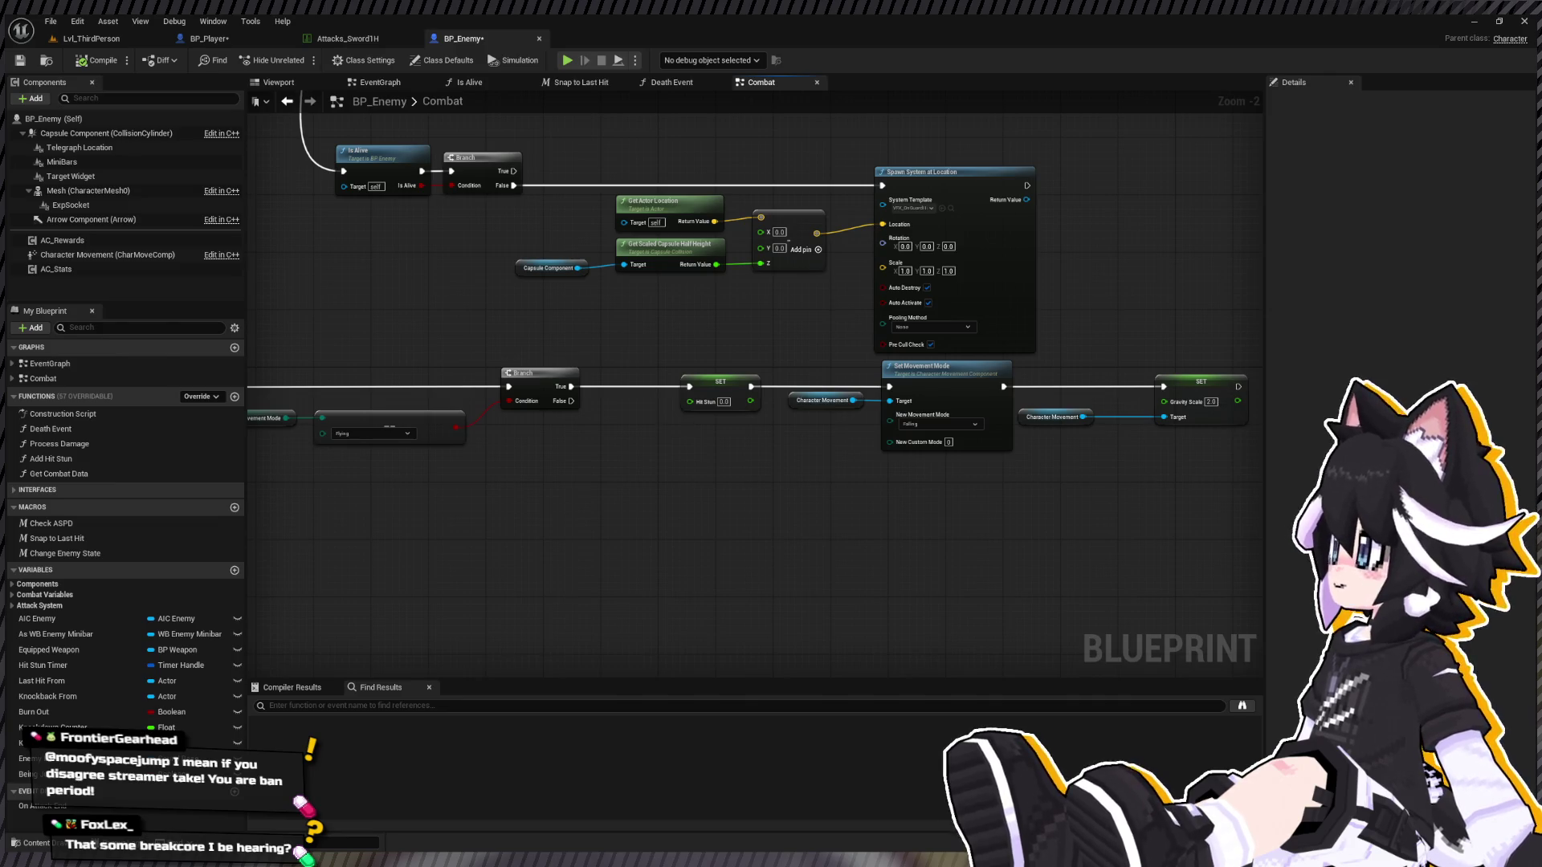
left_click(90, 39)
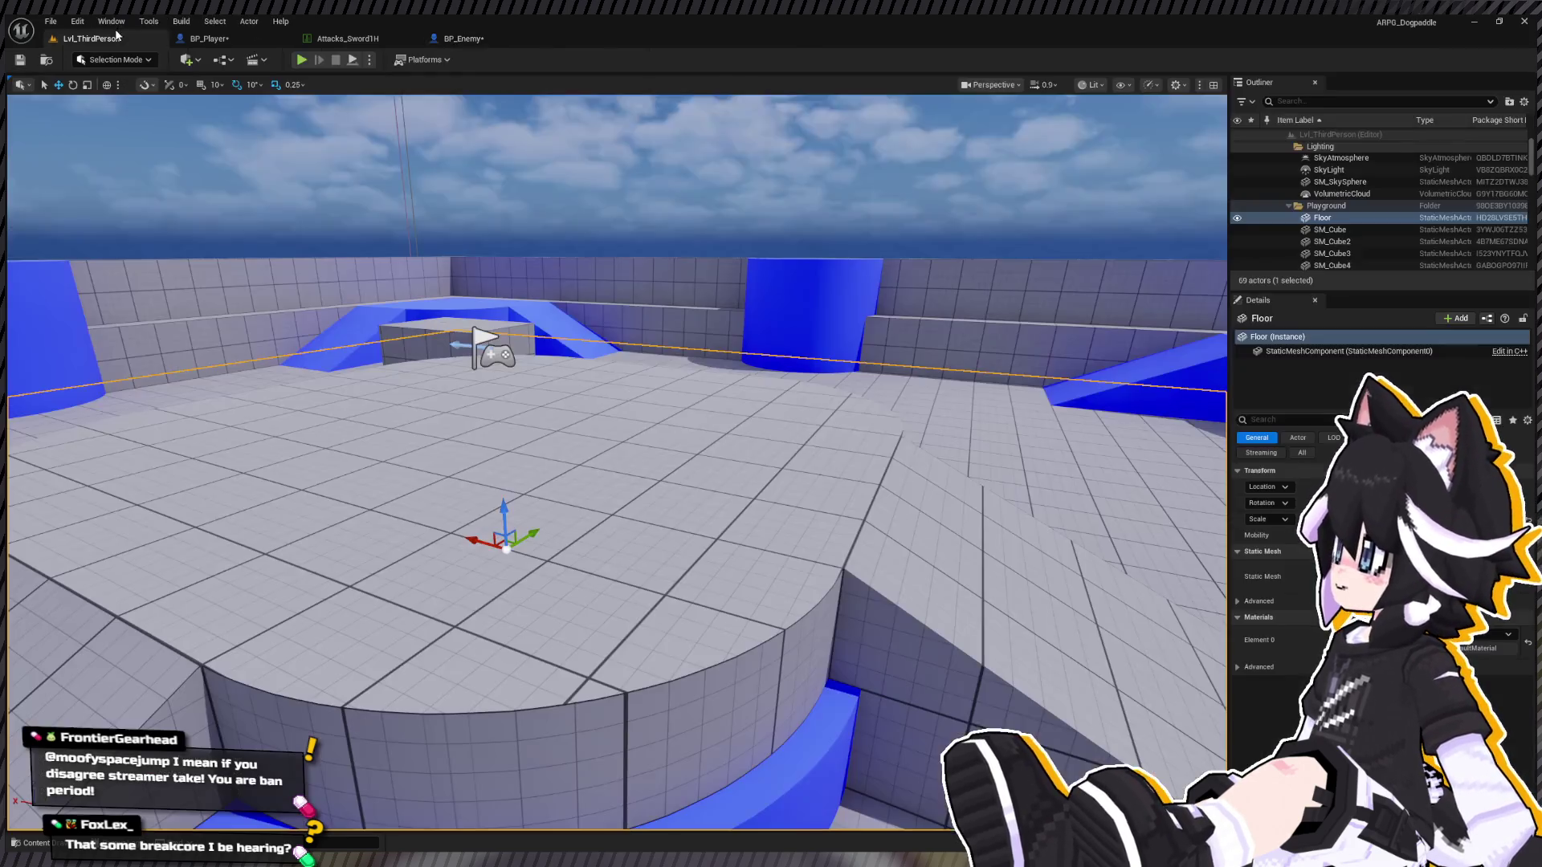
- Start Play, run at the Dummy and land a five-hit sword combo
left_click(302, 60)
key("w")
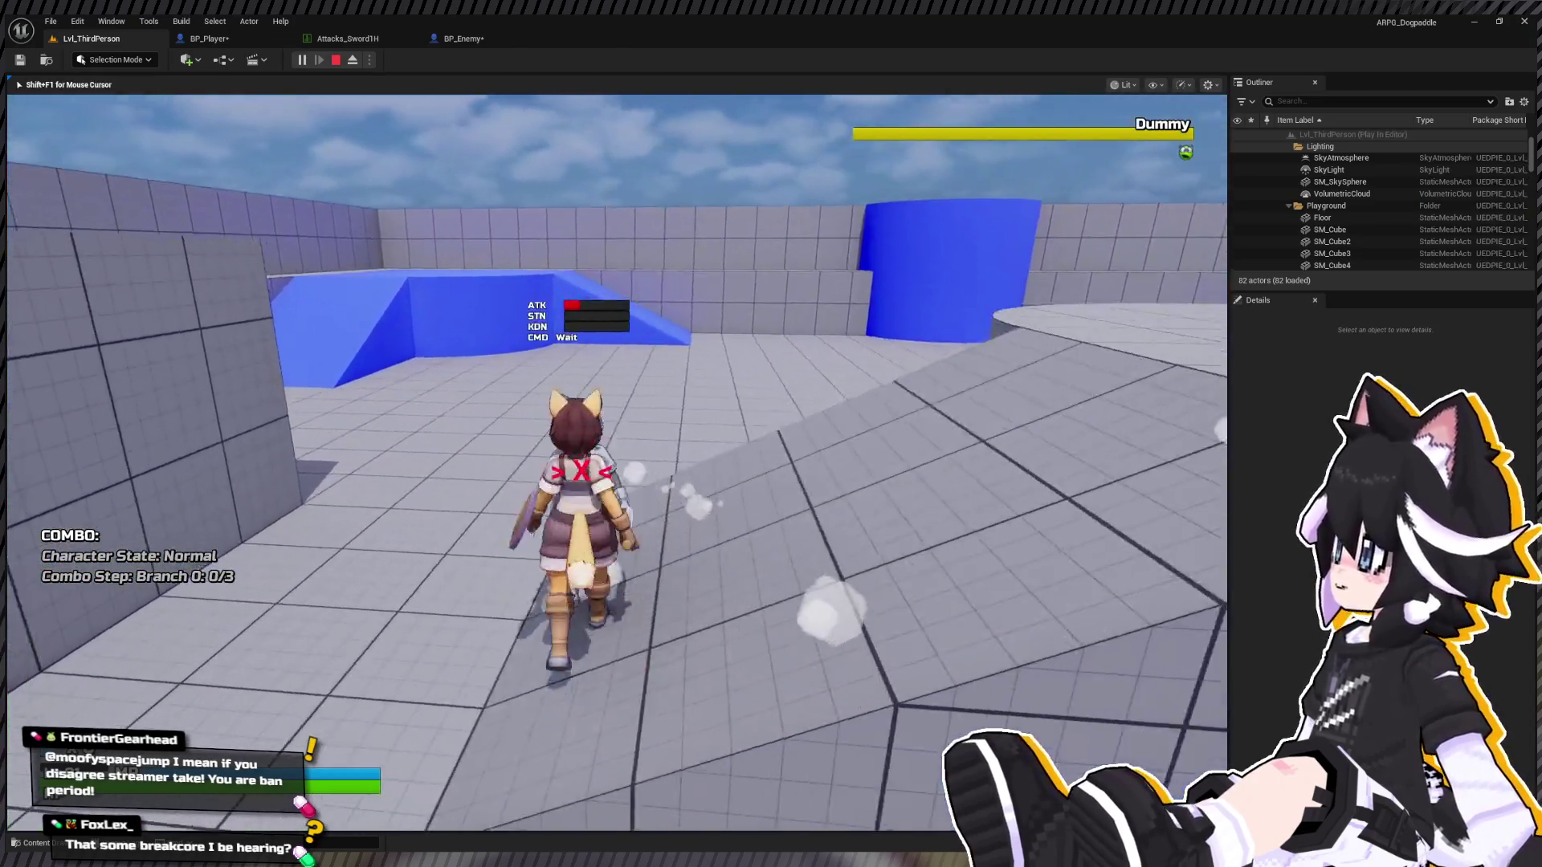
left_click(616, 461)
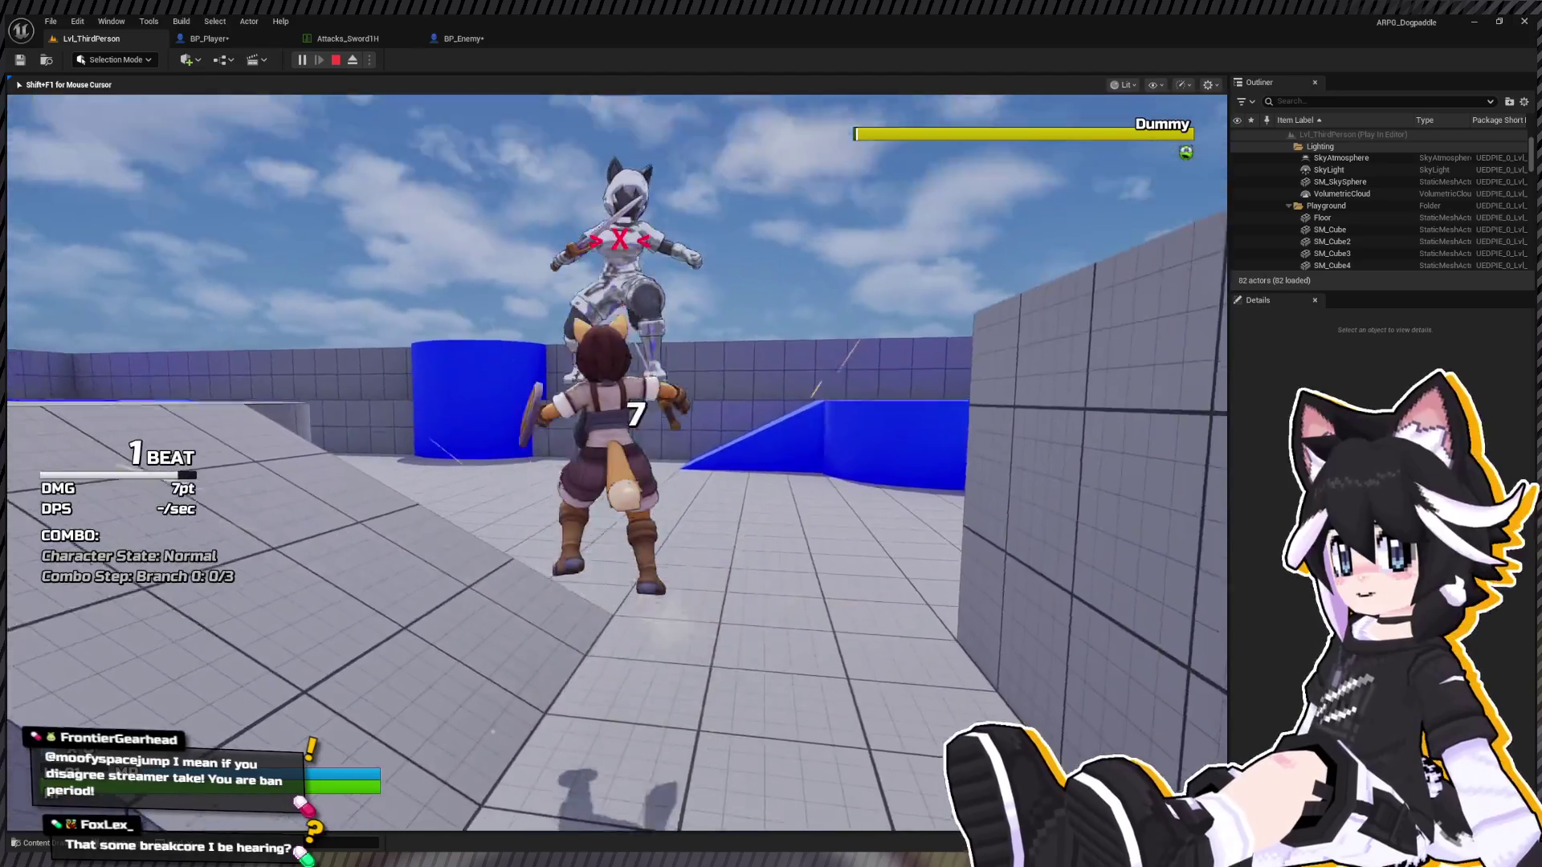
left_click(617, 462)
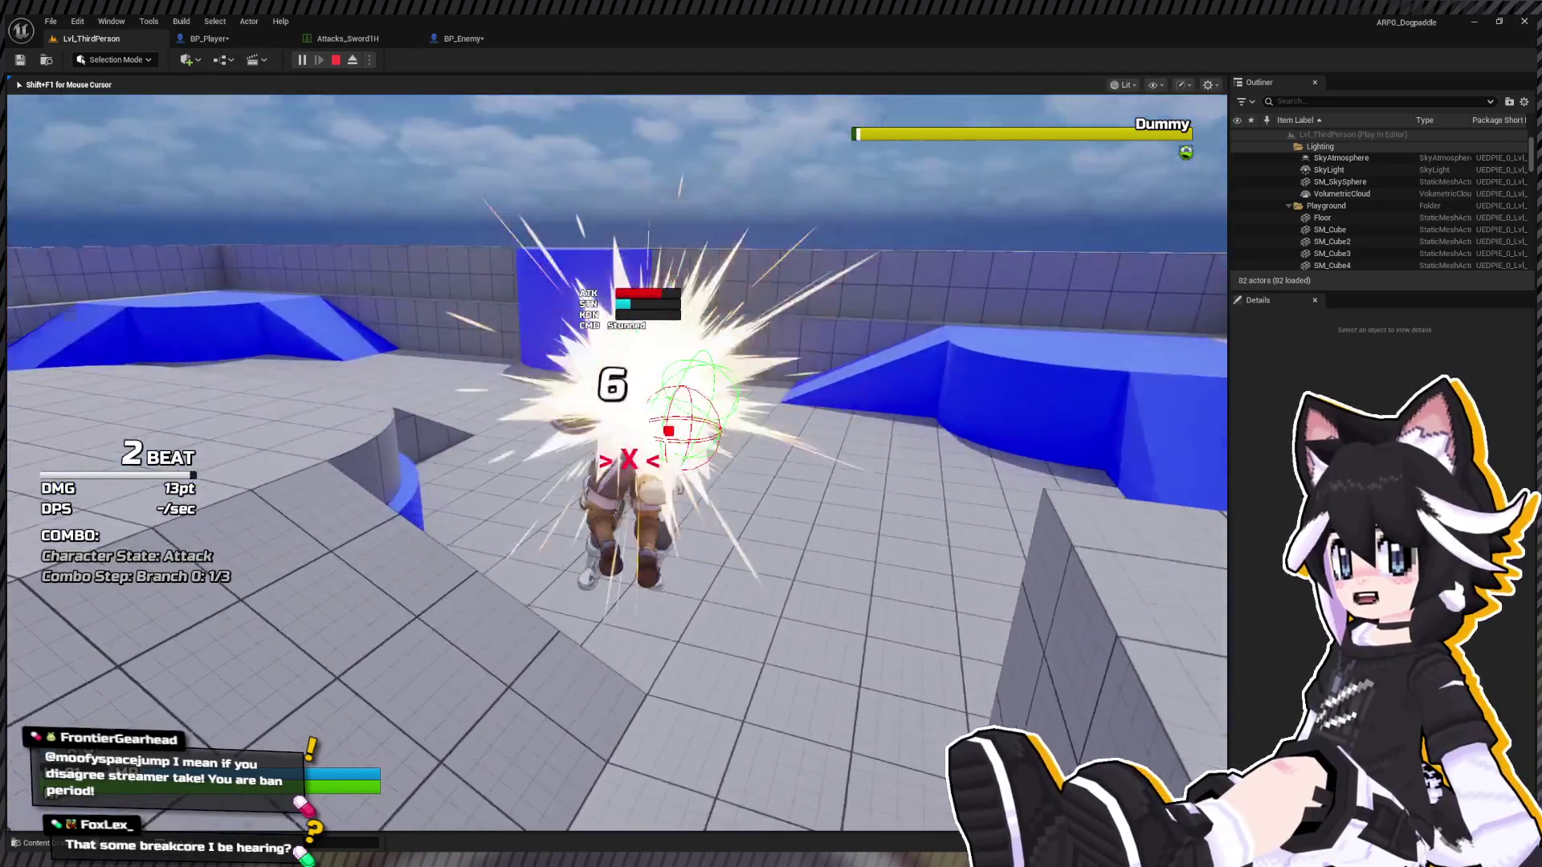
left_click(617, 461)
left_click(617, 462)
left_click(617, 462)
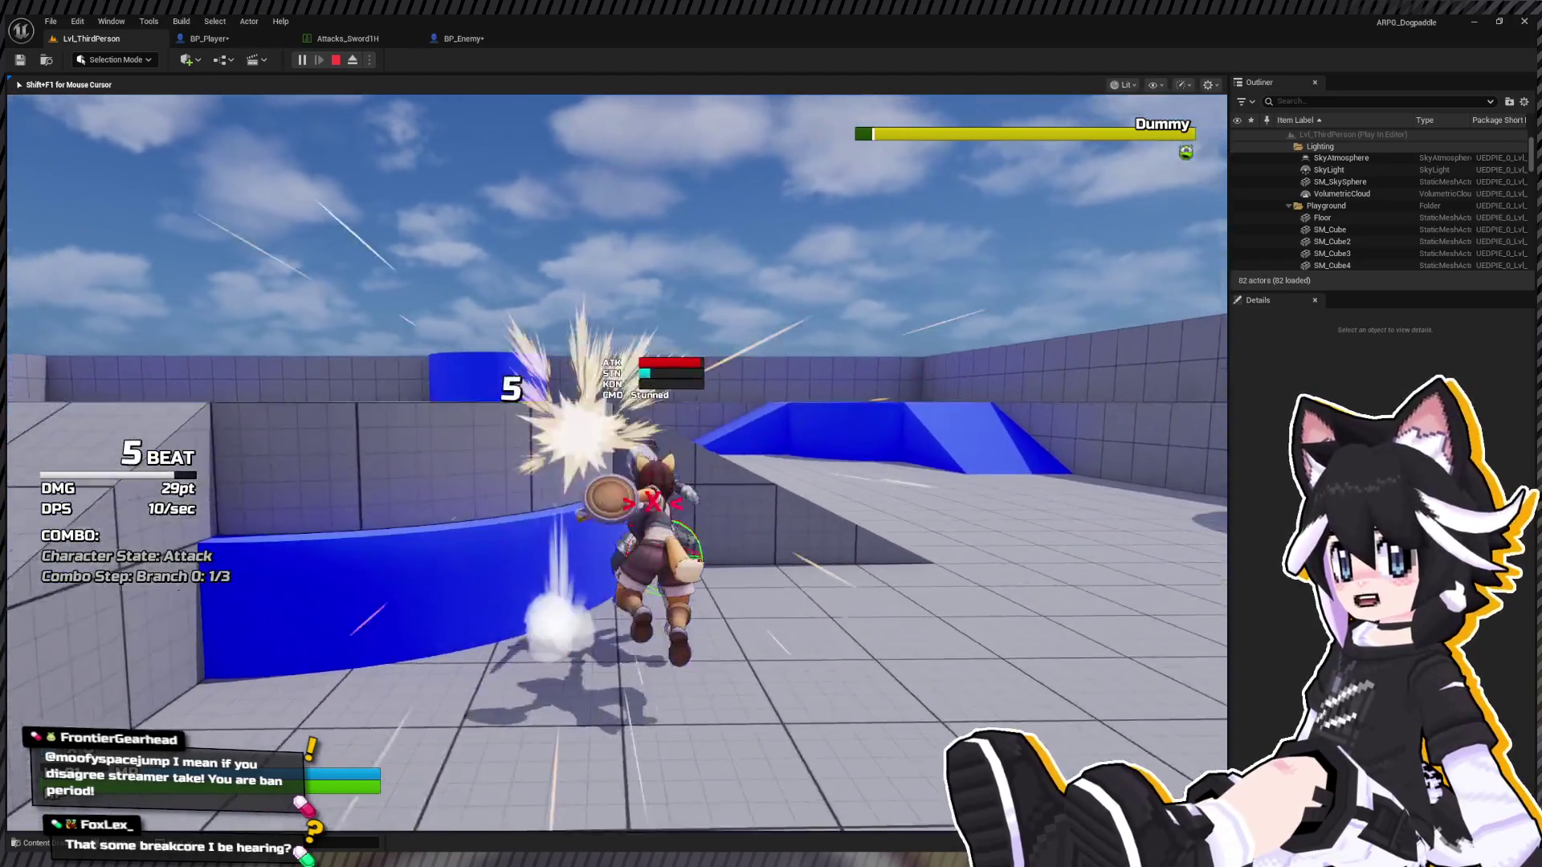
- Circle the Dummy, finish a three-hit combo, then jump onto the upper platform
key("w")
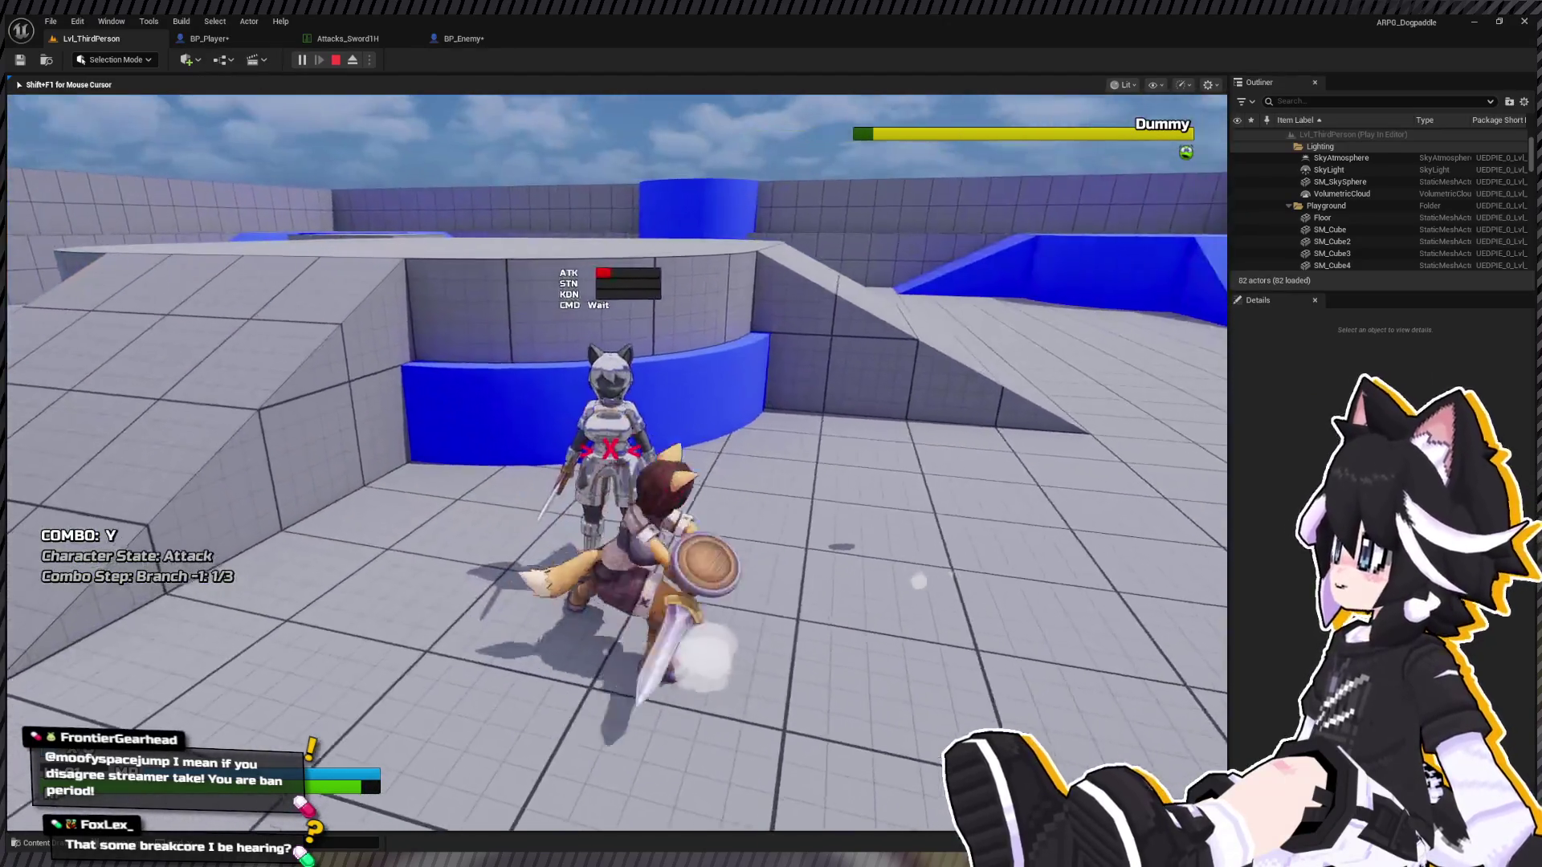
left_click(617, 462)
left_click(616, 461)
left_click(617, 461)
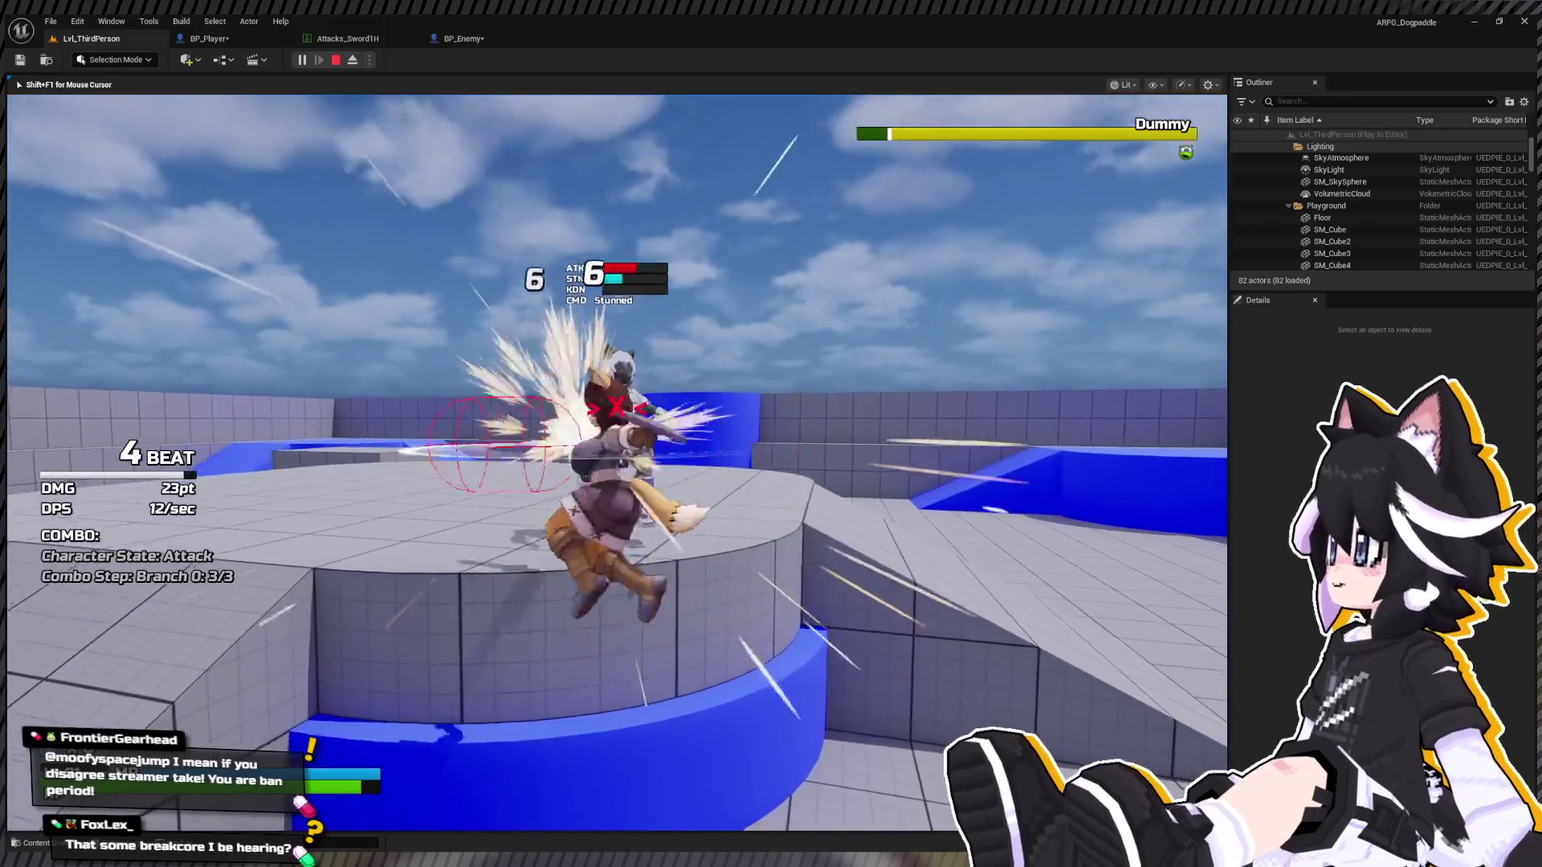
key("w")
key("space")
key("w")
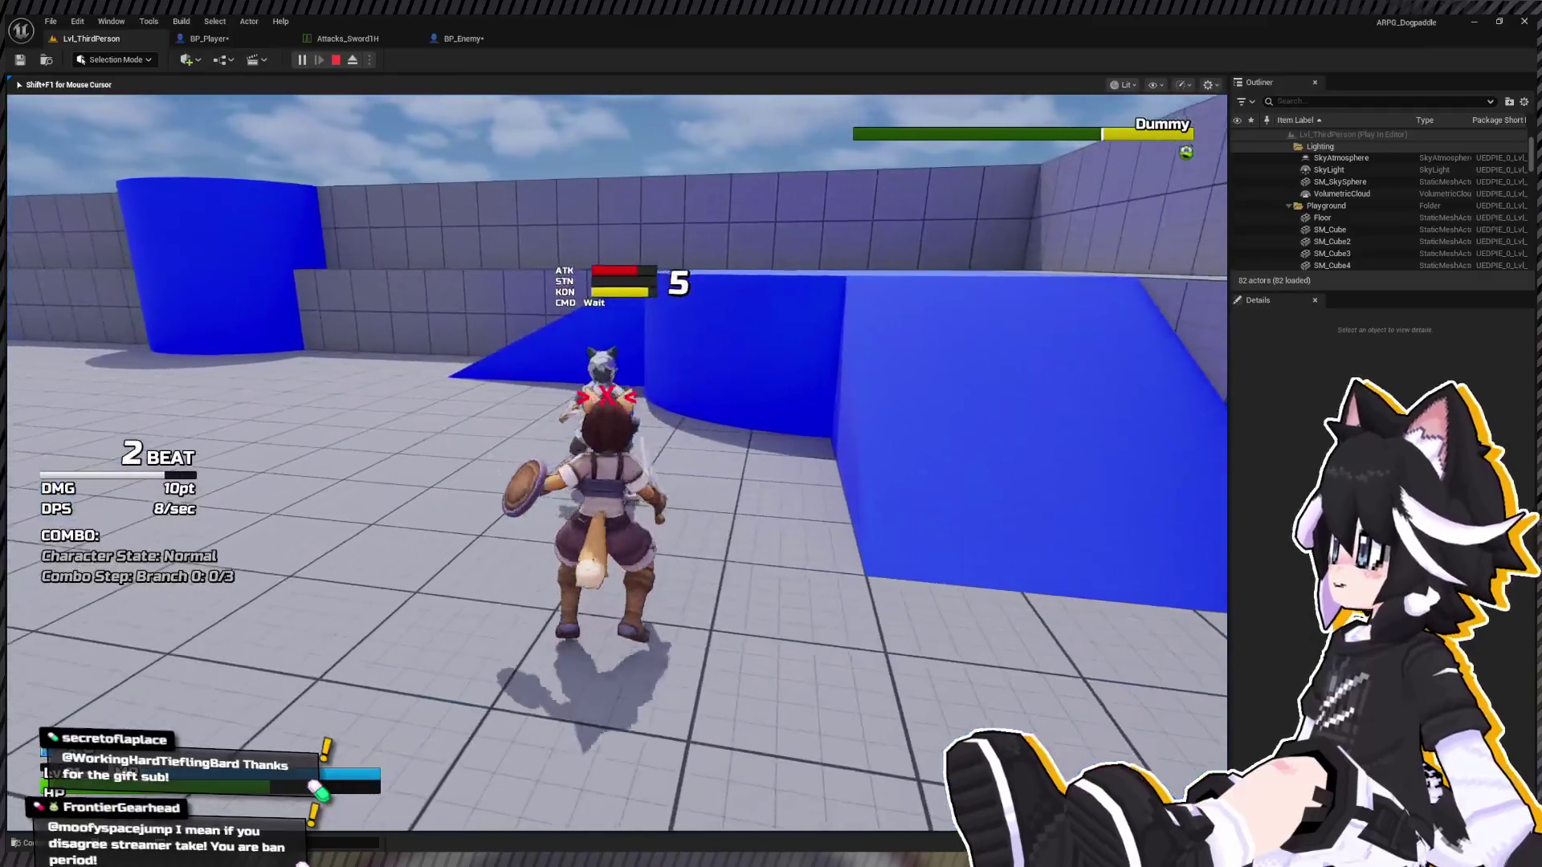
- Keep striking the Dummy with three more sword combos, then stop Play-In-Editor with Esc
left_click(616, 463)
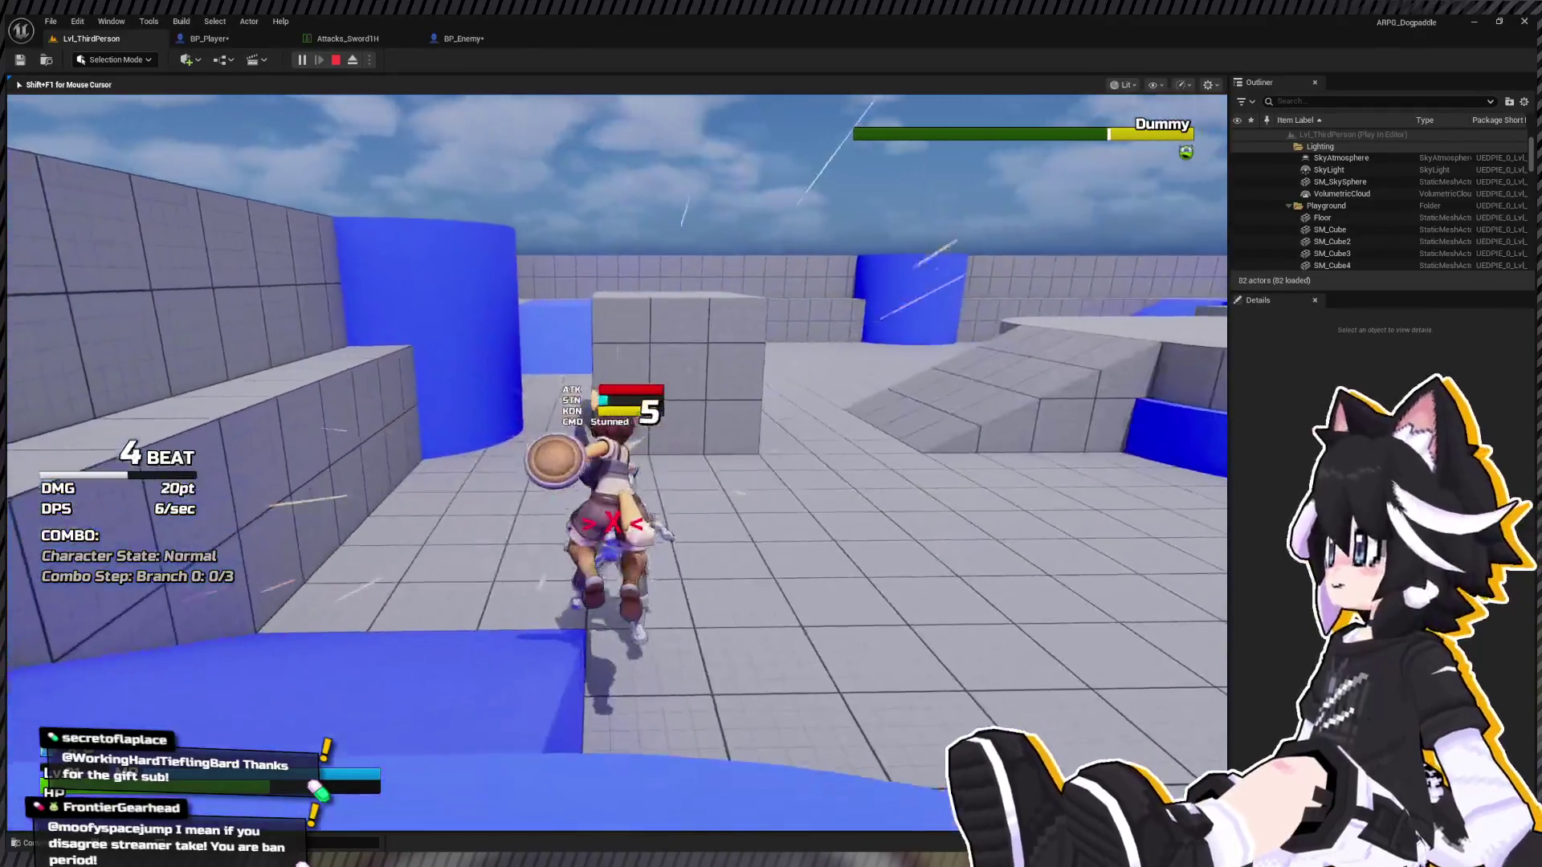
key("w")
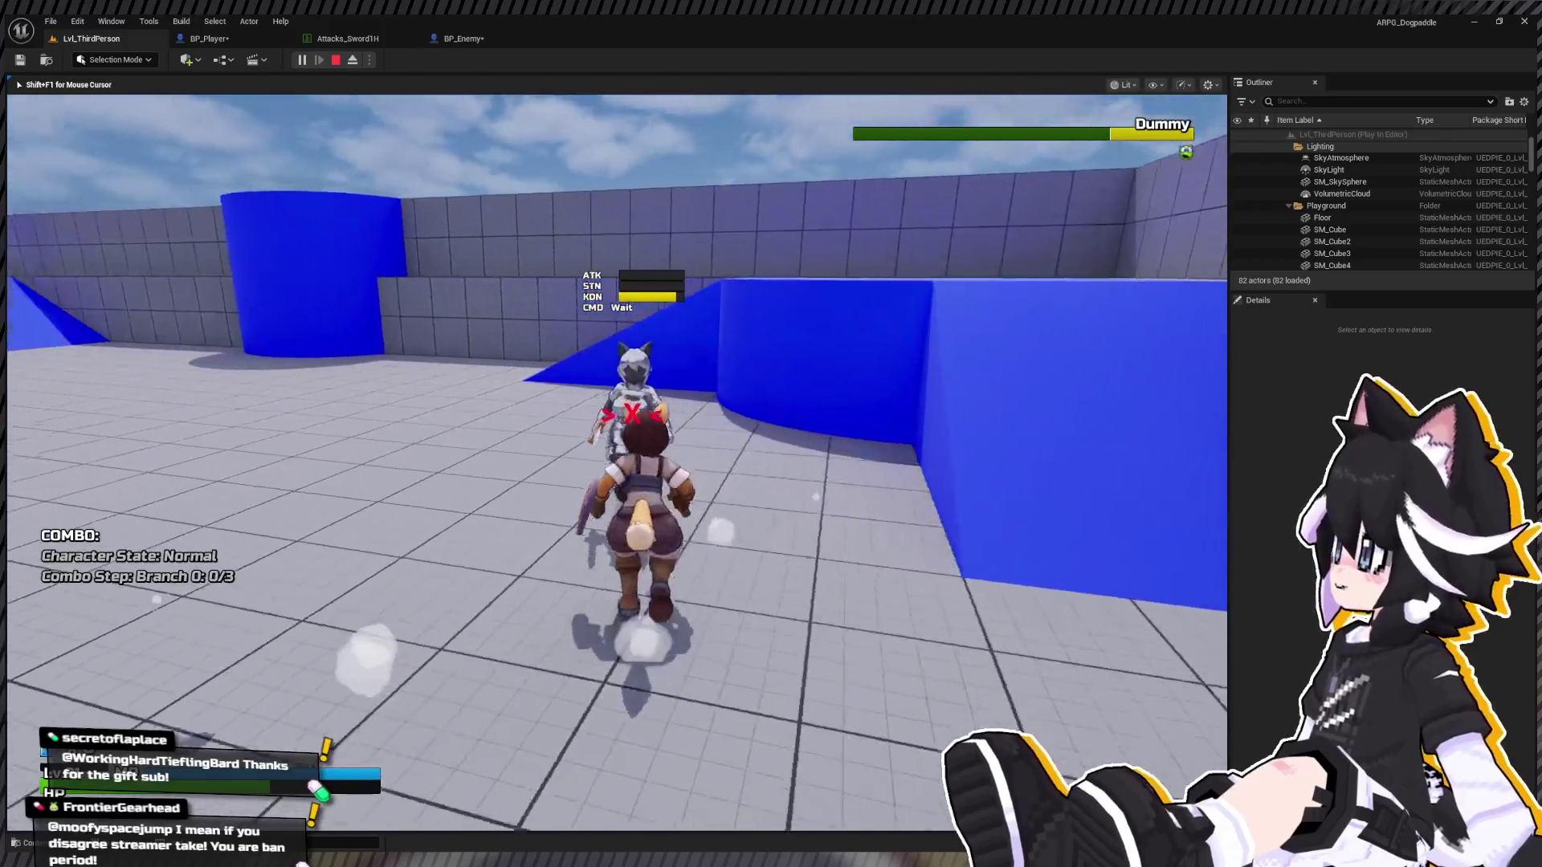
left_click(617, 463)
left_click(616, 463)
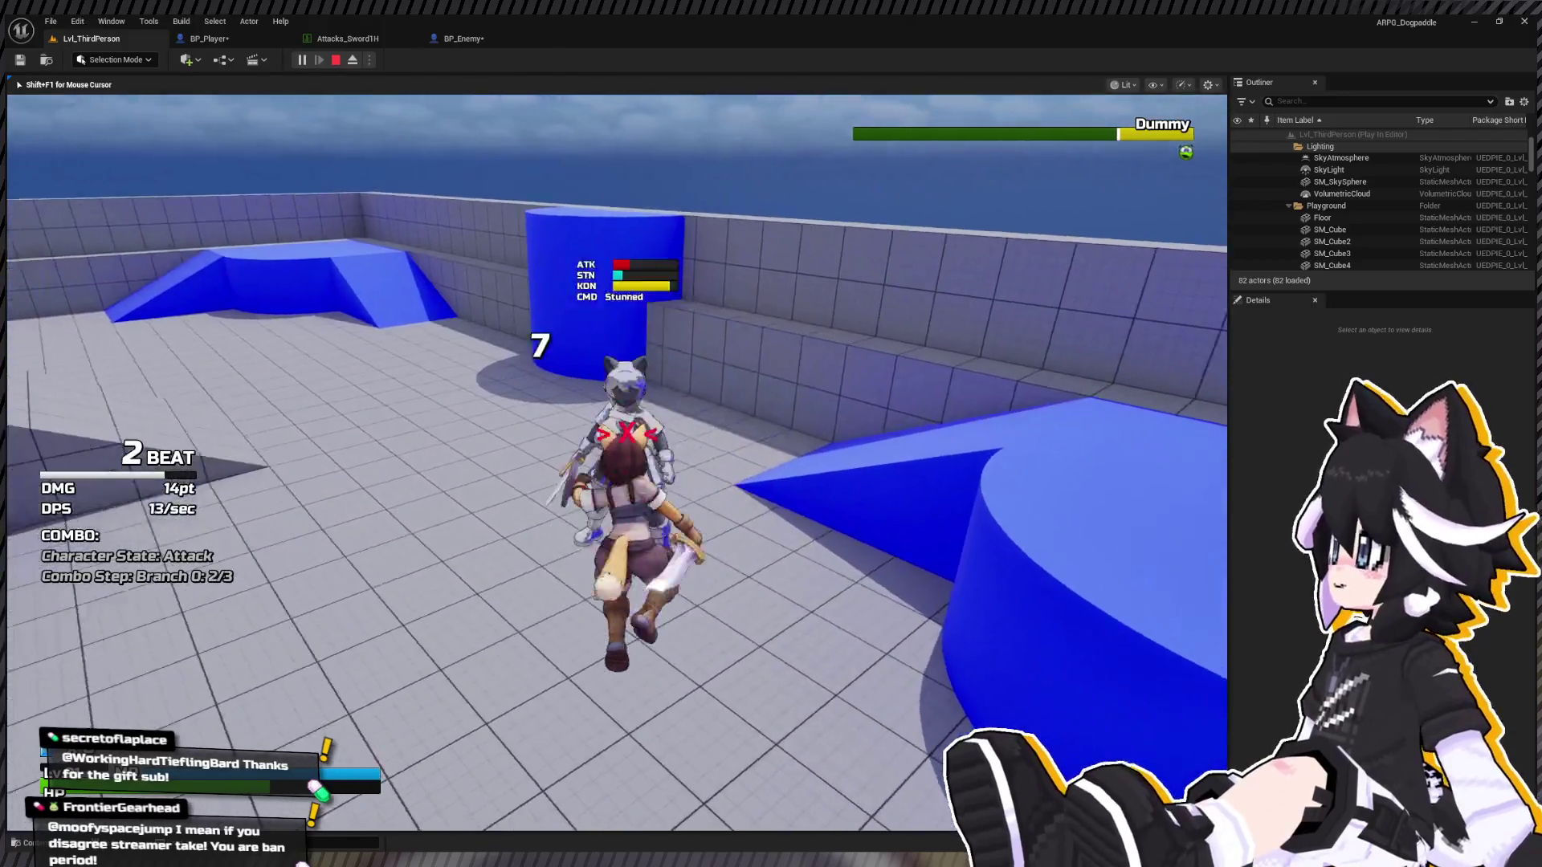
left_click(617, 462)
left_click(617, 463)
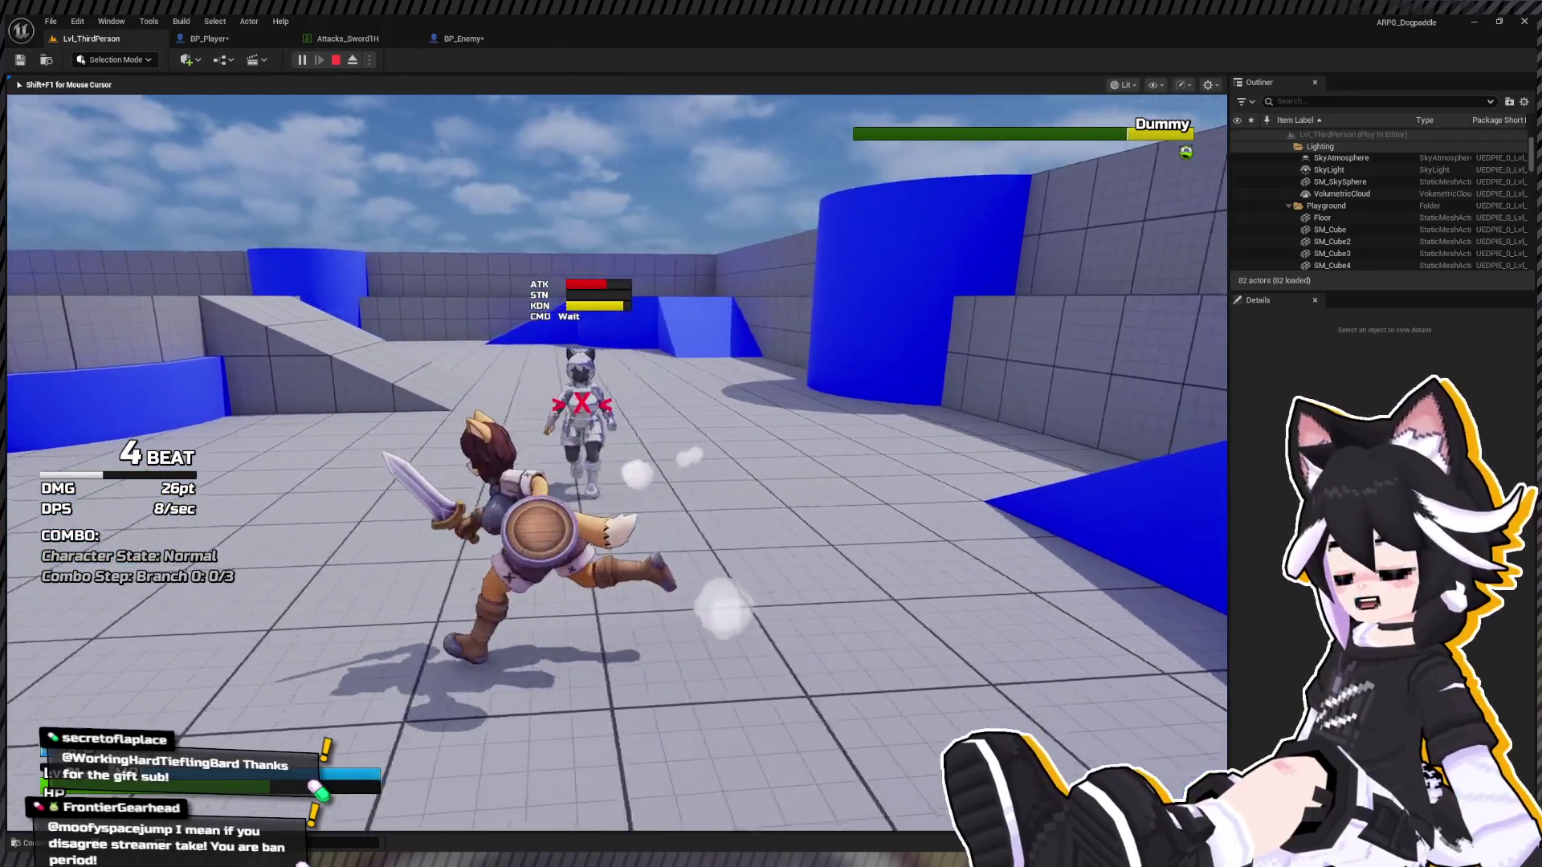
key("w")
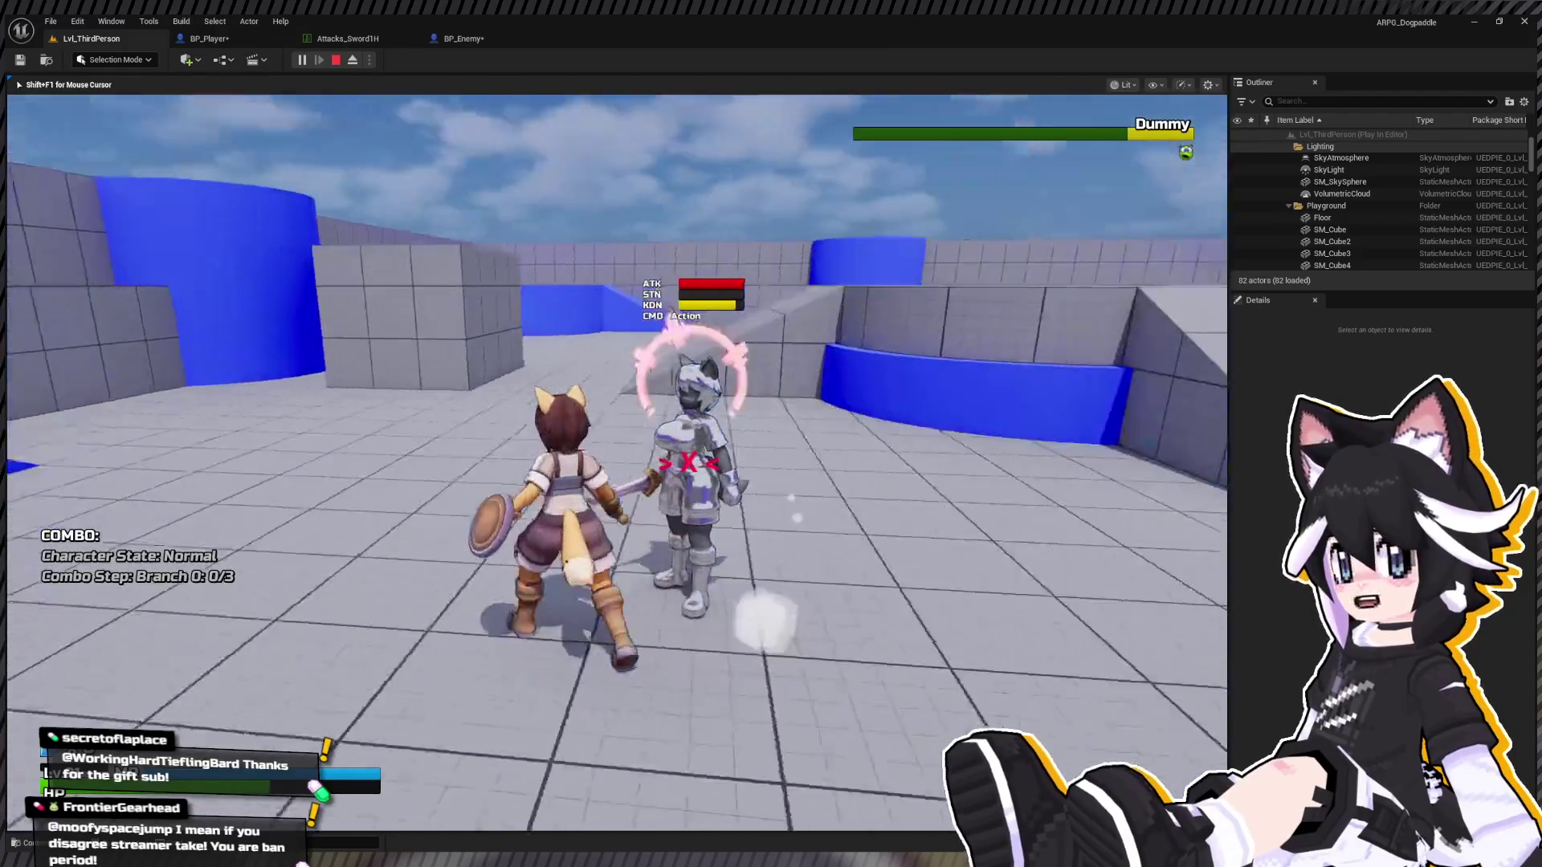
key("w")
left_click(617, 462)
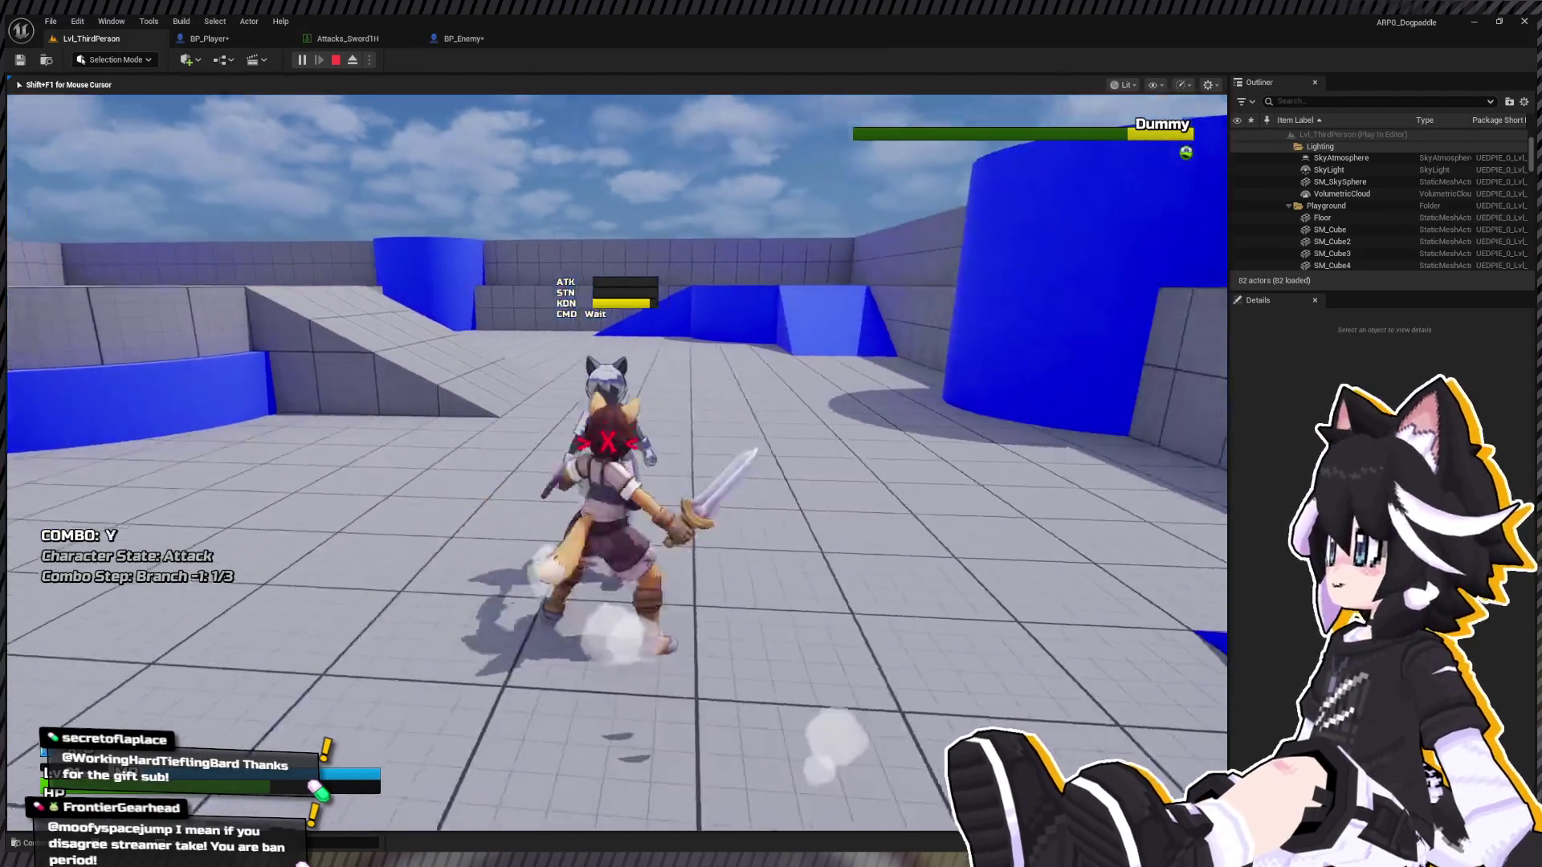
left_click(617, 463)
left_click(616, 463)
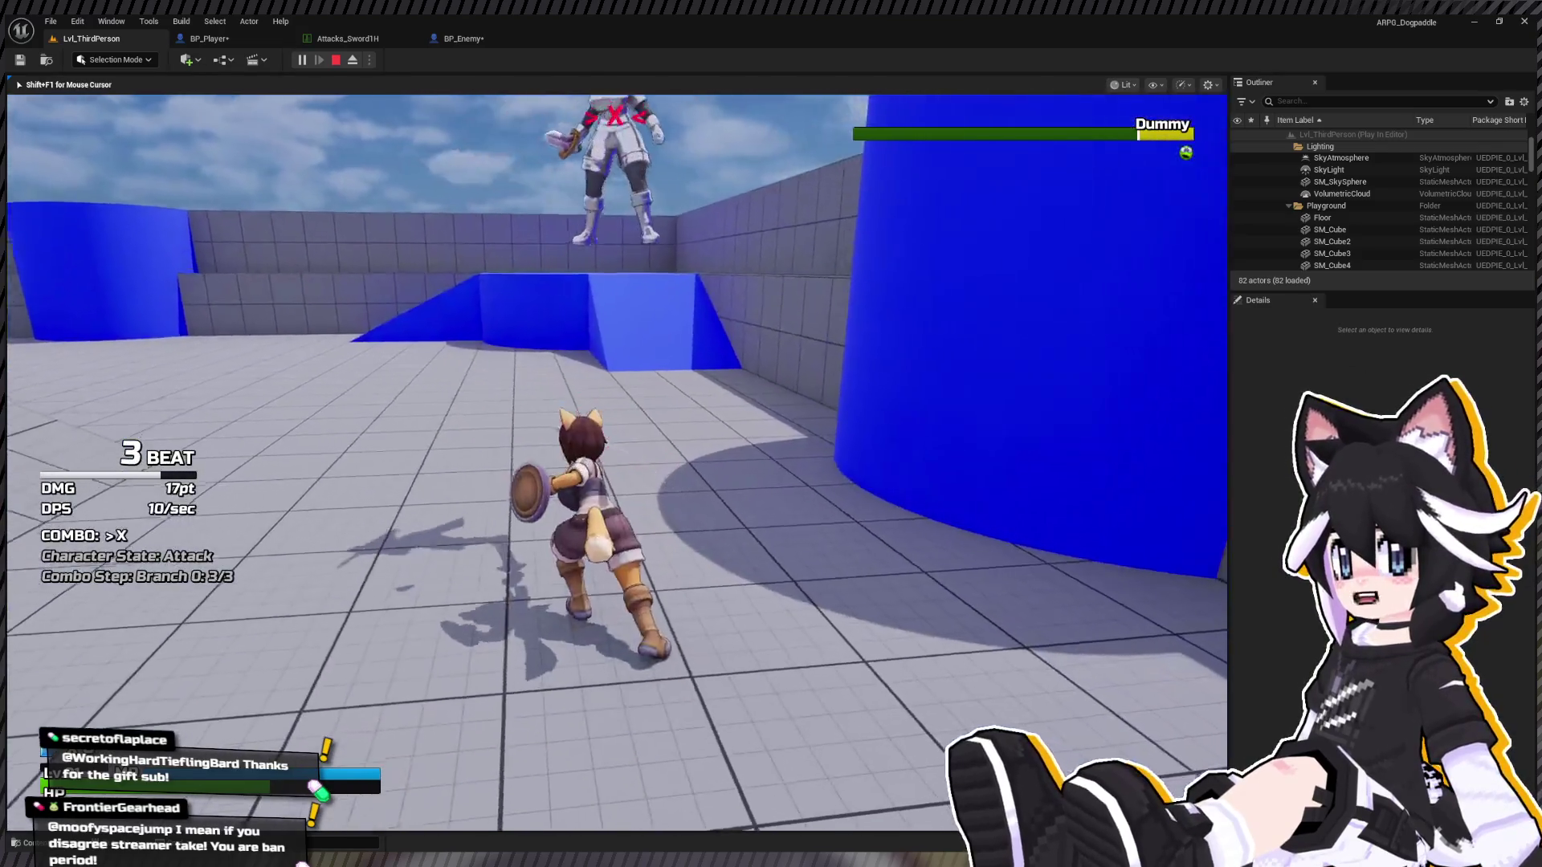
key("Escape")
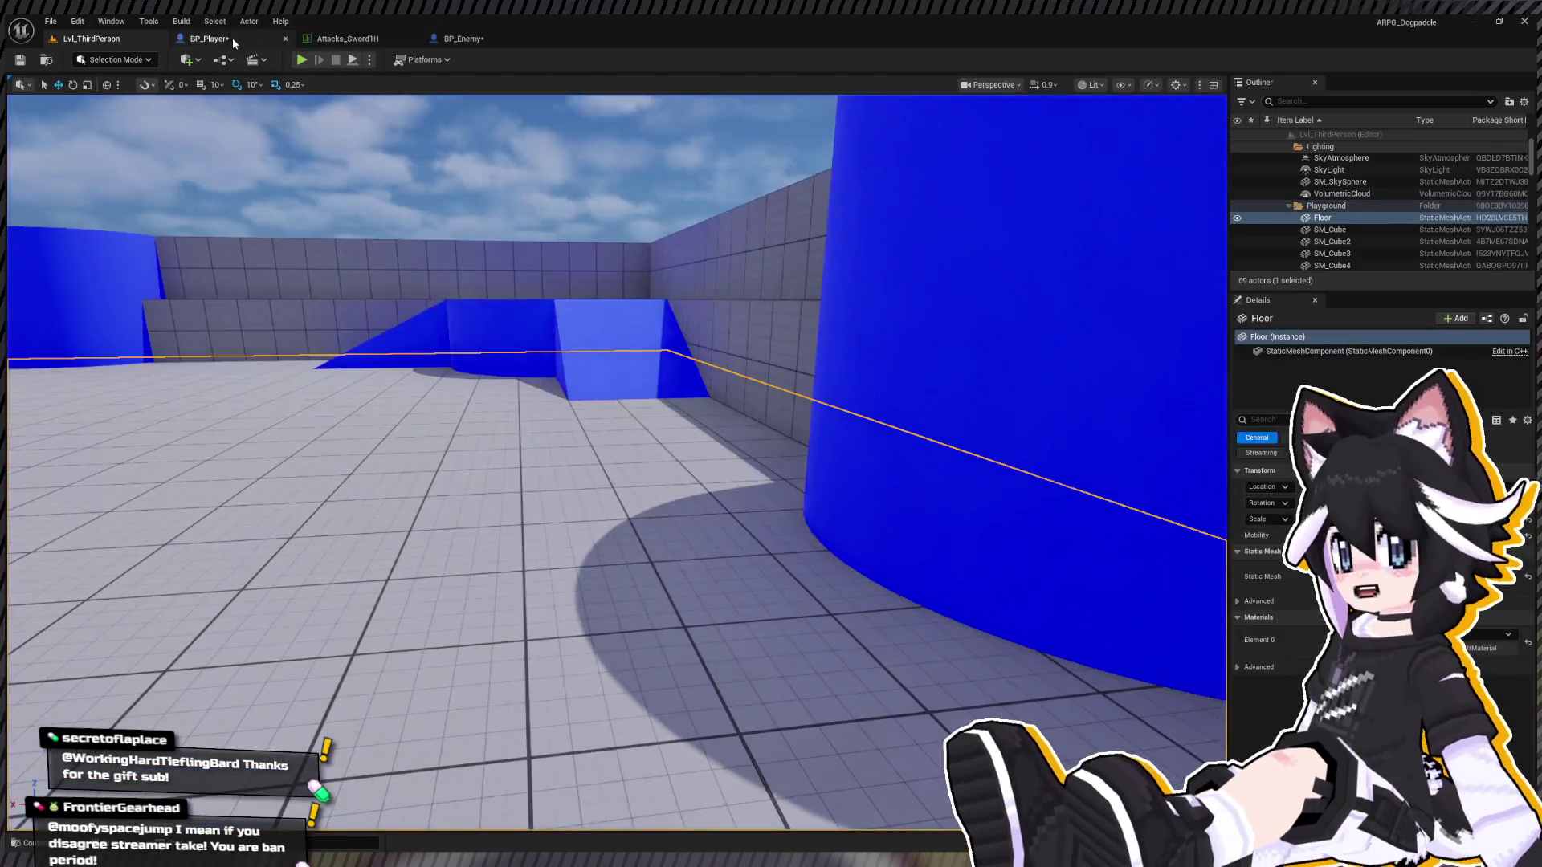
- In BP_Player's Aerial Shunt function, change the 1000.0 distance compare value to 1500
left_click(232, 38)
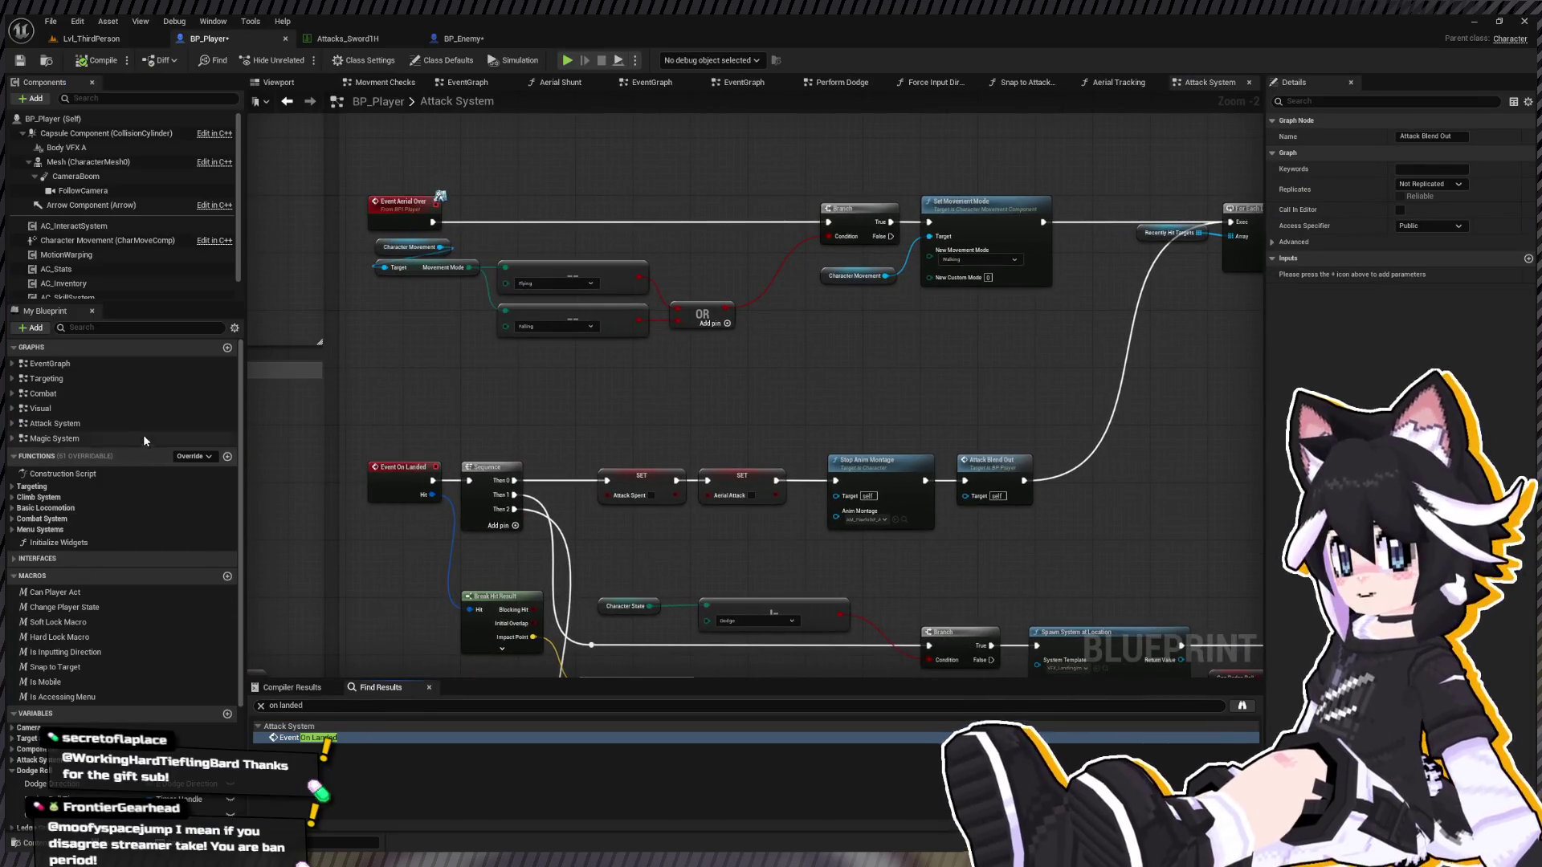
left_click(40, 519)
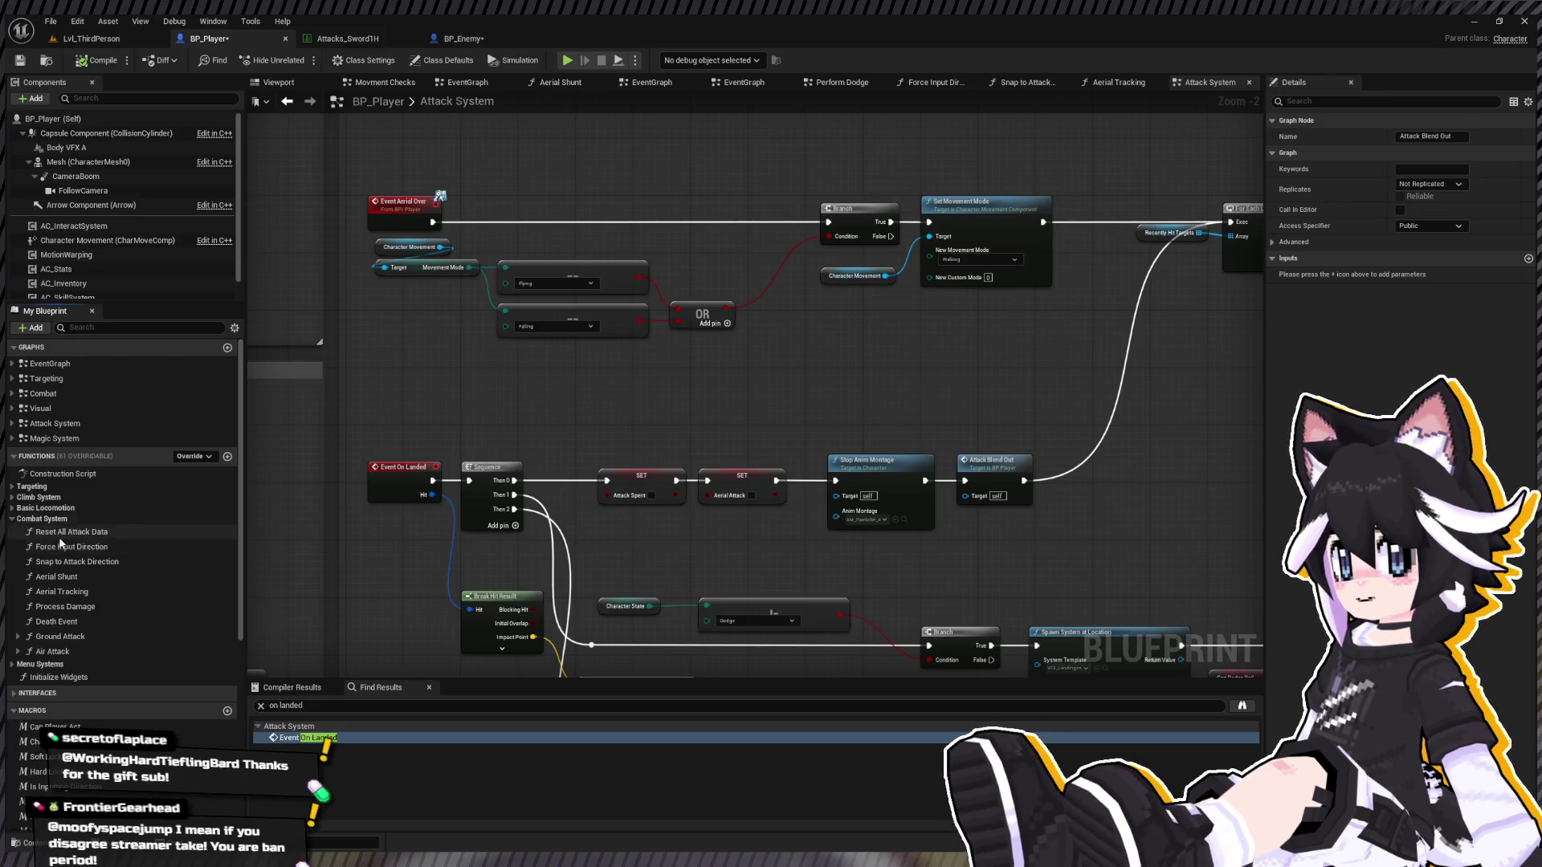
double_click(85, 576)
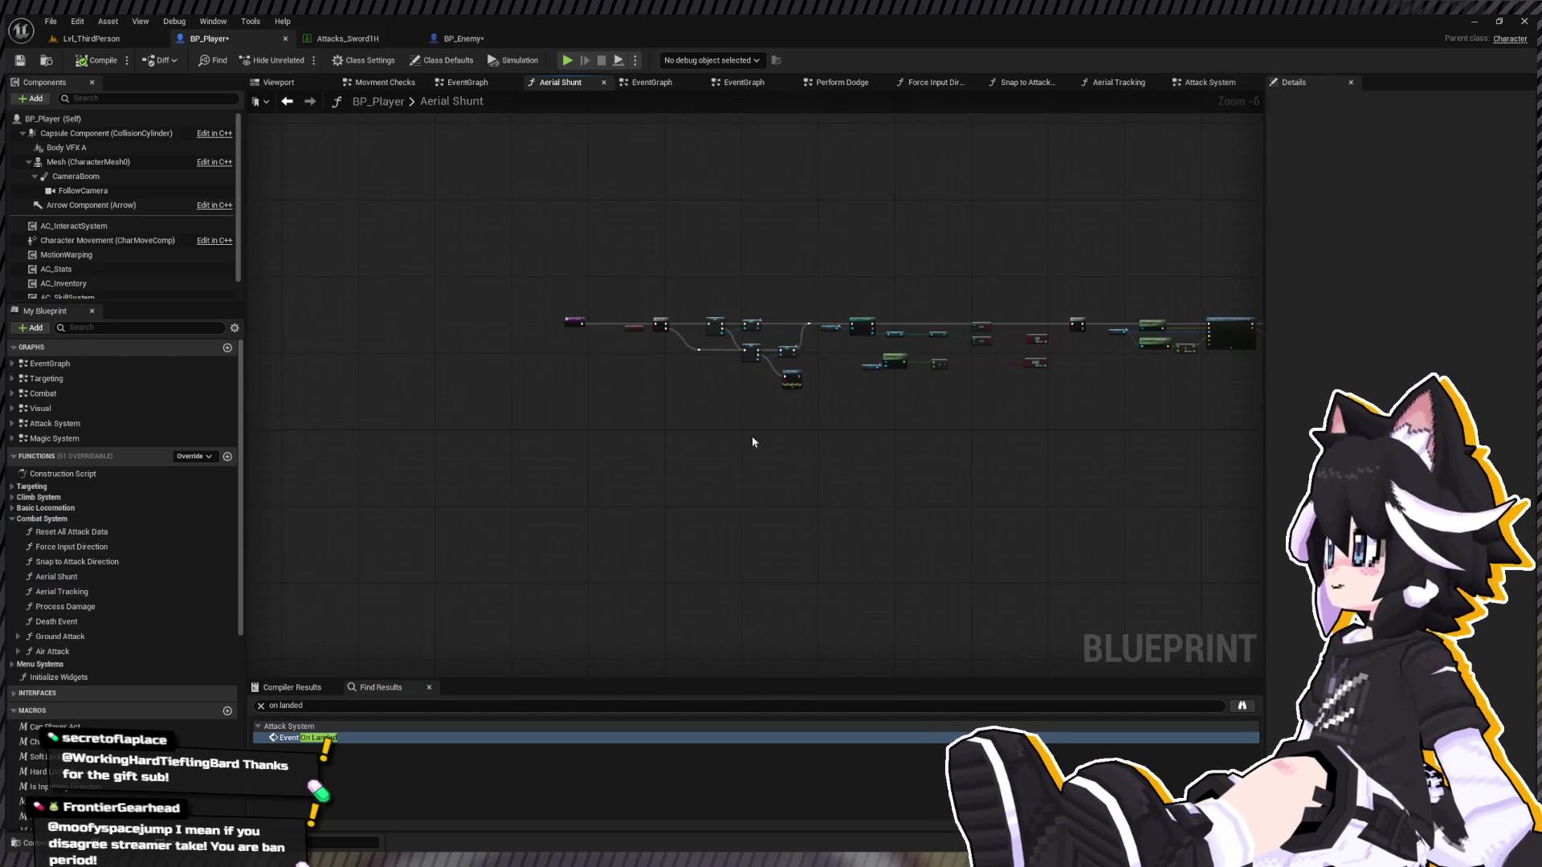
scroll(937, 295, "up", 3)
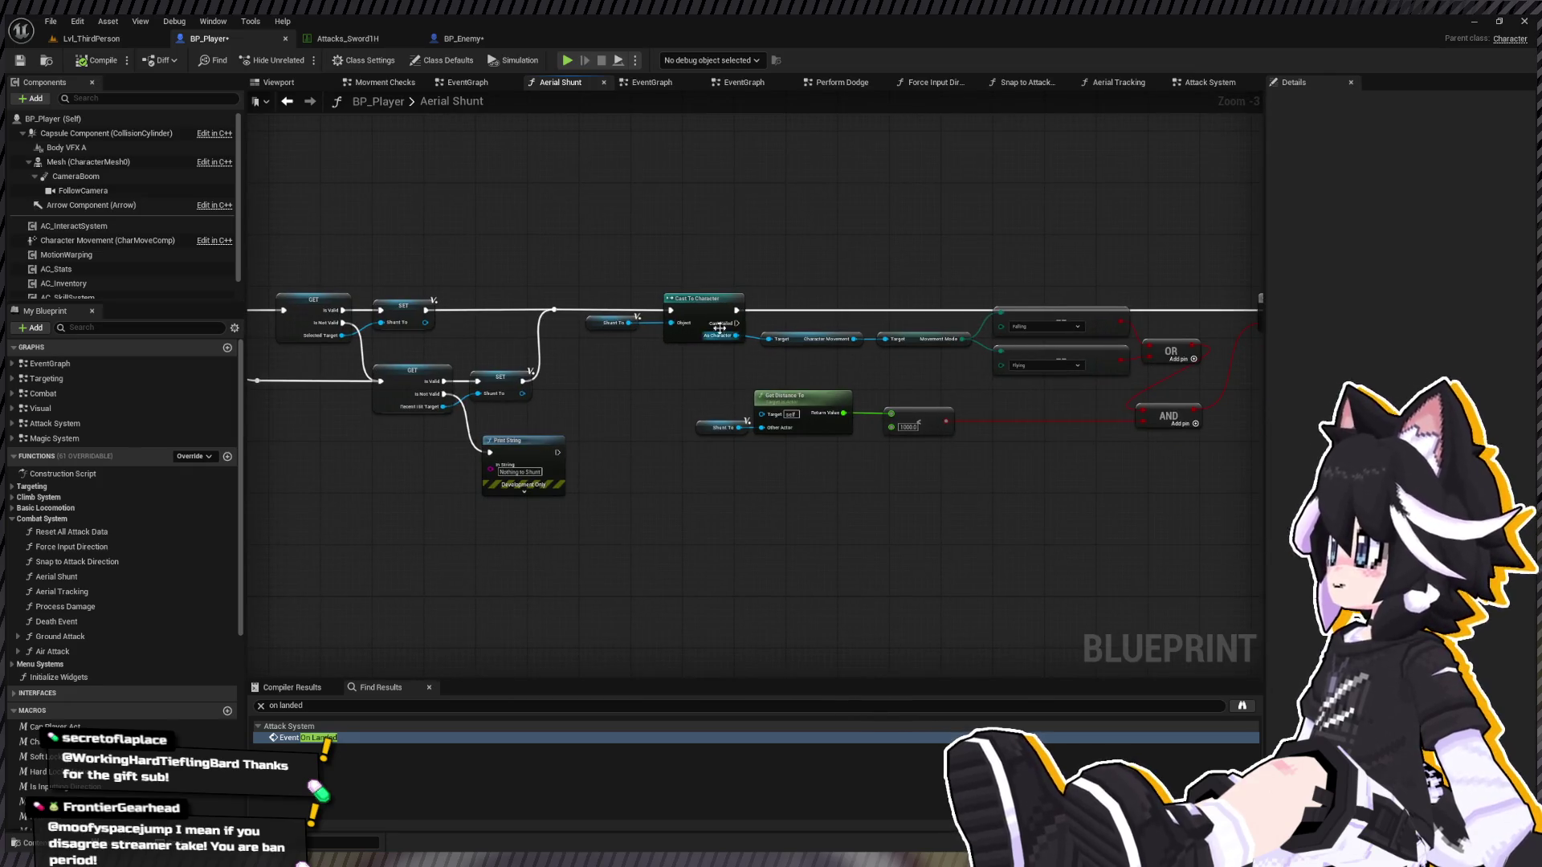
left_click(908, 426)
key("BackSpace")
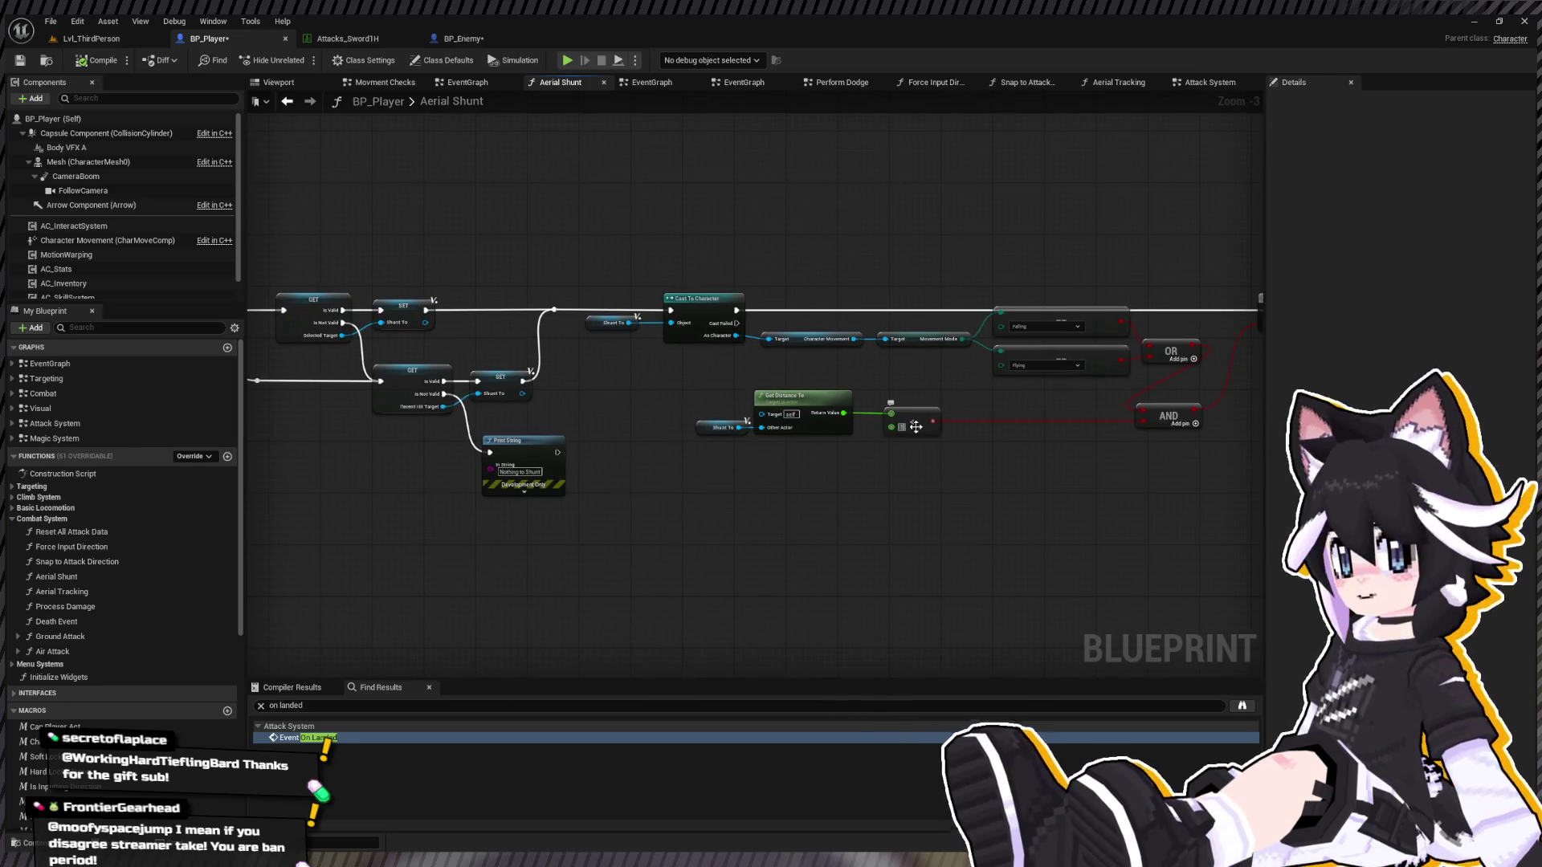
type("1500")
key("Return")
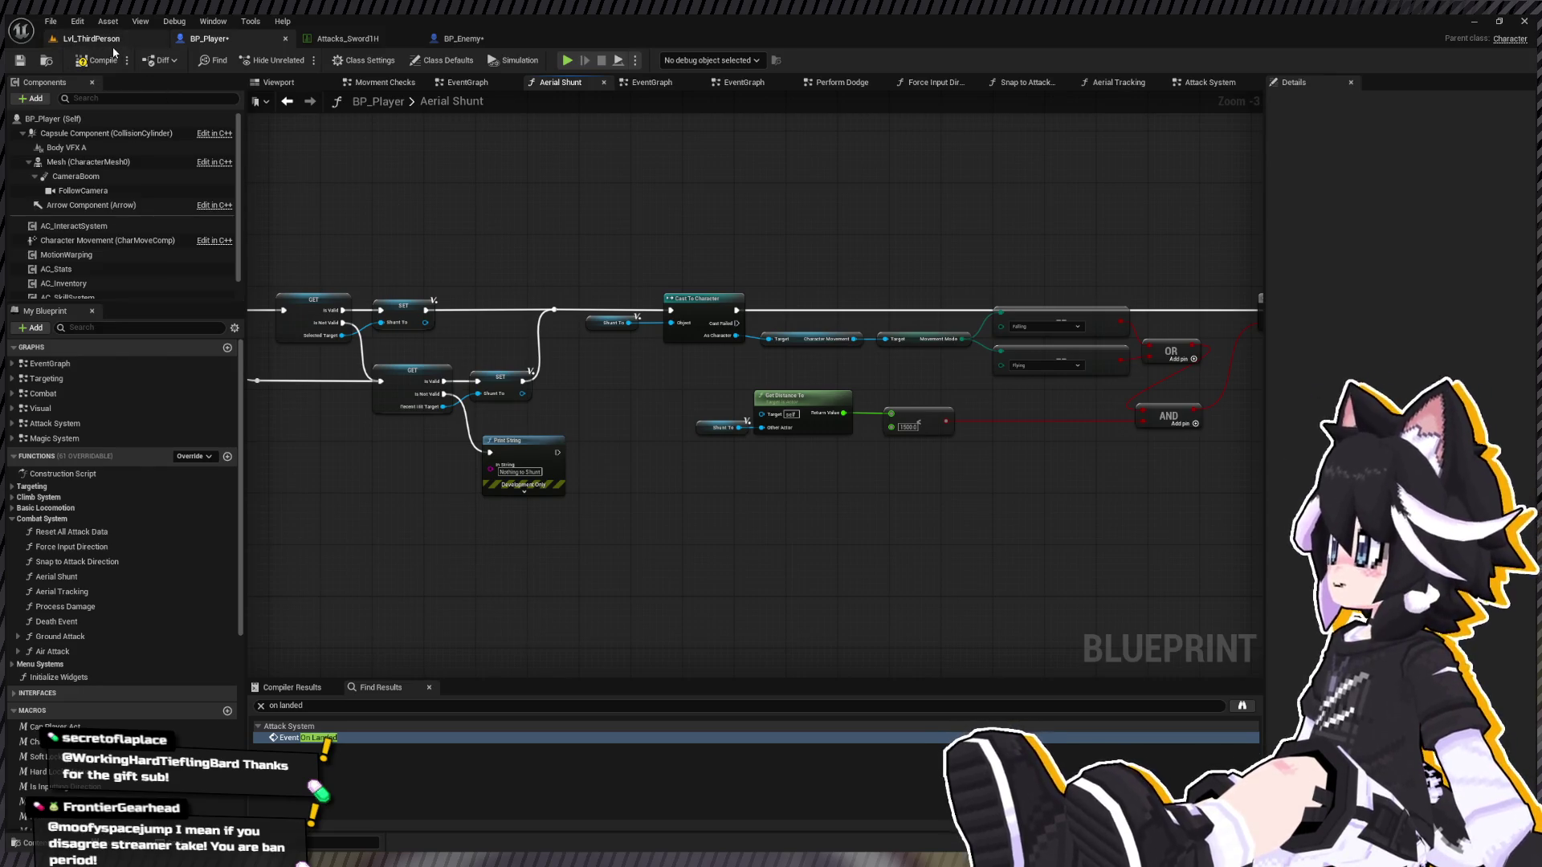
- Playtest the level briefly, then bring up the Attacks_Sword1H data table
left_click(106, 42)
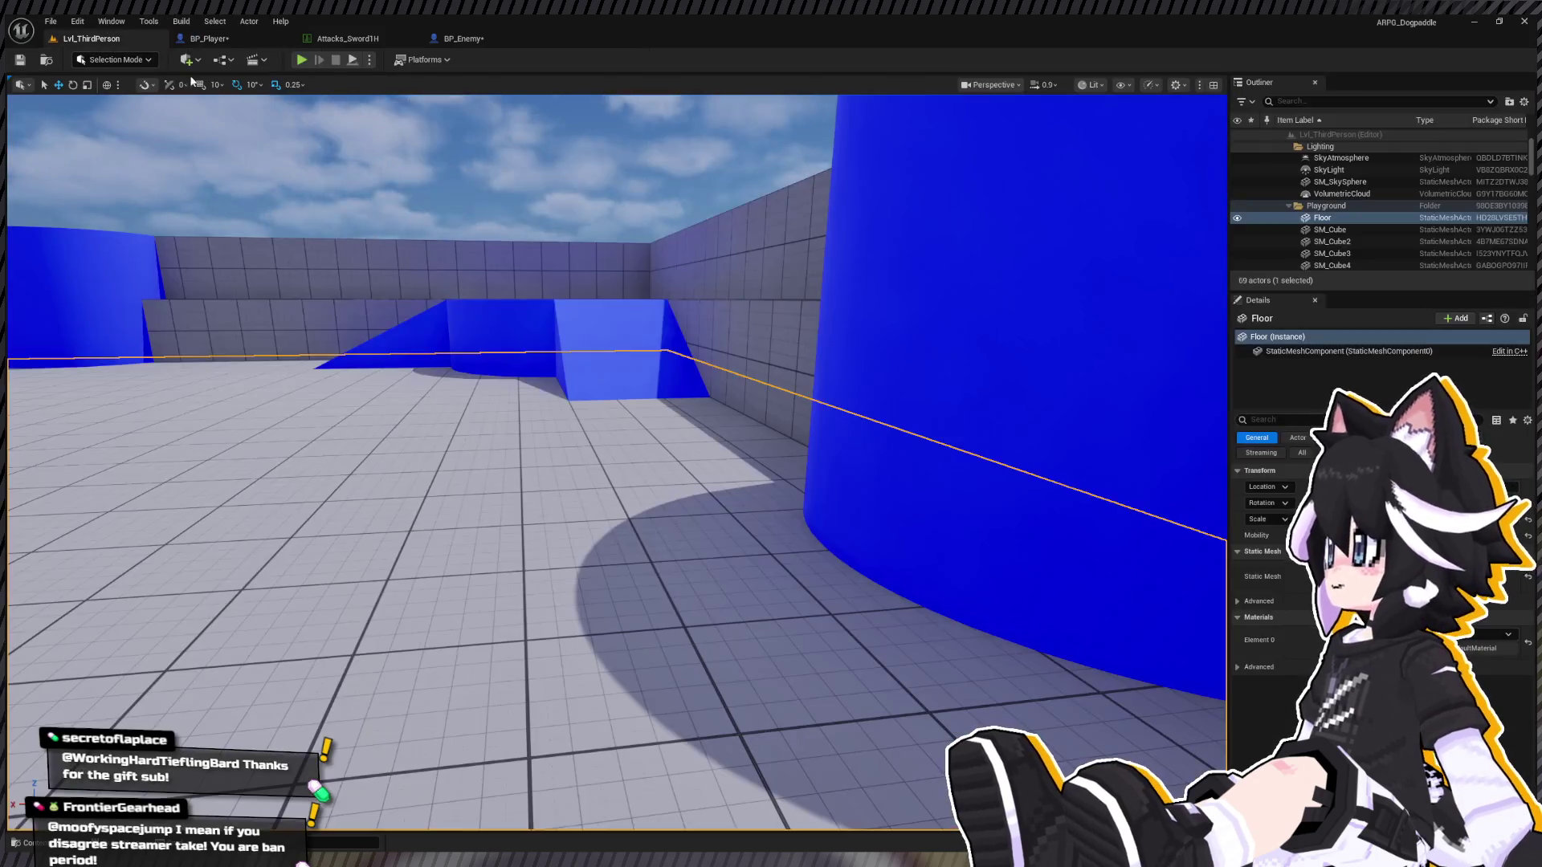
left_click(300, 61)
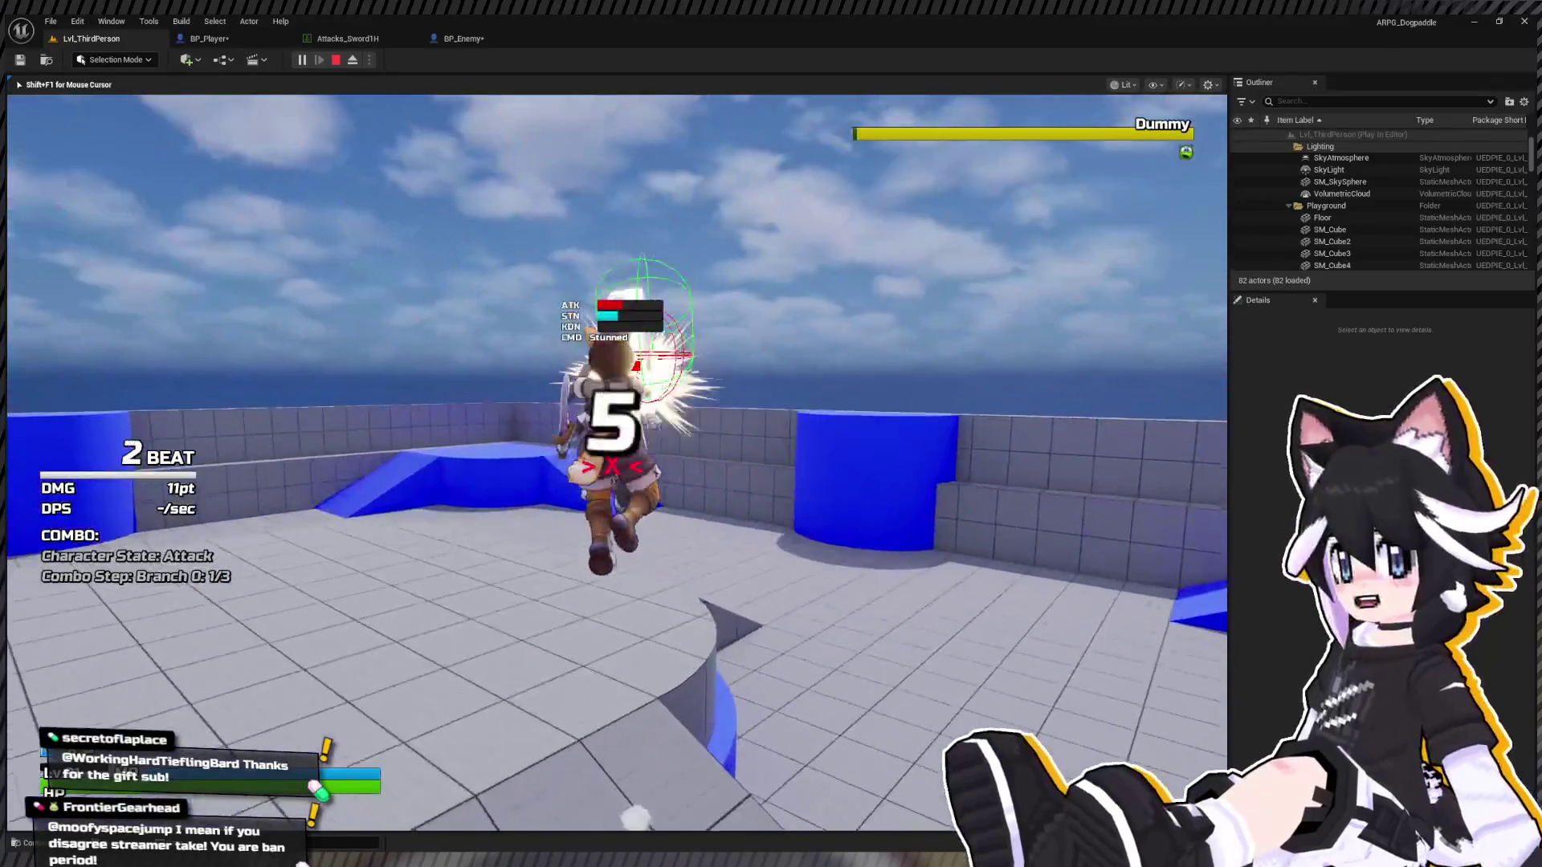
key("Escape")
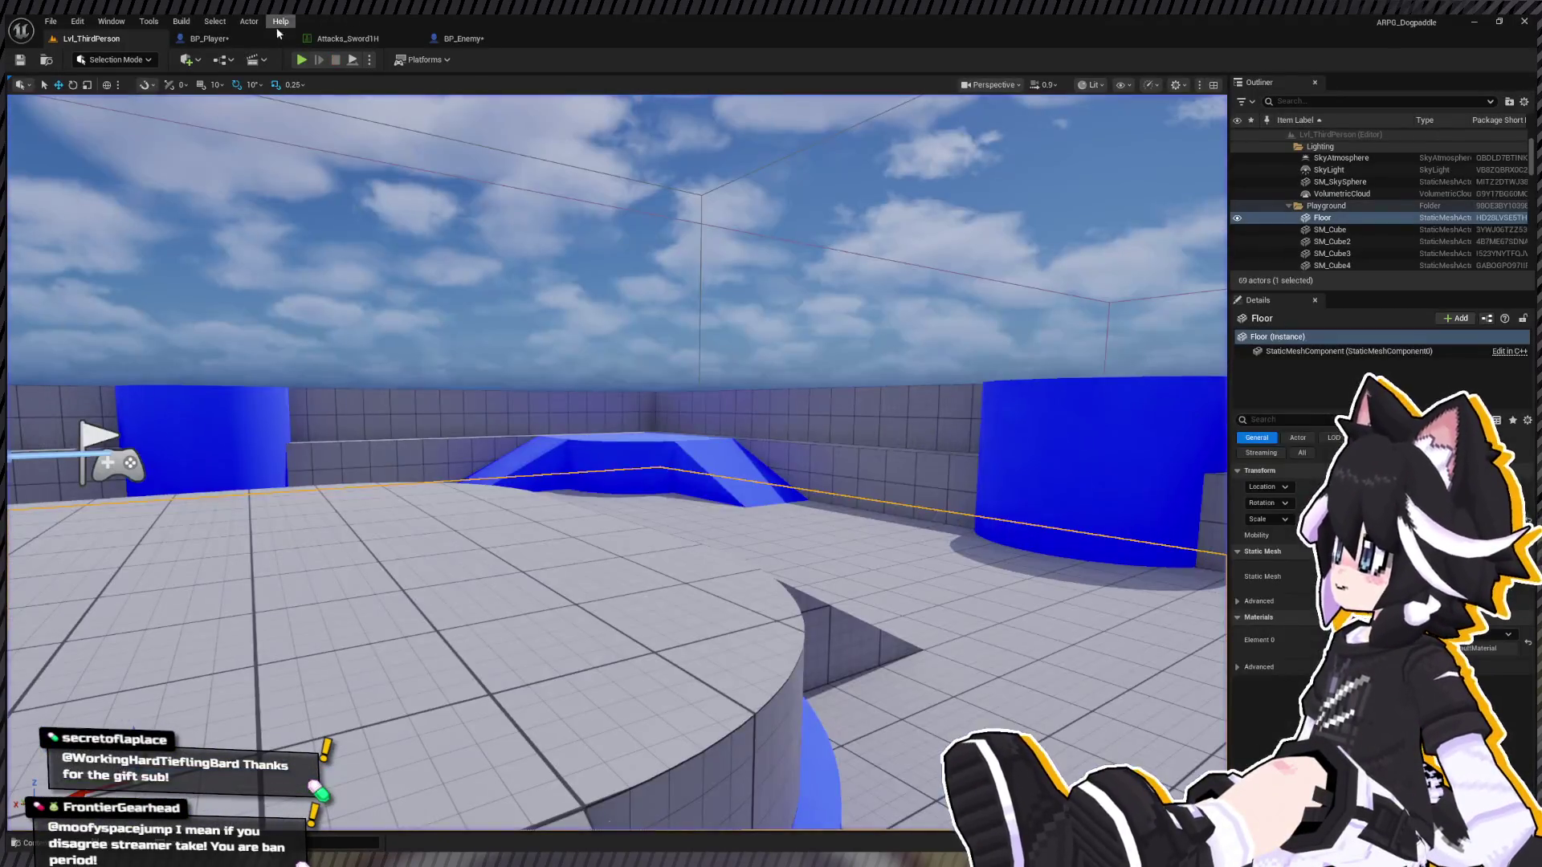
left_click(345, 38)
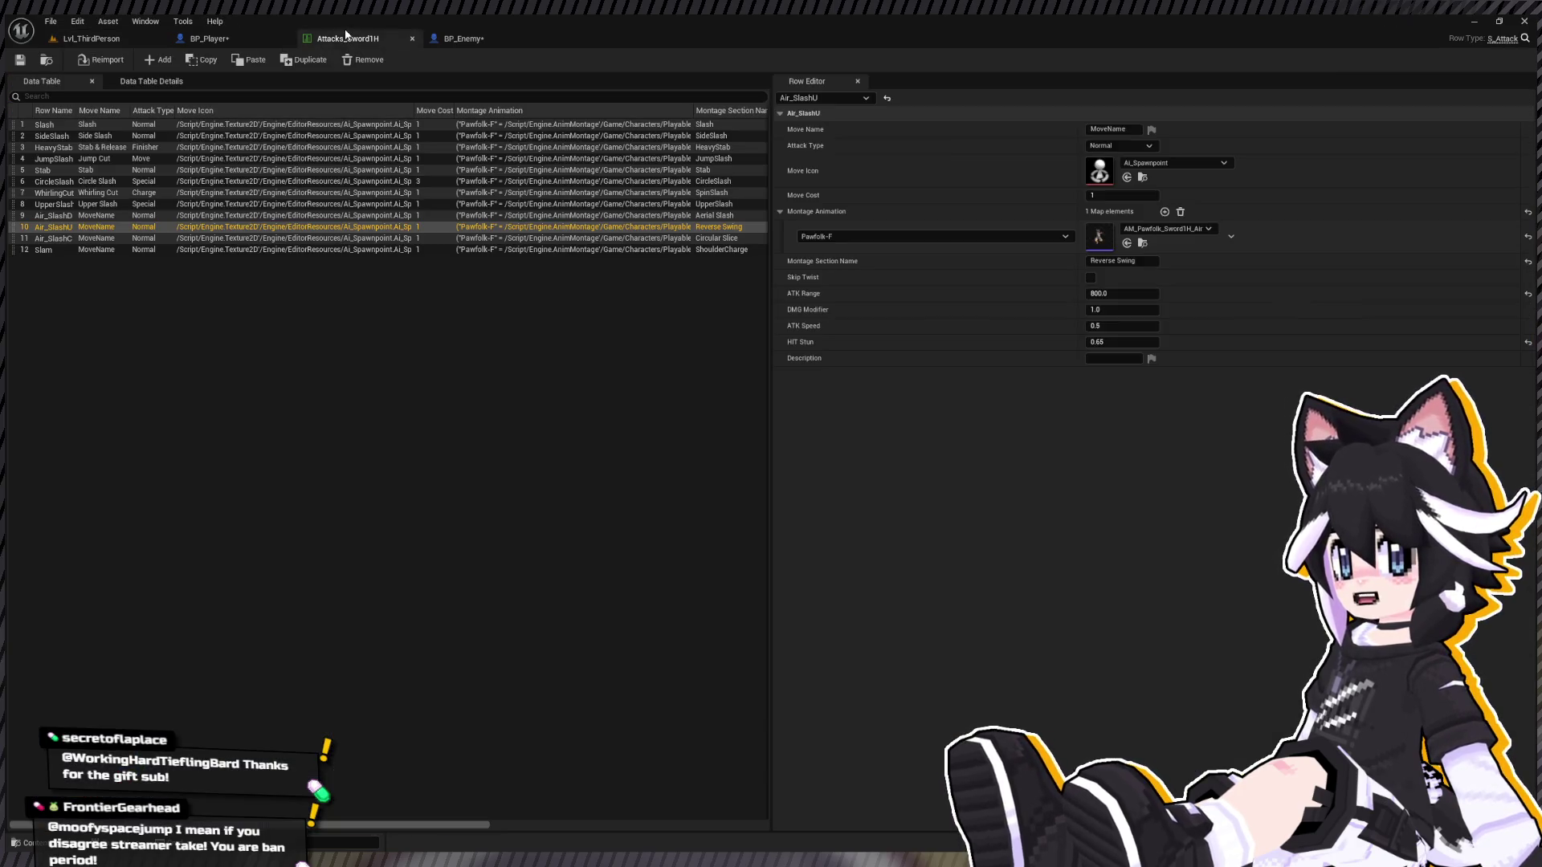
- Browse BP_Player's Targeting, Combat and EventGraph graphs, ending in the Attack System graph
left_click(209, 38)
scroll(443, 429, "down", 5)
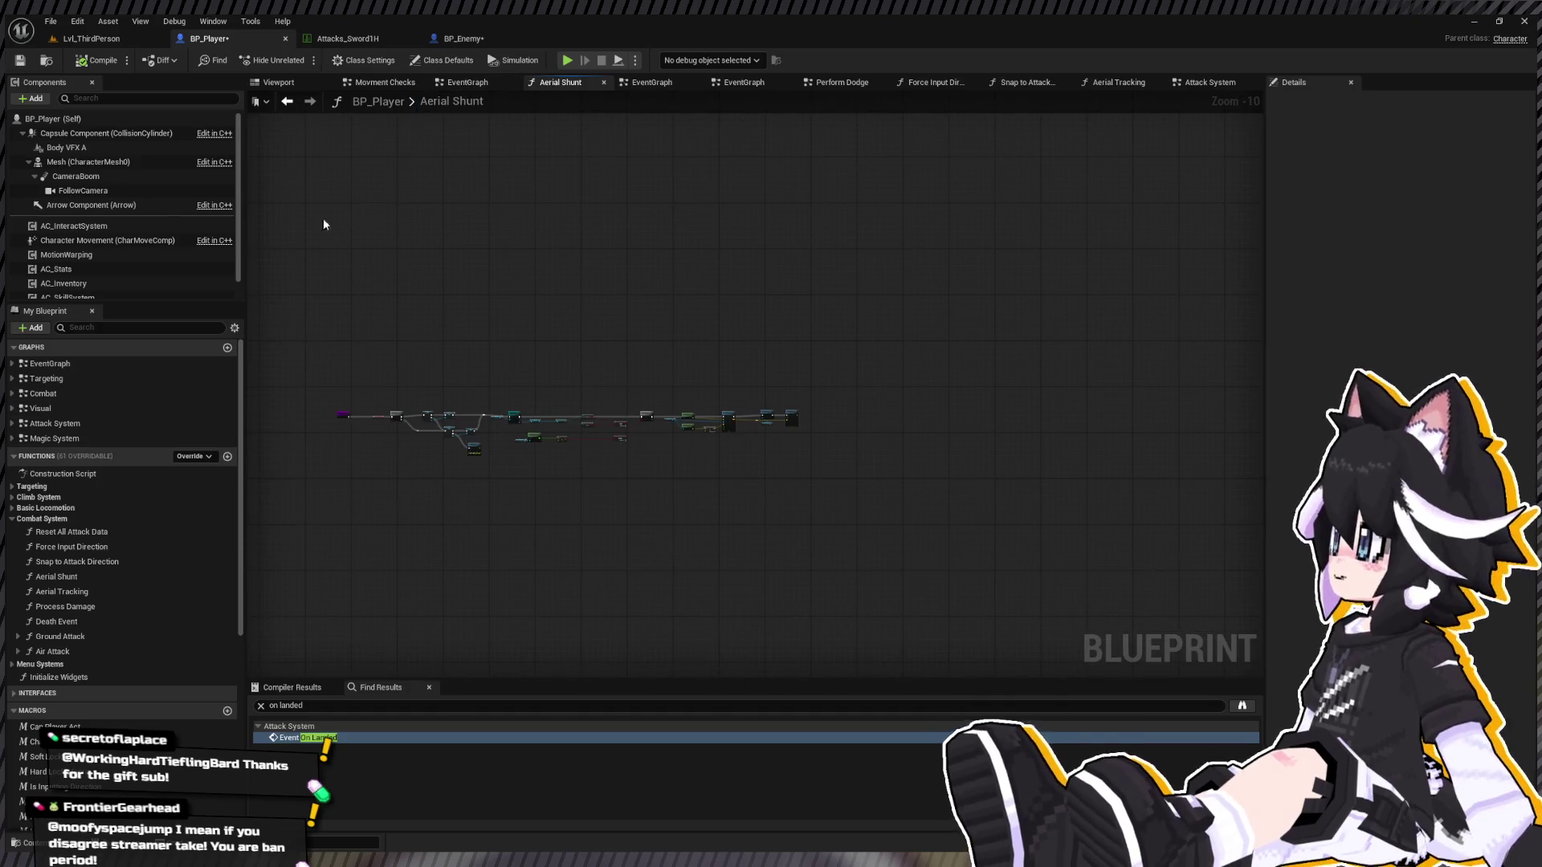
left_click(85, 379)
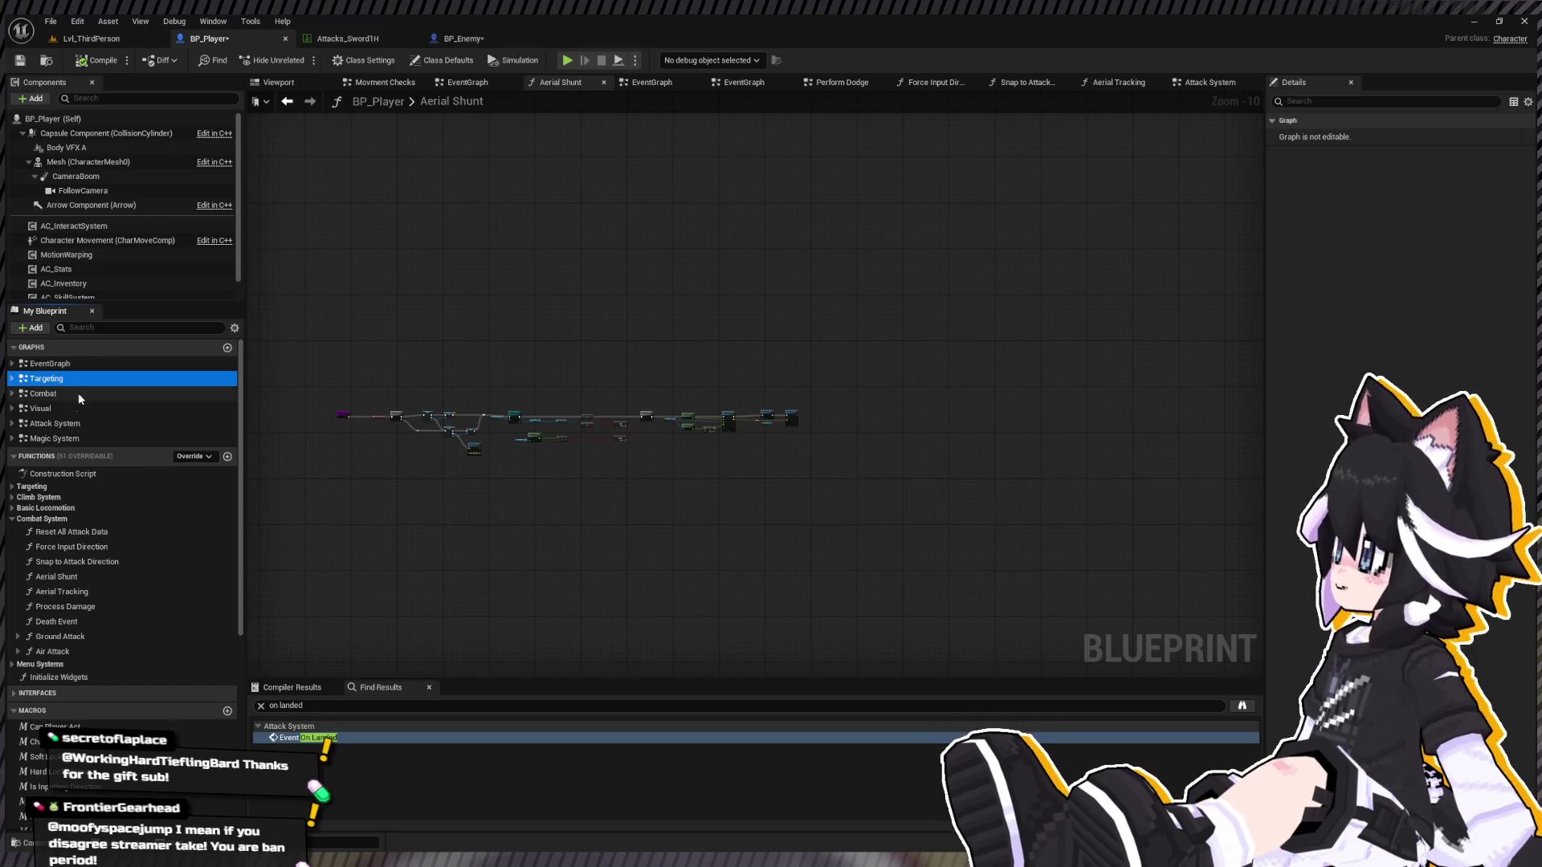
double_click(76, 397)
scroll(798, 364, "up", 3)
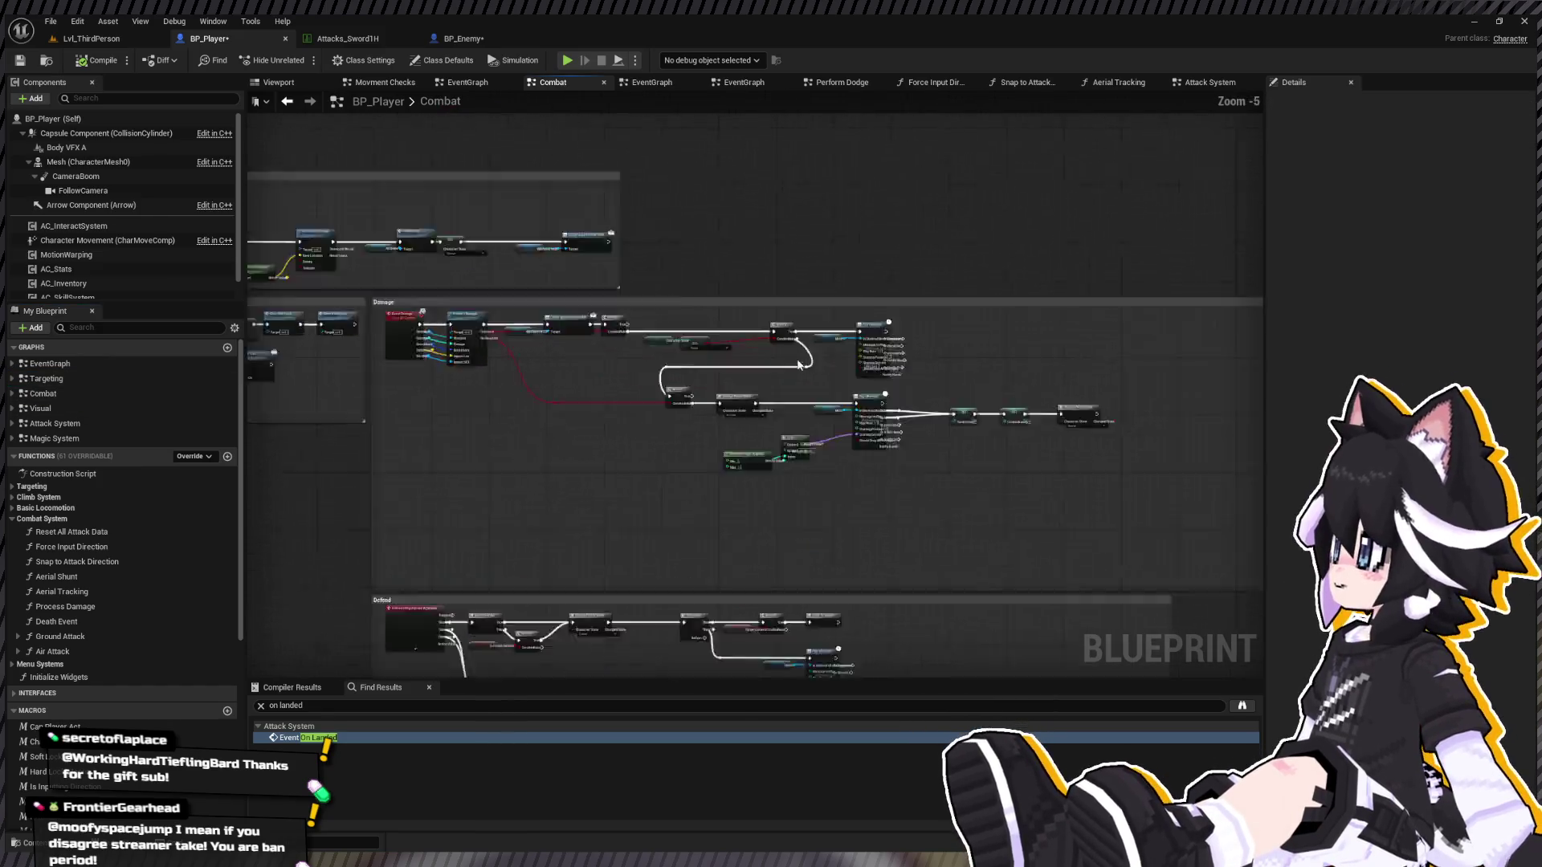
scroll(798, 364, "up", 2)
scroll(497, 337, "down", 2)
left_click(65, 368)
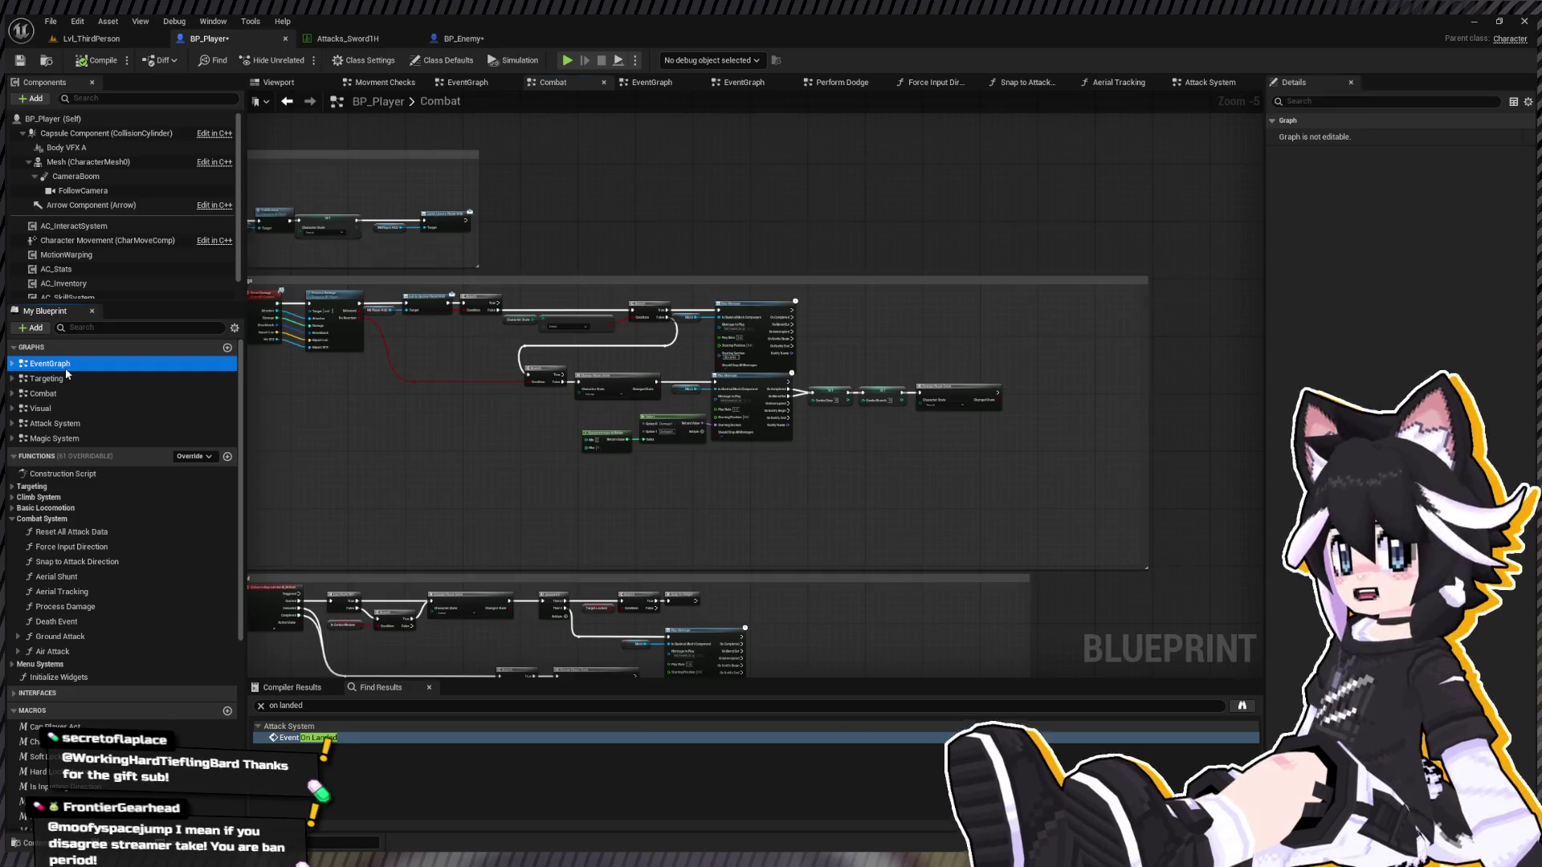
double_click(65, 367)
left_click(58, 438)
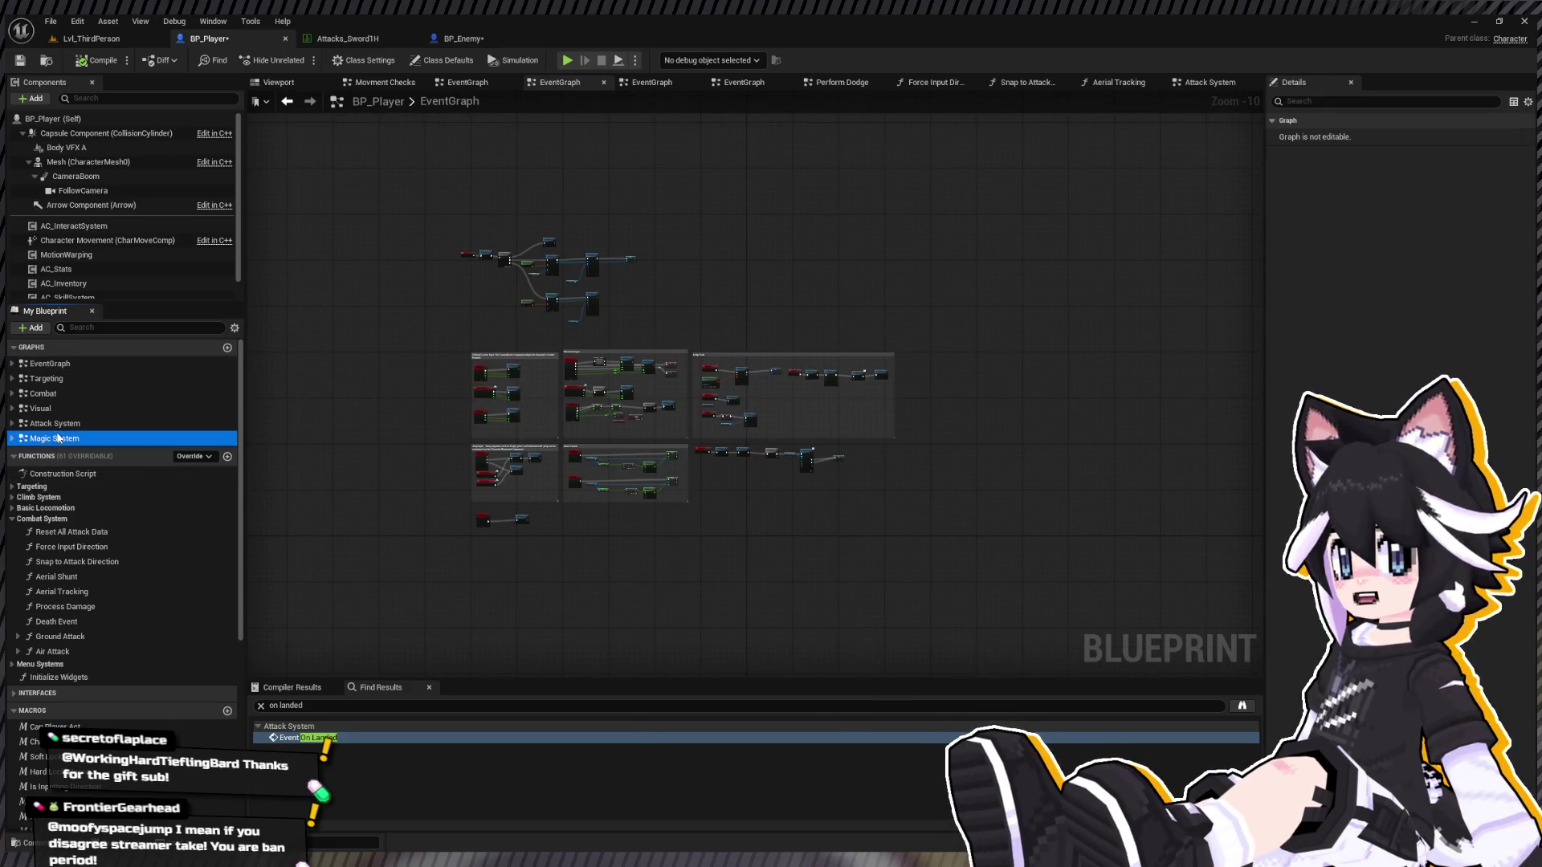
double_click(55, 423)
- Pan to the Aerial and Ground Combo groups, select Air Attack, then return to the level
left_click_drag(719, 292, 676, 332)
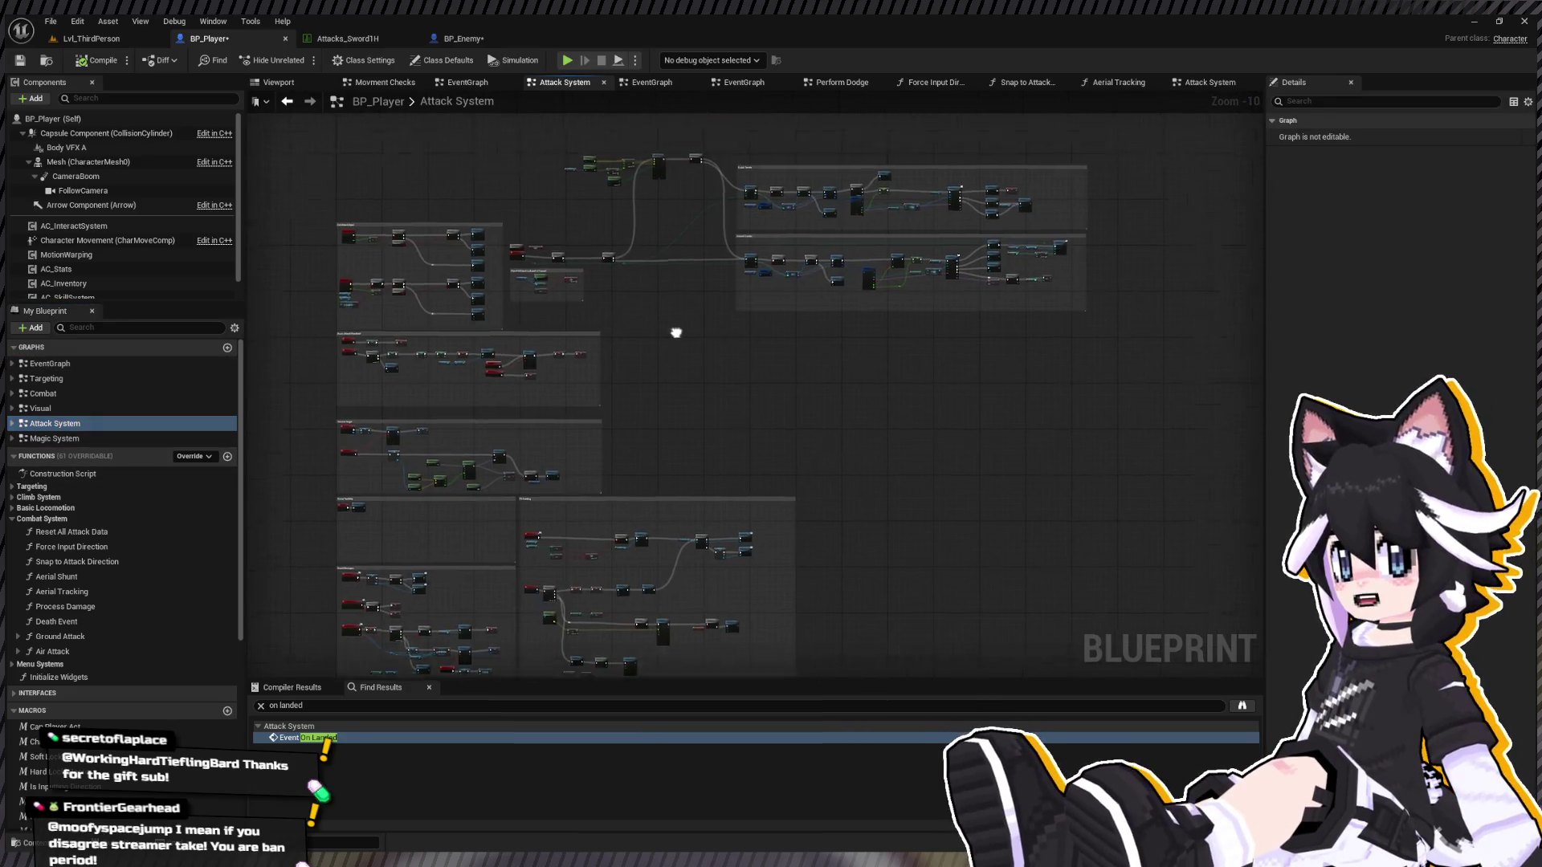
scroll(450, 299, "up", 8)
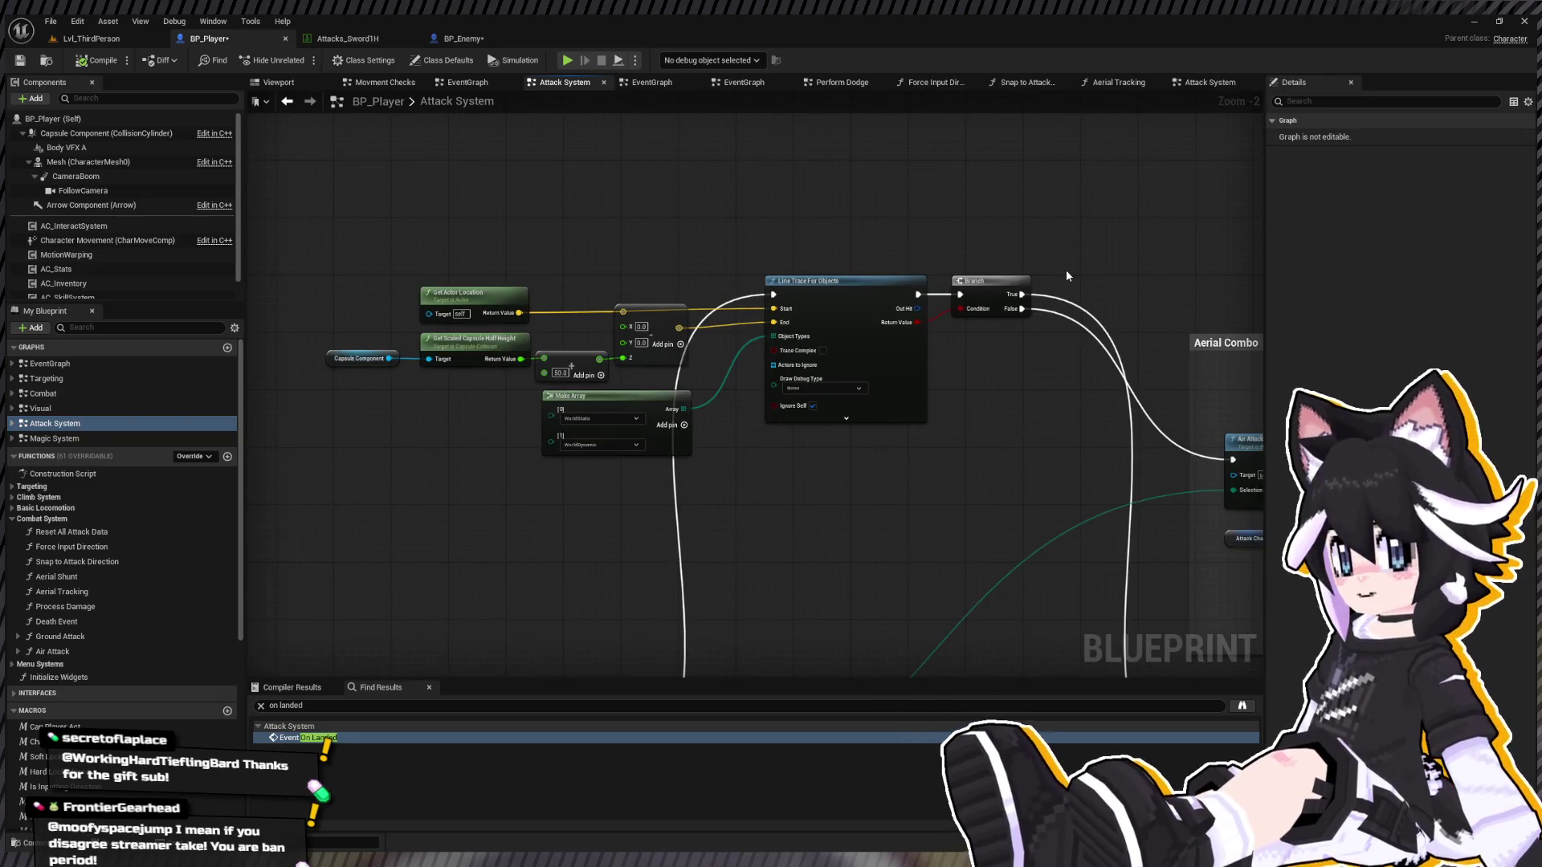
left_click_drag(1066, 268, 623, 272)
scroll(623, 272, "down", 4)
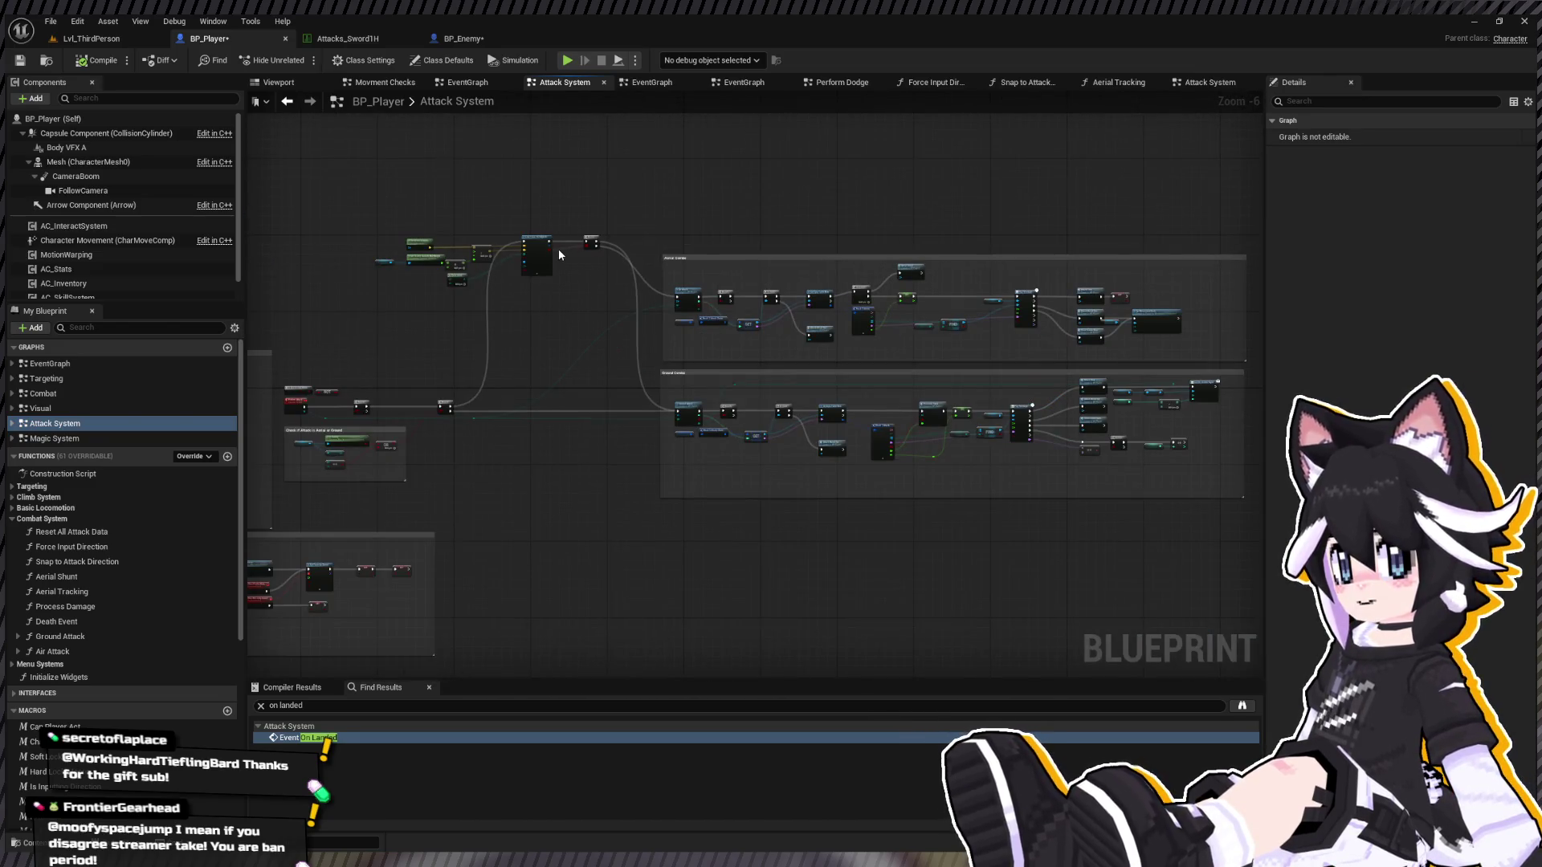
scroll(598, 341, "up", 3)
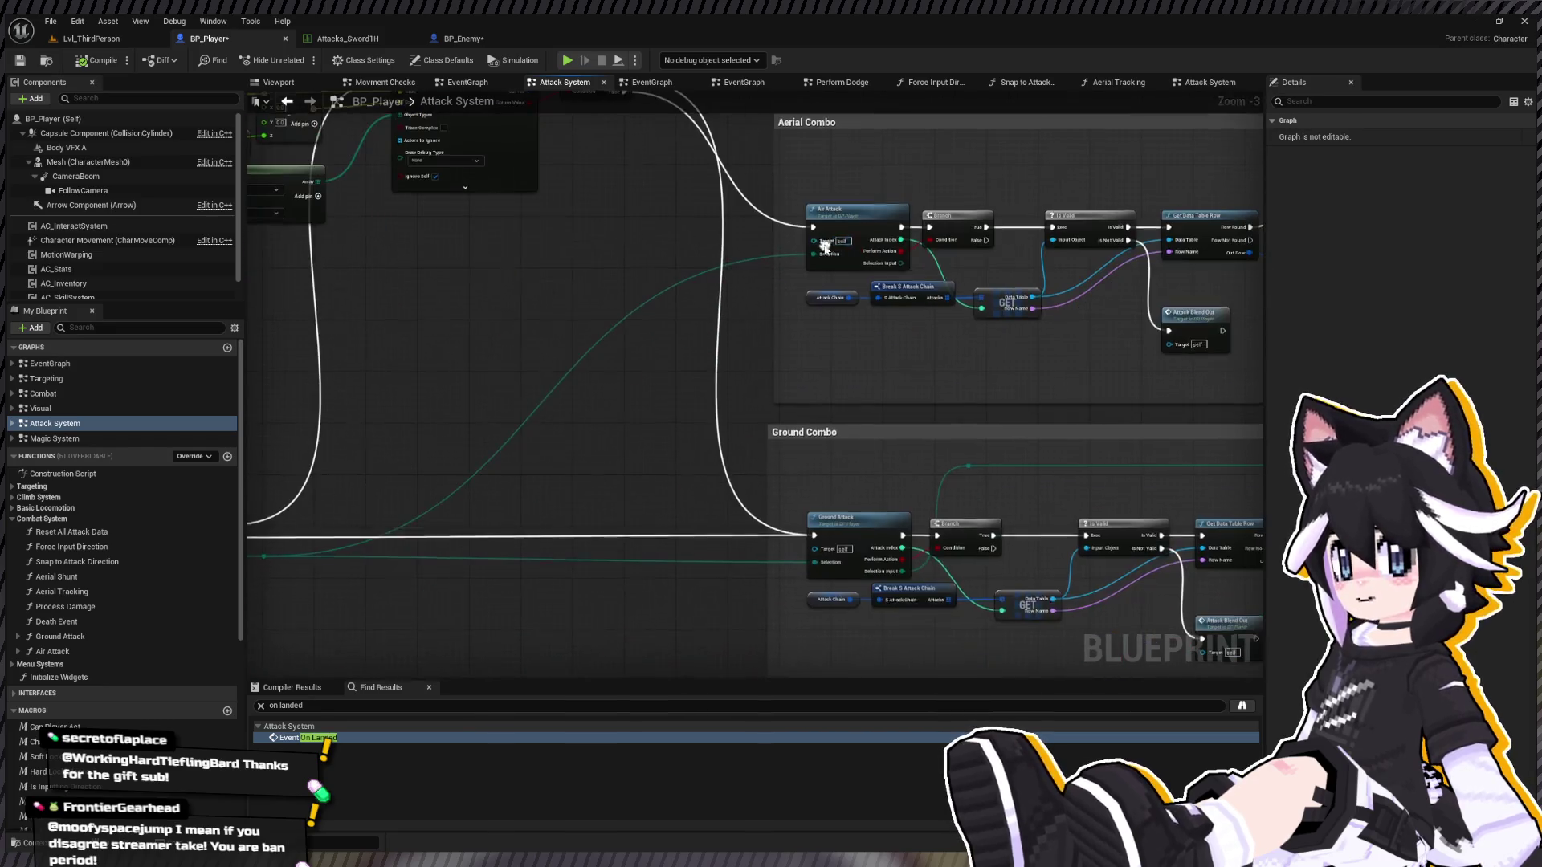
mouse_move(825, 247)
left_mouse_down()
mouse_move(911, 218)
mouse_move(331, 507)
left_mouse_up()
left_click(911, 219)
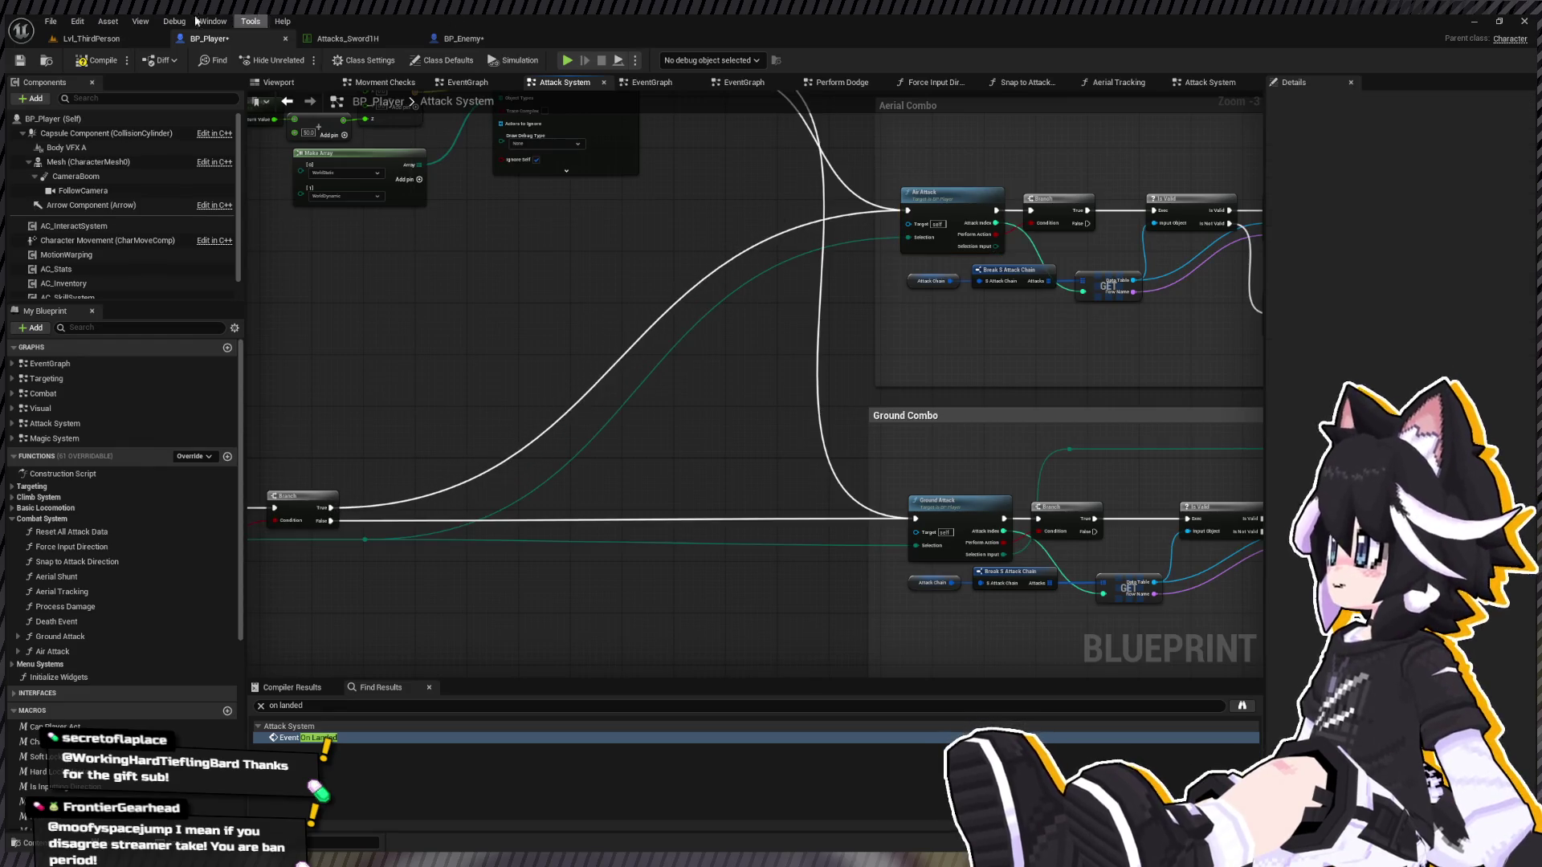
left_click(91, 38)
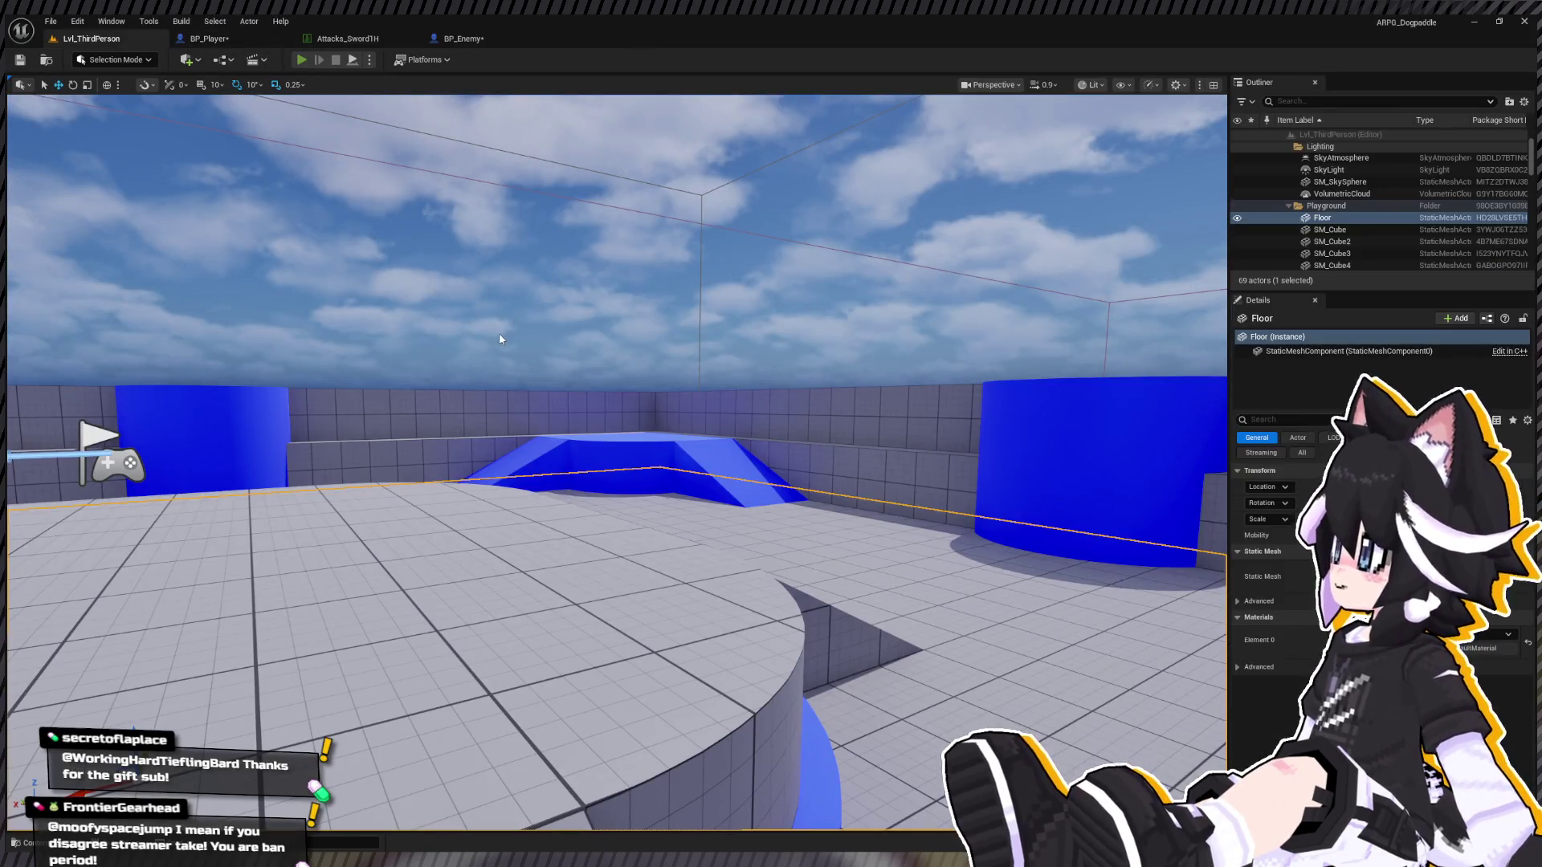
key("alt+p")
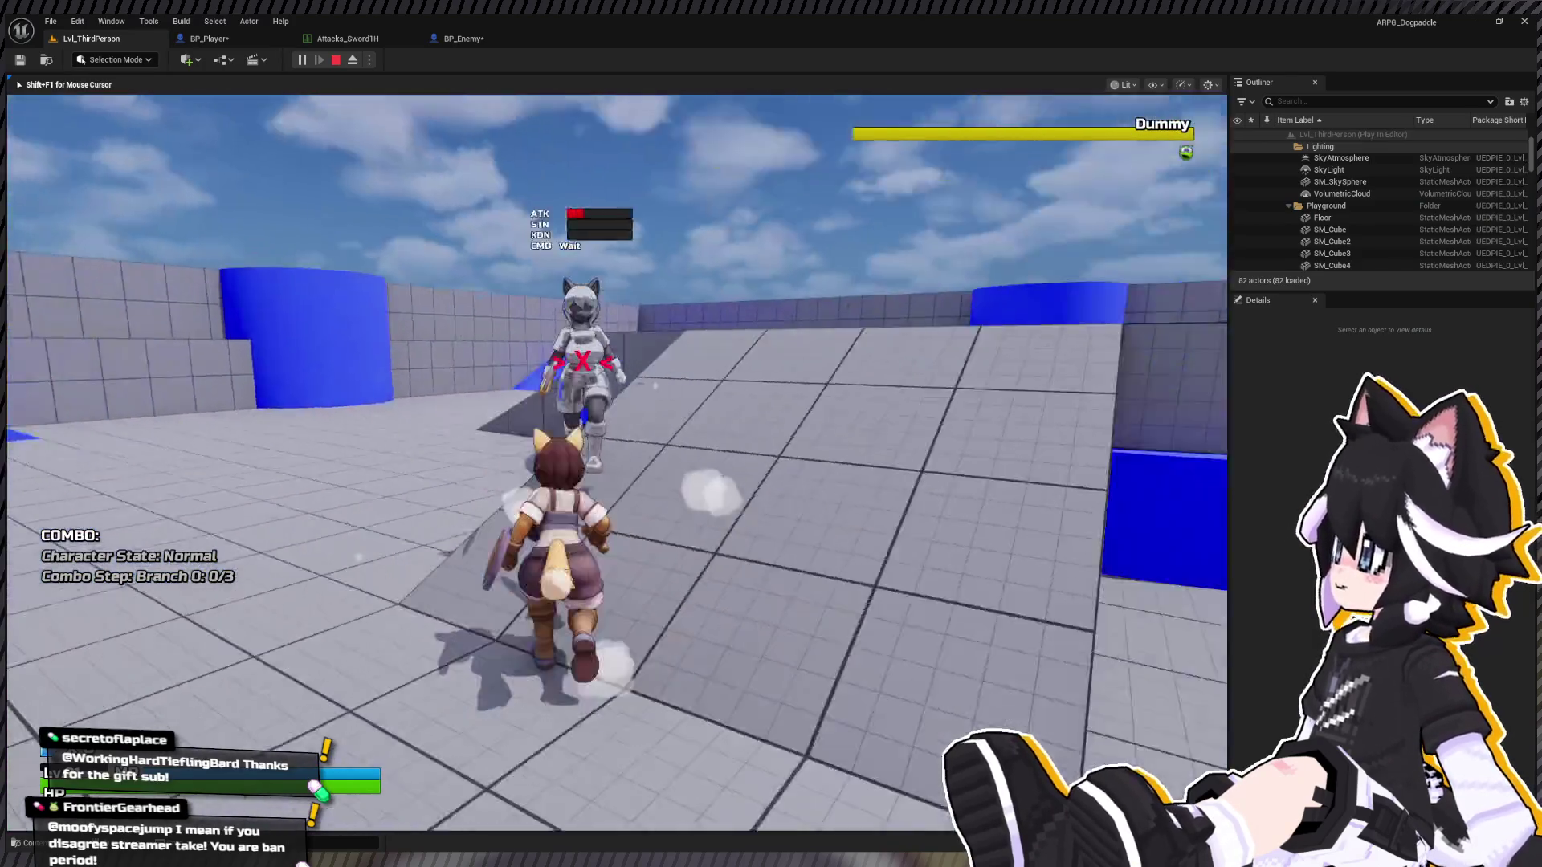
key("w")
key("space")
left_click(617, 462)
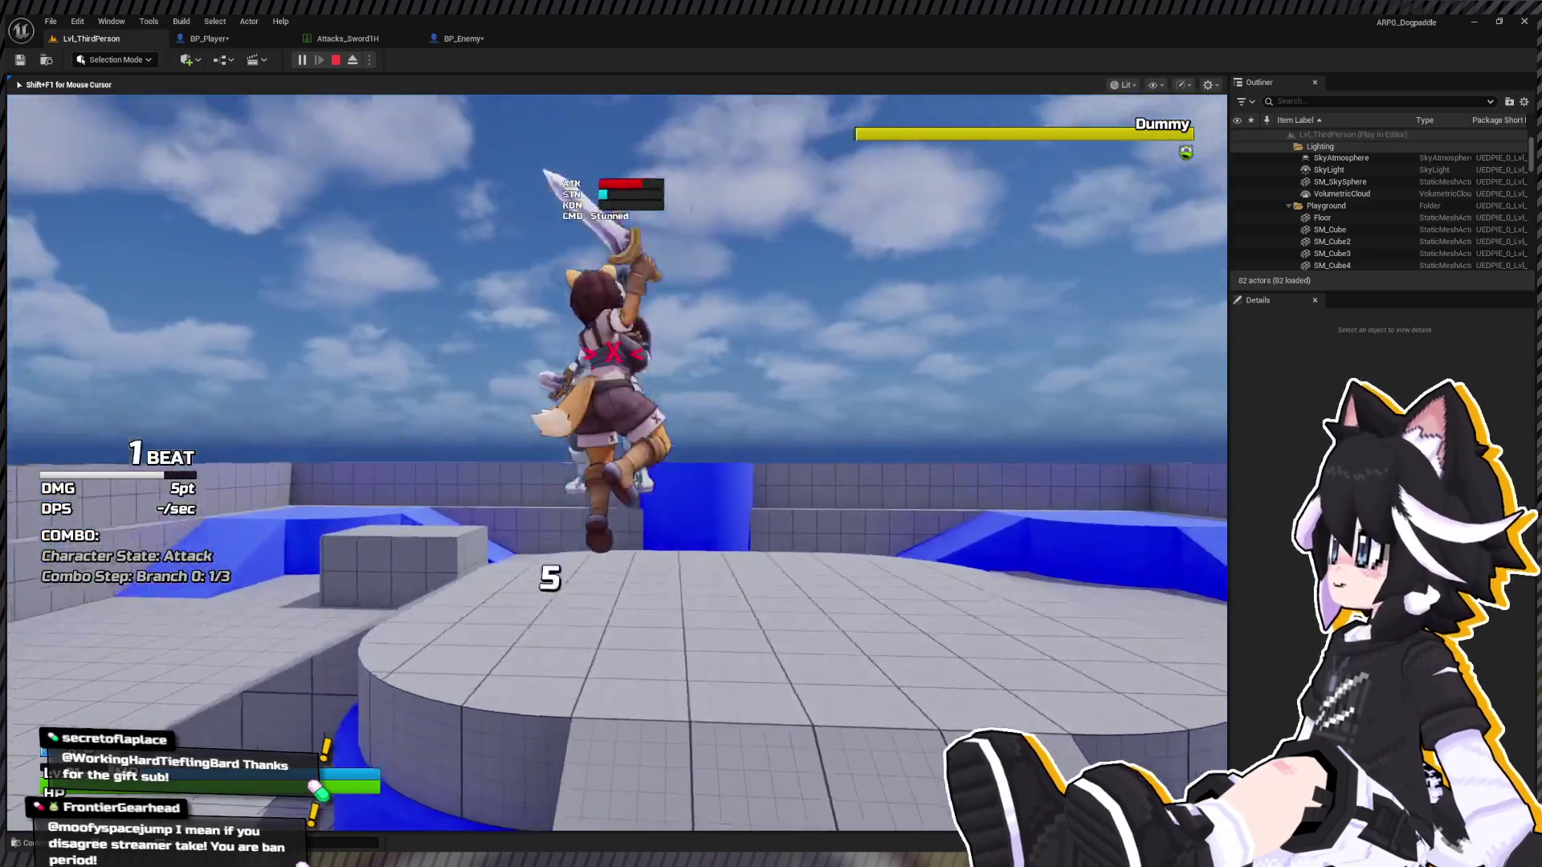
left_click(617, 461)
left_click(617, 462)
left_click(617, 462)
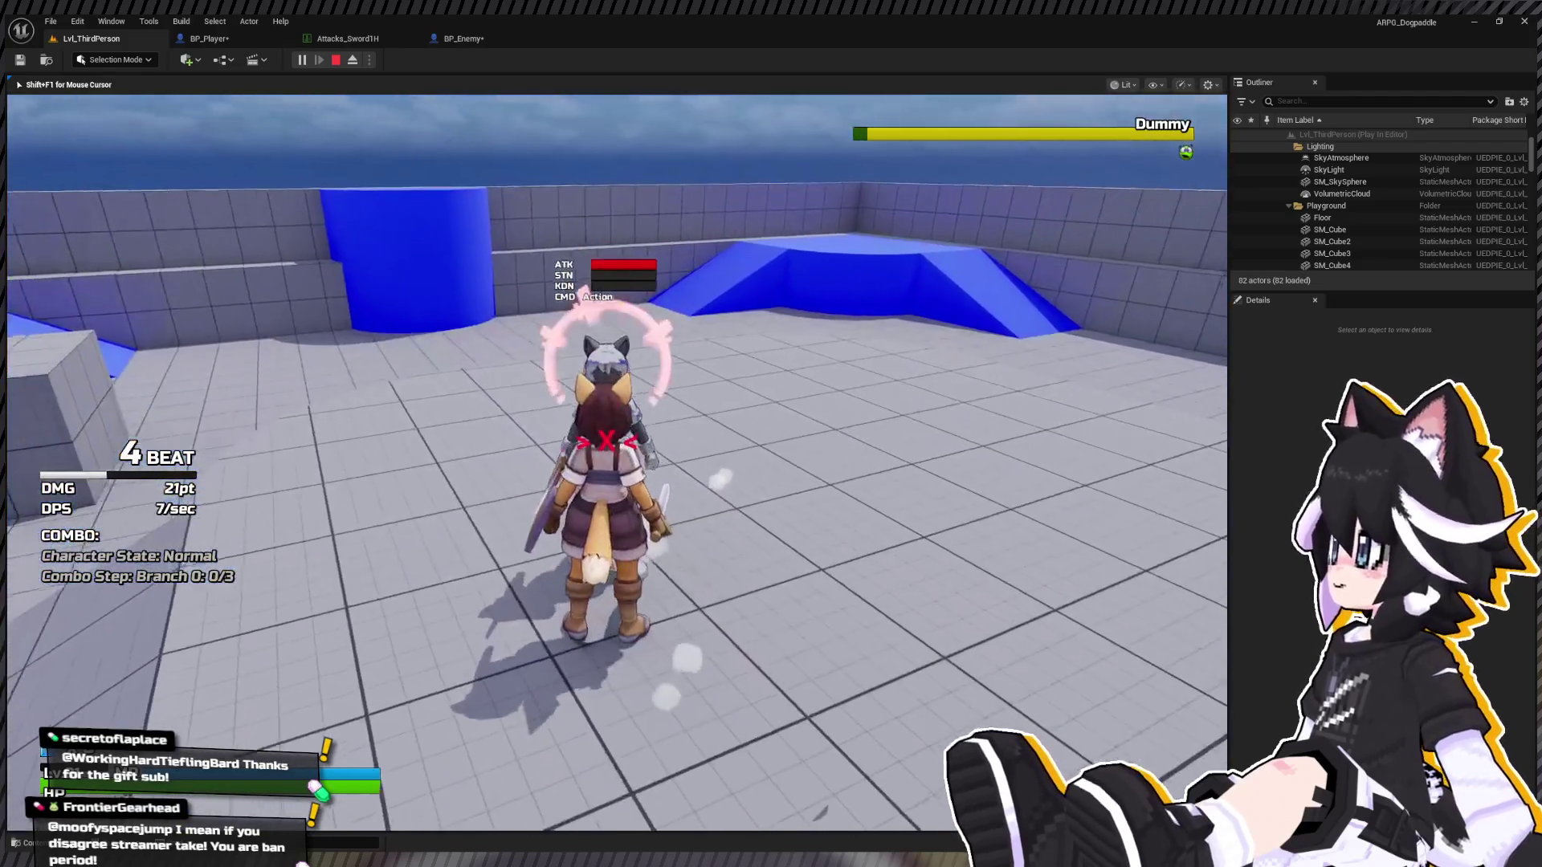
left_click(616, 462)
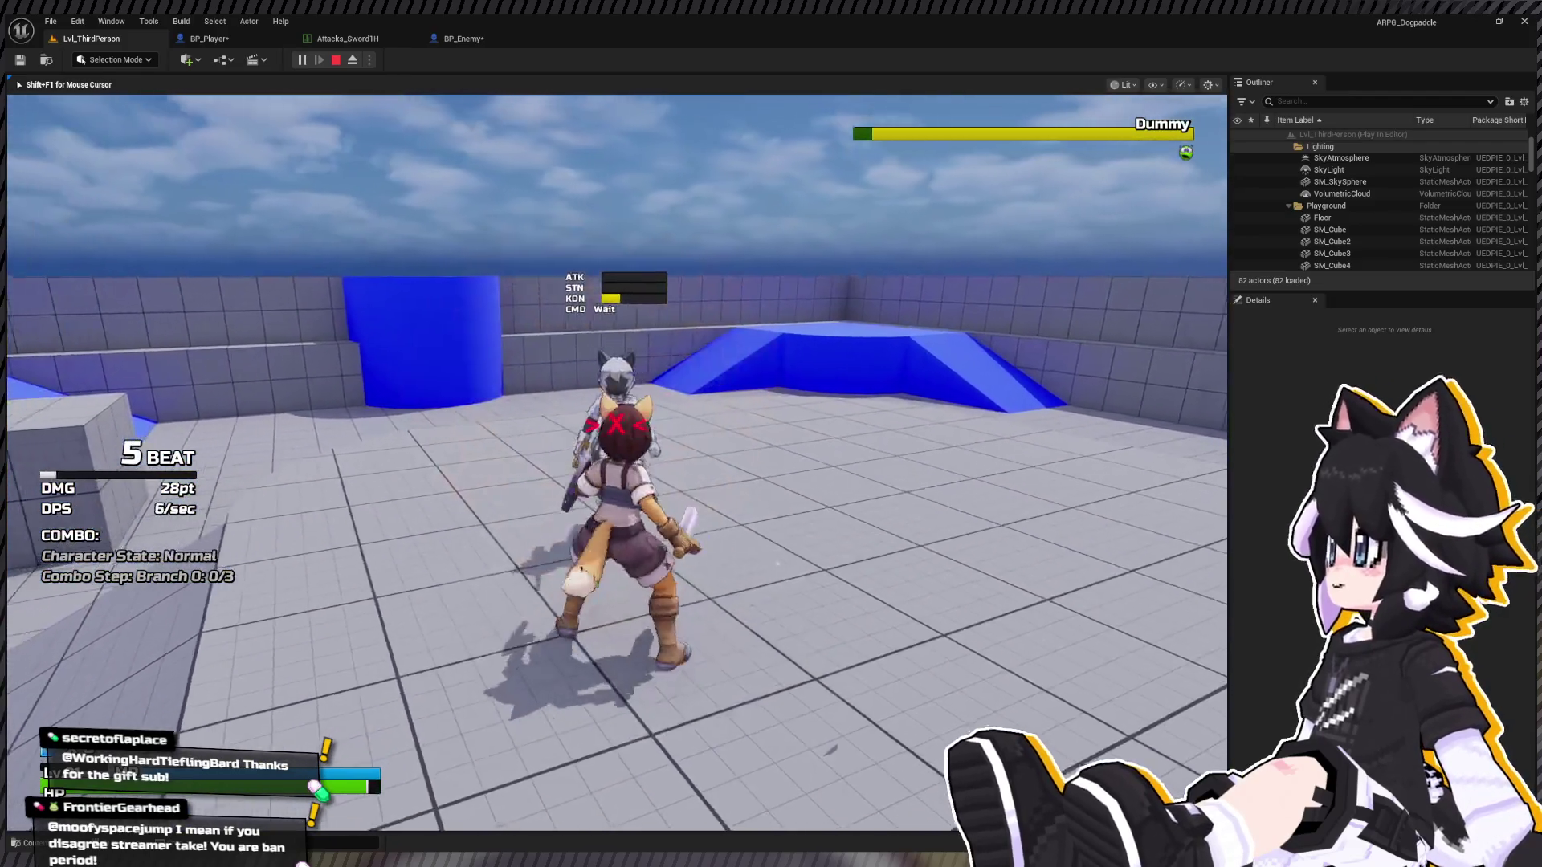
left_click(617, 462)
left_click(616, 461)
left_click(617, 461)
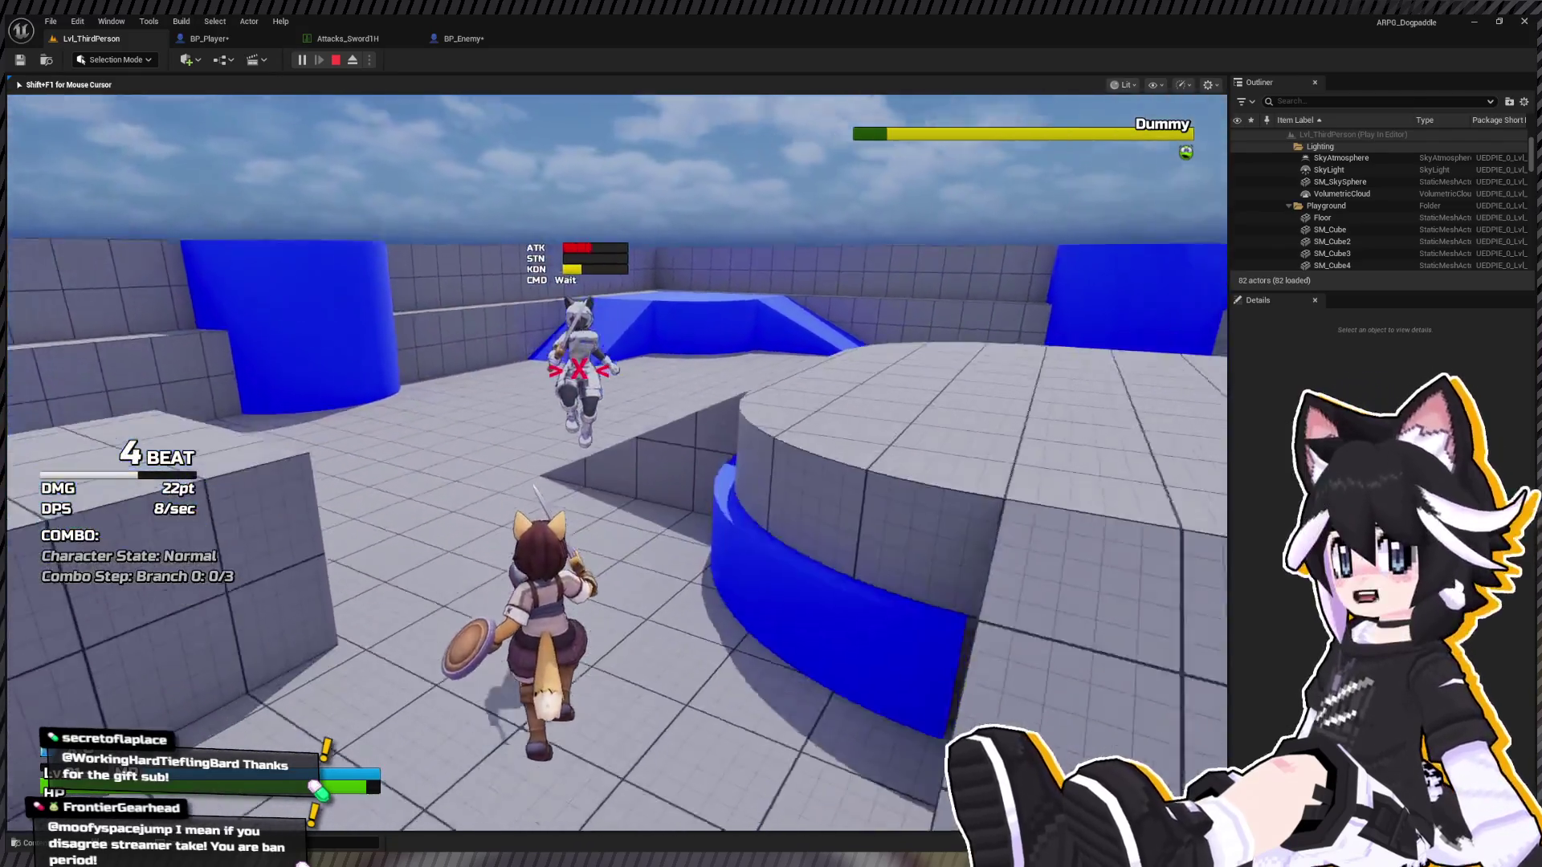
left_click(617, 462)
left_click(616, 462)
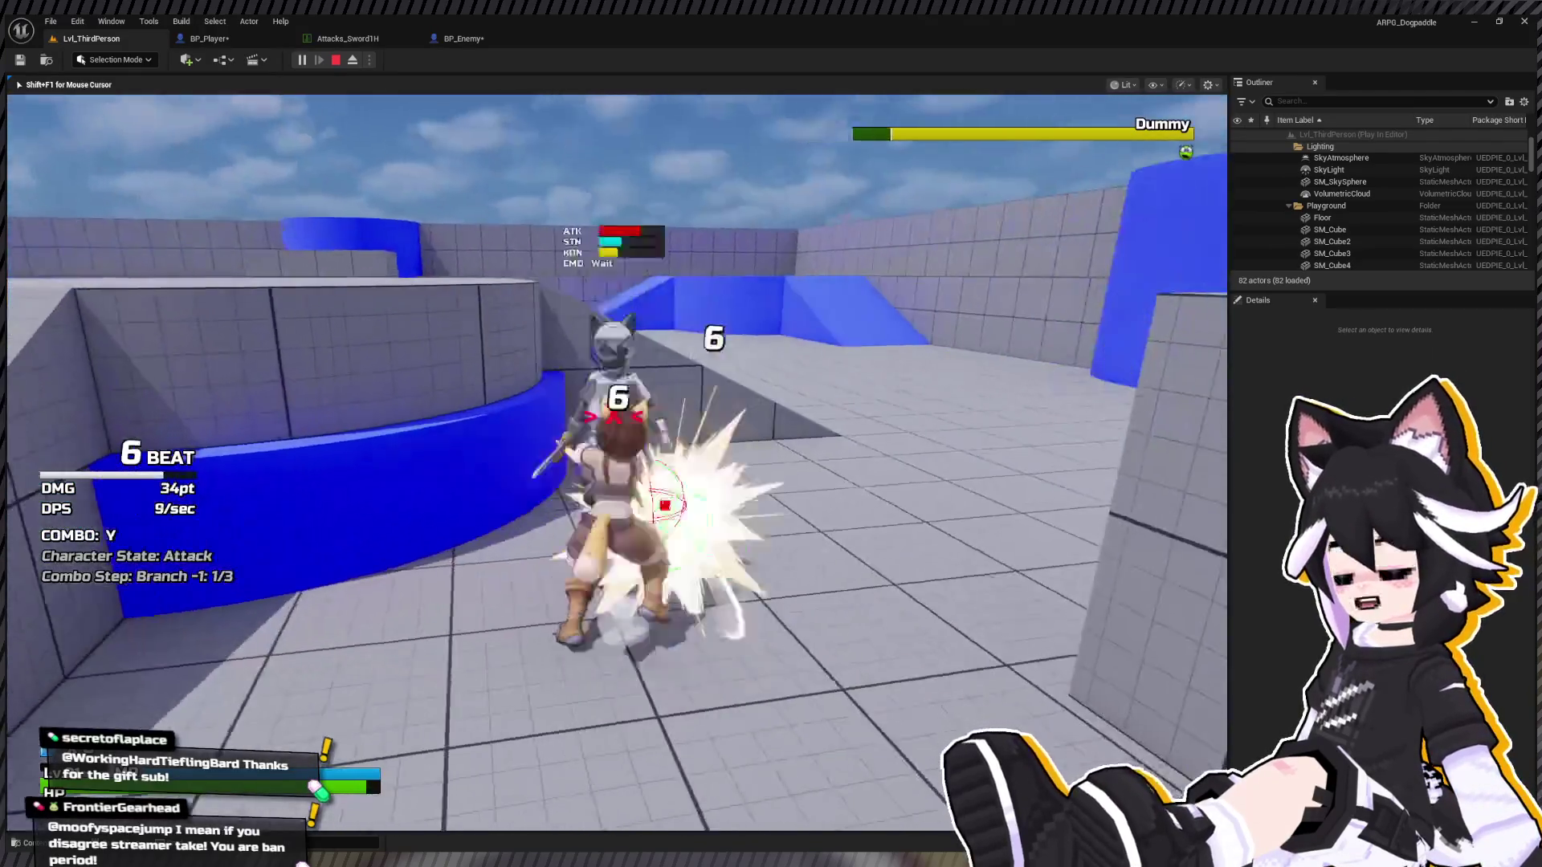
left_click(617, 461)
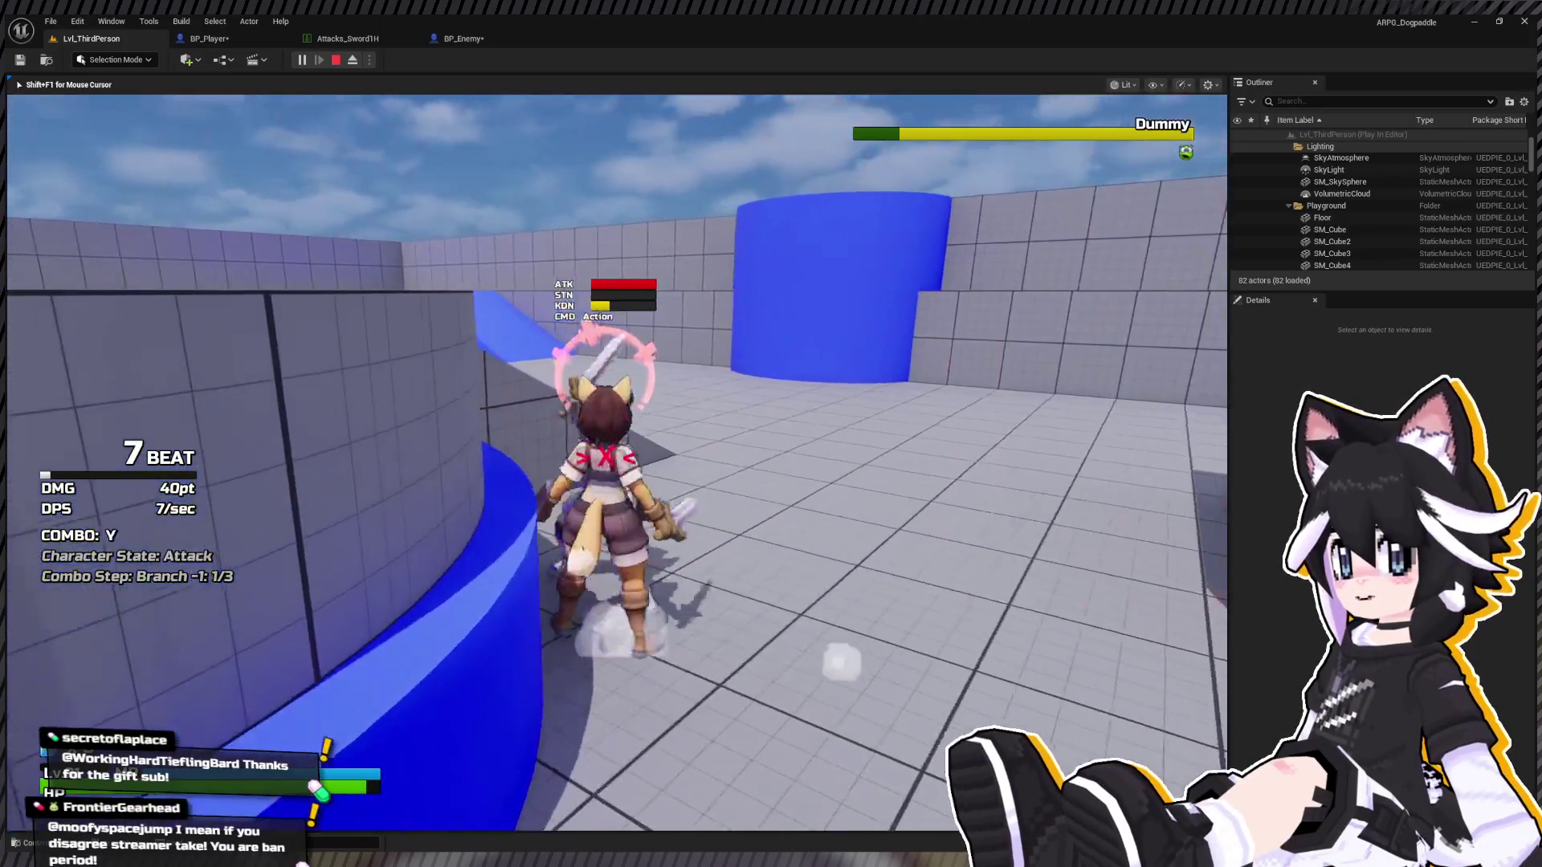
right_click(616, 461)
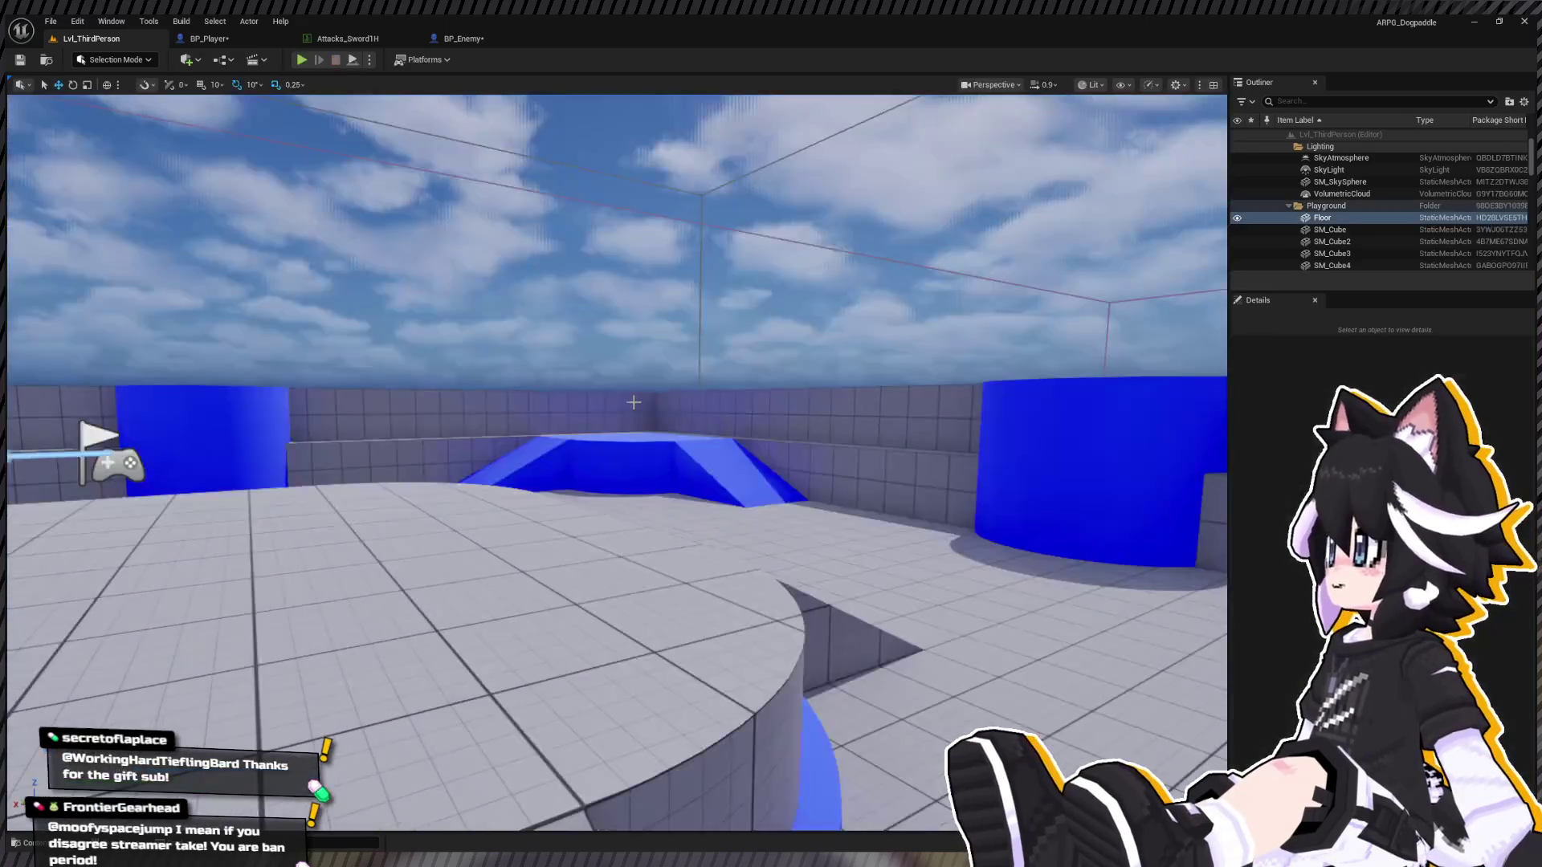
- Stop the session, inspect Combo Branch and Combo Max under Attack System variables, then Play again
key("Escape")
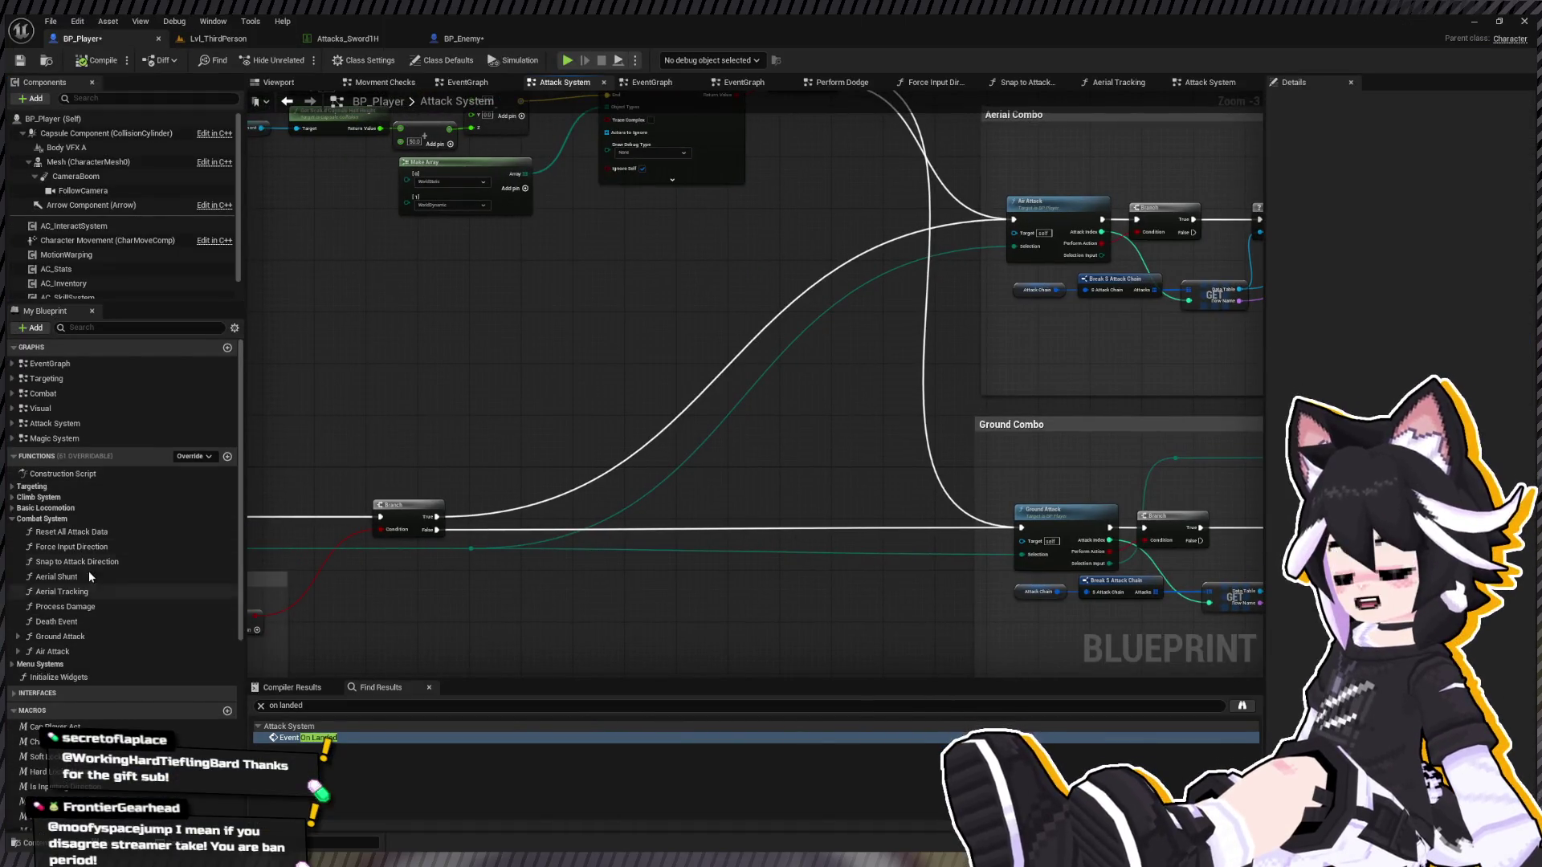
scroll(113, 682, "down", 3)
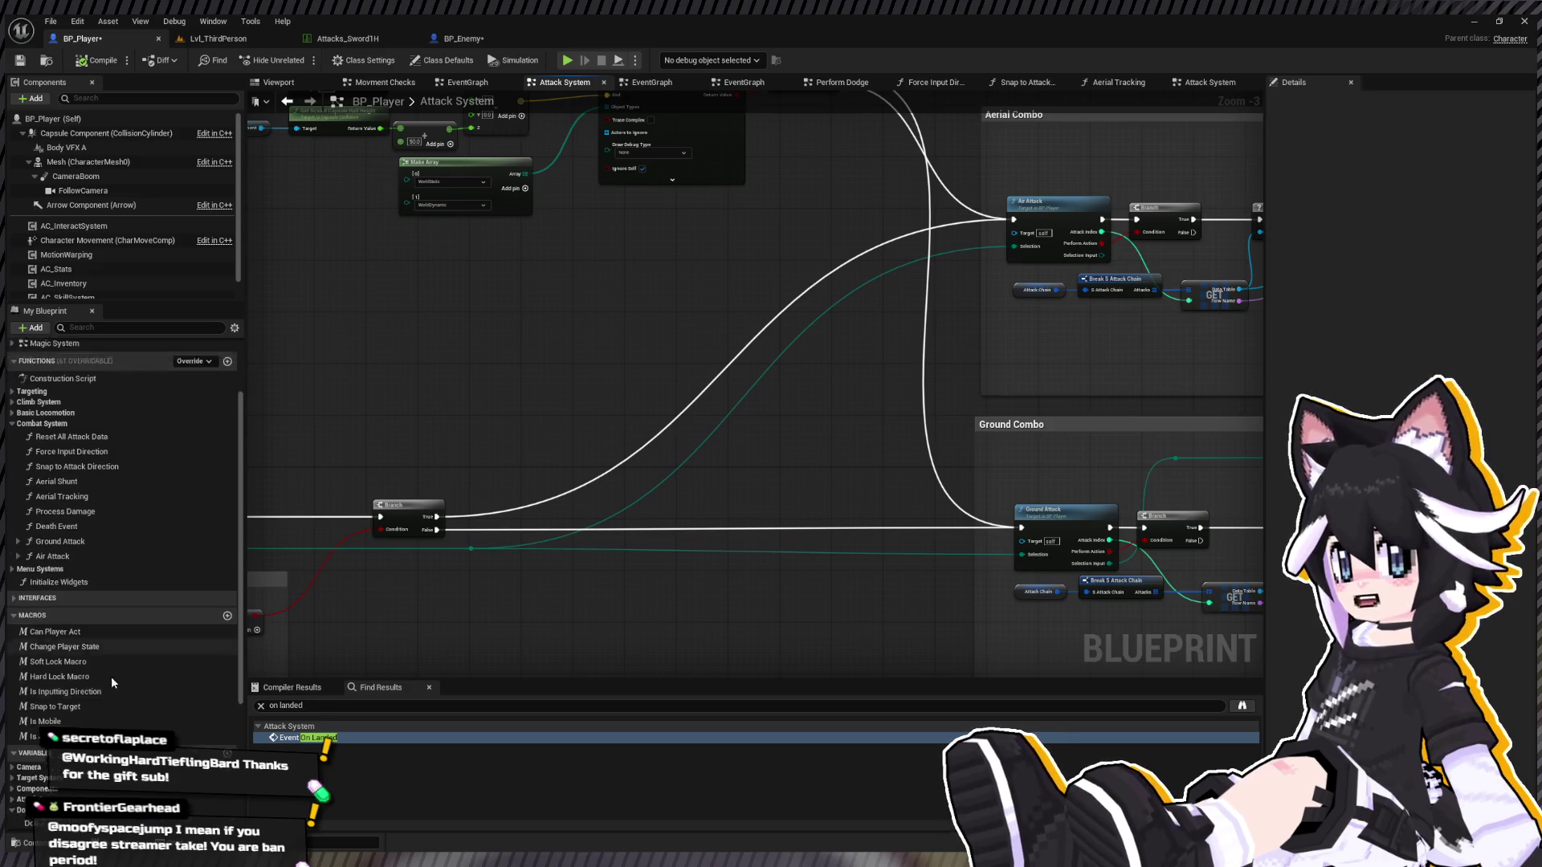
scroll(104, 643, "up", 2)
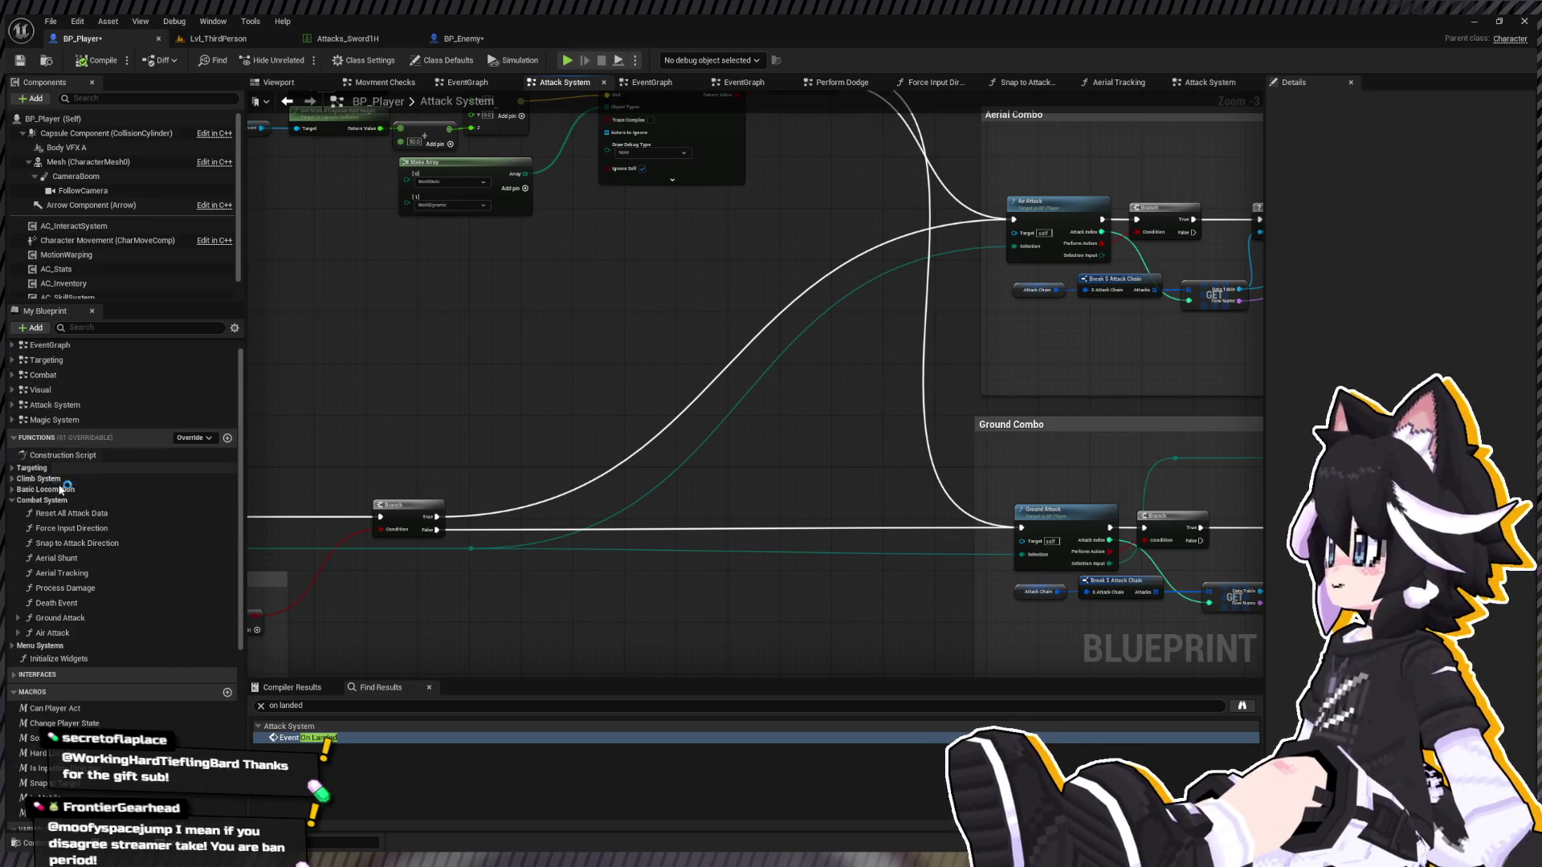
scroll(56, 562, "down", 6)
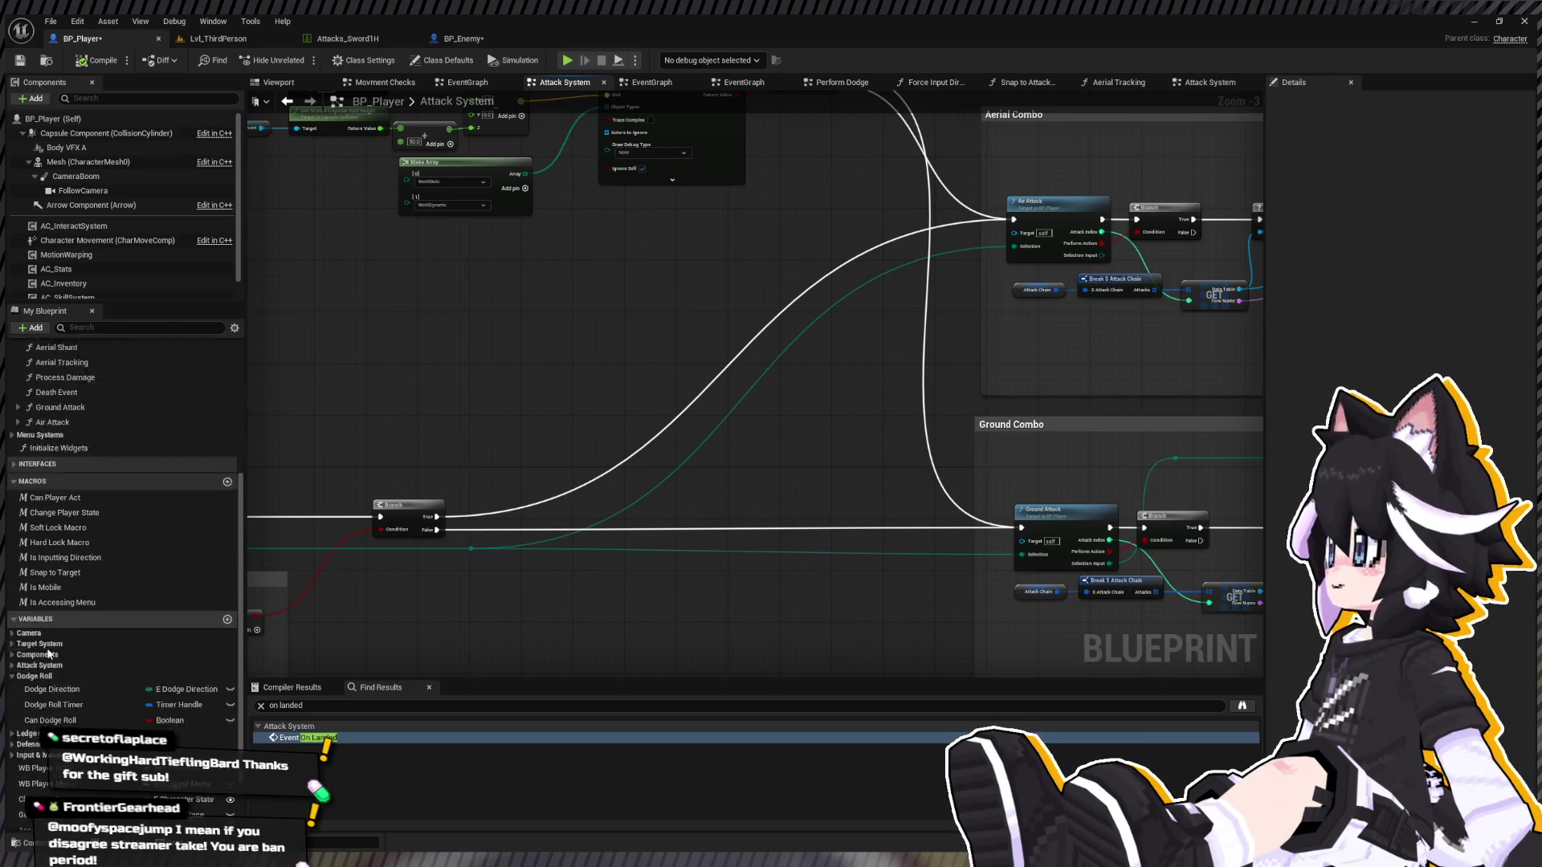
scroll(50, 655, "down", 2)
left_click(39, 607)
left_click(85, 667)
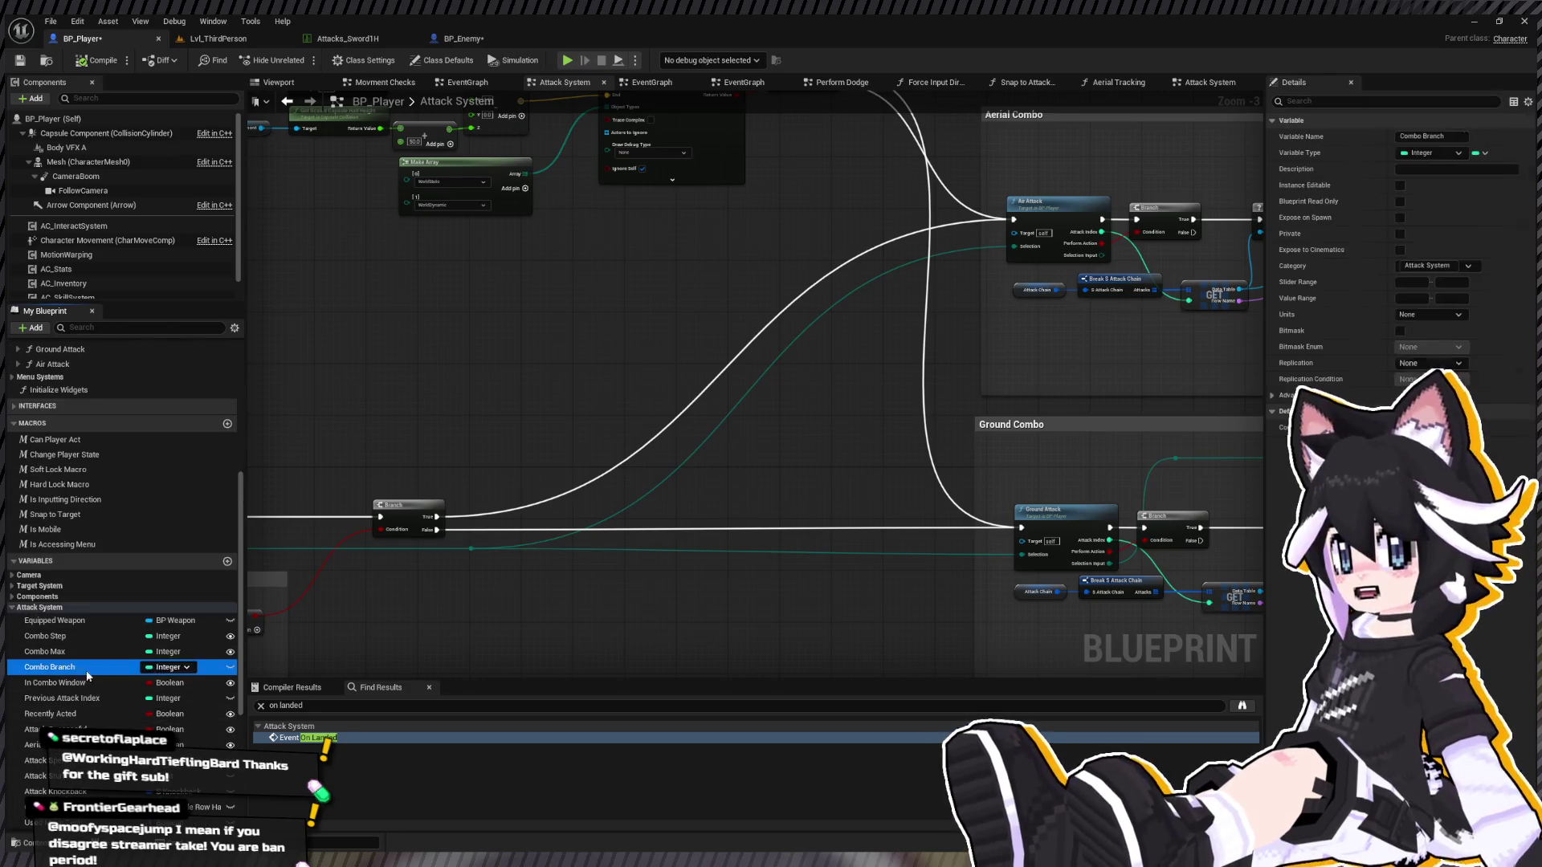
left_click(80, 651)
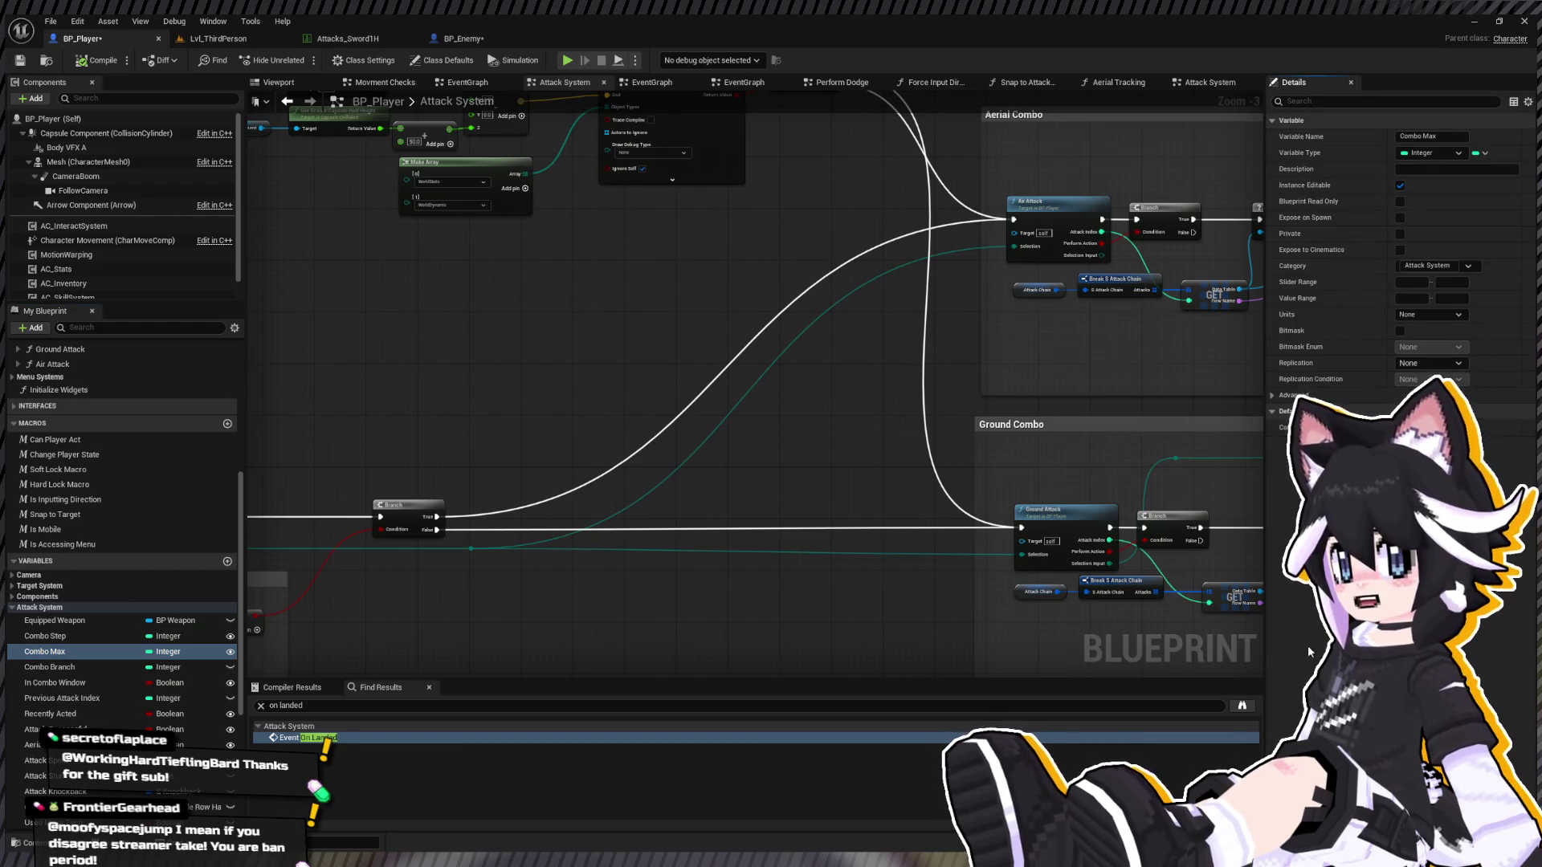
left_click(224, 37)
left_click(306, 61)
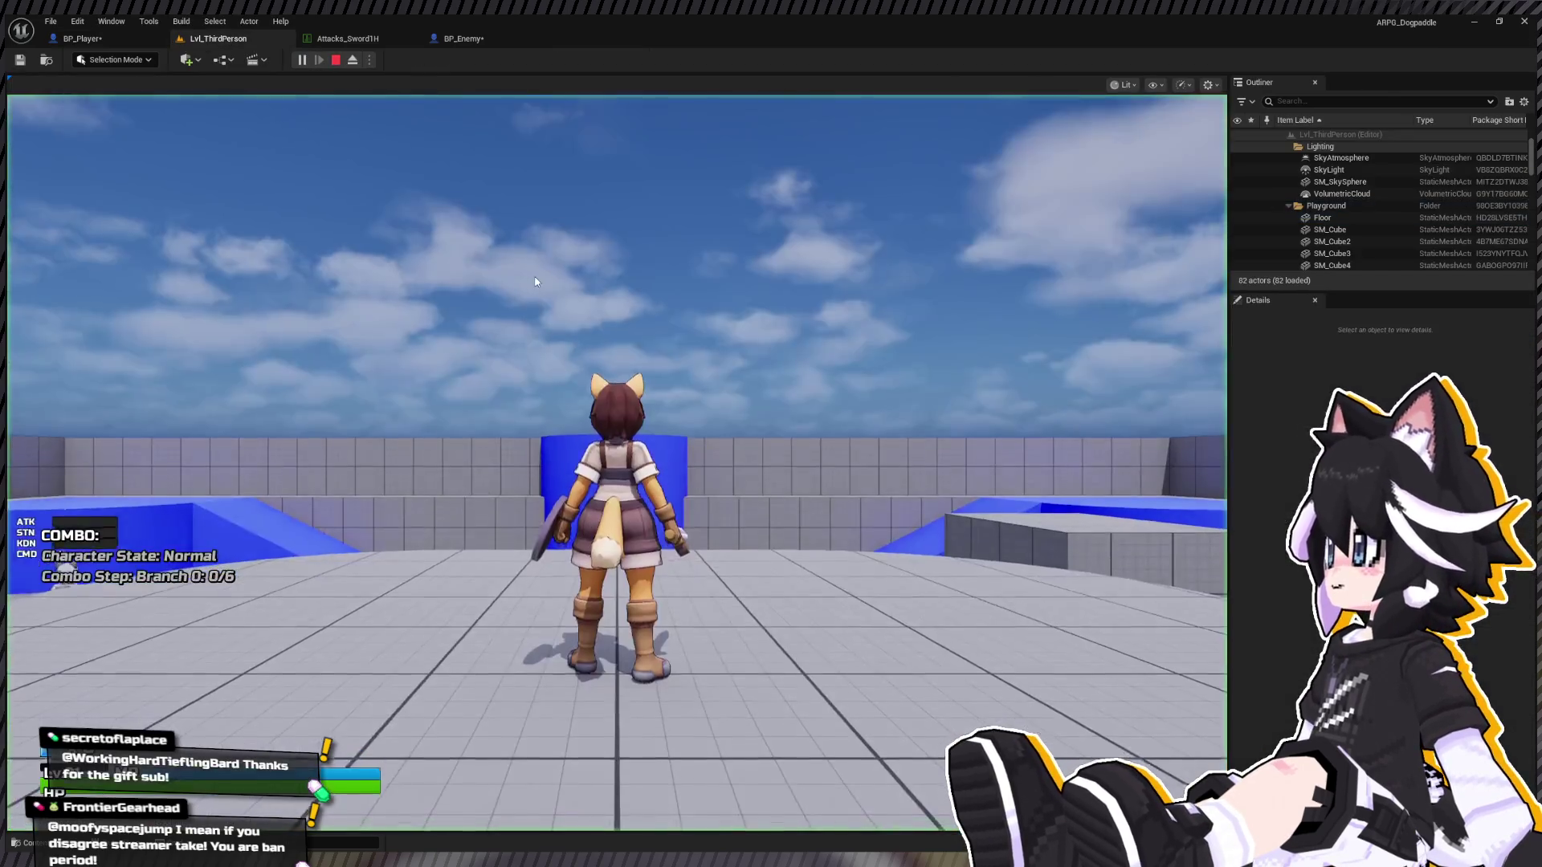
- Choose Side Slash from the Techniques menu, run a five-hit combo on the Dummy, then exit with Esc
key("Tab")
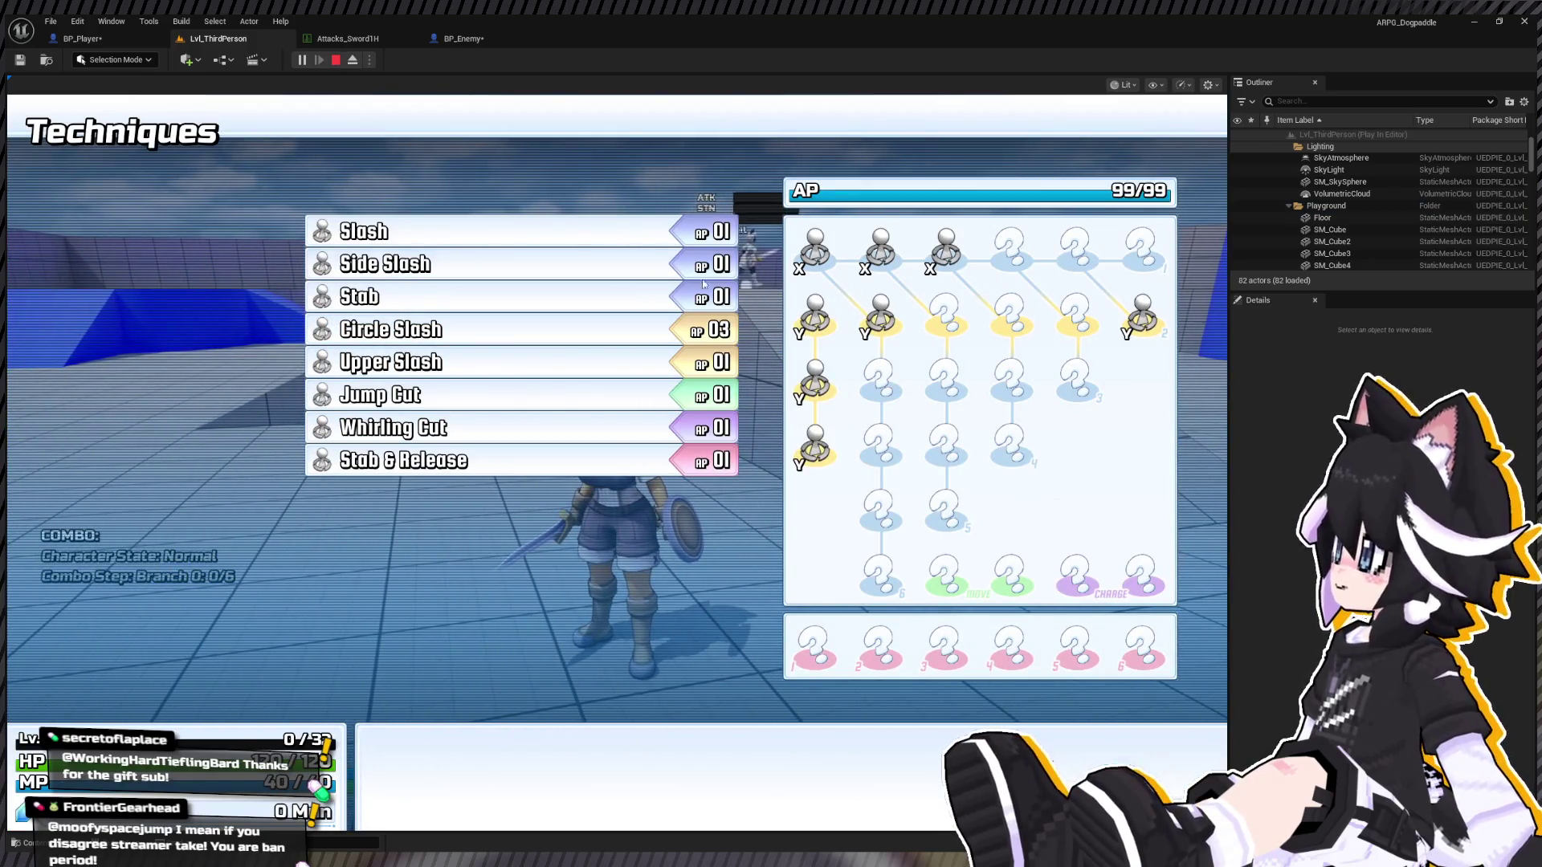
left_click(582, 263)
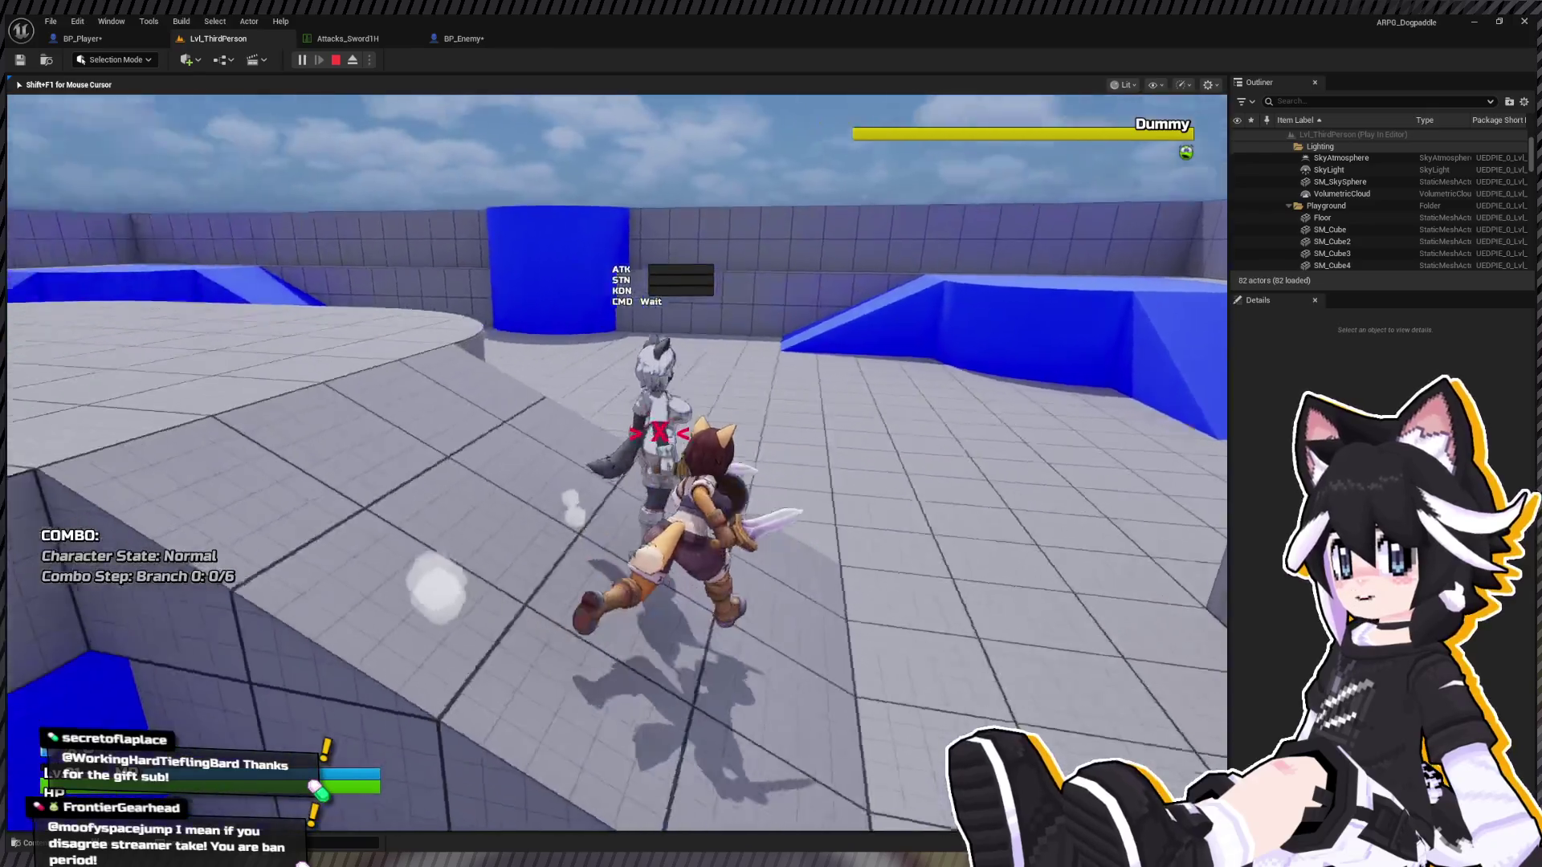
key("Tab")
key("Tab")
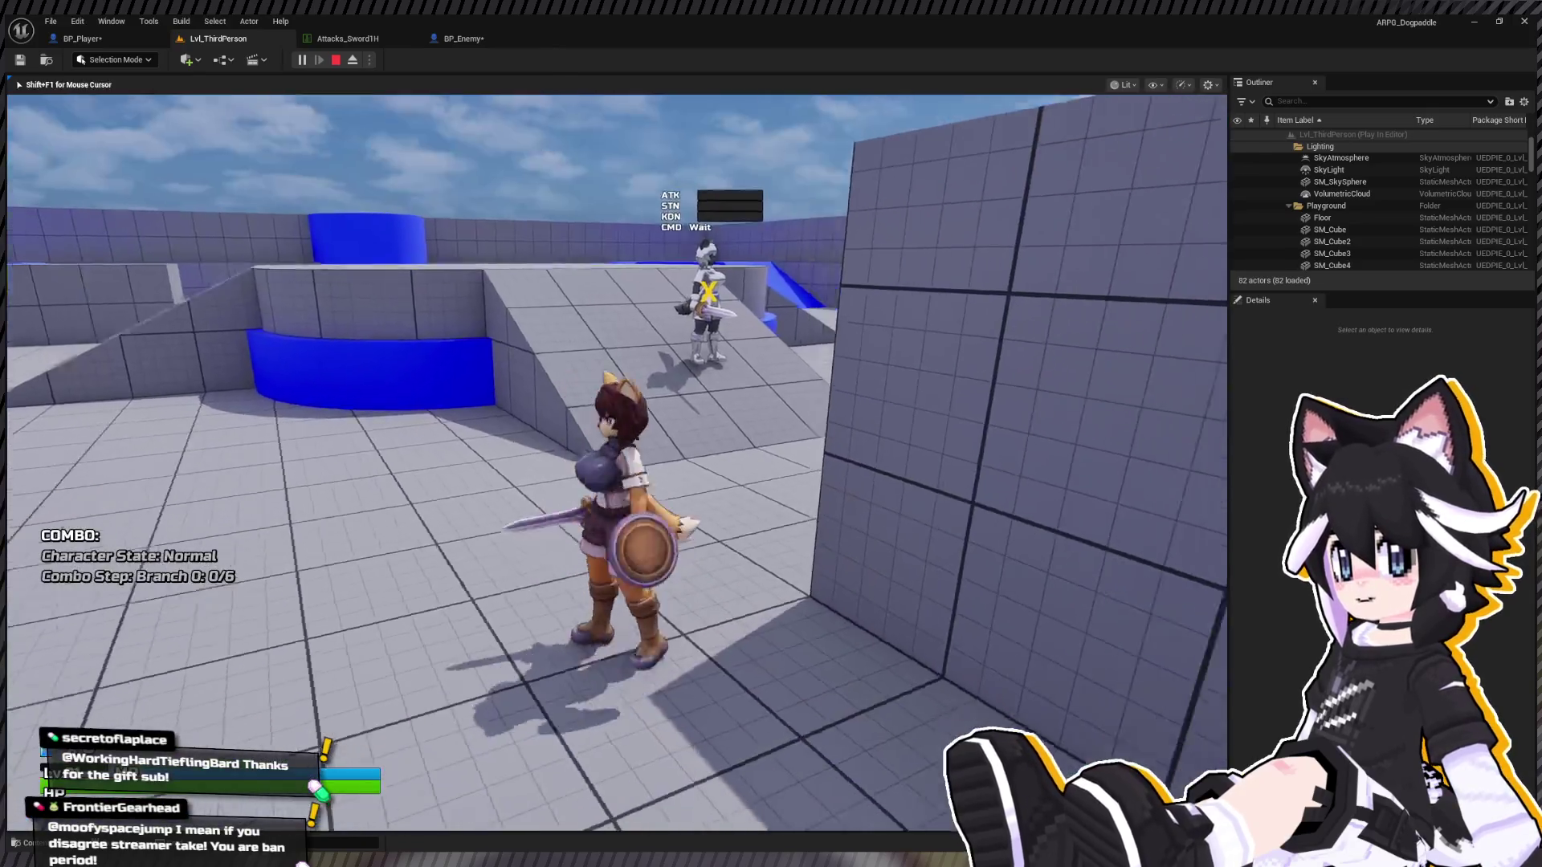
left_click(616, 463)
left_click(617, 463)
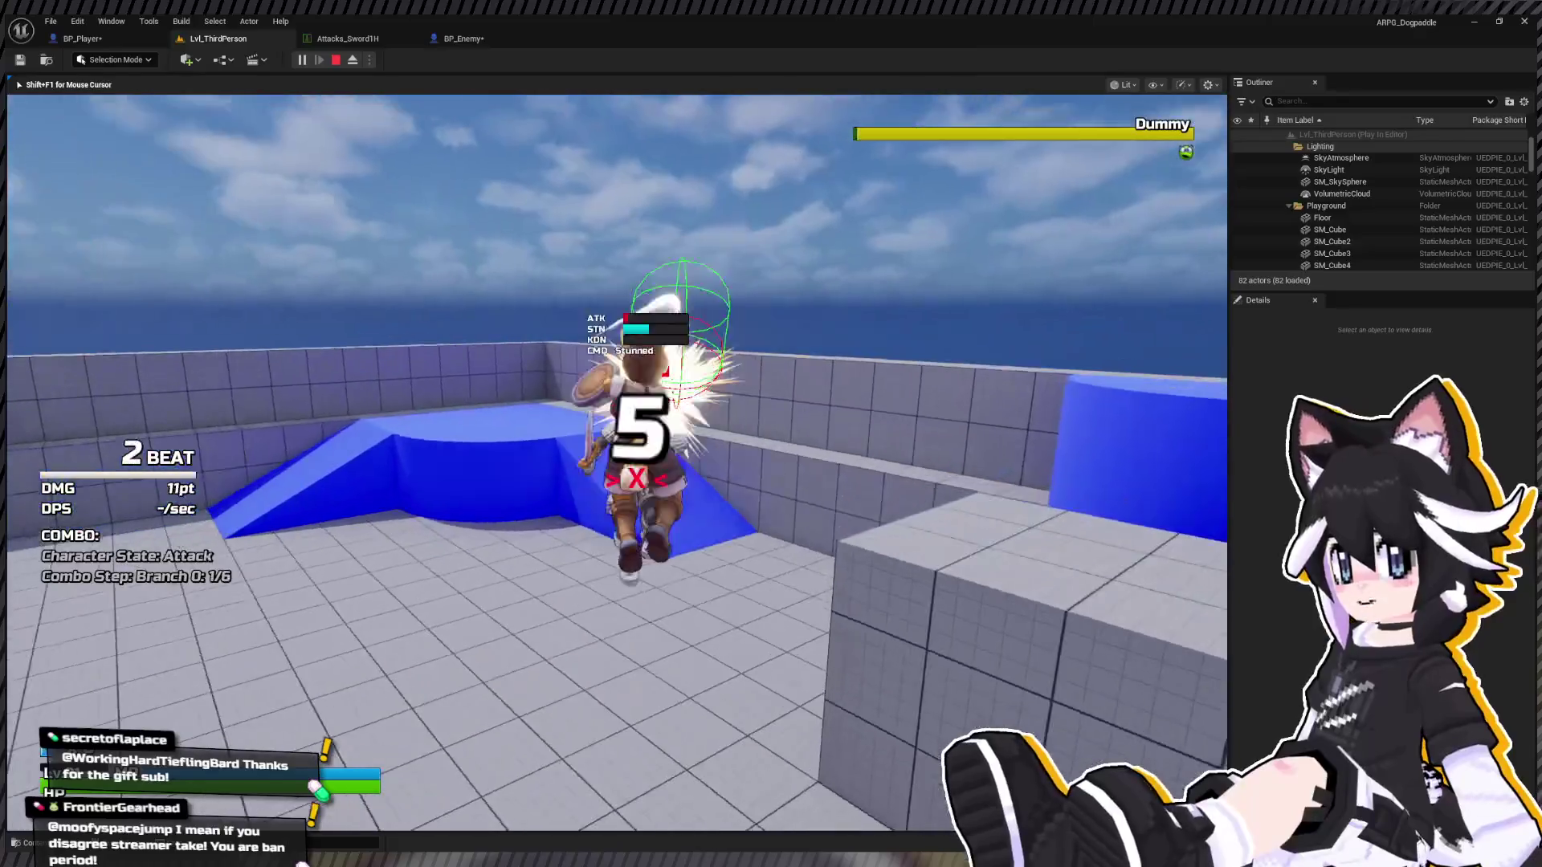
left_click(617, 463)
left_click(616, 462)
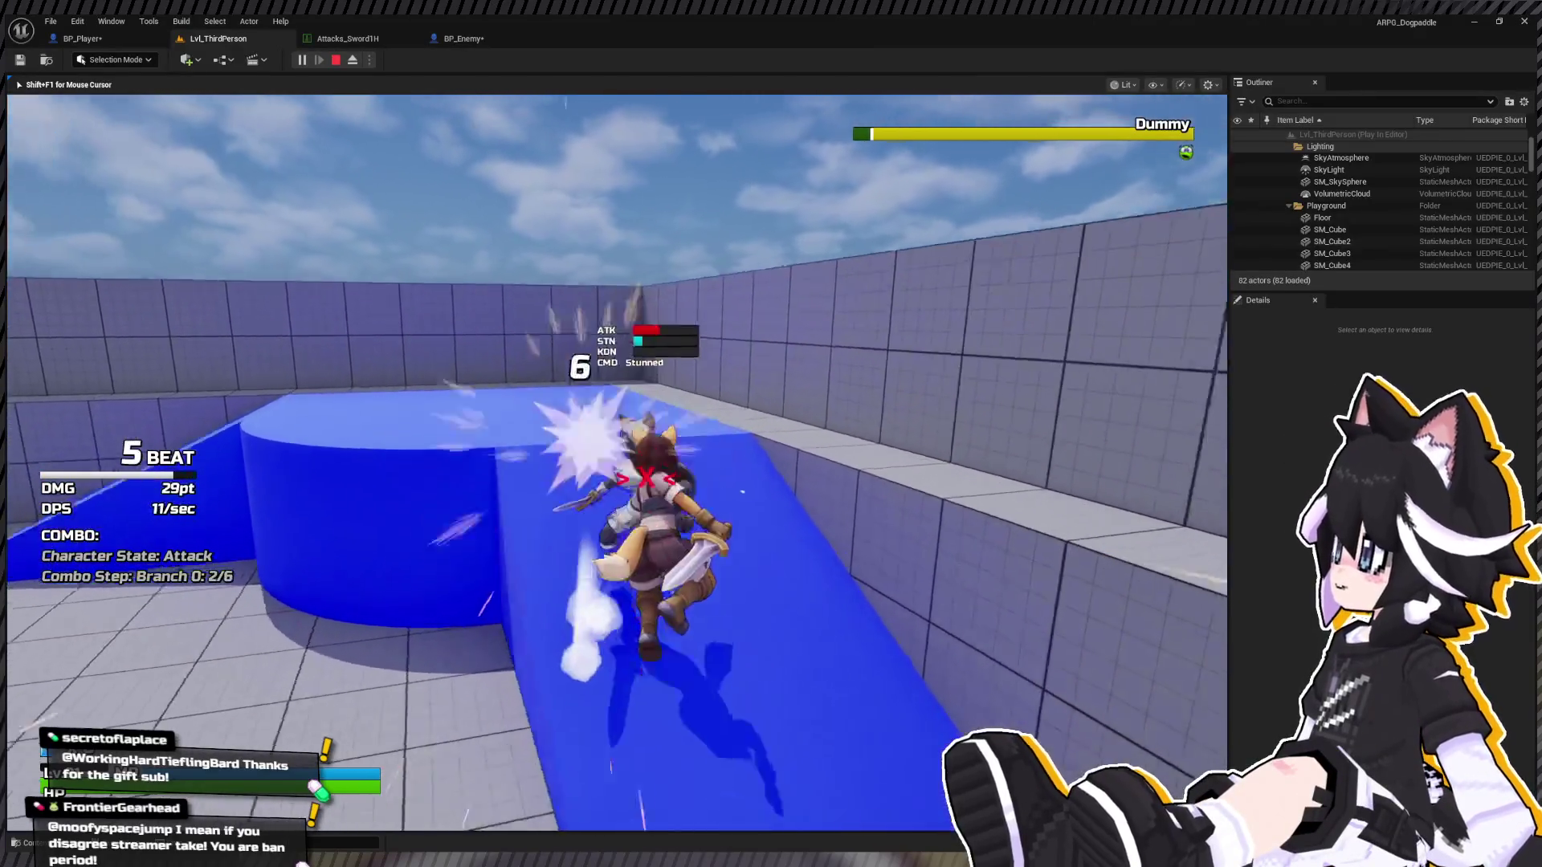
left_click(617, 462)
key("Escape")
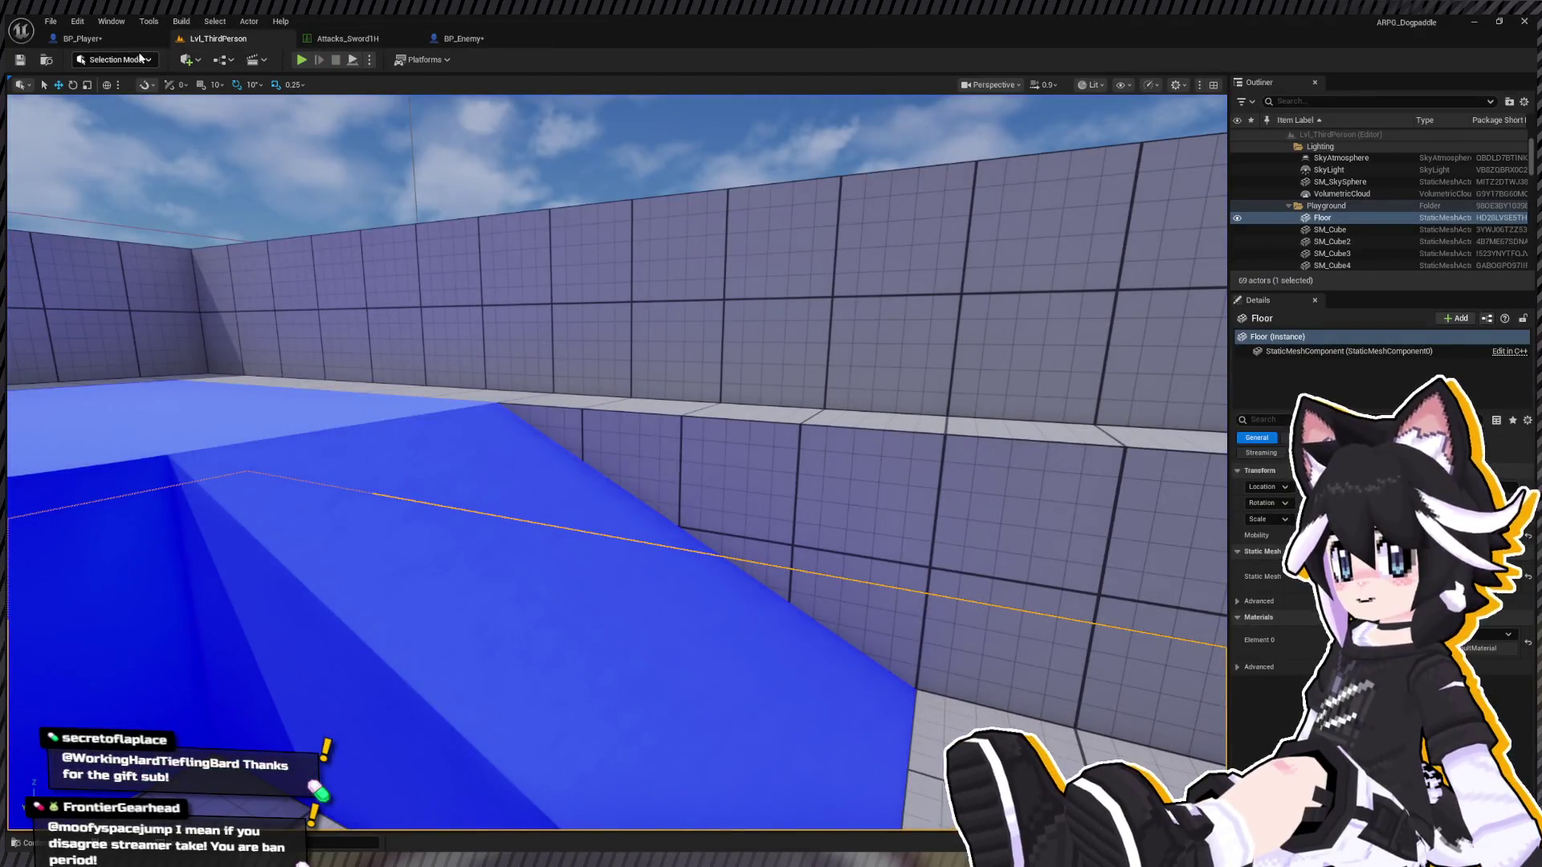
- Scroll through the Attack Chain variable's 42 Attacks entries in BP_Player, then start Play in the level
left_click(80, 39)
scroll(126, 635, "down", 3)
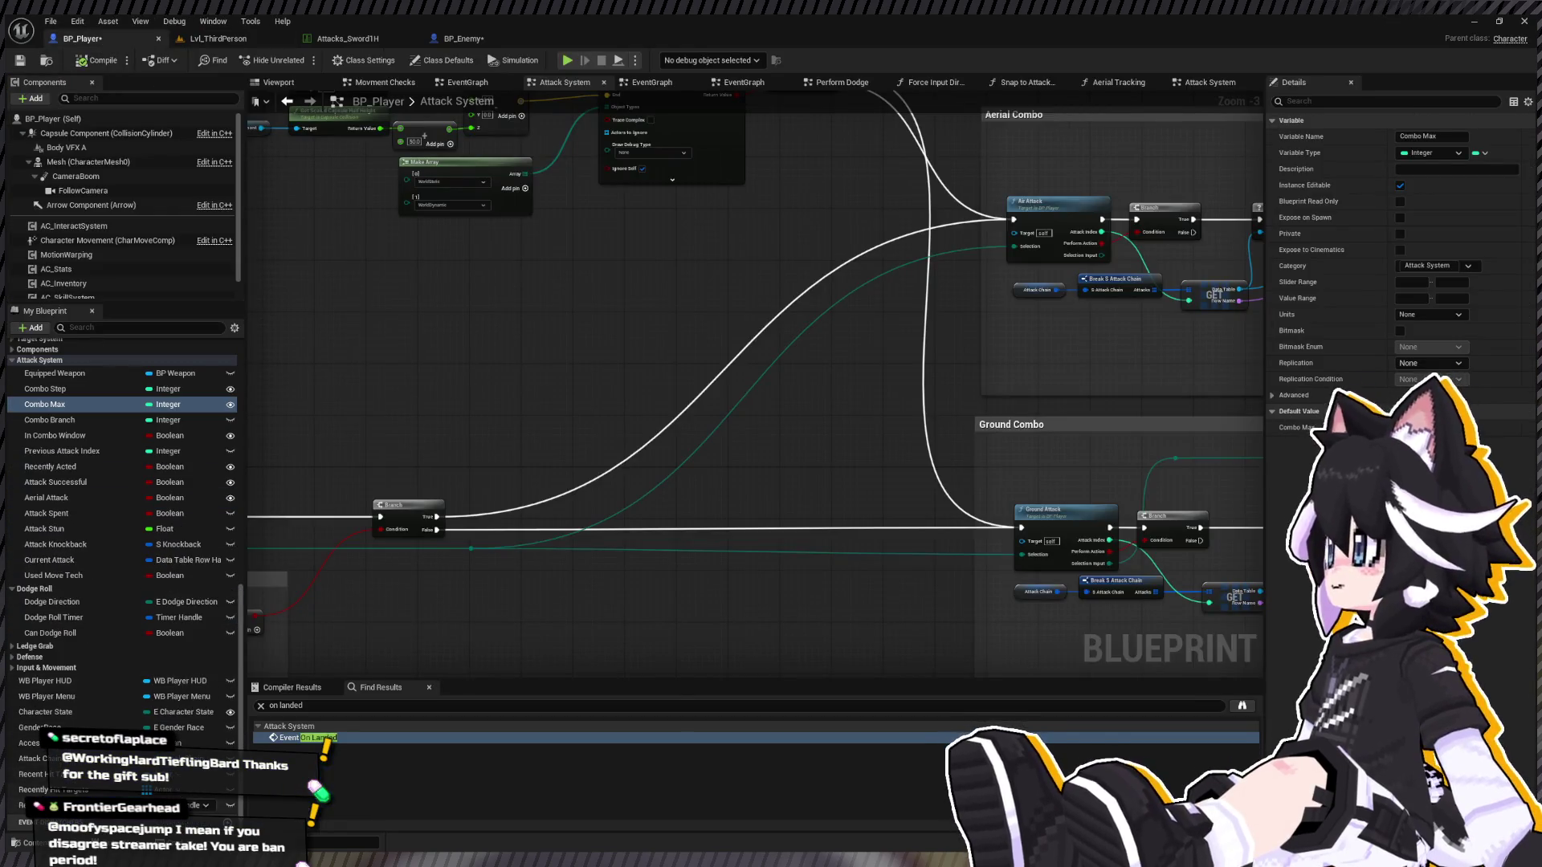
left_click(32, 758)
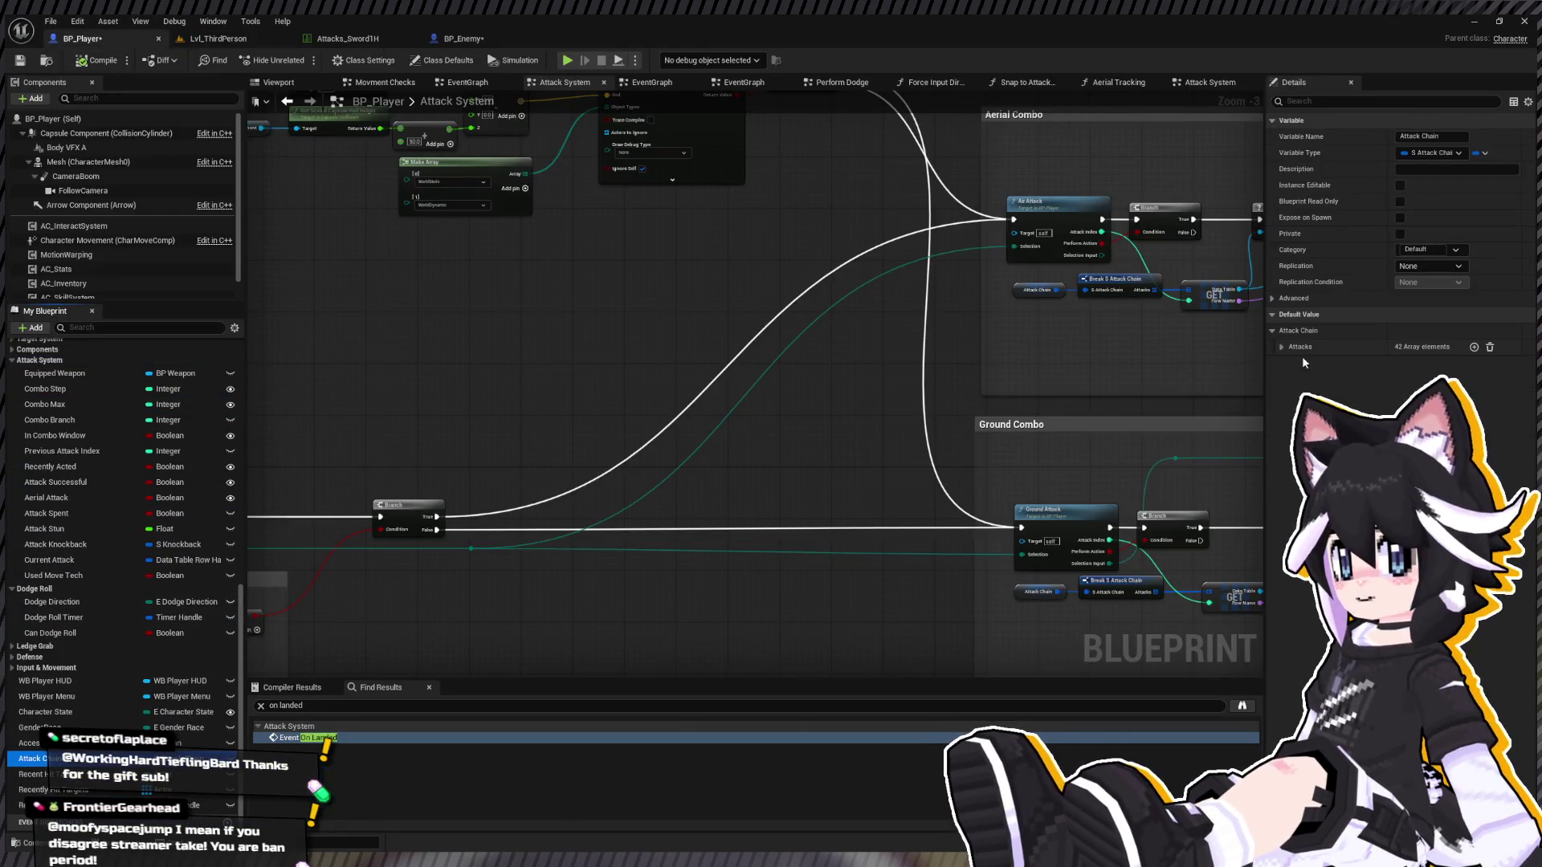
left_click(1281, 347)
scroll(1290, 562, "down", 3)
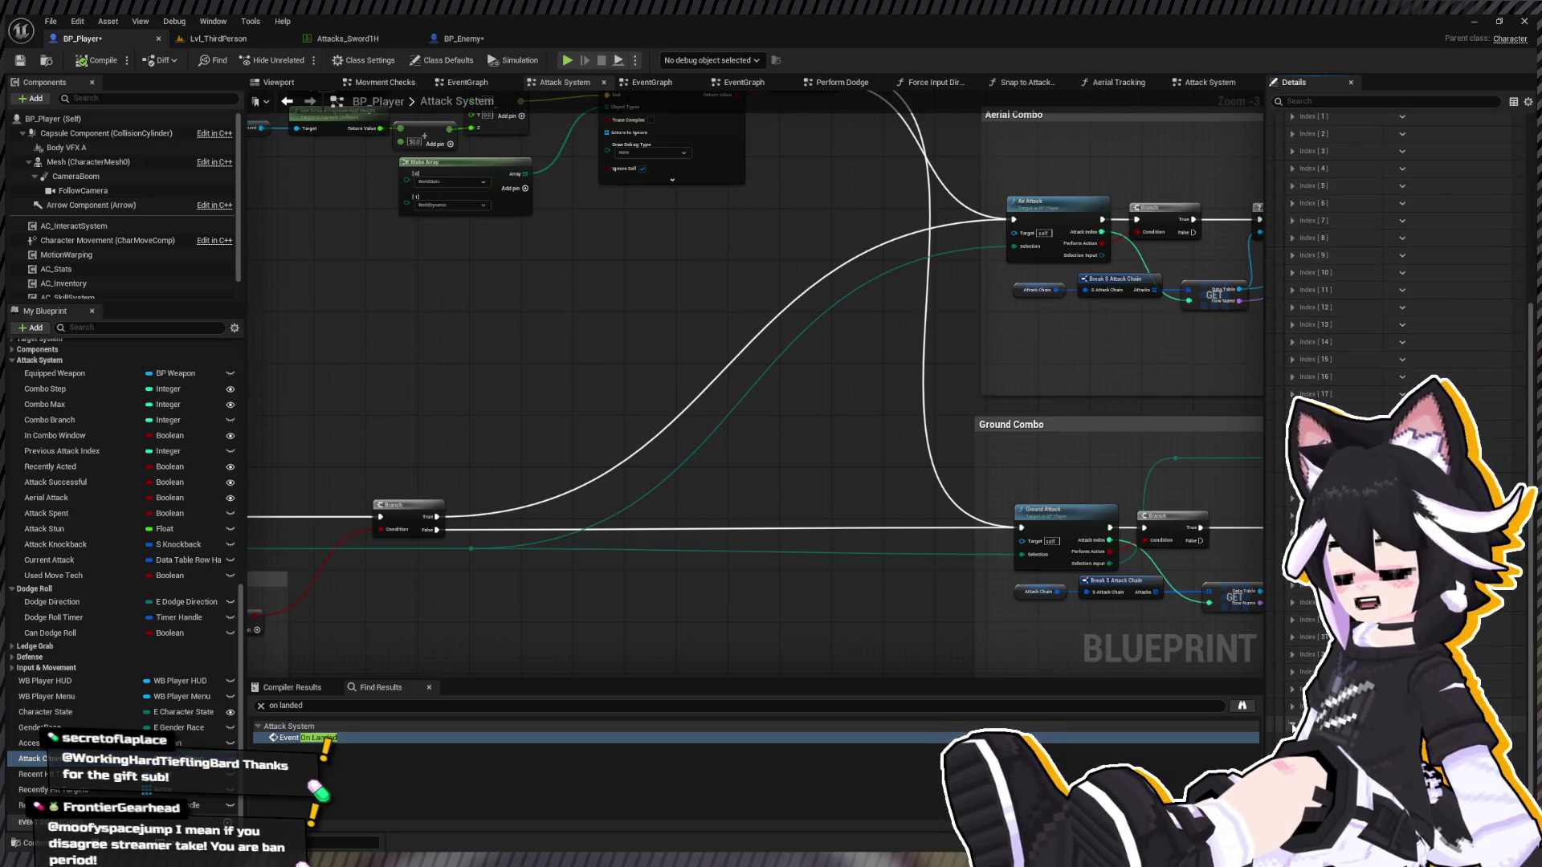
scroll(1292, 714, "down", 1)
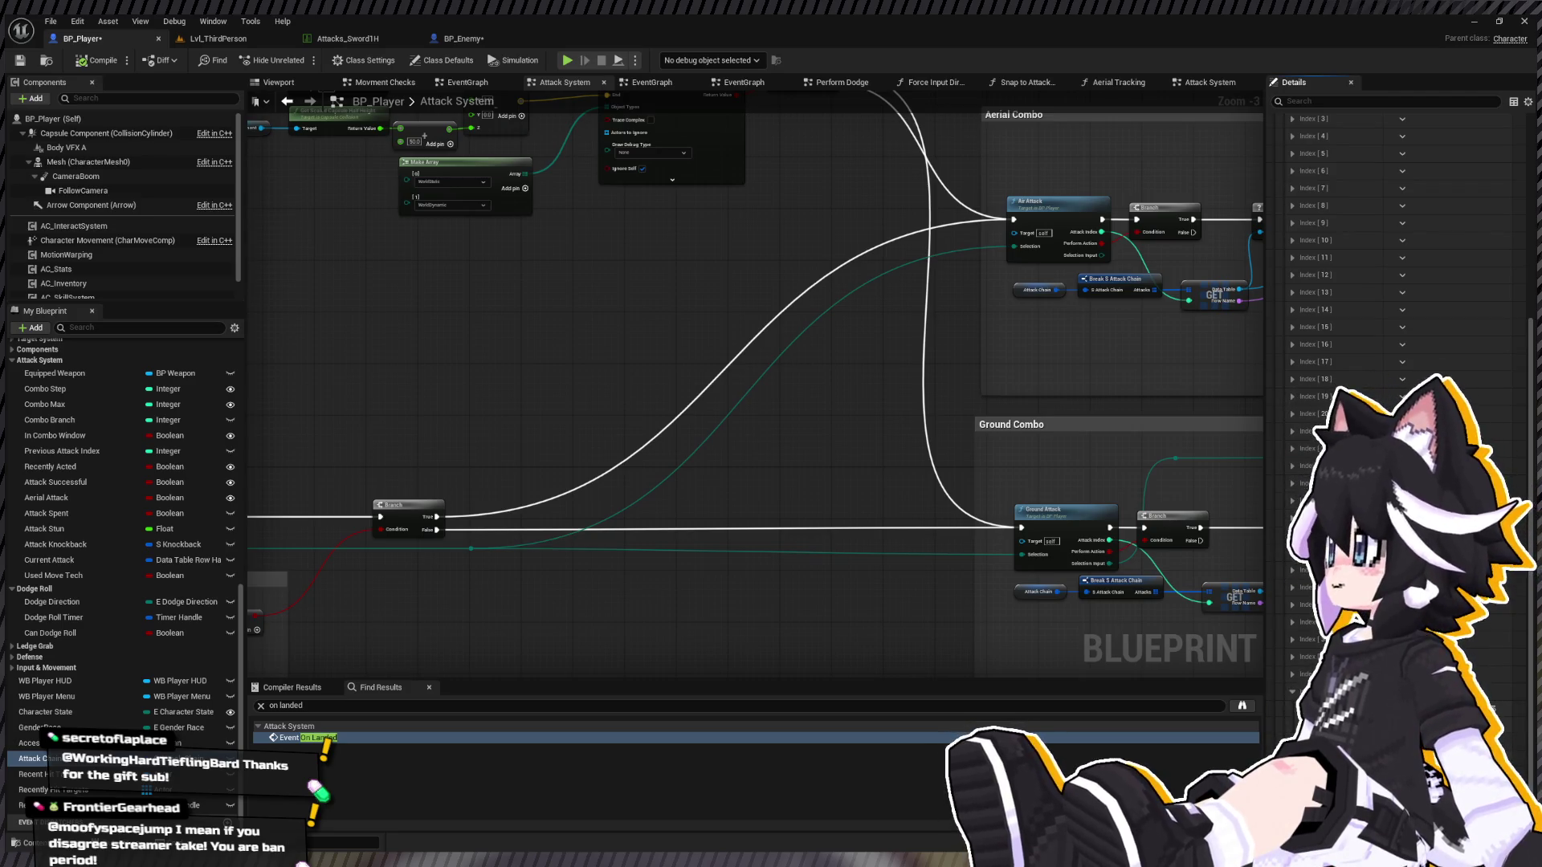
scroll(1490, 698, "down", 1)
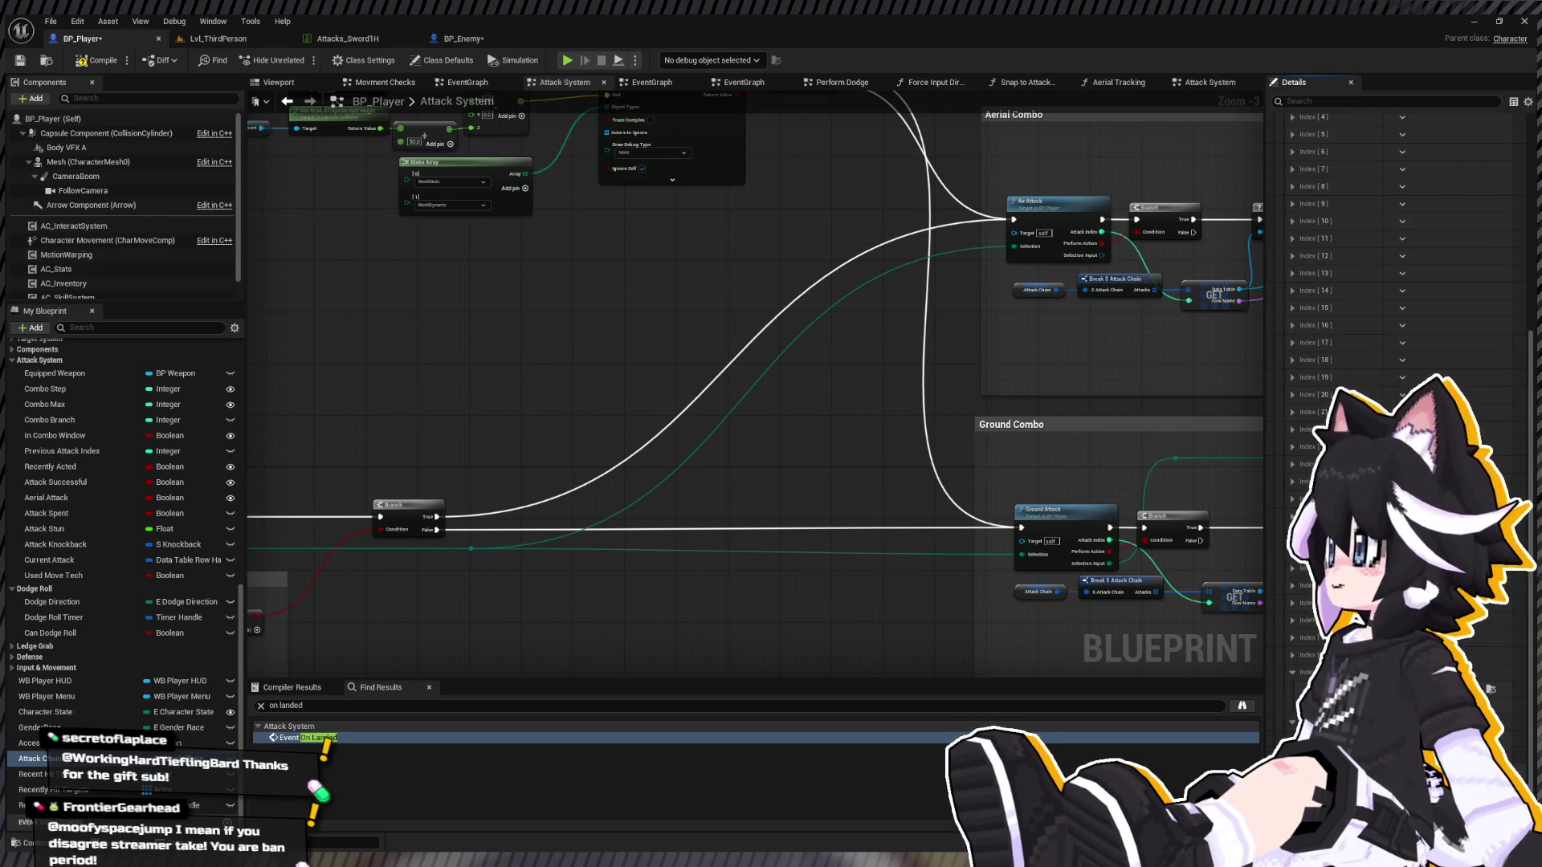
left_click(226, 44)
left_click(302, 61)
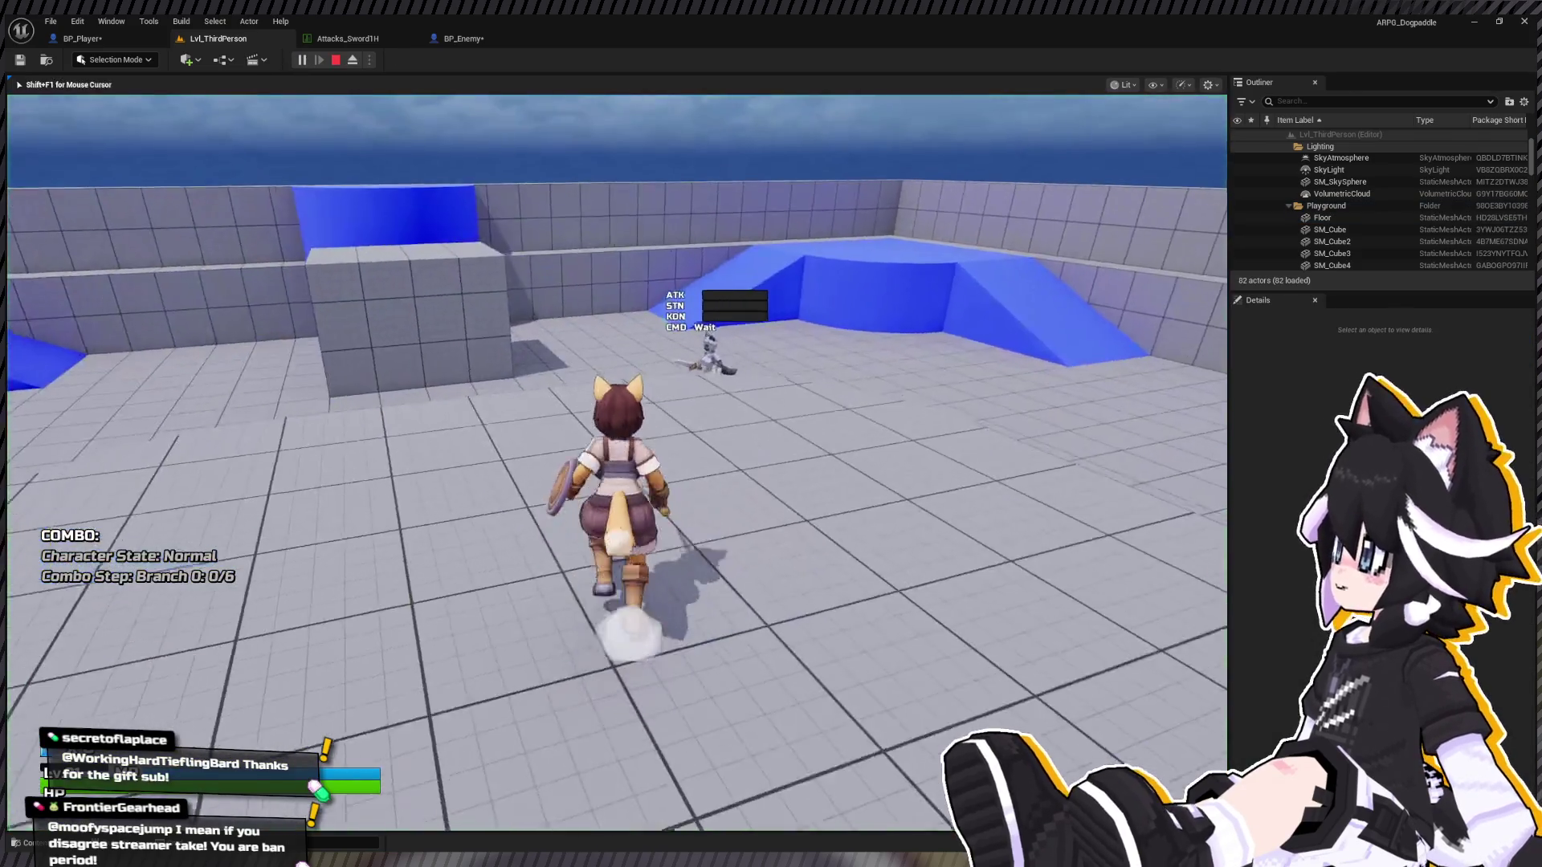
- Run to the Dummy and hit it with a six-hit combo plus another swing
key("w")
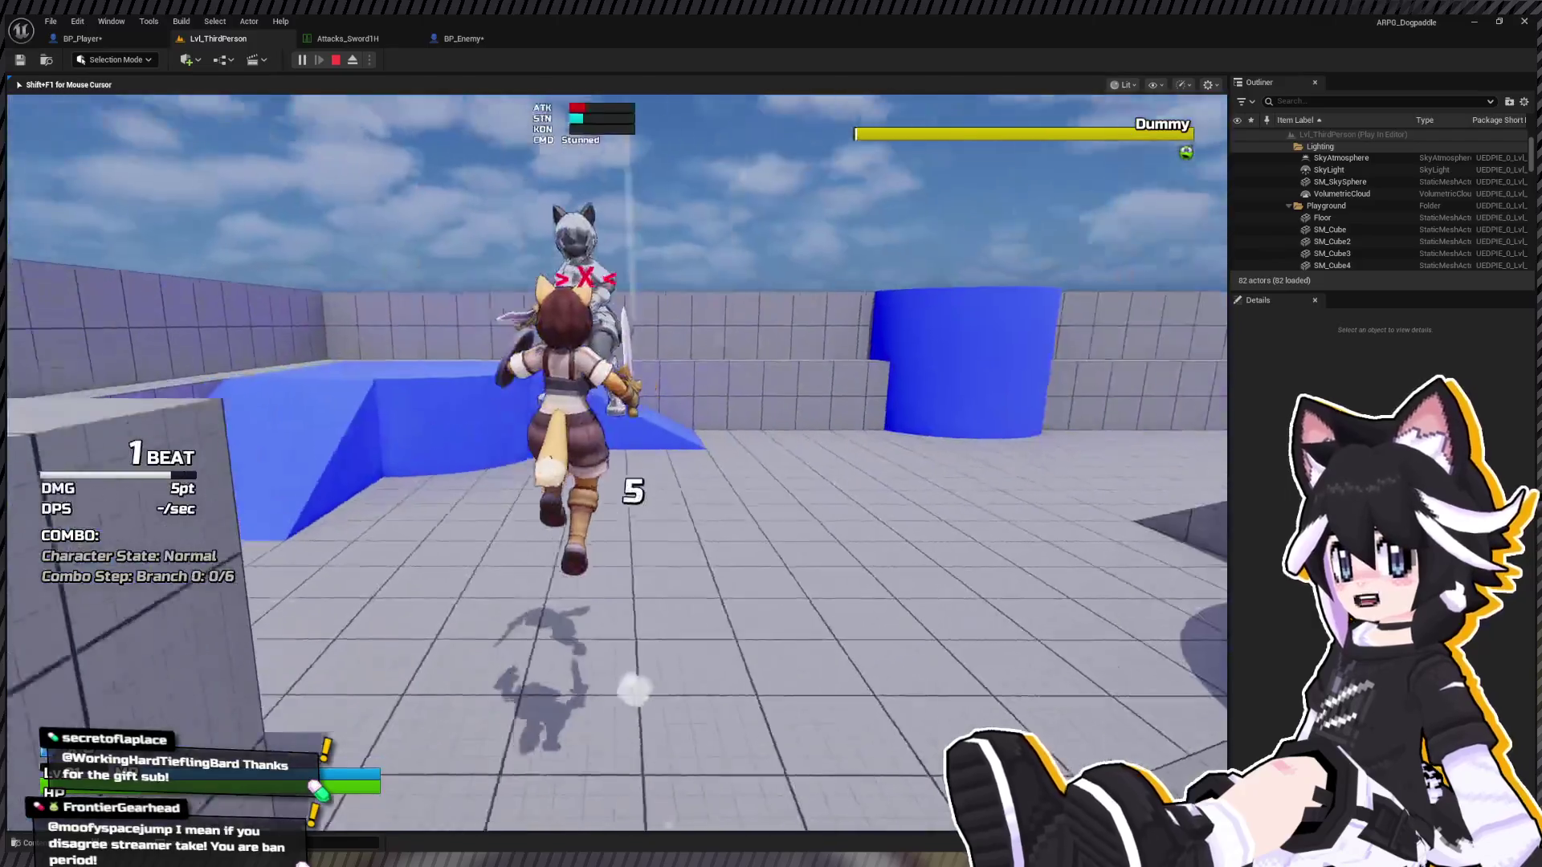
left_click(617, 461)
left_click(616, 462)
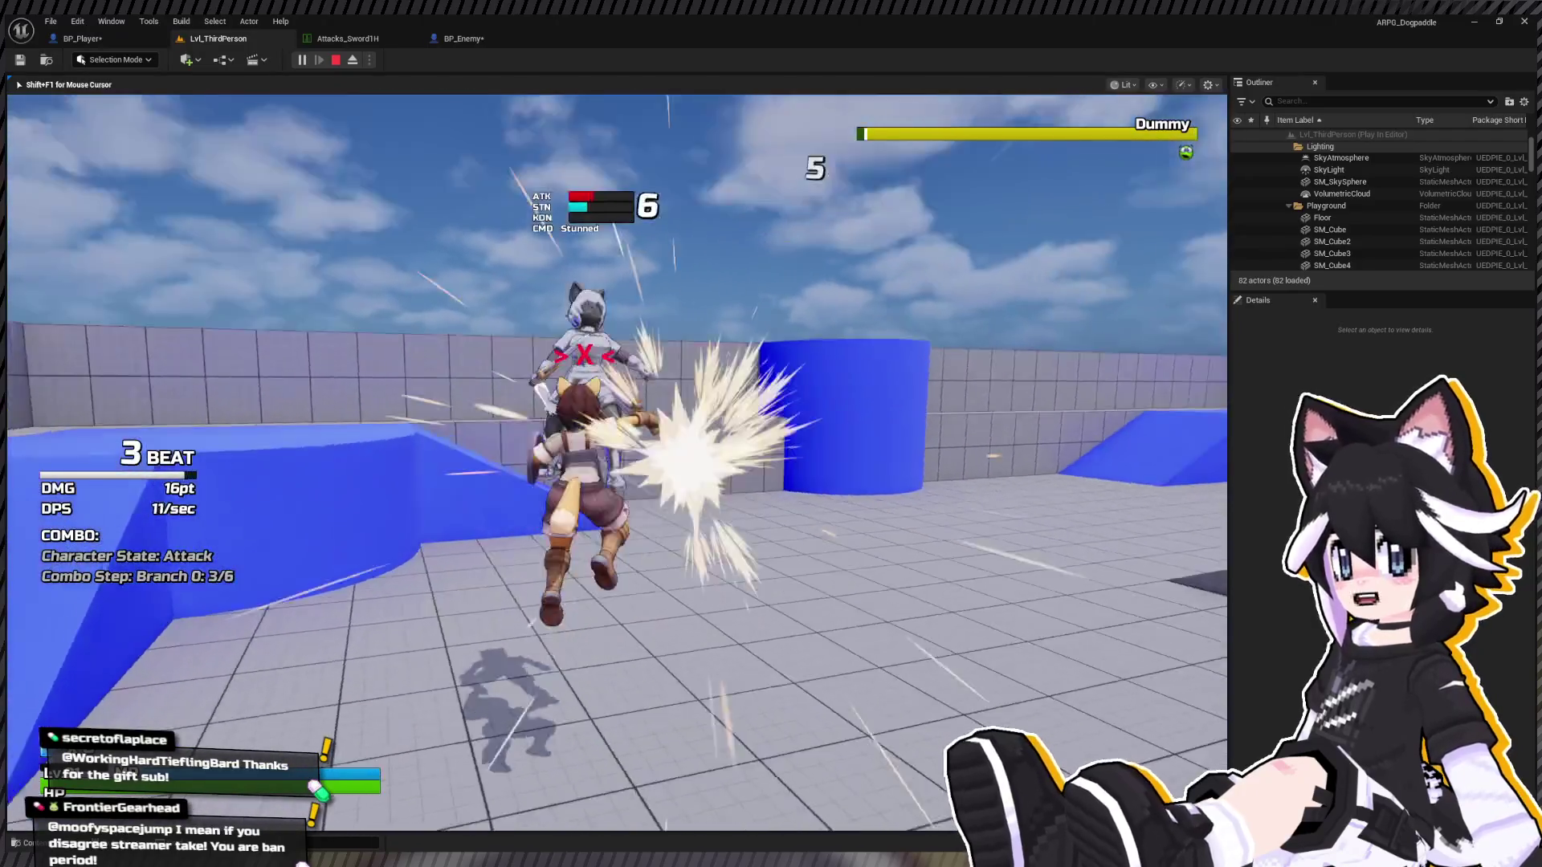
left_click(617, 461)
left_click(616, 462)
left_click(616, 462)
left_click(617, 462)
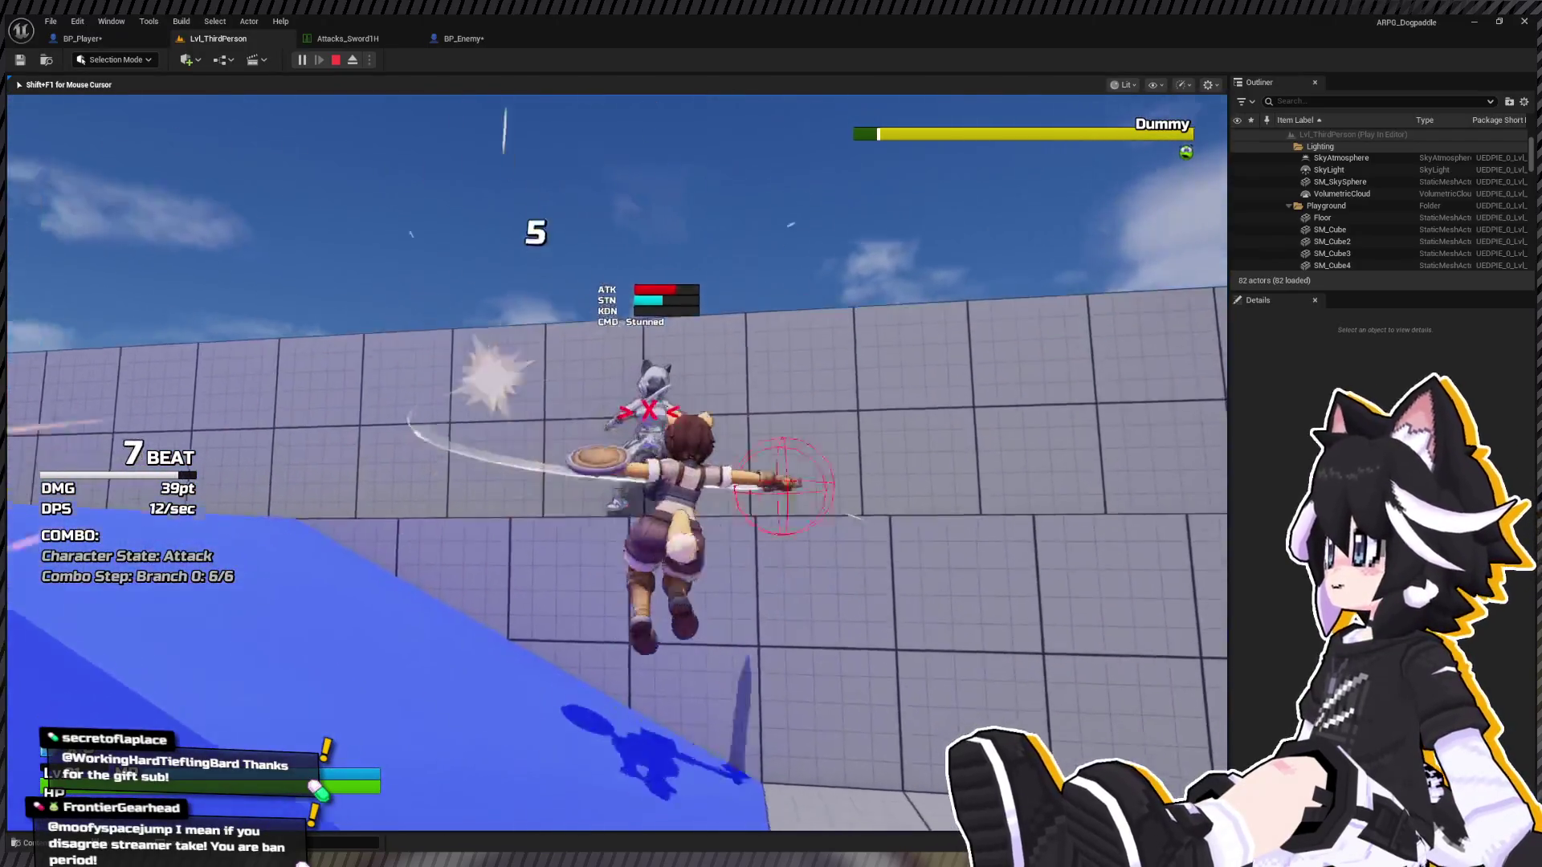
key("w")
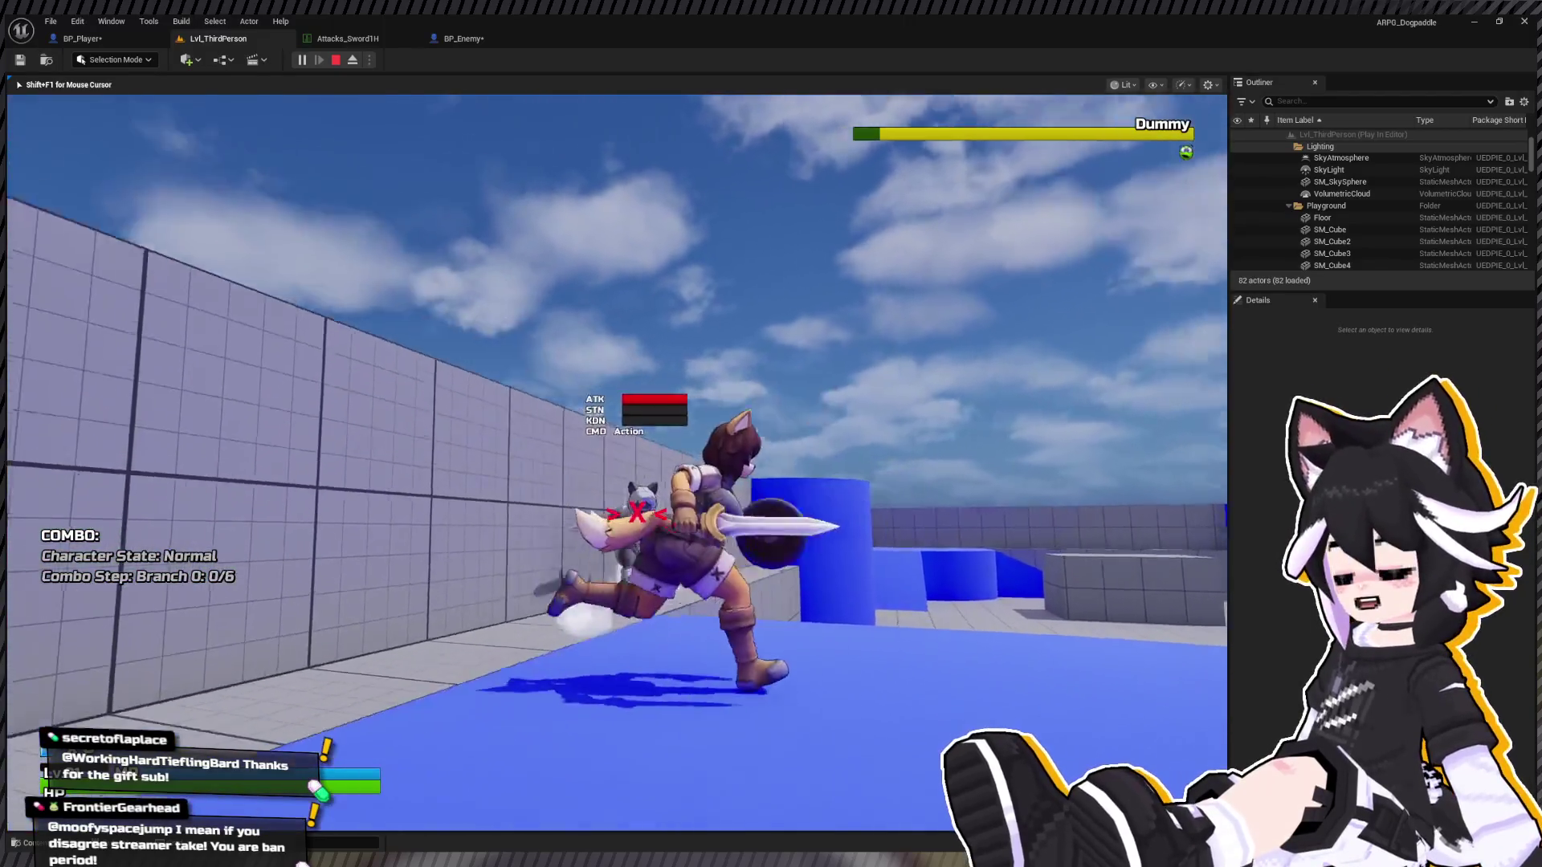
left_click(617, 461)
- Back off, charge back in and juggle the Dummy in the air with six strikes
key("s")
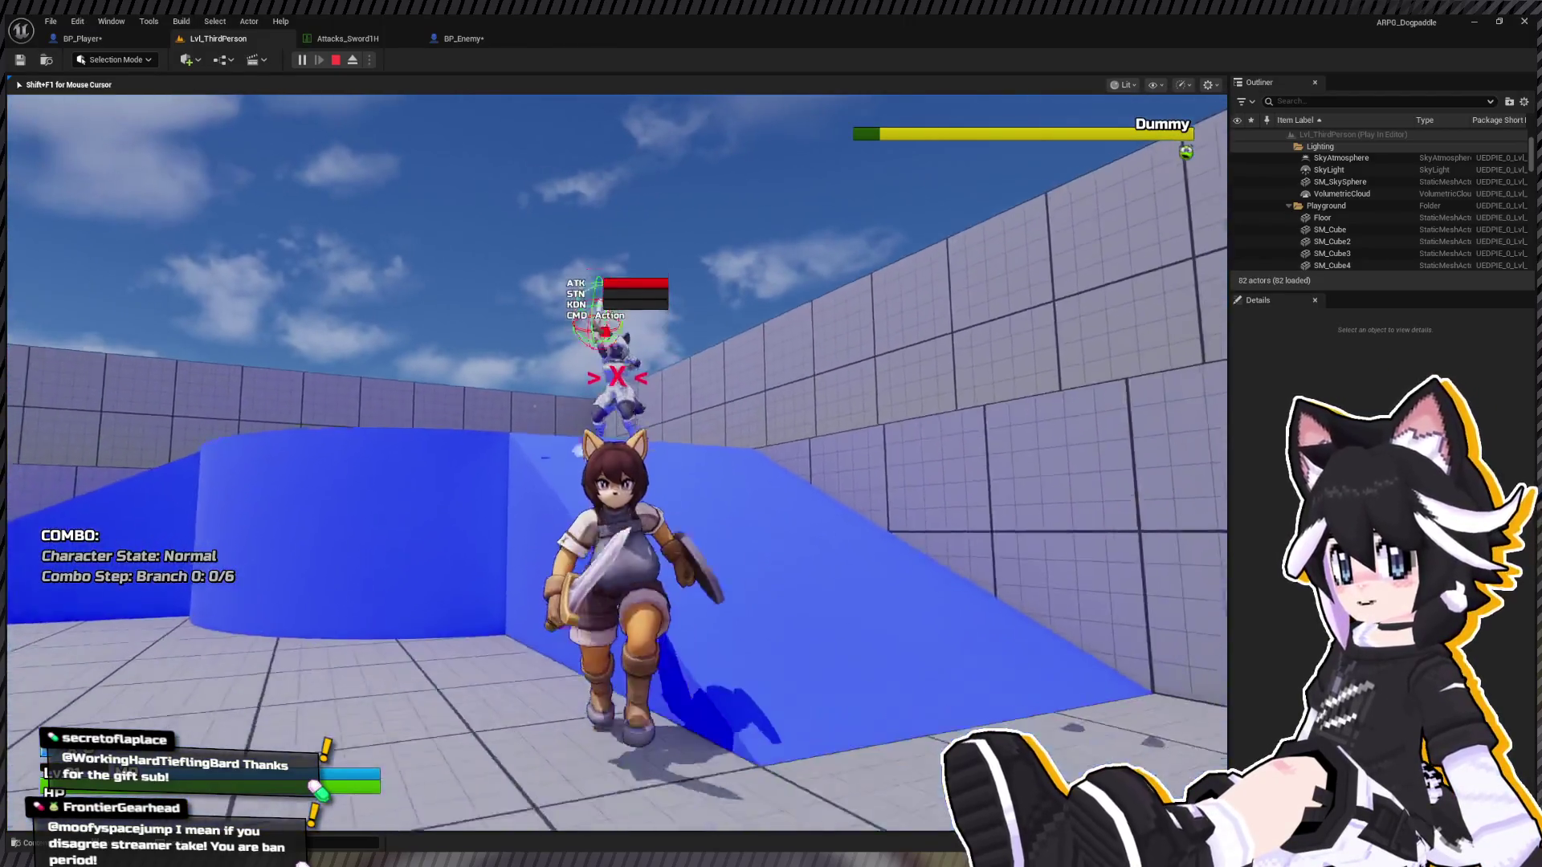
key("w")
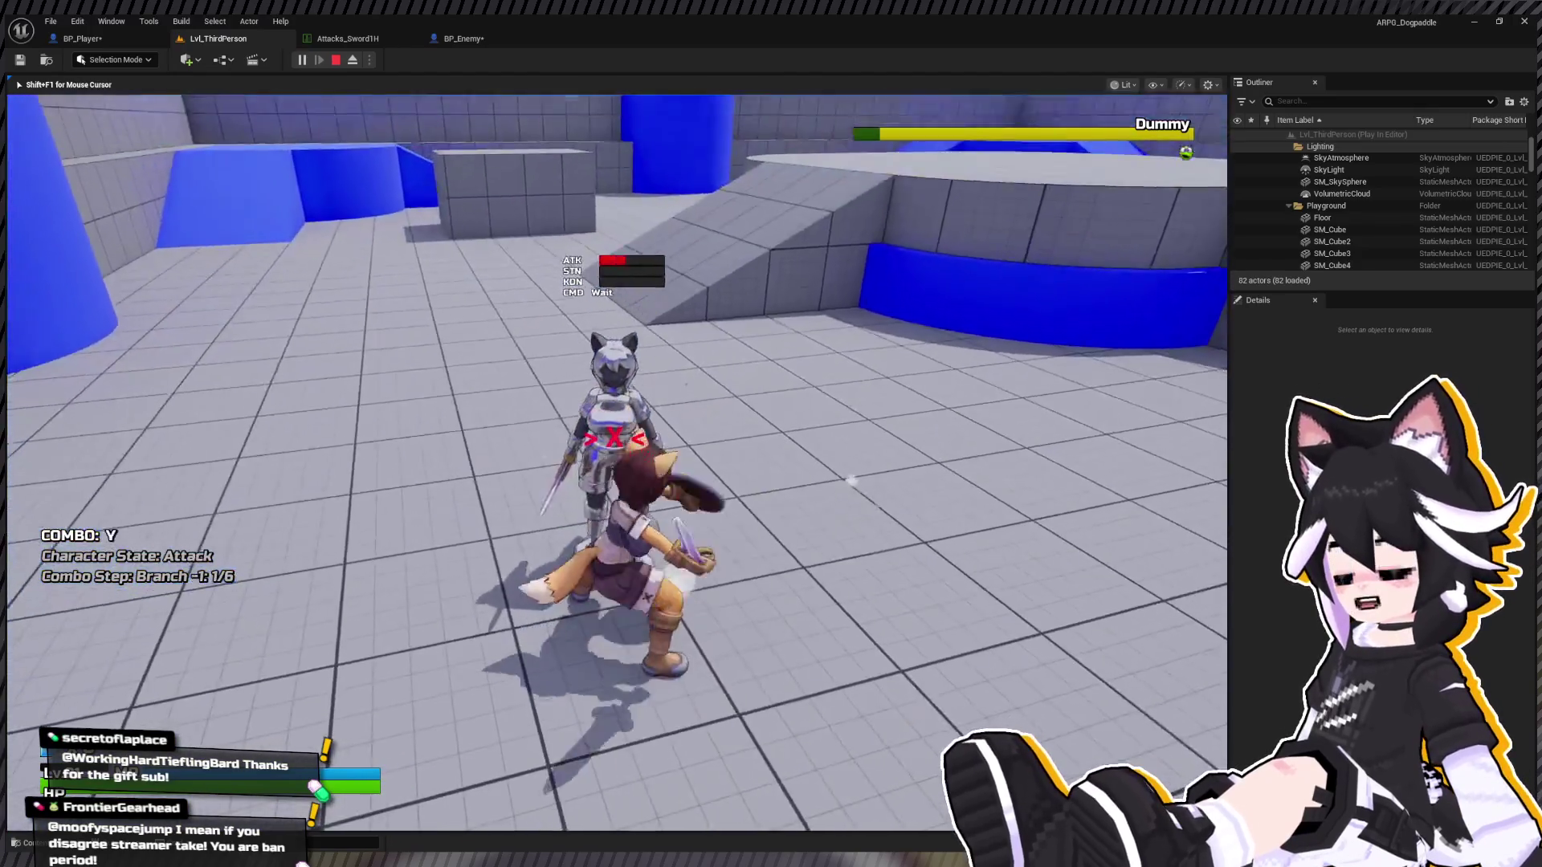
left_click(617, 461)
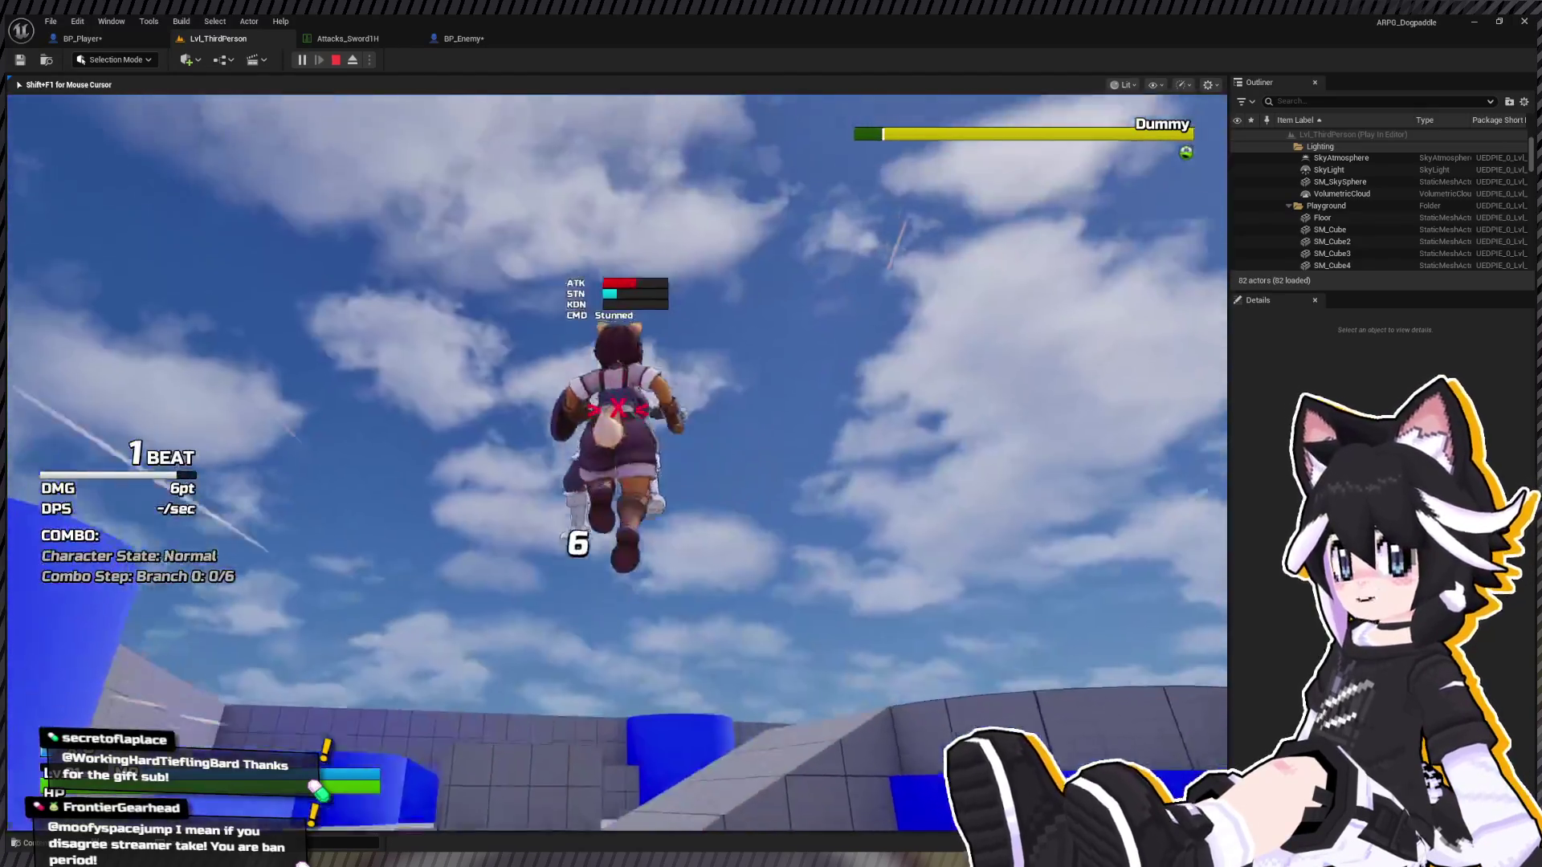
left_click(617, 461)
left_click(617, 462)
left_click(617, 462)
left_click(617, 461)
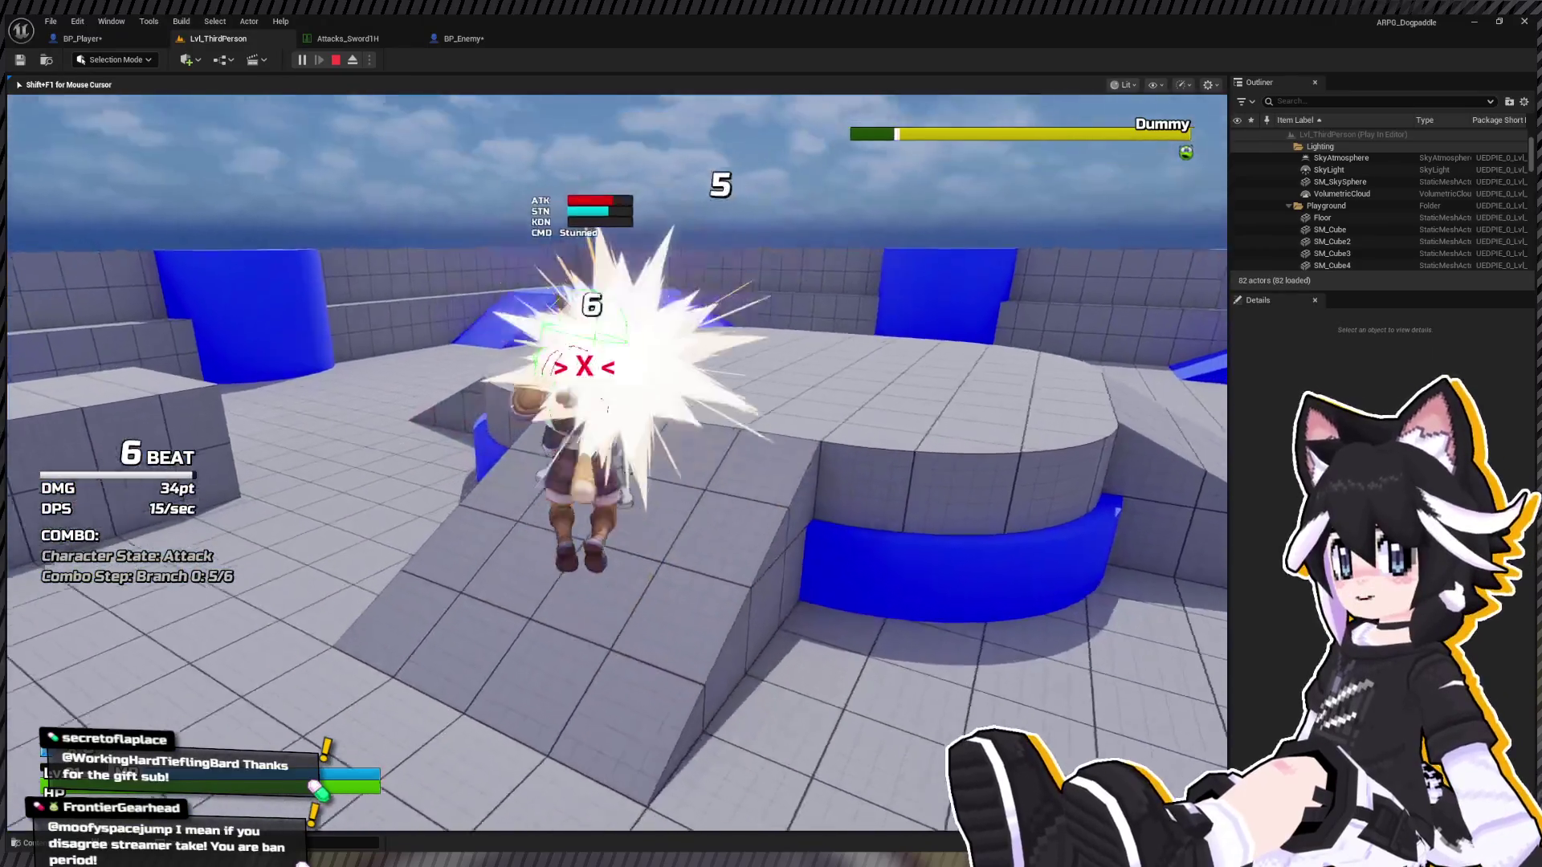
left_click(616, 462)
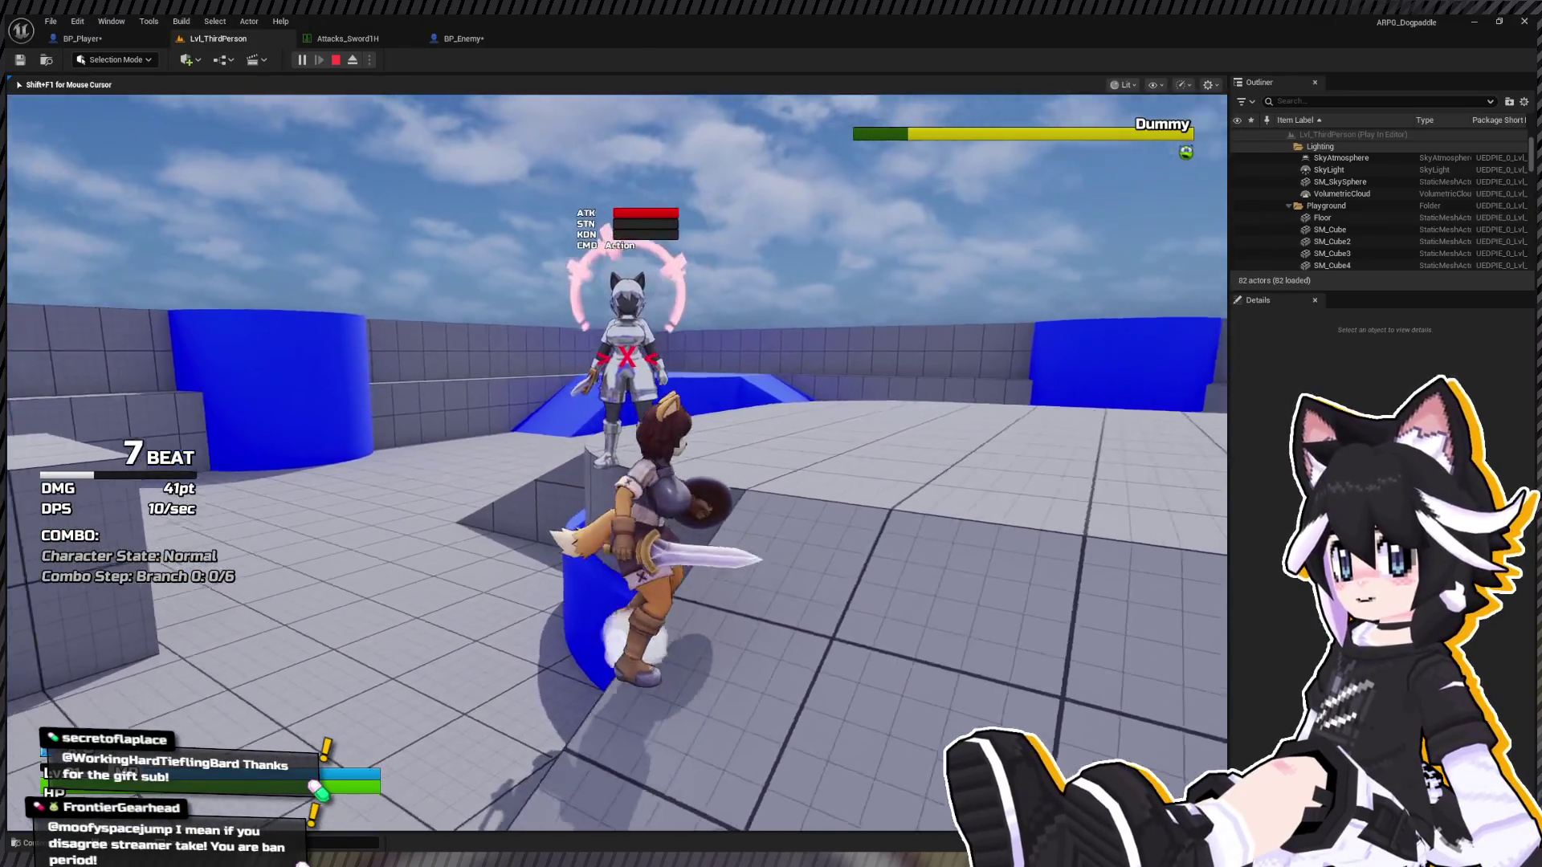
- Circle round, chain a six-hit combo to stun the Dummy, then exit with Esc
key("d")
key("w")
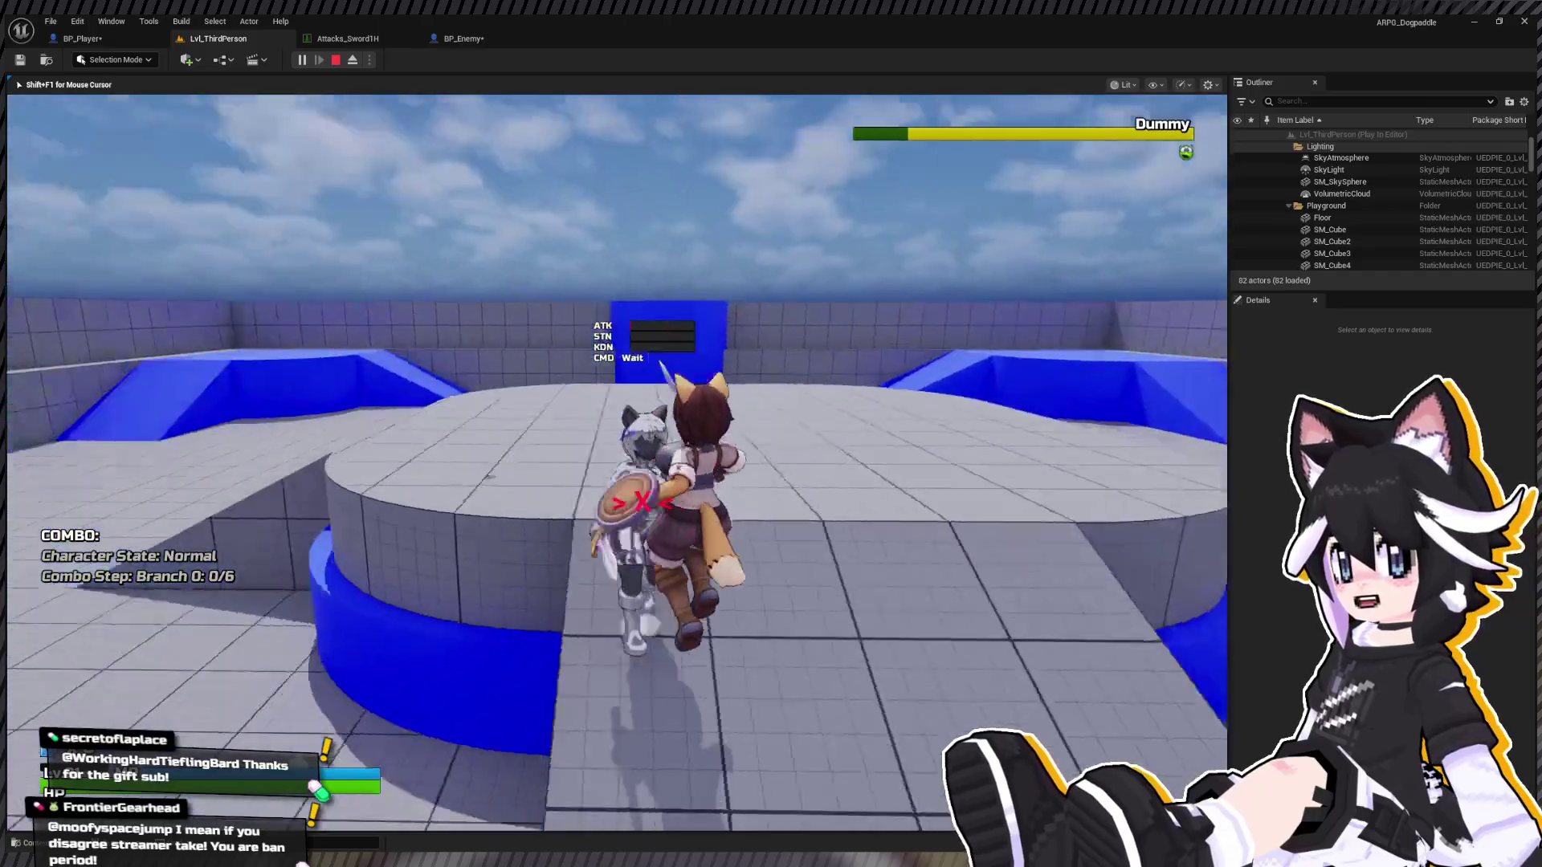
left_click(616, 462)
left_click(617, 462)
left_click(616, 462)
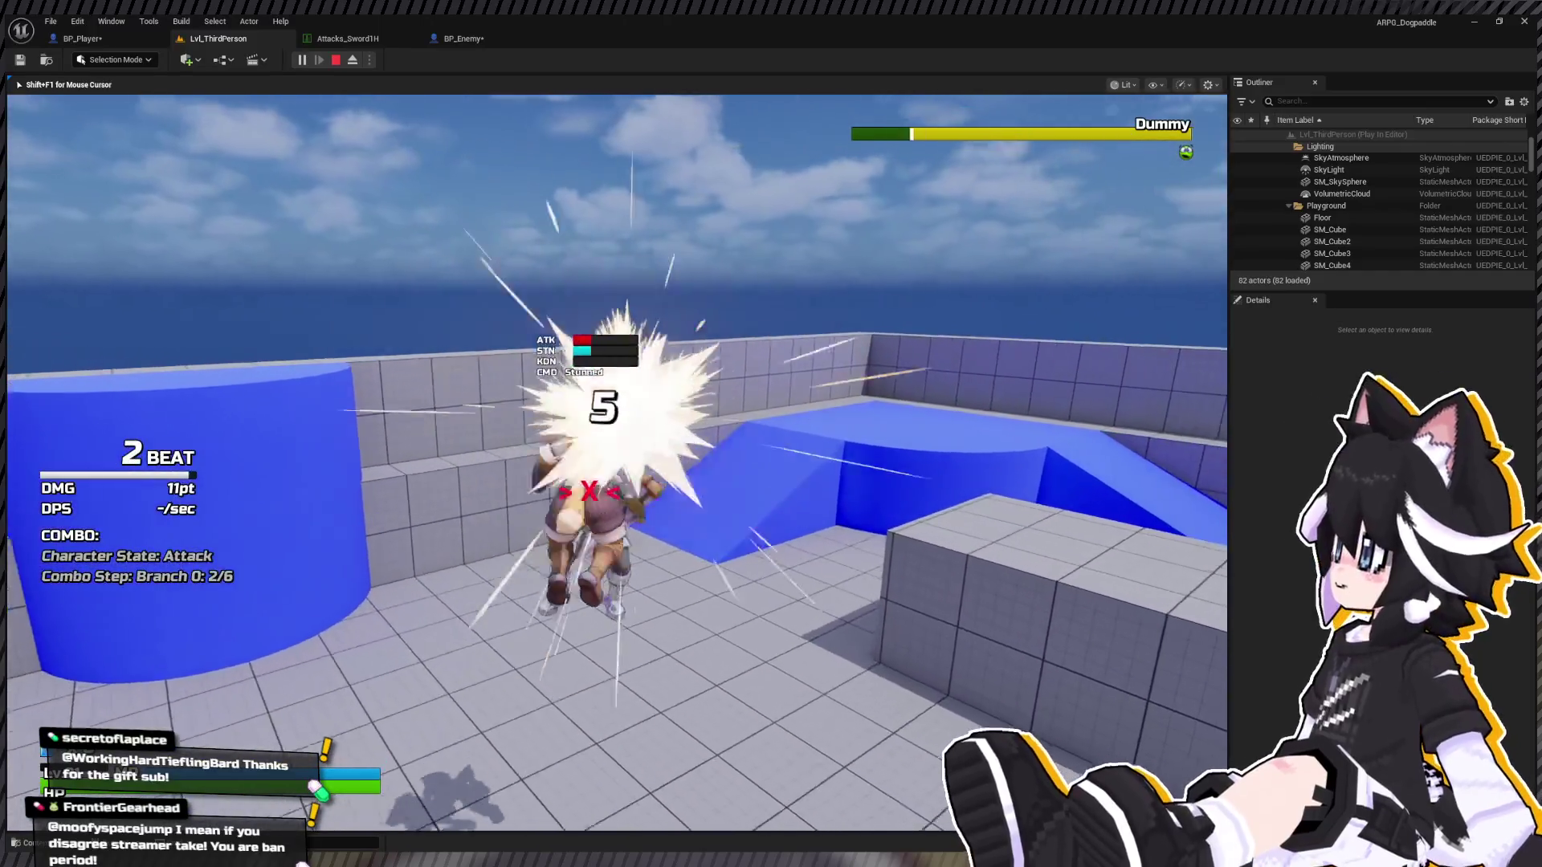
left_click(616, 462)
left_click(617, 462)
left_click(617, 461)
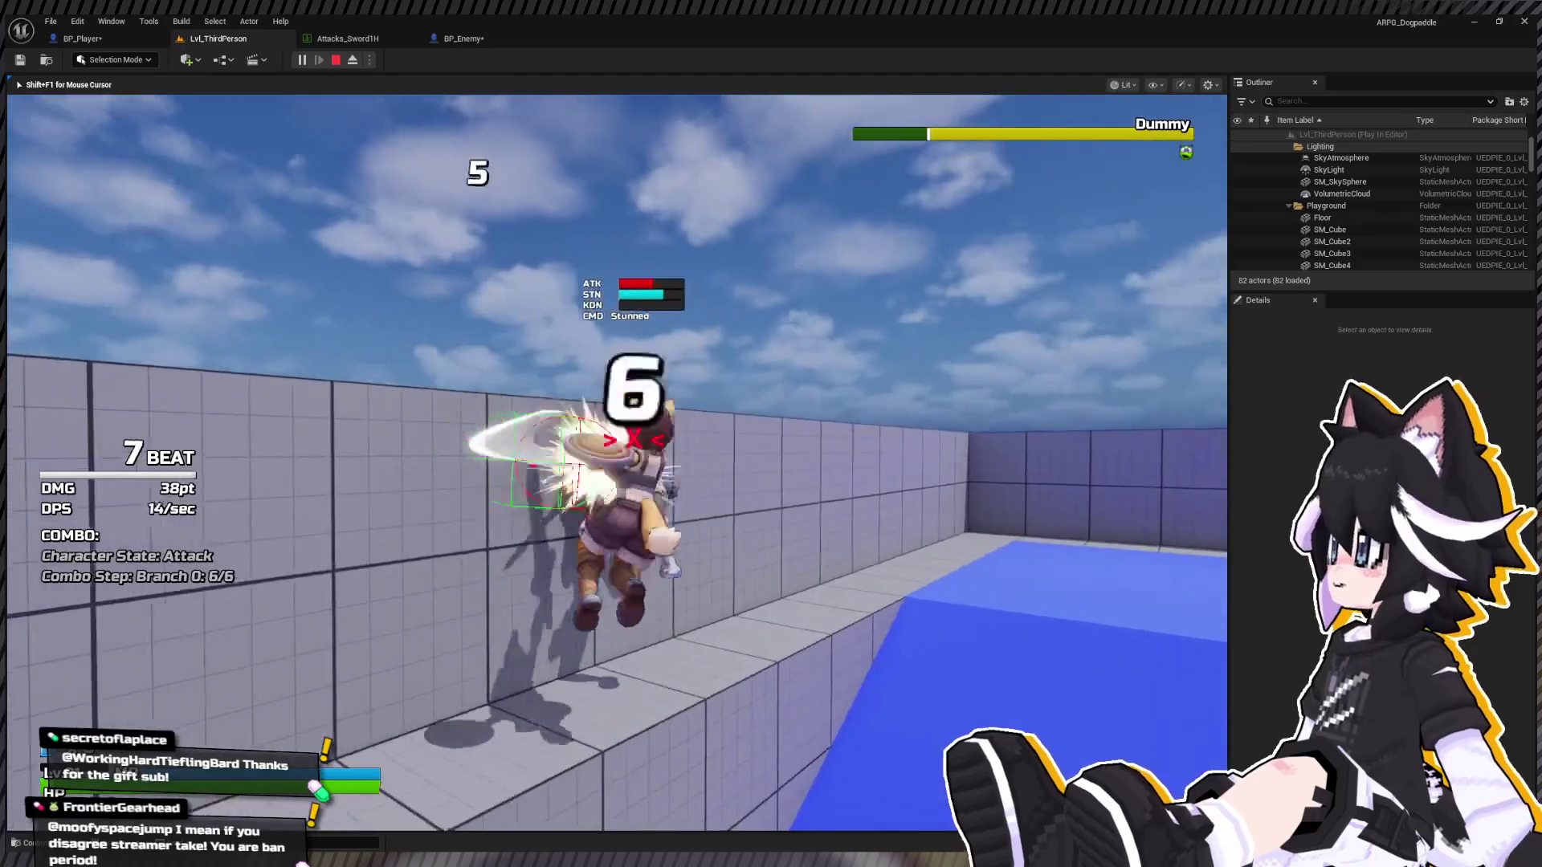
key("Escape")
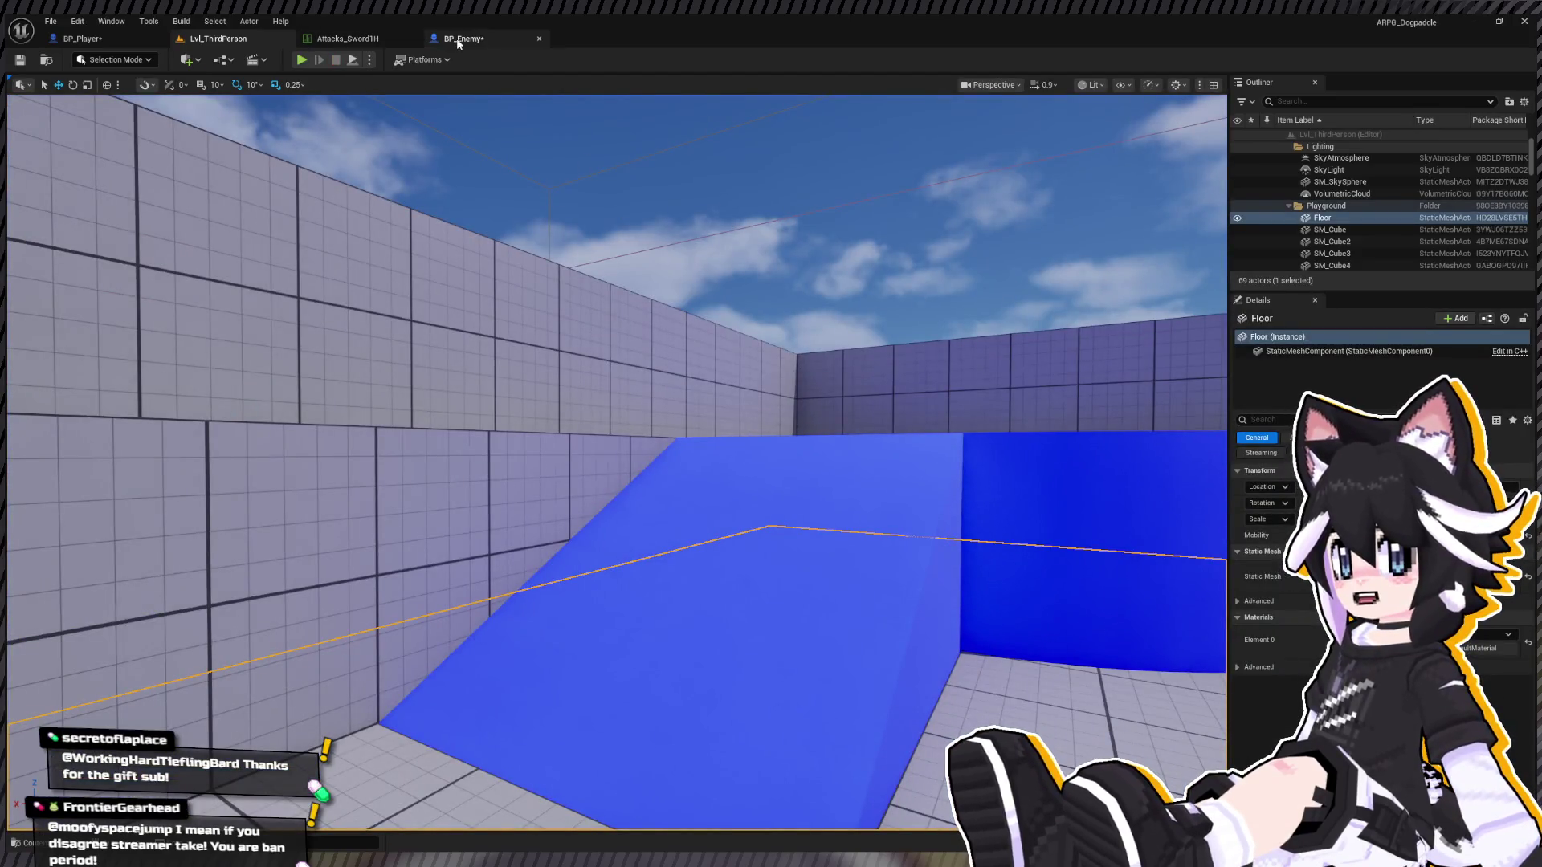
- Switch to BP_Enemy and survey the node clusters across its Combat graph
left_click(458, 40)
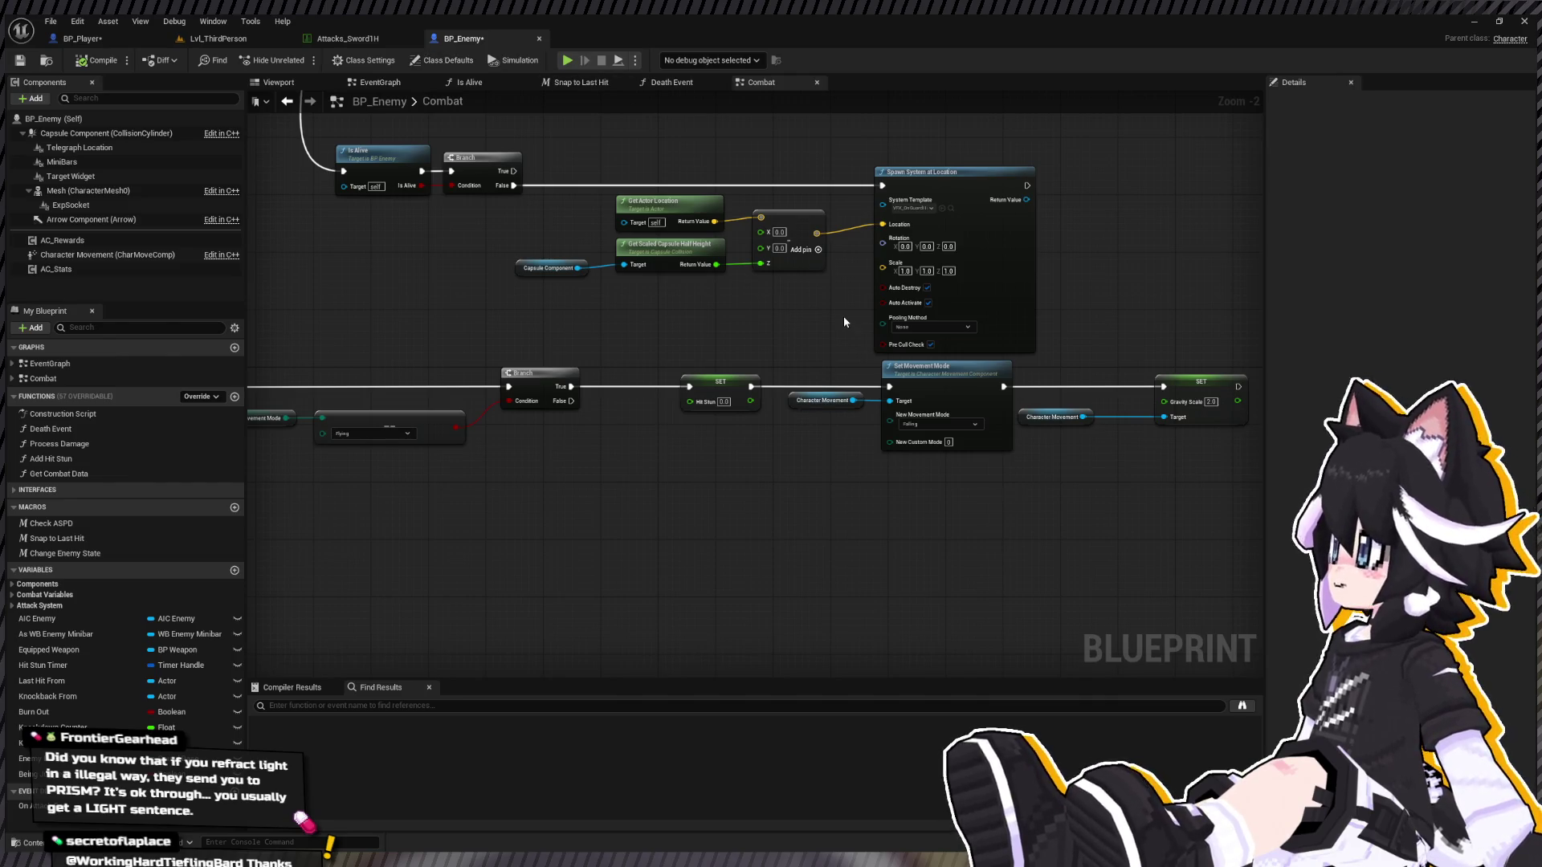
scroll(831, 333, "down", 5)
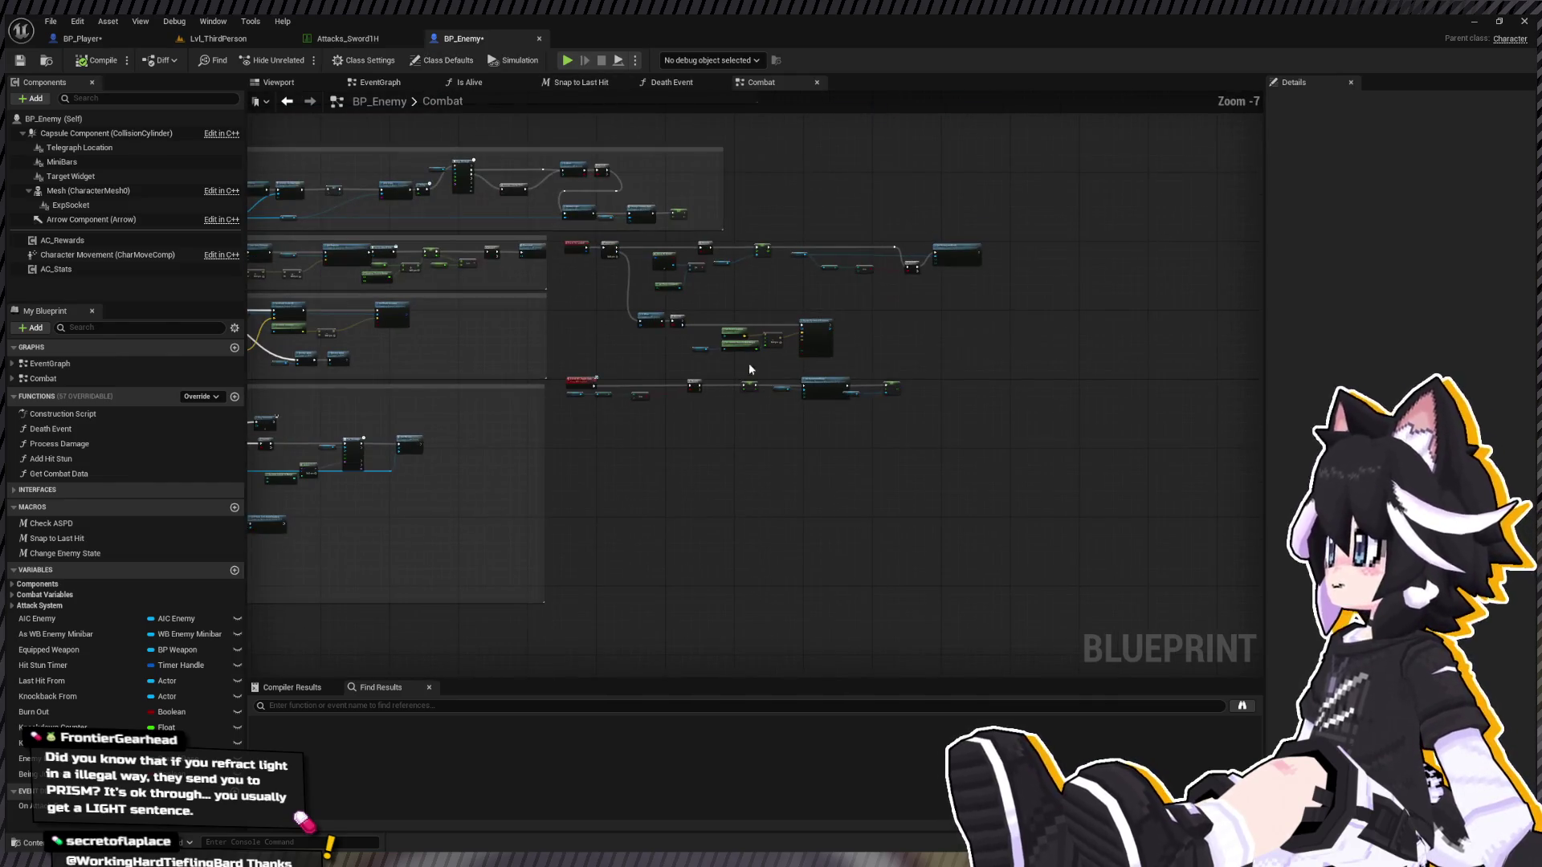
scroll(686, 329, "up", 2)
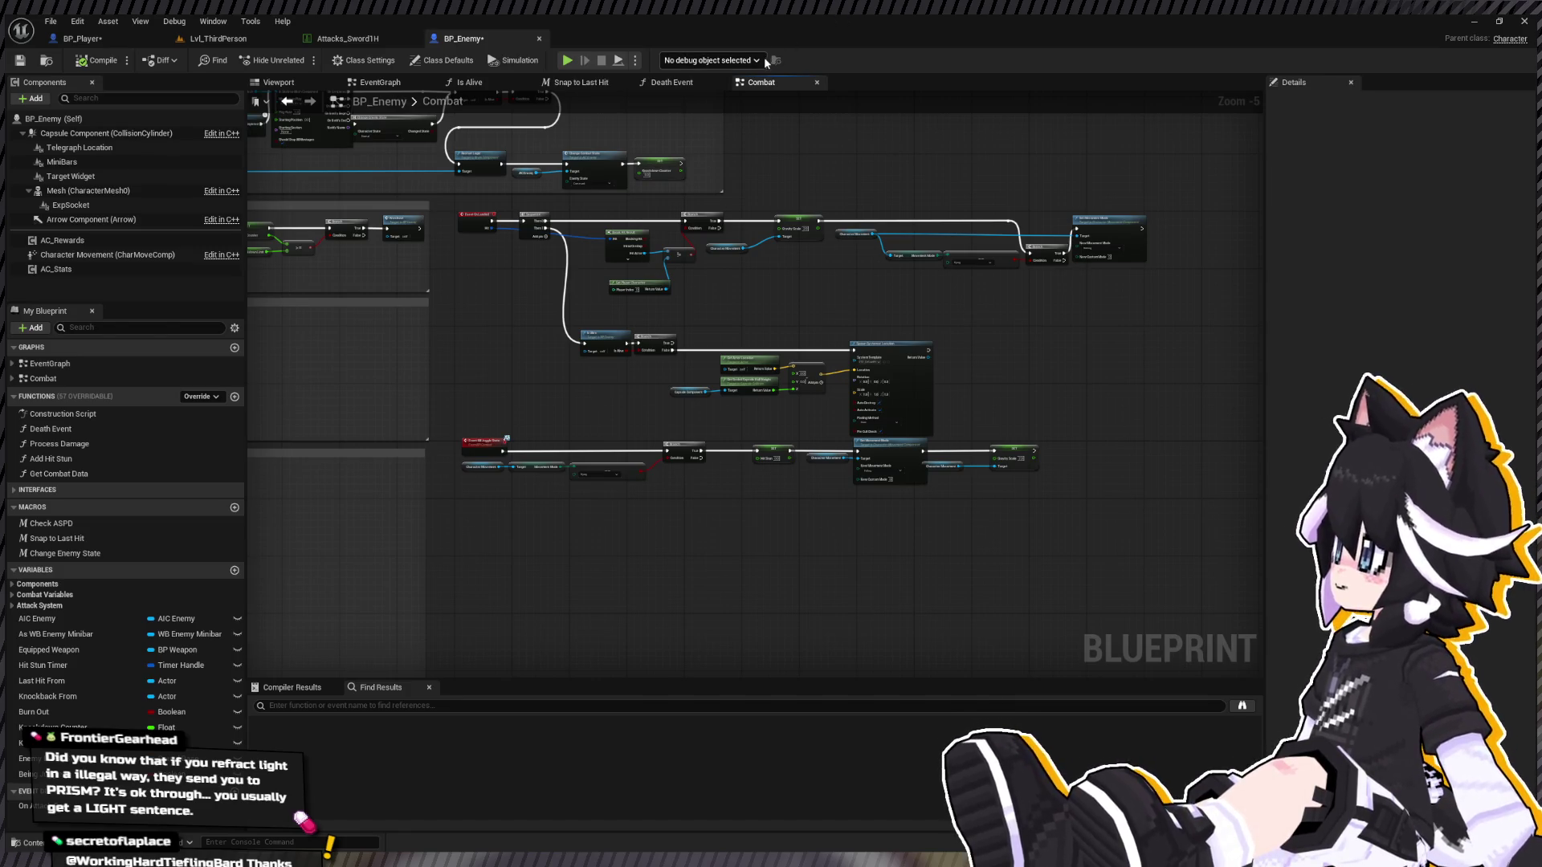
scroll(810, 368, "up", 4)
scroll(722, 337, "down", 3)
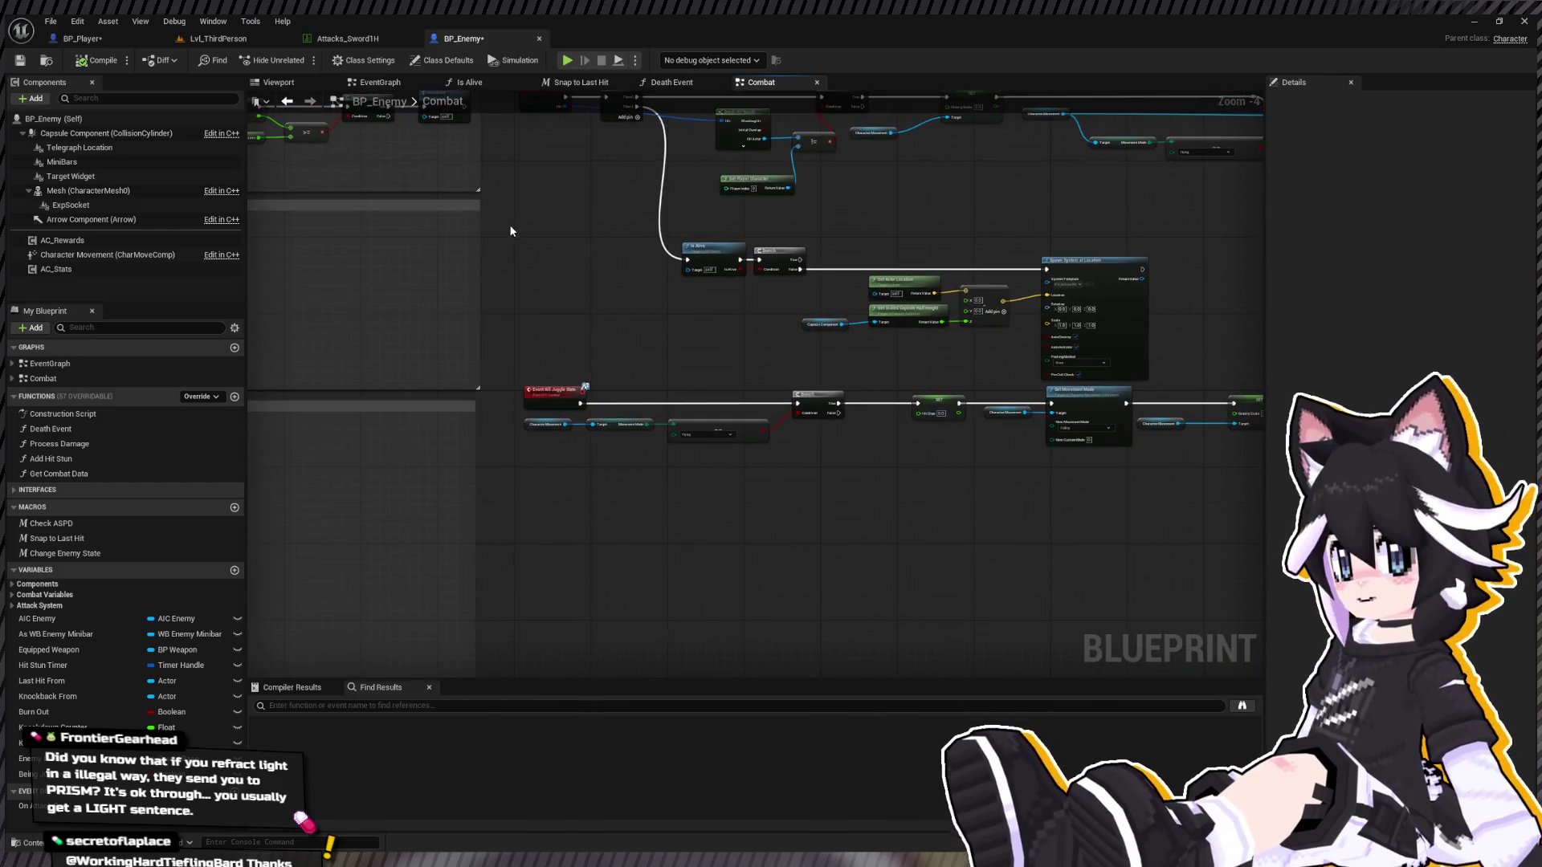
scroll(509, 224, "down", 7)
scroll(505, 195, "up", 7)
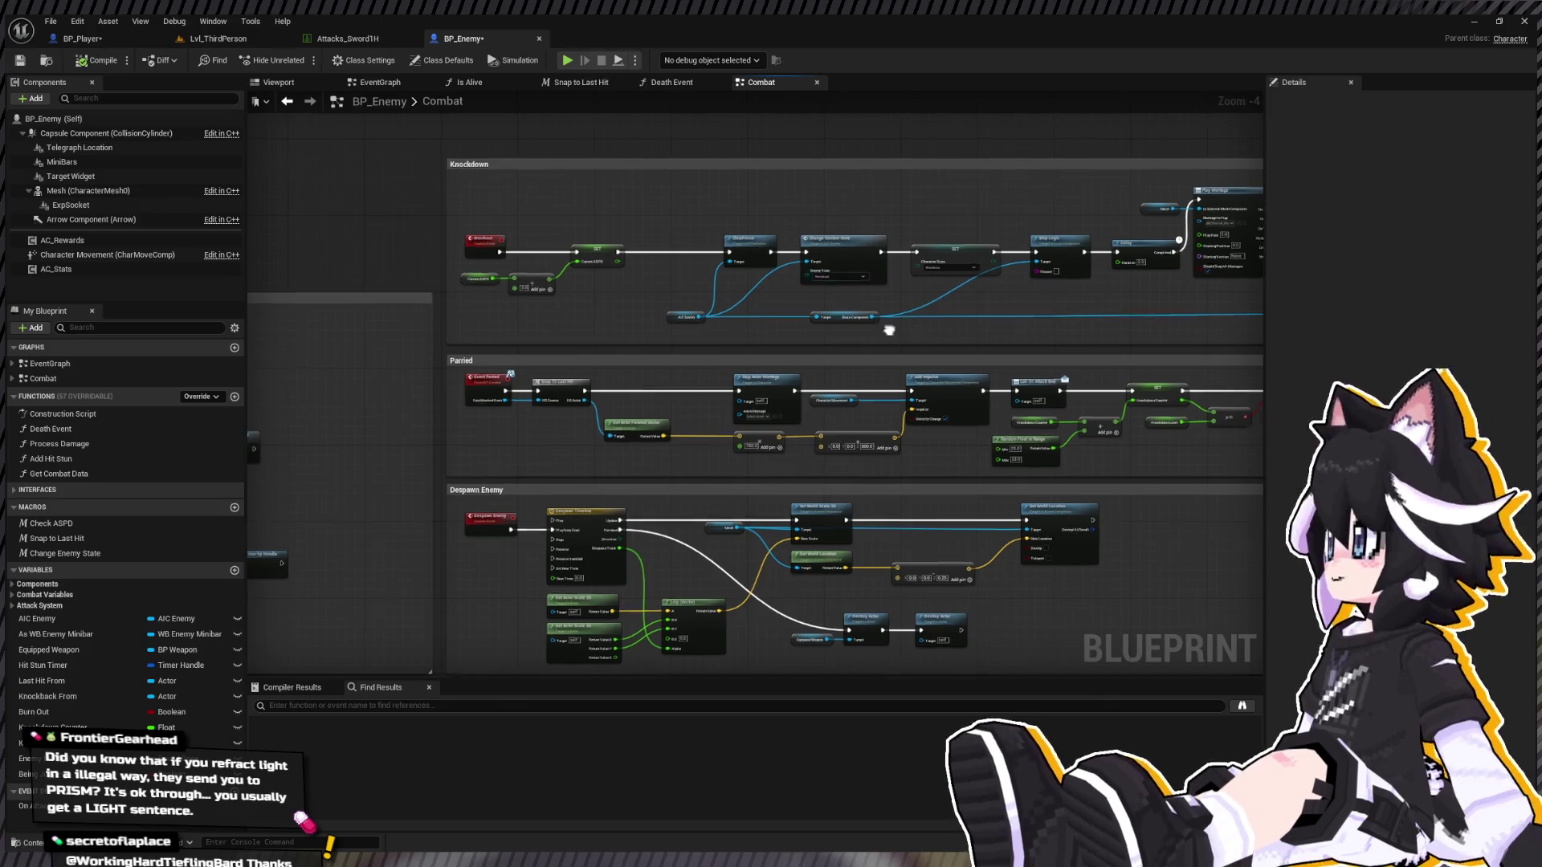
mouse_move(888, 330)
left_mouse_down()
mouse_move(837, 258)
mouse_move(998, 334)
mouse_move(893, 643)
mouse_move(1124, 635)
mouse_move(1108, 611)
mouse_move(337, 394)
mouse_move(298, 367)
mouse_move(284, 374)
mouse_move(373, 439)
mouse_move(344, 653)
left_mouse_up()
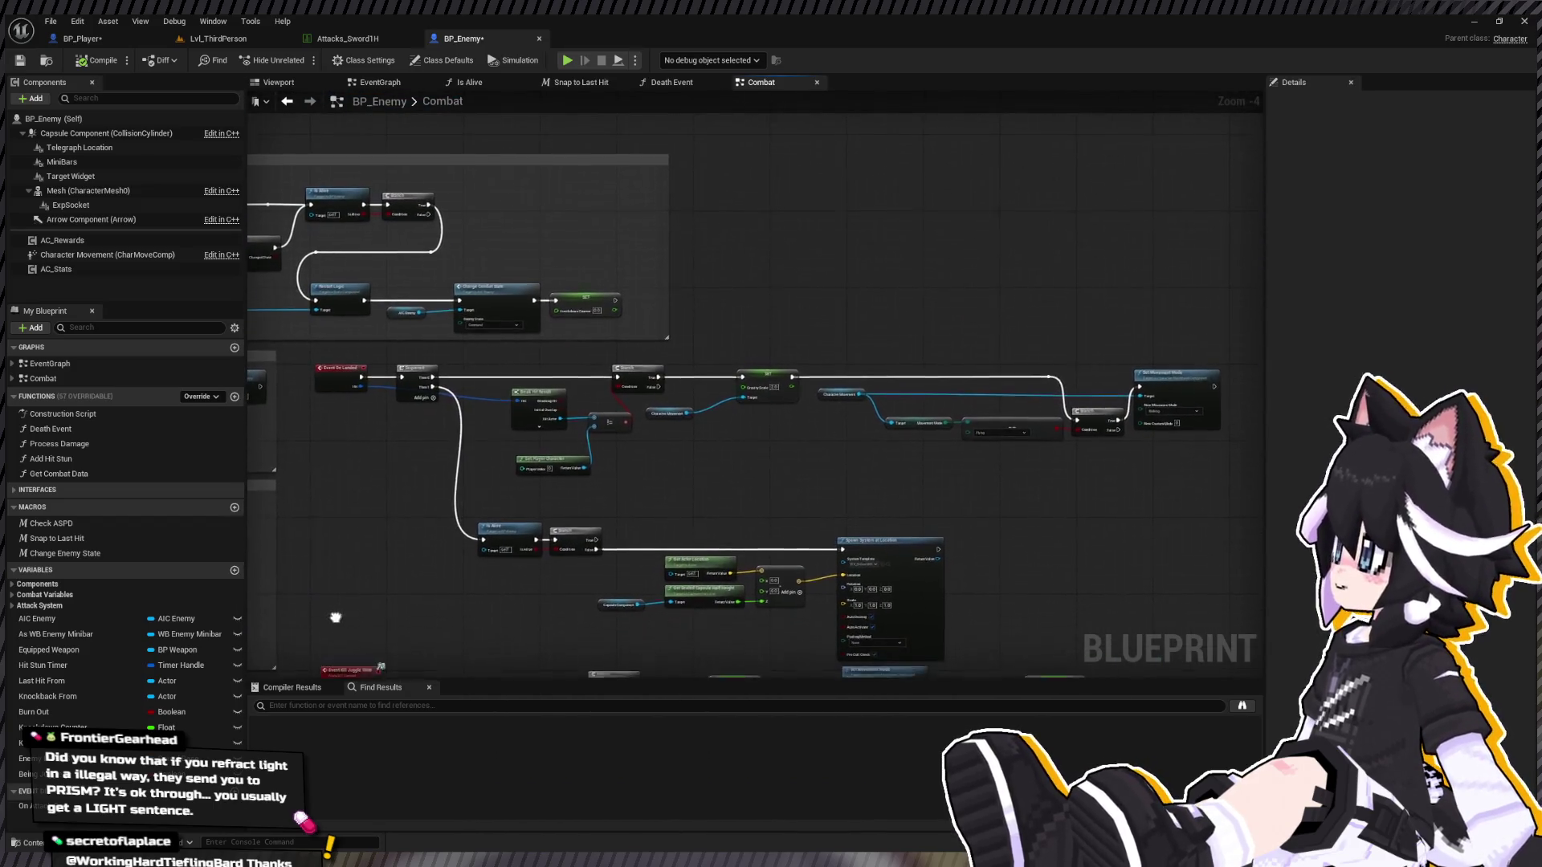
scroll(534, 643, "down", 4)
mouse_move(533, 643)
left_mouse_down()
mouse_move(986, 495)
mouse_move(967, 328)
left_mouse_up()
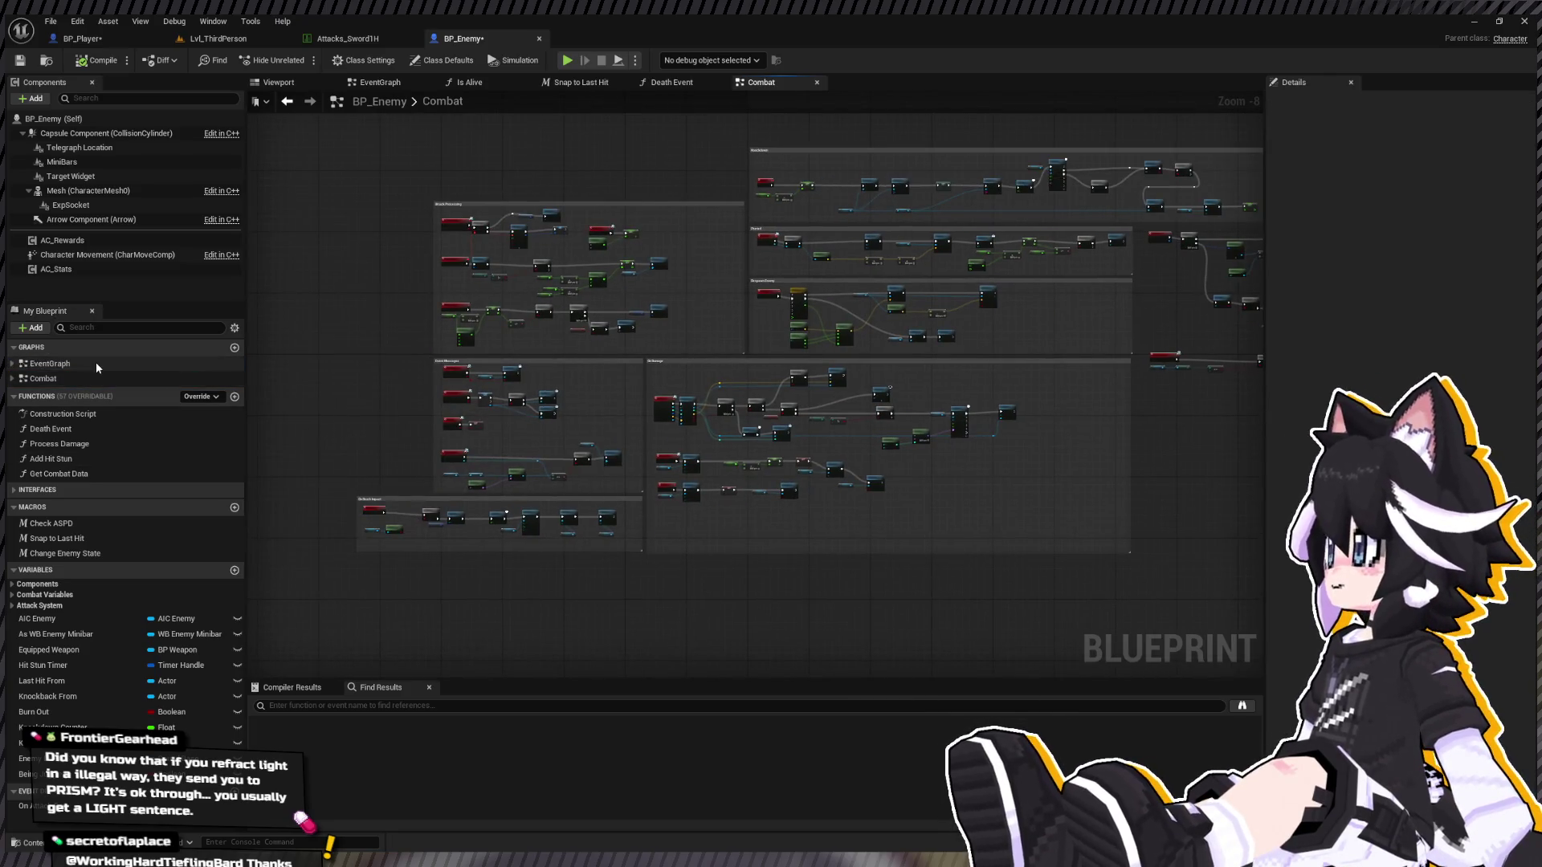
- Open the EventGraph and bring the Event BeginPlay nodes into view
double_click(48, 364)
scroll(681, 434, "up", 4)
left_click_drag(691, 356, 515, 439)
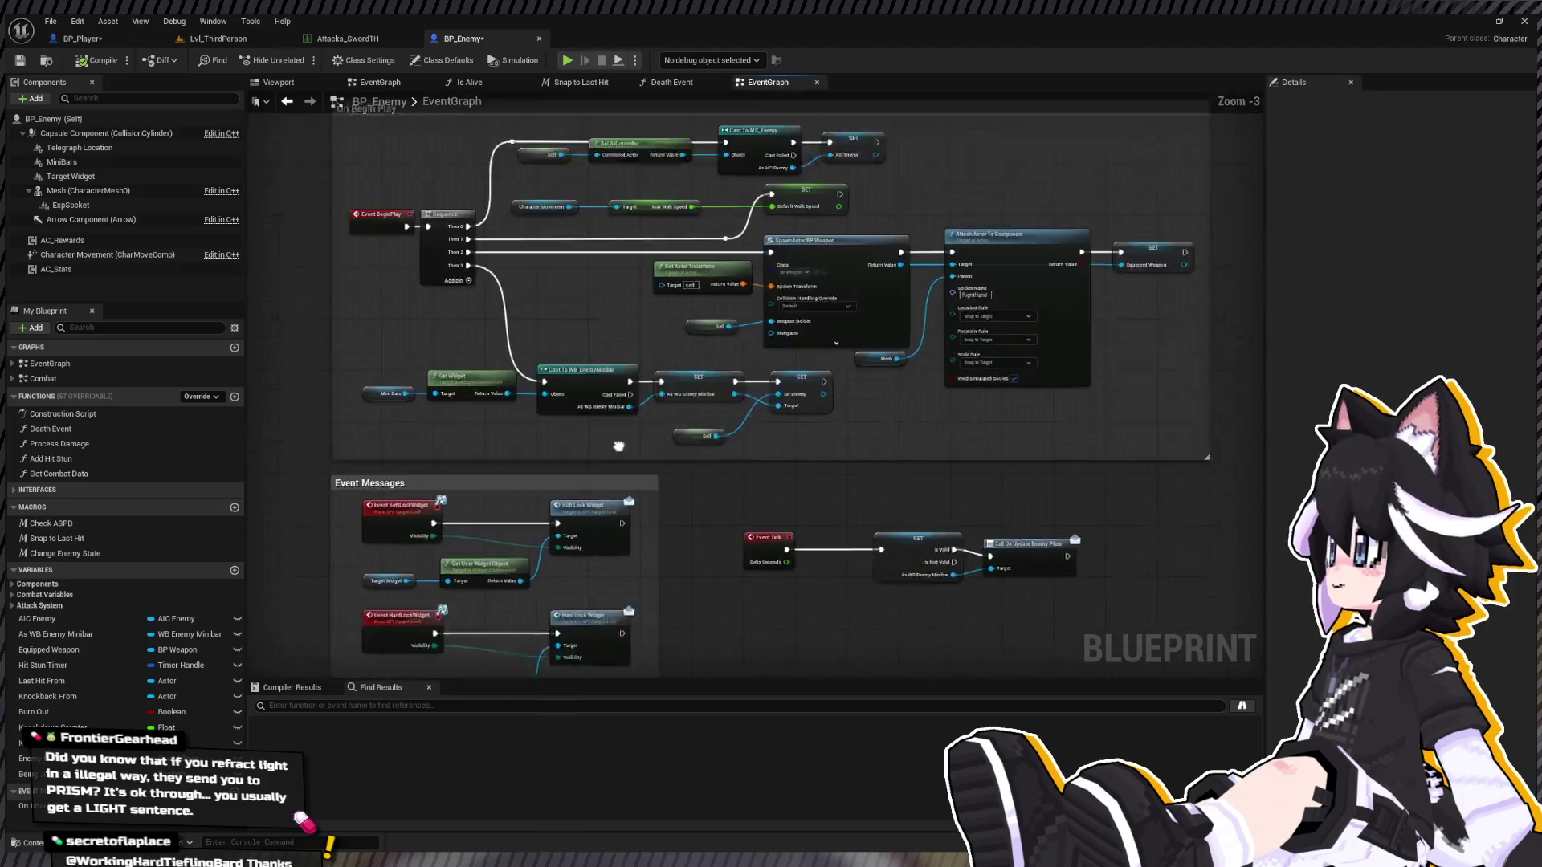
- Open the Combat graph from the Graphs list in My Blueprint
scroll(562, 450, "up", 1)
left_click(52, 382)
double_click(53, 382)
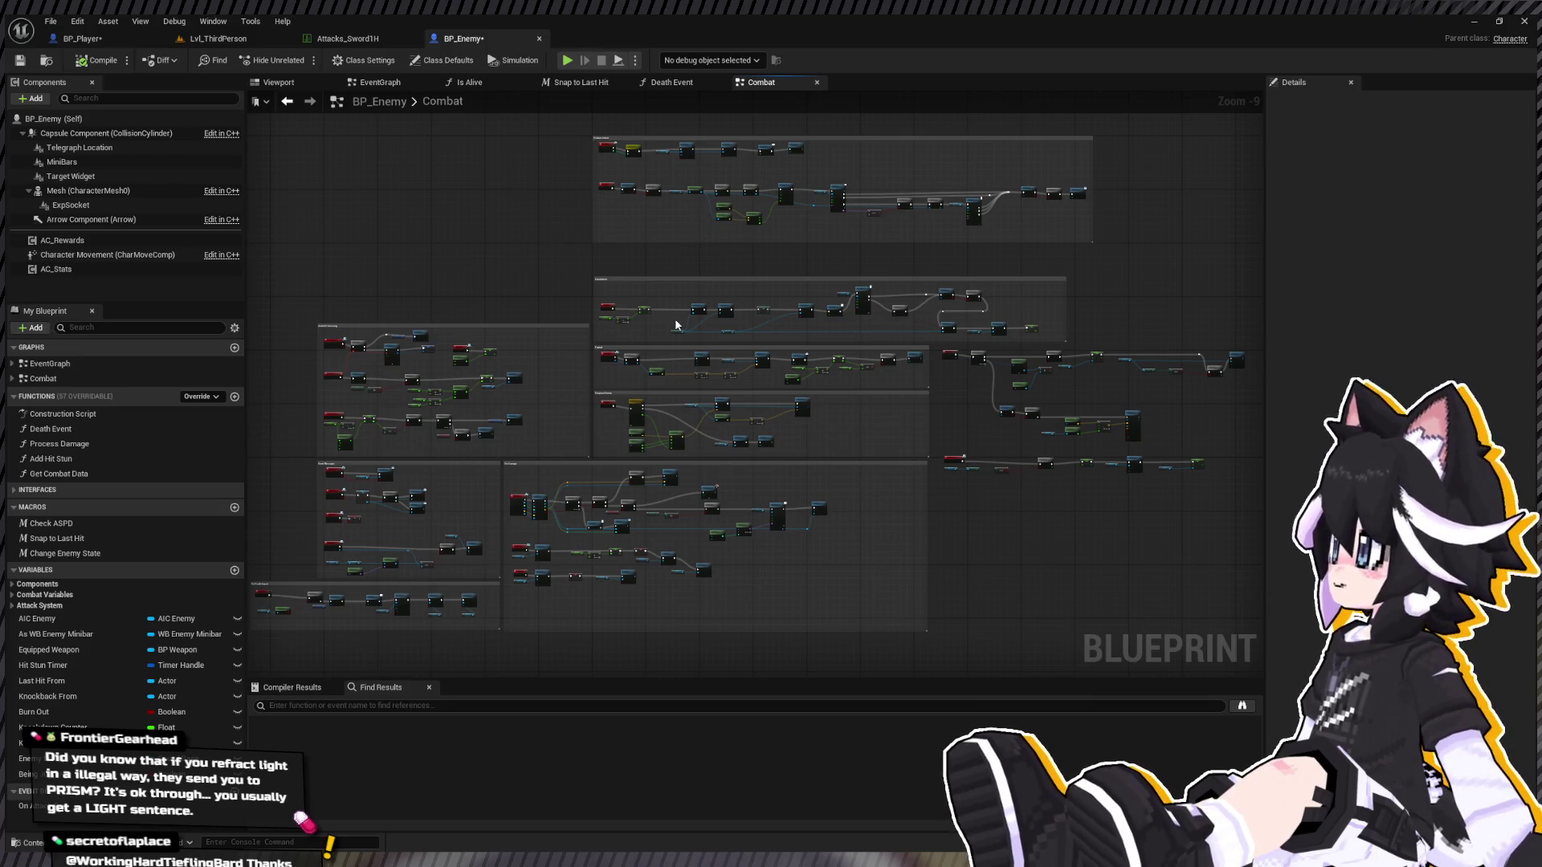
- Navigate past the Despawn Timeline nodes and frame the Attack Processing comment
scroll(838, 310, "up", 5)
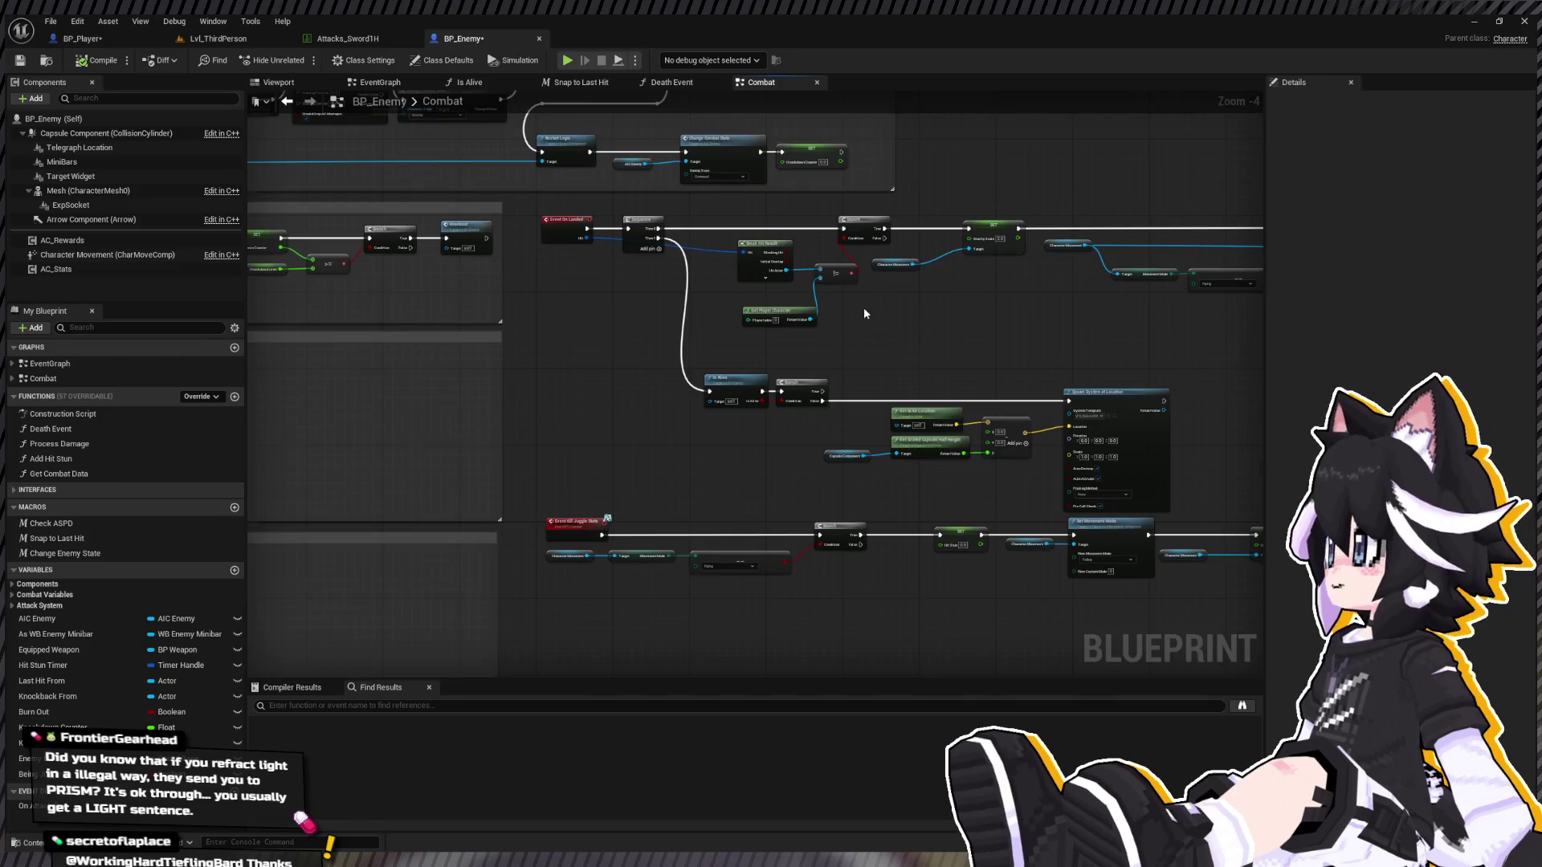
scroll(819, 286, "up", 2)
left_click_drag(768, 430, 943, 267)
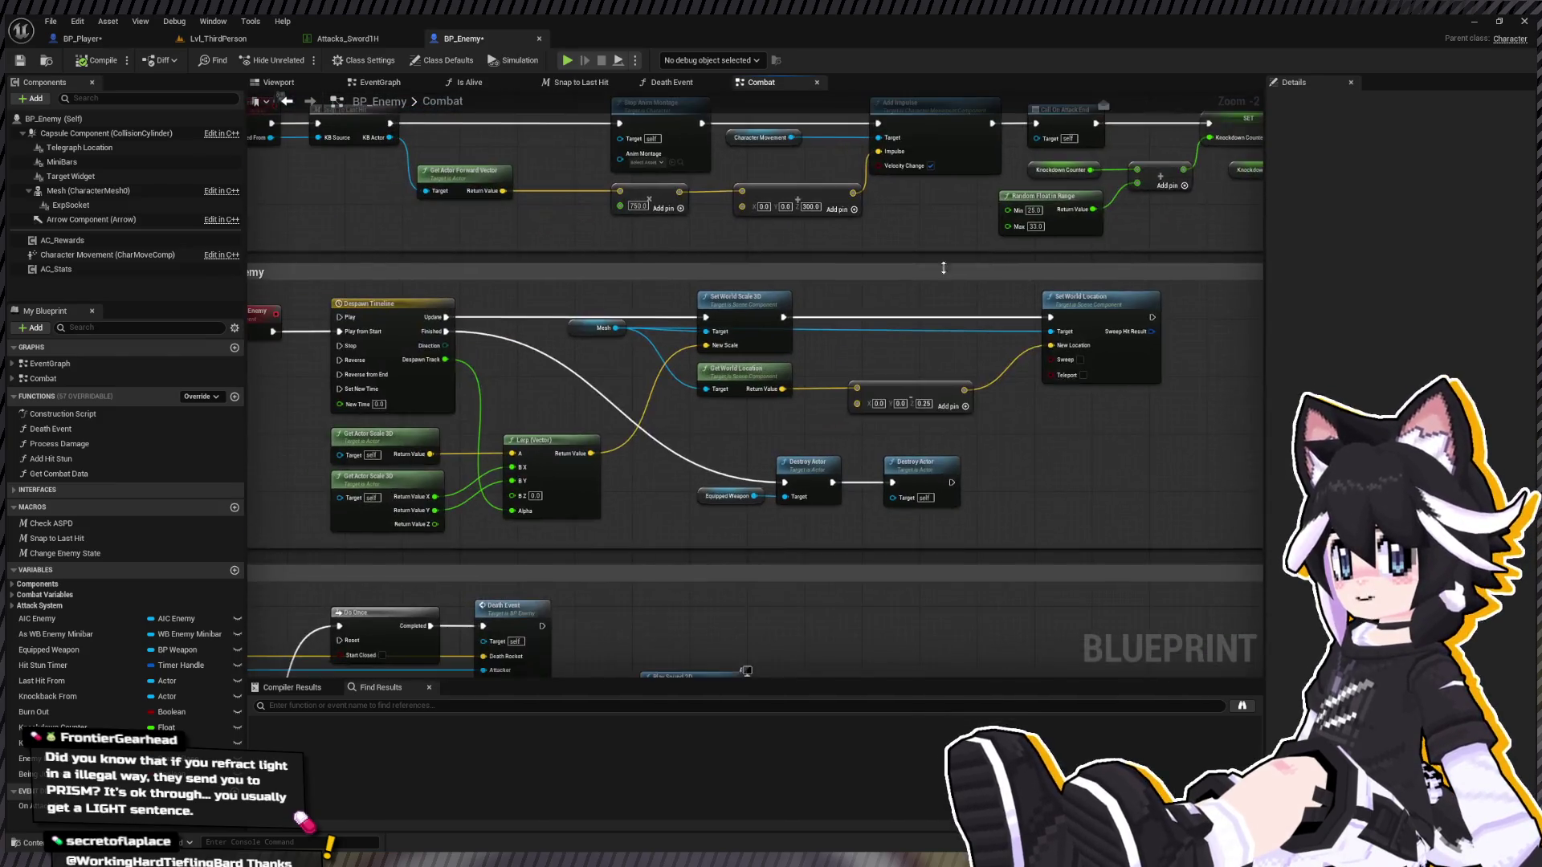
scroll(944, 268, "down", 4)
scroll(608, 302, "up", 2)
scroll(609, 303, "up", 1)
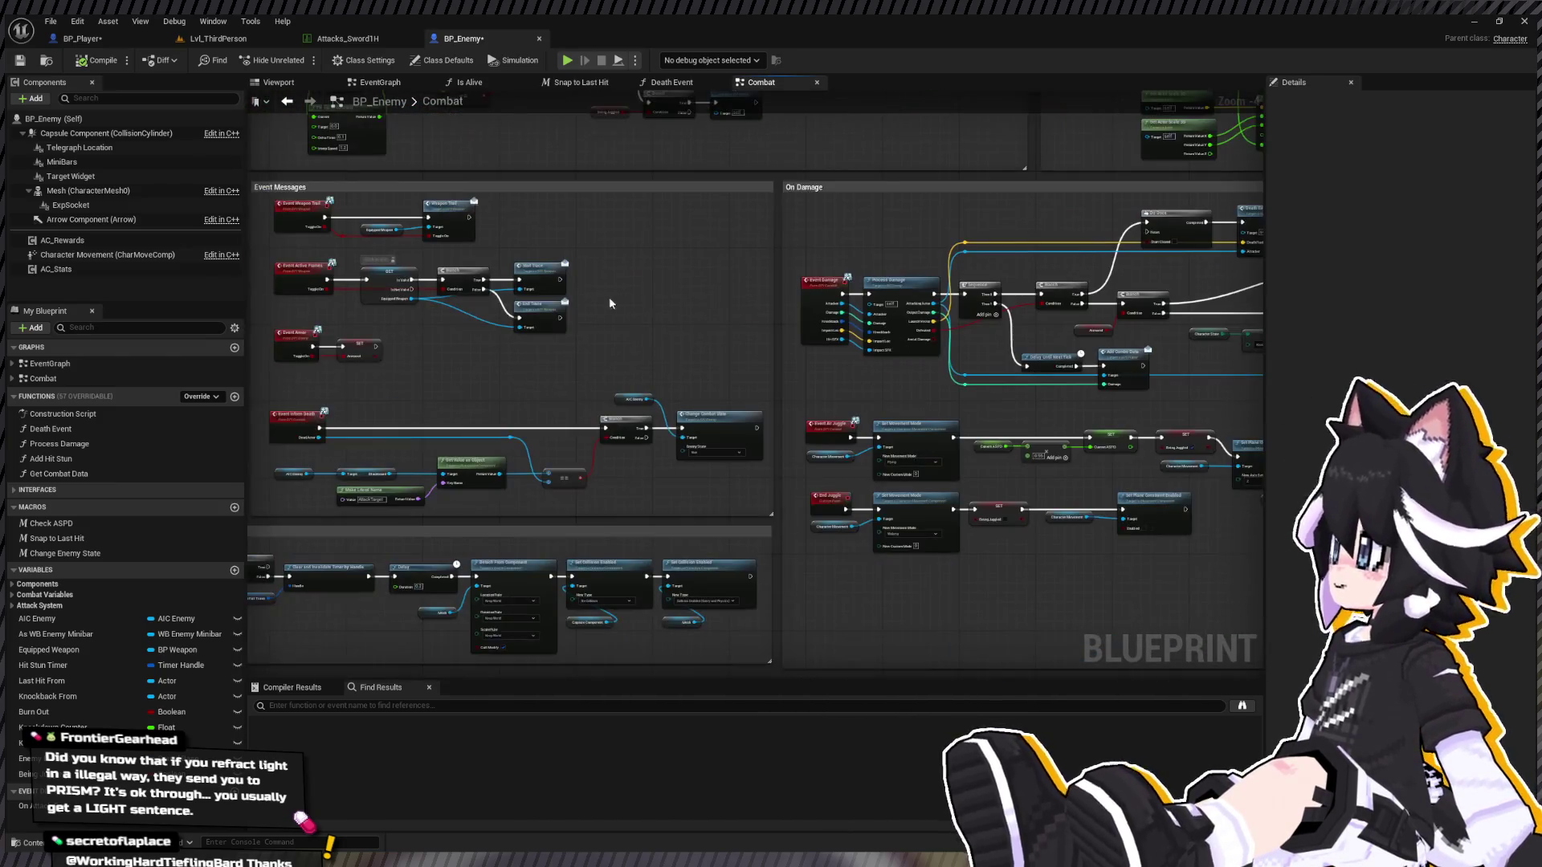
left_click_drag(609, 303, 715, 248)
scroll(716, 248, "down", 2)
scroll(768, 596, "up", 2)
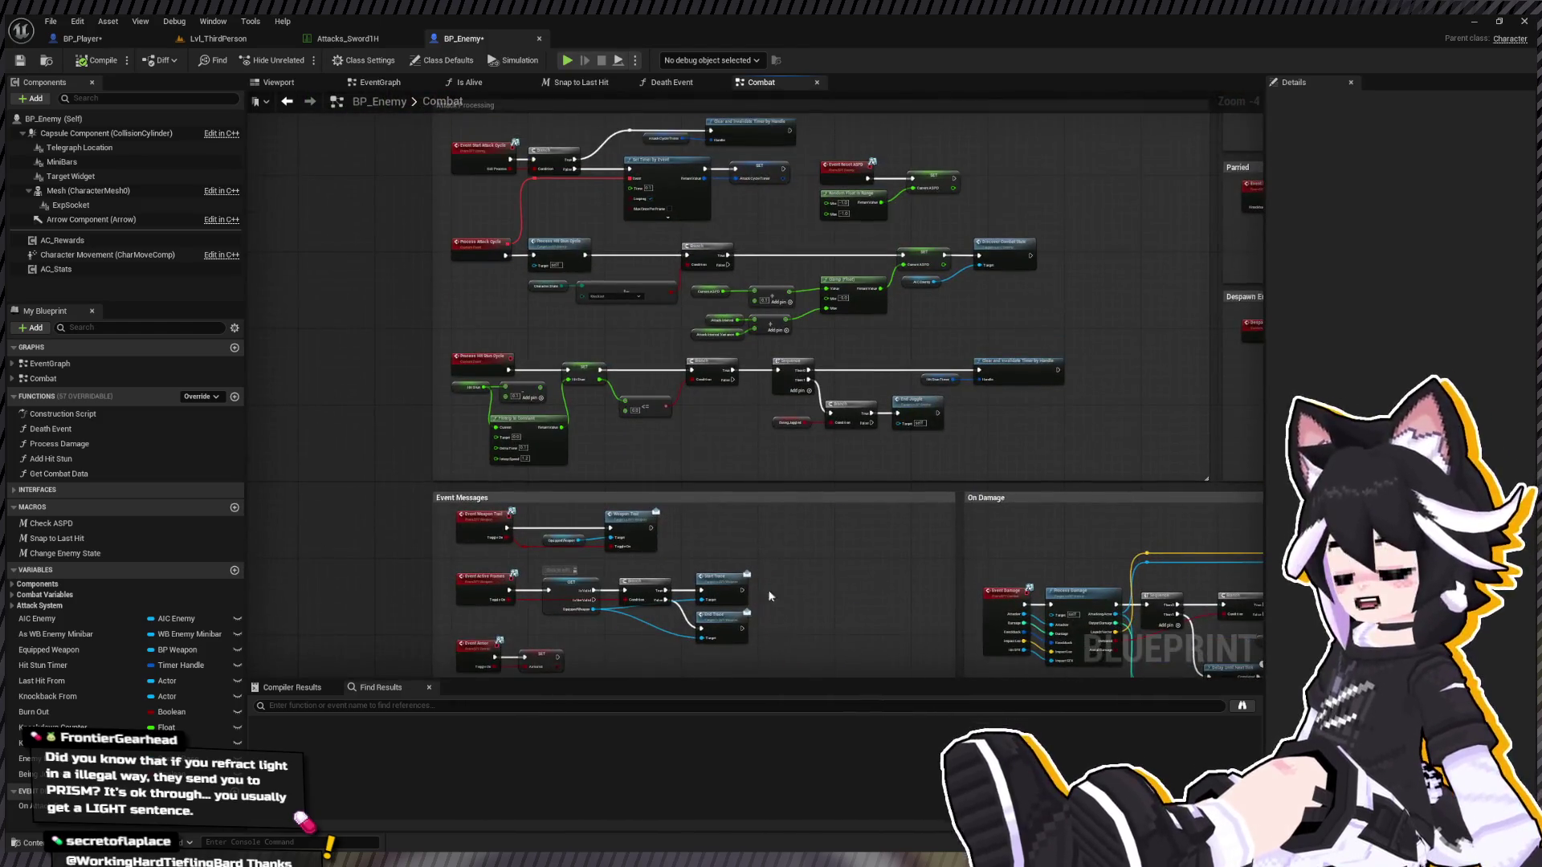
left_click_drag(768, 596, 749, 676)
scroll(725, 388, "up", 1)
scroll(724, 389, "up", 1)
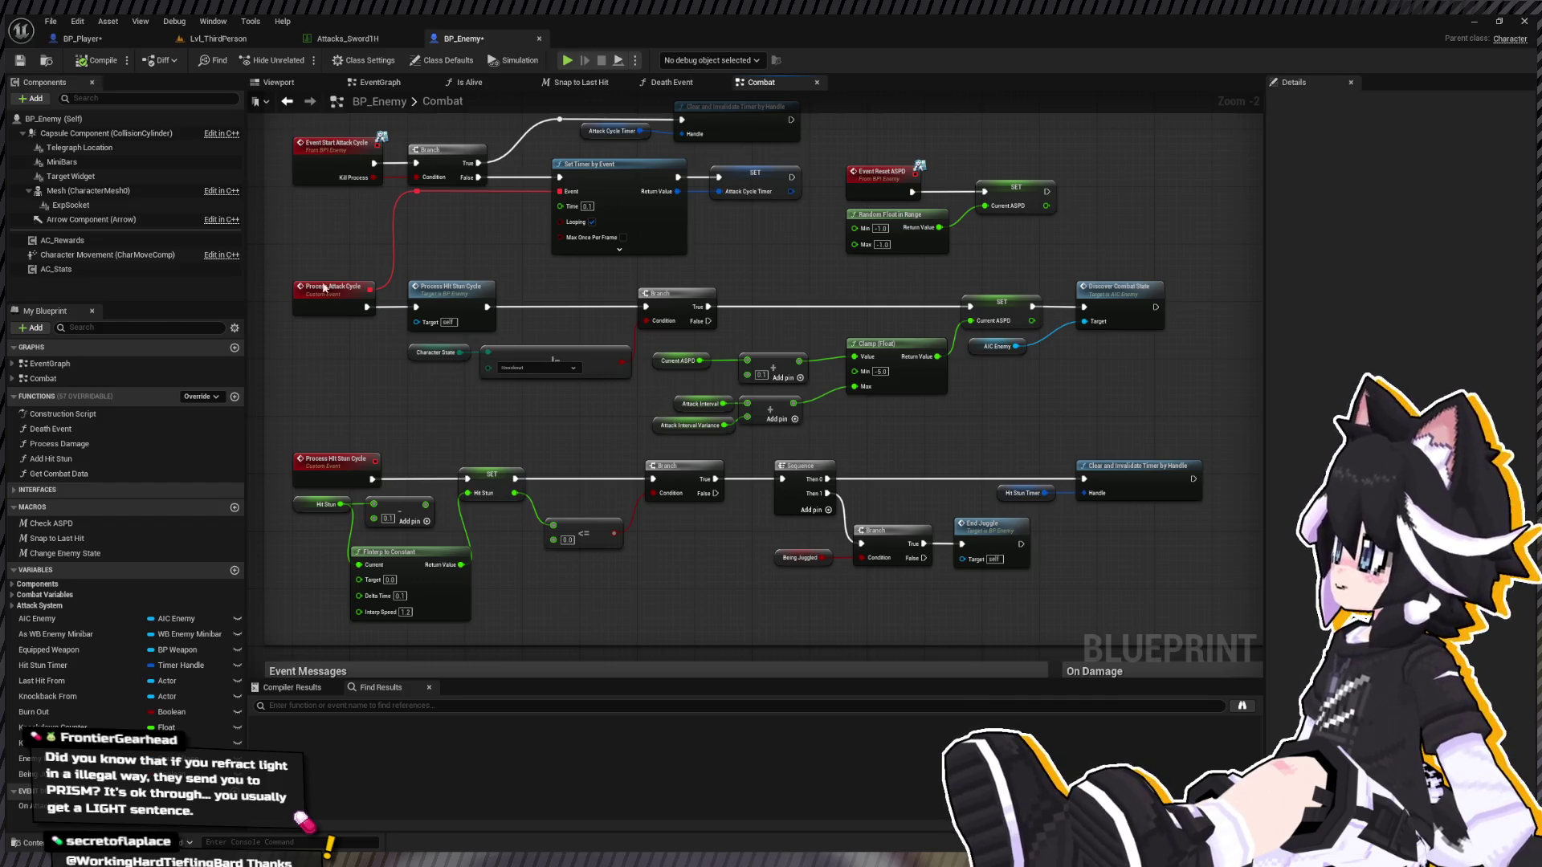
- Look over nearby comment groups and extend the Attack Processing comment box upward
left_click_drag(856, 475, 371, 436)
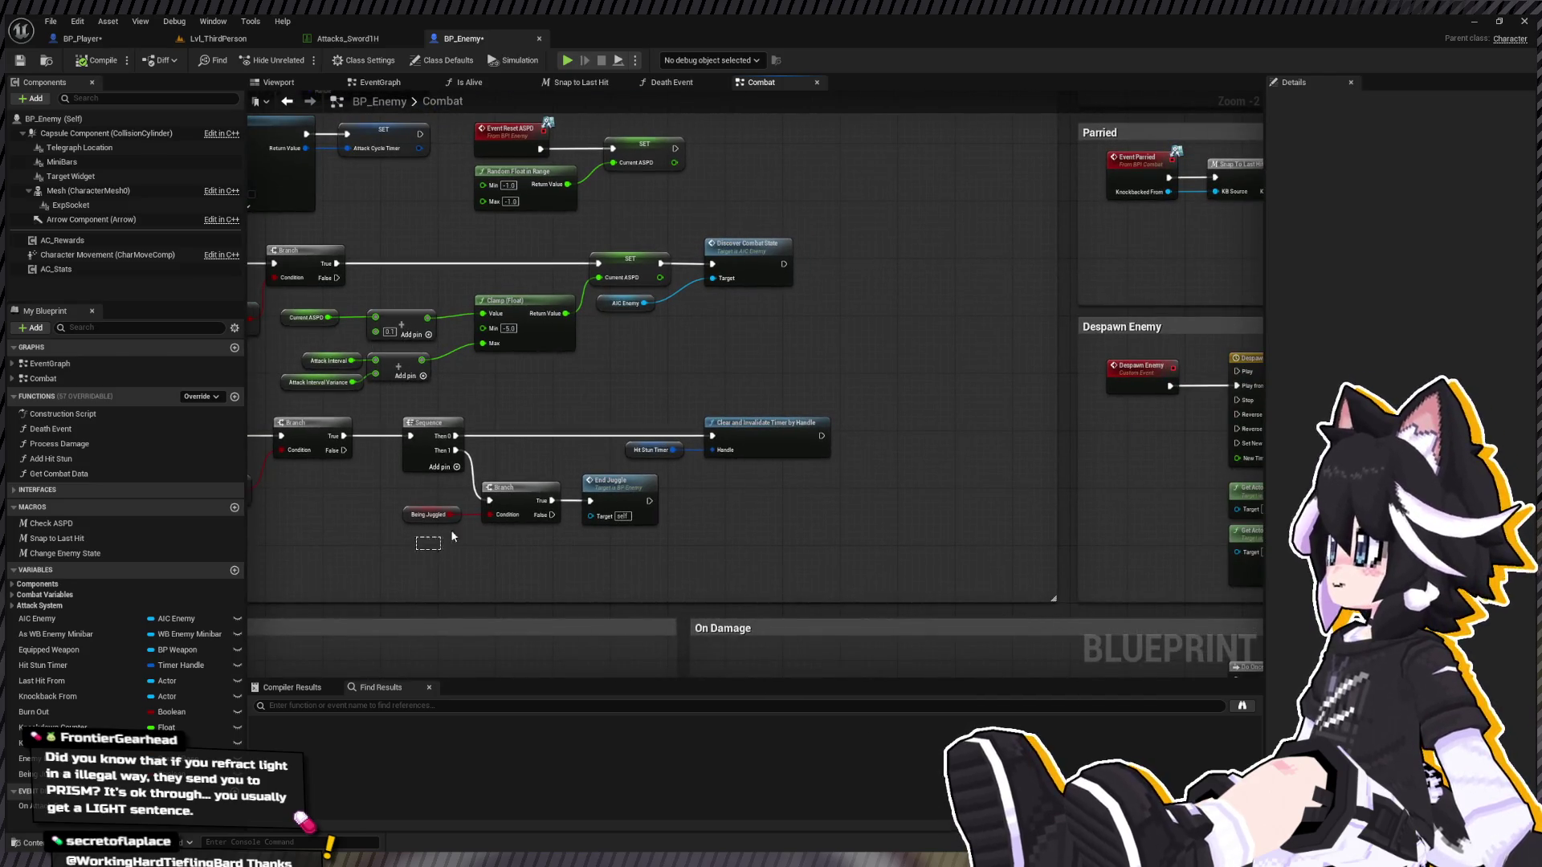
mouse_move(452, 536)
left_mouse_down()
mouse_move(636, 500)
mouse_move(440, 546)
mouse_move(723, 538)
mouse_move(918, 479)
left_mouse_up()
mouse_move(498, 450)
left_mouse_down()
mouse_move(700, 439)
mouse_move(594, 485)
left_mouse_up()
scroll(595, 485, "down", 2)
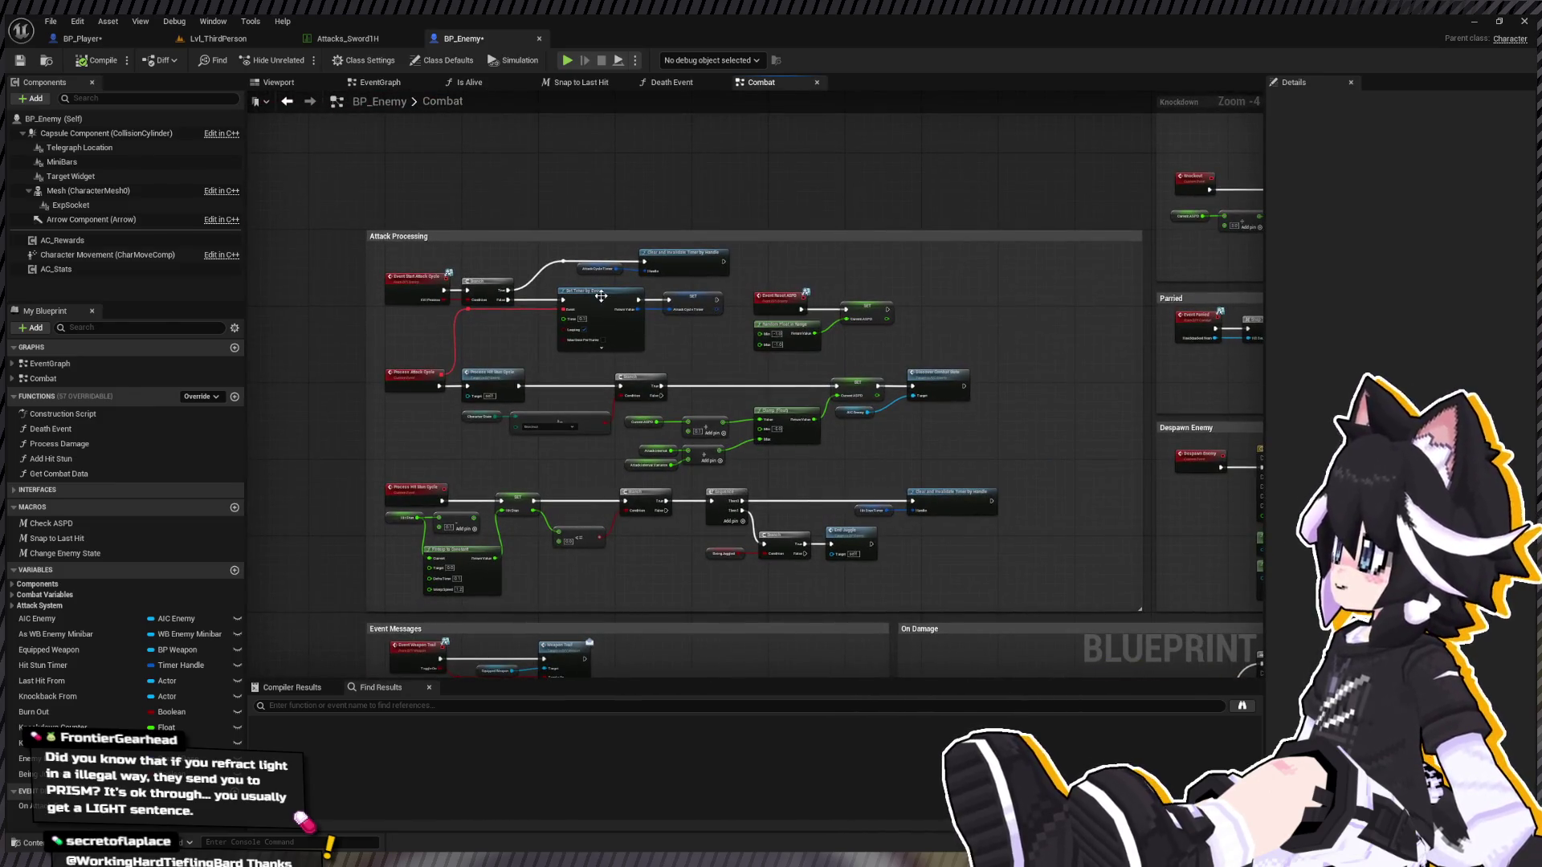
left_click_drag(637, 232, 635, 199)
- Move the Start and Process Attack Cycle node rows higher, freeing space above Hit Stun
left_click_drag(427, 244, 987, 459)
mouse_move(665, 259)
left_mouse_down()
mouse_move(665, 225)
mouse_move(589, 183)
mouse_move(591, 113)
left_mouse_up()
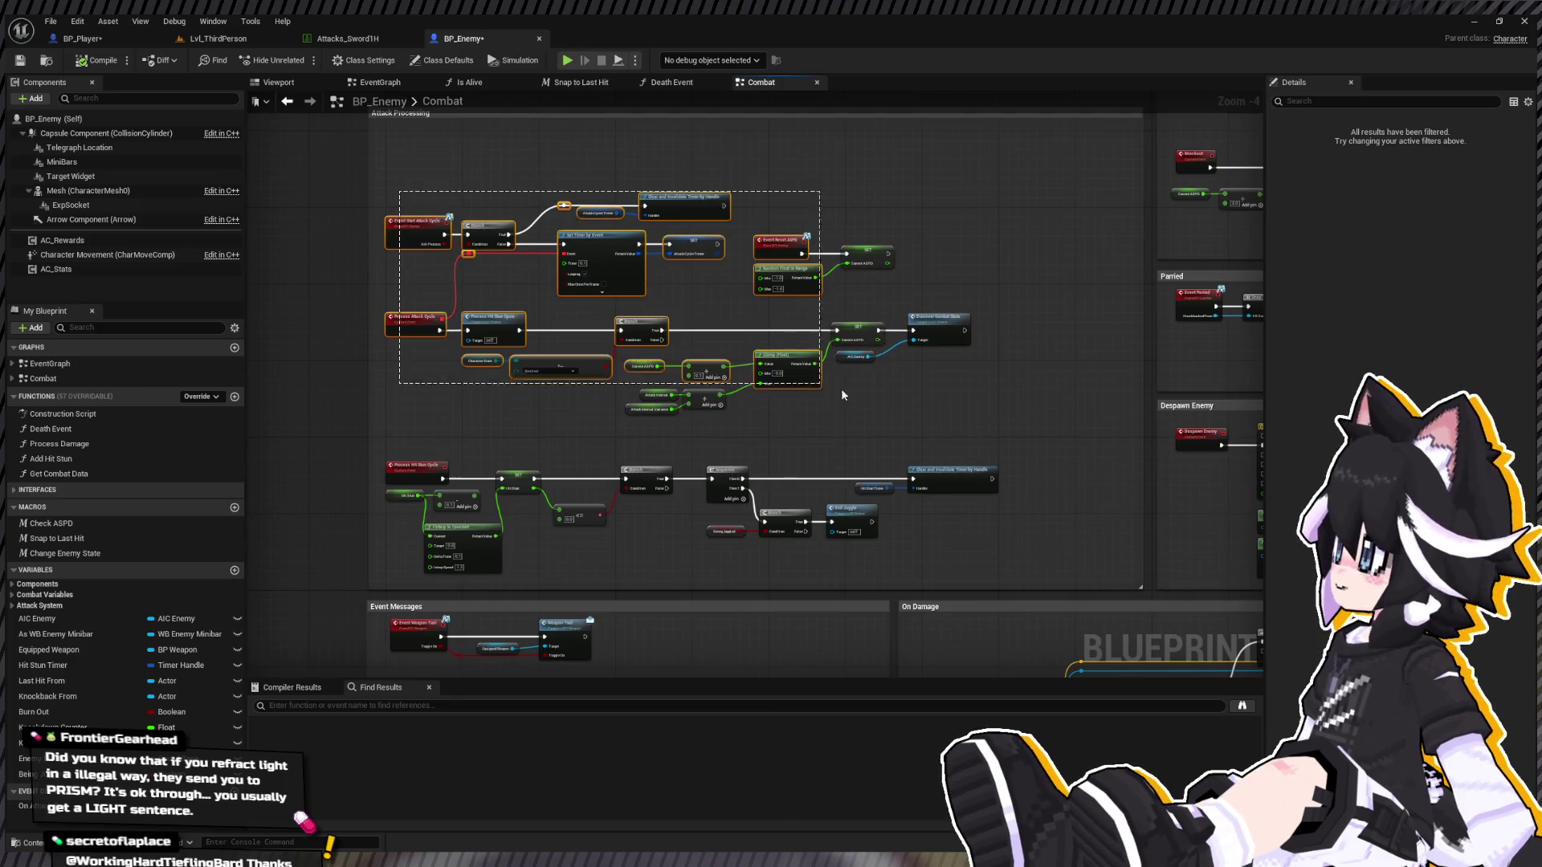
left_click_drag(772, 362, 771, 297)
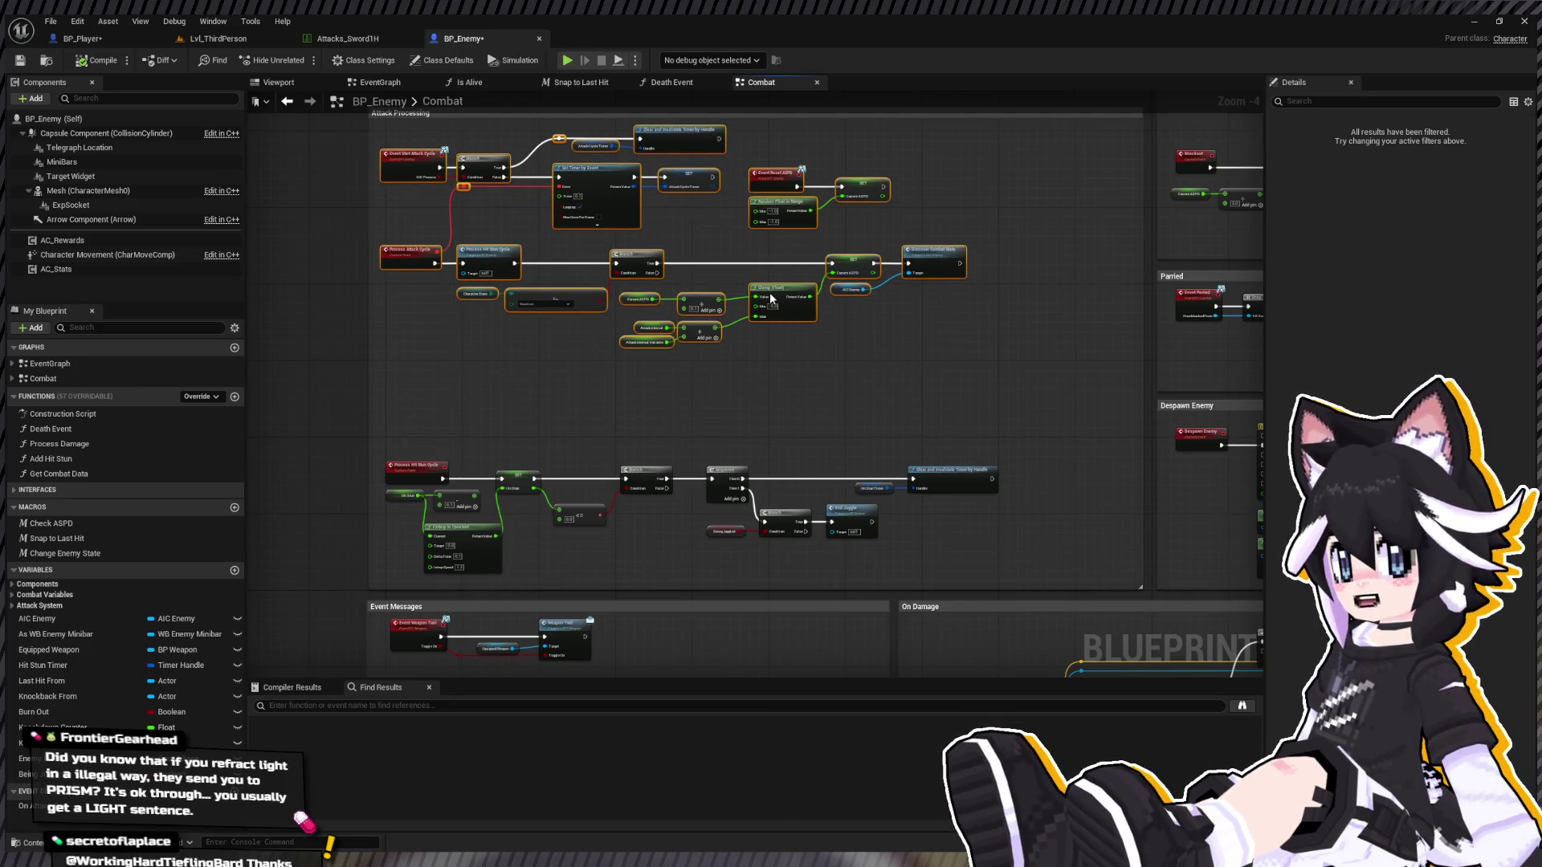
scroll(715, 485, "up", 4)
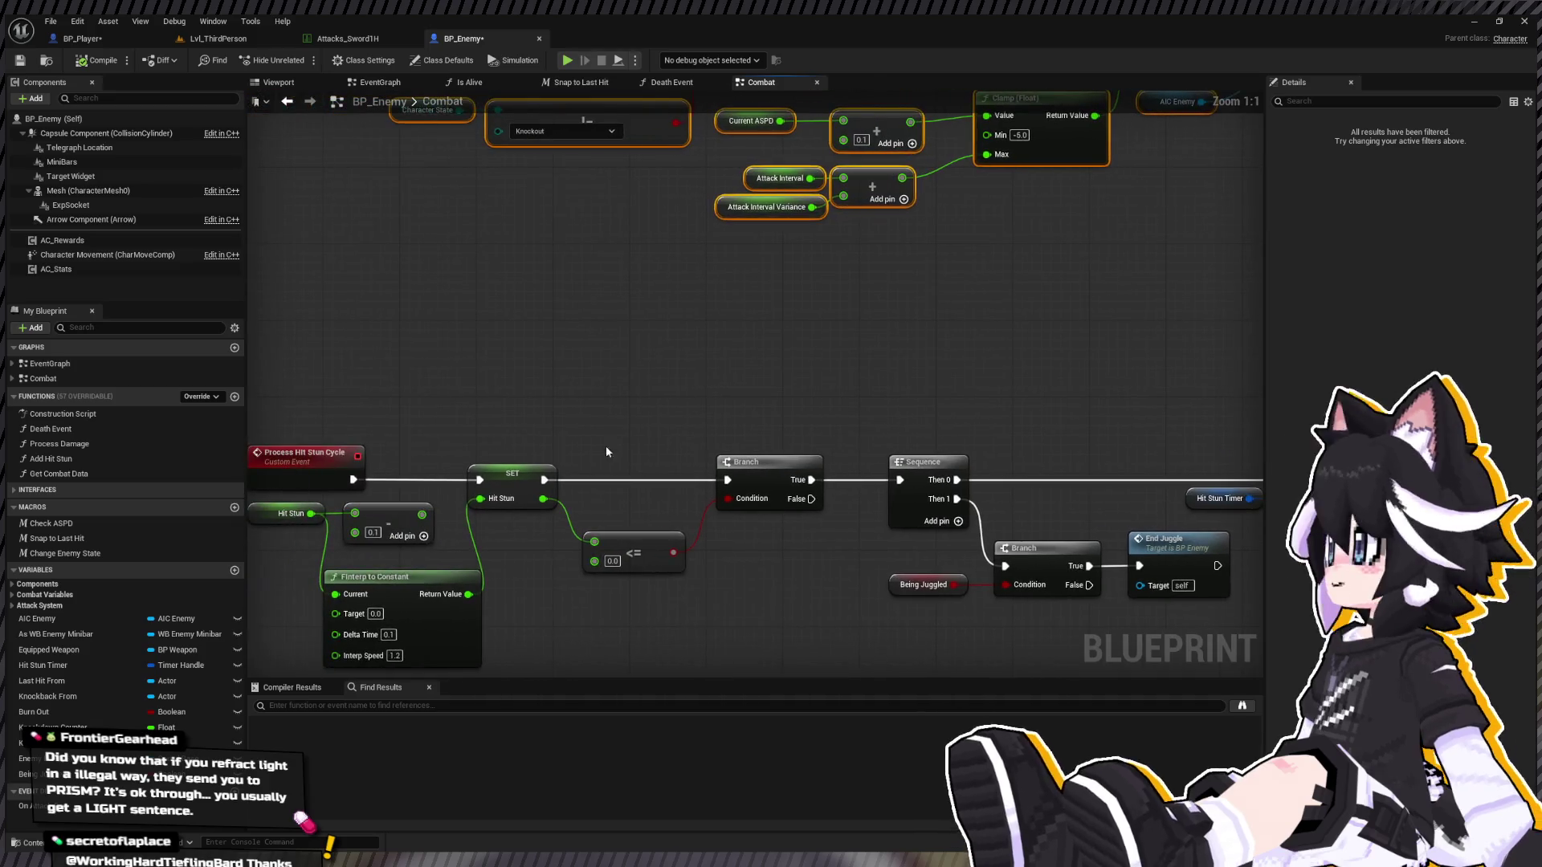
- Add a Sequence after SET Hit Stun, wiring Then 0 to a pasted Being Juggled Branch
left_click(542, 472)
mouse_move(543, 472)
left_mouse_down()
mouse_move(576, 427)
mouse_move(543, 472)
mouse_move(613, 412)
mouse_move(646, 445)
left_mouse_up()
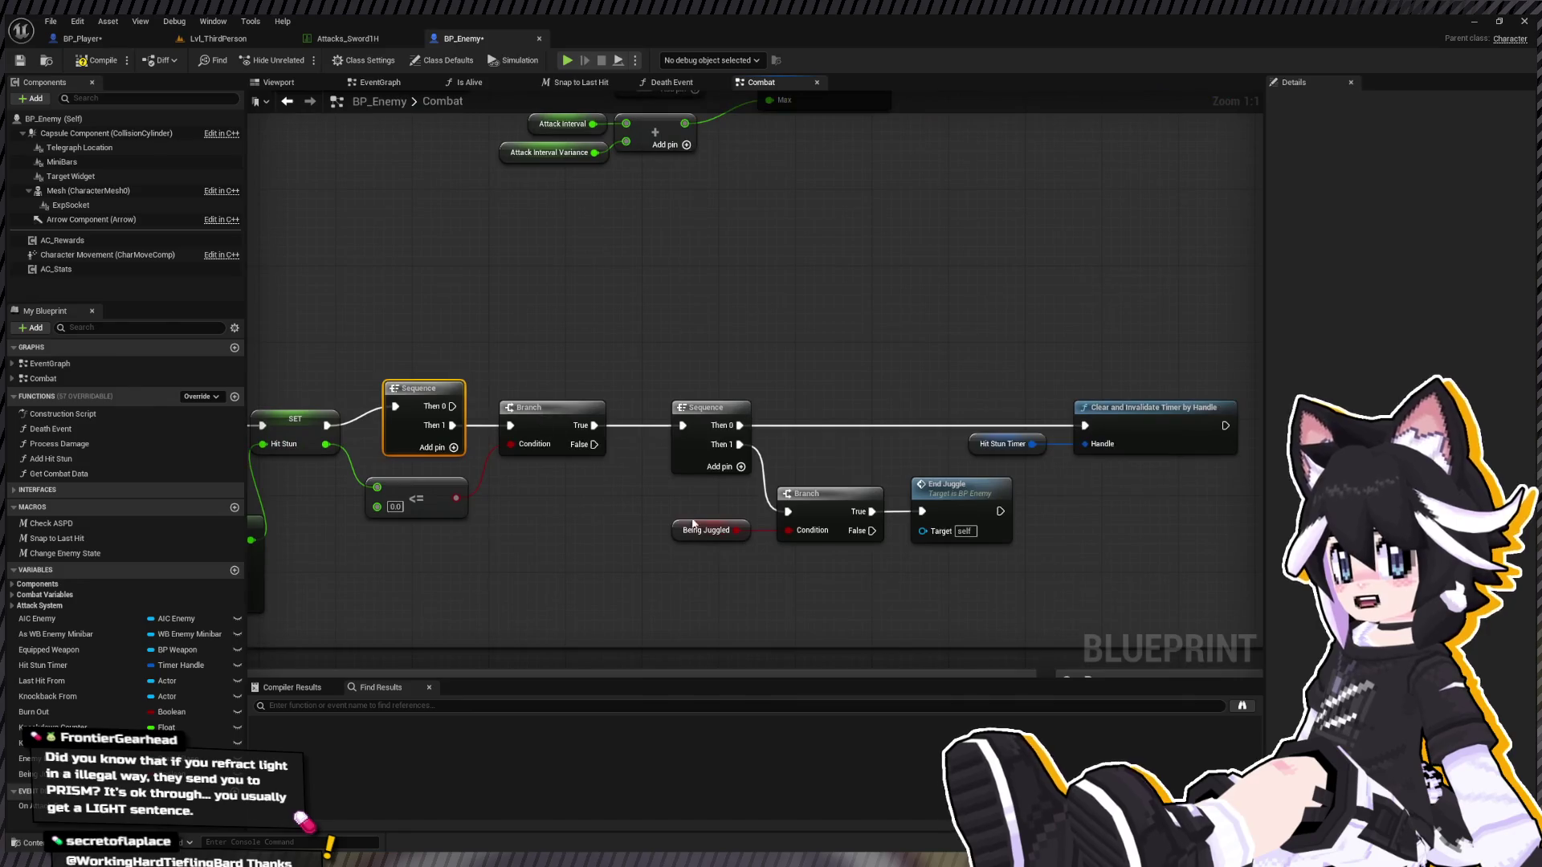
left_click_drag(795, 554, 742, 501)
left_click_drag(400, 322, 615, 367)
key("ctrl+c")
key("ctrl+v")
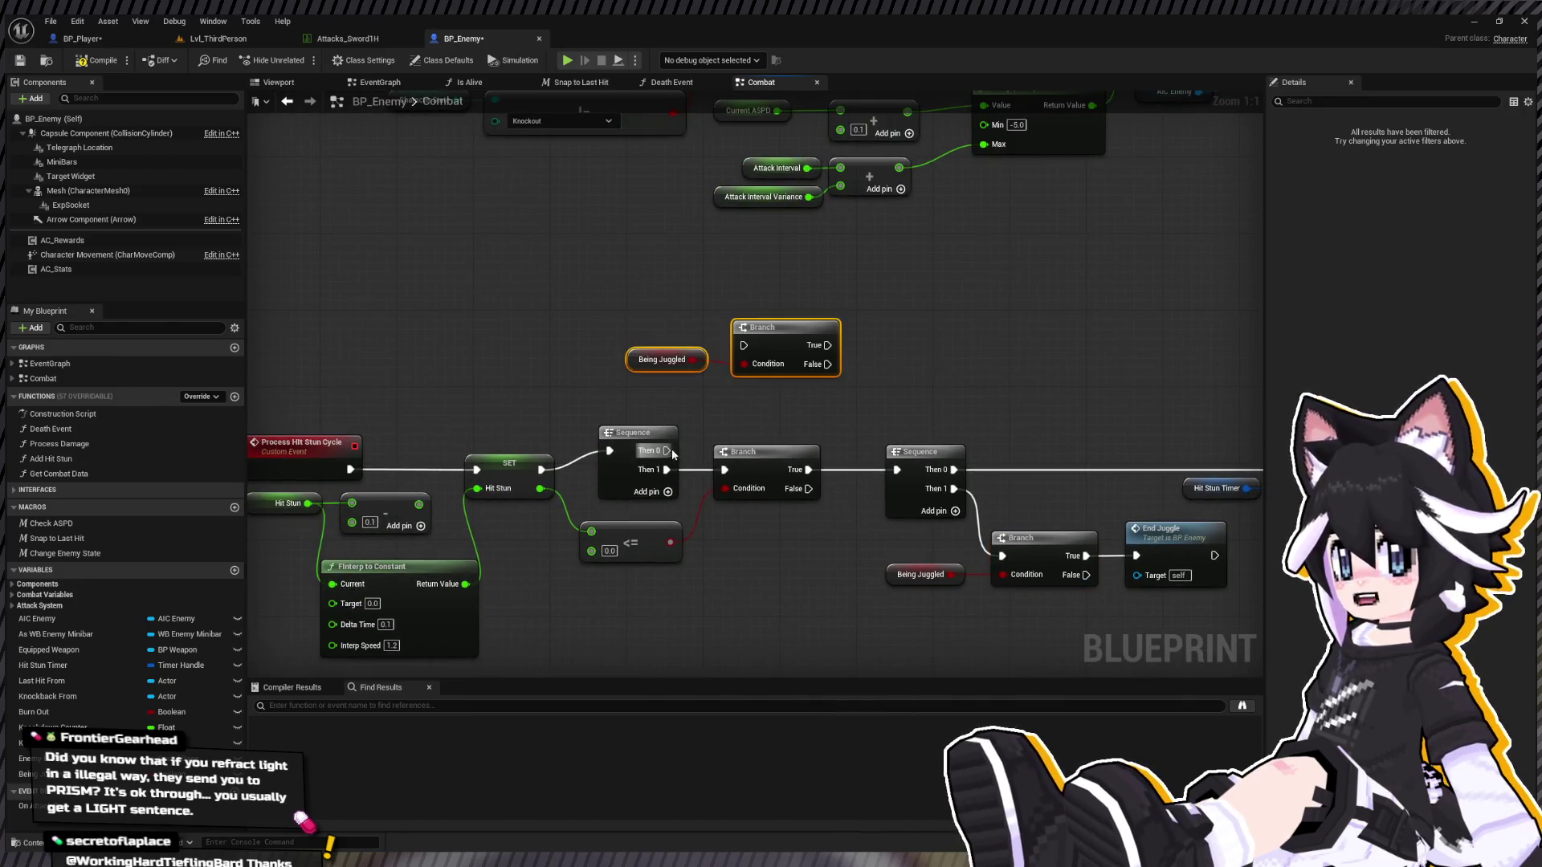
mouse_move(671, 450)
left_mouse_down()
mouse_move(676, 419)
mouse_move(663, 457)
mouse_move(644, 462)
mouse_move(743, 345)
mouse_move(747, 378)
left_mouse_up()
left_click(720, 365)
left_click_drag(771, 327, 718, 327)
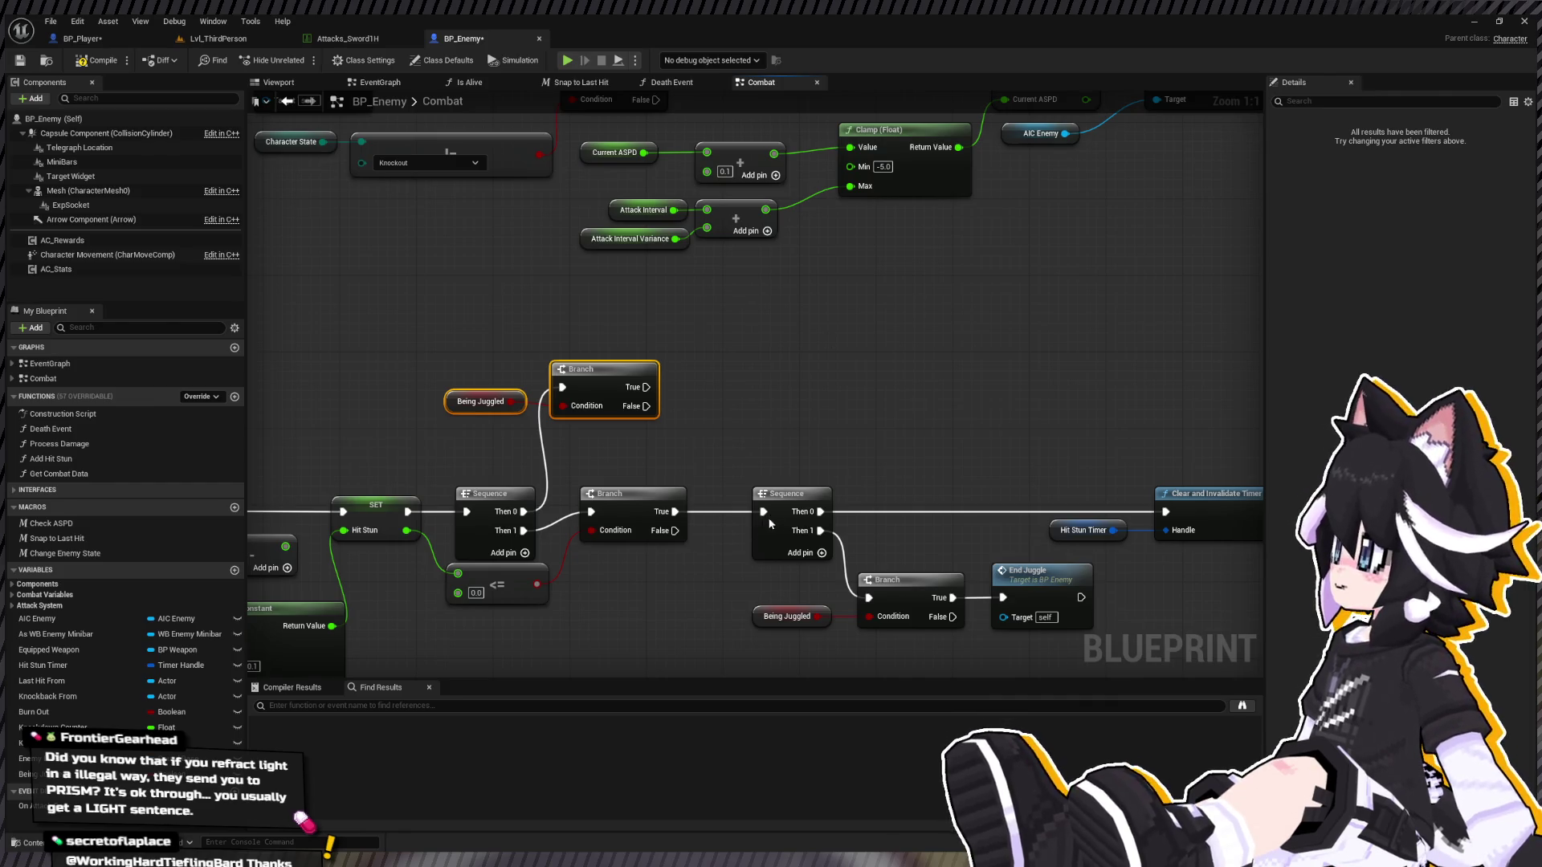
- Add a Get Velocity node beside the duplicated Branch
key("ctrl+v")
left_click_drag(814, 314, 769, 386)
left_click(843, 473)
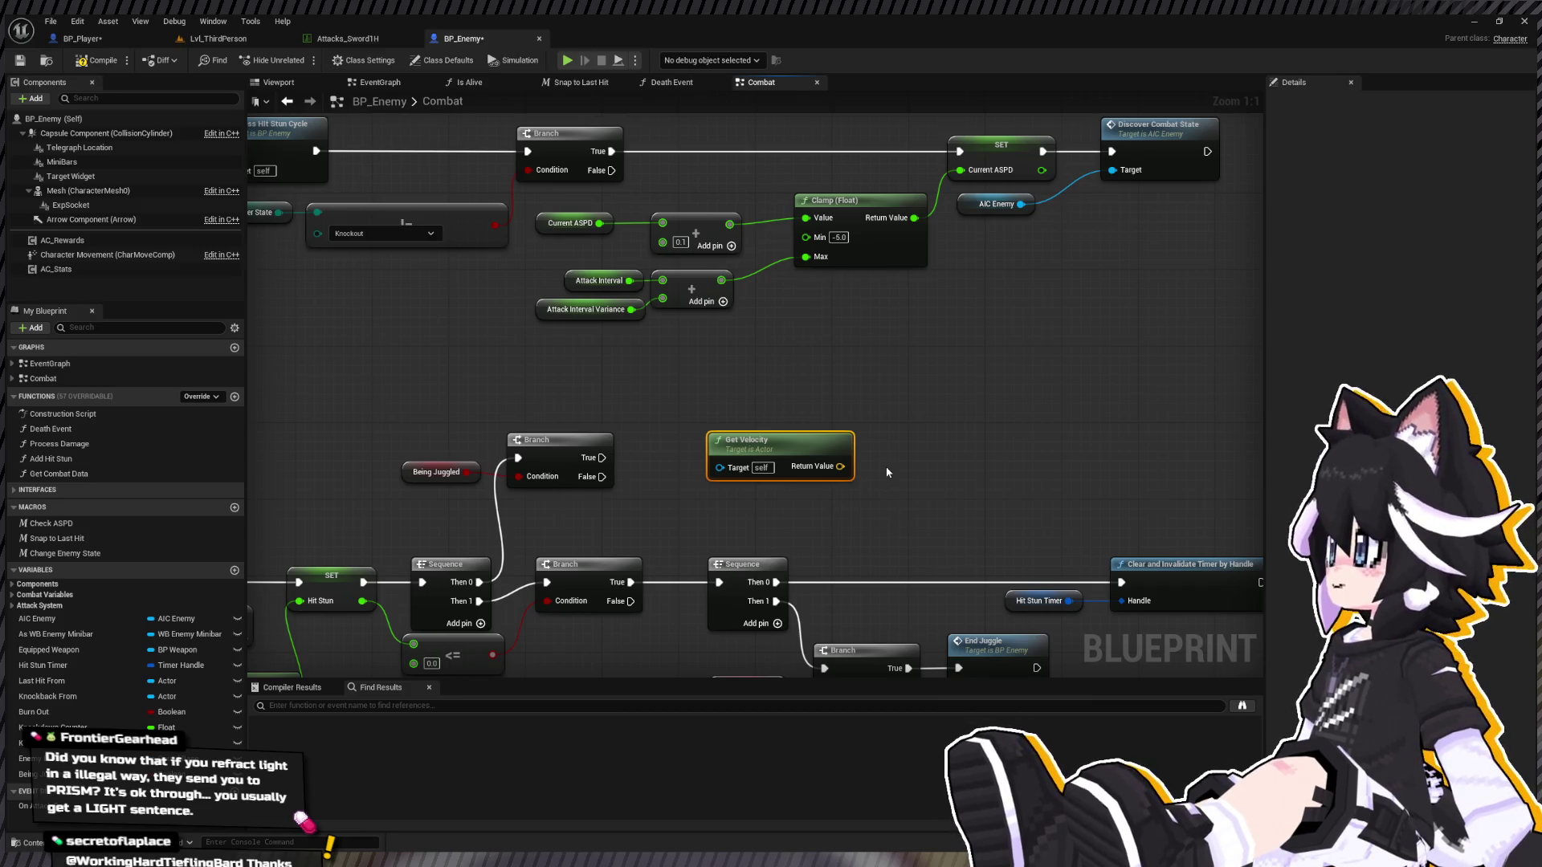
- Multiply Get Velocity's Return Value by a single float of 0.5
left_click_drag(840, 466, 881, 471)
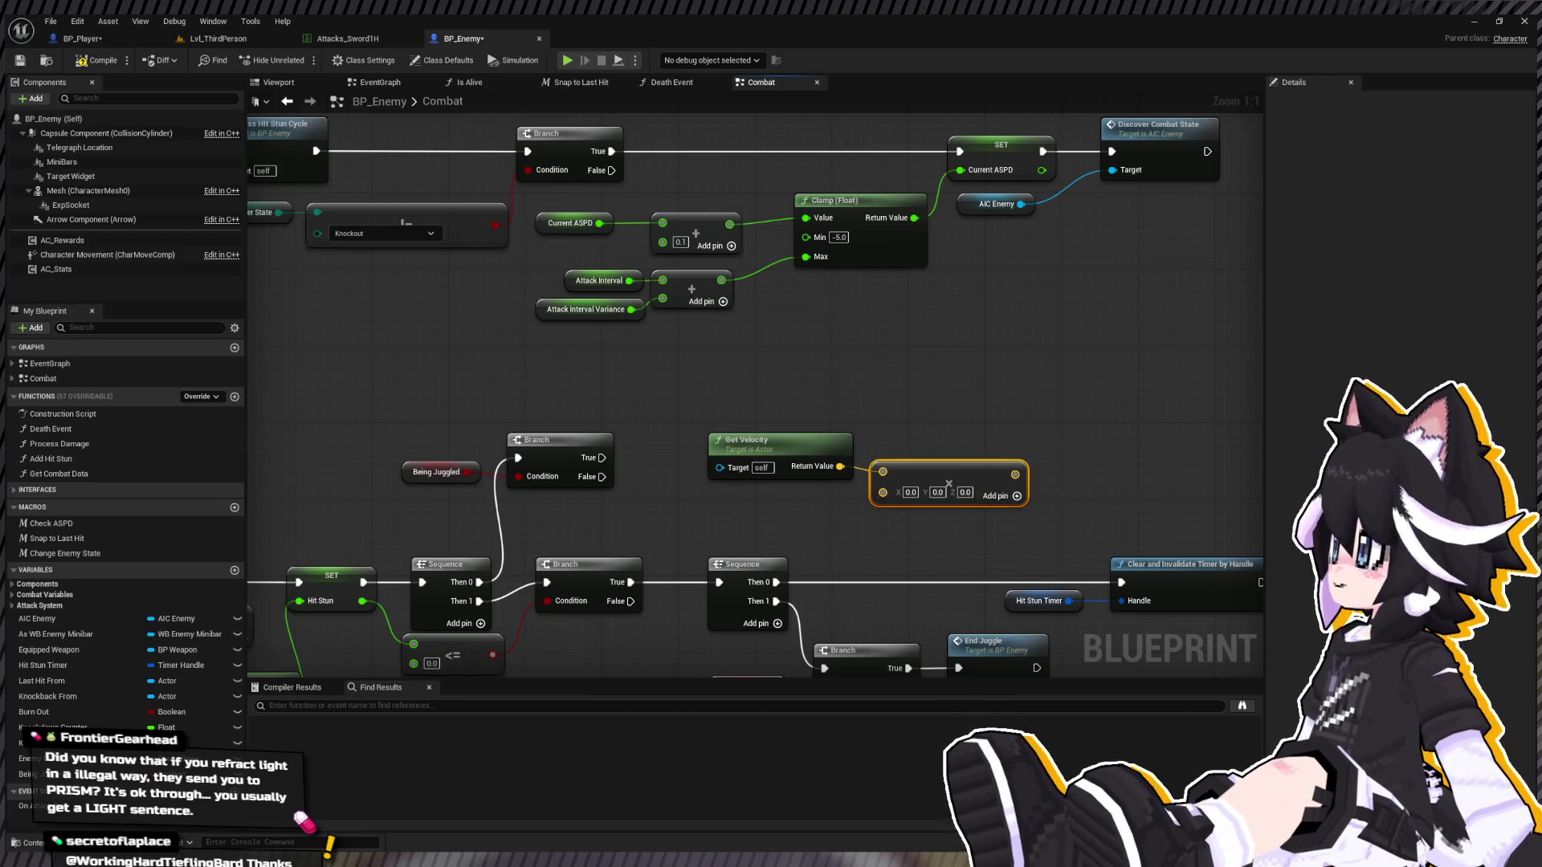
key("ctrl+z")
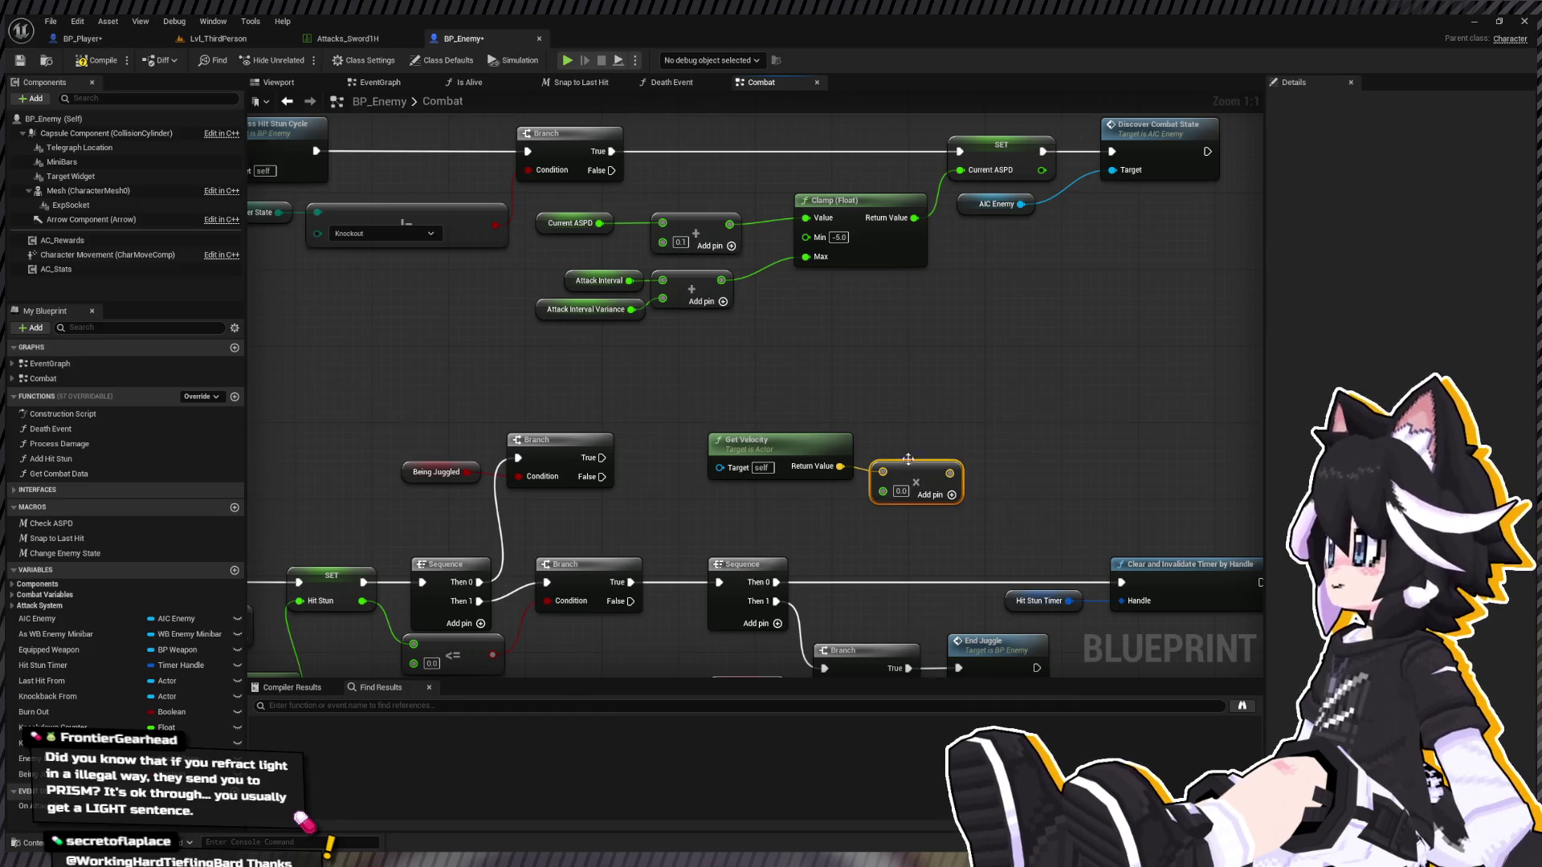
left_click(1010, 472)
left_click_drag(1010, 472, 940, 488)
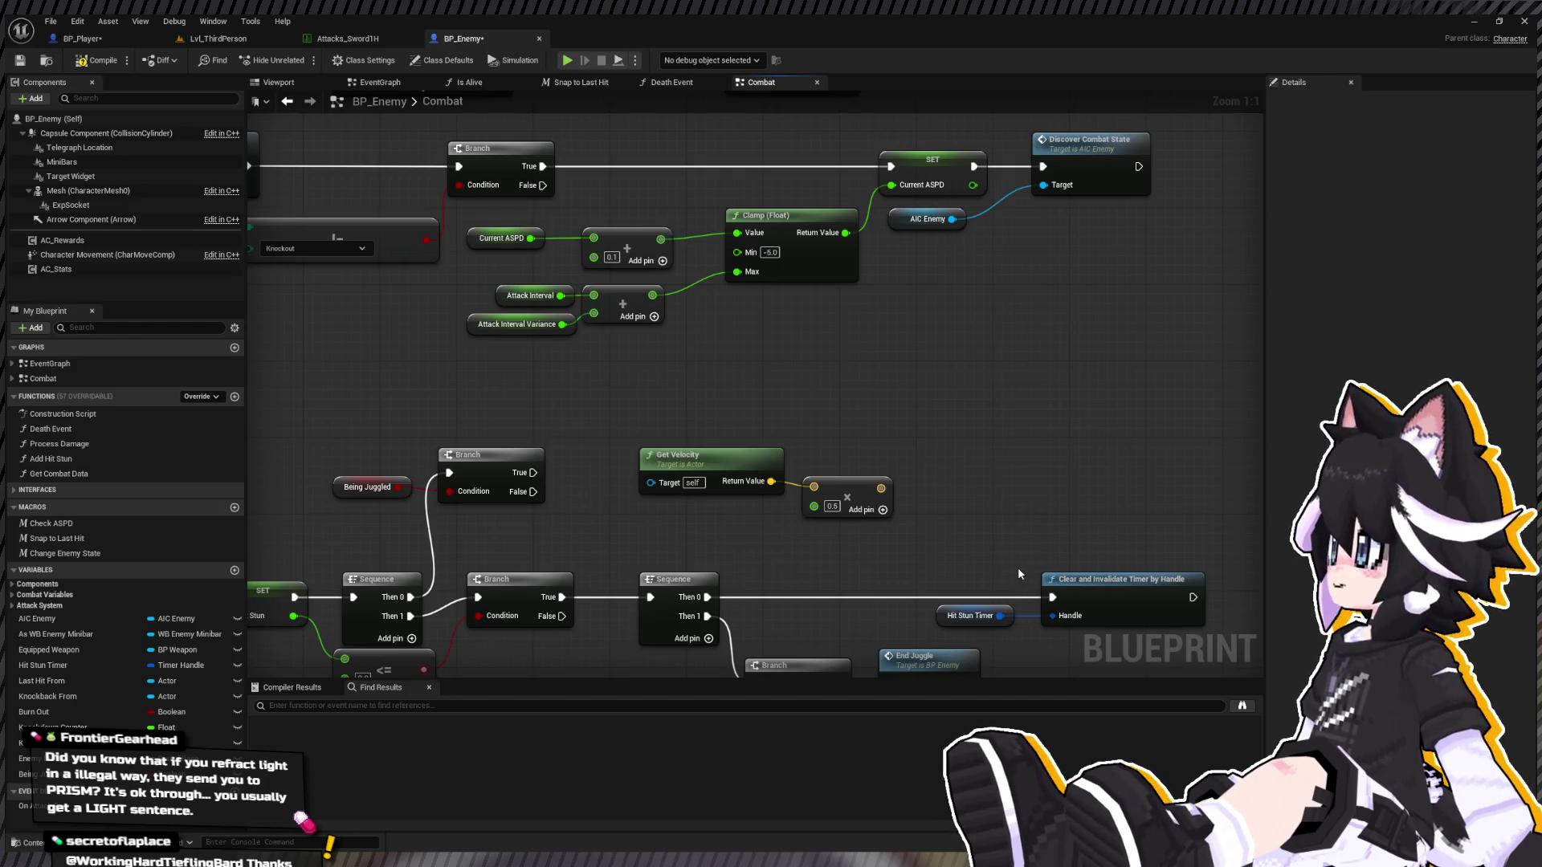
- Feed the scaled velocity into Character Movement's SET Velocity, triggered by Branch True
key("ctrl+v")
left_click_drag(986, 436, 993, 551)
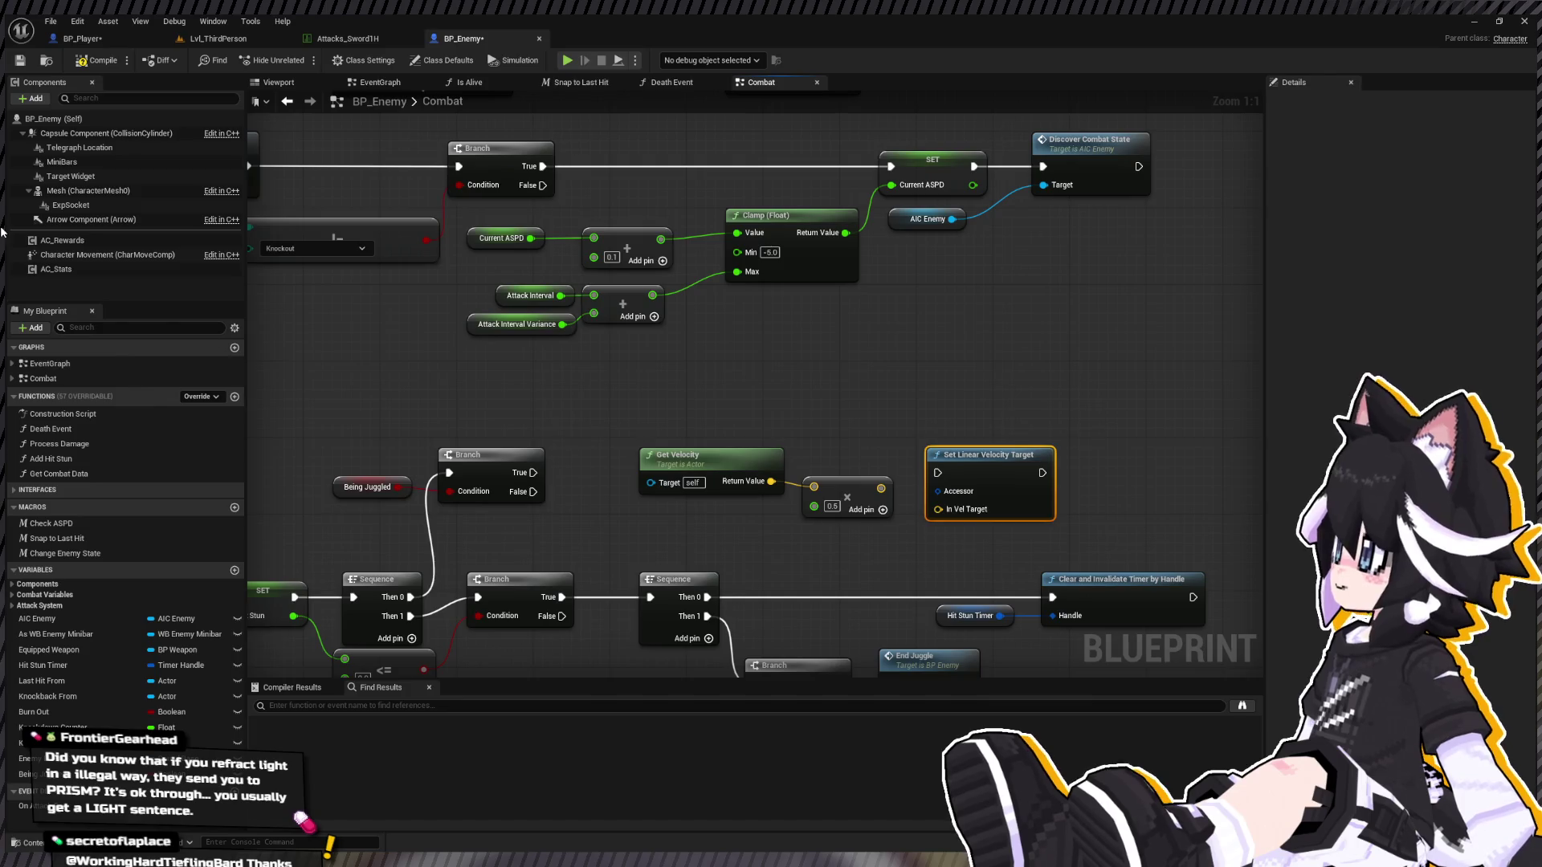
key("Delete")
mouse_move(108, 255)
left_mouse_down()
mouse_move(482, 346)
mouse_move(899, 418)
left_mouse_up()
left_click_drag(881, 488, 911, 450)
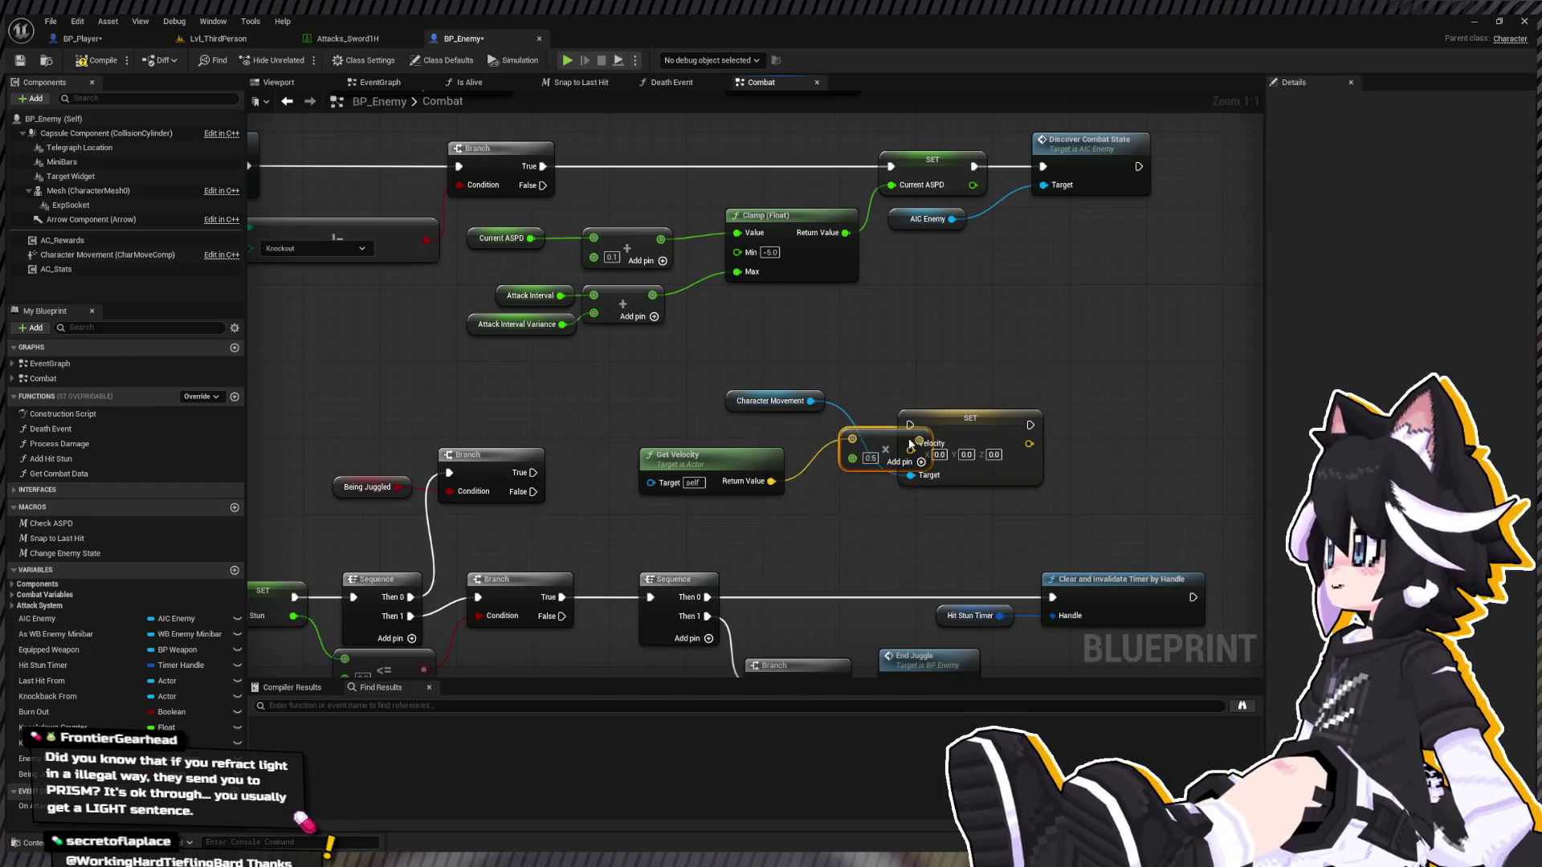
left_click_drag(843, 506, 834, 495)
mouse_move(533, 472)
left_mouse_down()
mouse_move(923, 428)
mouse_move(910, 425)
left_mouse_up()
- Straighten and align the new velocity nodes, then play-test in Lvl_ThirdPerson
left_click_drag(630, 381, 1000, 518)
key("q")
left_click_drag(950, 440, 950, 488)
left_click_drag(755, 509, 742, 554)
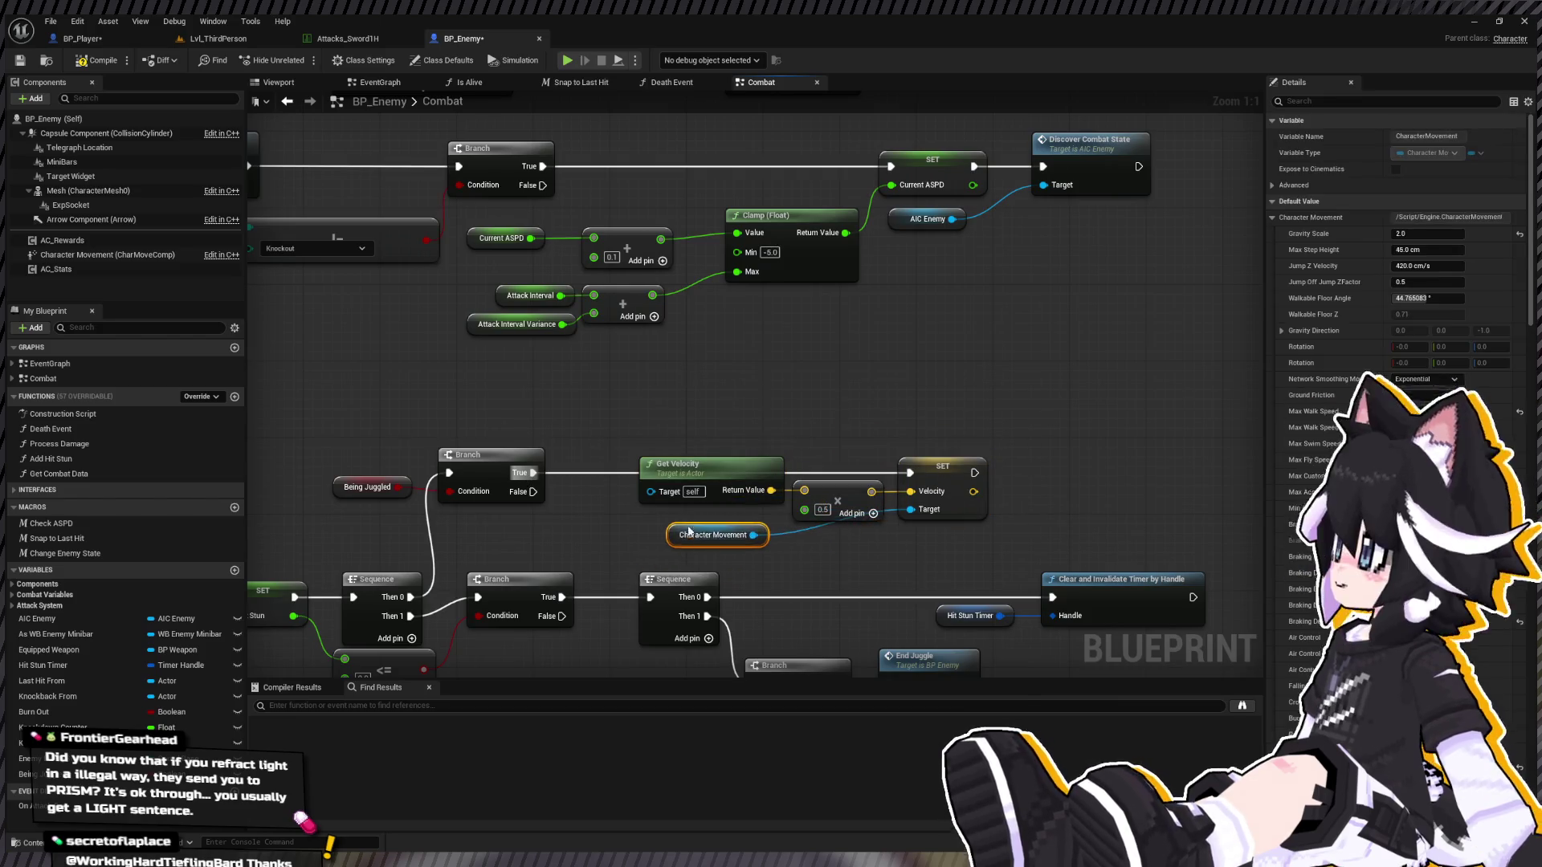
left_click(218, 39)
key("alt+p")
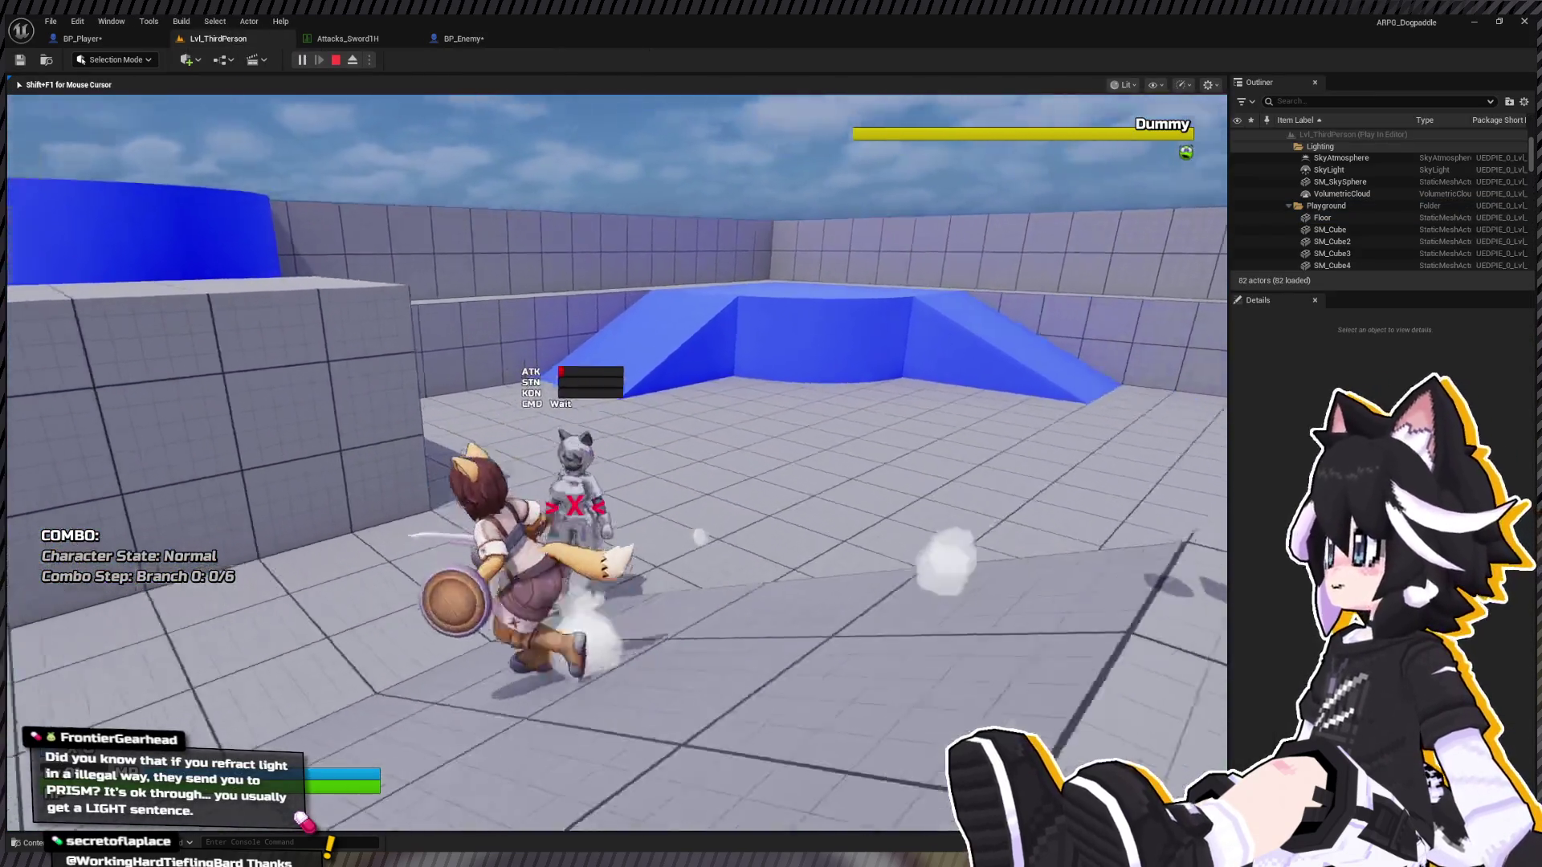
- Playtest the juggle combo against the Dummy, then stop the session
left_click(616, 462)
left_click(617, 463)
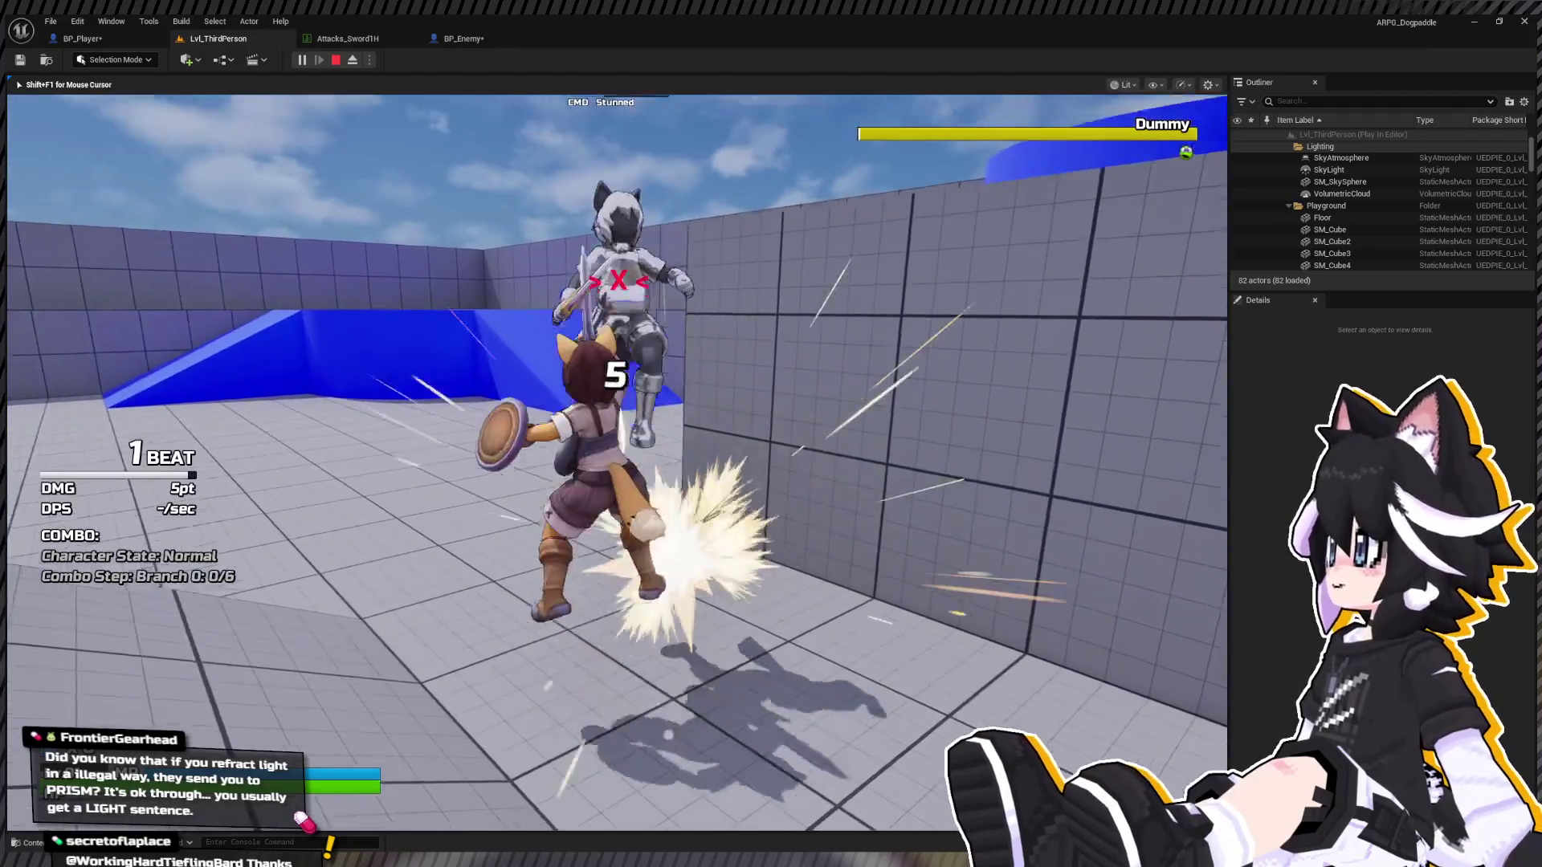
left_click(616, 462)
left_click(617, 463)
left_click(616, 462)
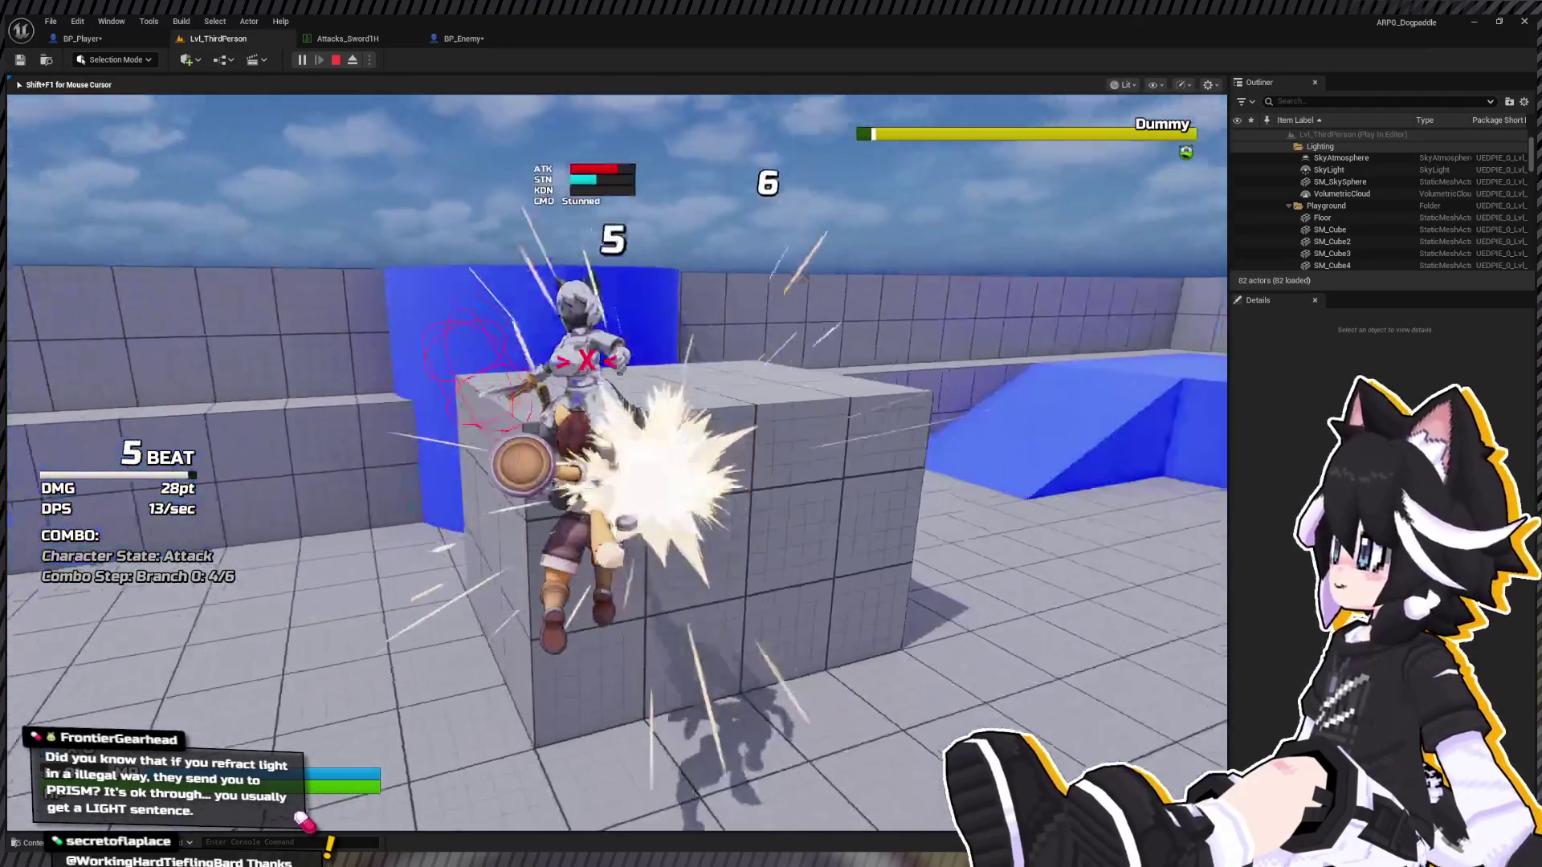
left_click(617, 463)
key("Escape")
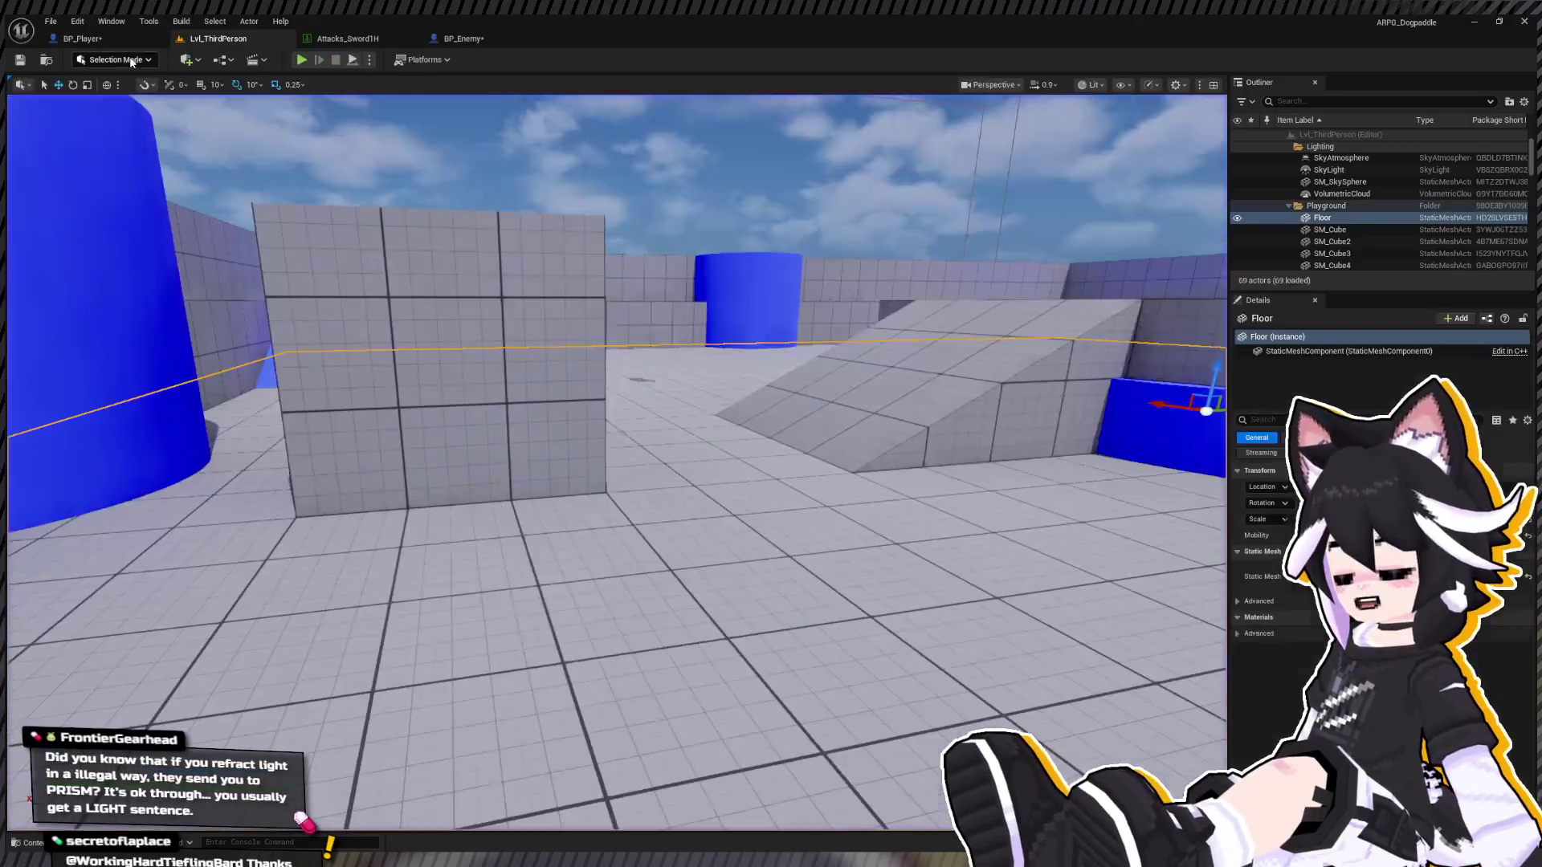
- Lower the juggle velocity multiplier in BP_Enemy to 0.1
left_click(474, 38)
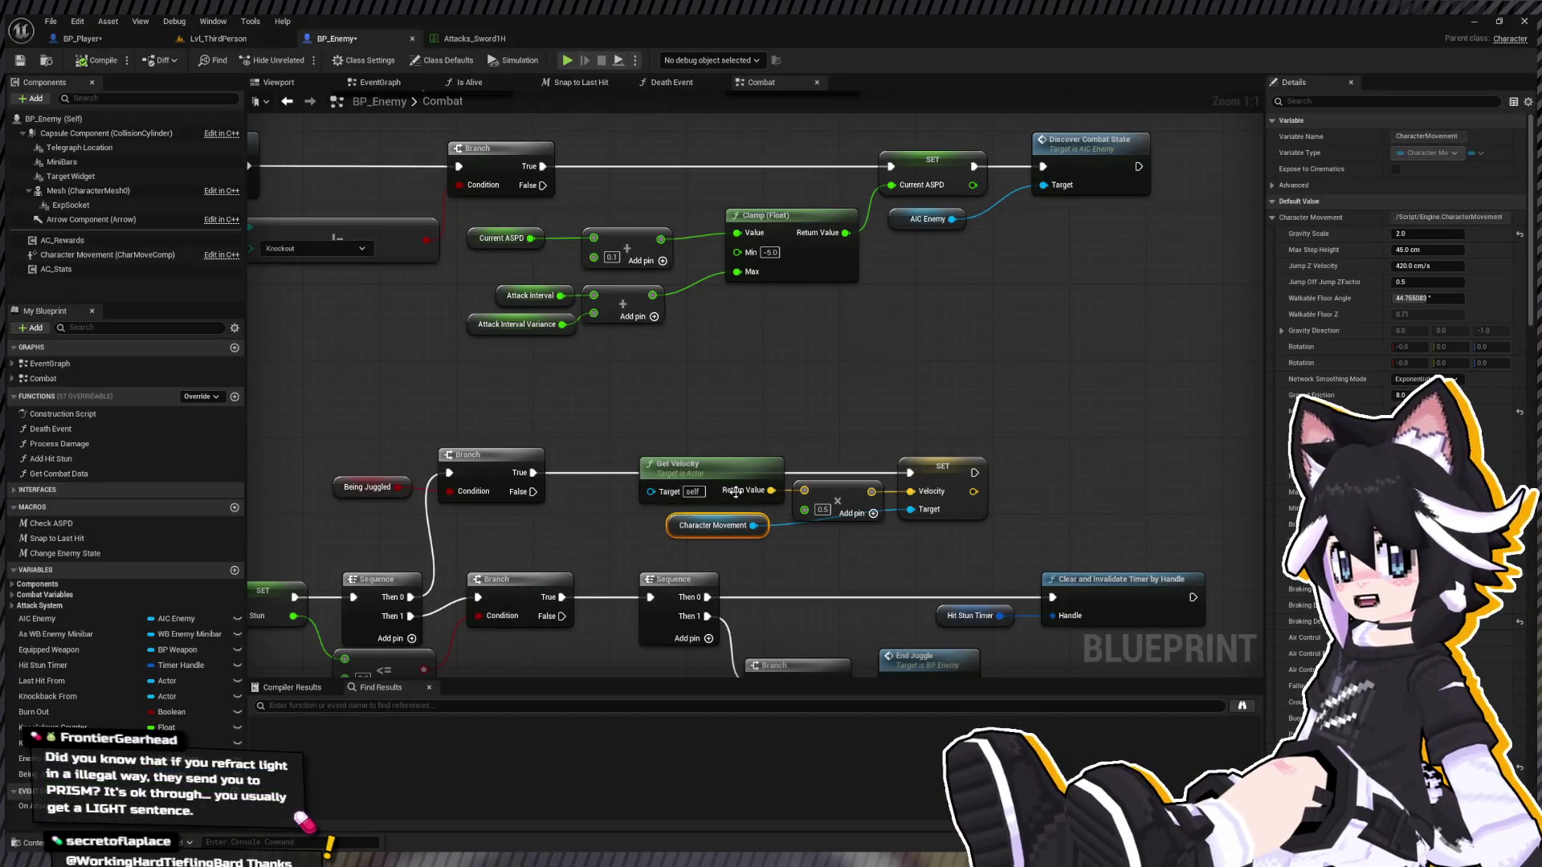
mouse_move(557, 550)
left_mouse_down()
mouse_move(688, 521)
mouse_move(878, 510)
mouse_move(980, 480)
mouse_move(568, 455)
left_mouse_up()
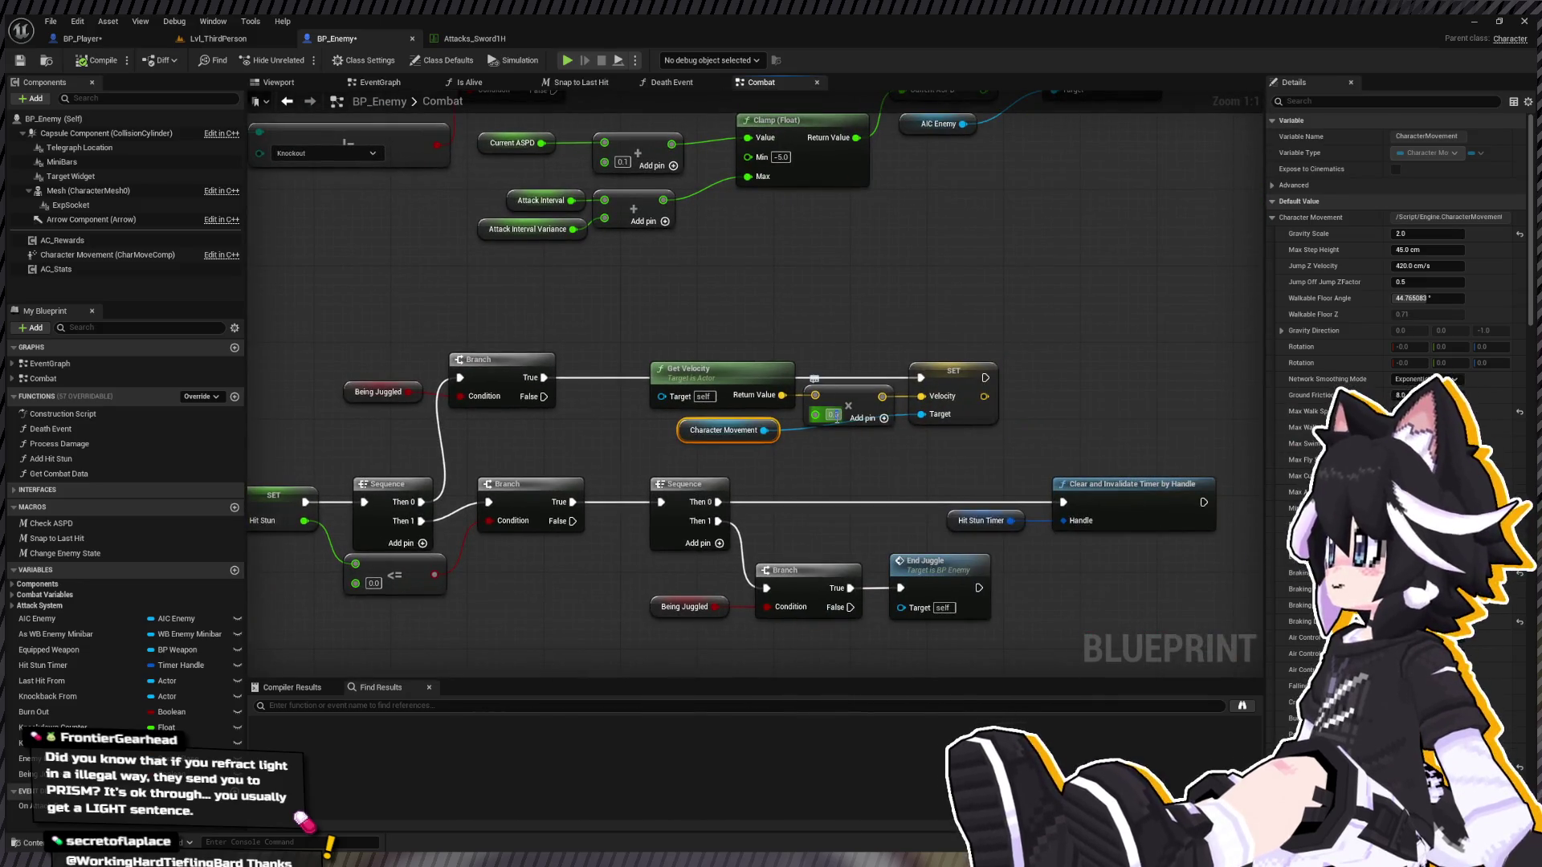
left_click(937, 451)
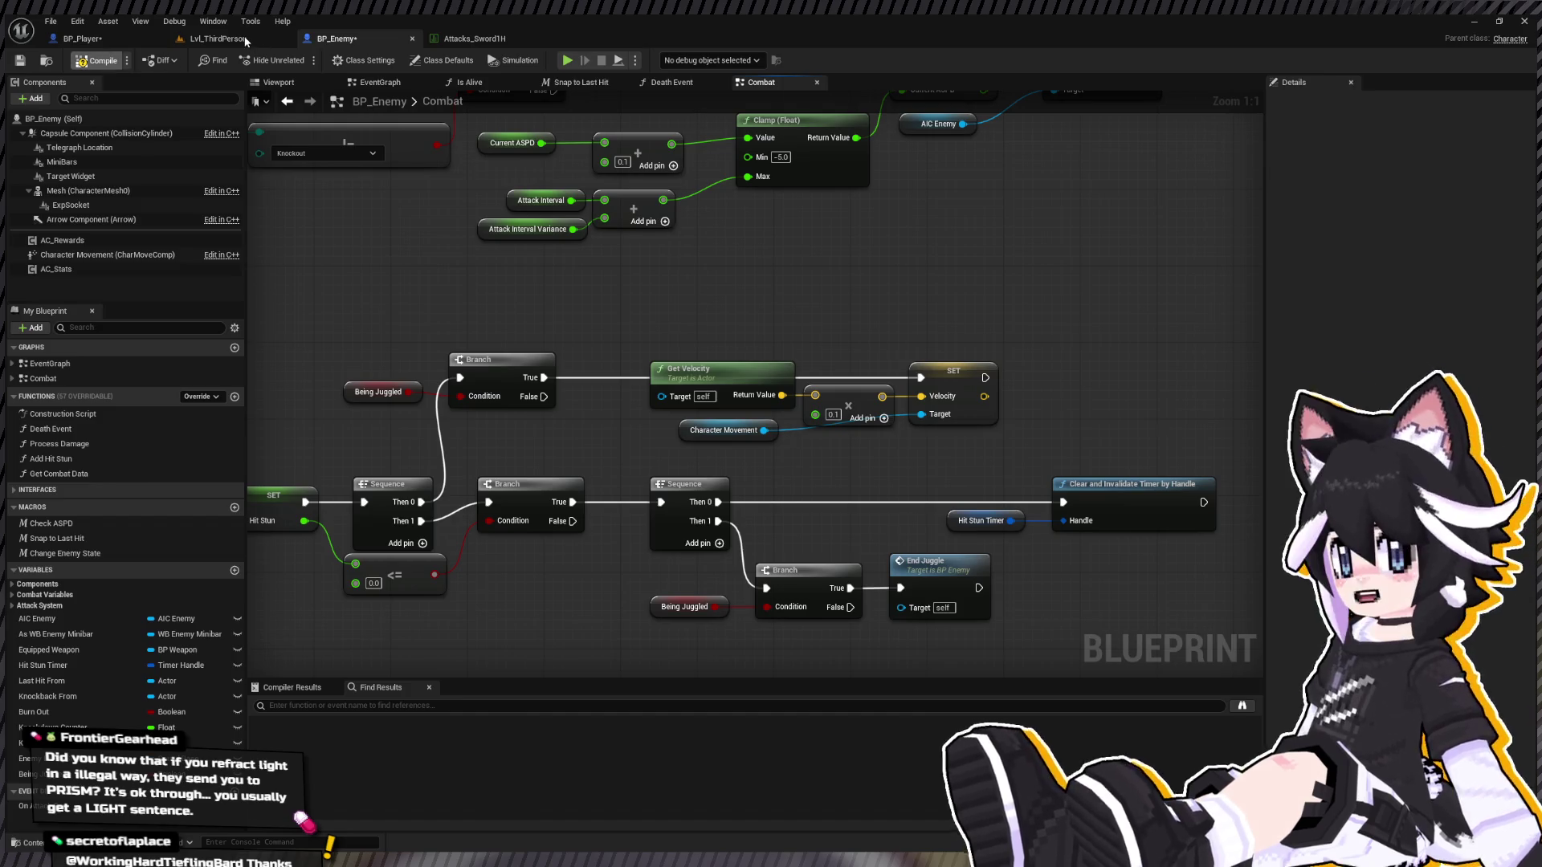
- Retest the juggle on the Dummy, then move Get Velocity up in BP_Enemy
left_click(245, 40)
key("alt+p")
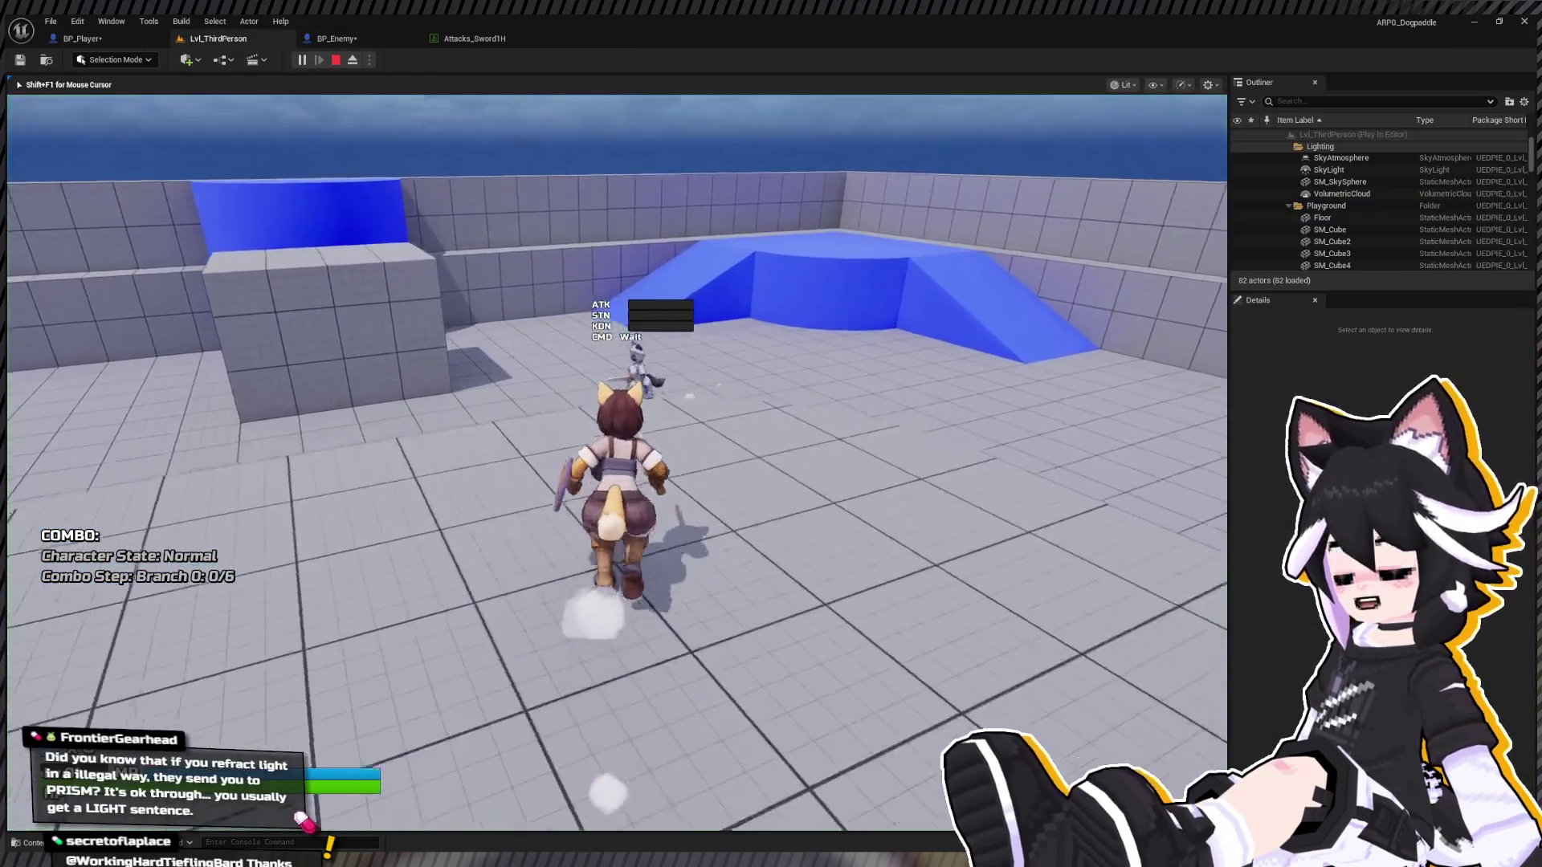
key("w")
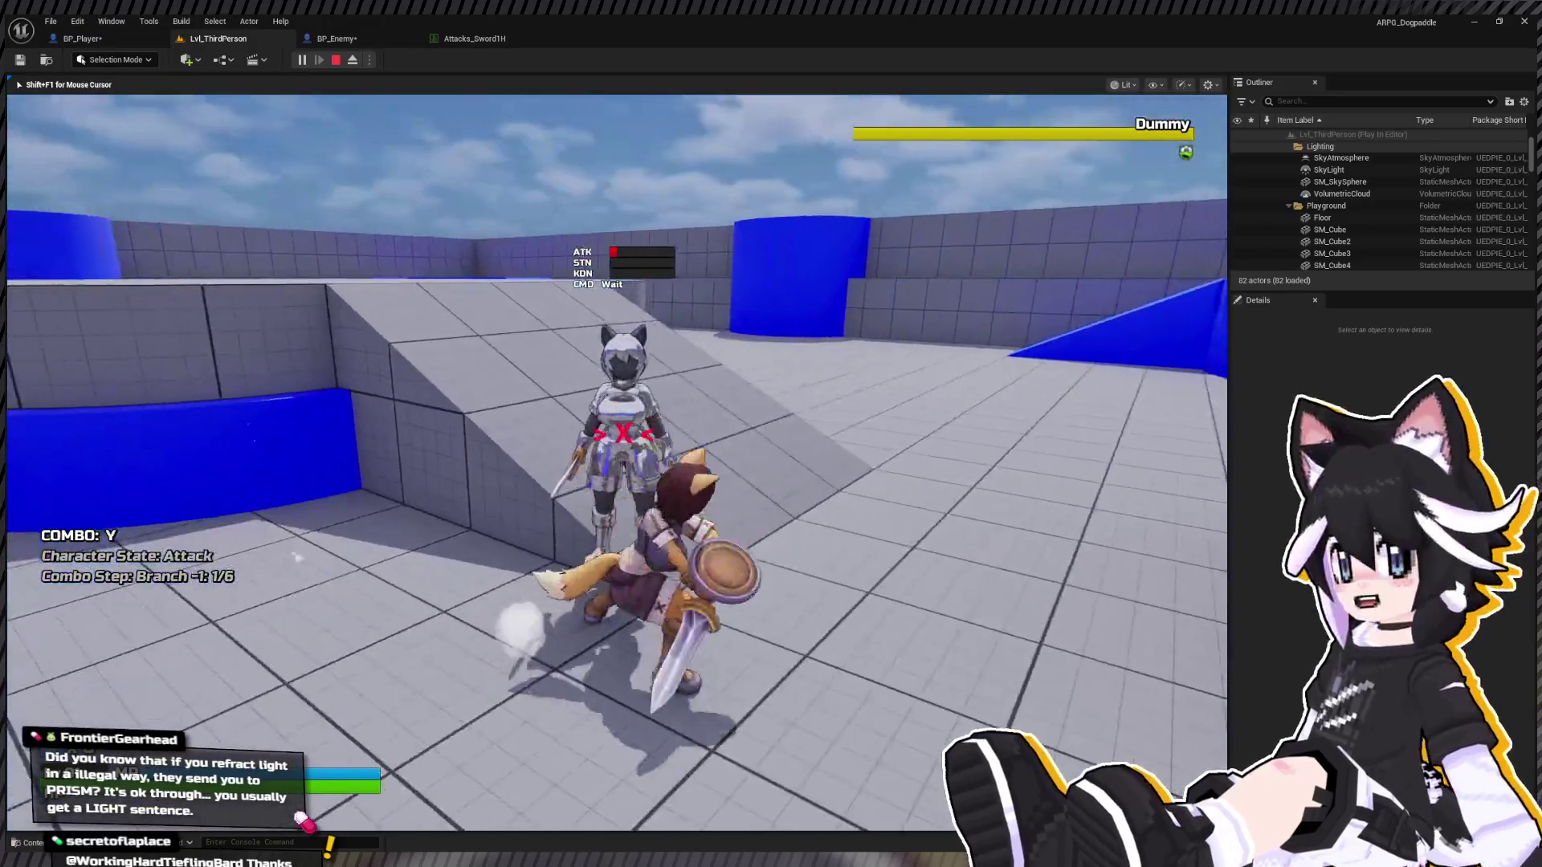
left_click(616, 463)
left_click(616, 463)
left_click(617, 462)
left_click(616, 462)
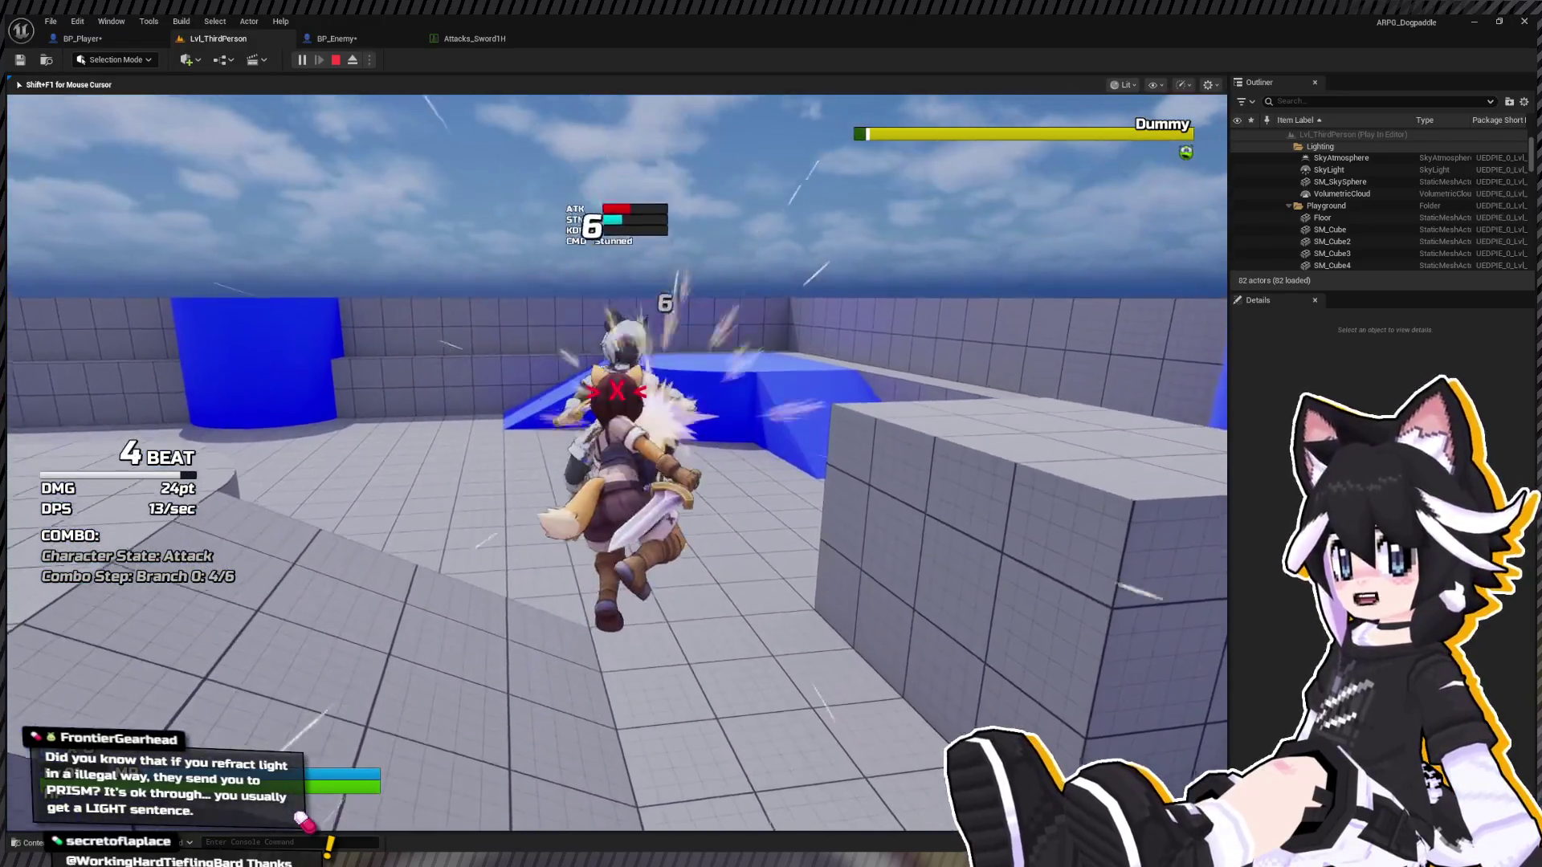
left_click(617, 463)
key("Escape")
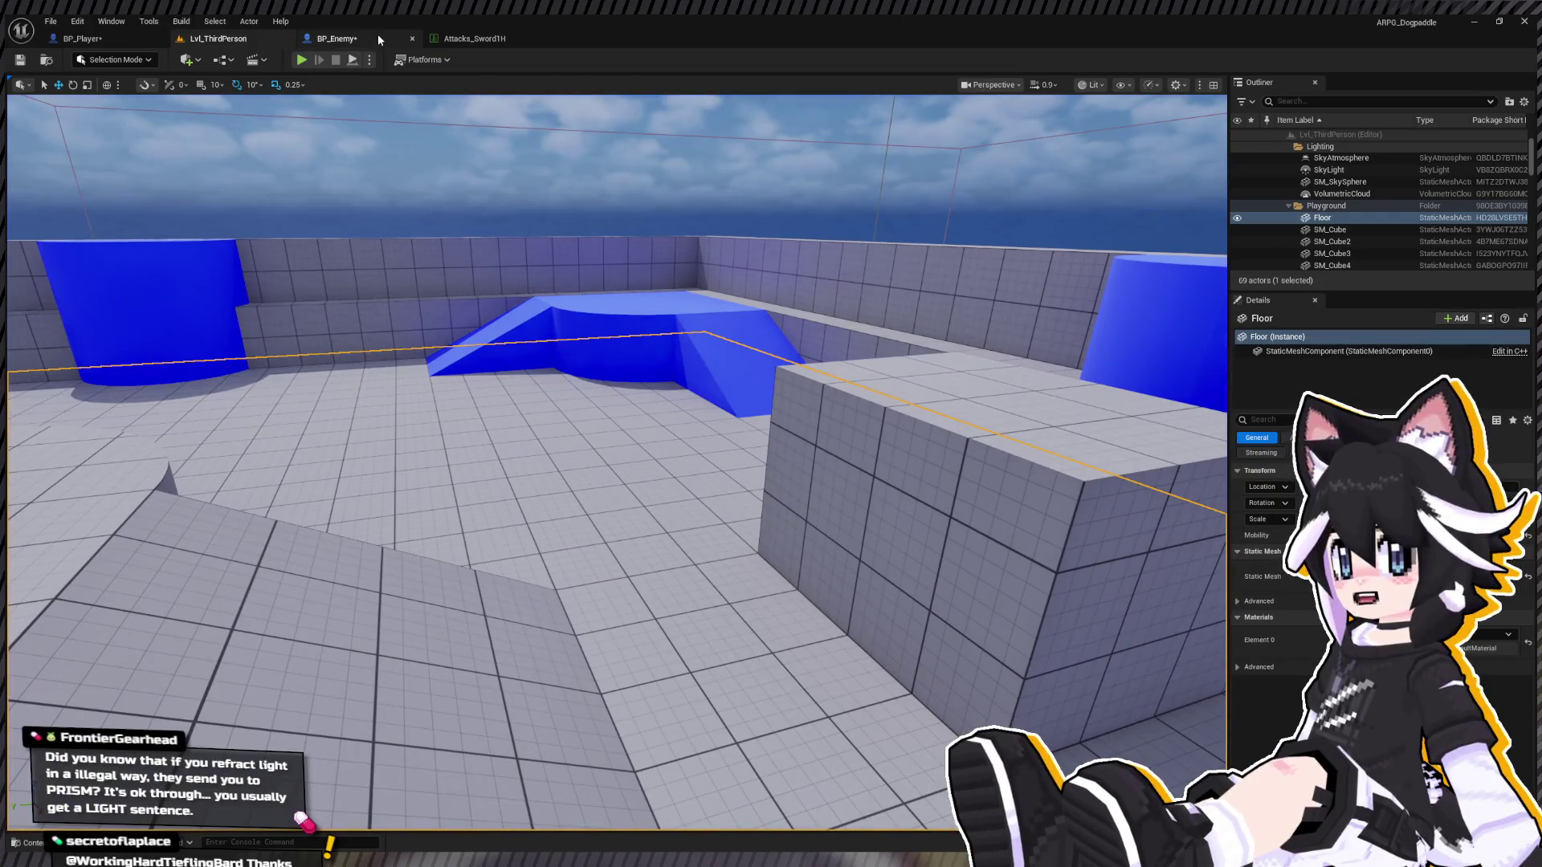
left_click(379, 36)
left_click_drag(717, 367, 631, 271)
- Try vector clamp nodes on Get Velocity, then delete them and the multiply node
left_click_drag(708, 303, 800, 307)
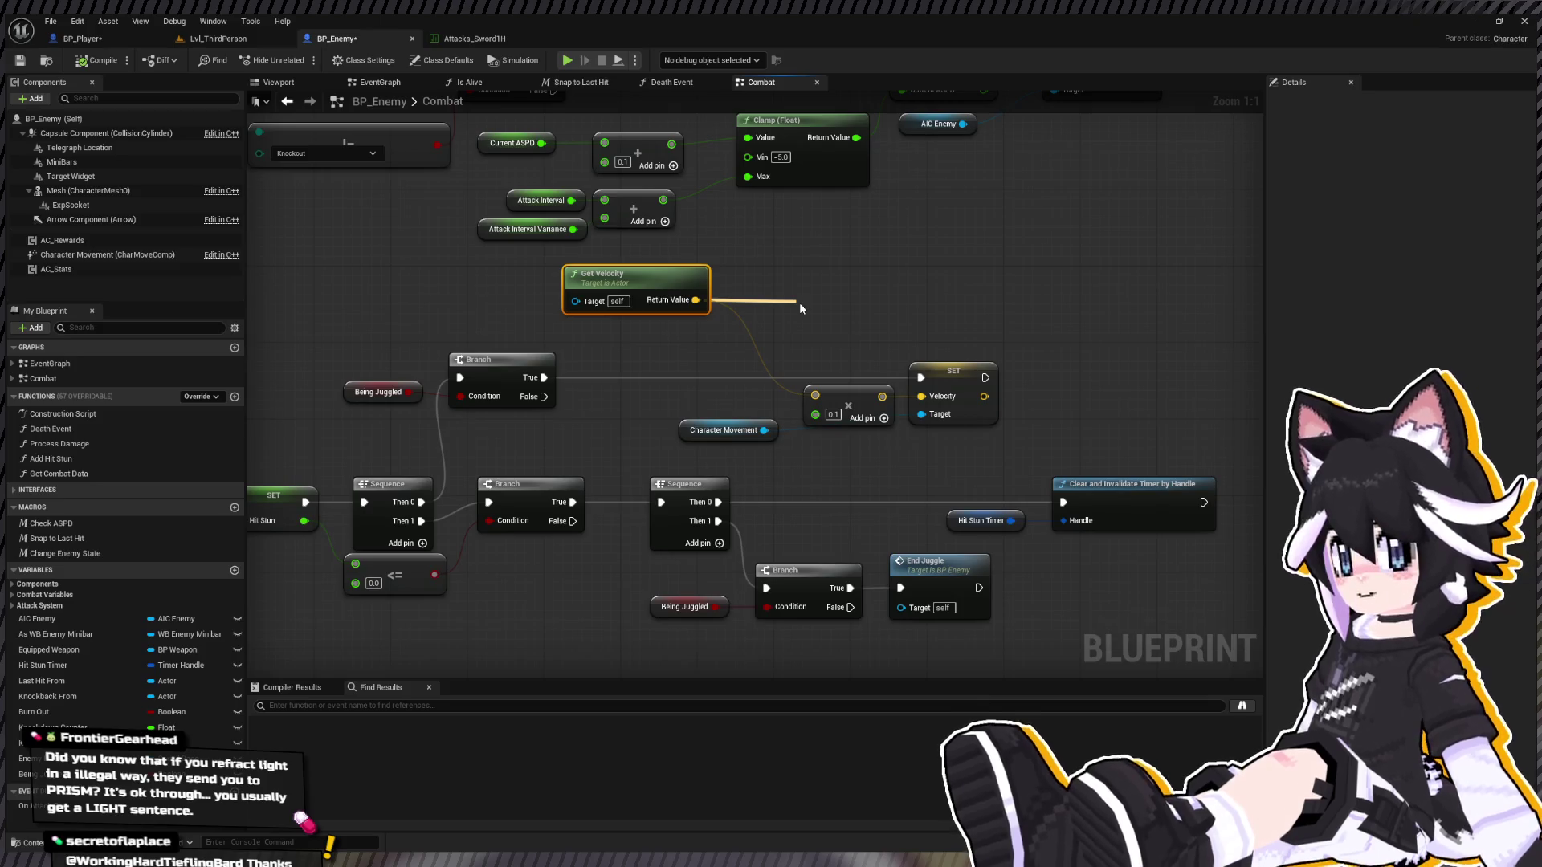
left_click_drag(898, 368, 854, 304)
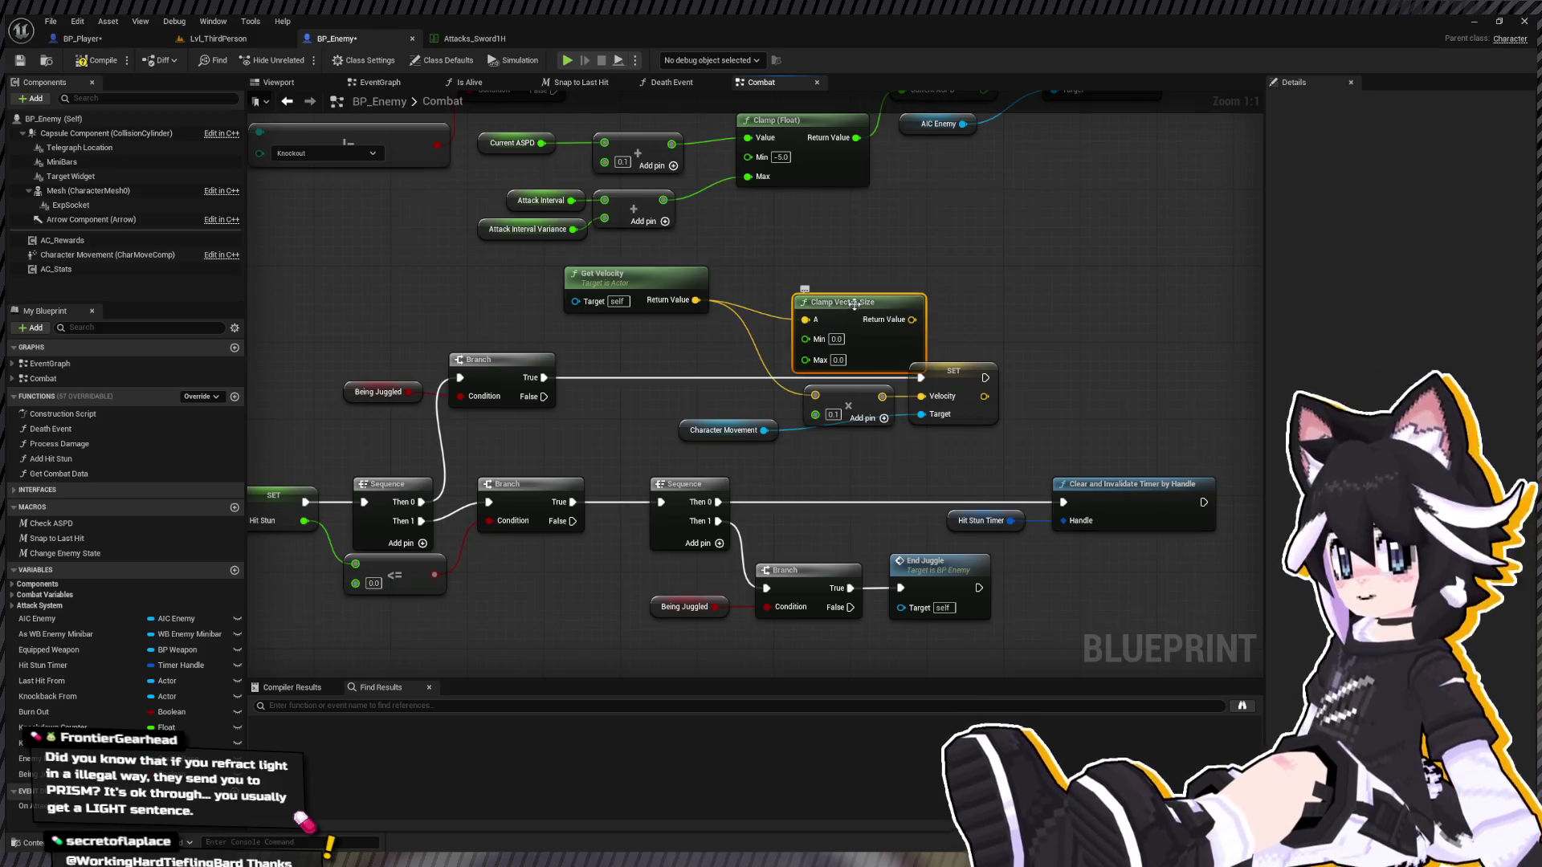
key("Delete")
left_click(848, 405)
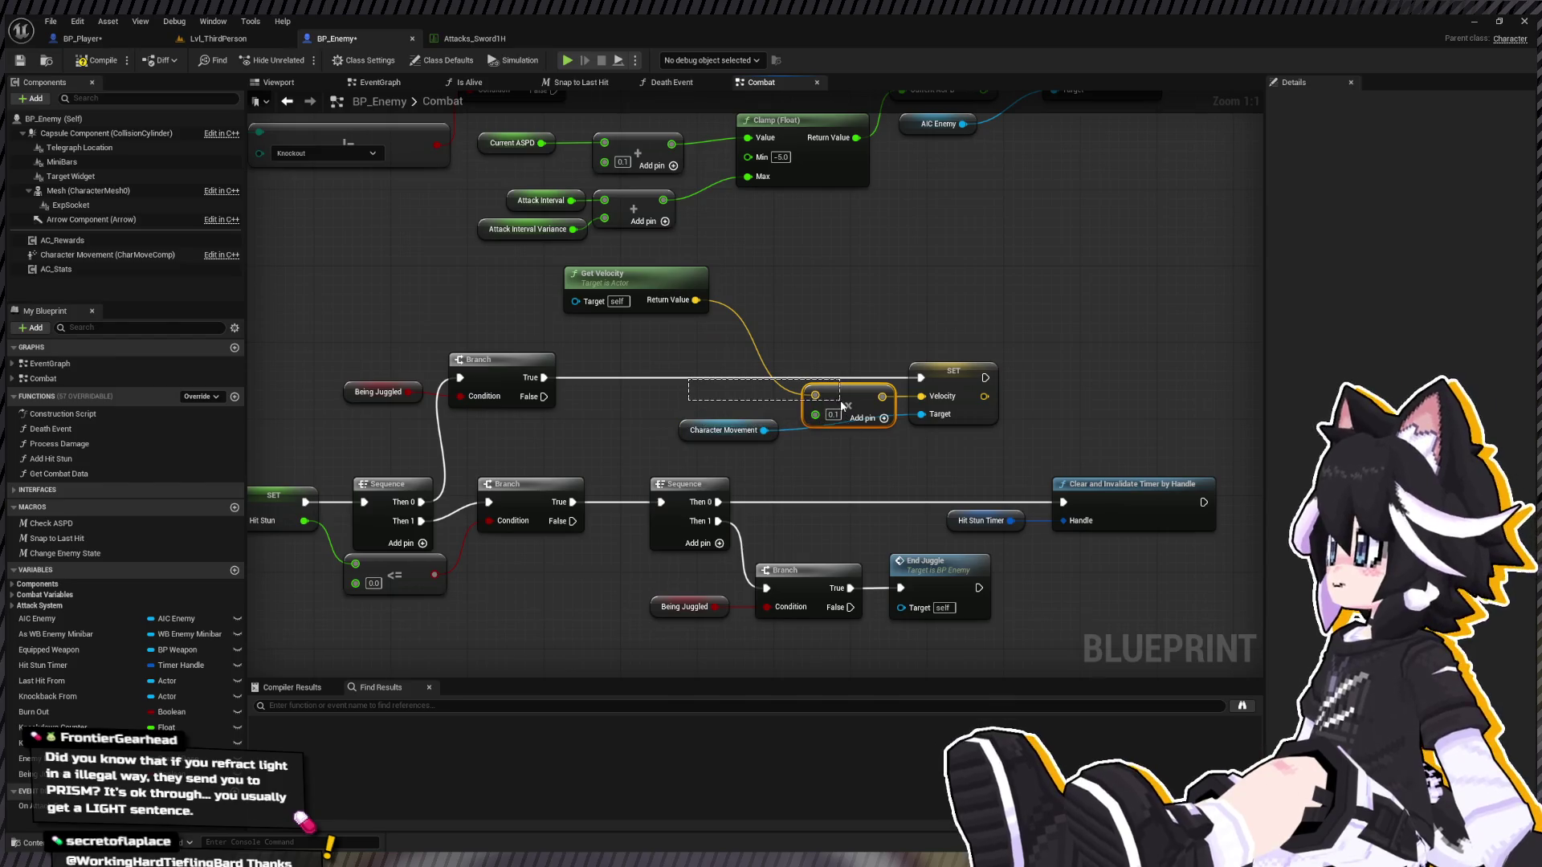
key("Delete")
left_click_drag(700, 434, 802, 454)
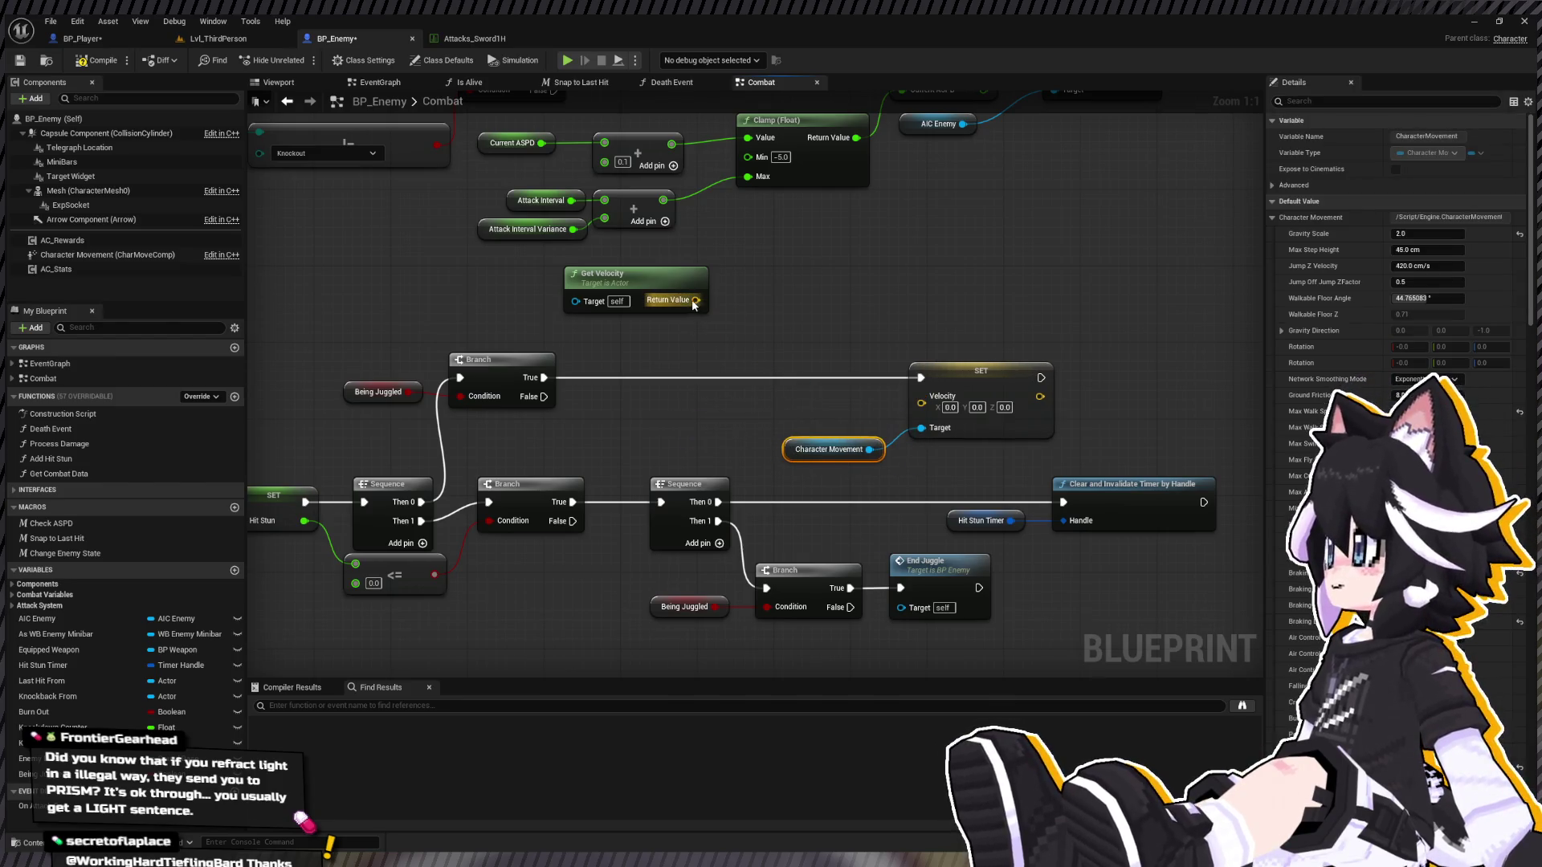
left_click_drag(695, 299, 792, 296)
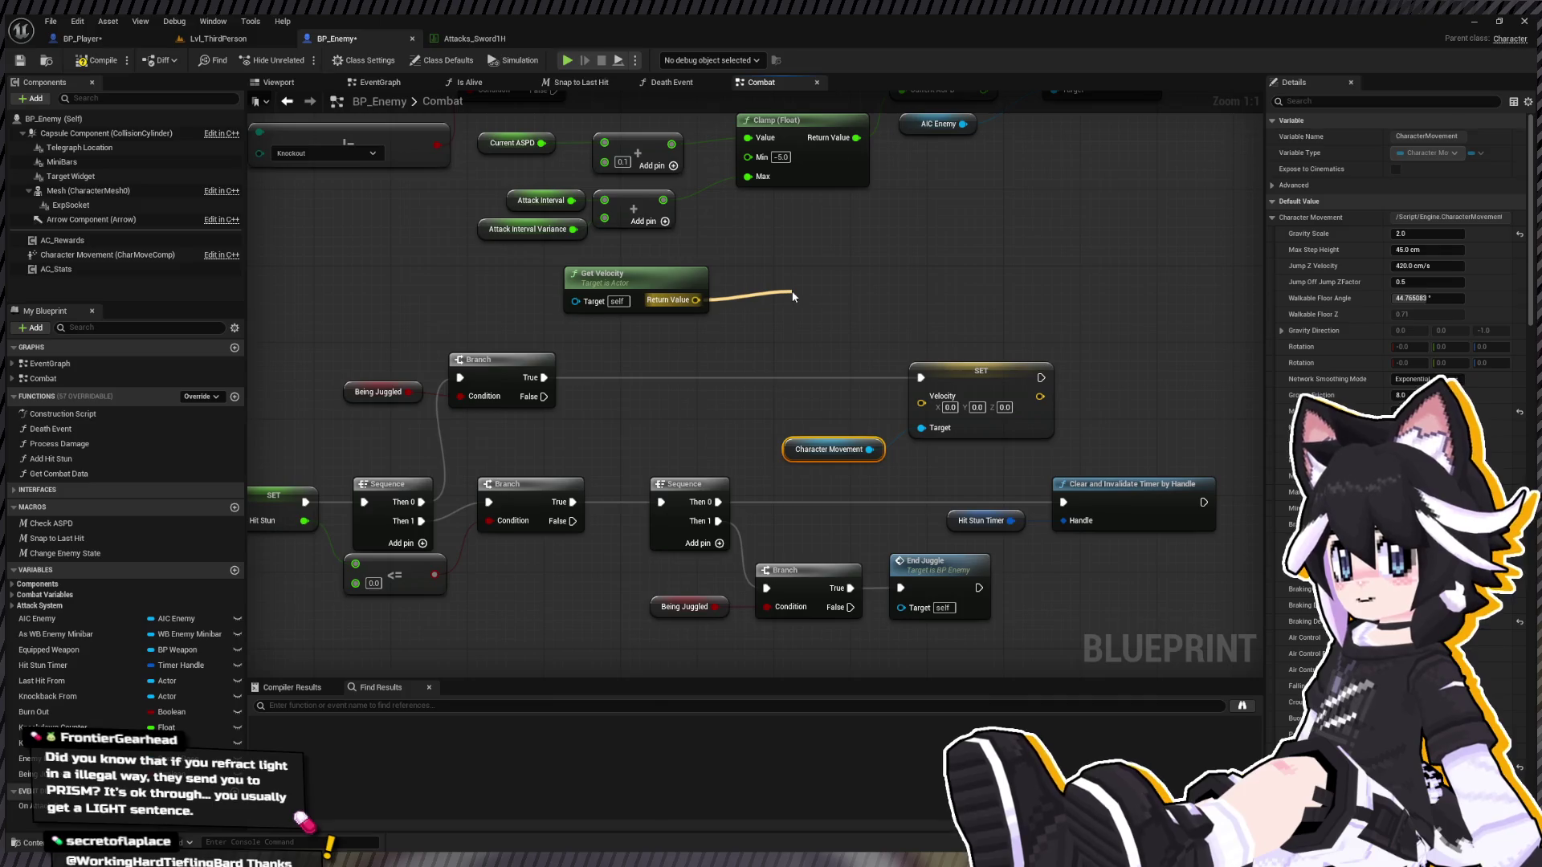
left_click_drag(792, 296, 932, 432)
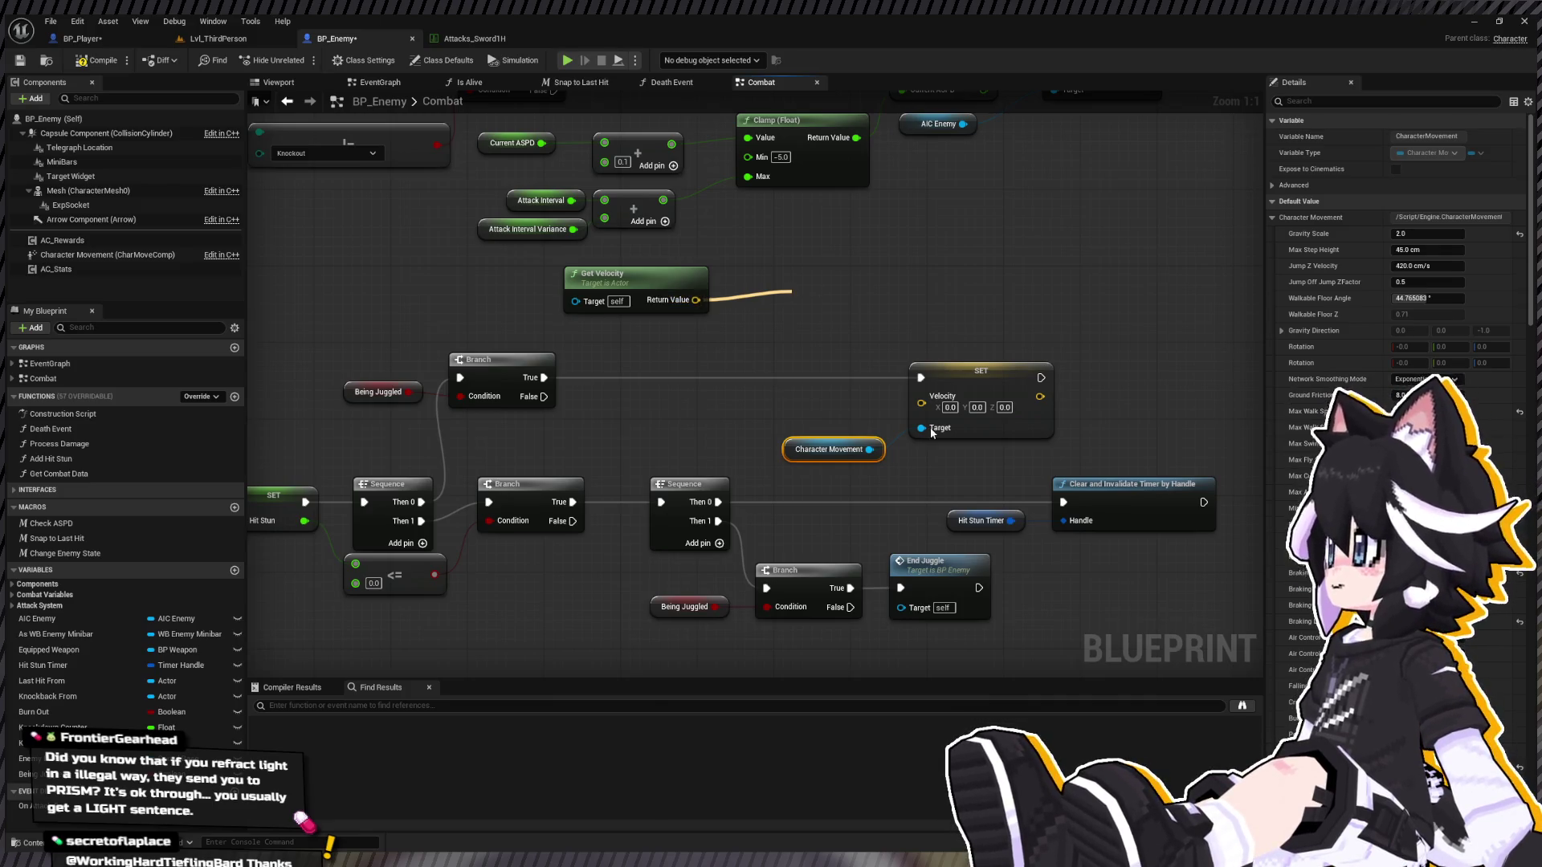
left_click(920, 377)
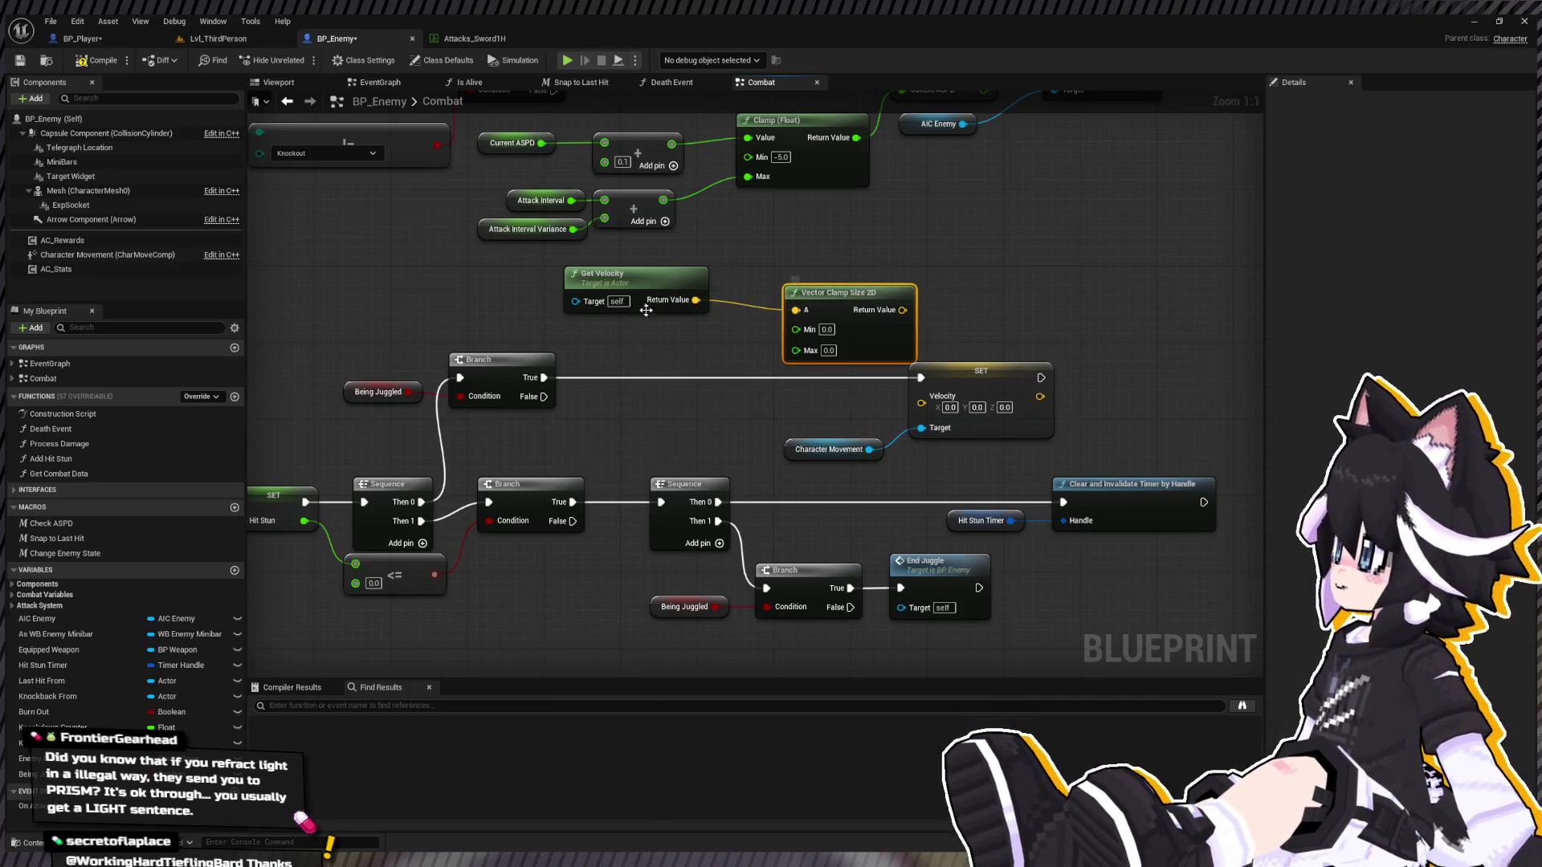
key("Delete")
- Split Get Velocity's output and SET Velocity's input into X, Y, Z pins
left_click(675, 305)
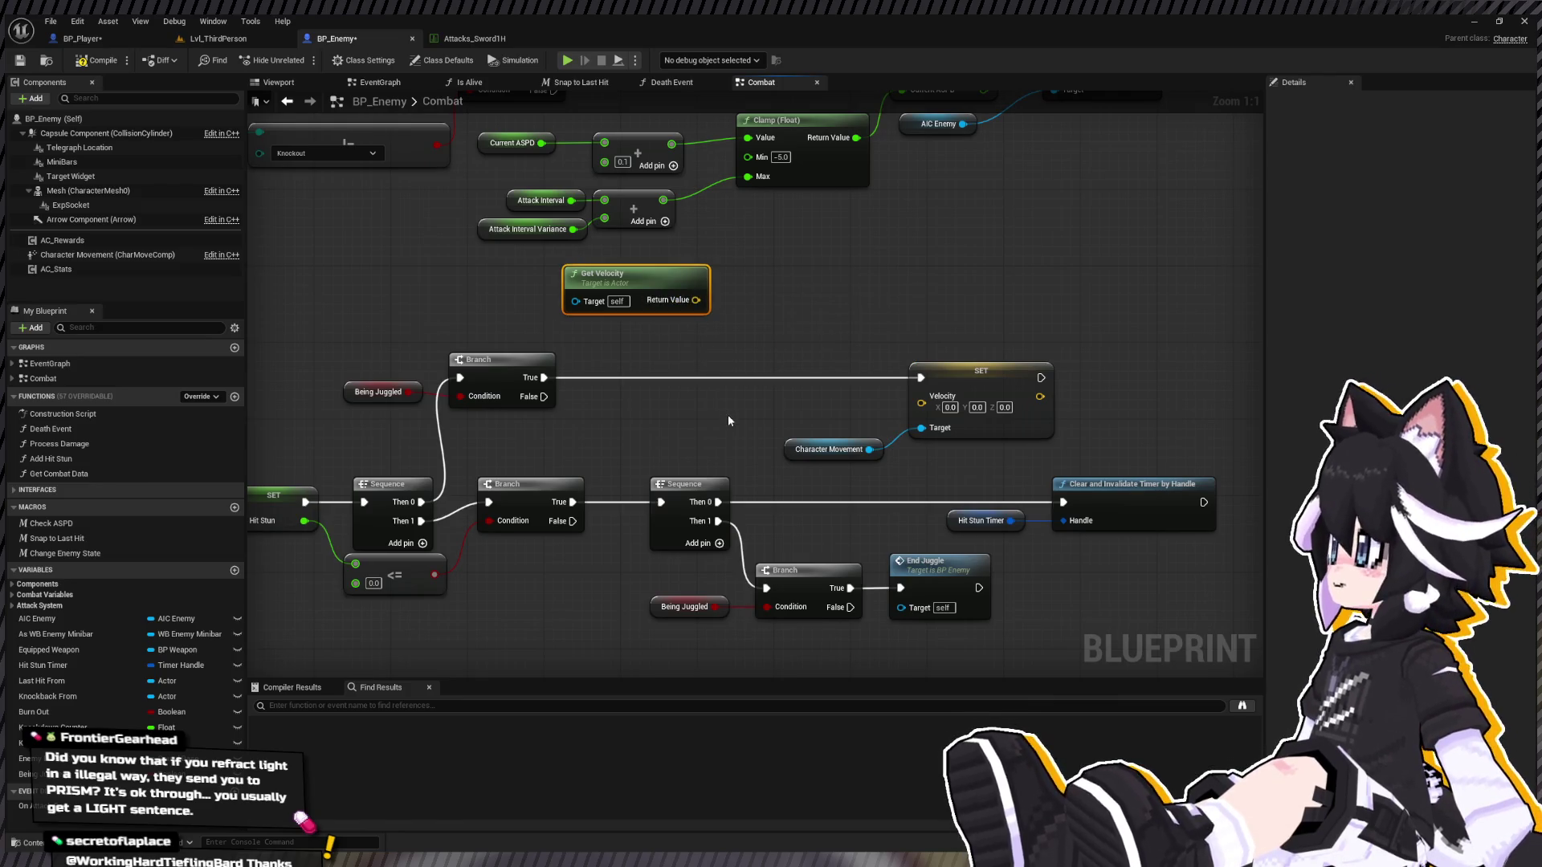
right_click(695, 300)
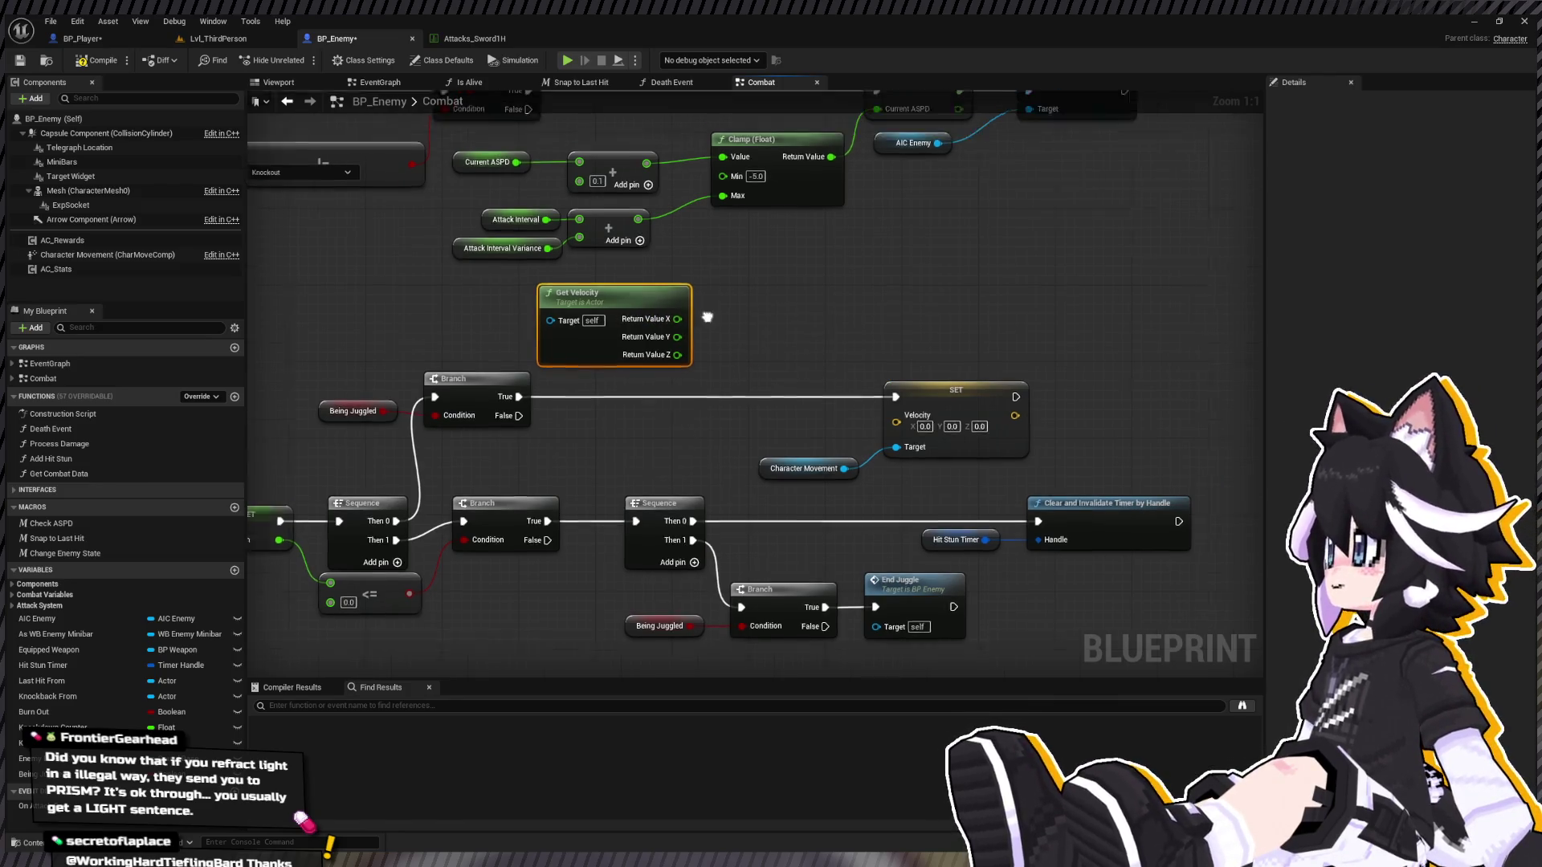
mouse_move(901, 420)
left_mouse_down()
mouse_move(931, 333)
mouse_move(1061, 328)
left_mouse_up()
right_click(889, 350)
left_click(949, 331)
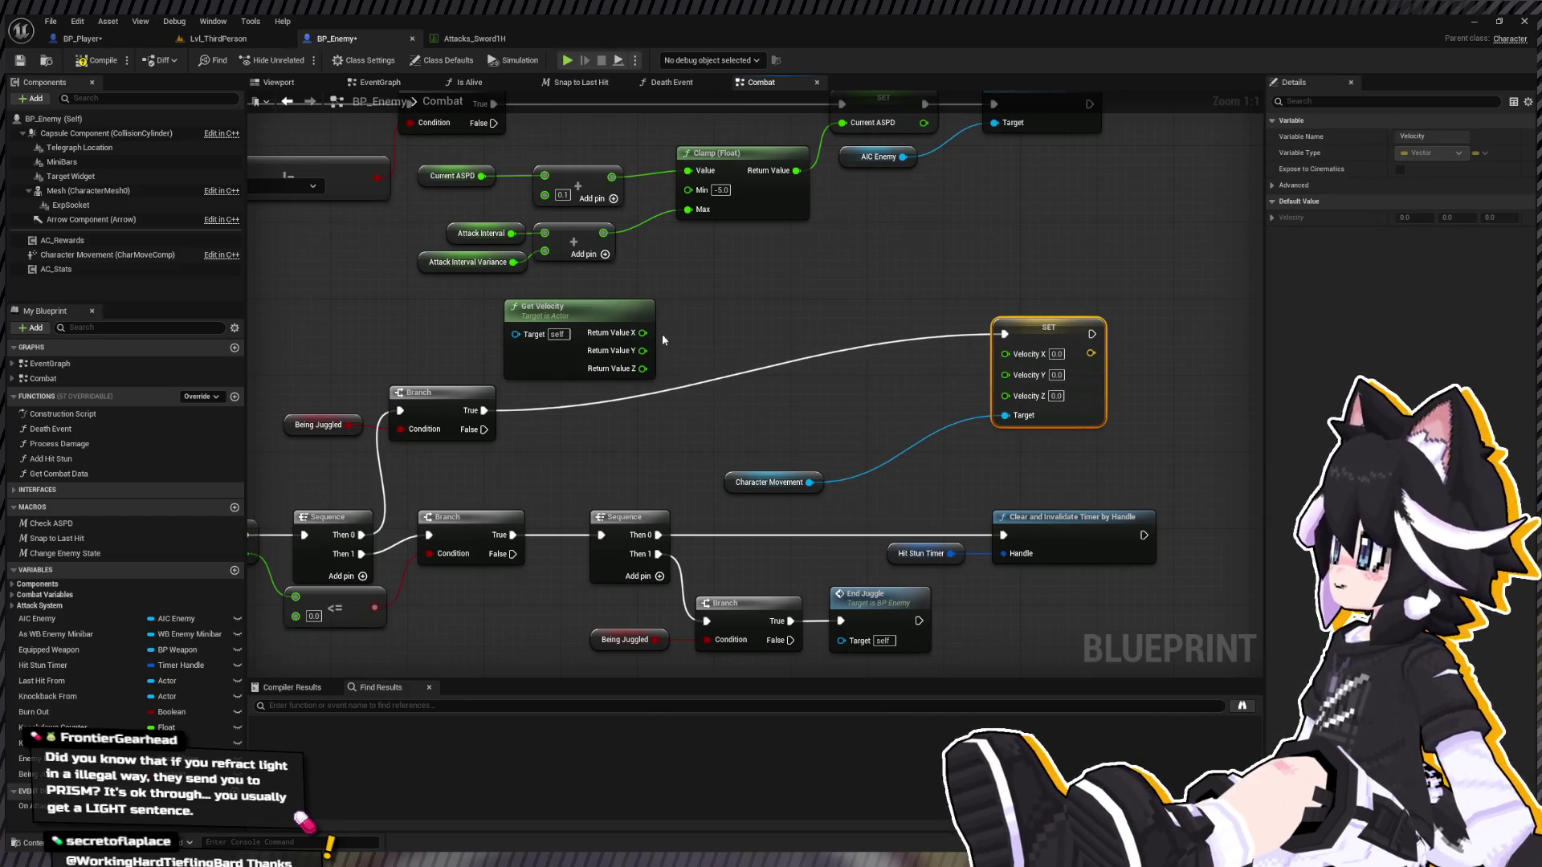
- Clamp the X velocity with a Clamp (Float) node, Min -250 and Max 250
left_click_drag(642, 332, 719, 314)
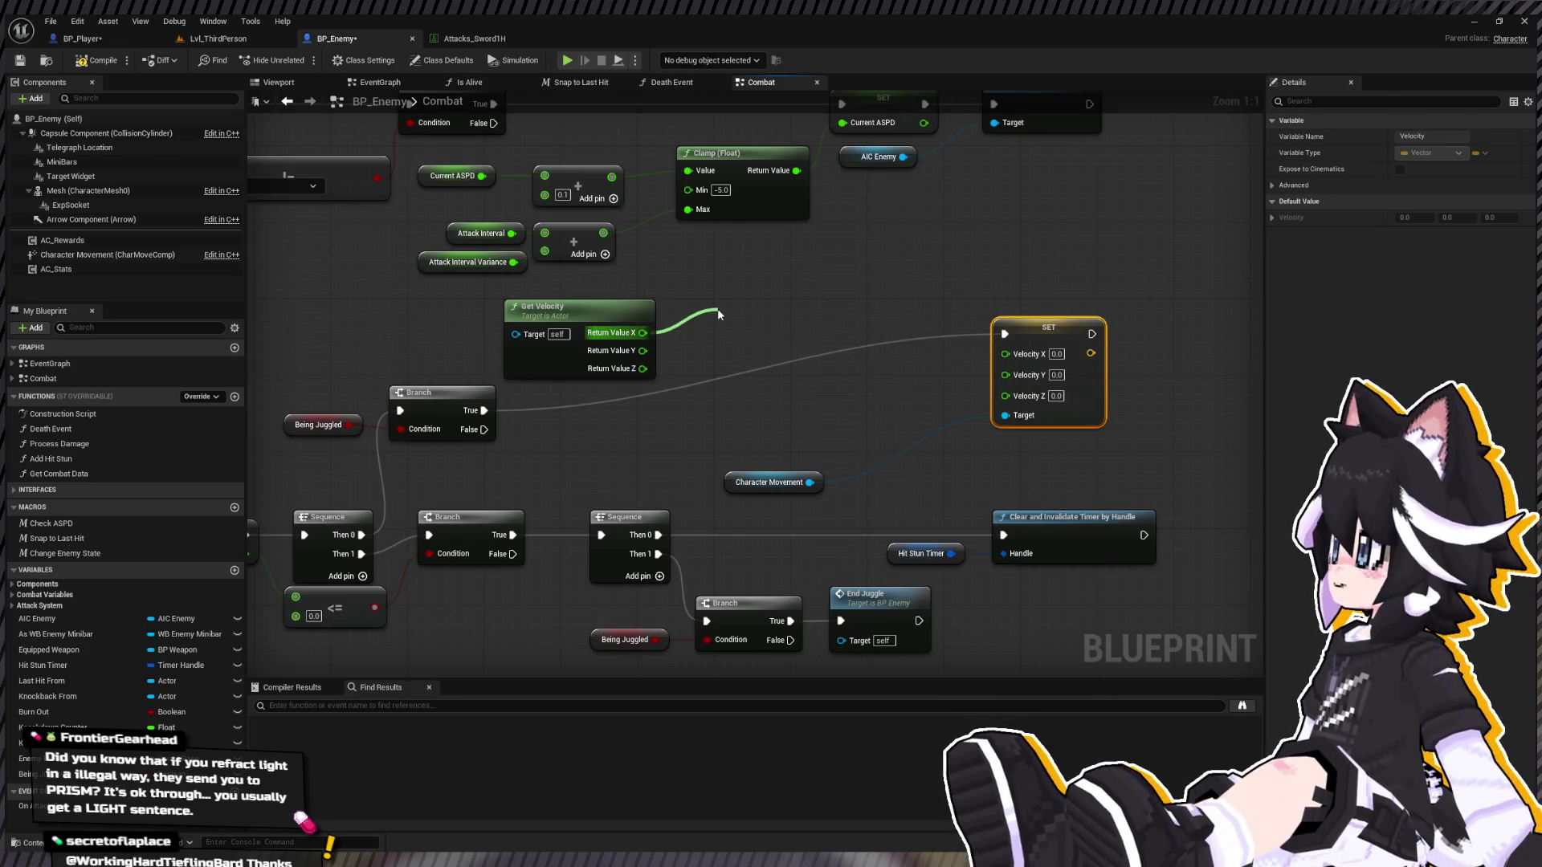
left_click_drag(719, 313, 769, 375)
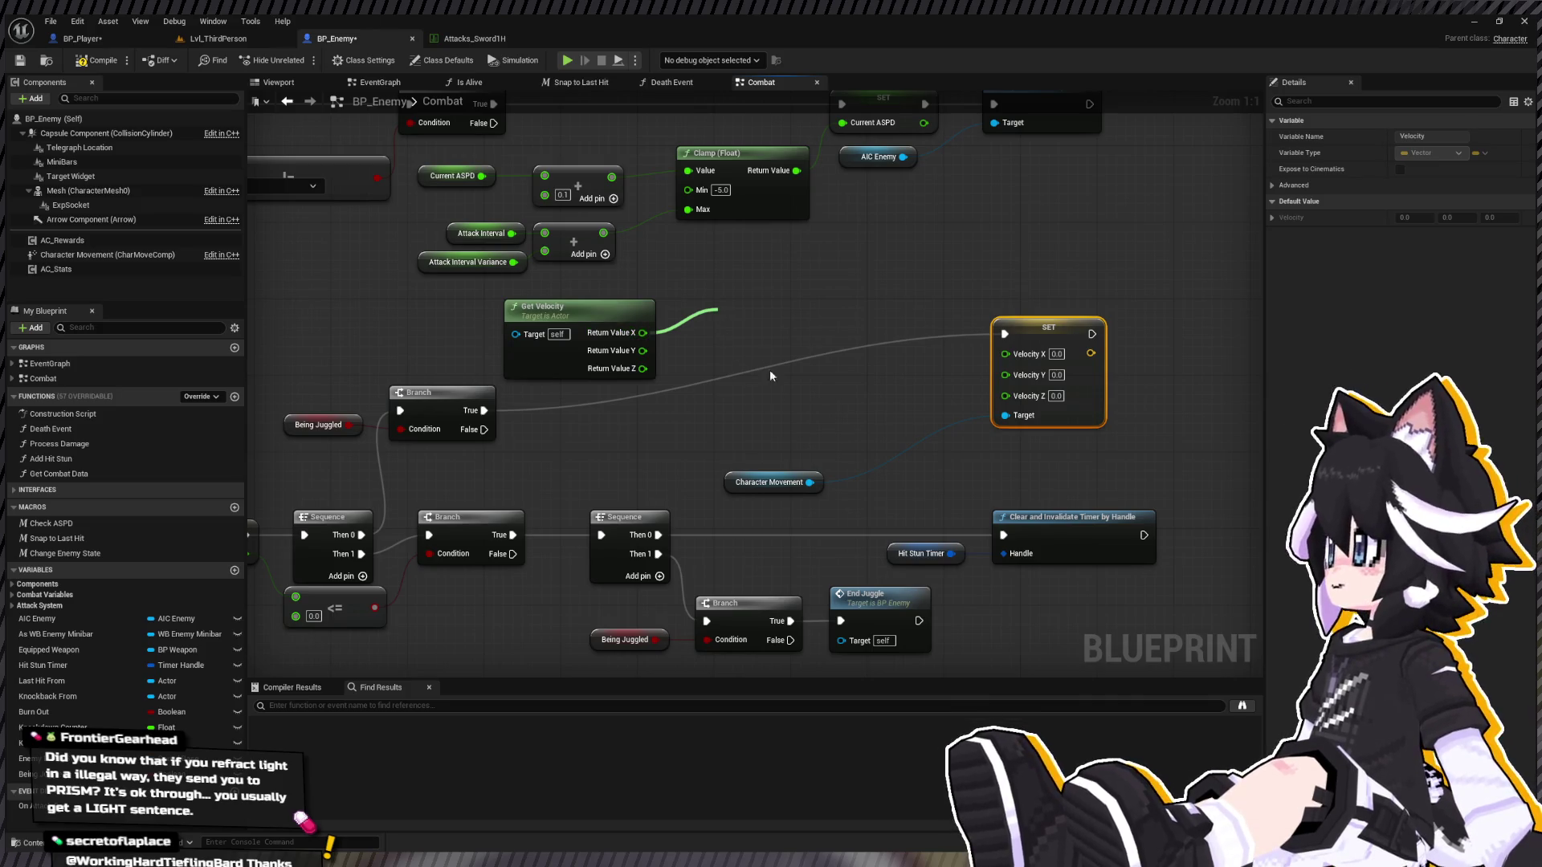
left_click(782, 384)
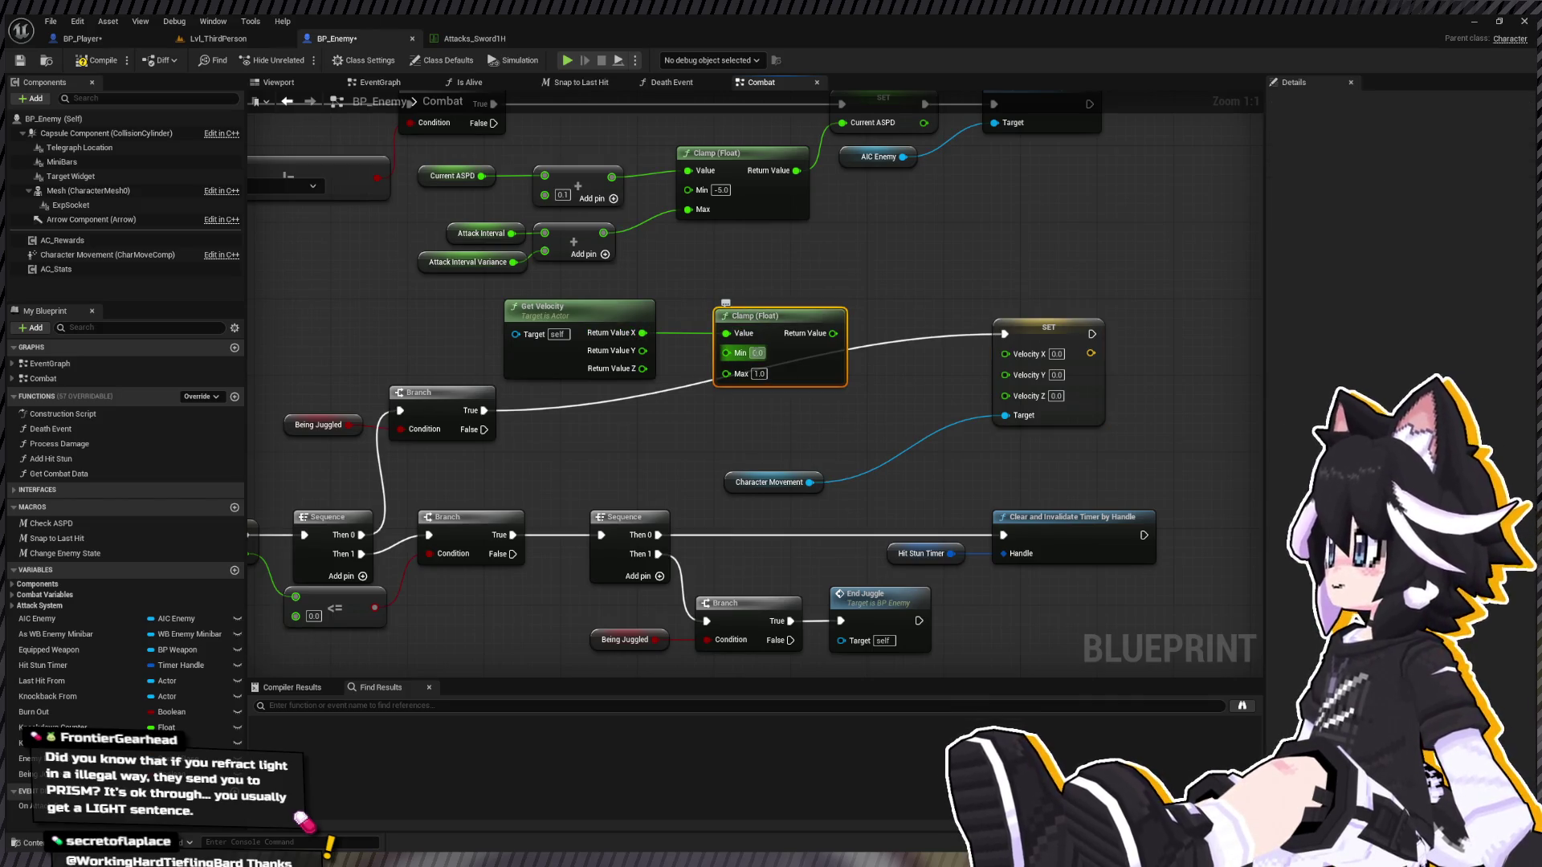
type("-200")
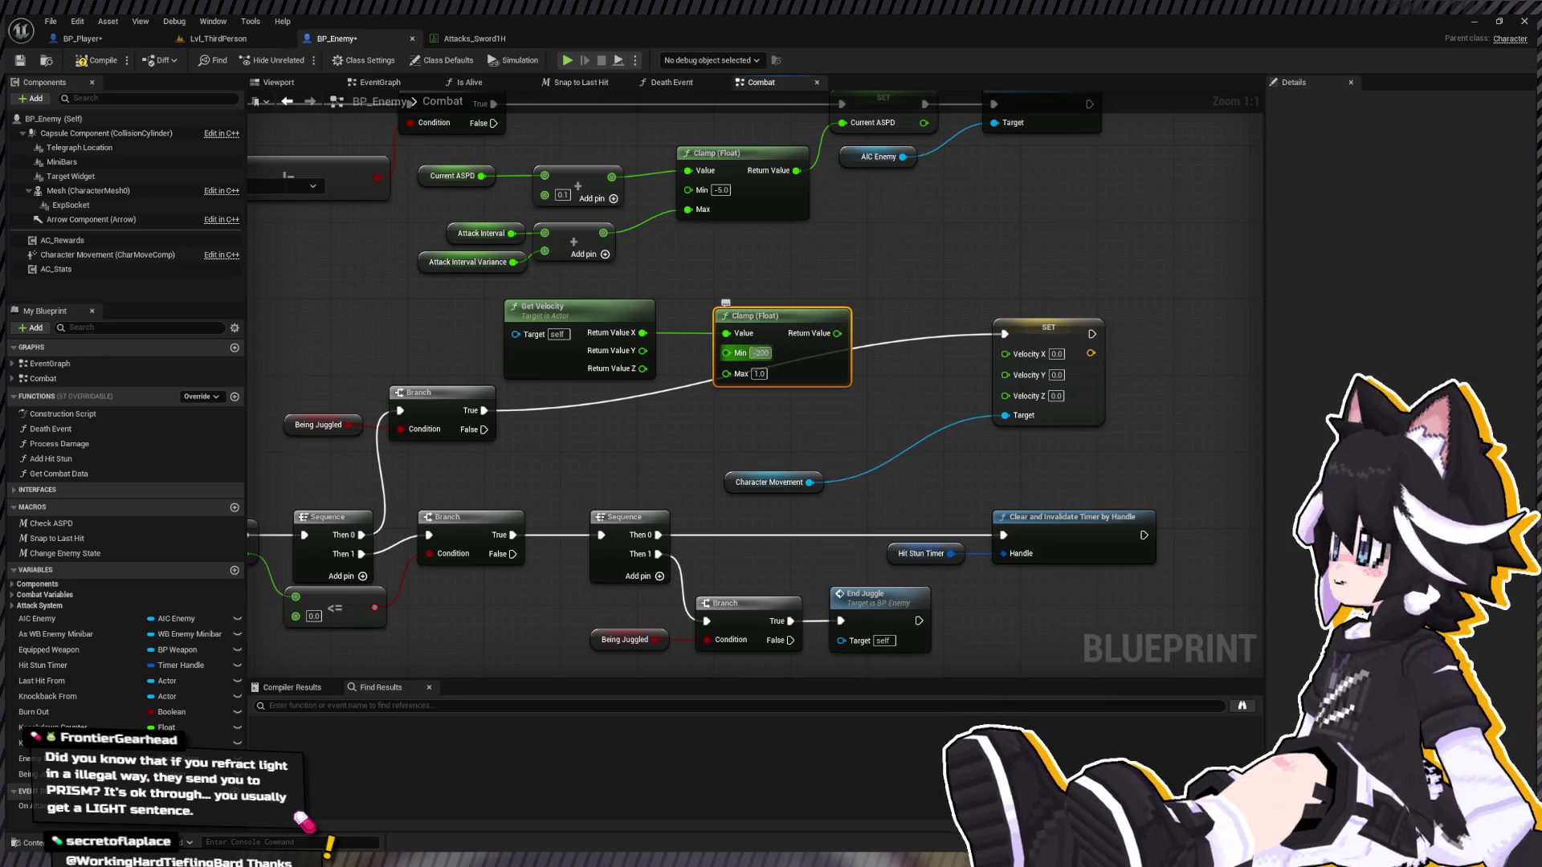
key("BackSpace")
key("BackSpace")
type("250")
key("Tab")
type("250")
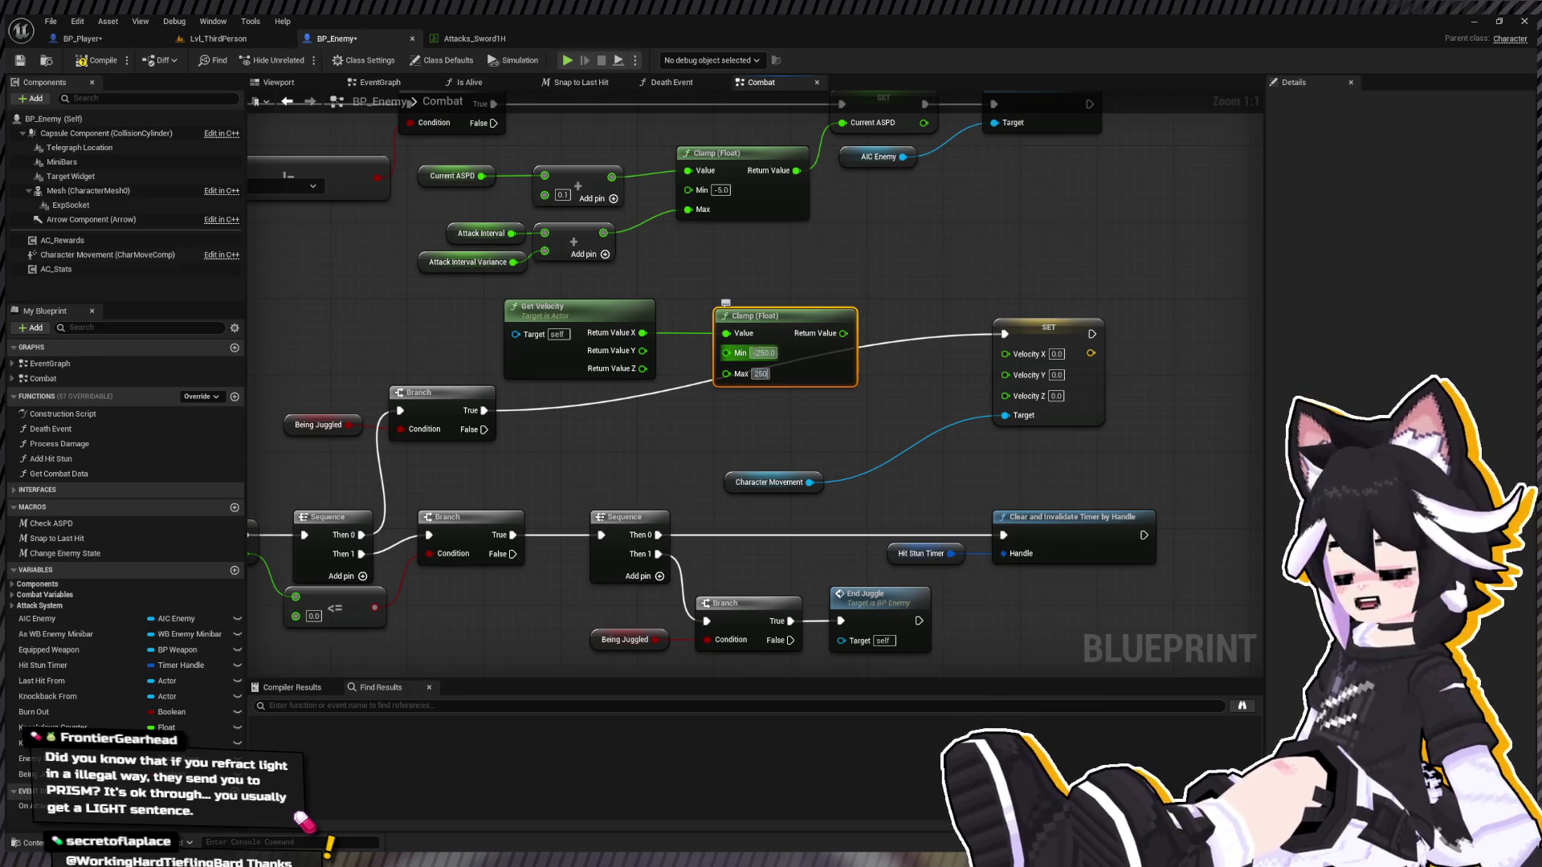
left_click(938, 277)
left_click(787, 321)
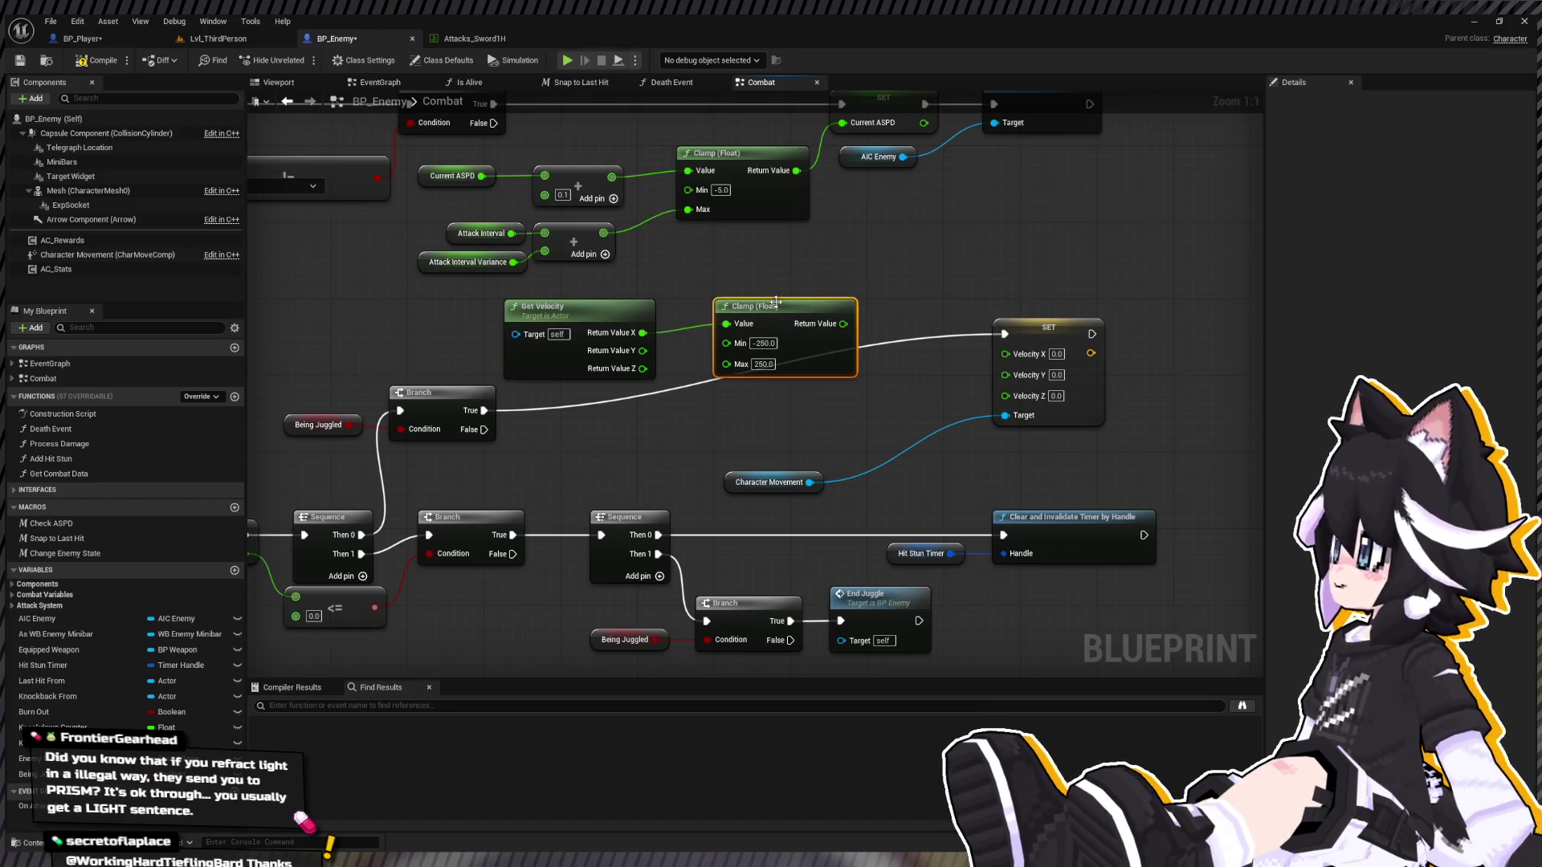
left_click_drag(776, 313, 770, 265)
- Duplicate the clamp for Z, wire both clamps into SET Velocity, and play-test
key("ctrl+d")
left_click_drag(770, 368, 752, 350)
left_click_drag(643, 369, 725, 372)
mouse_move(843, 371)
left_mouse_down()
mouse_move(988, 397)
mouse_move(1004, 373)
left_mouse_up()
left_click_drag(843, 285, 1005, 353)
key("alt+p")
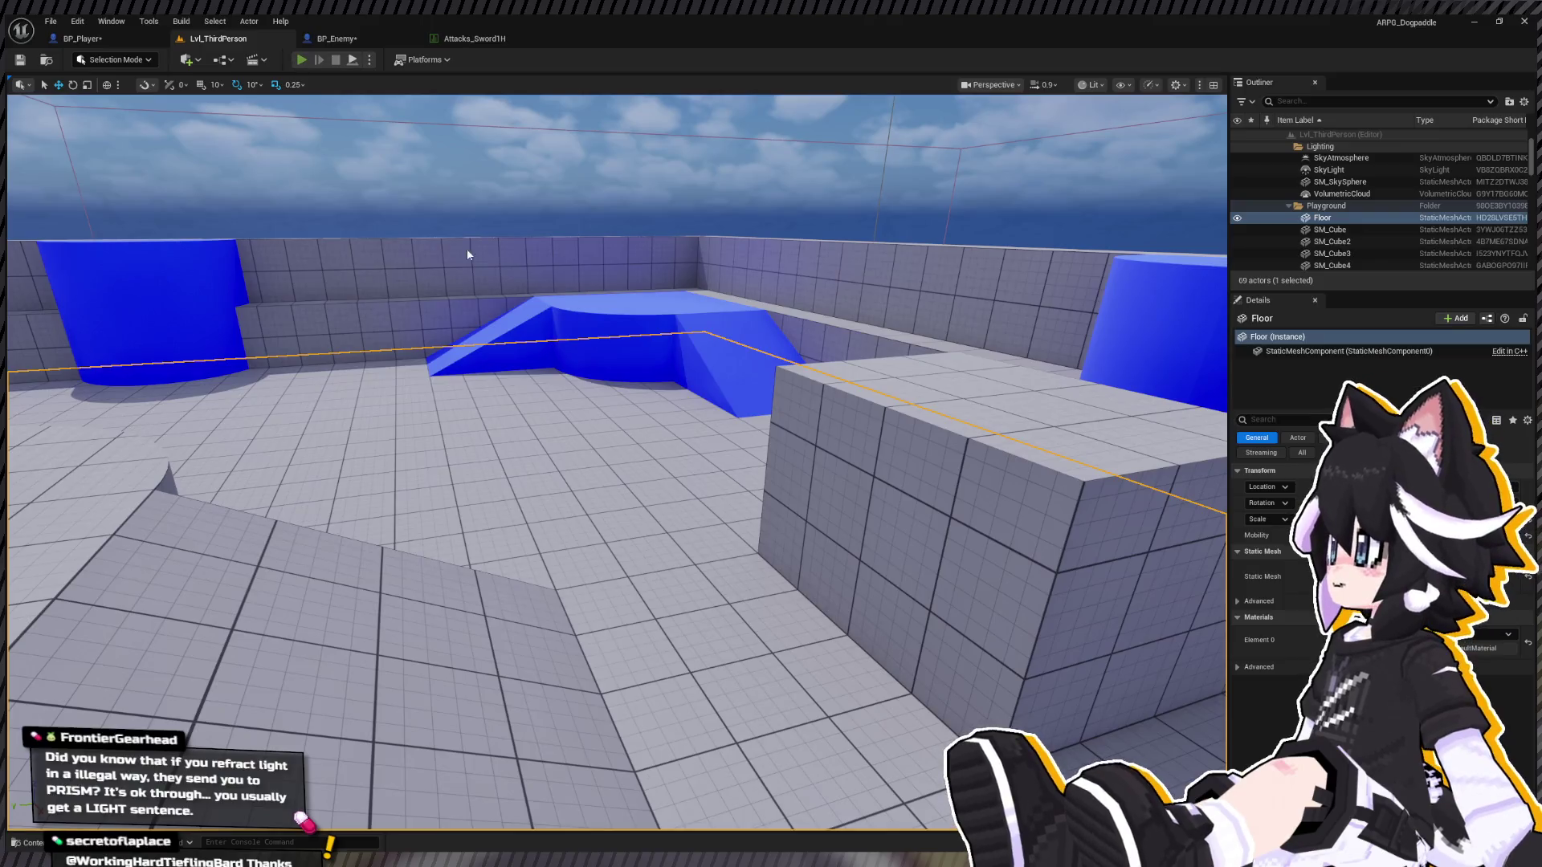
- Run to the Dummy and juggle it with a combo, then stop the test
key("w")
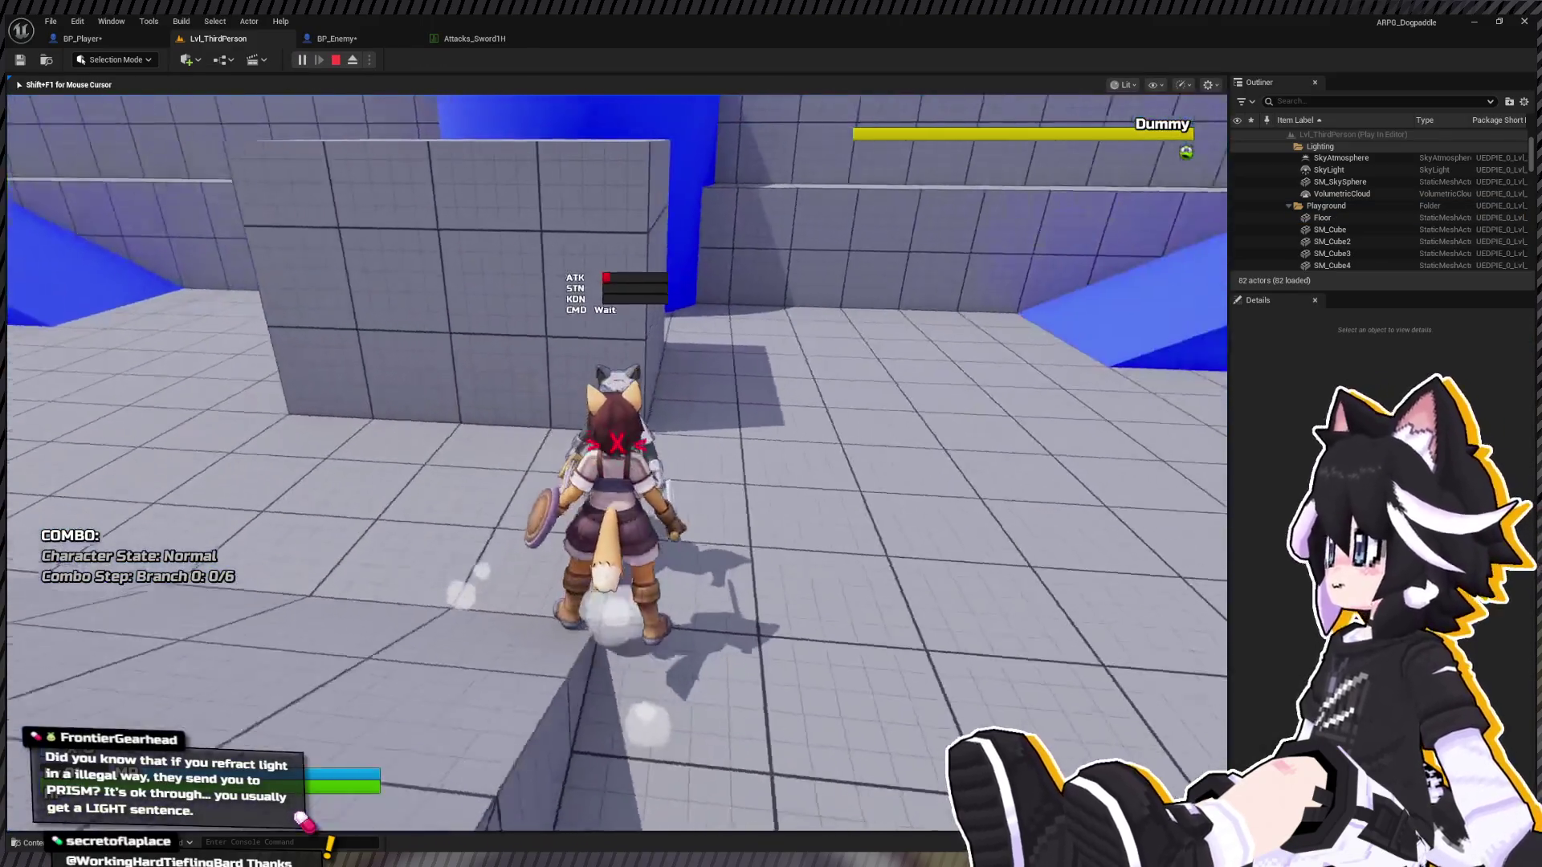
left_click(616, 463)
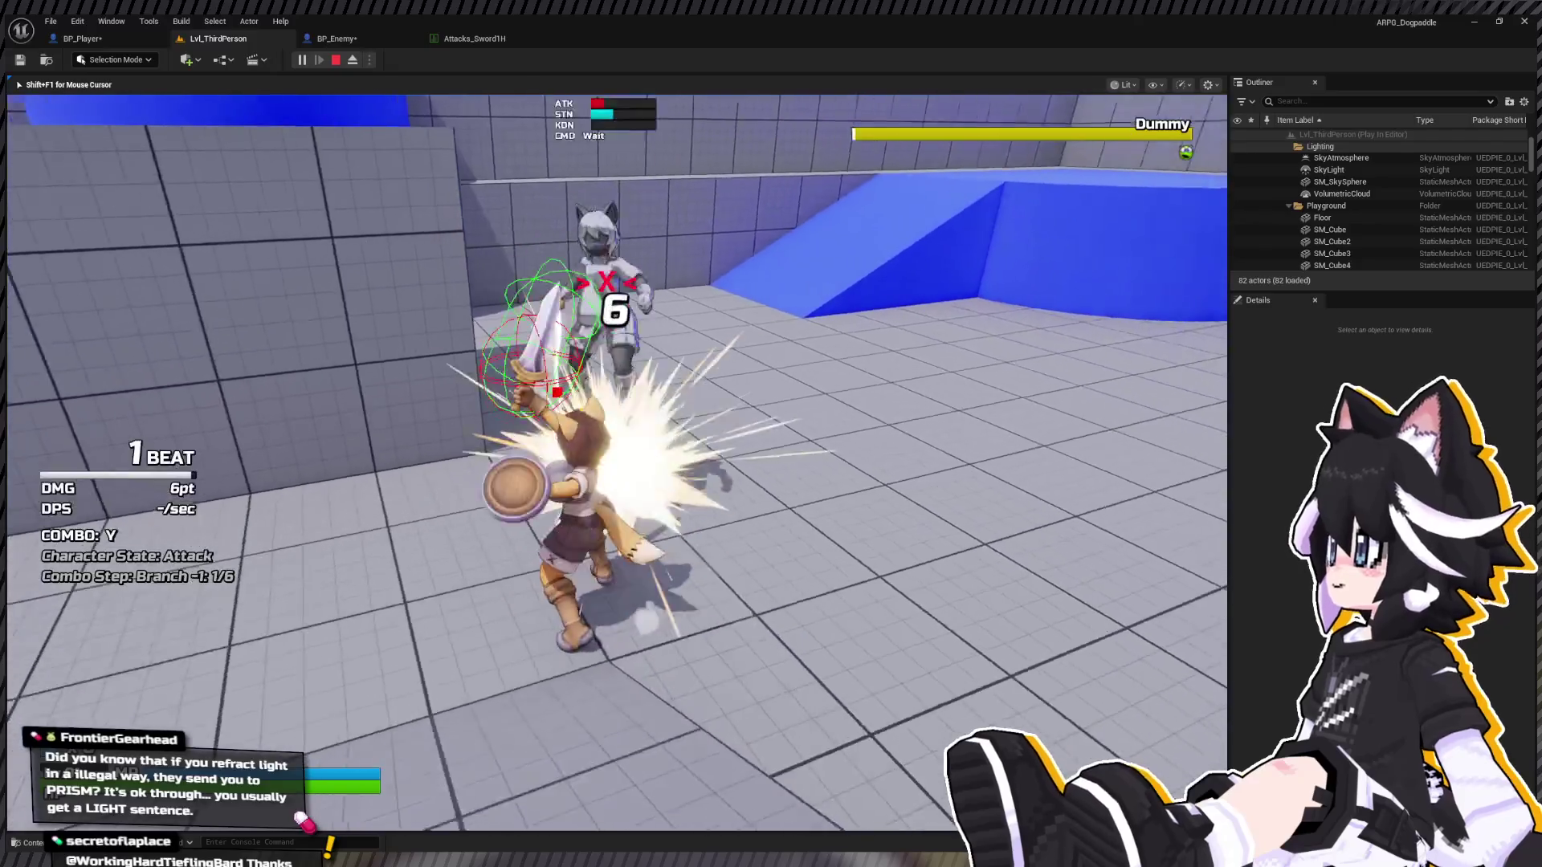
left_click(616, 462)
left_click(617, 463)
left_click(616, 463)
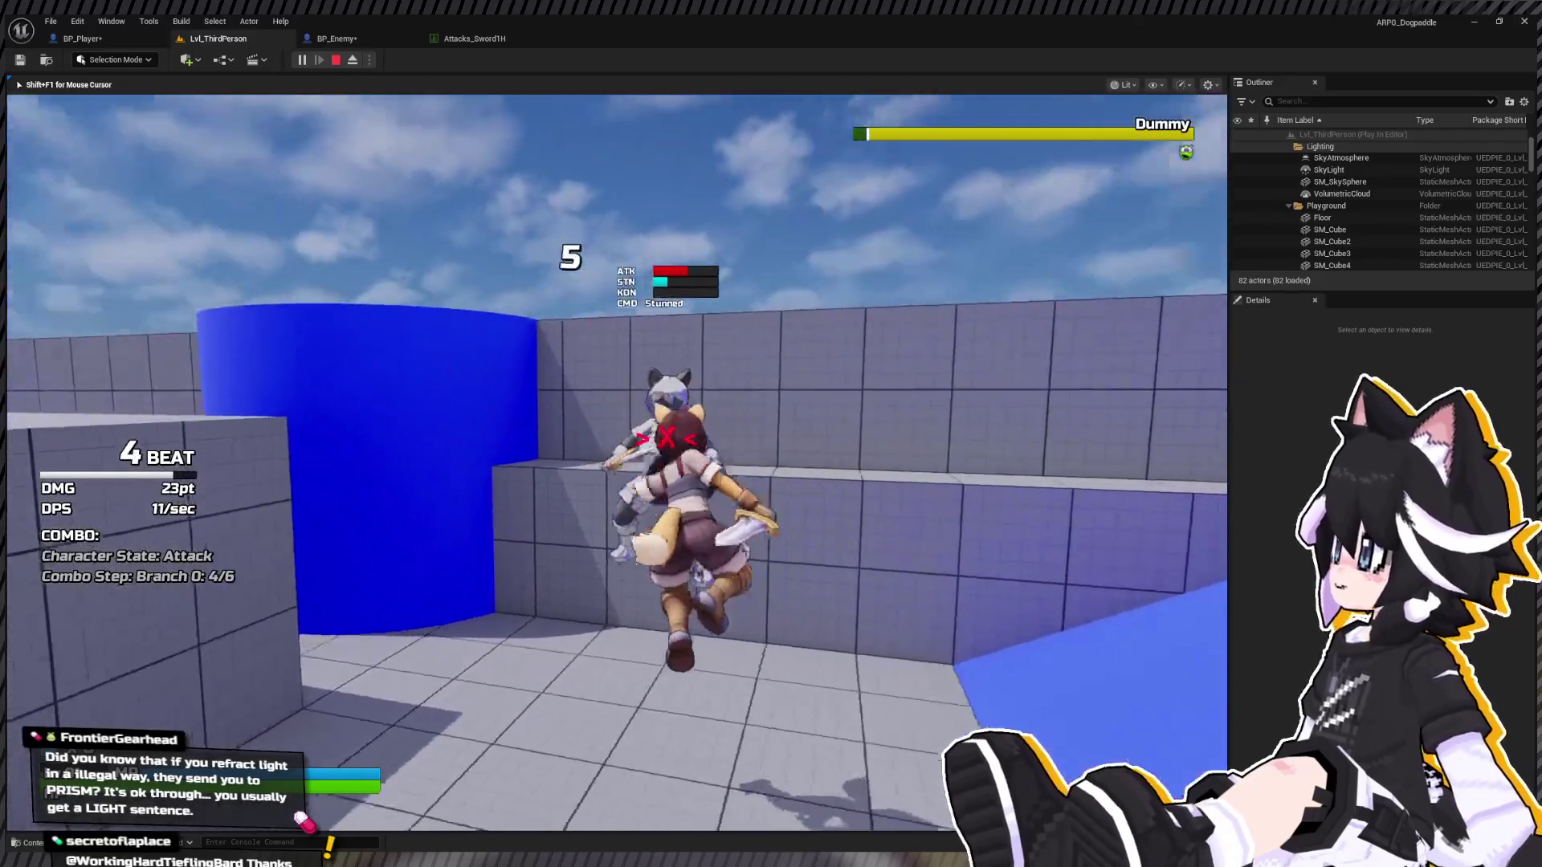
left_click(617, 462)
left_click(617, 463)
left_click(616, 463)
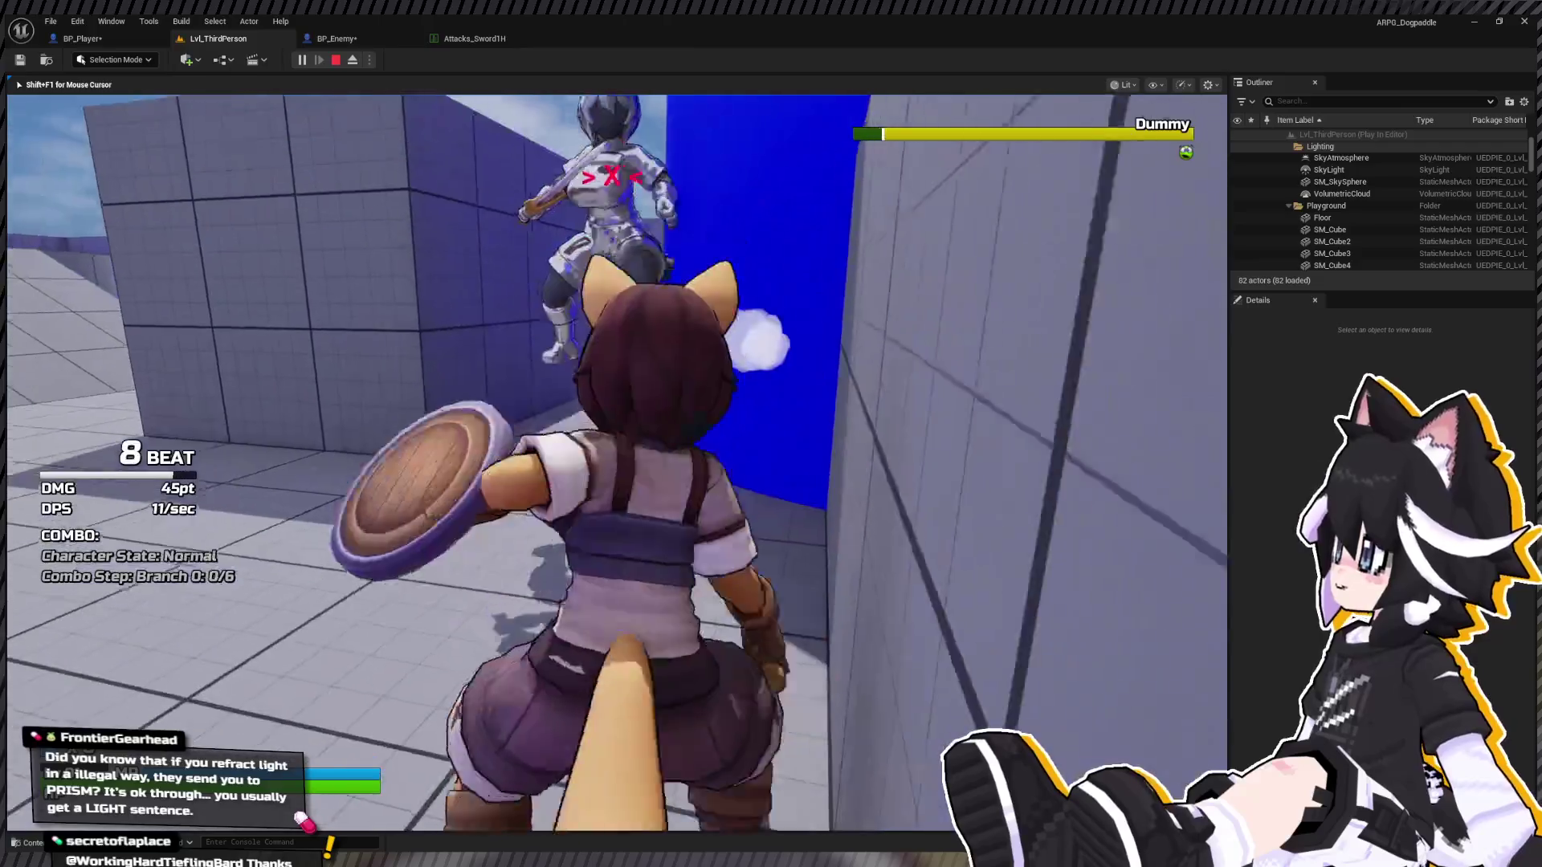
key("Escape")
- Set both velocity Clamp (Float) nodes to Min -150 and Max 150
left_click(337, 39)
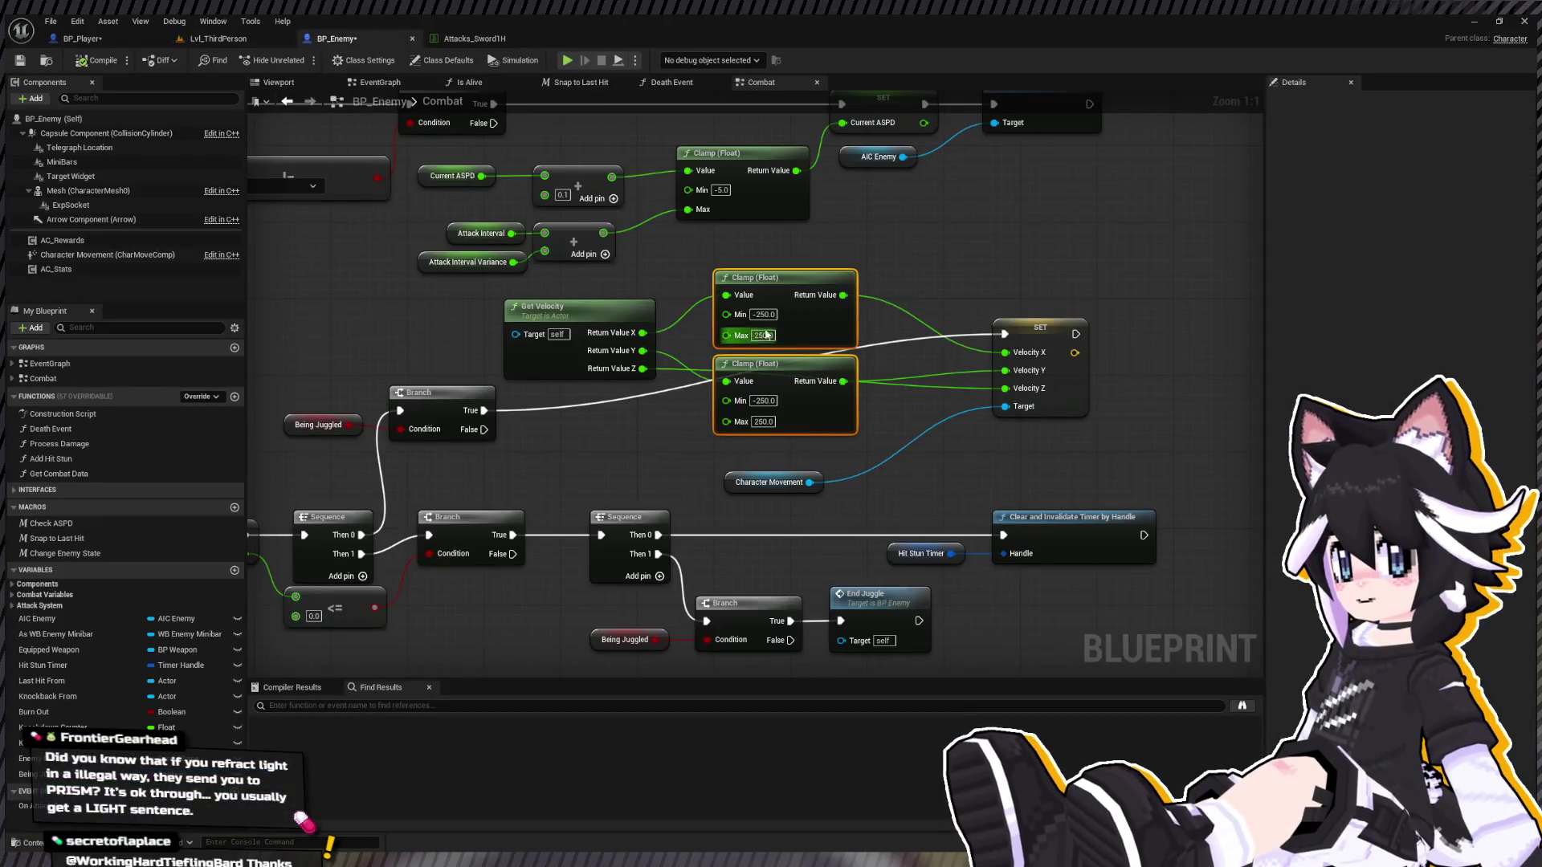
left_click(762, 314)
type("-150")
key("Tab")
type("150")
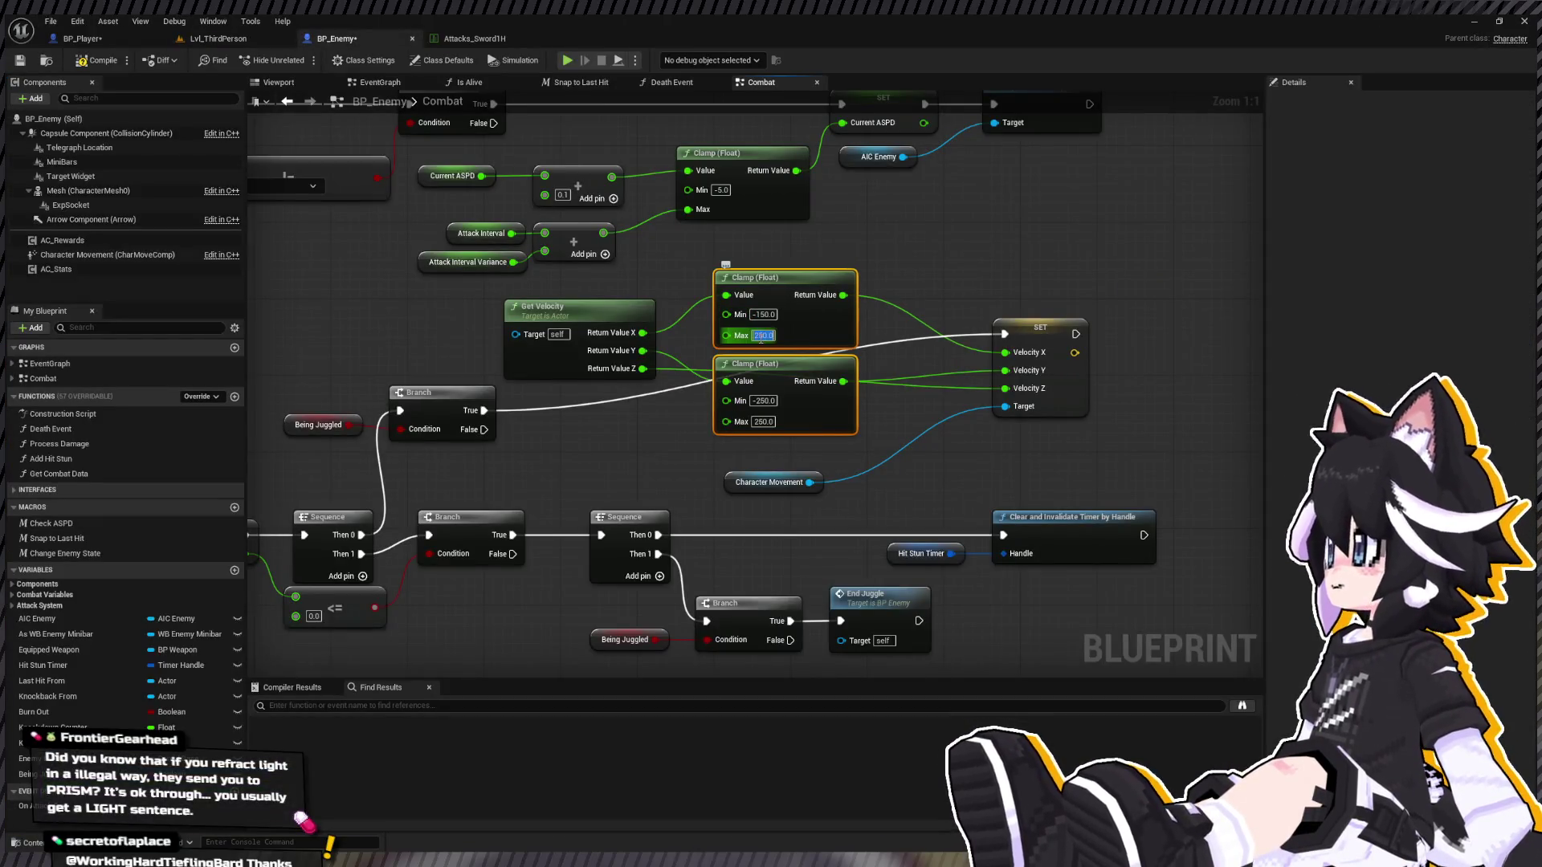
key("Tab")
type("150")
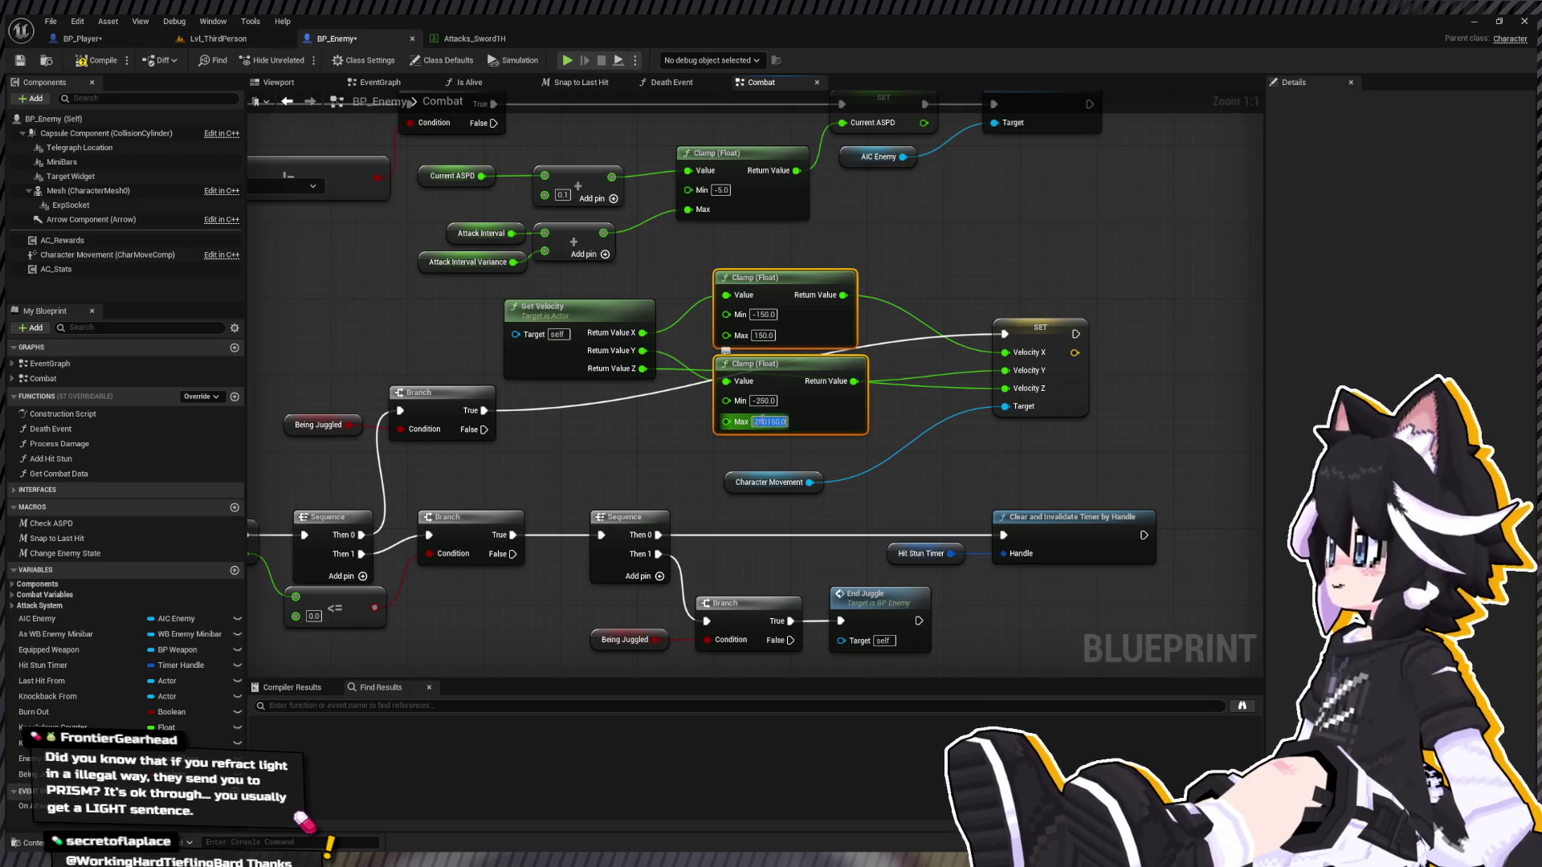
key("Return")
left_click(754, 401)
type("-150")
key("Return")
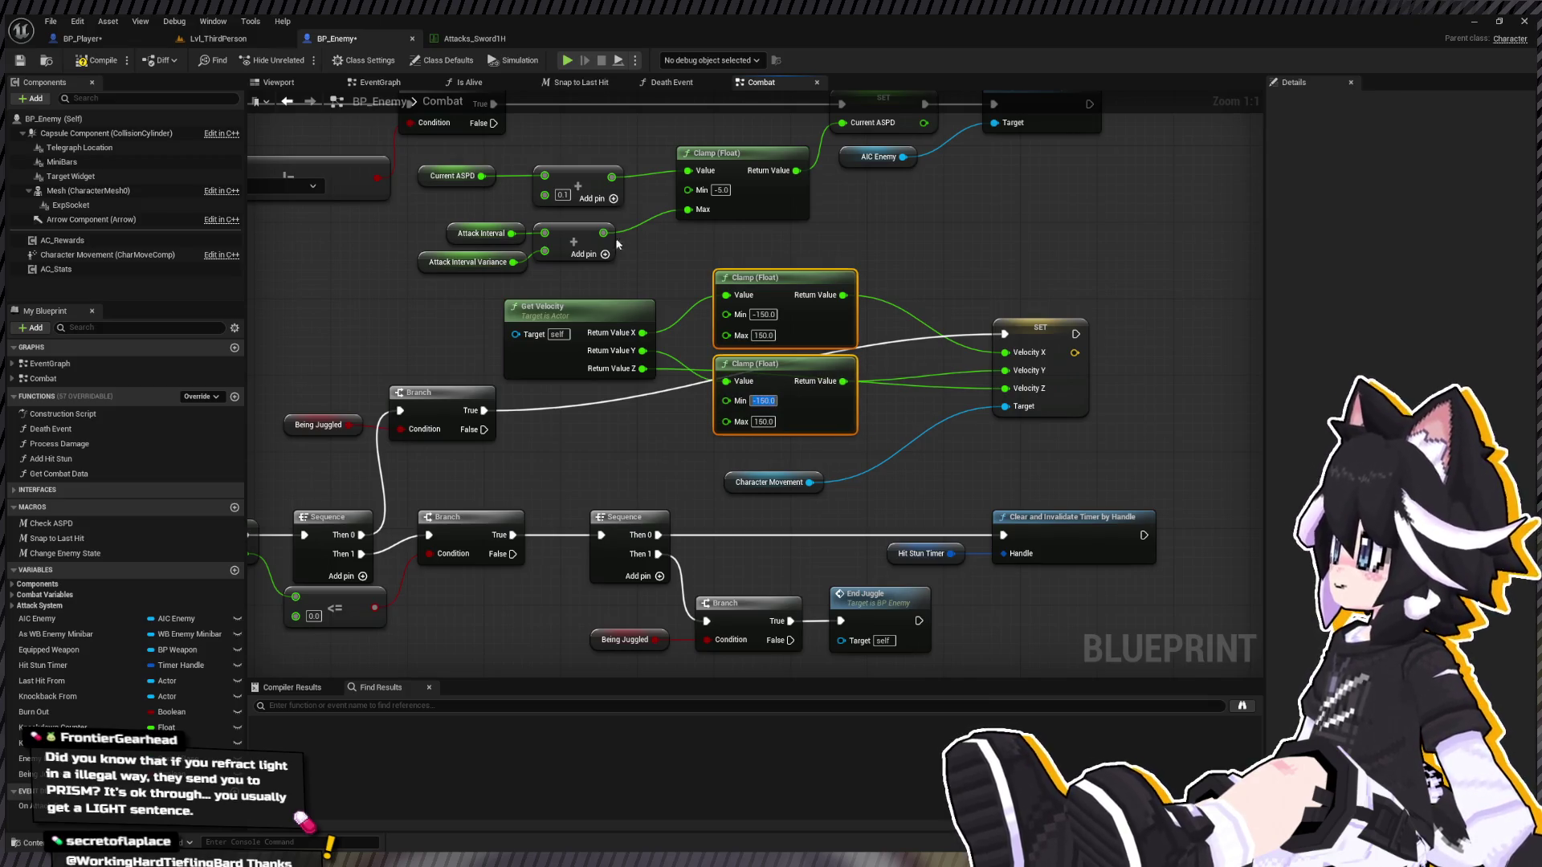
left_click(83, 38)
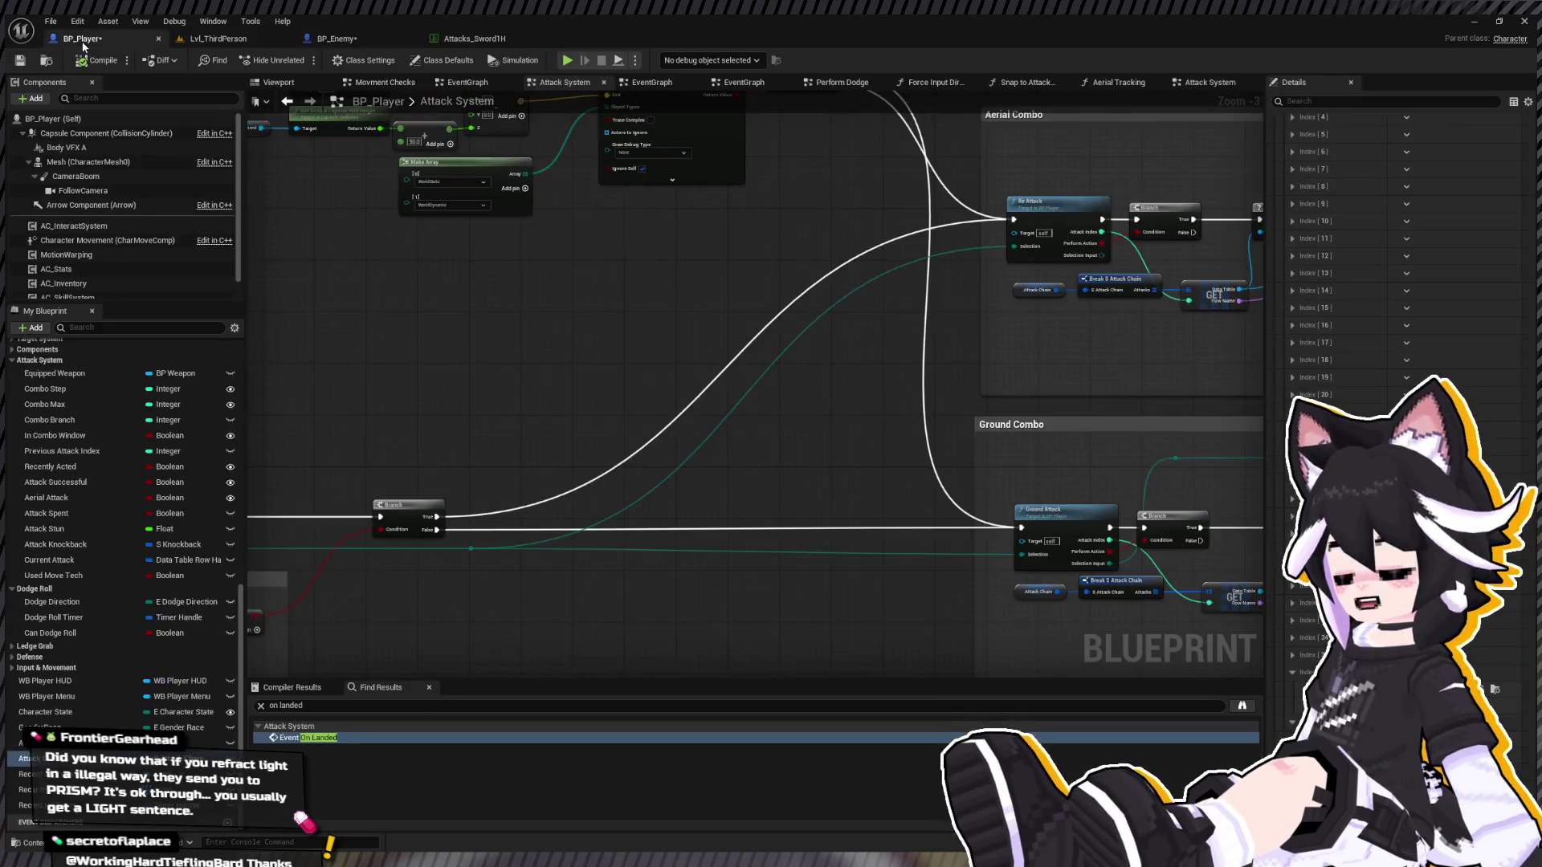
- Return to BP_Enemy's Combat graph with its -150–150 velocity clamps
left_click(334, 39)
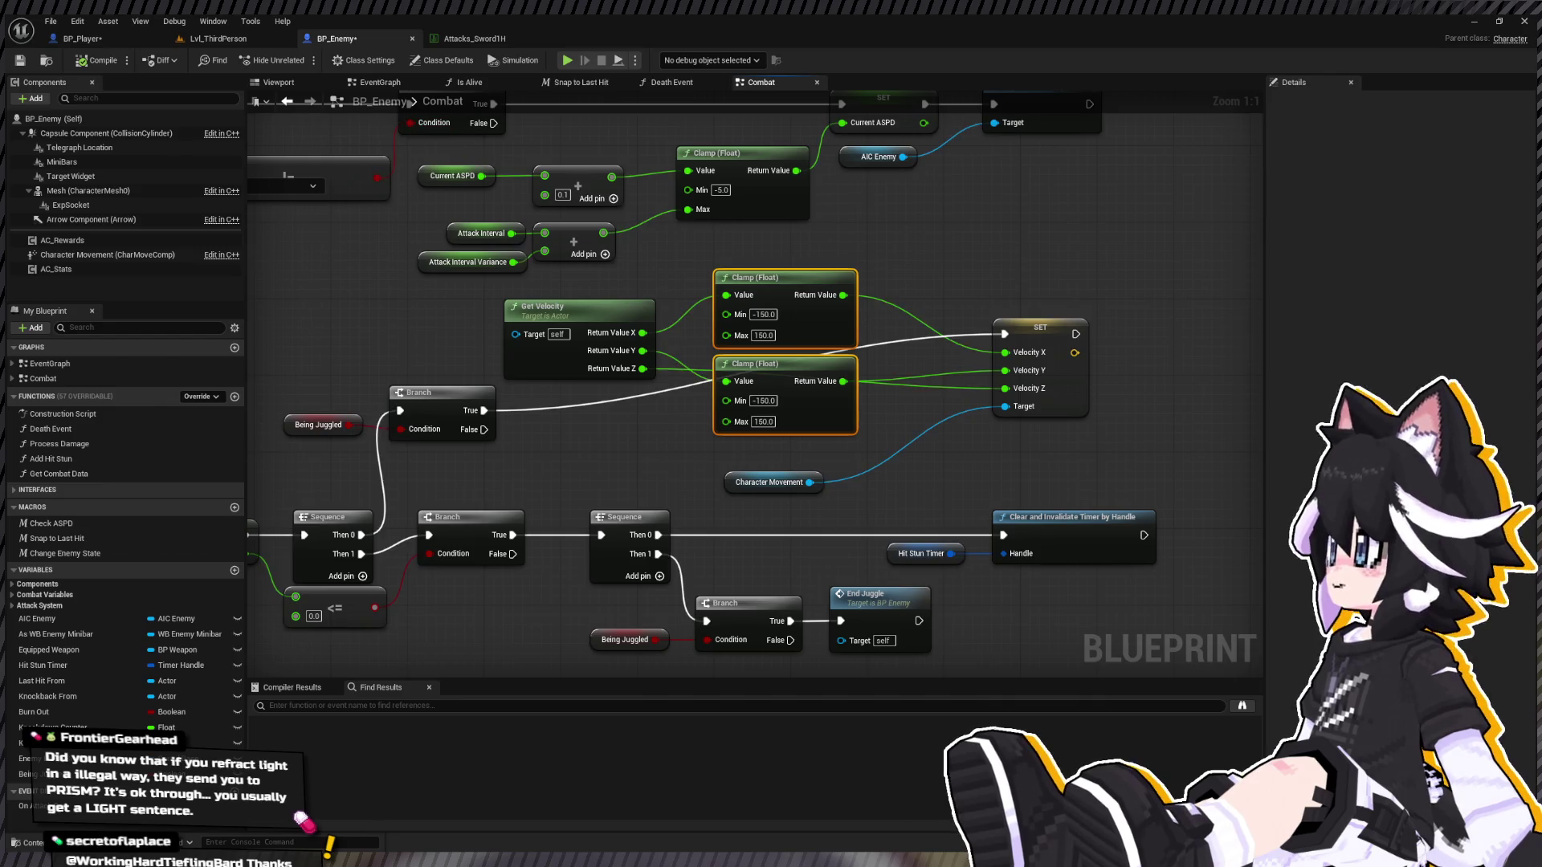
- Start a play-in-editor session in the Lvl_ThirdPerson level
left_click(216, 39)
left_click(302, 60)
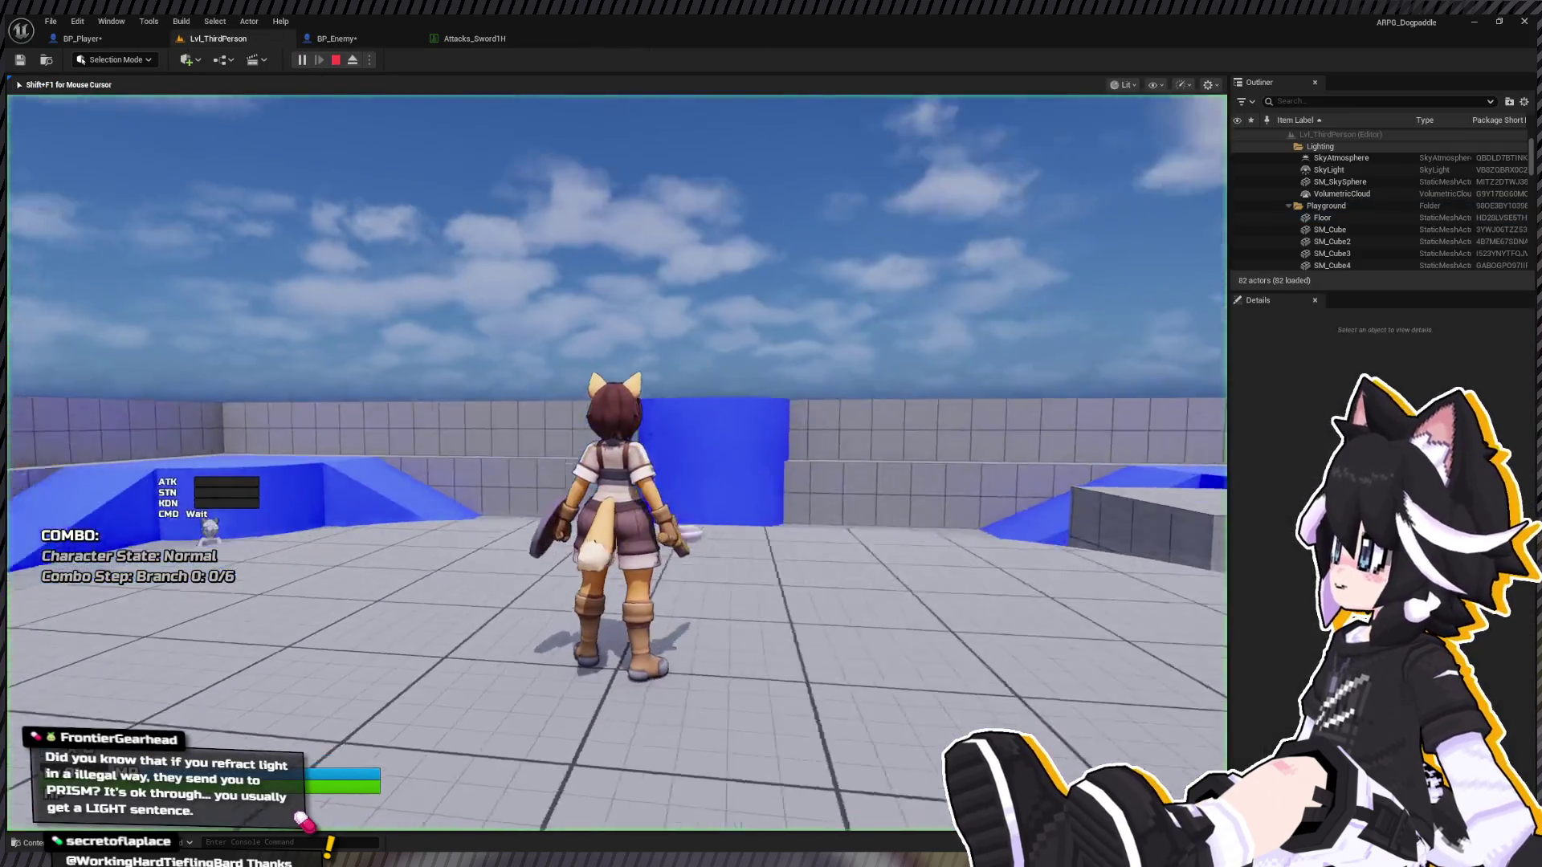
- Run to the Dummy and juggle it through a full attack combo
key("w")
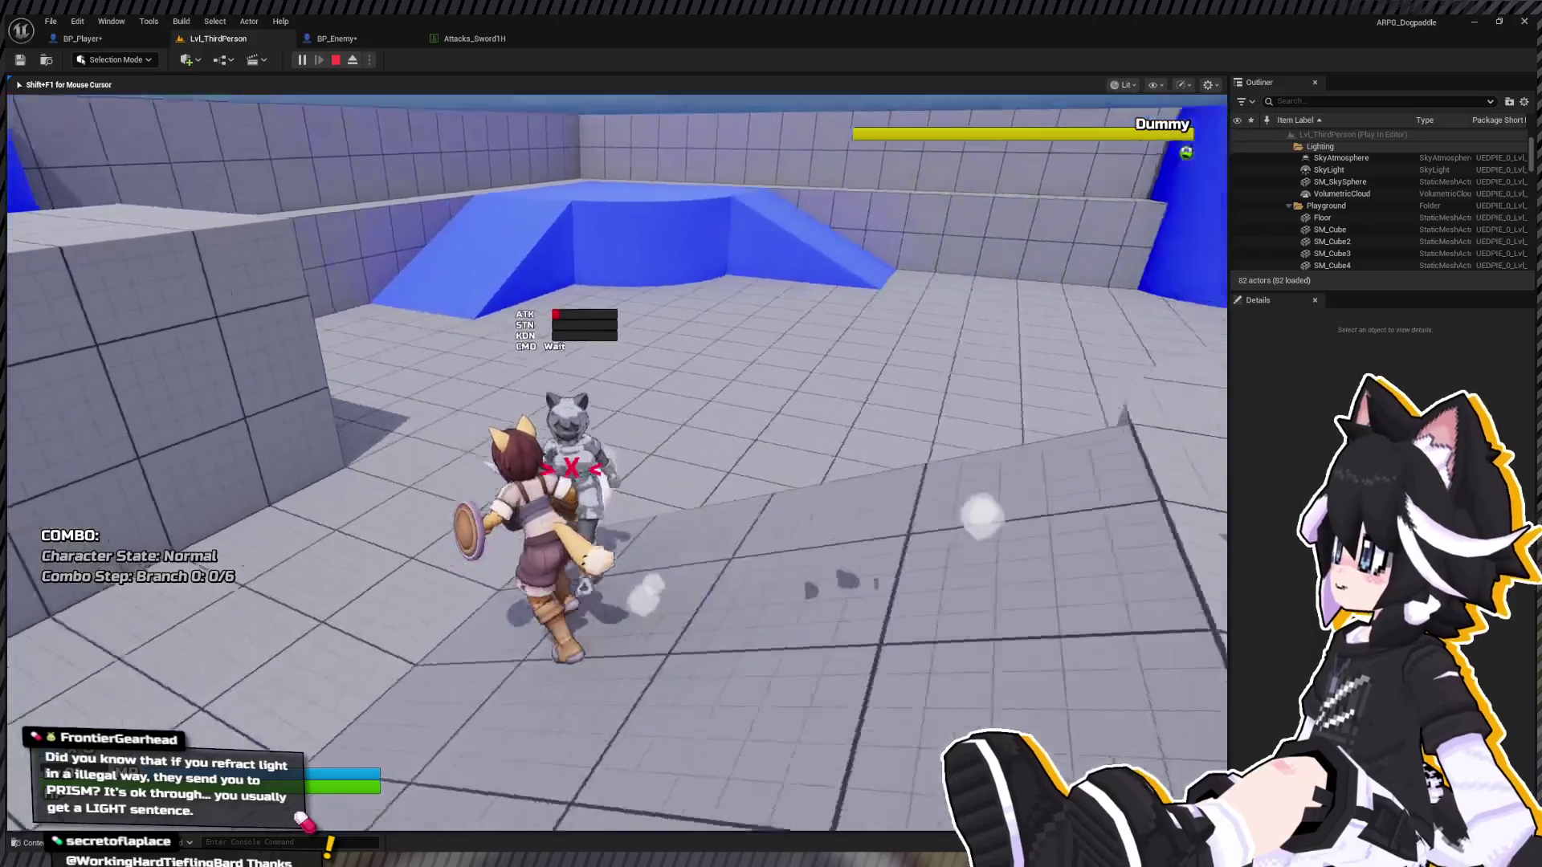
key("e")
key("e")
key("e")
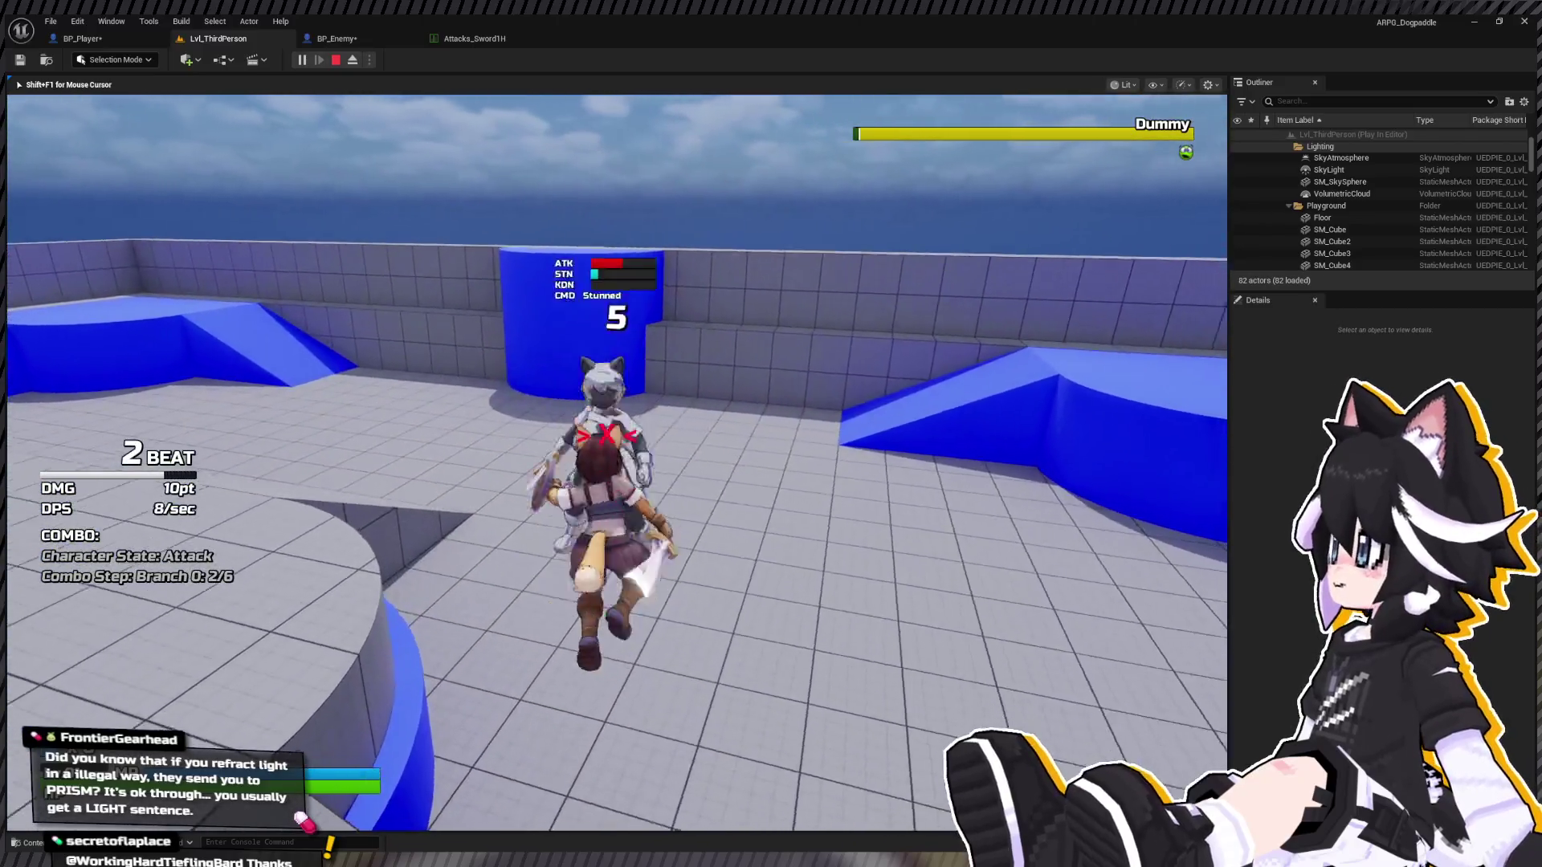
key("s")
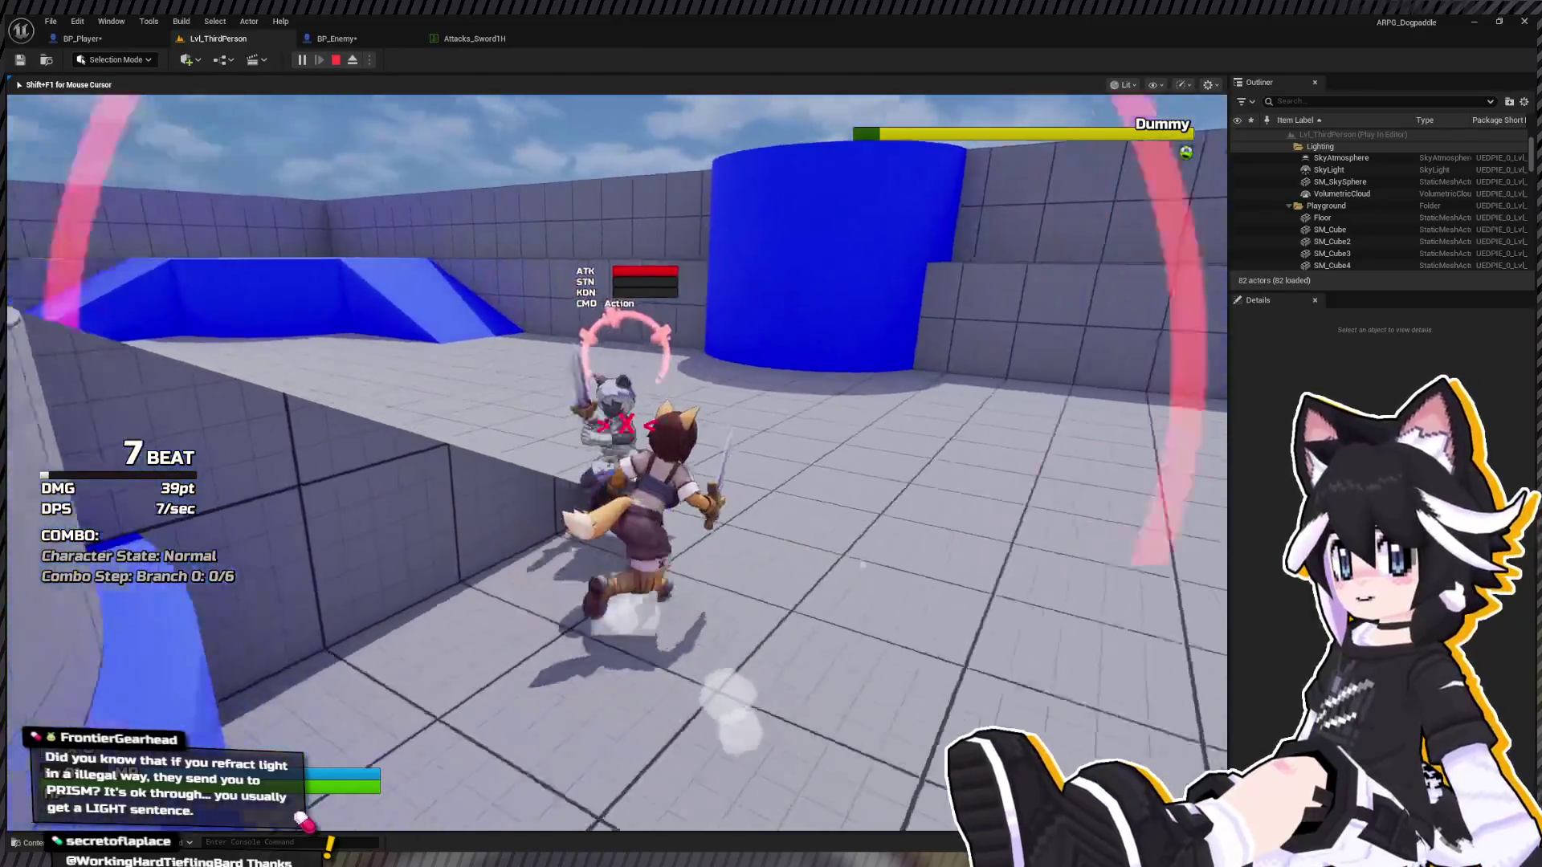
key("e")
key("e")
key("e")
key("e")
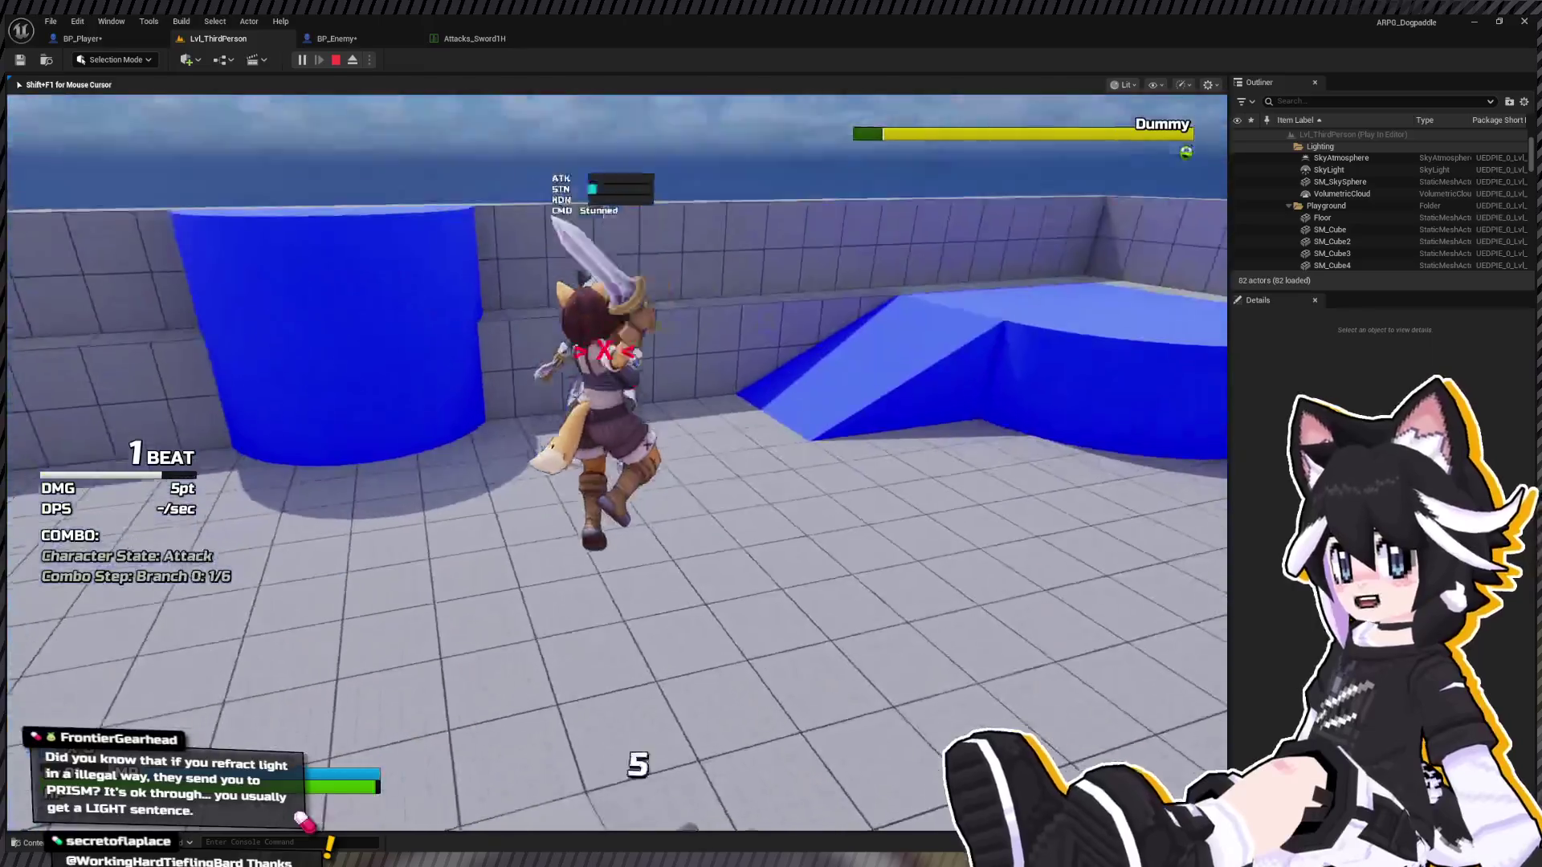
key("e")
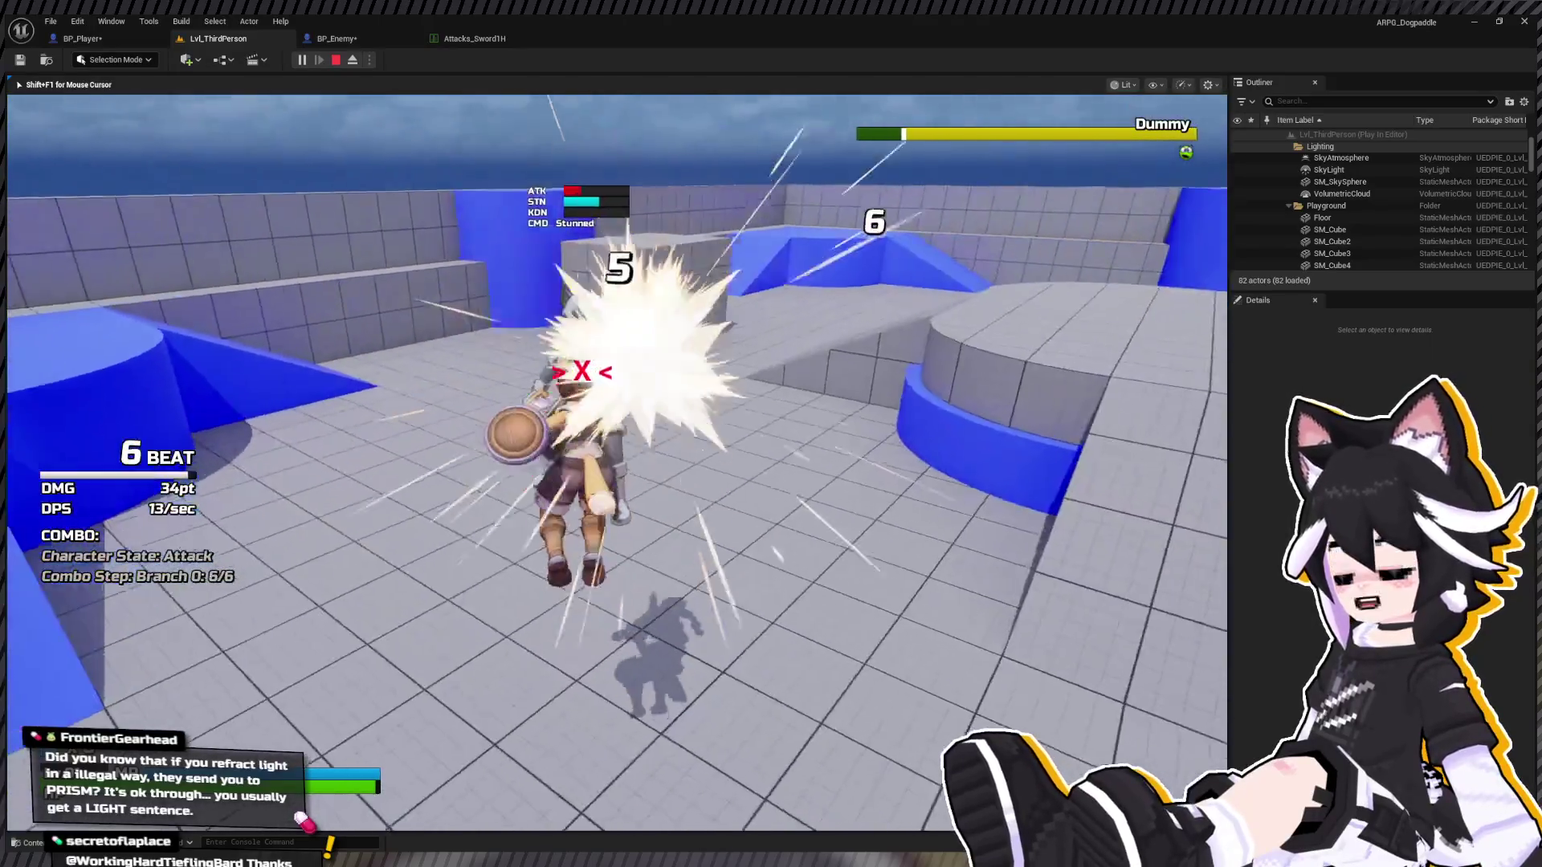
key("e")
- End the play session and return to the BP_Enemy blueprint
key("s")
key("Escape")
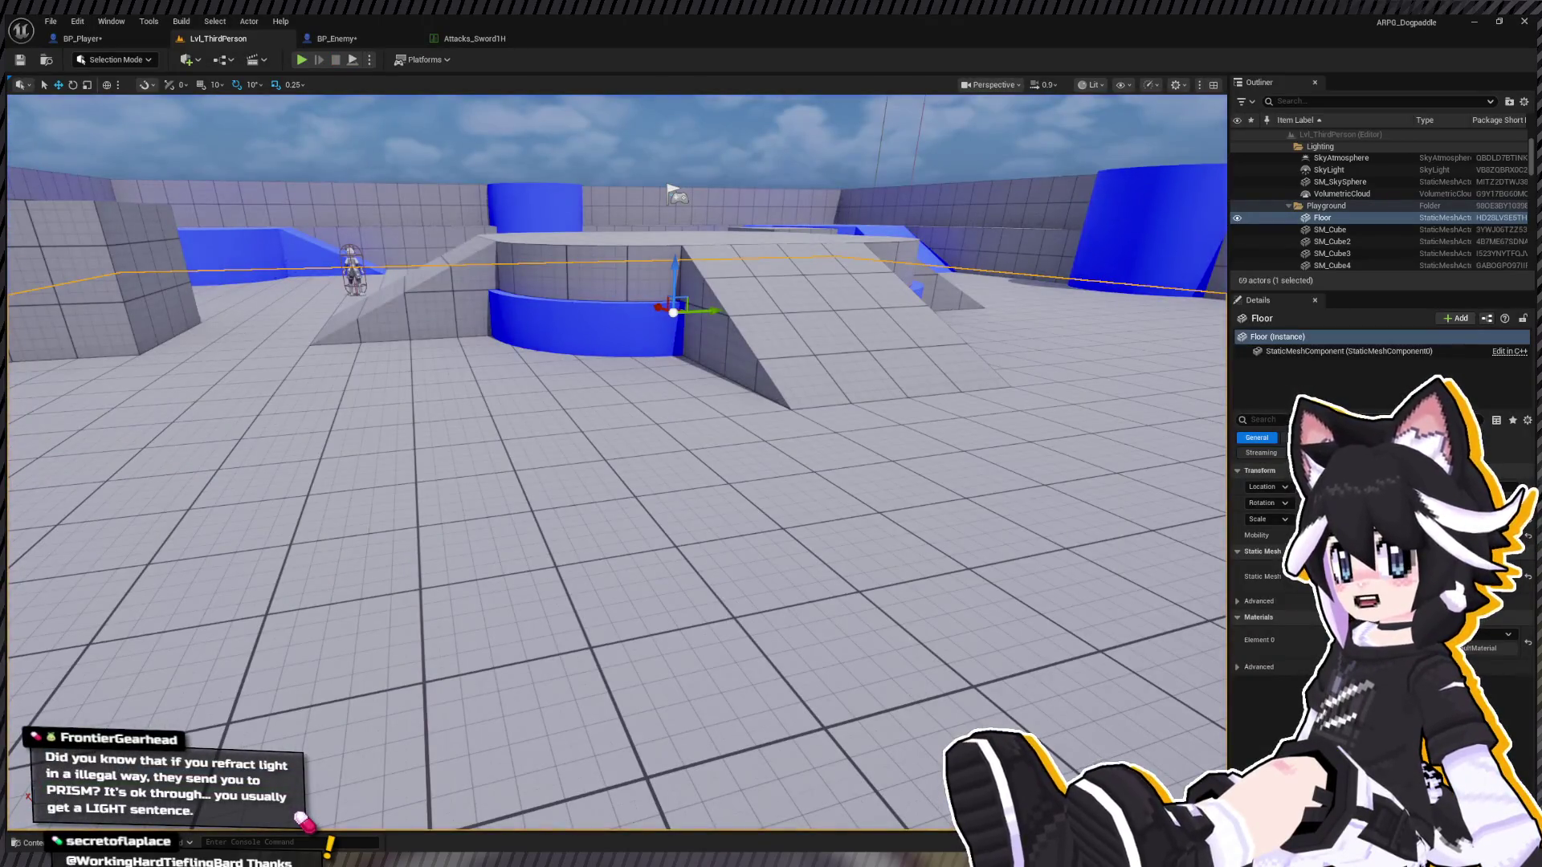
left_click(346, 40)
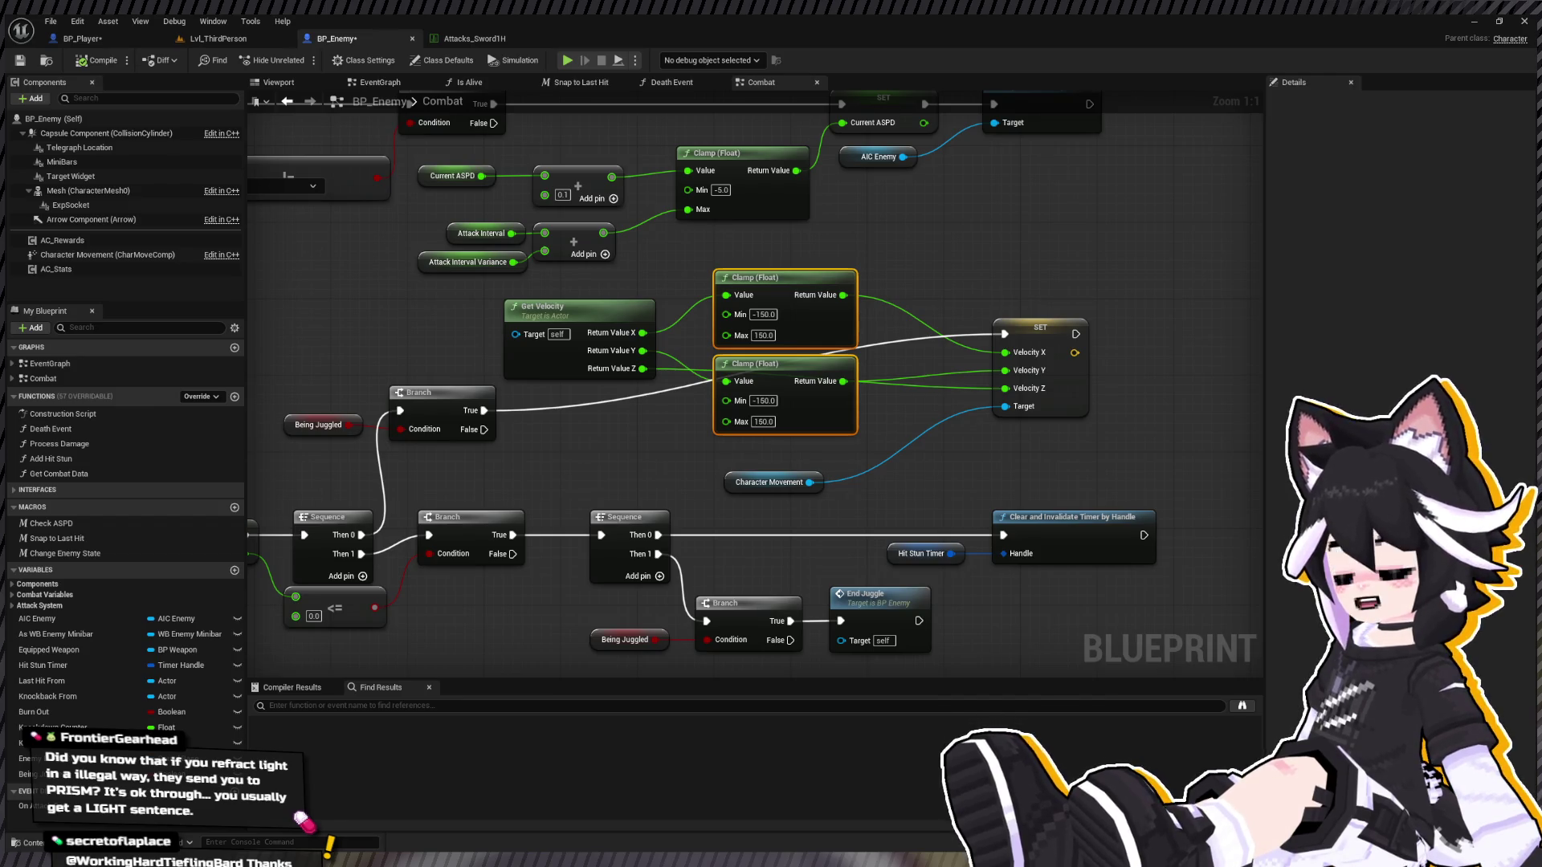
- Delete the Get Velocity, Clamp, Branch and SET velocity clamp block from BP_Enemy's graph
left_click(614, 452)
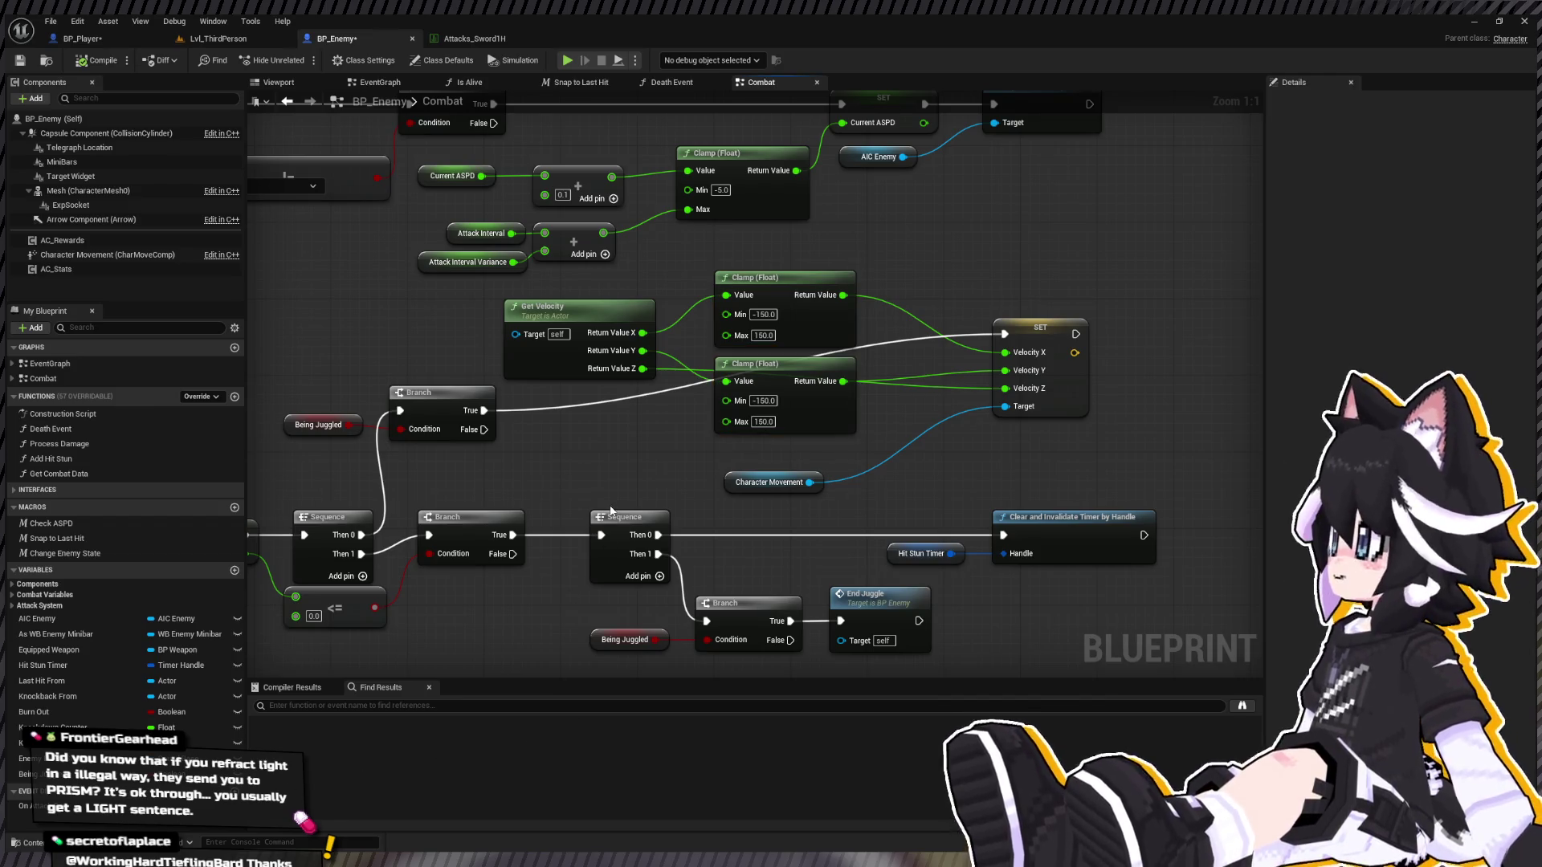
left_click_drag(614, 452, 567, 522)
scroll(567, 522, "down", 1)
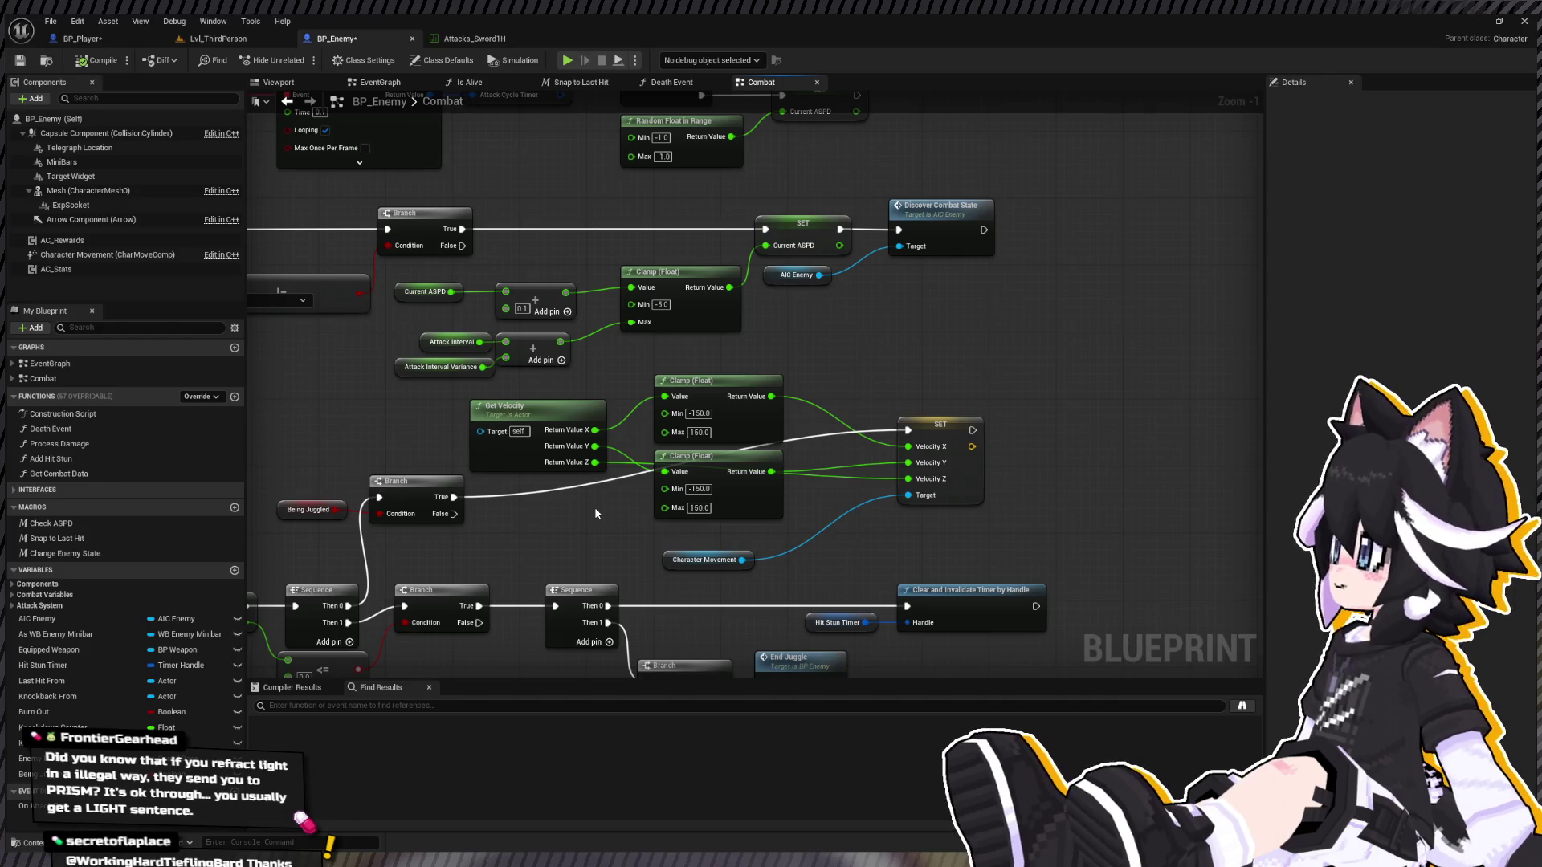
scroll(594, 507, "down", 6)
scroll(613, 532, "up", 2)
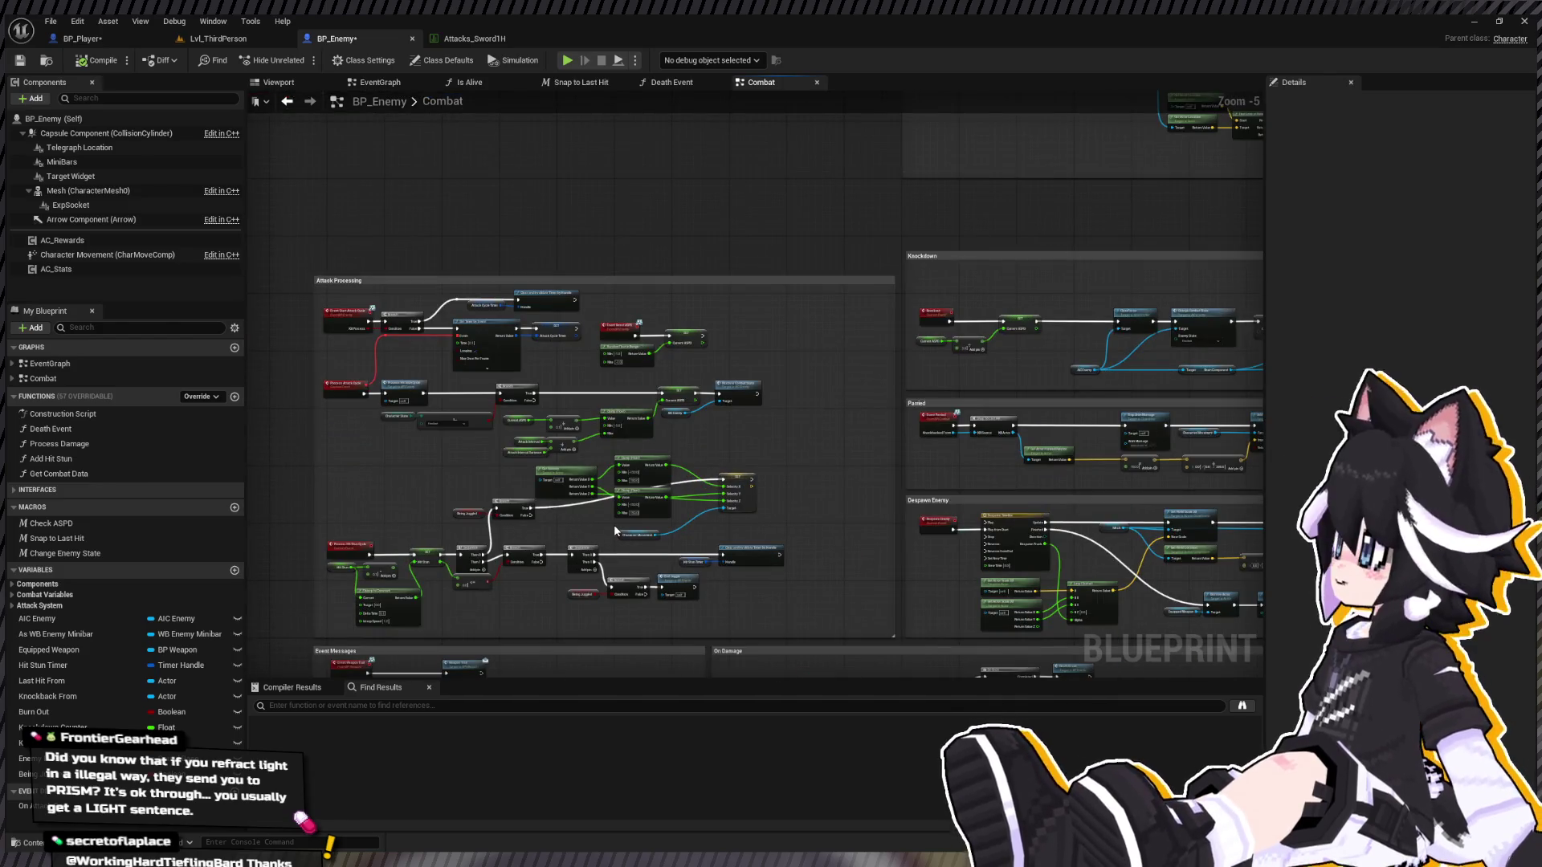
scroll(594, 526, "up", 3)
left_click_drag(313, 393, 964, 544)
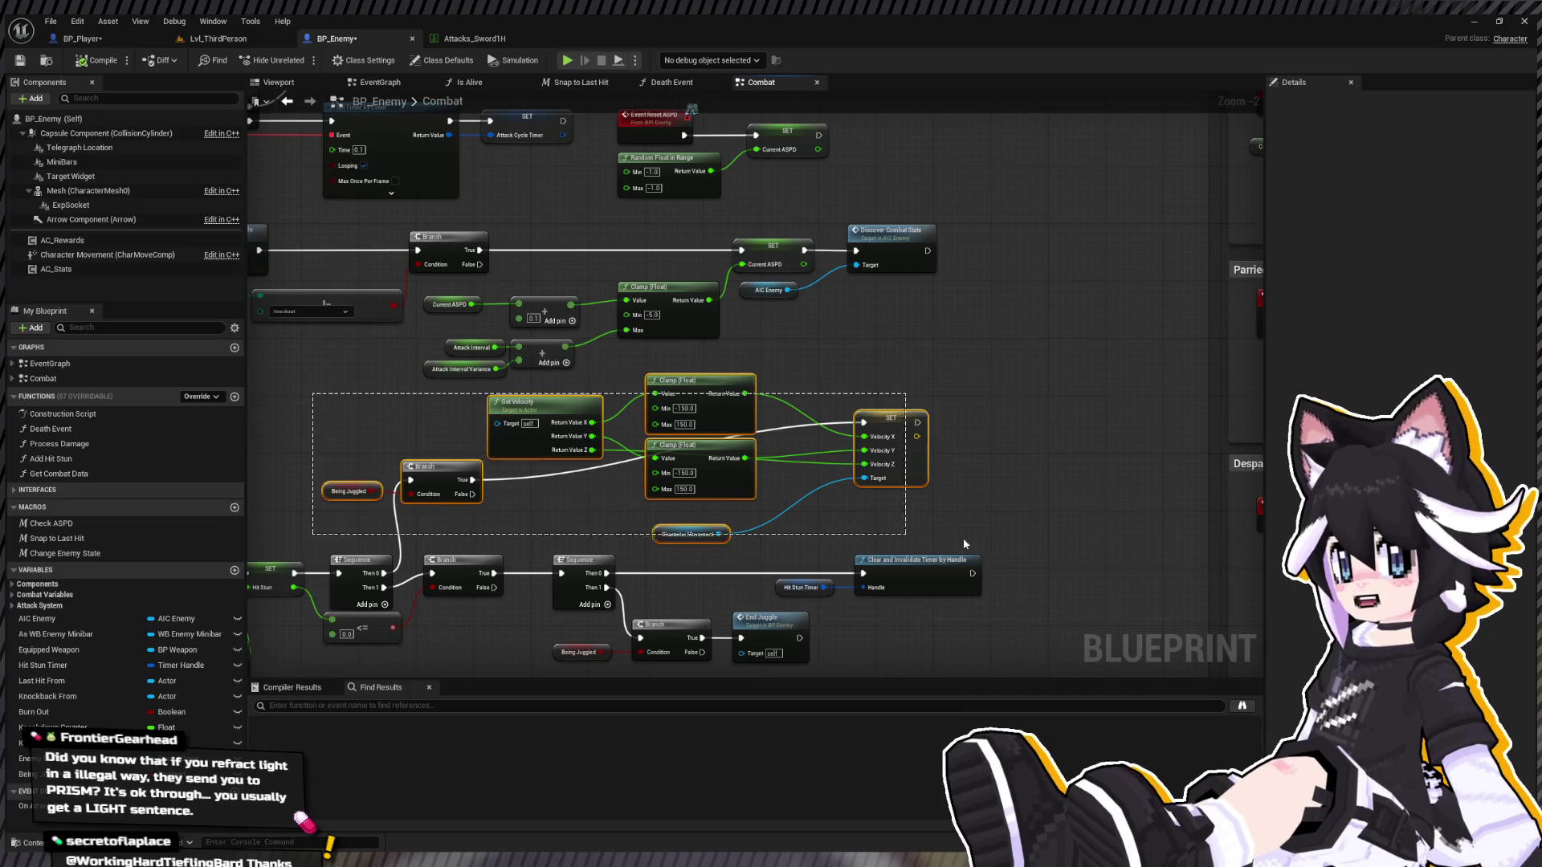
key("Delete")
- Delete the leftover Sequence node, compile BP_Enemy, and switch to Lvl_ThirdPerson
left_click_drag(361, 550, 502, 495)
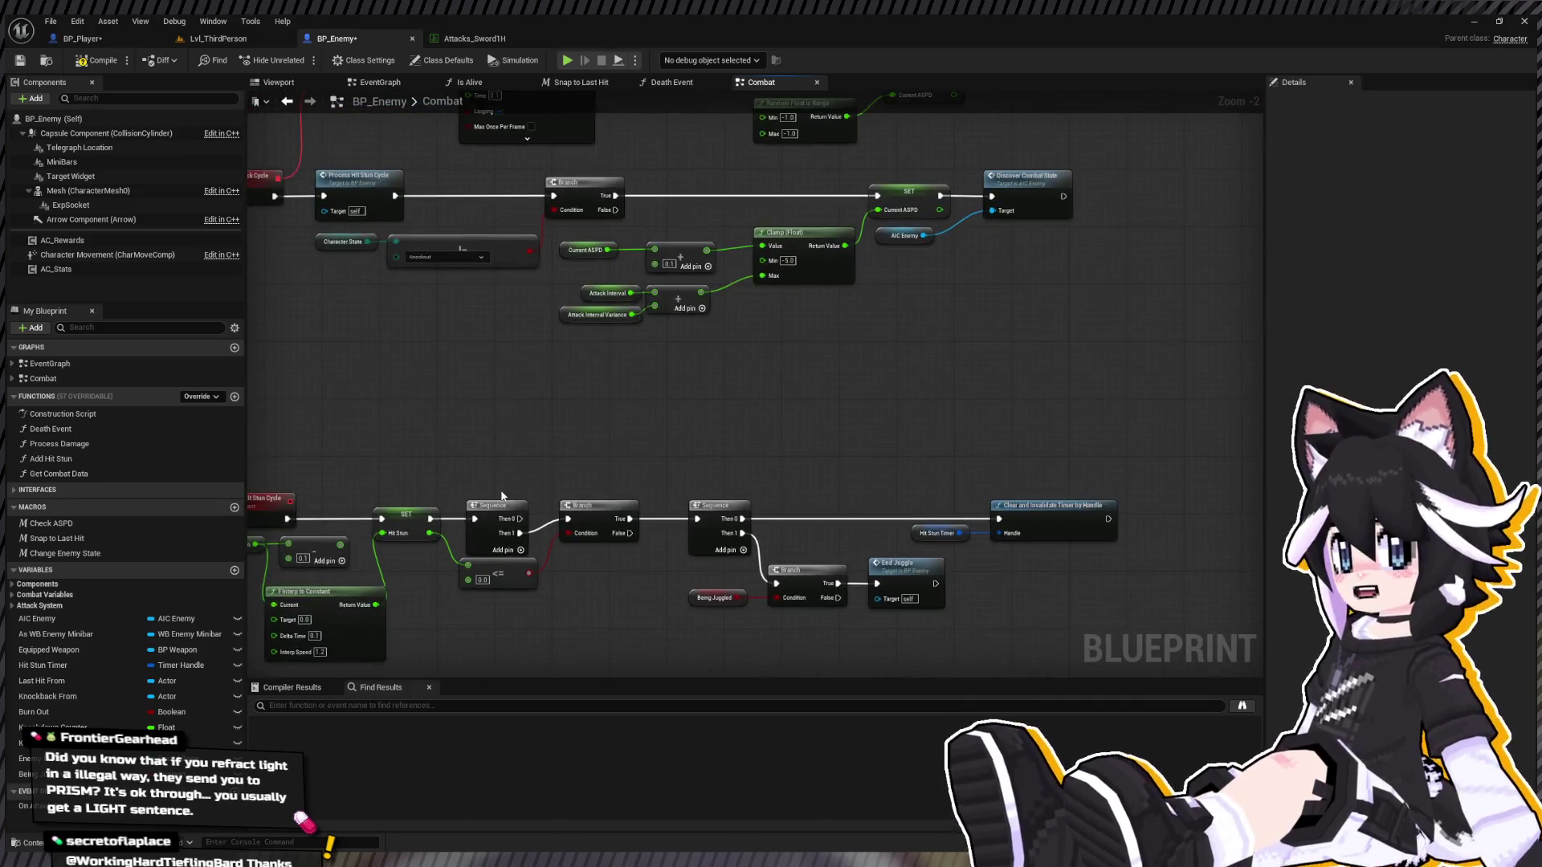
scroll(502, 495, "up", 2)
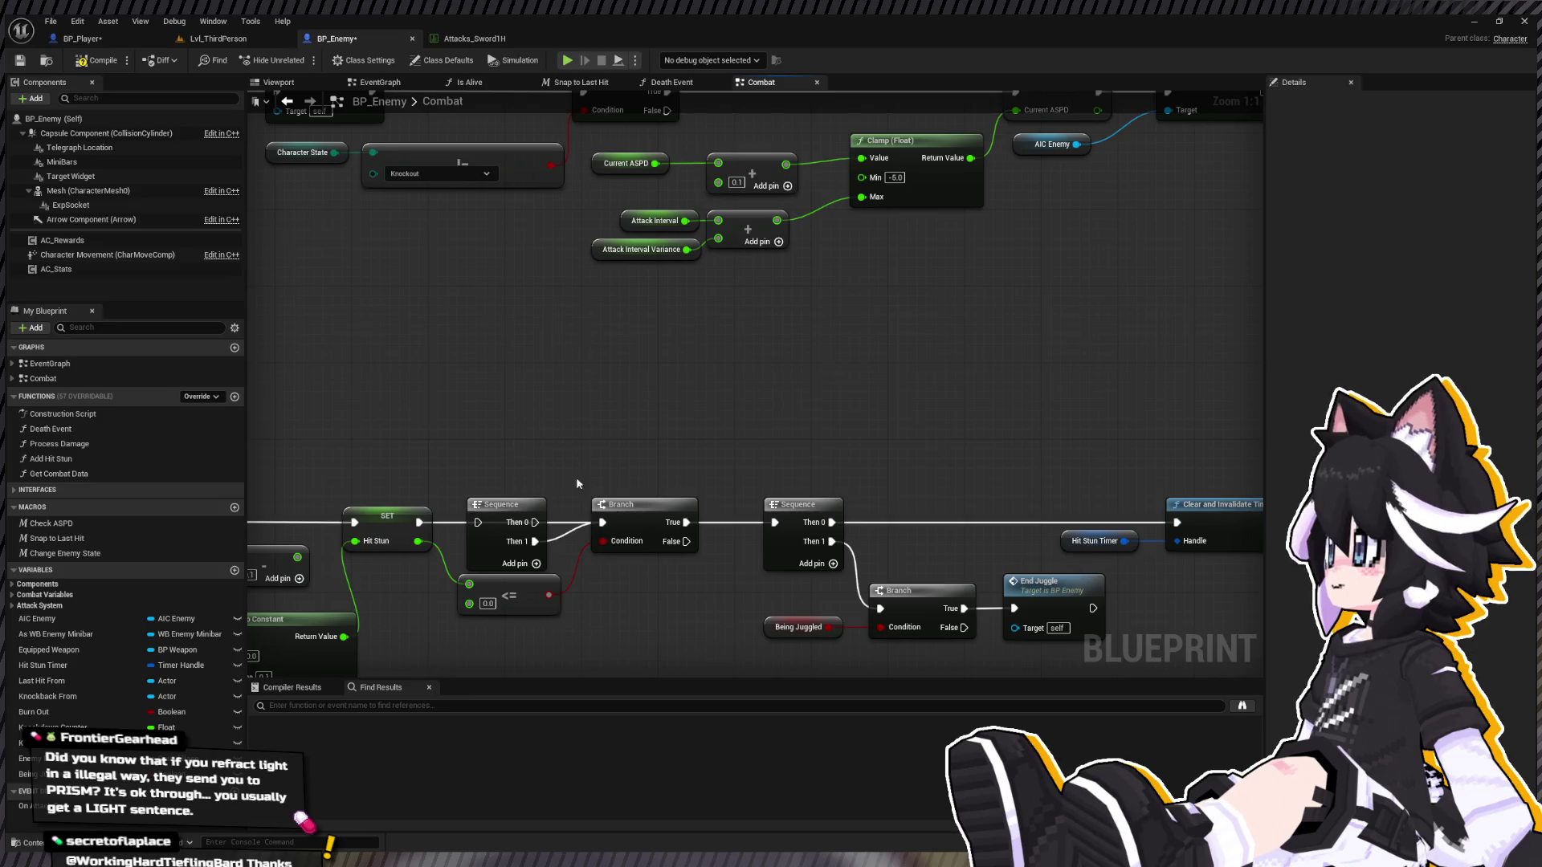
left_click(506, 504)
key("Delete")
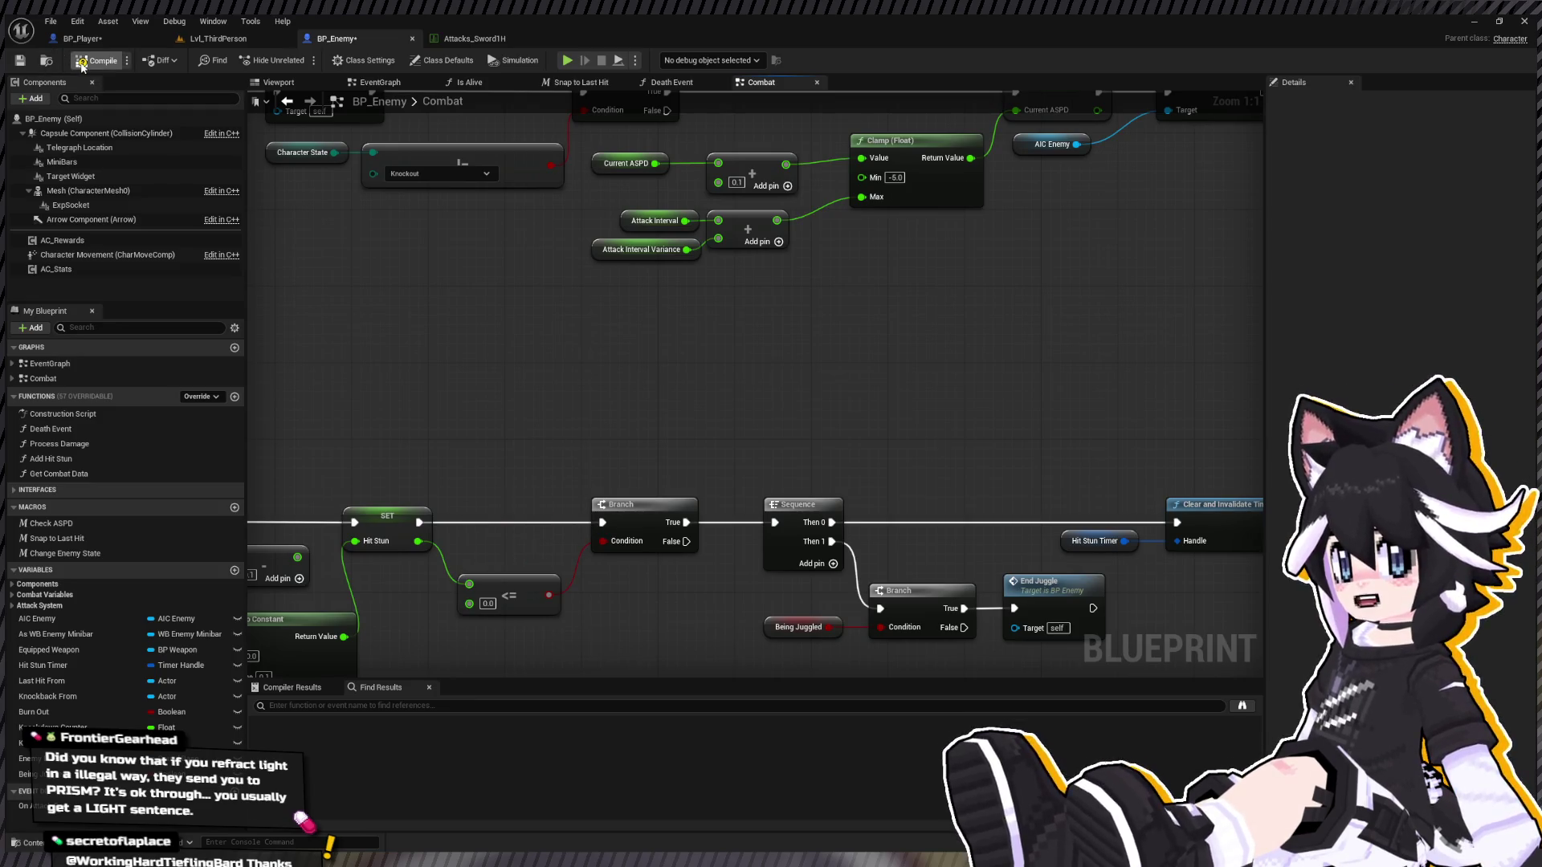
left_click(83, 64)
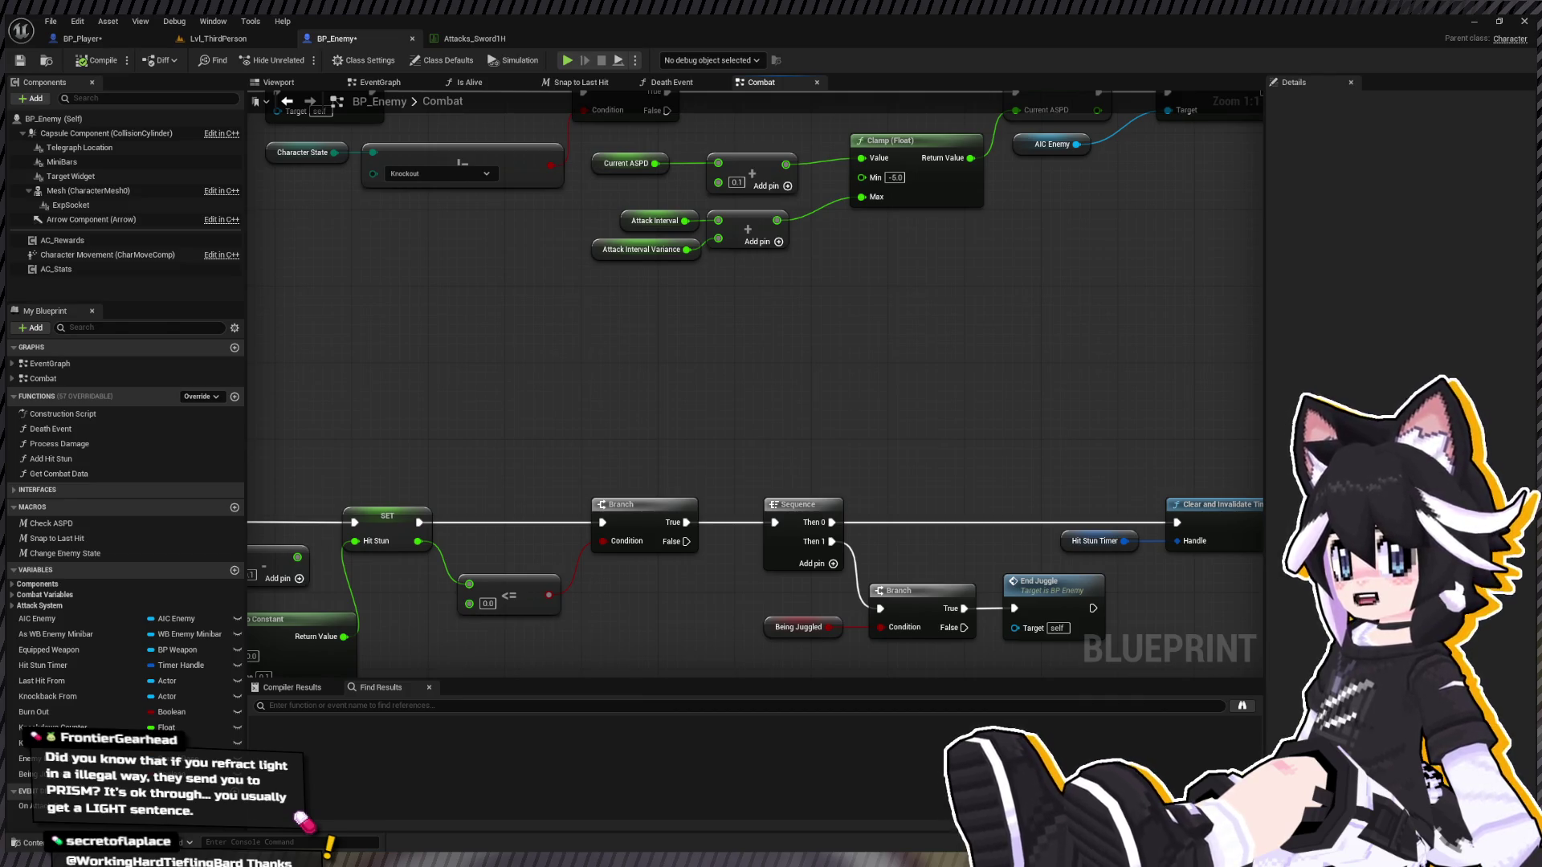
left_click(218, 39)
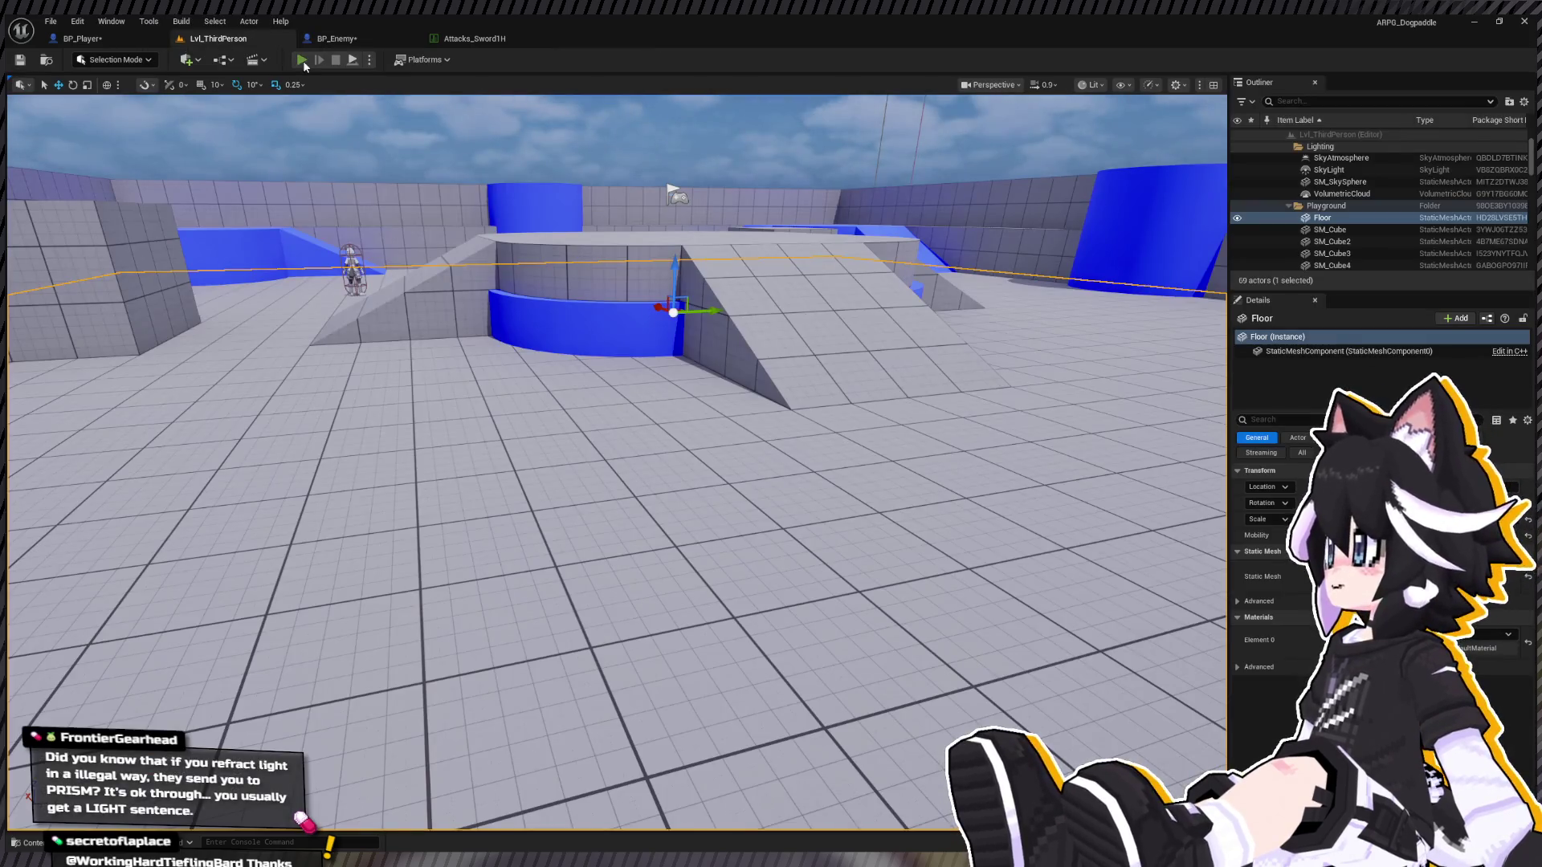
- Playtest a 9-hit combo on the Dummy, then stop and return to BP_Enemy's Combat graph
left_click(302, 60)
key("w")
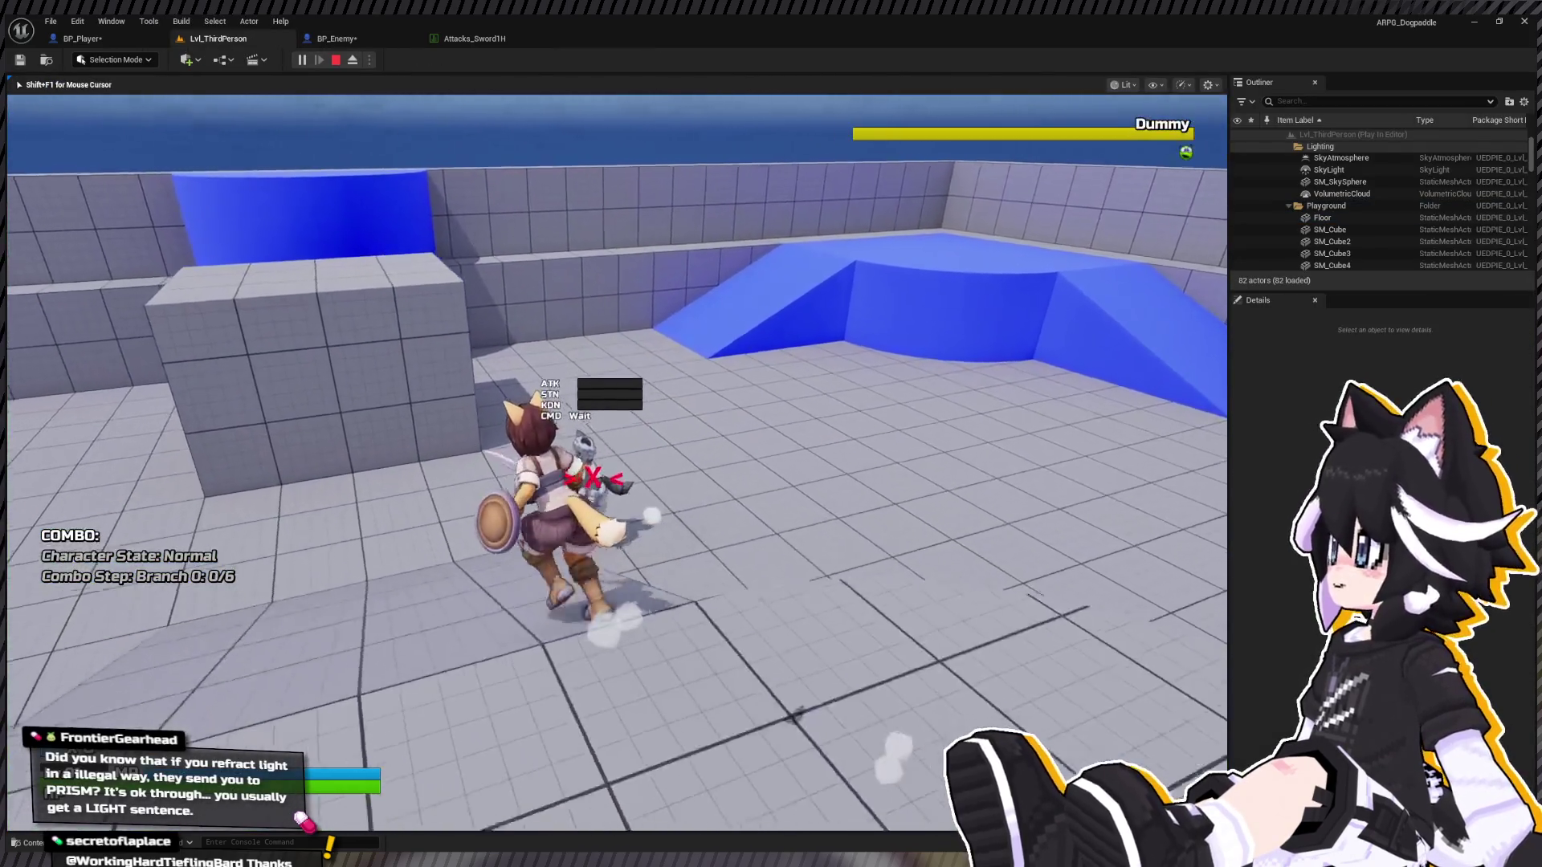
key("w")
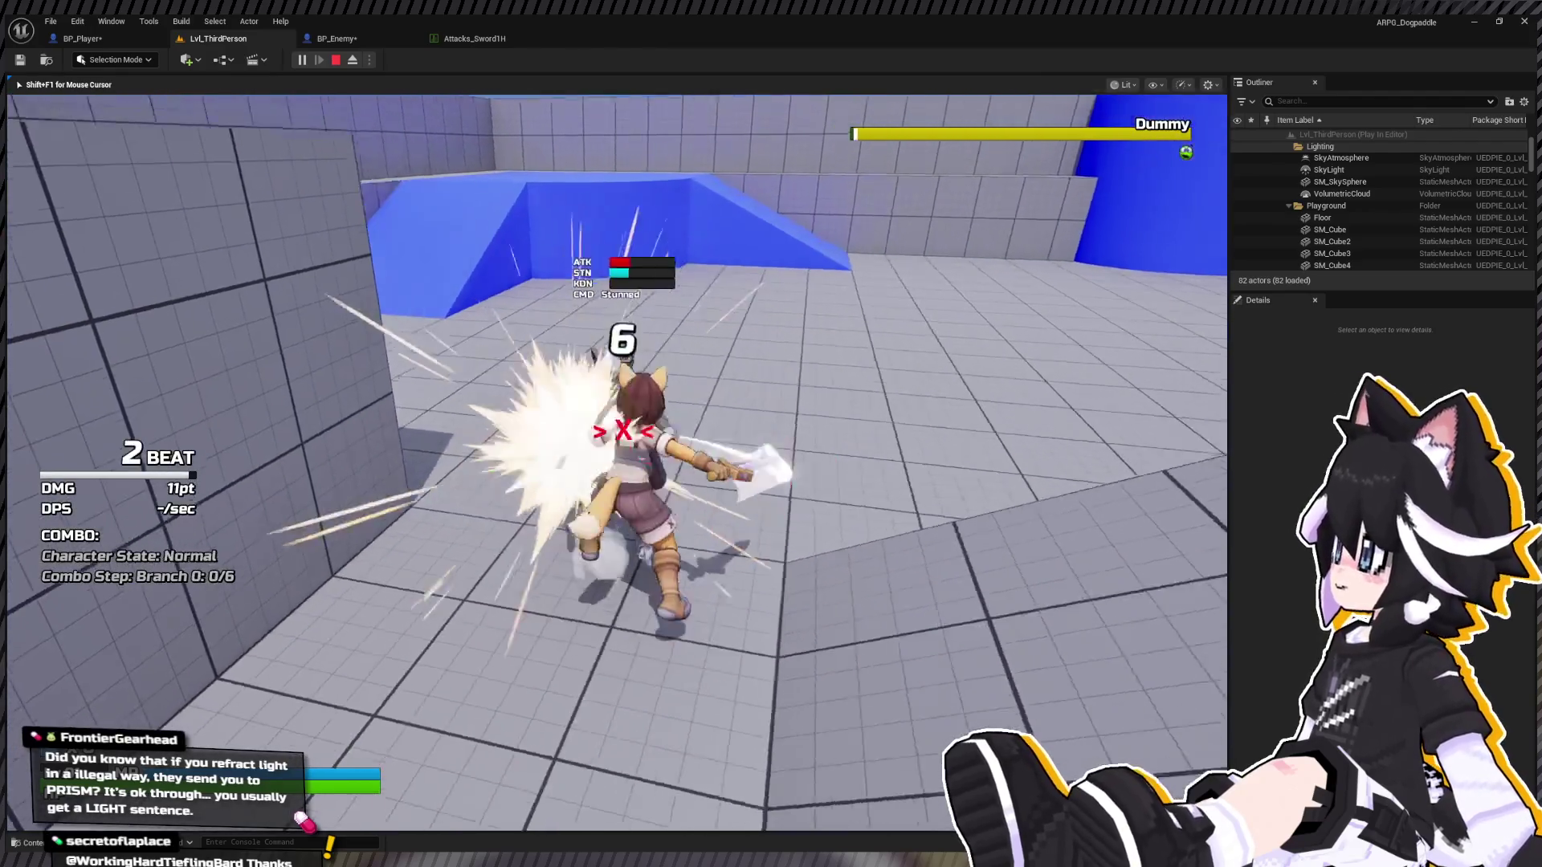
key("w")
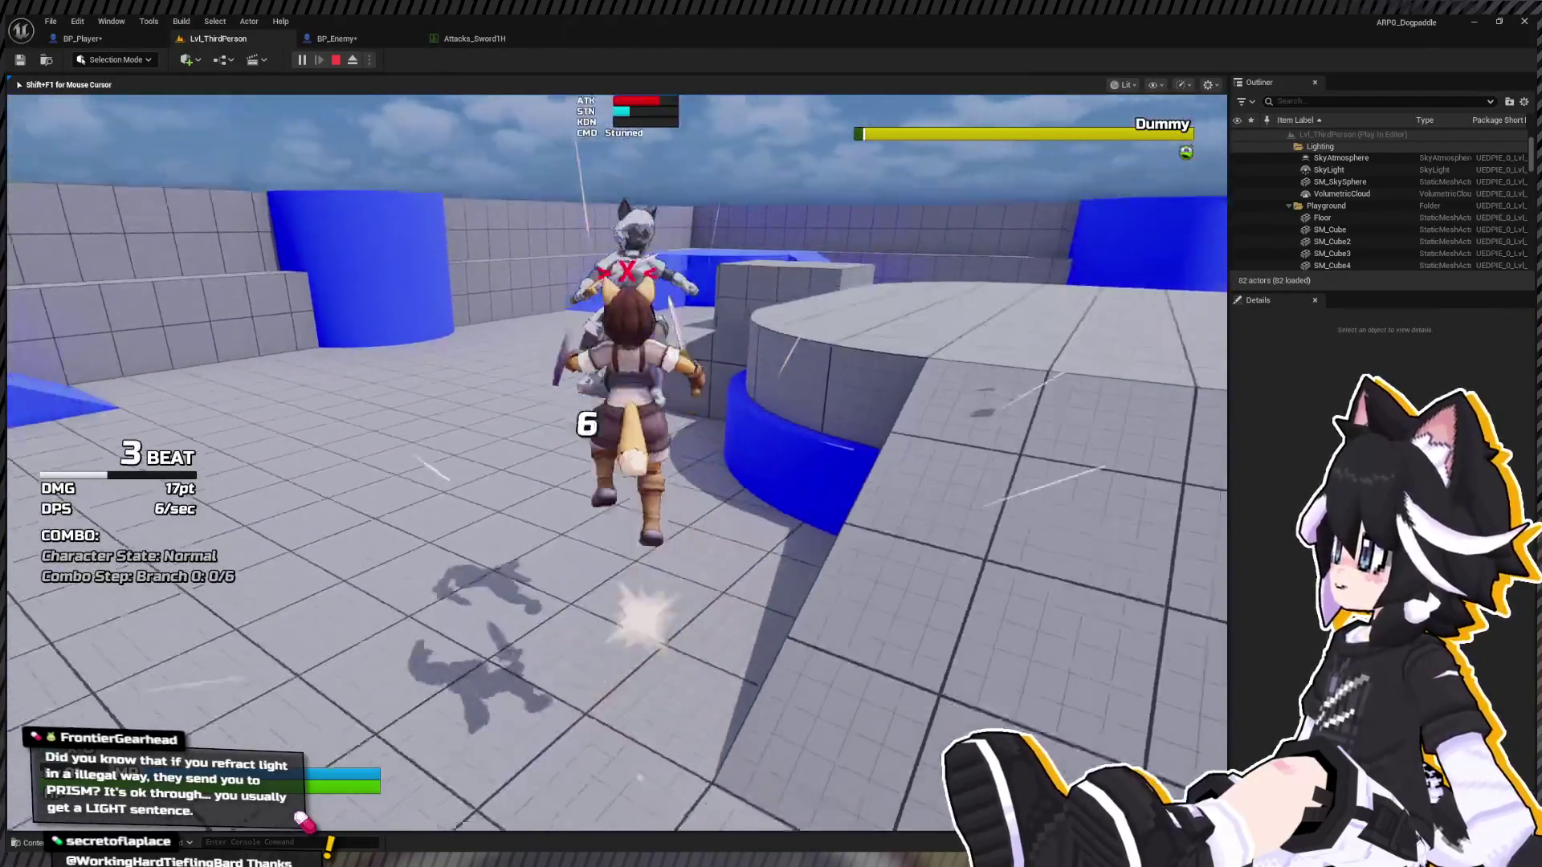
key("w")
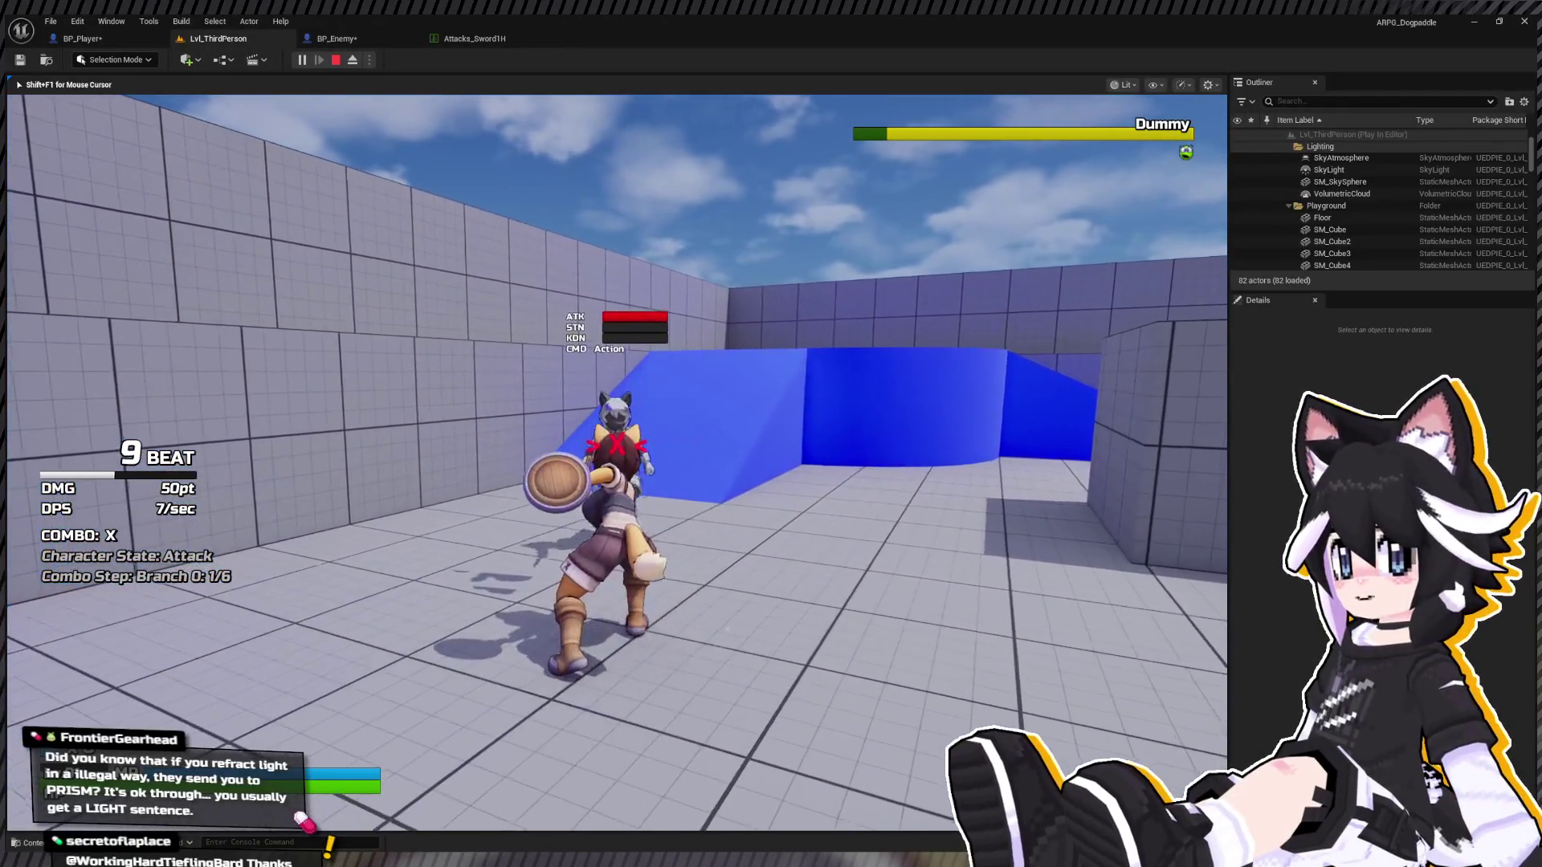
key("Escape")
left_click(330, 40)
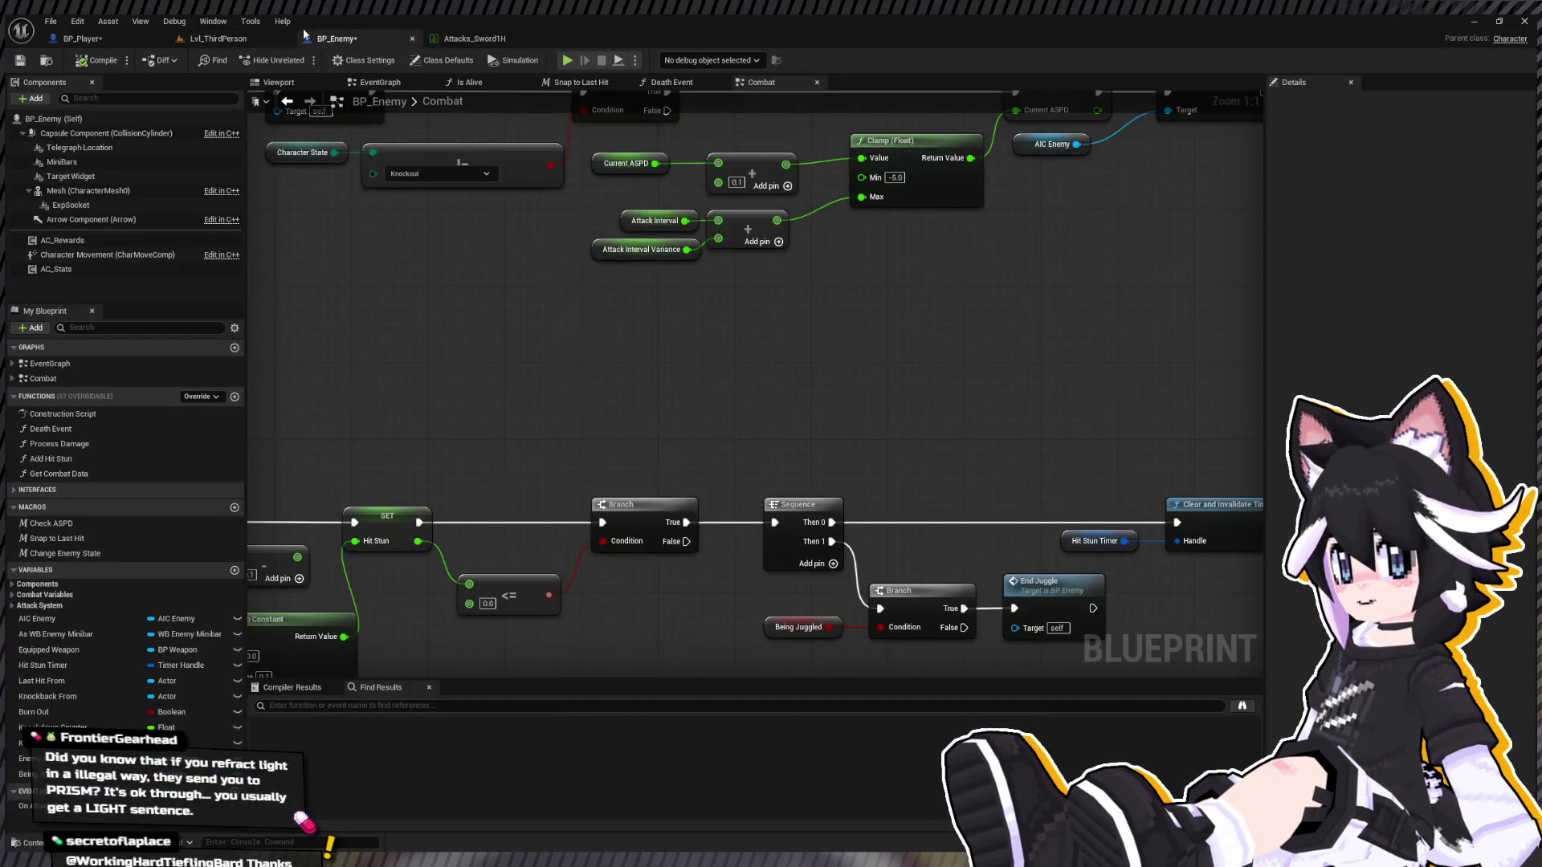
- Open Process Damage, search the blueprint for 'juggle', and jump to the Set Being Juggled node
scroll(744, 440, "down", 5)
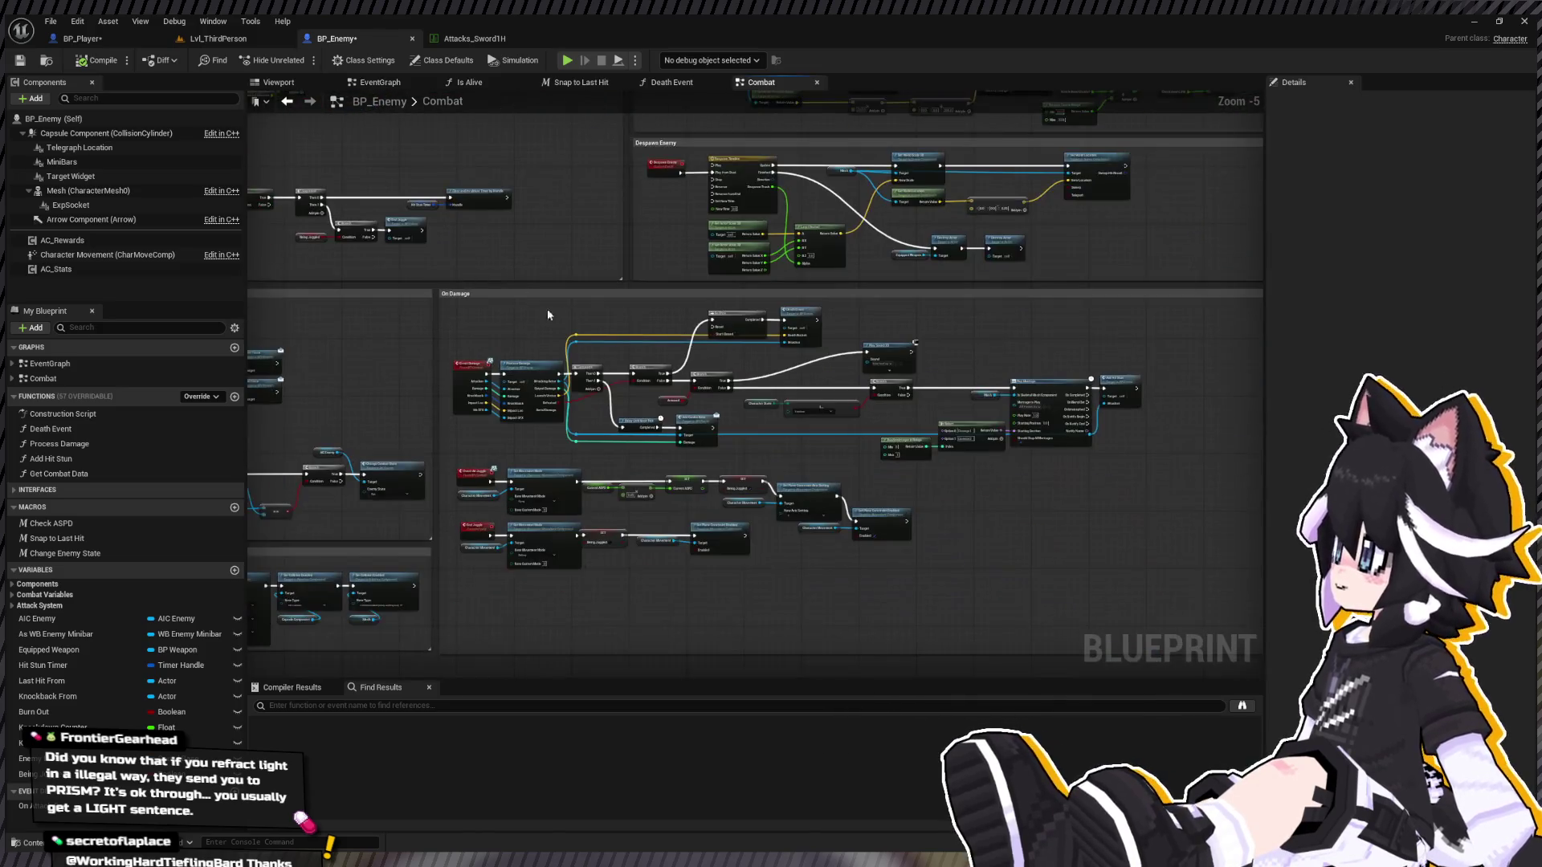
scroll(554, 333, "up", 4)
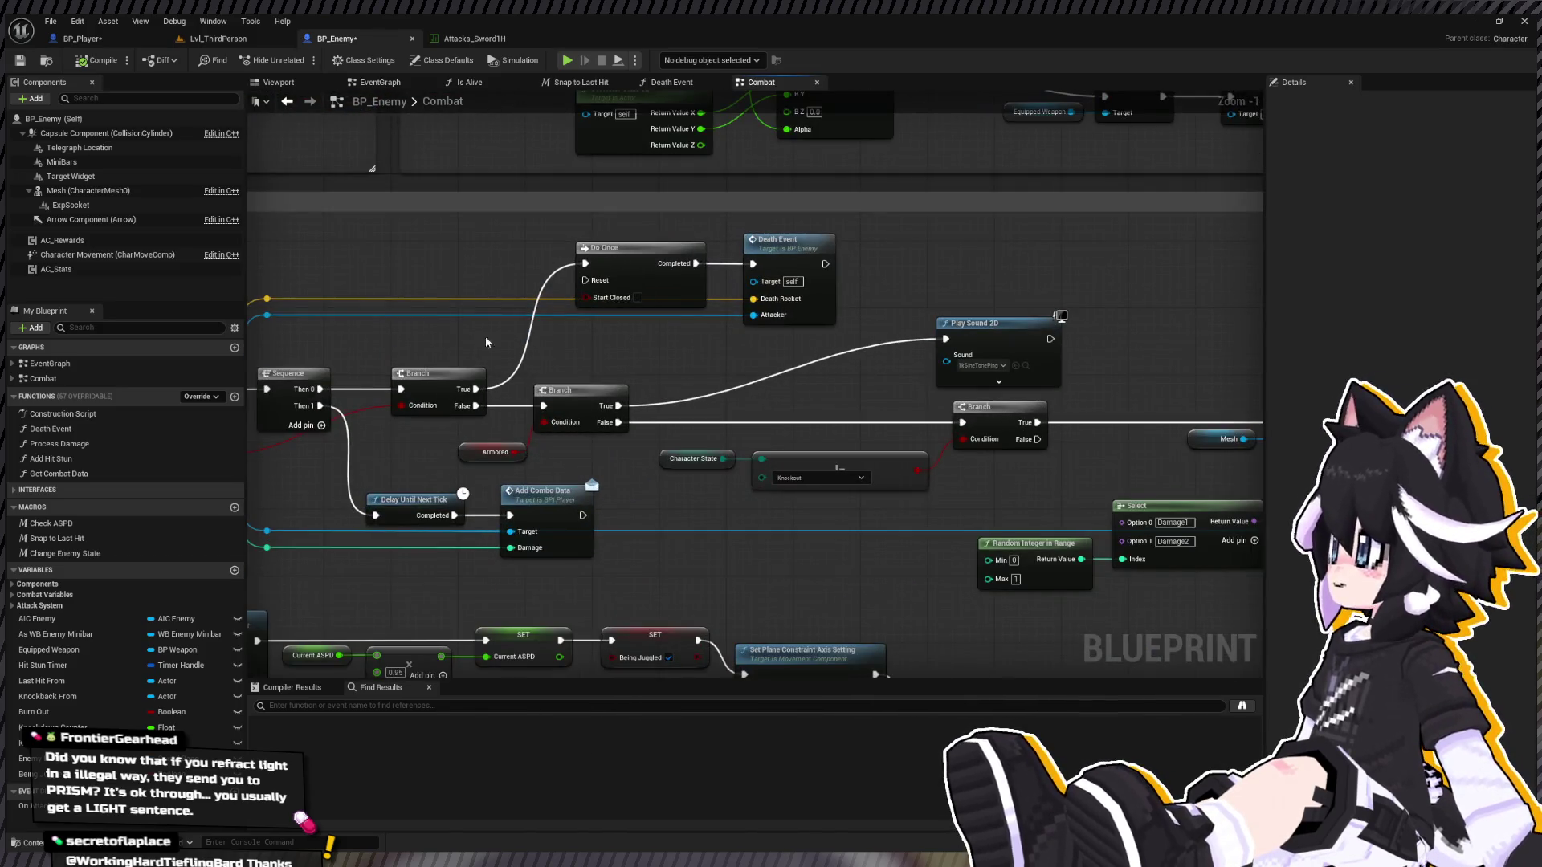
double_click(728, 362)
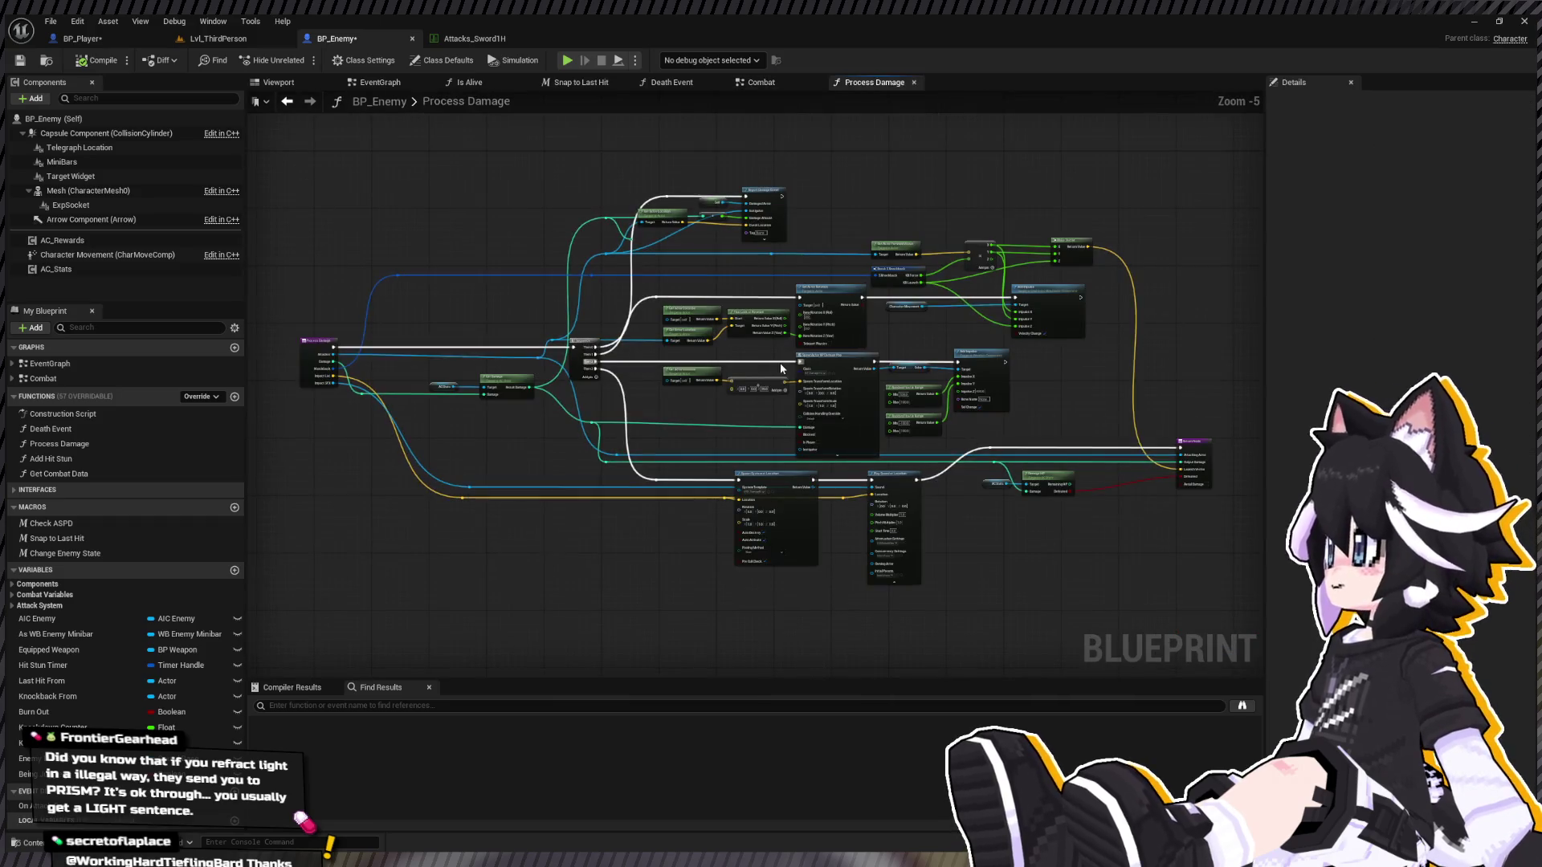
key("ctrl+f")
type("juggle")
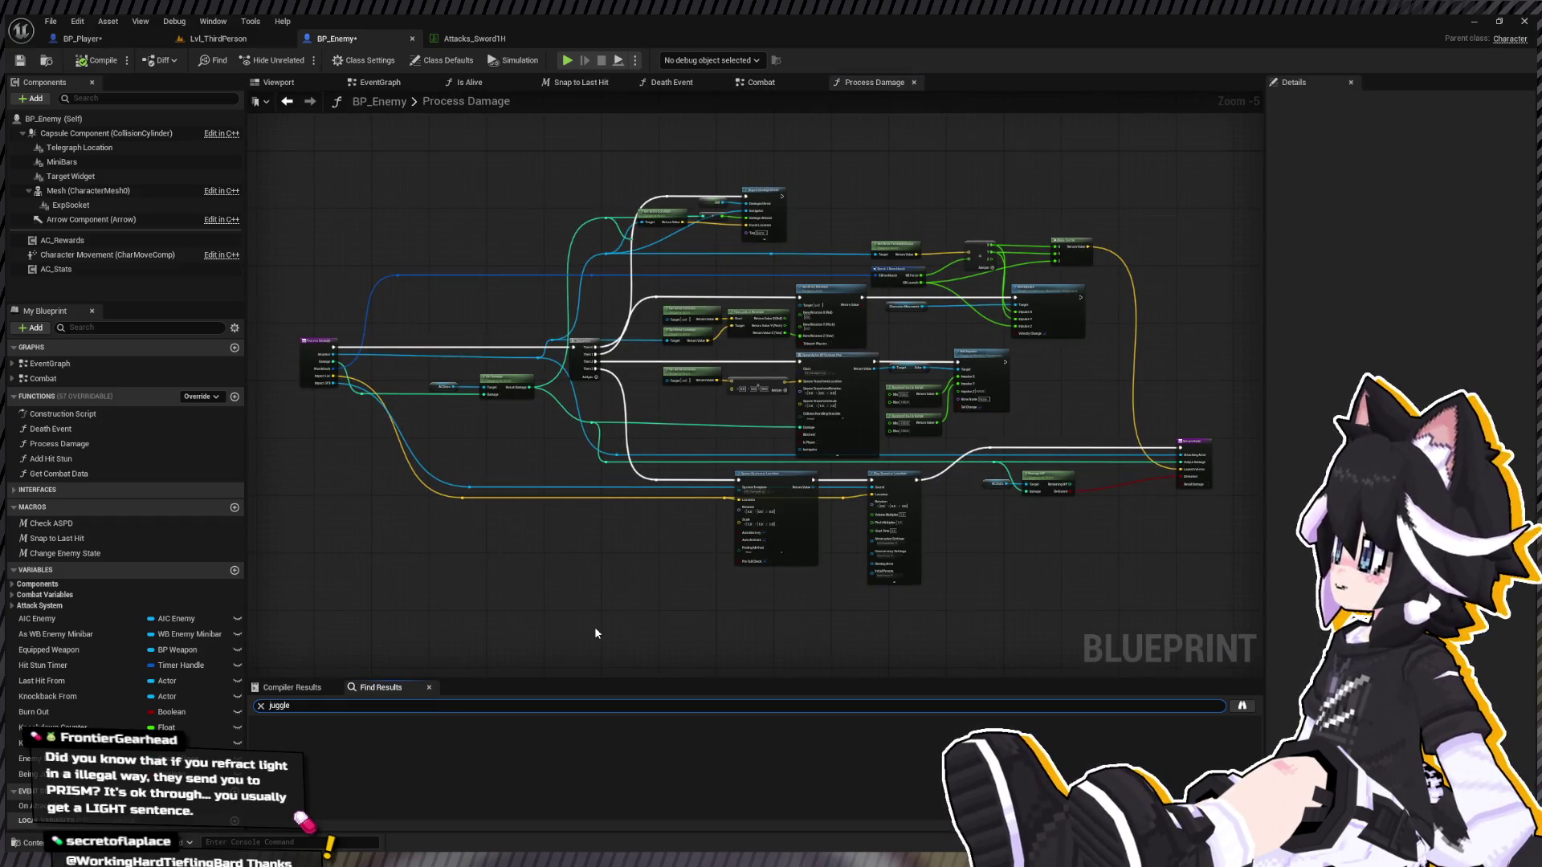
key("Return")
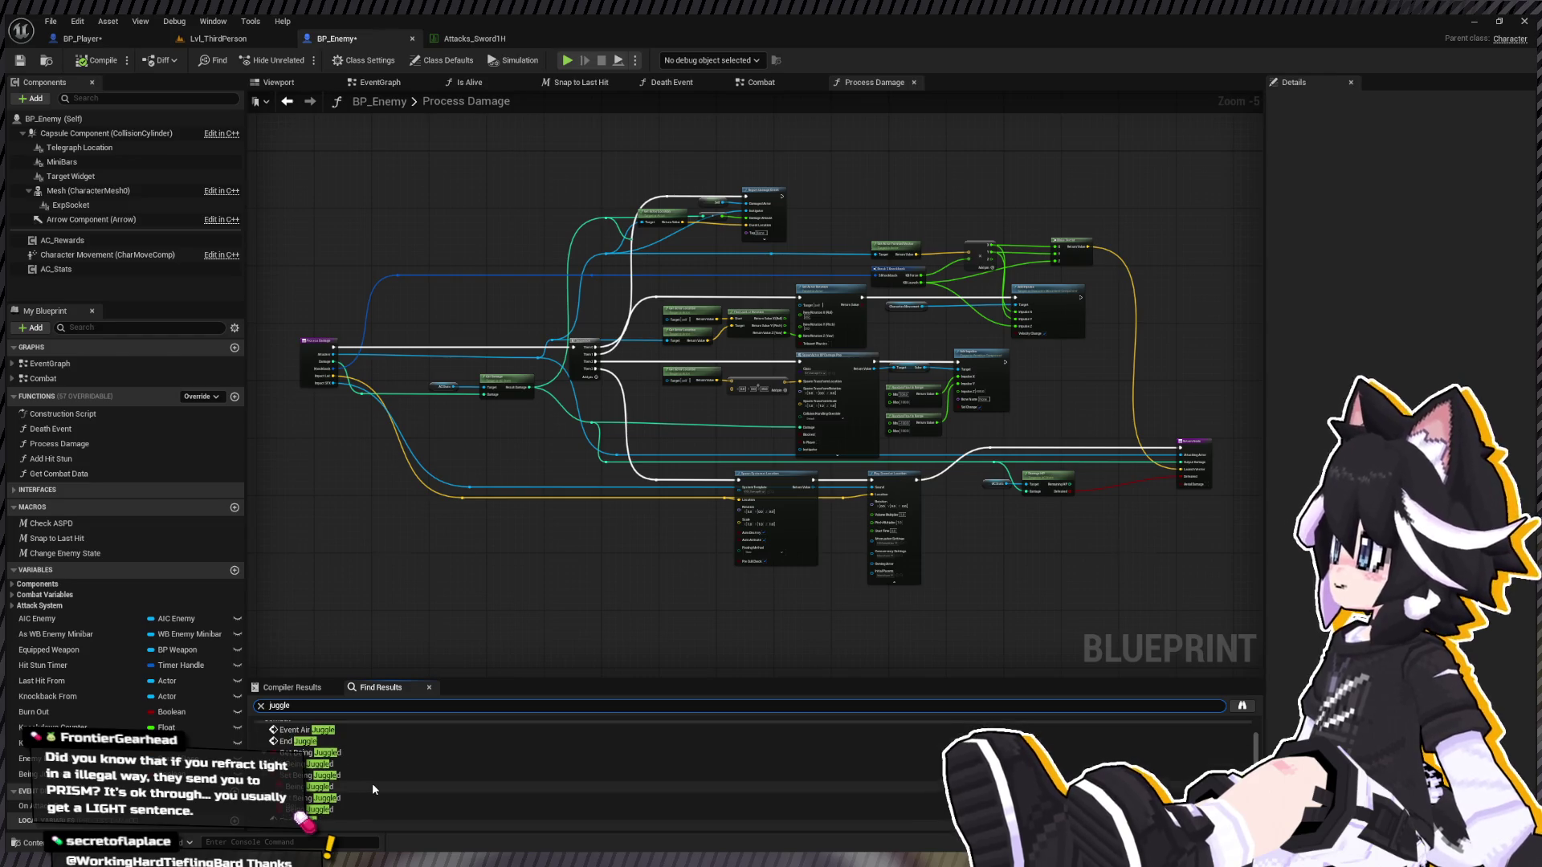
left_click(386, 775)
double_click(386, 775)
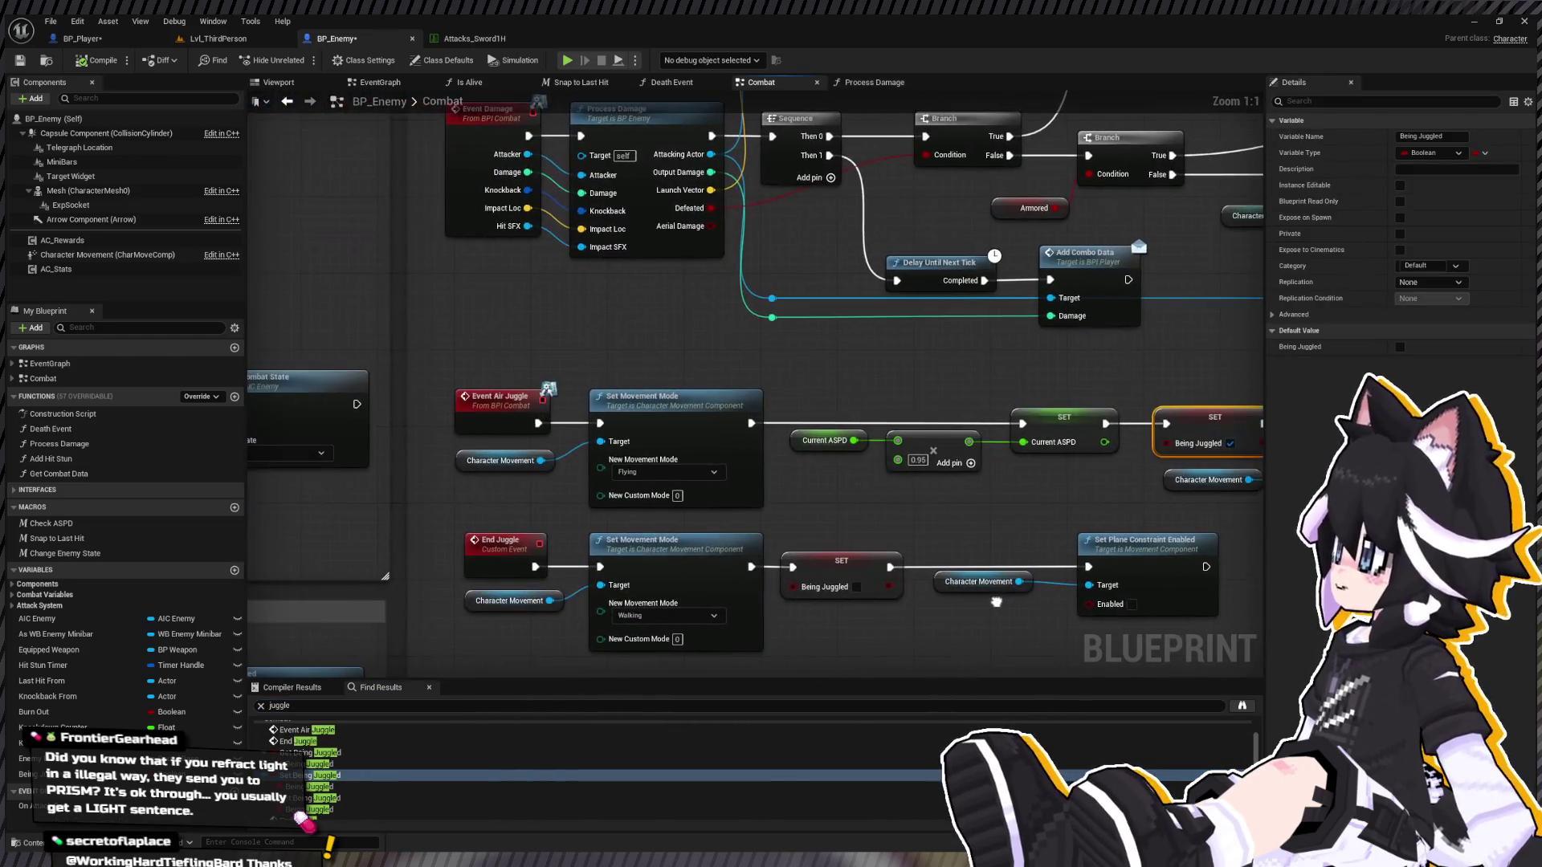
mouse_move(995, 601)
left_mouse_down()
mouse_move(827, 605)
mouse_move(632, 538)
mouse_move(340, 527)
mouse_move(321, 506)
mouse_move(133, 554)
left_mouse_up()
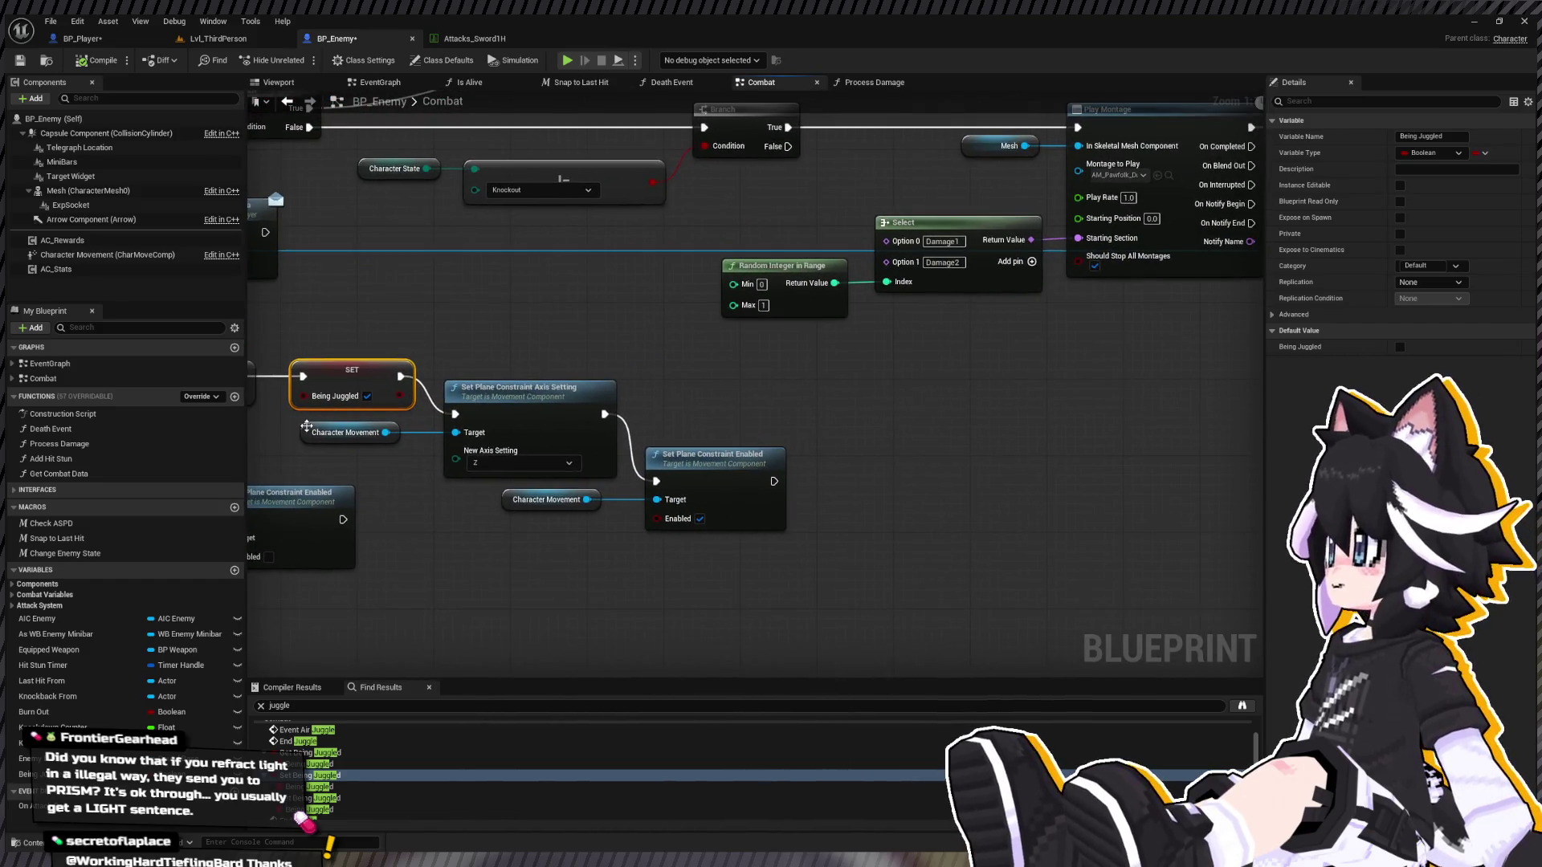
mouse_move(286, 427)
left_mouse_down()
mouse_move(658, 482)
mouse_move(594, 456)
mouse_move(467, 344)
left_mouse_up()
left_click(467, 344)
left_click_drag(391, 460, 758, 447)
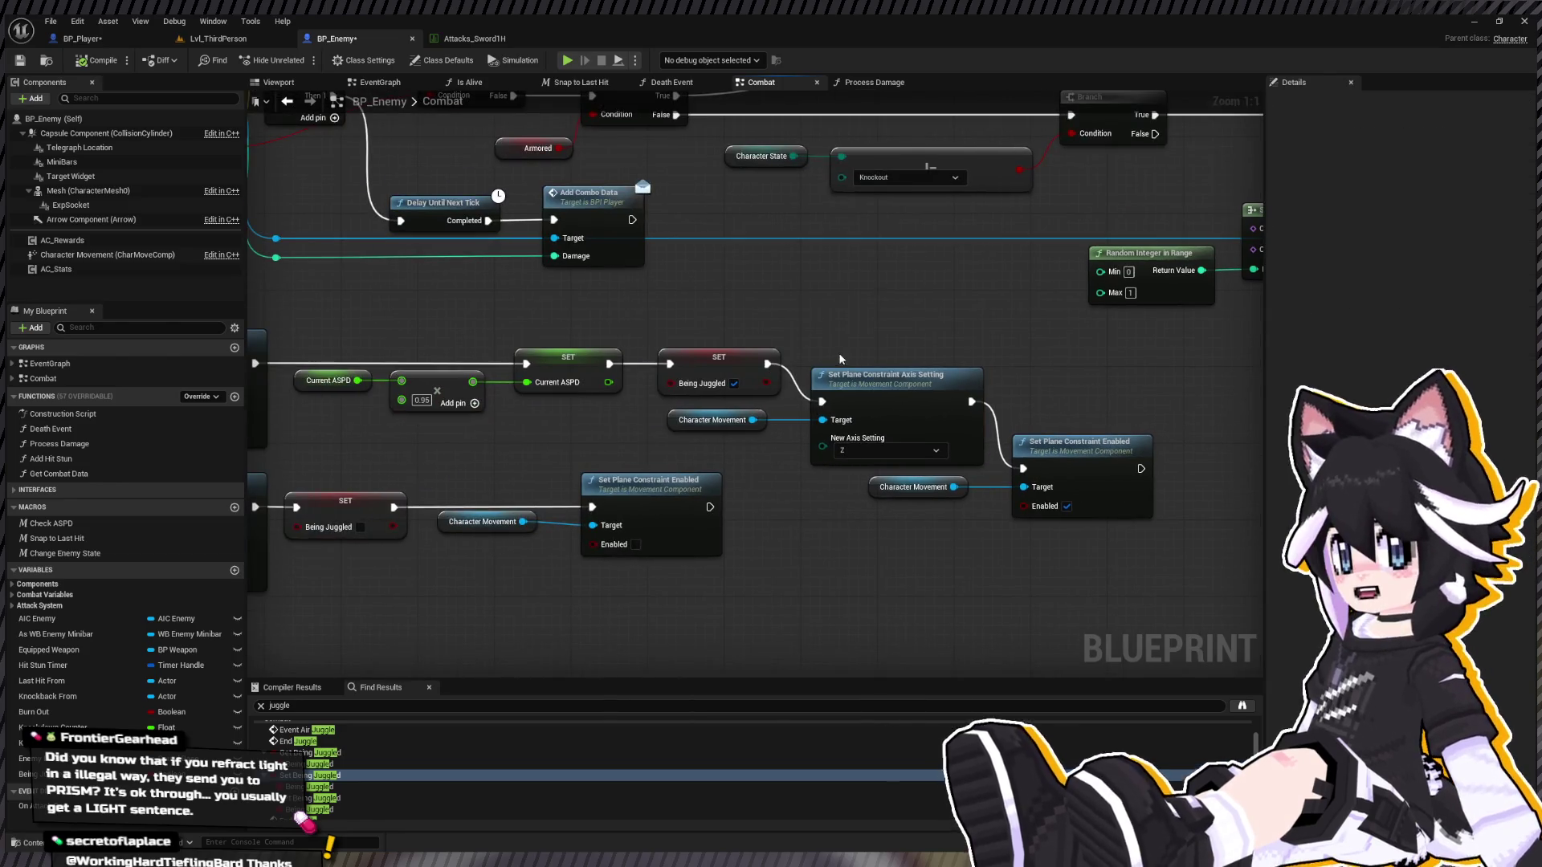
left_click(770, 358)
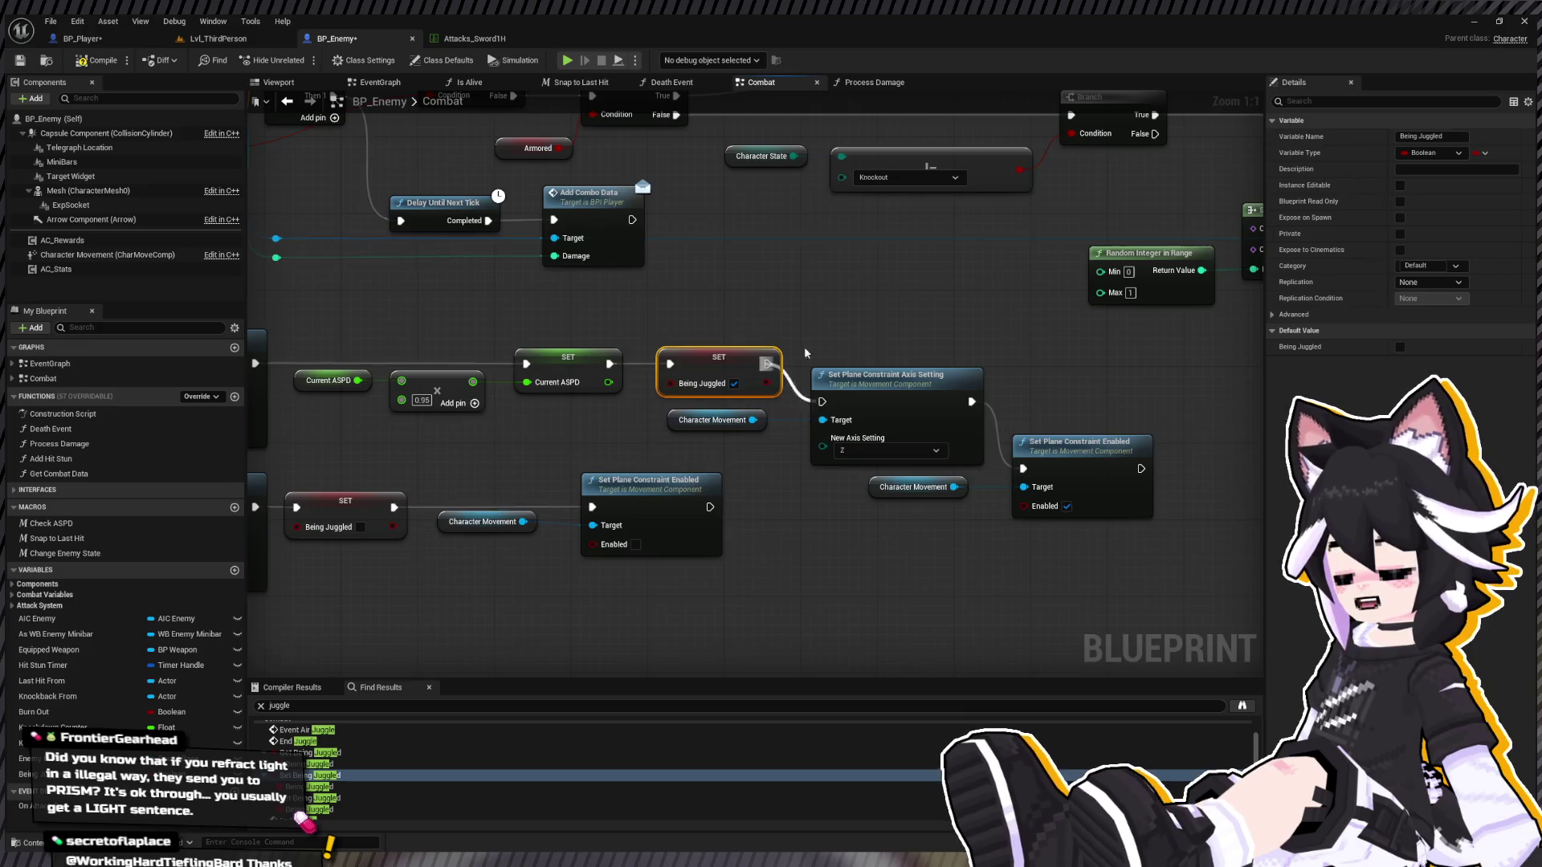
left_click(806, 354)
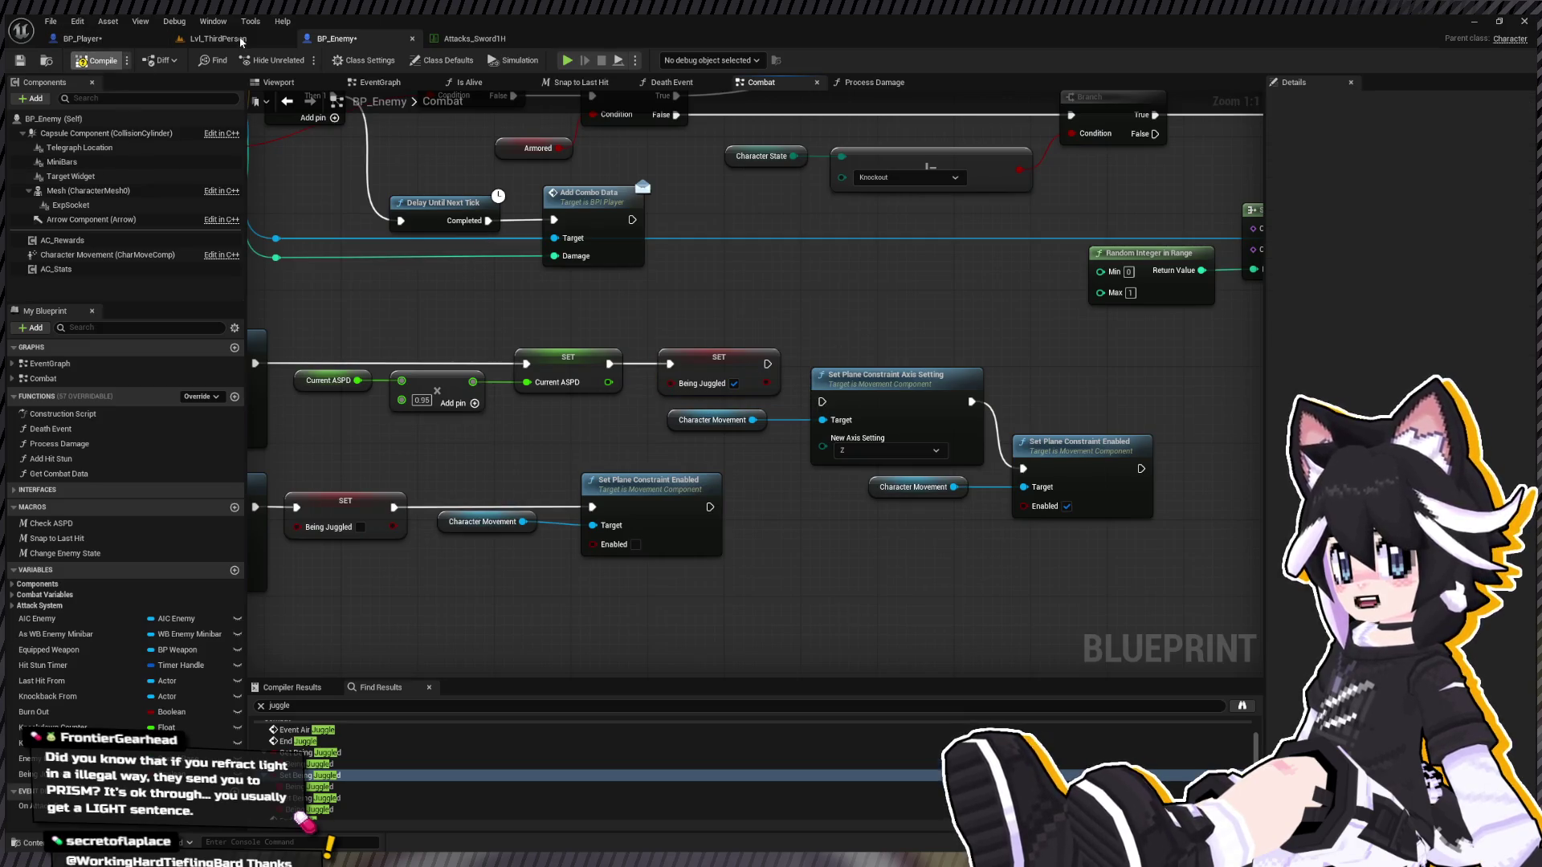
left_click(240, 40)
left_click(300, 60)
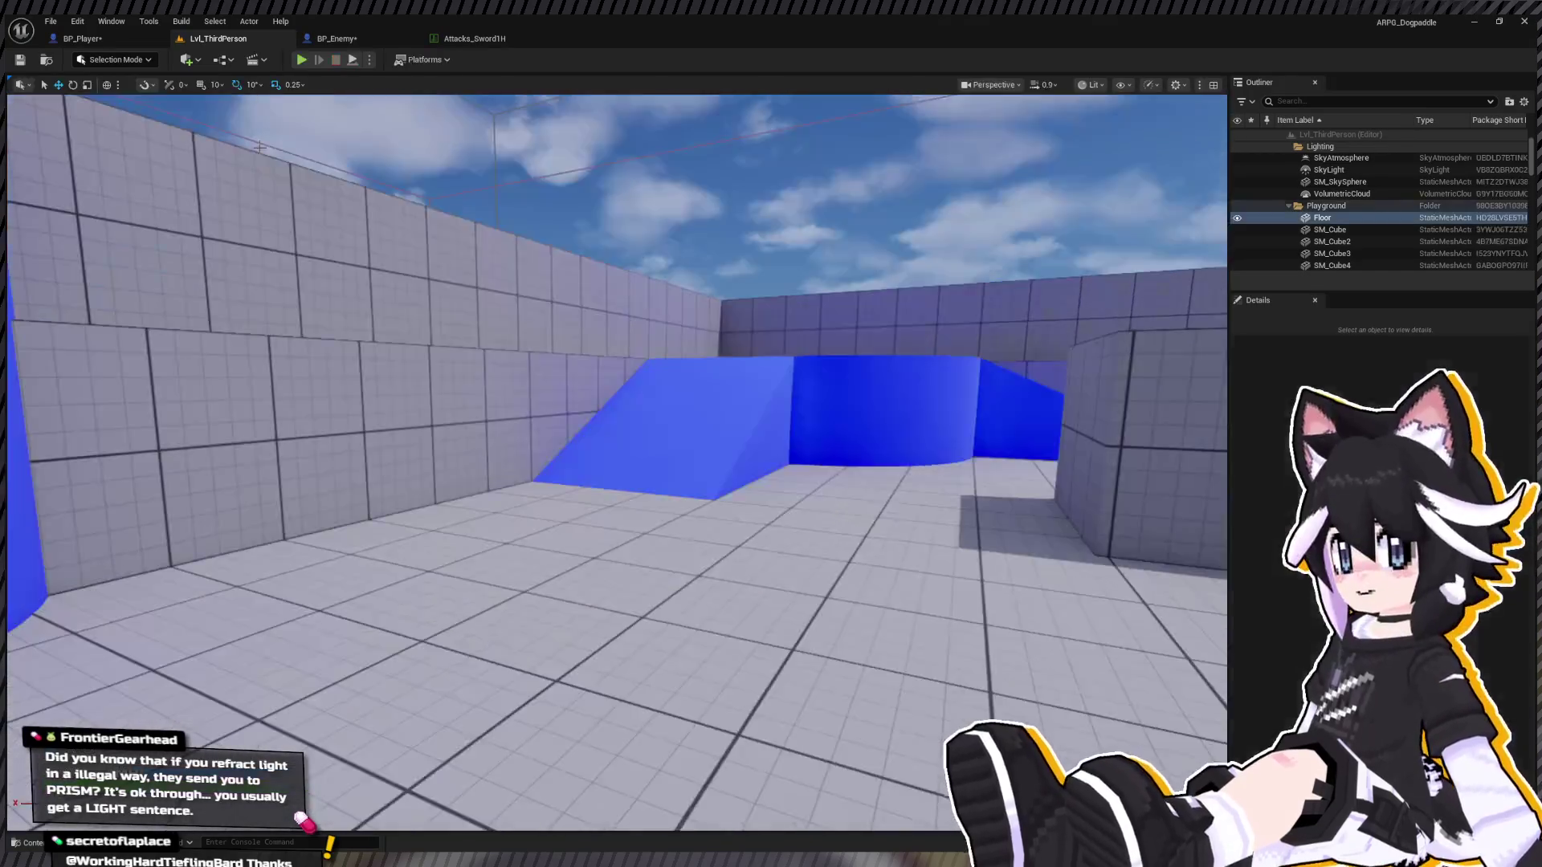
key("Escape")
left_click(337, 39)
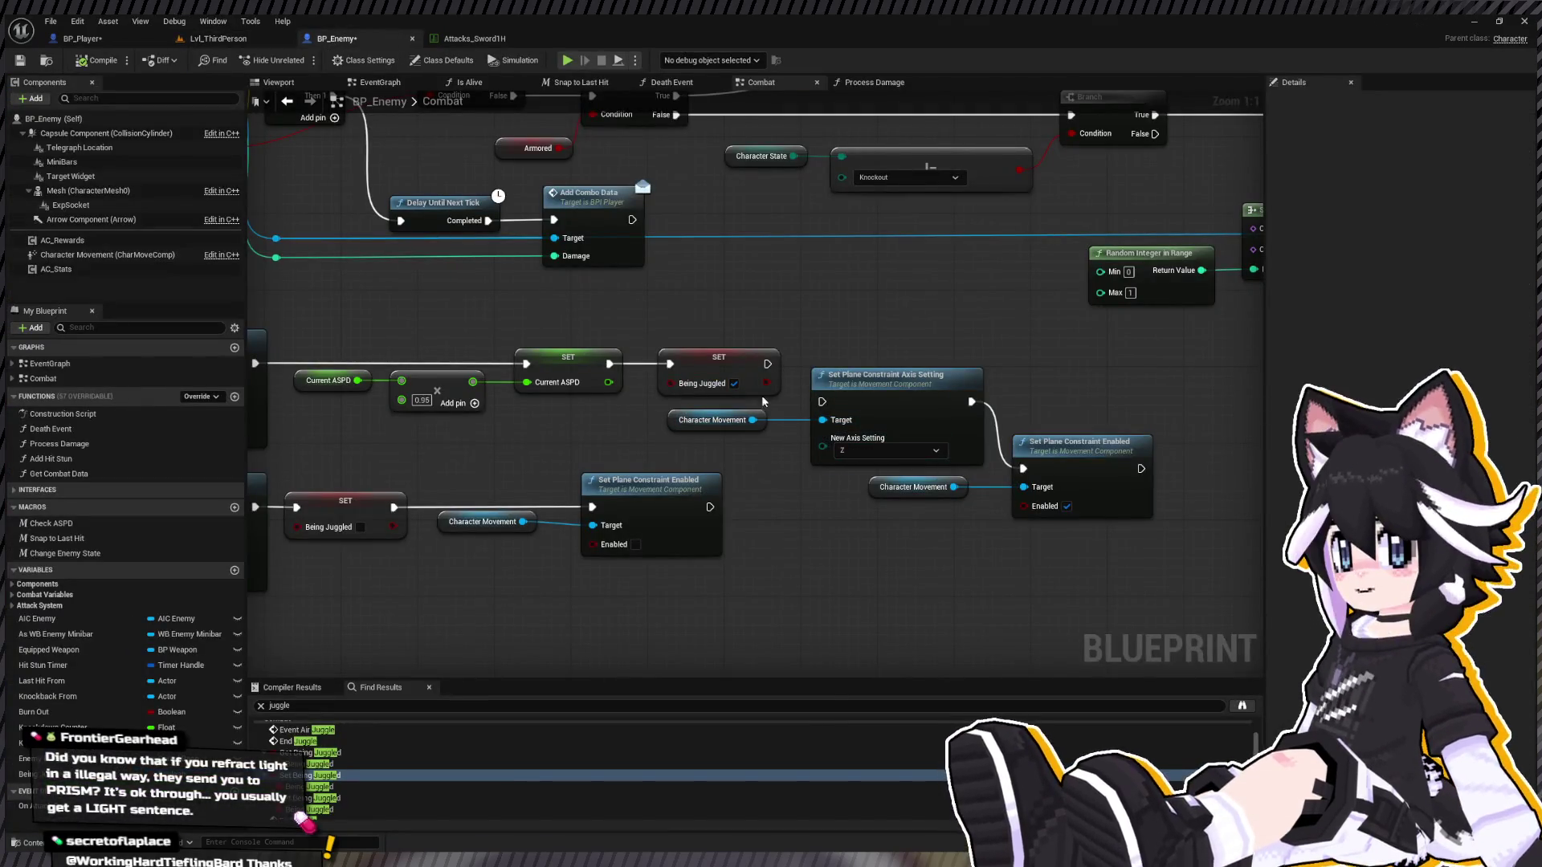
- Wire SET Being Juggled's exec output into Set Plane Constraint Axis Setting
left_click_drag(768, 363, 822, 402)
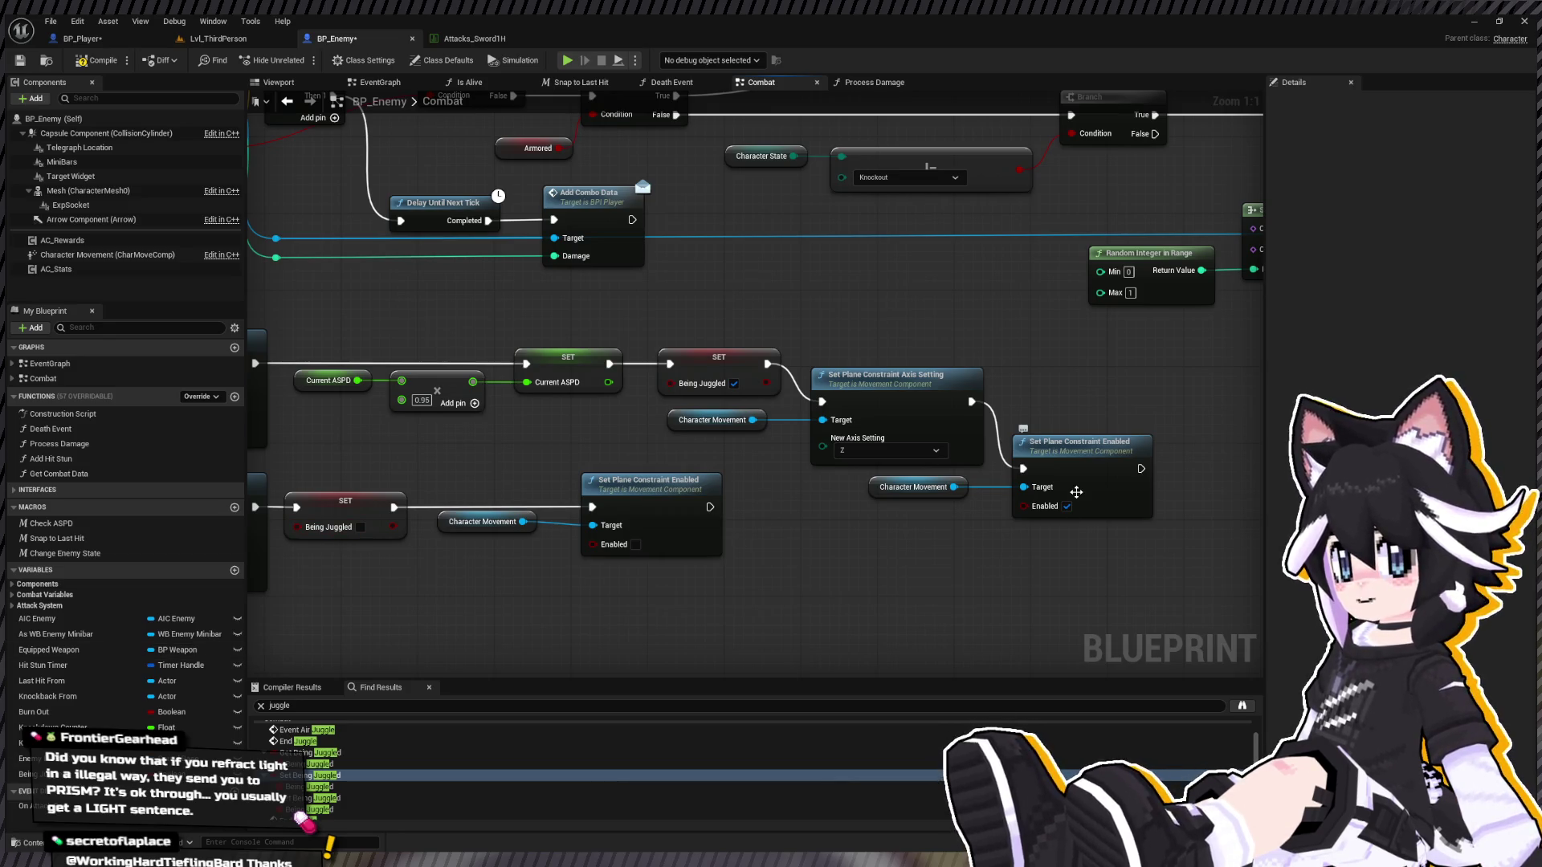
left_click_drag(1076, 491, 936, 542)
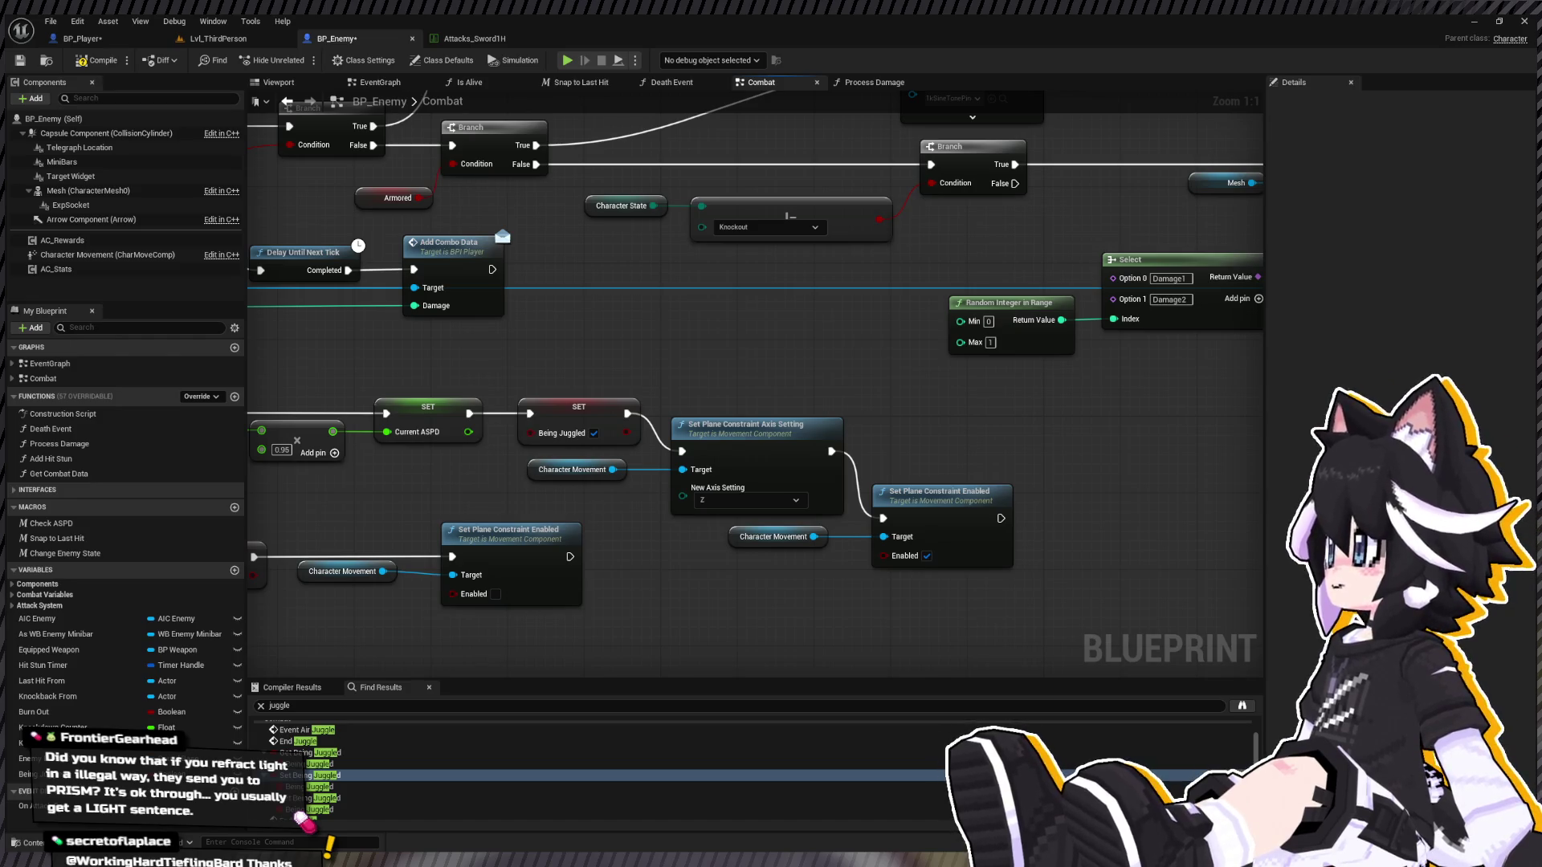
- Move the plane constraint nodes and Character Movement getters up-right, aligning Enabled beside the axis setting
left_click_drag(1042, 430, 914, 419)
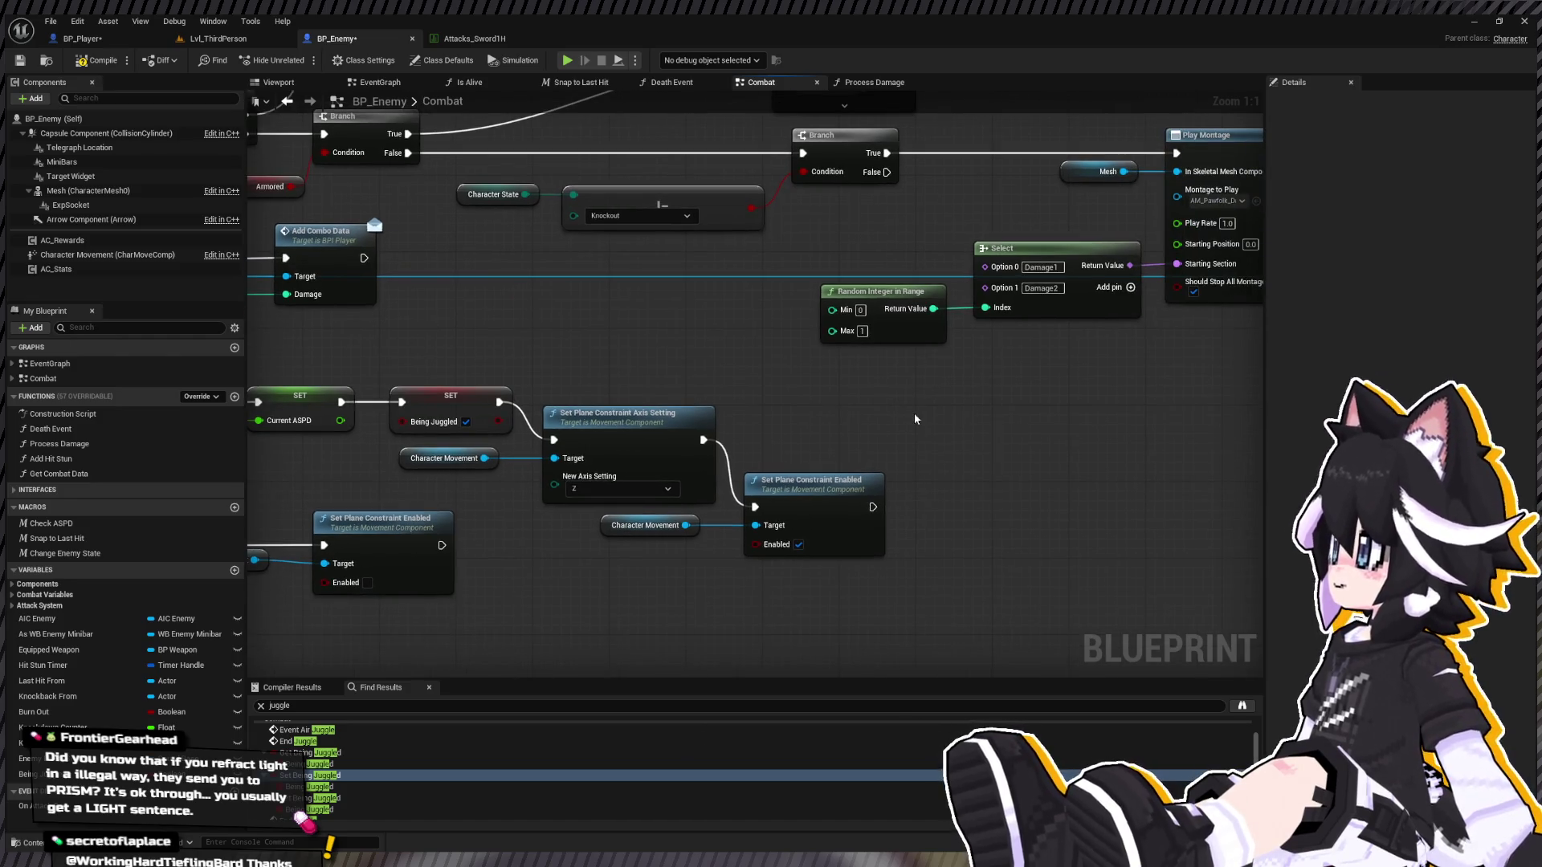
left_click_drag(430, 471, 773, 344)
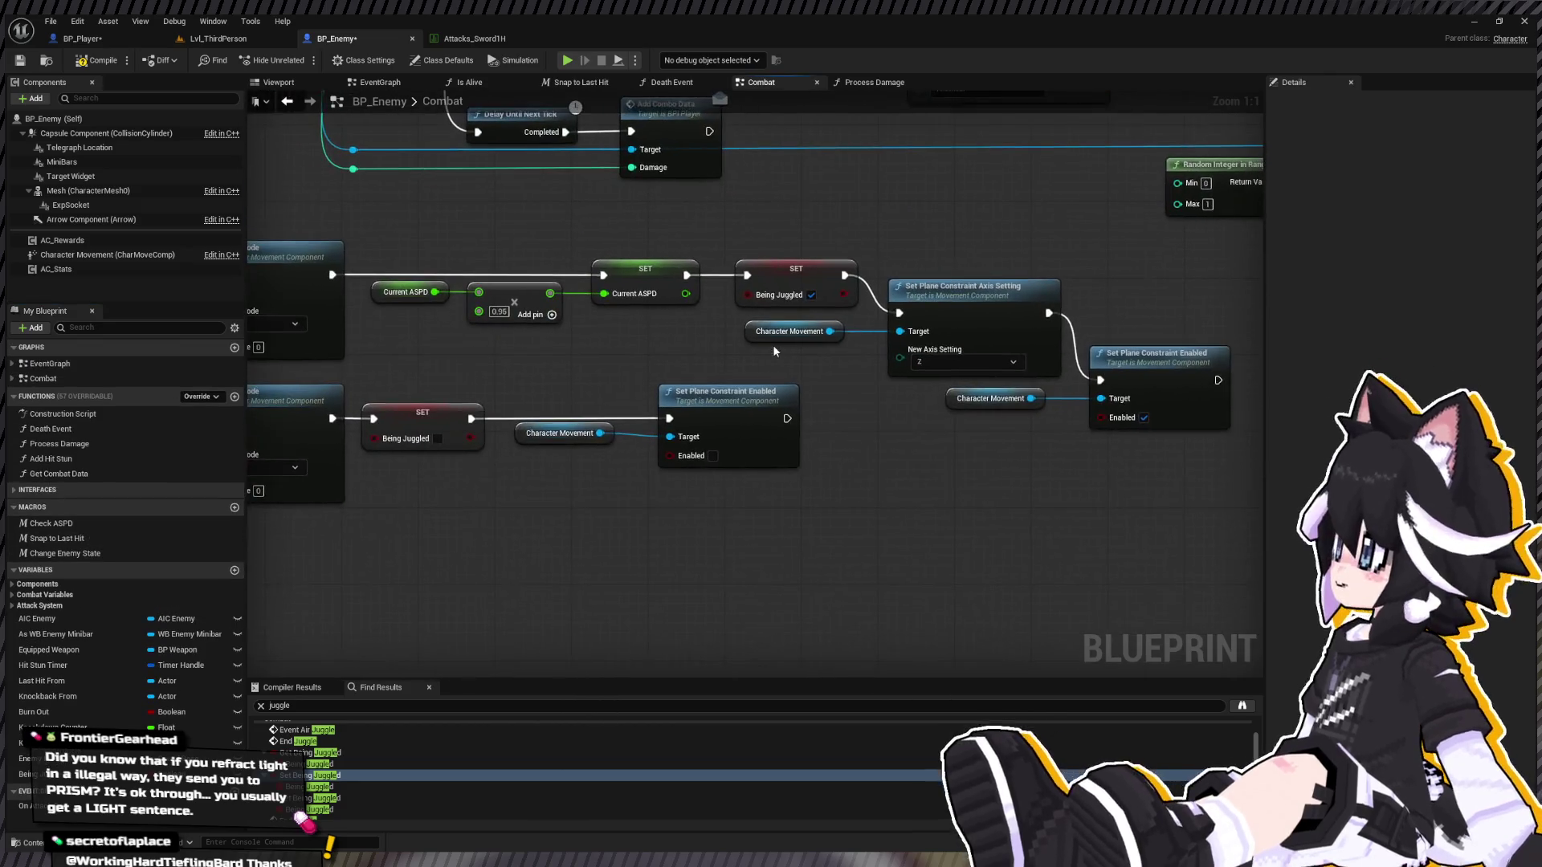
scroll(533, 349, "down", 2)
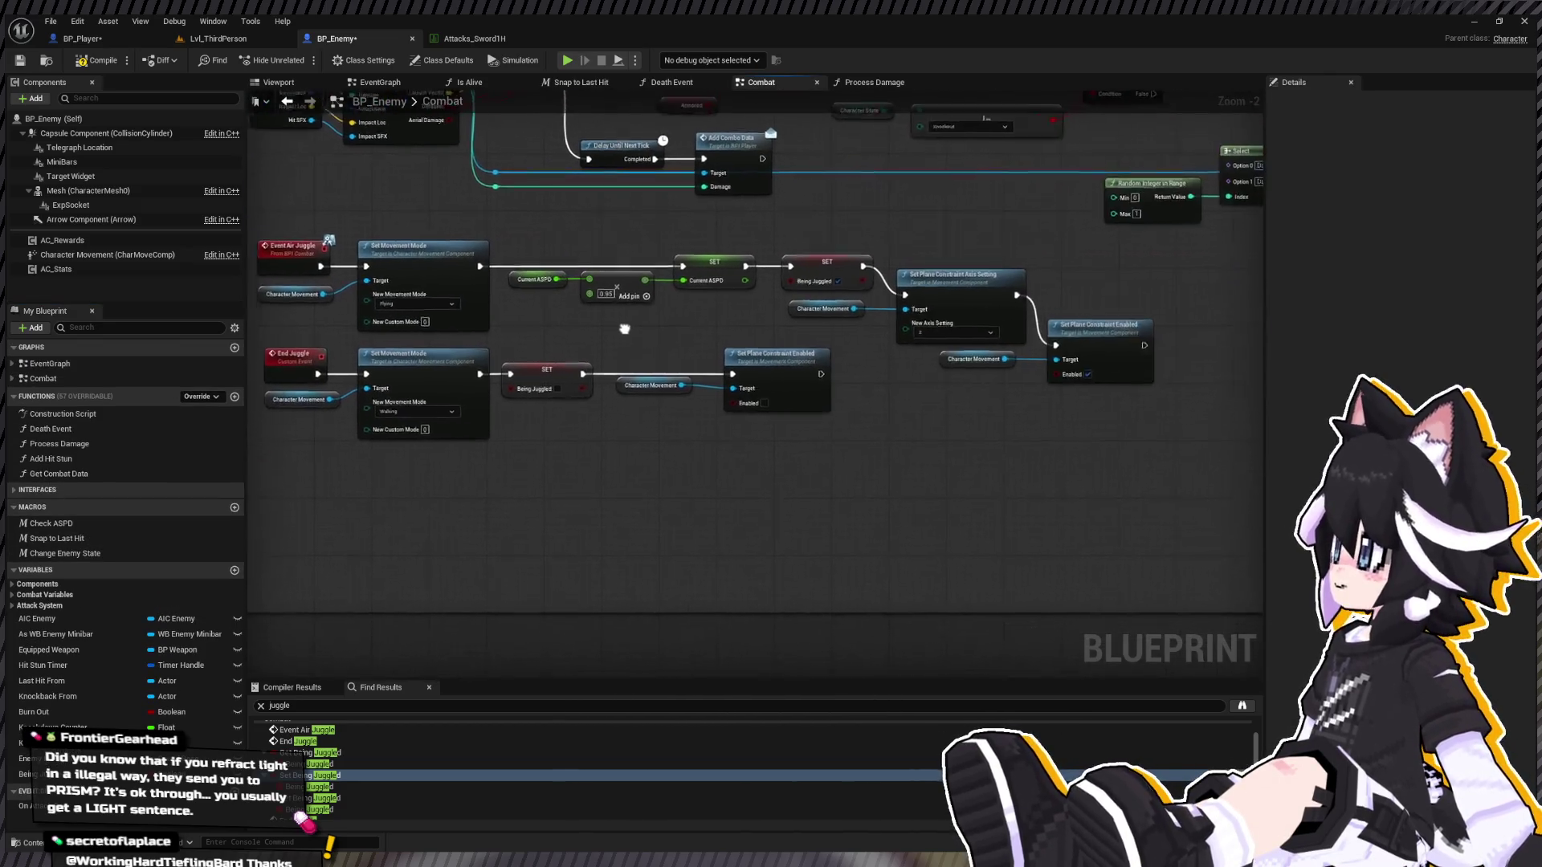
scroll(495, 360, "down", 4)
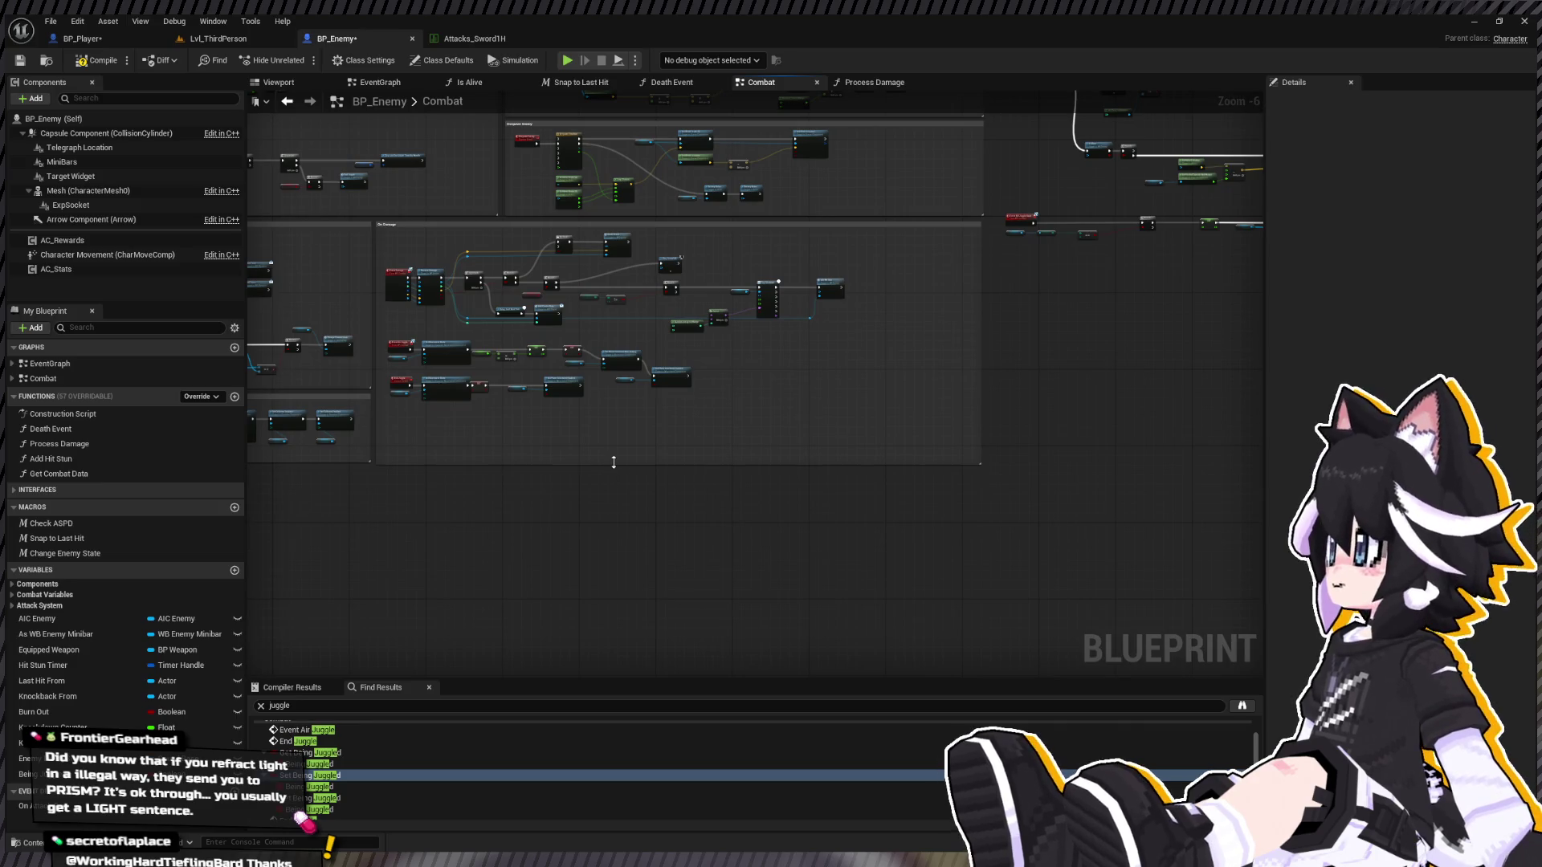
scroll(619, 524, "up", 4)
left_click_drag(578, 325, 910, 352)
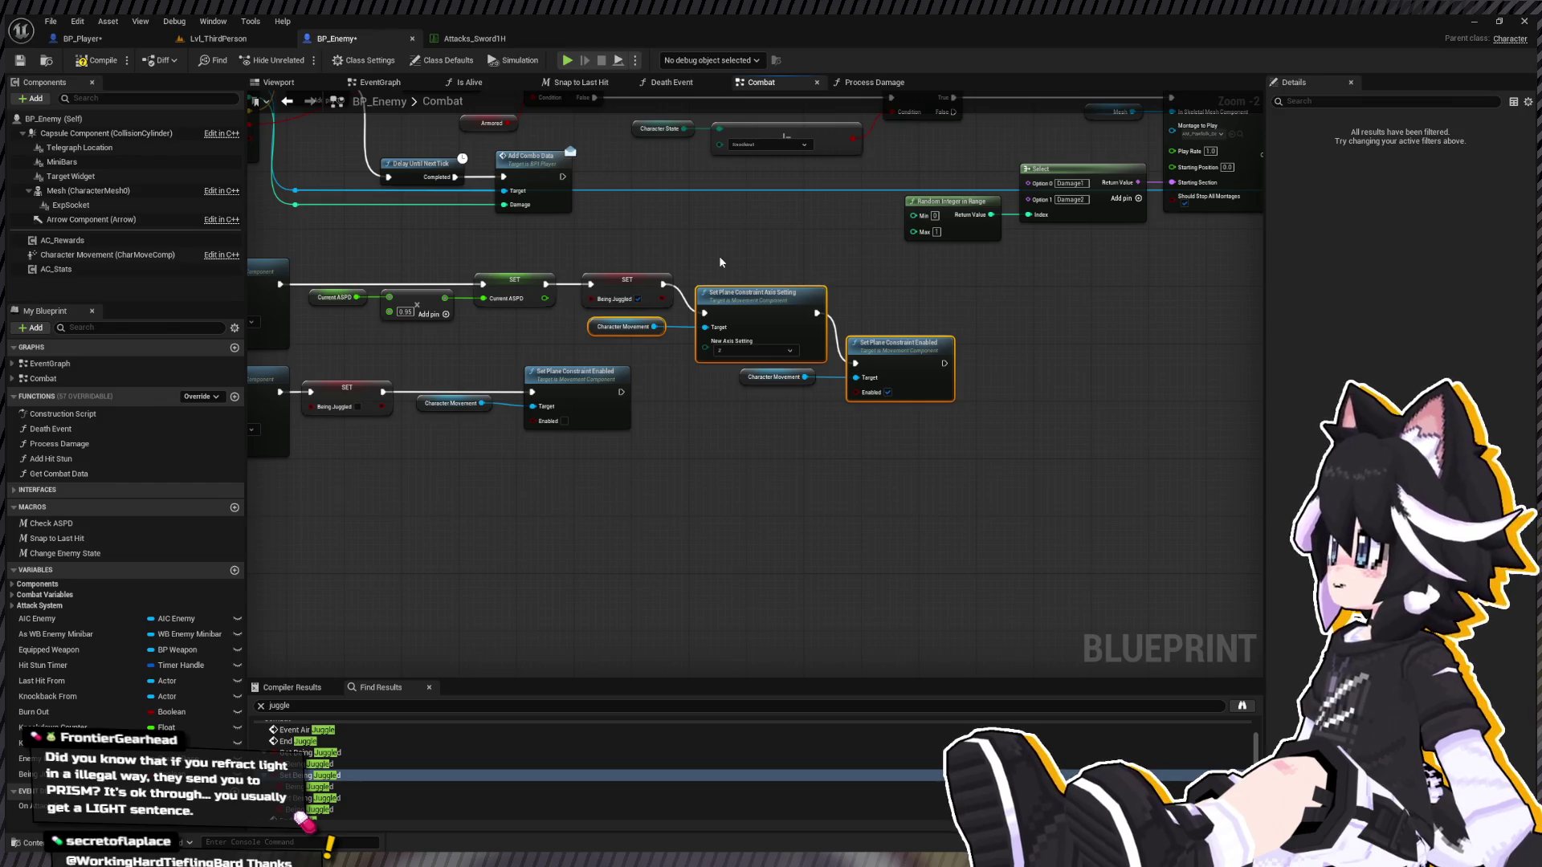
left_click_drag(736, 310, 937, 281)
left_click_drag(963, 377, 1060, 338)
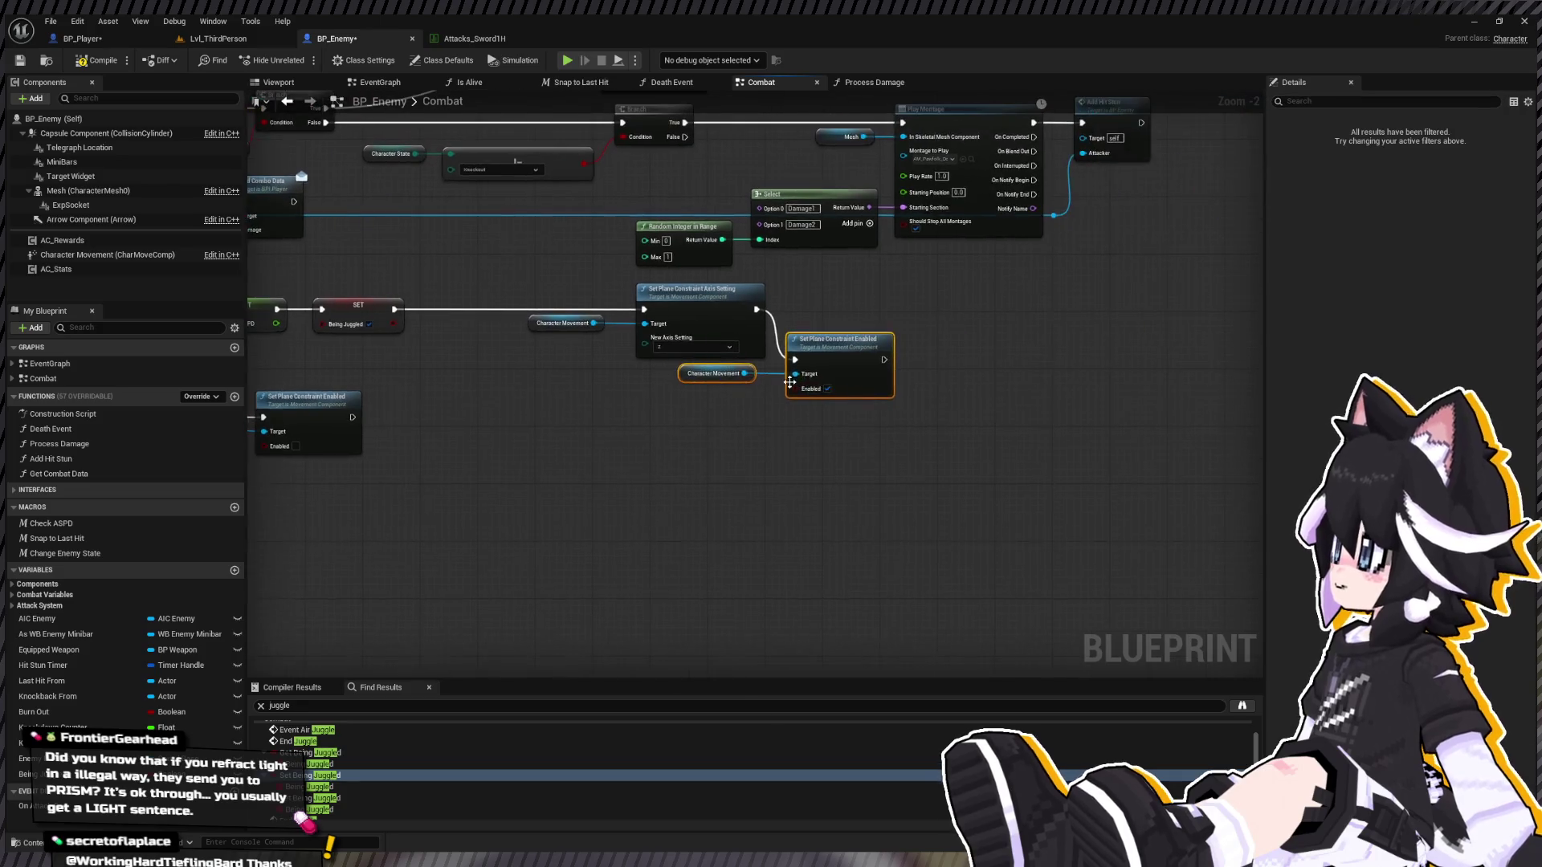
mouse_move(835, 349)
left_mouse_down()
mouse_move(963, 327)
mouse_move(928, 298)
left_mouse_up()
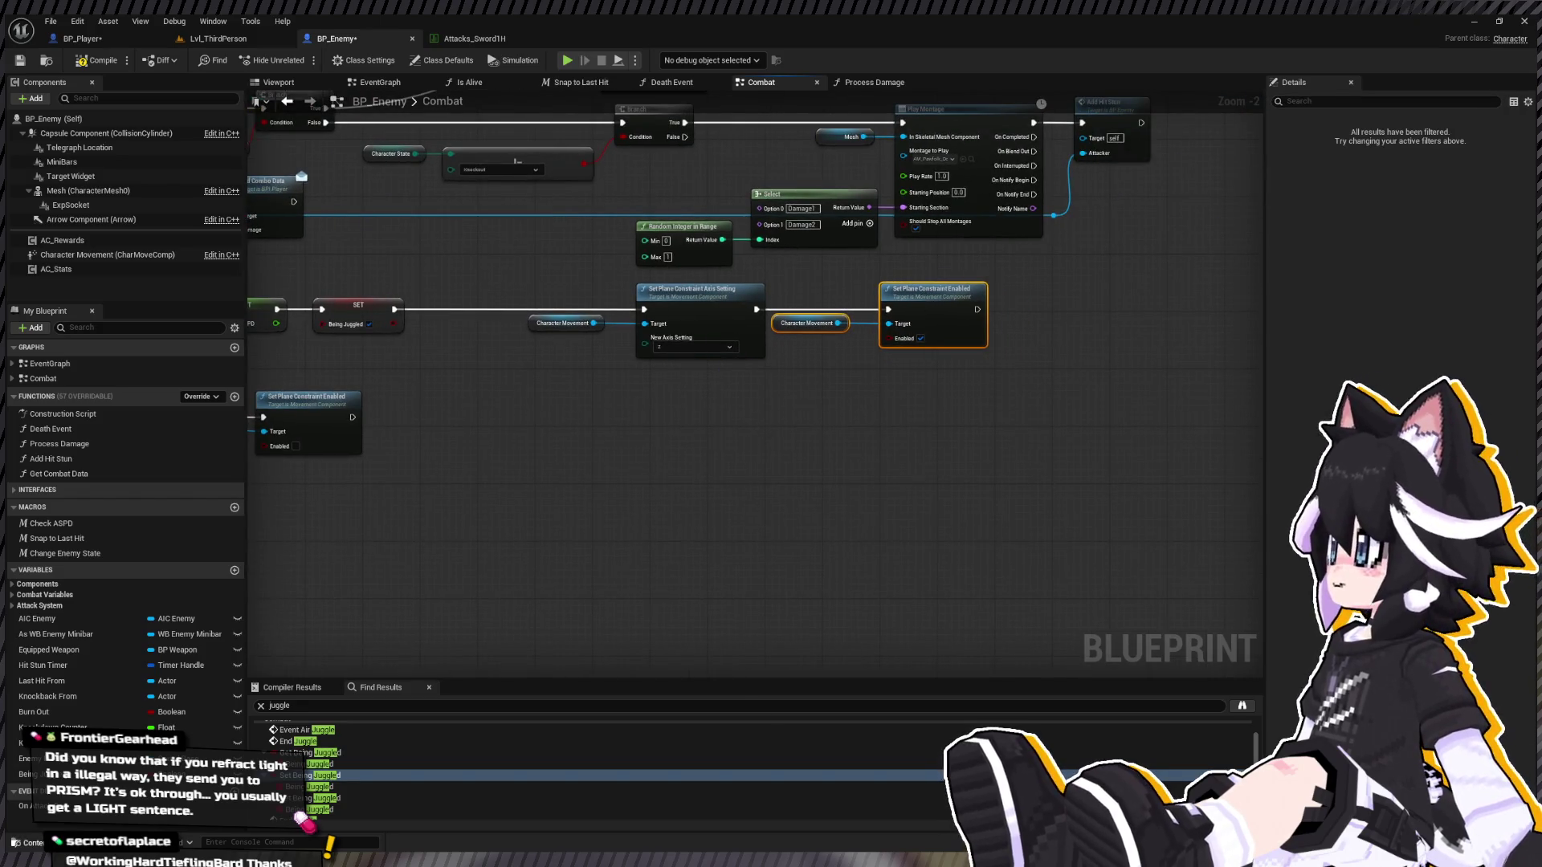
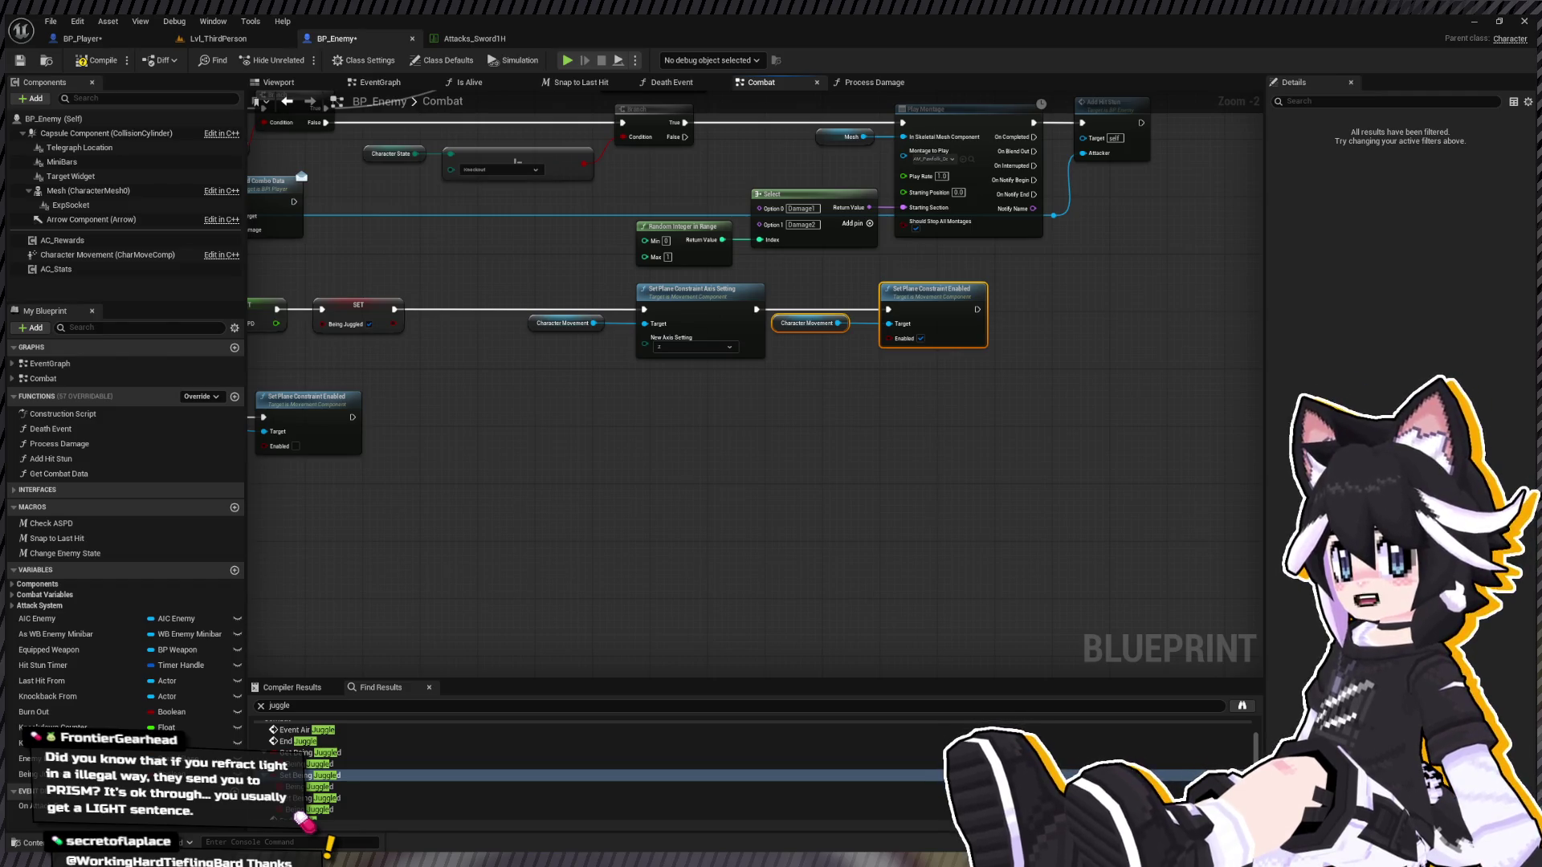
- Delete the duplicate Character Movement getter from the plane-constraint chain
left_click(1184, 342)
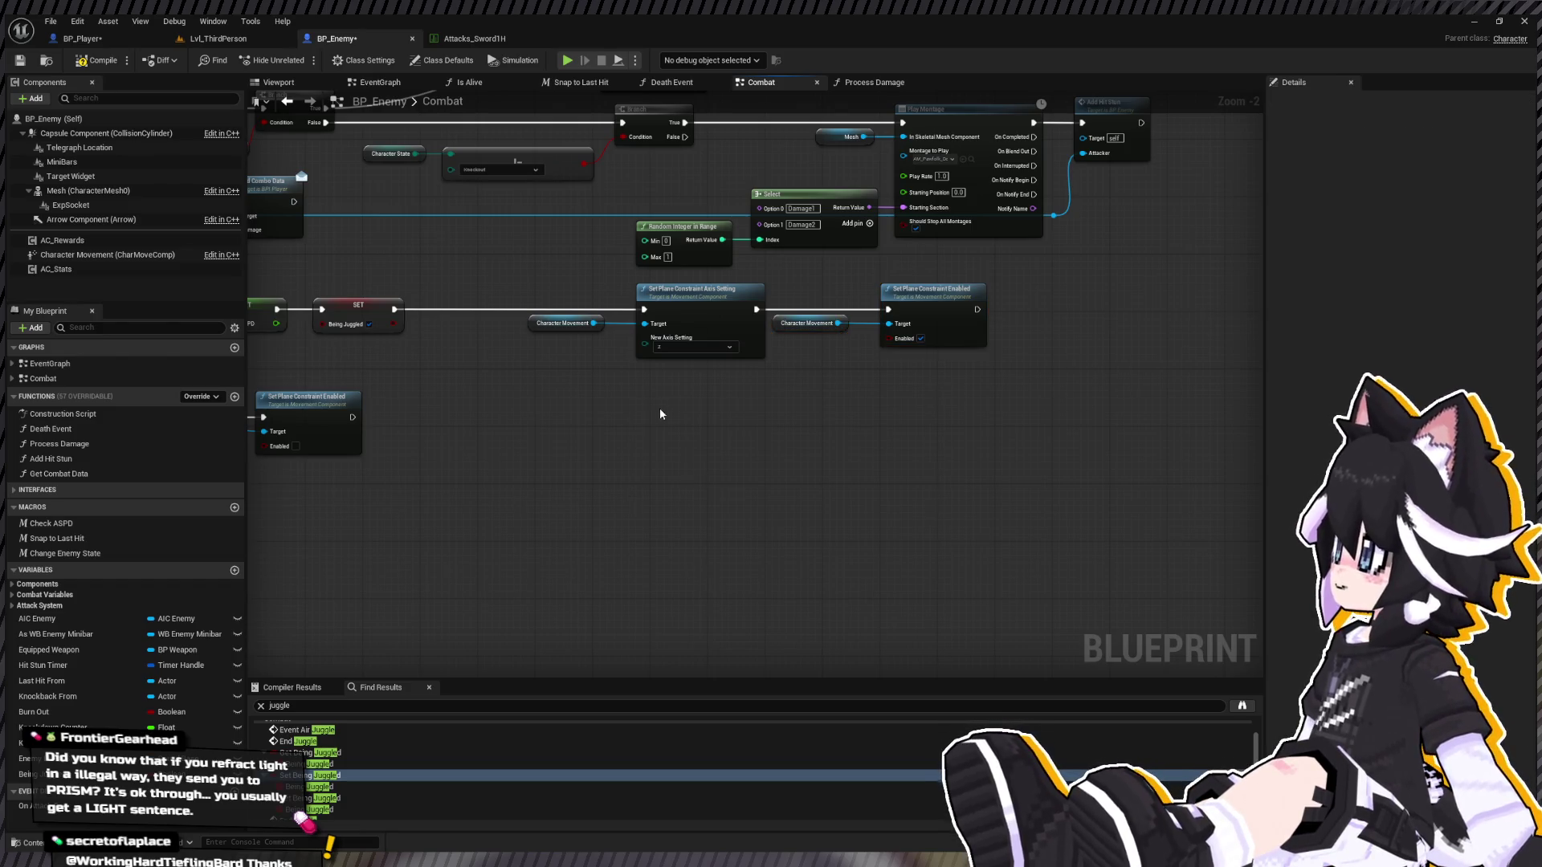
scroll(557, 389, "down", 3)
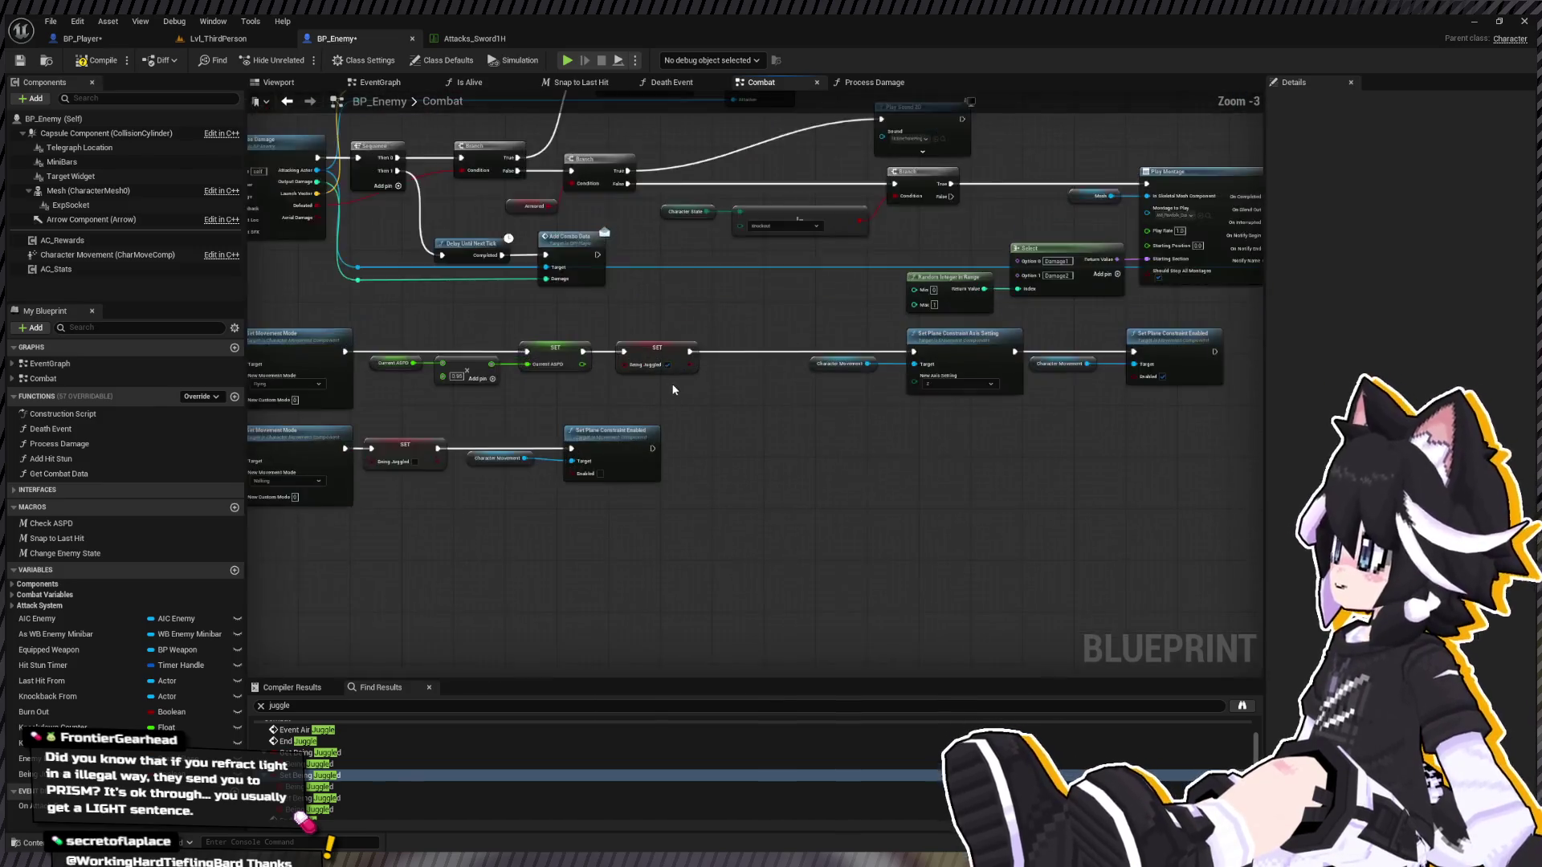
scroll(671, 383, "up", 5)
left_click_drag(627, 425, 1253, 337)
left_click(835, 426)
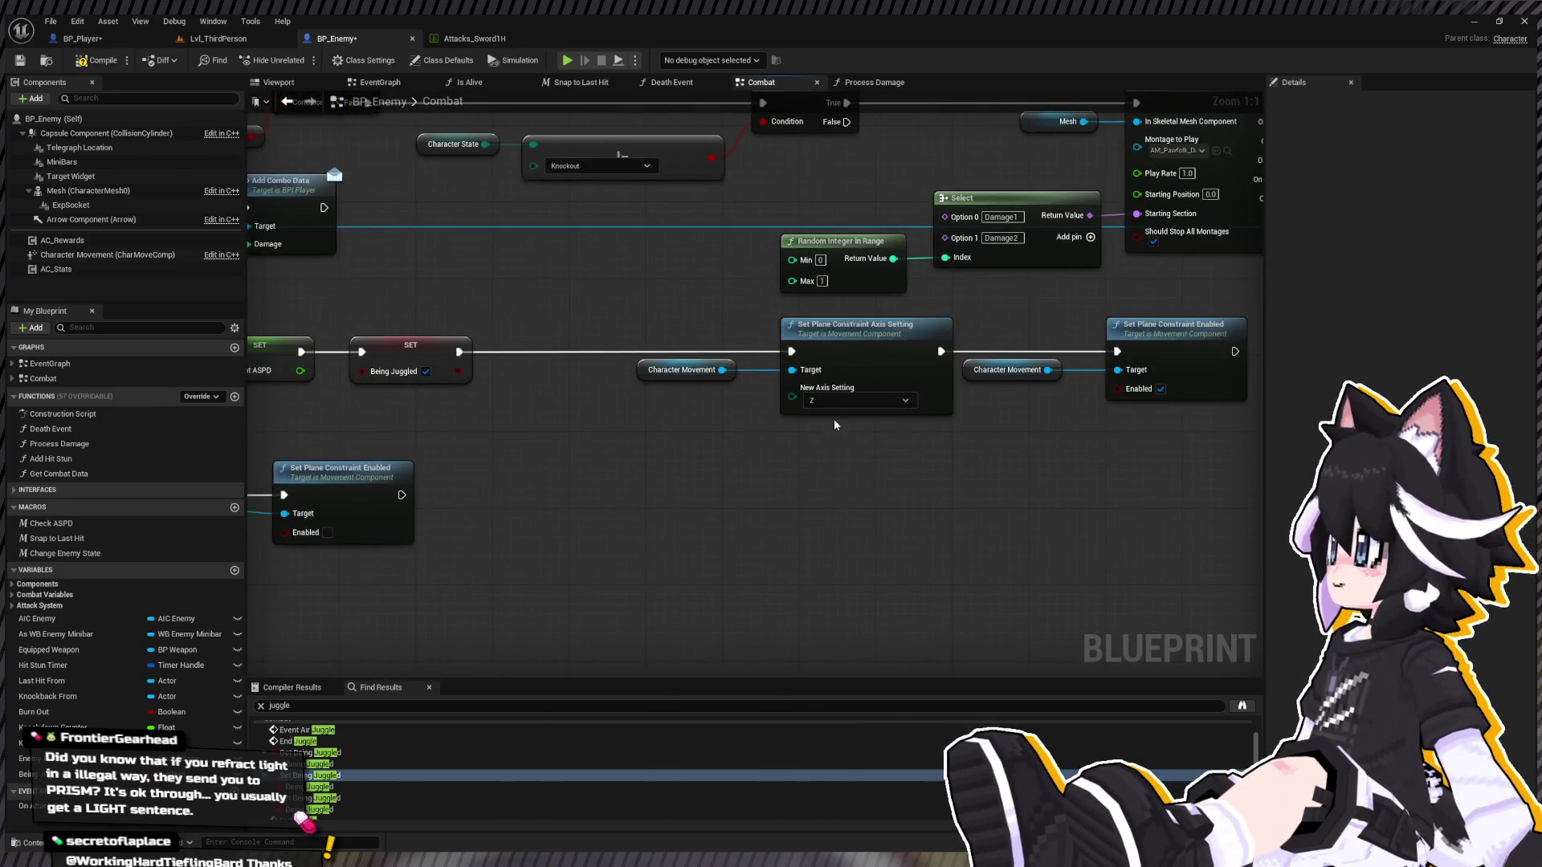
left_click(1007, 370)
key("Delete")
- Shift Set Plane Constraint Enabled, Character Movement and Axis Setting left to close the gap
left_click_drag(1160, 341, 1023, 341)
left_click_drag(660, 382, 688, 381)
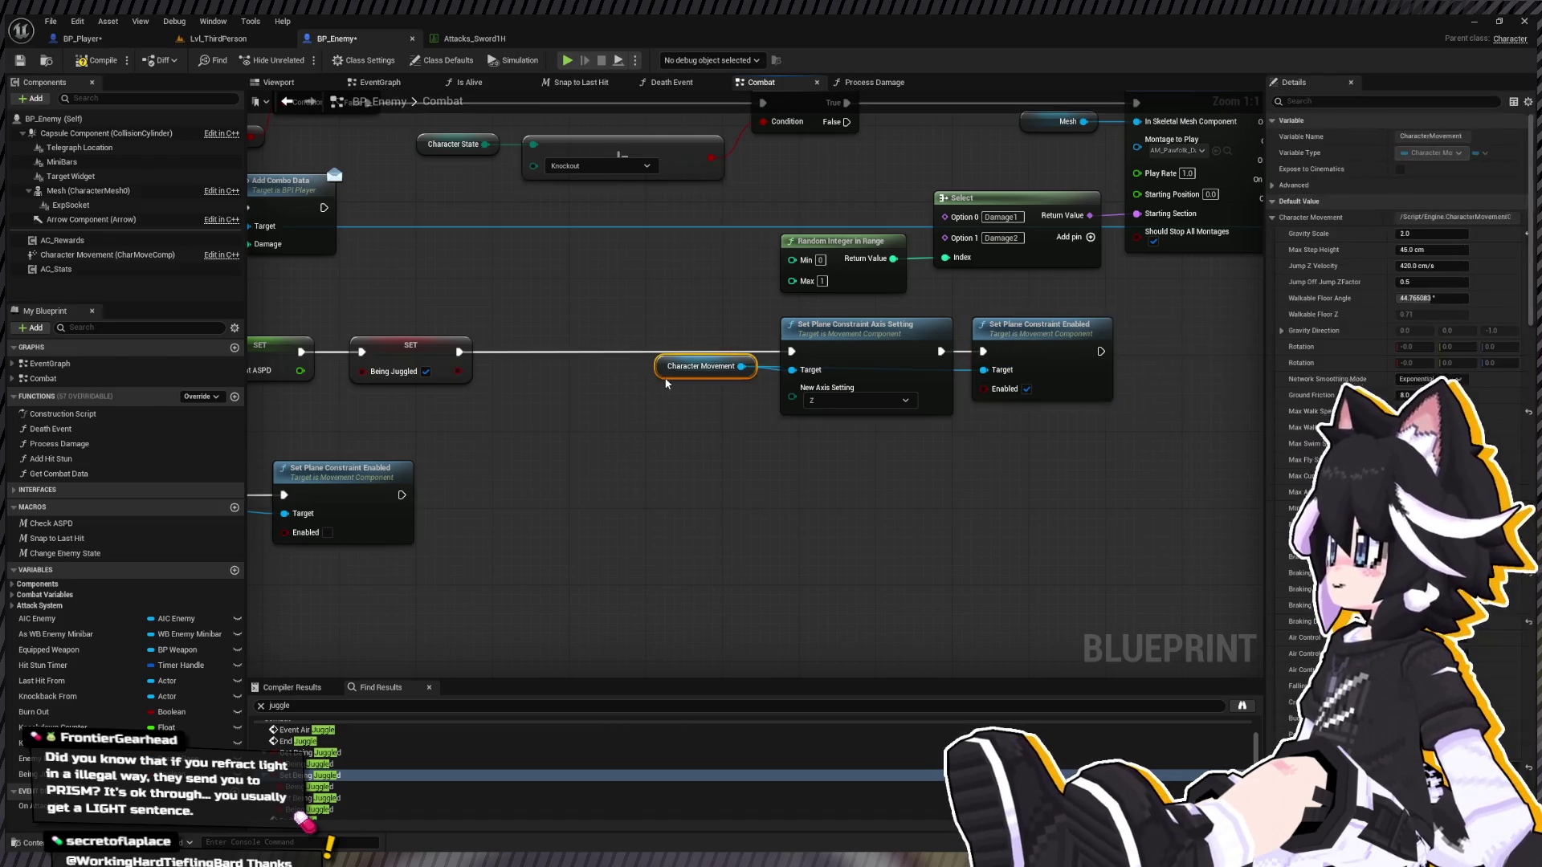
left_click(887, 350, "ctrl")
mouse_move(887, 350)
left_mouse_down()
mouse_move(714, 350)
mouse_move(729, 371)
left_mouse_up()
- Add a Set Timer by Event after the Set Plane Constraint Enabled node
left_click(811, 372)
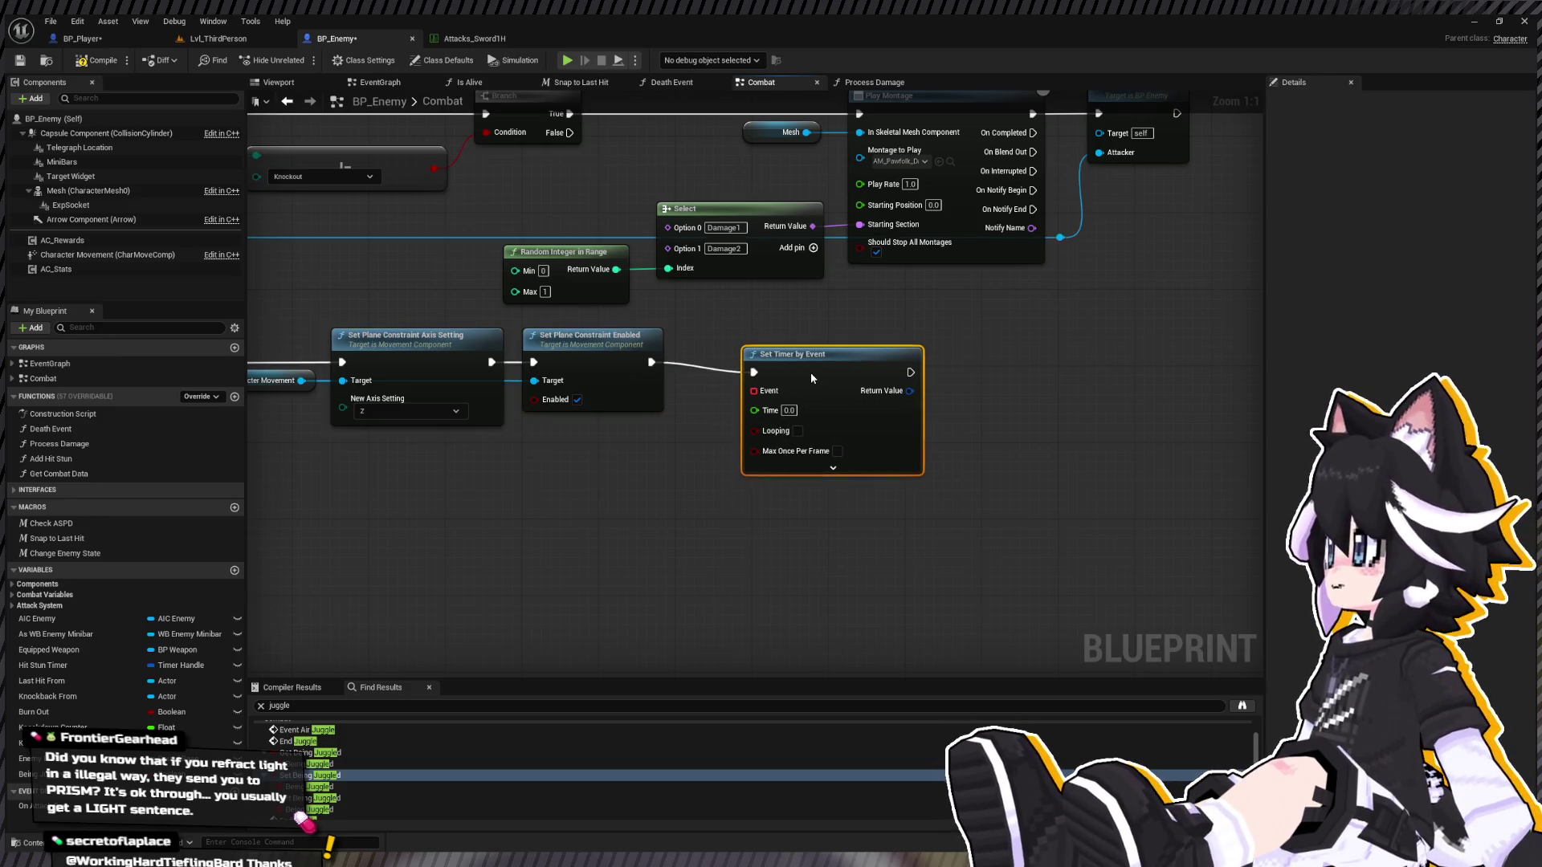
scroll(813, 363, "down", 2)
mouse_move(483, 435)
left_mouse_down()
mouse_move(960, 418)
mouse_move(584, 437)
left_mouse_up()
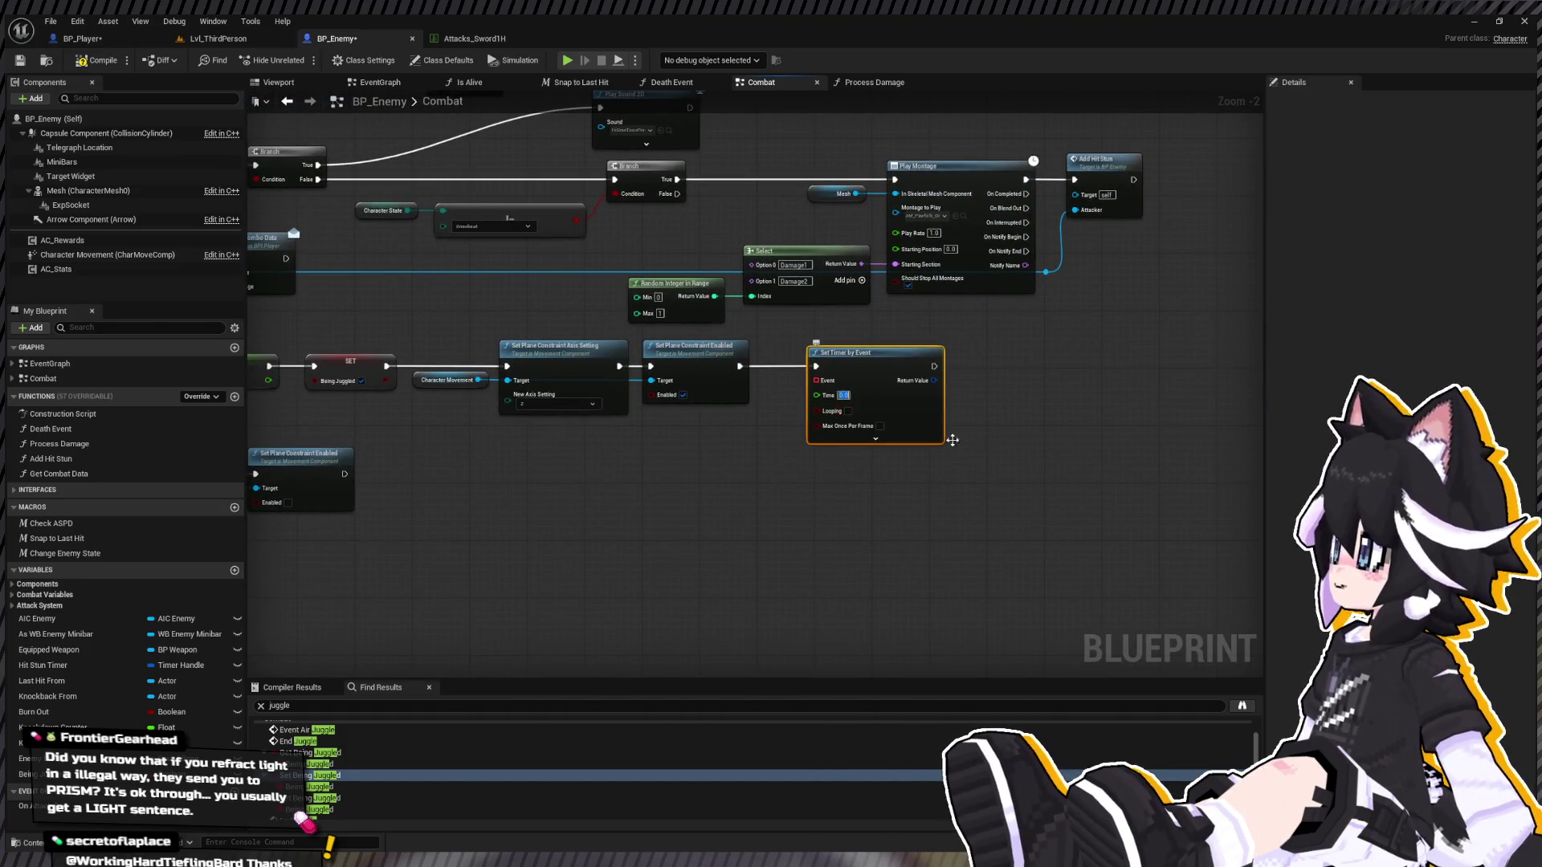
left_click(1010, 458)
mouse_move(324, 540)
left_mouse_down()
mouse_move(506, 540)
mouse_move(817, 502)
left_mouse_up()
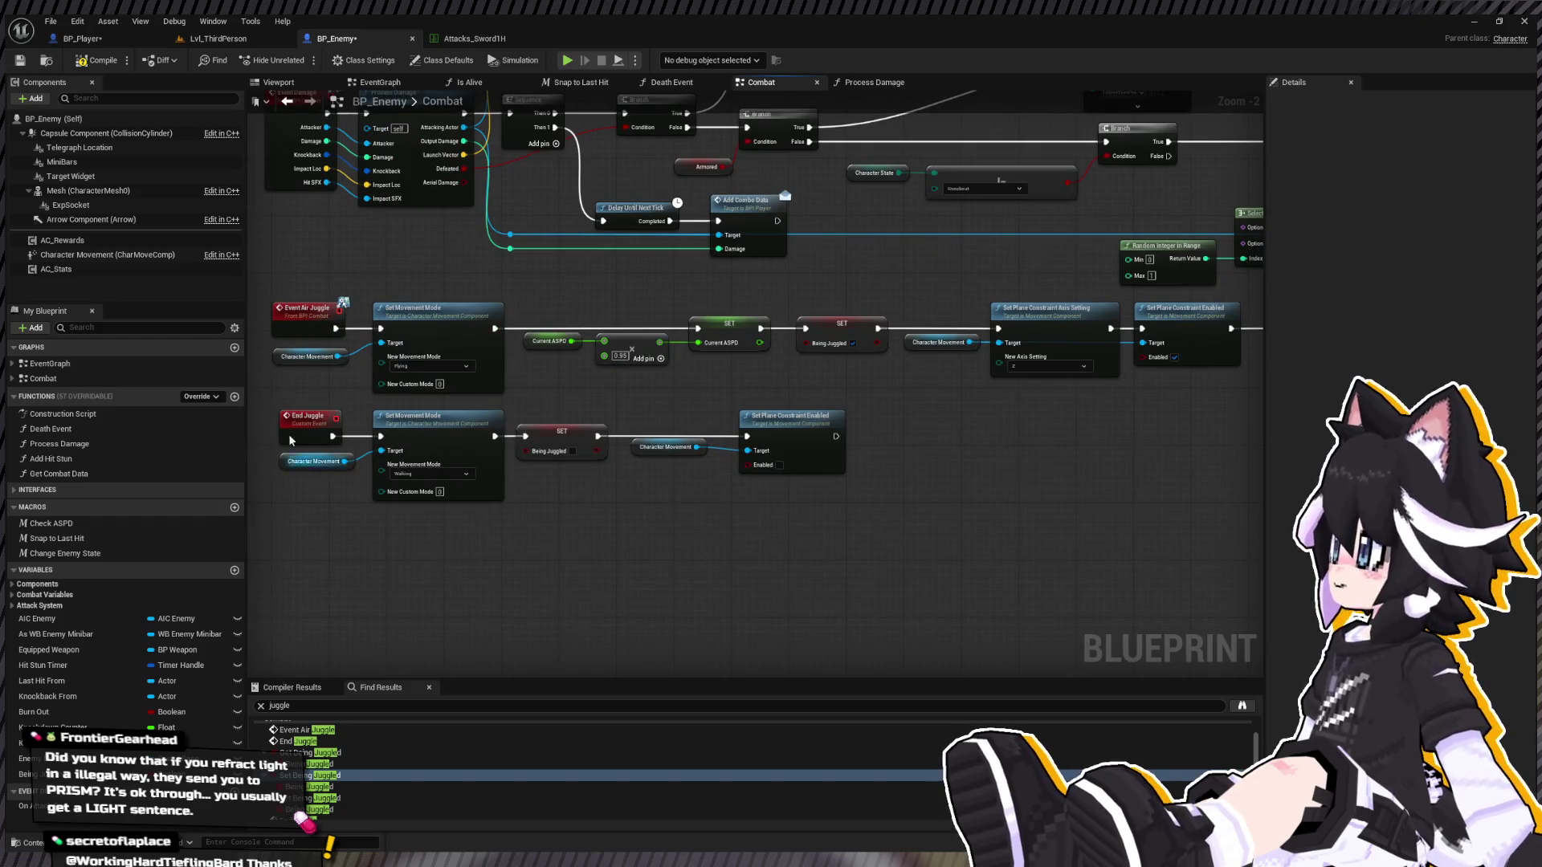
left_click(105, 255)
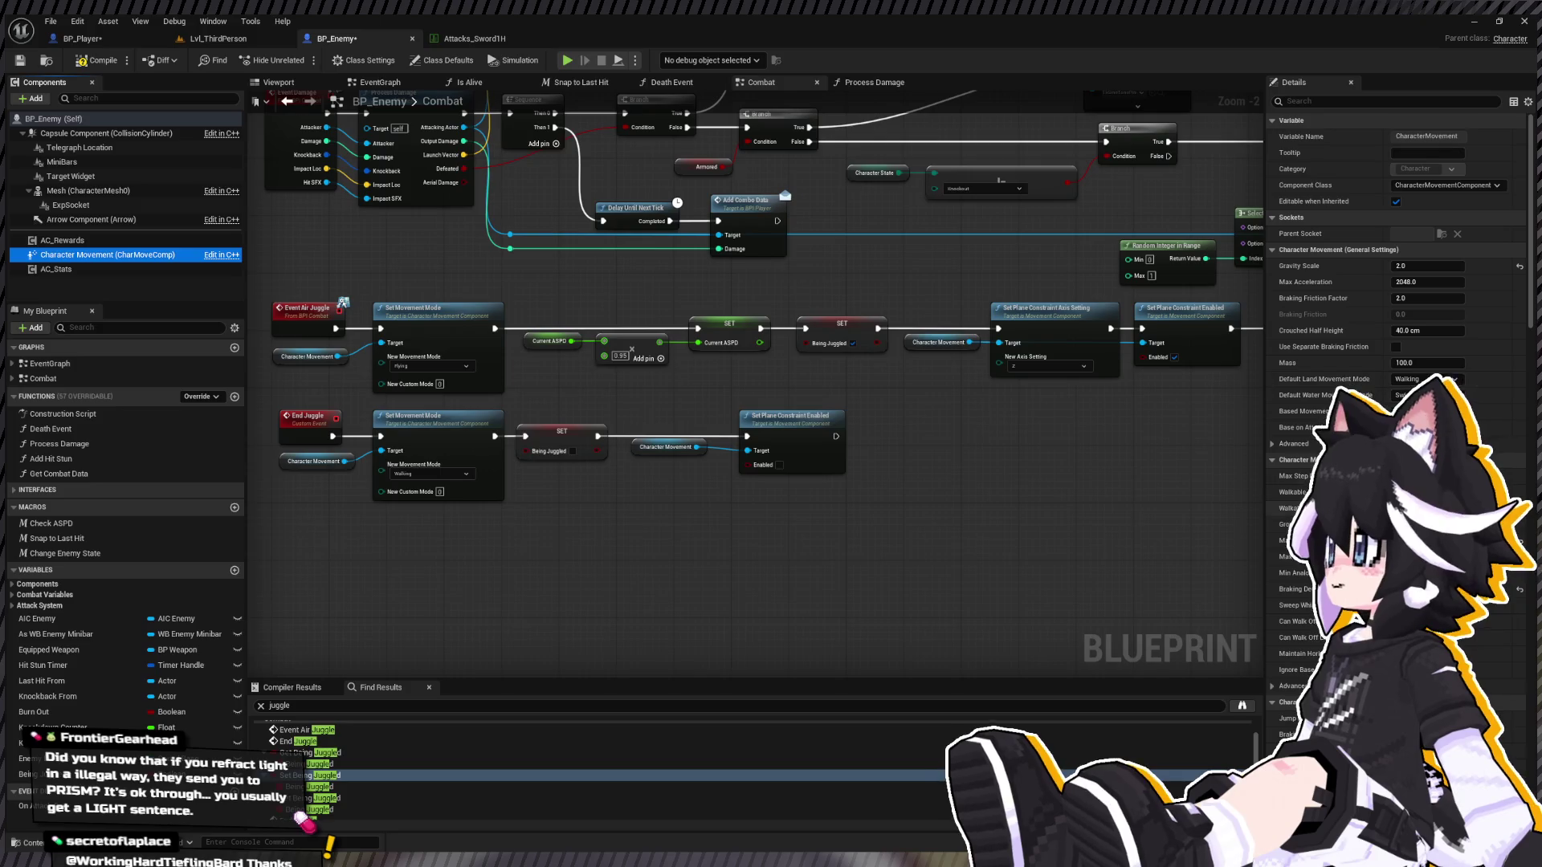
- Review CharMoveComp's Details down through Jumping/Falling, Gravity and Networking settings
scroll(1397, 402, "down", 10)
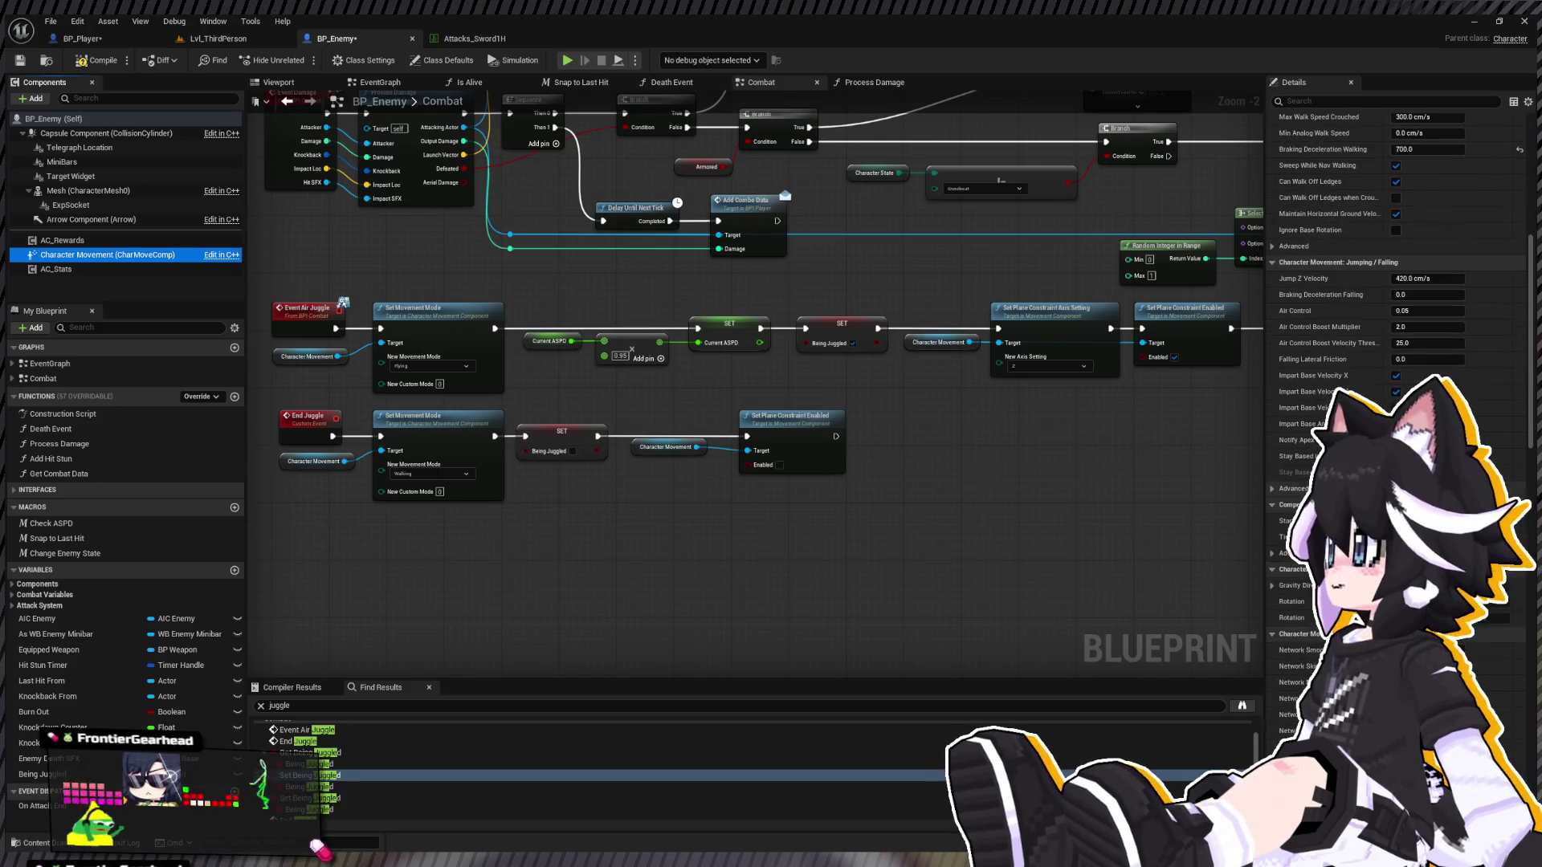
scroll(1397, 401, "down", 5)
scroll(1397, 402, "down", 5)
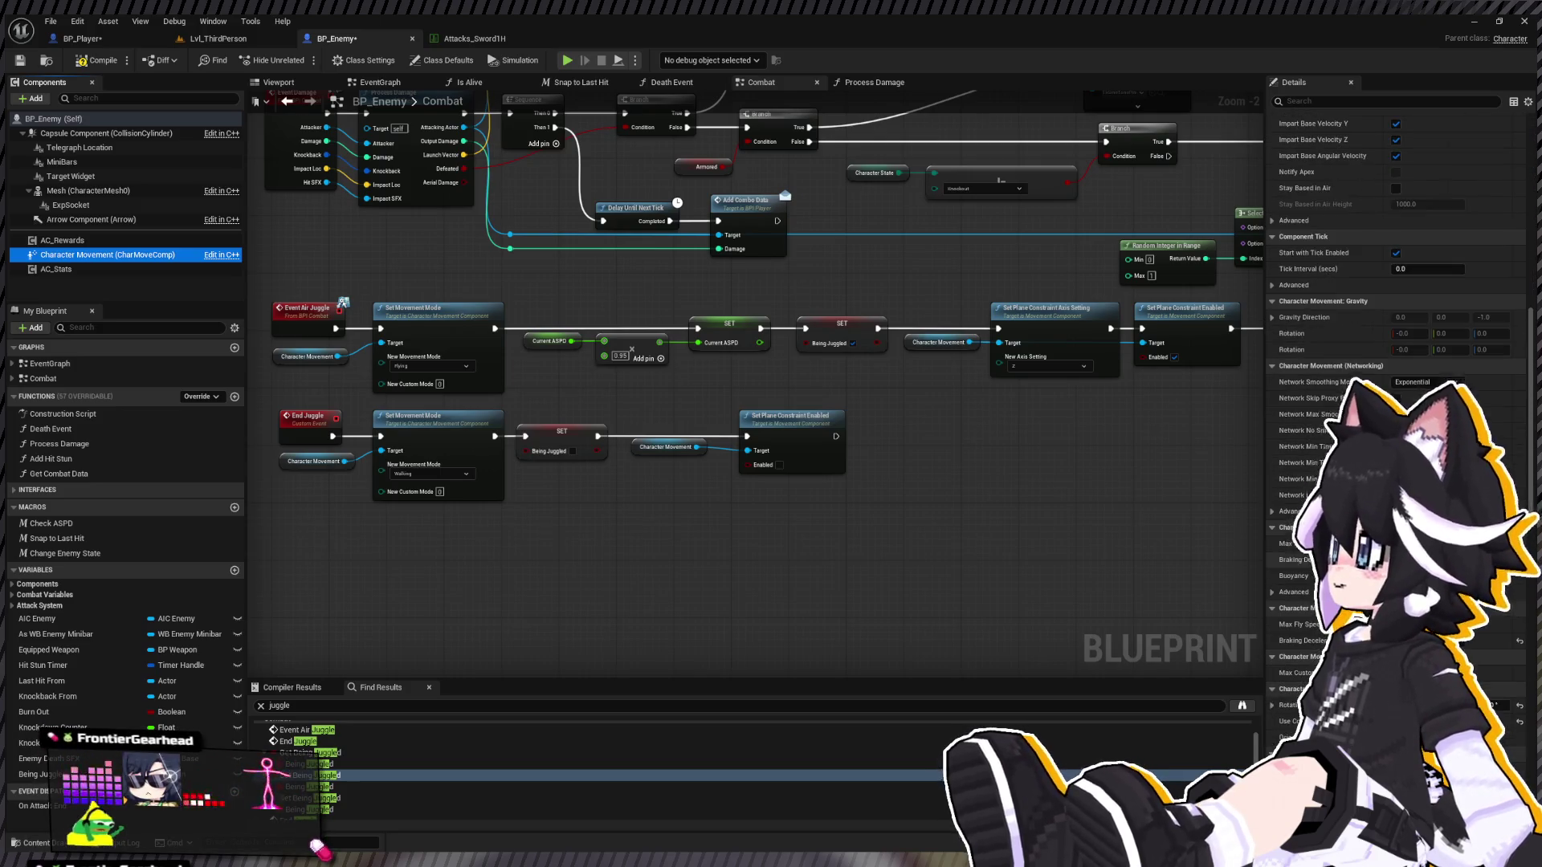
scroll(1397, 401, "down", 2)
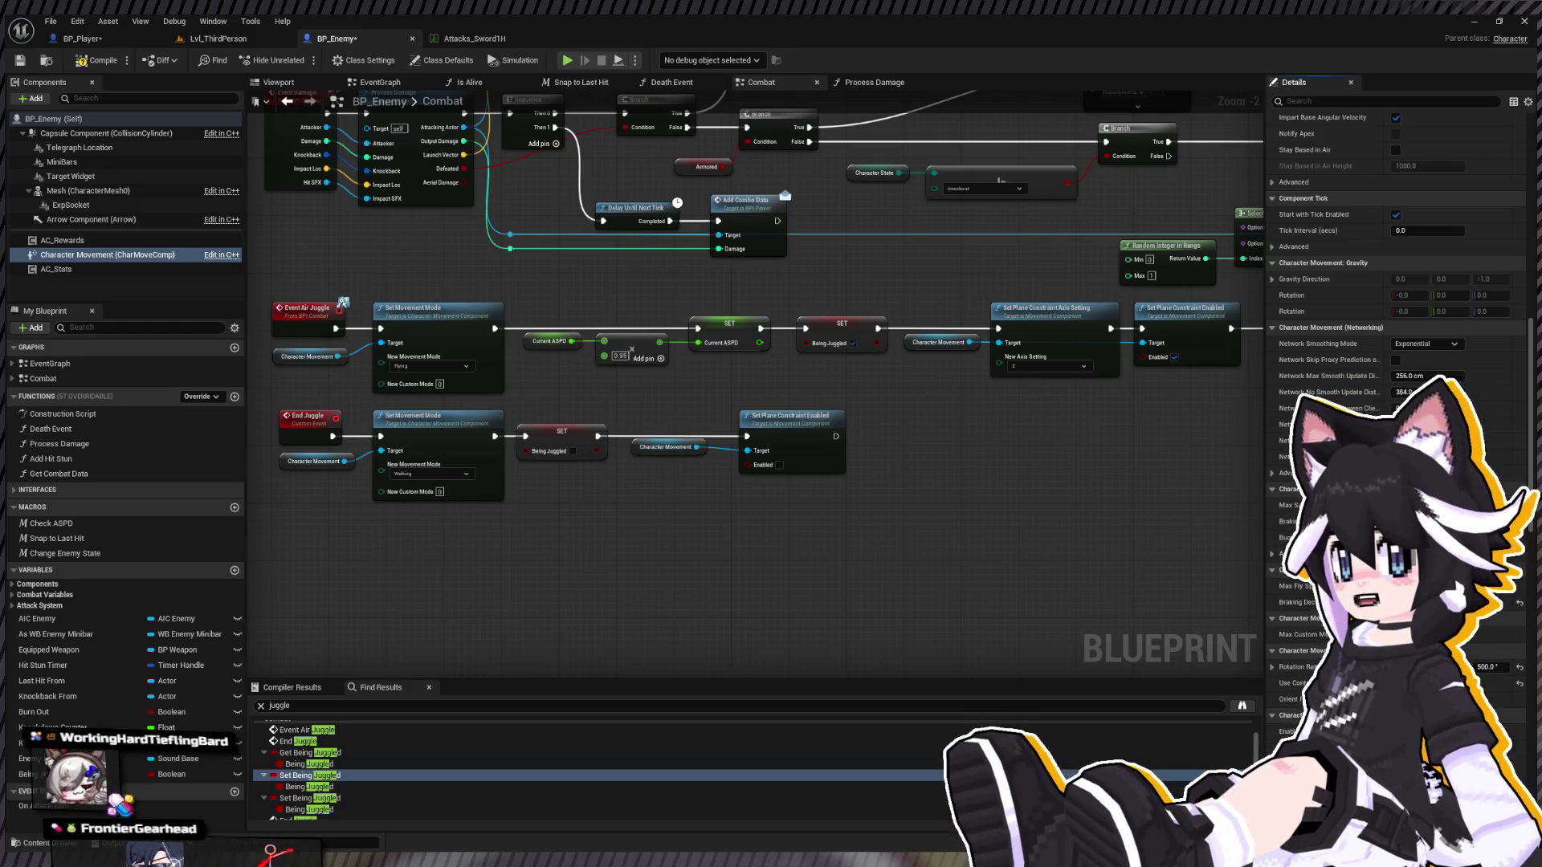
left_click_drag(1181, 332, 897, 362)
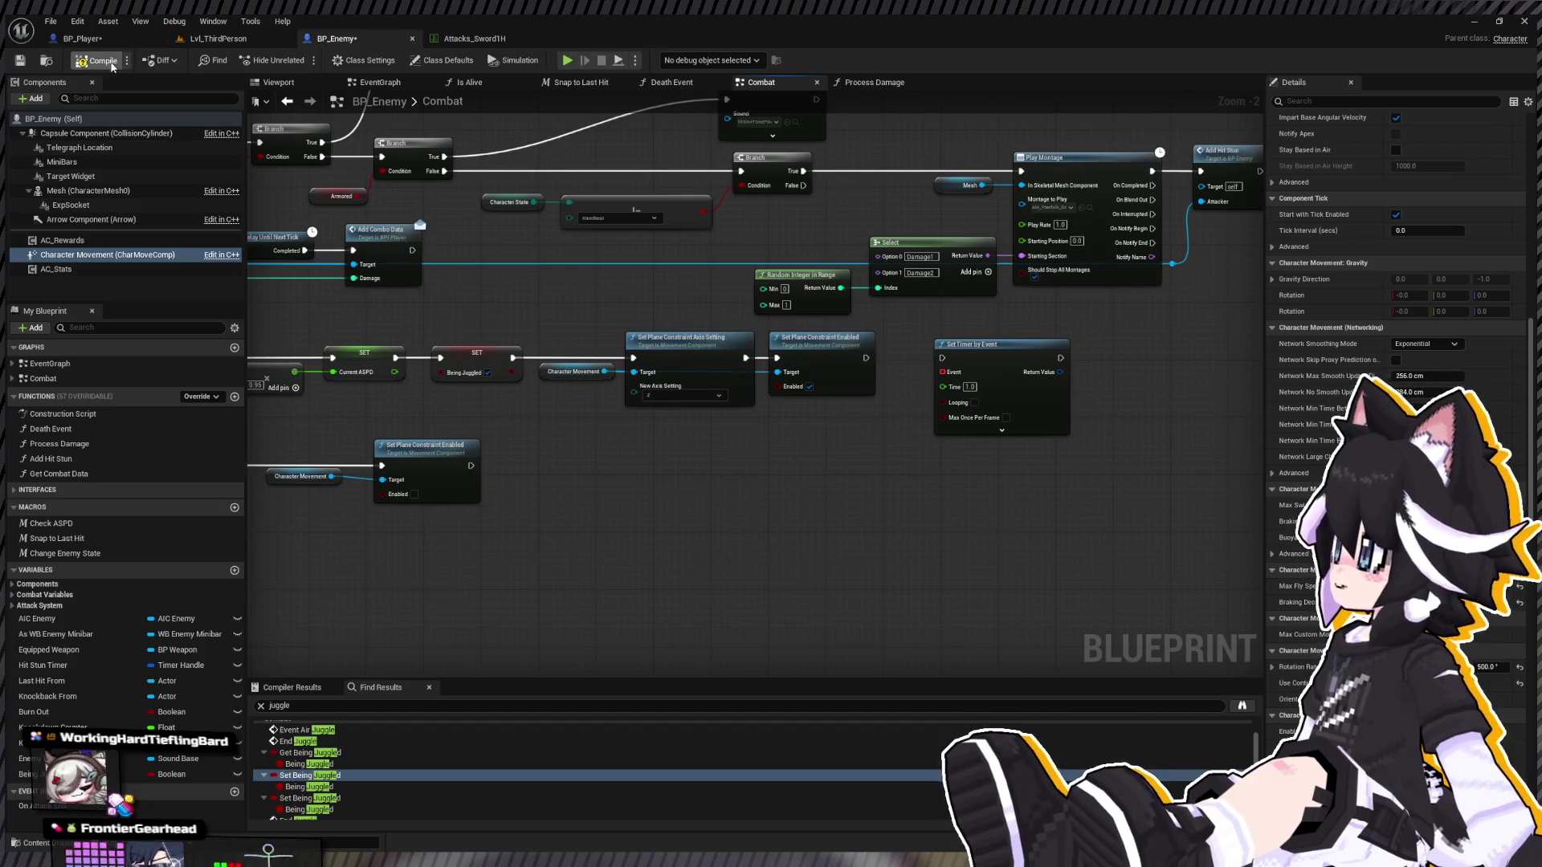
- Play-test Lvl_ThirdPerson, landing the full 6/6 sword combo on the Dummy, then stop PIE
left_click(255, 39)
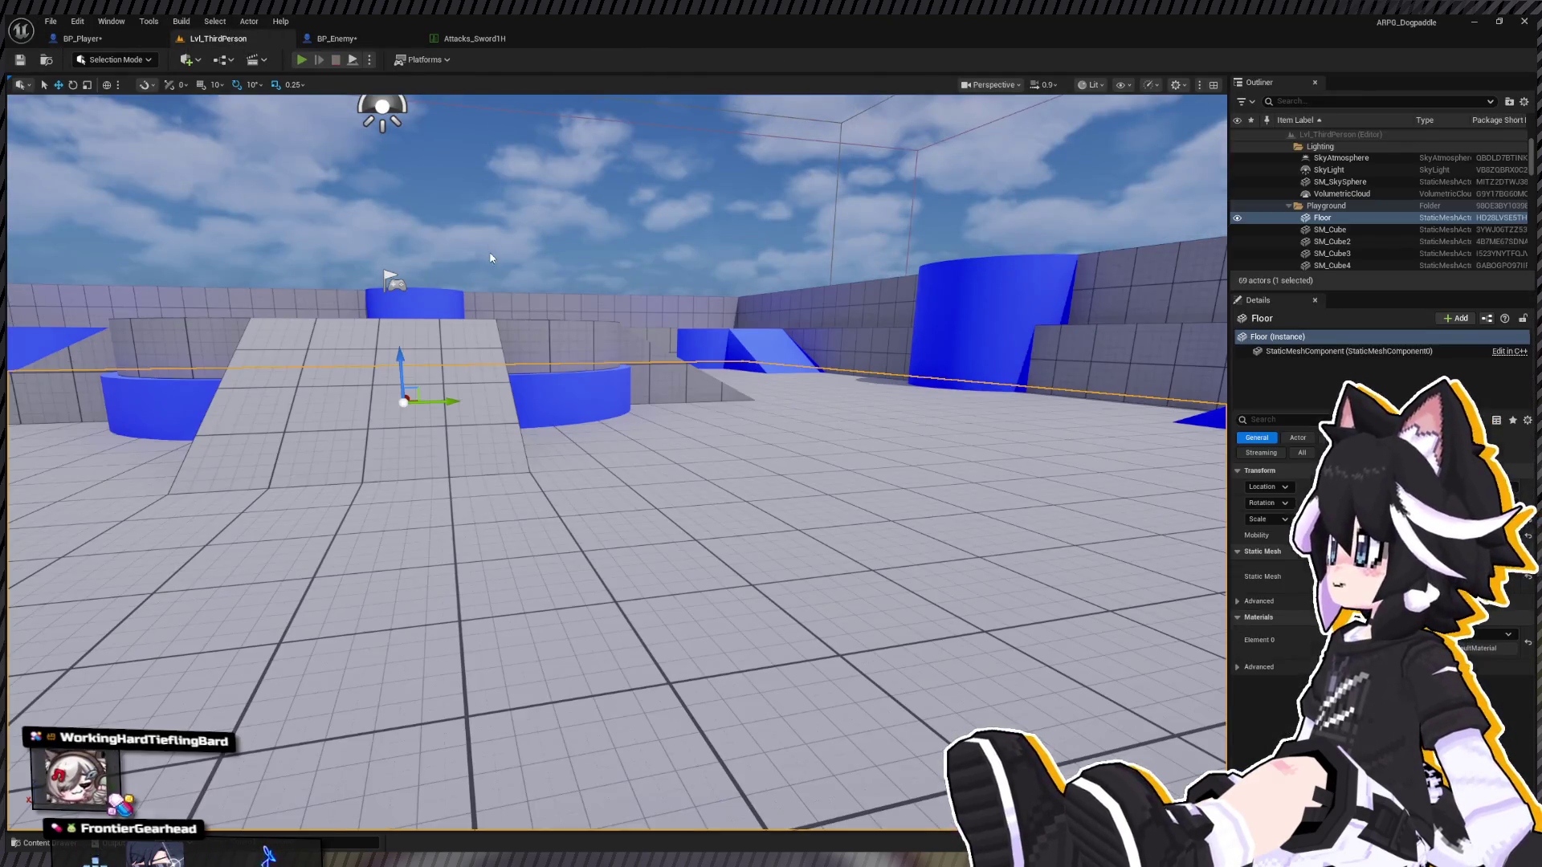
key("alt+p")
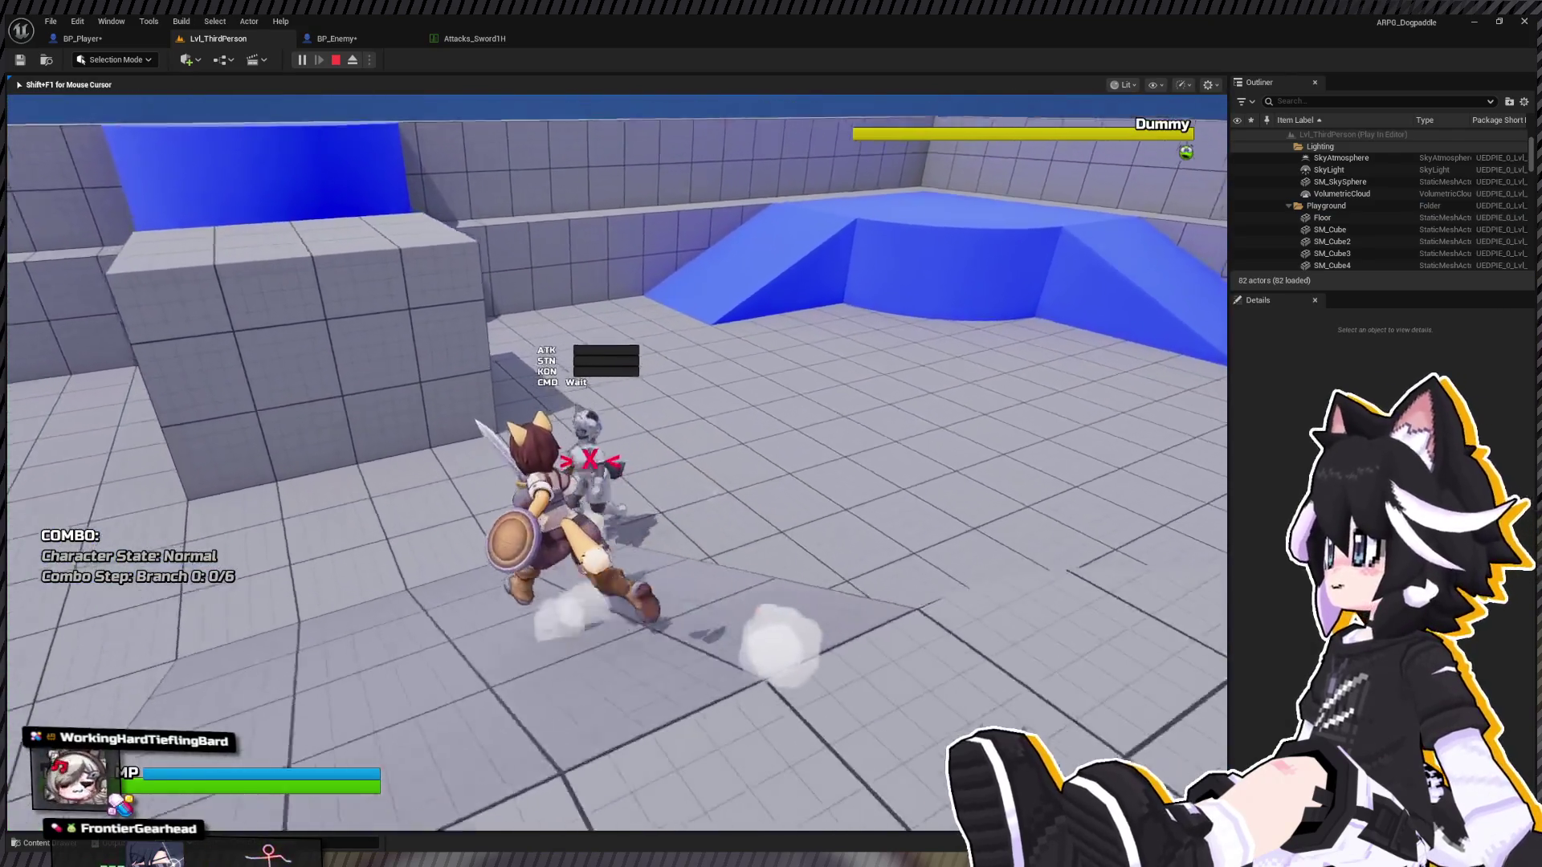
key("w")
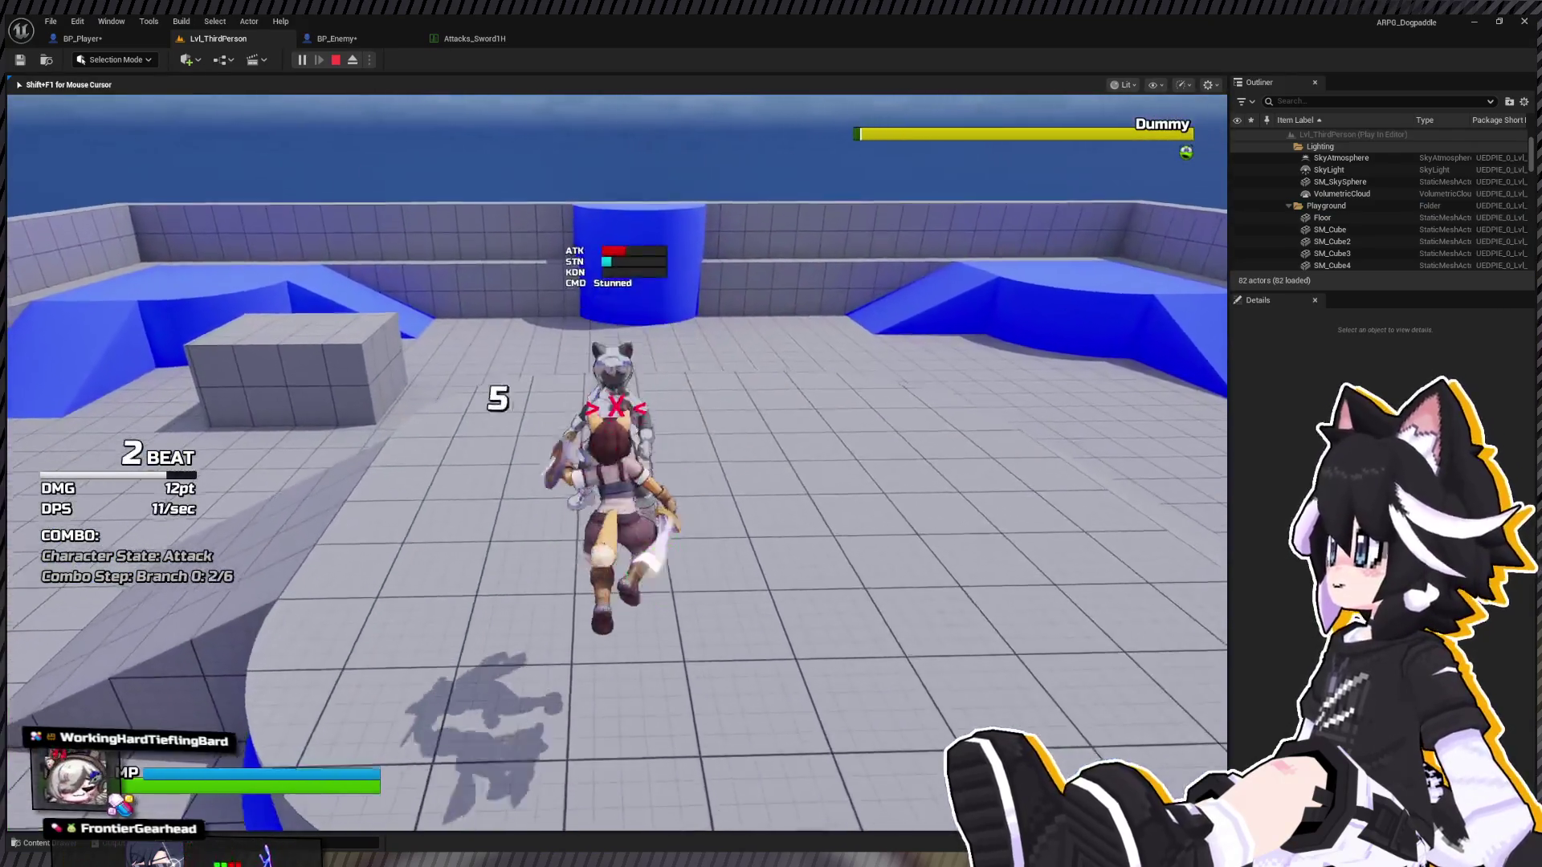
left_click(617, 462)
left_click(616, 463)
left_click(616, 462)
left_click(617, 463)
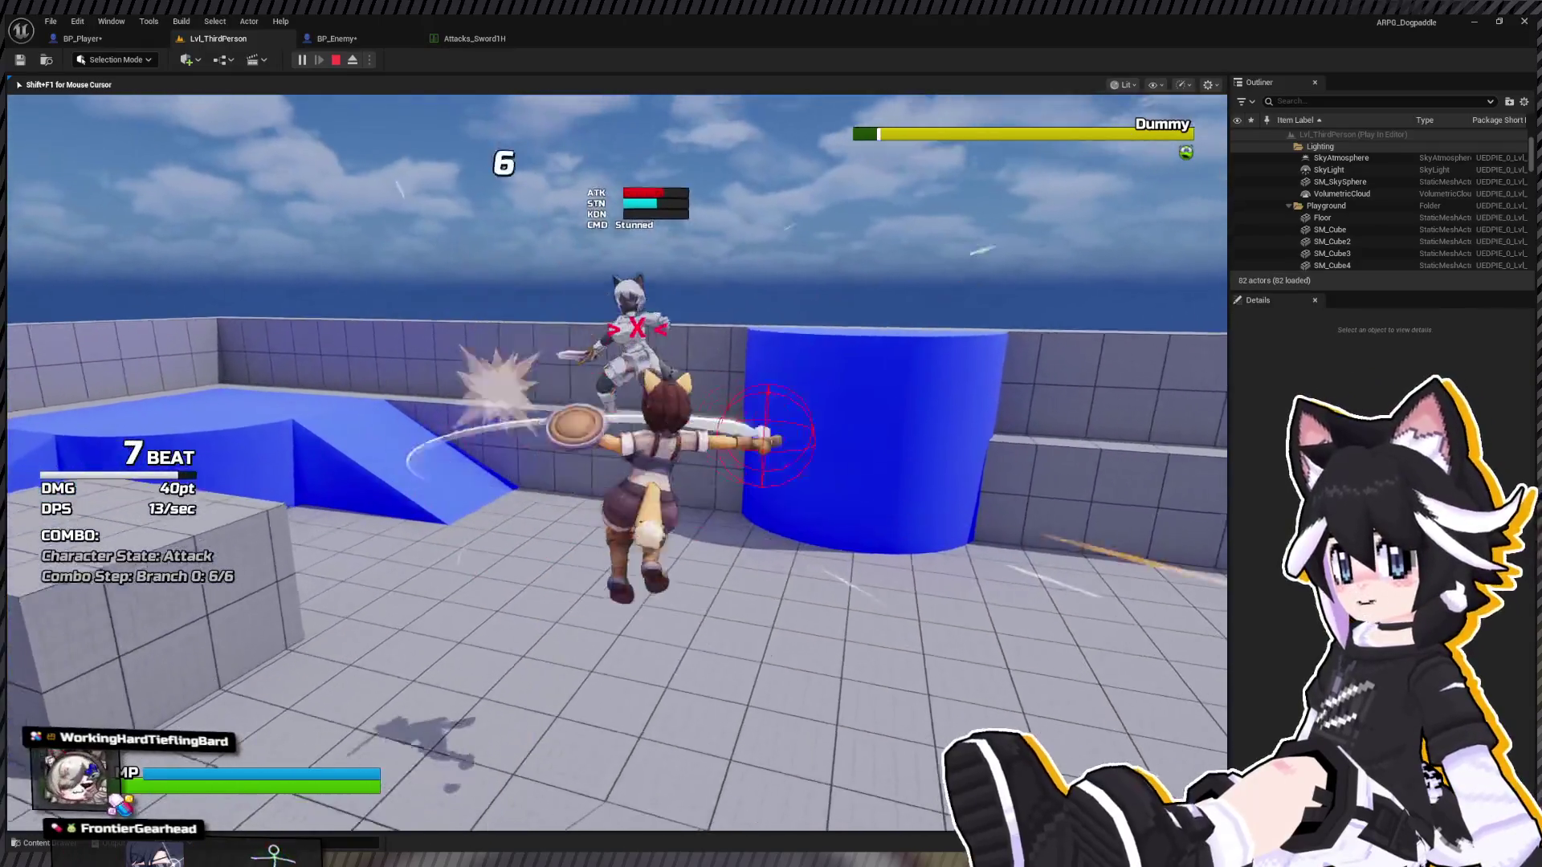
key("Escape")
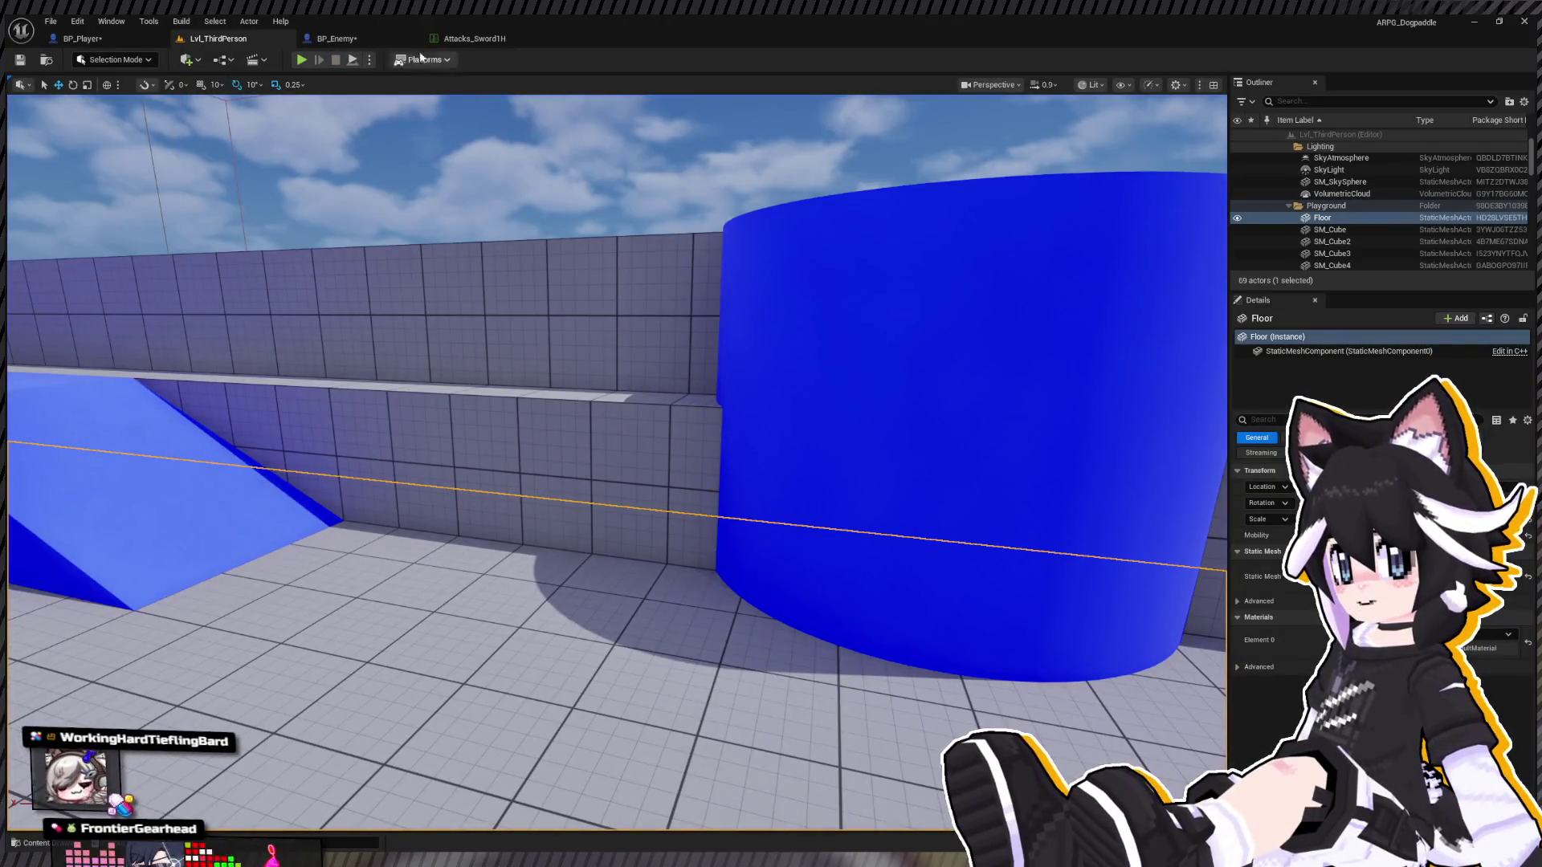
left_click(336, 38)
left_click_drag(1229, 518, 1044, 457)
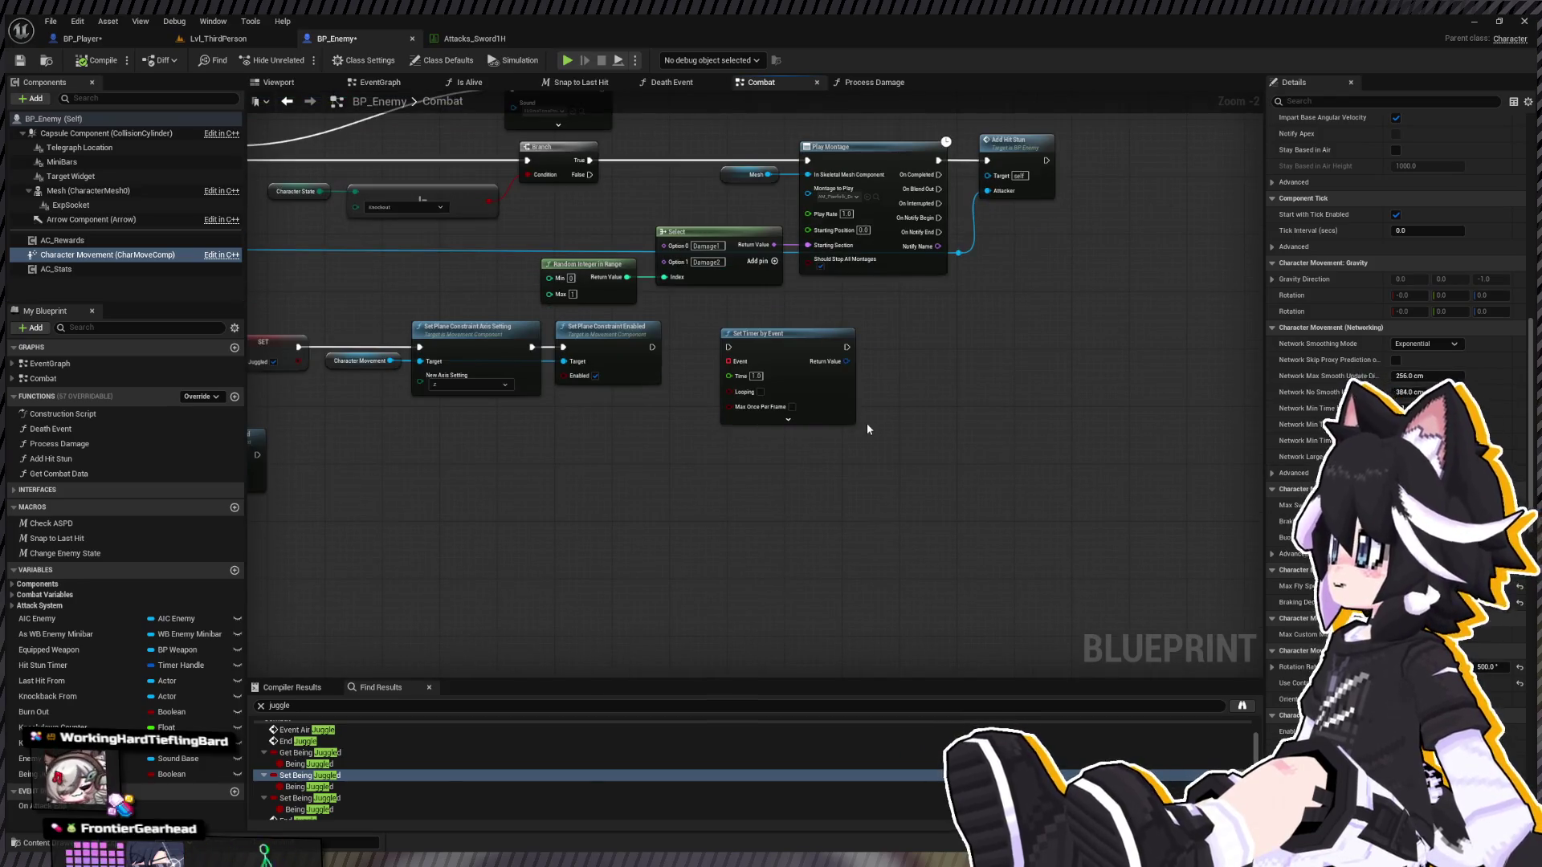
- Create a custom event from the Set Timer by Event's Event pin
left_click_drag(866, 422, 586, 329)
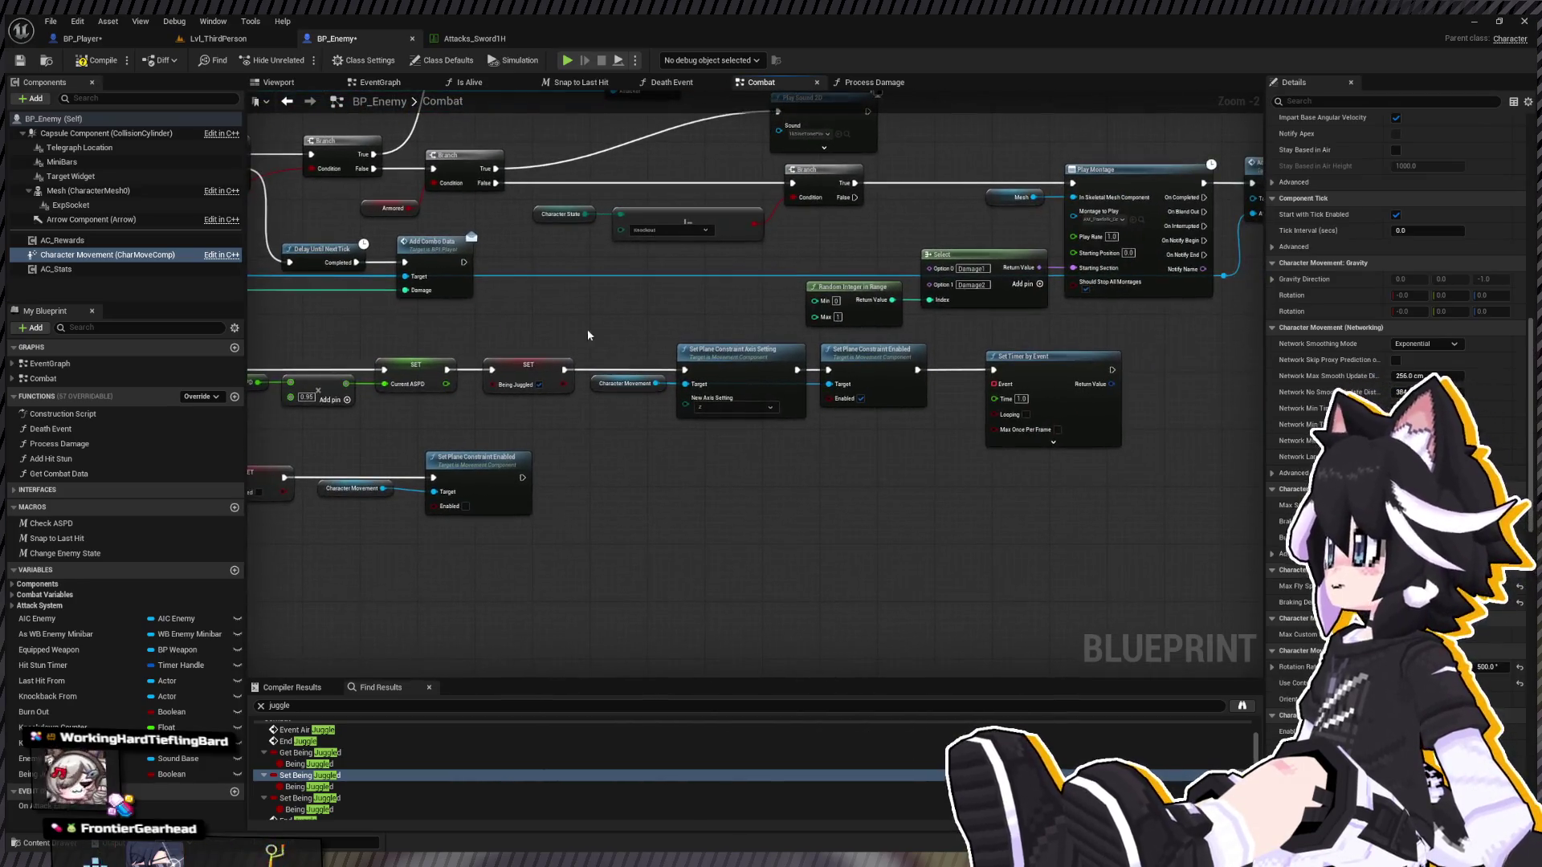
left_click_drag(922, 426, 883, 402)
scroll(615, 353, "up", 2)
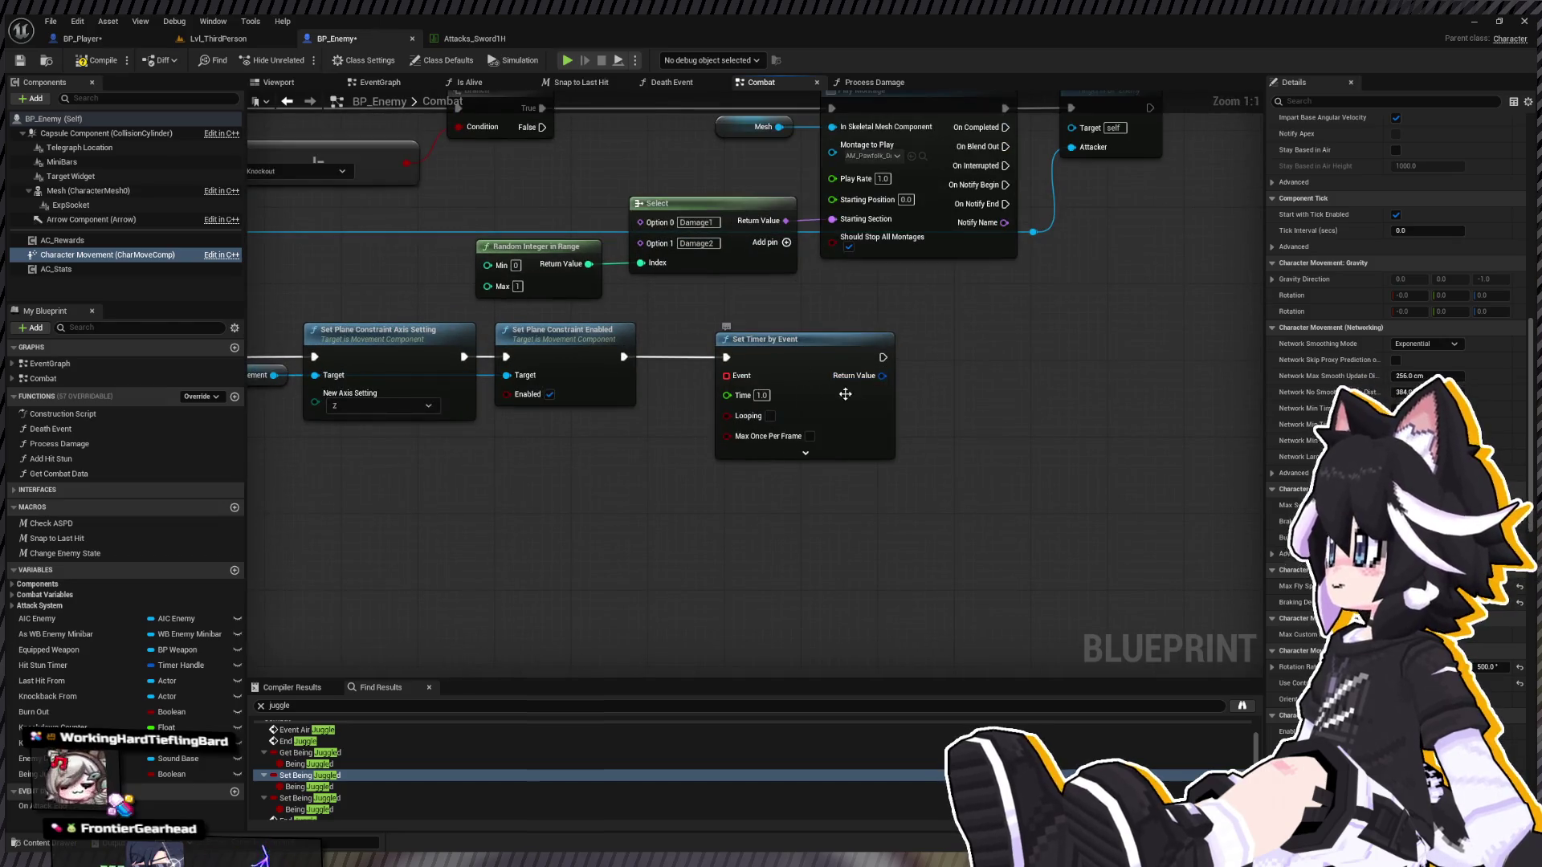
left_click_drag(725, 375, 610, 482)
key("Return")
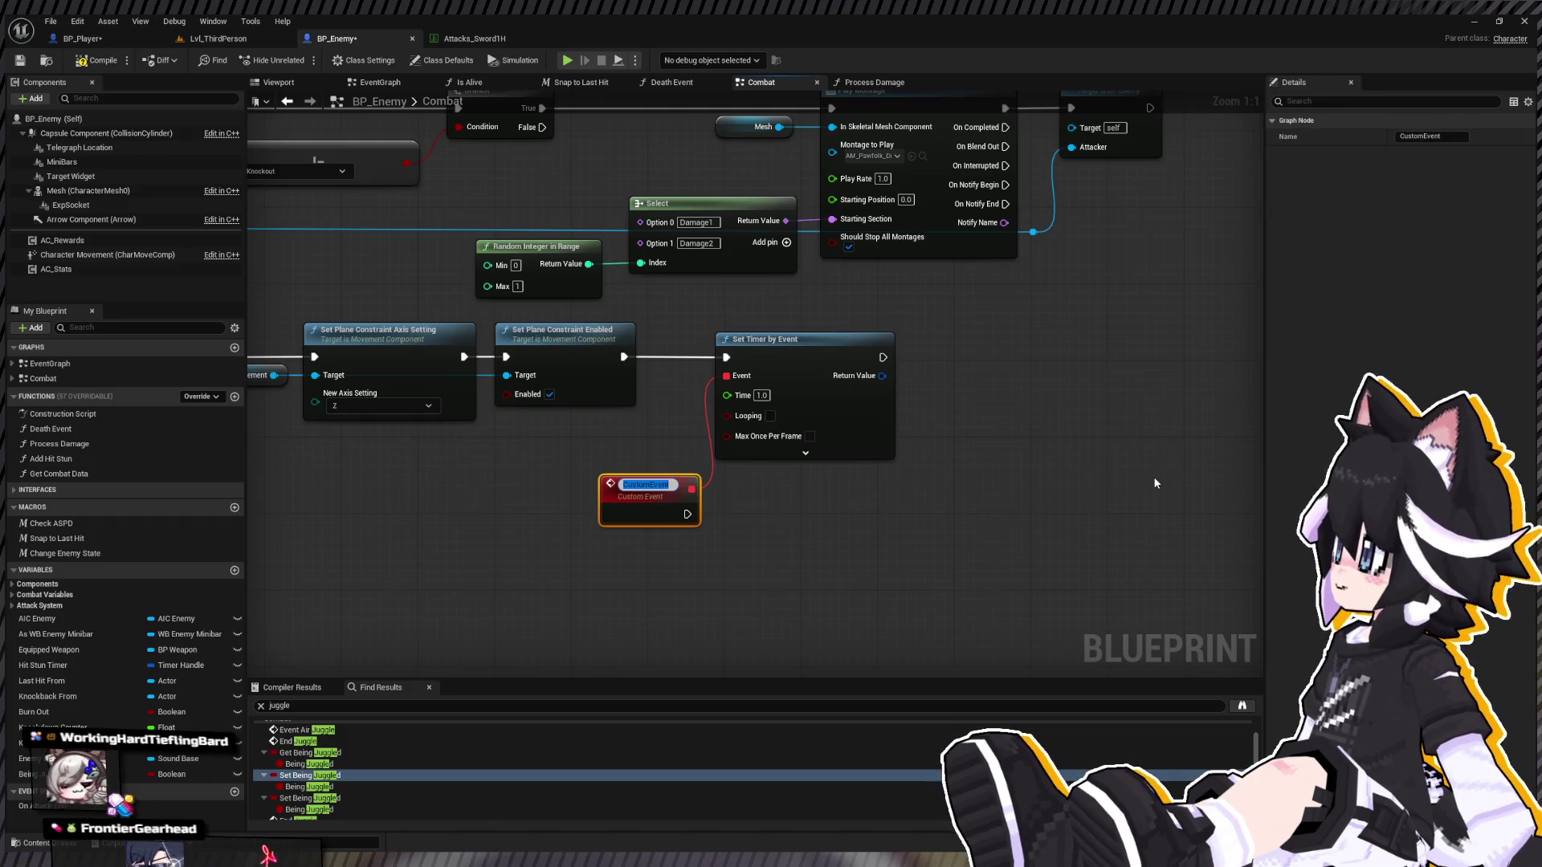
- Name the event Kill Push Momentum and place it below the timer node
type("Kill")
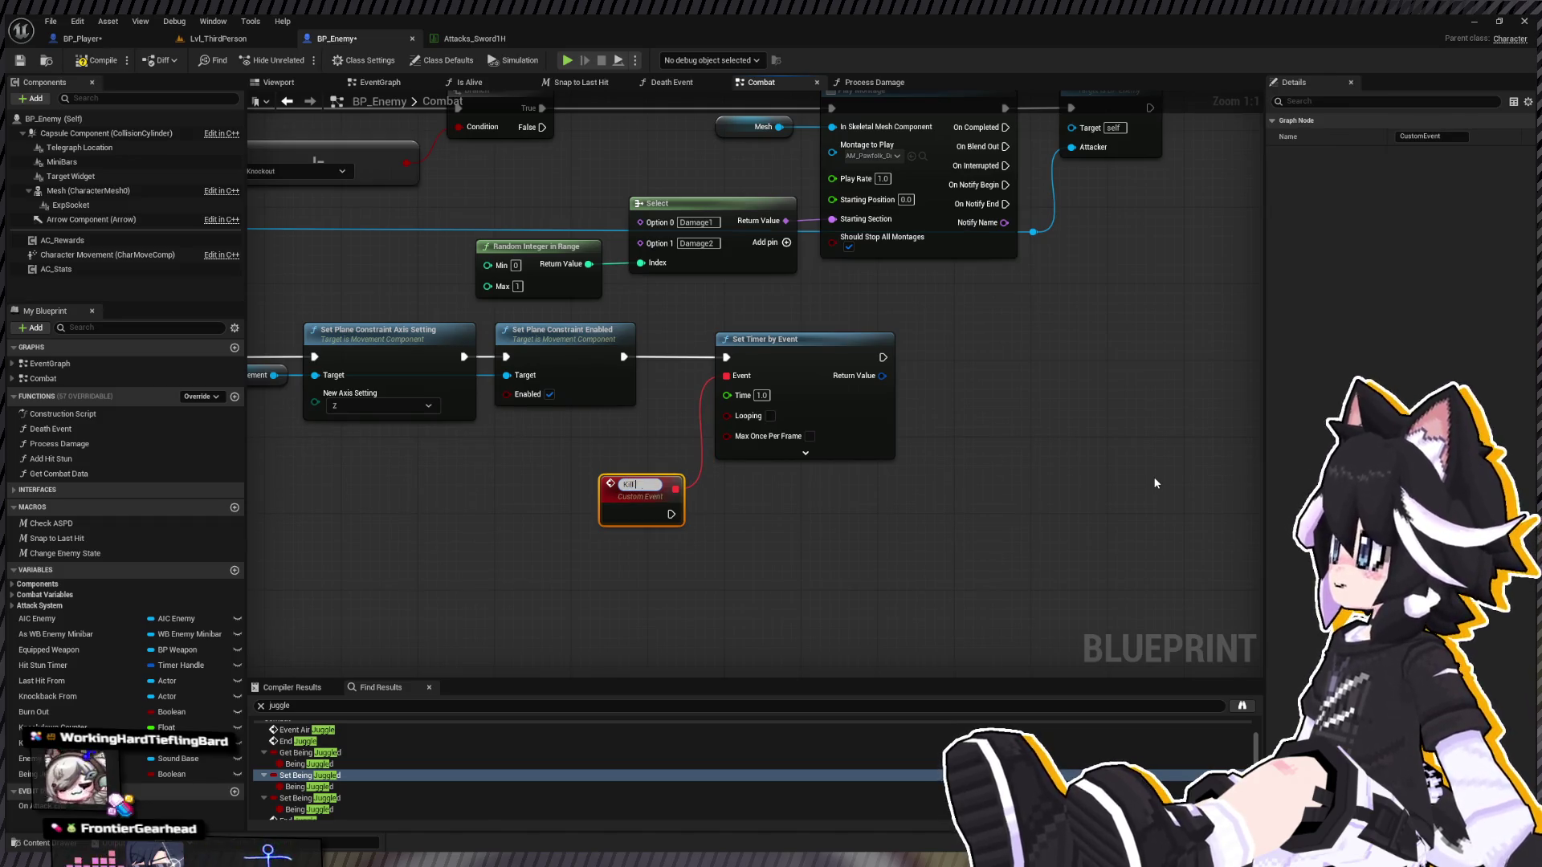
type(" Mome")
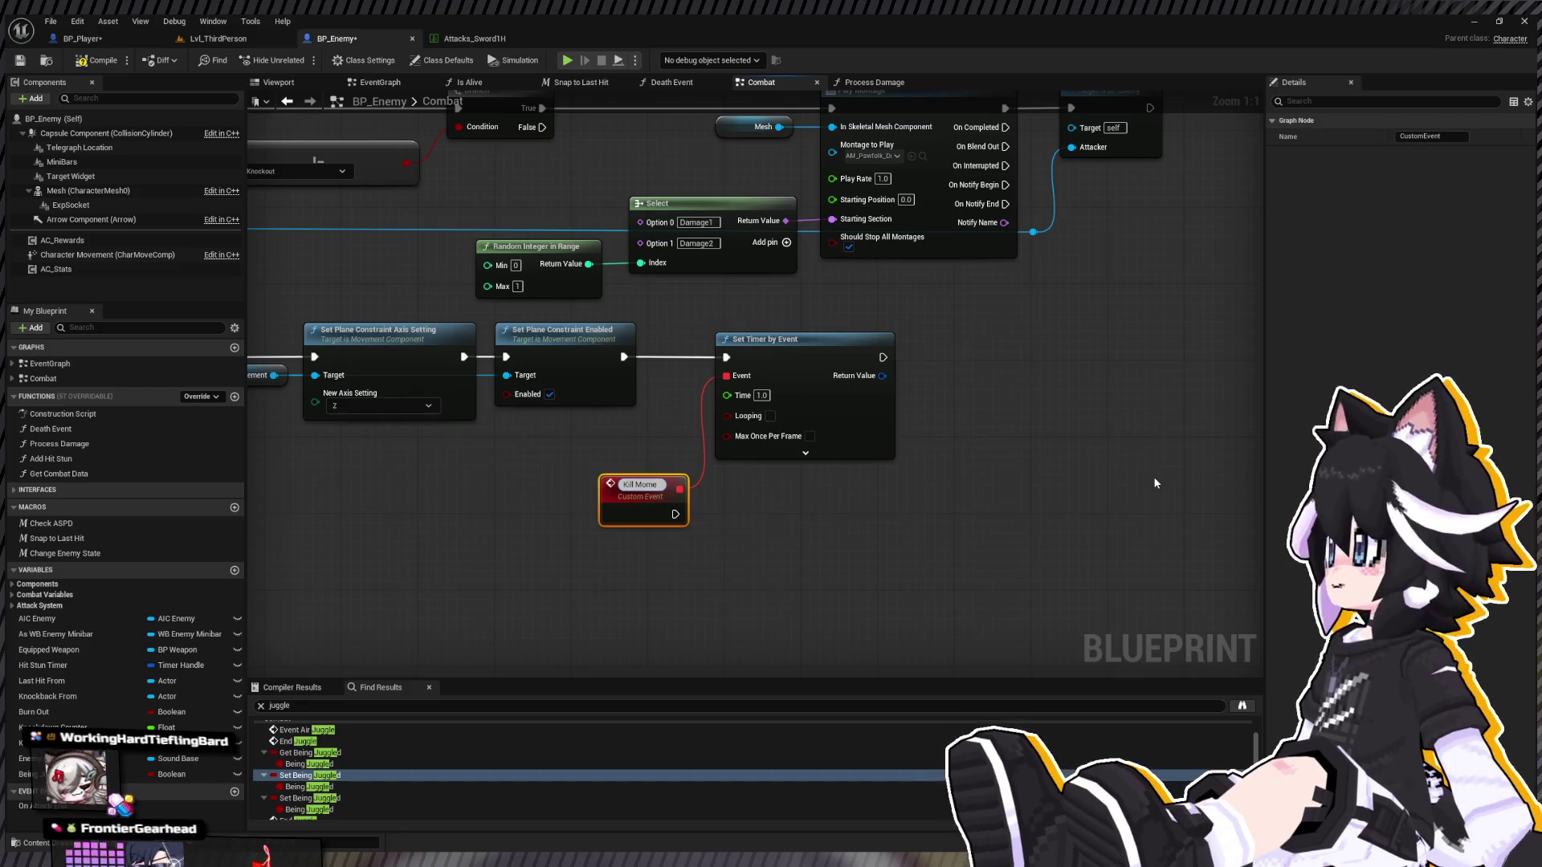
key("BackSpace")
key("BackSpace")
type("Push Momentum")
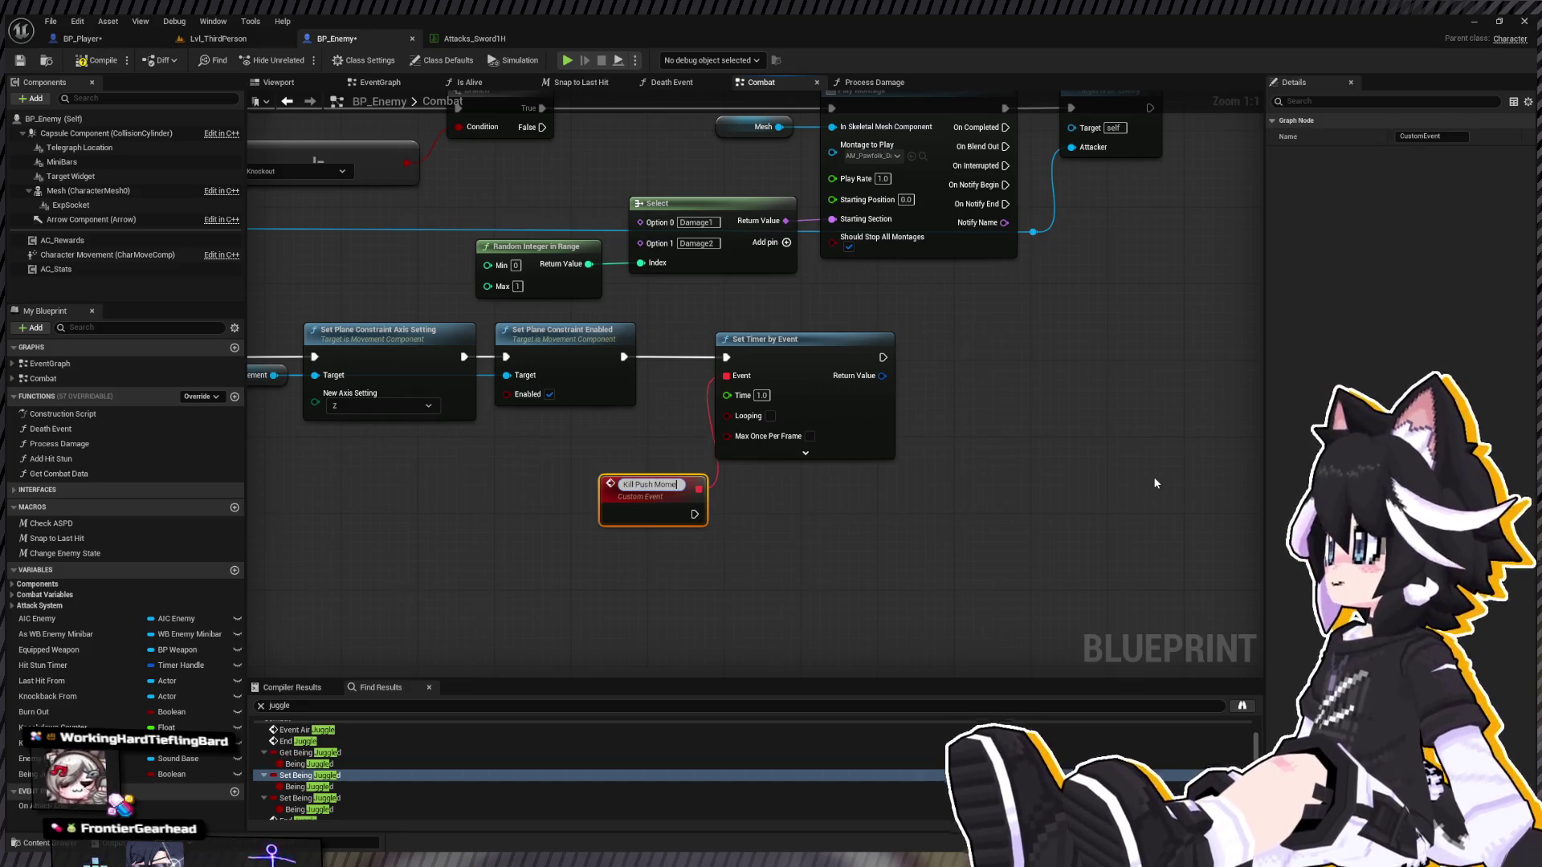
key("Return")
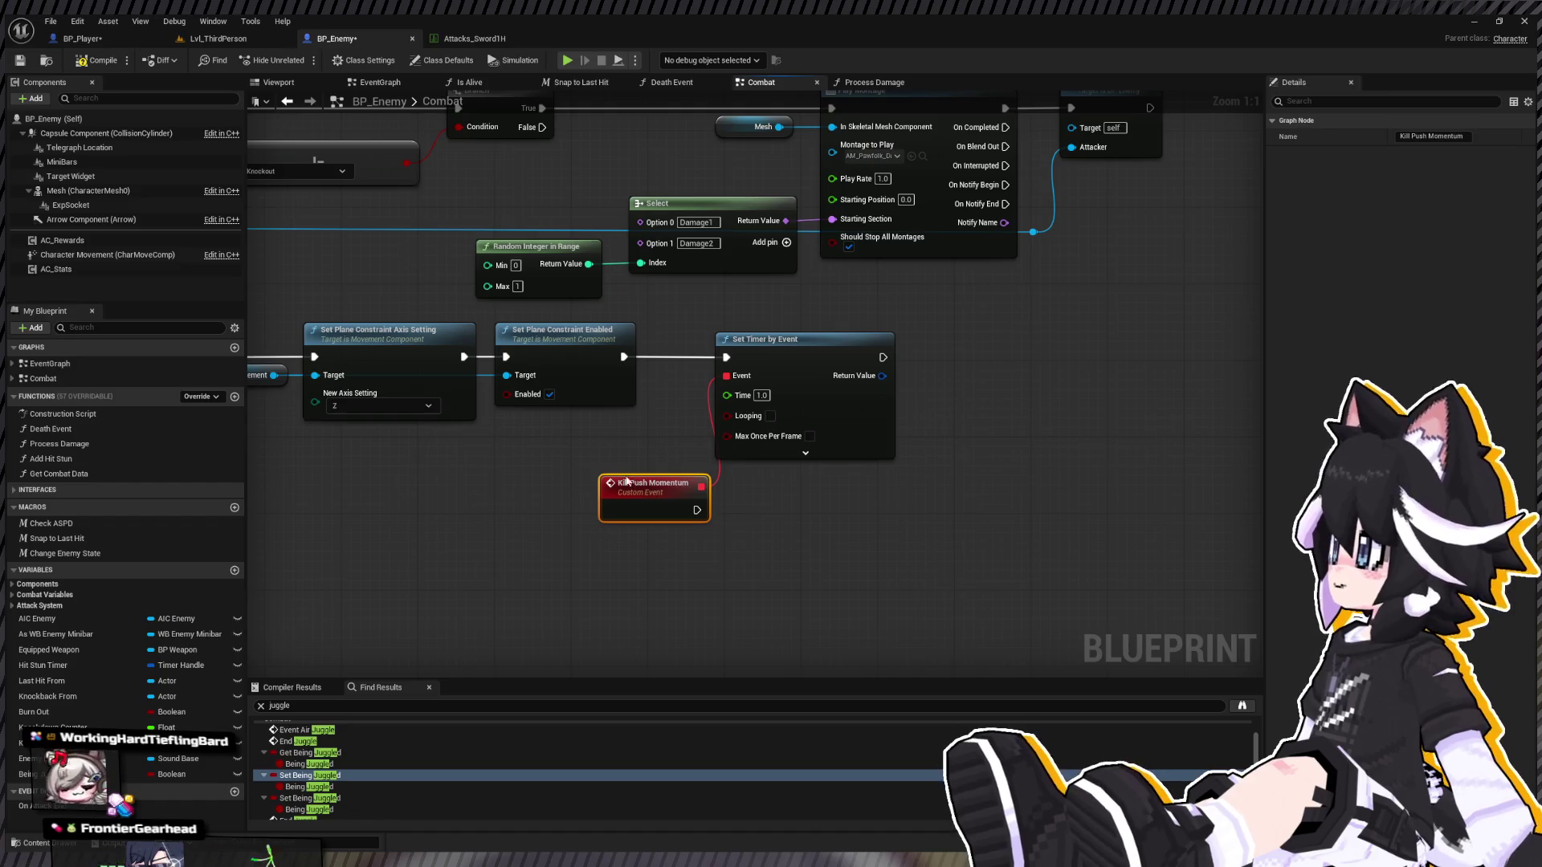
left_click_drag(643, 483, 615, 493)
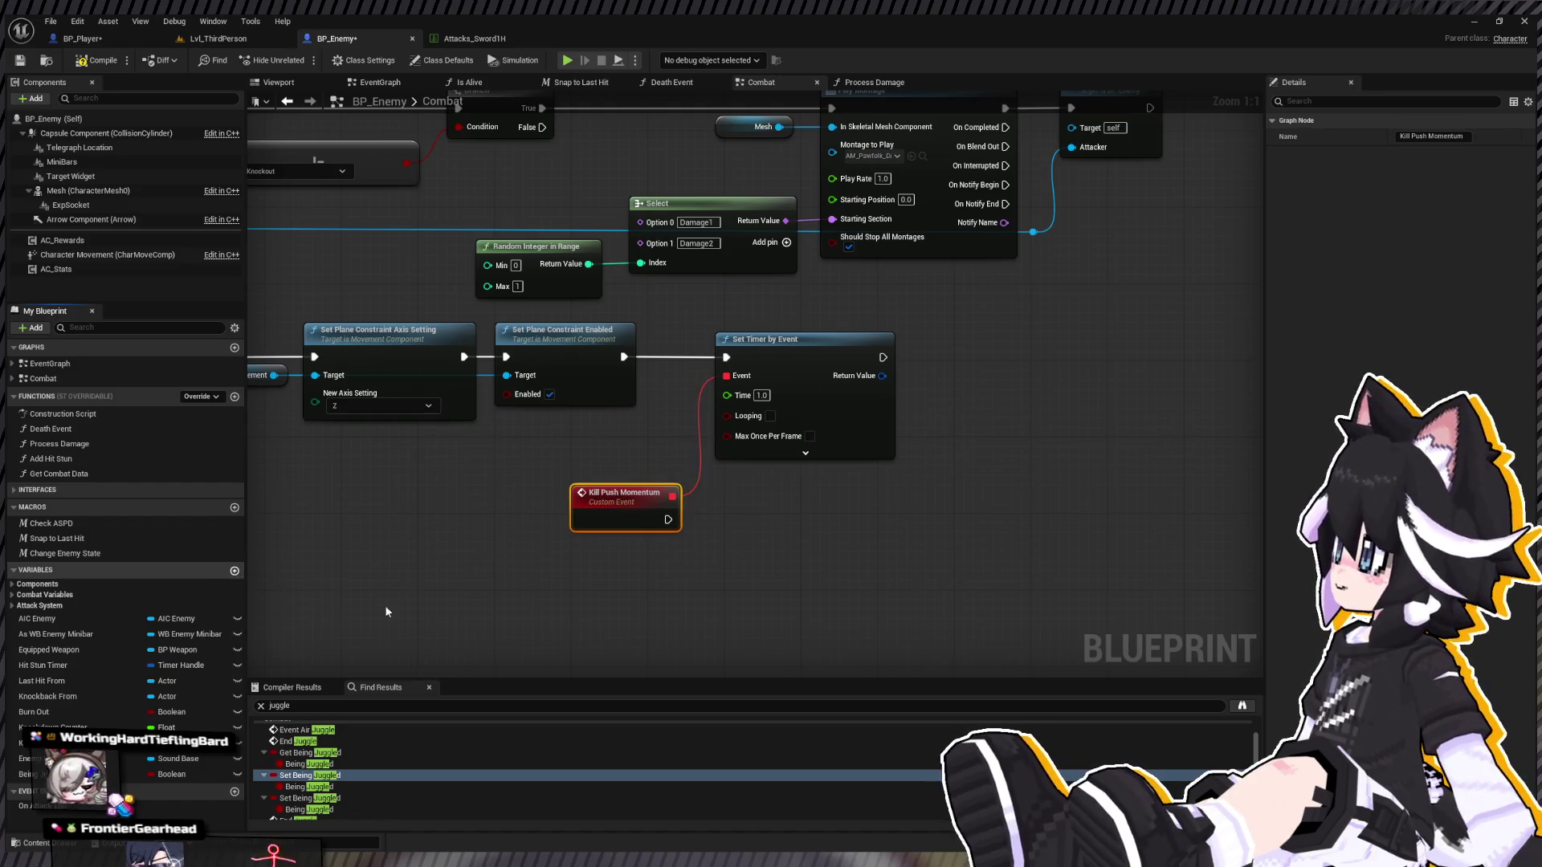
left_click(235, 570)
- Name the first new variable Kill PMomentum
type("Kil")
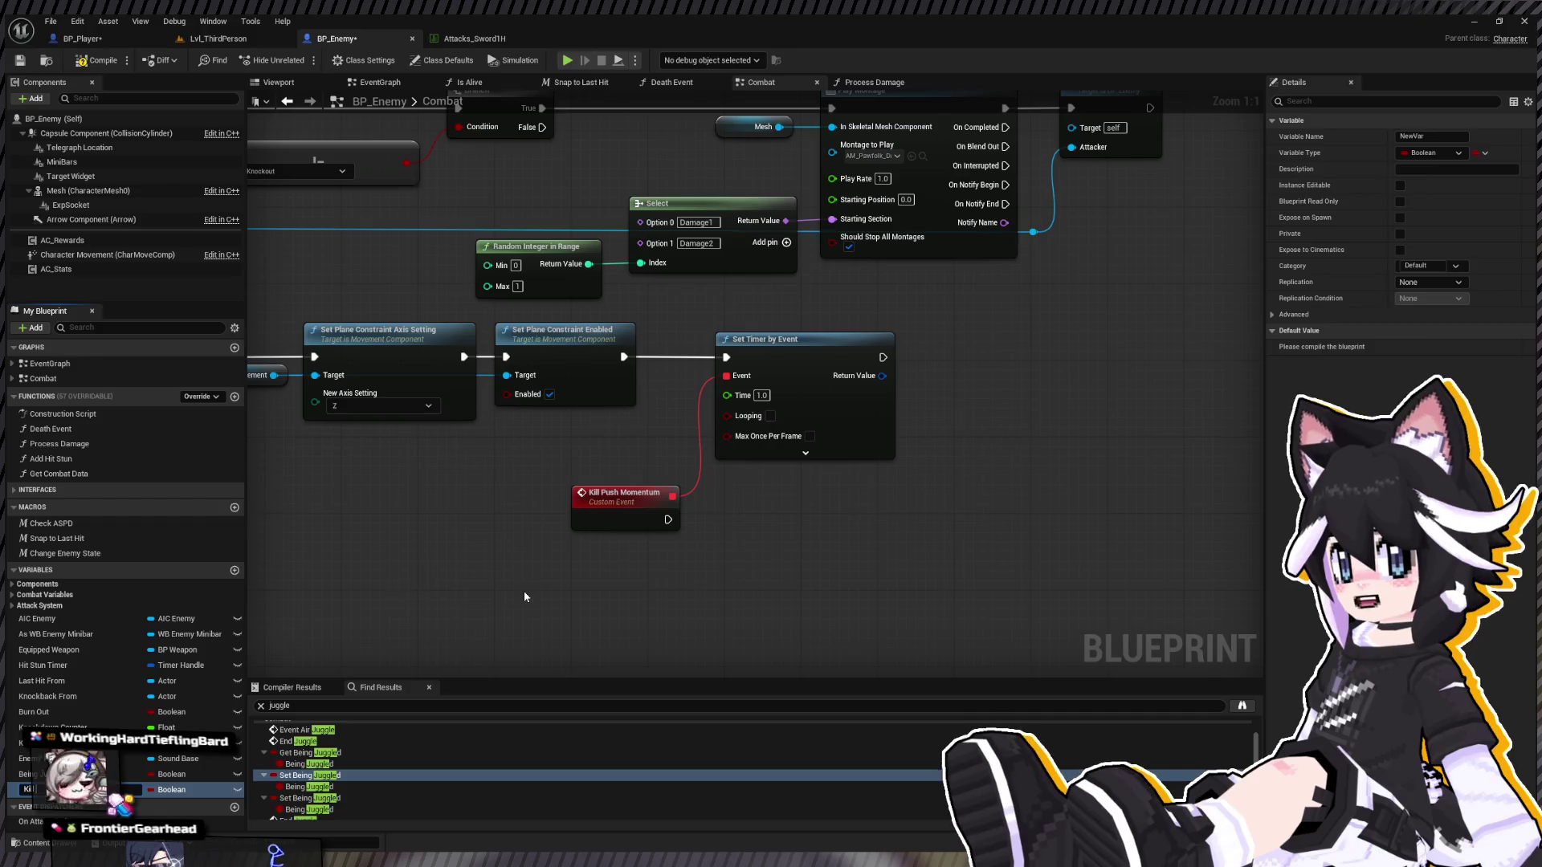
type("l PMomentum")
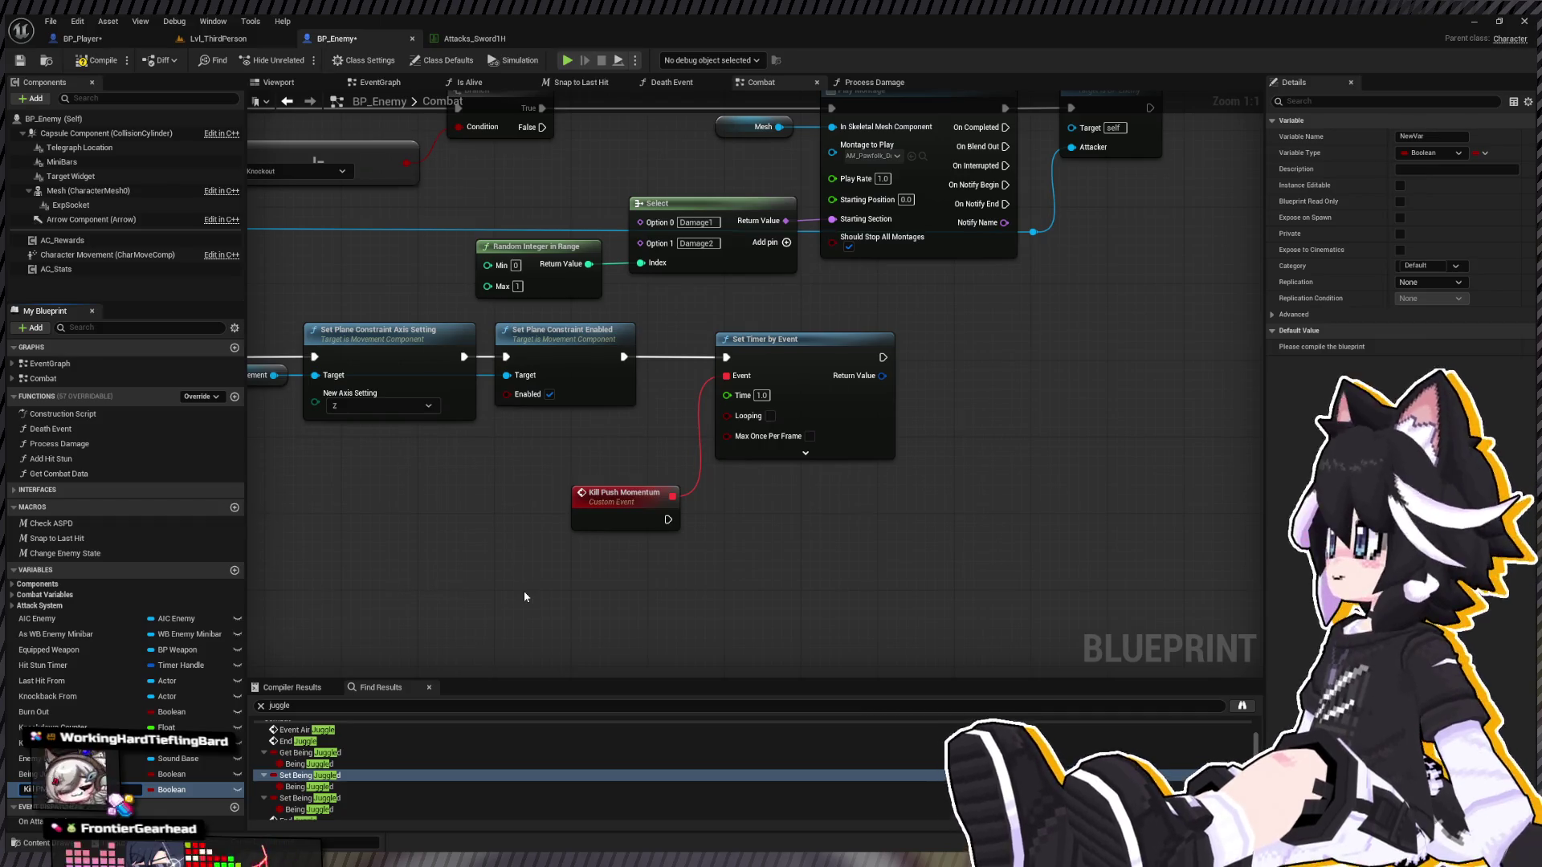
key("Return")
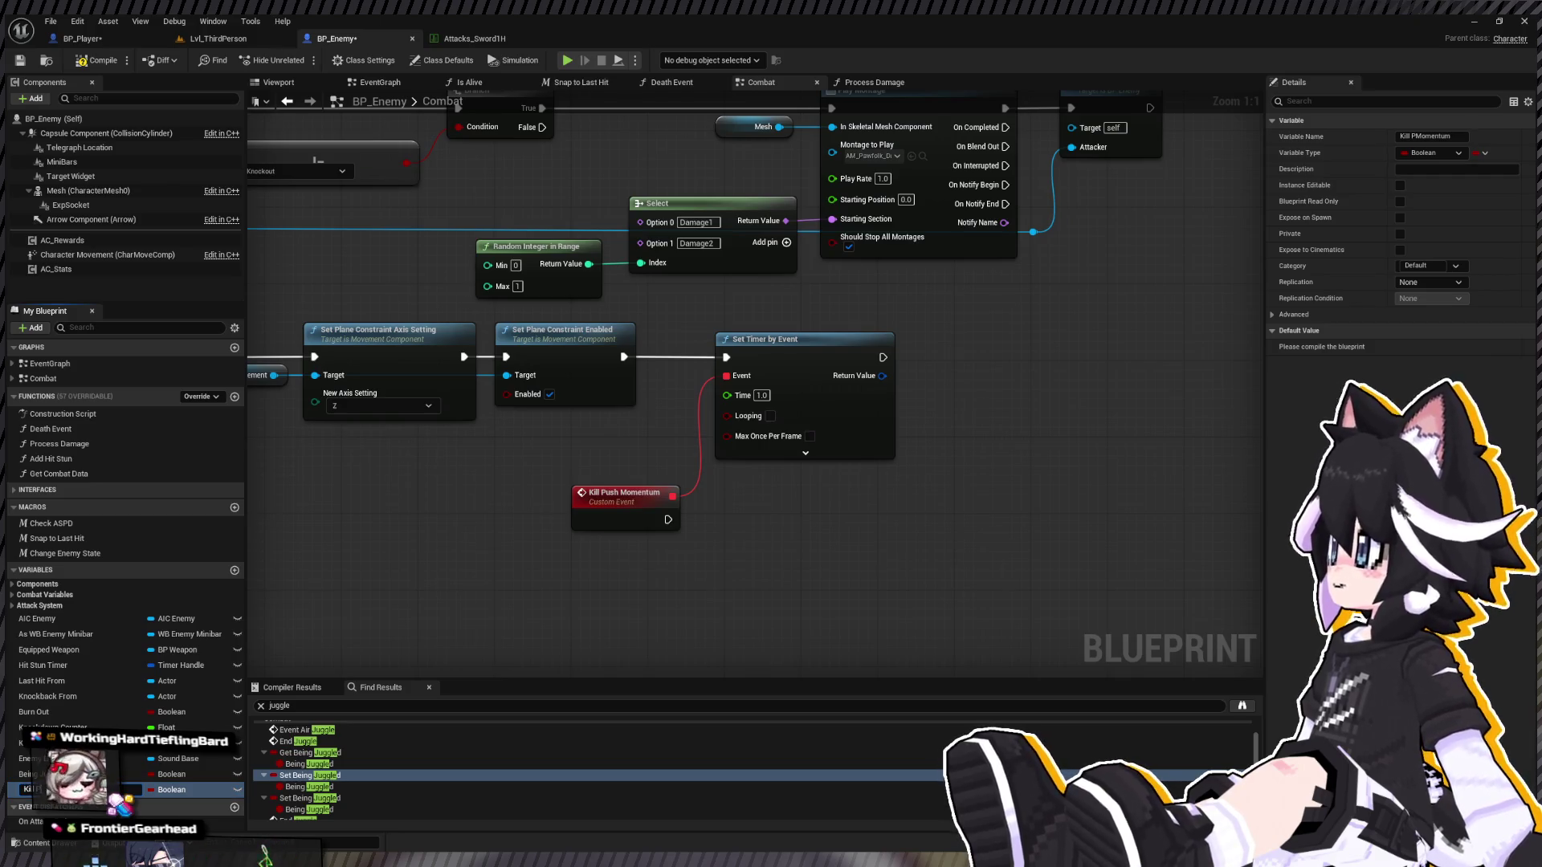
left_click(625, 493)
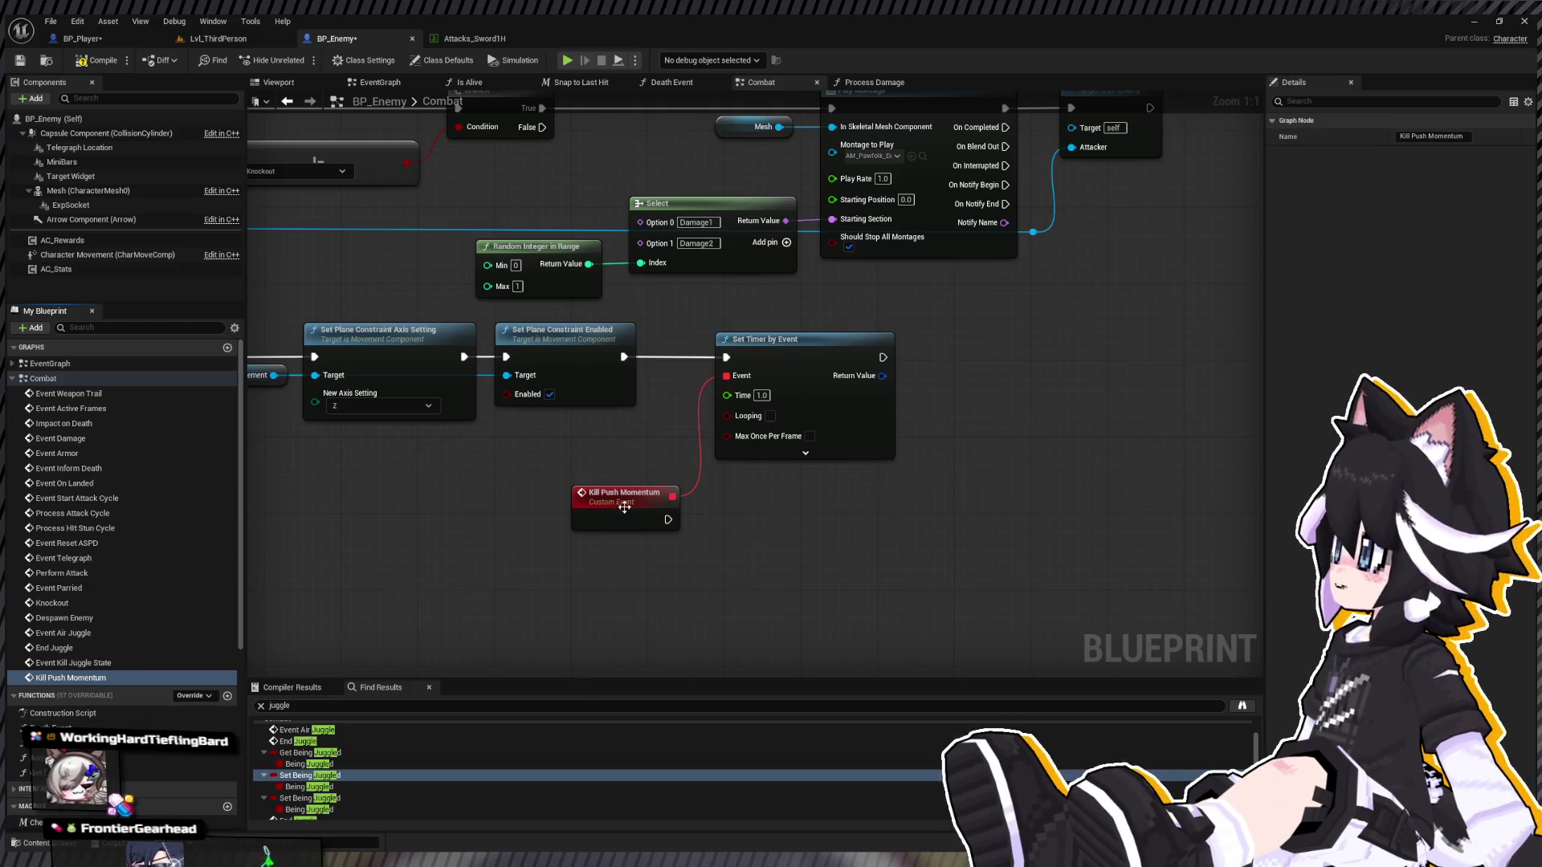
scroll(128, 562, "down", 5)
scroll(286, 649, "down", 1)
scroll(200, 602, "down", 3)
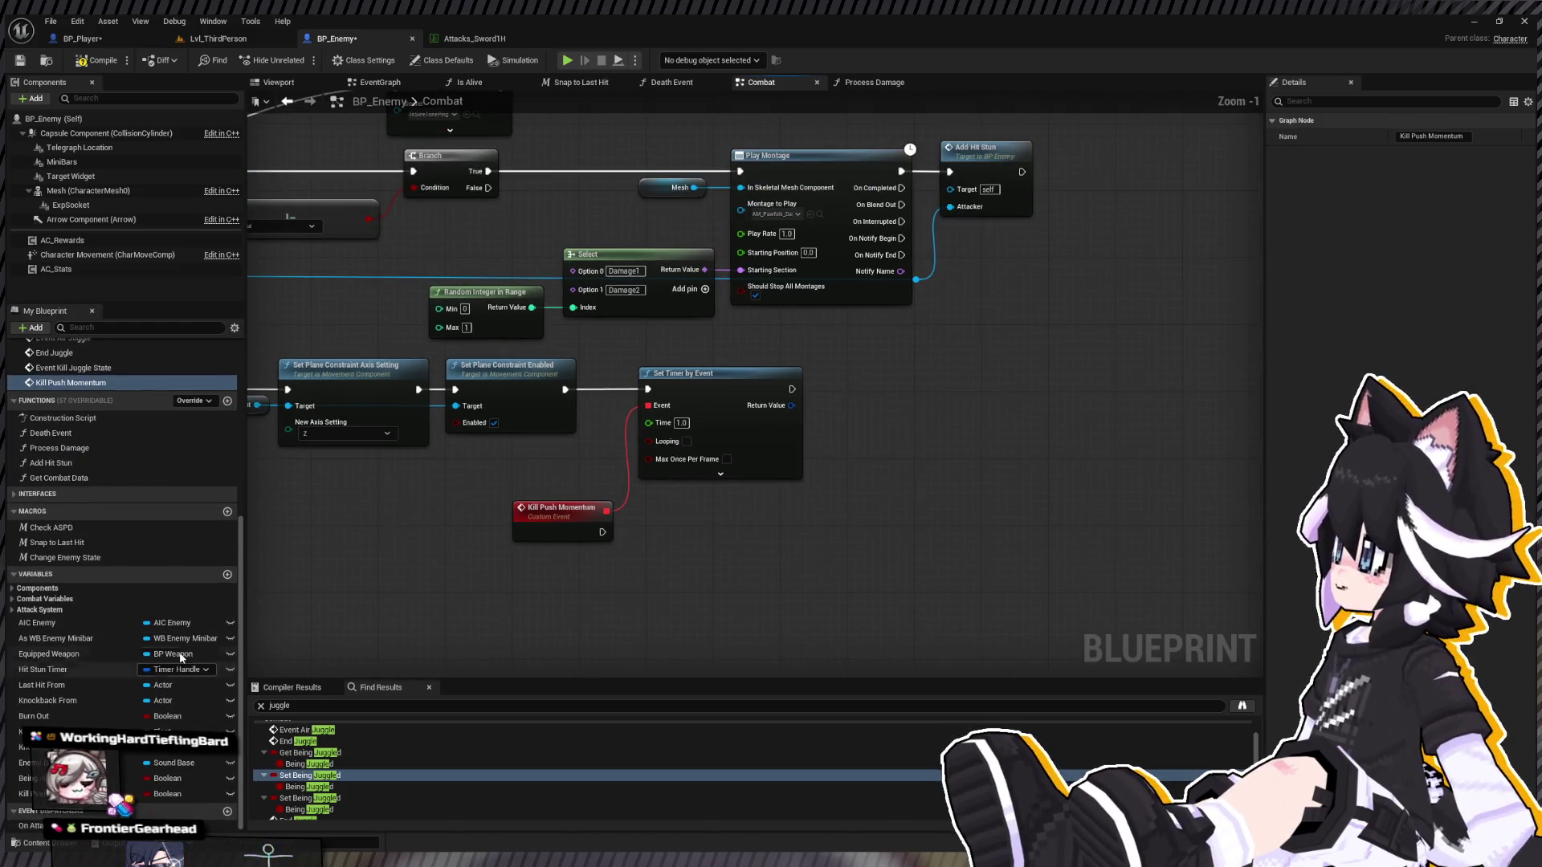
- Add another Boolean variable named Slow Momentum
left_click(226, 574)
type("Dis")
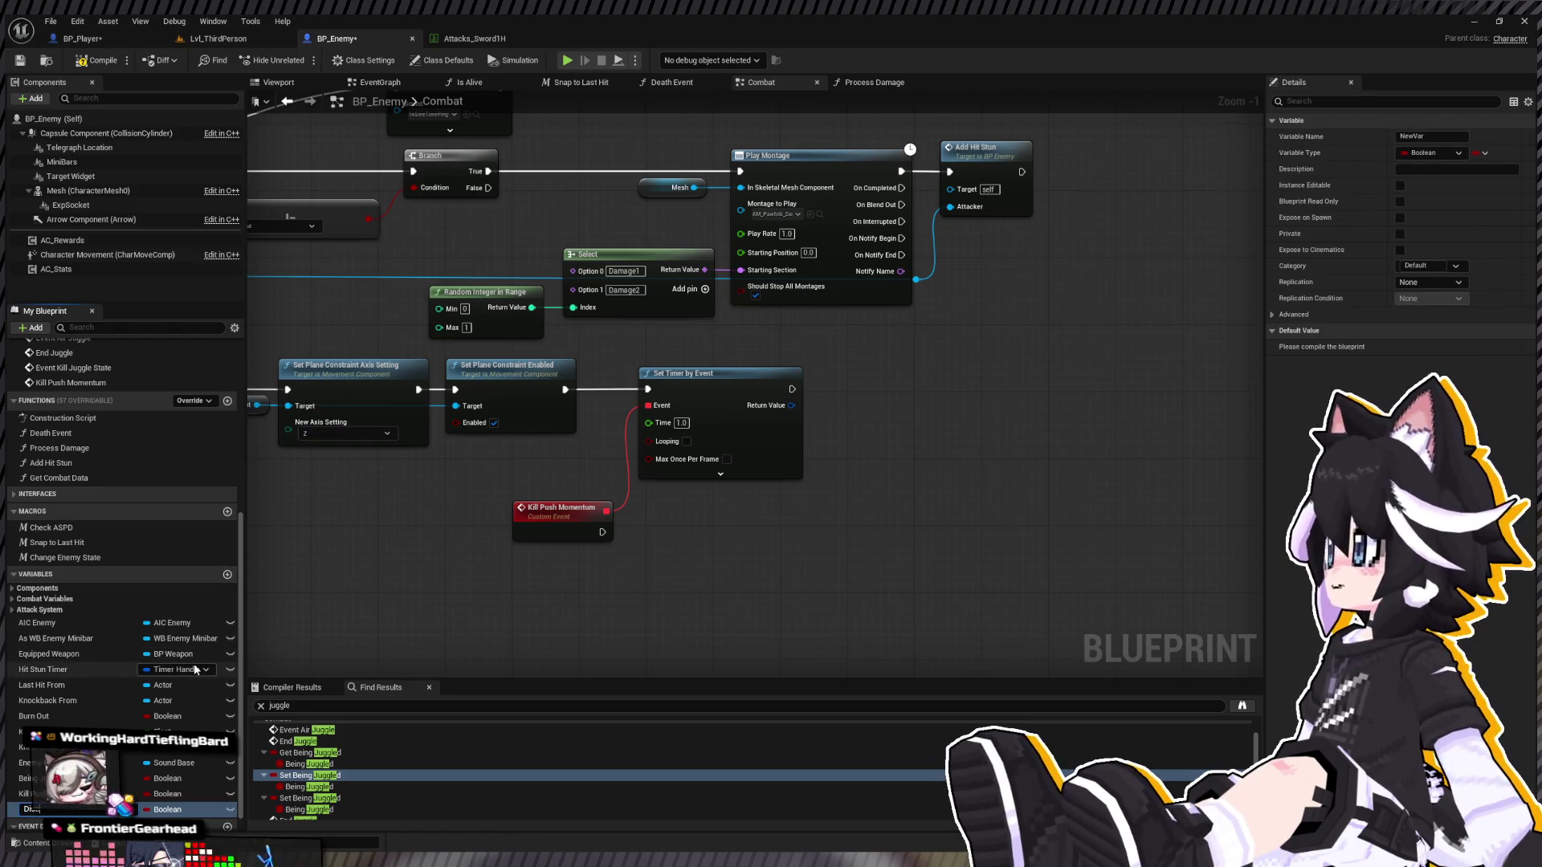
key("BackSpace")
key("BackSpace")
key("BackSpace")
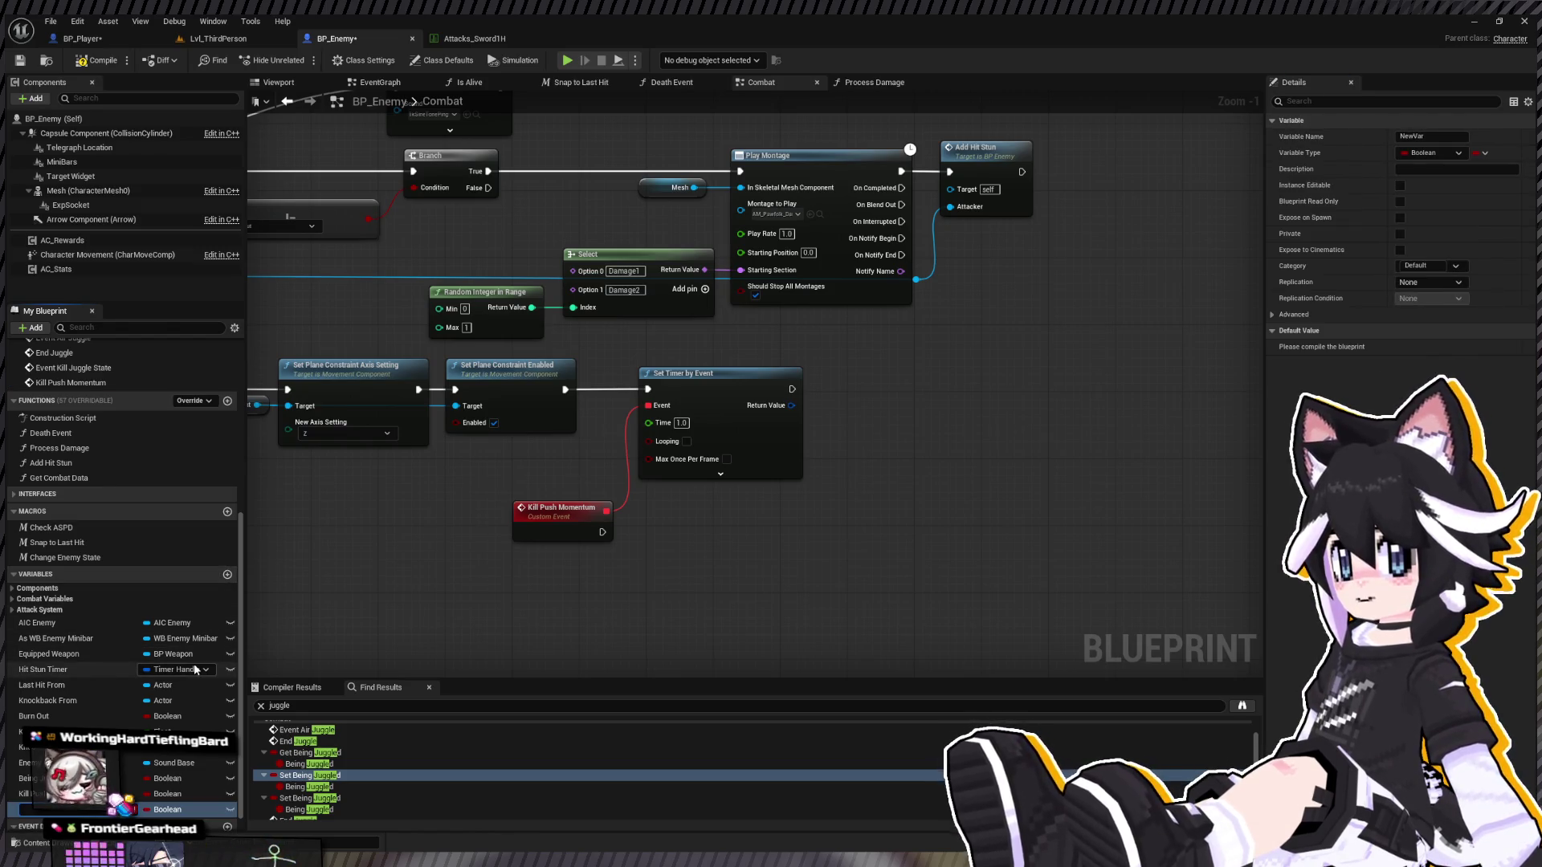
type("Slu")
type("w Momentum")
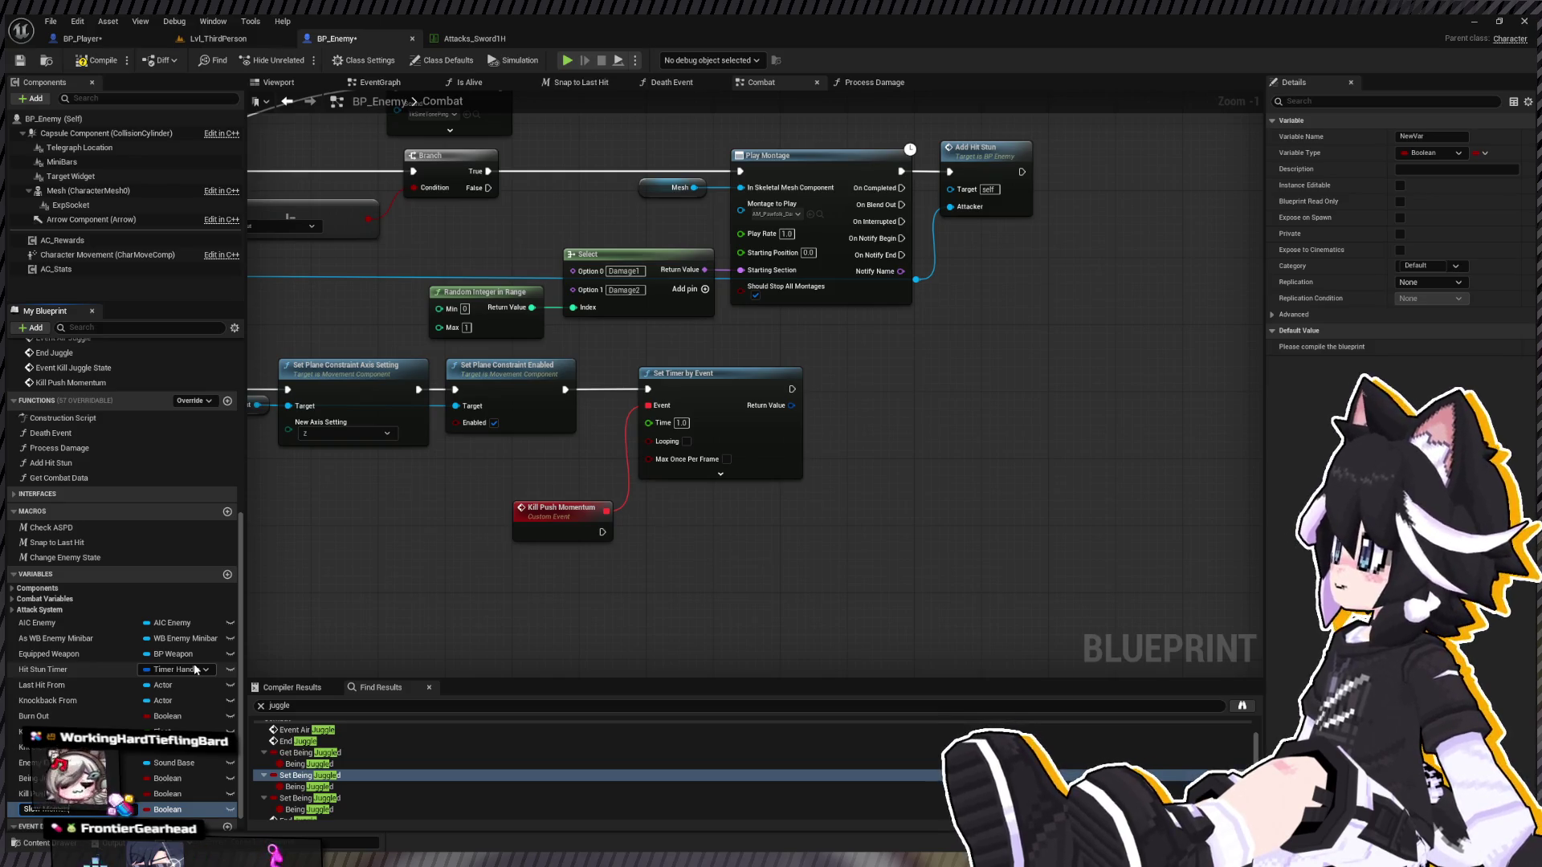
key("Return")
- Place a Set Slow Momentum node and wire it after Kill Push Momentum
scroll(128, 772, "down", 1)
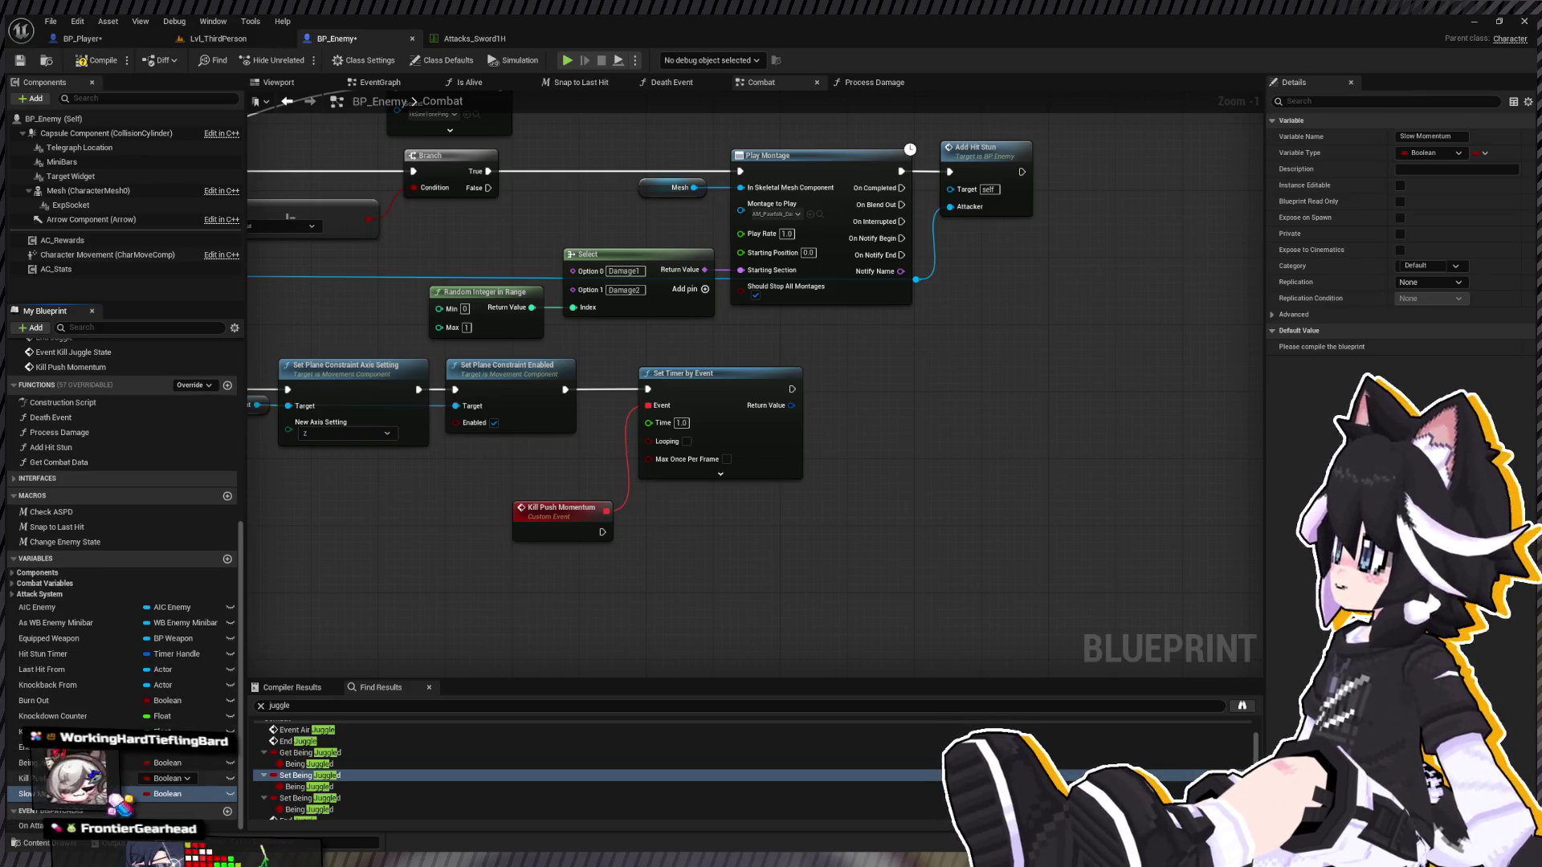
left_click(72, 778)
scroll(120, 771, "up", 1)
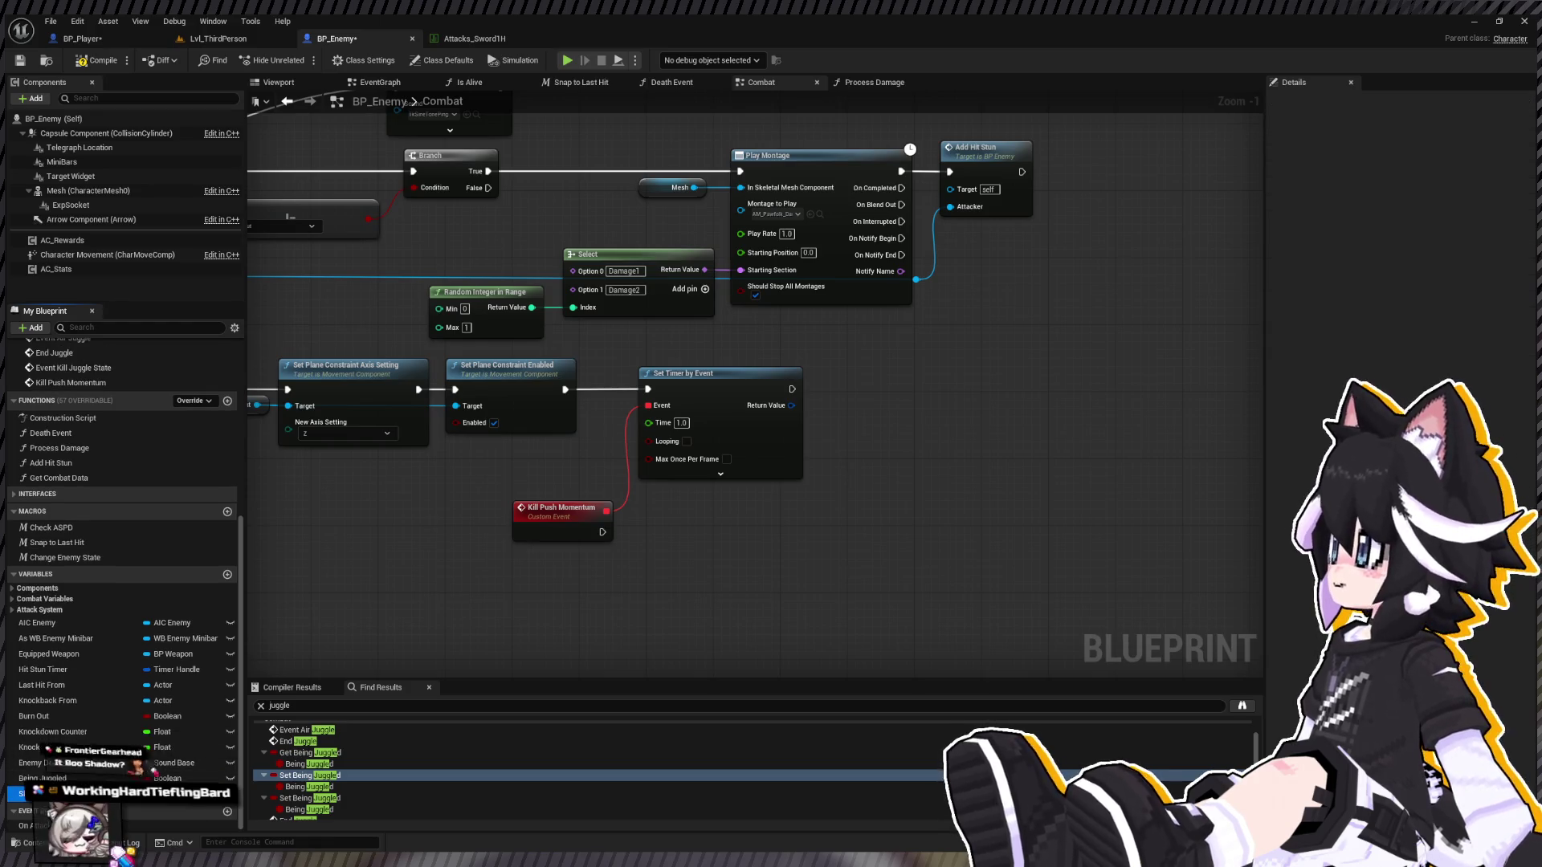
left_click(64, 793)
left_click_drag(597, 536, 601, 532)
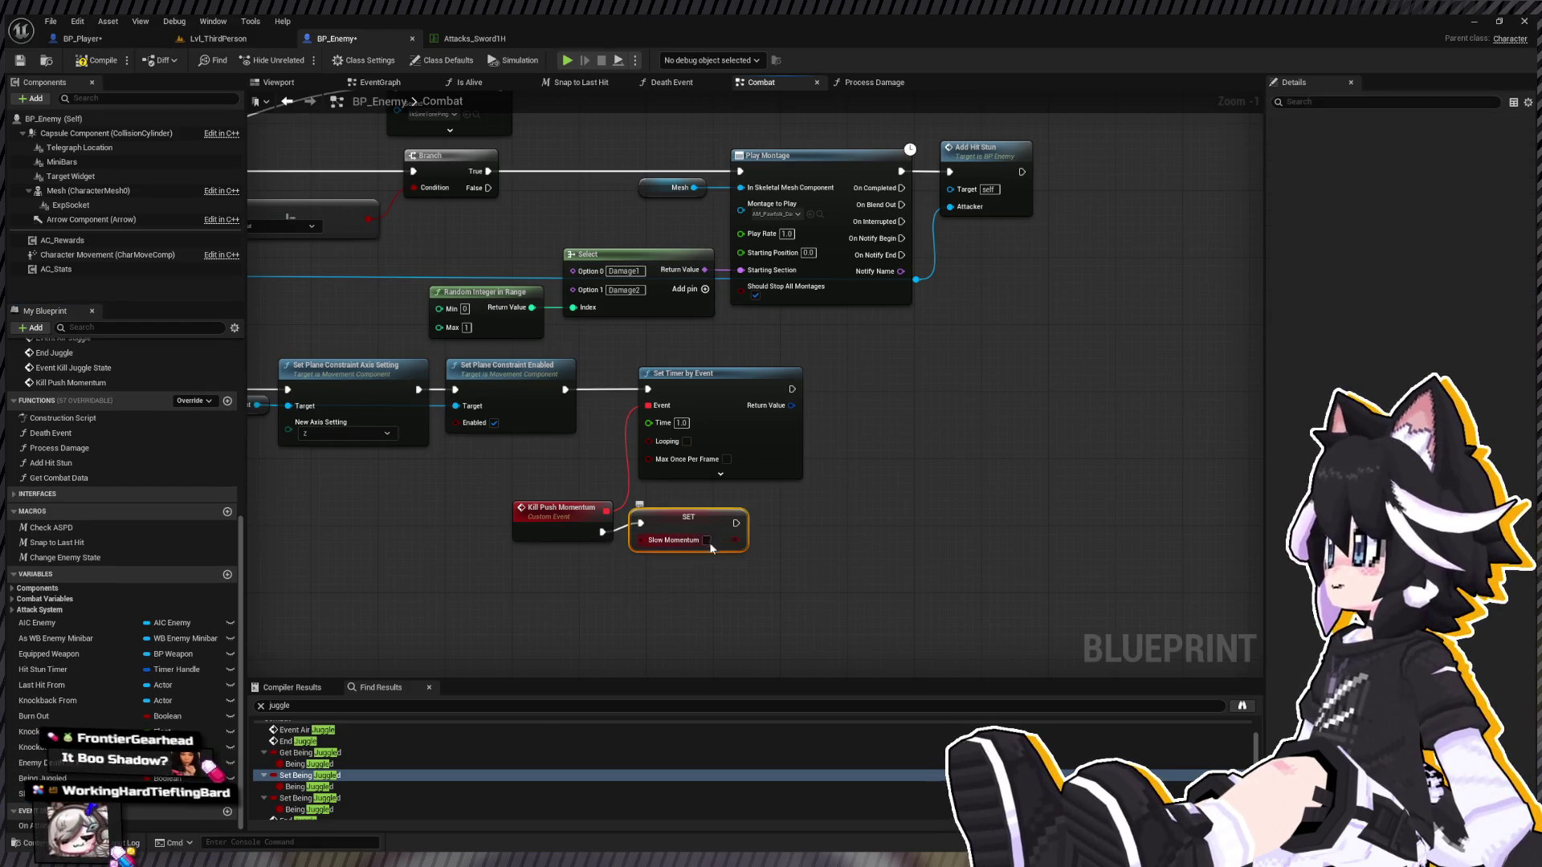
left_click_drag(483, 591, 776, 522)
mouse_move(544, 562)
left_mouse_down()
mouse_move(449, 629)
mouse_move(466, 618)
left_mouse_up()
left_click(671, 516)
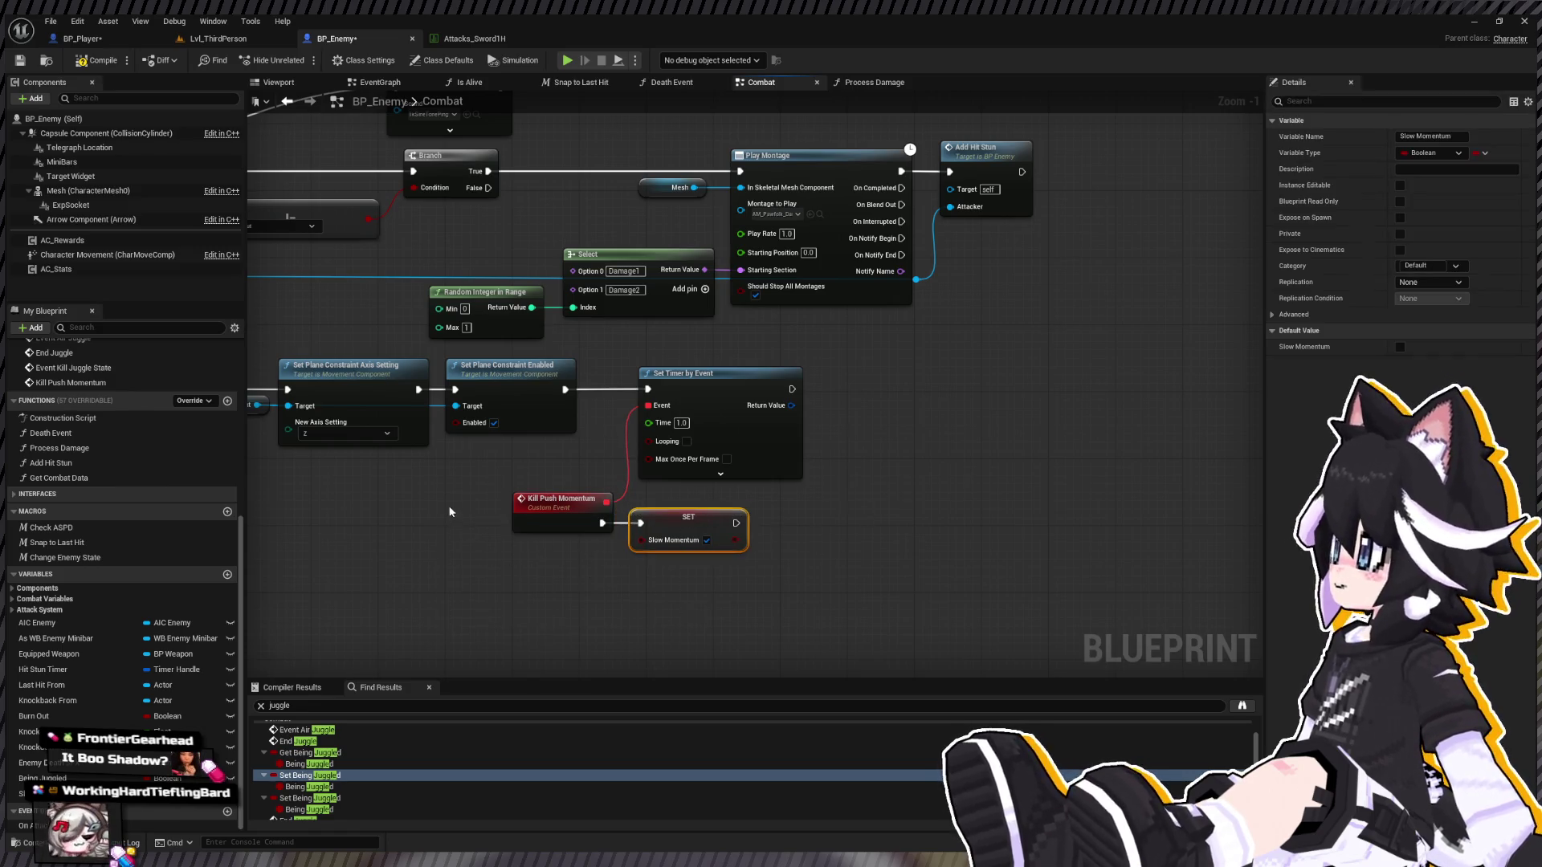
left_click_drag(539, 563, 750, 608)
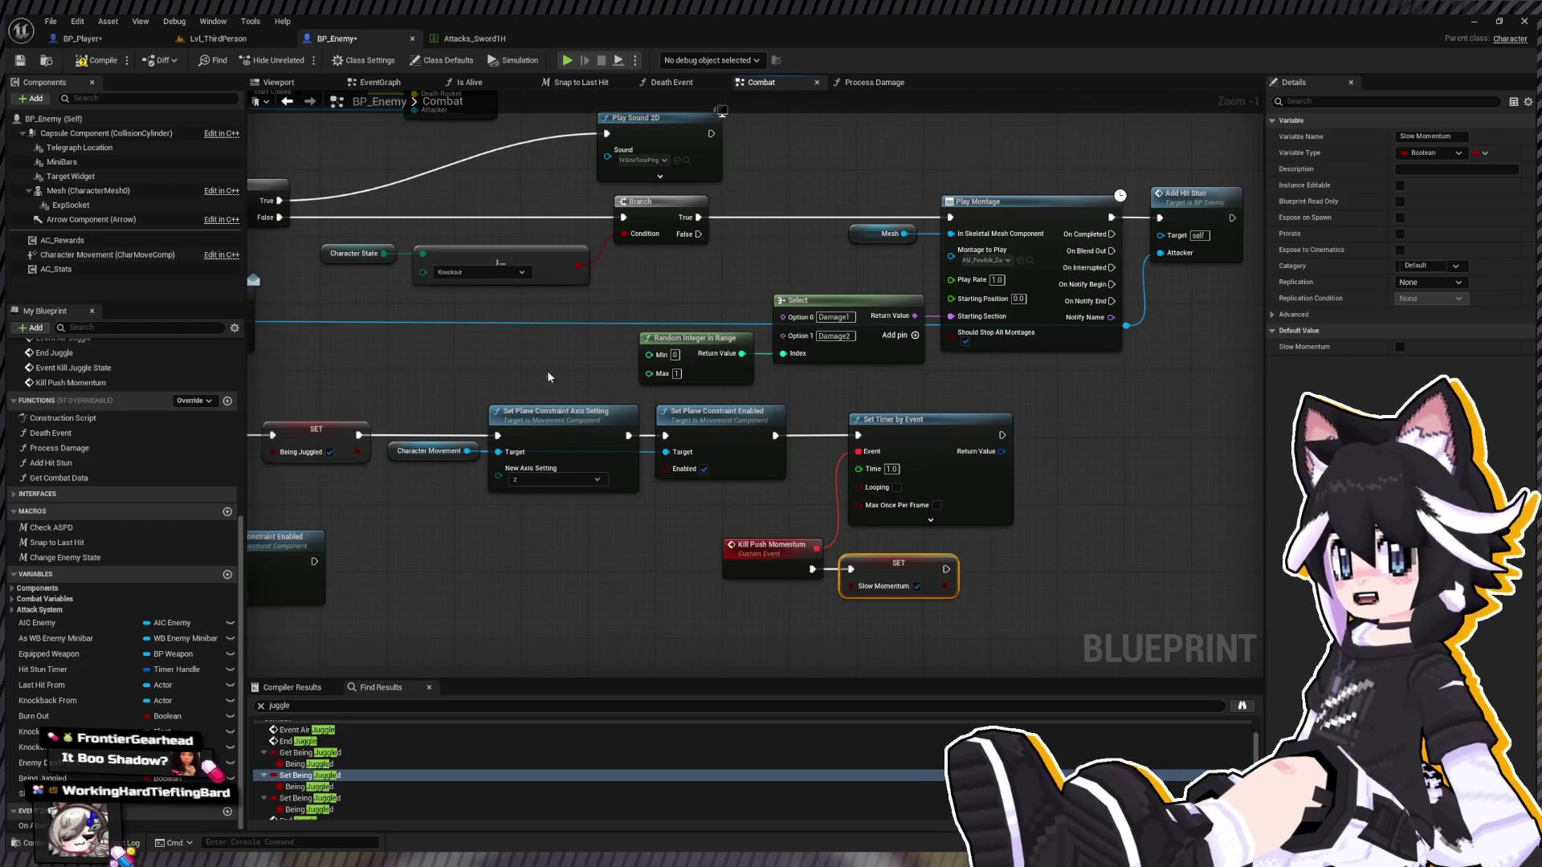
- Rearrange the movement-constraint and Character Movement-to-SET chains to make room
left_click_drag(252, 268, 461, 318)
scroll(919, 383, "down", 1)
mouse_move(919, 382)
left_mouse_down()
mouse_move(1000, 372)
mouse_move(504, 439)
mouse_move(411, 562)
left_mouse_up()
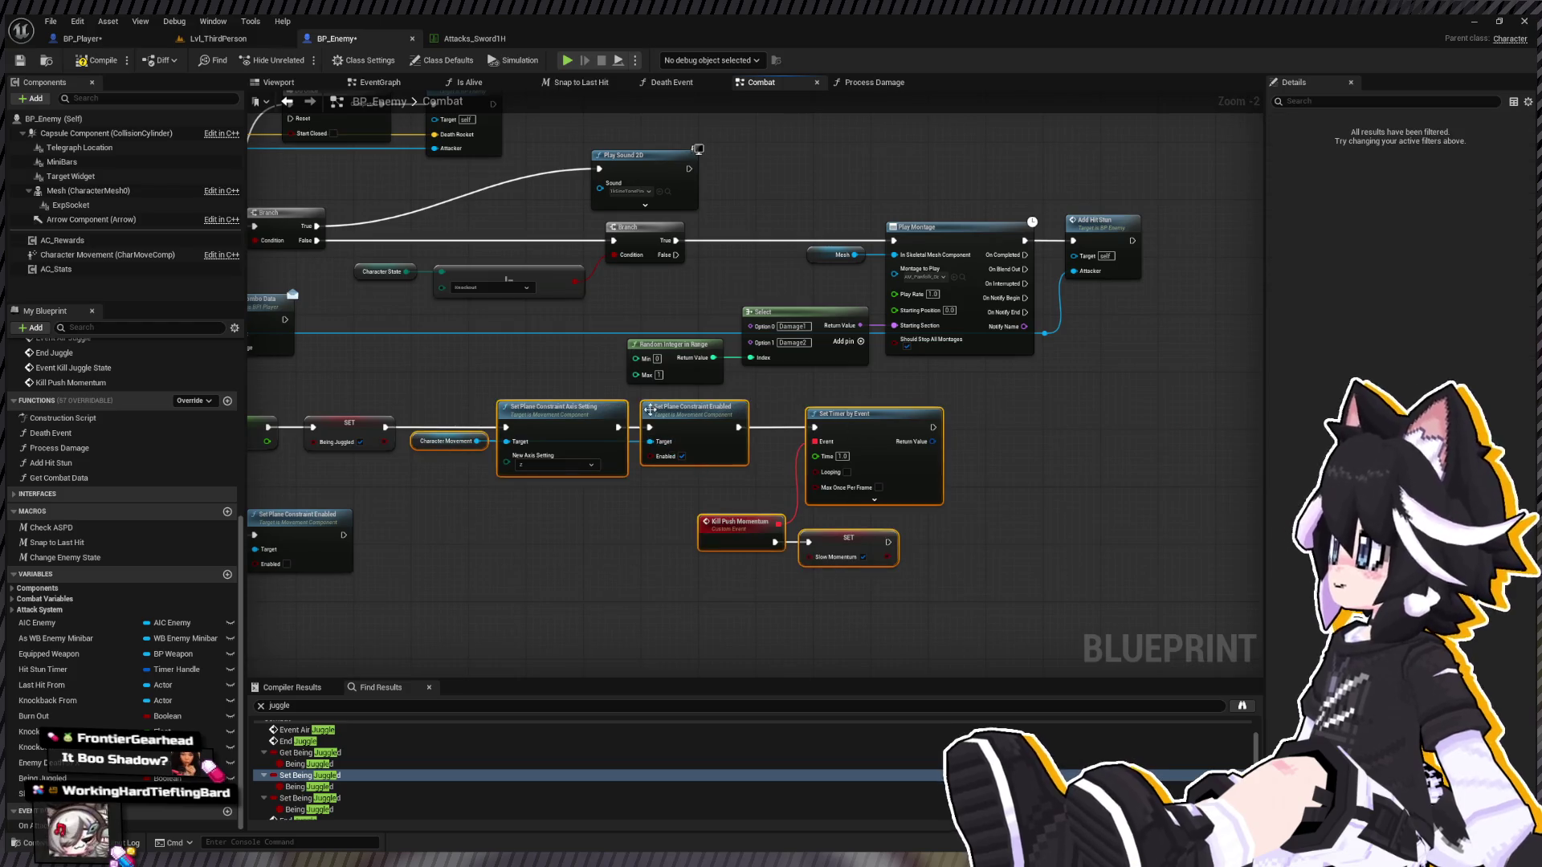
left_click_drag(521, 441, 927, 444)
mouse_move(829, 367)
left_mouse_down()
mouse_move(475, 362)
mouse_move(492, 352)
mouse_move(695, 399)
mouse_move(811, 354)
mouse_move(740, 369)
left_mouse_up()
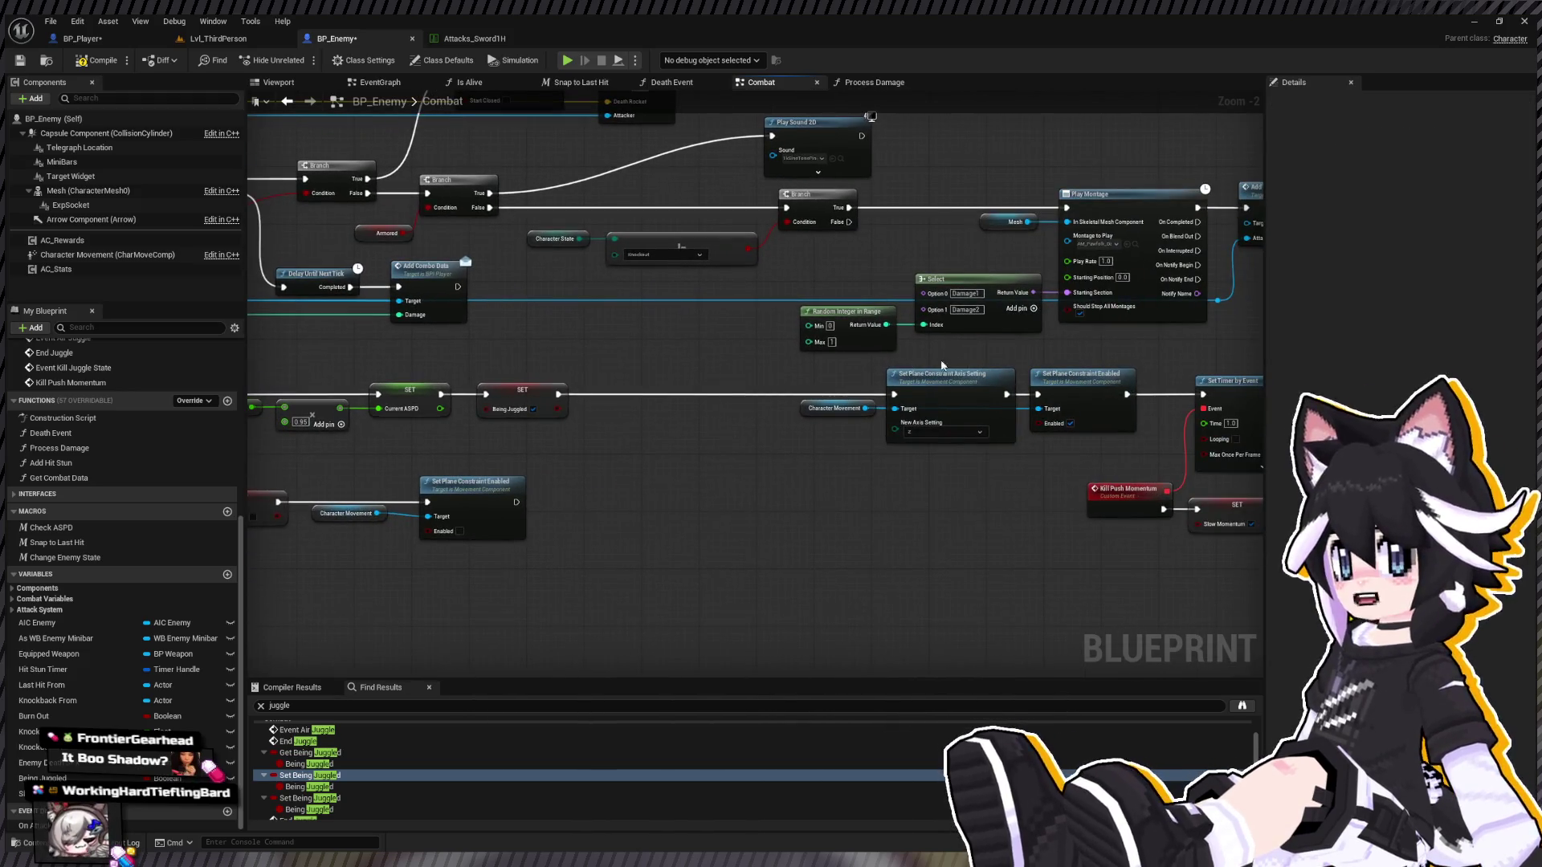
left_click_drag(942, 365, 727, 365)
- Shift the On Damage nodes right to open space after Event Damage
key("alt+Left")
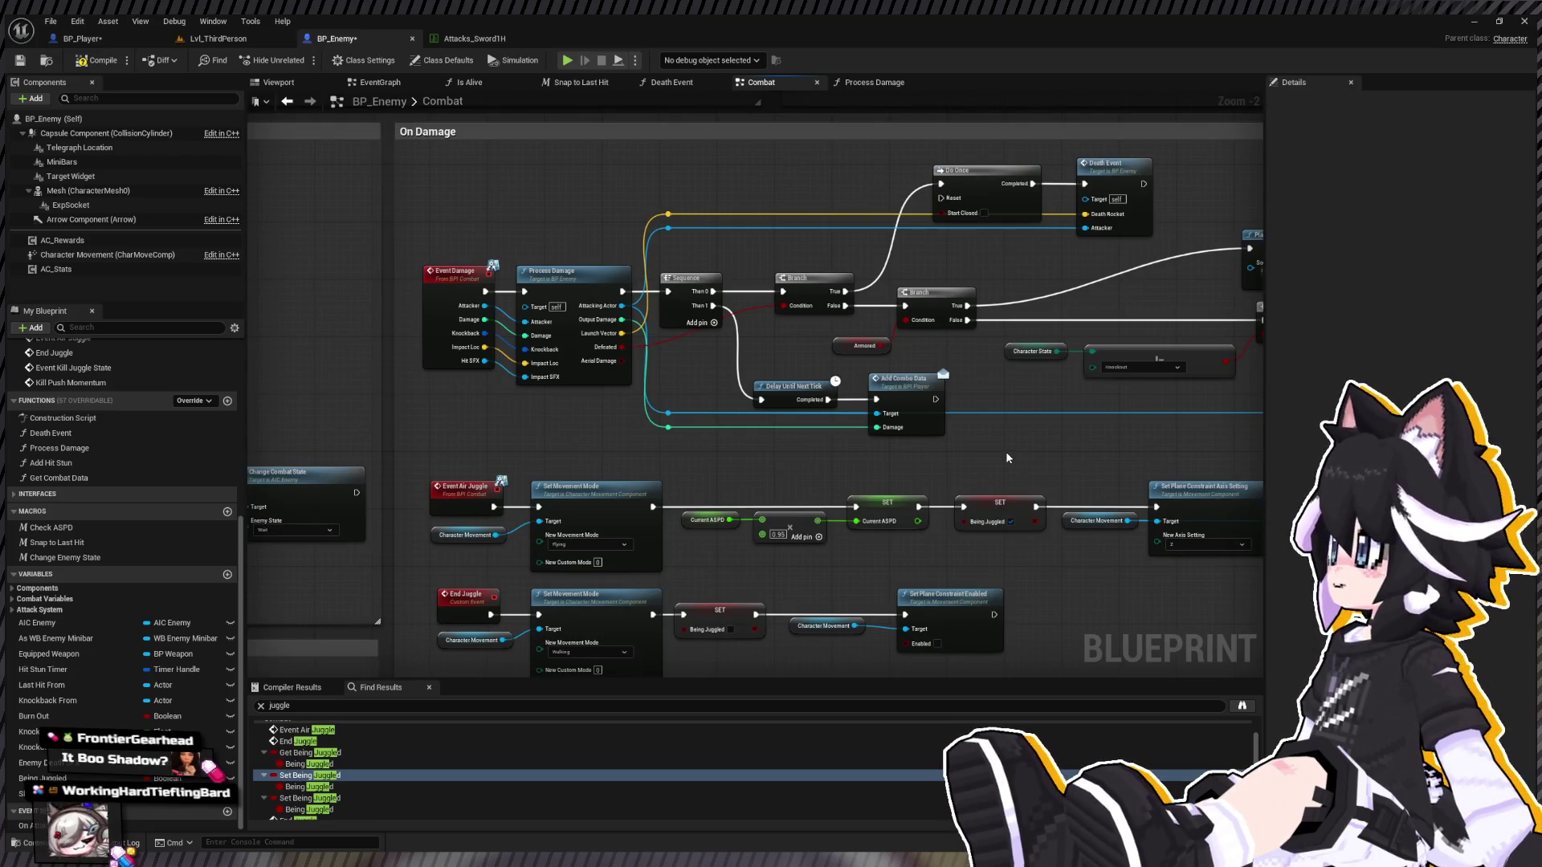
mouse_move(1007, 457)
left_mouse_down()
mouse_move(519, 396)
mouse_move(739, 387)
left_mouse_up()
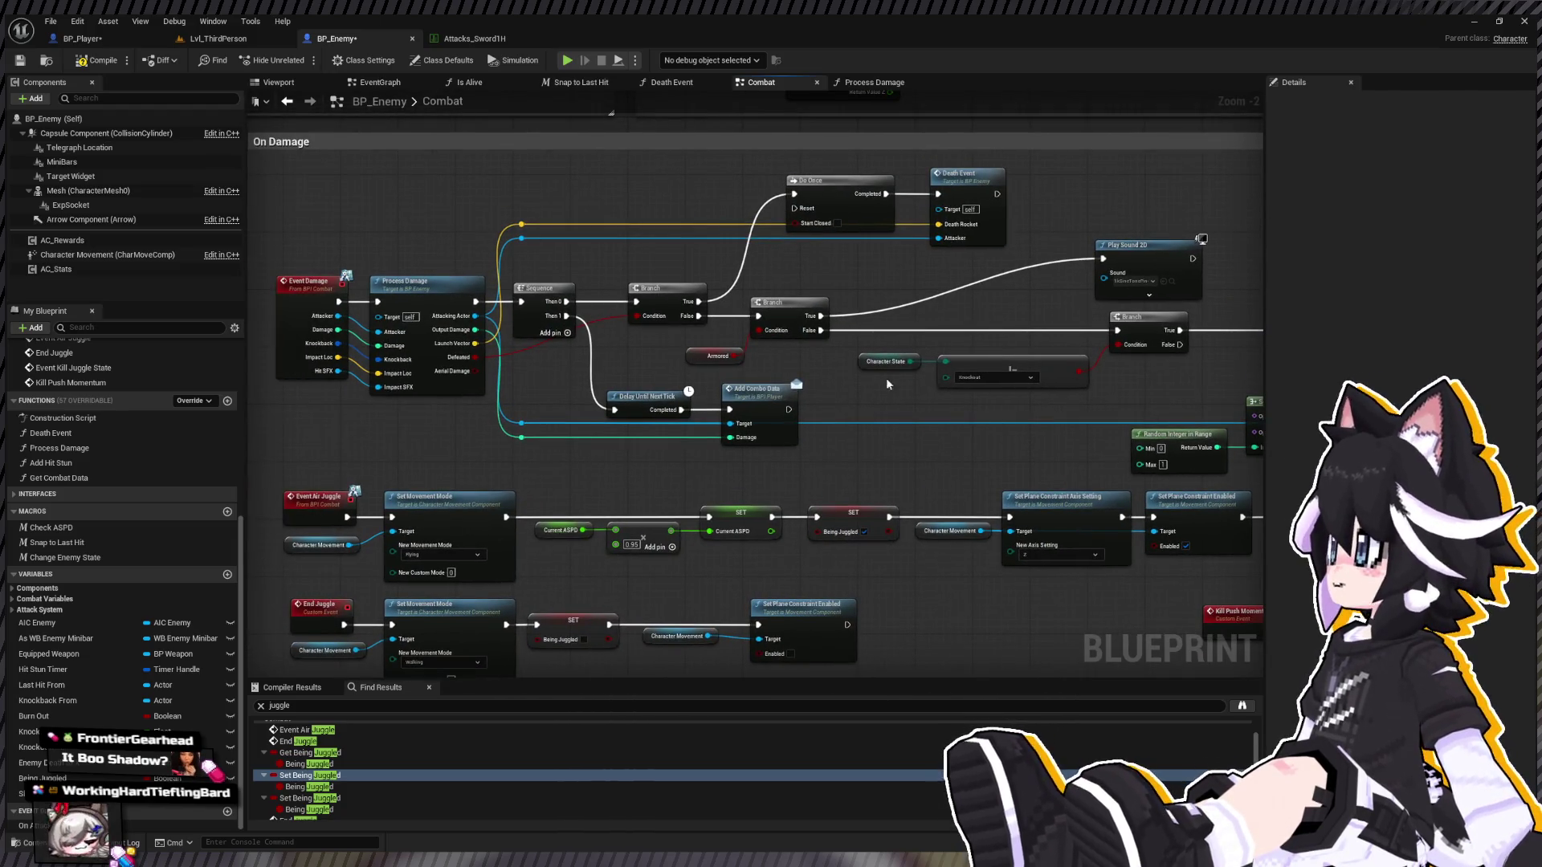
left_click_drag(885, 377, 379, 347)
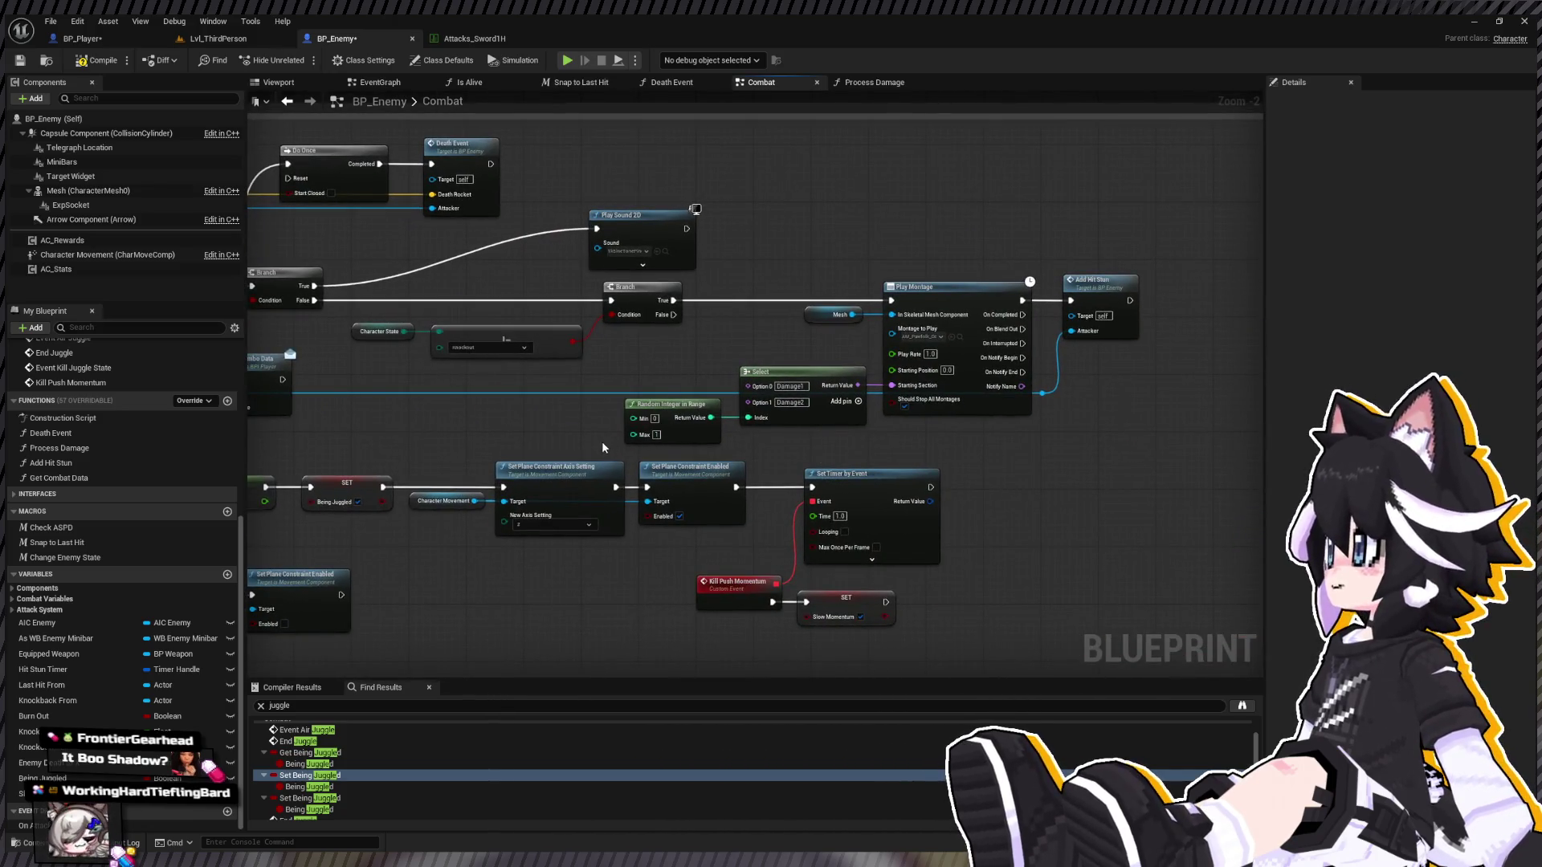
left_click_drag(601, 440, 1180, 405)
scroll(1180, 405, "down", 2)
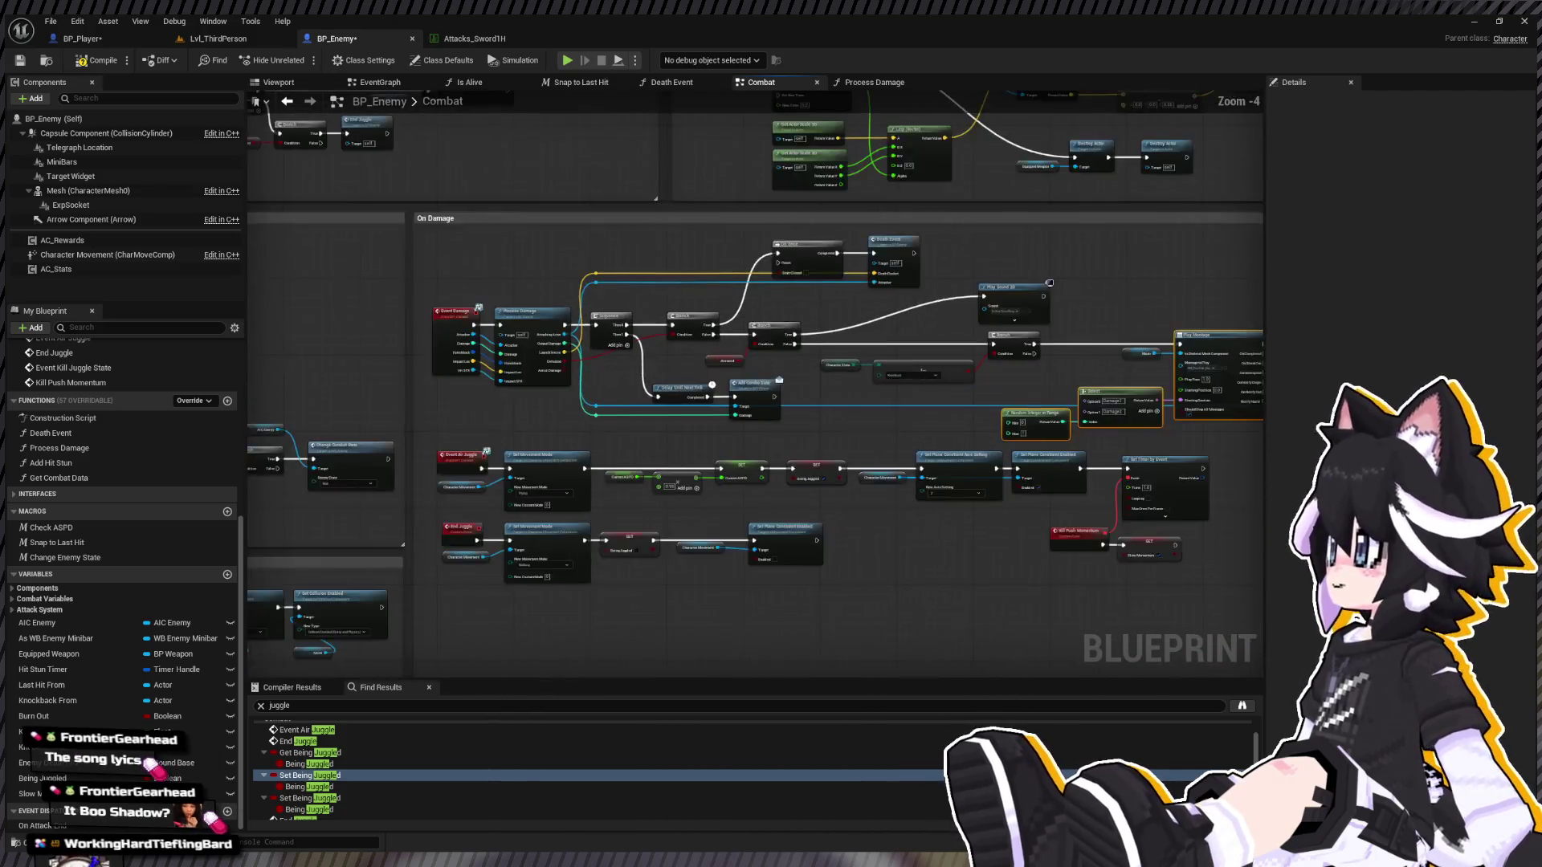
mouse_move(358, 267)
left_mouse_down()
mouse_move(803, 402)
mouse_move(1177, 423)
mouse_move(1198, 437)
left_mouse_up()
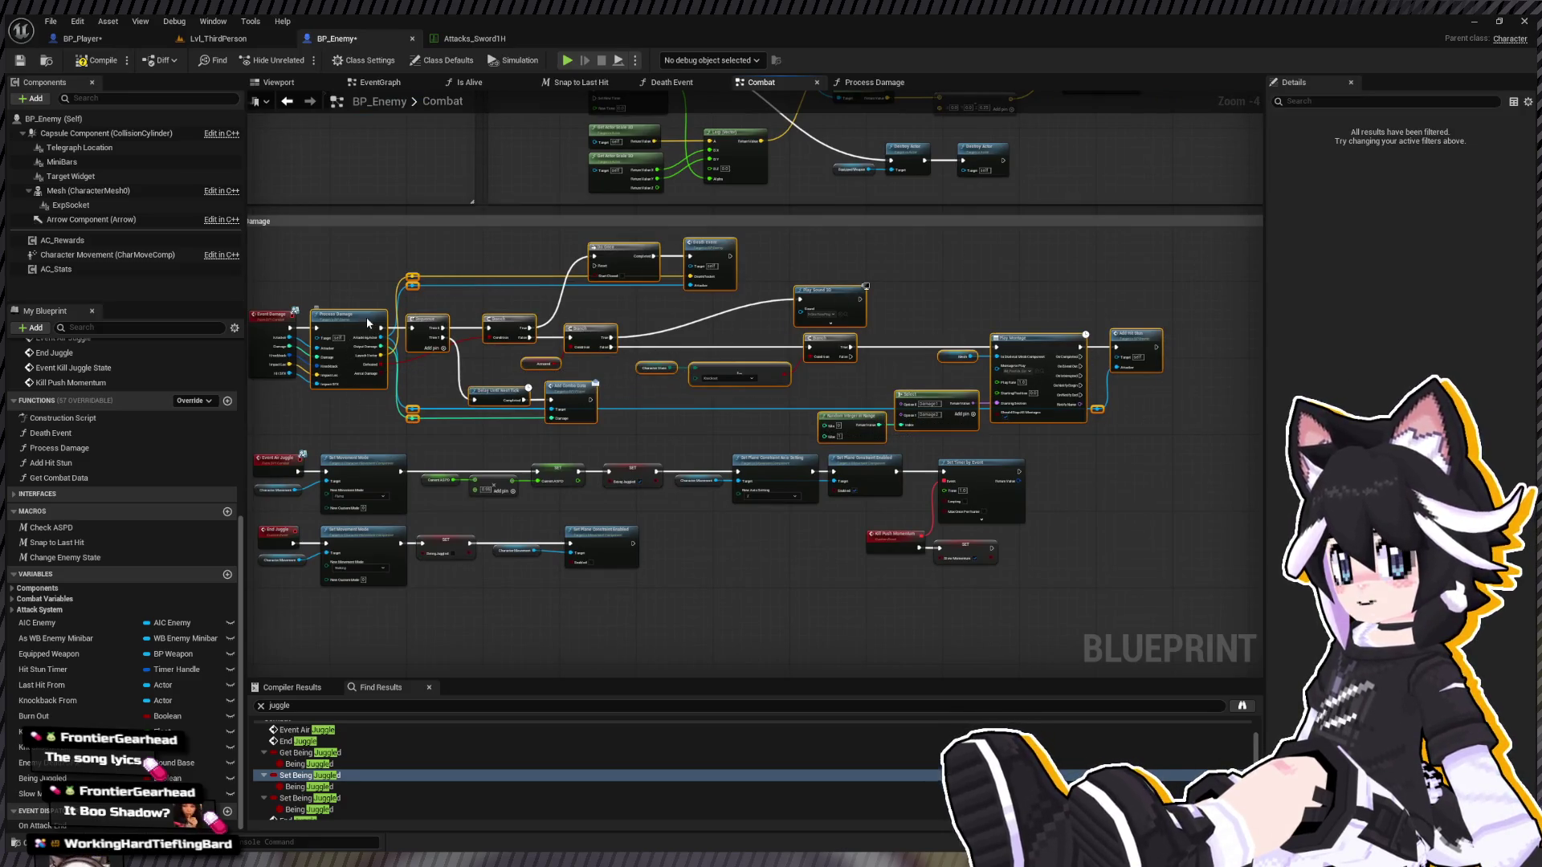
left_click_drag(366, 316, 486, 315)
mouse_move(379, 259)
left_mouse_down()
mouse_move(551, 268)
mouse_move(539, 325)
left_mouse_up()
scroll(492, 330, "up", 3)
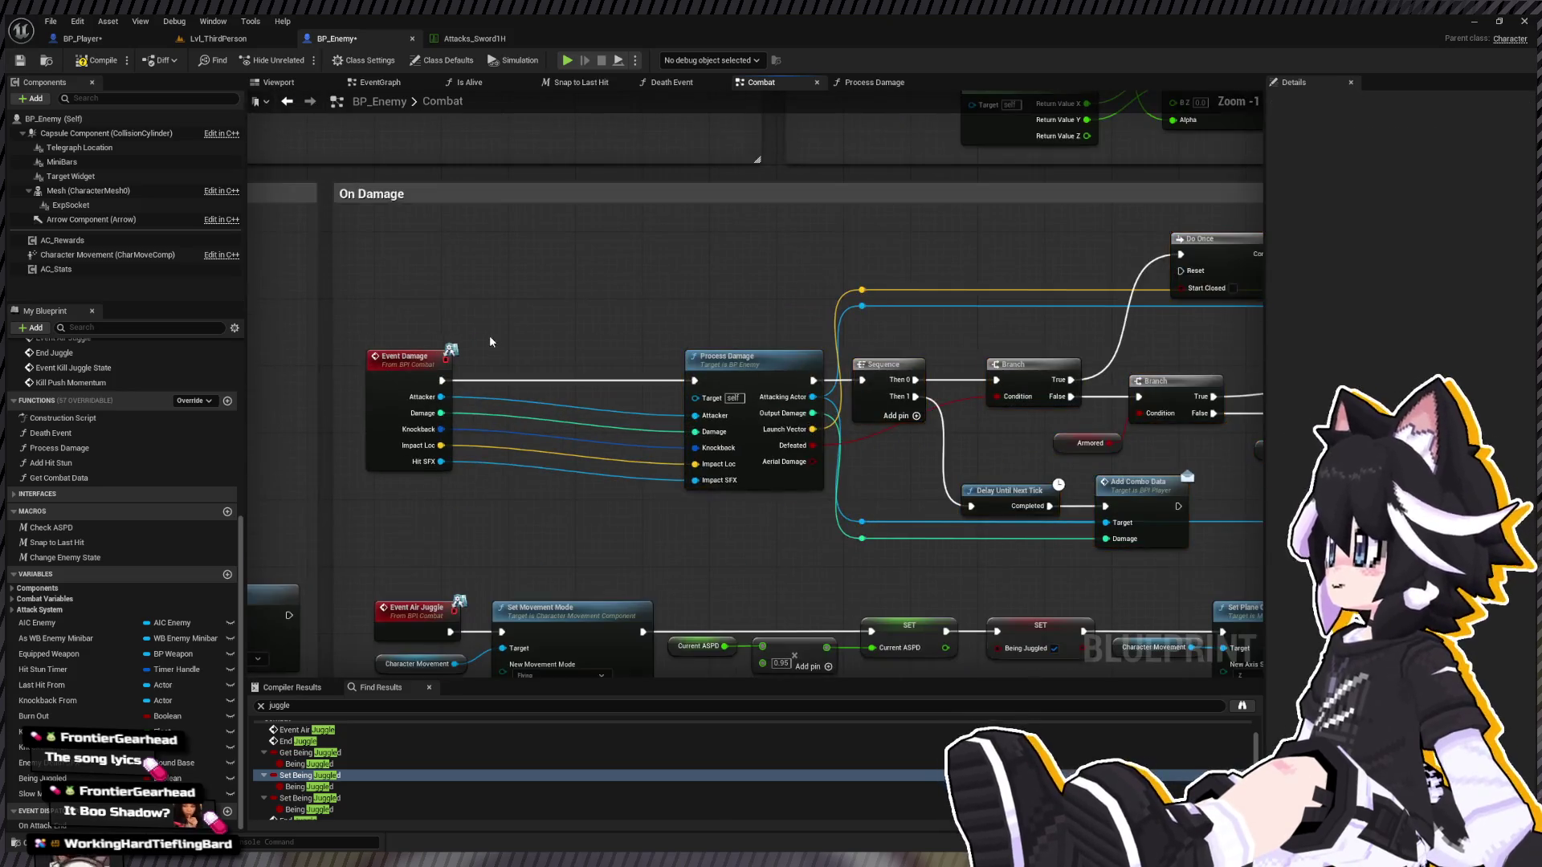
- Paste a Set Slow Momentum between Event Damage and Process Damage and wire its exec pins
key("ctrl+v")
scroll(477, 369, "up", 1)
mouse_move(437, 379)
left_mouse_down()
mouse_move(499, 341)
mouse_move(575, 405)
mouse_move(755, 377)
mouse_move(737, 385)
left_mouse_up()
scroll(737, 385, "down", 6)
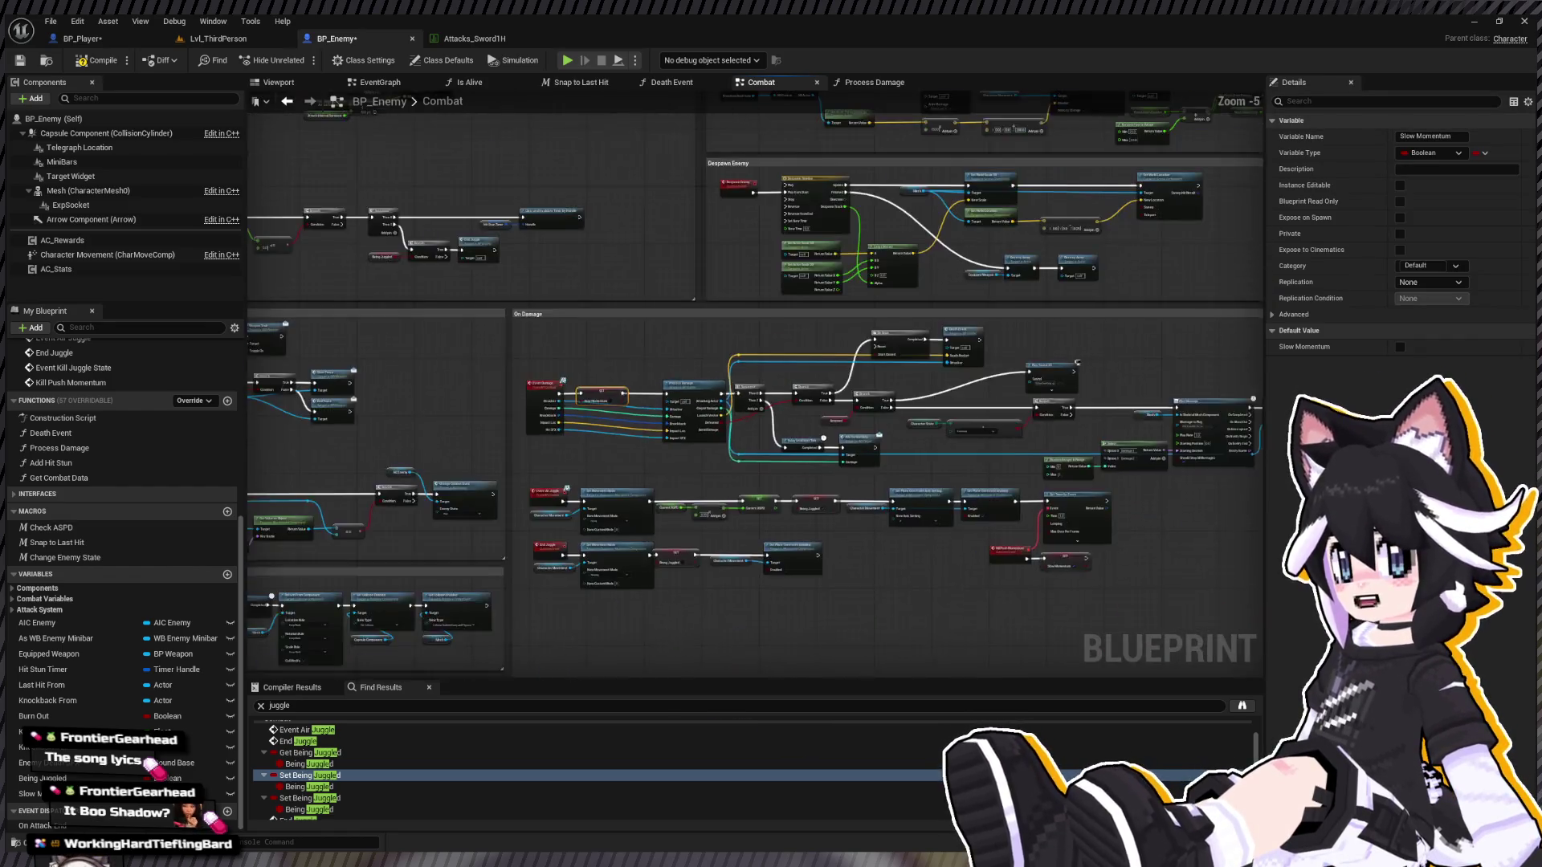
left_click_drag(499, 333, 936, 406)
left_click_drag(1094, 433, 1169, 471)
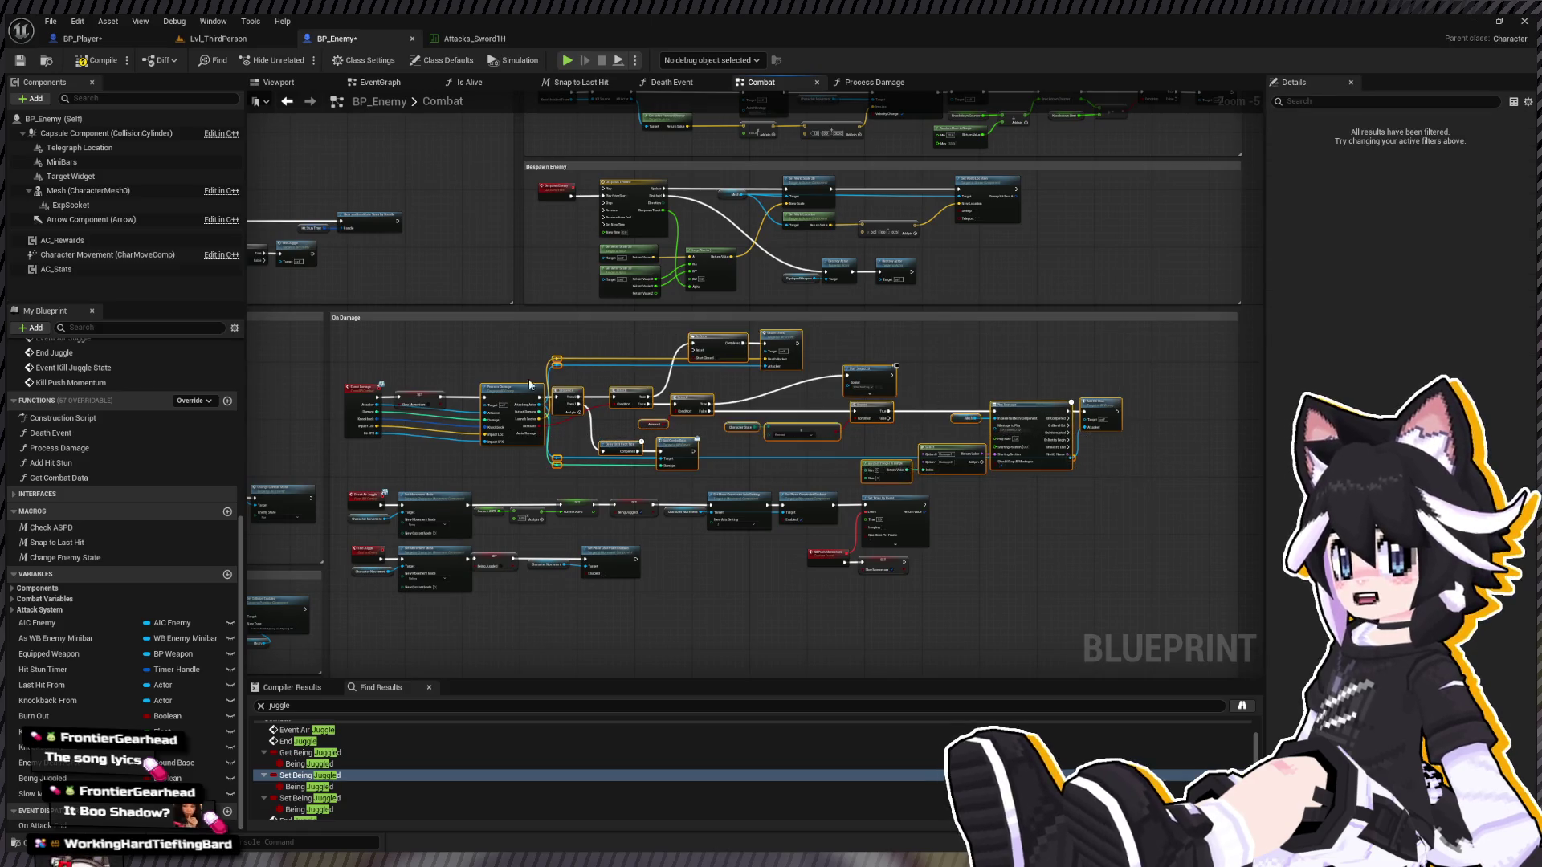
scroll(582, 380, "up", 2)
mouse_move(459, 398)
left_mouse_down()
mouse_move(466, 377)
mouse_move(440, 407)
left_mouse_up()
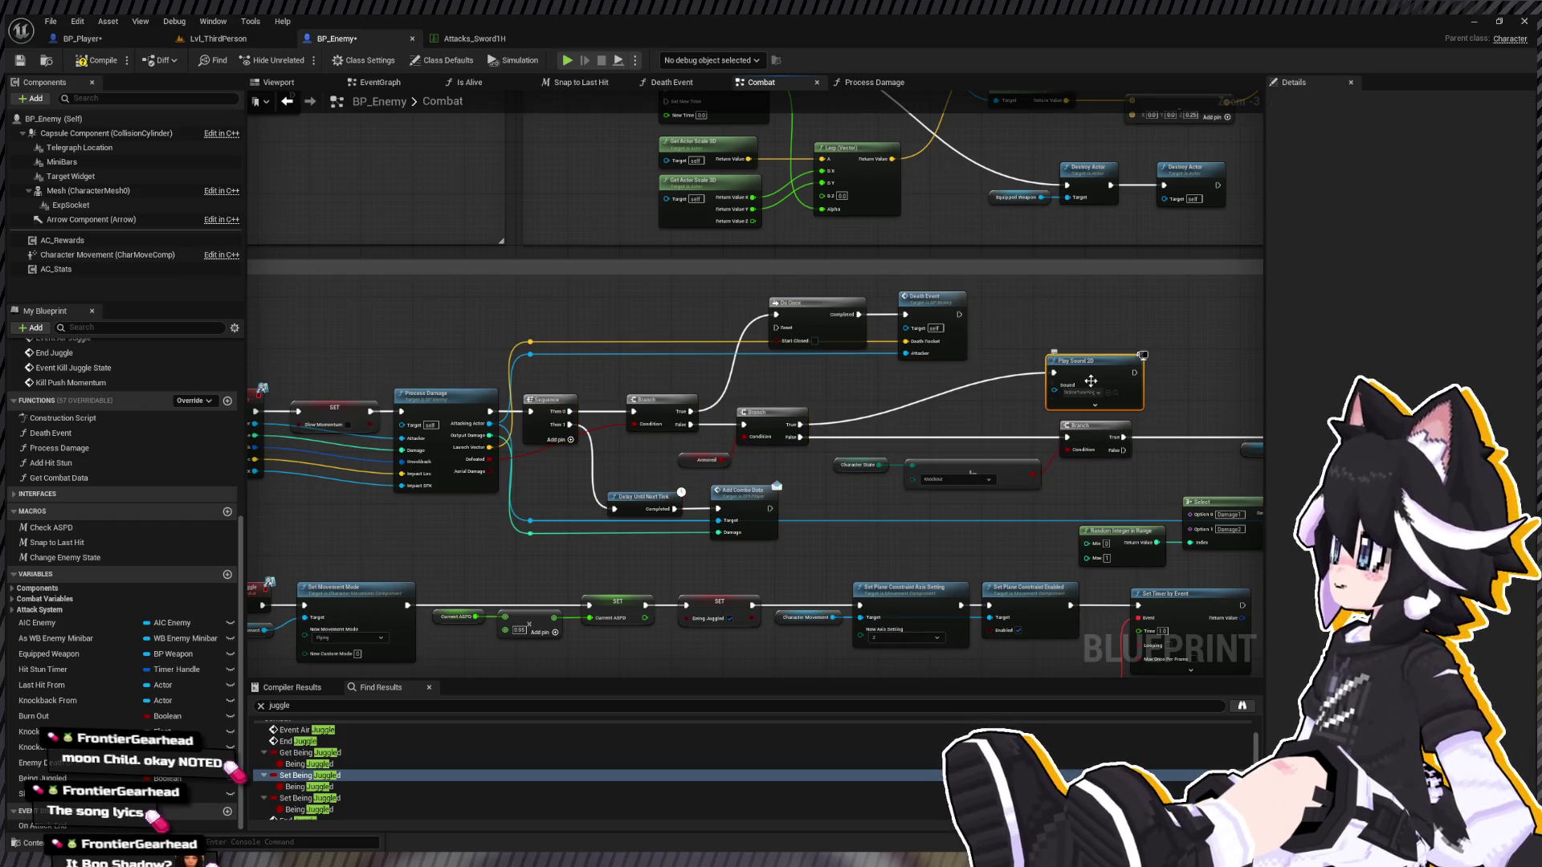
left_click_drag(896, 502, 614, 410)
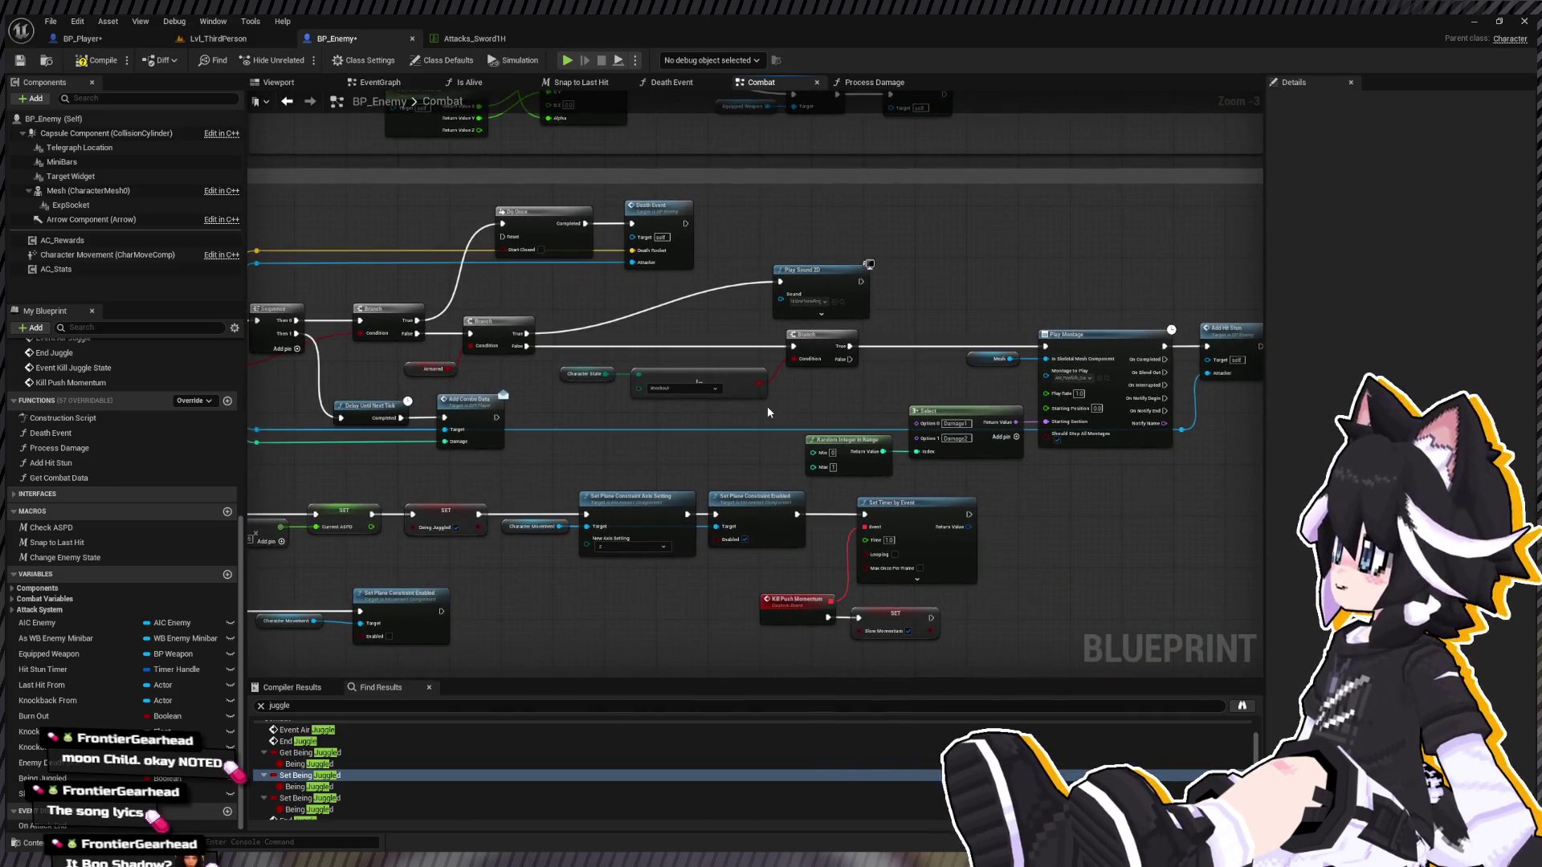
mouse_move(870, 260)
left_mouse_down()
mouse_move(882, 320)
mouse_move(695, 349)
left_mouse_up()
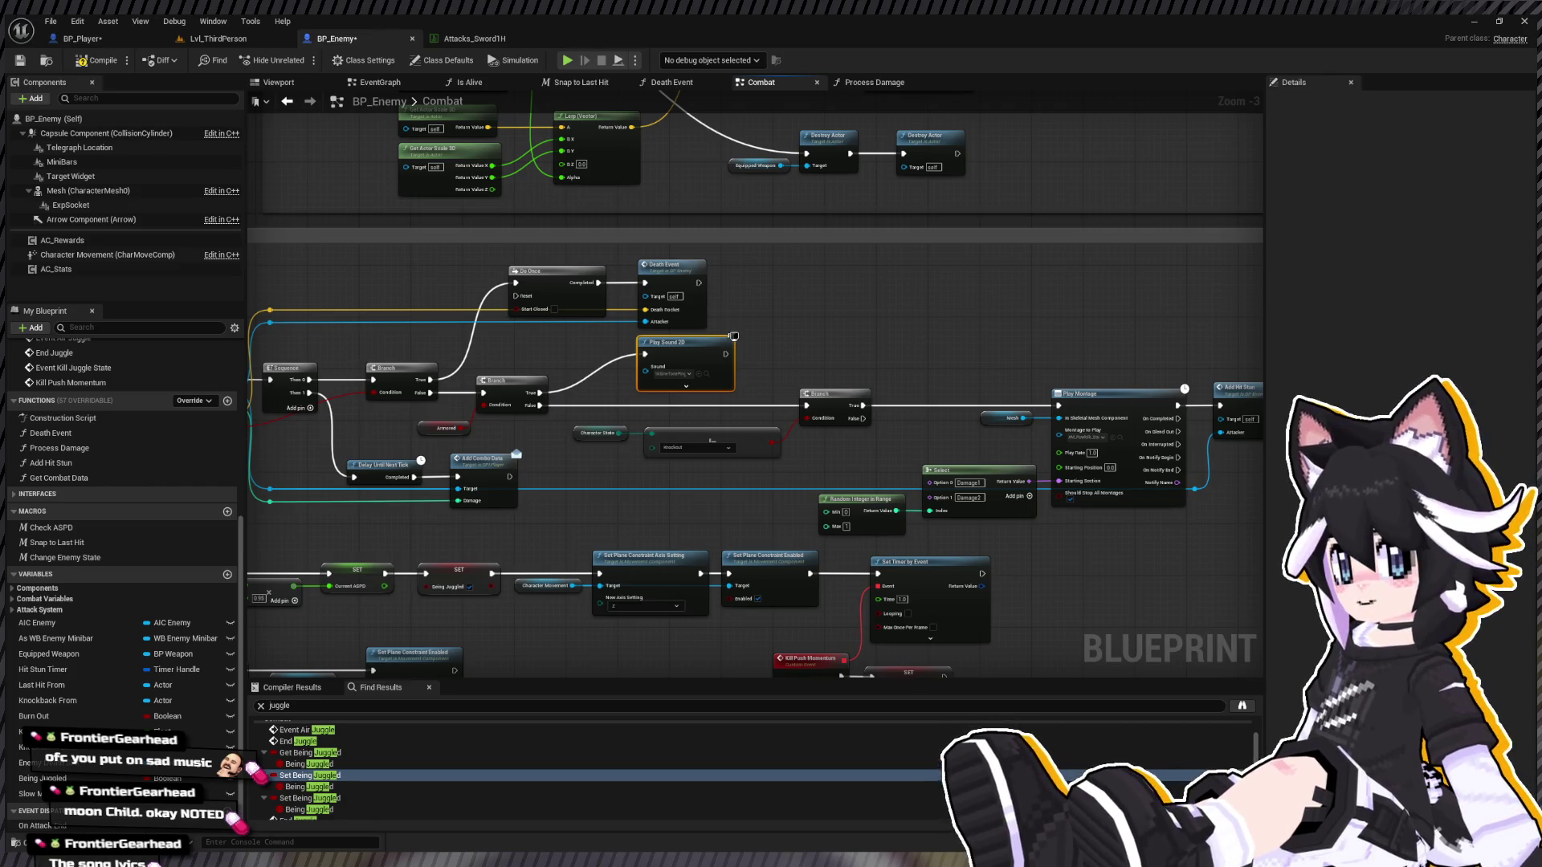
left_click(733, 337)
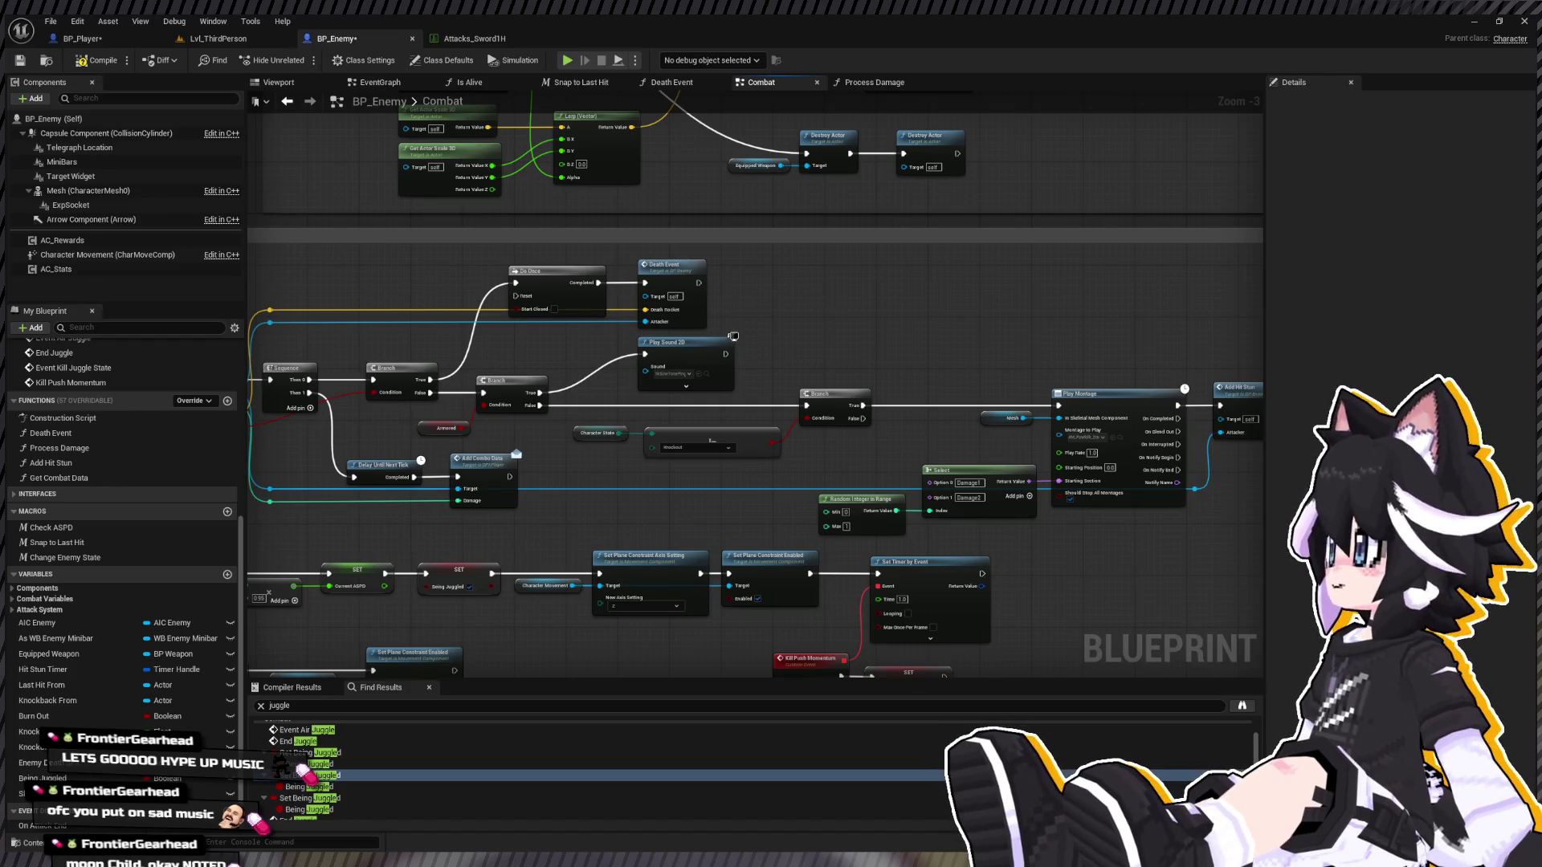
- Rearrange the hit stun nodes and insert a Sequence between SET and the Branch
scroll(585, 321, "up", 3)
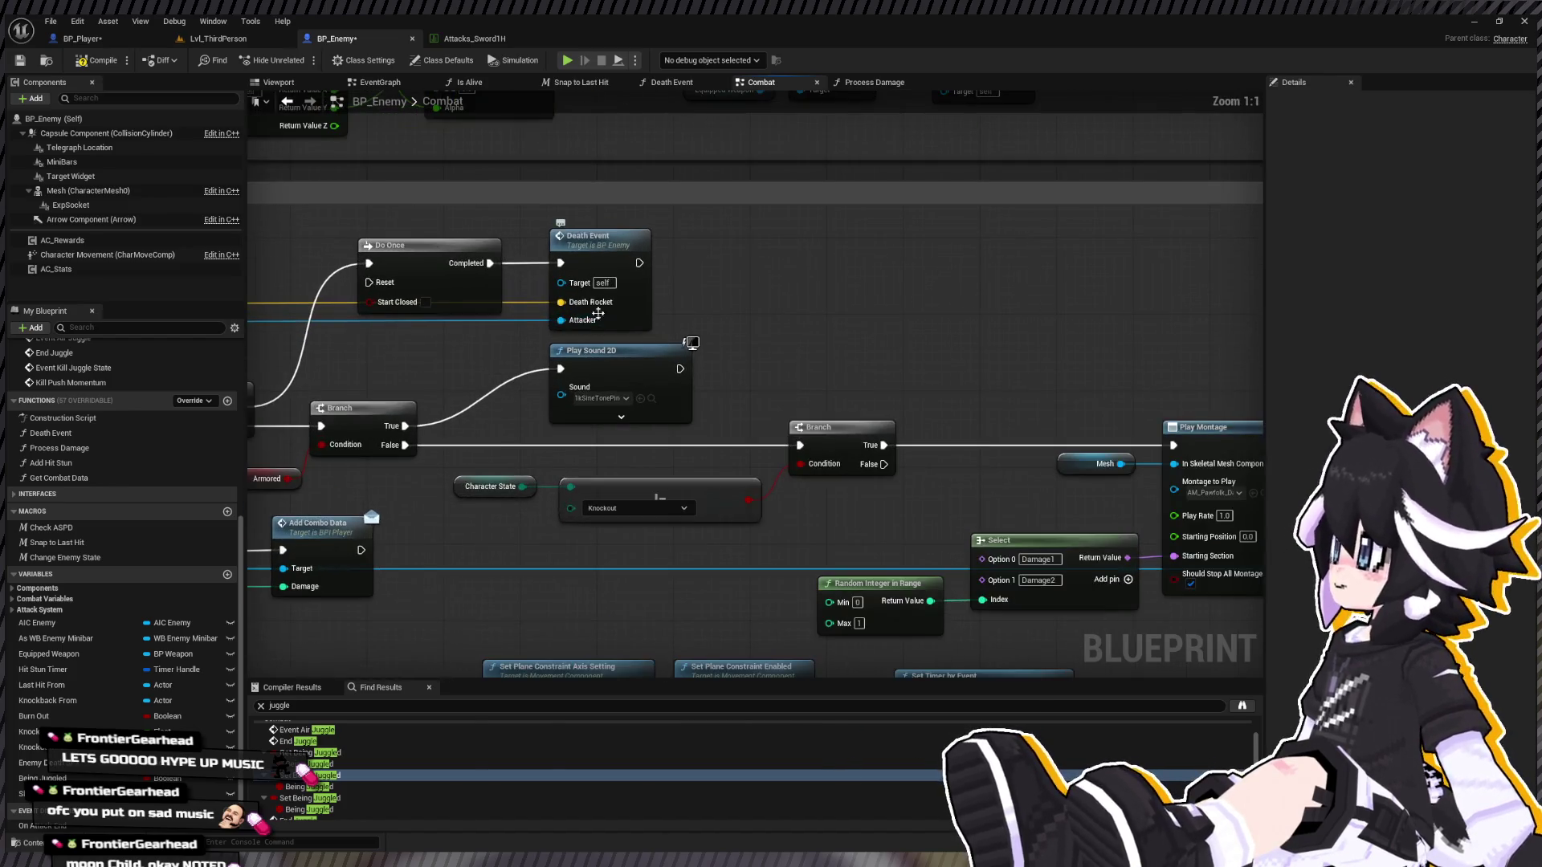
scroll(958, 374, "down", 5)
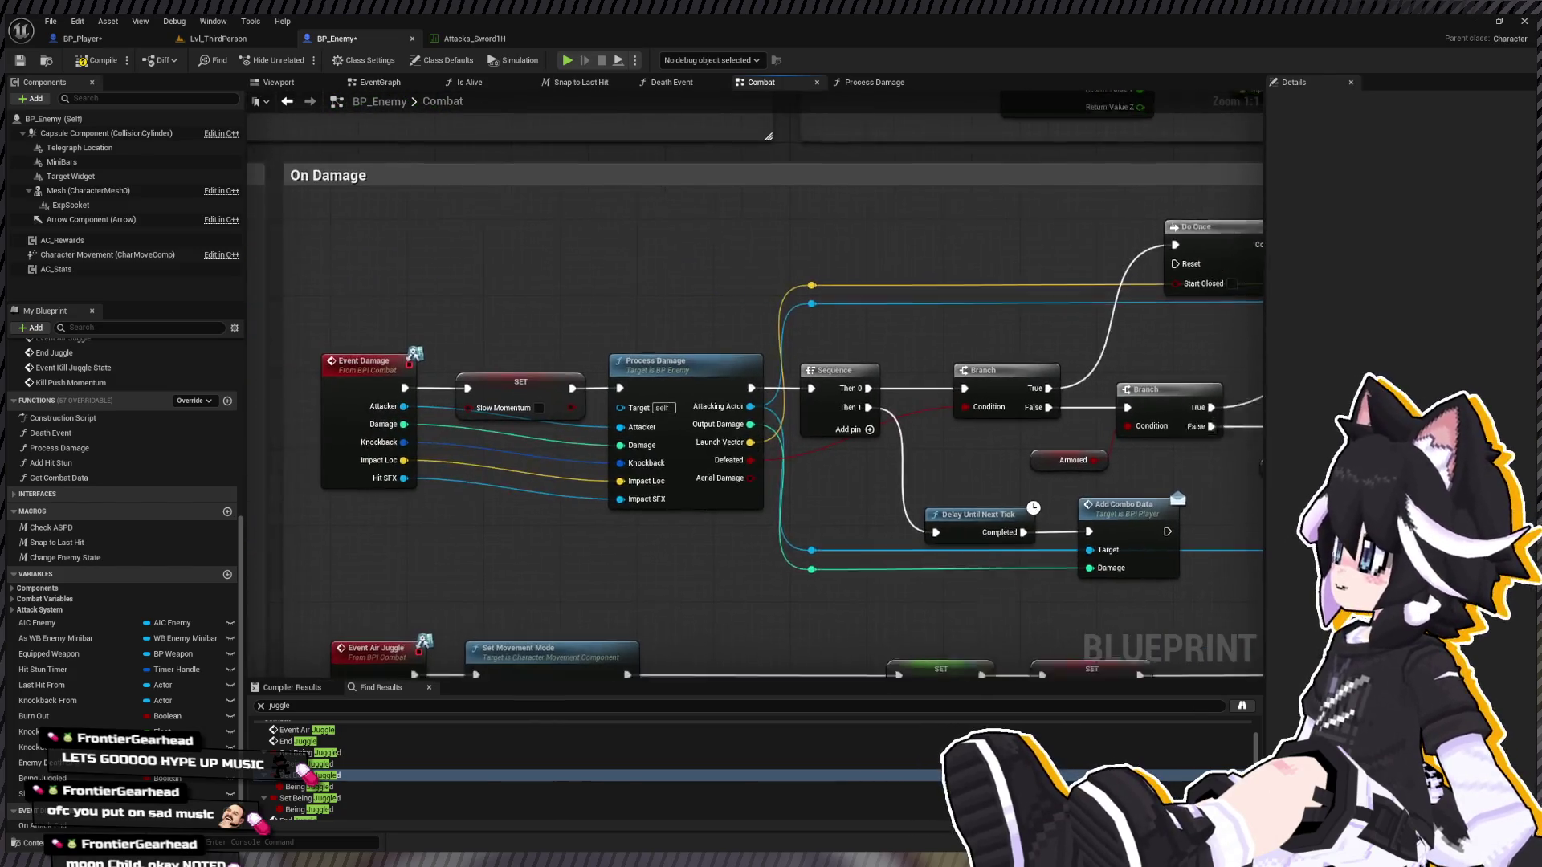
scroll(648, 413, "up", 5)
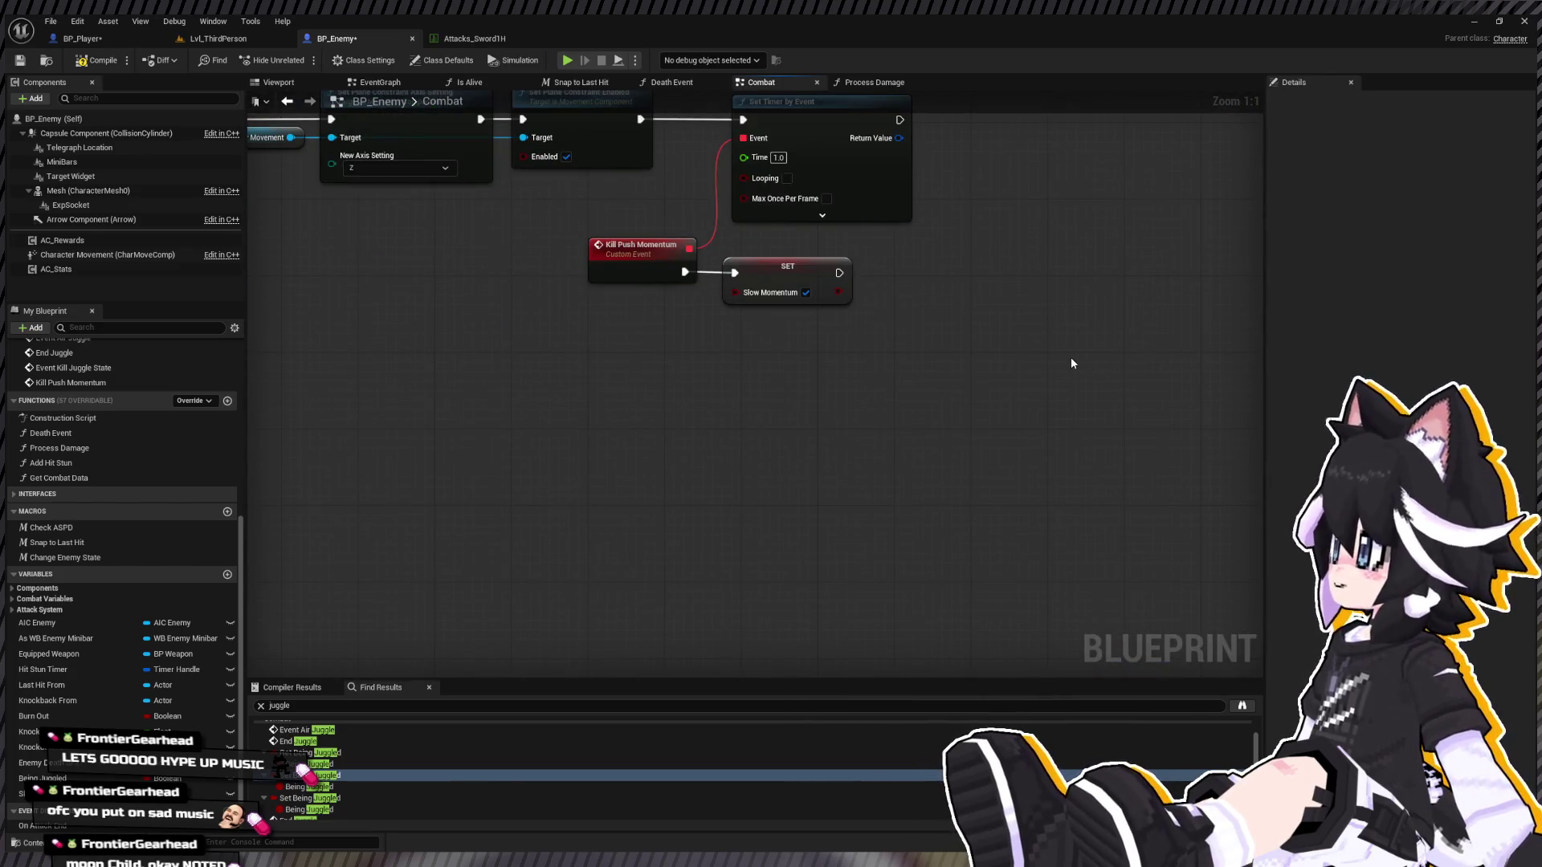
mouse_move(754, 349)
left_mouse_down()
mouse_move(936, 437)
mouse_move(924, 305)
mouse_move(986, 312)
mouse_move(917, 298)
left_mouse_up()
scroll(737, 257, "down", 7)
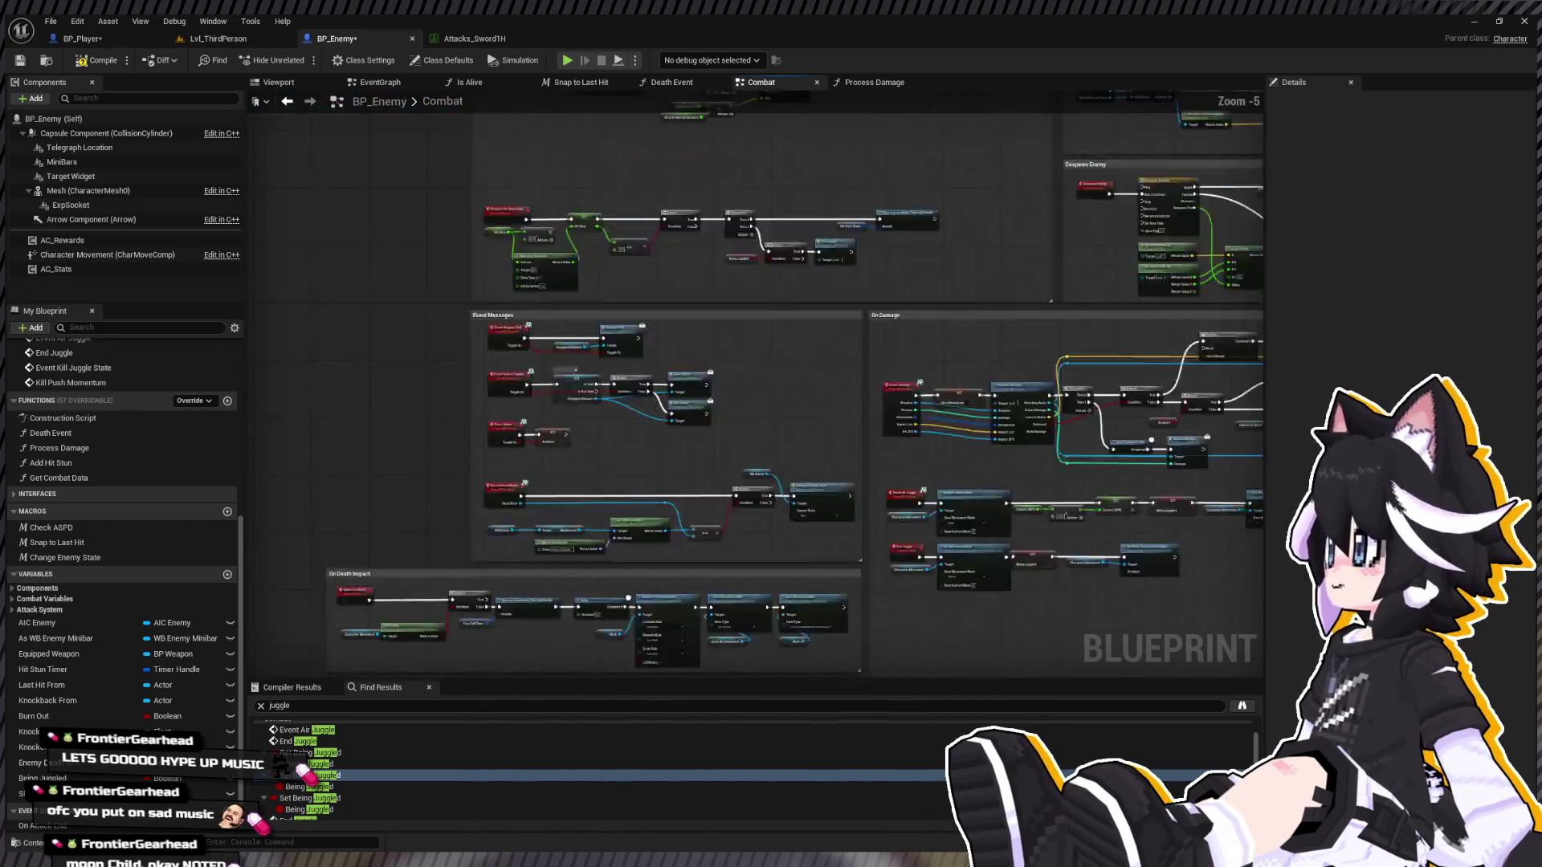
scroll(708, 228, "up", 4)
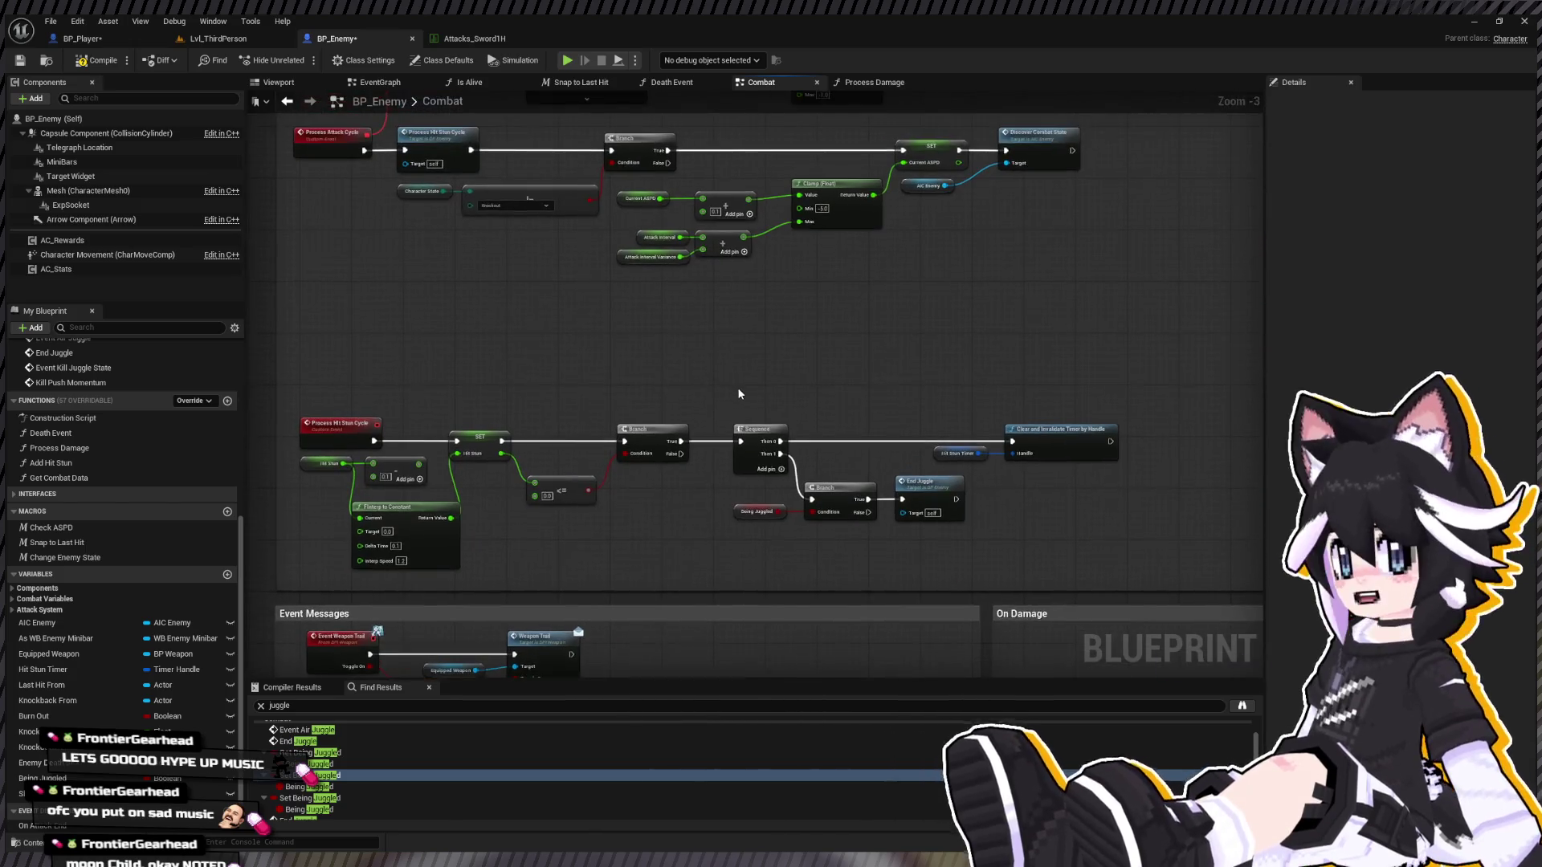
mouse_move(716, 388)
left_mouse_down()
mouse_move(806, 388)
mouse_move(884, 441)
mouse_move(1104, 519)
left_mouse_up()
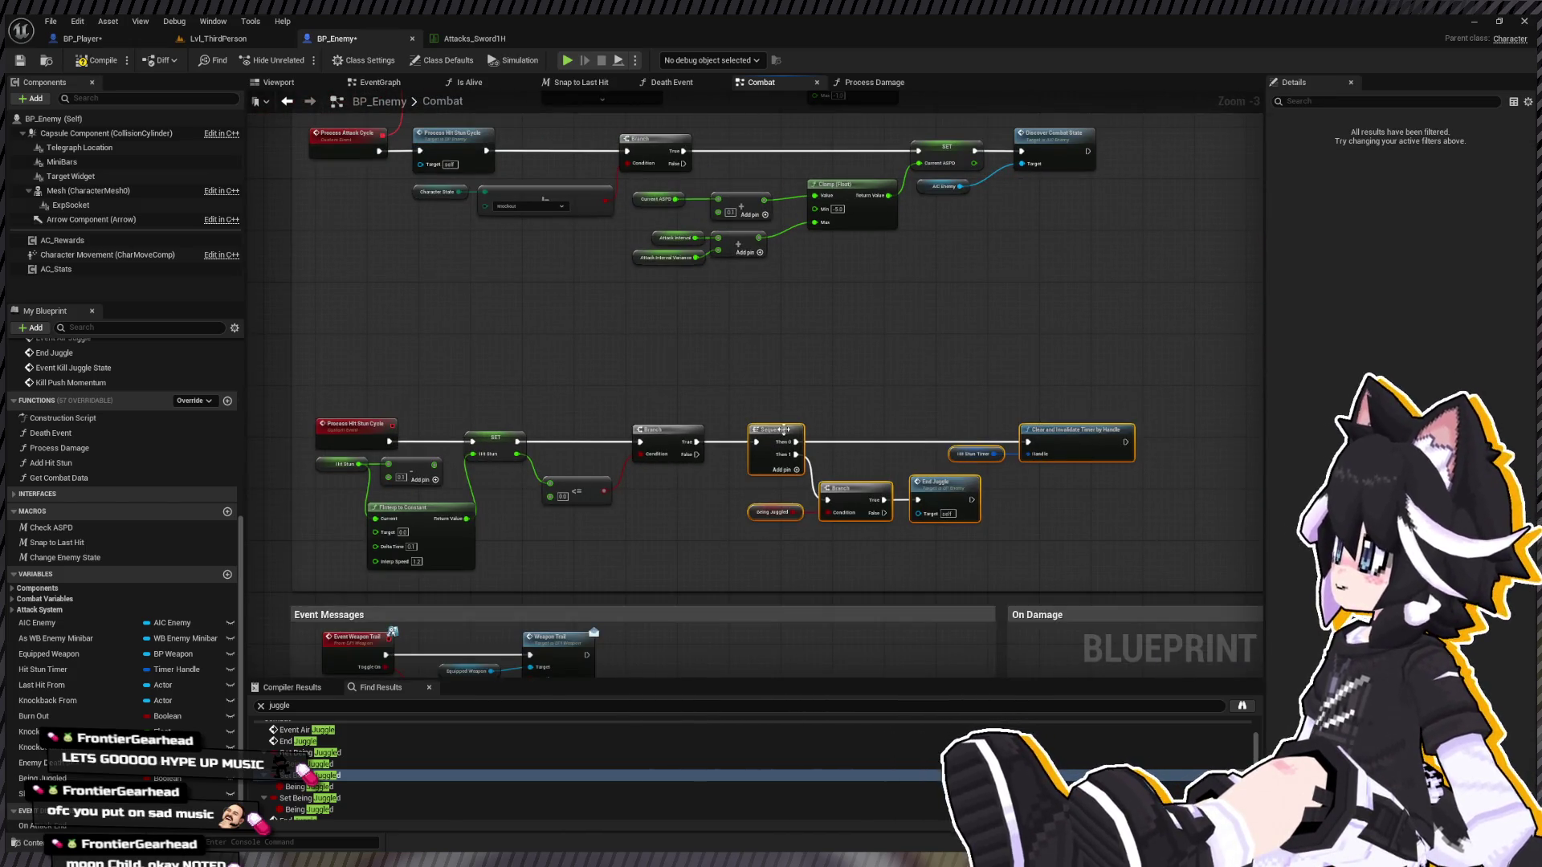
mouse_move(763, 429)
left_mouse_down()
mouse_move(828, 429)
mouse_move(710, 418)
mouse_move(1163, 516)
left_mouse_up()
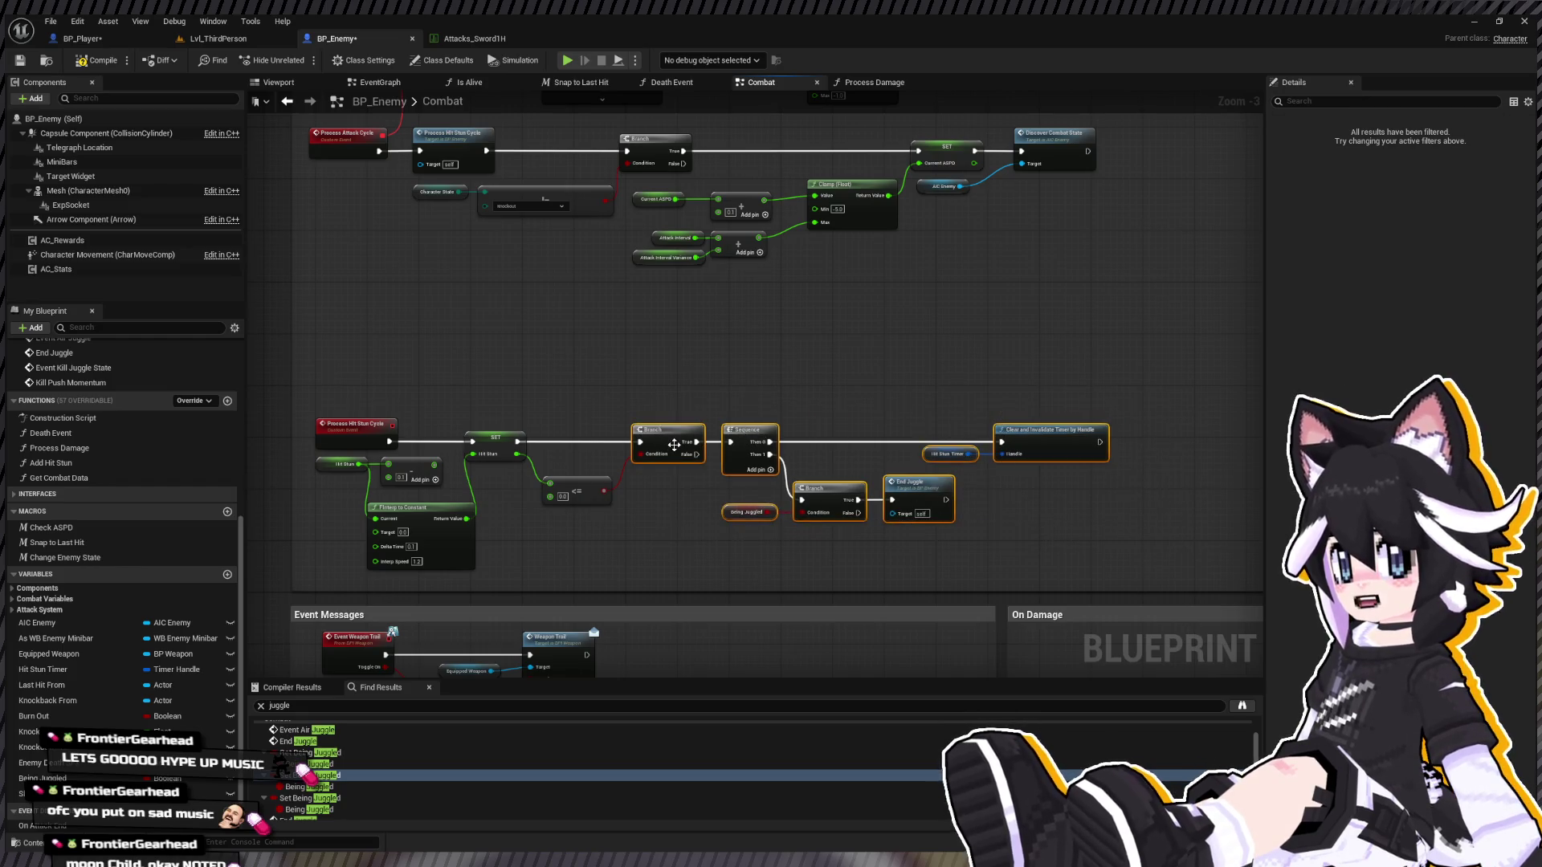
left_click_drag(670, 446, 784, 446)
scroll(567, 449, "up", 3)
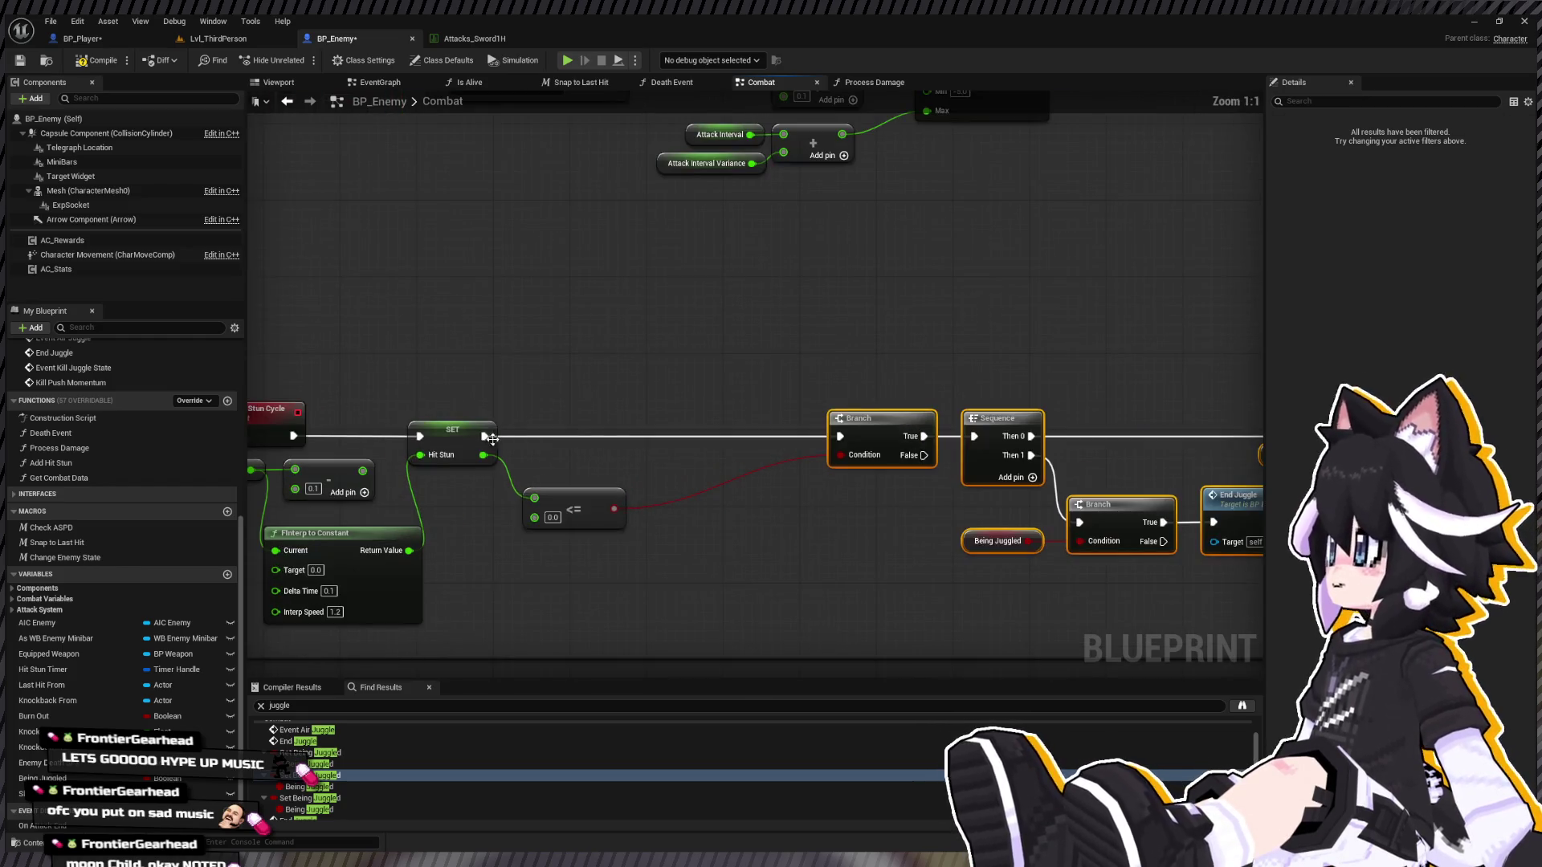
mouse_move(484, 436)
left_mouse_down()
mouse_move(580, 385)
mouse_move(628, 381)
mouse_move(566, 412)
left_mouse_up()
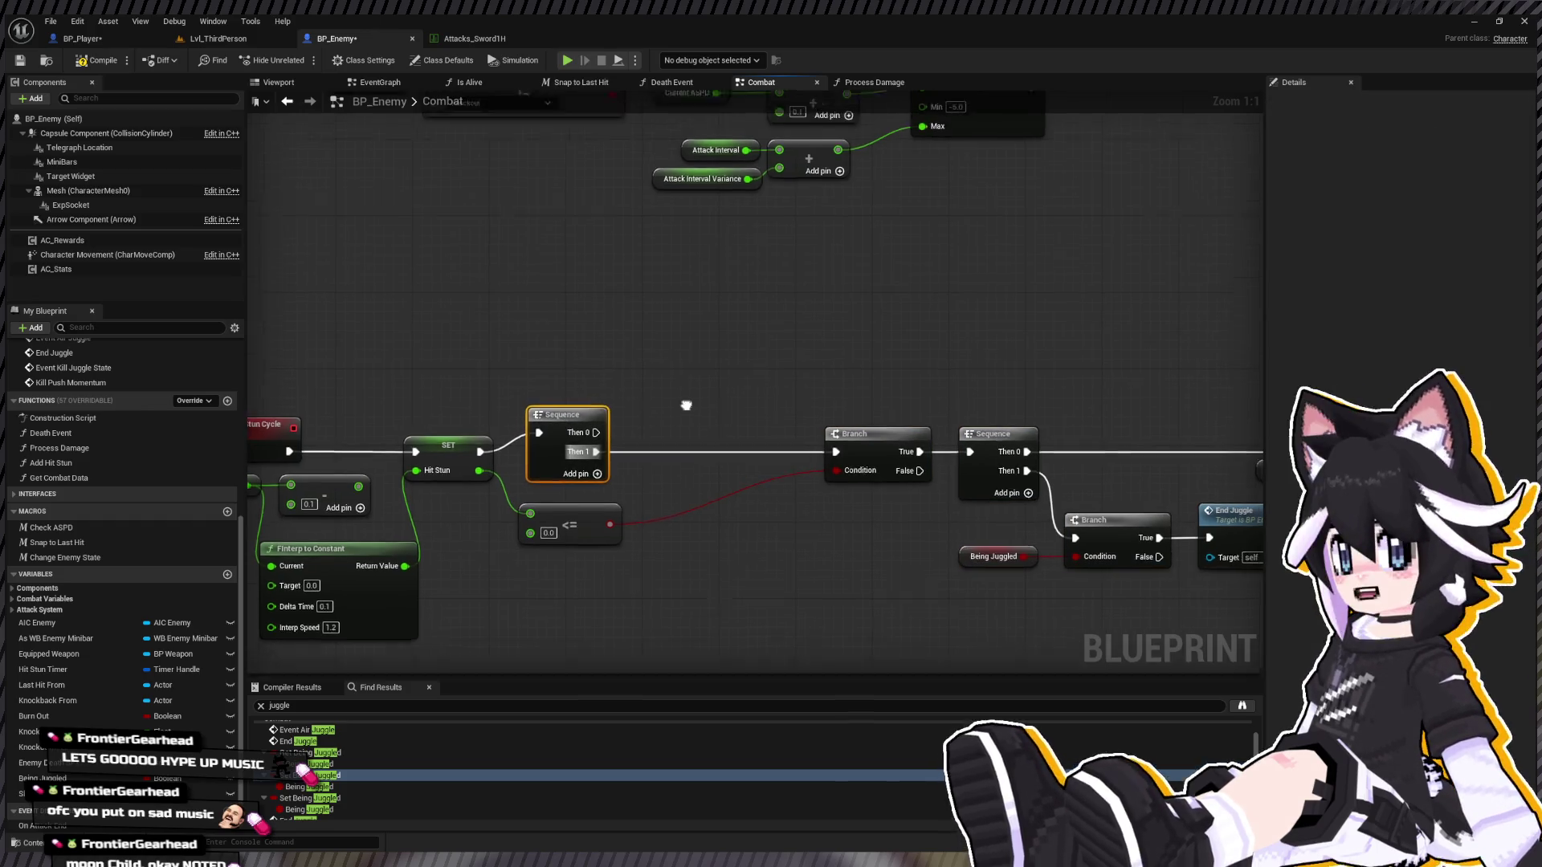
- Add a duplicate Branch checking Slow Momentum, fed by Sequence Then 0 through a reroute
scroll(688, 406, "up", 1)
left_click(1084, 535)
key("ctrl+c")
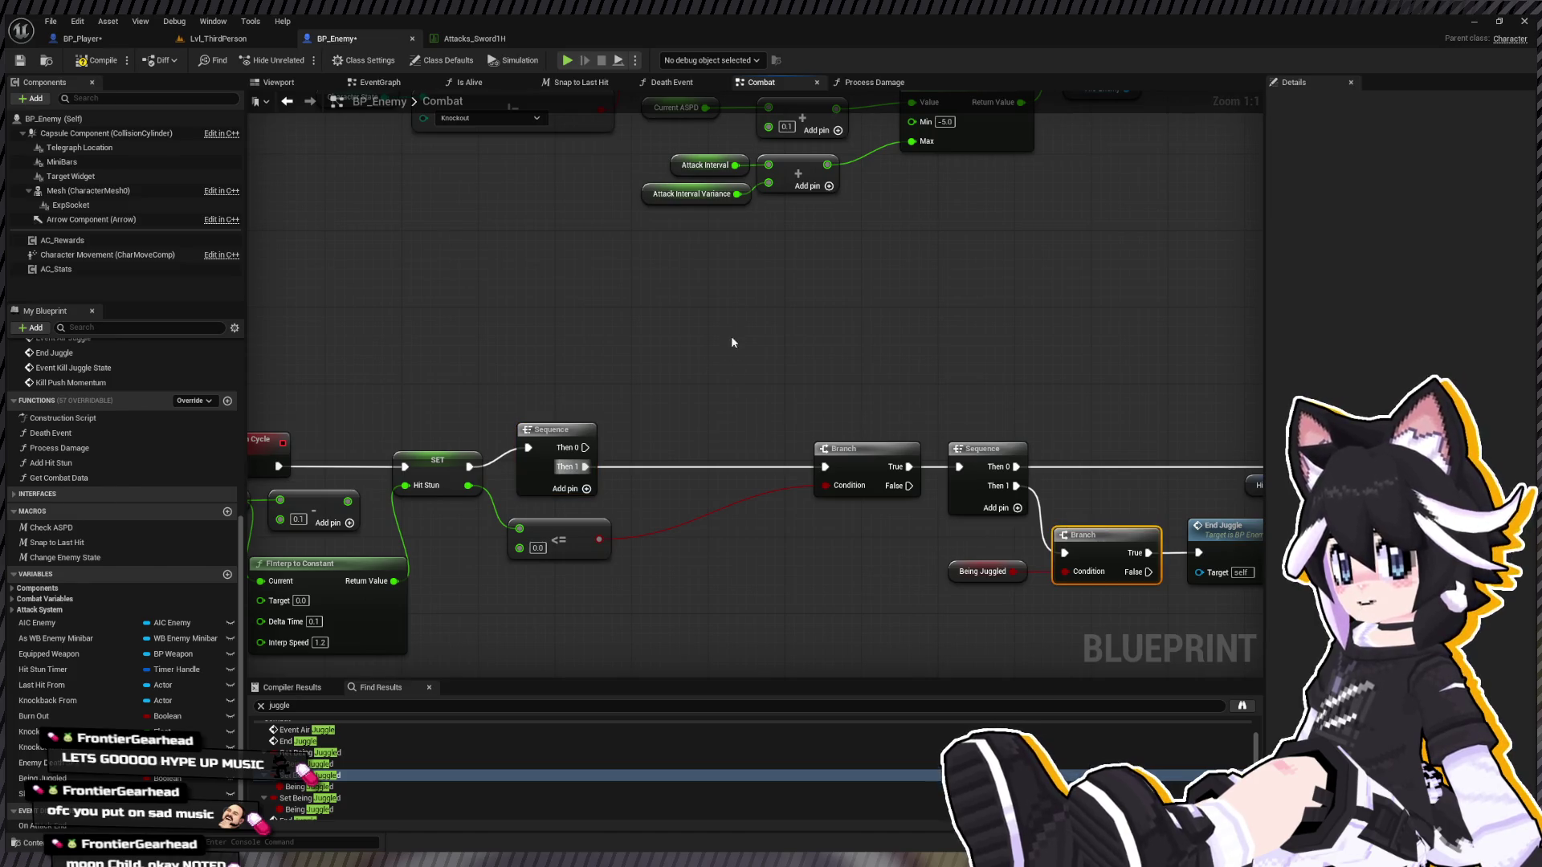
key("ctrl+v")
left_click(733, 427)
left_click_drag(748, 370, 673, 337)
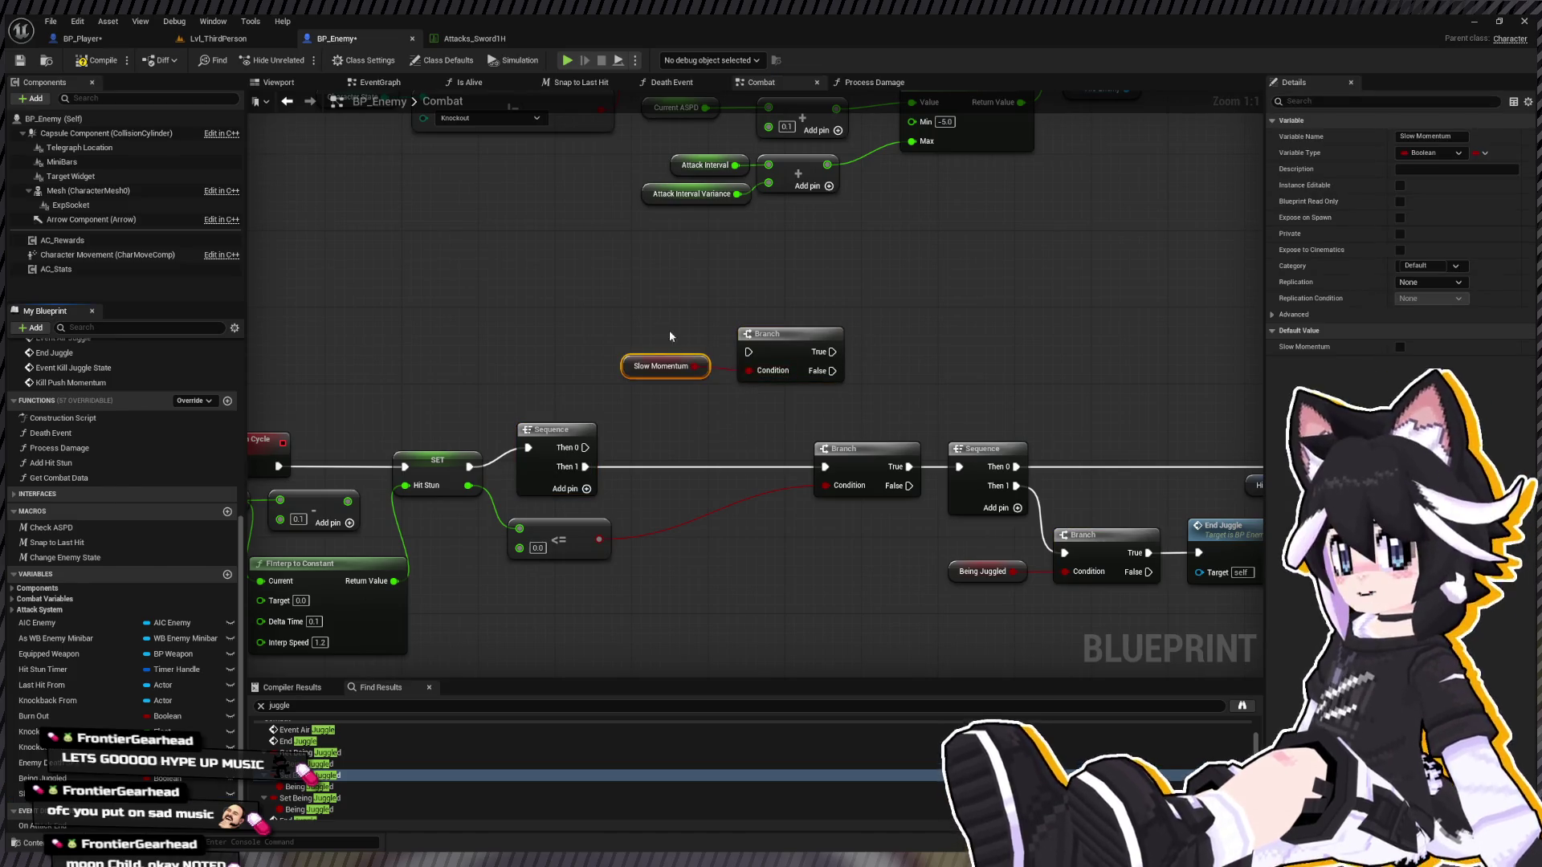
left_click_drag(585, 447, 748, 348)
left_click(673, 401)
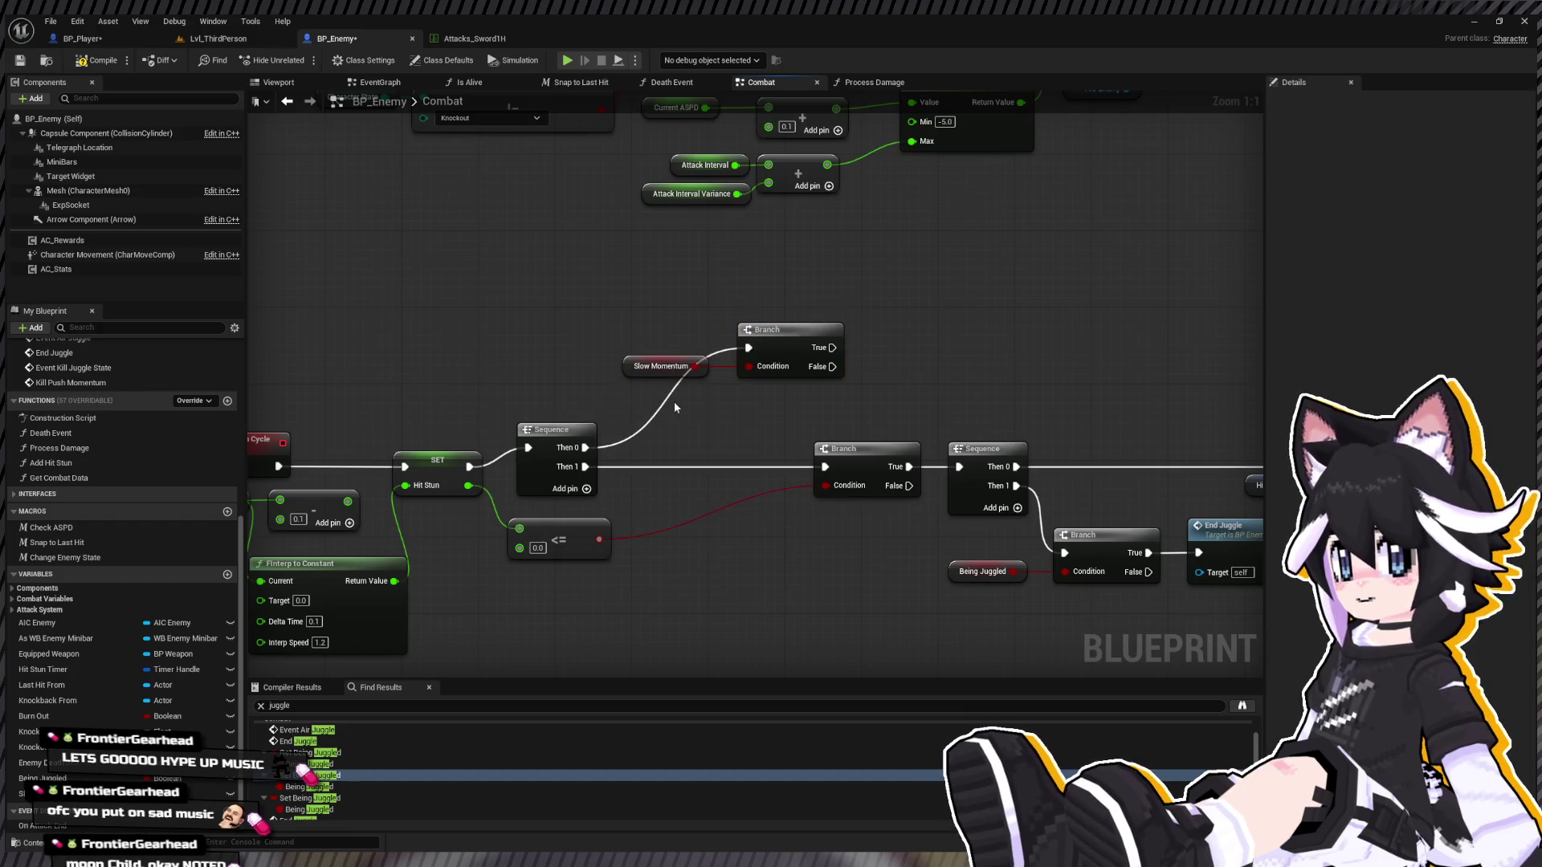
double_click(666, 390)
mouse_move(666, 390)
left_mouse_down()
mouse_move(554, 337)
mouse_move(942, 395)
mouse_move(633, 345)
mouse_move(823, 474)
left_mouse_up()
- Shorten the Set Timer by Event Time to 0.75
scroll(942, 395, "down", 3)
scroll(822, 475, "up", 2)
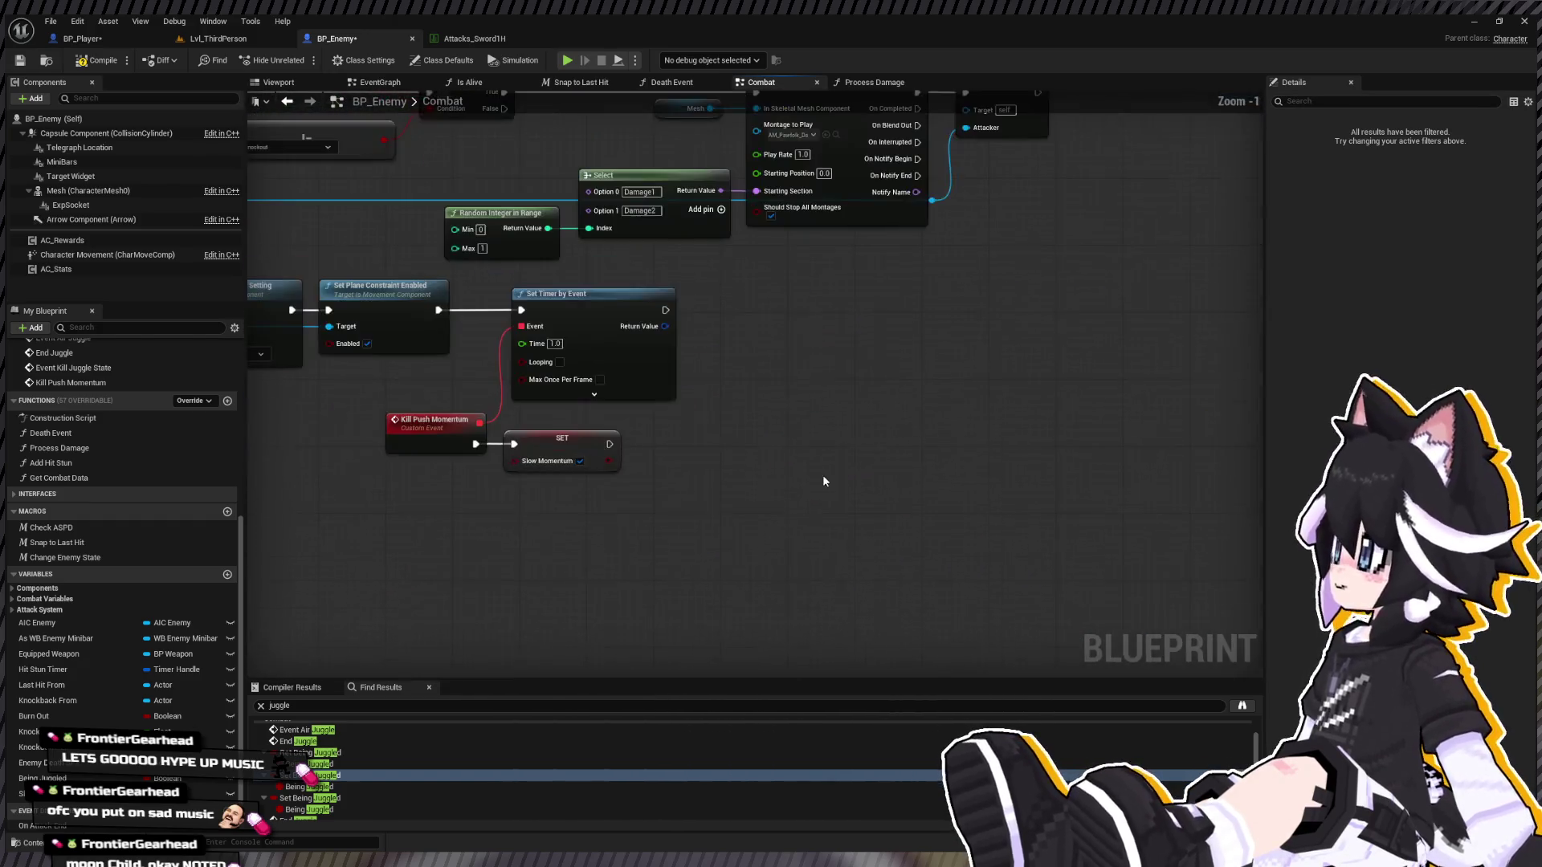
left_click(555, 344)
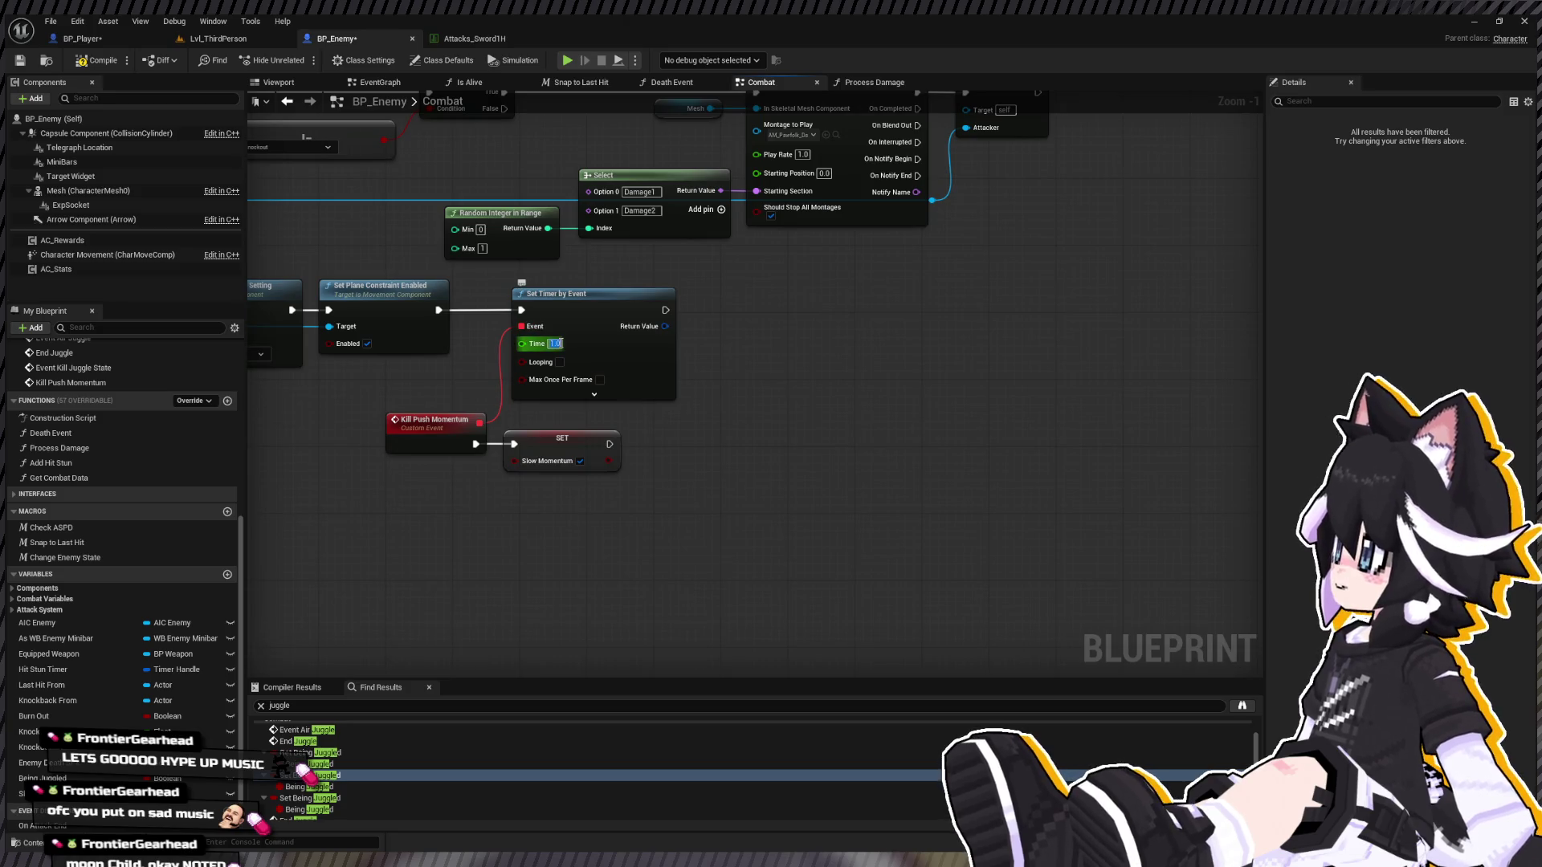
type("0")
key("Return")
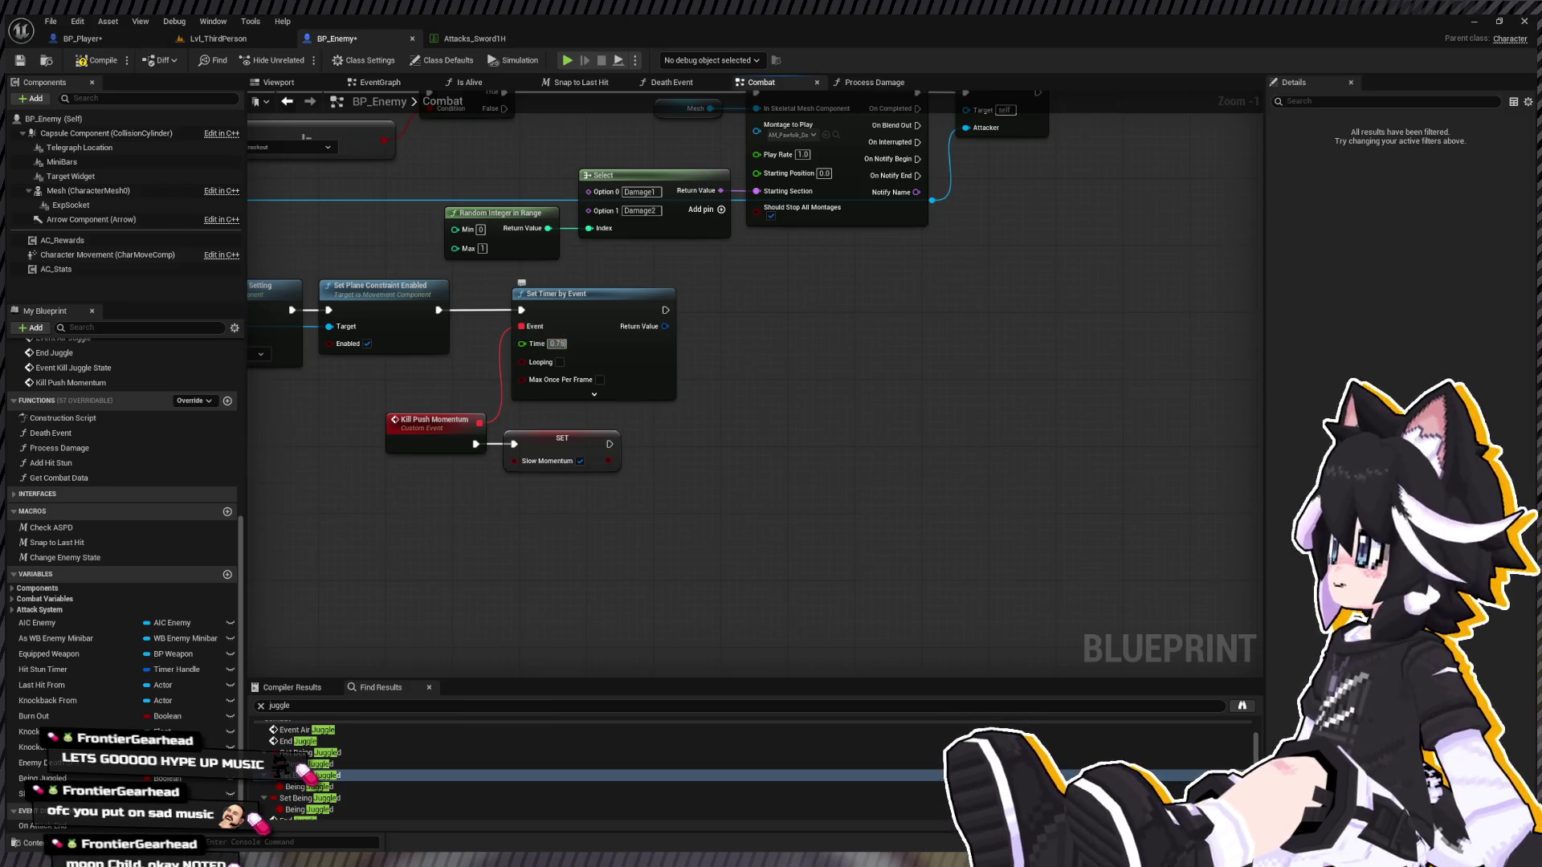
scroll(561, 347, "down", 5)
scroll(608, 326, "up", 3)
scroll(608, 325, "up", 2)
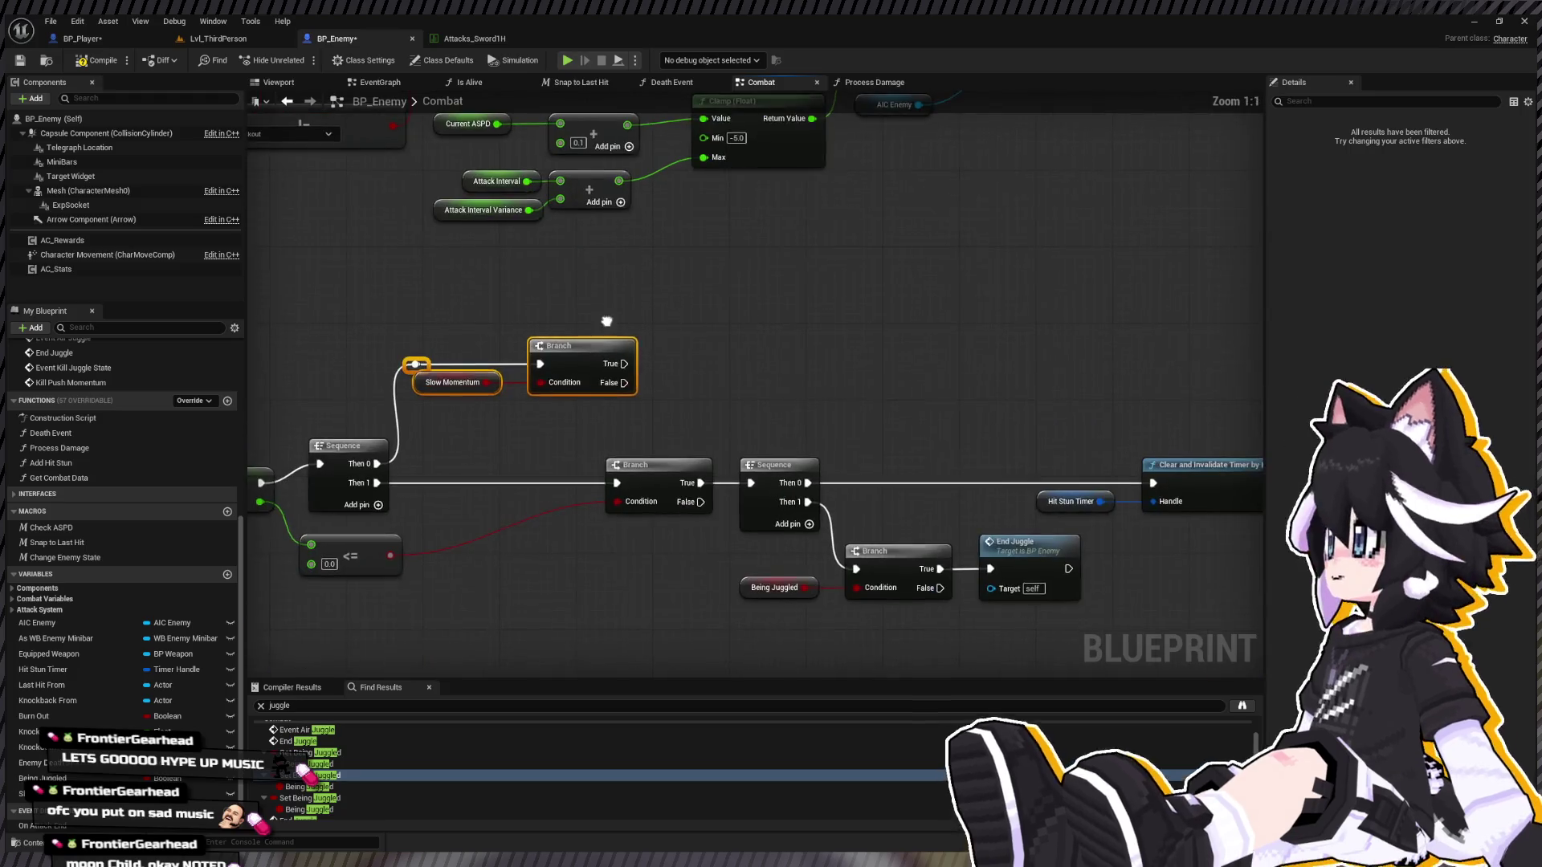
scroll(700, 398, "up", 1)
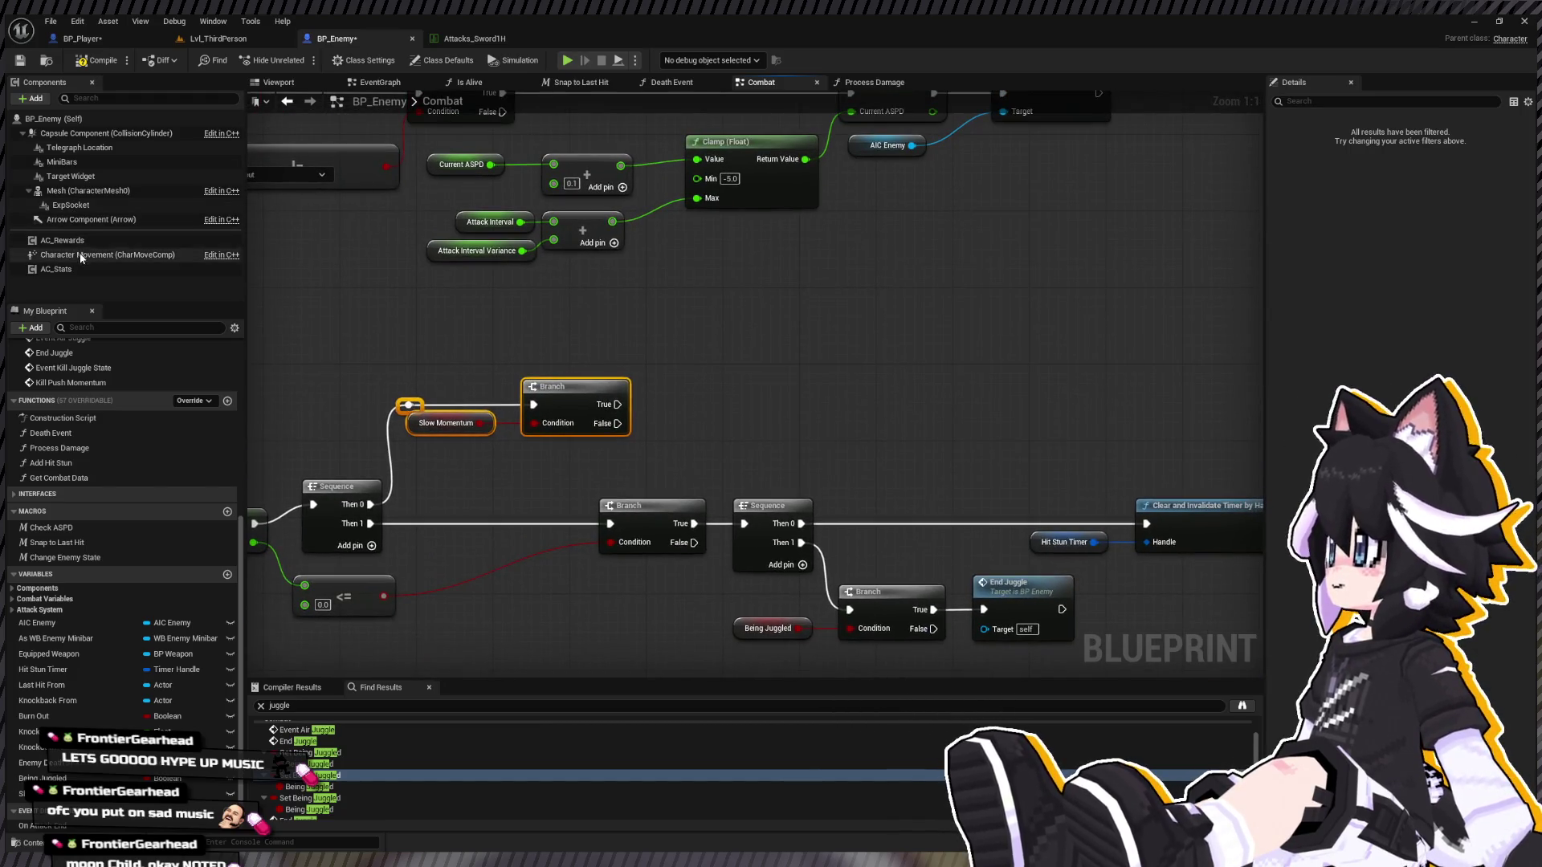
left_click_drag(77, 254, 643, 317)
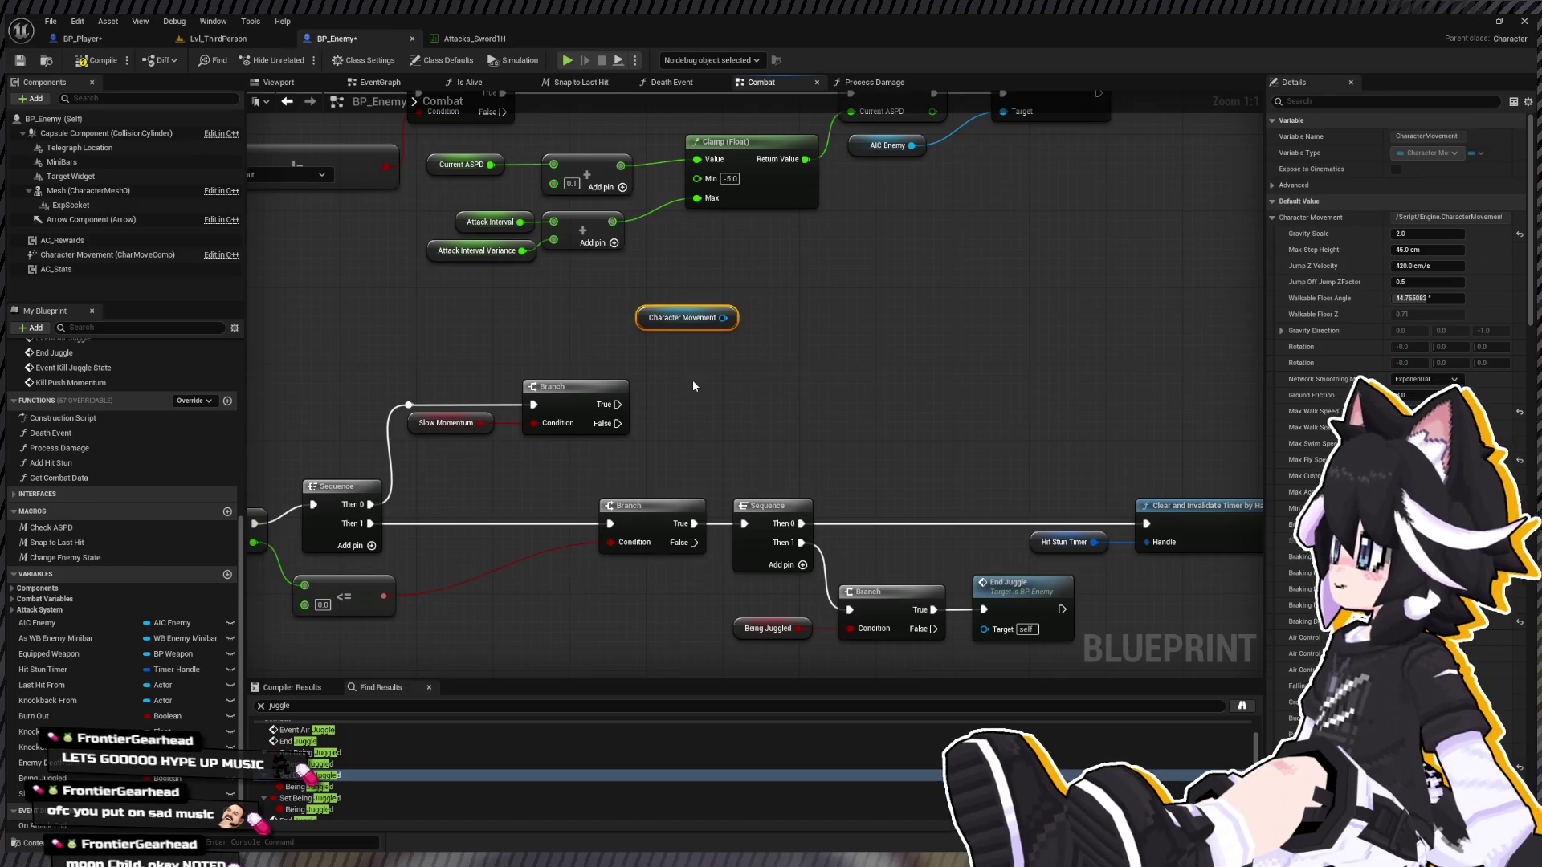
- Add a split Get Velocity and clamp its X between -150 and 150
key("ctrl+v")
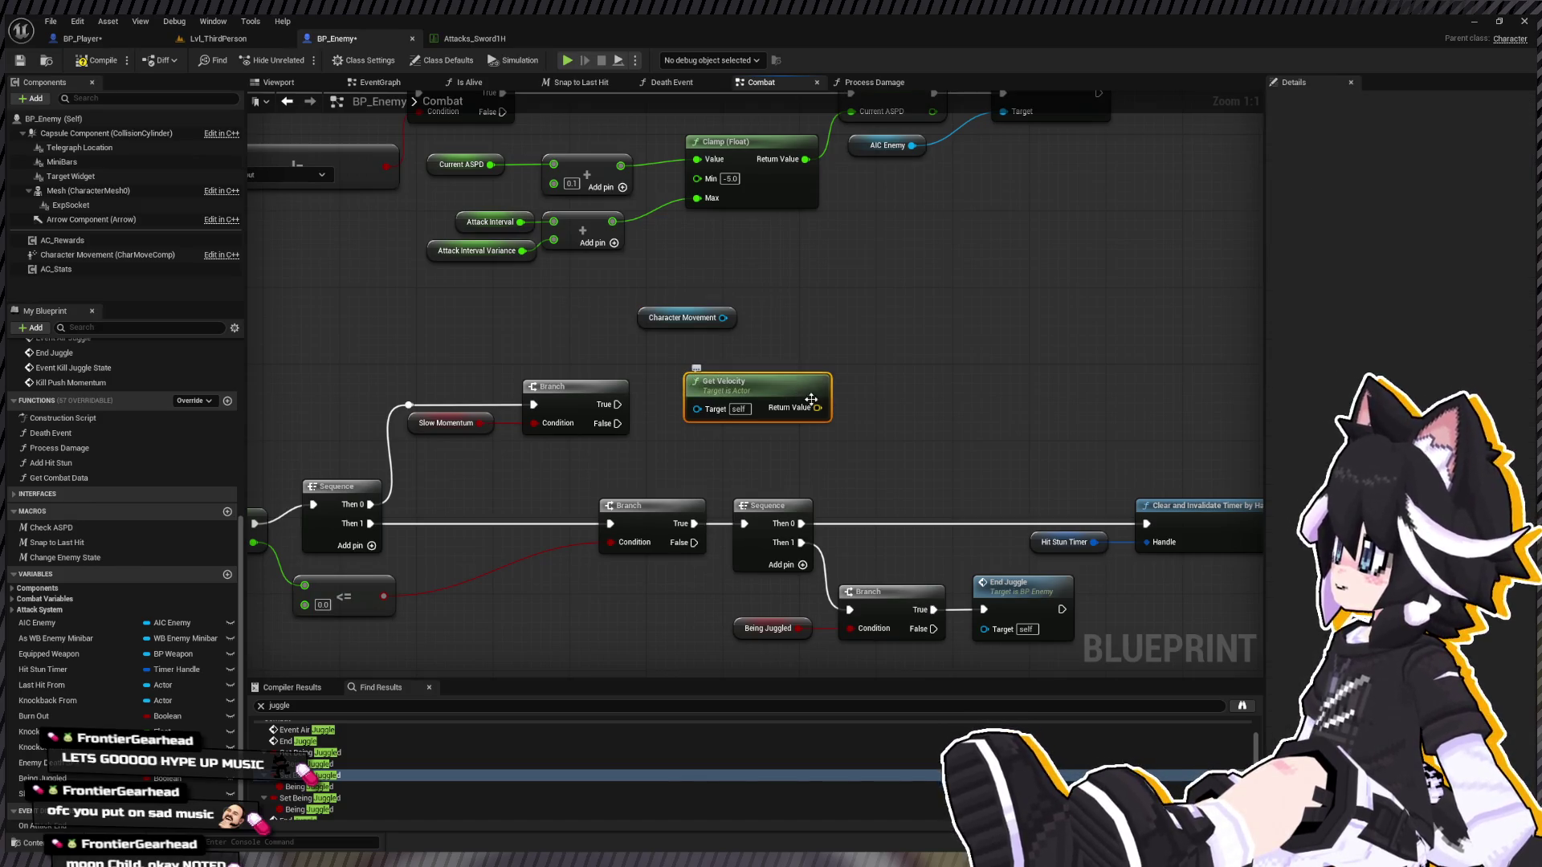
left_click_drag(759, 386, 827, 333)
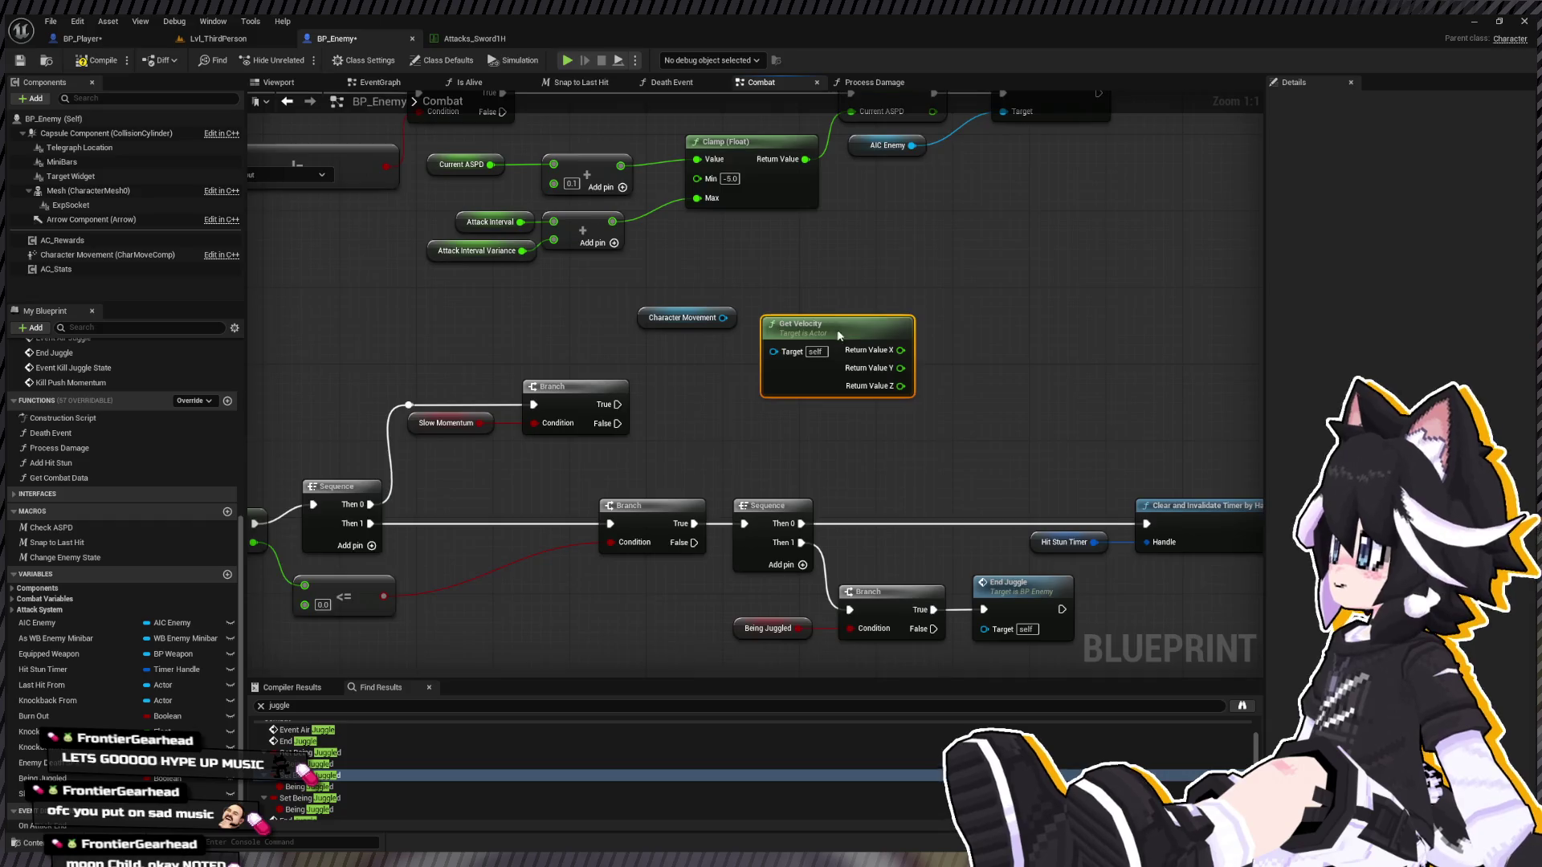
left_click_drag(701, 381, 789, 328)
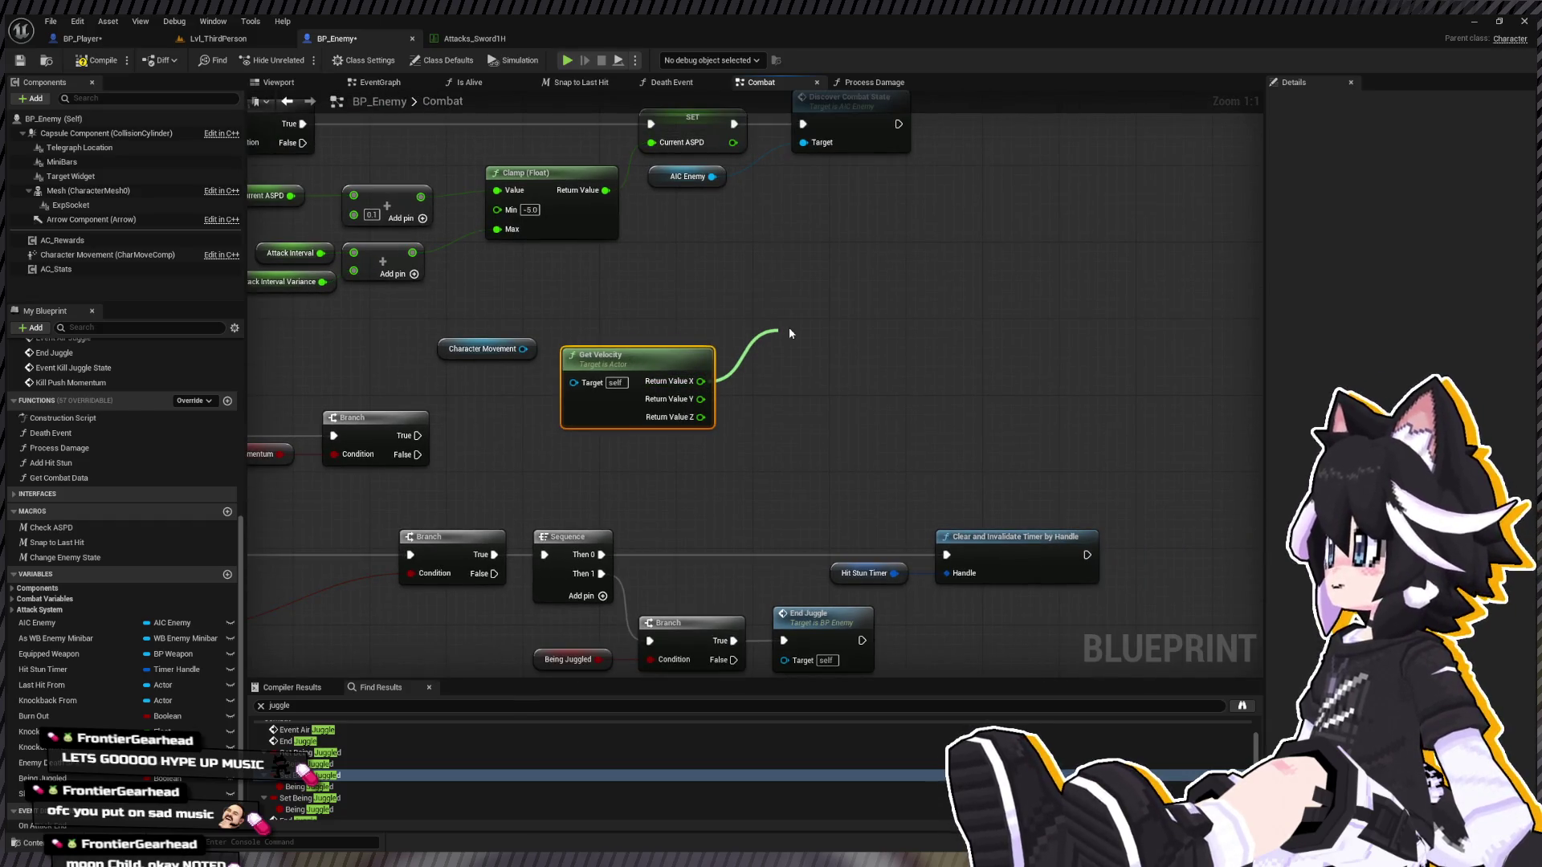
left_click_drag(788, 326, 788, 326)
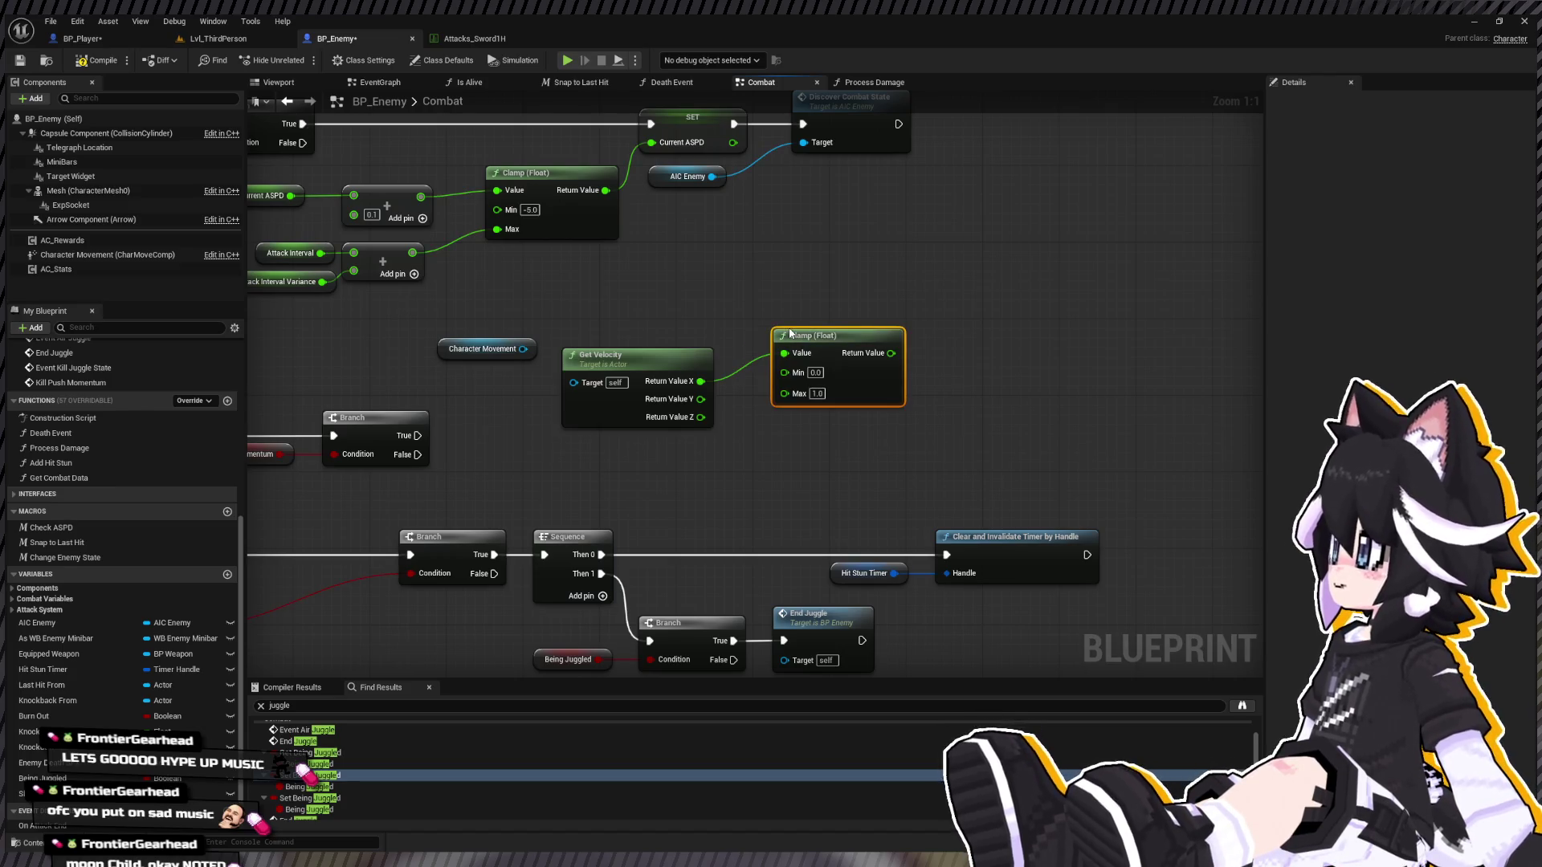
left_click(815, 372)
type("-3")
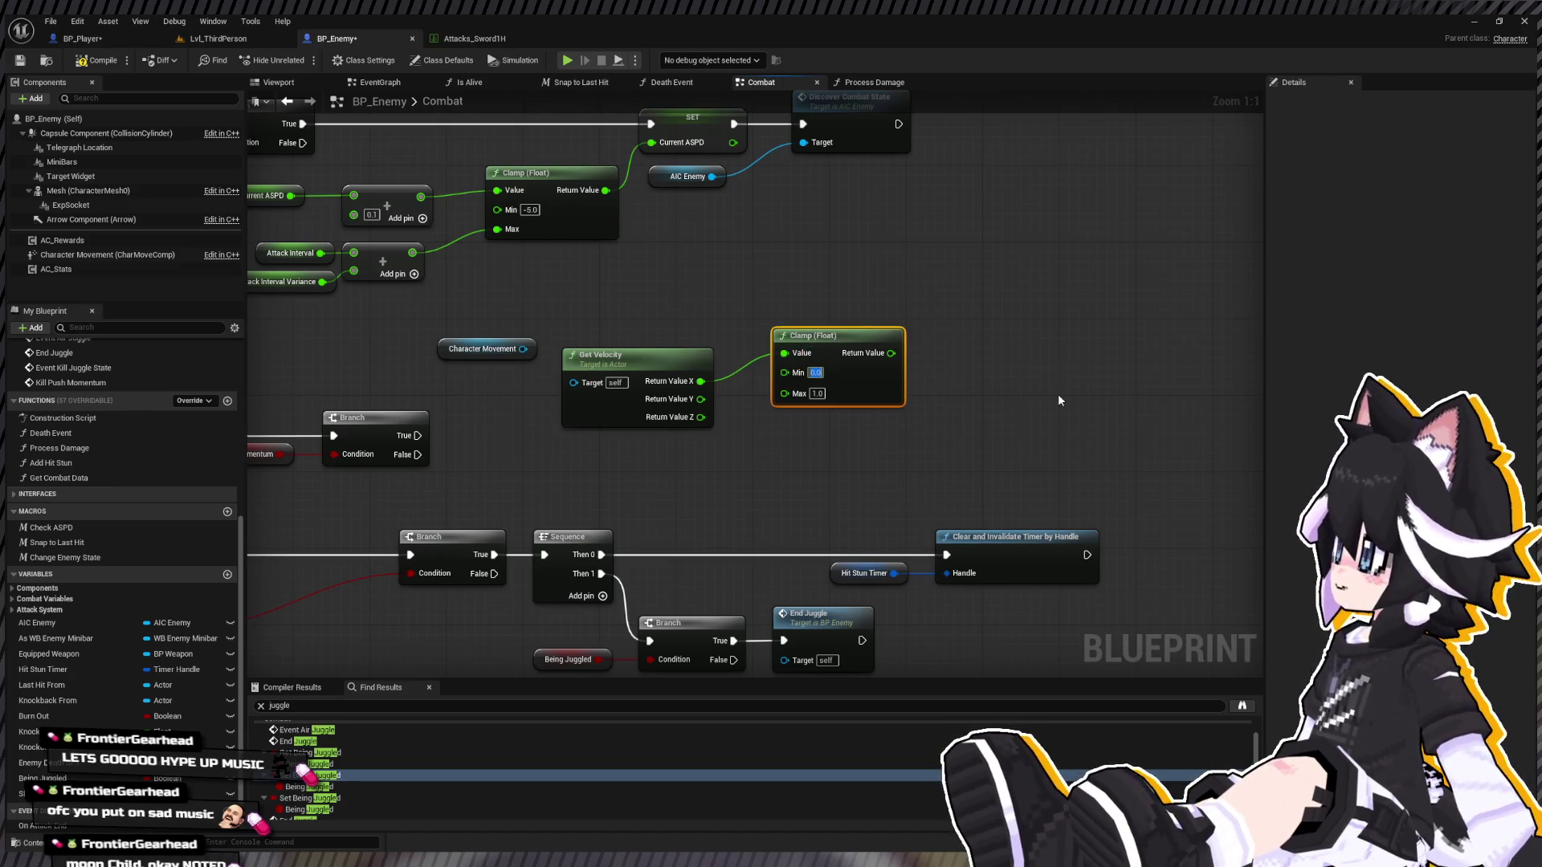
key("BackSpace")
type("150")
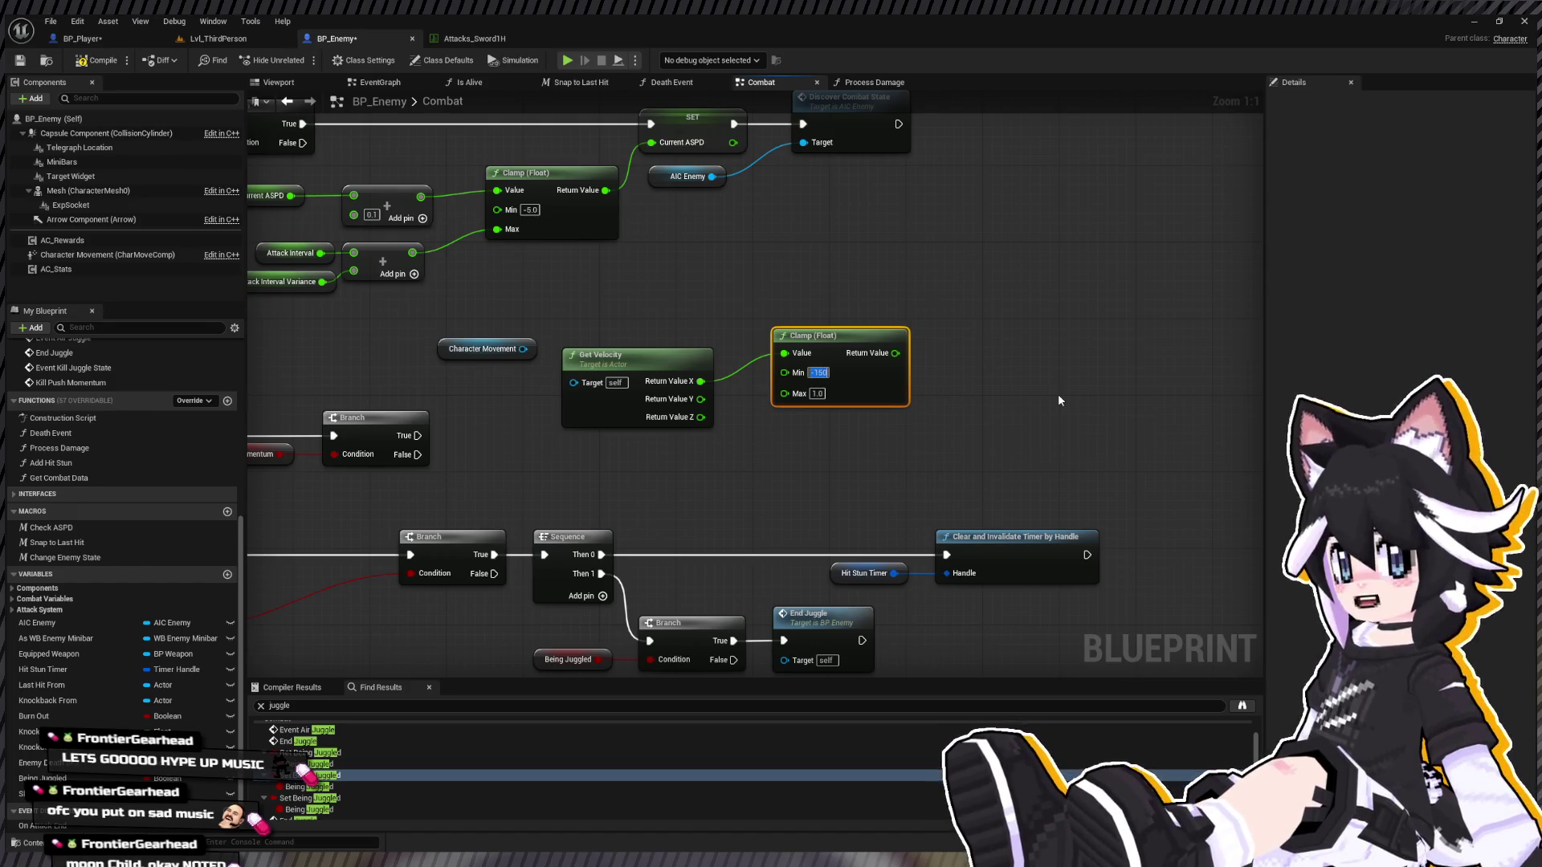
left_click(817, 393)
type("150")
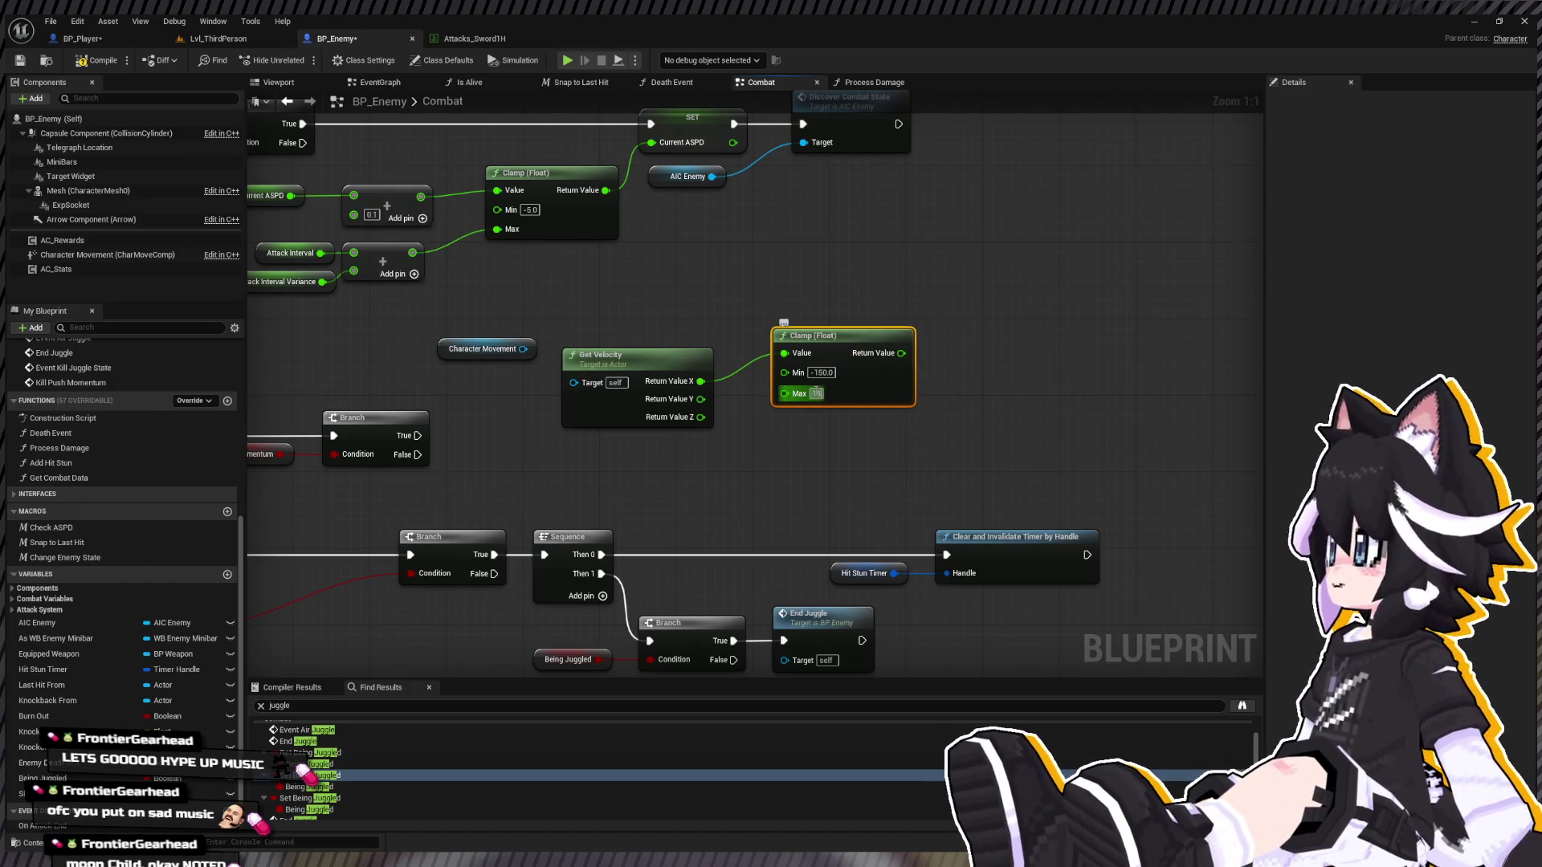
key("Return")
left_click_drag(812, 354, 821, 376)
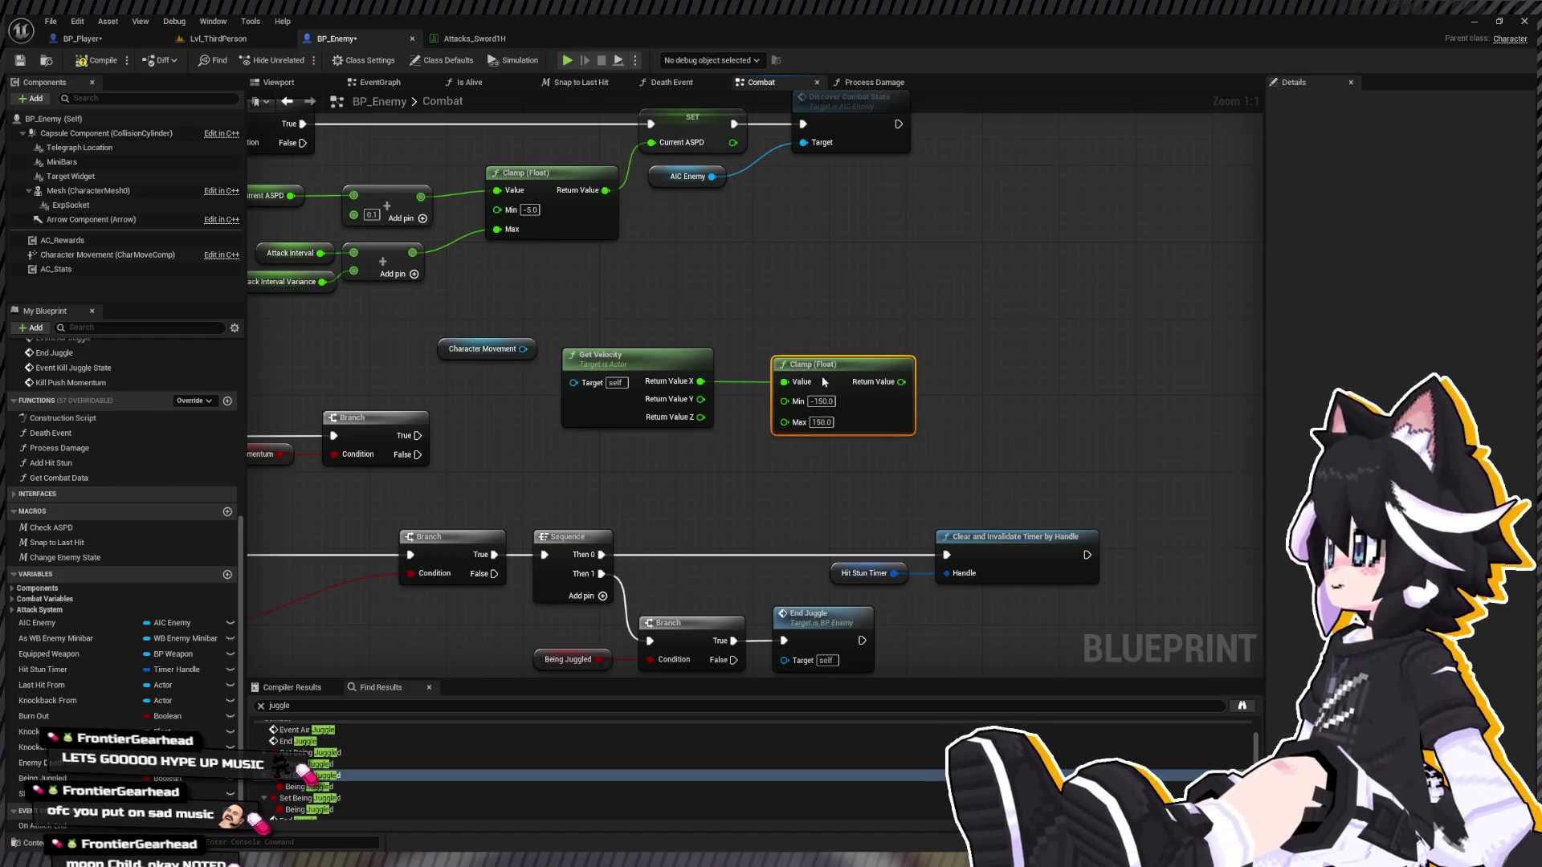
- Duplicate the Clamp for Y and add a SET Velocity on Character Movement
key("ctrl+d")
left_click_drag(851, 477, 821, 467)
left_click_drag(522, 349, 977, 357)
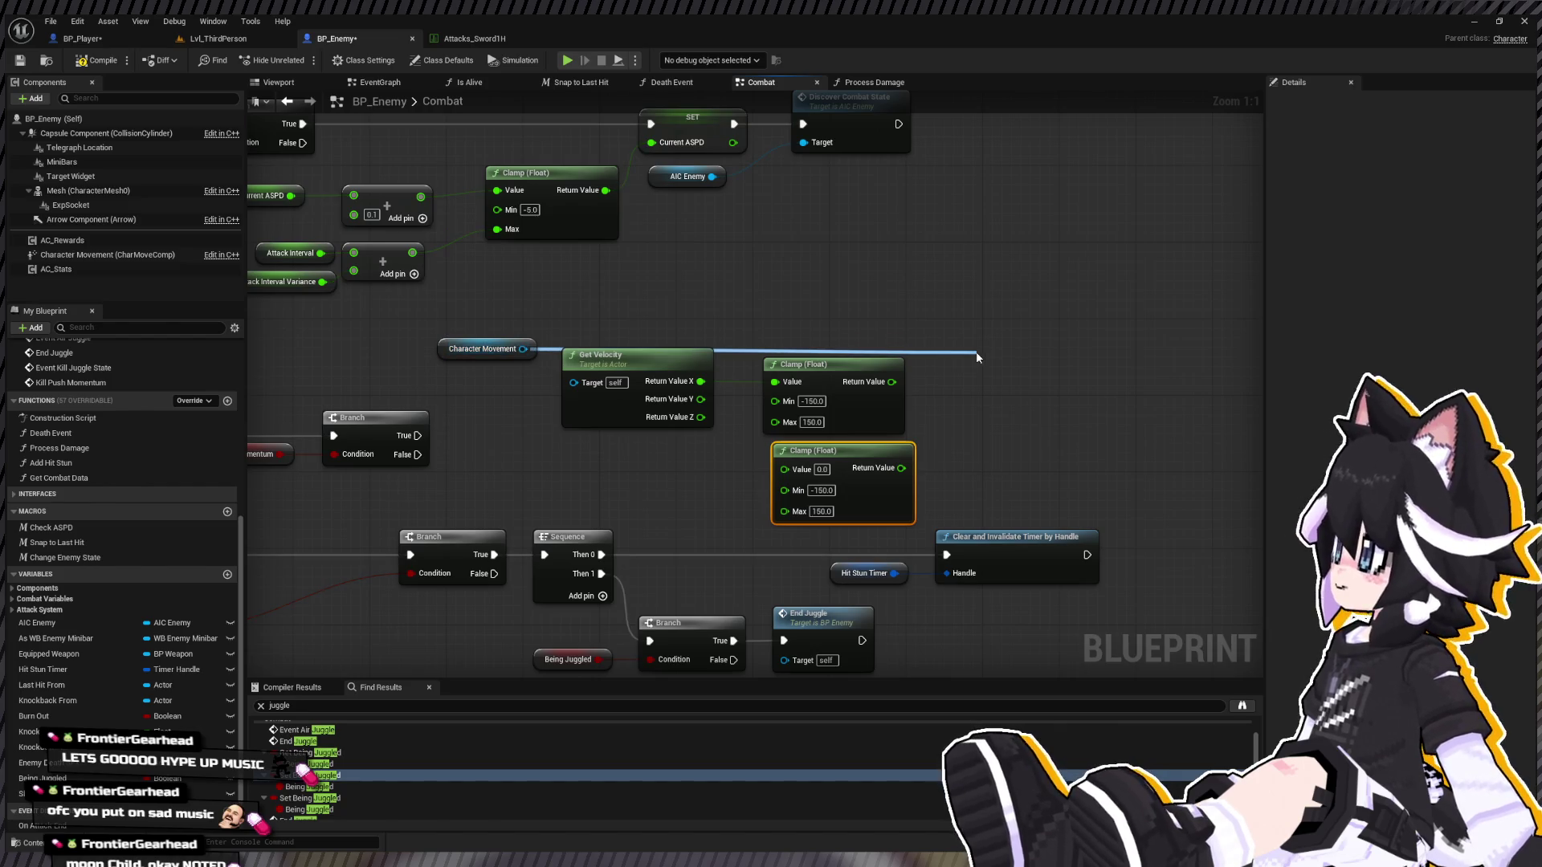
left_click(1038, 584)
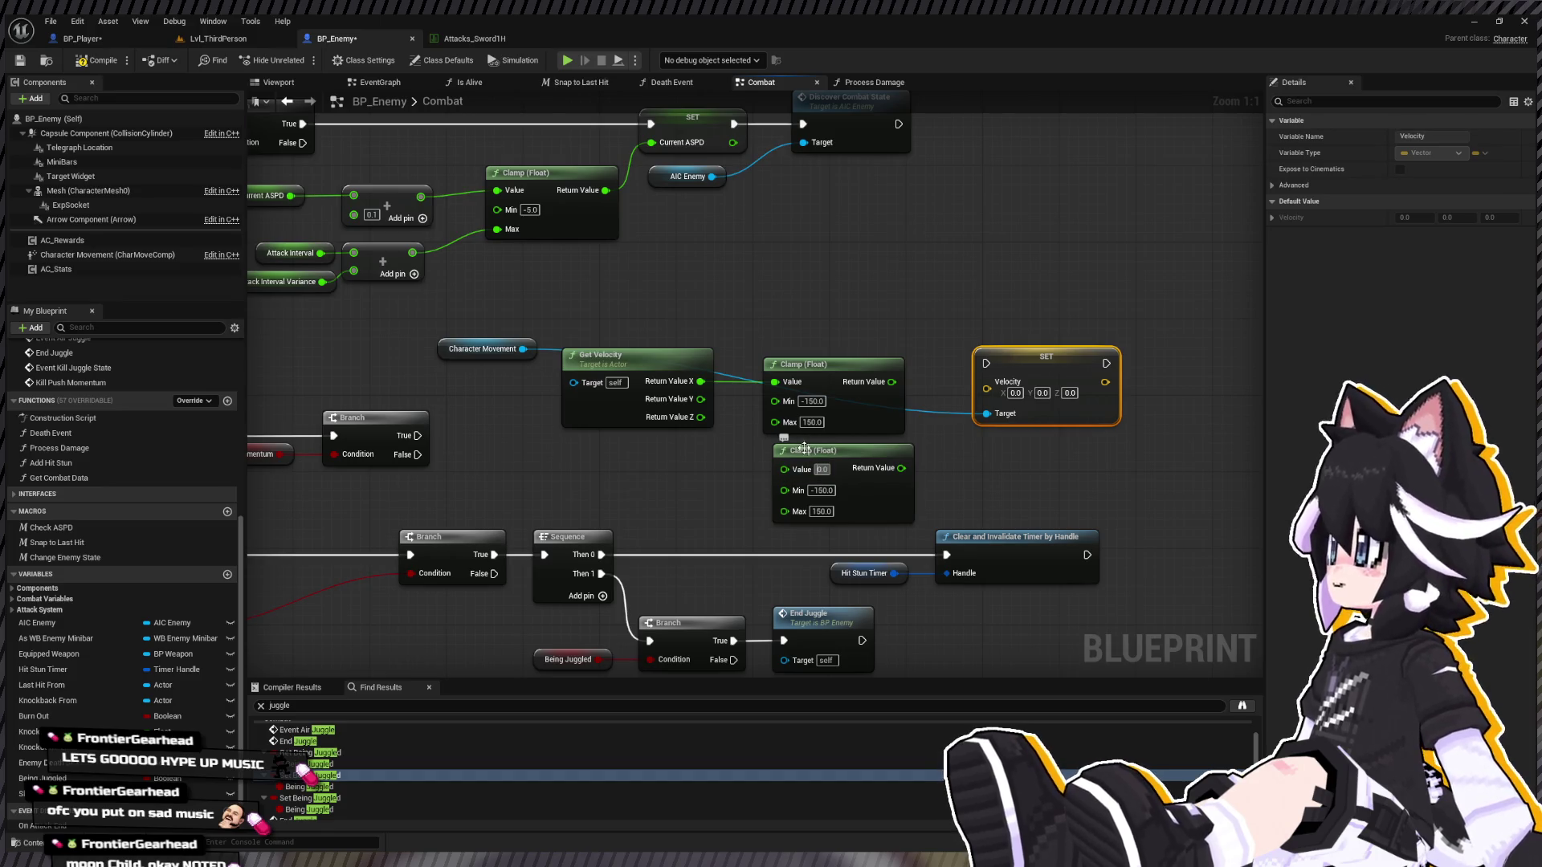
left_click_drag(804, 448, 793, 448)
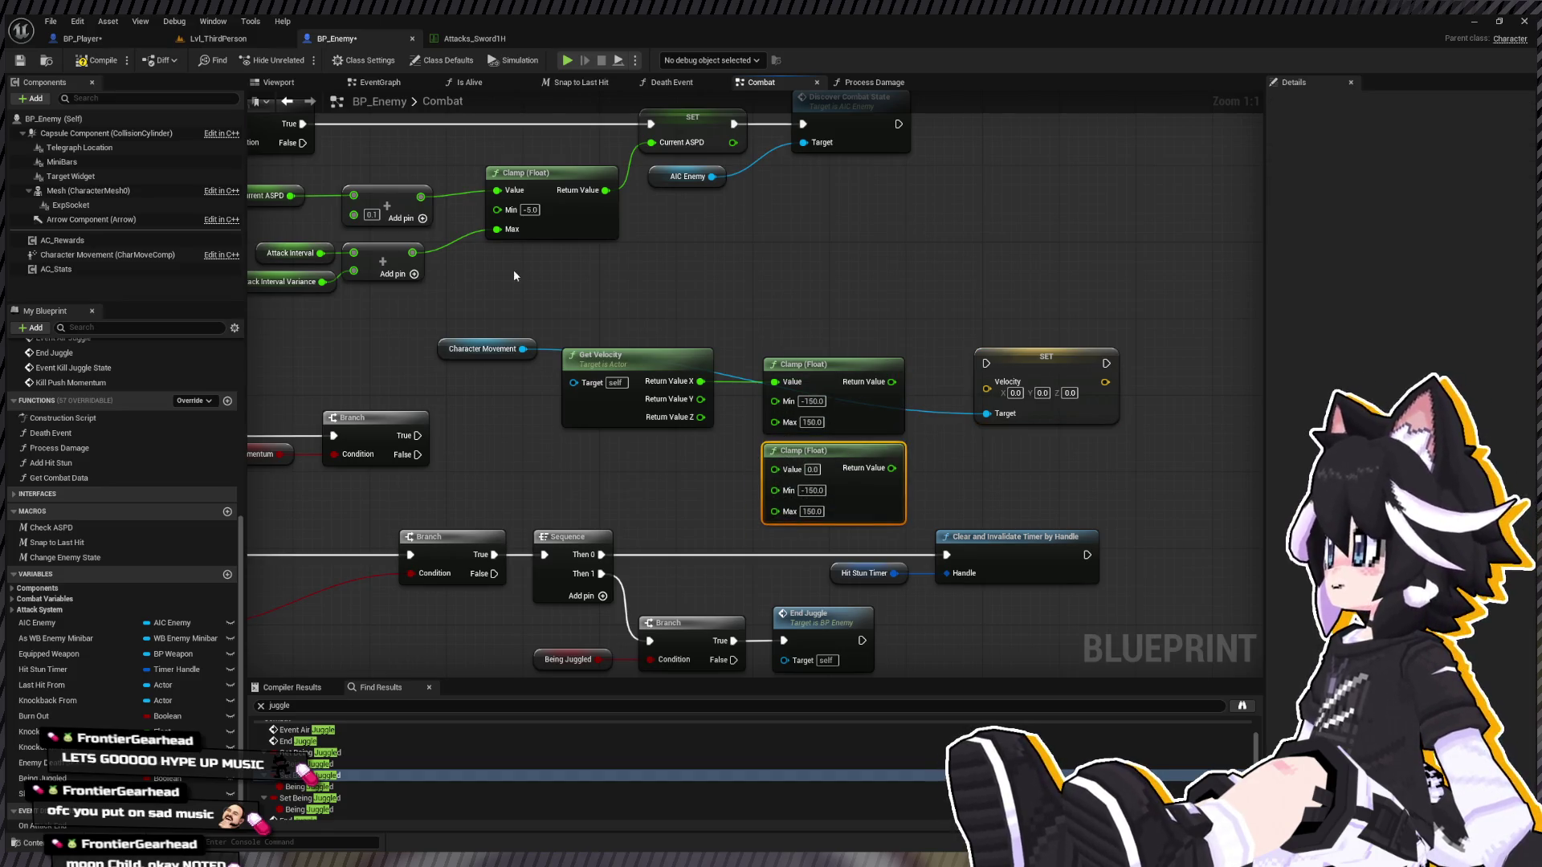
- Split SET Velocity's pin, wire in the clamped Y and Z, and drive it from Branch True
left_click(999, 390)
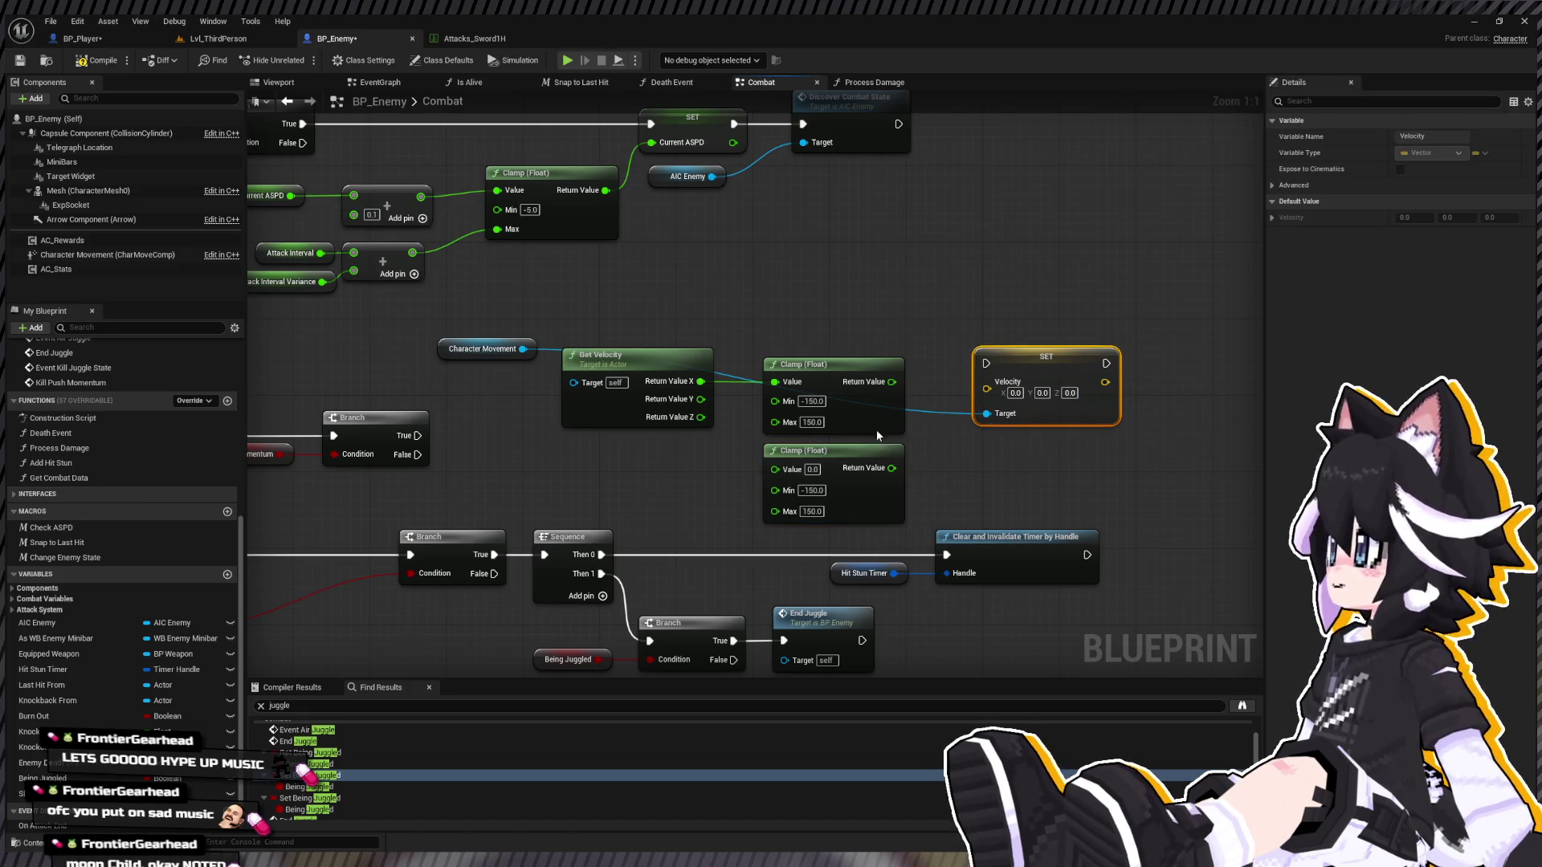
right_click(987, 388)
left_click(1044, 450)
mouse_move(987, 405)
left_mouse_down()
mouse_move(752, 419)
mouse_move(851, 438)
mouse_move(888, 469)
left_mouse_up()
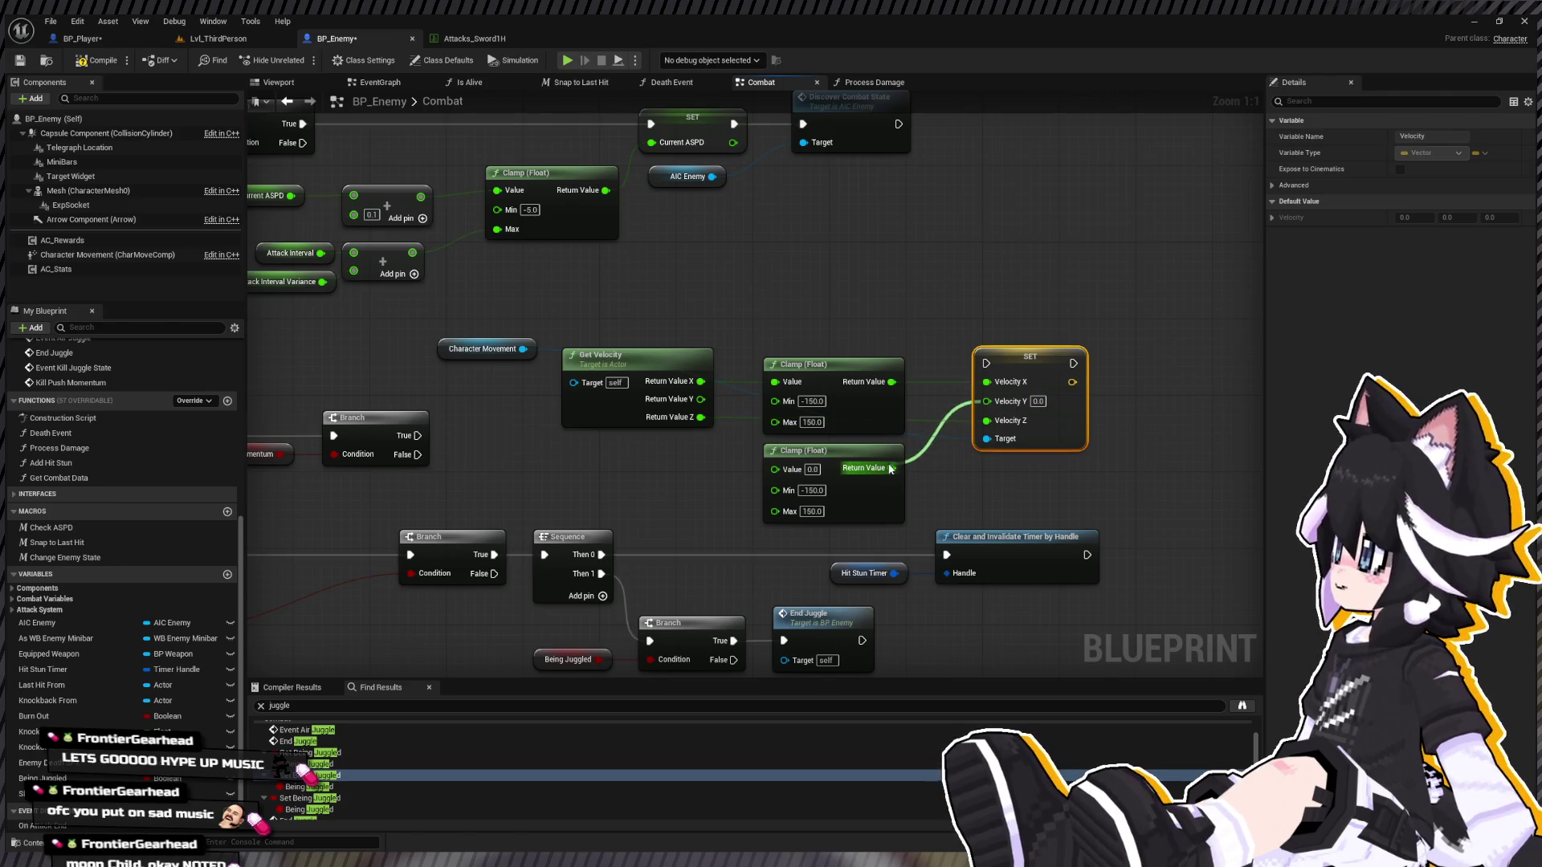
mouse_move(775, 468)
left_mouse_down()
mouse_move(700, 399)
mouse_move(987, 420)
left_mouse_up()
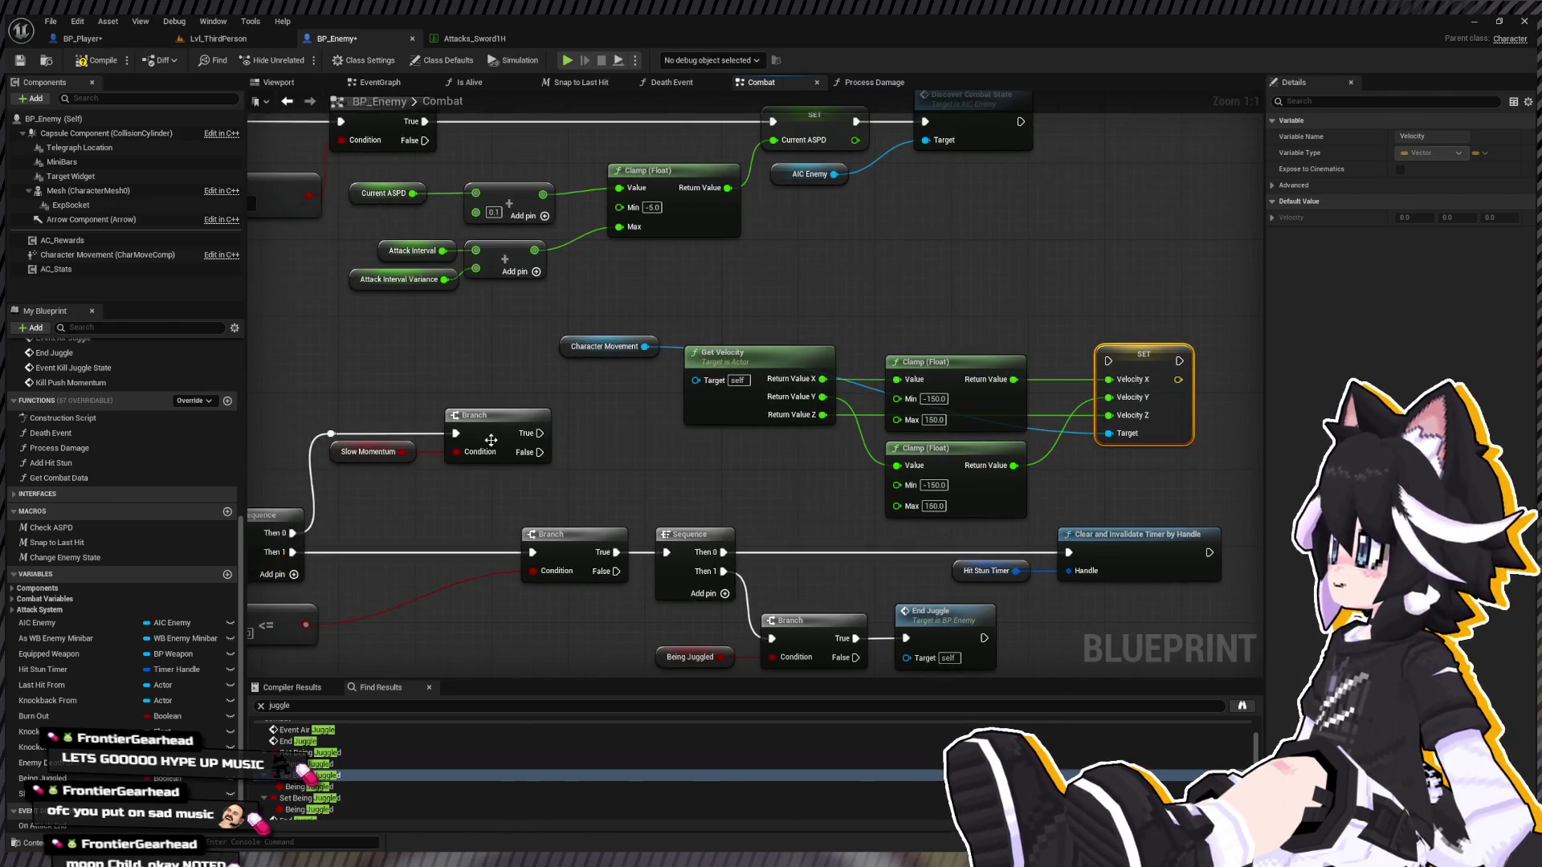
left_click_drag(539, 432, 1108, 361)
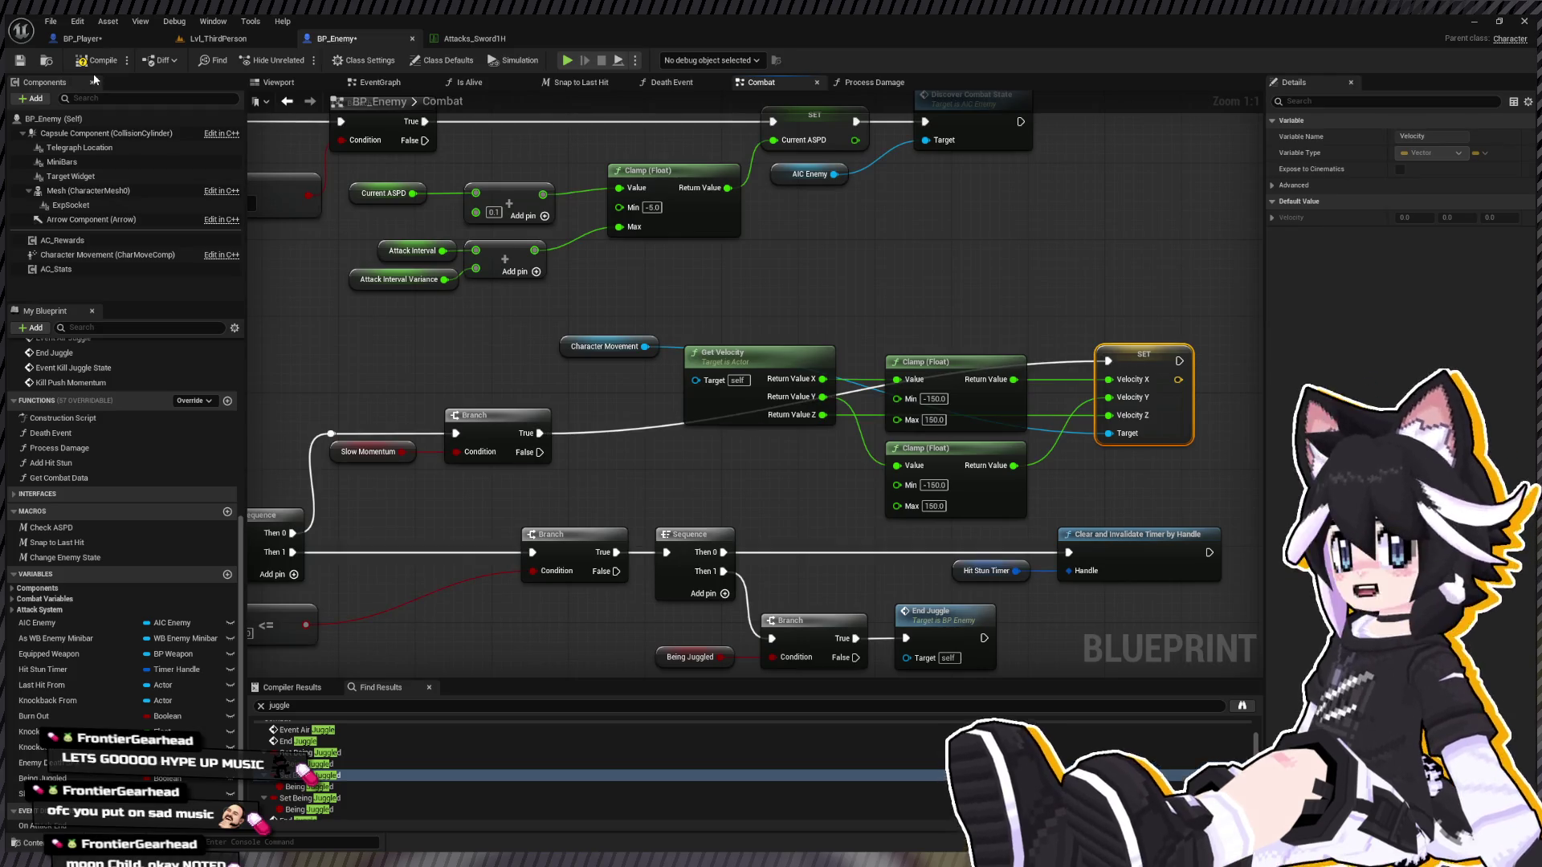
- Start a play-in-editor test in Lvl_ThirdPerson and juggle the Dummy with W and J attacks
left_click(82, 39)
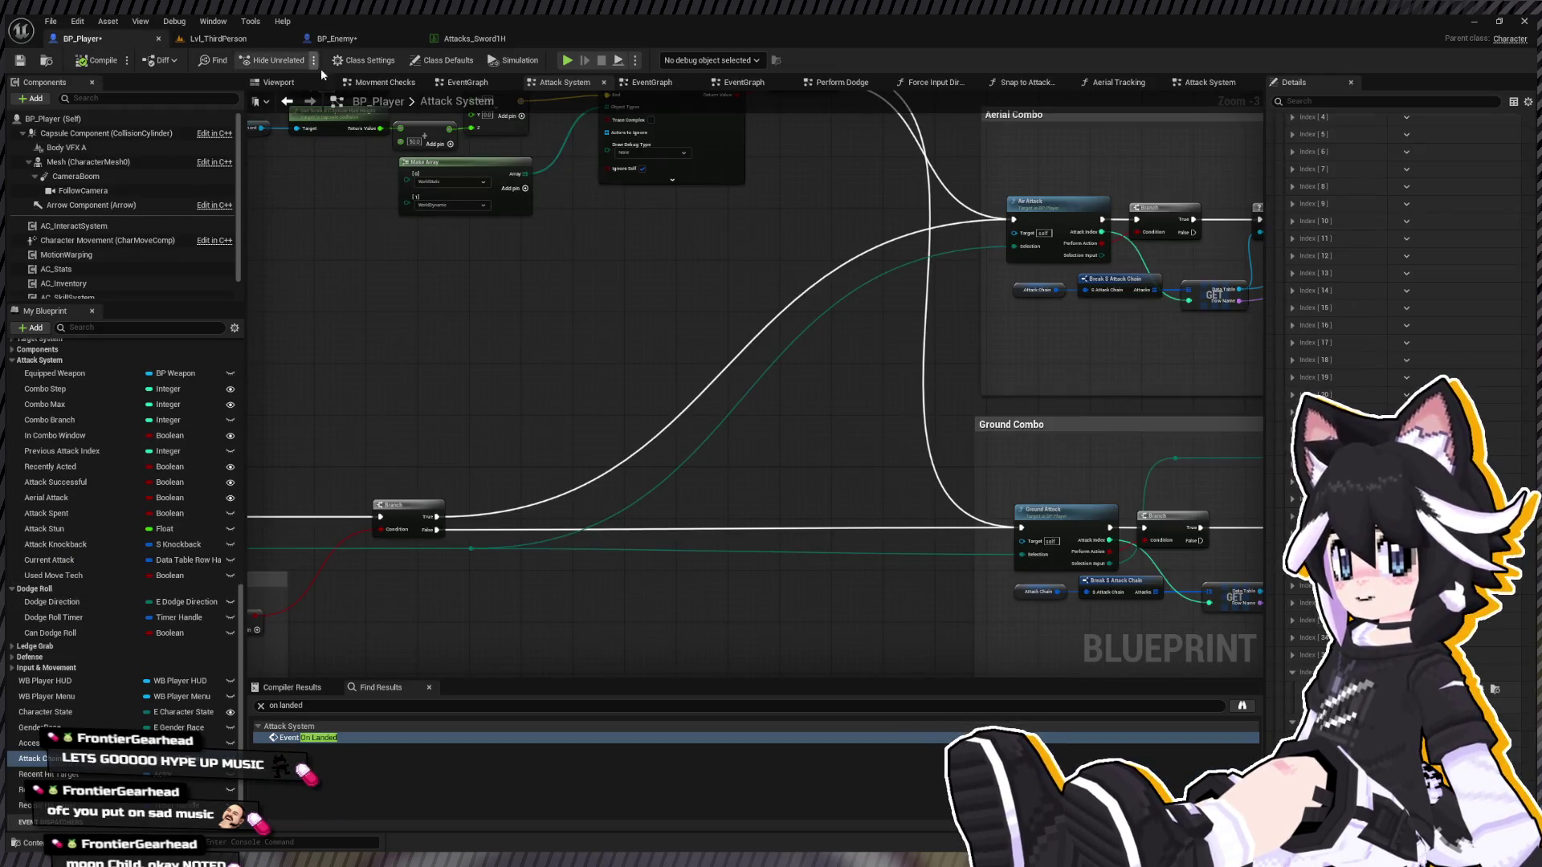
left_click(217, 39)
left_click(301, 59)
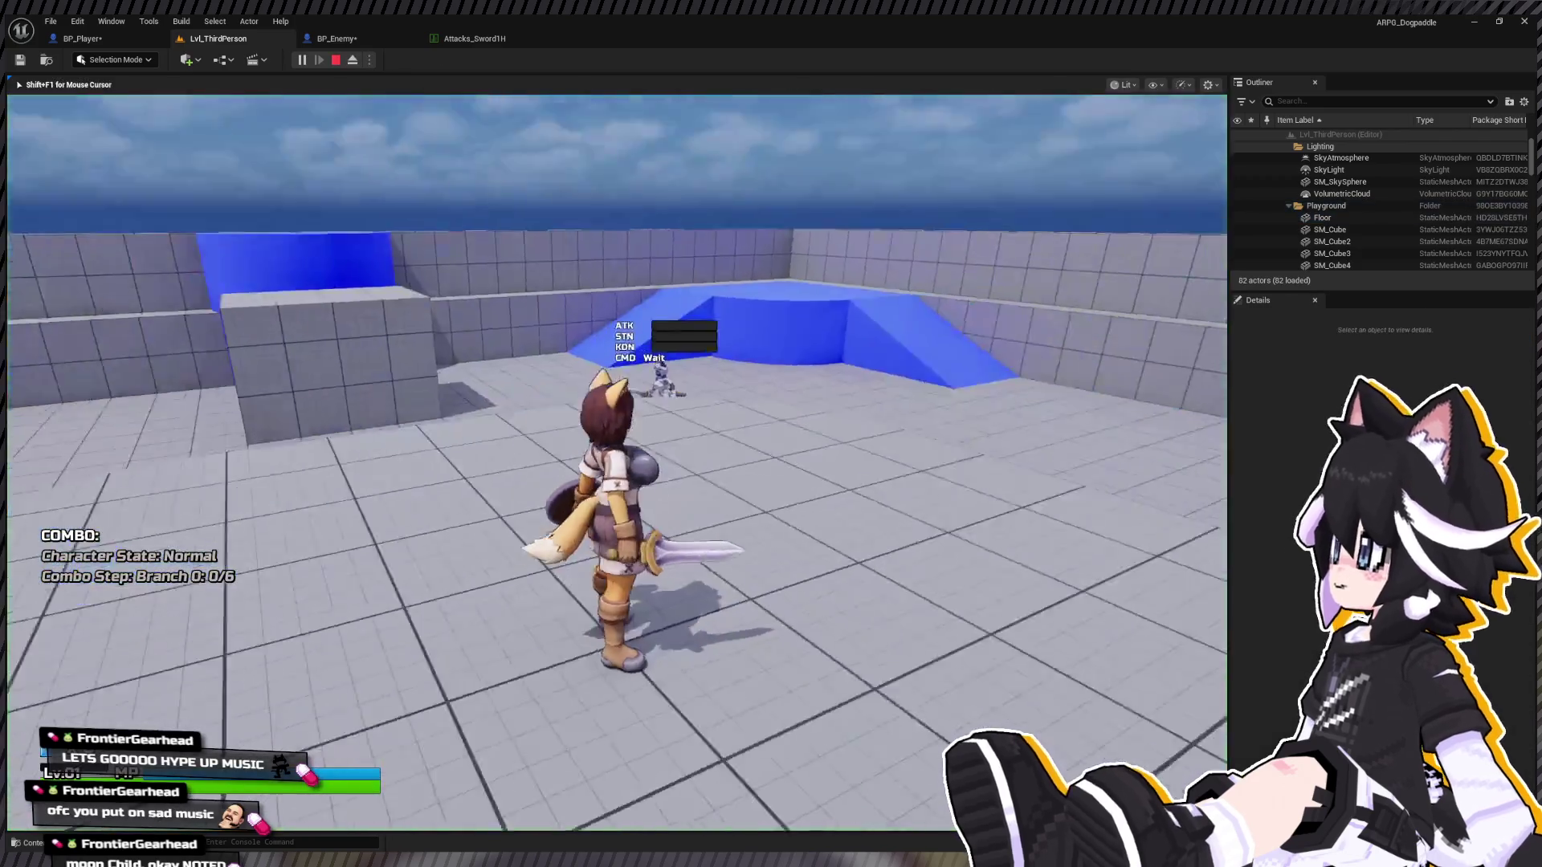
key("w")
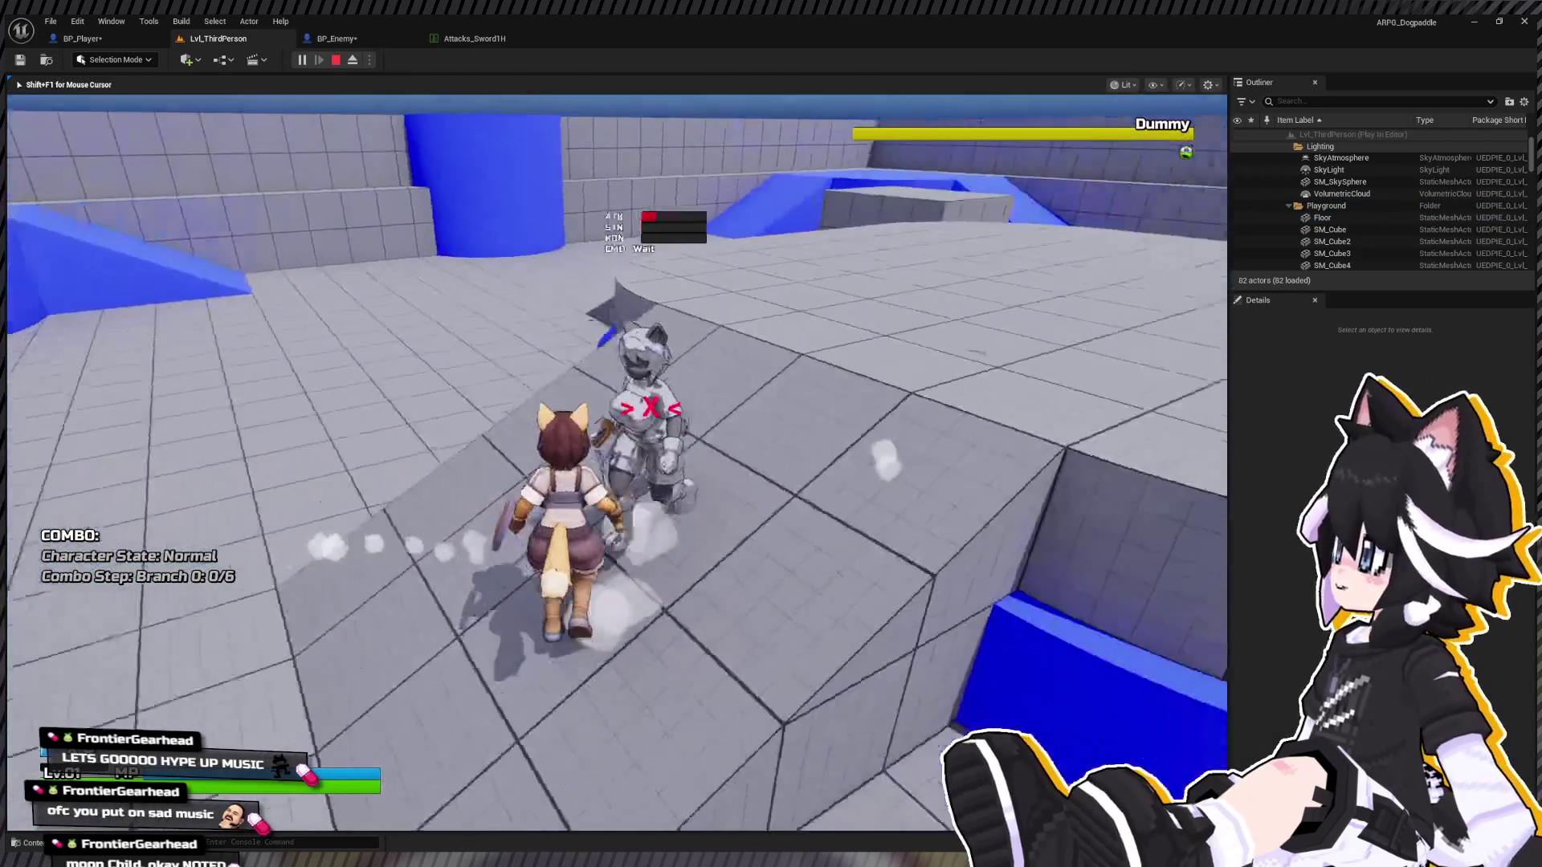
key("w")
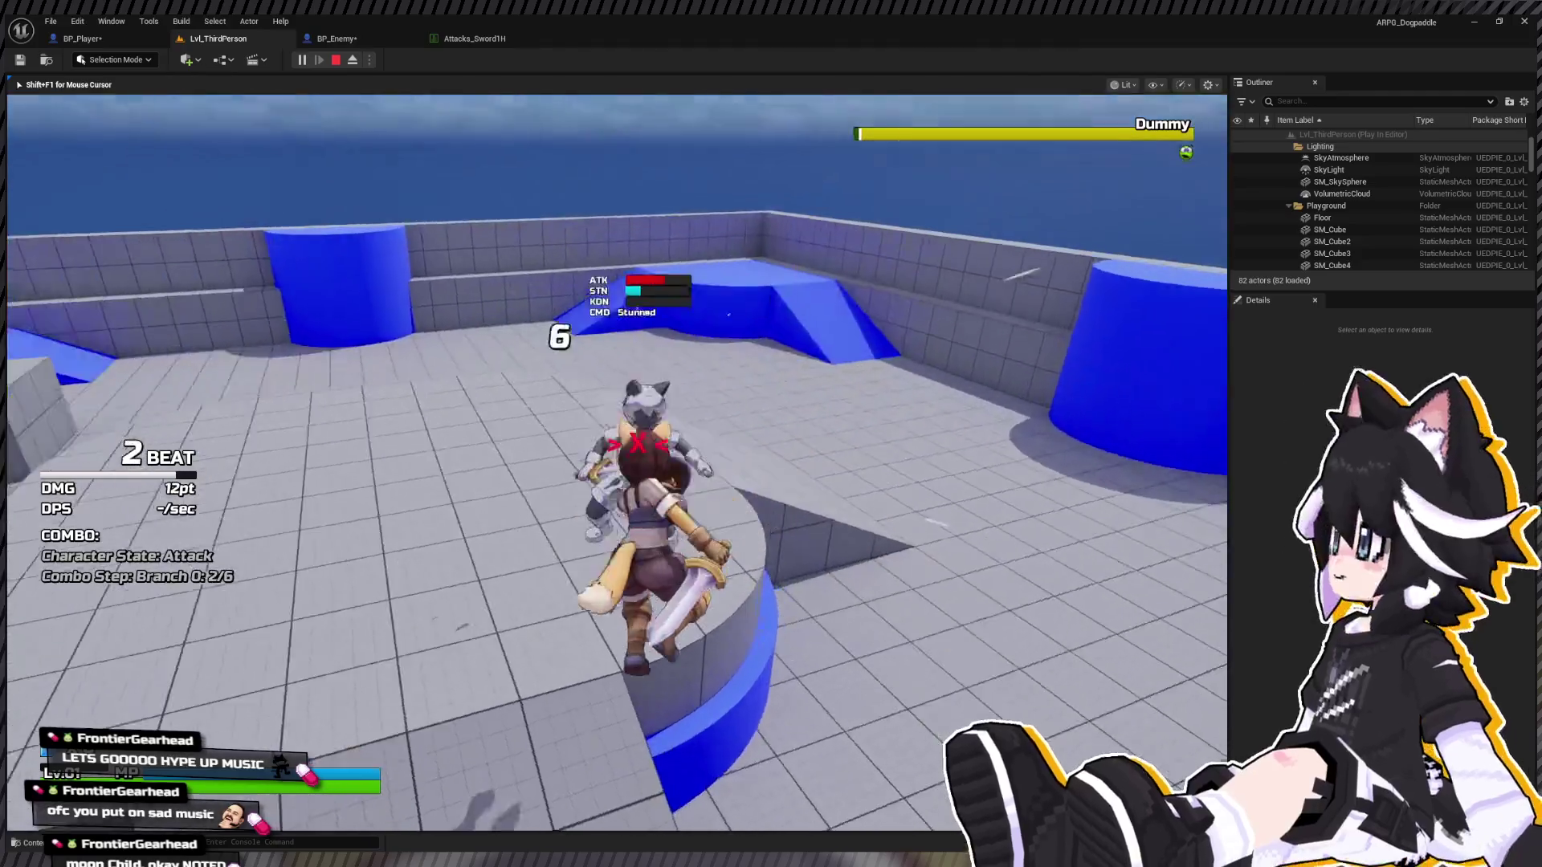
key("j")
key("j")
key("j")
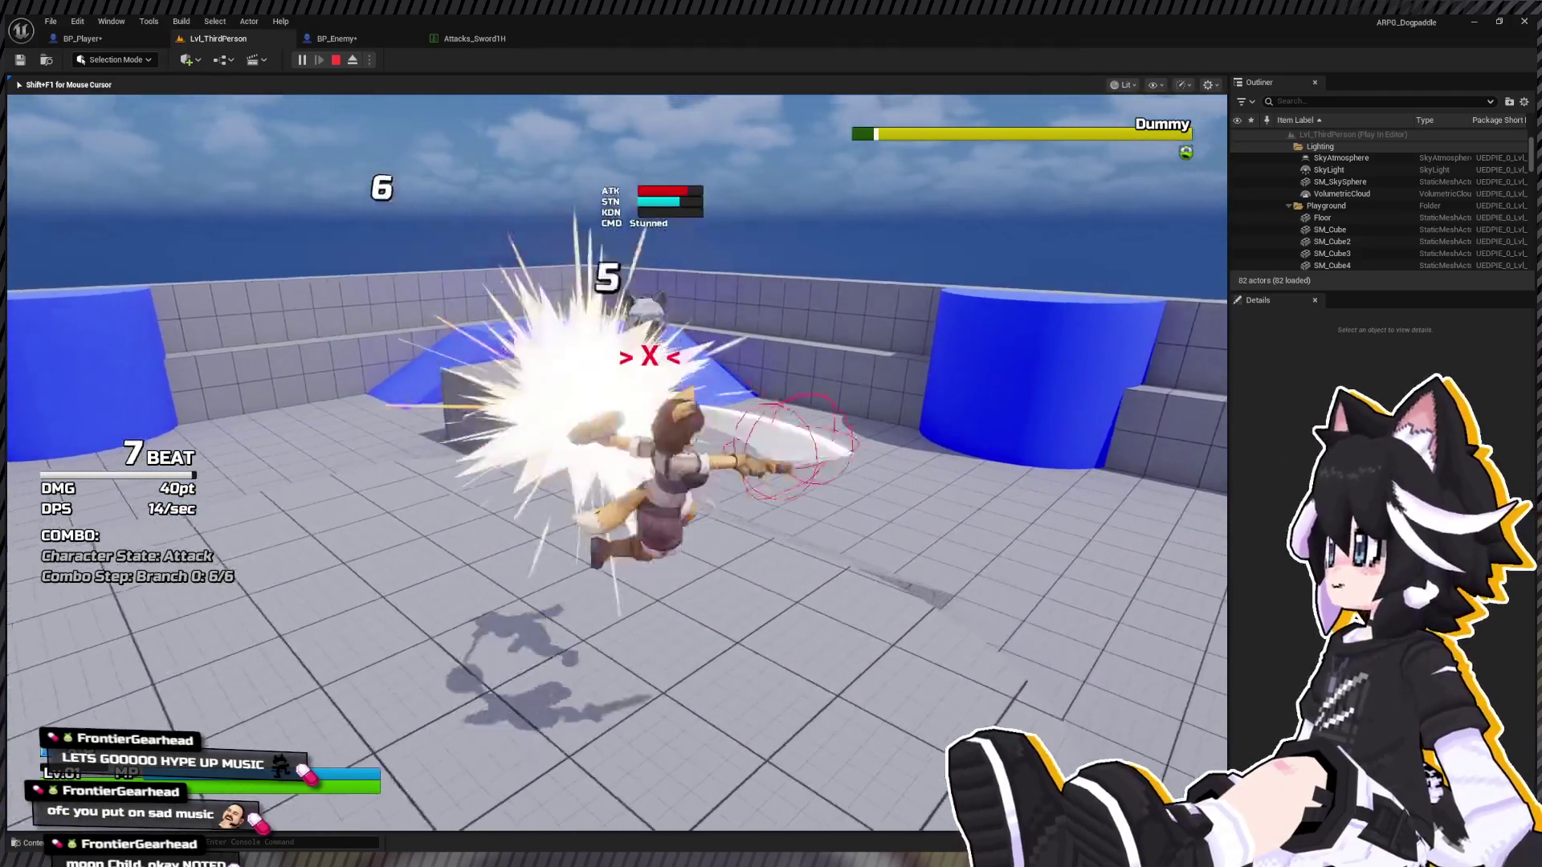
key("j")
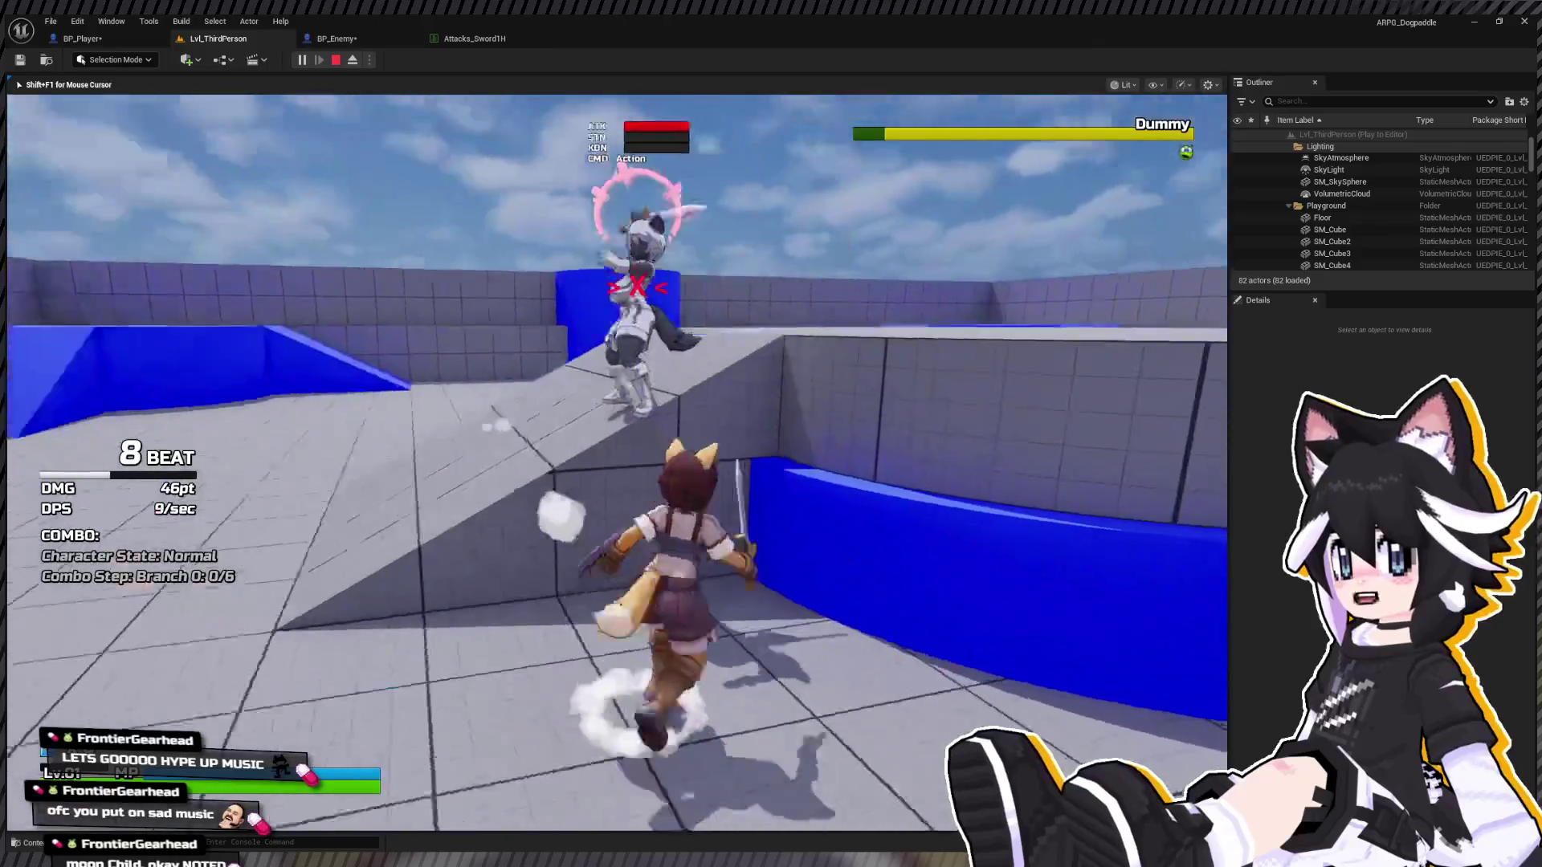
key("w")
key("j")
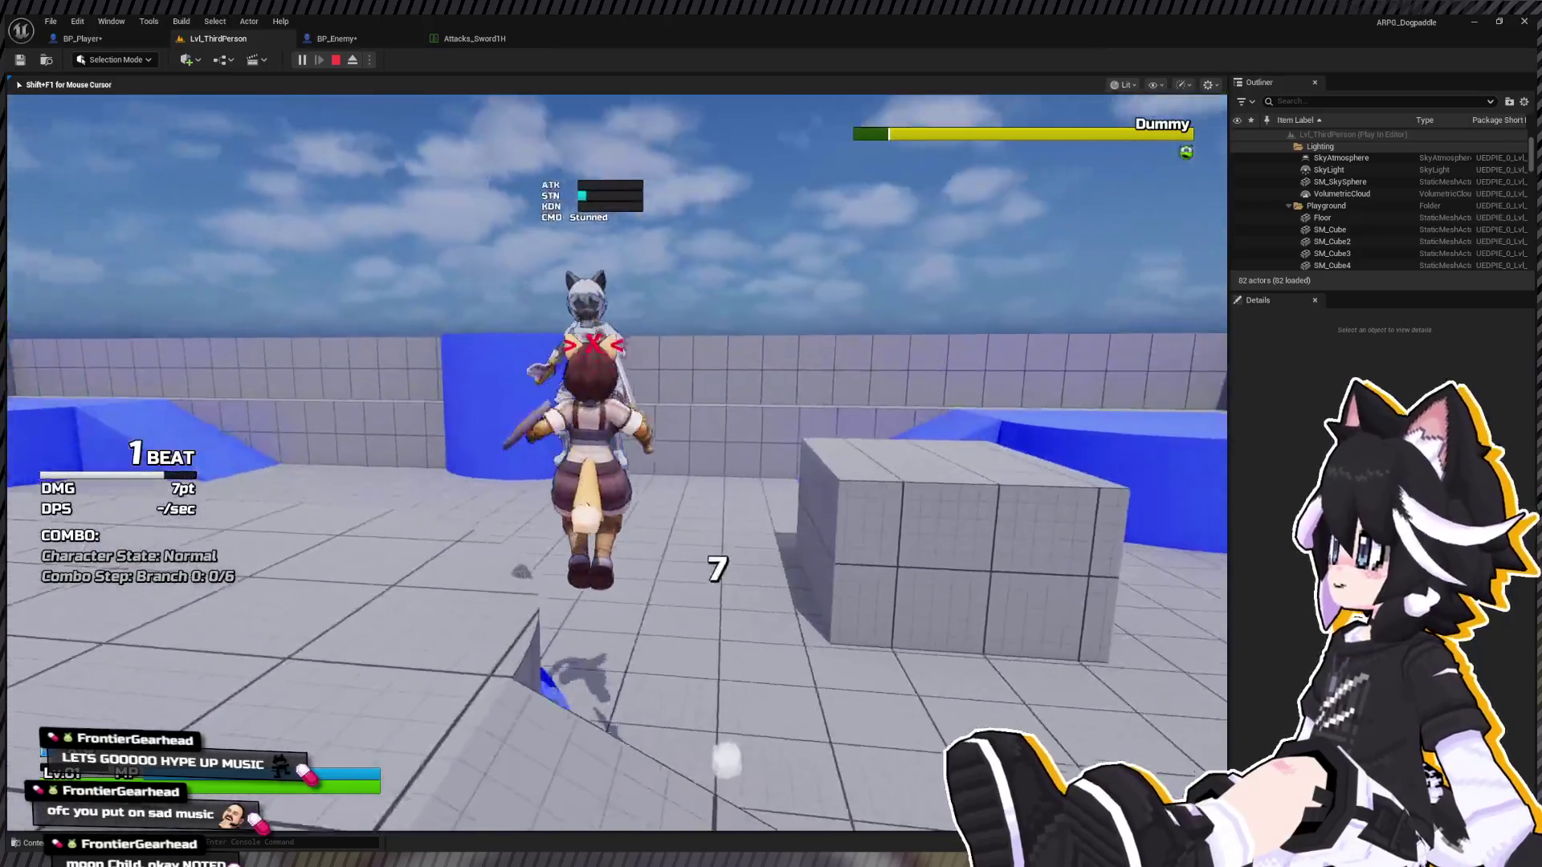
key("j")
- Stop the play test, look over BP_Enemy's Combat graph, and return to Lvl_ThirdPerson
key("Escape")
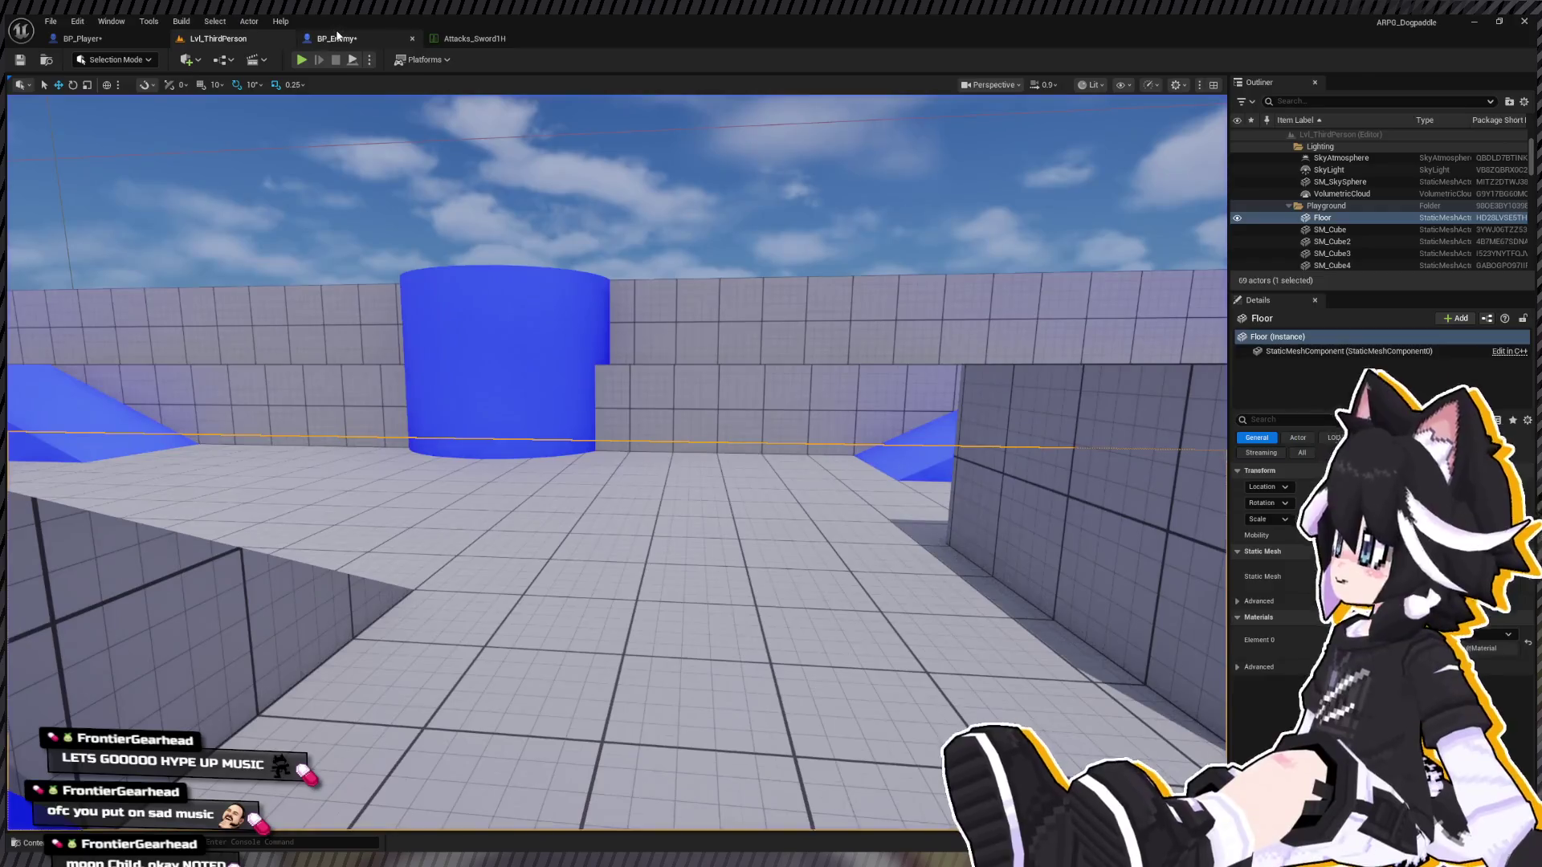
left_click(337, 36)
scroll(647, 363, "down", 4)
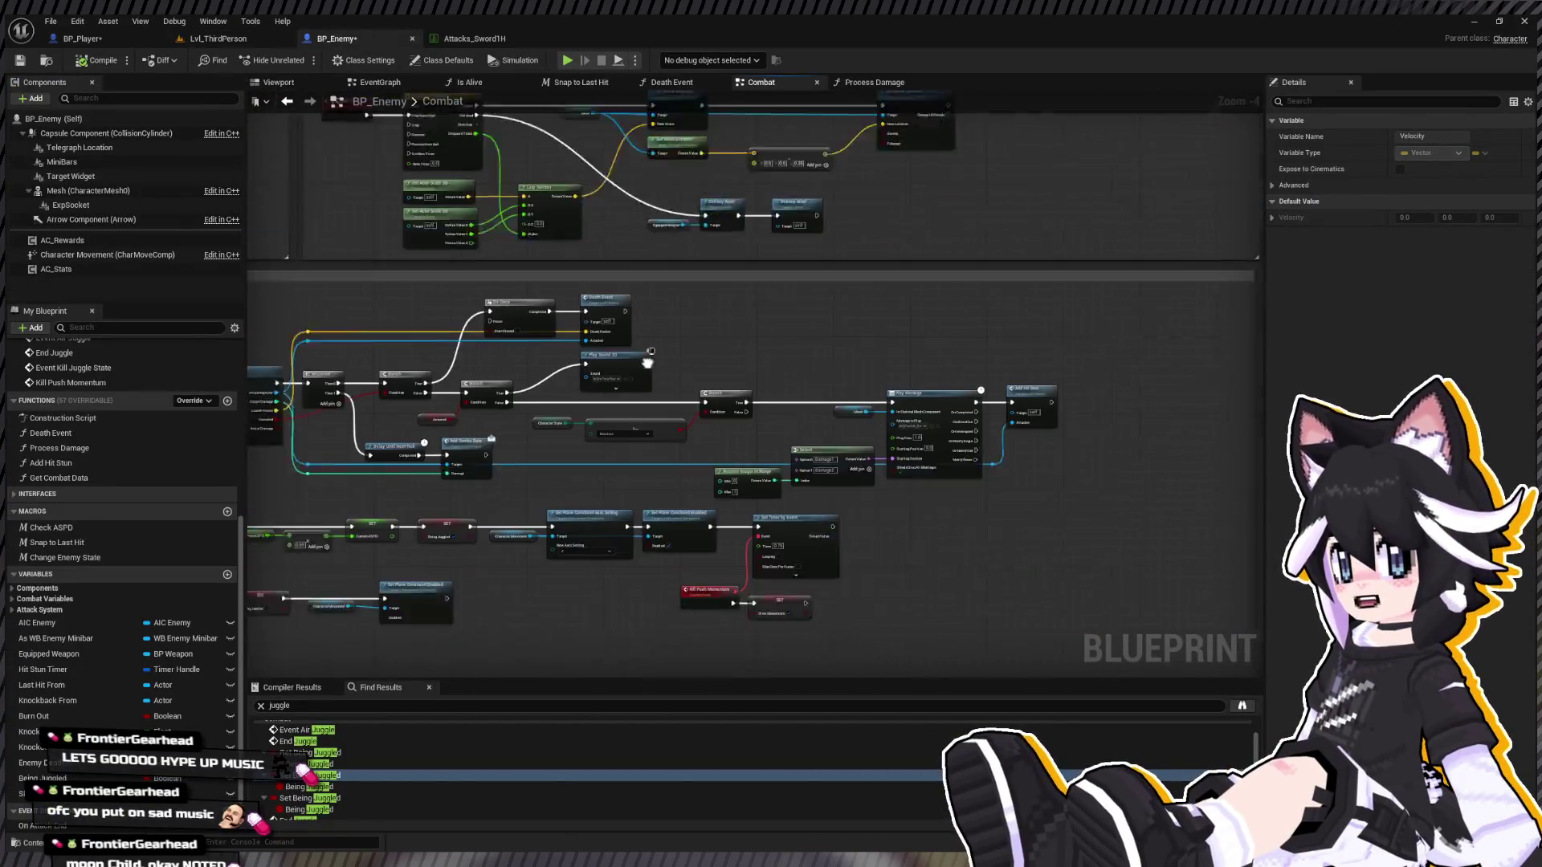
scroll(644, 425, "up", 4)
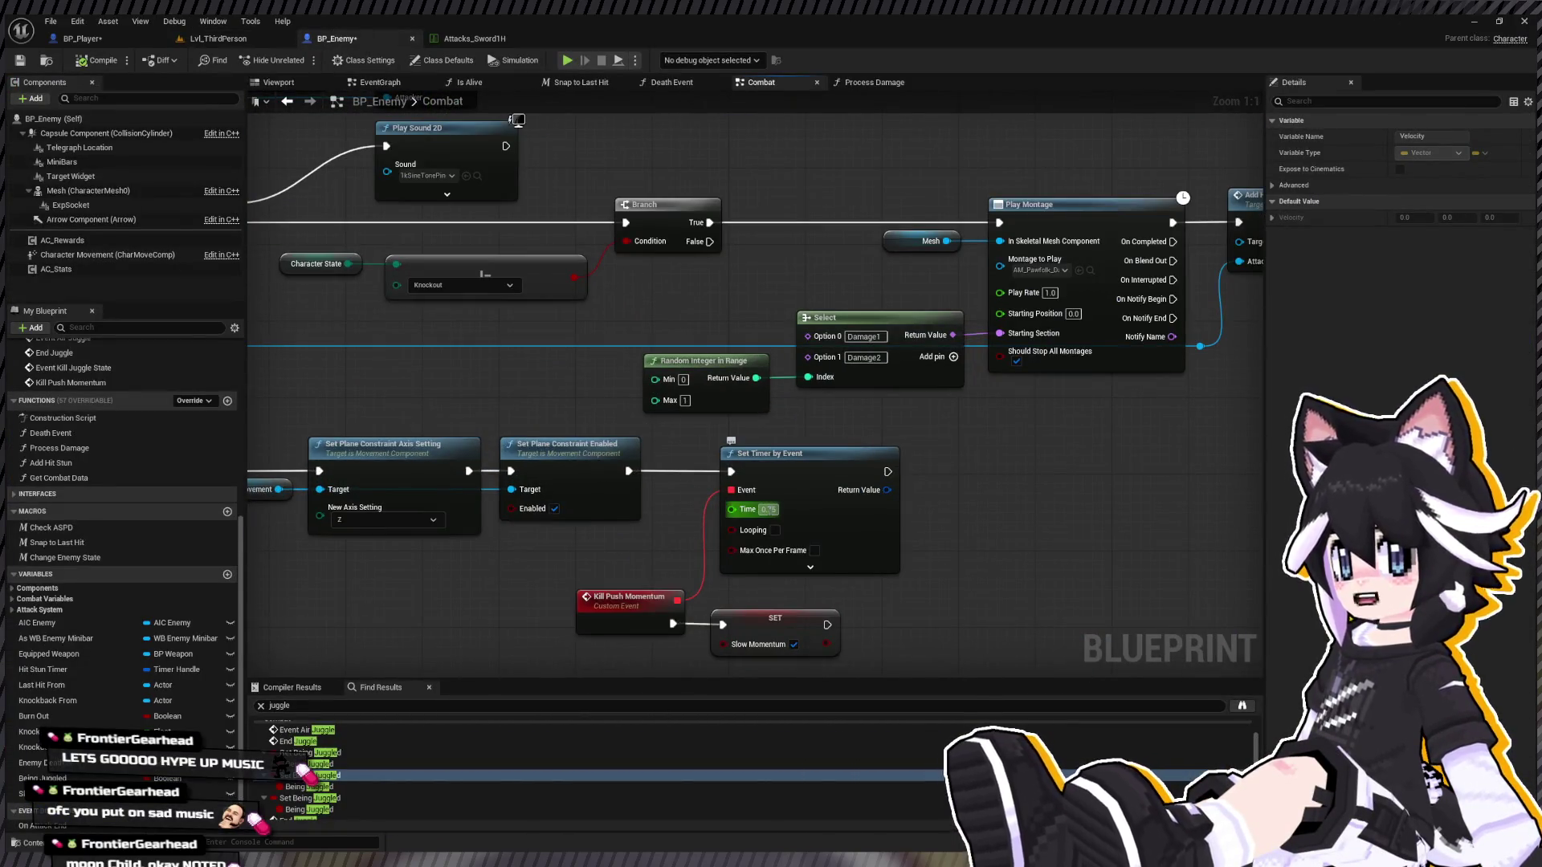
left_click(235, 39)
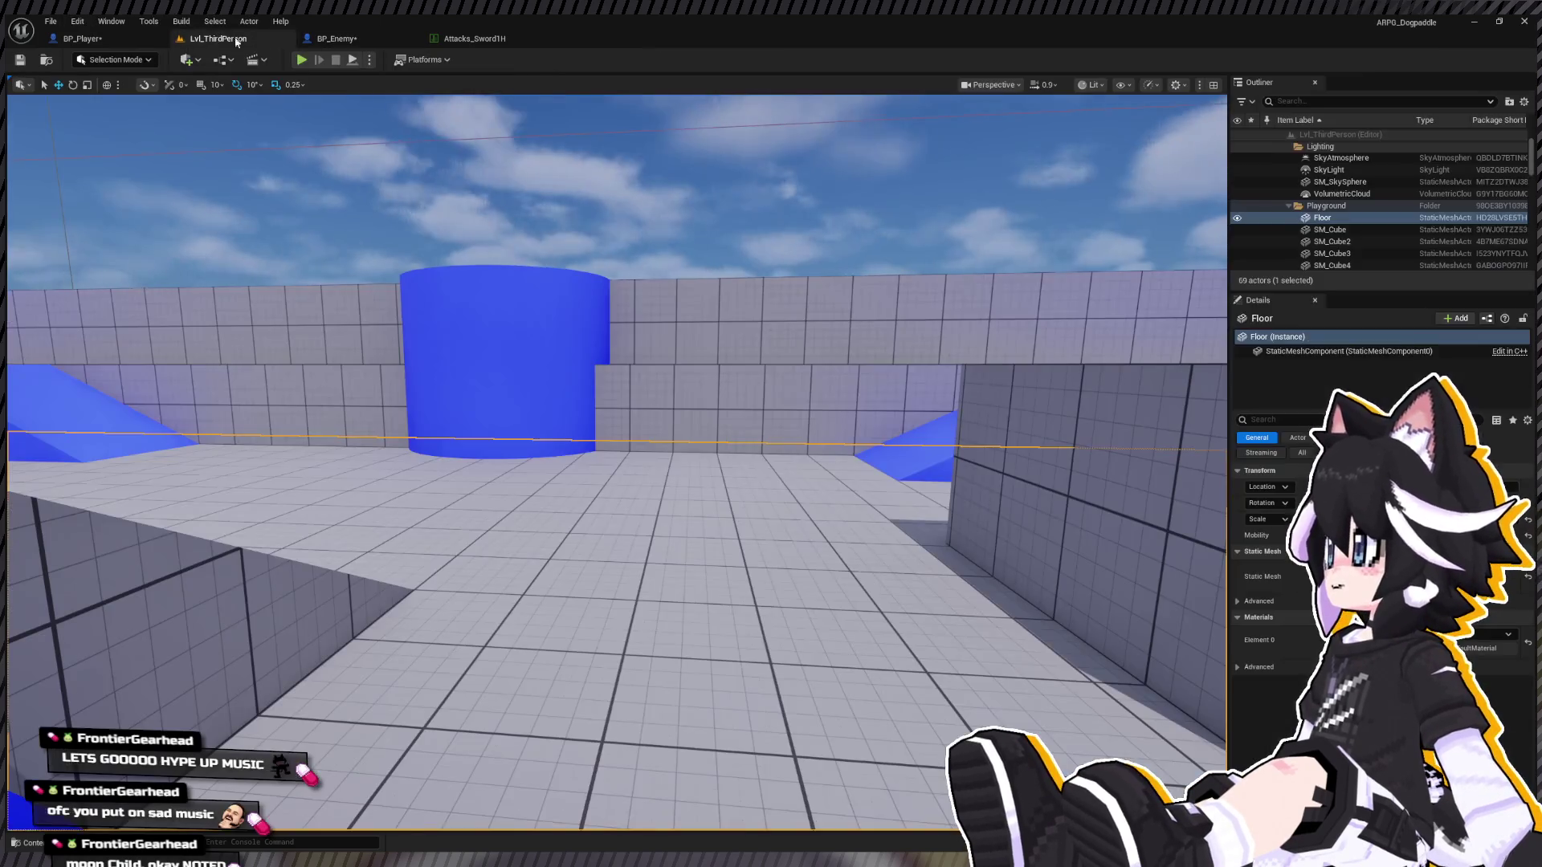
- Start a play test with Alt+P and land a five-hit combo on the Dummy
key("alt+p")
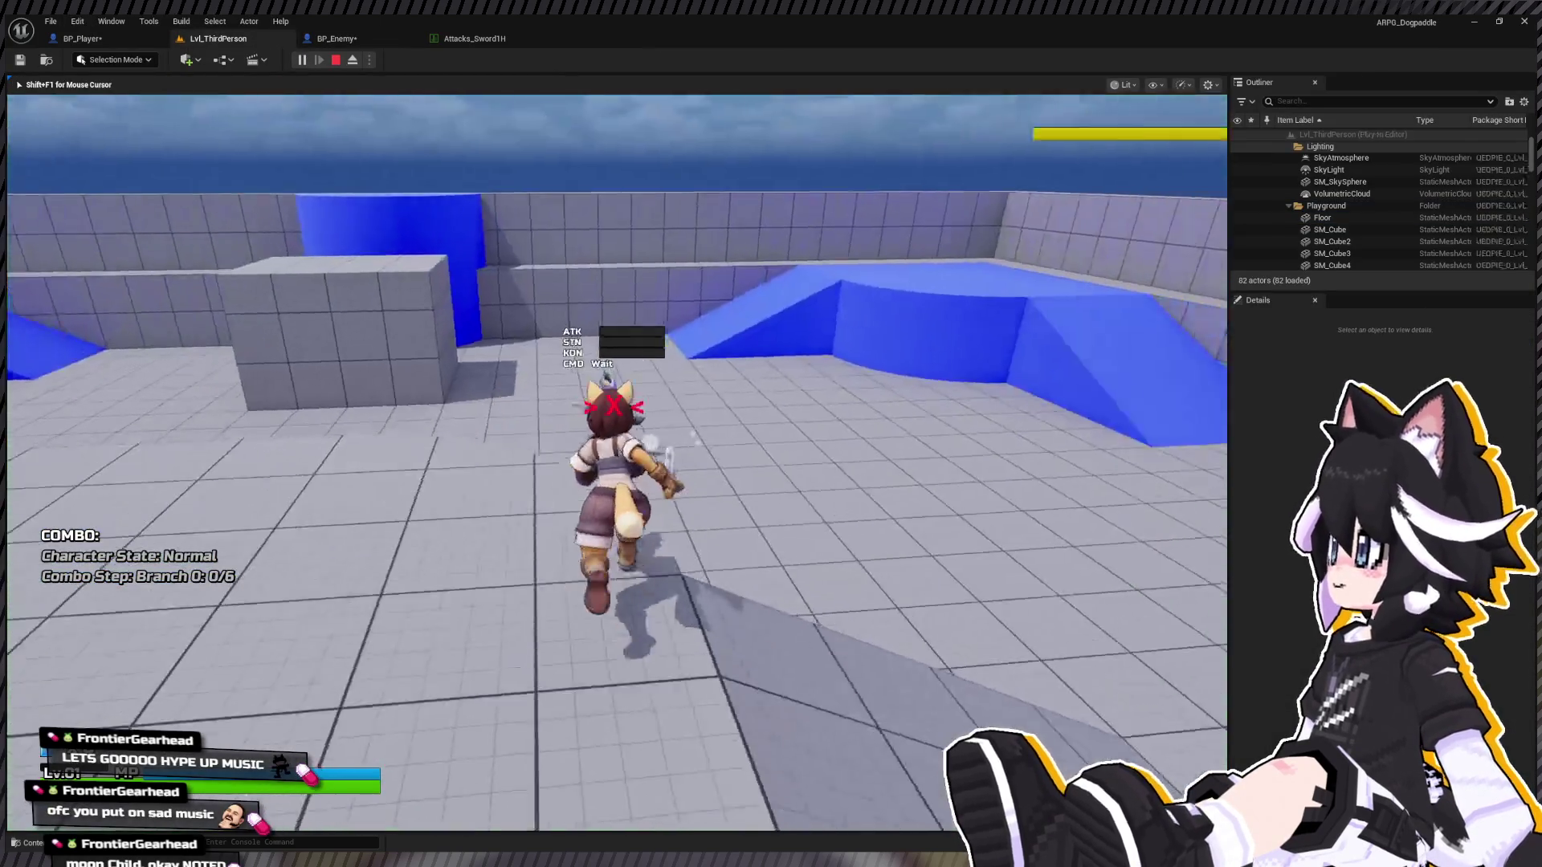
key("w")
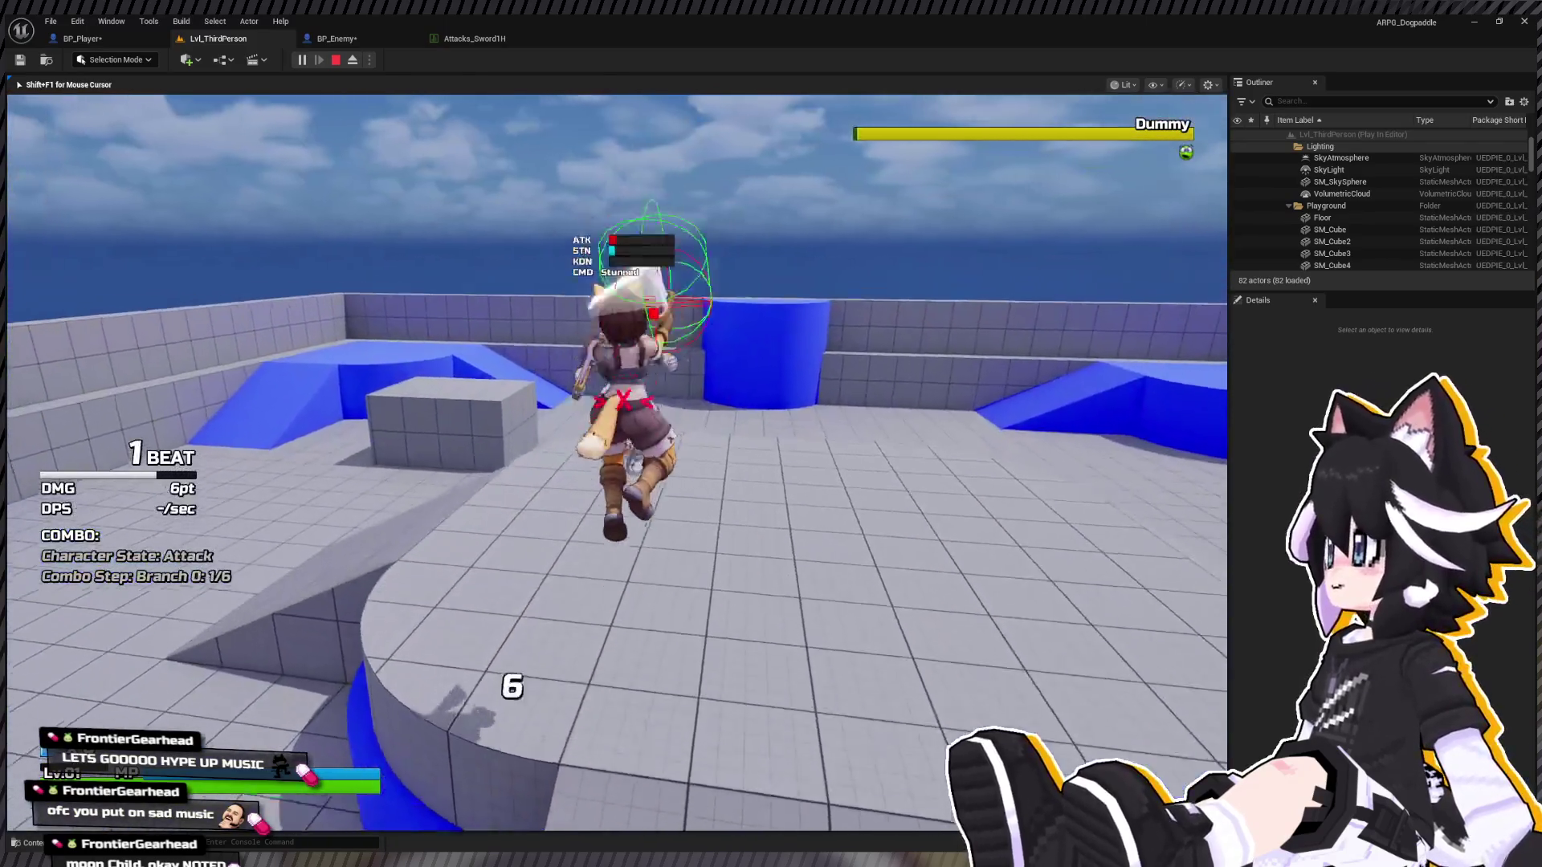
left_click(617, 463)
left_click(616, 463)
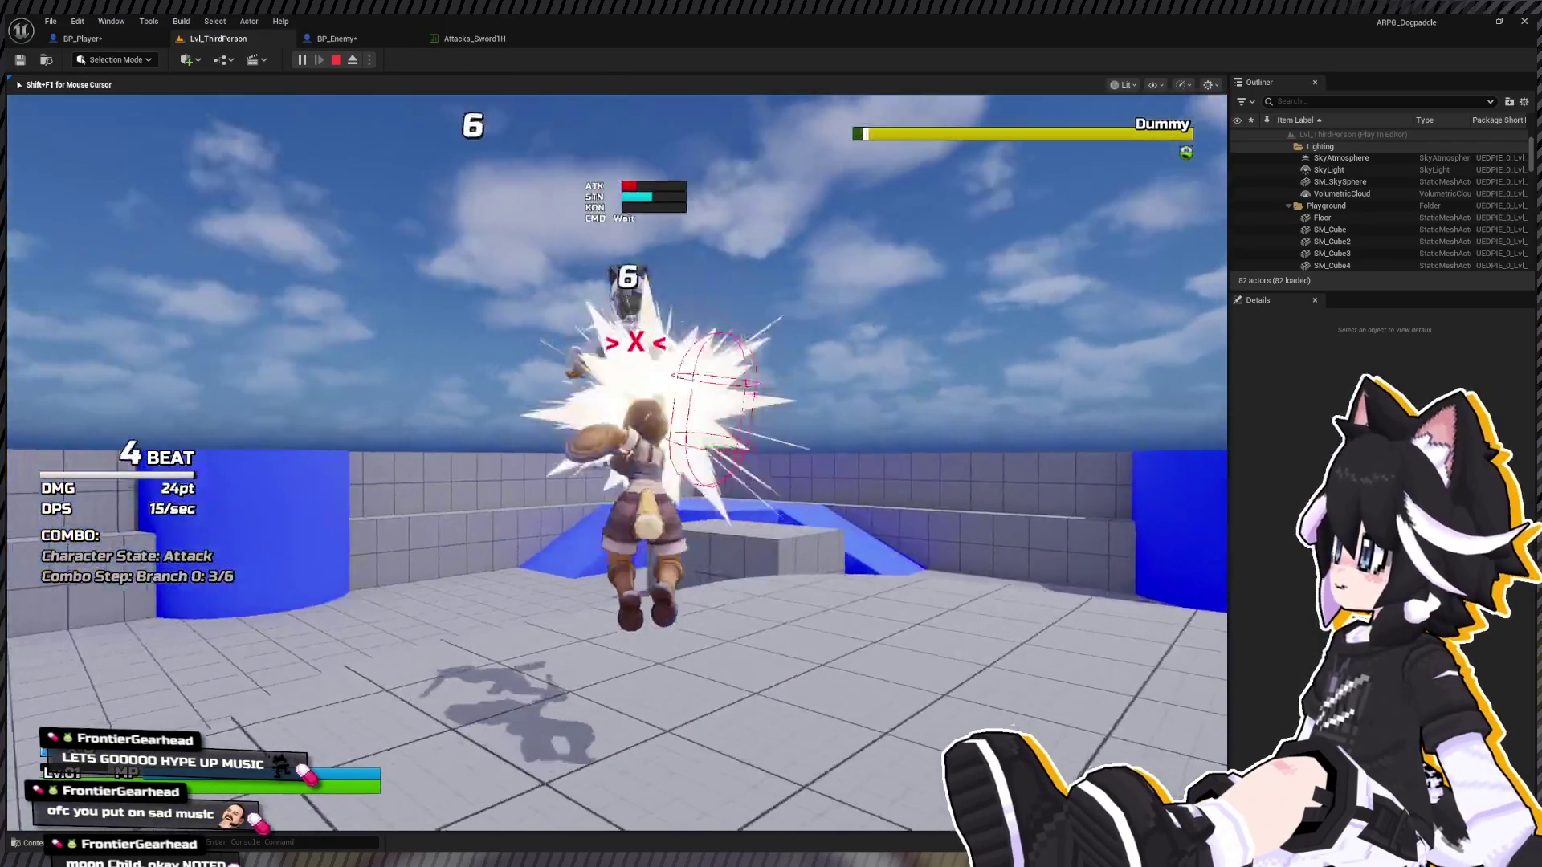
left_click(617, 462)
left_click(617, 463)
left_click(616, 463)
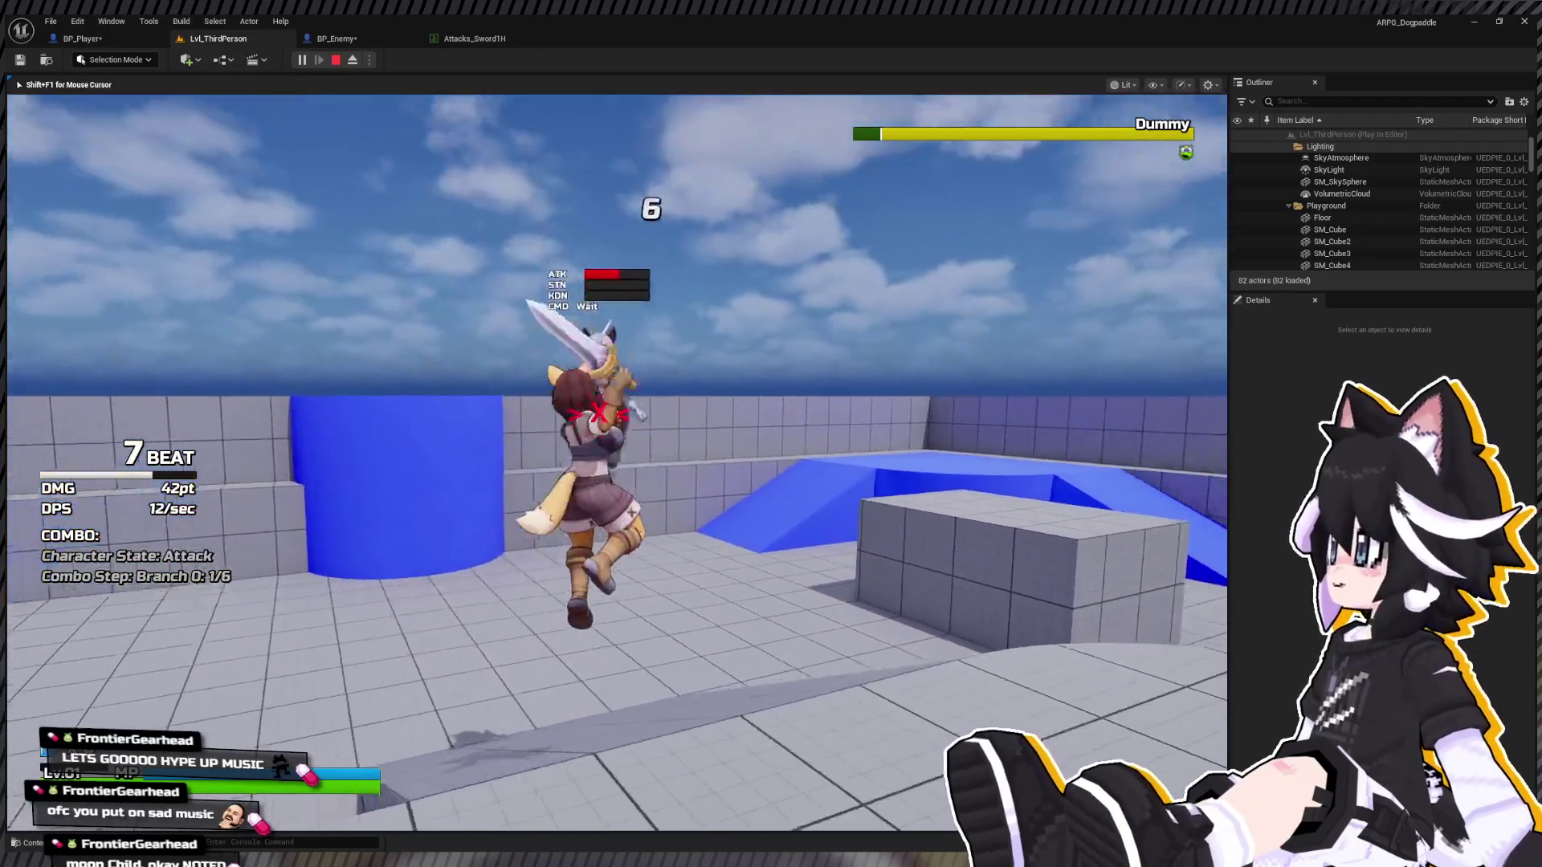
- Reposition around the Dummy, stun it with six more hits, and dismiss the Techniques list
key("w")
key("w")
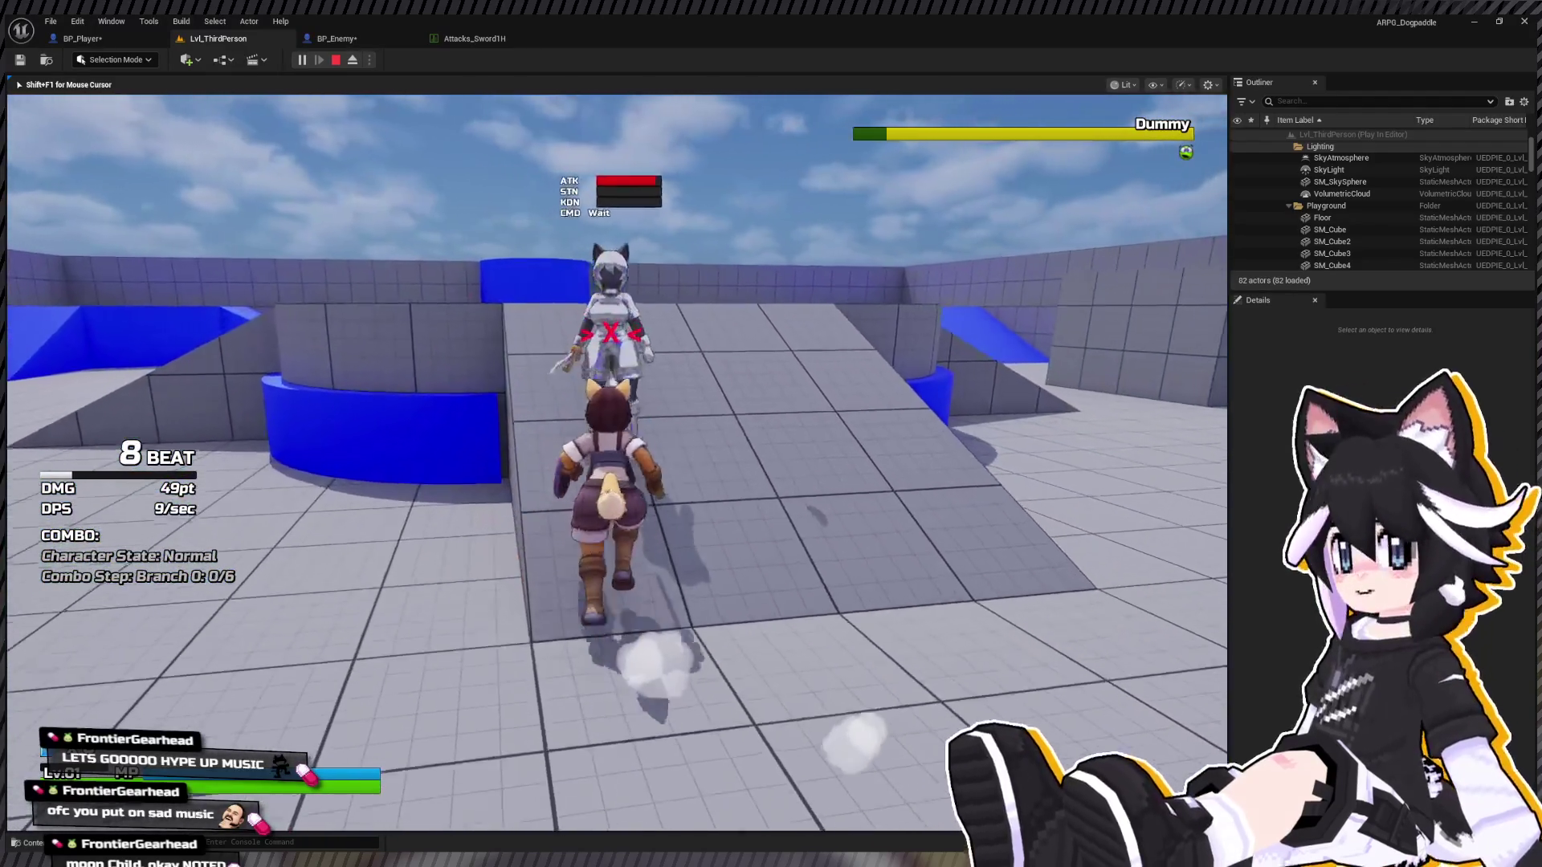
left_click(617, 462)
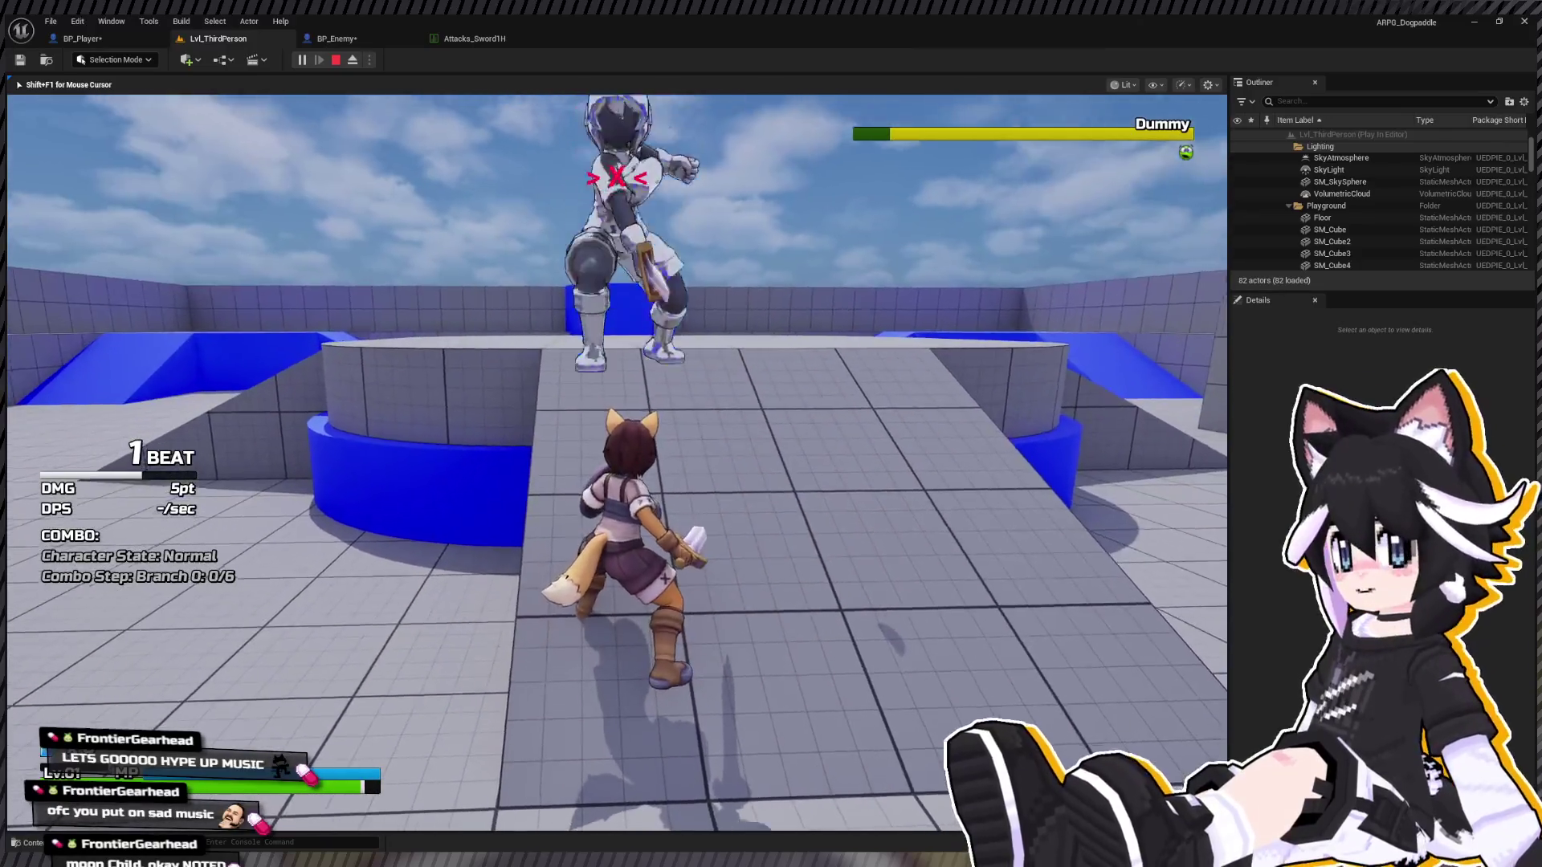
left_click(617, 463)
left_click(617, 462)
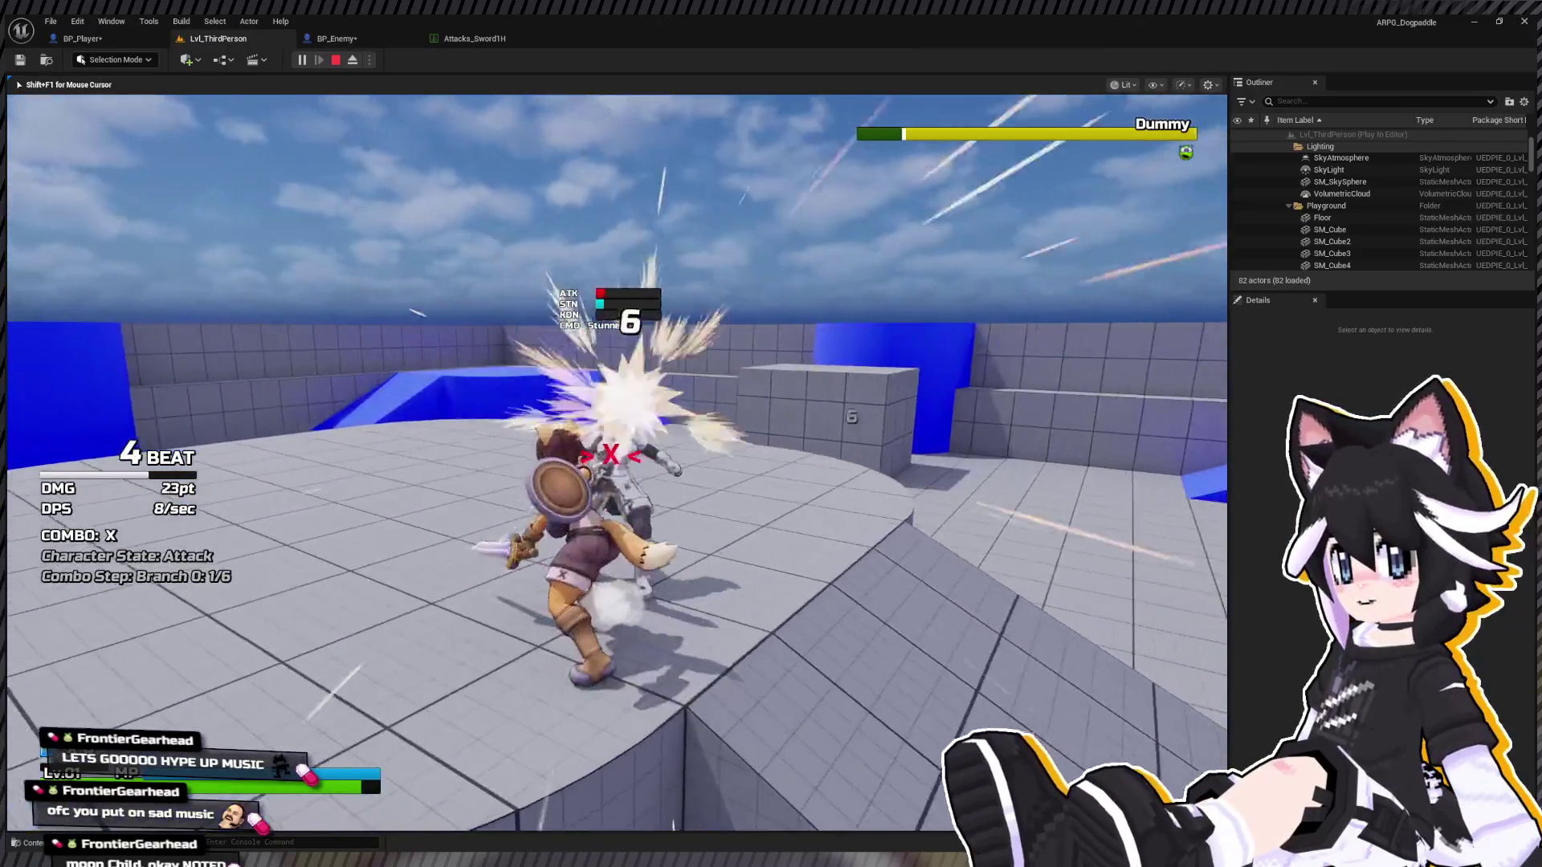
left_click(616, 463)
left_click(617, 462)
left_click(617, 463)
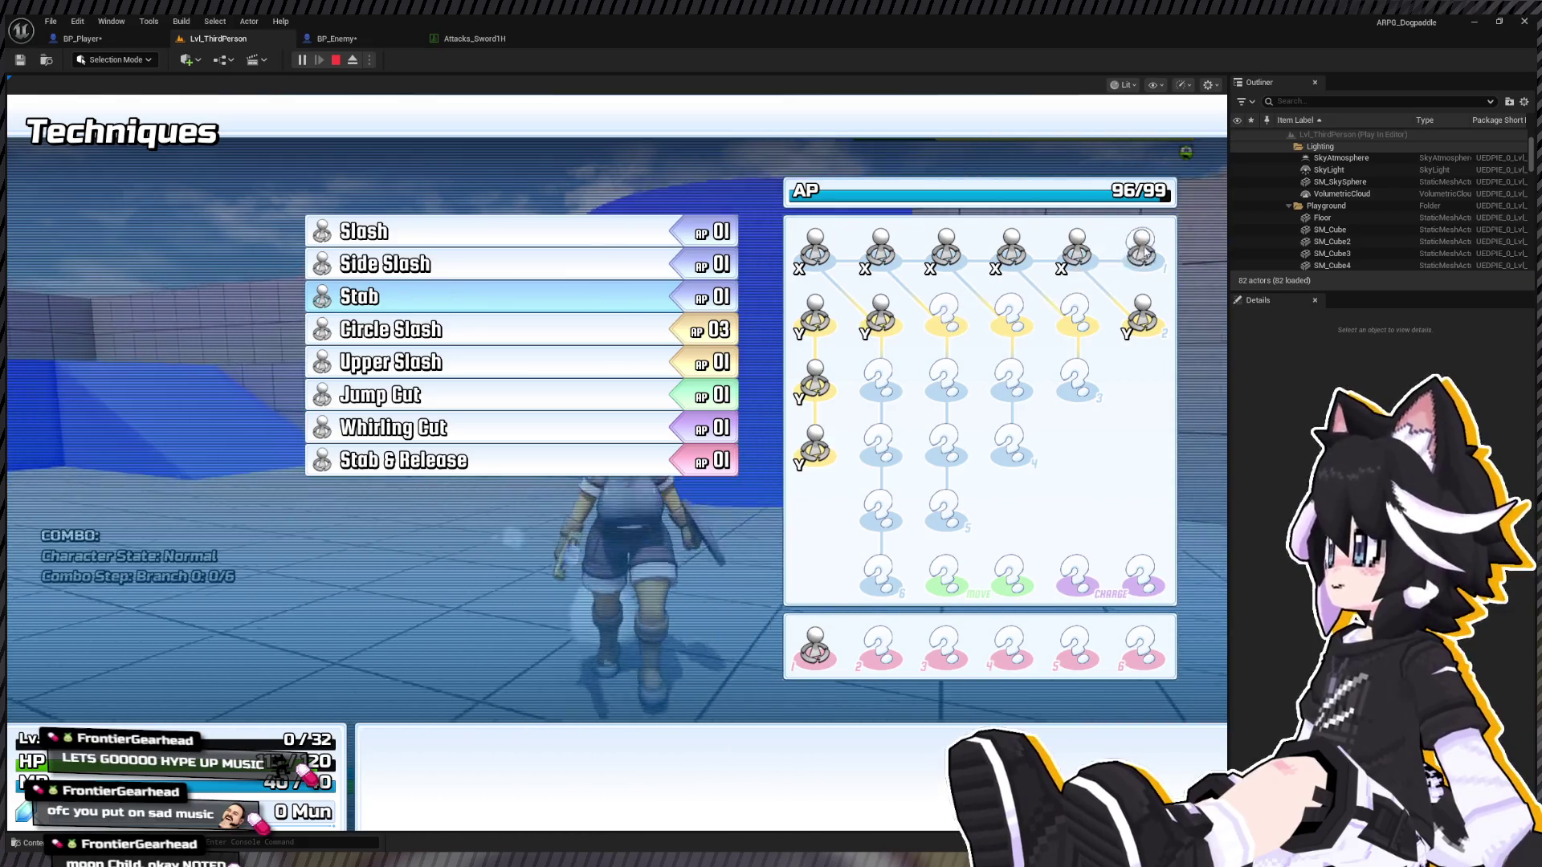
key("Escape")
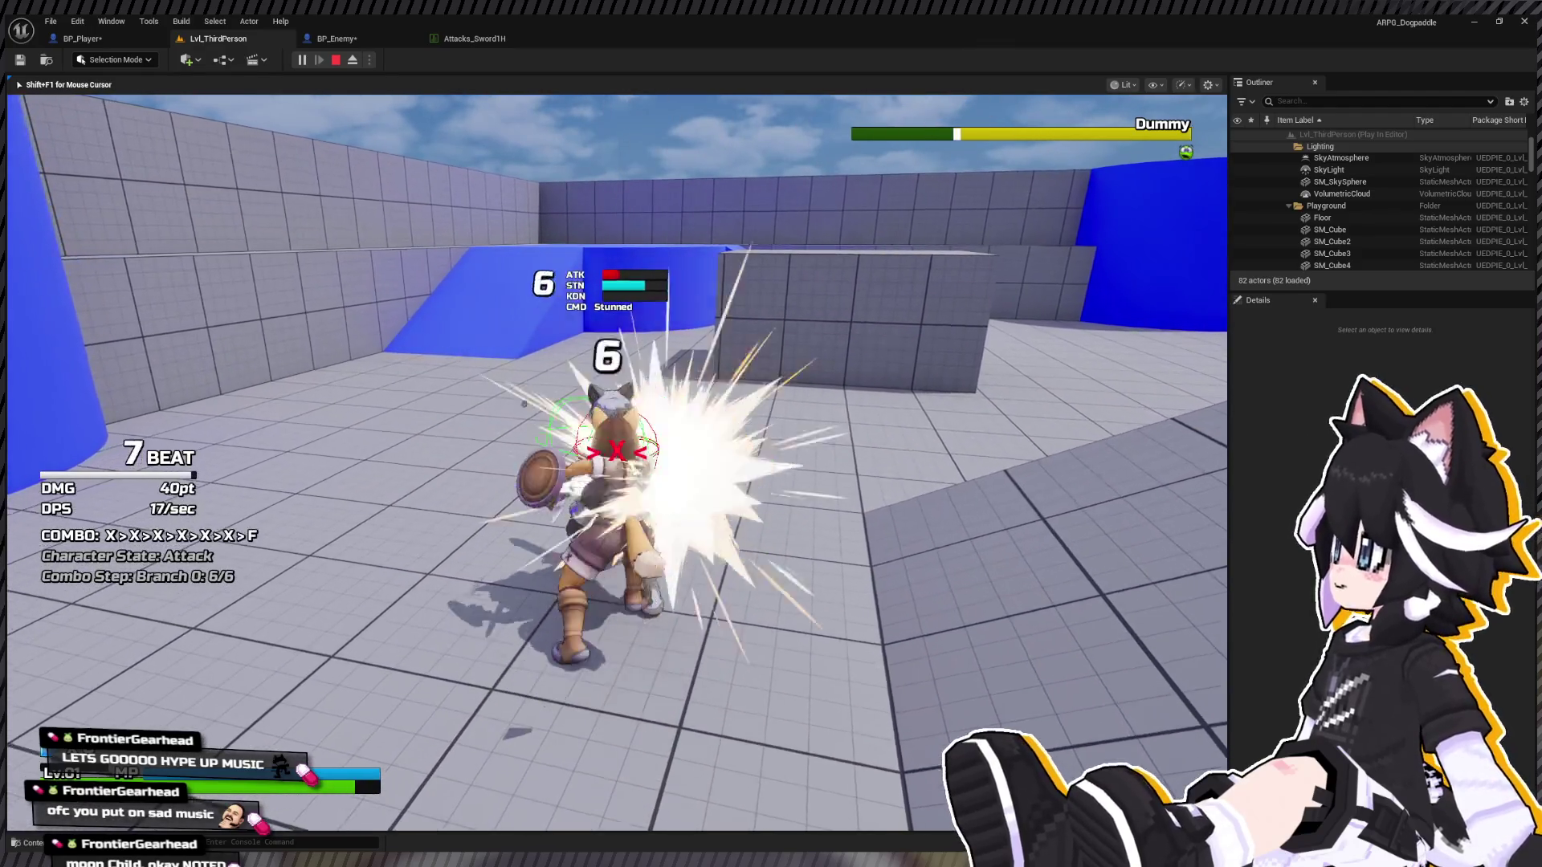
- Bring up the Techniques list with Tab, then begin a new sword combo on the Dummy
key("Tab")
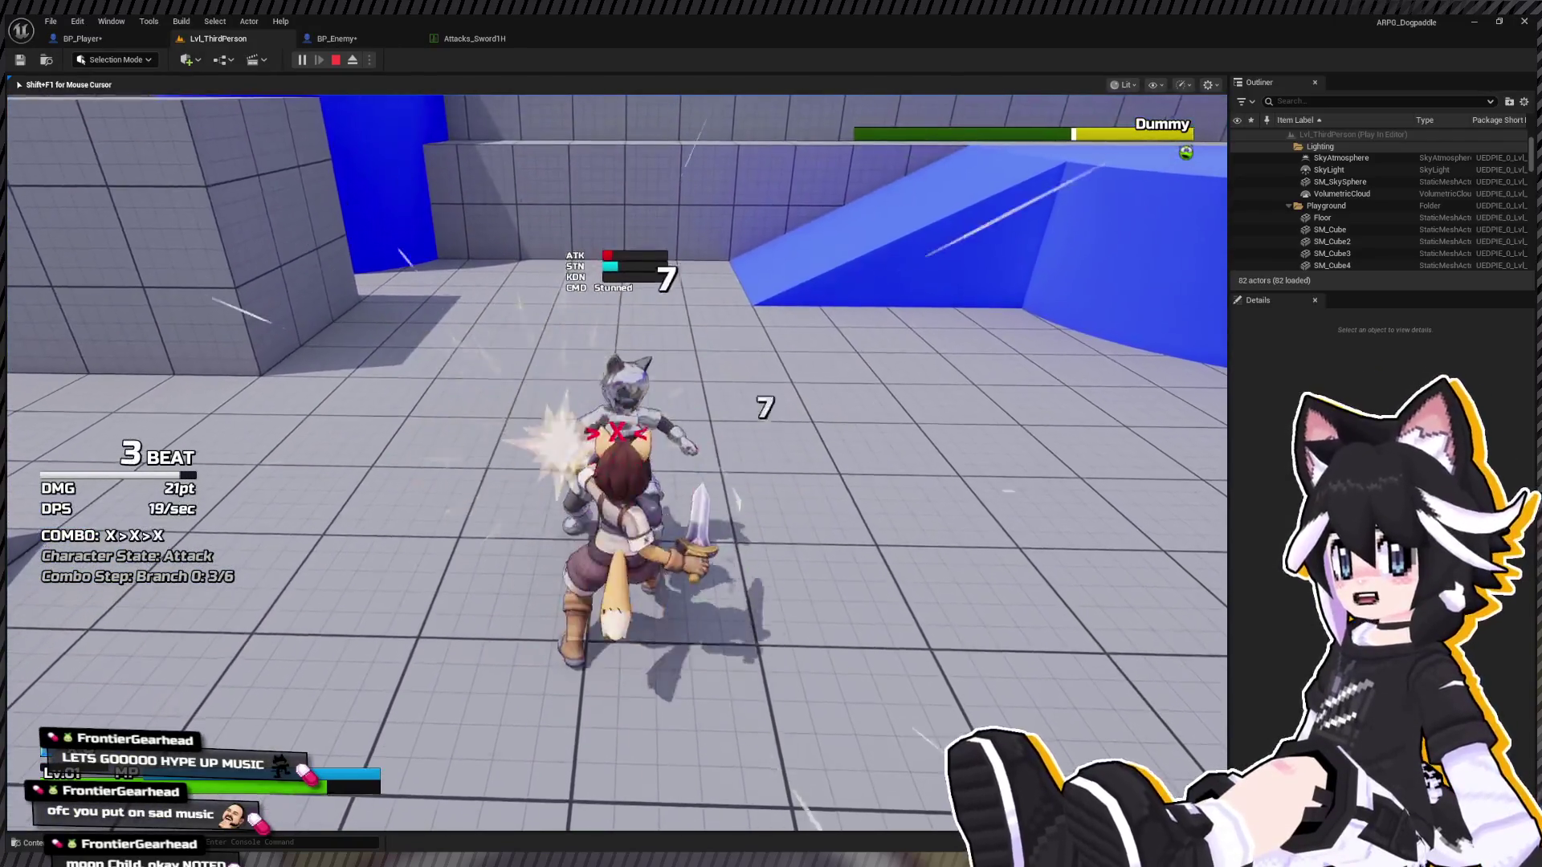
left_click(616, 461)
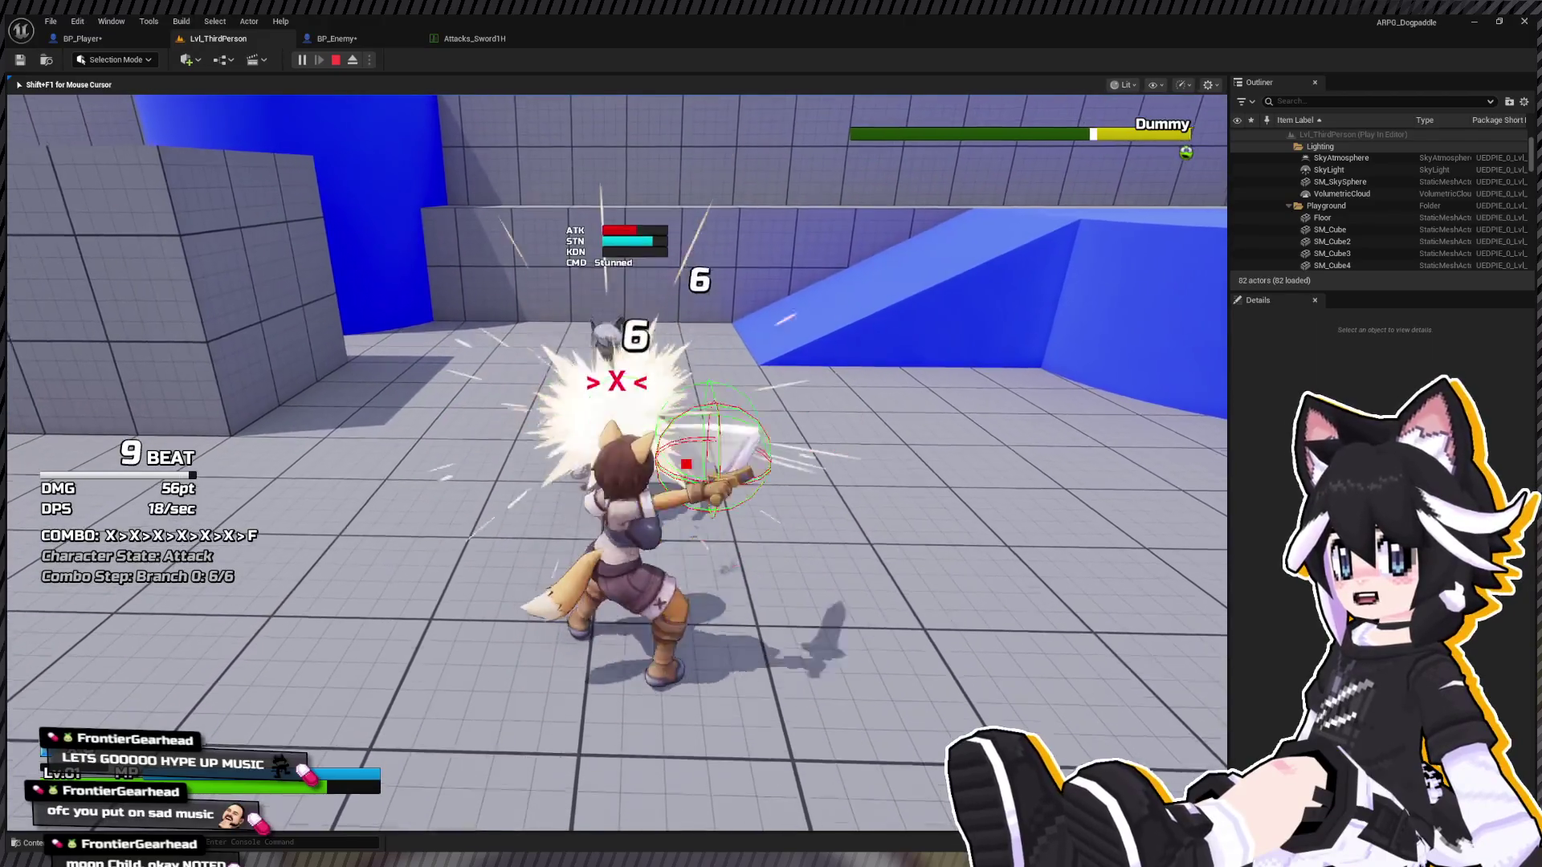
- Extend the sword combo on the Dummy and close it with the F finisher
left_click(617, 462)
left_click(616, 461)
left_click(617, 461)
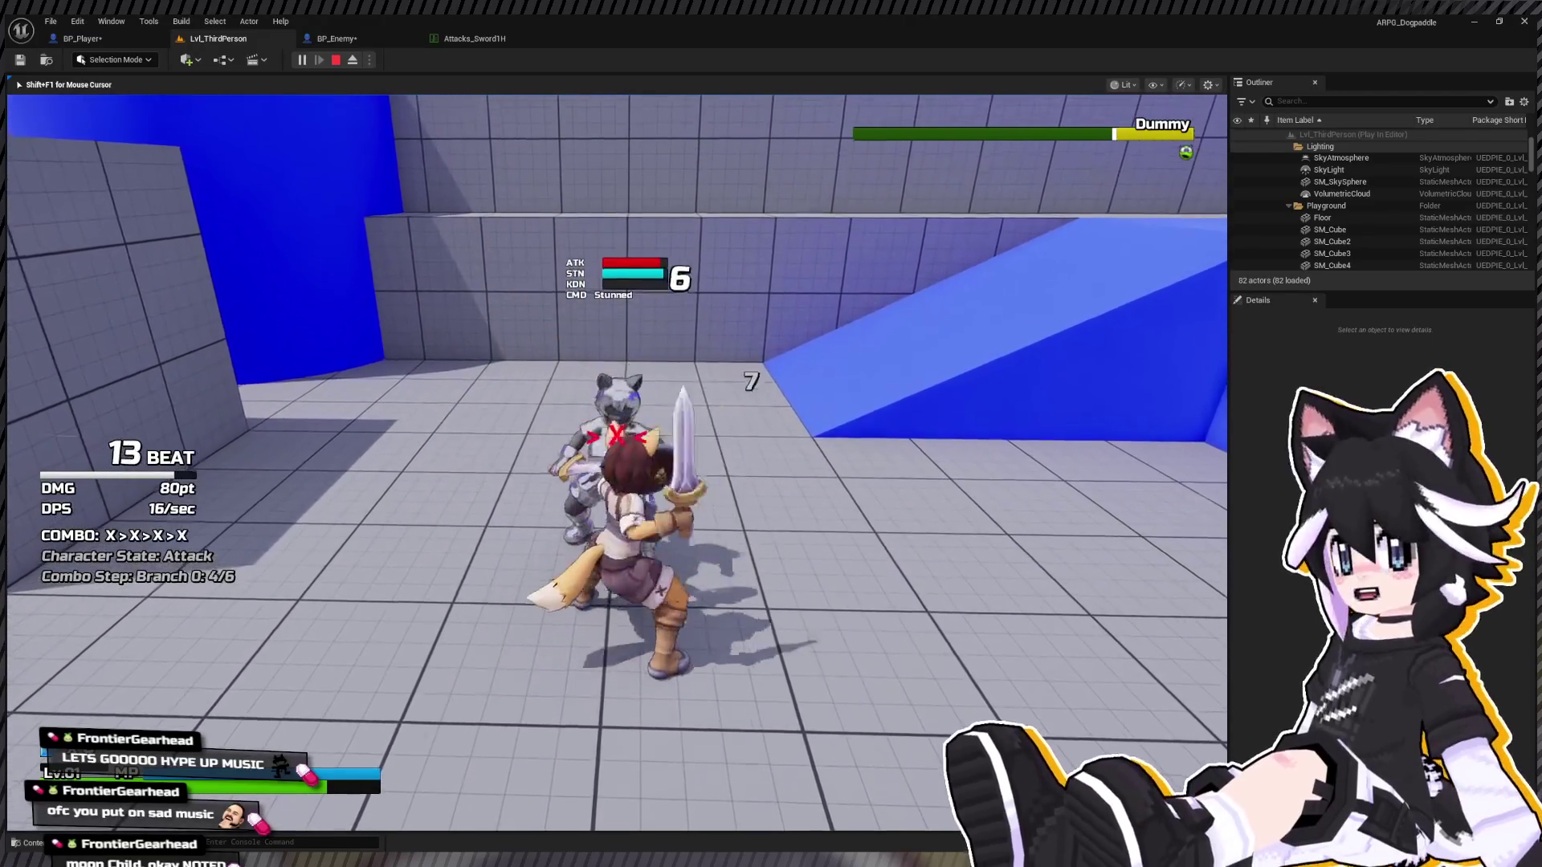
left_click(617, 462)
left_click(617, 462)
key("f")
- Run a second six-hit combo on the Dummy ending in a ring attack
left_click(617, 461)
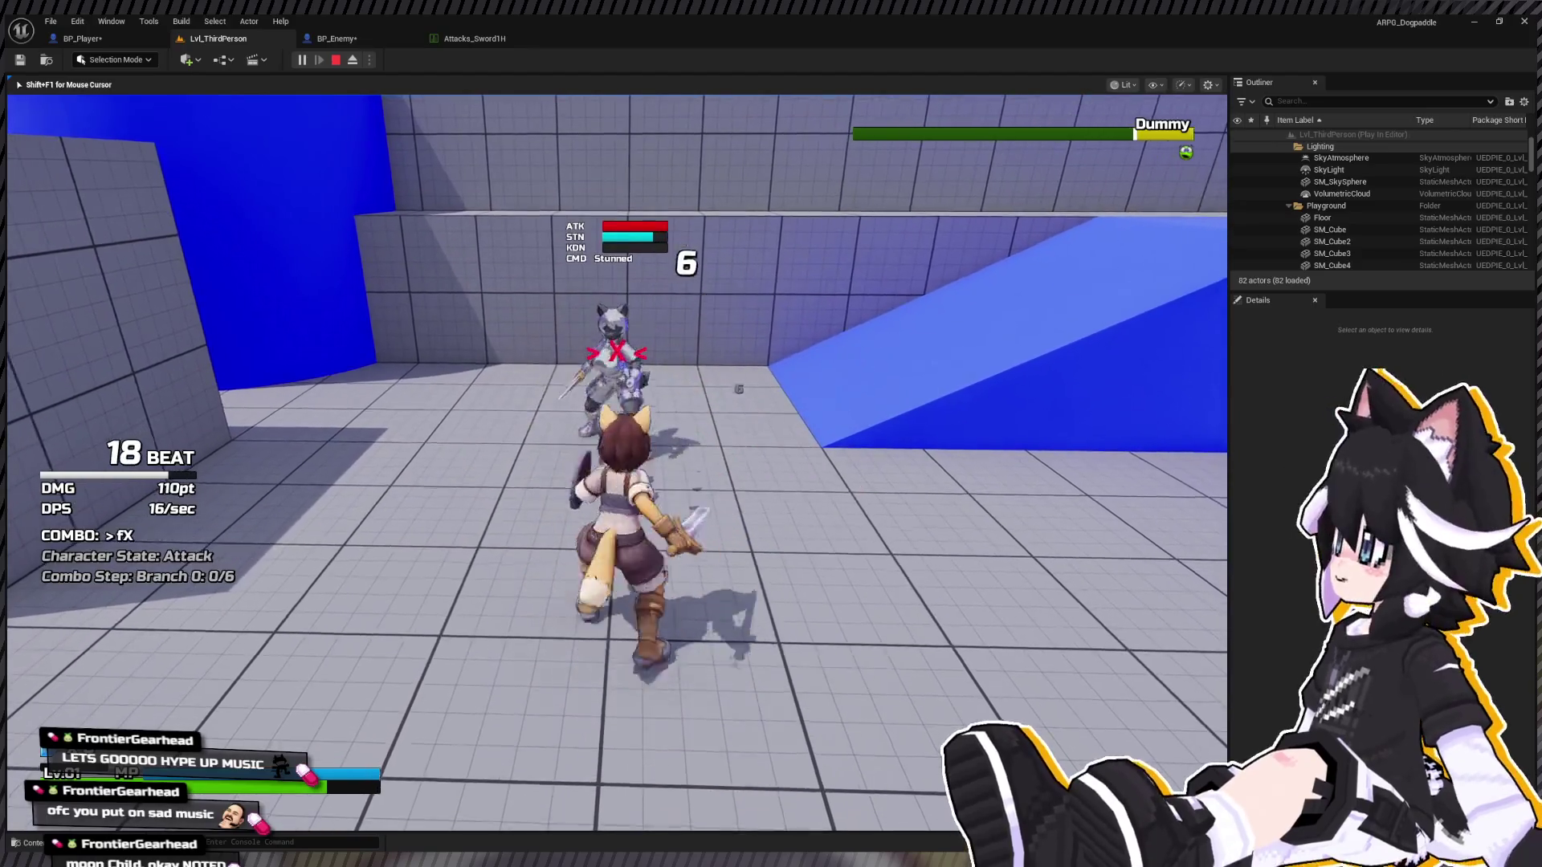
left_click(617, 462)
left_click(616, 461)
left_click(616, 462)
left_click(617, 462)
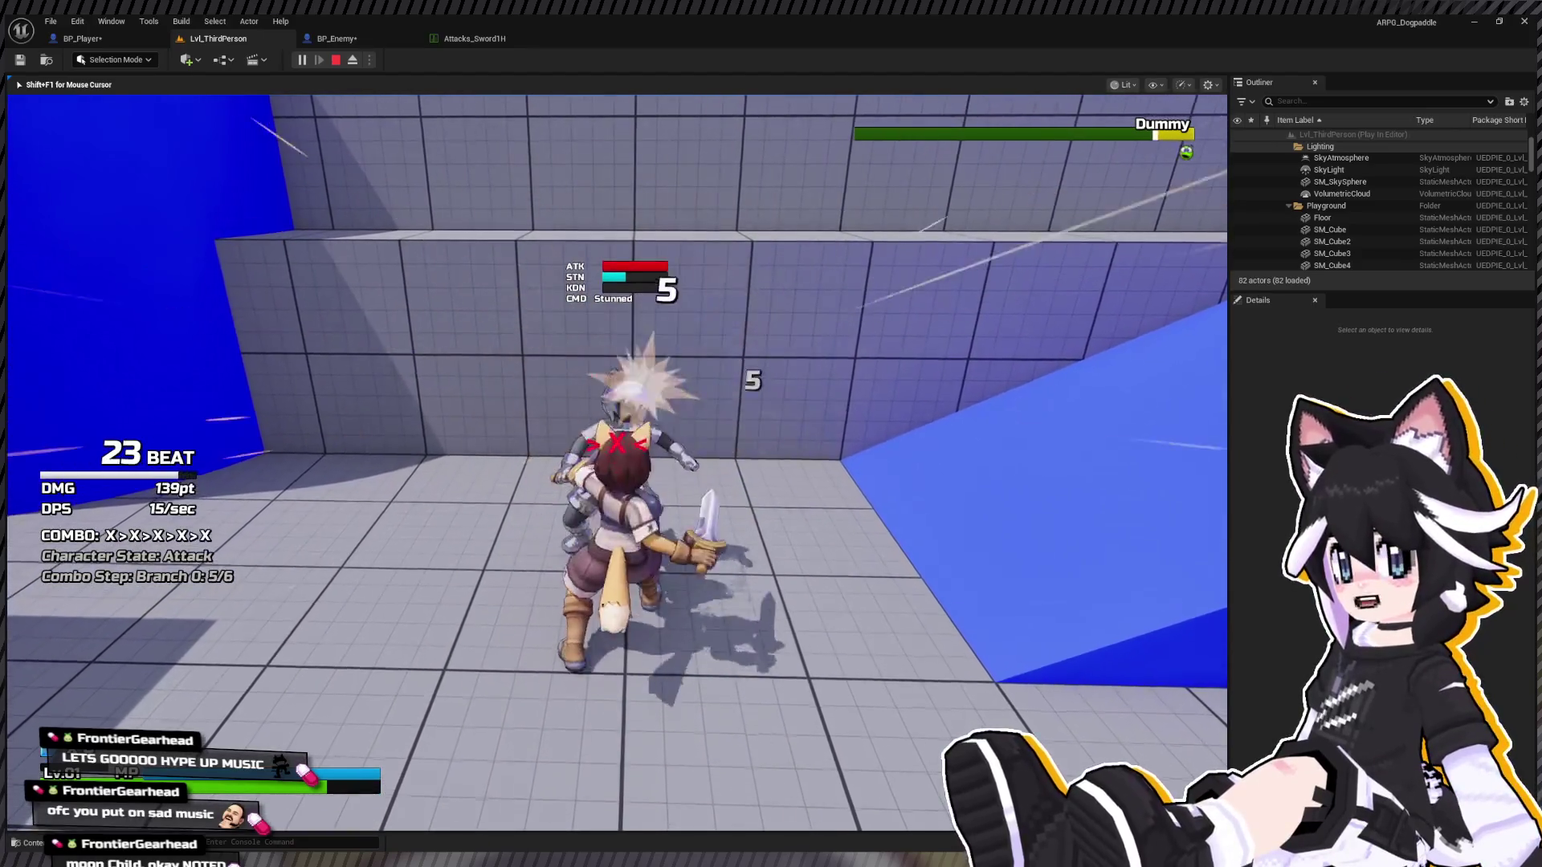
left_click(617, 462)
left_click(616, 462)
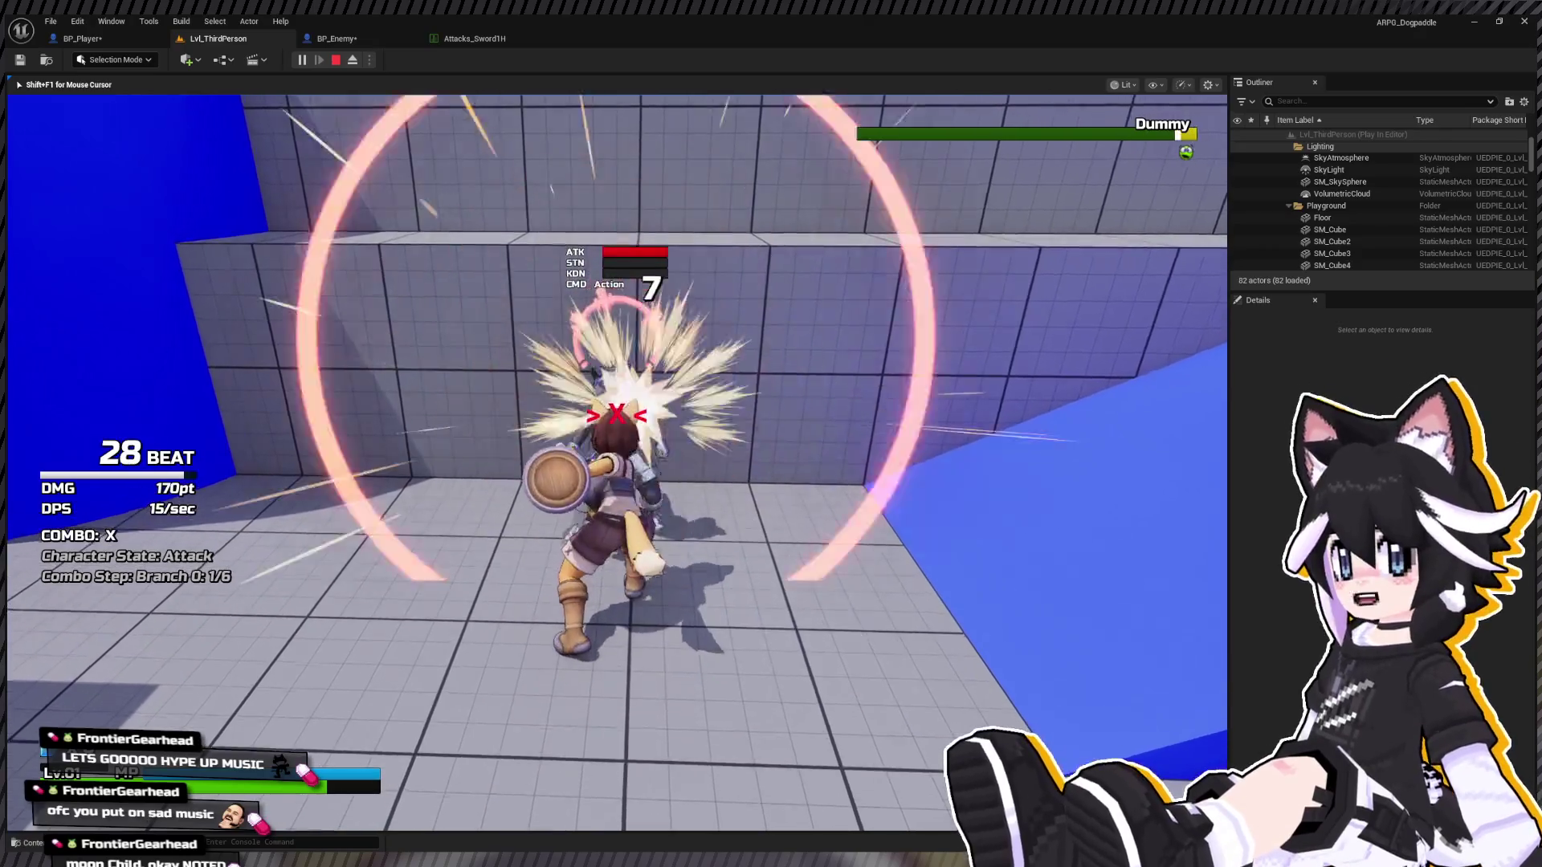
- Run back to the Dummy, stun it, and push a new combo to its sixth attack
key("w")
left_click(617, 462)
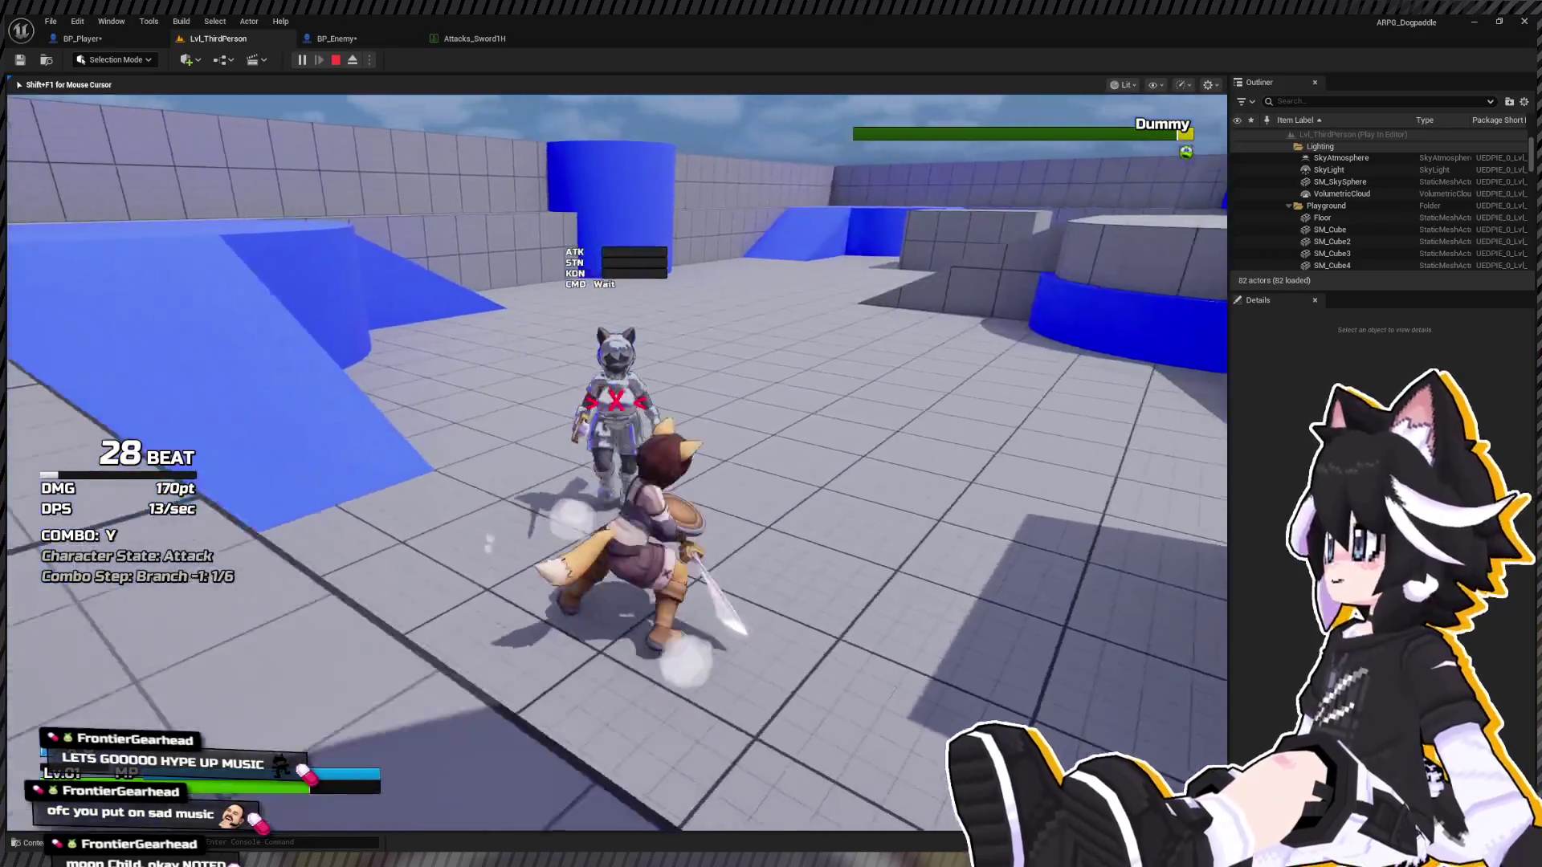
left_click(616, 462)
left_click(617, 461)
left_click(616, 462)
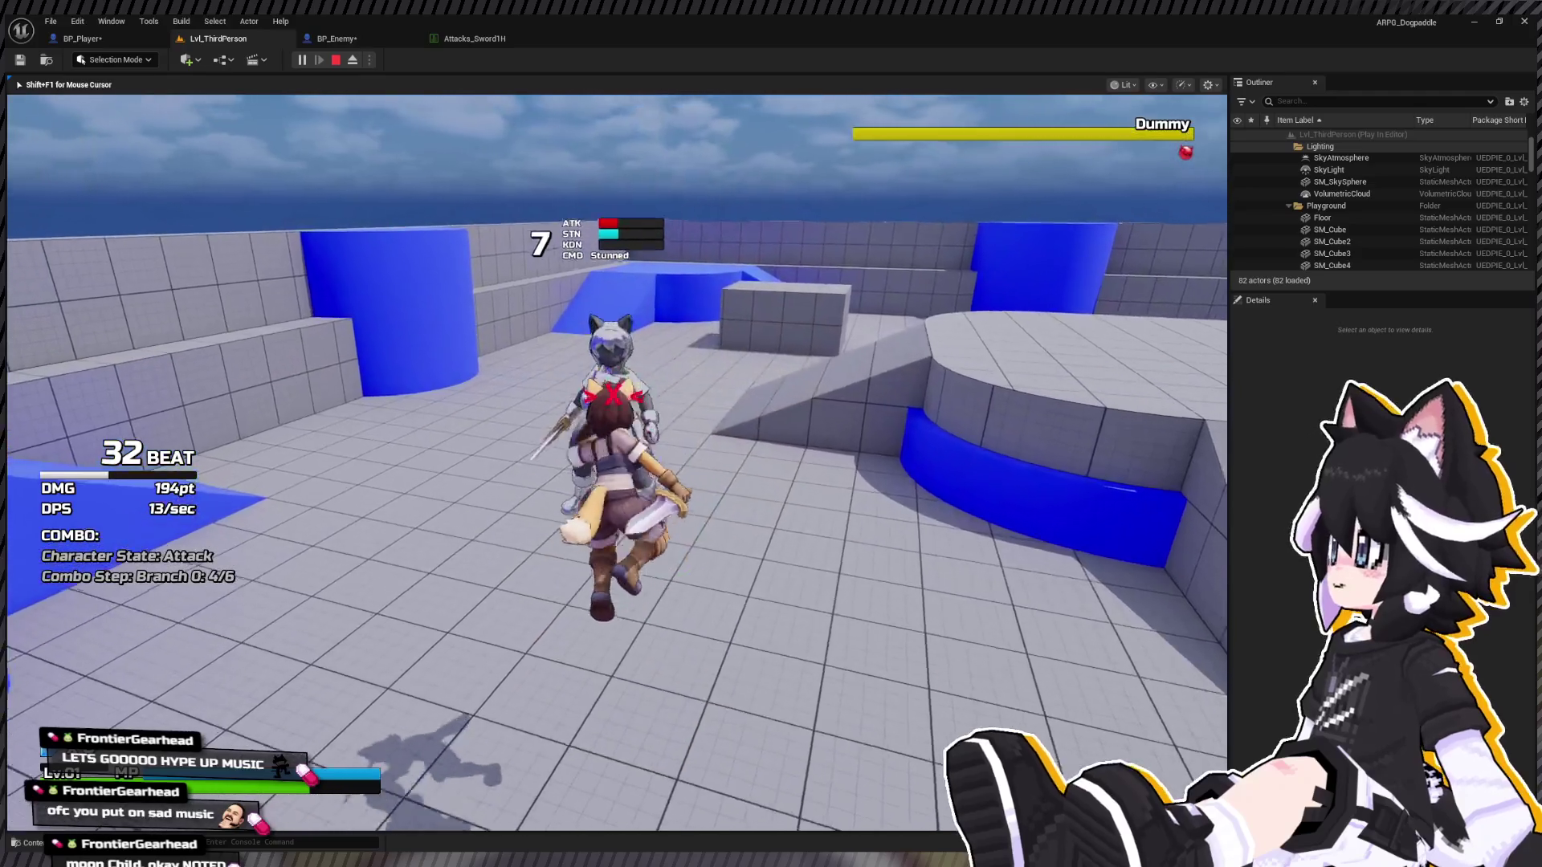
left_click(617, 462)
left_click(617, 461)
left_click(617, 462)
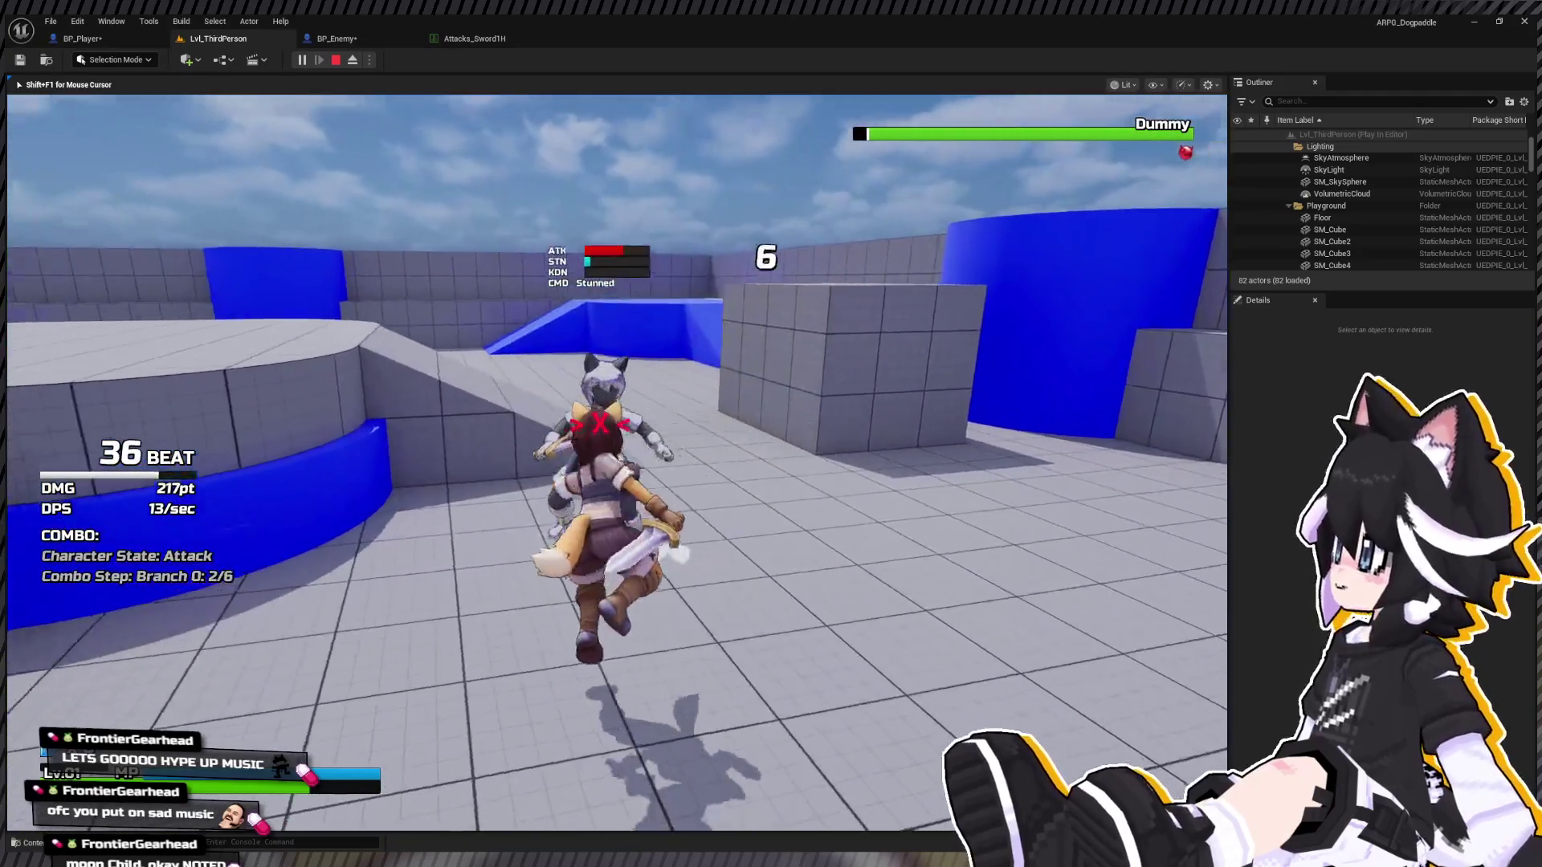
left_click(617, 462)
left_click(617, 461)
left_click(616, 462)
left_click(617, 462)
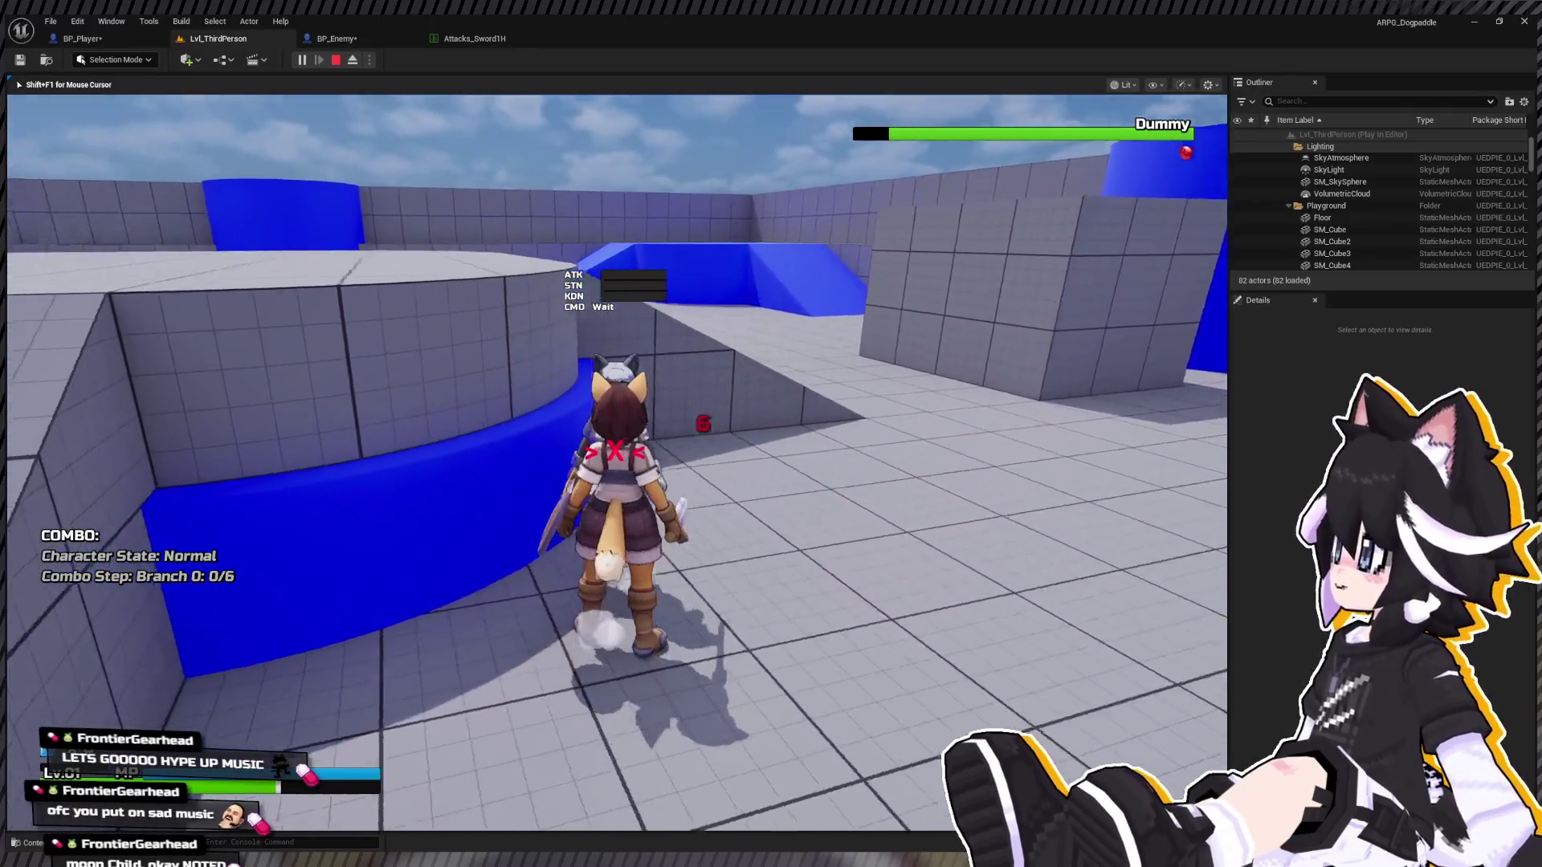
- Open with a right-click alternate attack and advance the combo on the Dummy
right_click(617, 462)
left_click(616, 461)
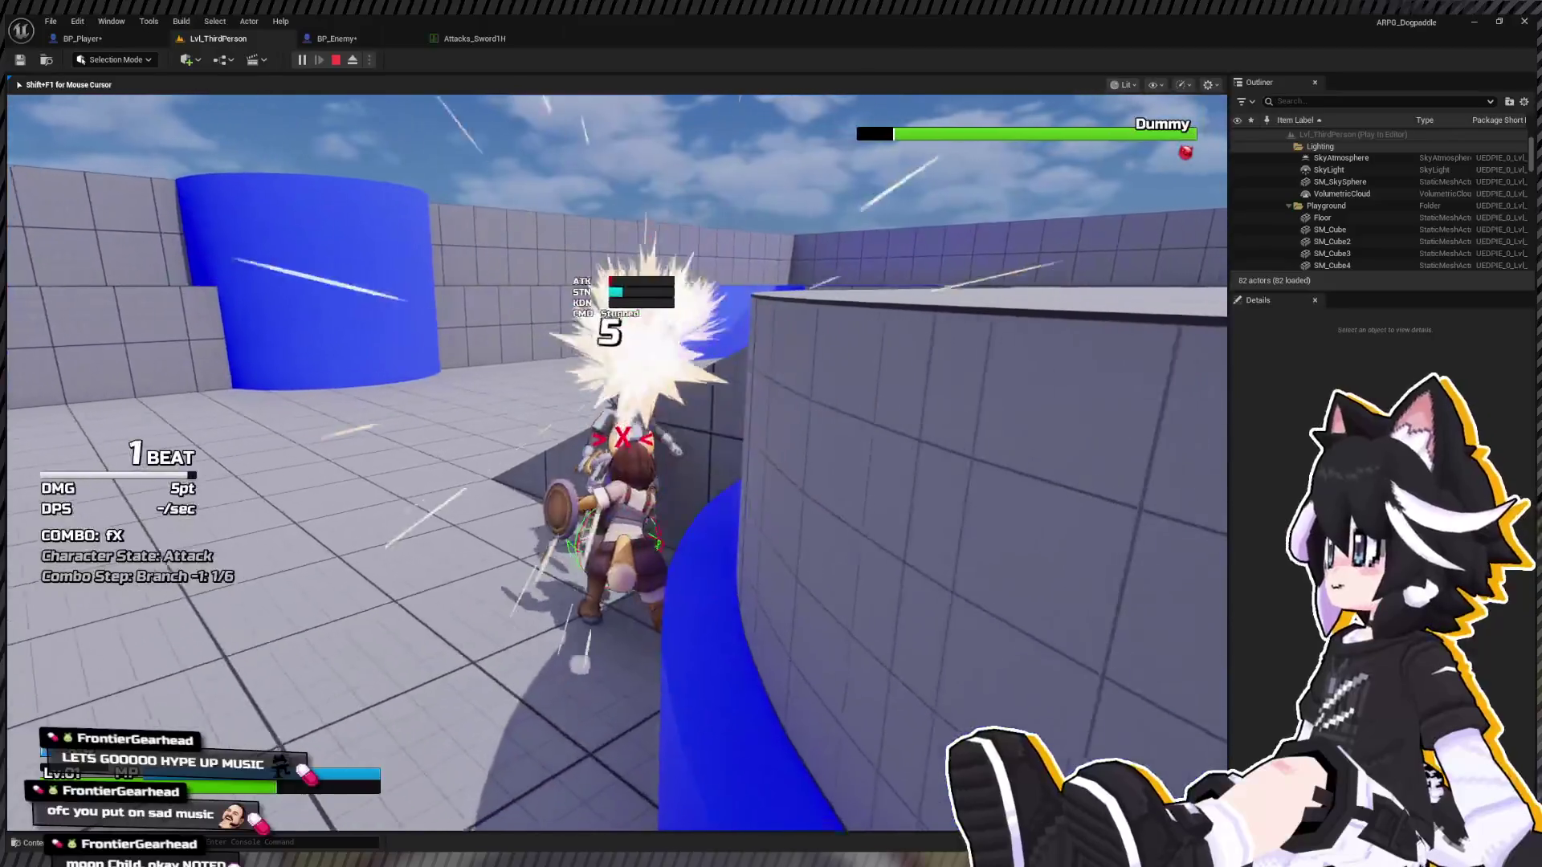
left_click(616, 462)
left_click(616, 462)
left_click(617, 462)
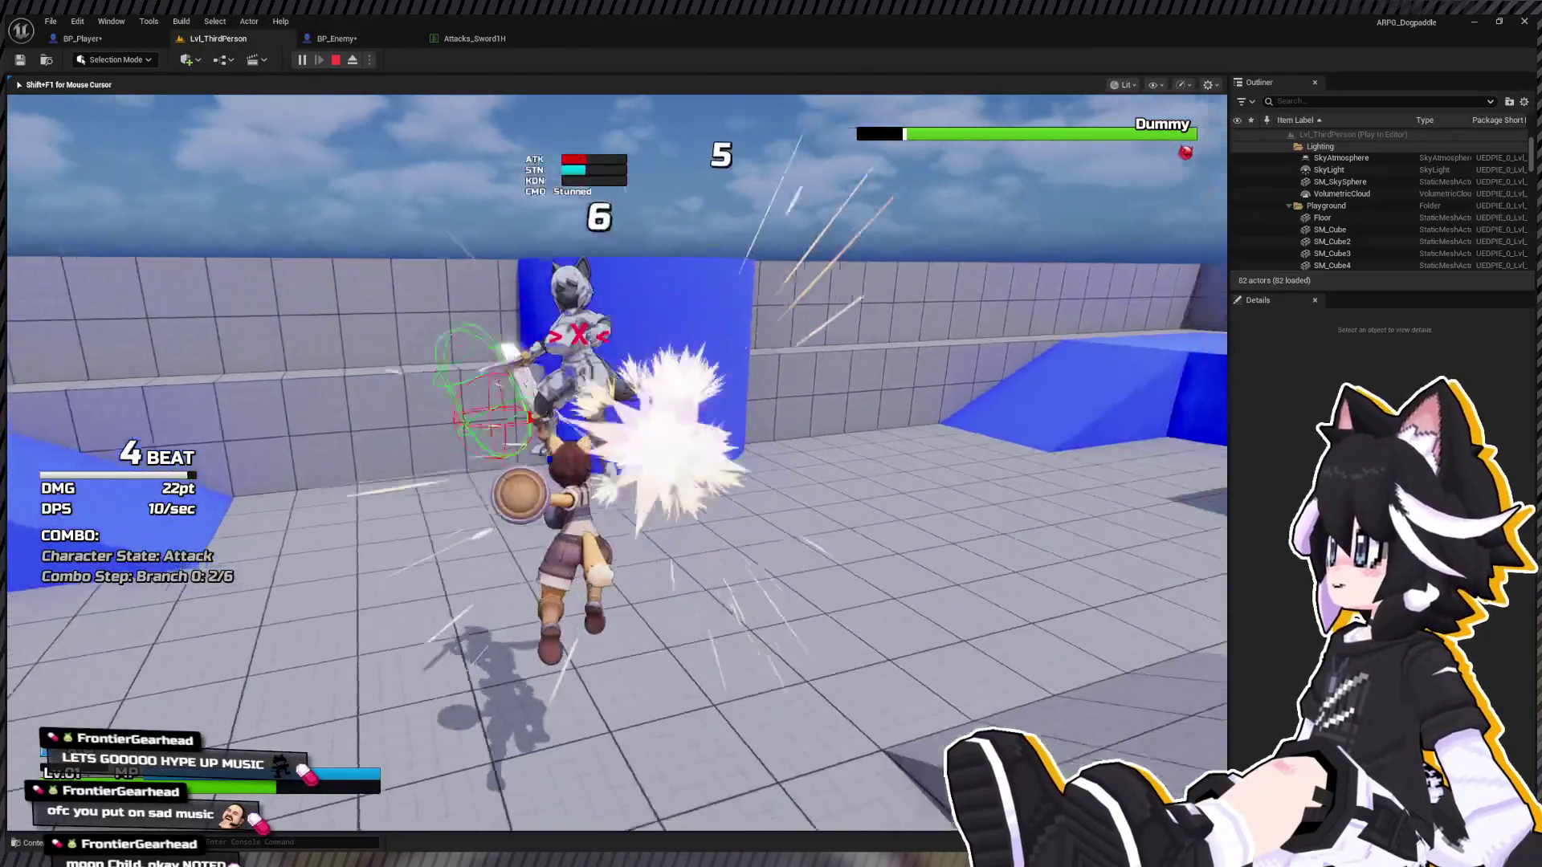
left_click(616, 462)
- Restart and finish another six-step combo on the Dummy, ending with a ring attack
left_click(617, 462)
left_click(617, 462)
left_click(617, 462)
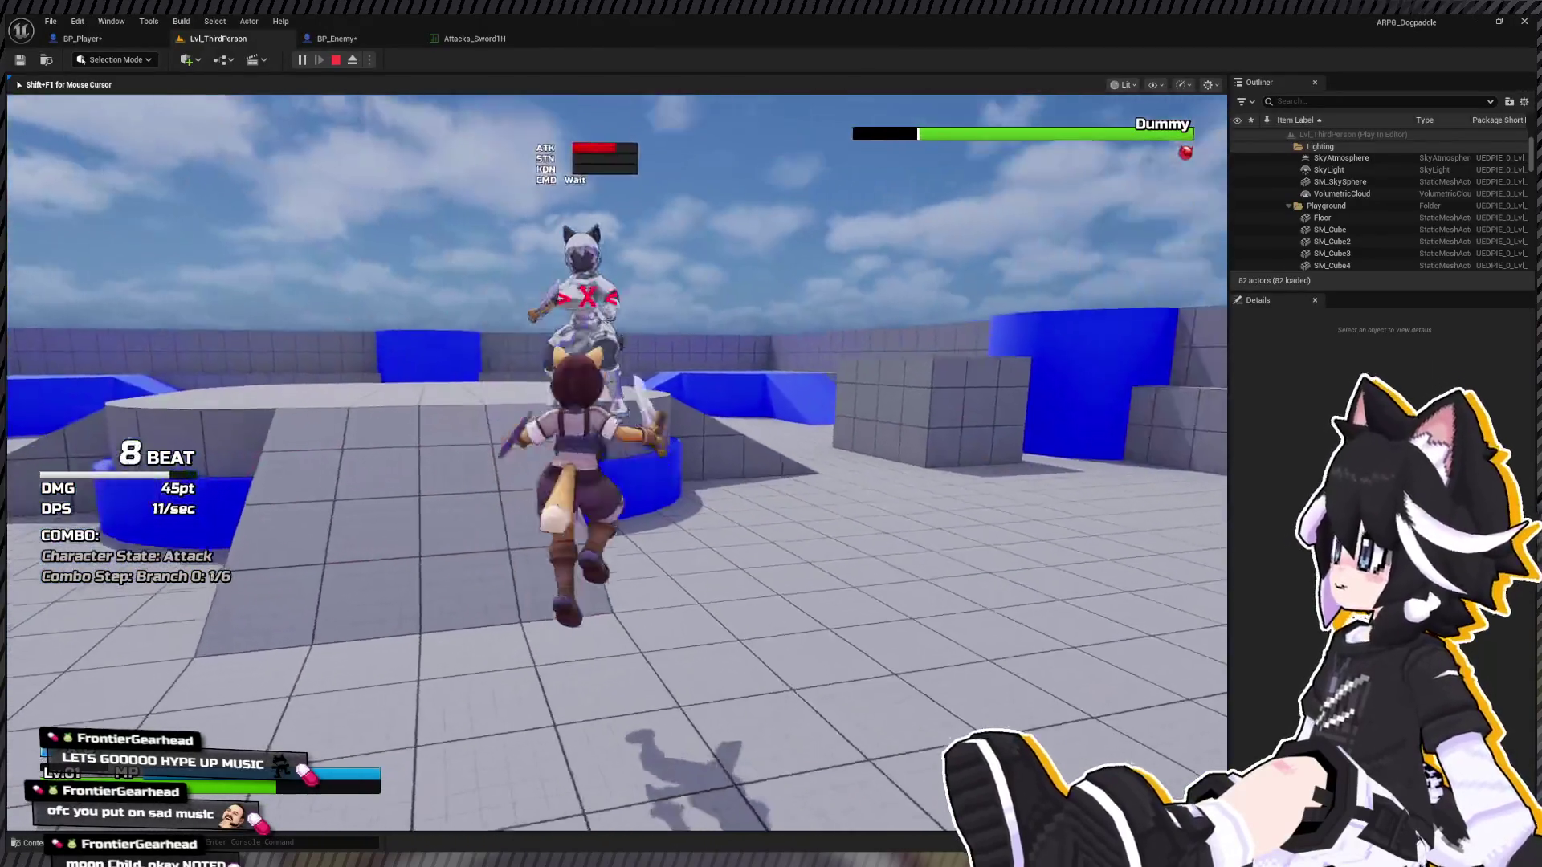
left_click(616, 462)
left_click(616, 461)
left_click(616, 461)
left_click(617, 462)
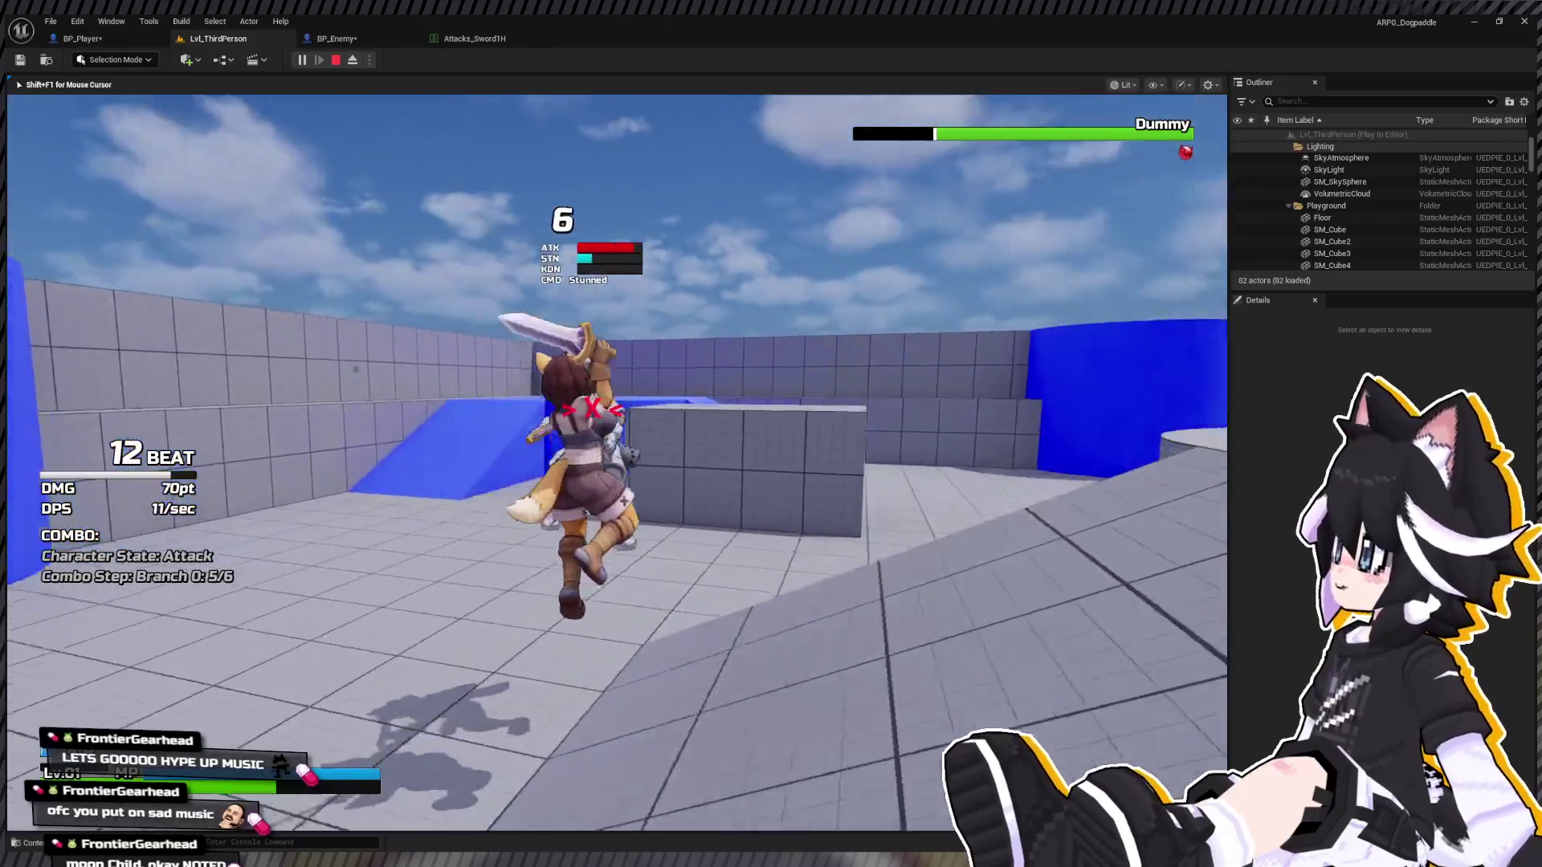
left_click(617, 462)
left_click(616, 462)
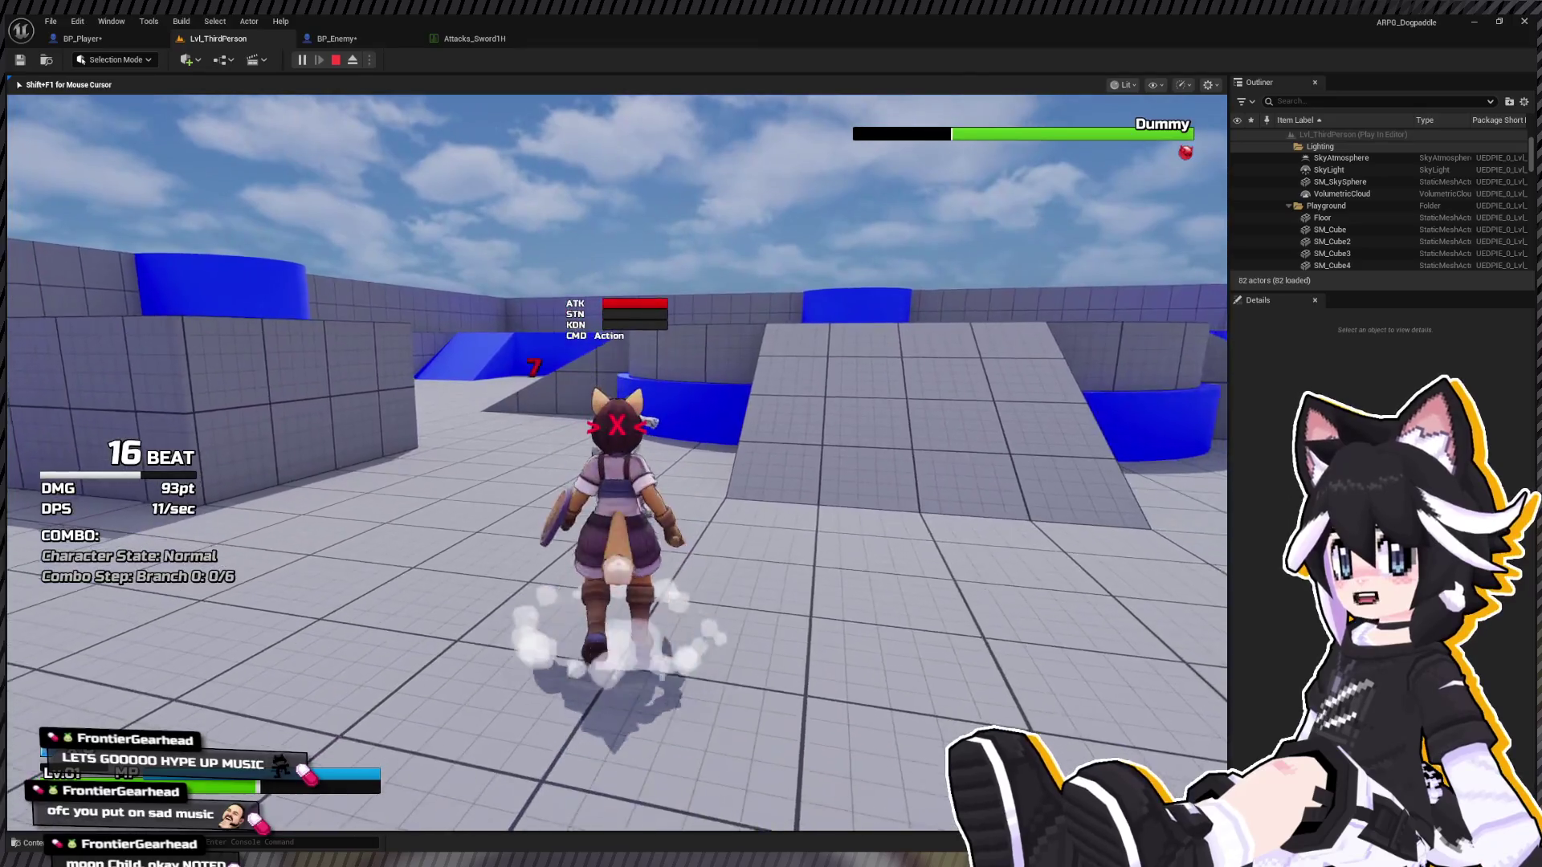
- Attack the Dummy, raise the shield to block, then keep a combo going
left_click(617, 462)
left_click(617, 462)
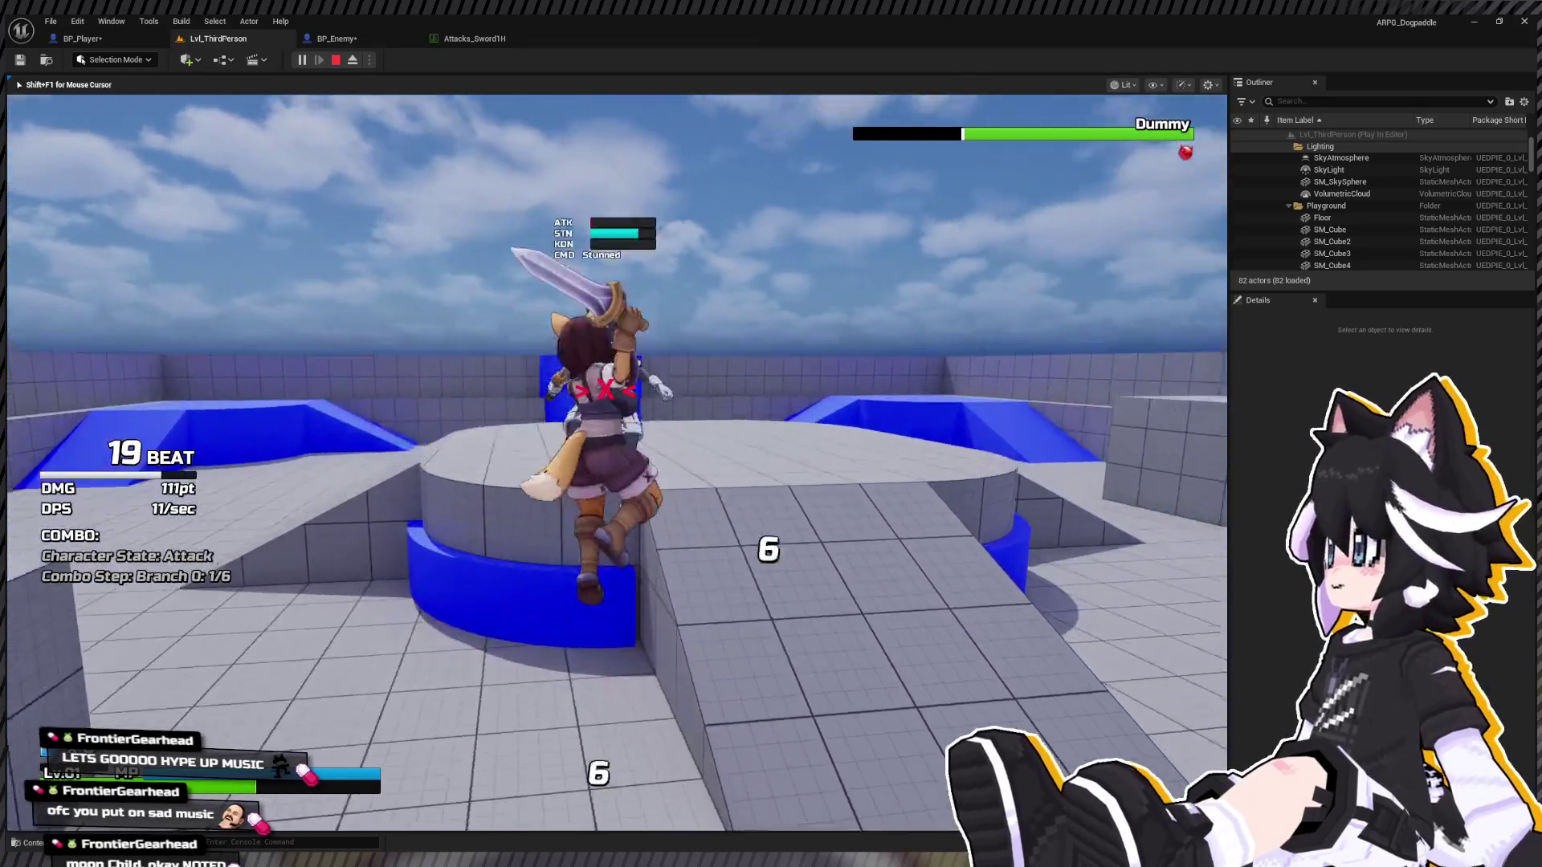
left_click(617, 461)
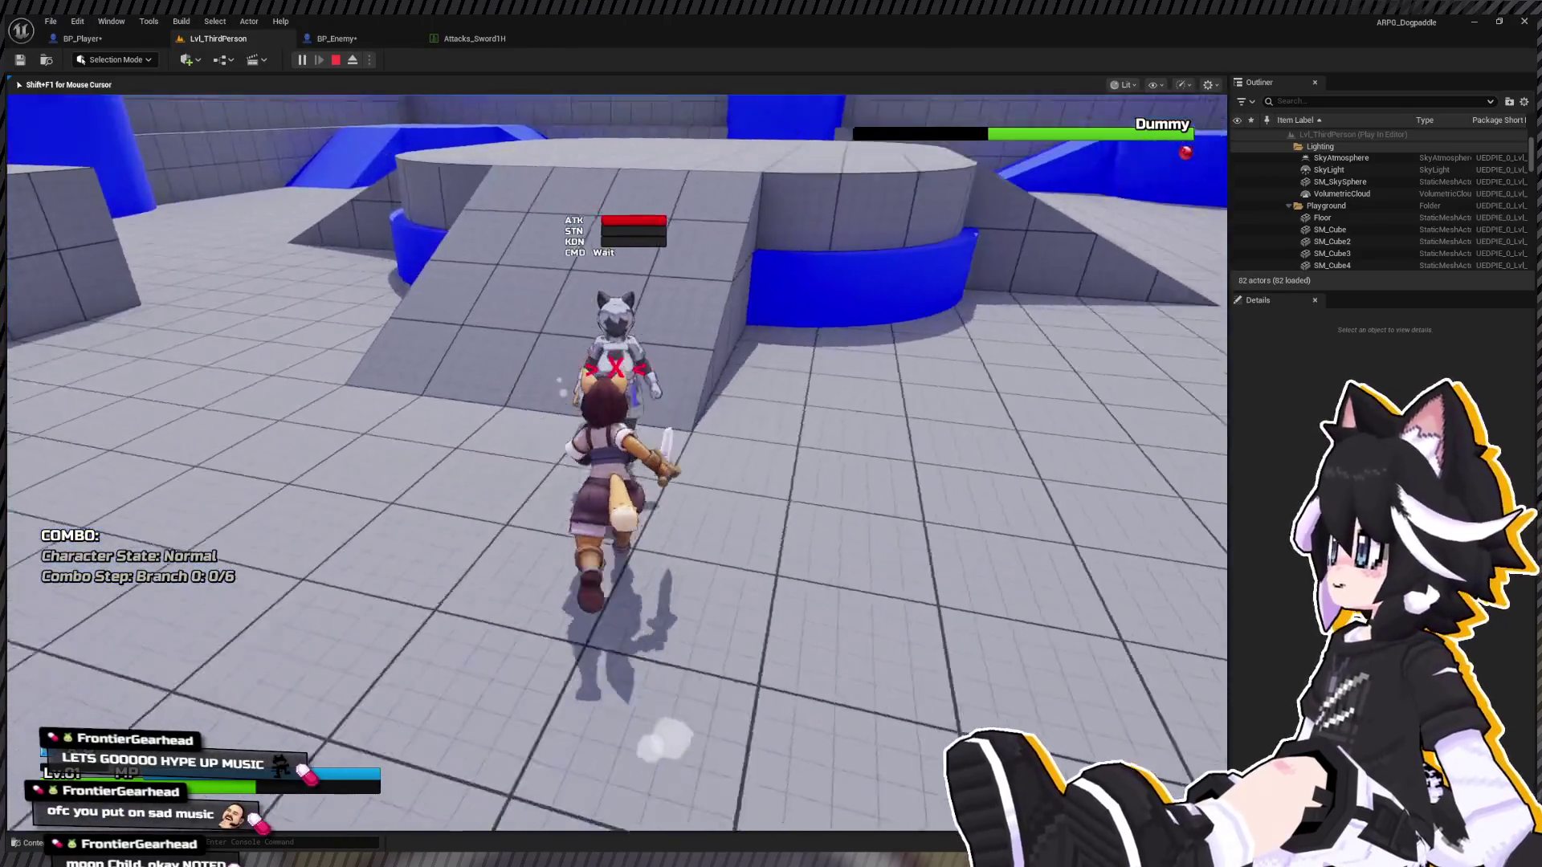
right_click(617, 461)
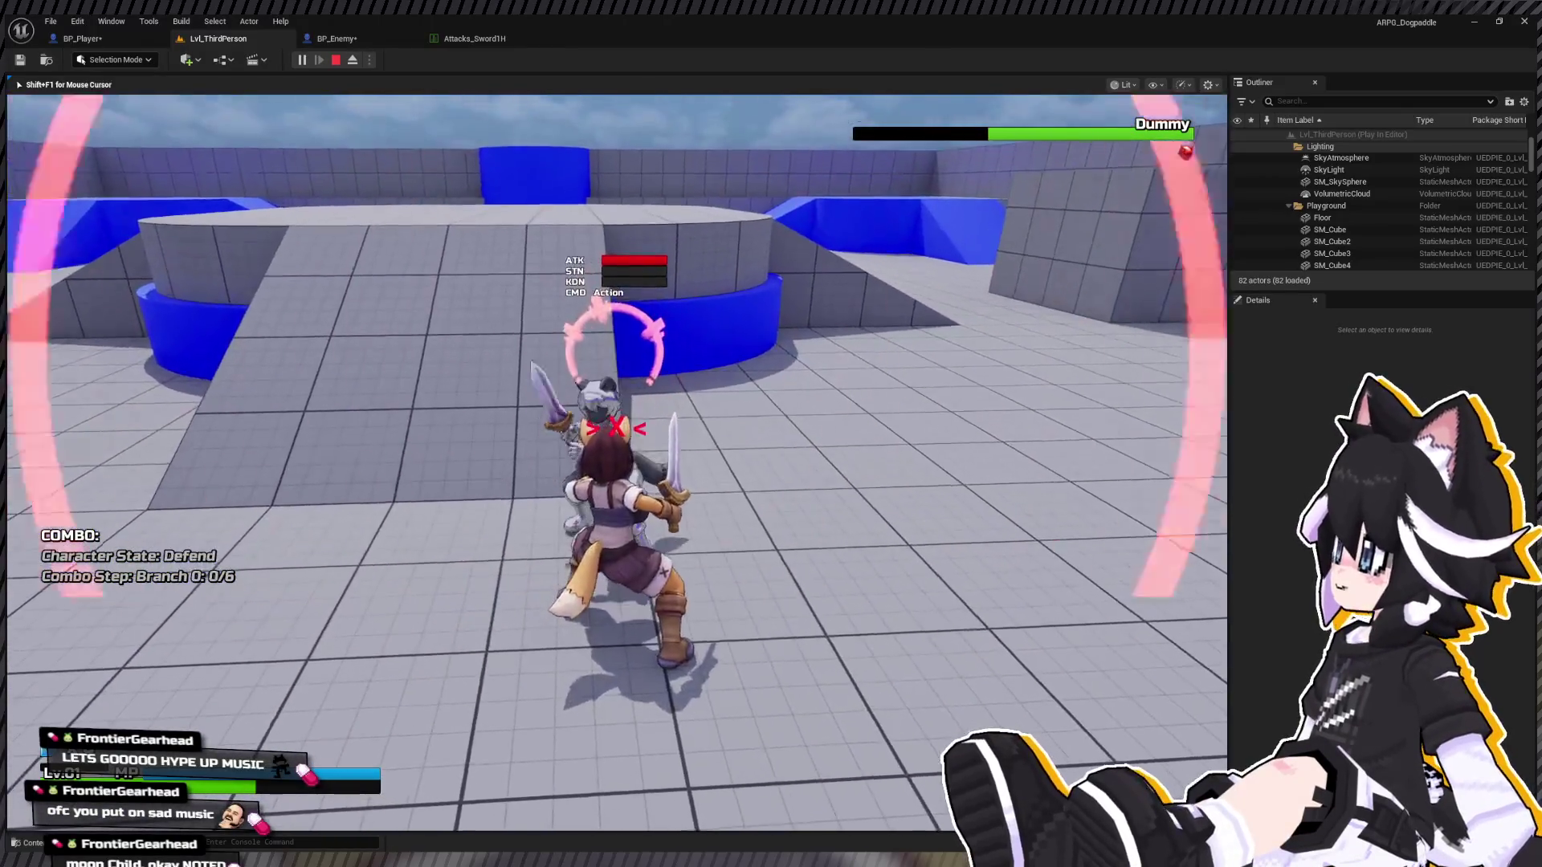
left_click(616, 462)
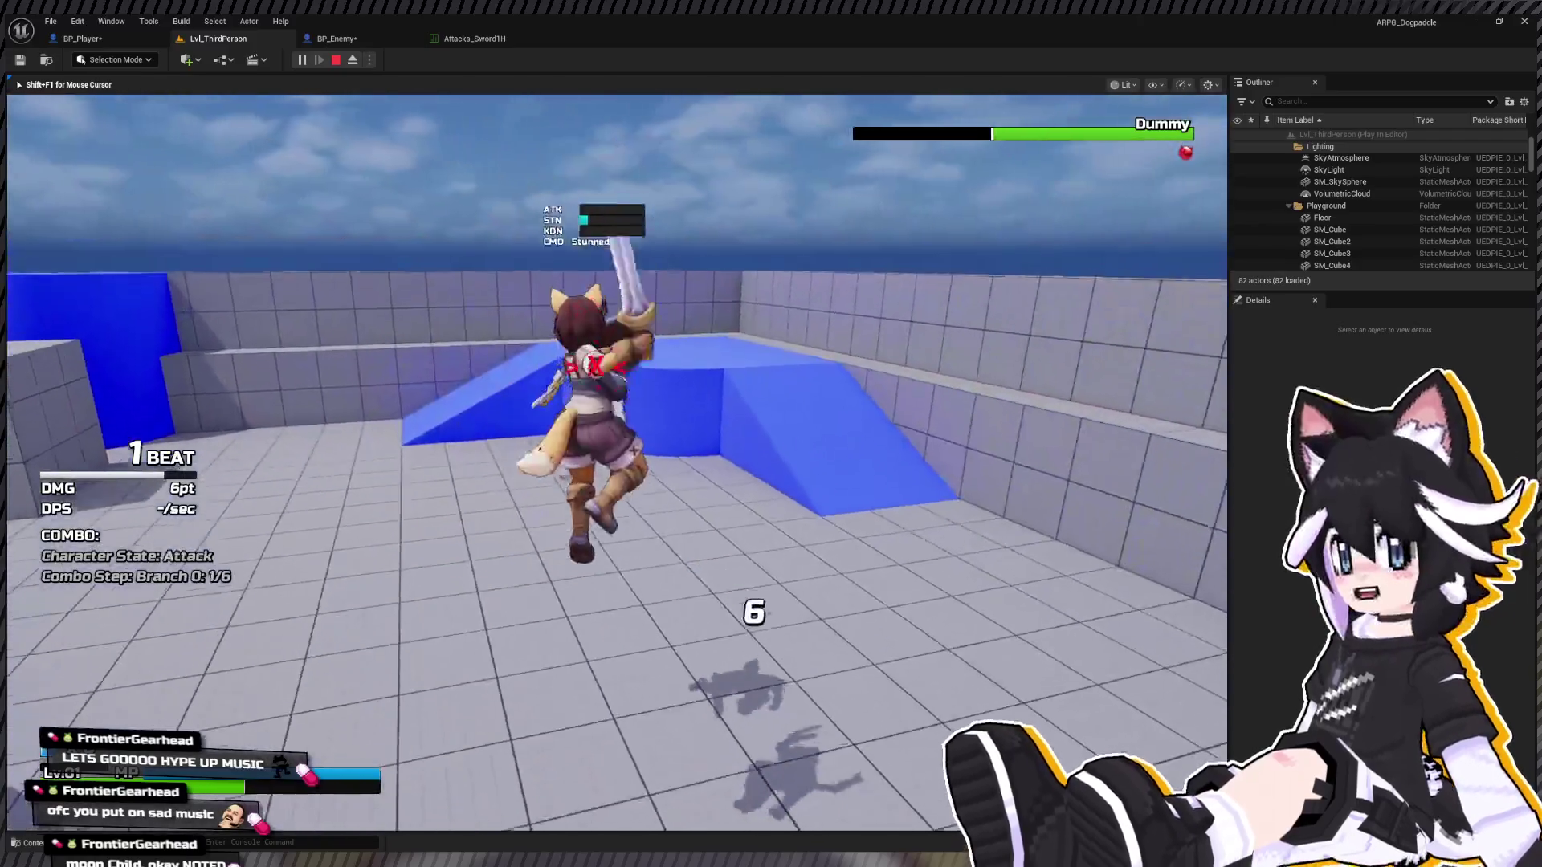
left_click(617, 462)
left_click(617, 461)
left_click(616, 462)
left_click(617, 462)
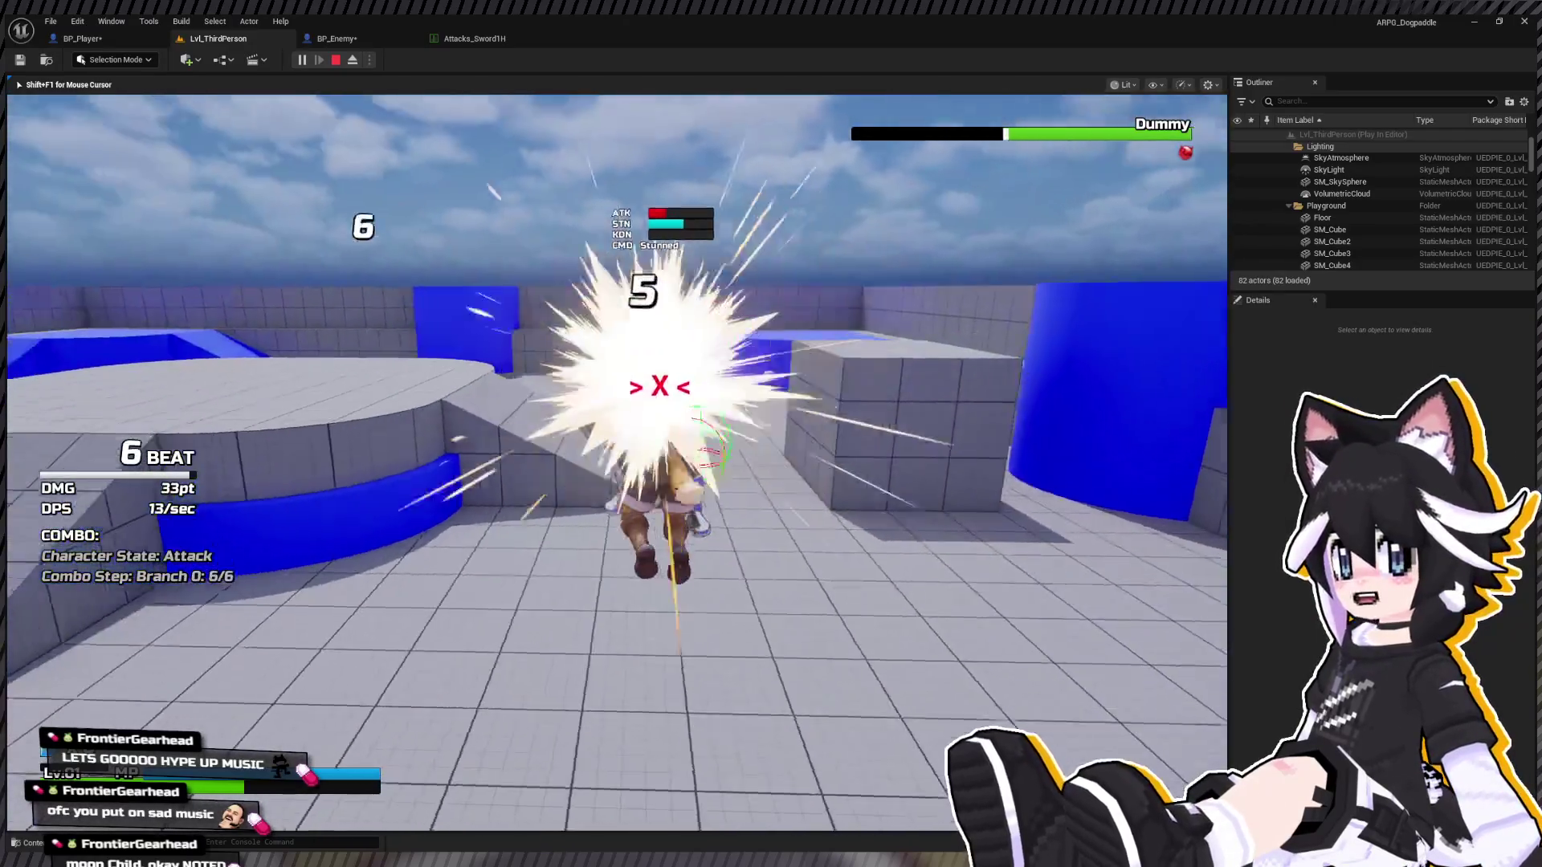
left_click(617, 461)
left_click(616, 461)
- Move up to the Dummy, finish one more six-step combo, and stop the play session
key("w")
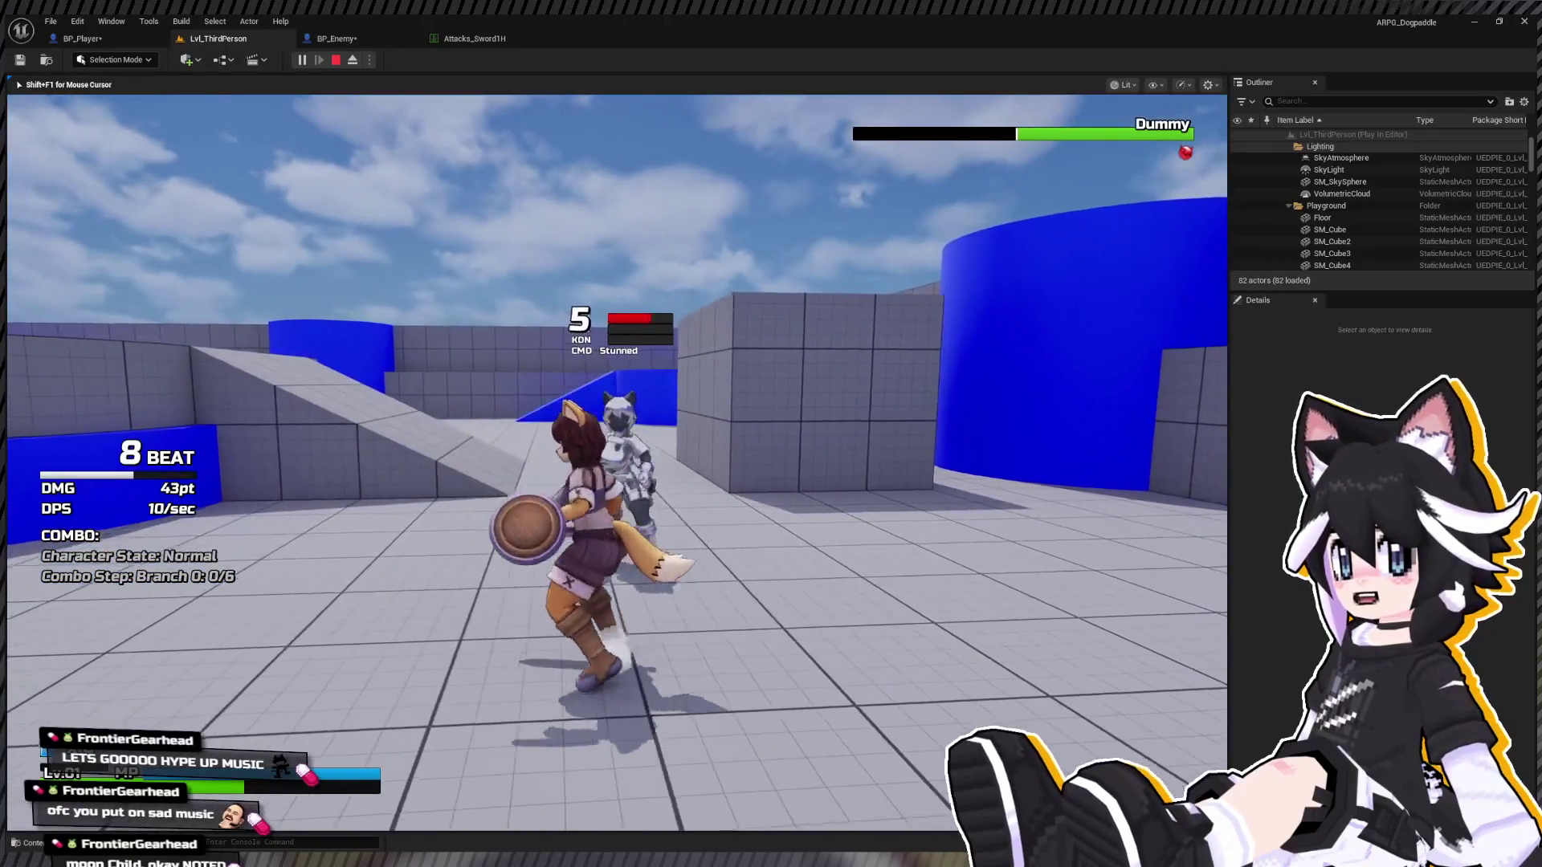
key("w")
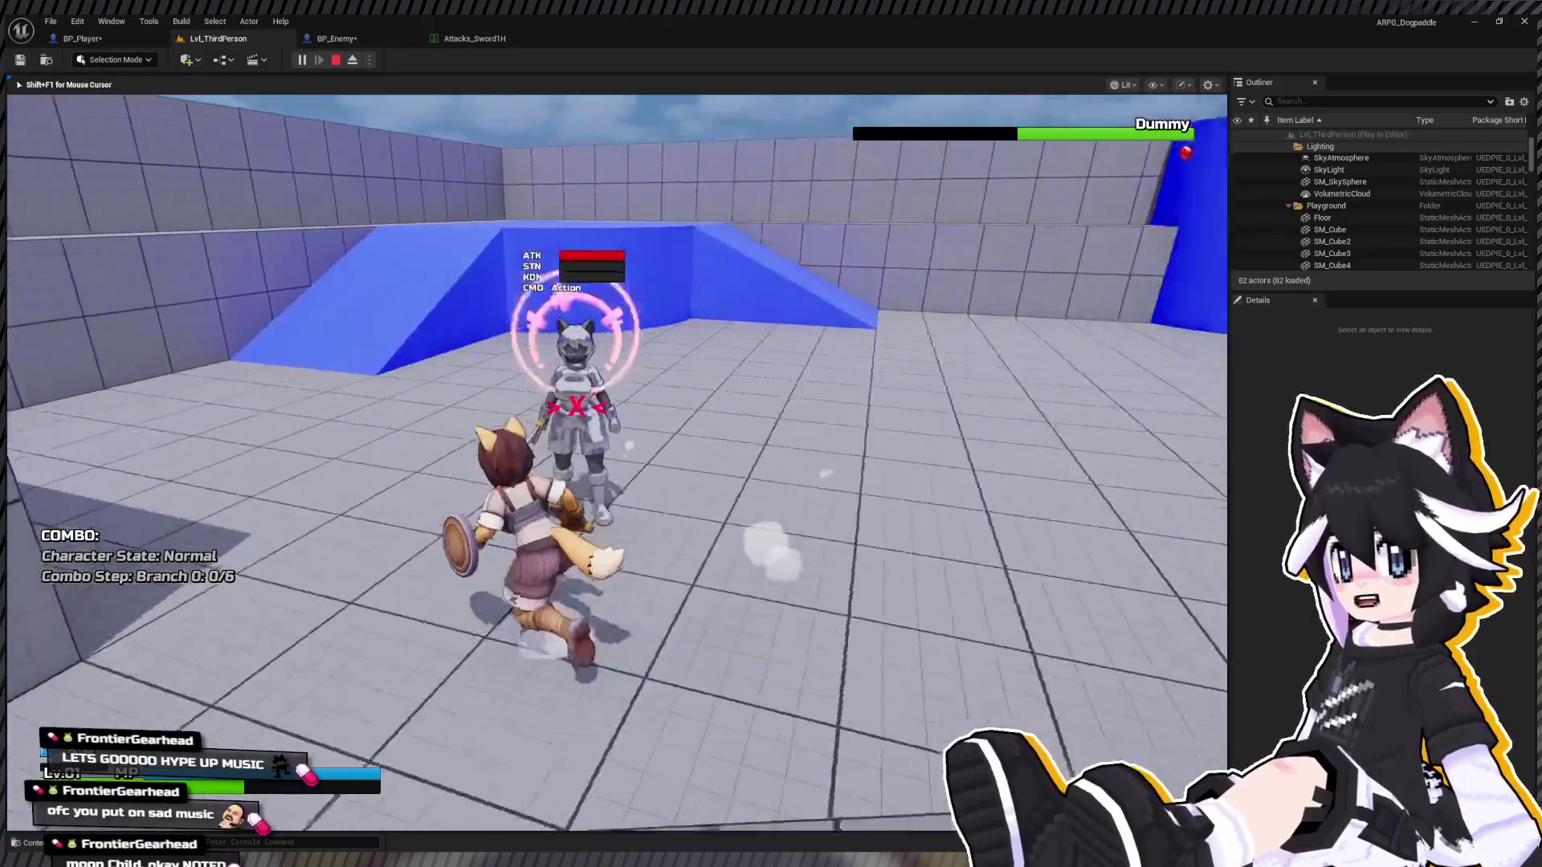
left_click(617, 462)
left_click(616, 462)
left_click(616, 462)
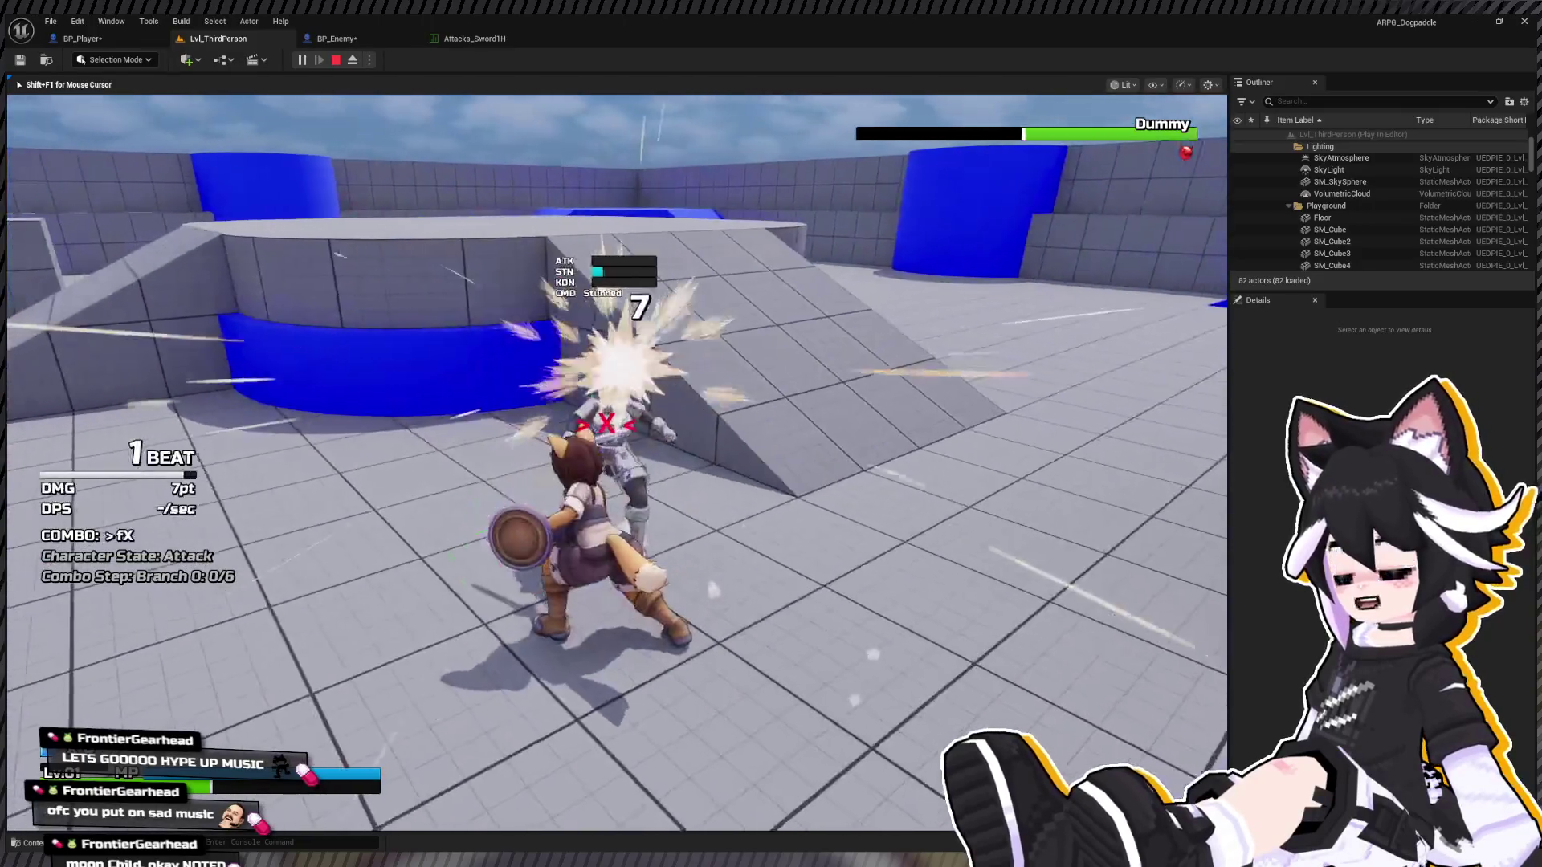
left_click(617, 462)
left_click(616, 462)
left_click(617, 461)
left_click(617, 462)
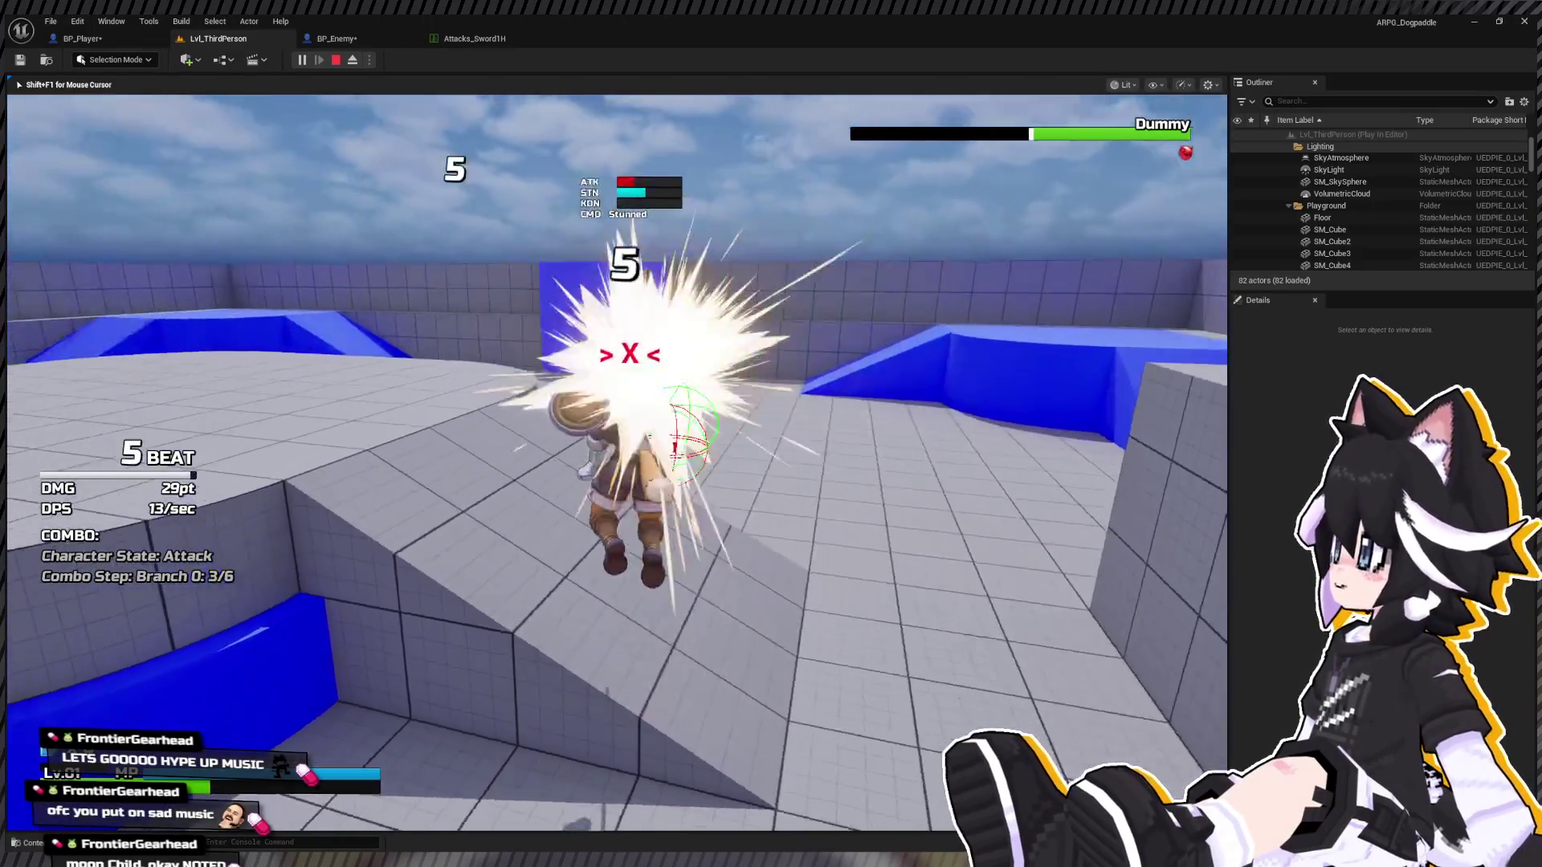
left_click(616, 462)
left_click(617, 462)
left_click(617, 461)
key("Escape")
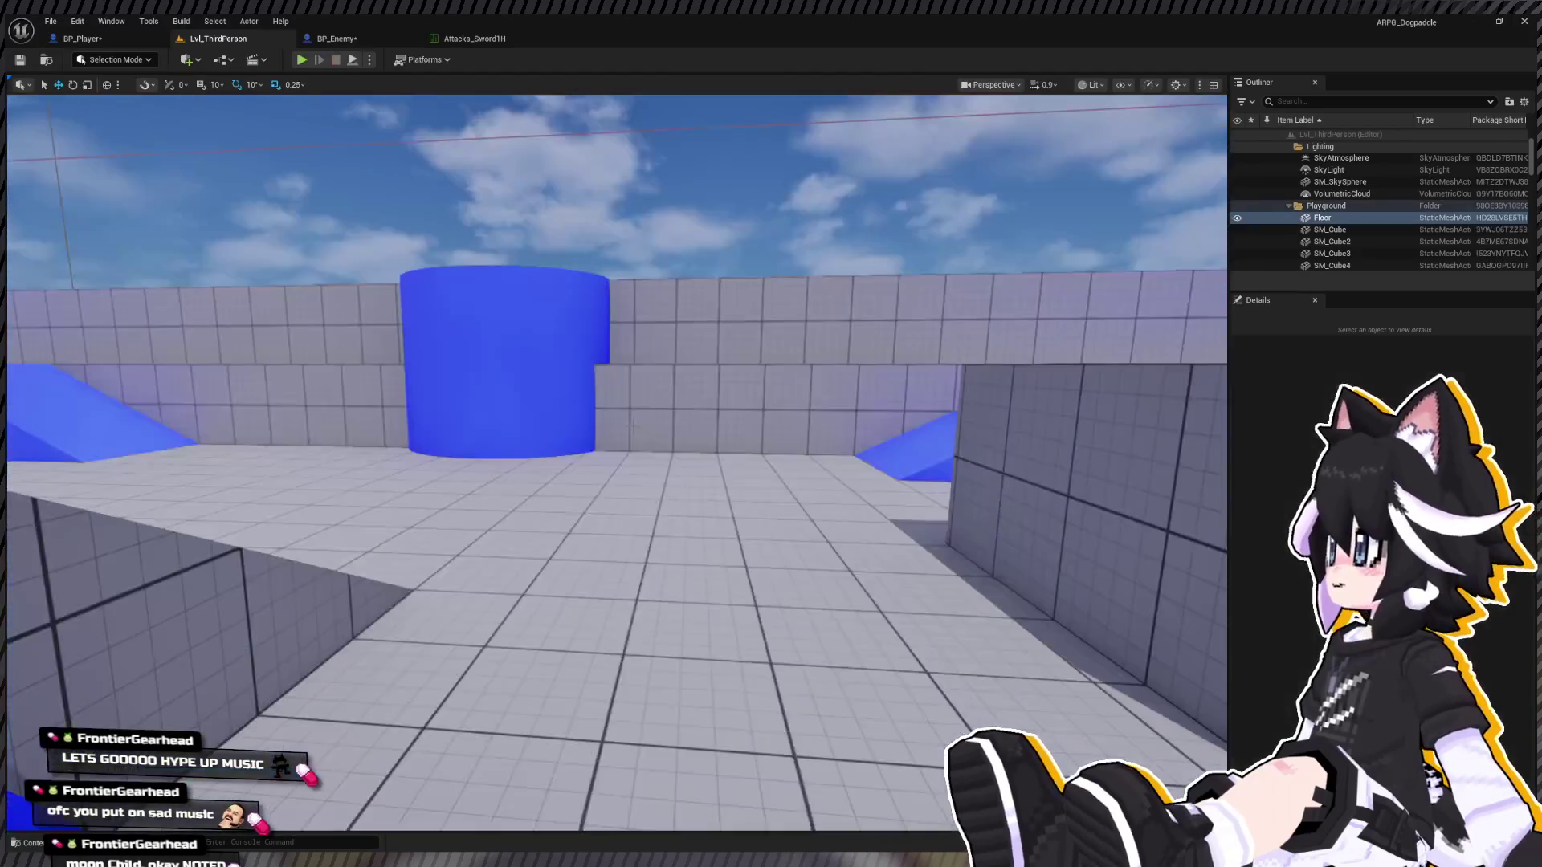
- In BP_Enemy's Combat graph, enter -80 and 80 as the X Clamp's Min and Max
left_click(335, 41)
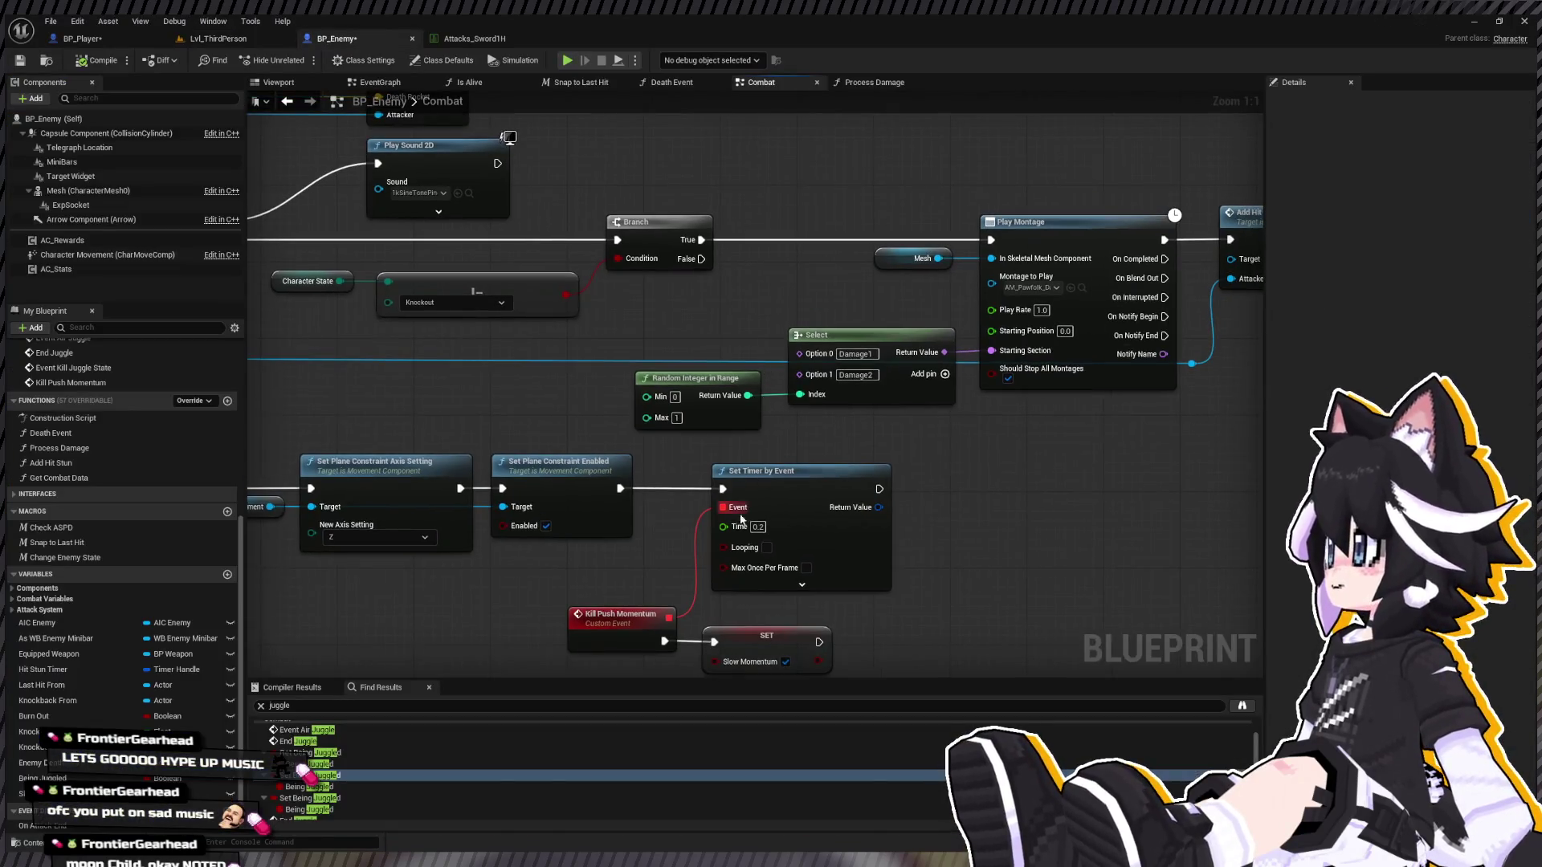
scroll(725, 448, "down", 4)
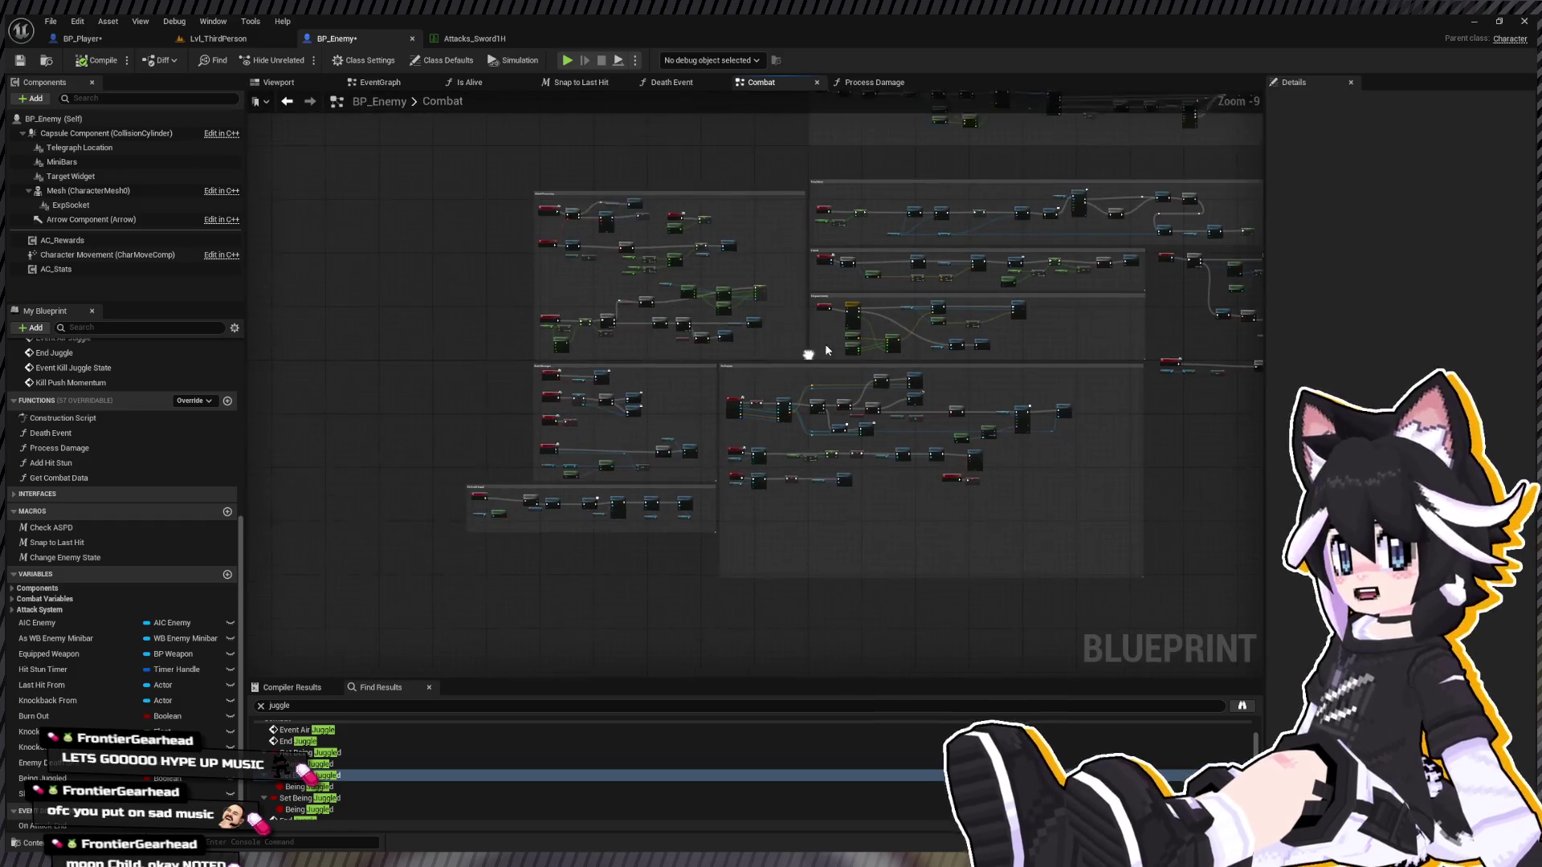
scroll(815, 347, "up", 7)
left_click(684, 403)
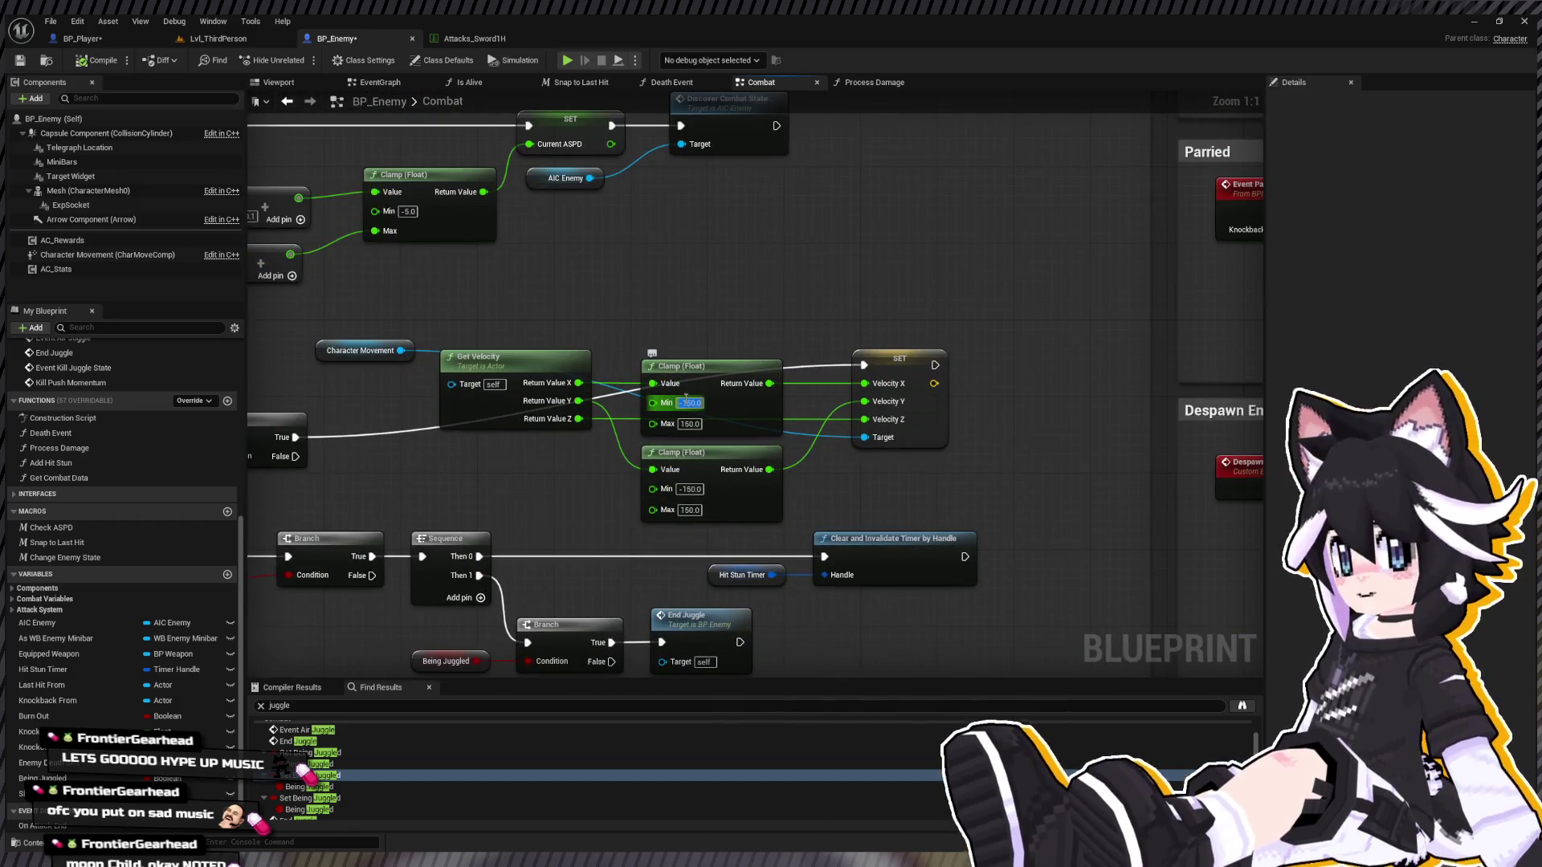
type("-80")
left_click(692, 424)
type("80")
- Commit the X Clamp's Max as 80 and set the Y Clamp's Min to -80
key("Return")
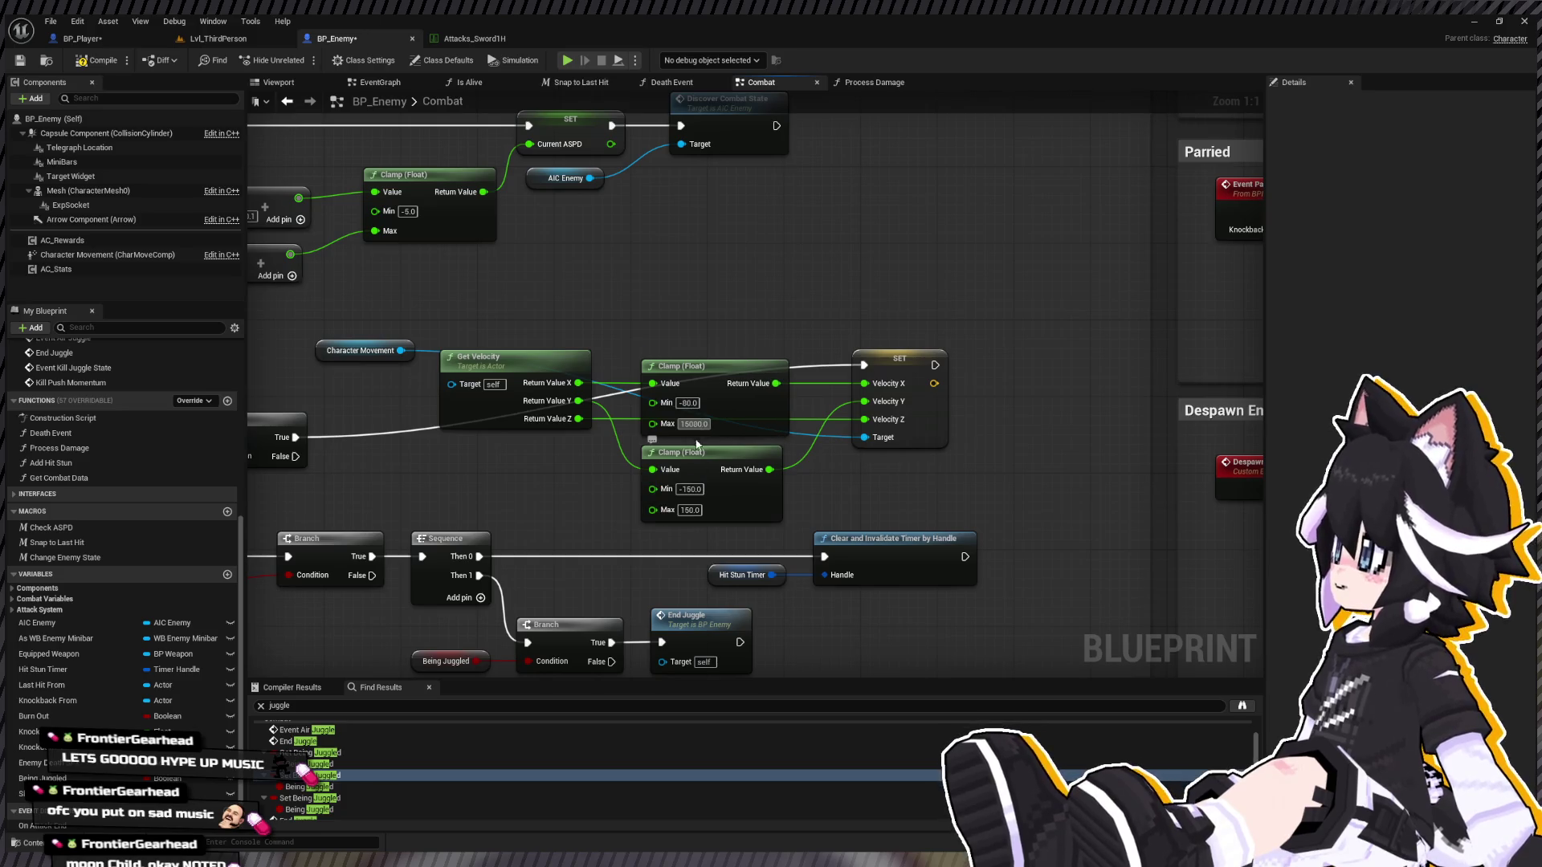
left_click(696, 425)
type("80")
key("Return")
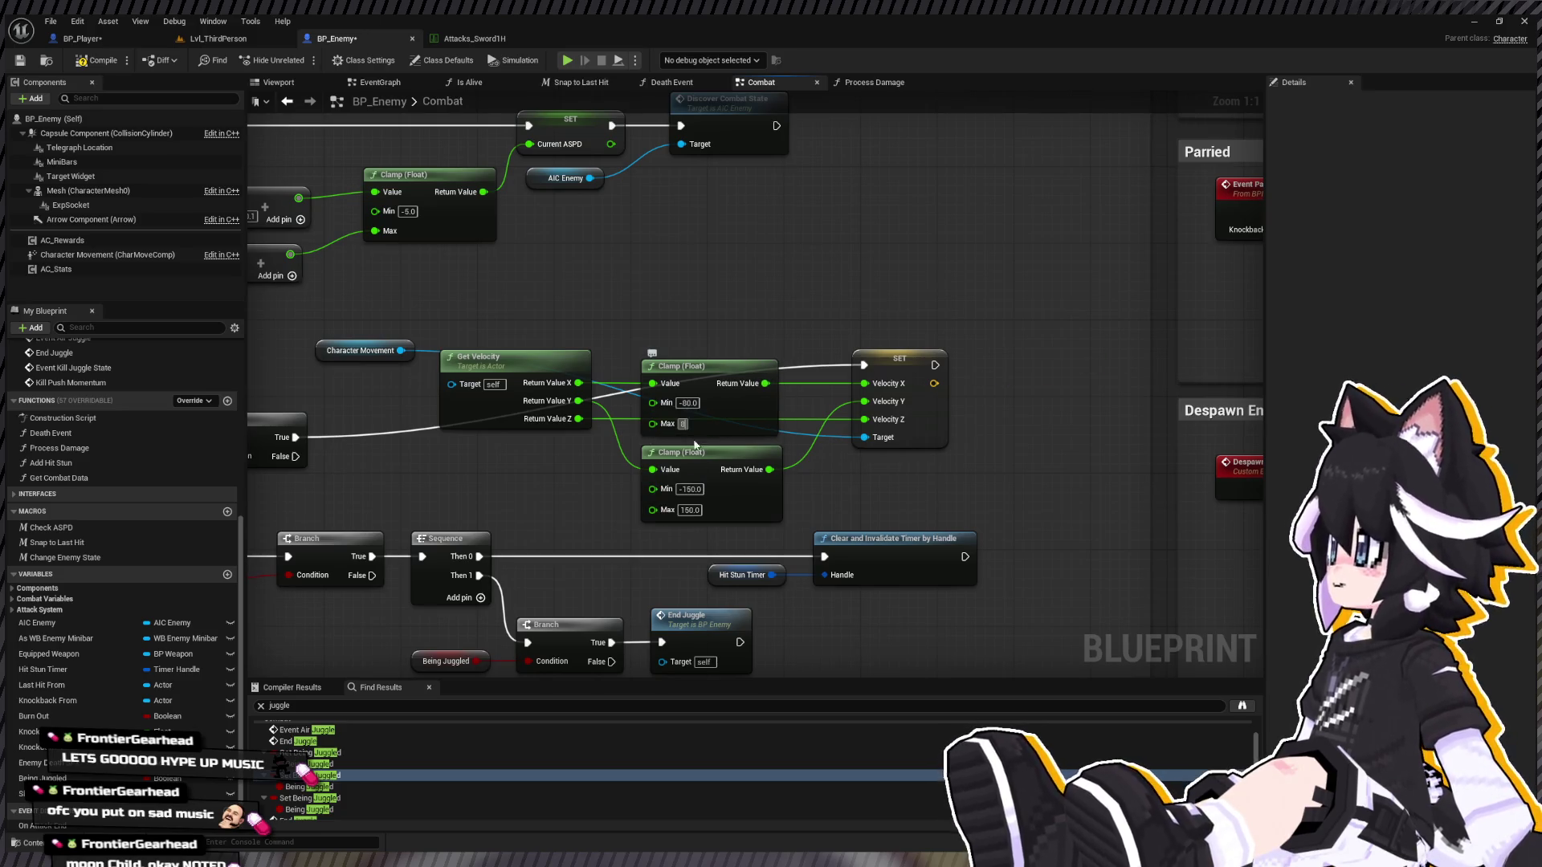
left_click(695, 489)
type("-80")
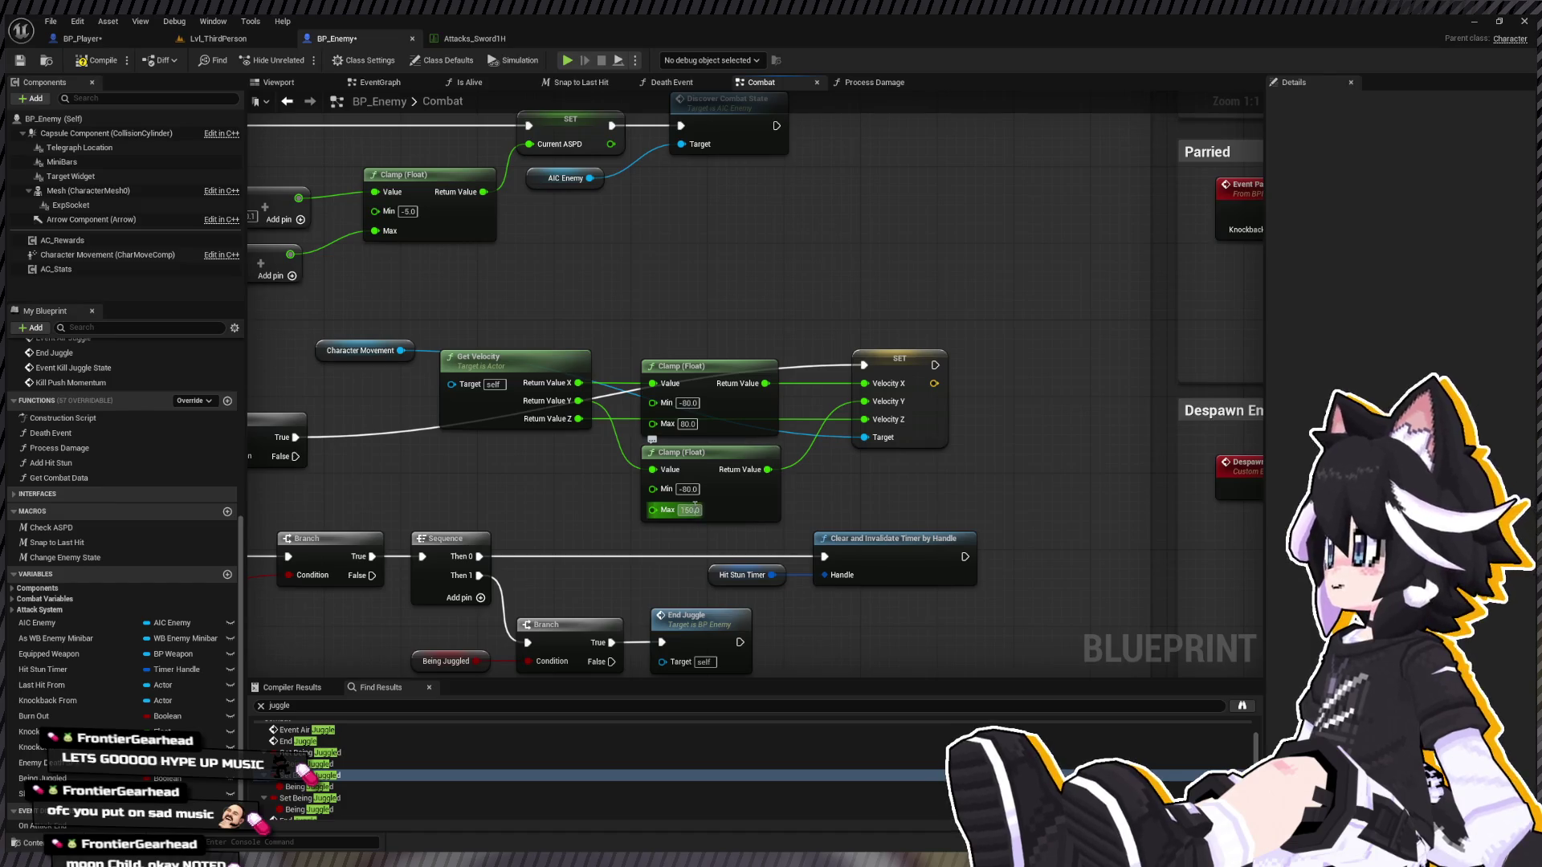
type("80")
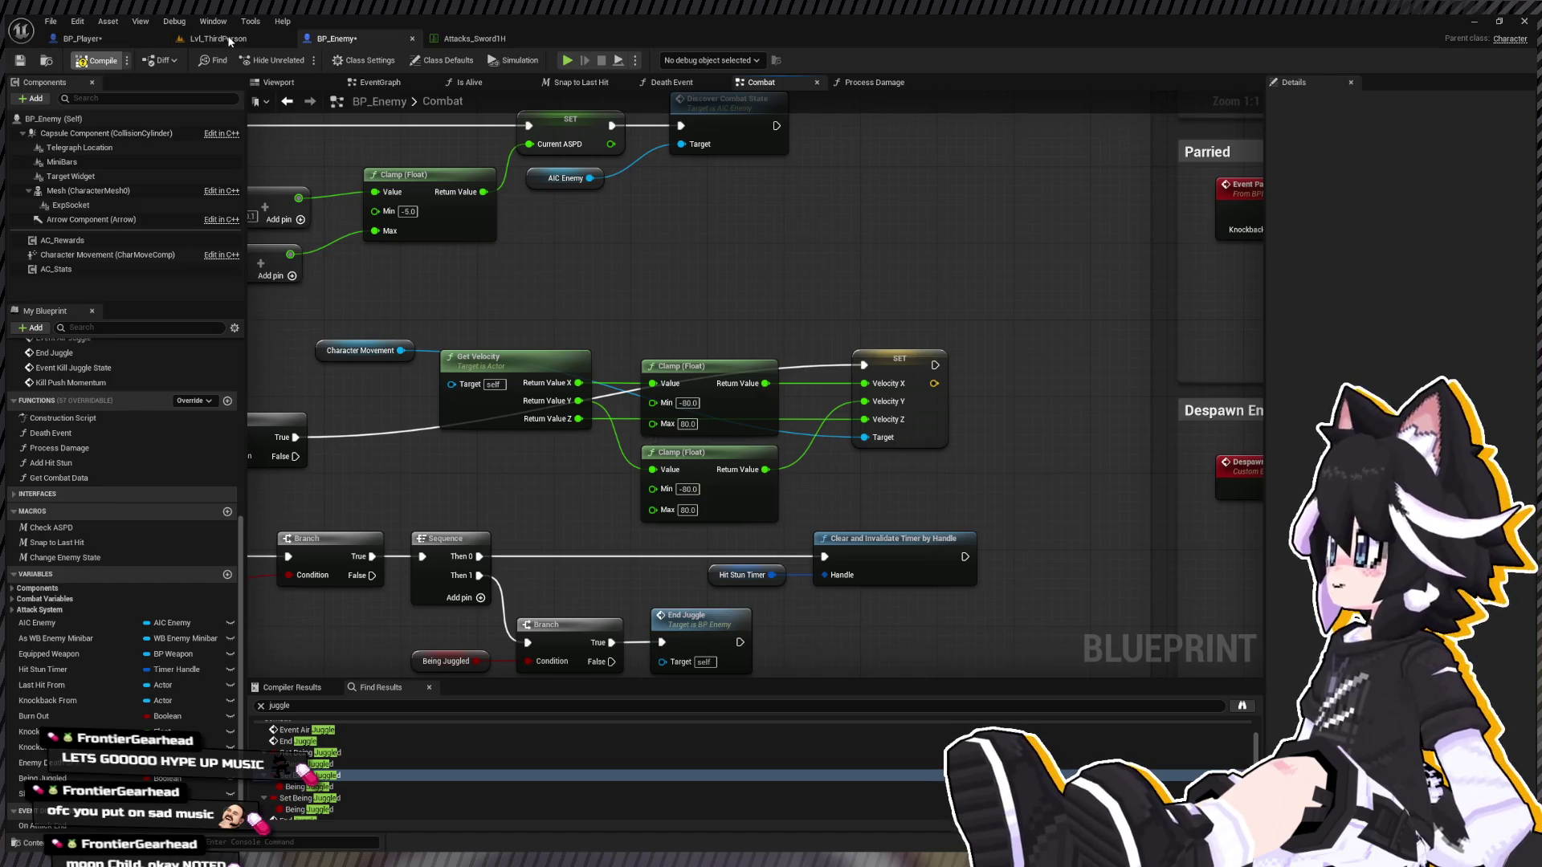
left_click(229, 40)
key("alt+p")
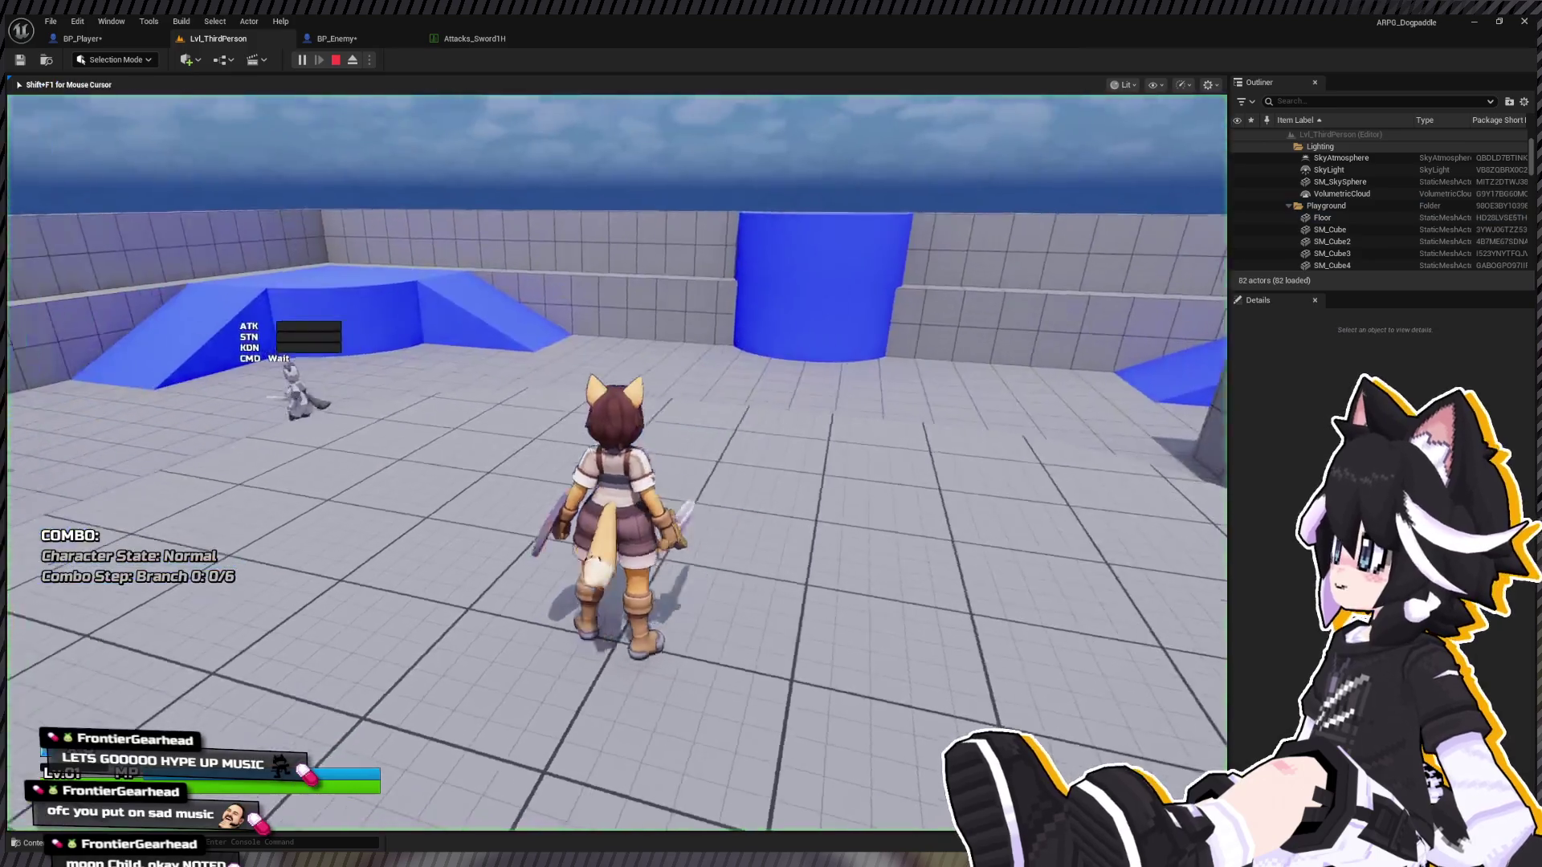
key("w")
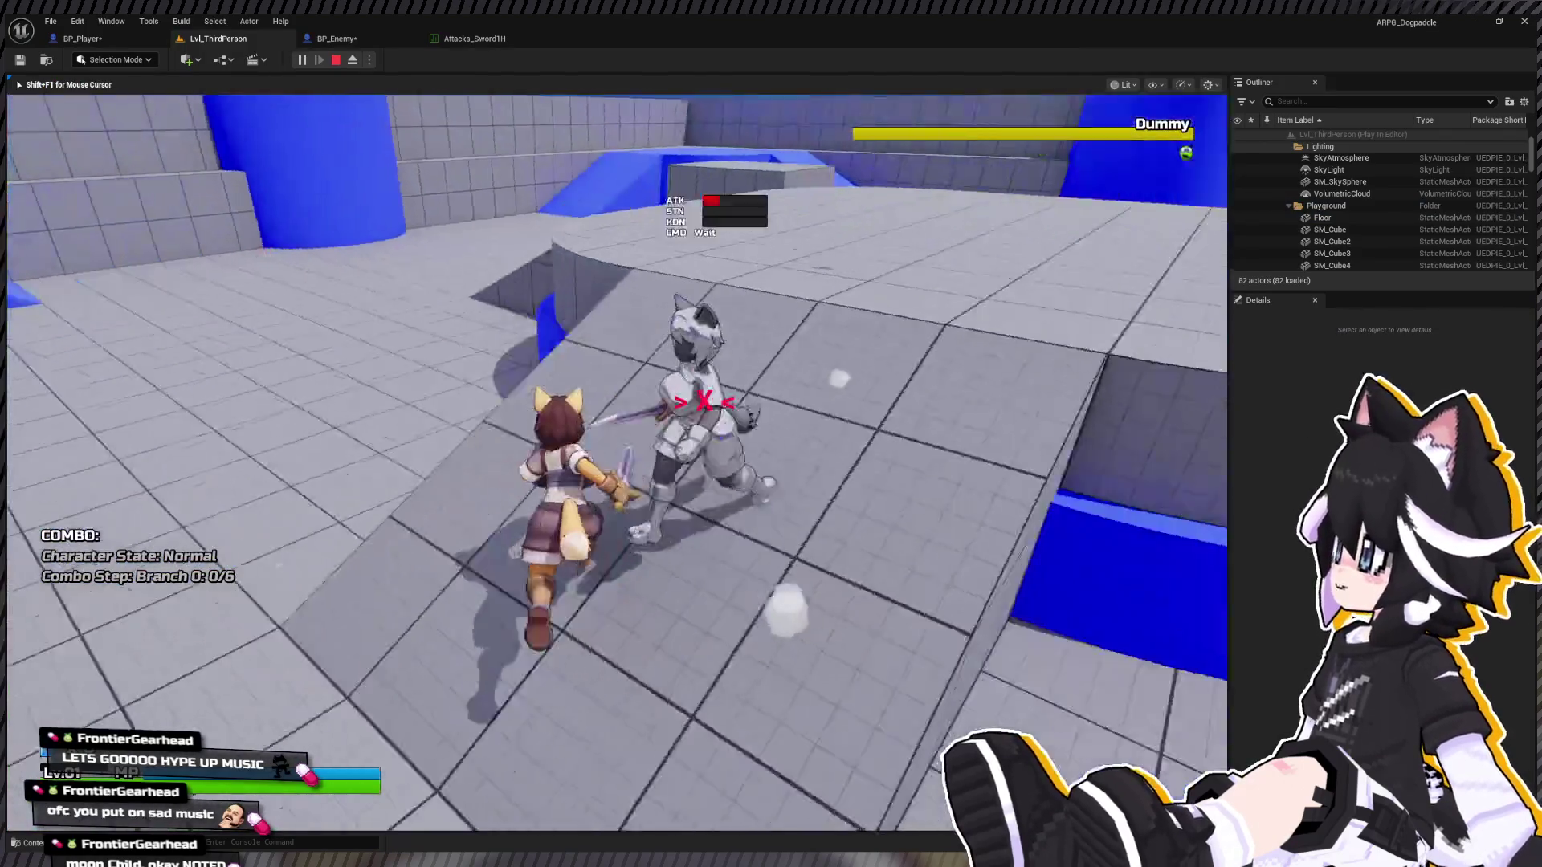
key("w")
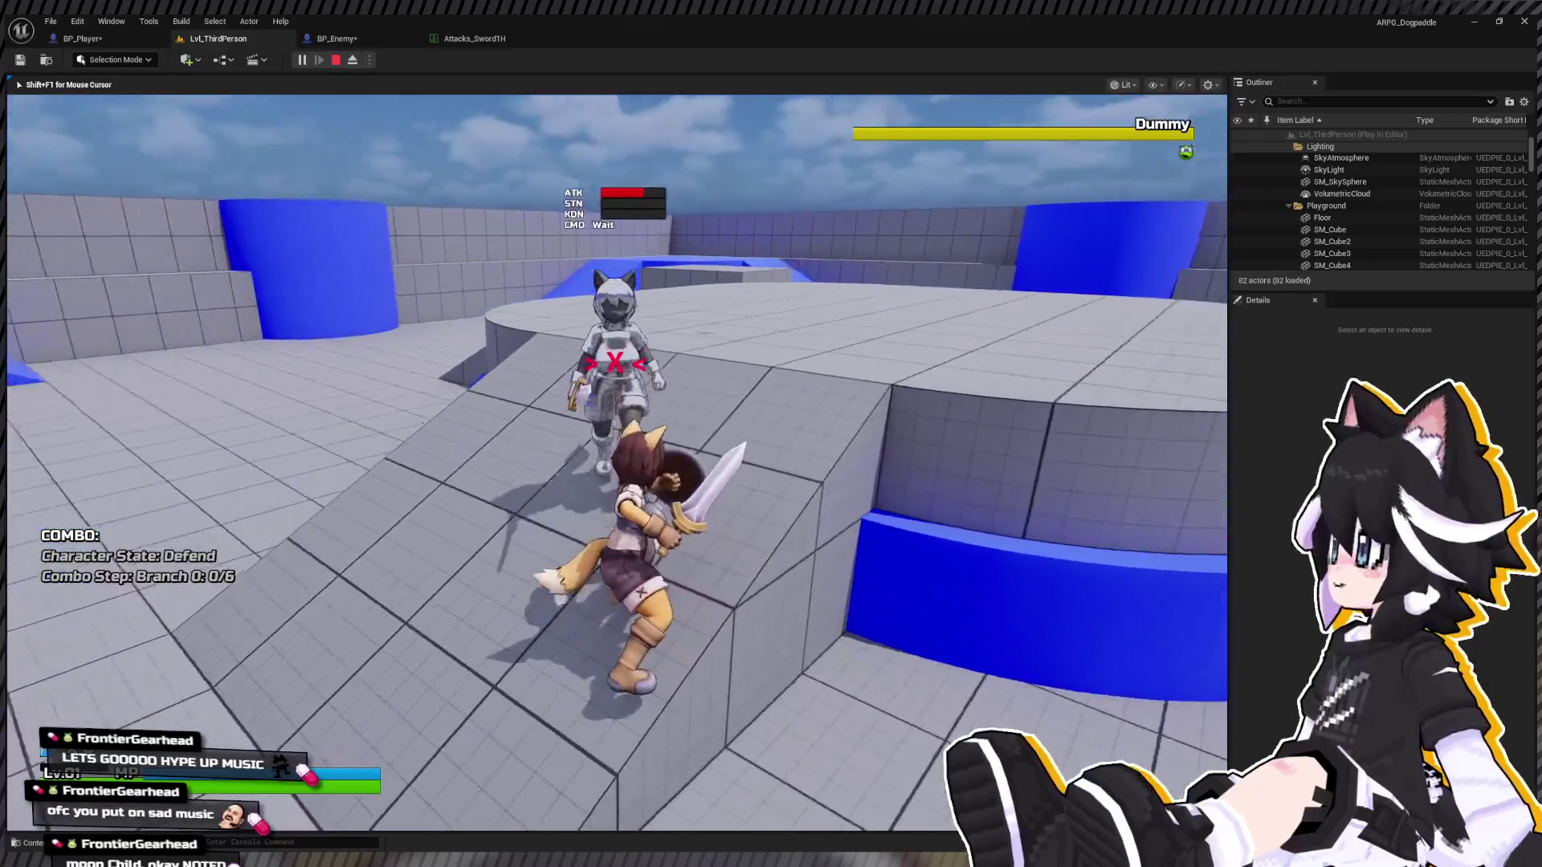
key("j")
key("j")
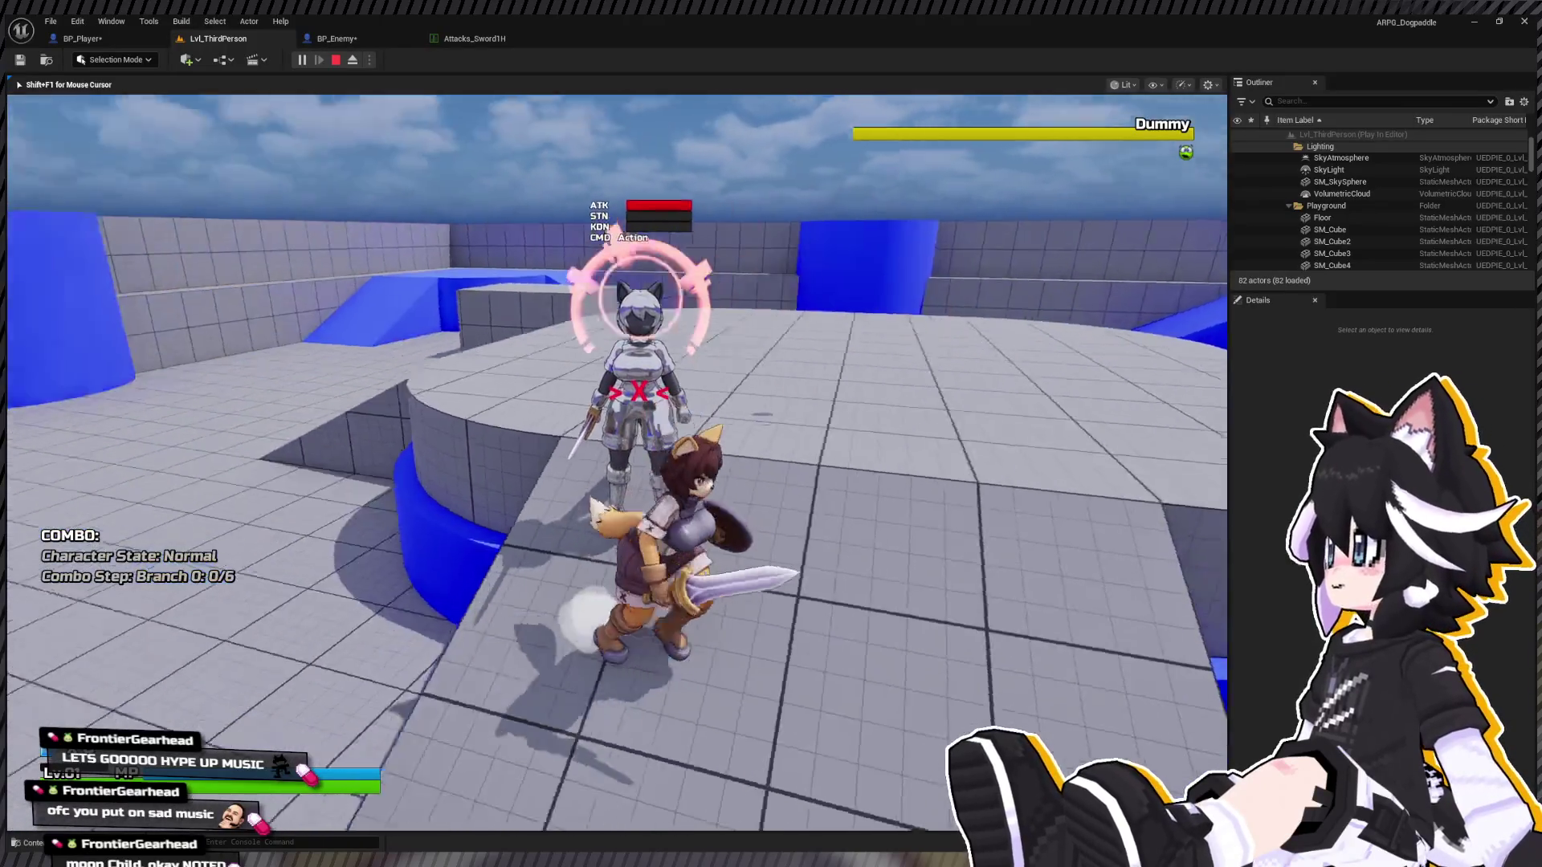
key("j")
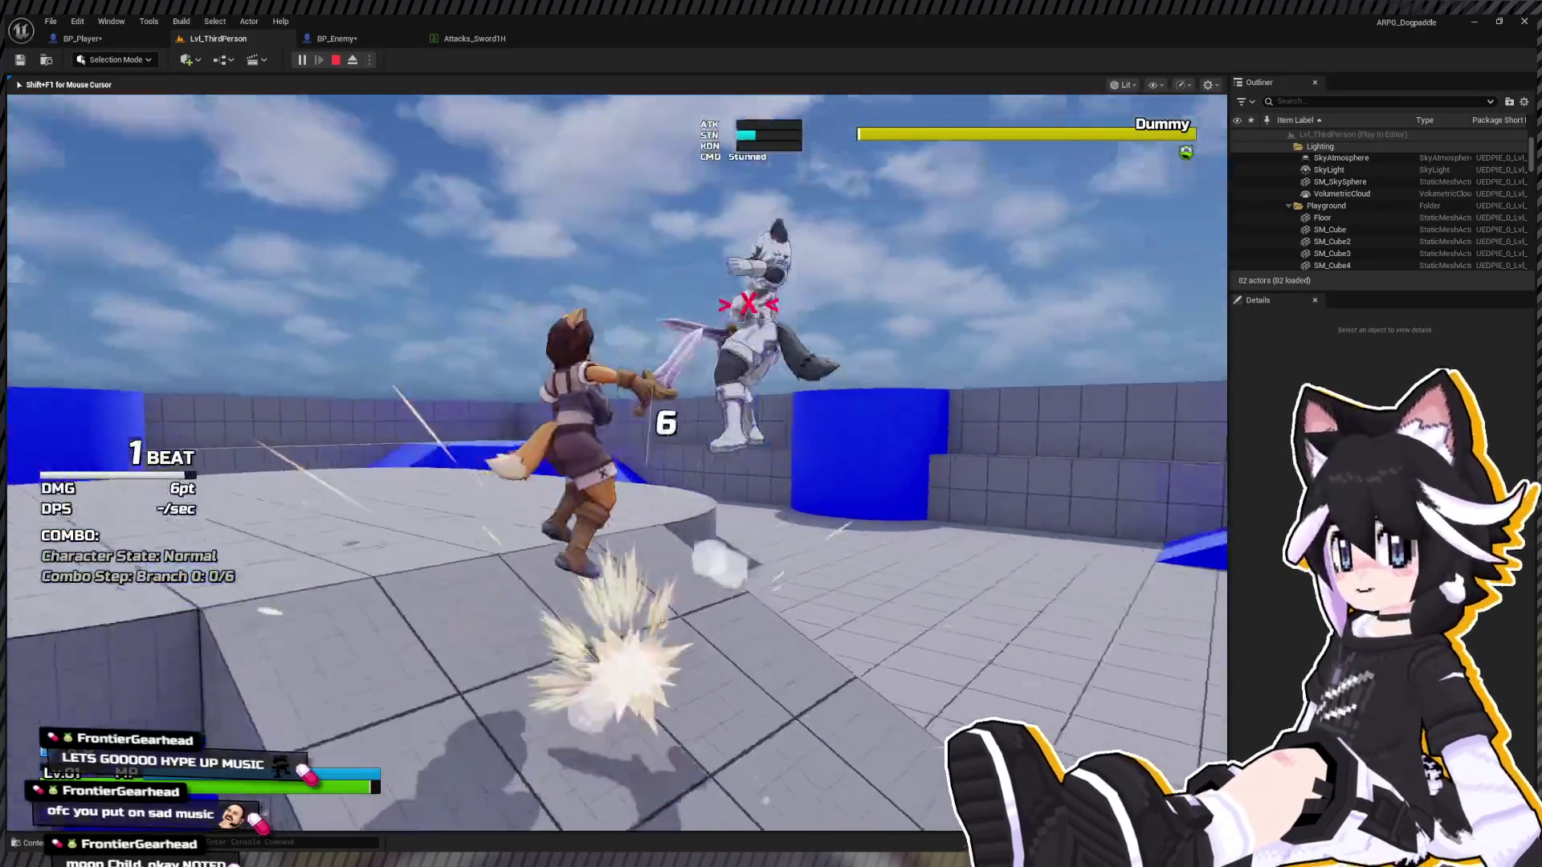
key("j")
key("j")
key("j")
key("j")
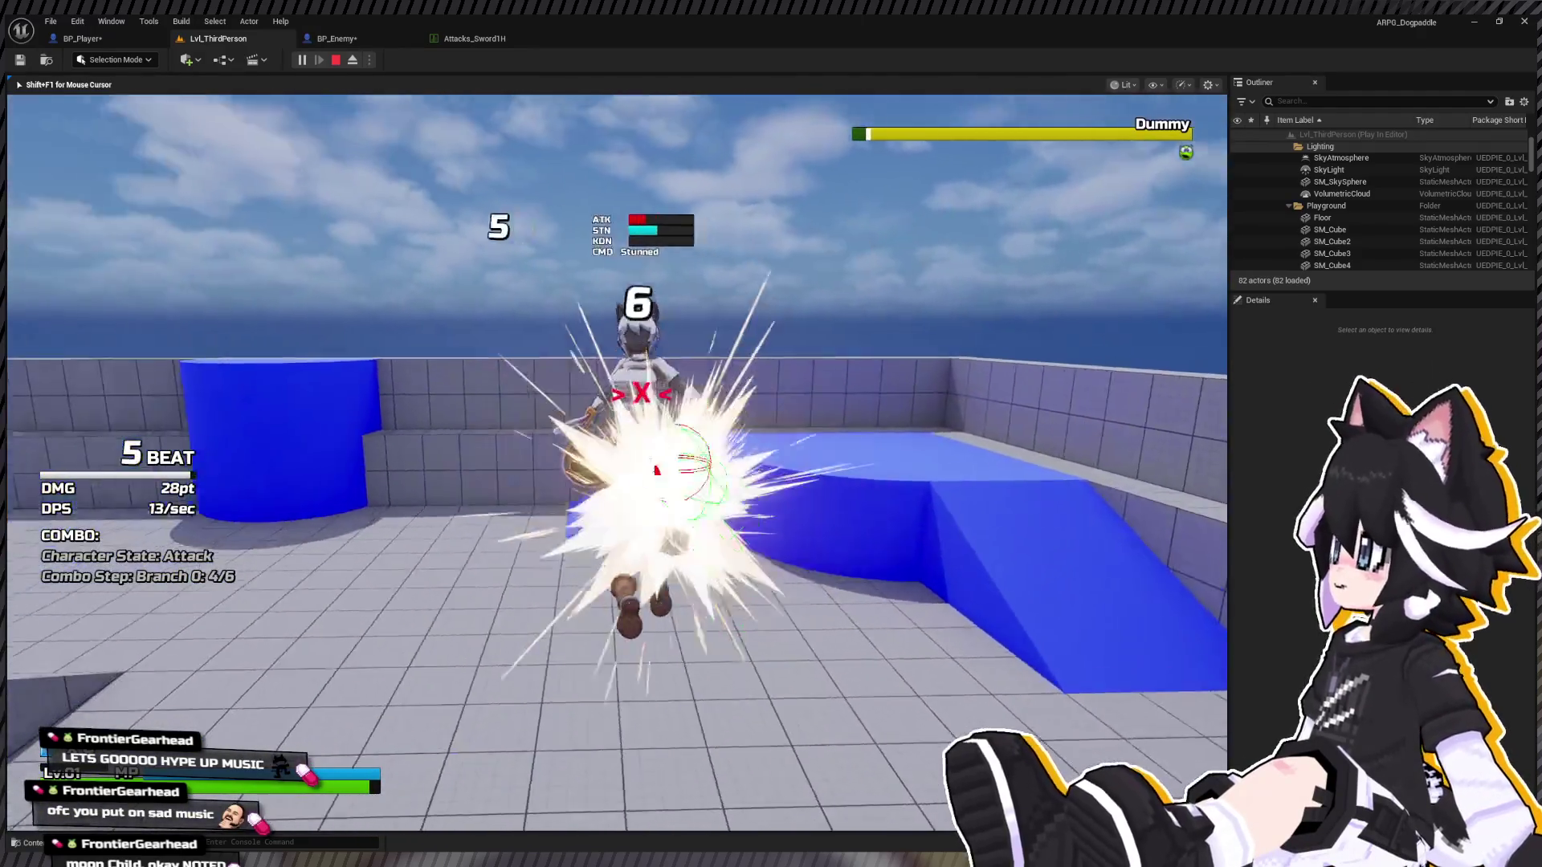
key("j")
key("j")
key("j")
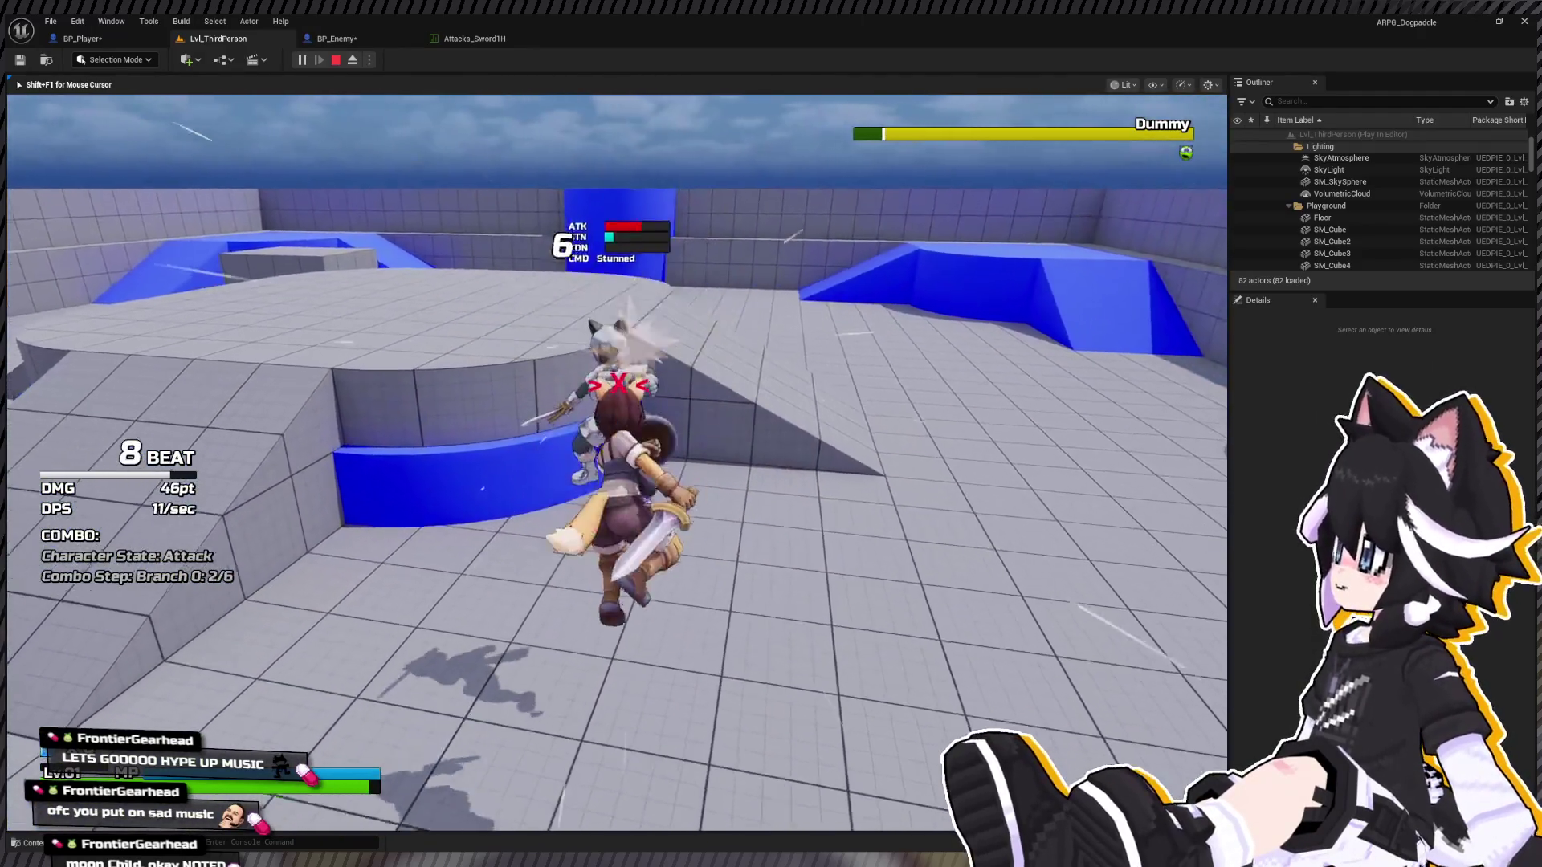
key("j")
key("j")
key("j")
key("j")
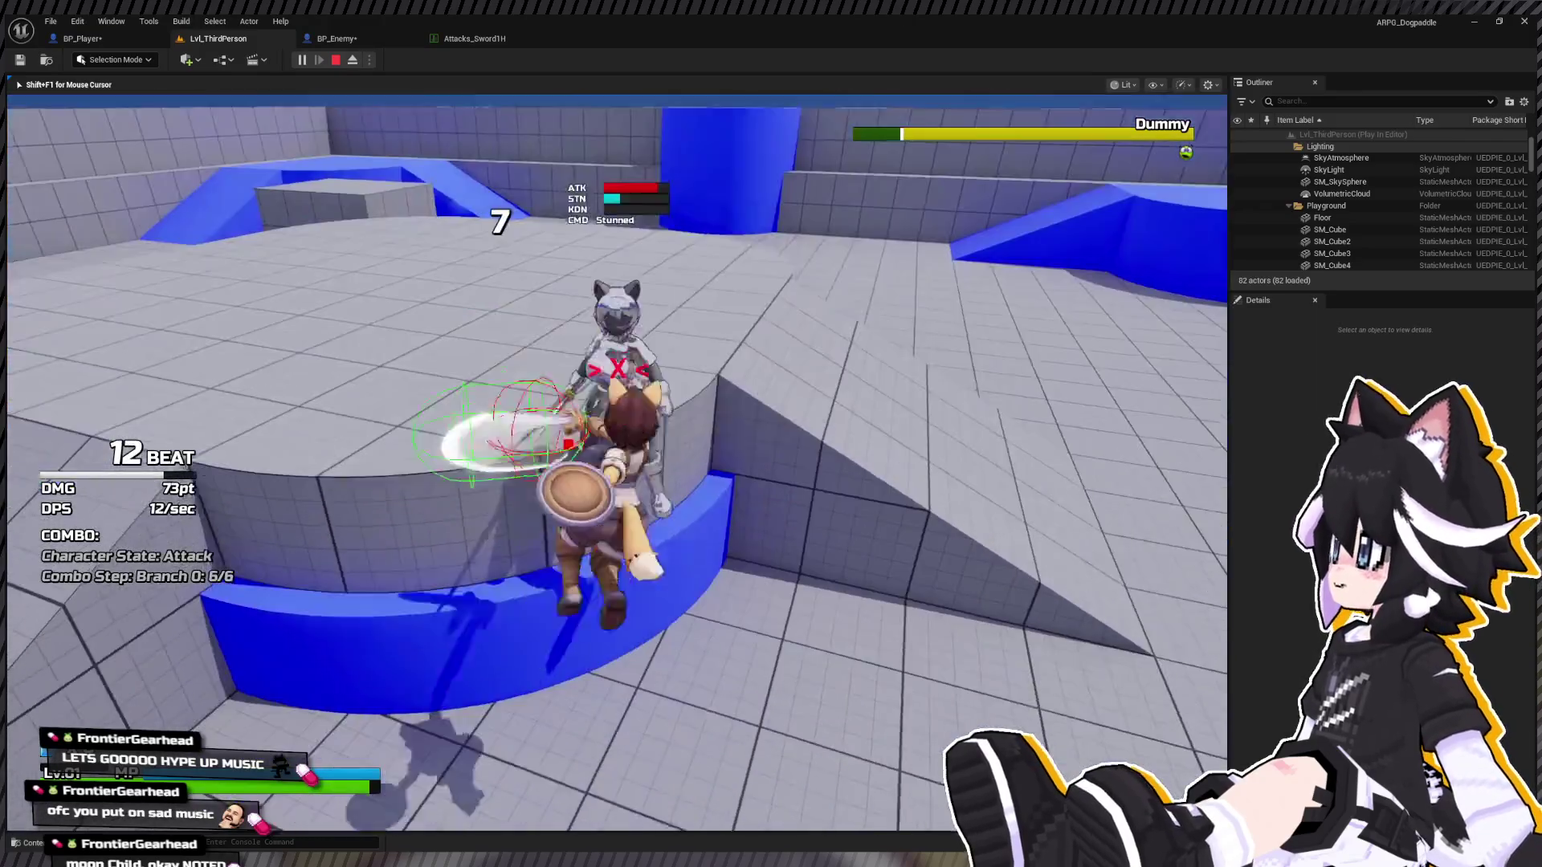
key("Escape")
left_click(336, 39)
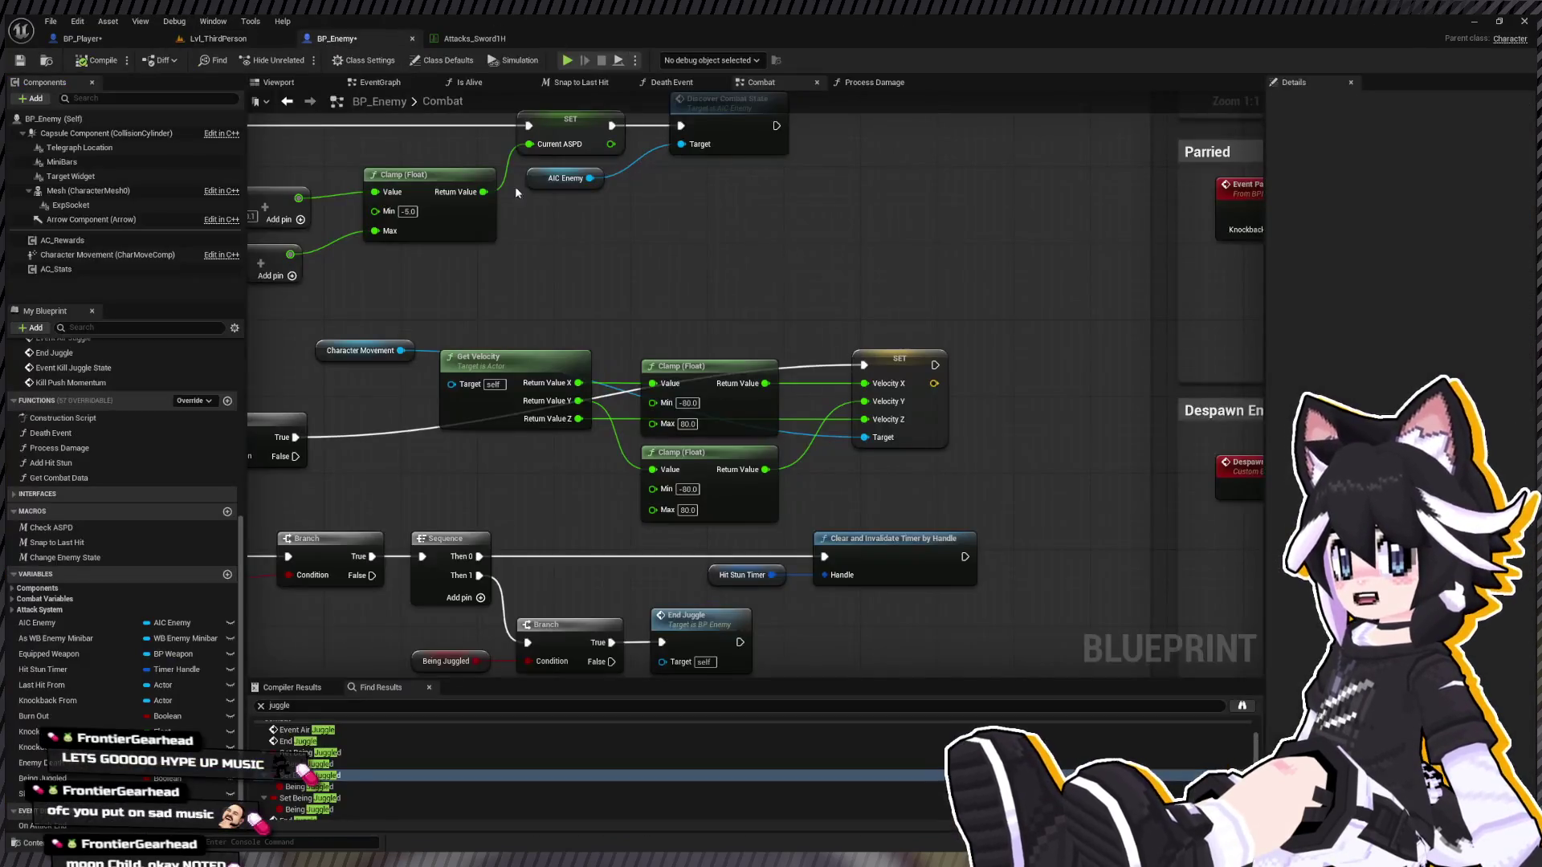
- Type -120 and 120 into BP_Enemy's Clamp (Float) fields, then view BP_Player's Attack System graph
left_click(696, 406)
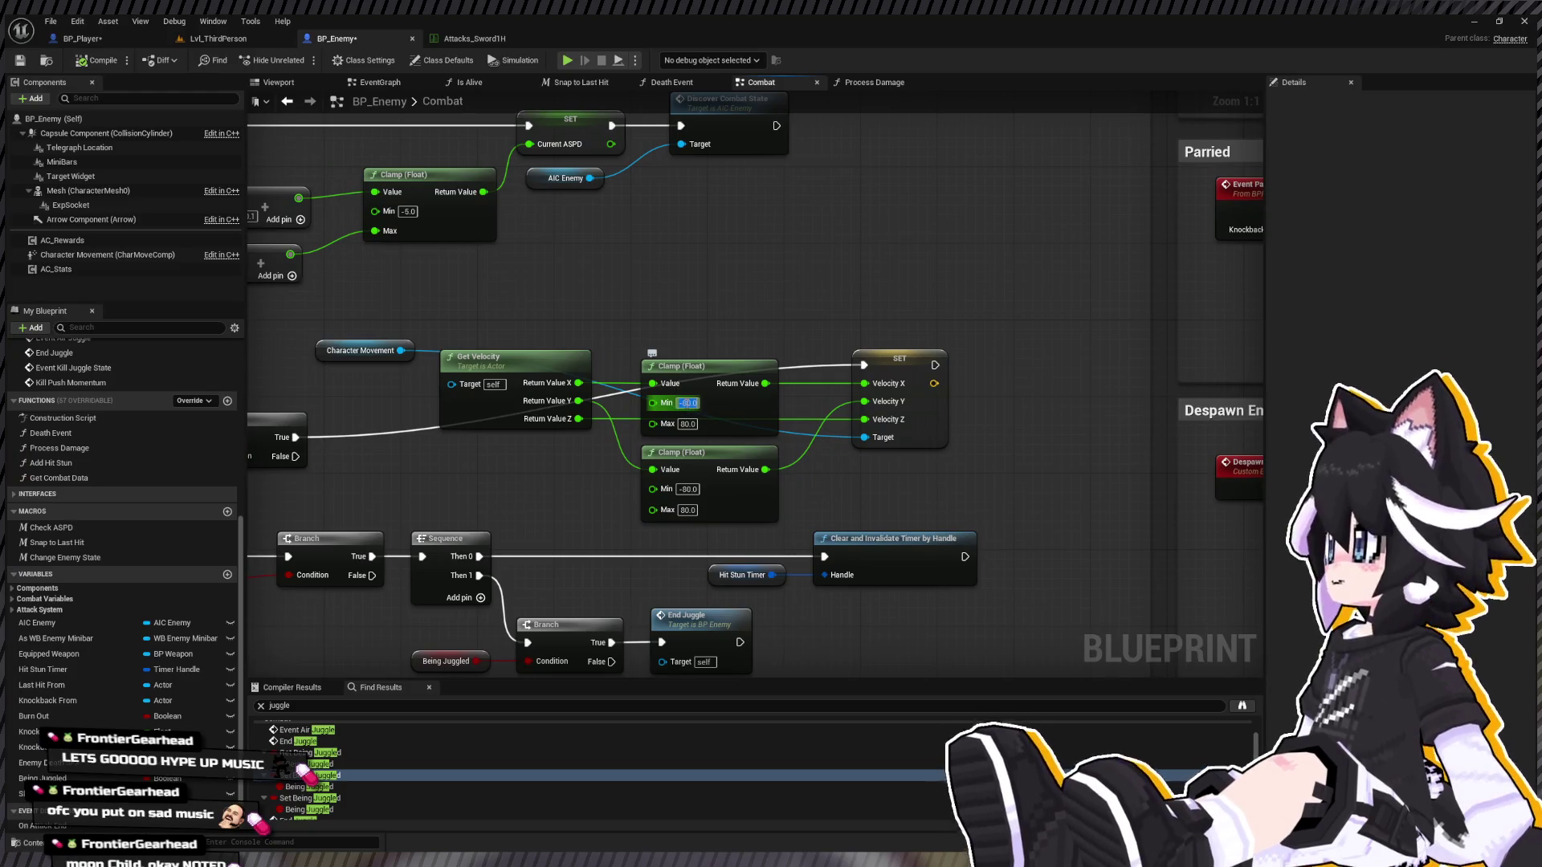
left_click(688, 489)
type("-120")
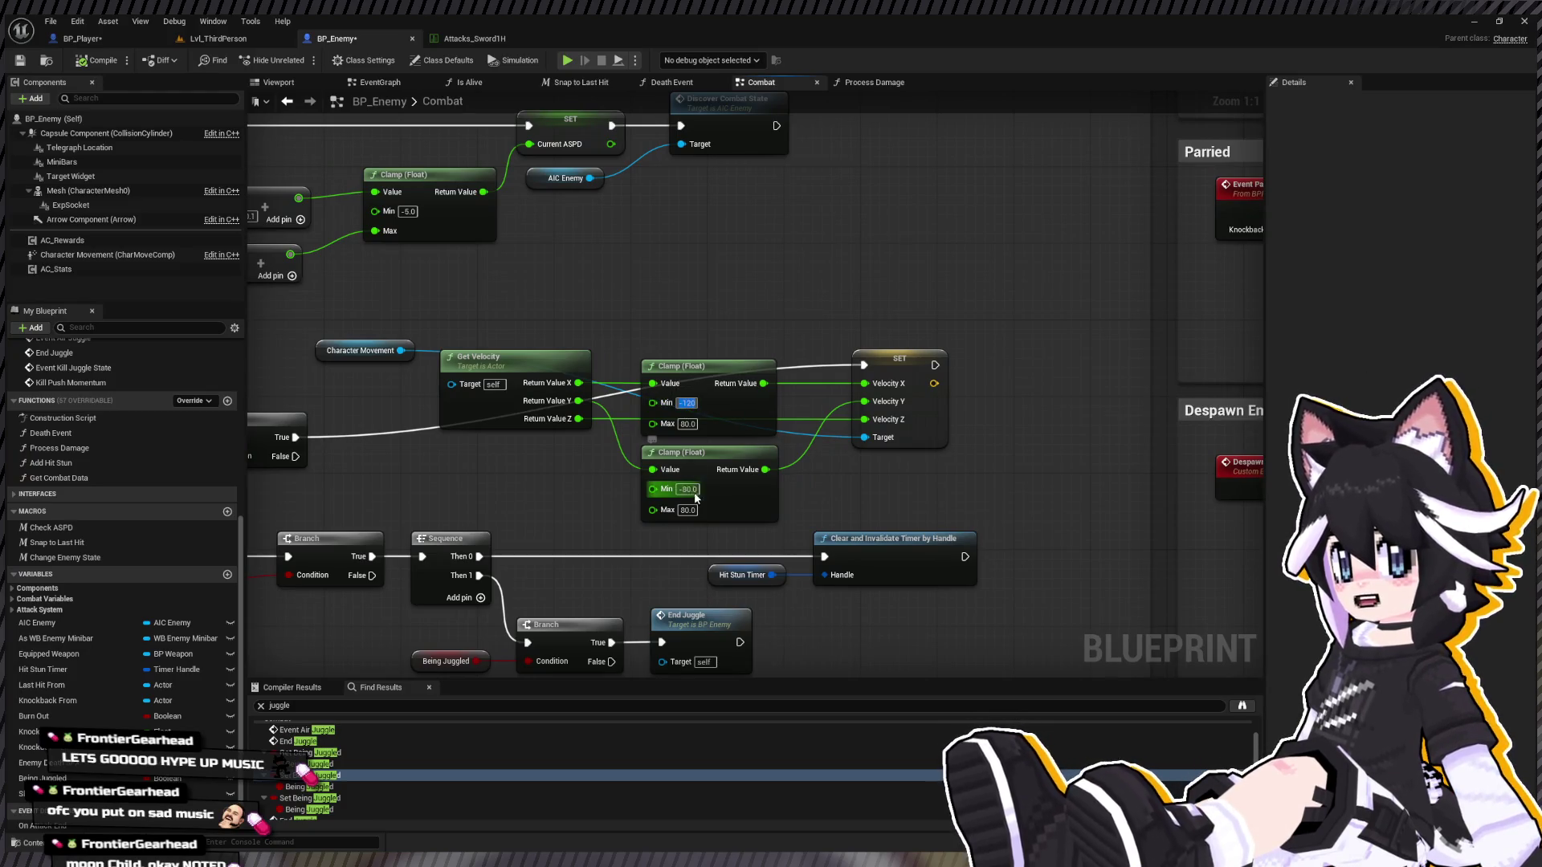
left_click(688, 423)
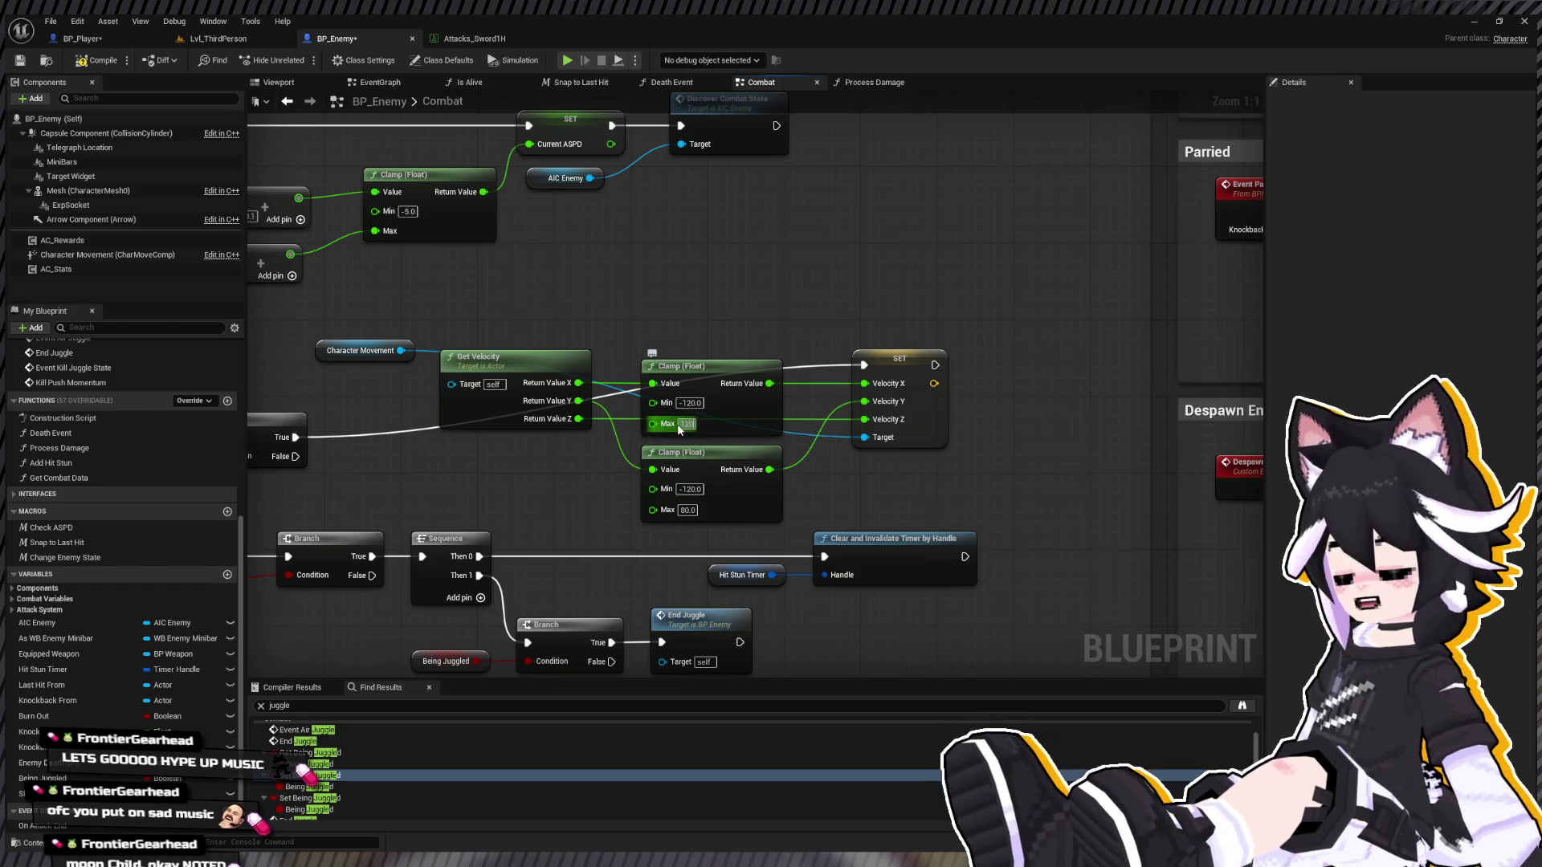
left_click(689, 509)
type("-120")
key("Return")
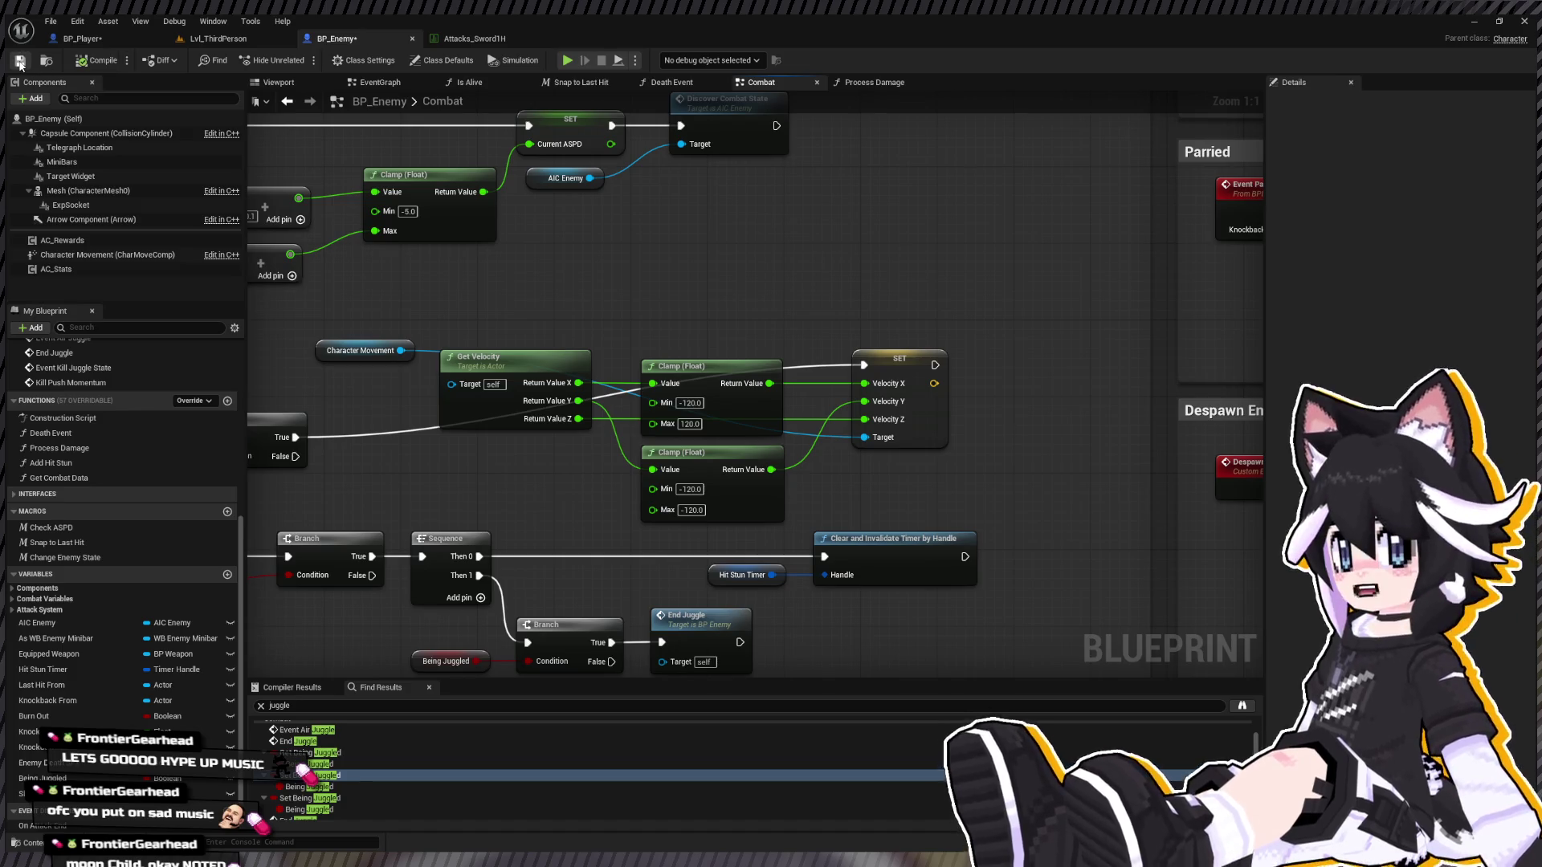
left_click(104, 38)
scroll(688, 301, "down", 5)
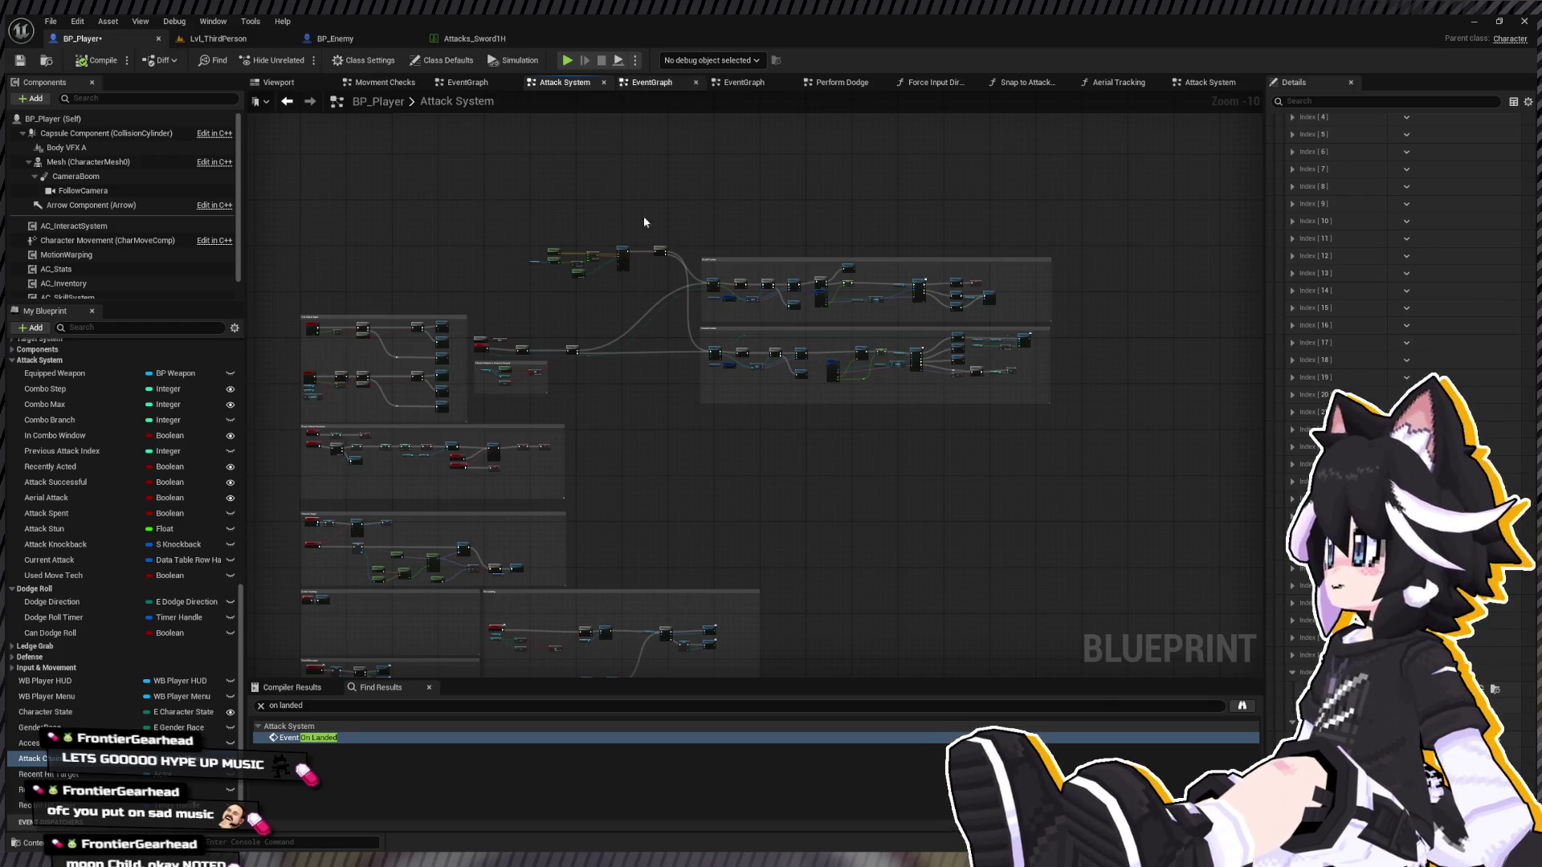
- Delete the line-trace and location nodes and open the Air Attack function graph
scroll(723, 249, "up", 9)
scroll(713, 428, "down", 3)
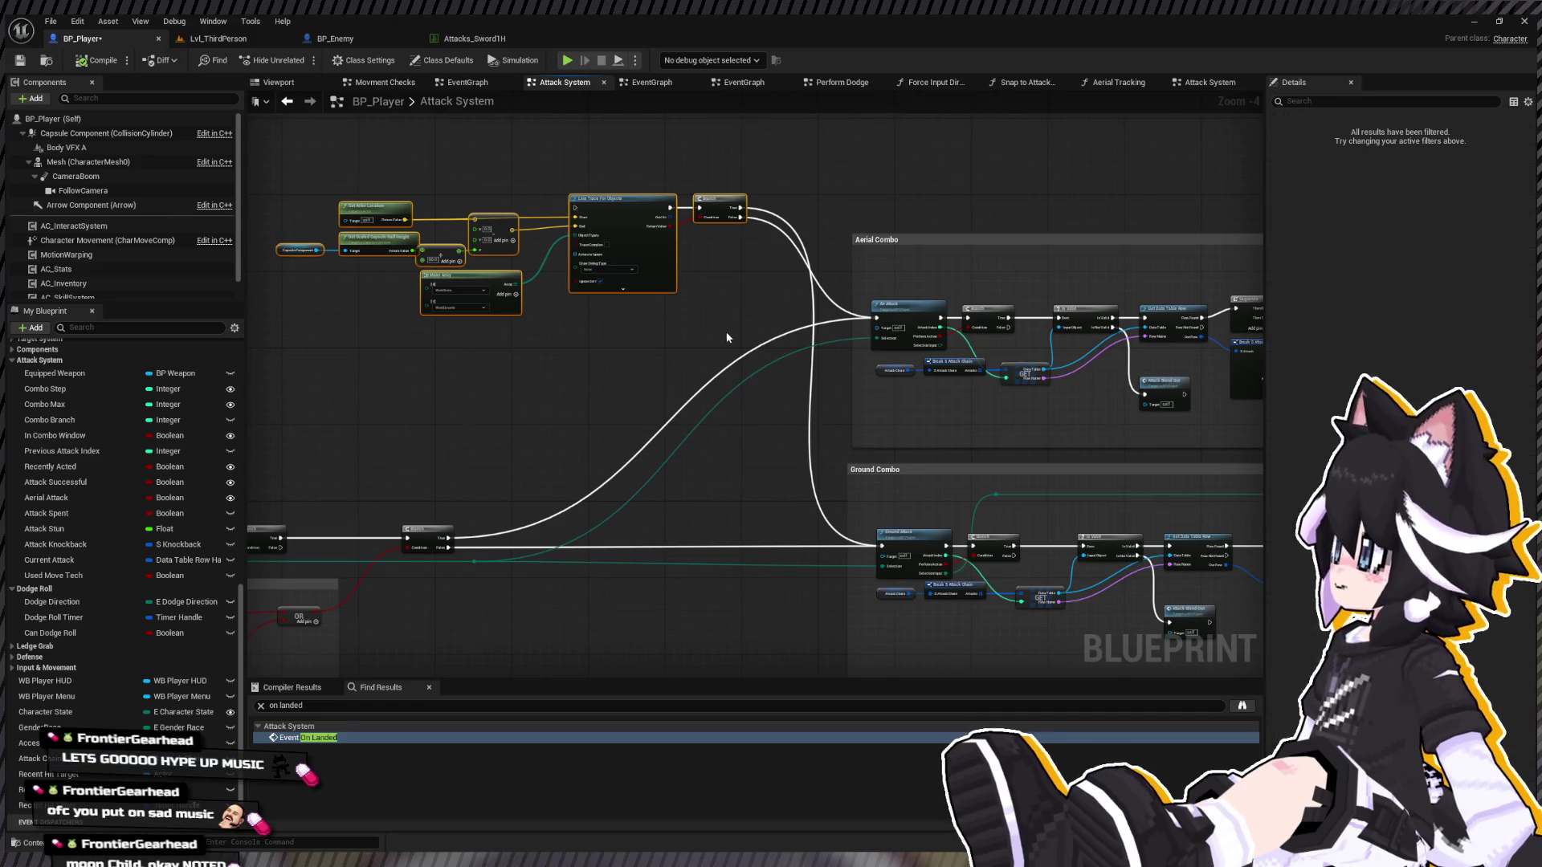
key("Delete")
double_click(895, 318)
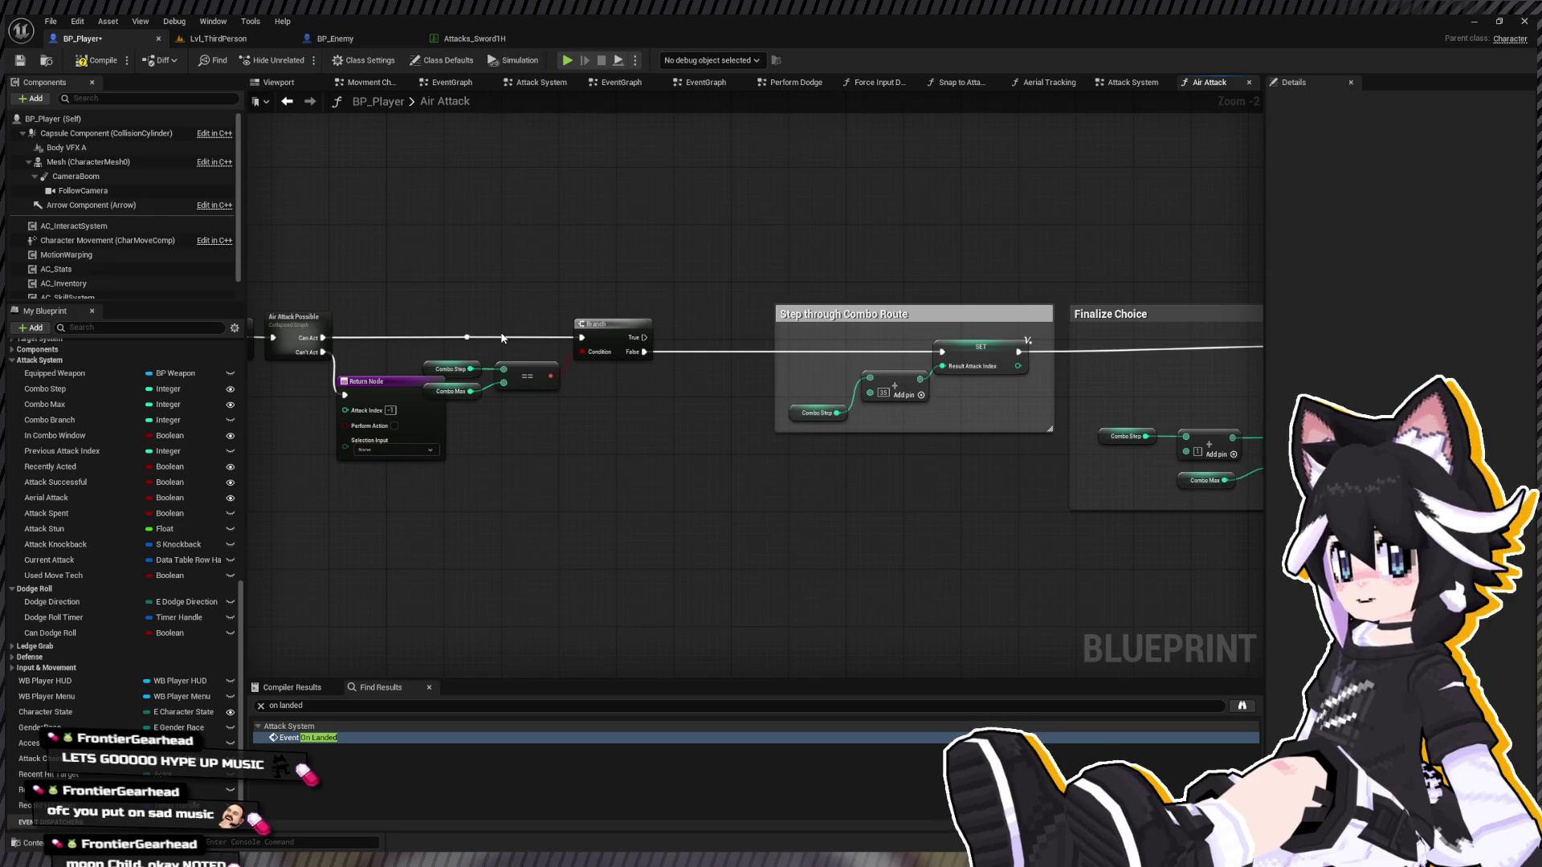
- Drag the Air Attack entry nodes left and the Combo Step/Max check with its Branch right
left_click_drag(498, 360, 682, 397)
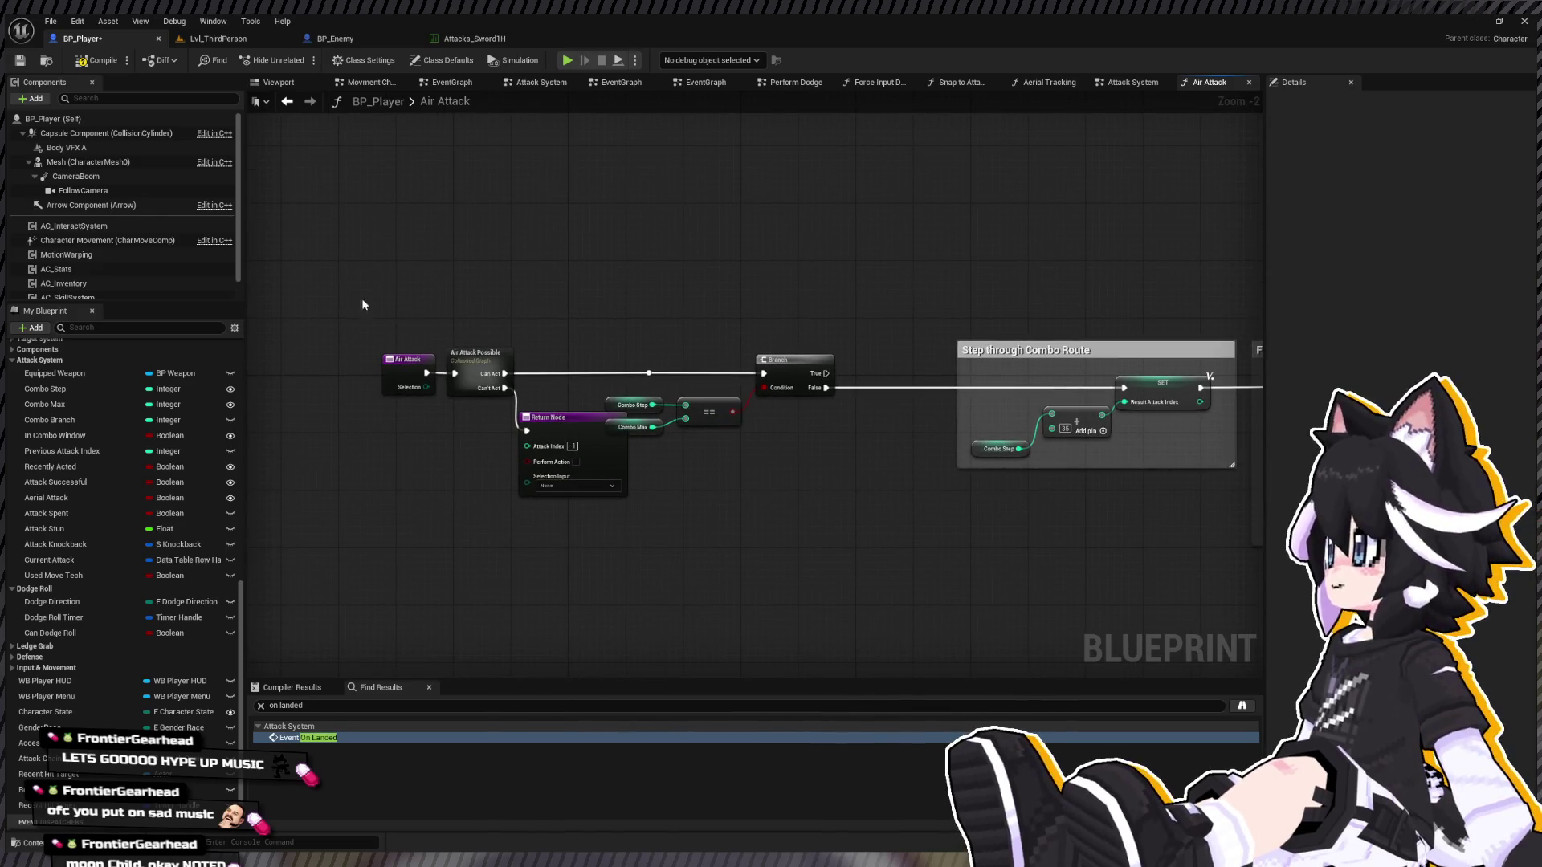
left_click_drag(363, 304, 591, 509)
left_click_drag(576, 417, 329, 414)
mouse_move(567, 293)
left_mouse_down()
mouse_move(703, 367)
mouse_move(874, 491)
left_mouse_up()
left_click_drag(791, 361, 871, 362)
left_click_drag(661, 365, 810, 352)
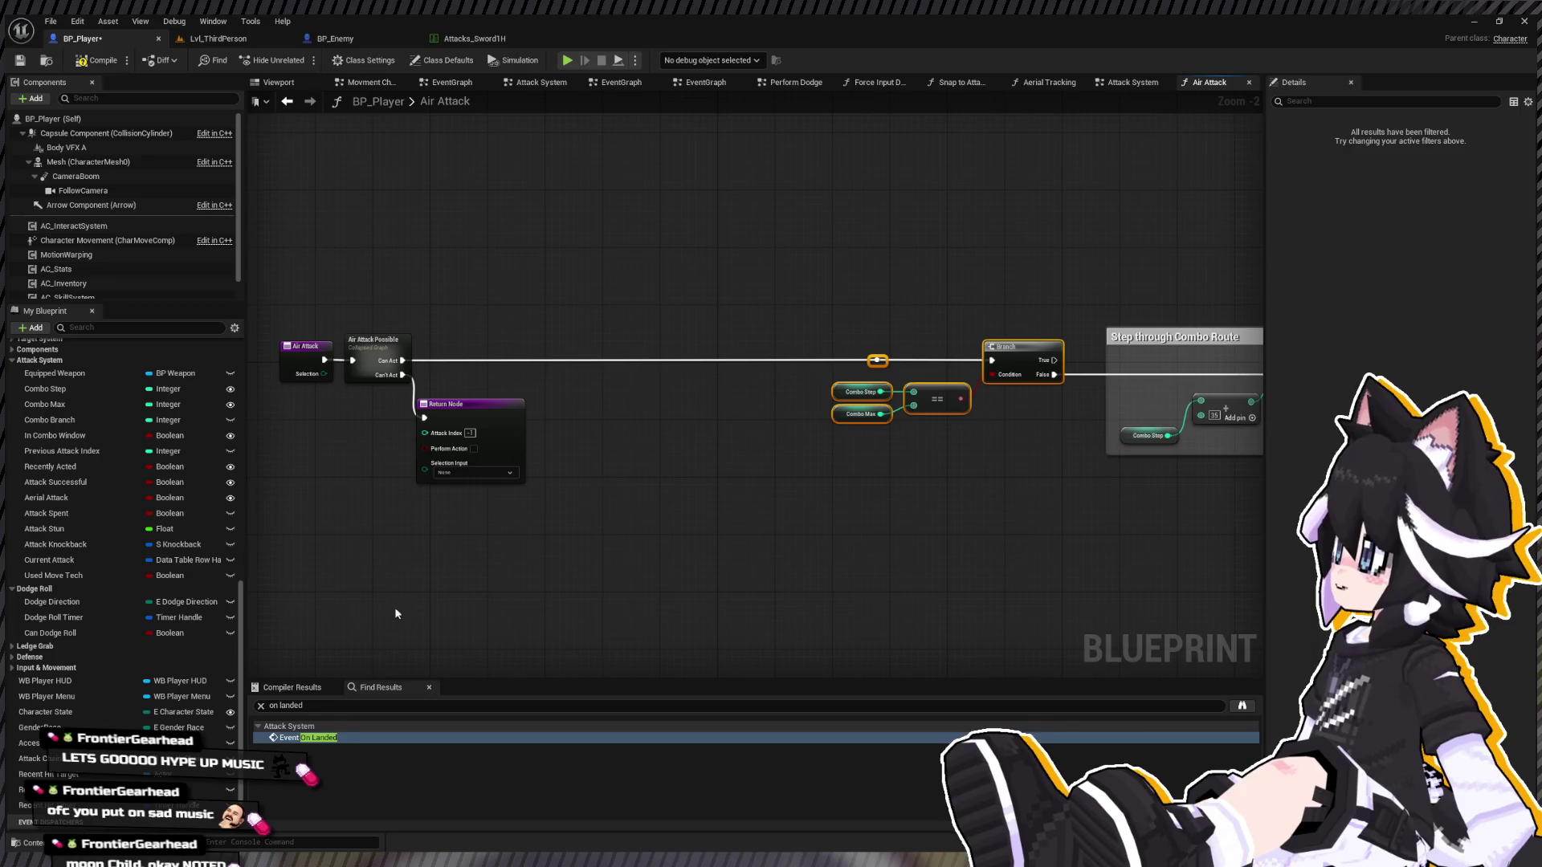
left_click(74, 389)
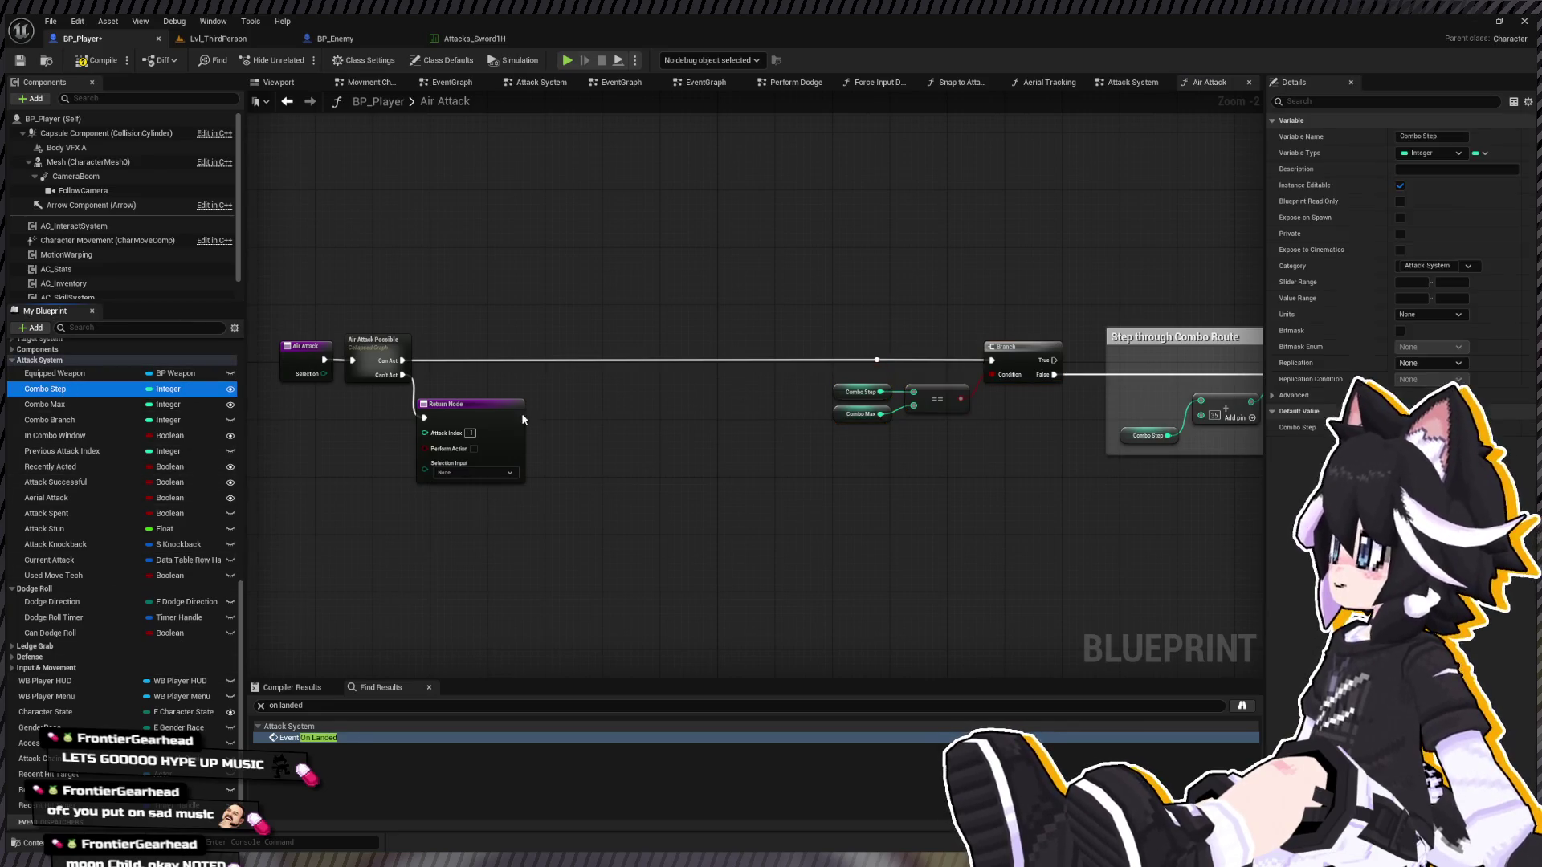
- Build a Combo Step == check and a NOT on Attack Spent, both feeding an AND node
key("ctrl+v")
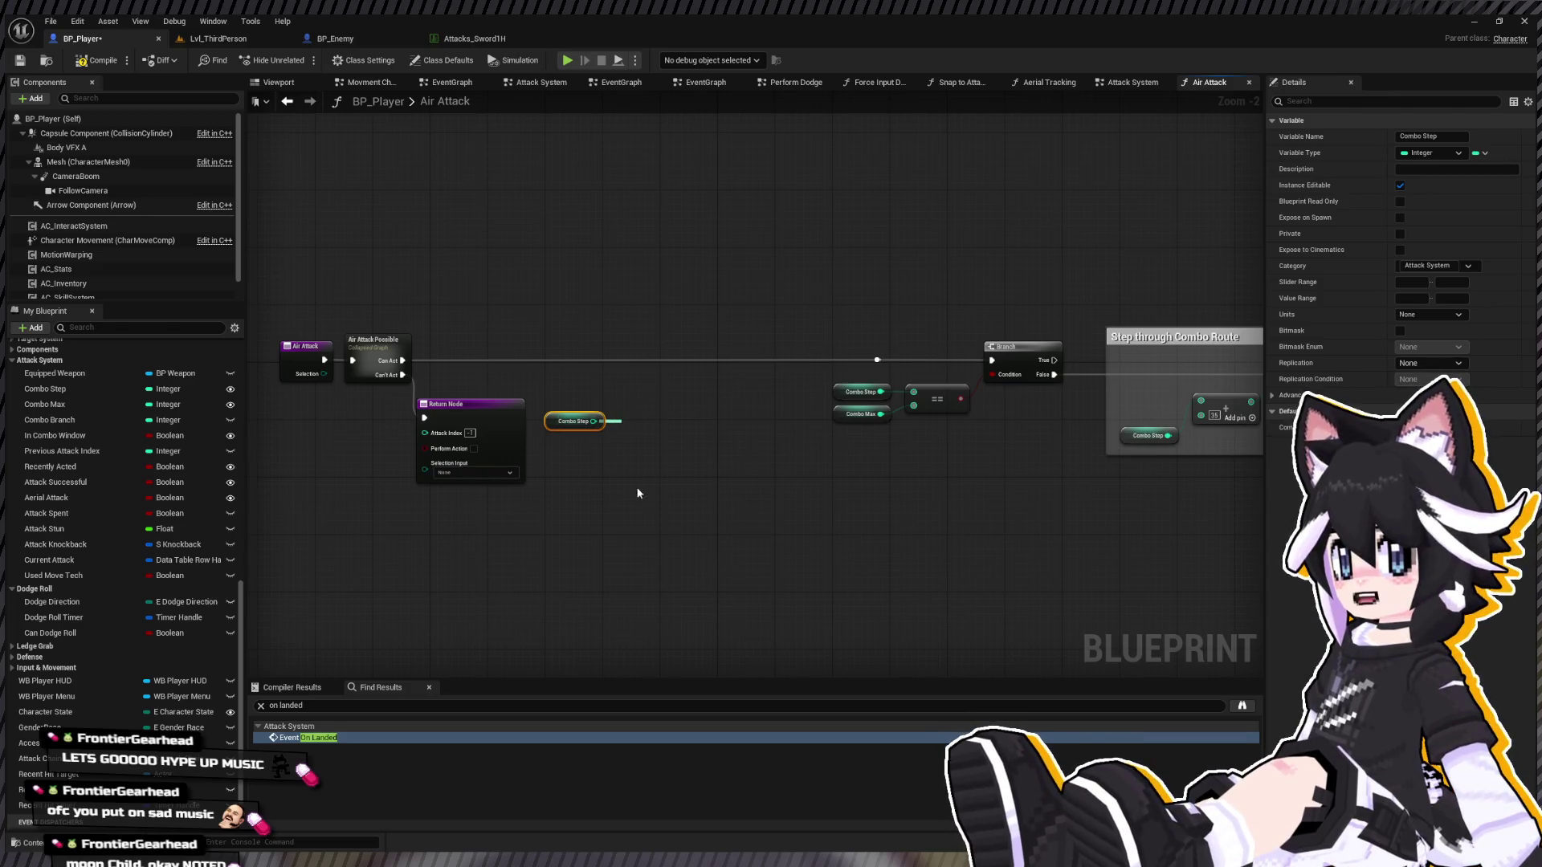
left_click_drag(656, 417, 656, 553)
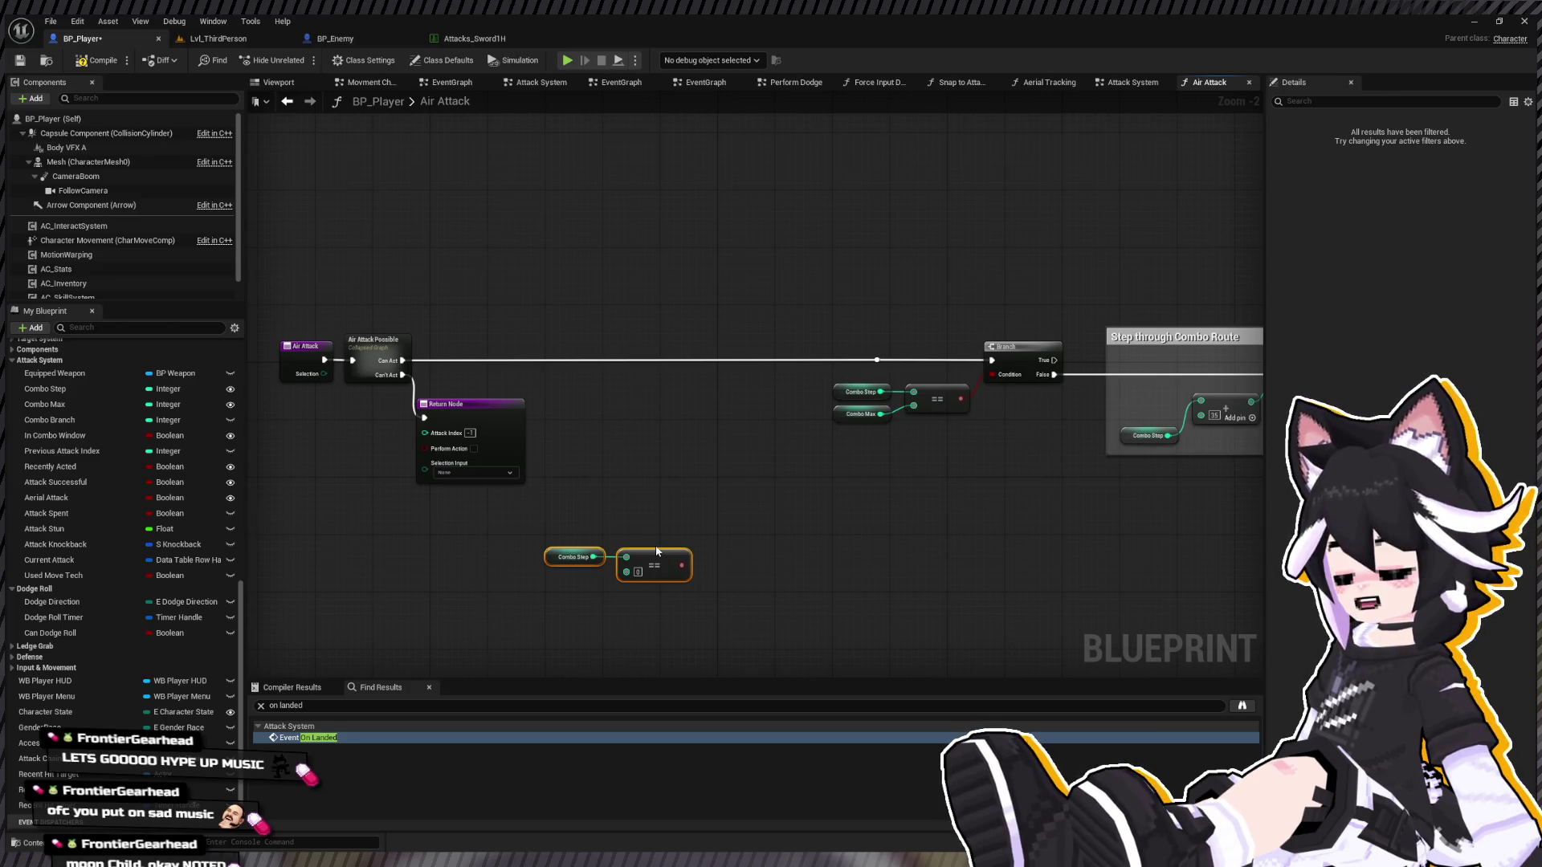
left_click_drag(691, 539, 732, 495)
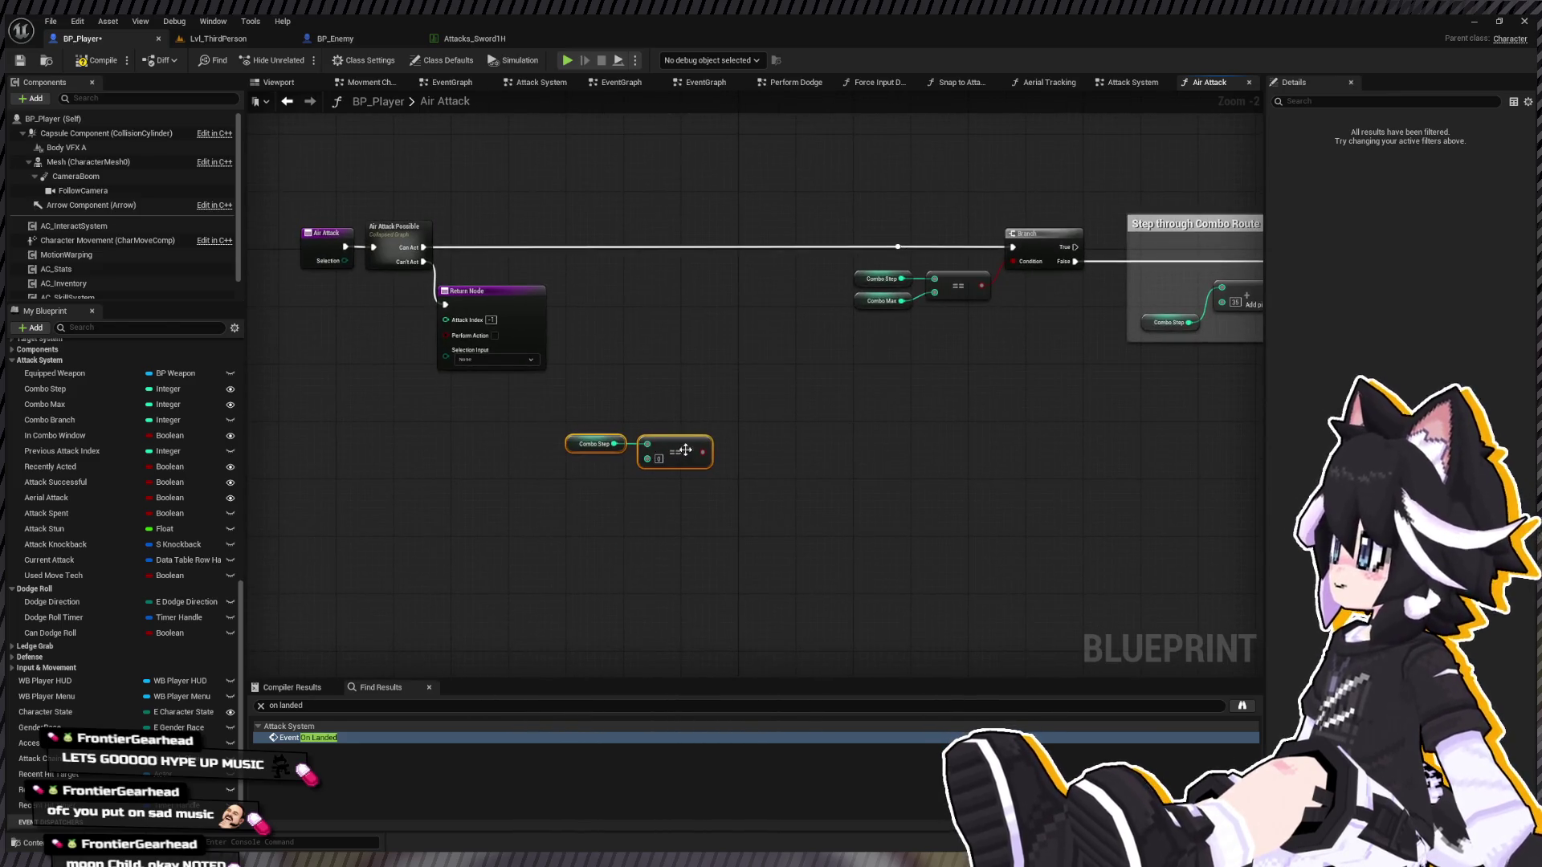
left_click(47, 513)
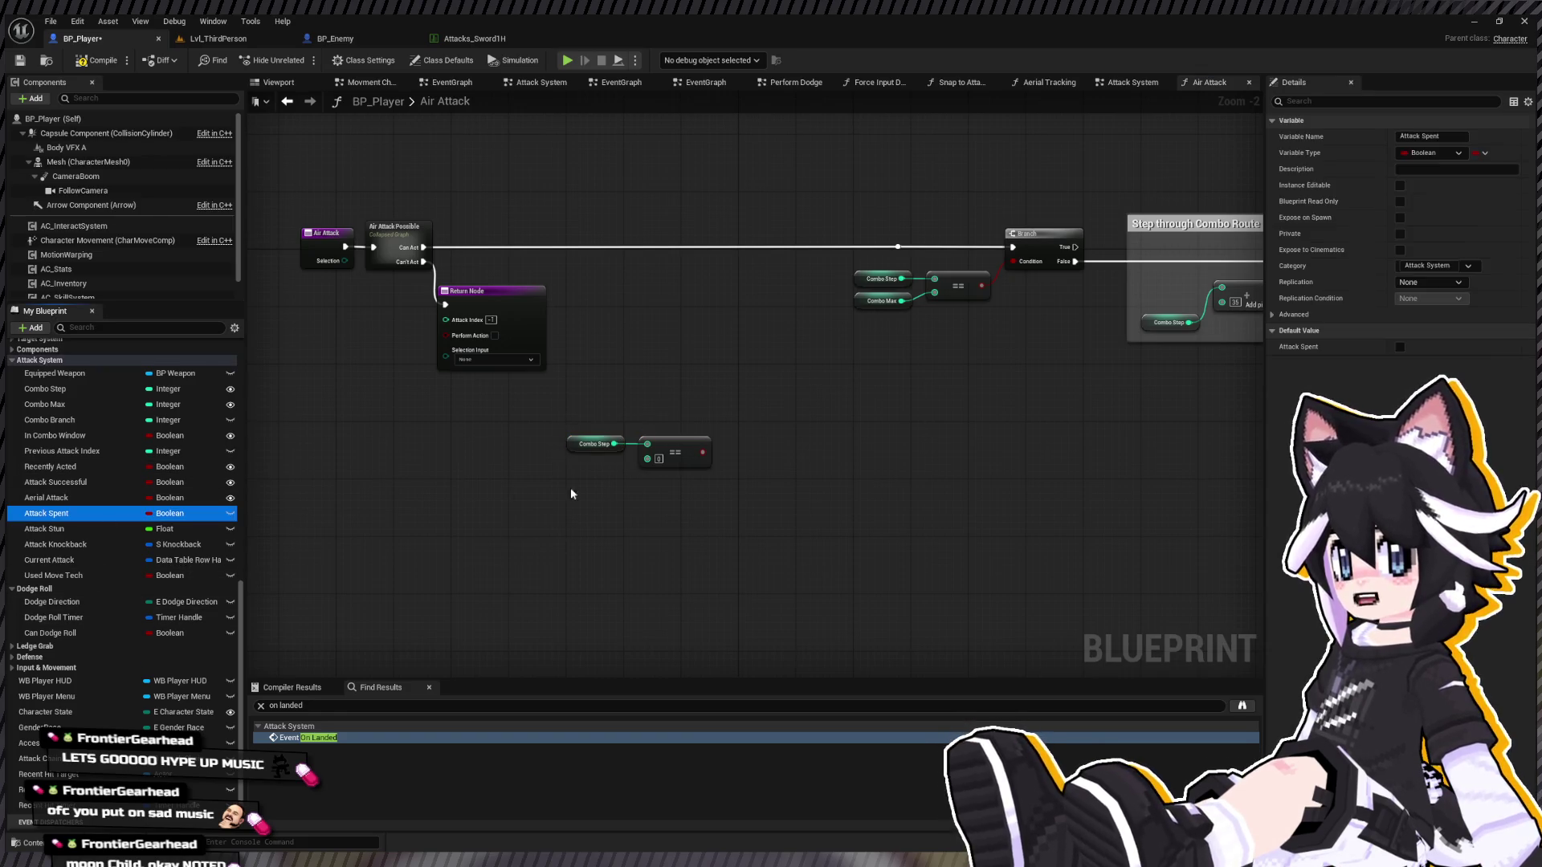
mouse_move(572, 494)
left_mouse_down()
mouse_move(602, 516)
mouse_move(572, 494)
left_mouse_up()
left_click_drag(702, 452, 756, 457)
left_click(824, 504)
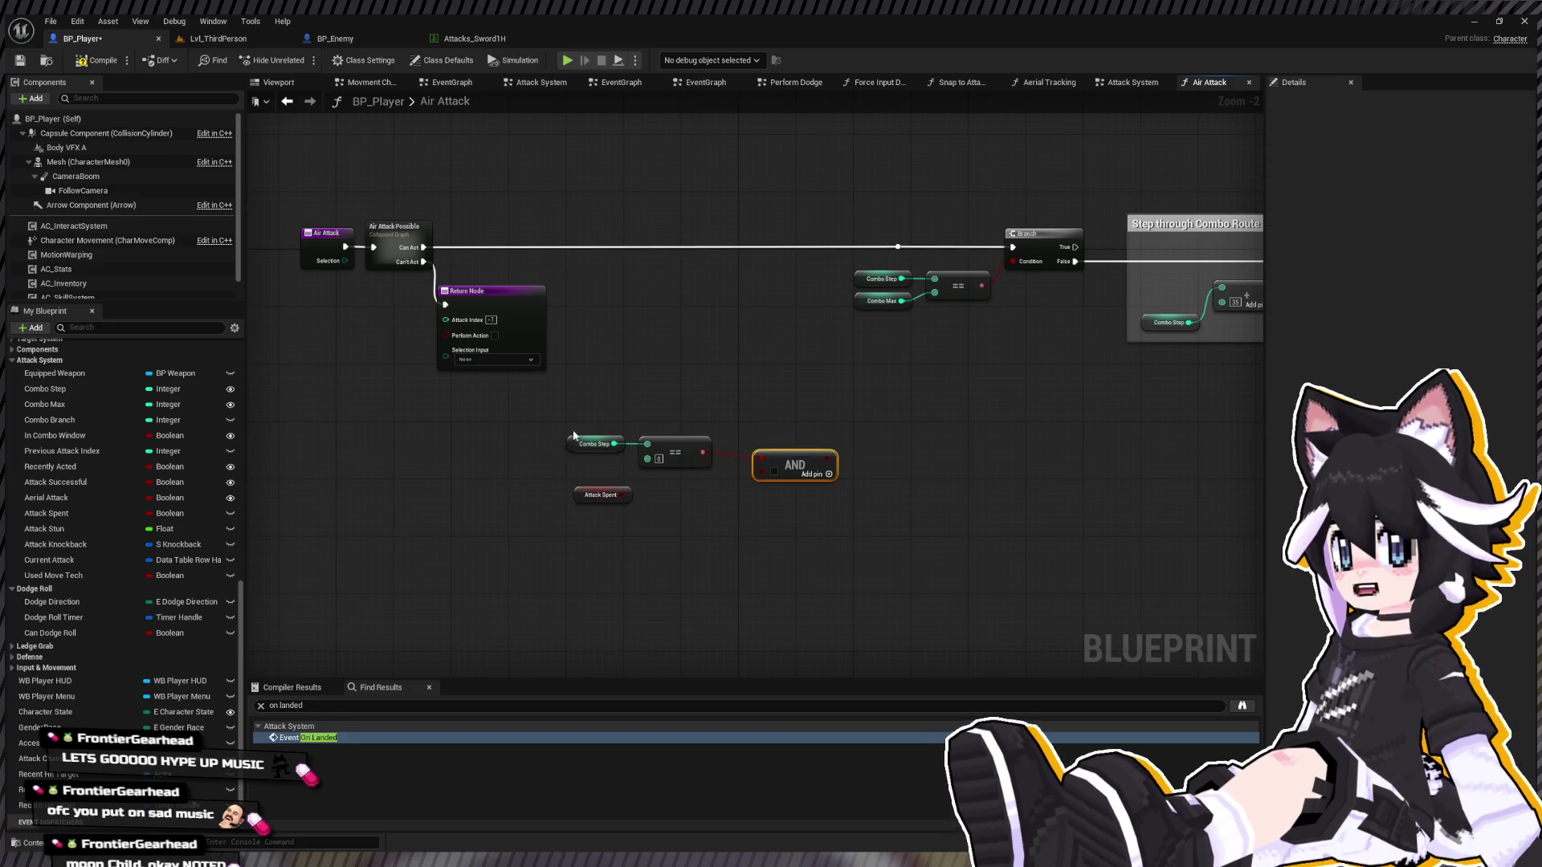
left_click(820, 478)
mouse_move(625, 498)
left_mouse_down()
mouse_move(661, 503)
mouse_move(762, 465)
left_mouse_up()
type("not")
key("Return")
mouse_move(530, 482)
left_mouse_down()
mouse_move(695, 539)
mouse_move(687, 494)
left_mouse_up()
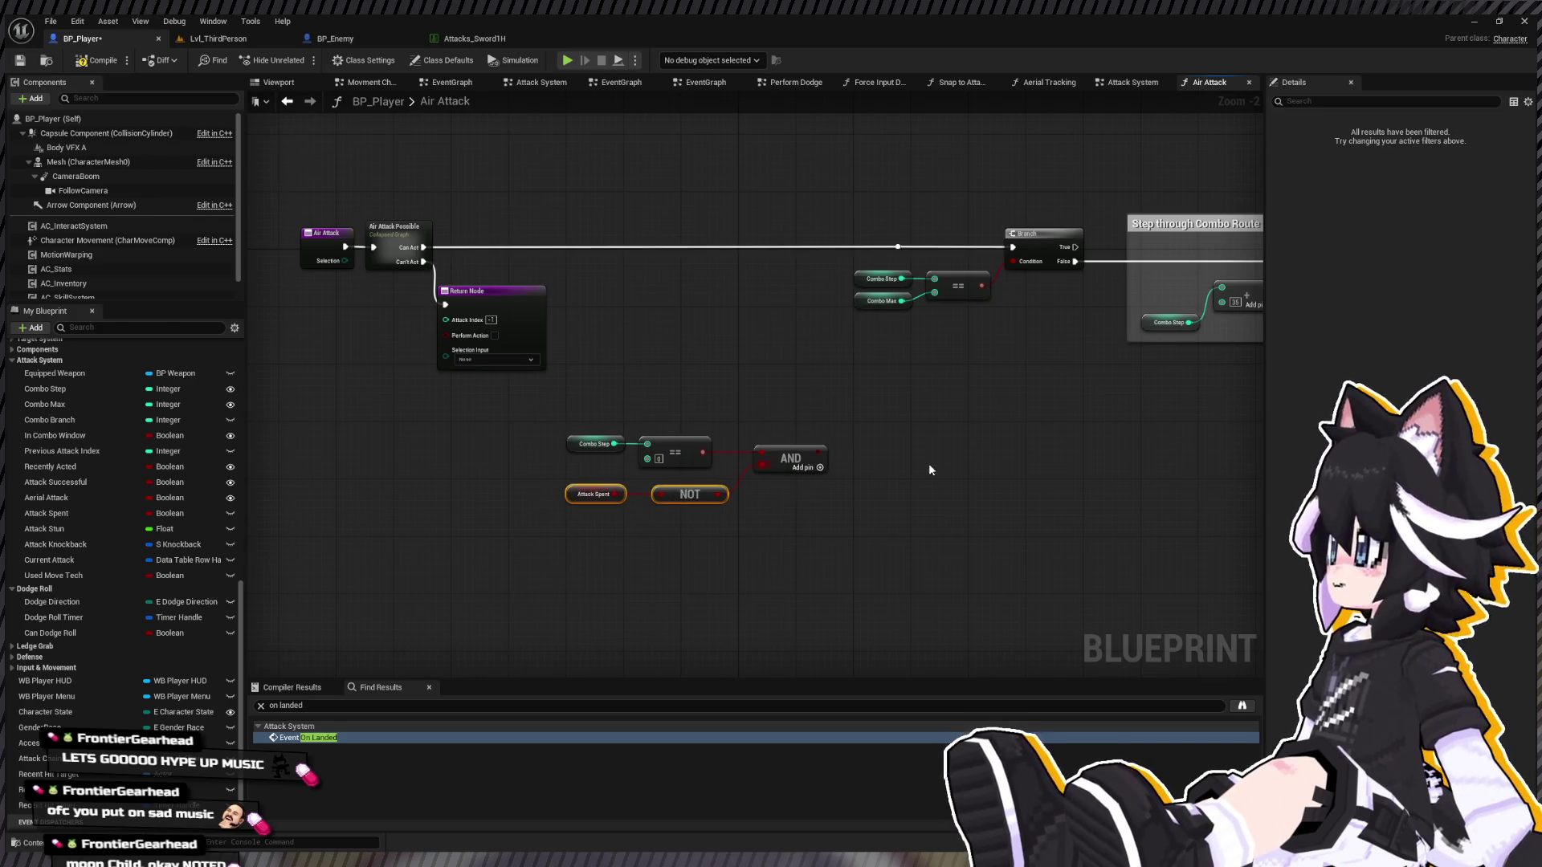
- Add a Branch after the AND and move the check nodes onto the main execution line
left_click_drag(929, 469, 849, 536)
left_click(776, 470)
mouse_move(481, 469)
left_mouse_down()
mouse_move(758, 579)
mouse_move(1121, 608)
left_mouse_up()
mouse_move(560, 252)
left_mouse_down()
mouse_move(803, 450)
mouse_move(589, 395)
left_mouse_up()
left_click_drag(827, 514, 1229, 602)
mouse_move(1176, 512)
left_mouse_down()
mouse_move(1142, 512)
mouse_move(967, 348)
left_mouse_up()
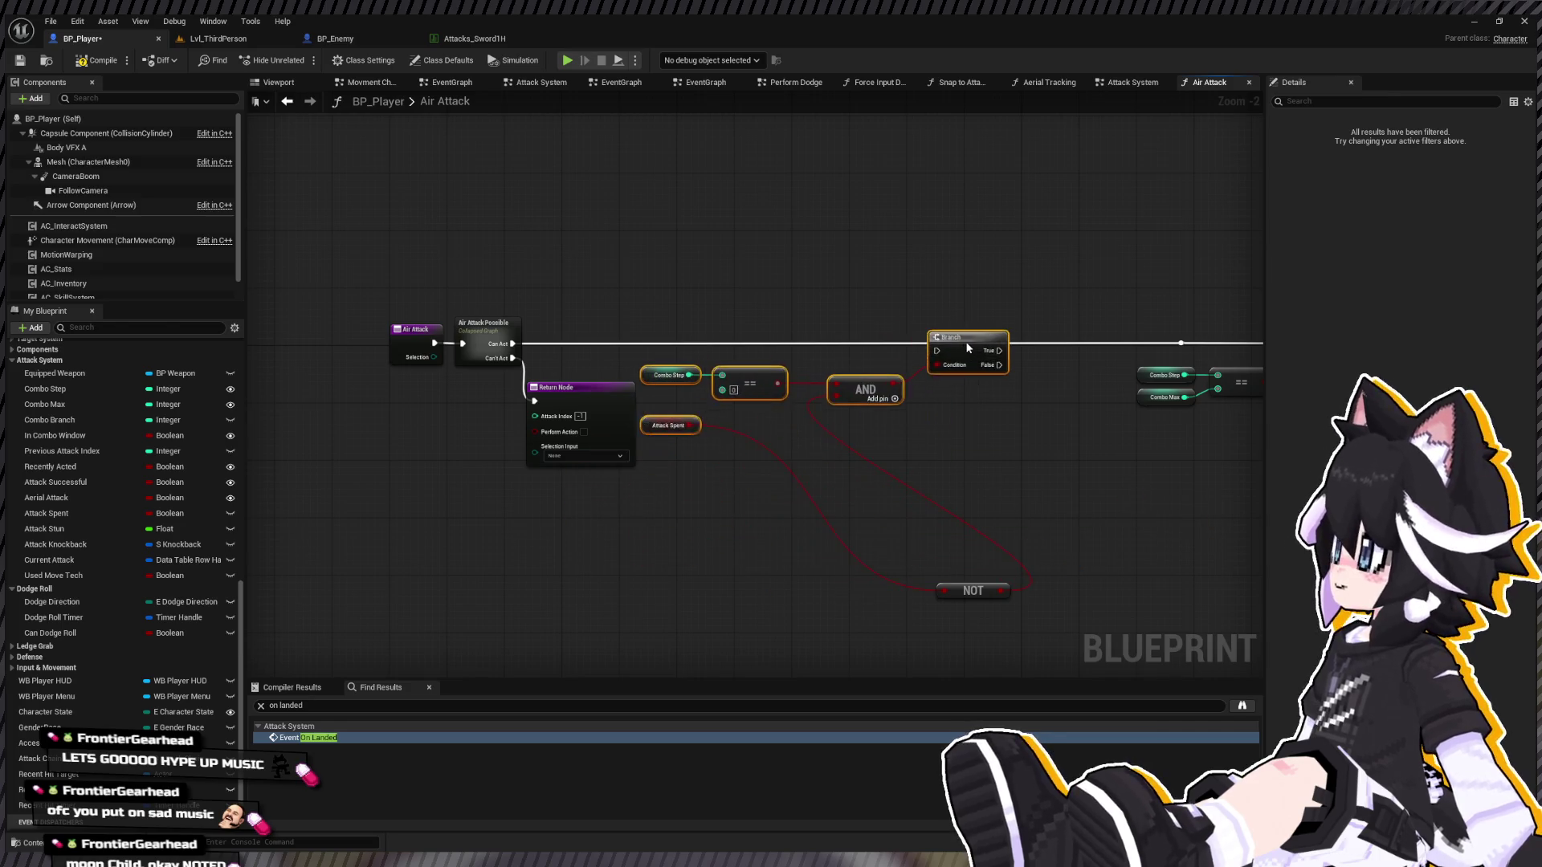
key("ctrl+z")
key("ctrl+z")
key("ctrl+z")
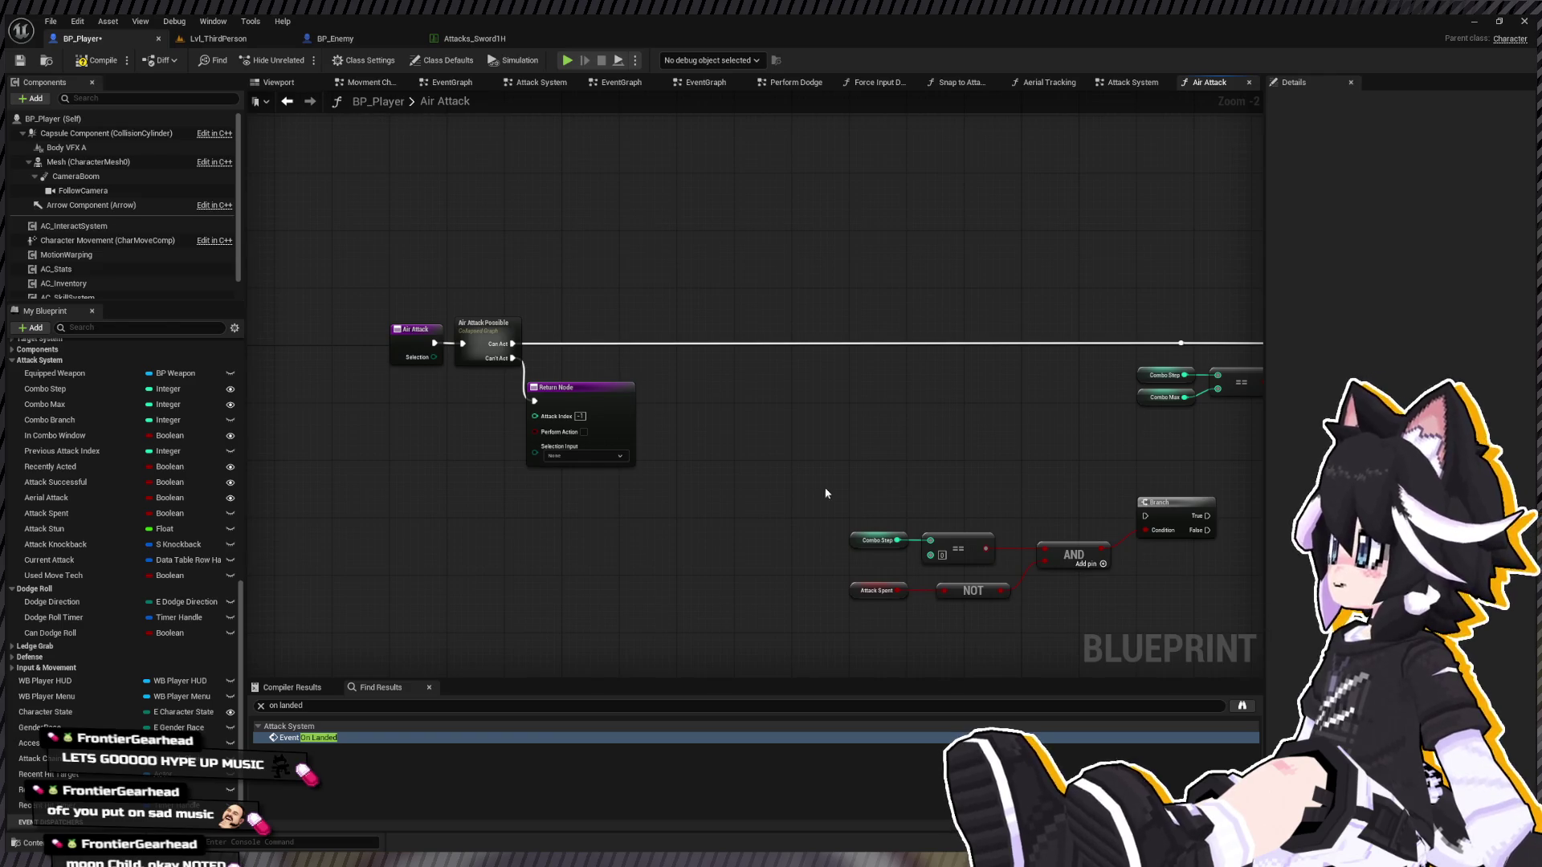
left_click_drag(825, 493, 1241, 606)
mouse_move(1051, 498)
left_mouse_down()
mouse_move(916, 325)
mouse_move(876, 326)
left_mouse_up()
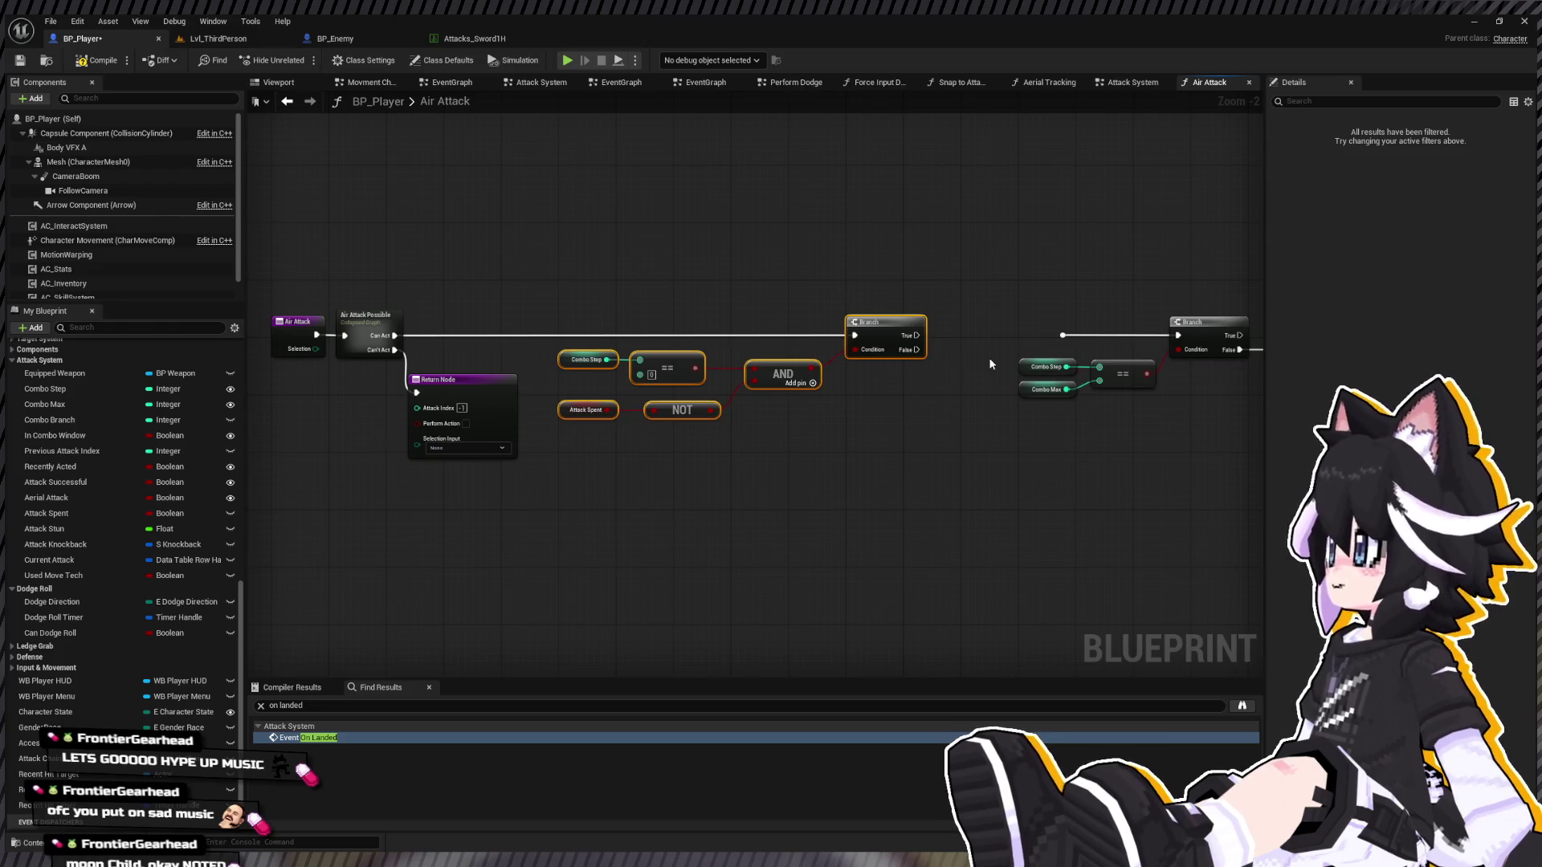
- Wire Branch True onward and False into the Return Node via a reroute, then return to Lvl_ThirdPerson
left_click_drag(916, 334, 1062, 335)
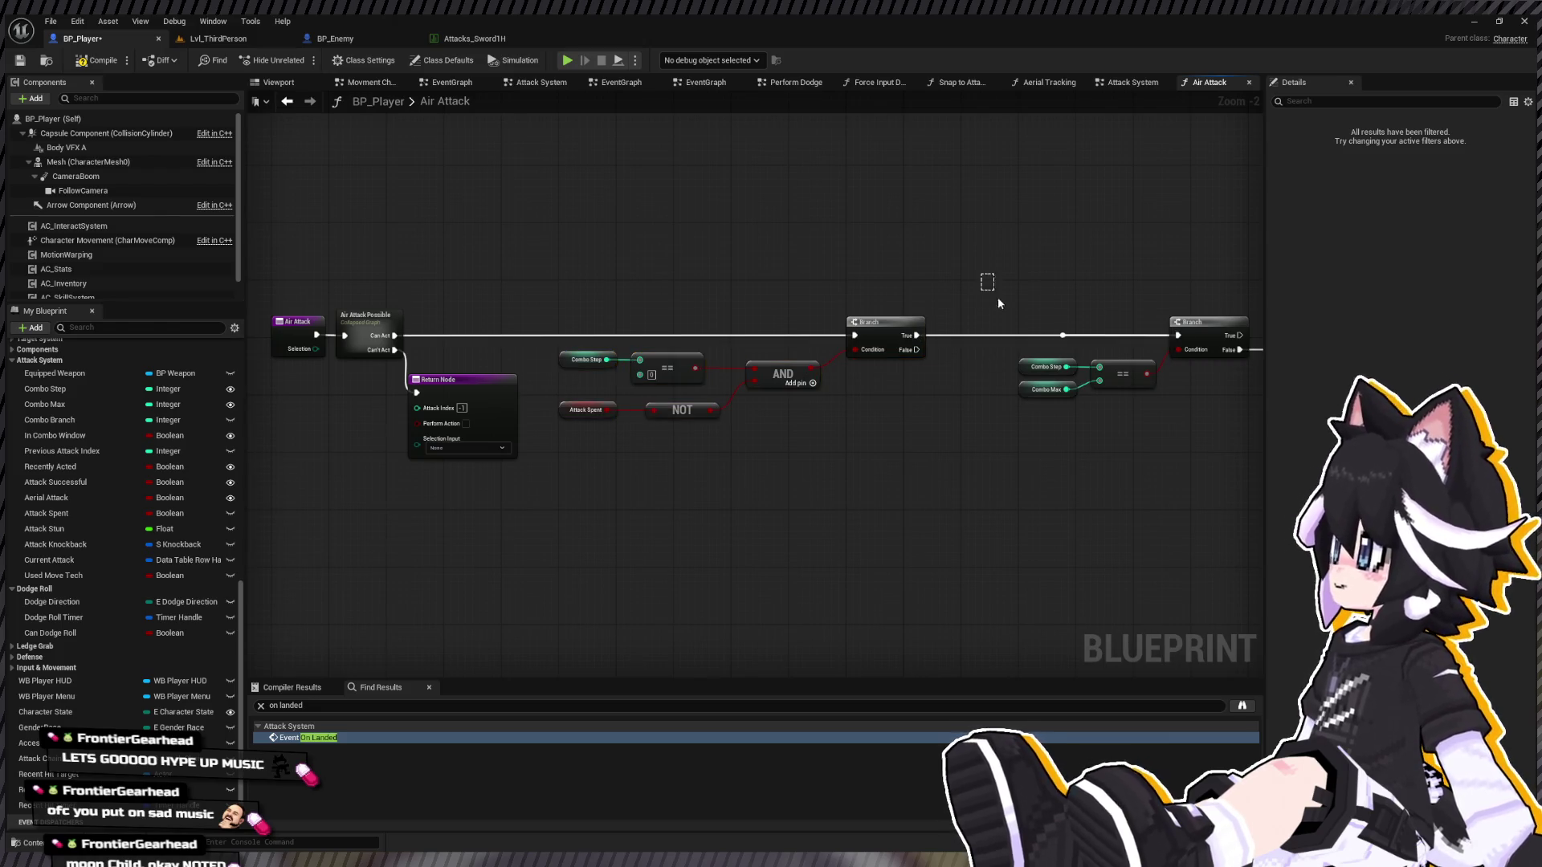
left_click_drag(443, 390, 1013, 455)
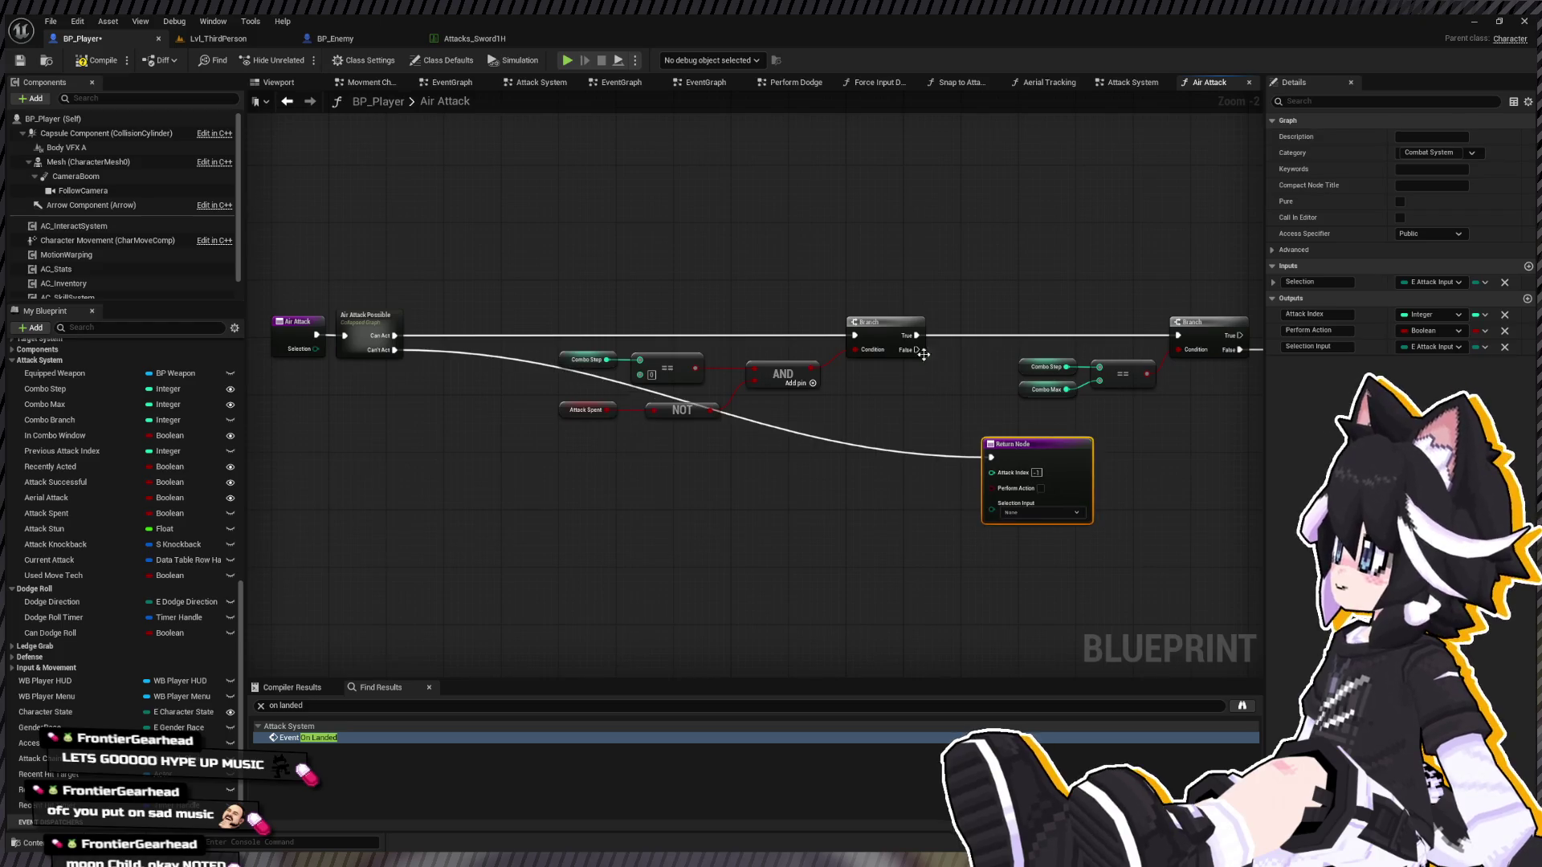
left_click_drag(916, 349, 1002, 462)
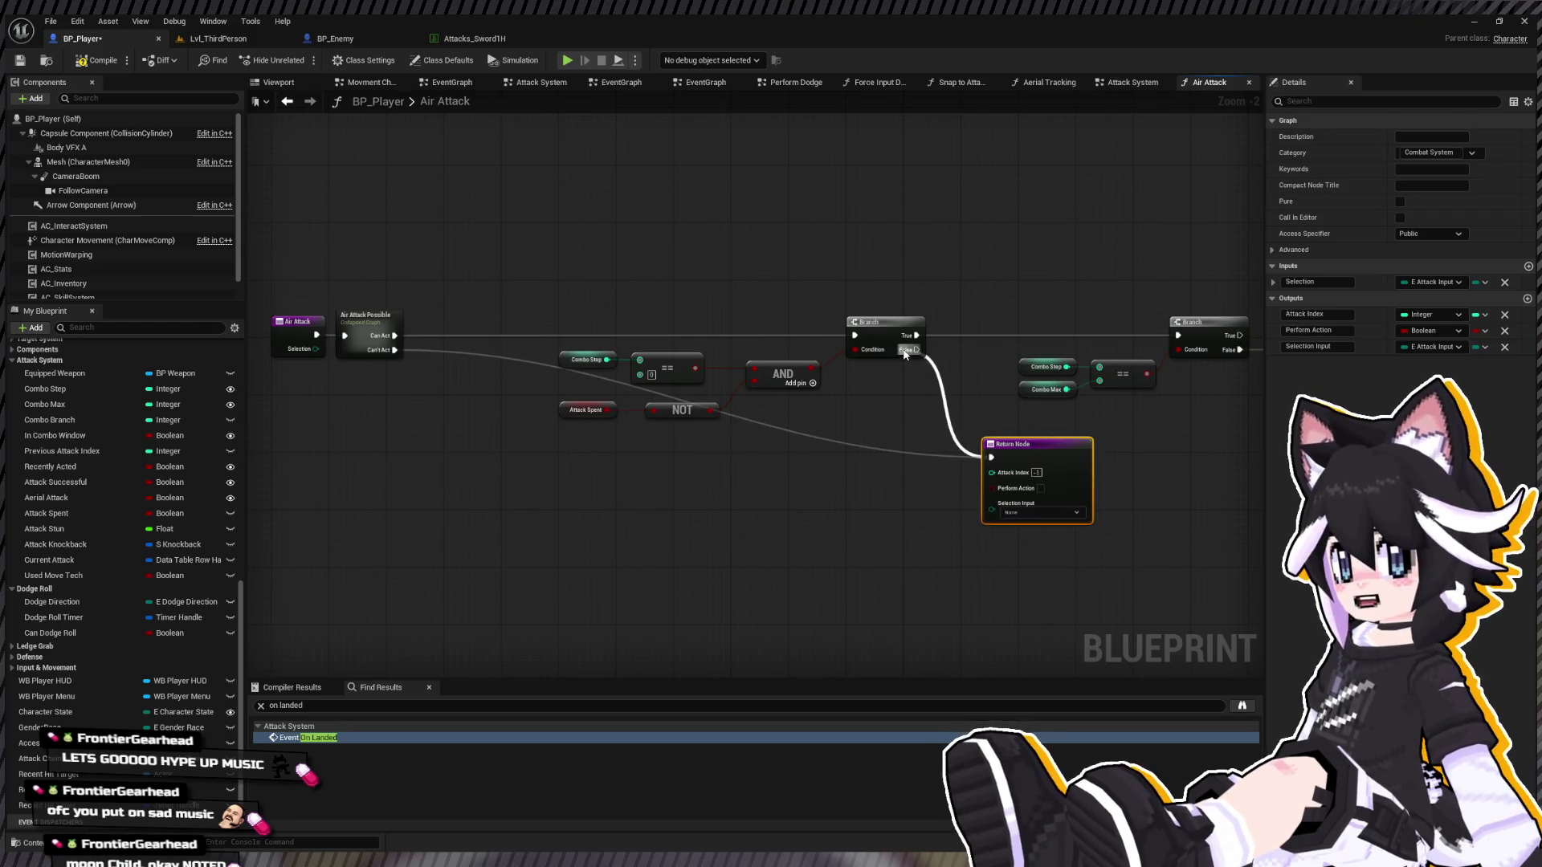
double_click(793, 436)
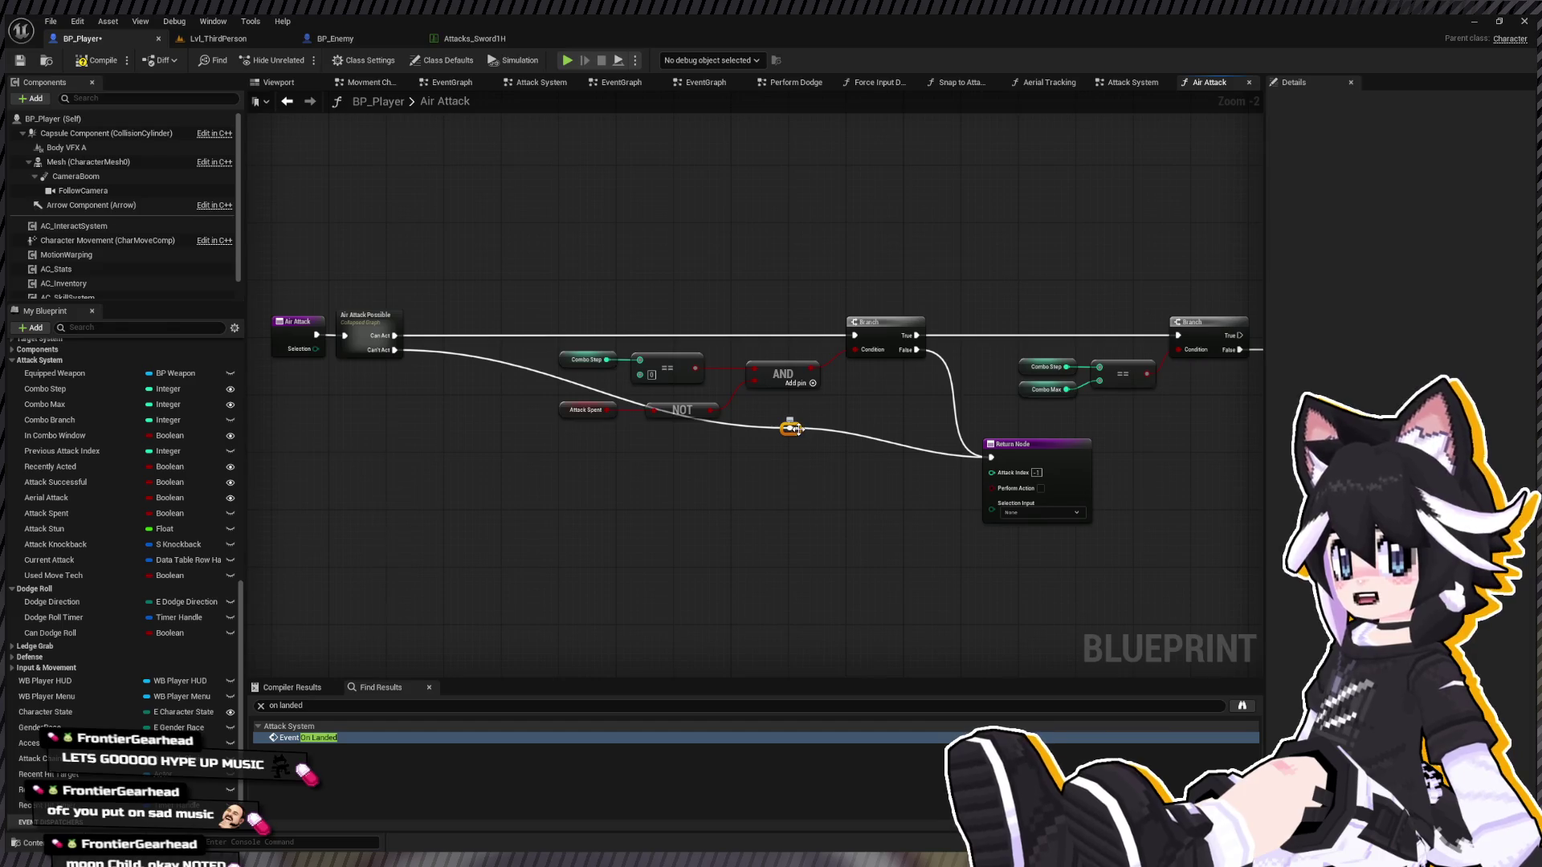
mouse_move(795, 430)
left_mouse_down()
mouse_move(511, 462)
mouse_move(442, 442)
mouse_move(465, 458)
left_mouse_up()
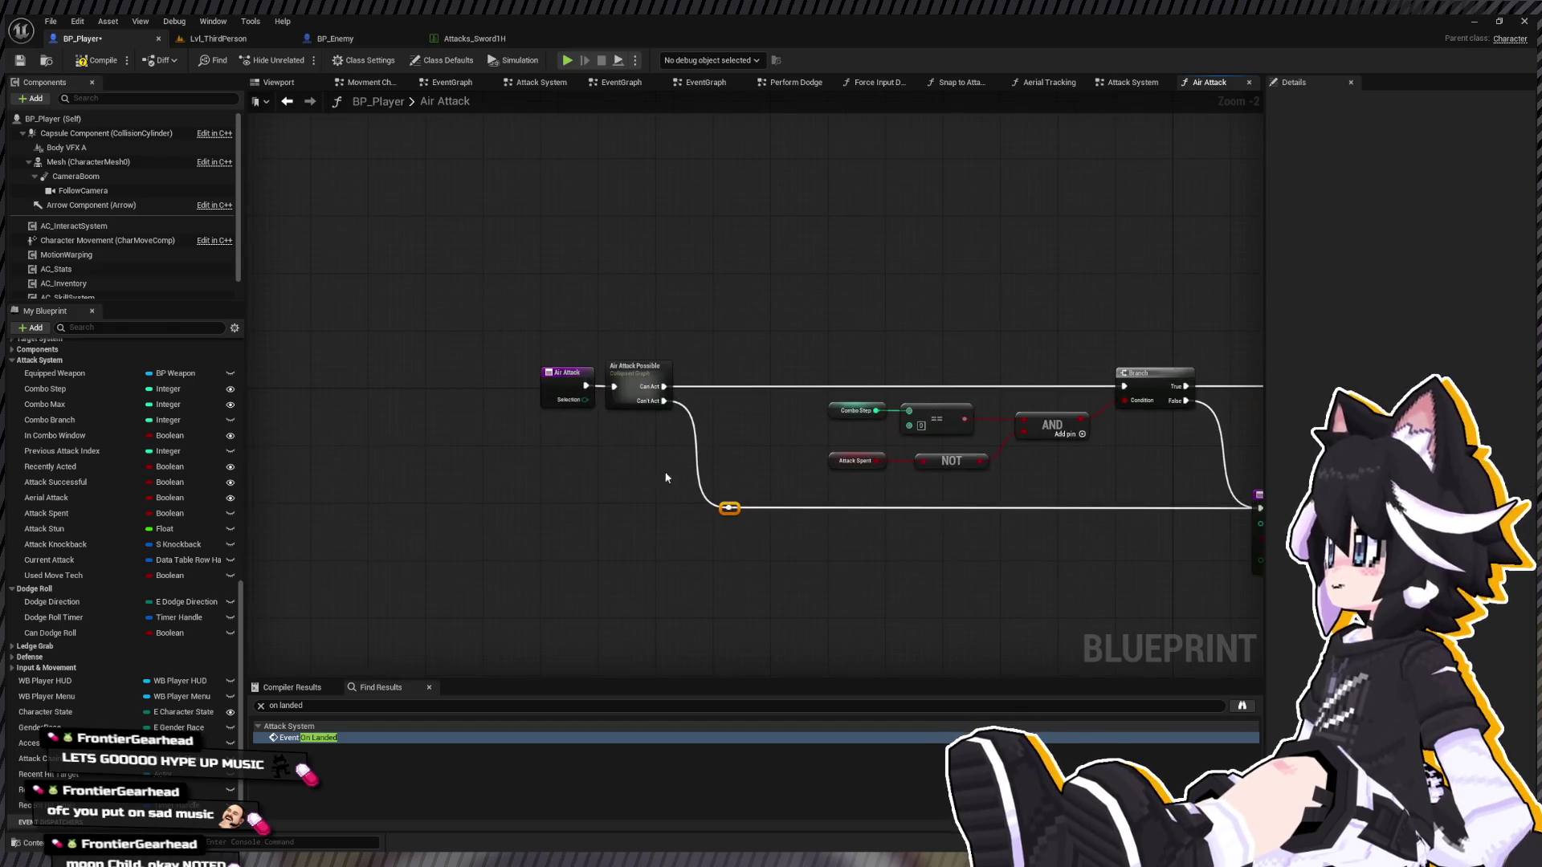
left_click_drag(665, 477, 531, 353)
left_click_drag(656, 386, 698, 386)
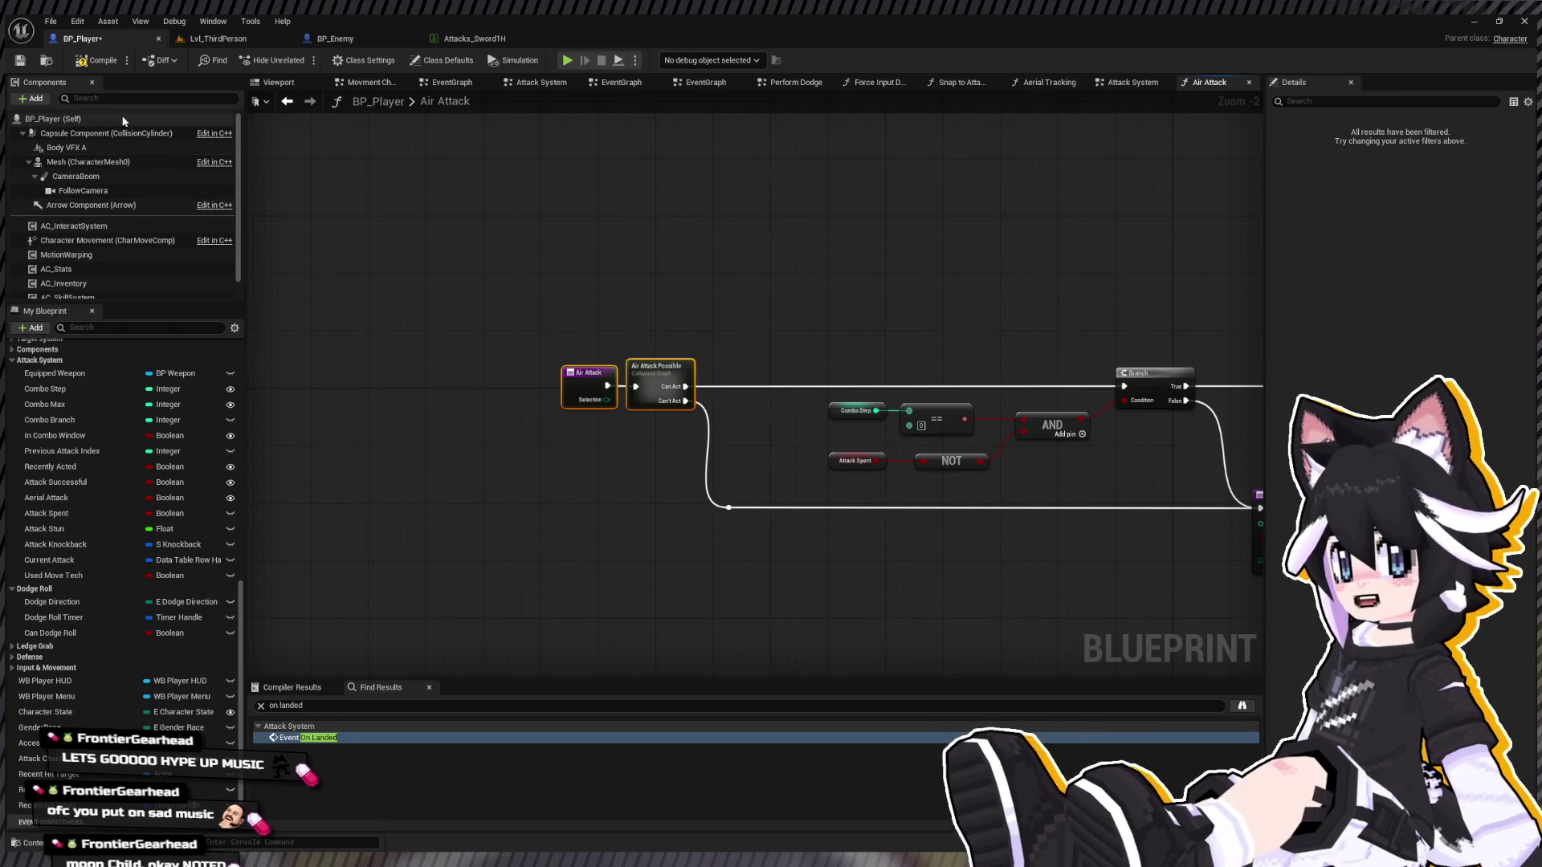
left_click(225, 39)
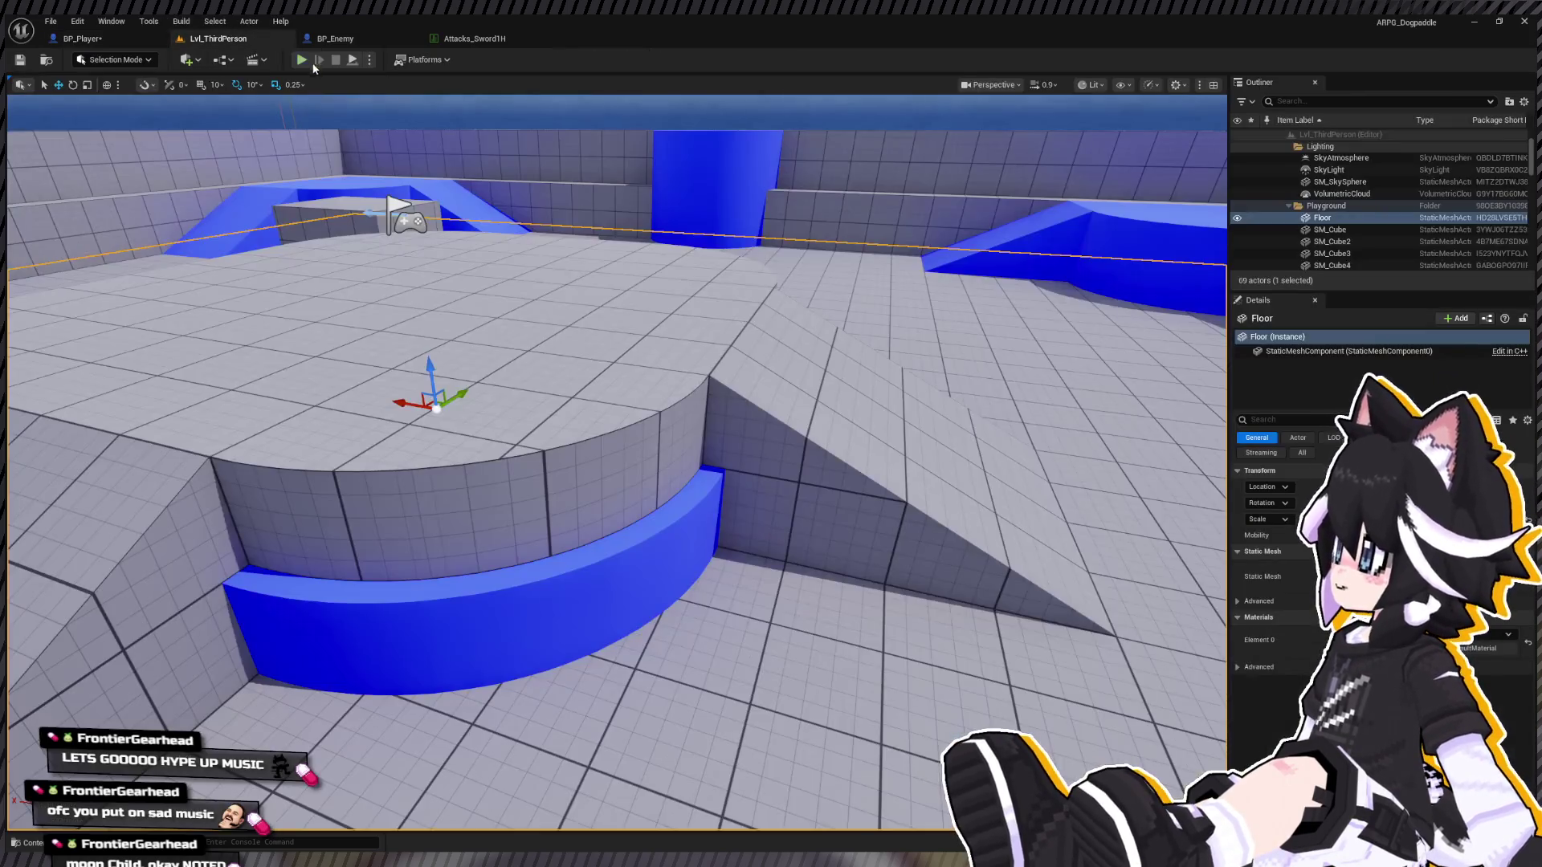
- Play-test with two dodge rolls near the Dummy, then select BP_Player's Combo Step check nodes
key("alt+p")
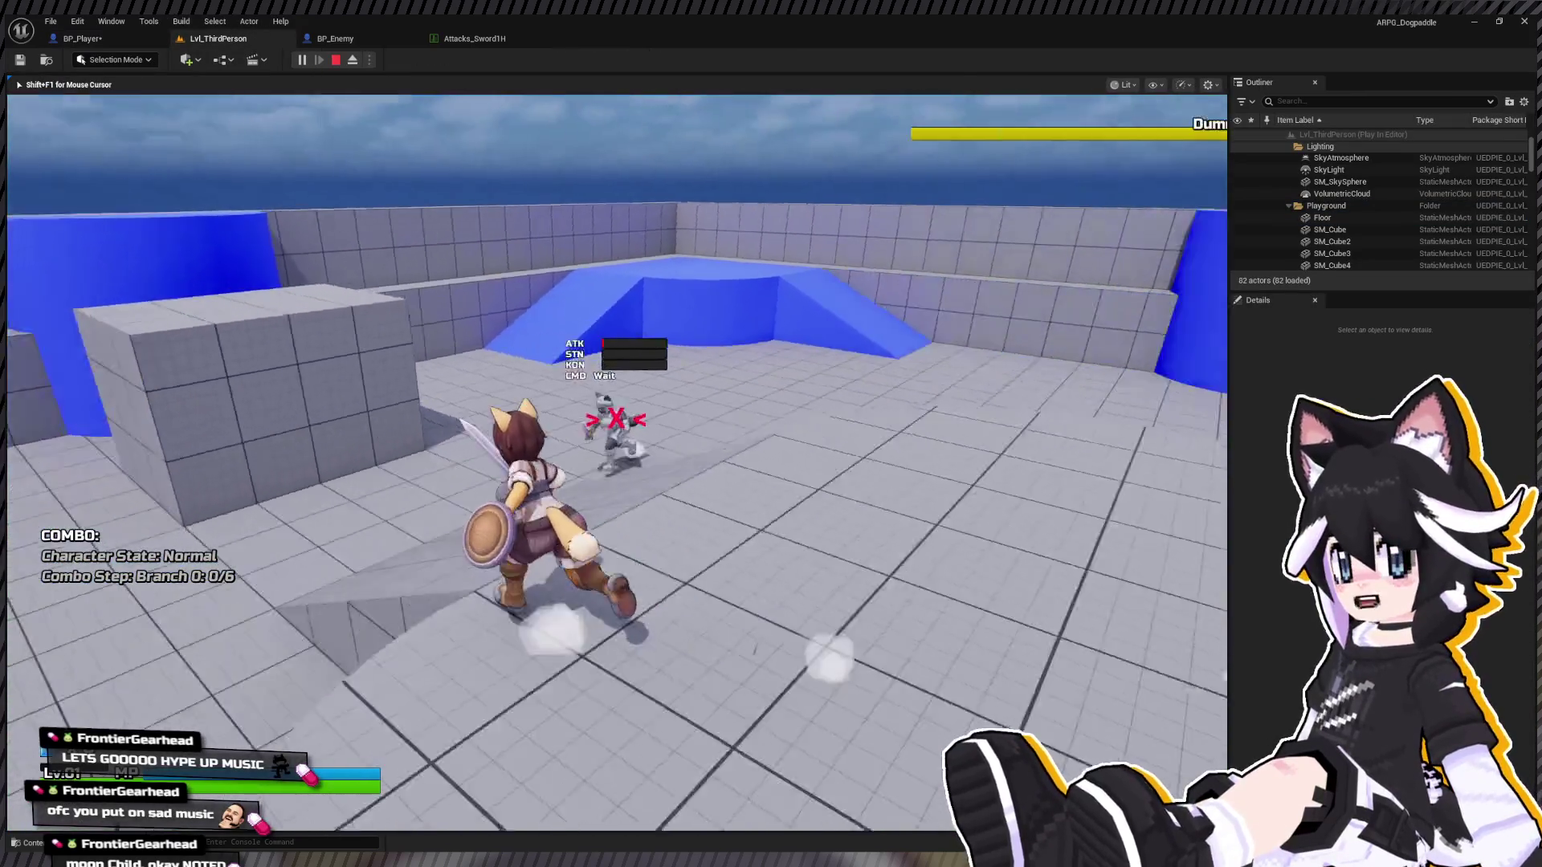
key("space")
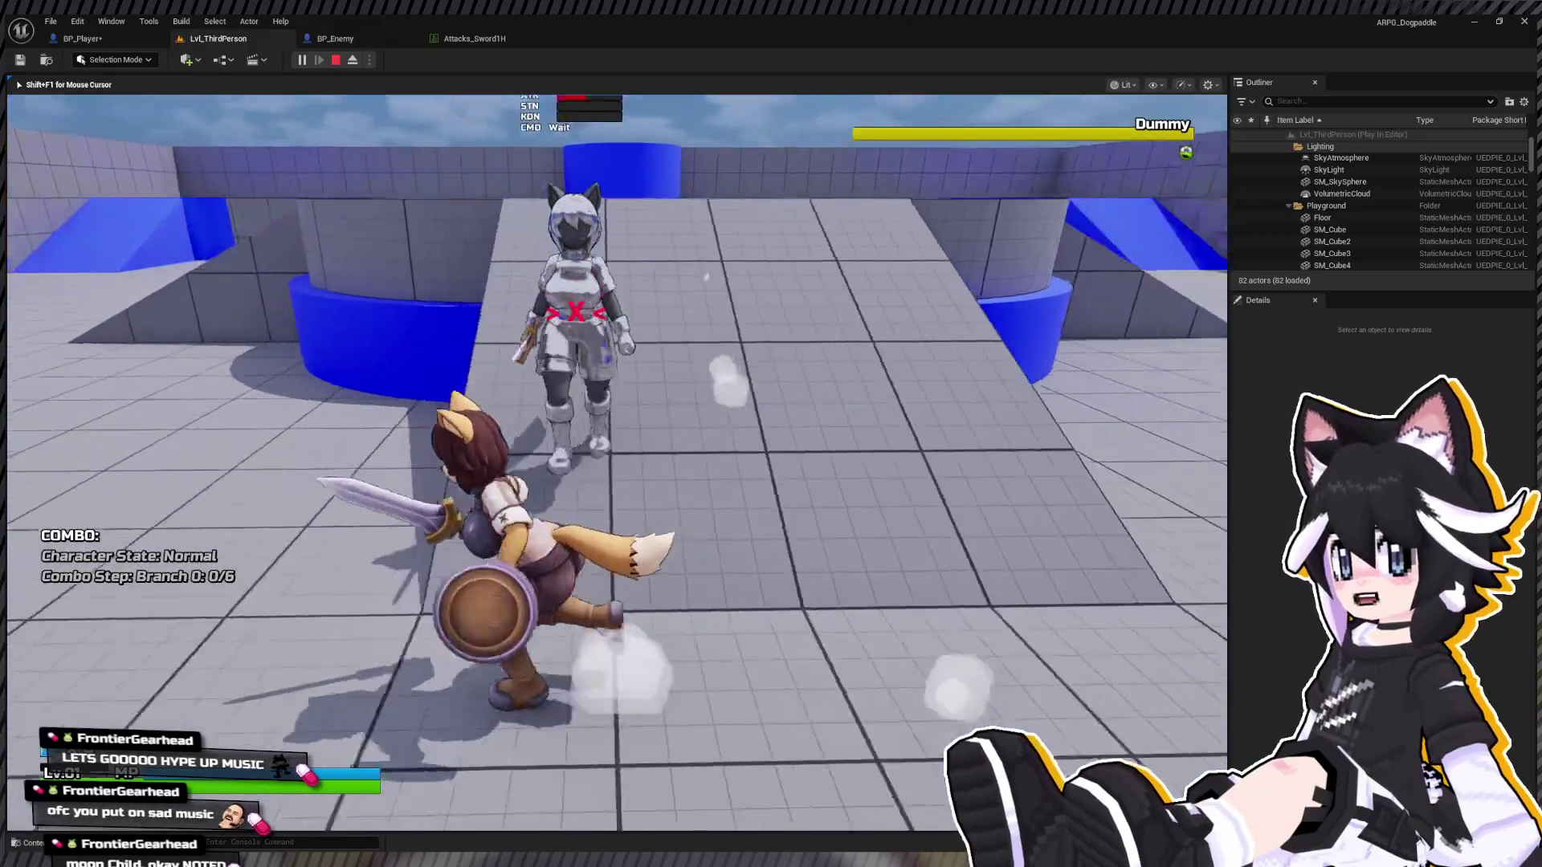
key("space")
key("Escape")
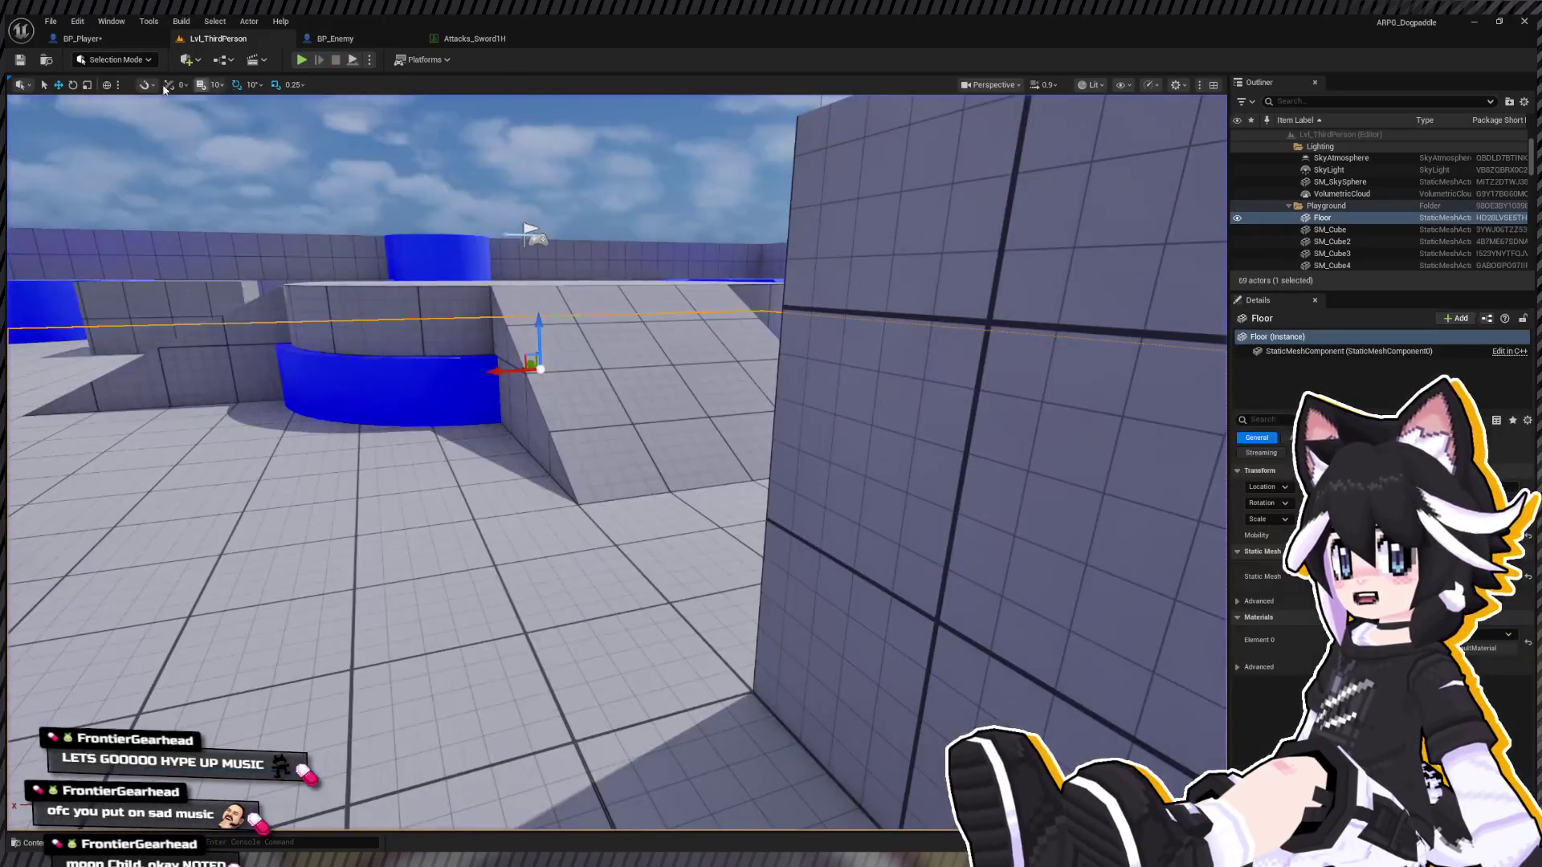
left_click(84, 37)
left_click_drag(471, 301, 857, 571)
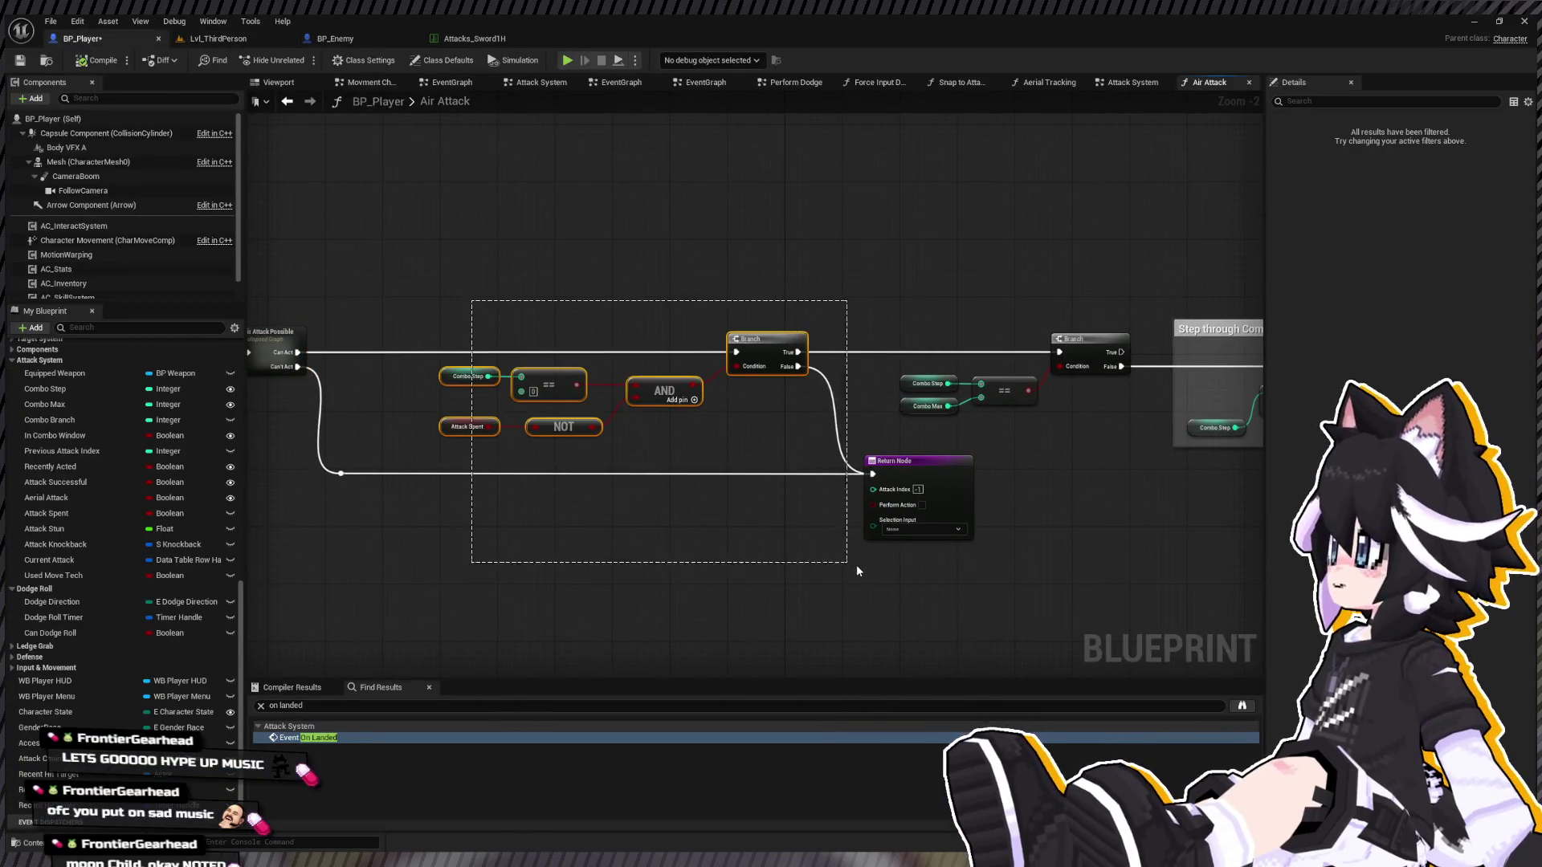
- Restore the SET Attack Spent node by undo and move the first Branch closer to the AND
left_click_drag(913, 495, 827, 480)
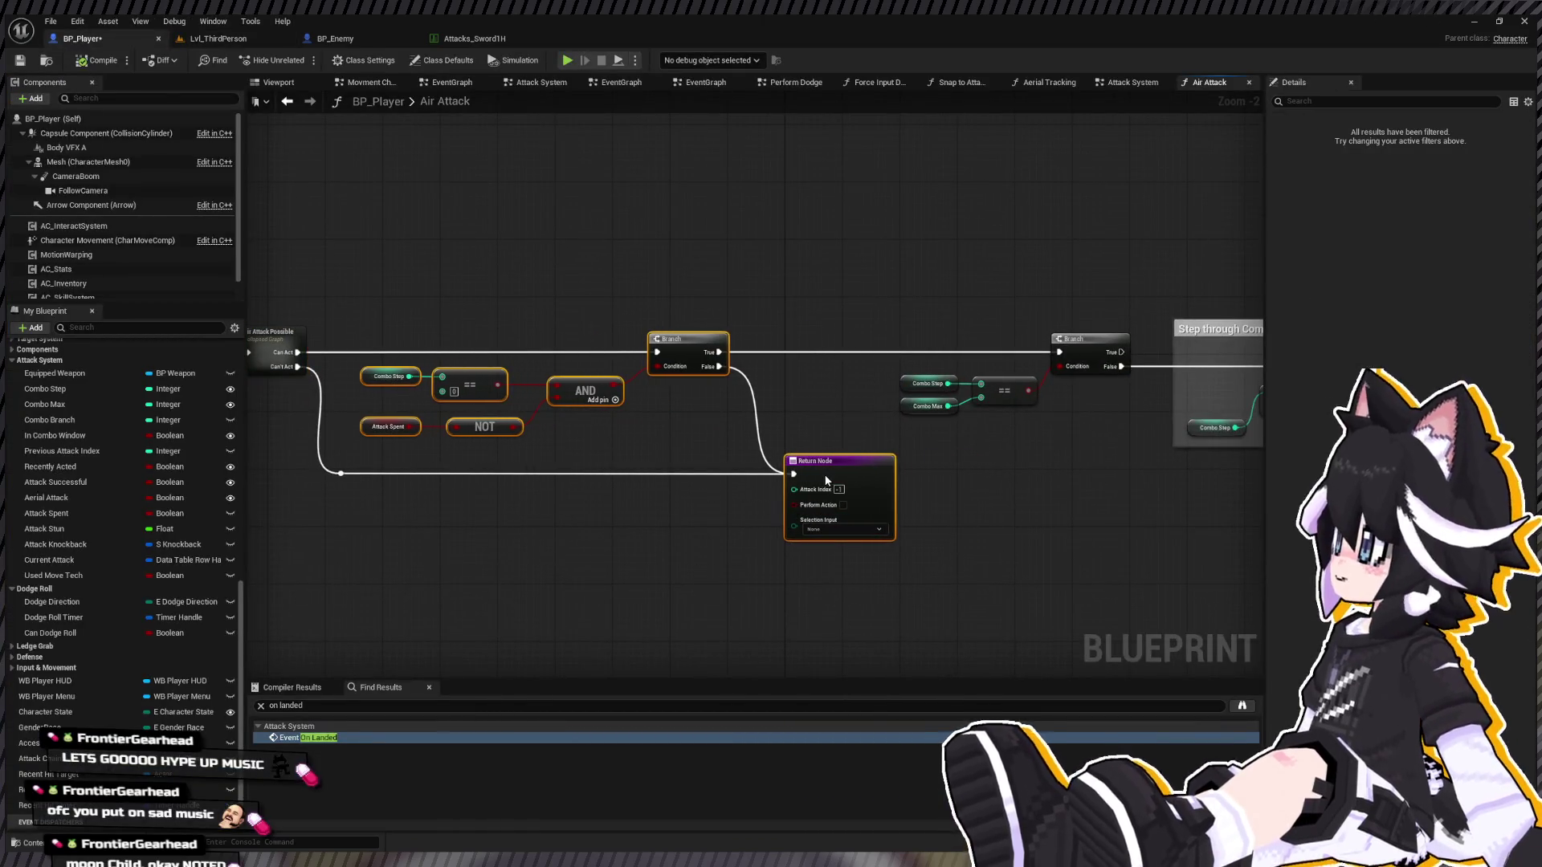
left_click(694, 530)
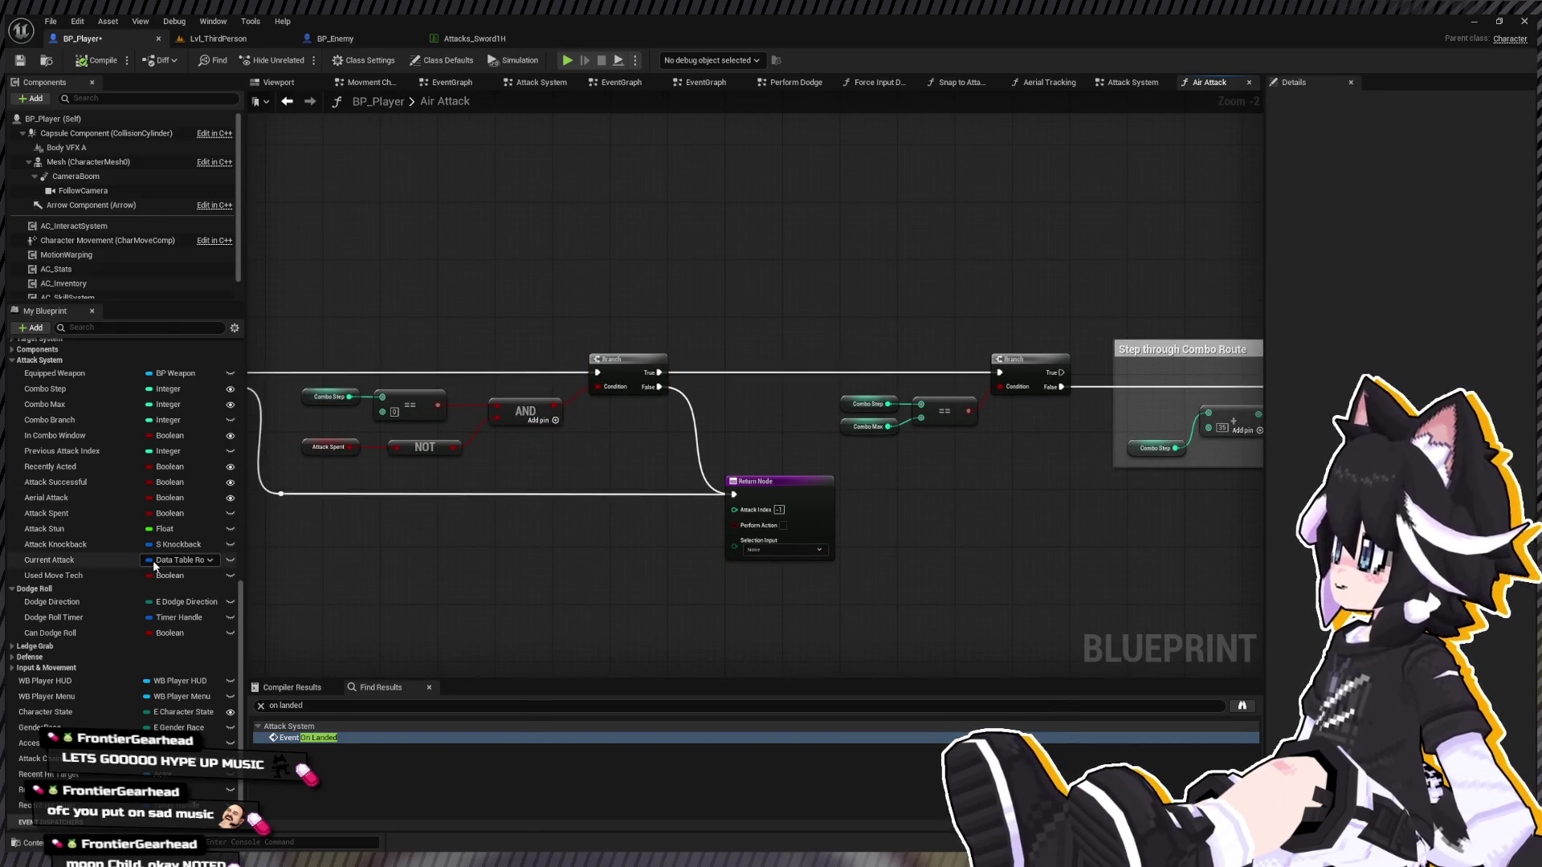
key("ctrl+z")
key("ctrl+z")
key("ctrl+z")
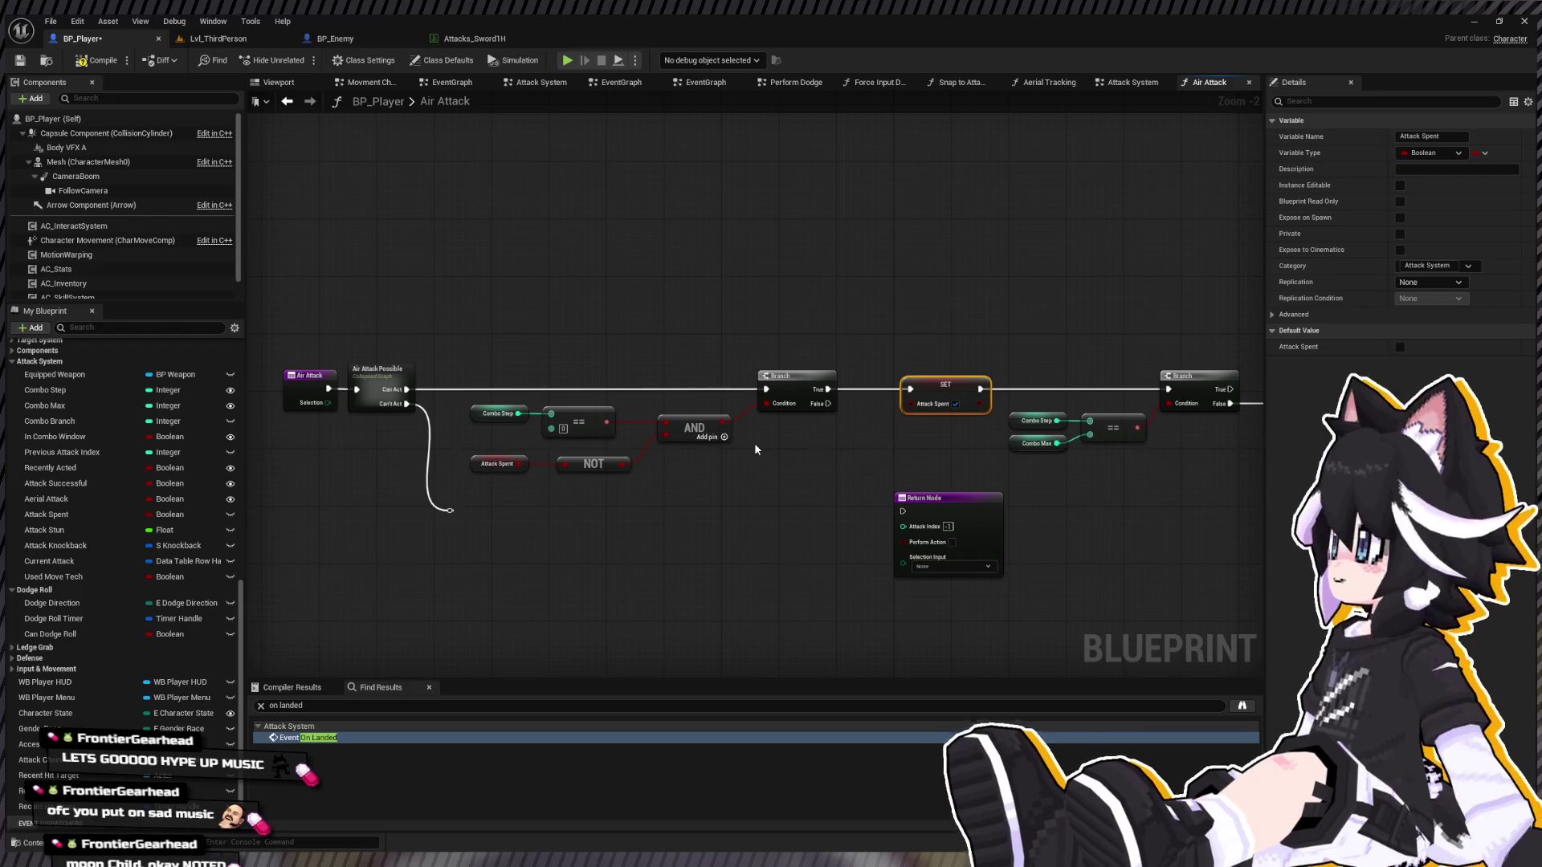
left_click_drag(755, 437, 903, 450)
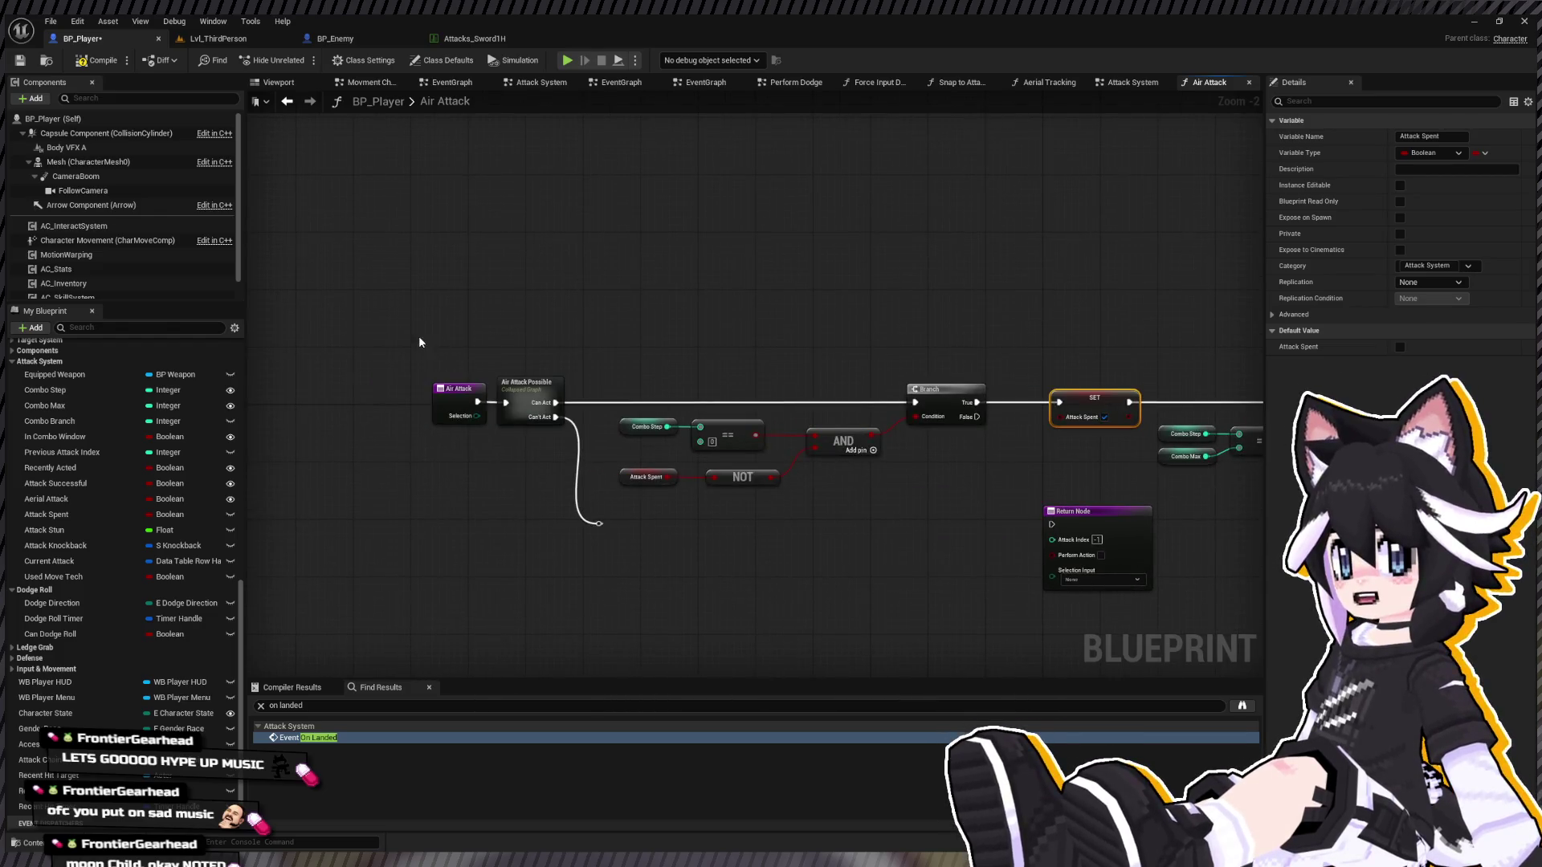
mouse_move(718, 530)
left_mouse_down()
mouse_move(562, 378)
mouse_move(433, 353)
left_mouse_up()
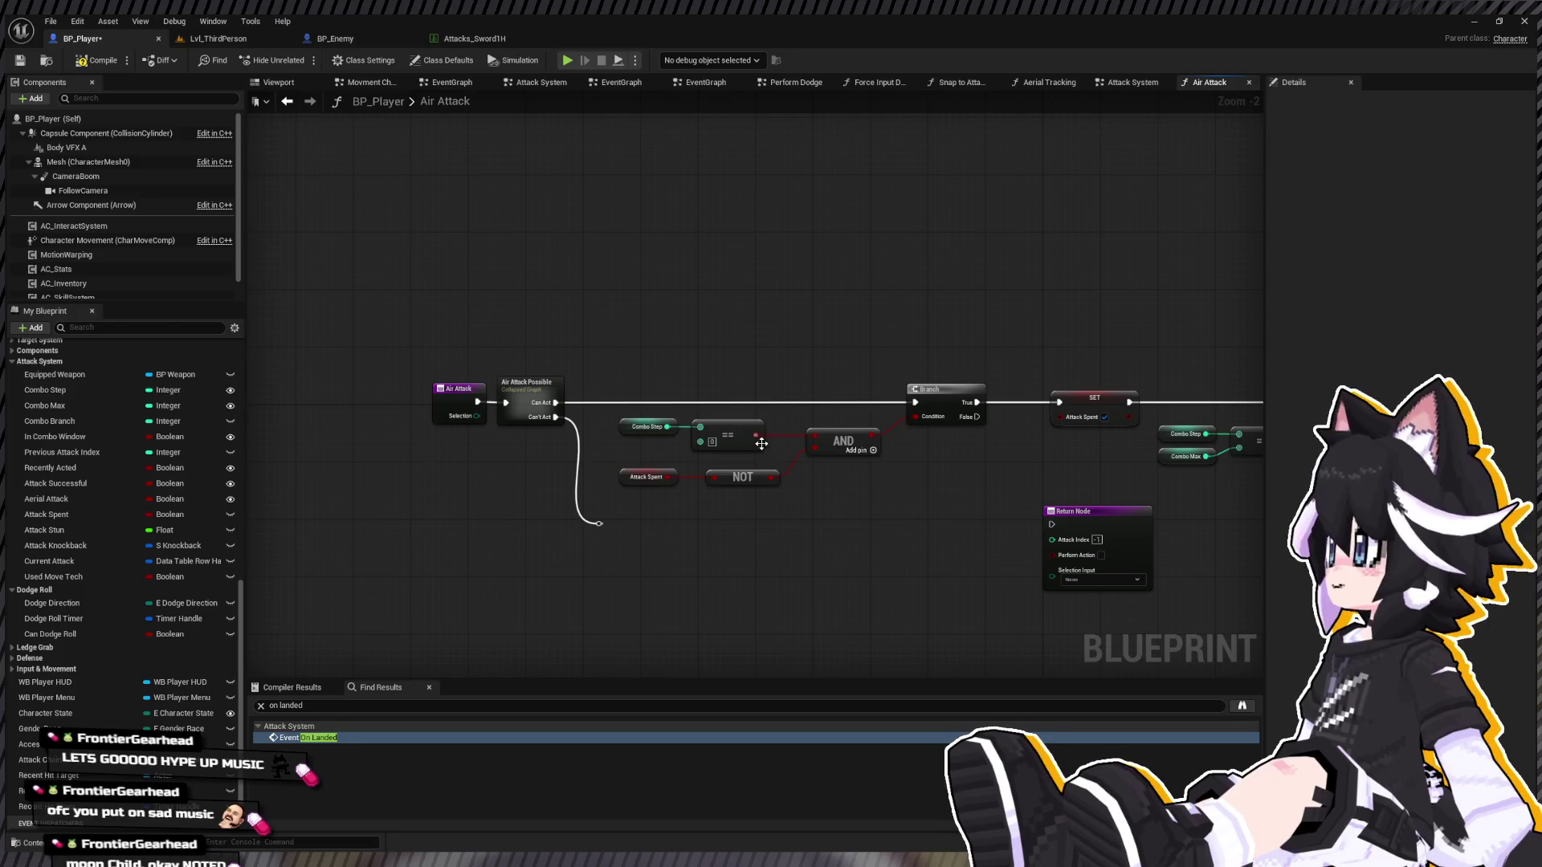
left_click_drag(926, 411, 809, 396)
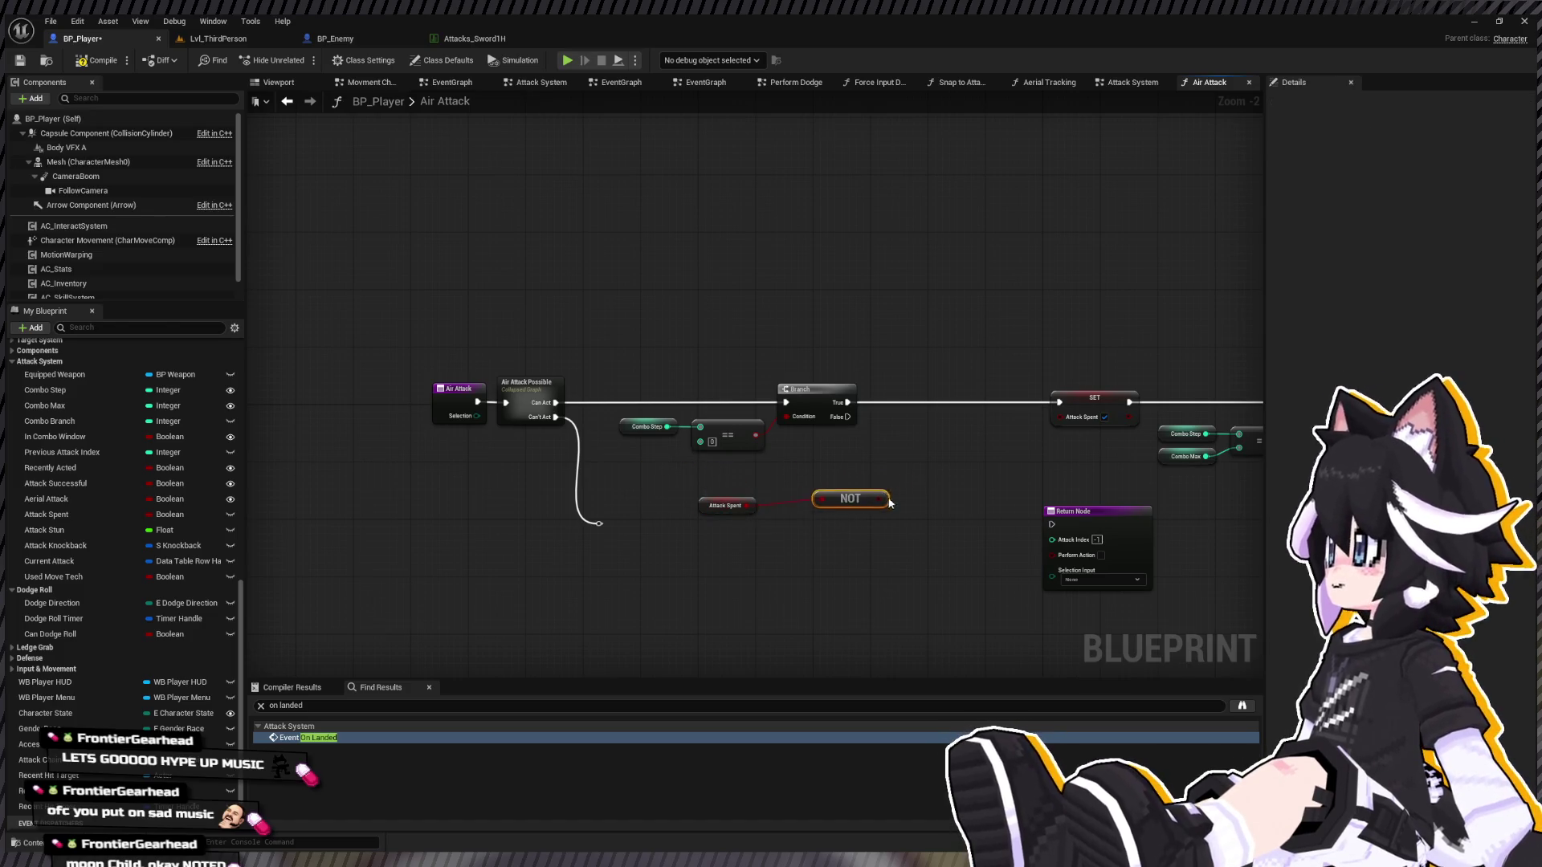
- Chain a second Branch off the first Branch's True, with False routed to the later Branch
left_click(864, 507)
left_click_drag(864, 508, 588, 460)
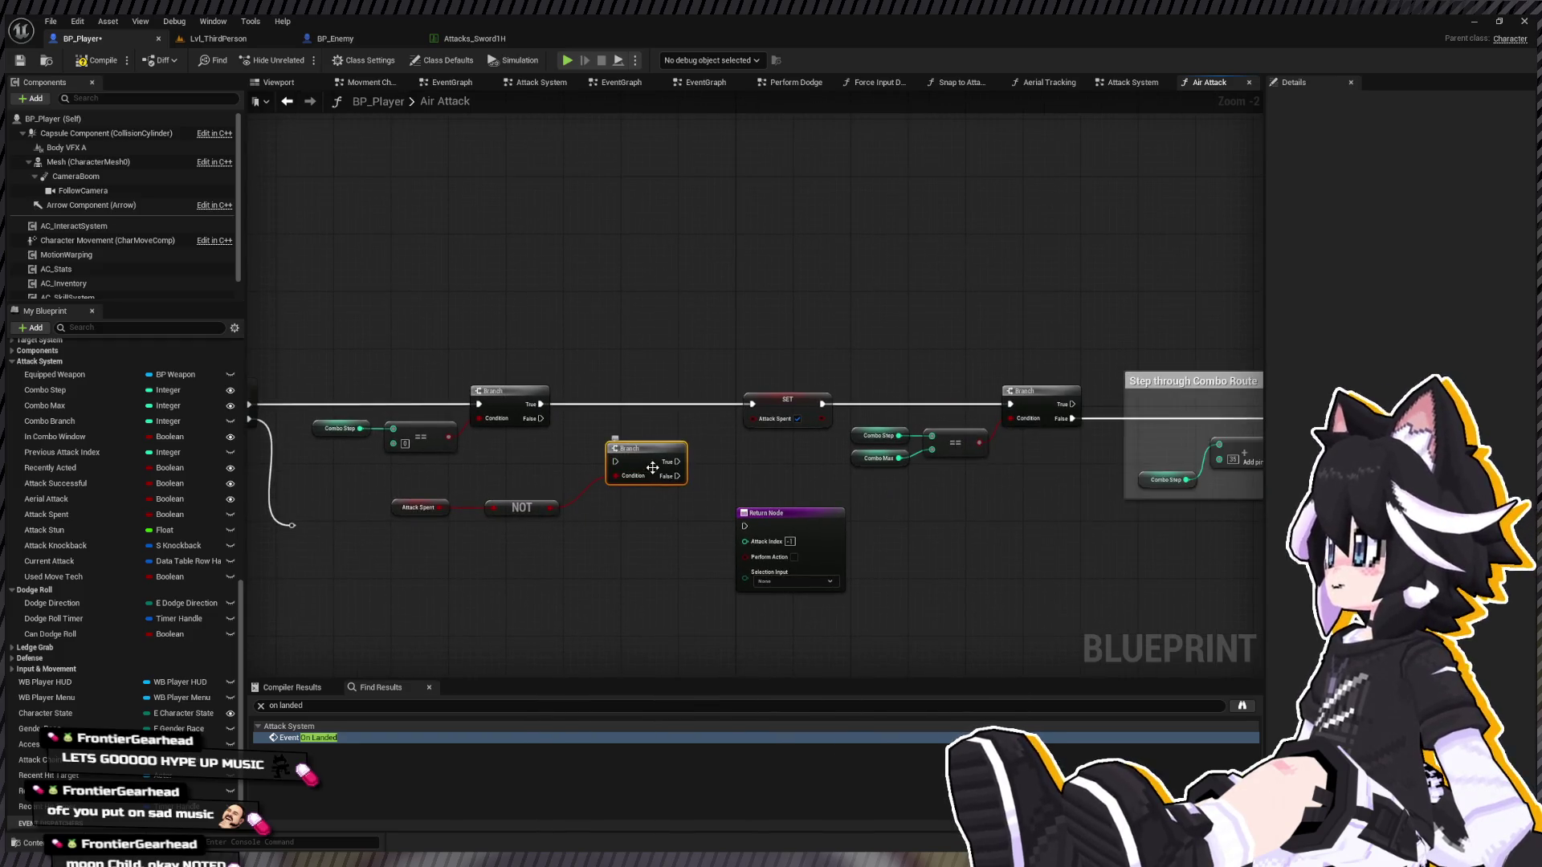
left_click_drag(536, 408, 605, 494)
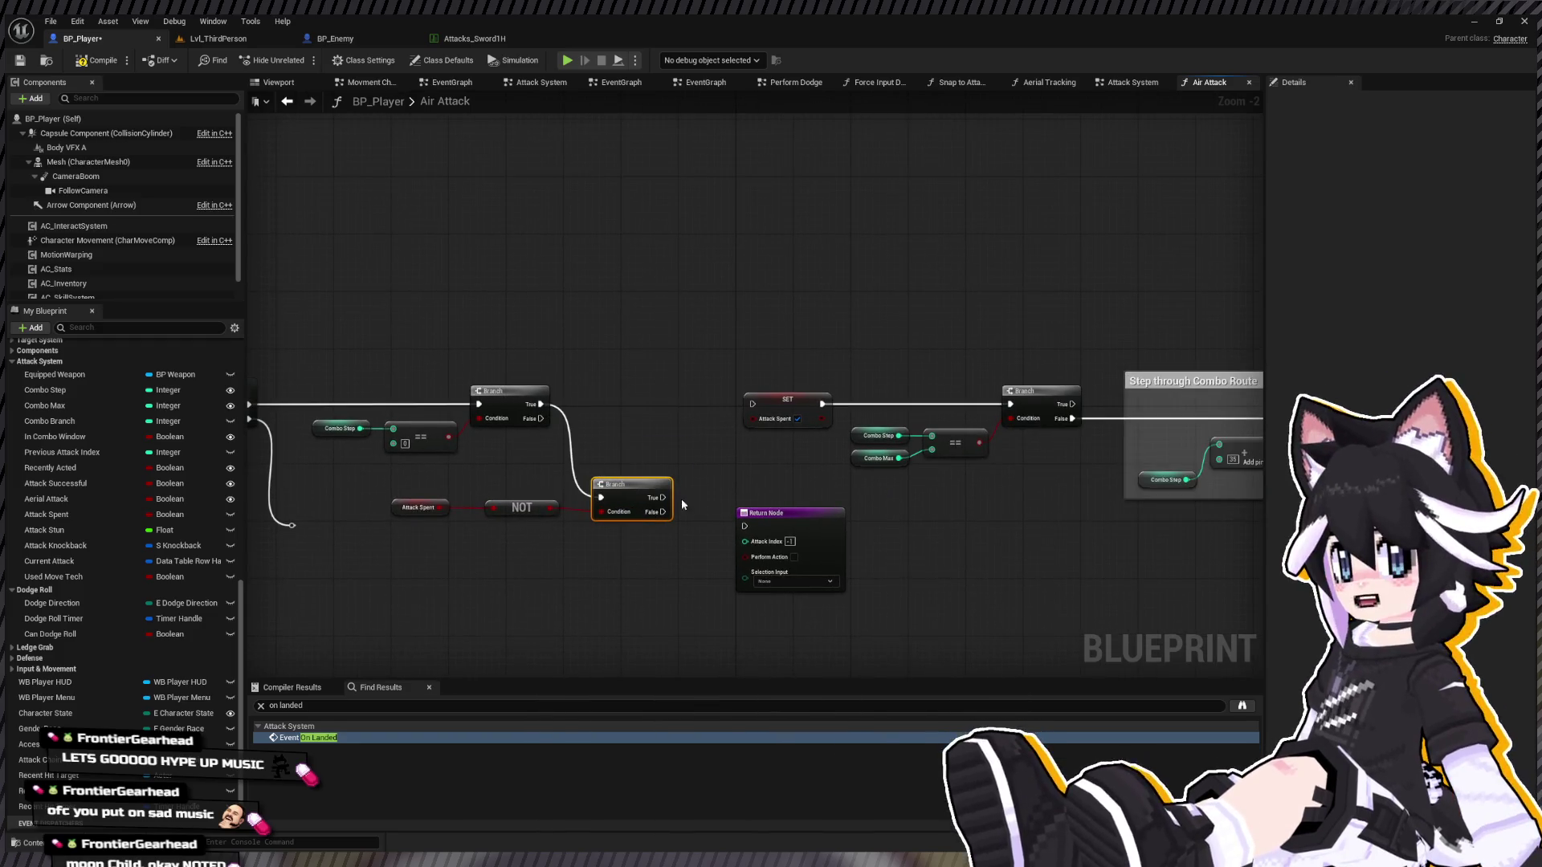
left_click_drag(761, 410, 728, 486)
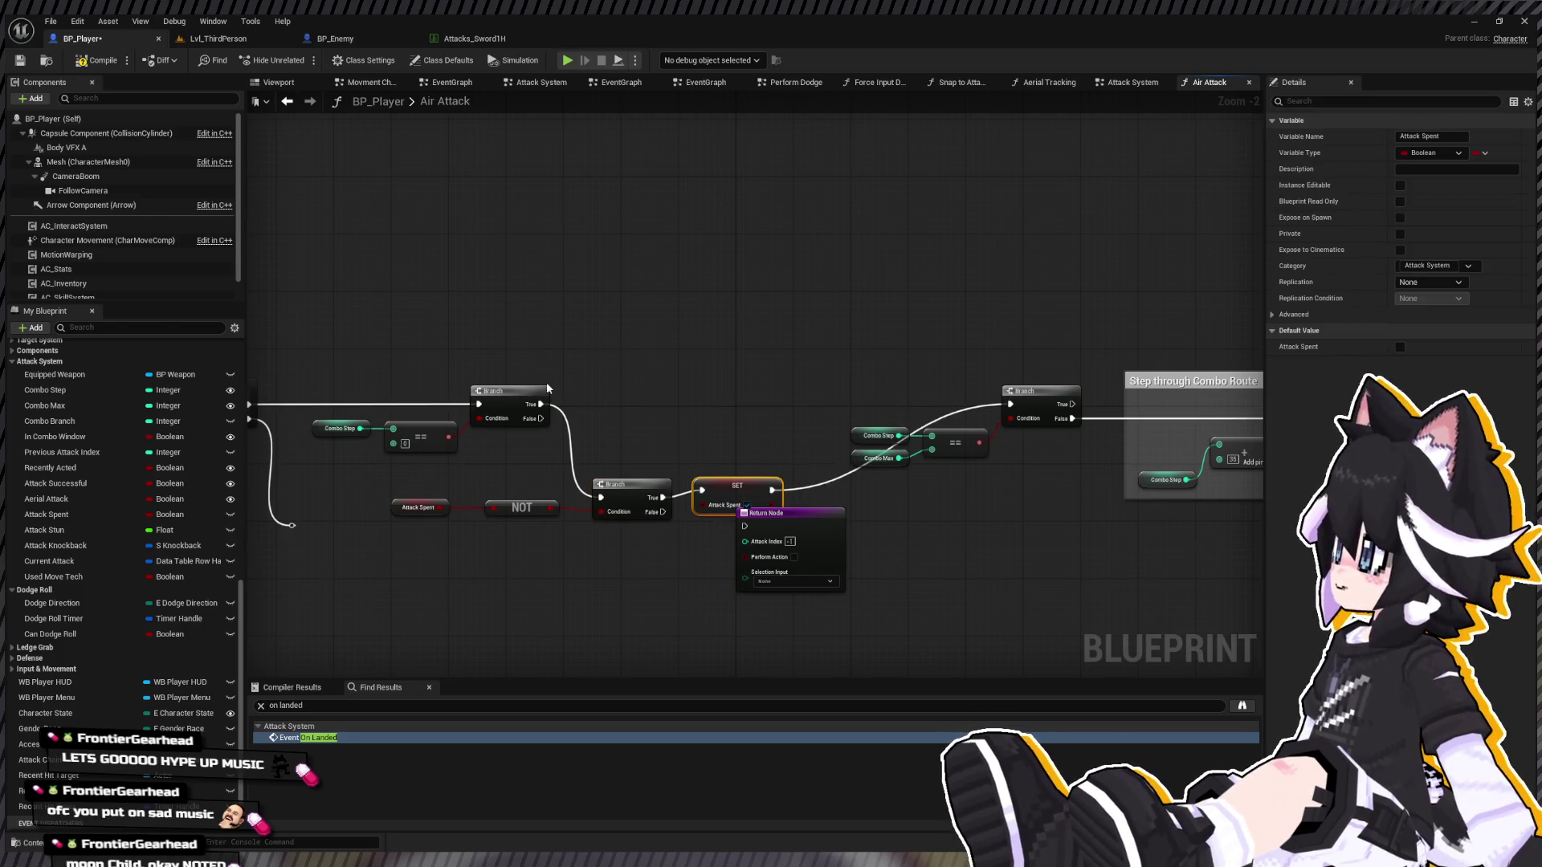
left_click_drag(537, 419, 1009, 404)
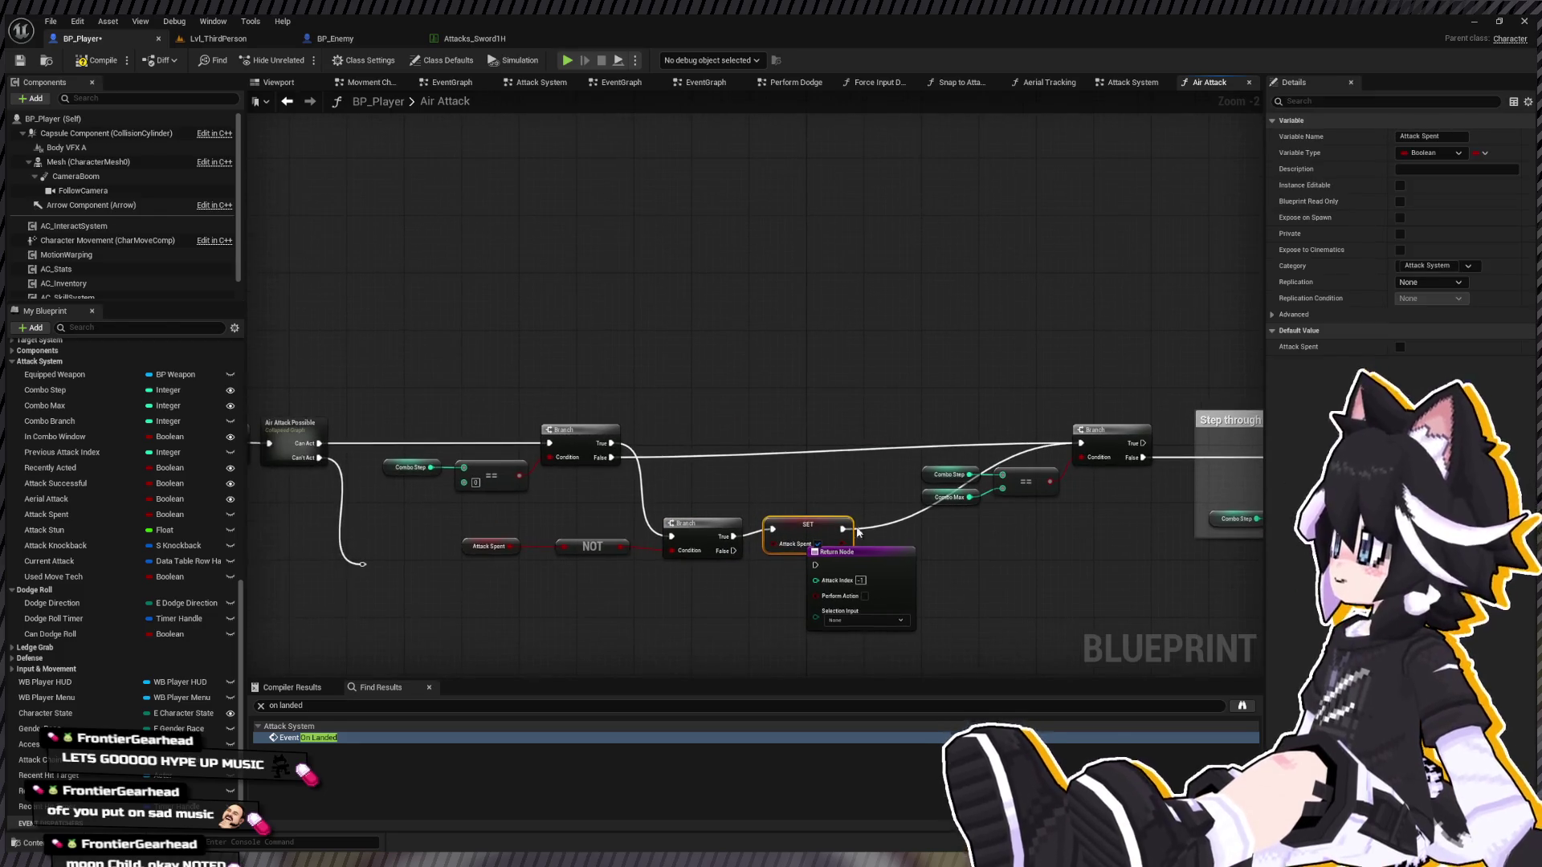
left_click_drag(824, 542, 1026, 590)
mouse_move(420, 402)
left_mouse_down()
mouse_move(1108, 591)
mouse_move(1066, 518)
mouse_move(772, 518)
left_mouse_up()
- Line up the top-row nodes and straighten the Attack Spent, NOT, Branch and SET nodes
left_click_drag(599, 401, 755, 401)
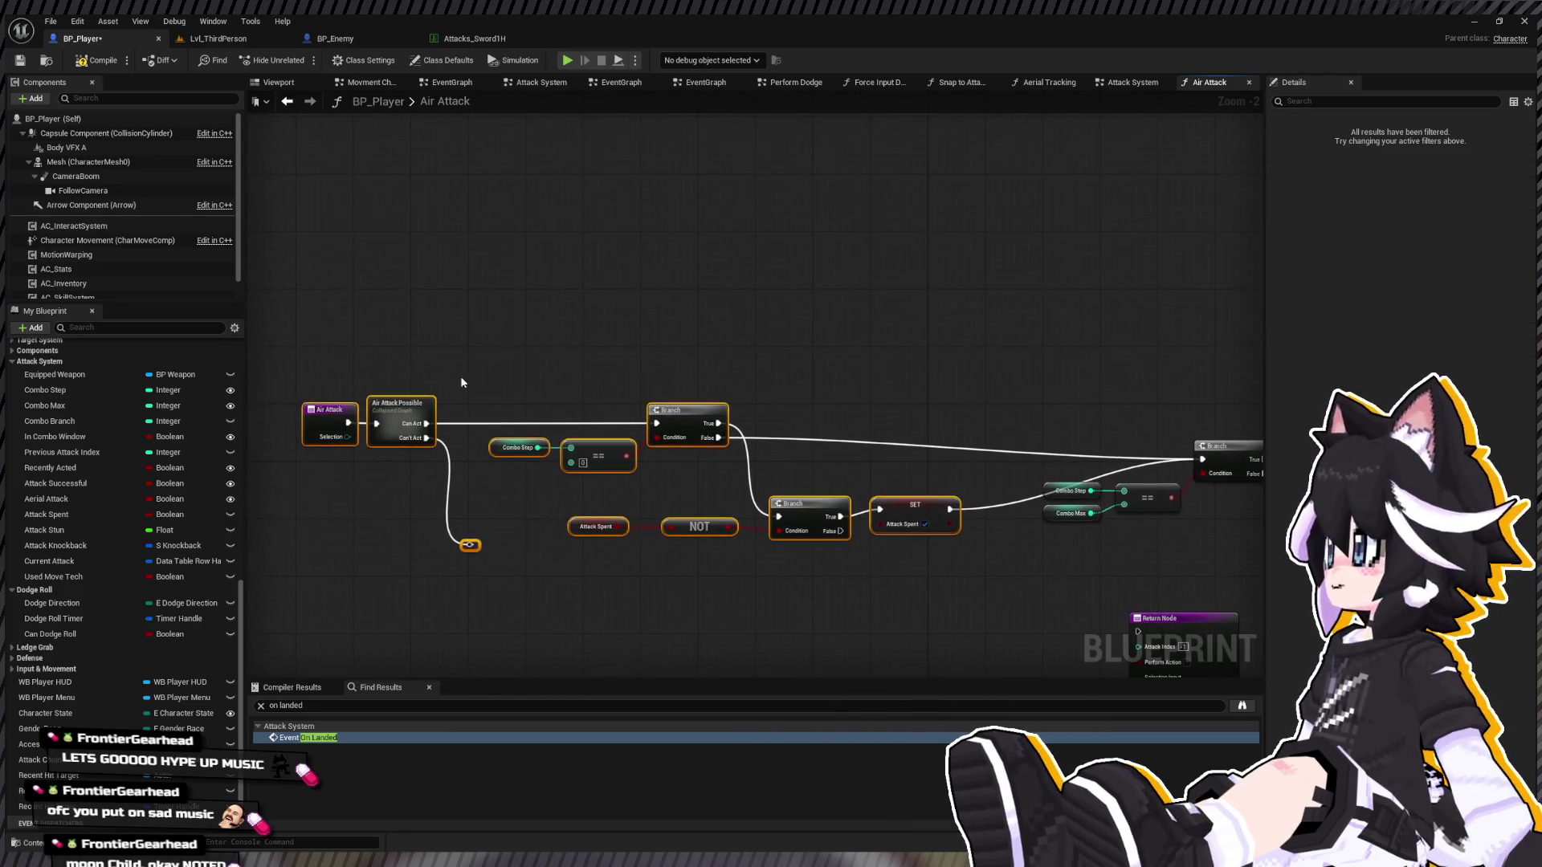
left_click_drag(326, 334, 746, 480)
left_click_drag(709, 415, 709, 434)
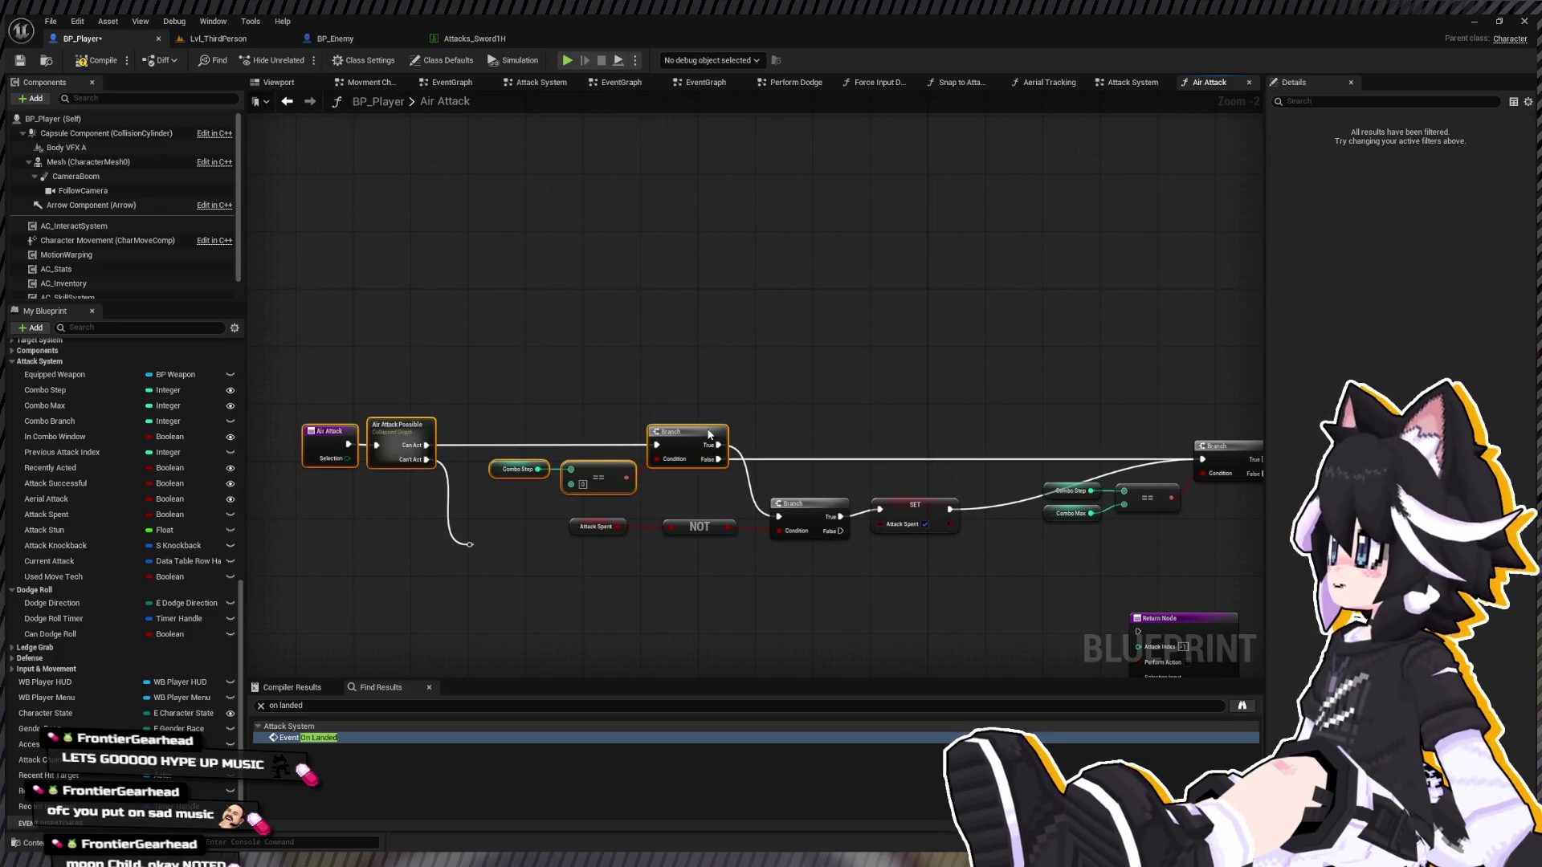
mouse_move(559, 588)
left_mouse_down()
mouse_move(981, 514)
mouse_move(877, 511)
left_mouse_up()
key("q")
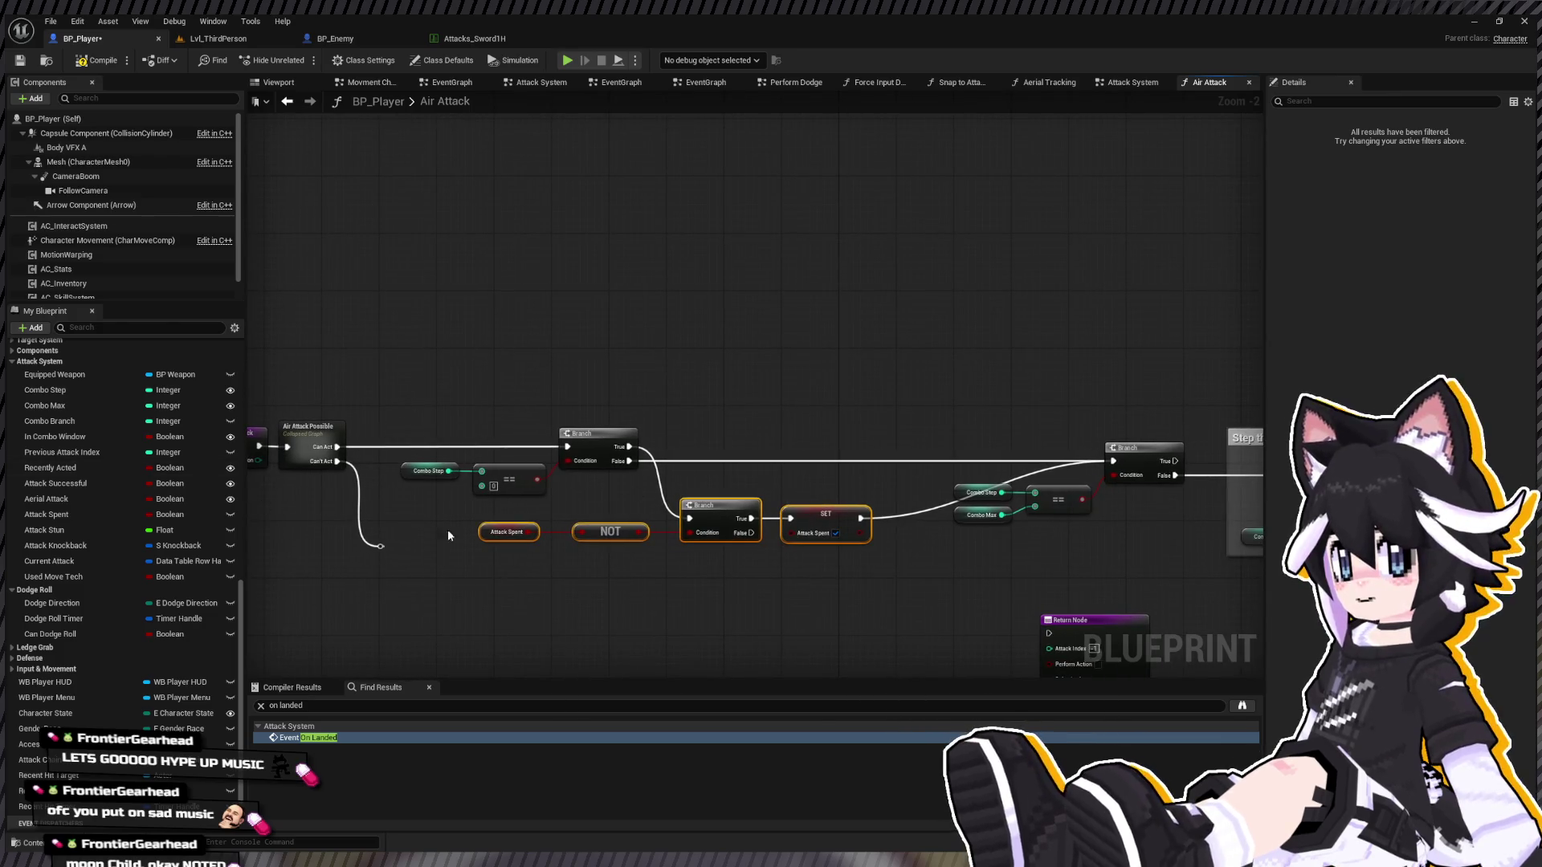
- Route Can't Act through a reroute into the Return Node, then return to Lvl_ThirdPerson
double_click(1037, 472)
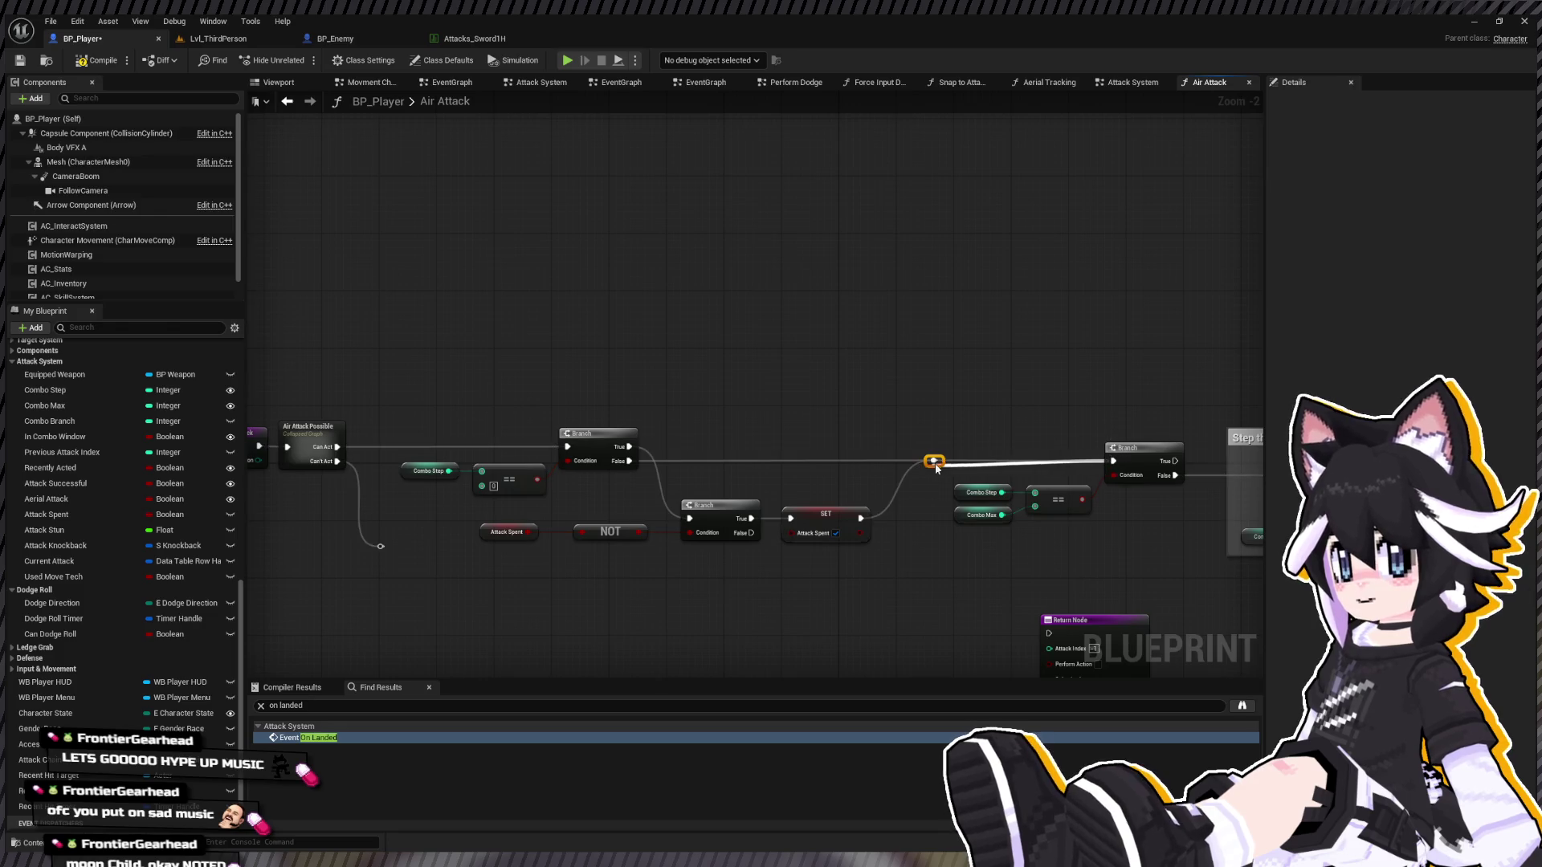
mouse_move(401, 433)
left_mouse_down()
mouse_move(1067, 518)
mouse_move(577, 496)
mouse_move(529, 466)
left_mouse_up()
left_click(400, 431)
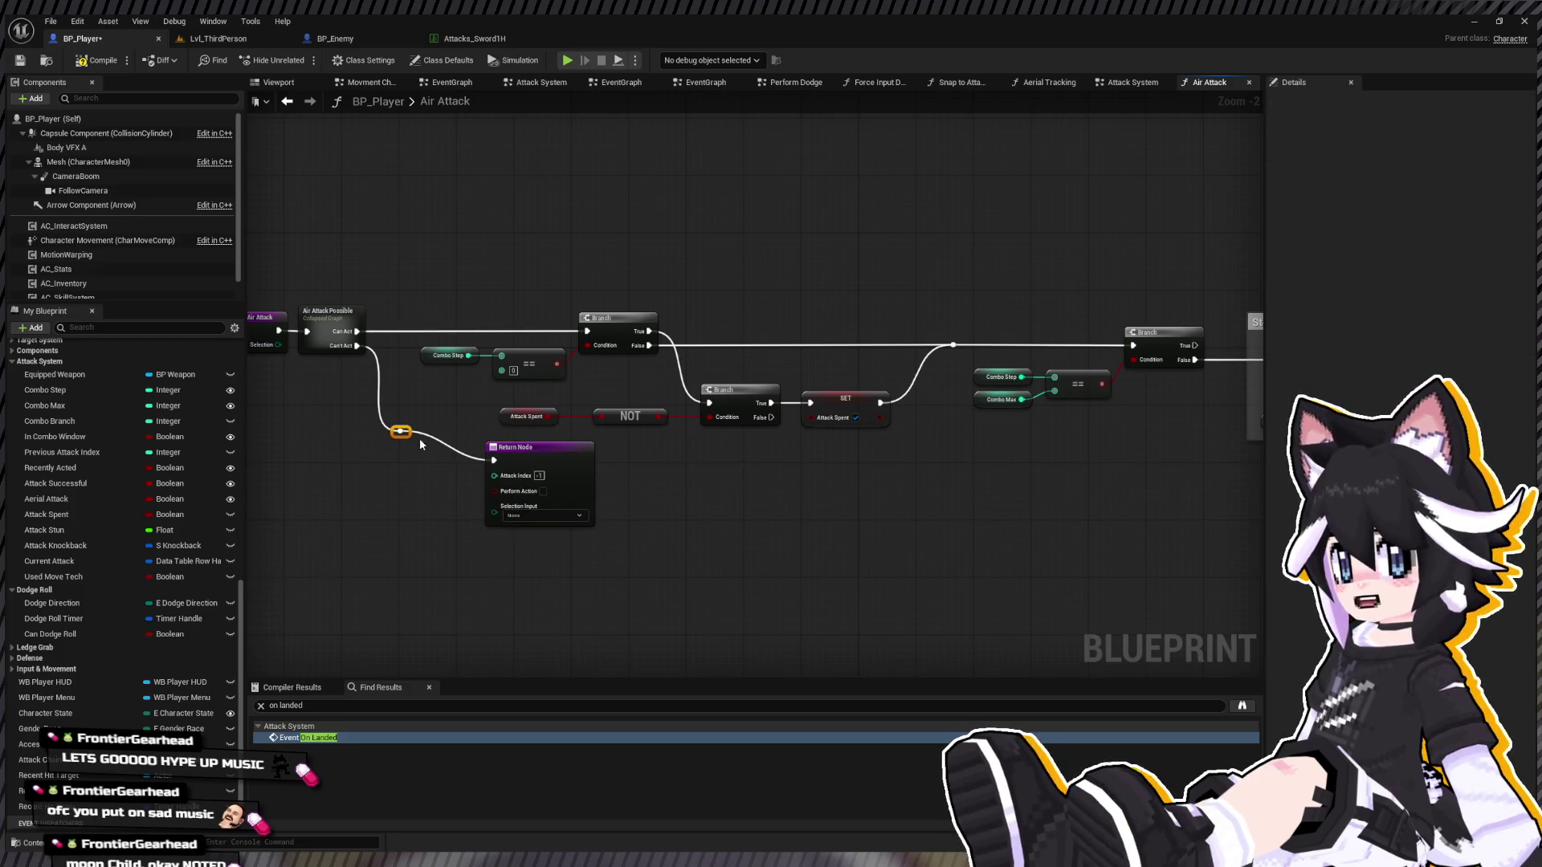
left_click_drag(572, 516, 292, 517)
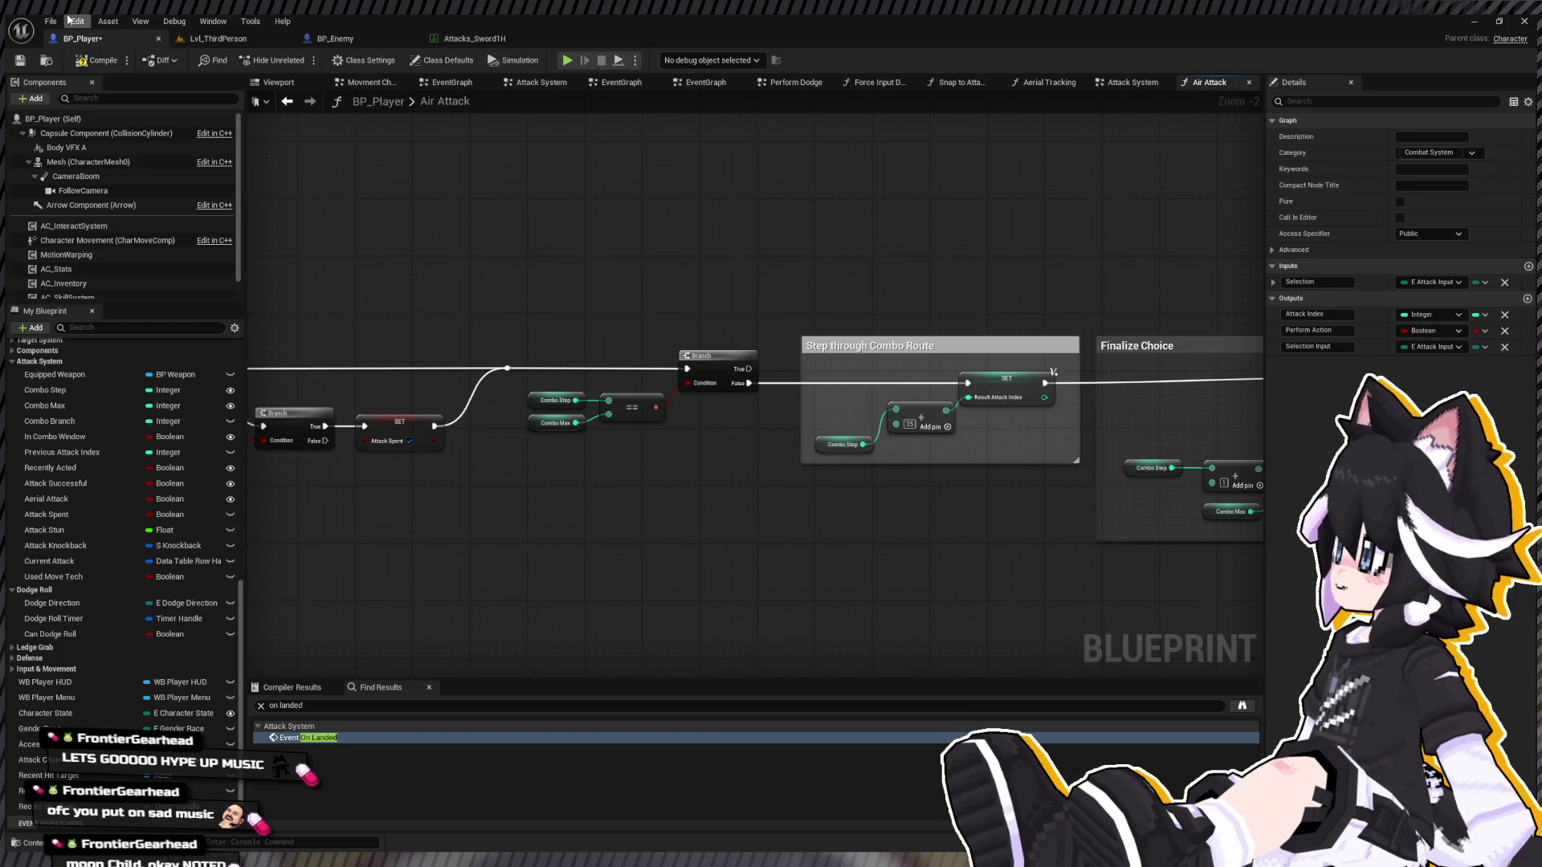
left_click(244, 46)
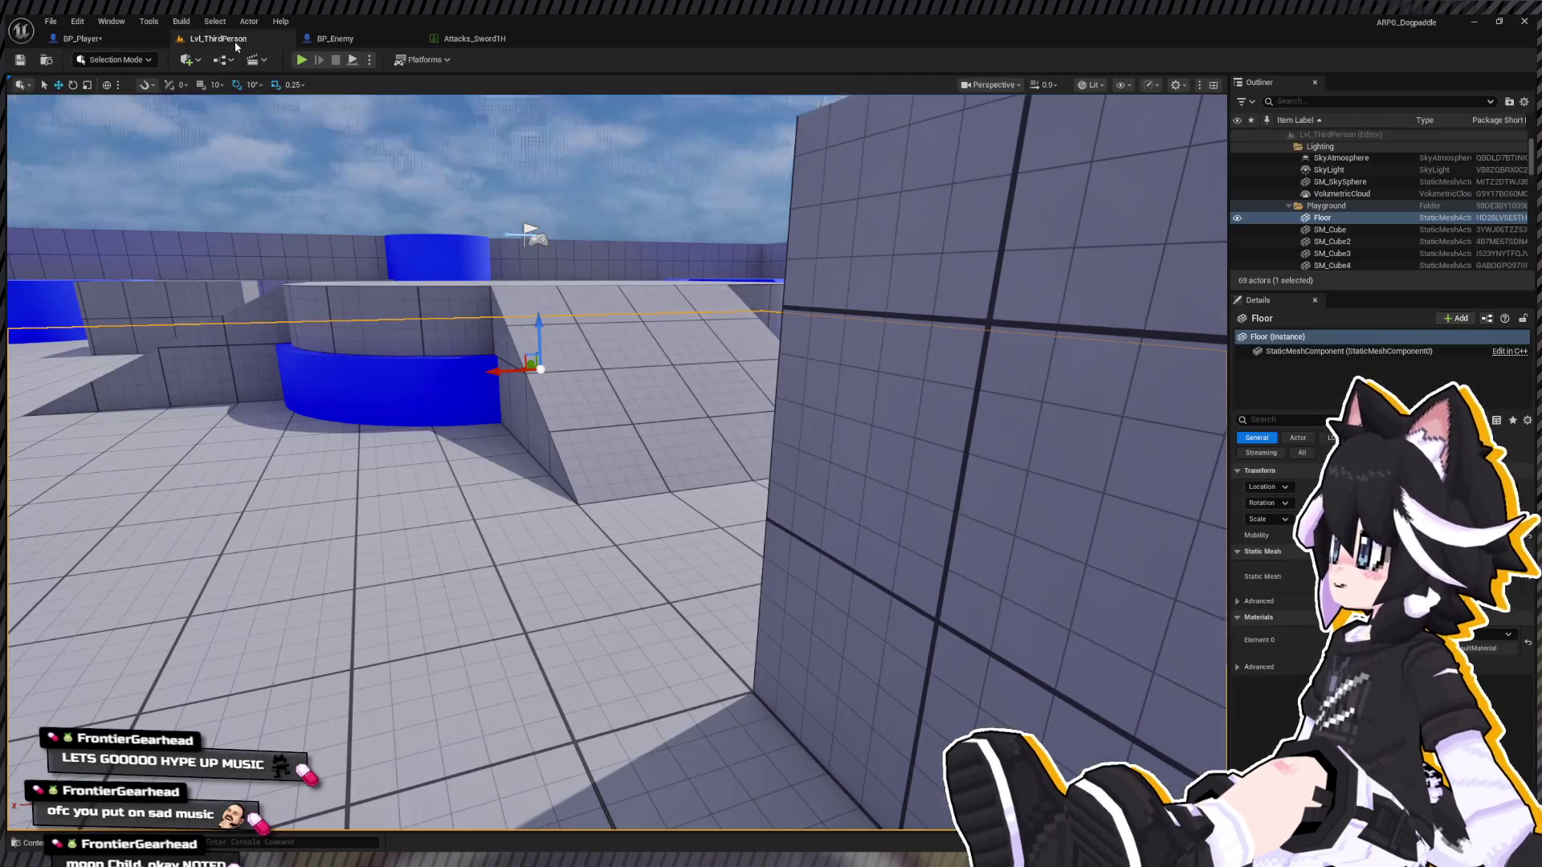
left_click(296, 66)
key("w")
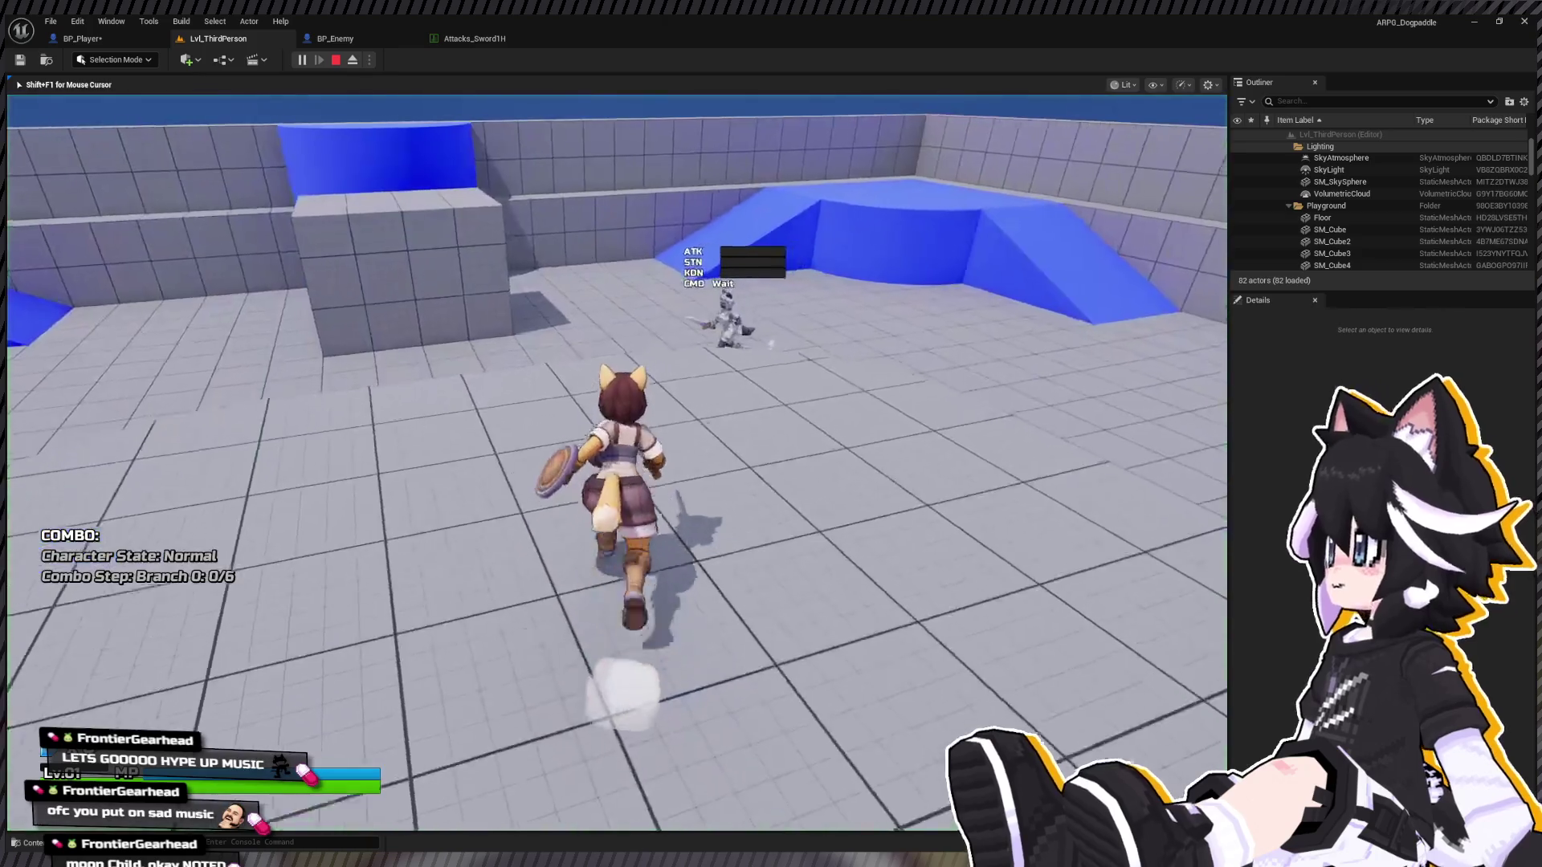
key("Tab")
key("Tab")
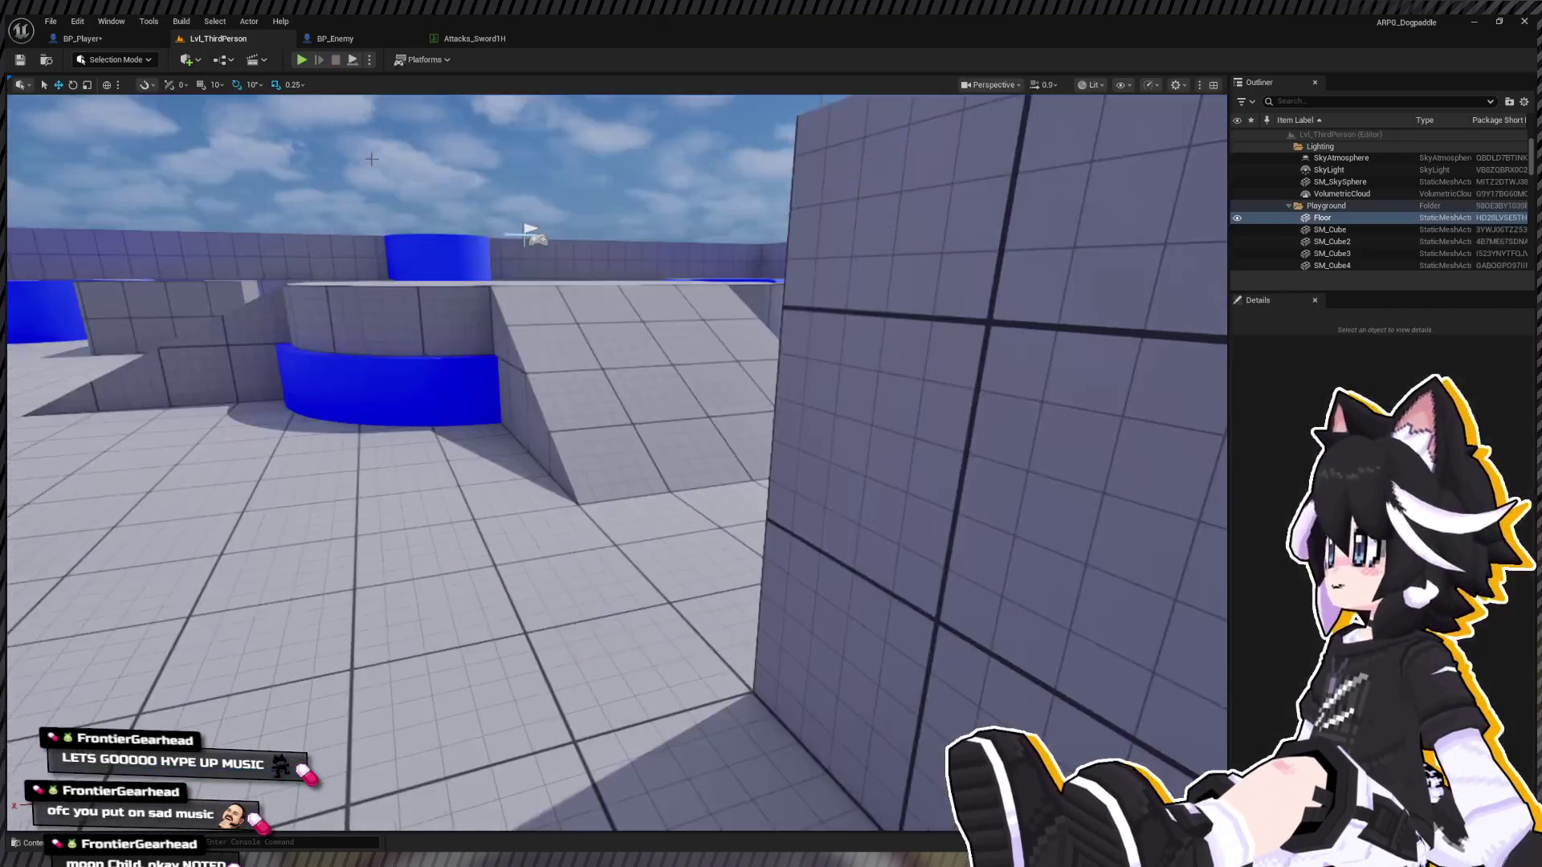
key("Escape")
left_click(80, 38)
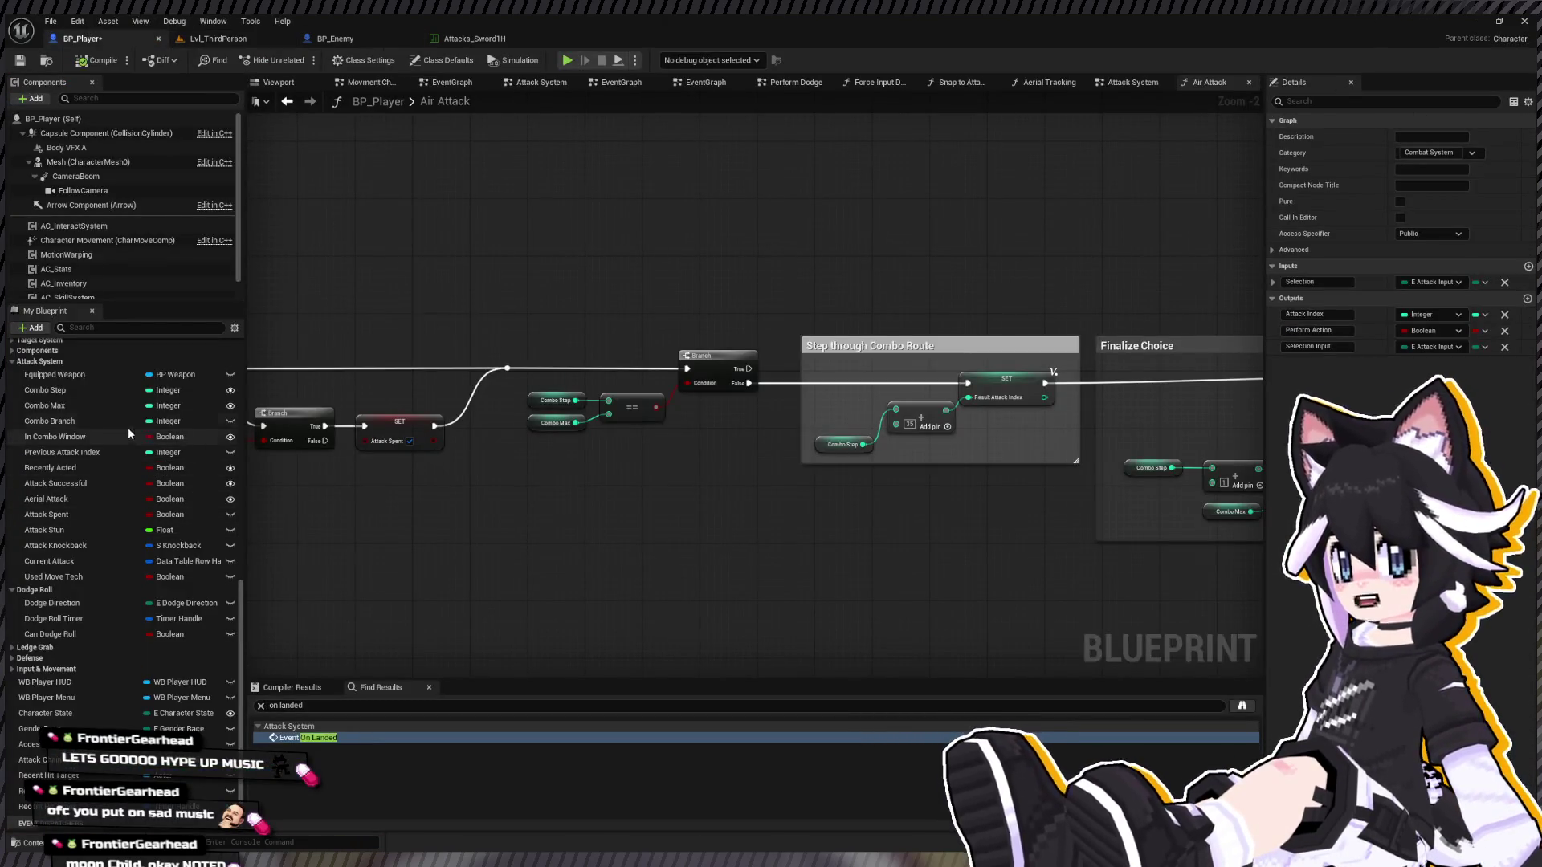
left_click(61, 422)
left_click(87, 408)
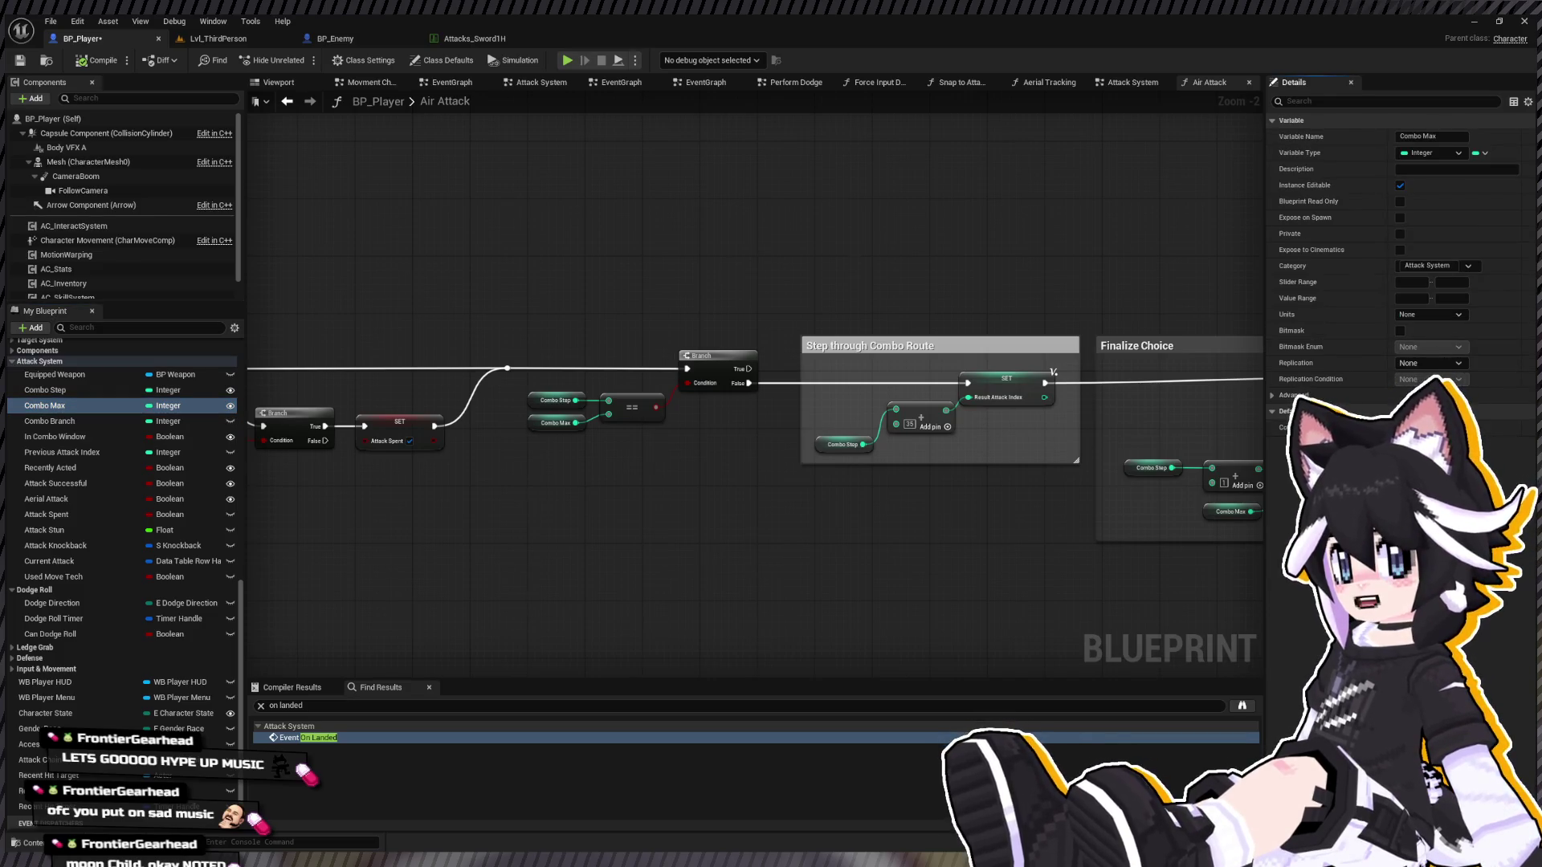
left_click(198, 40)
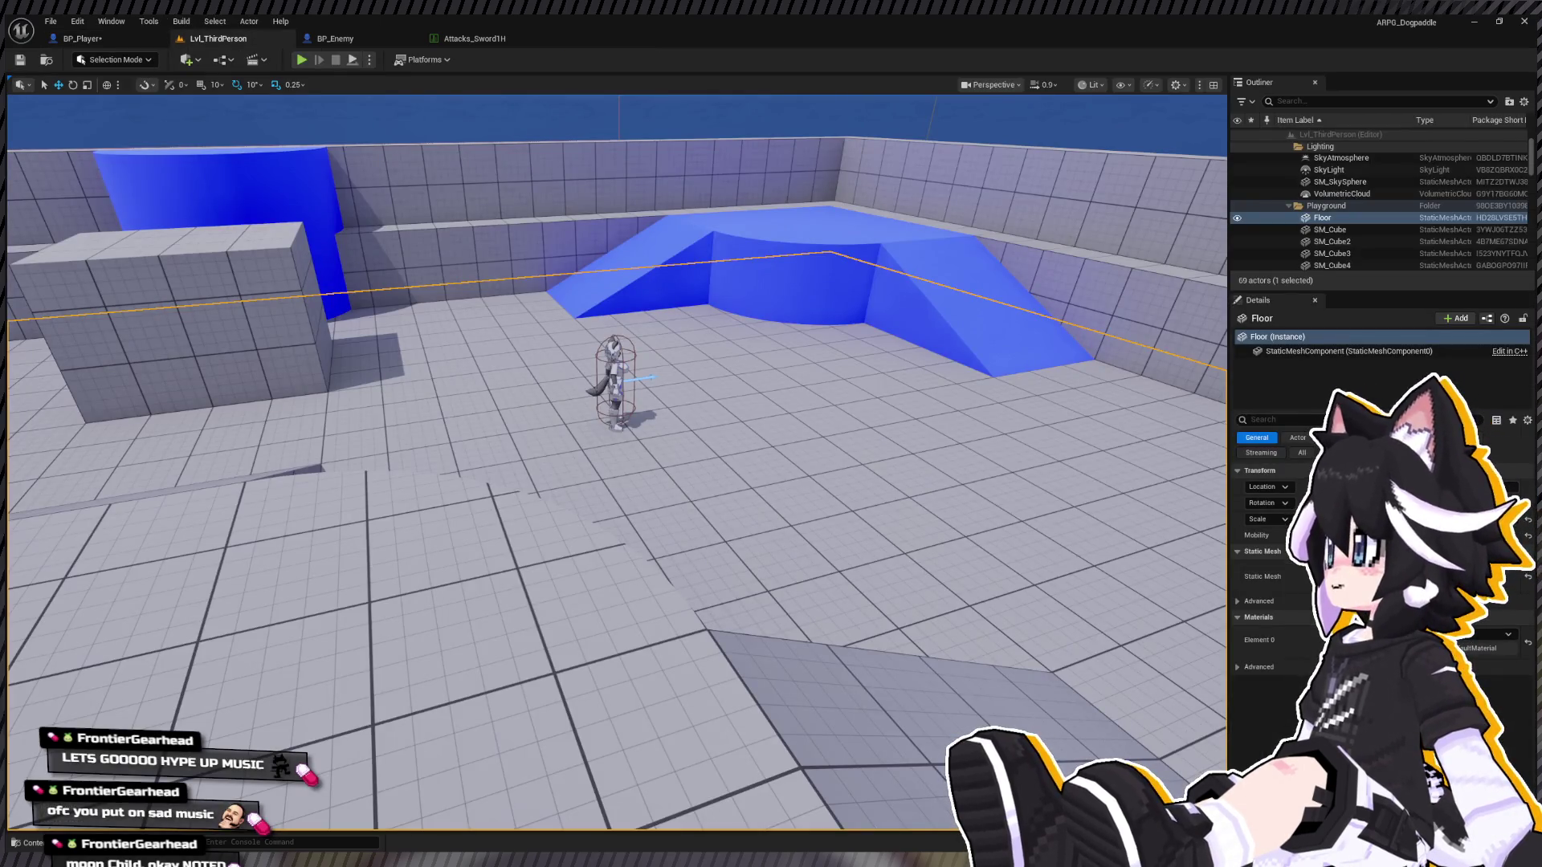
mouse_move(797, 254)
left_mouse_down()
mouse_move(794, 217)
mouse_move(797, 255)
left_mouse_up()
left_click(301, 59)
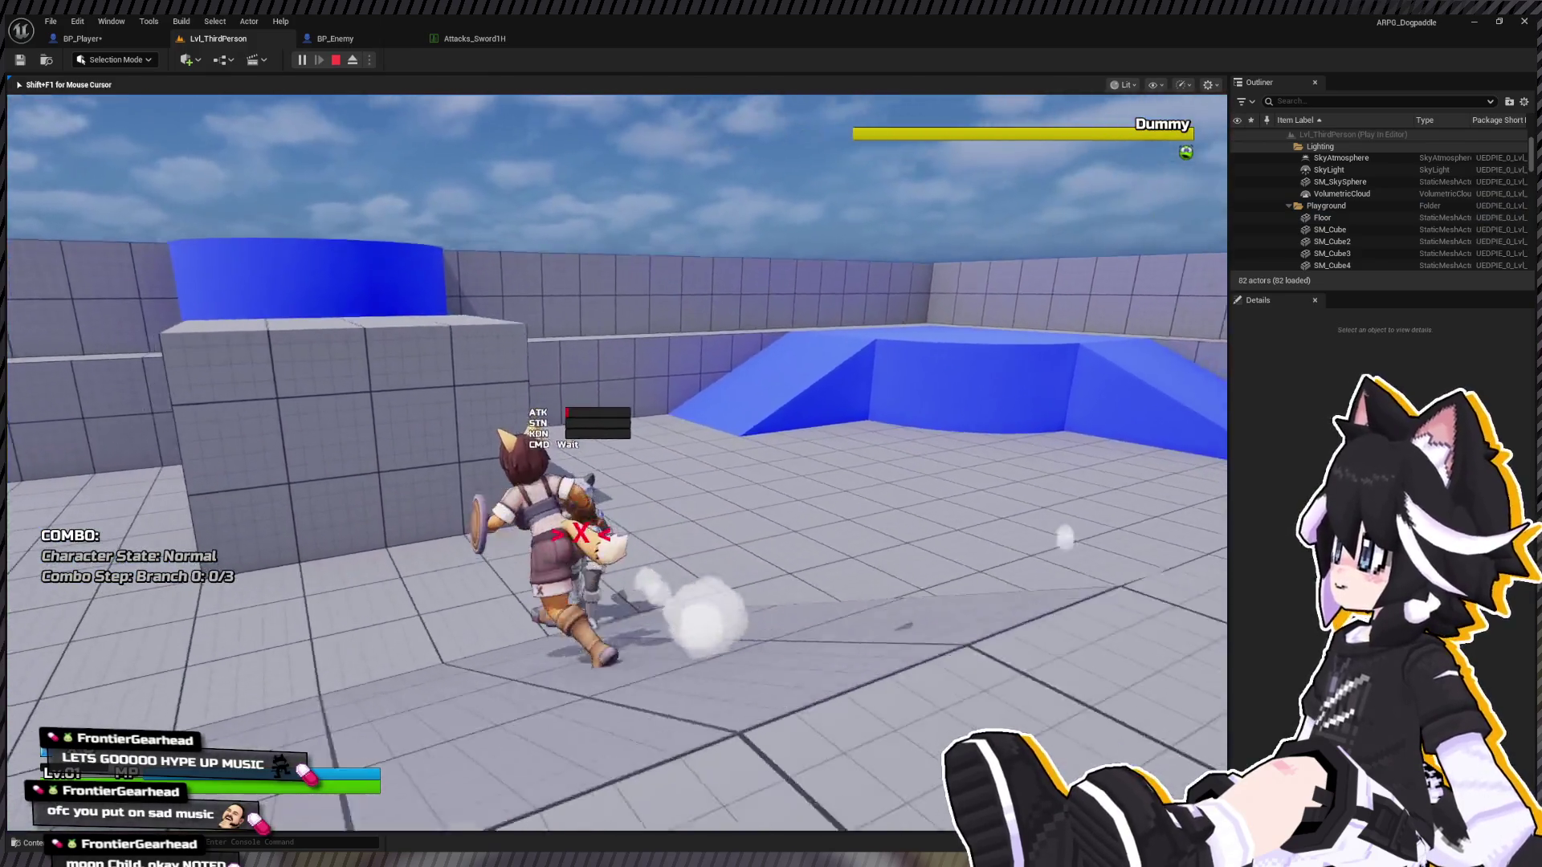
- Attack the Dummy with ground and aerial combos, stunning and juggling it near the wall
key("y")
key("x")
key("x")
key("x")
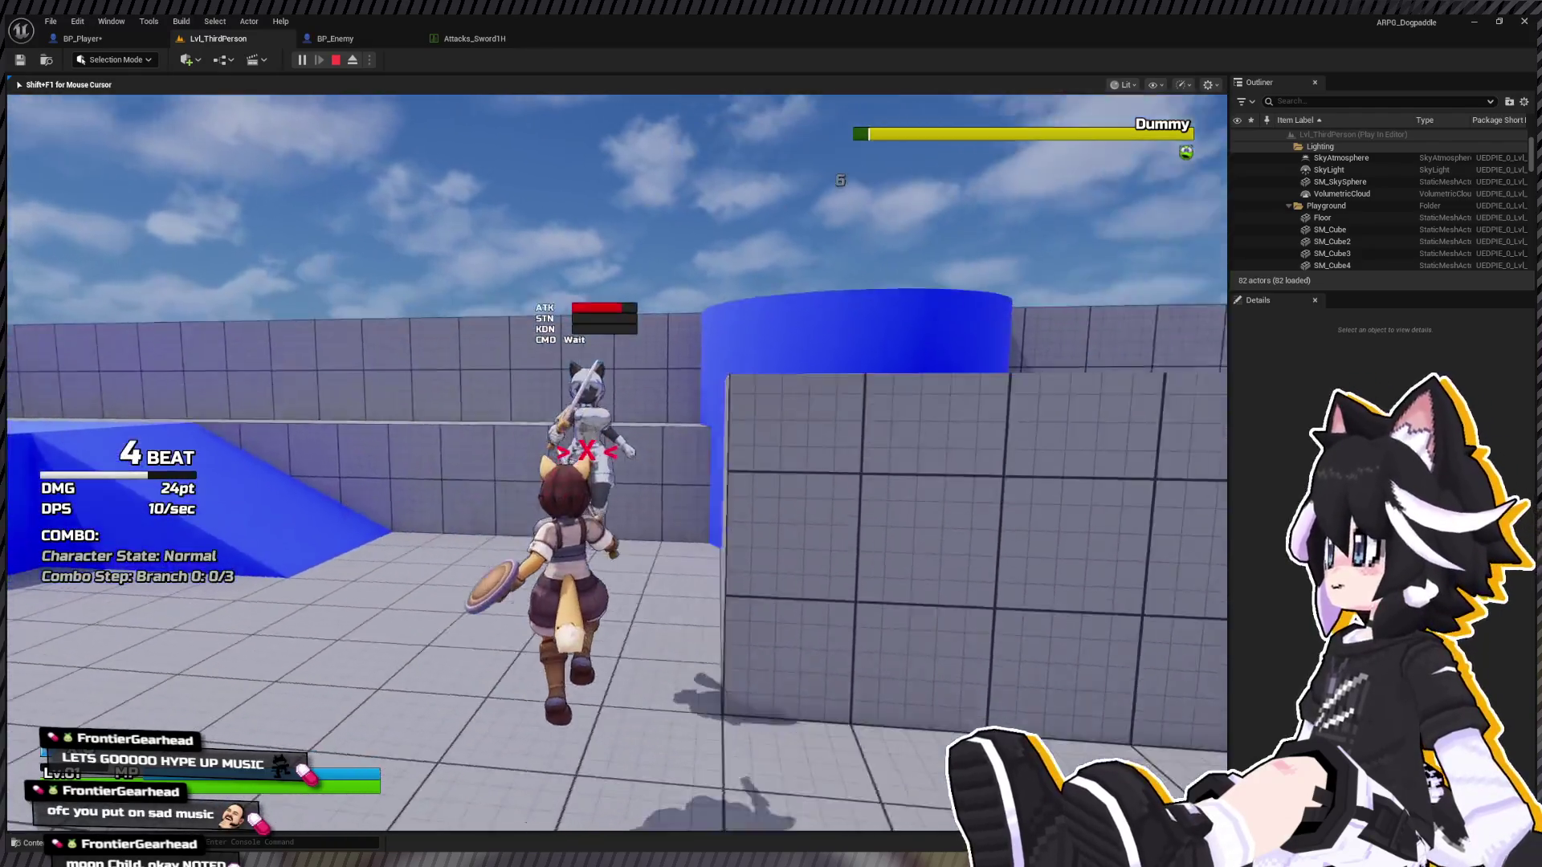
key("x")
key("y")
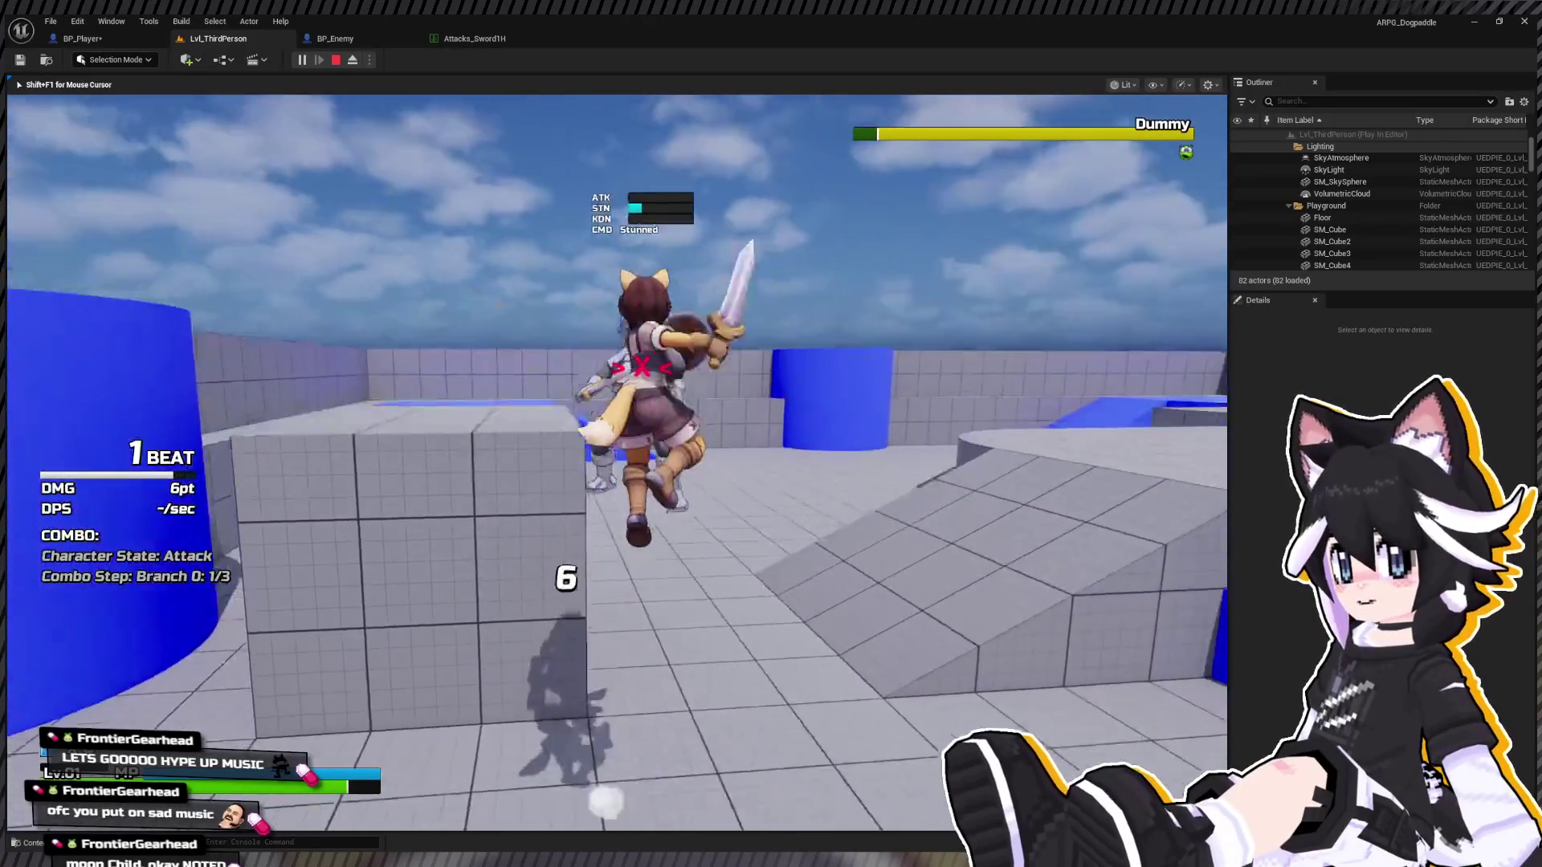
key("x")
key("x")
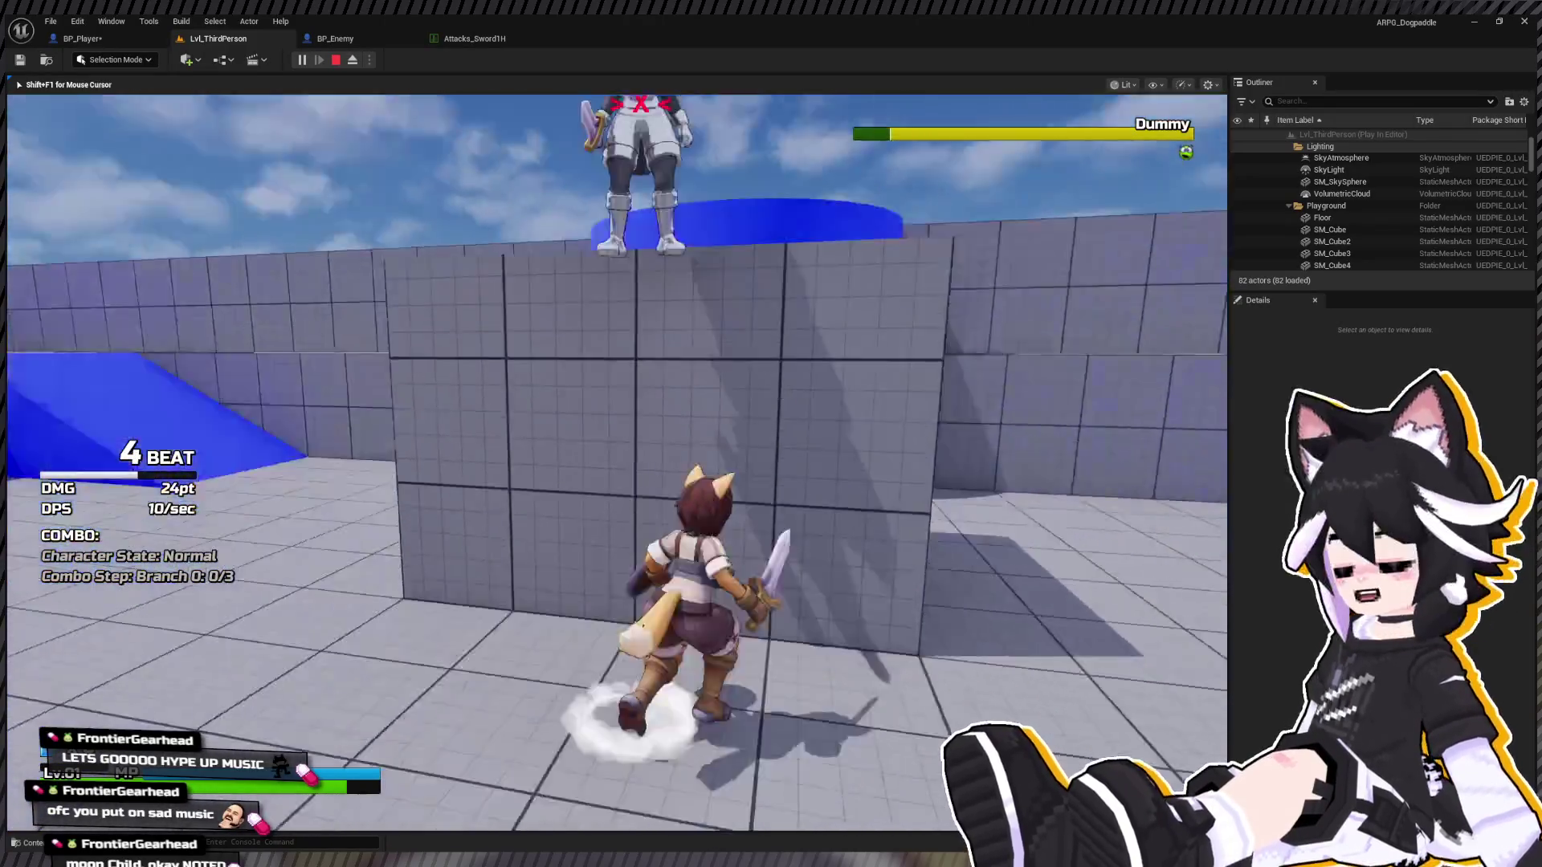
key("x")
key("x")
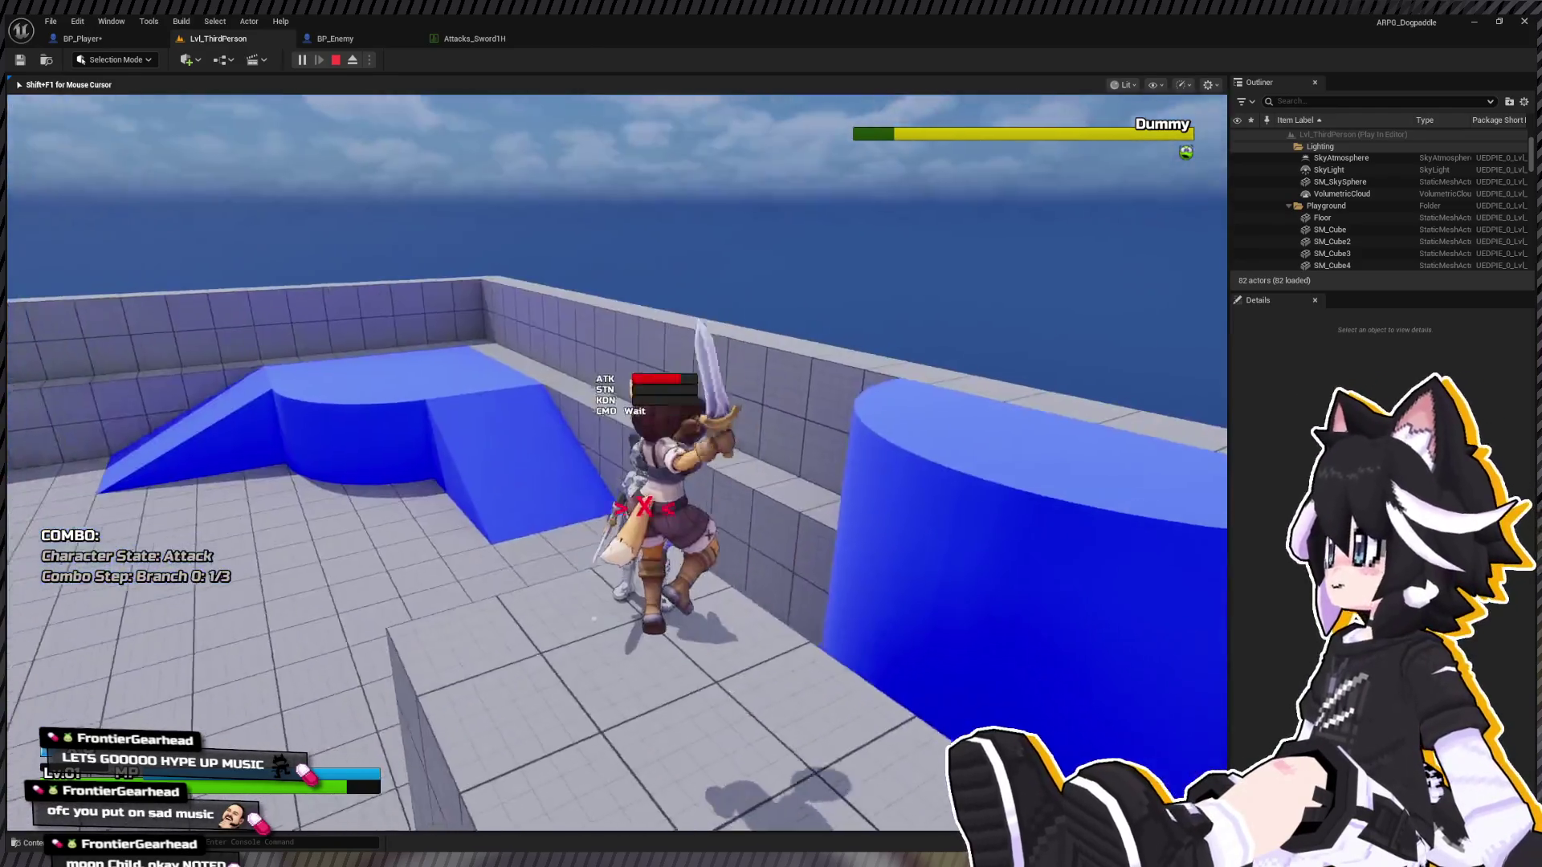
key("x")
key("x")
key("w")
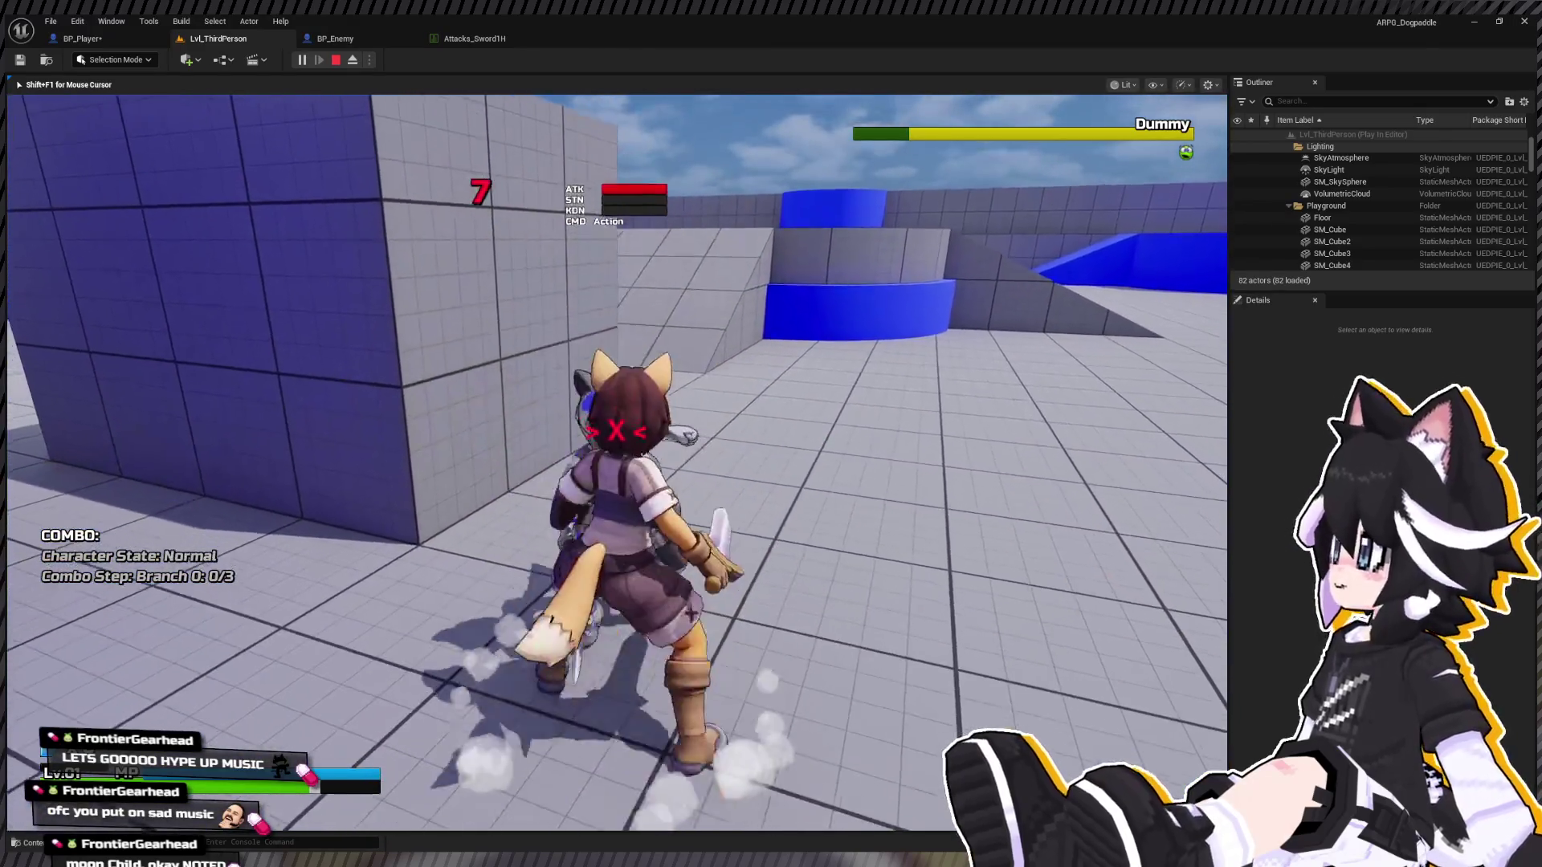
key("x")
key("x")
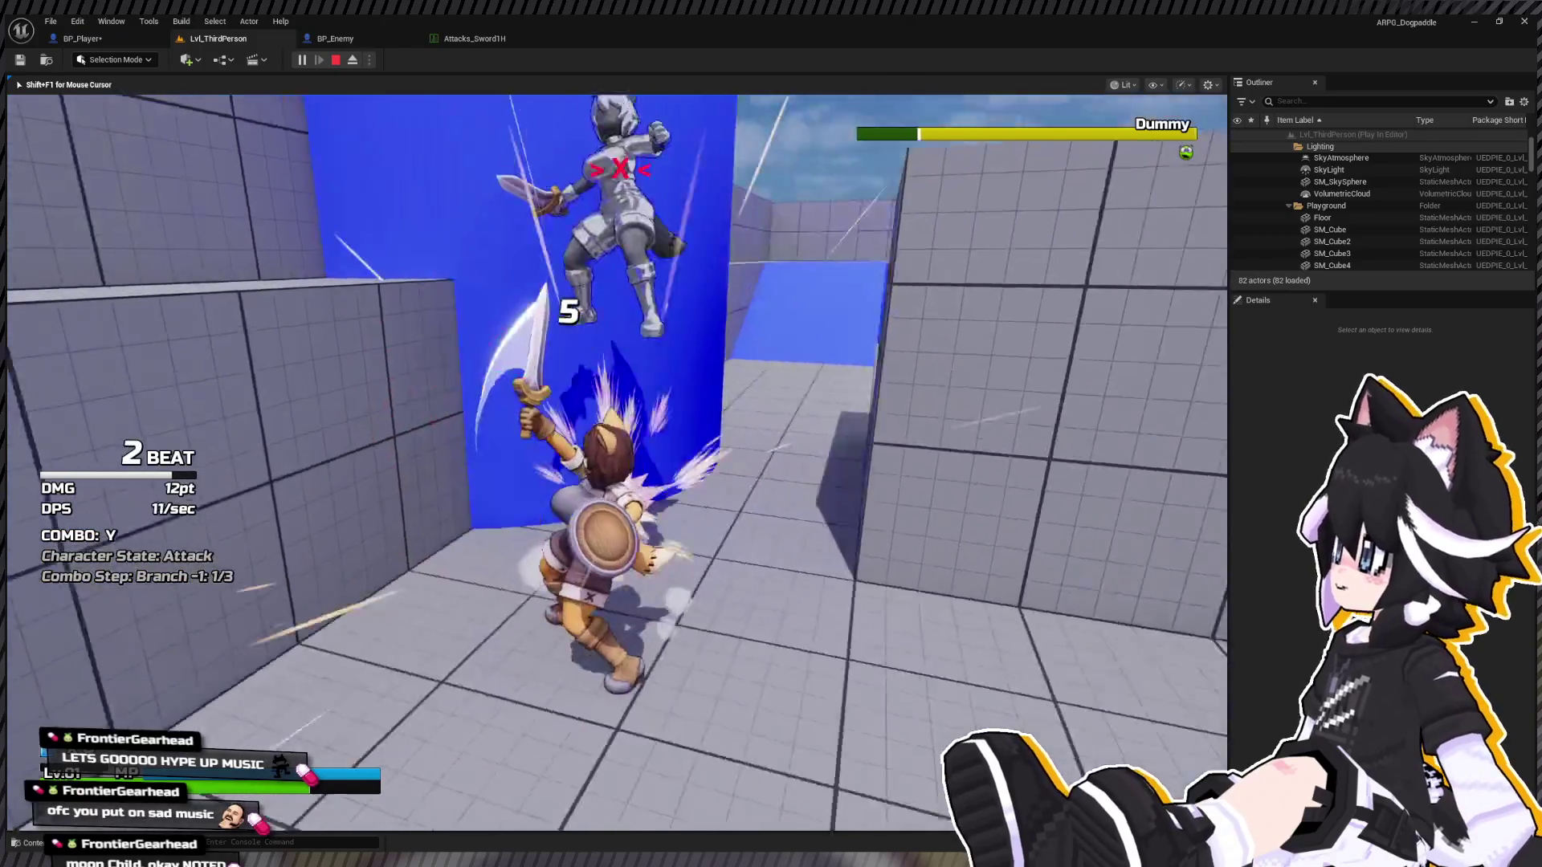
key("x")
key("x")
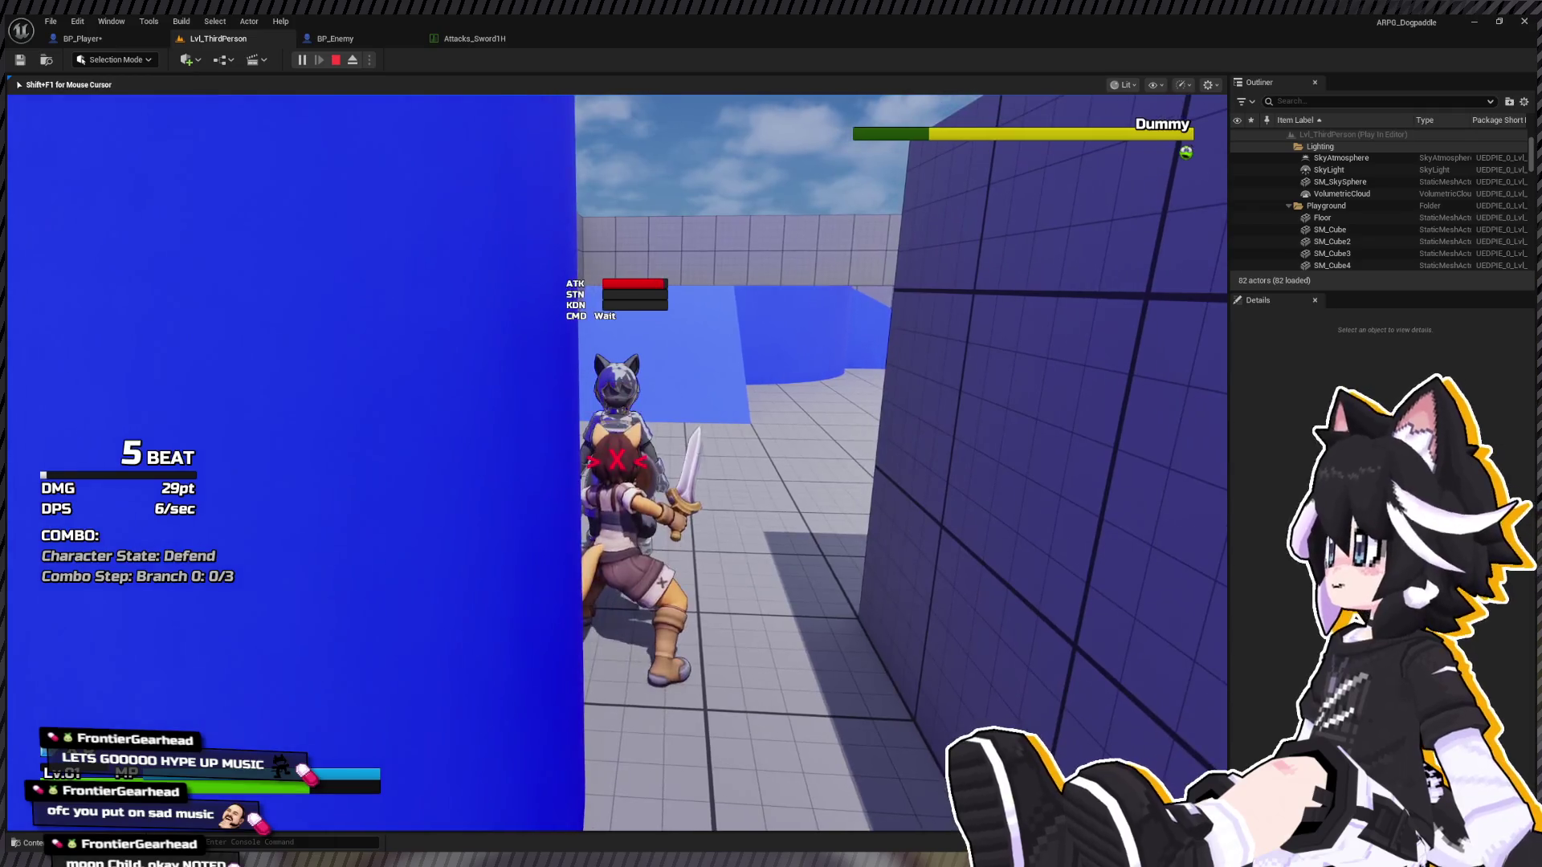
- Keep striking the Dummy, run up the blue ramp, and show the enemy's AI debug readout
key("x")
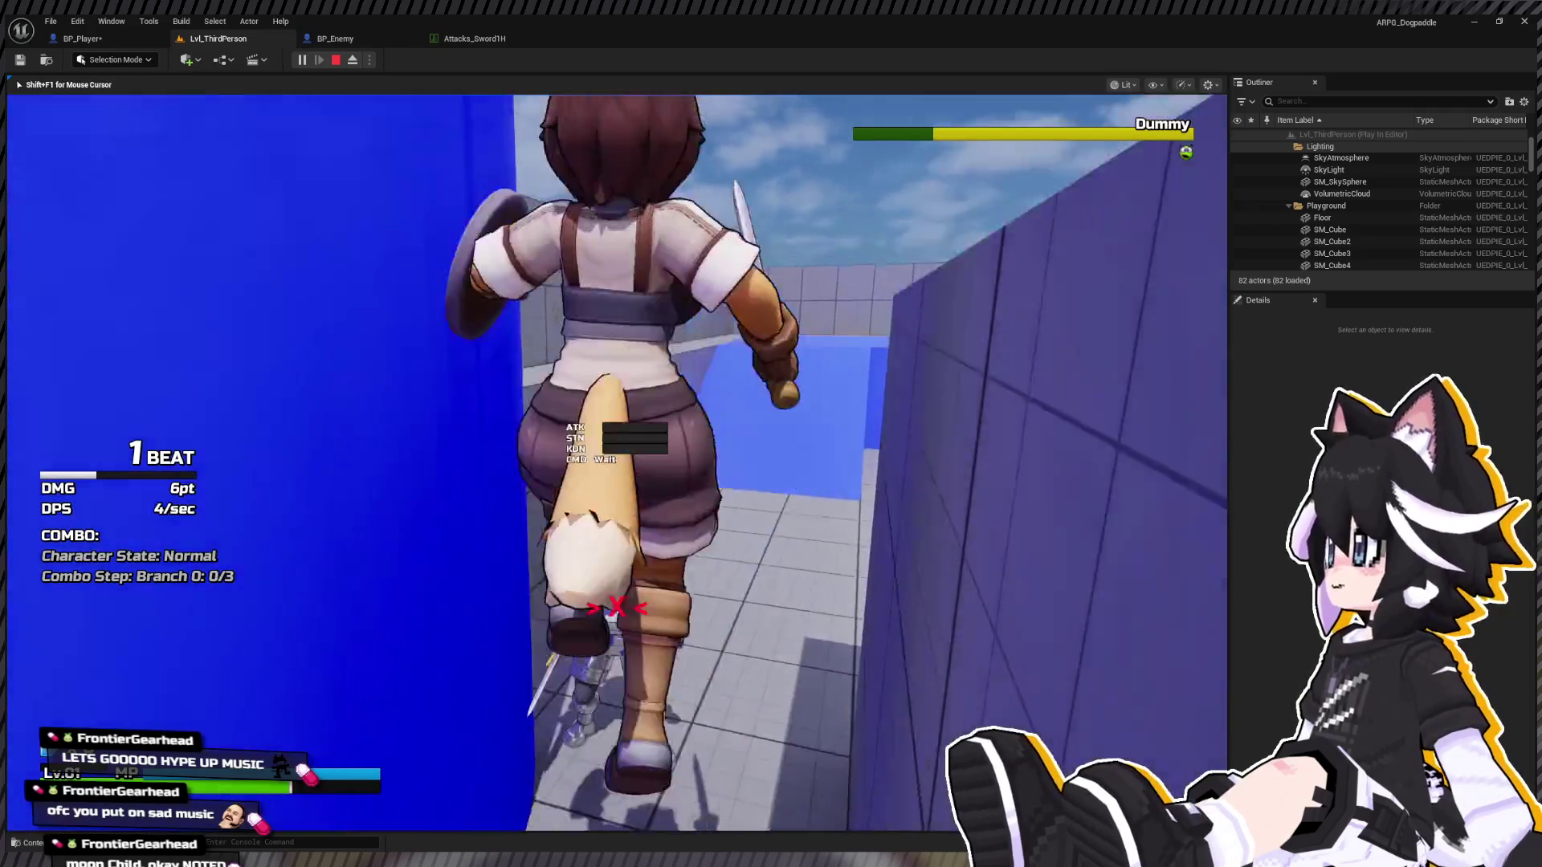
key("x")
key("x")
key("x")
key("x")
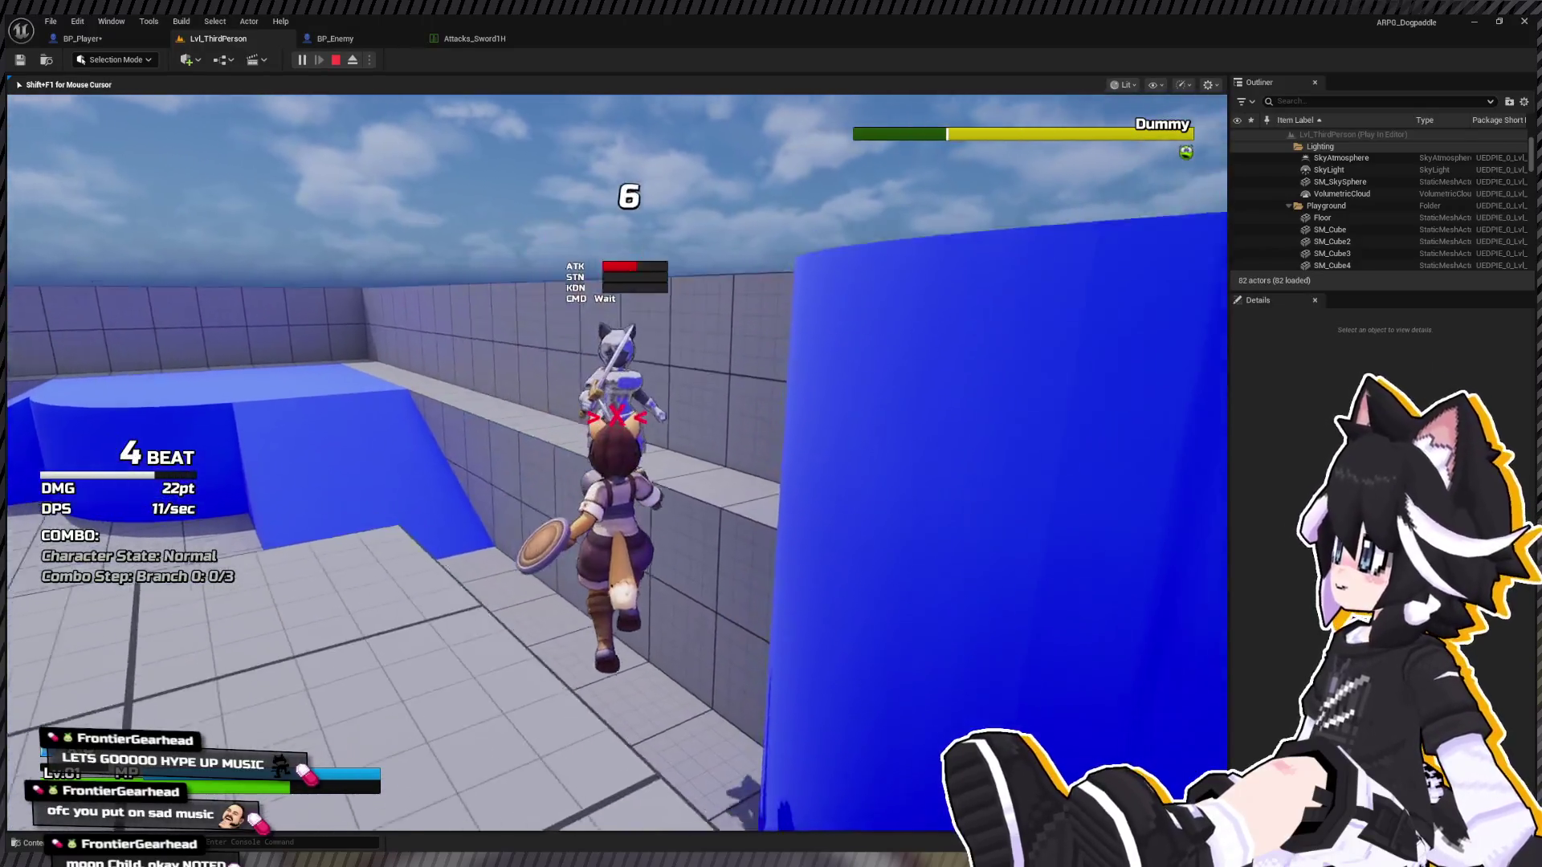
key("x")
key("x")
key("x")
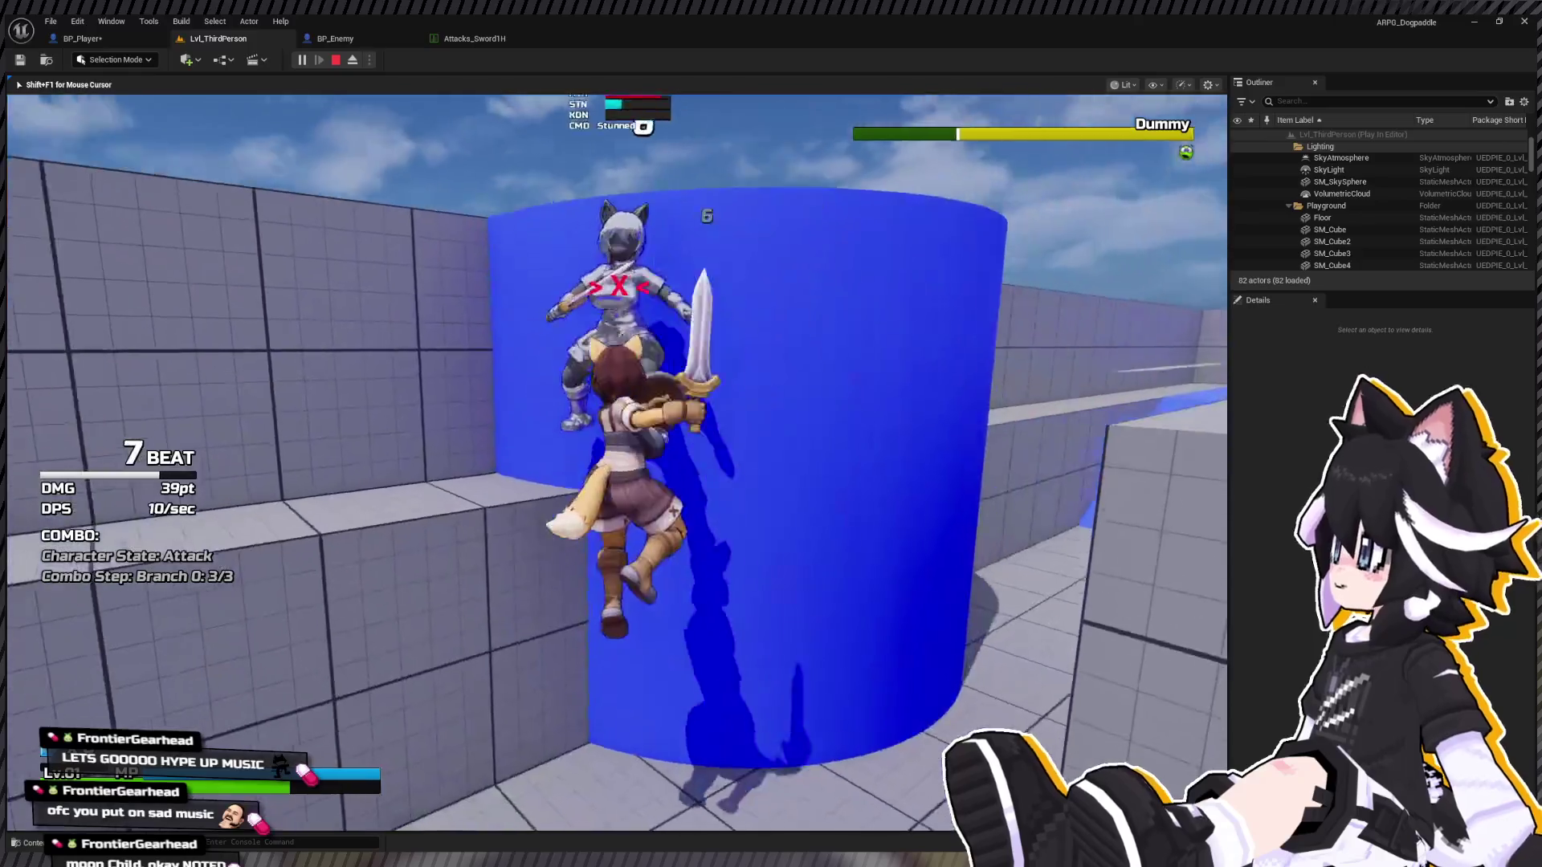
key("x")
key("w")
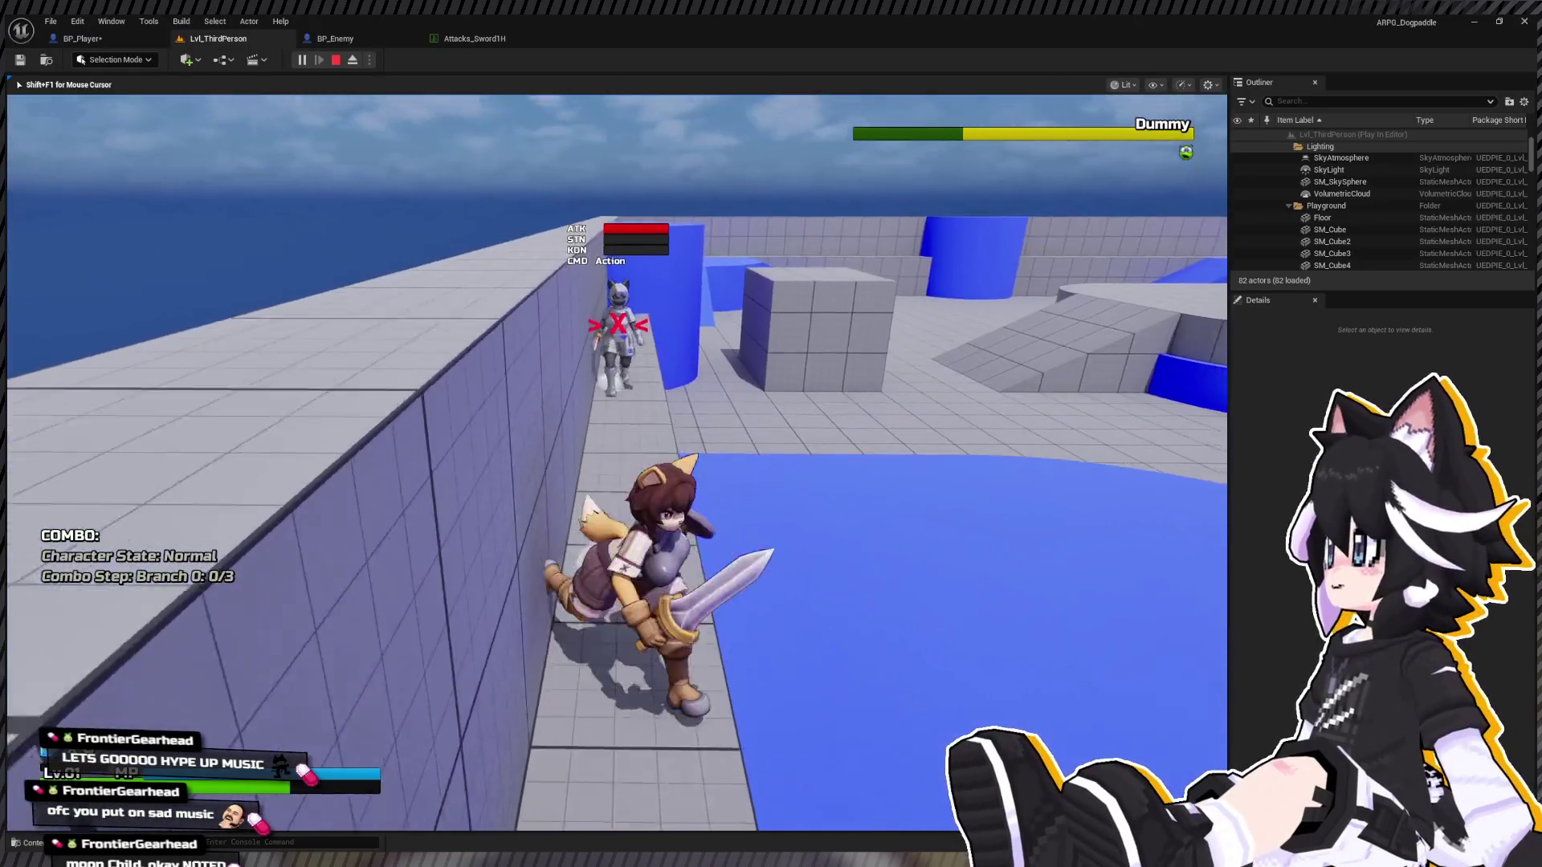
key("w")
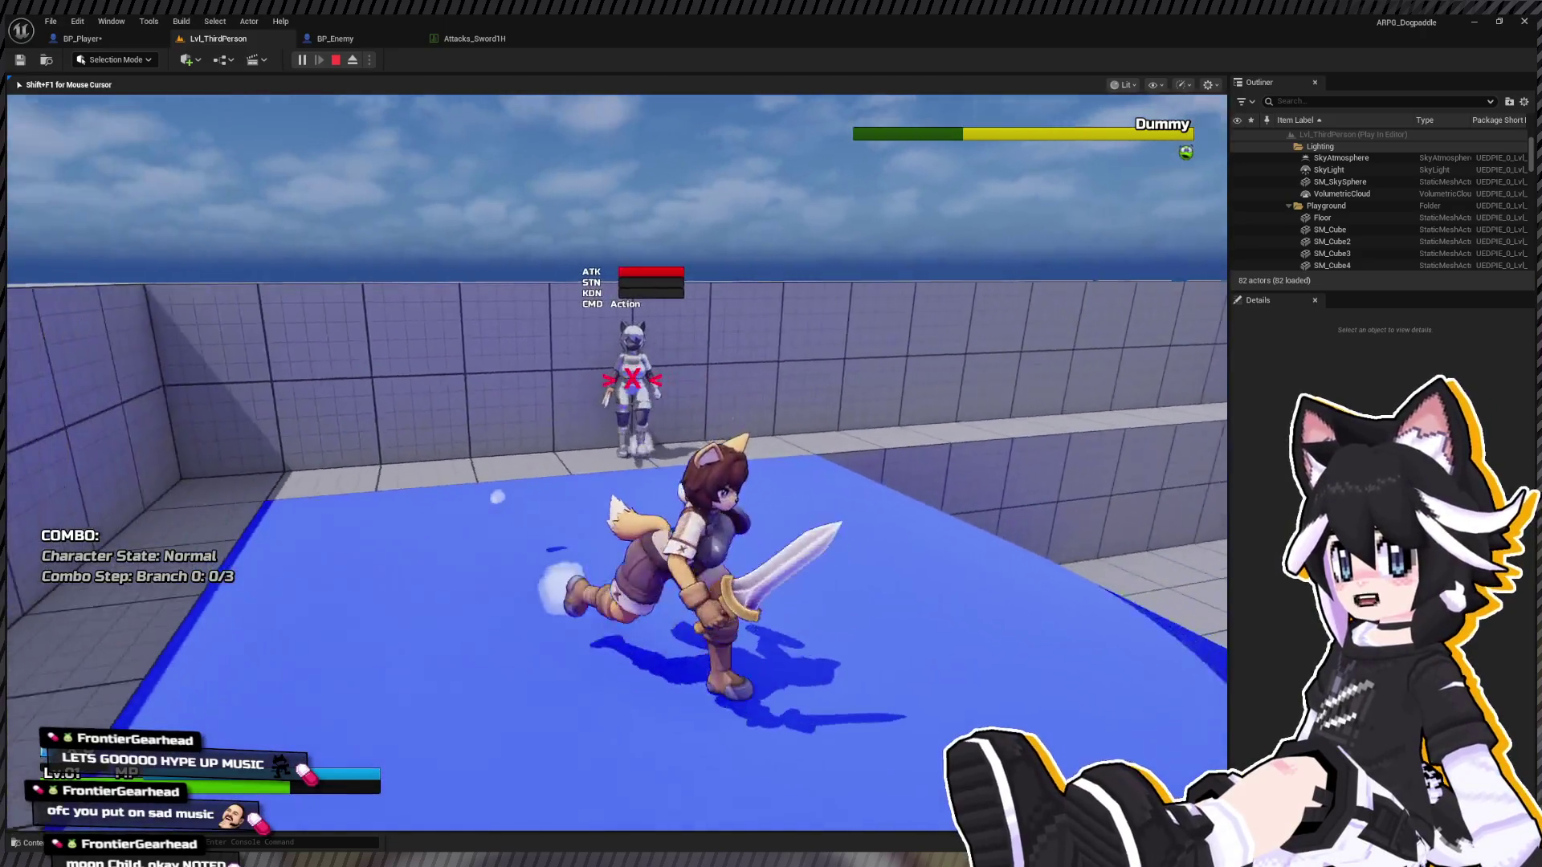
key("s")
key("w")
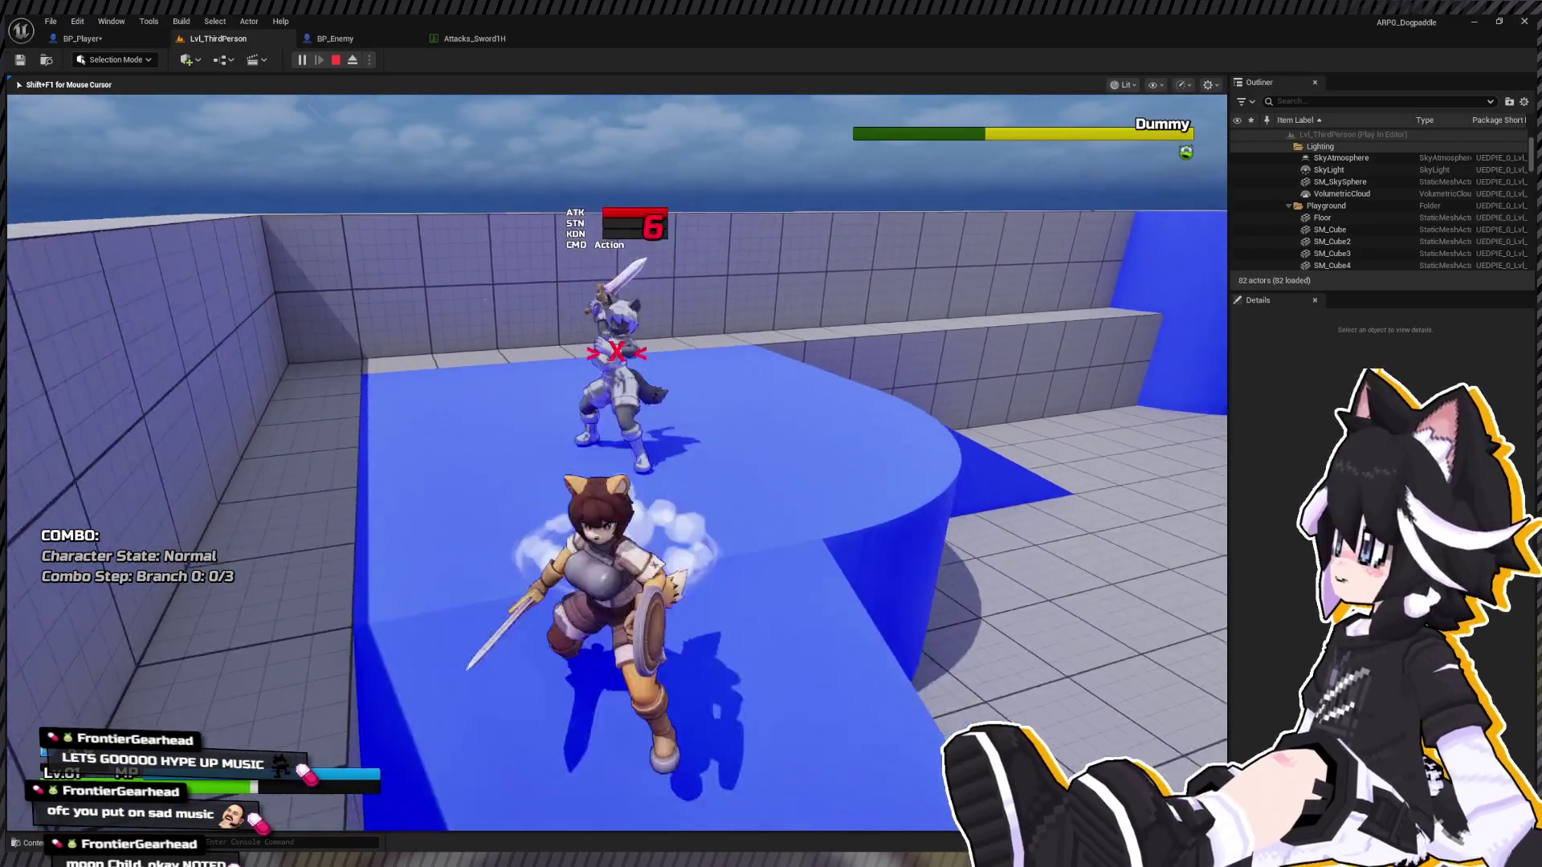
key("apostrophe")
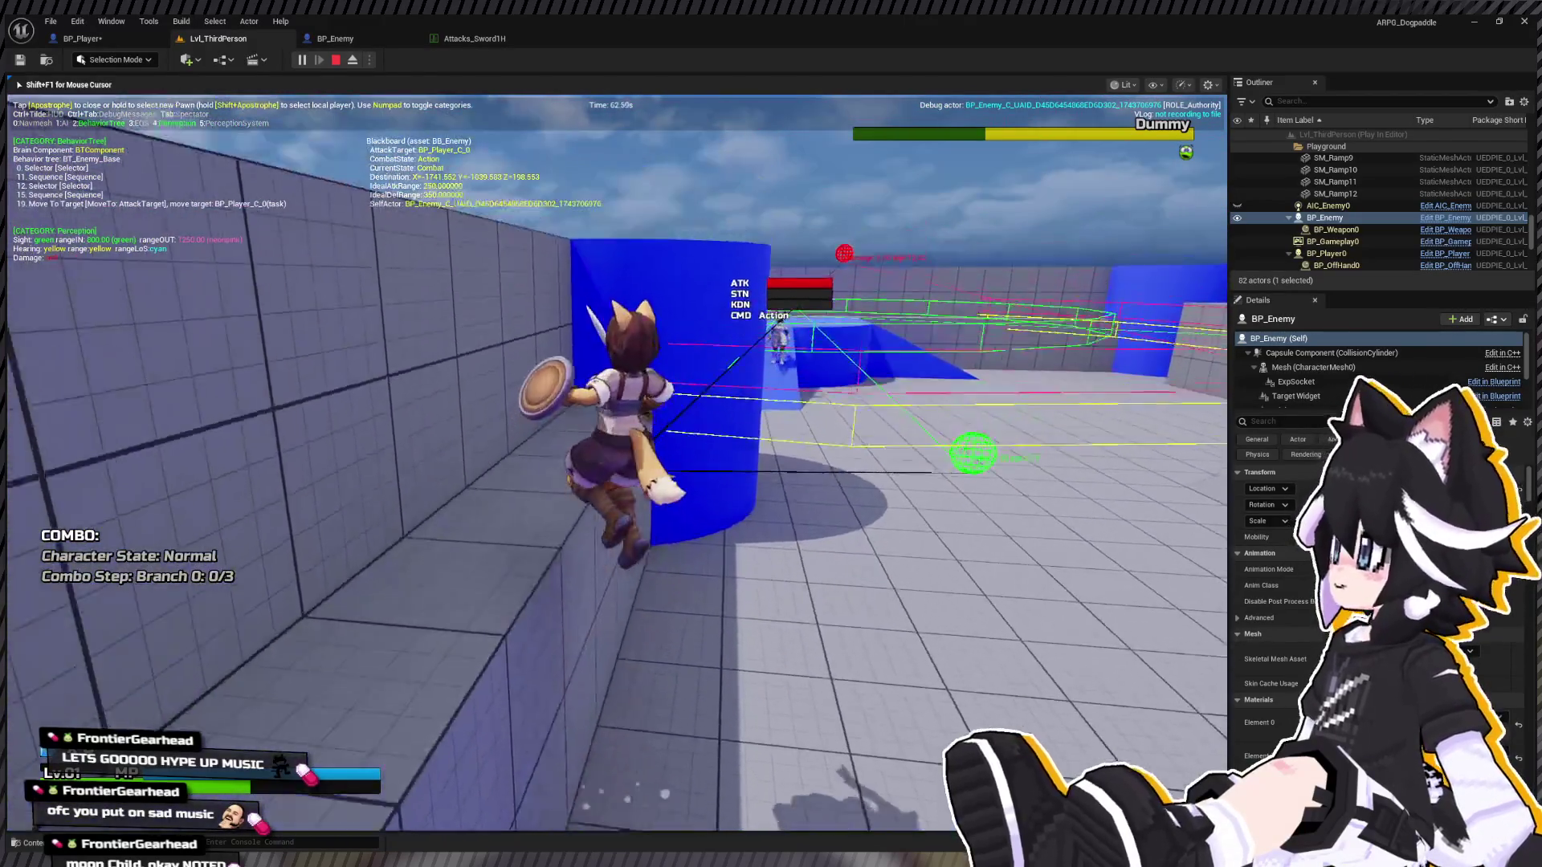
key("w")
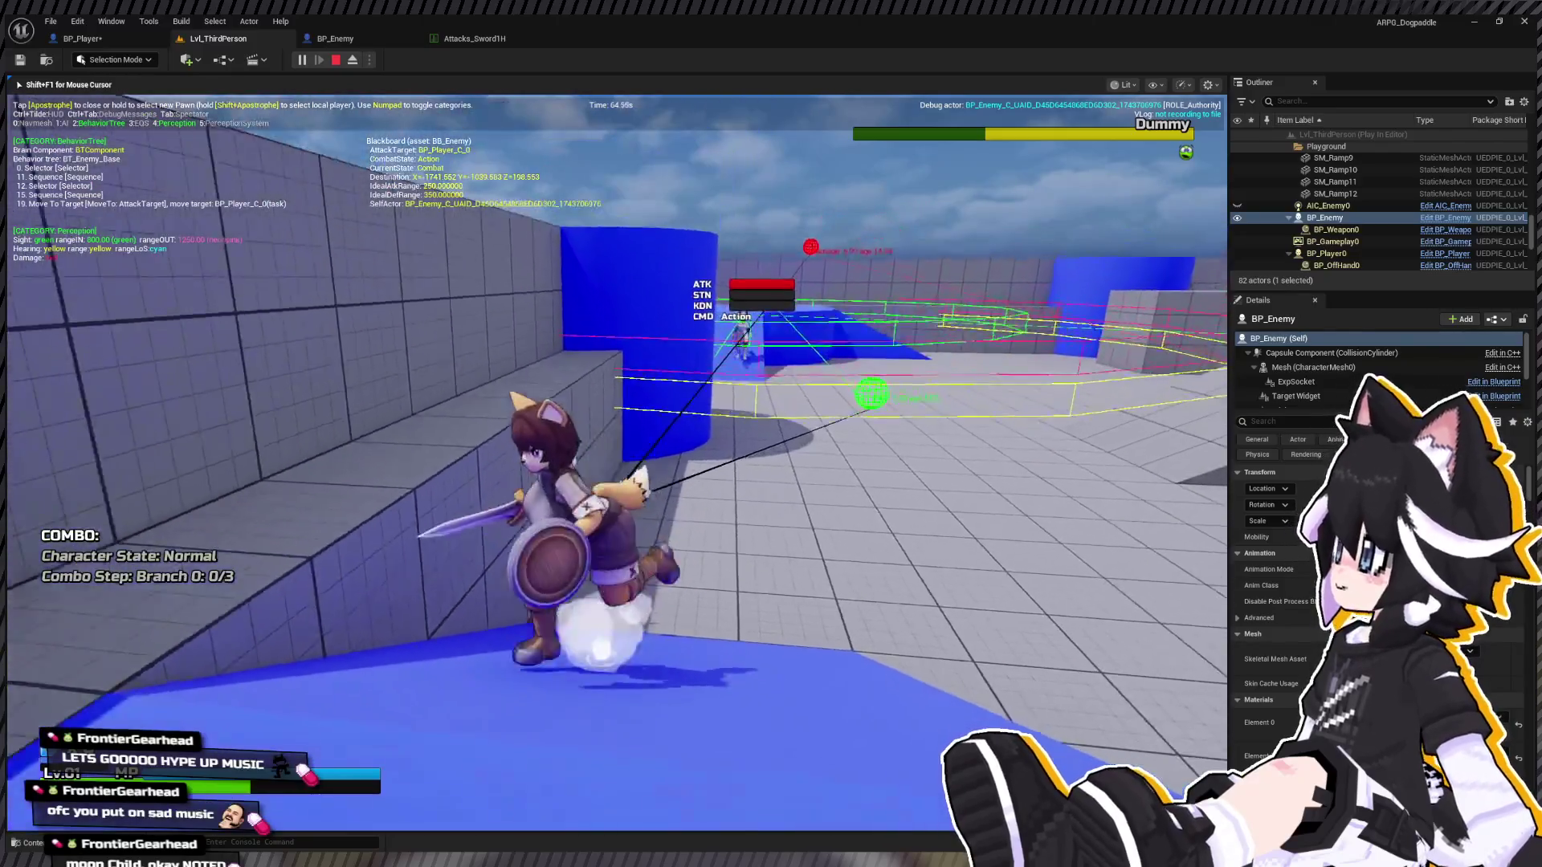
key("w")
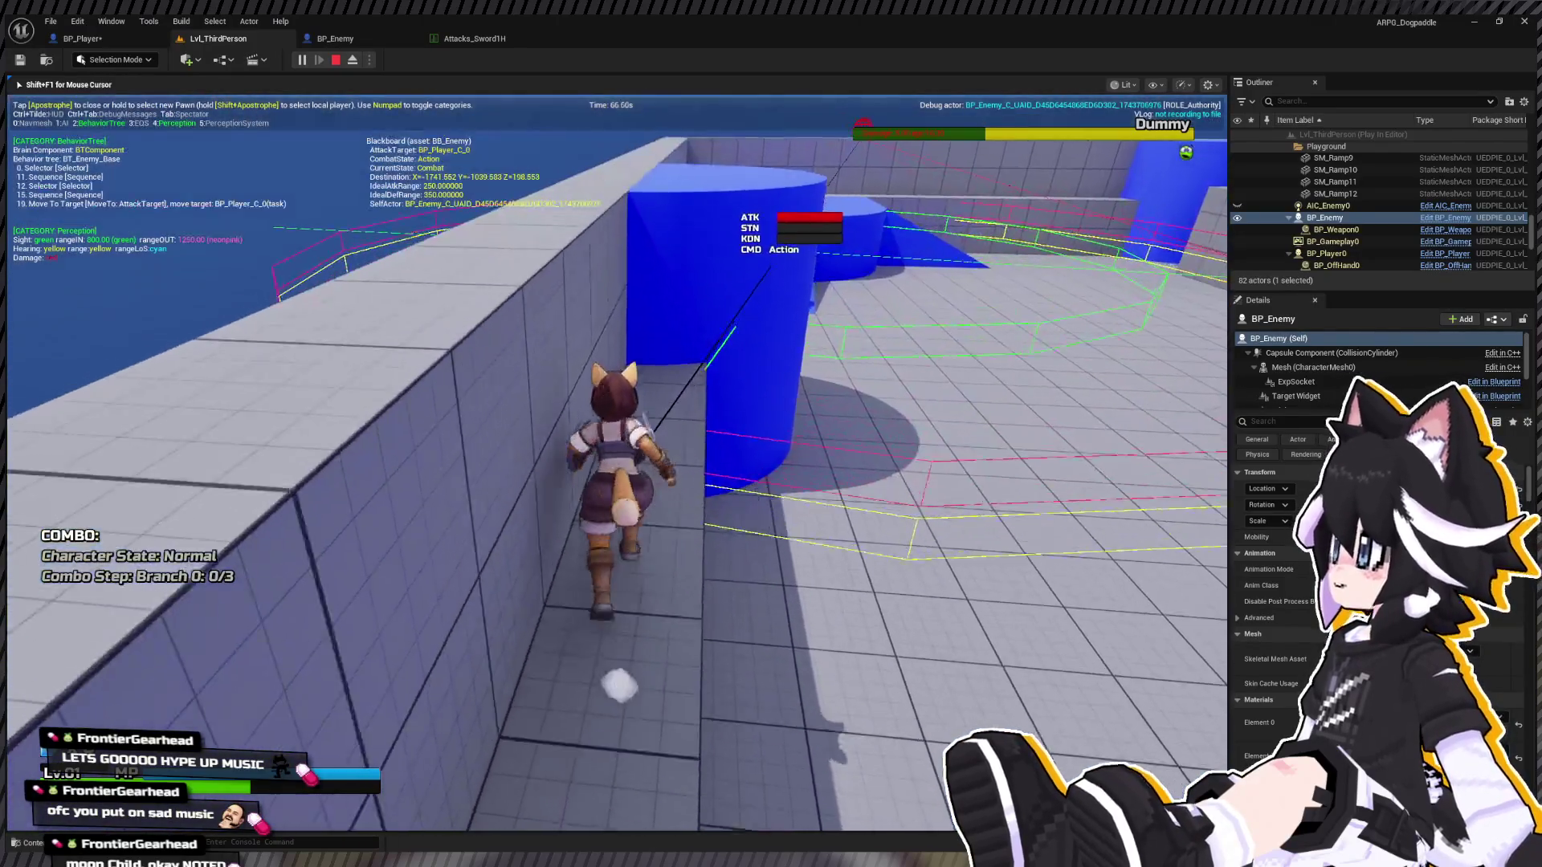
key("w")
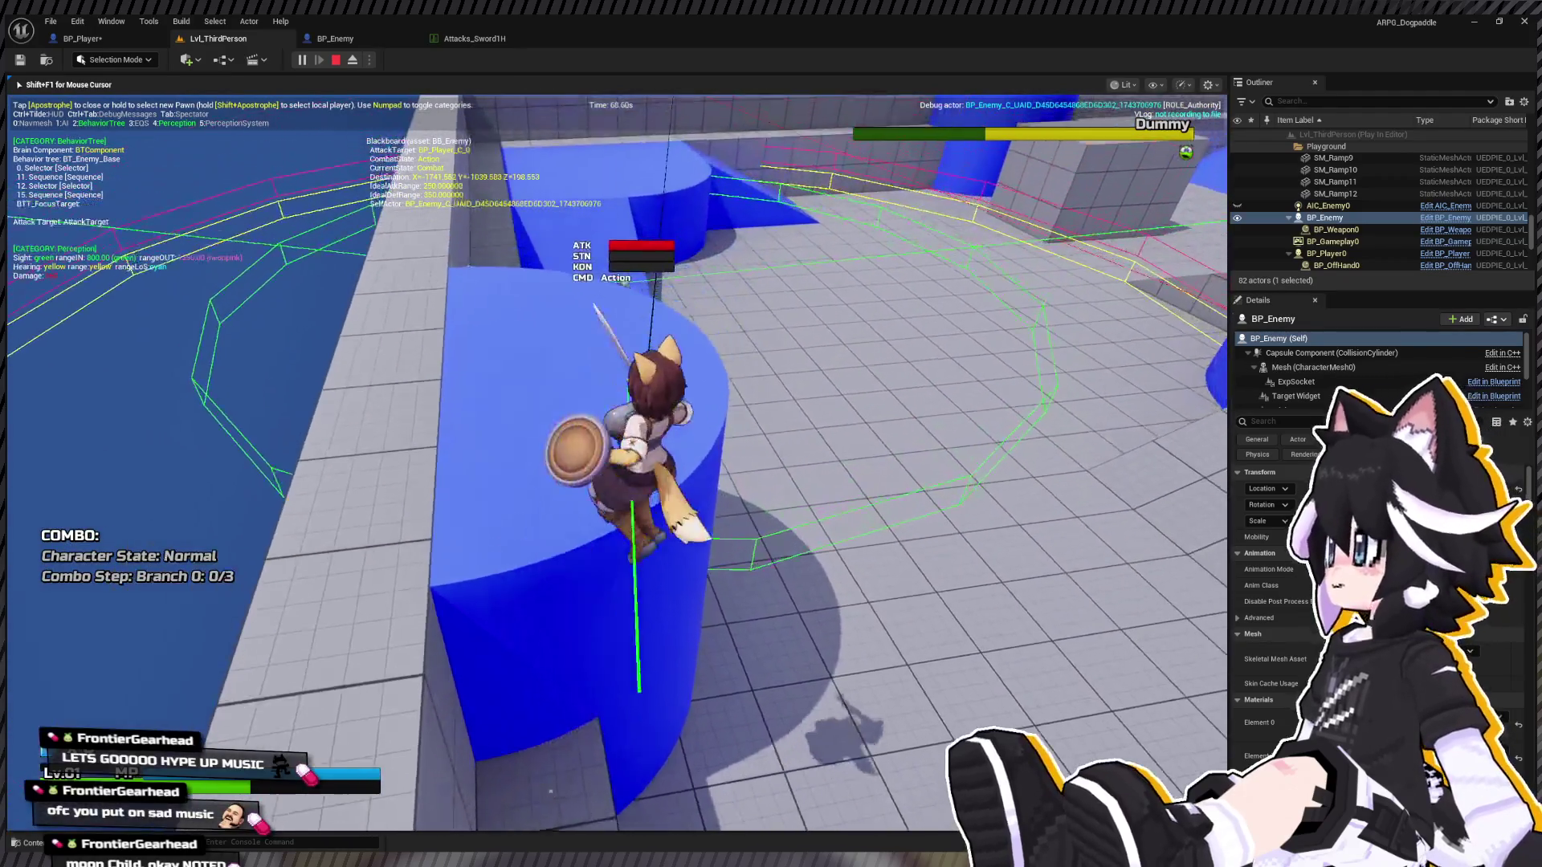
key("s")
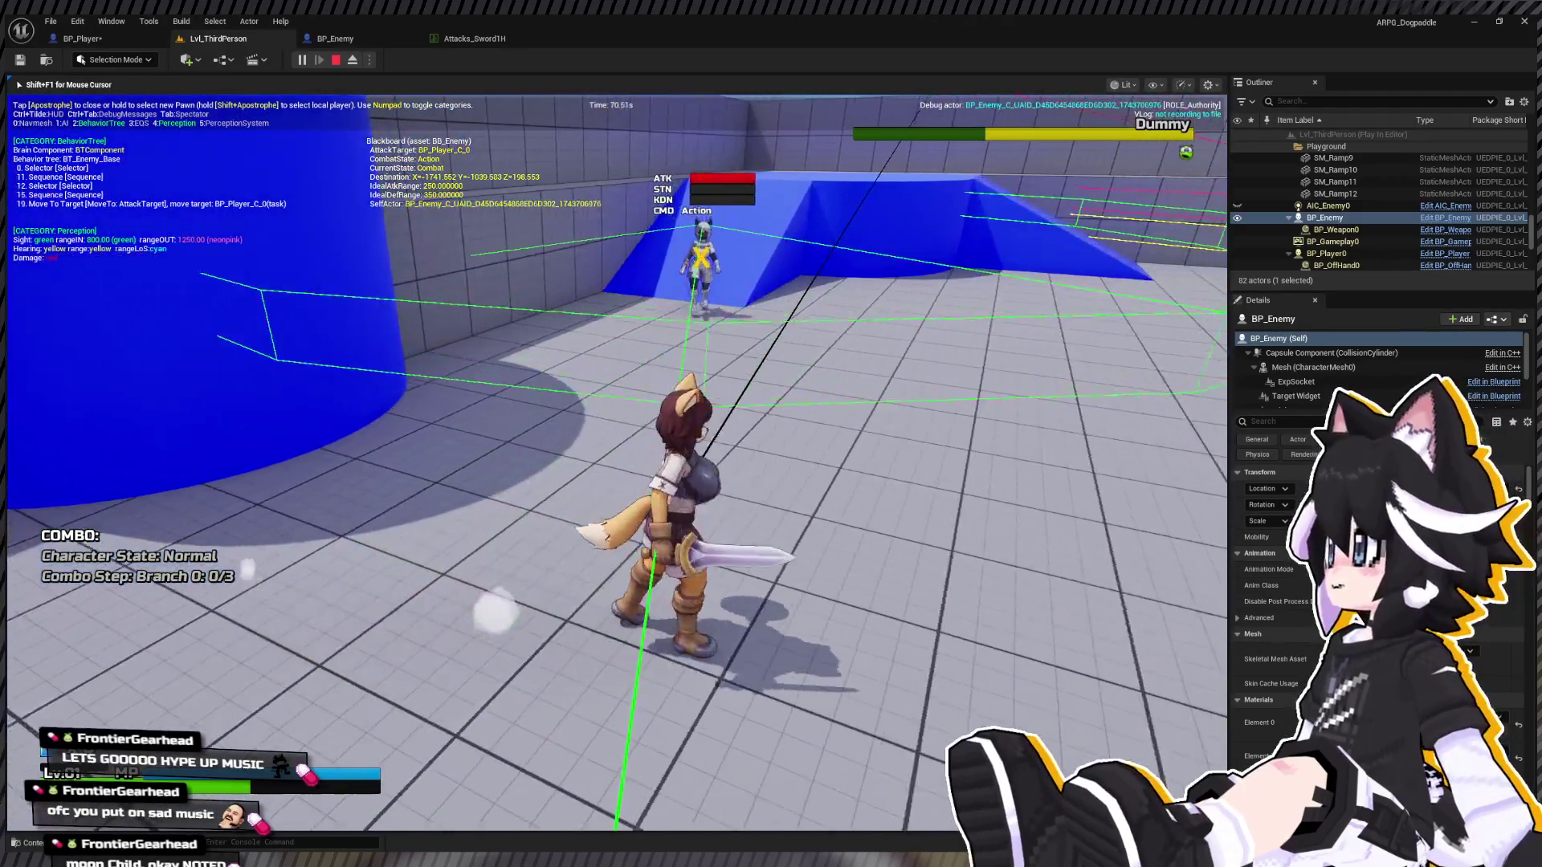
key("s")
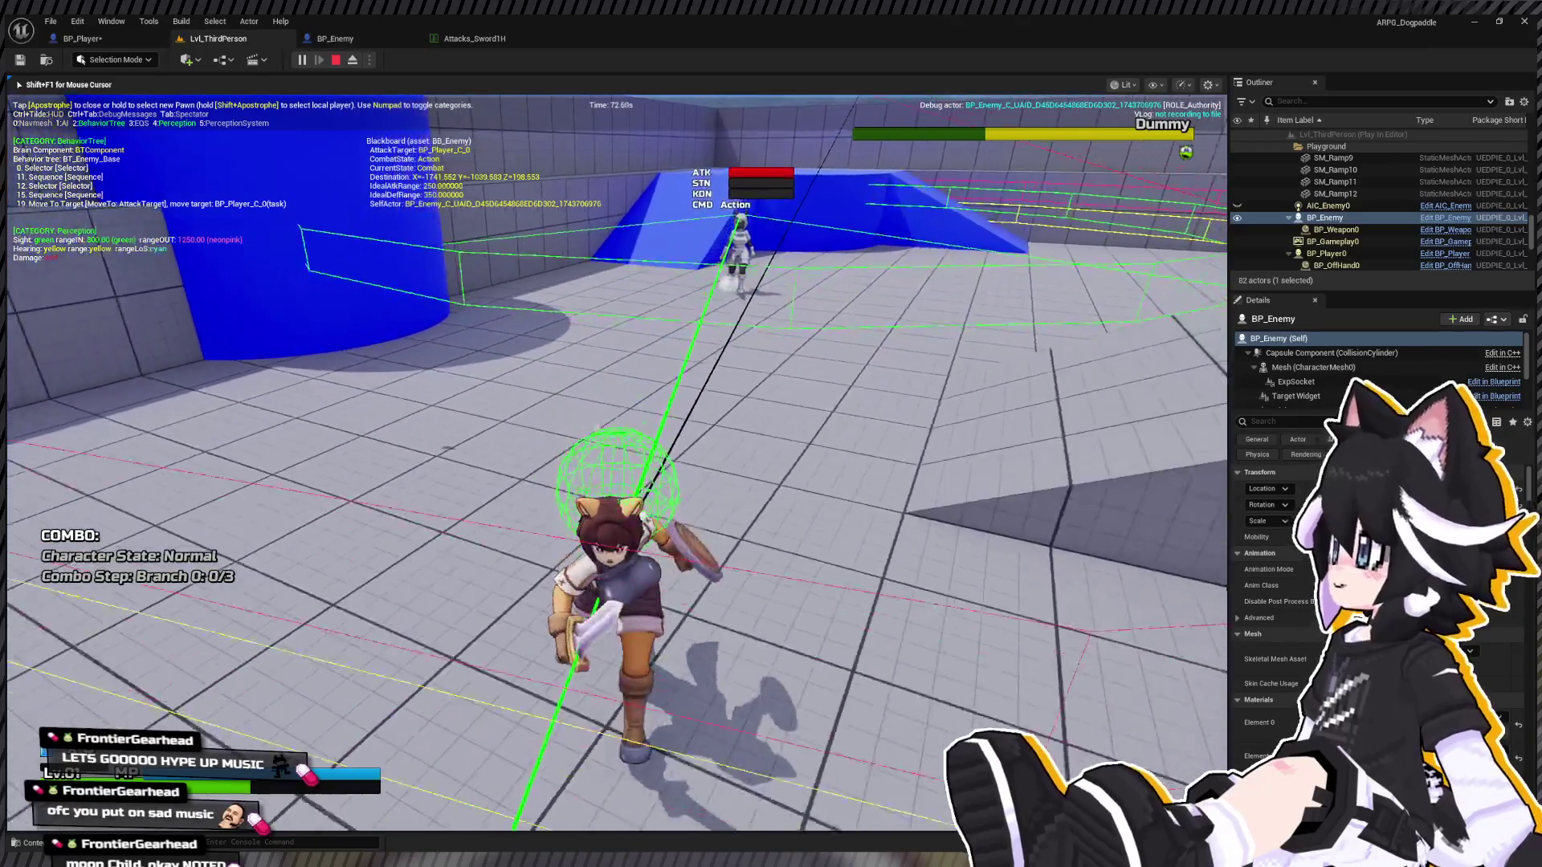
key("w")
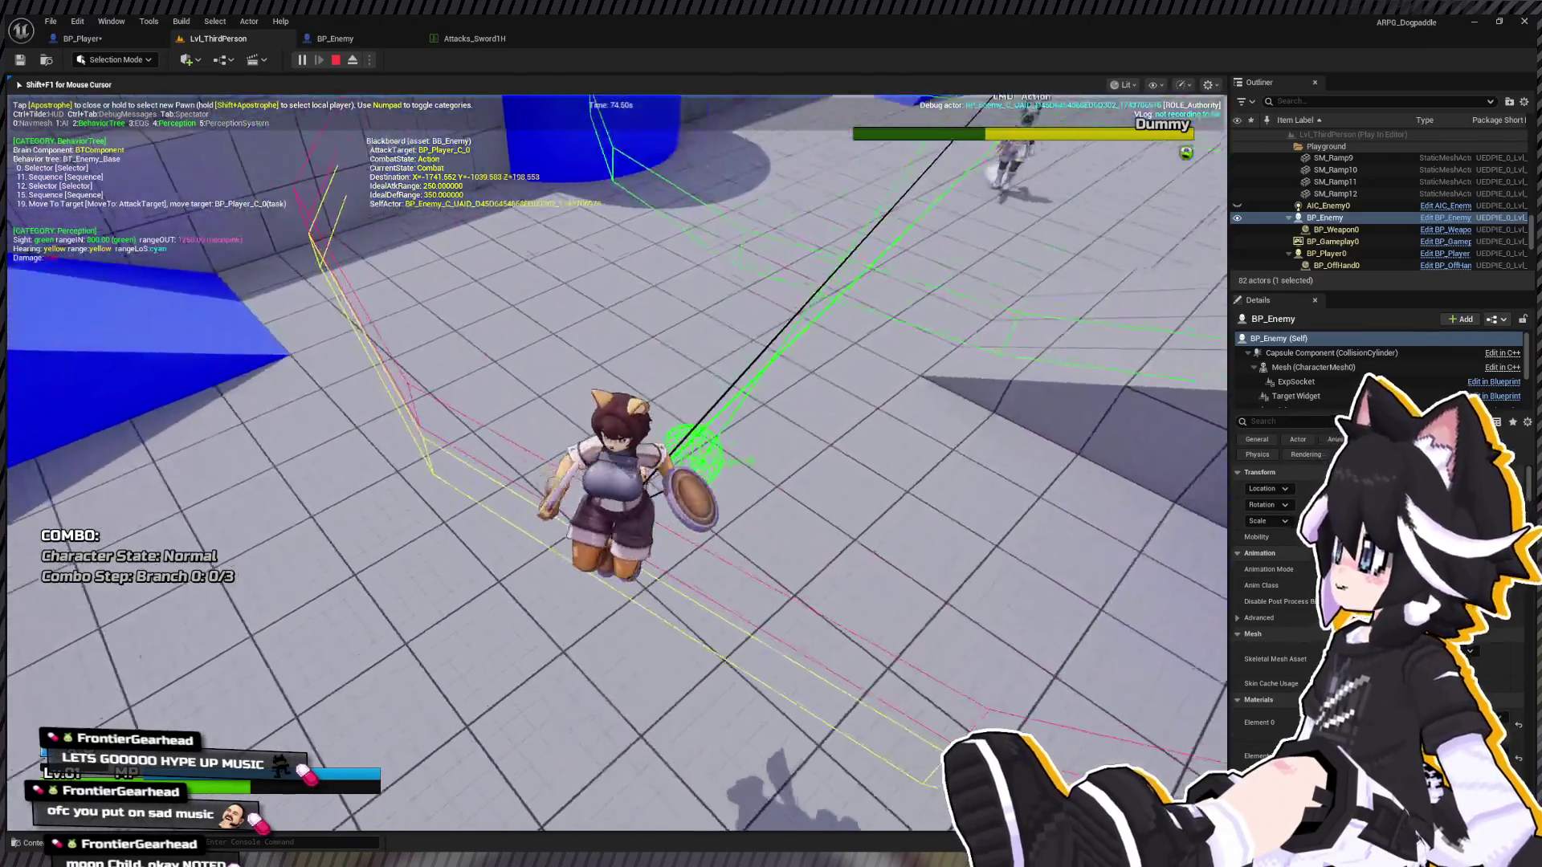
key("s")
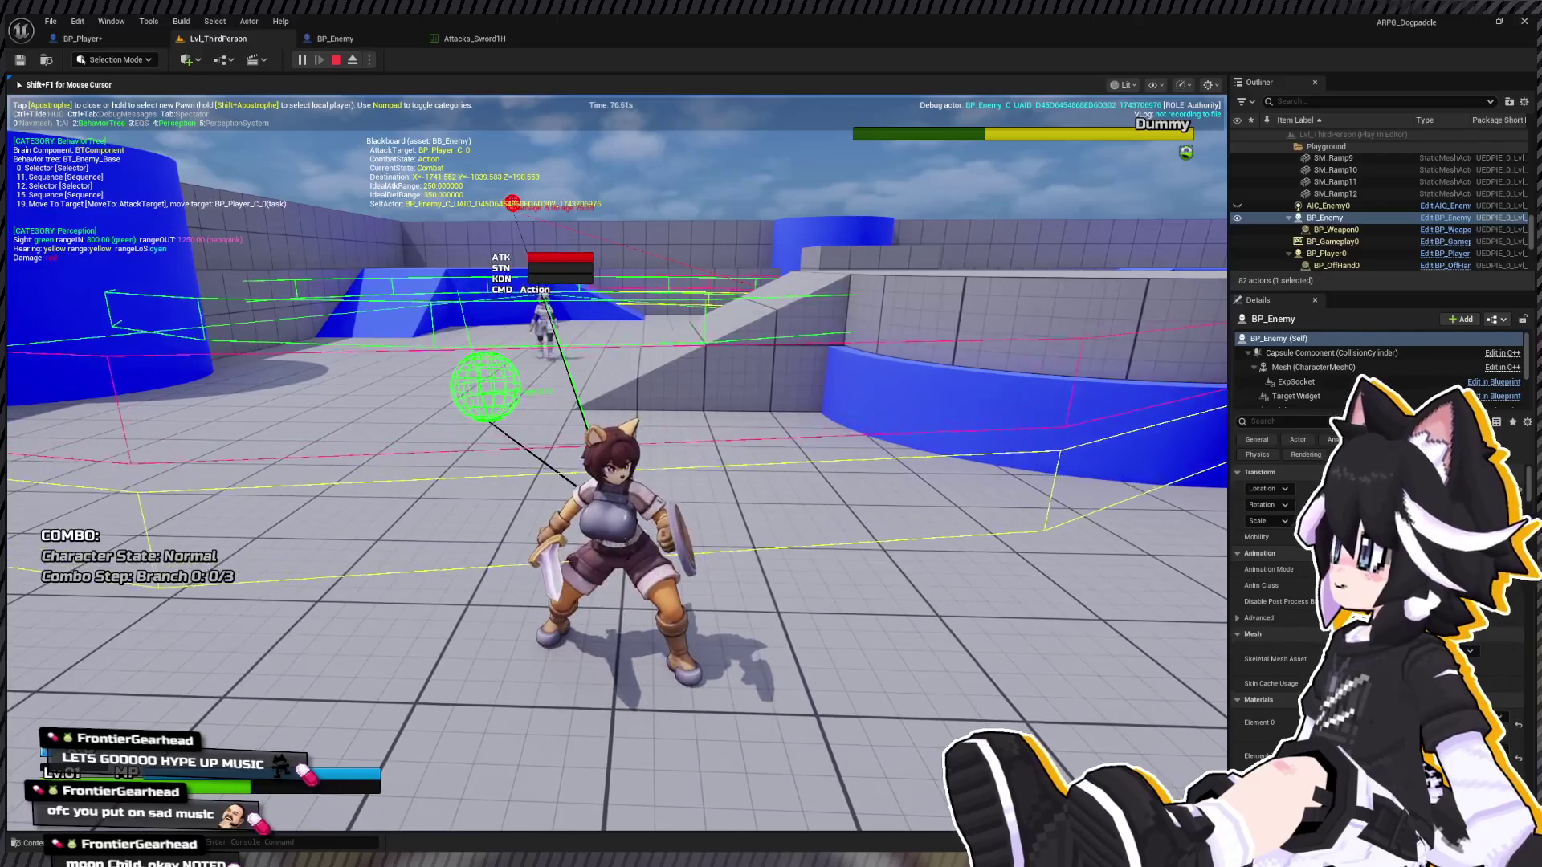
key("ctrl+space")
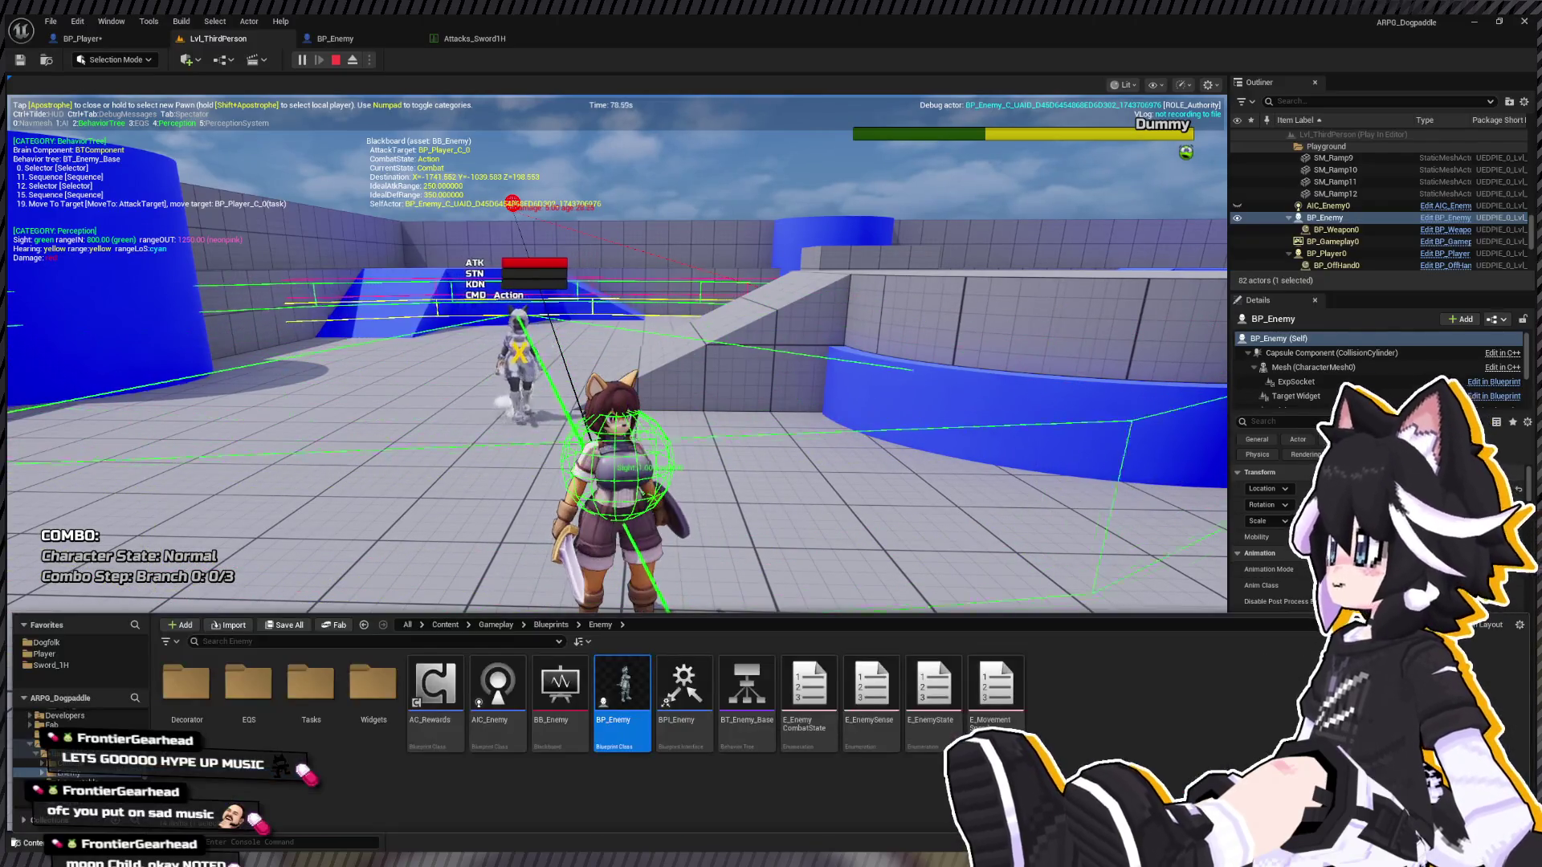
double_click(753, 699)
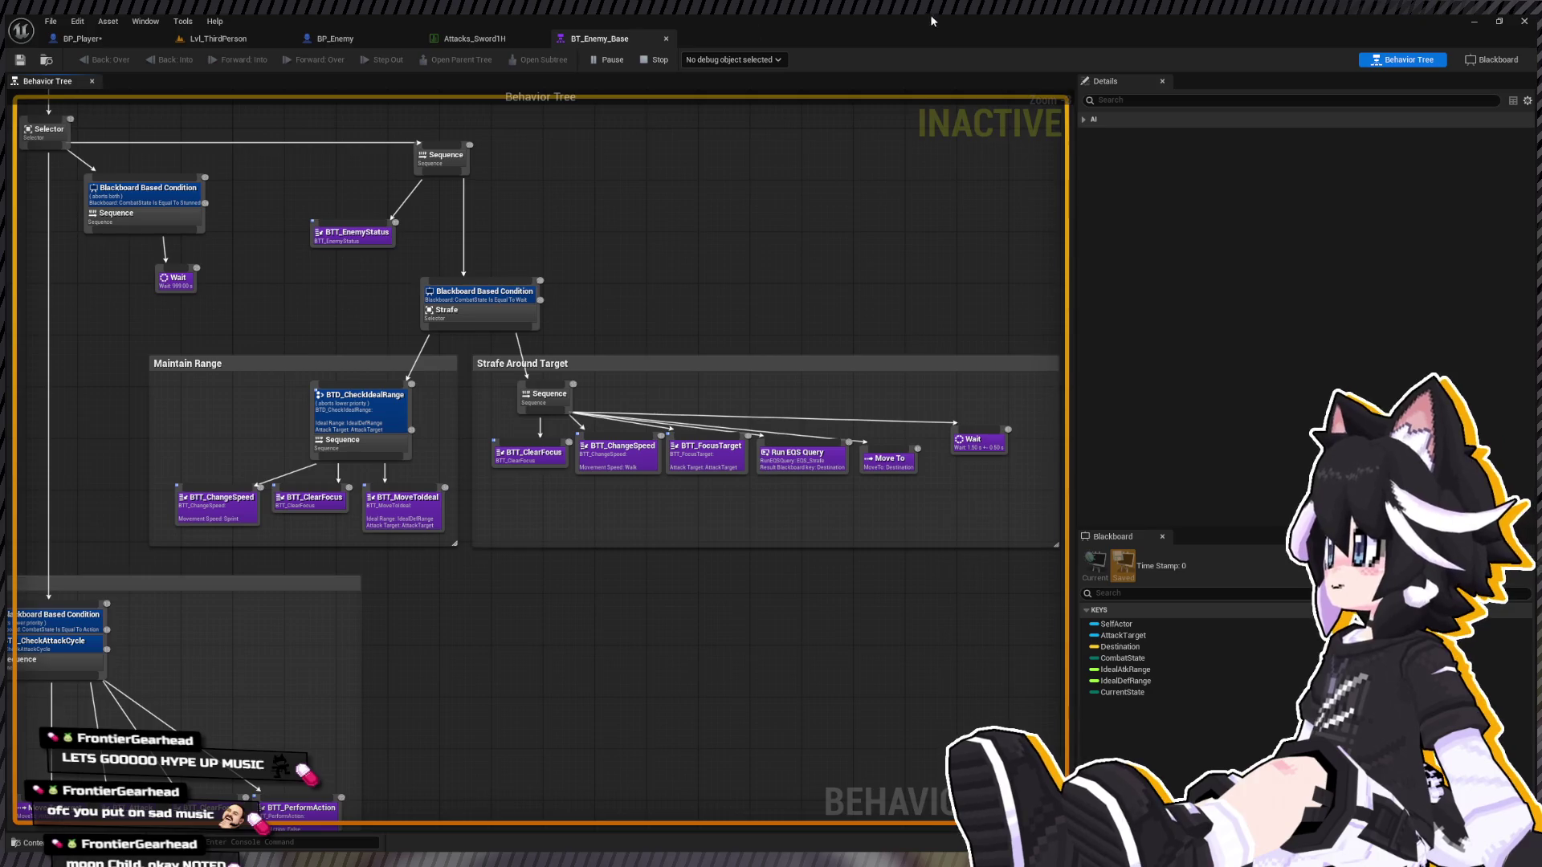
left_click(666, 39)
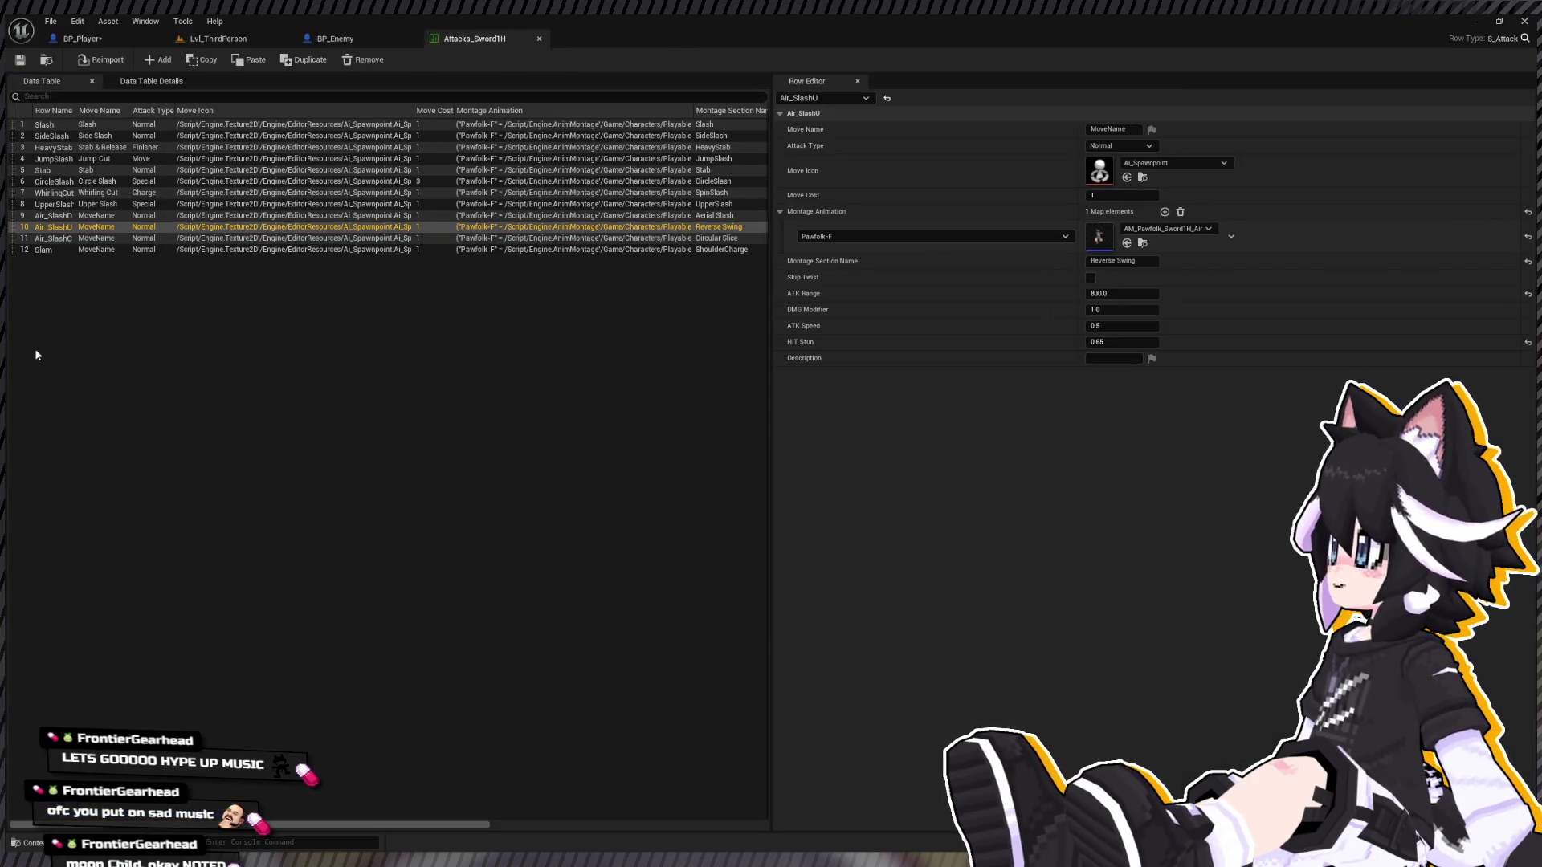
left_click(217, 38)
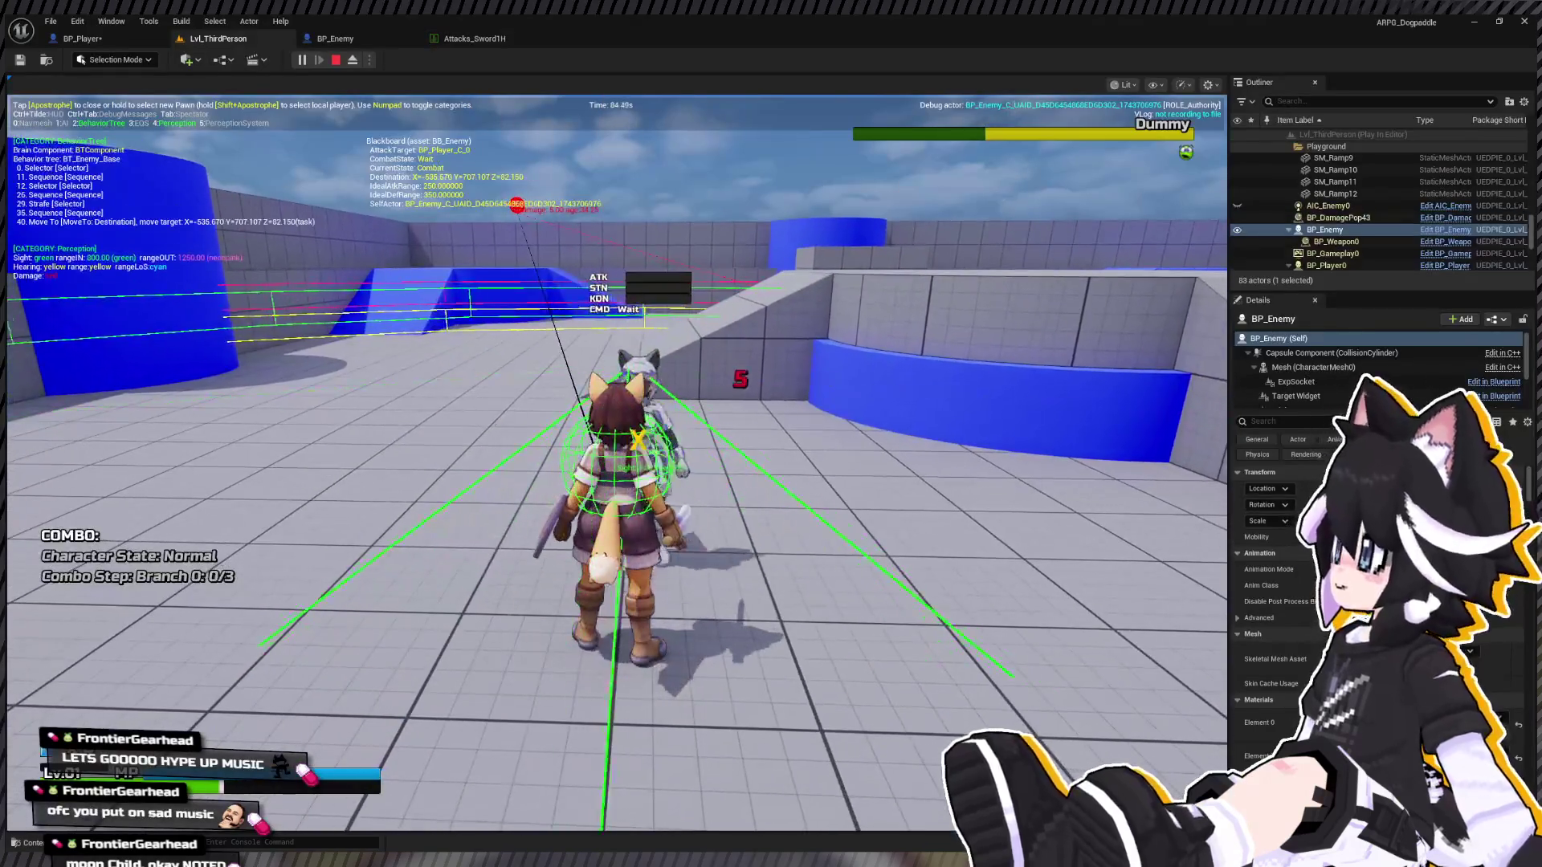
key("Tab")
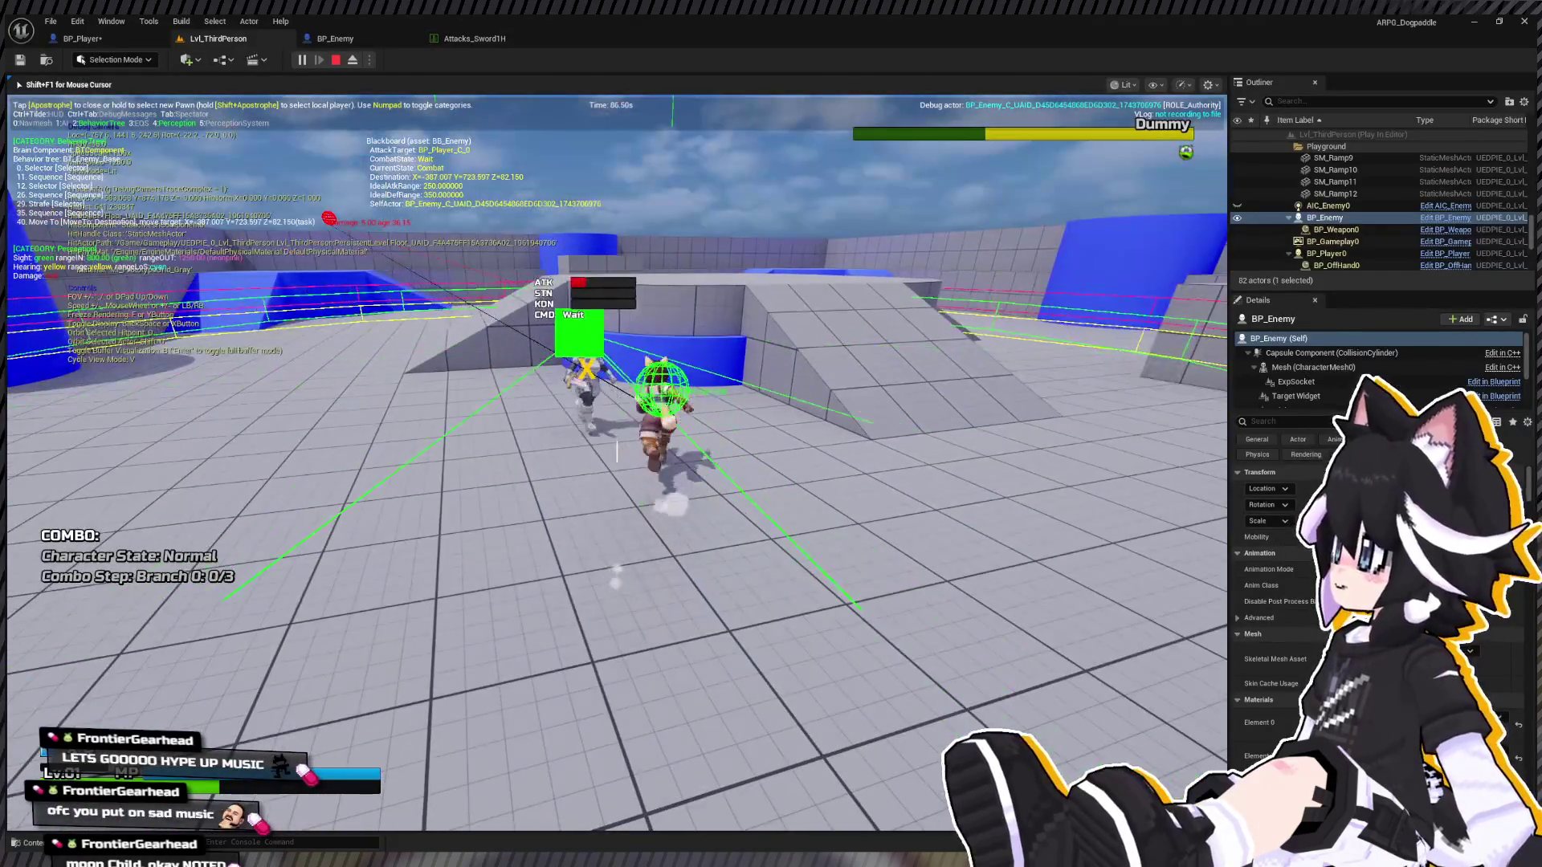
key("Tab")
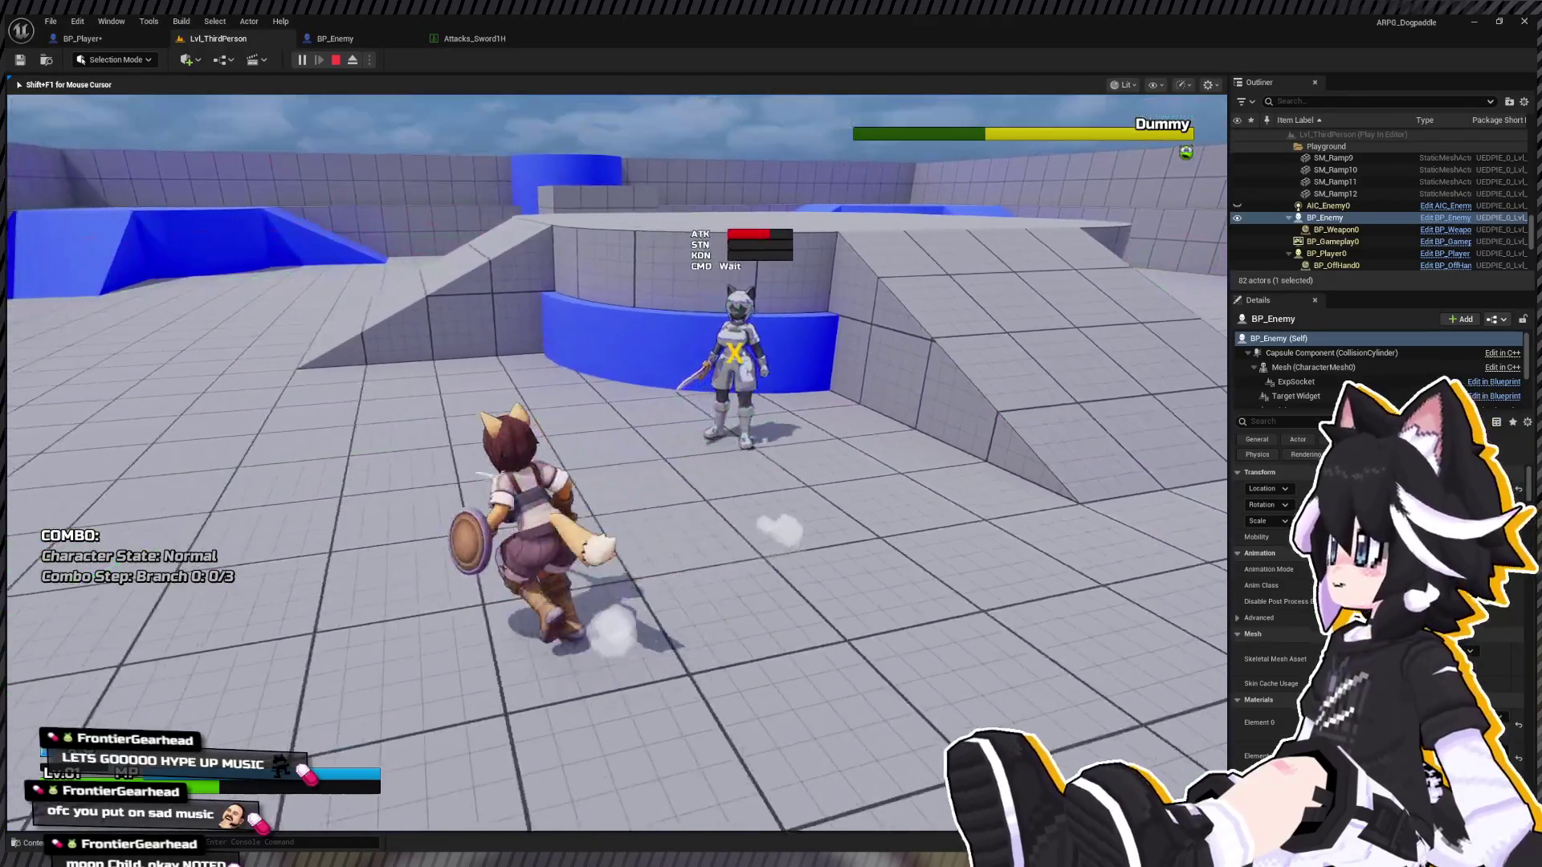
key("w")
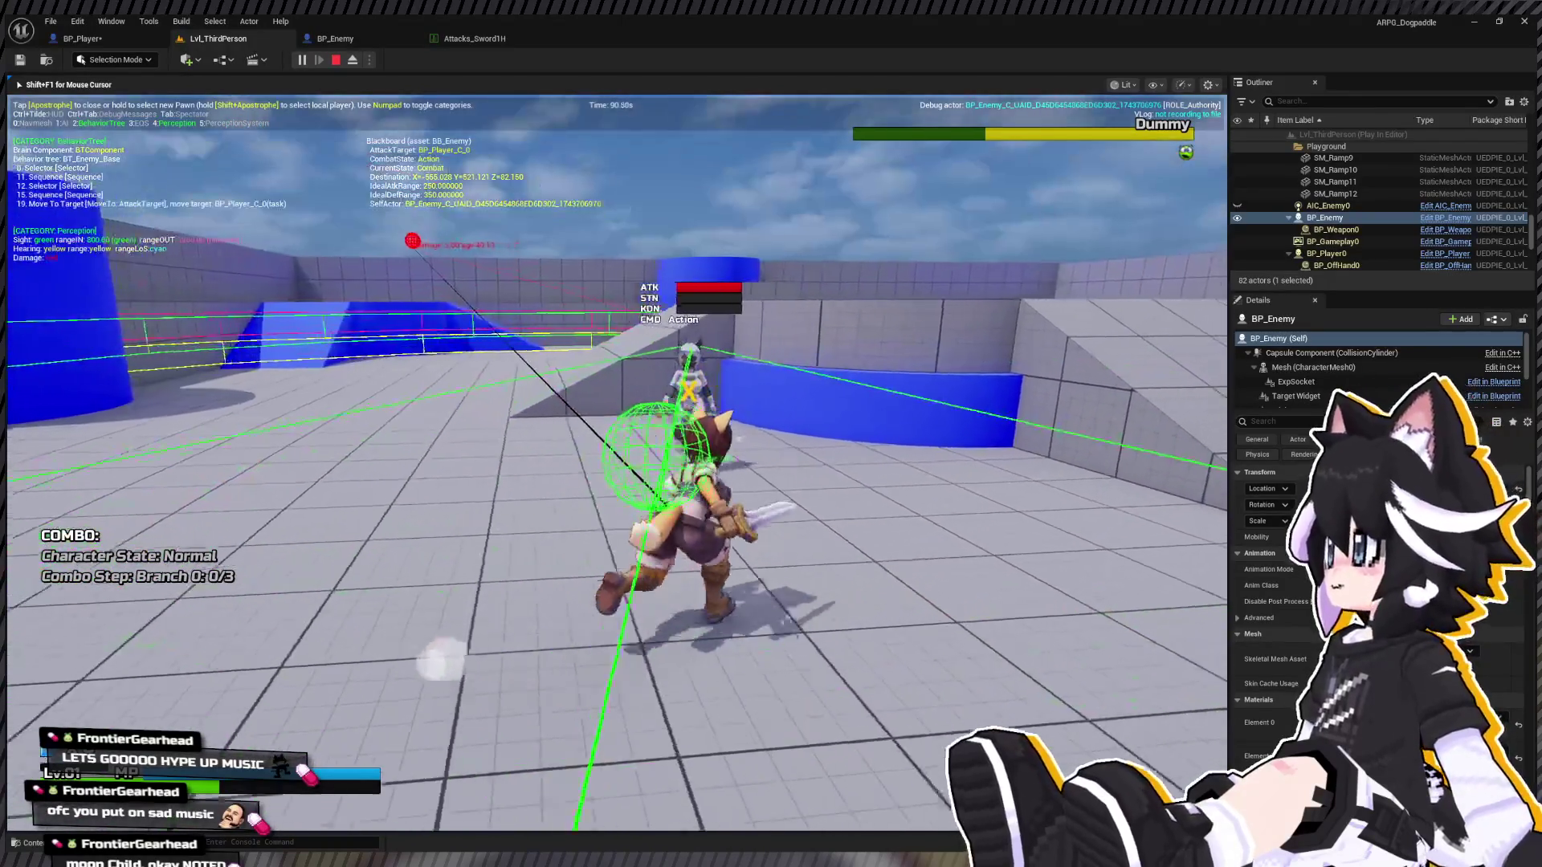
key("w")
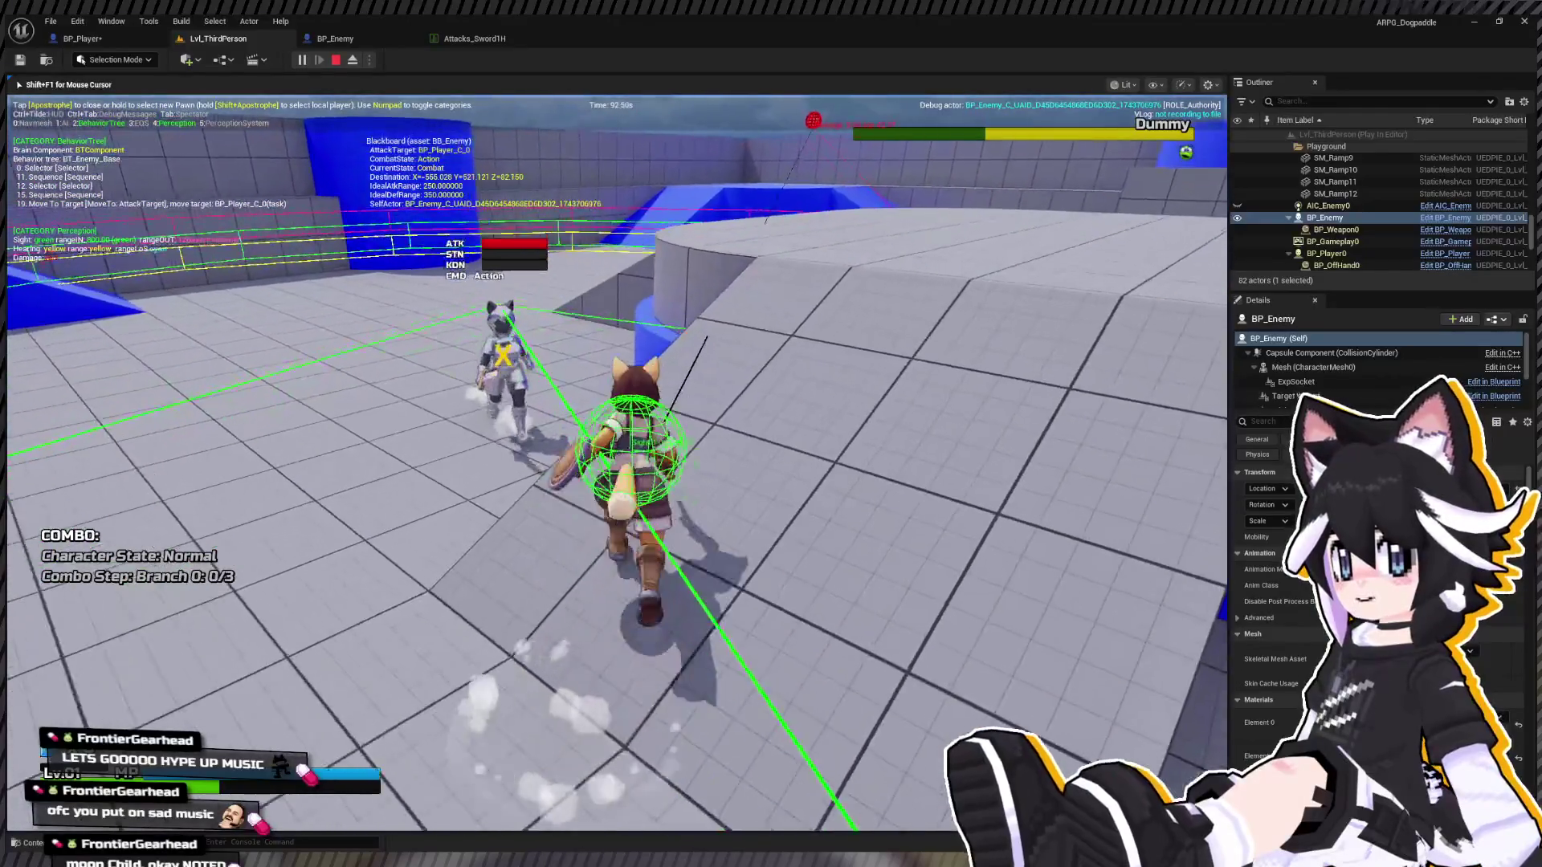
key("w")
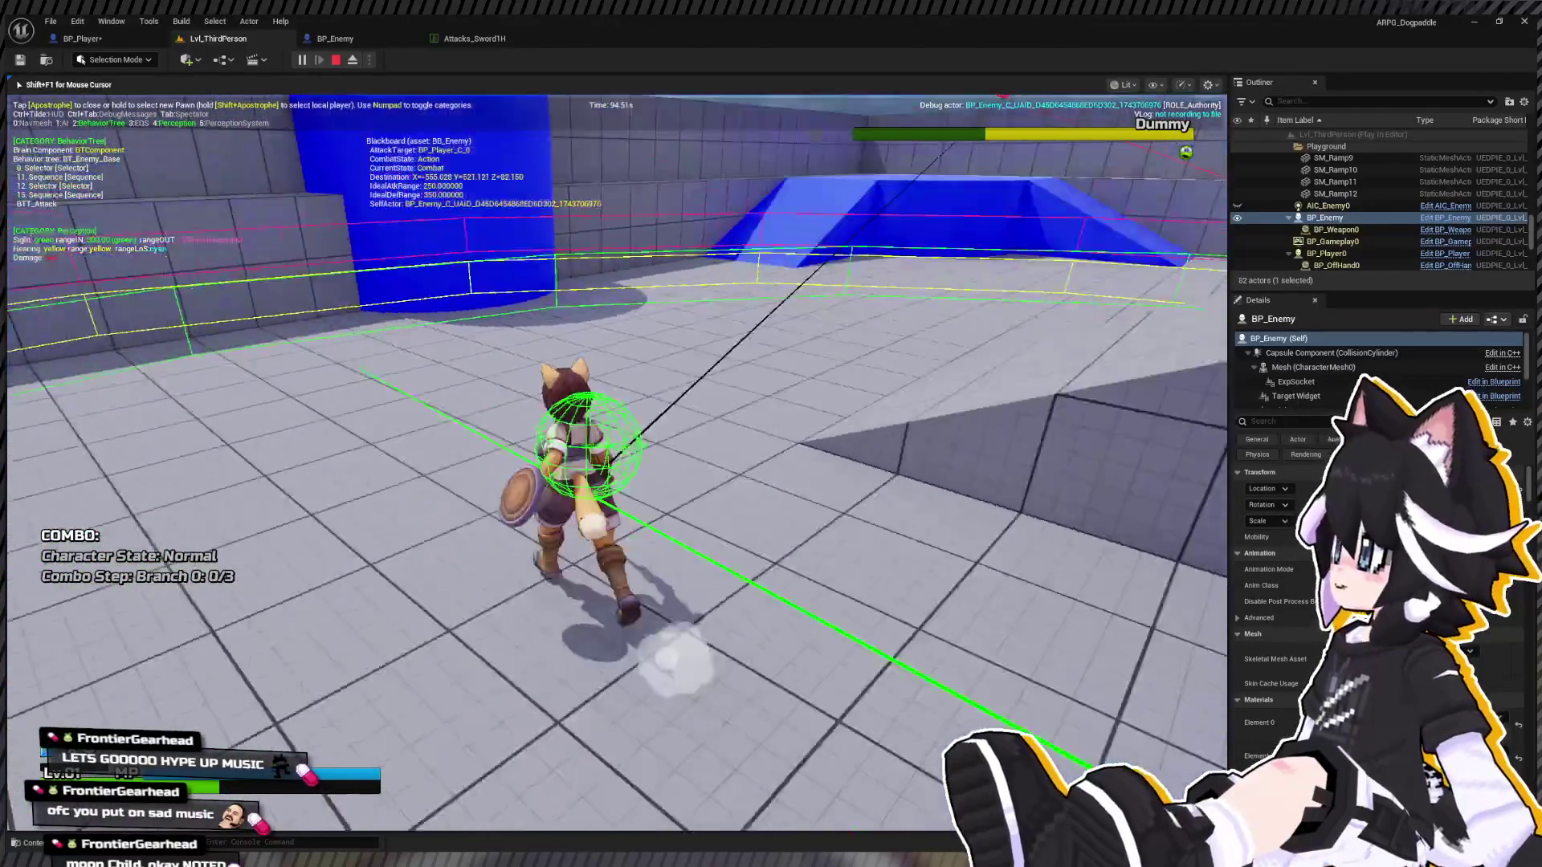
- Restart the play-test and hit the Dummy with a four-swing sword combo
key("Escape")
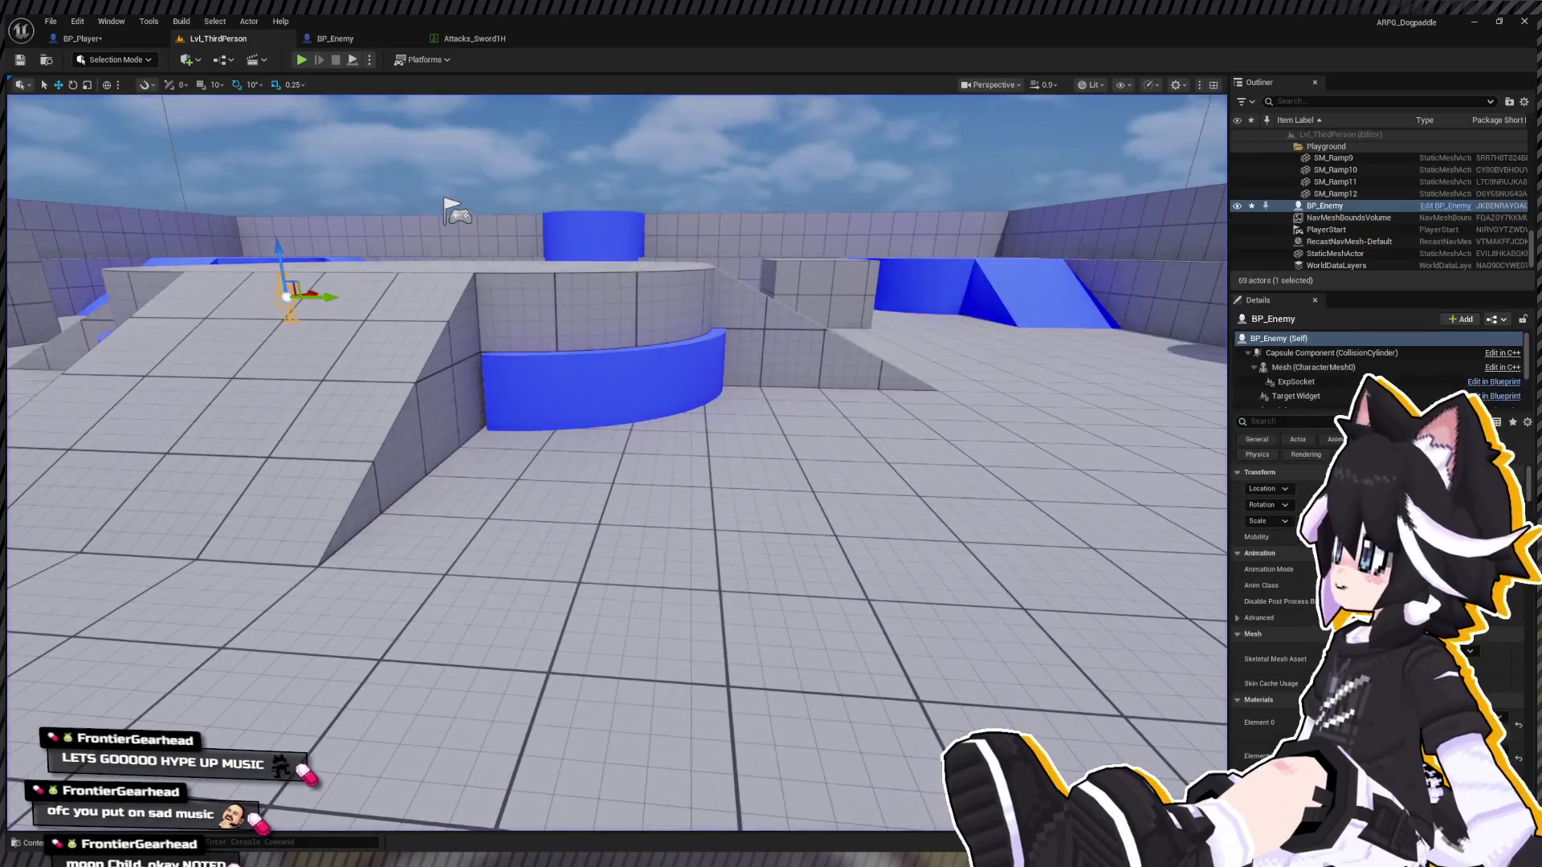
left_click(301, 61)
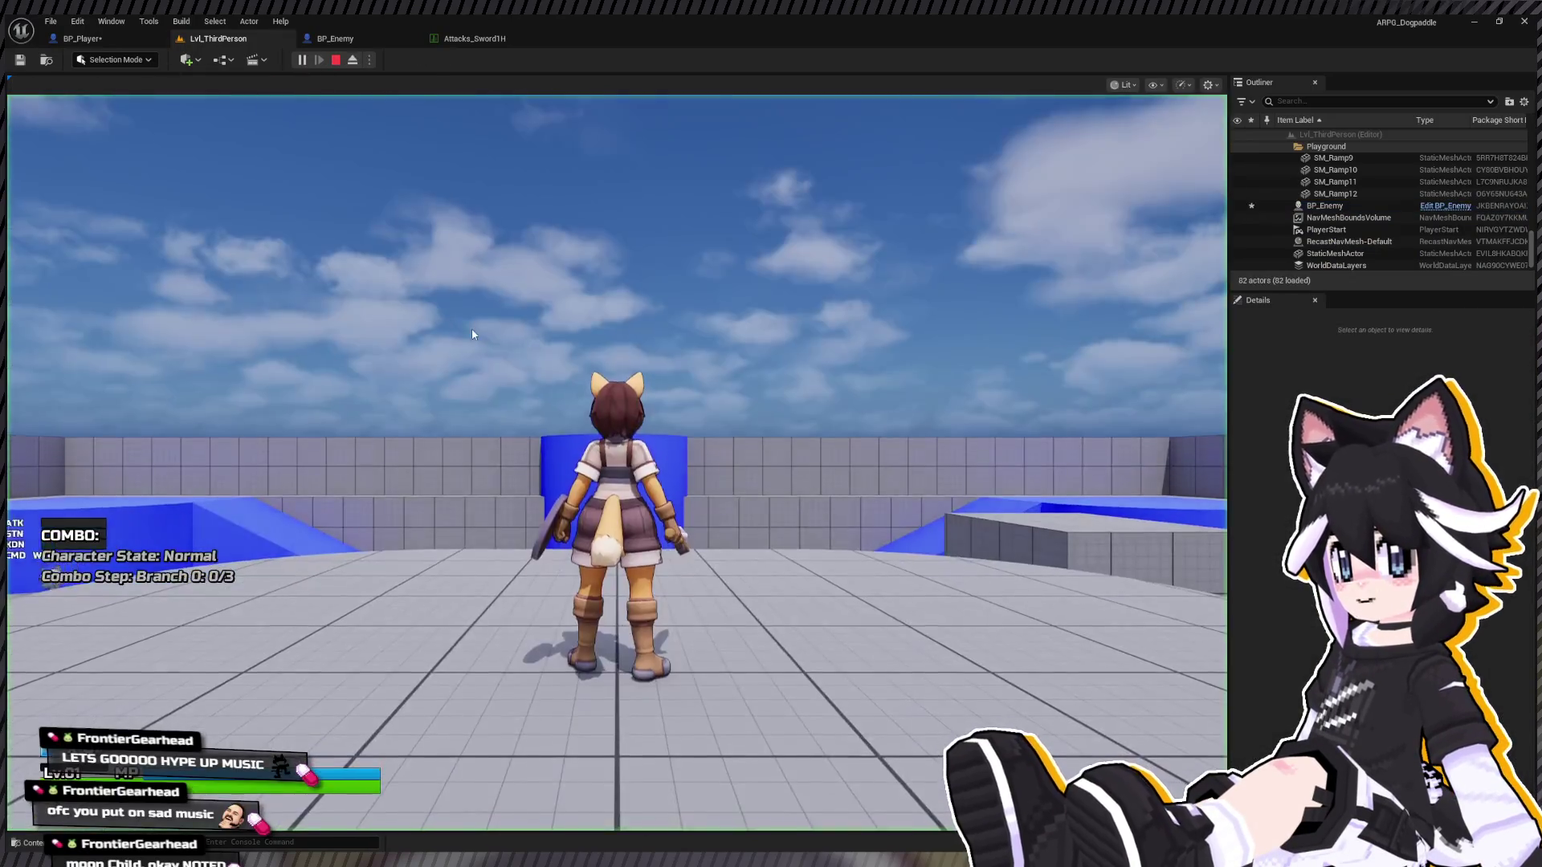
key("w")
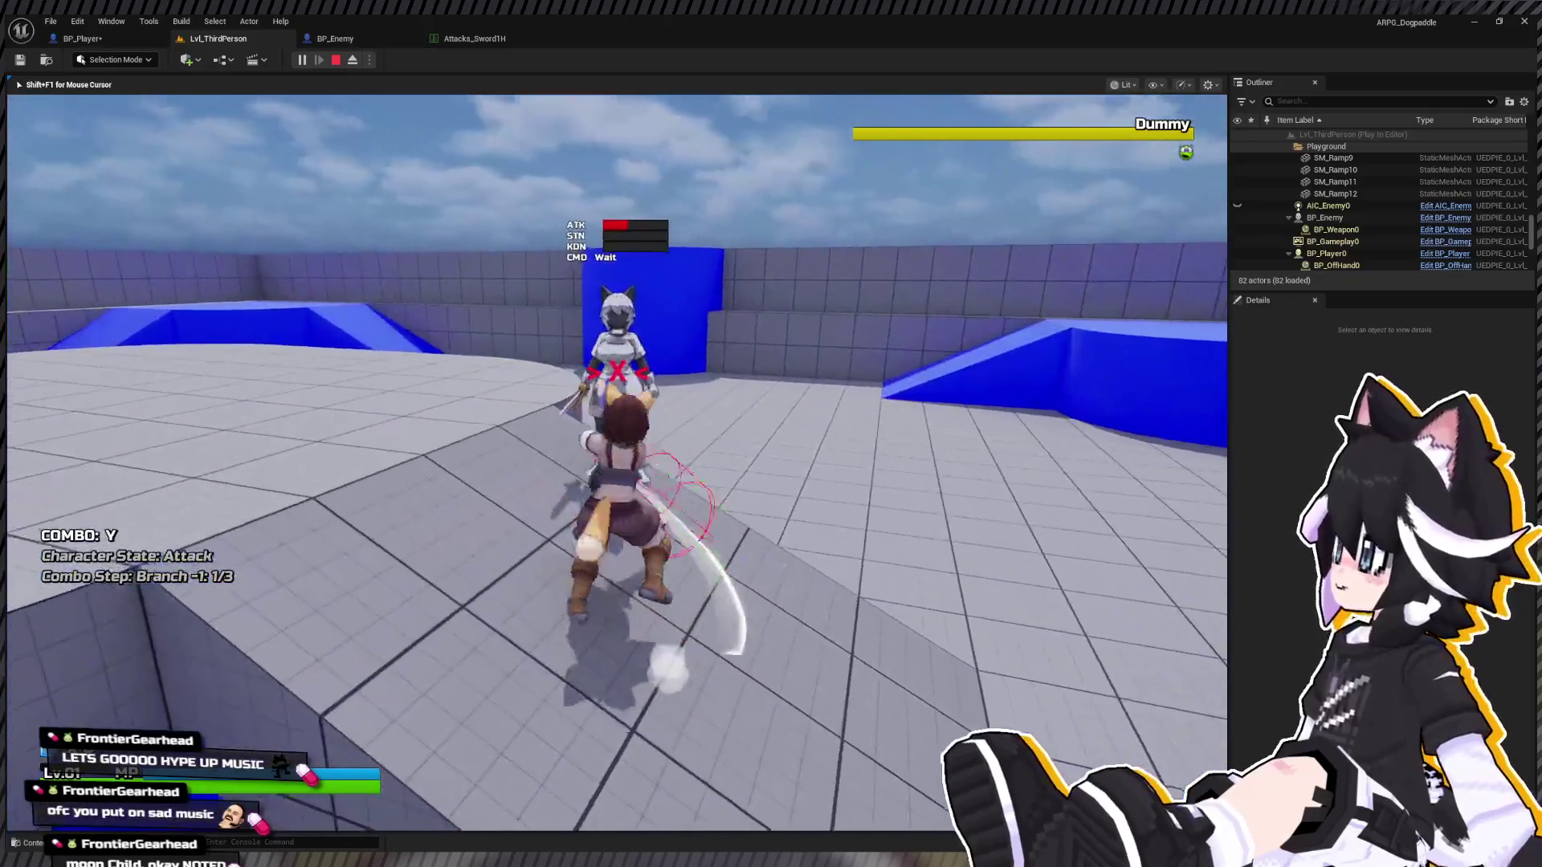
left_click(617, 463)
left_click(617, 463)
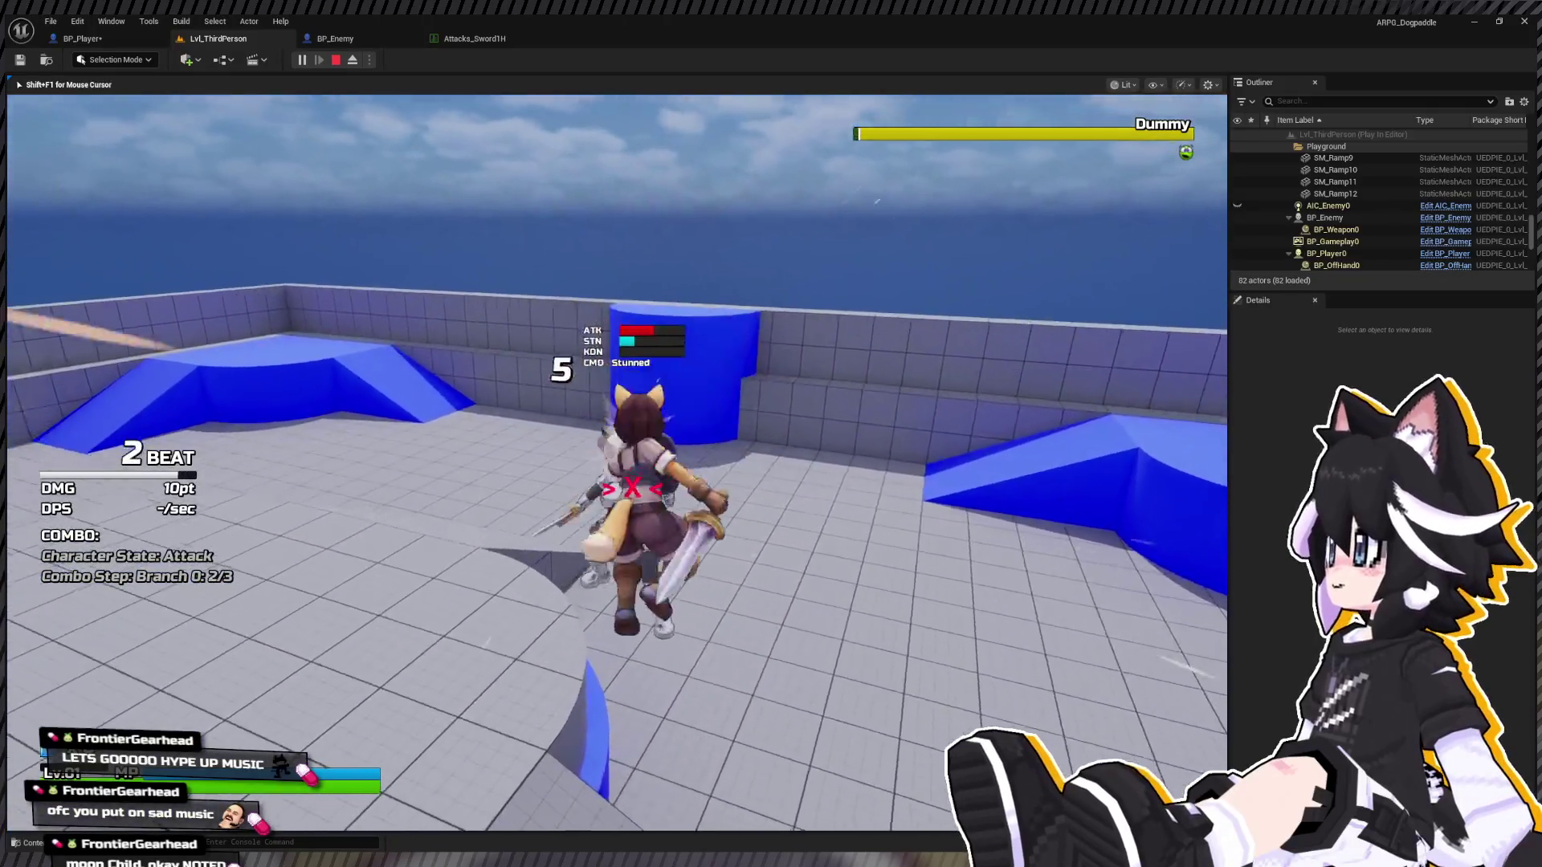
left_click(617, 463)
left_click(616, 463)
key("w")
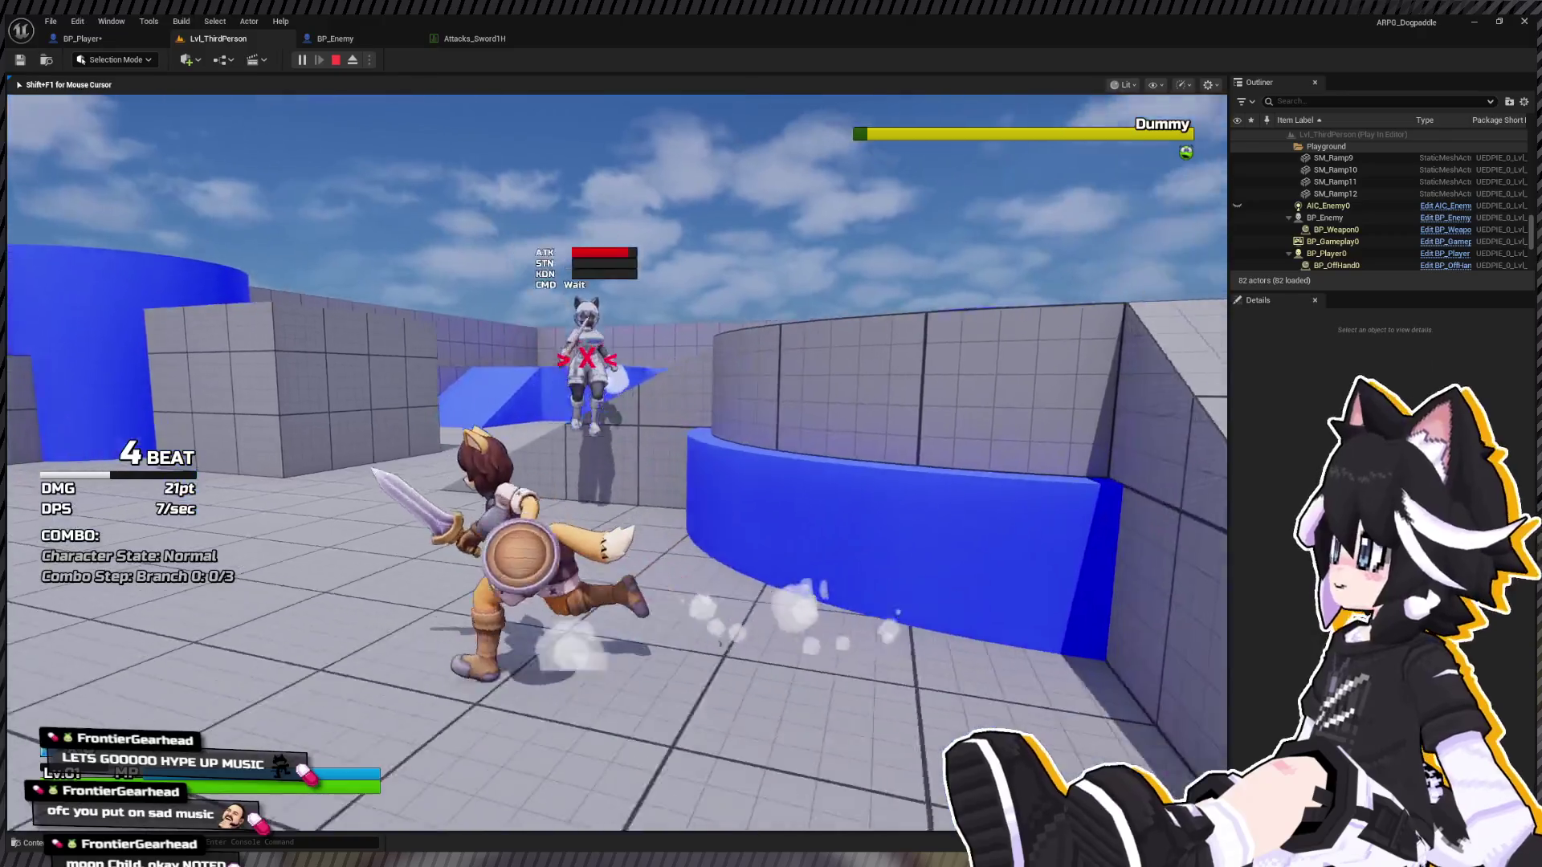
key("w")
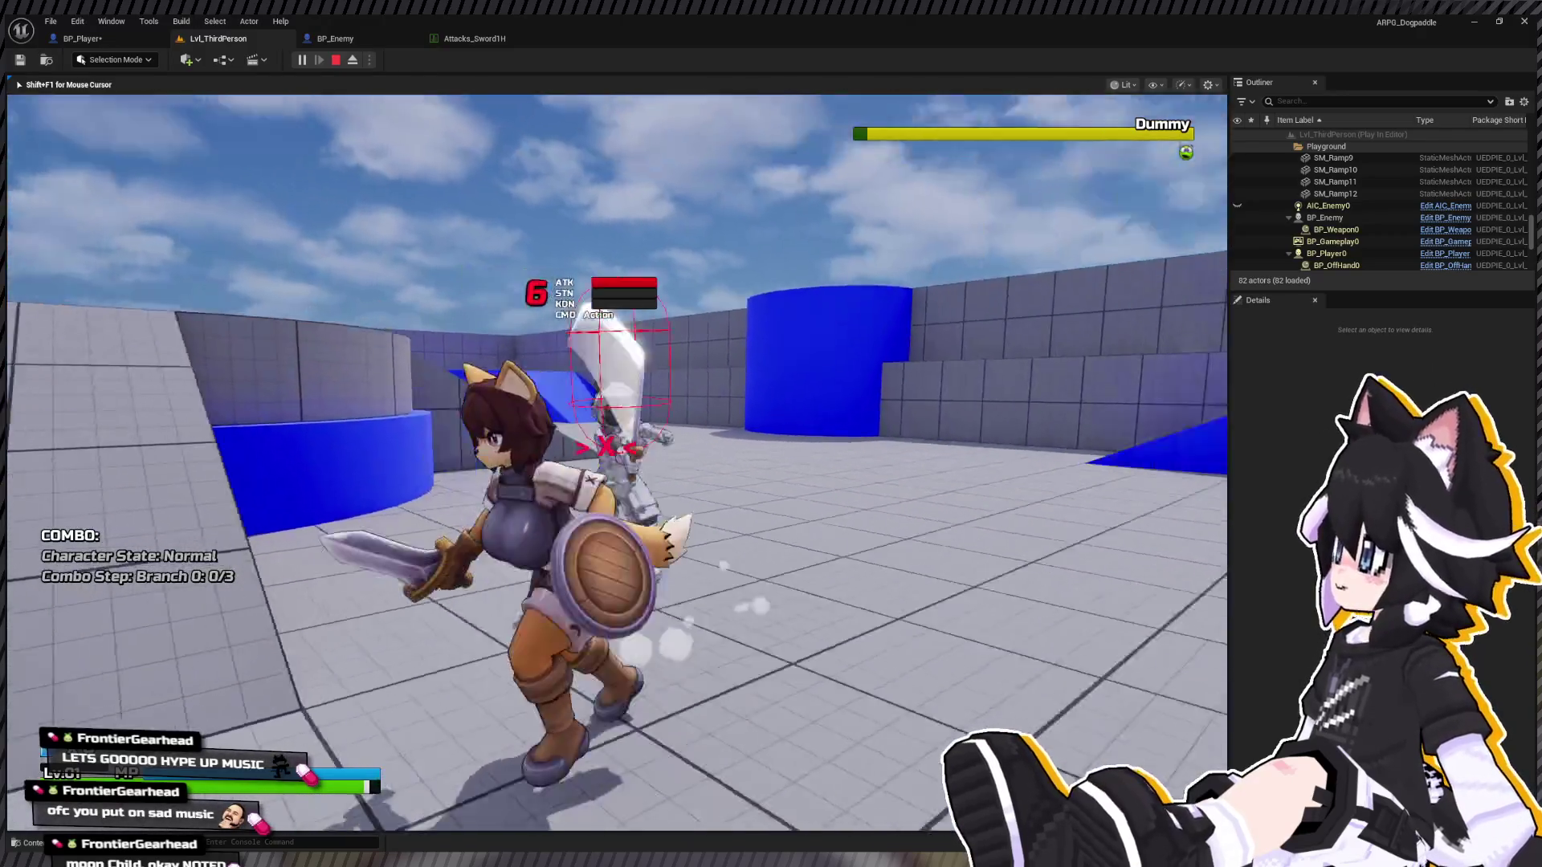
key("Escape")
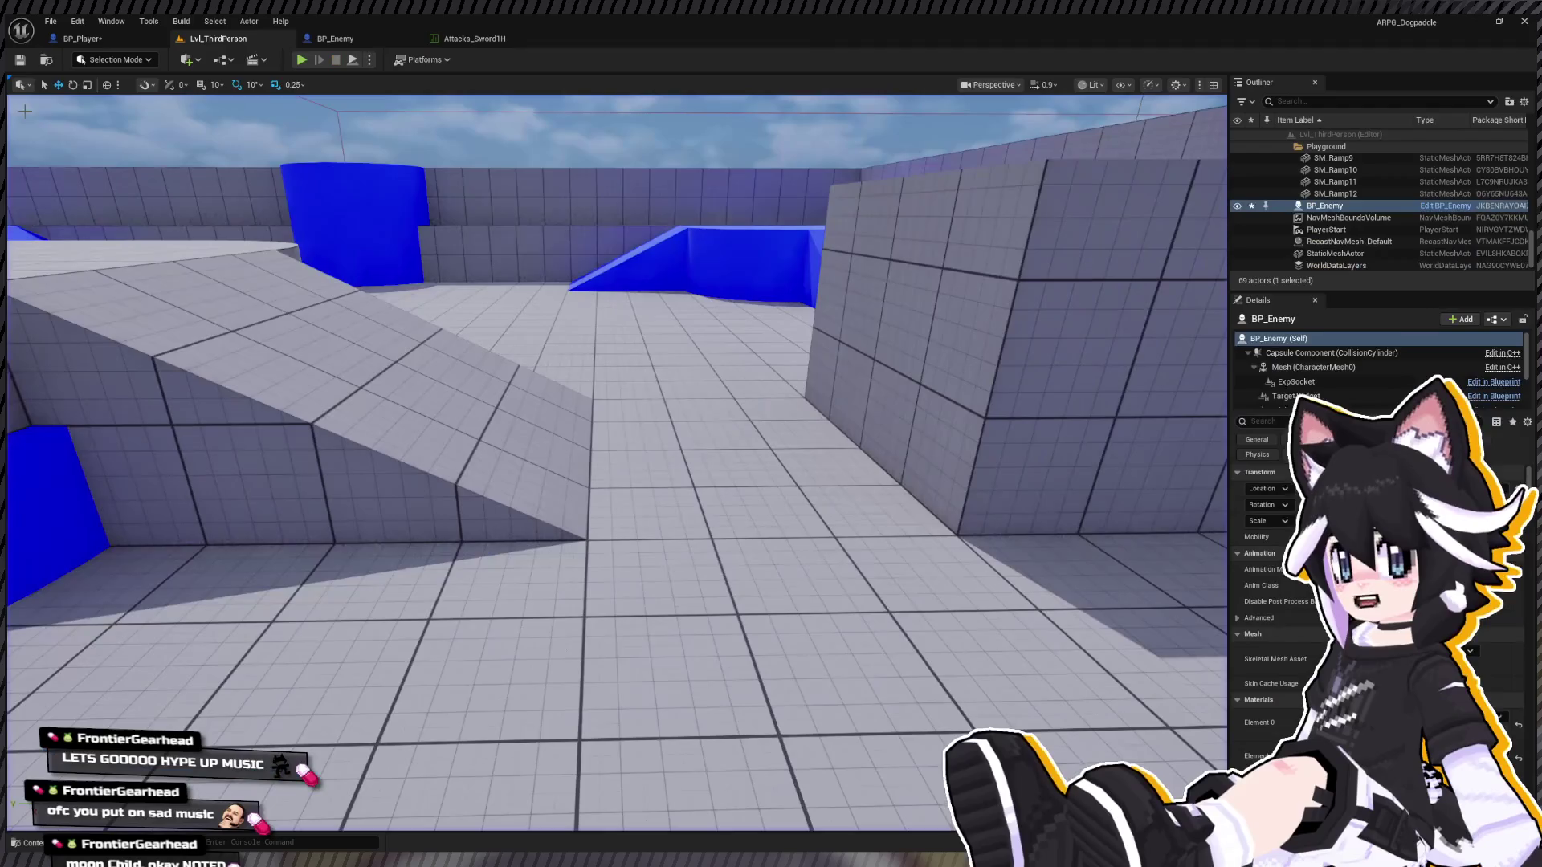
- Run another play-test attacking the Dummy, then stop and open BP_Enemy's Combat graph
left_click(302, 61)
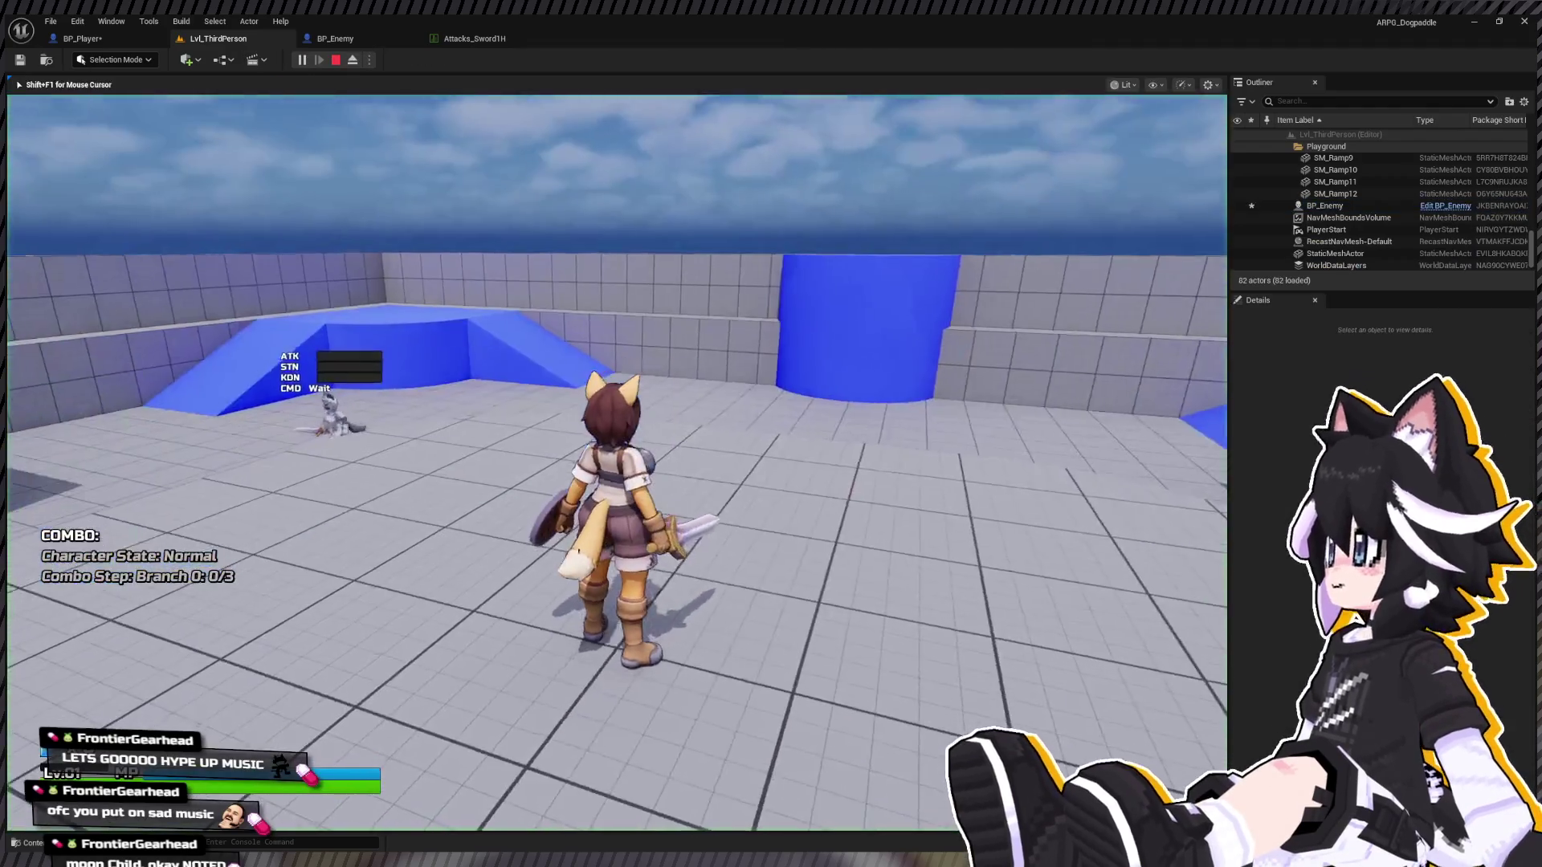
key("w")
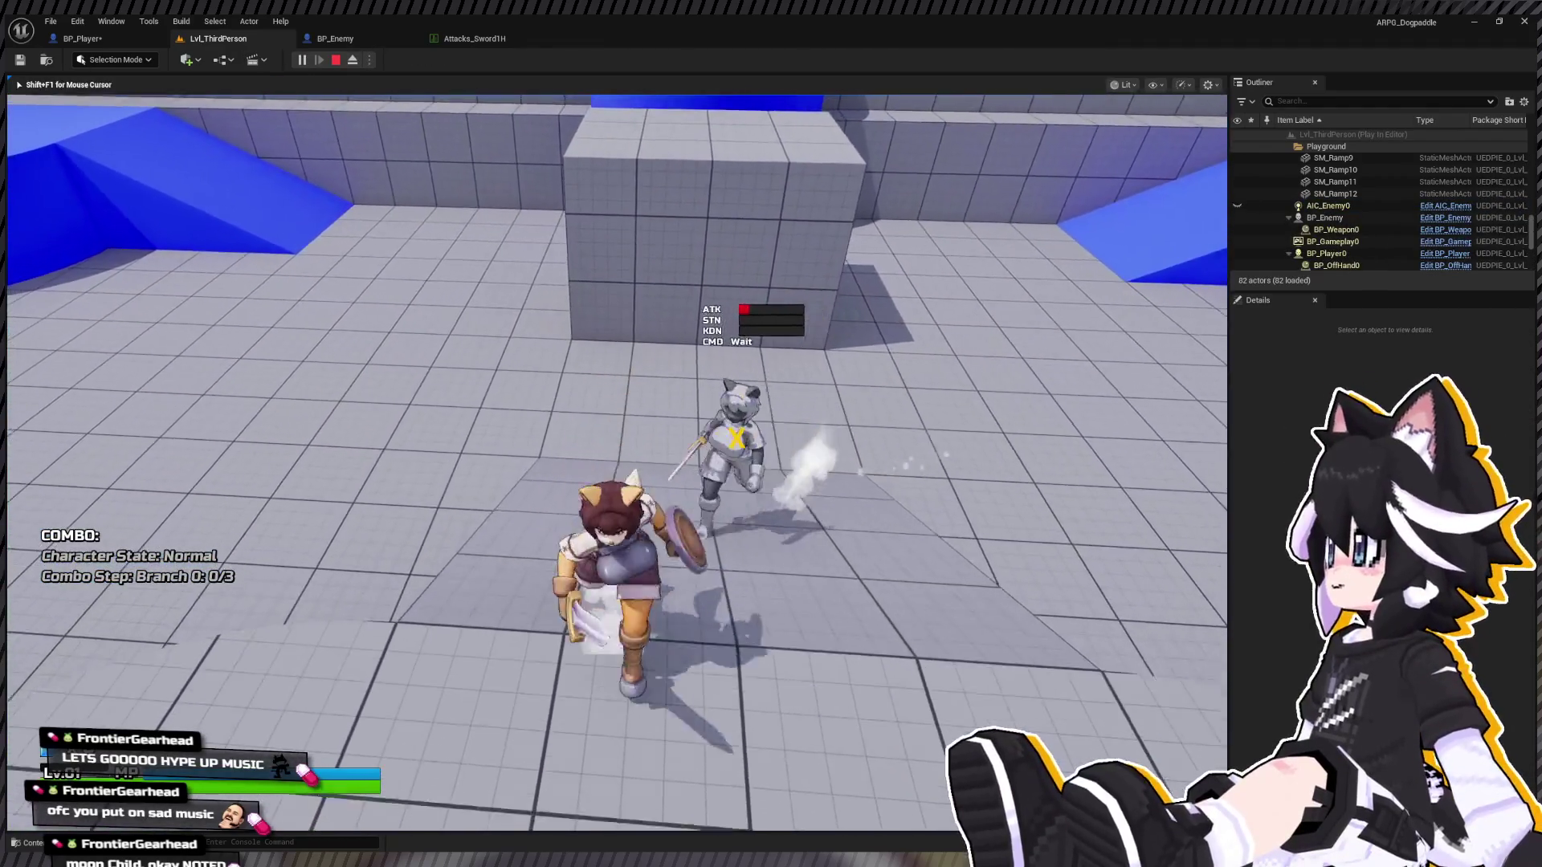
key("s")
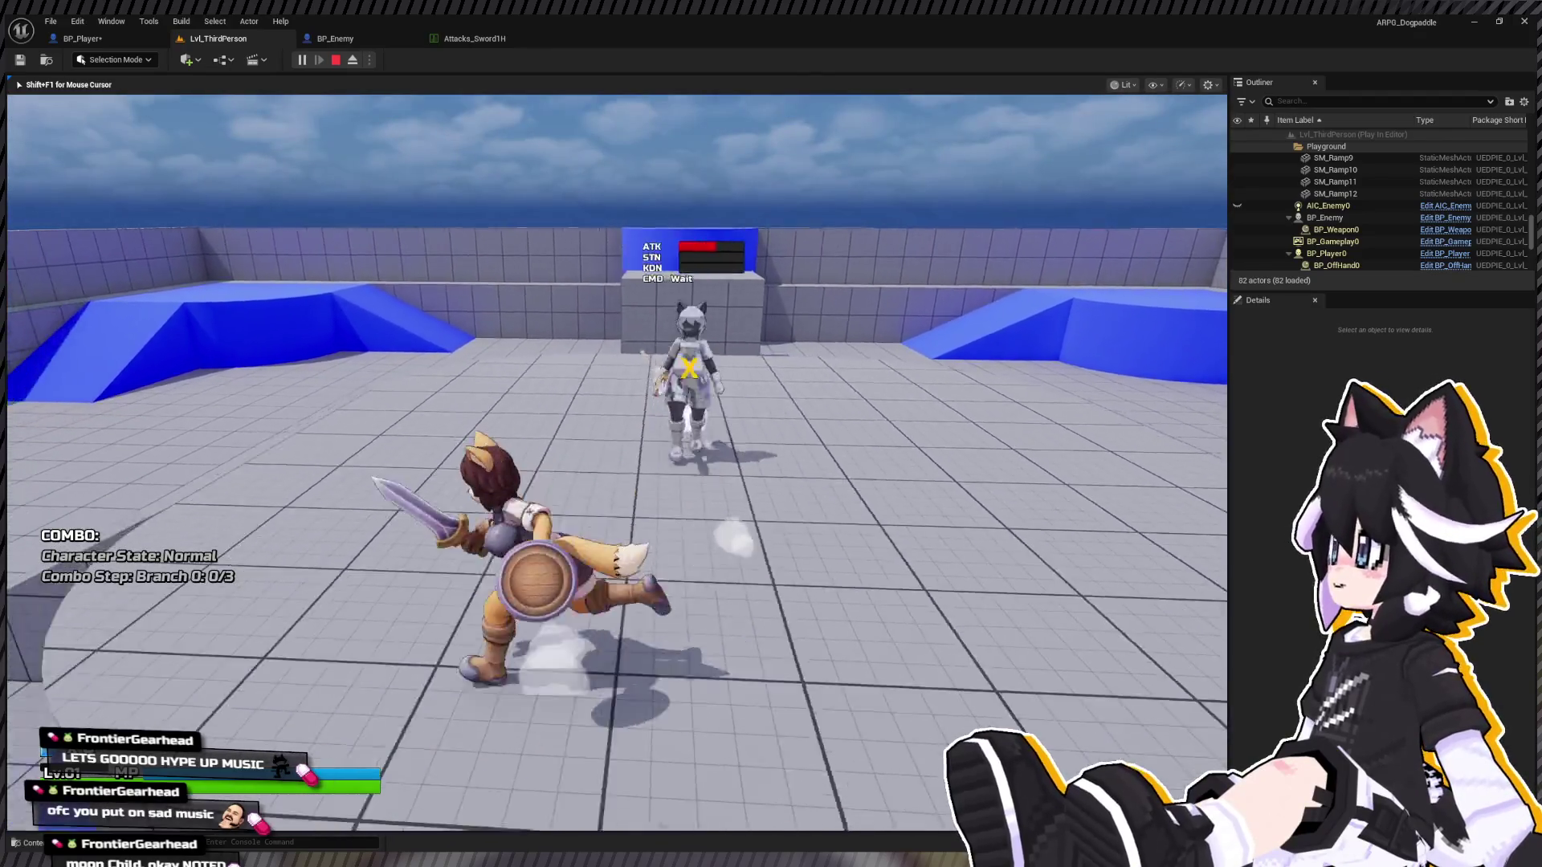
key("w")
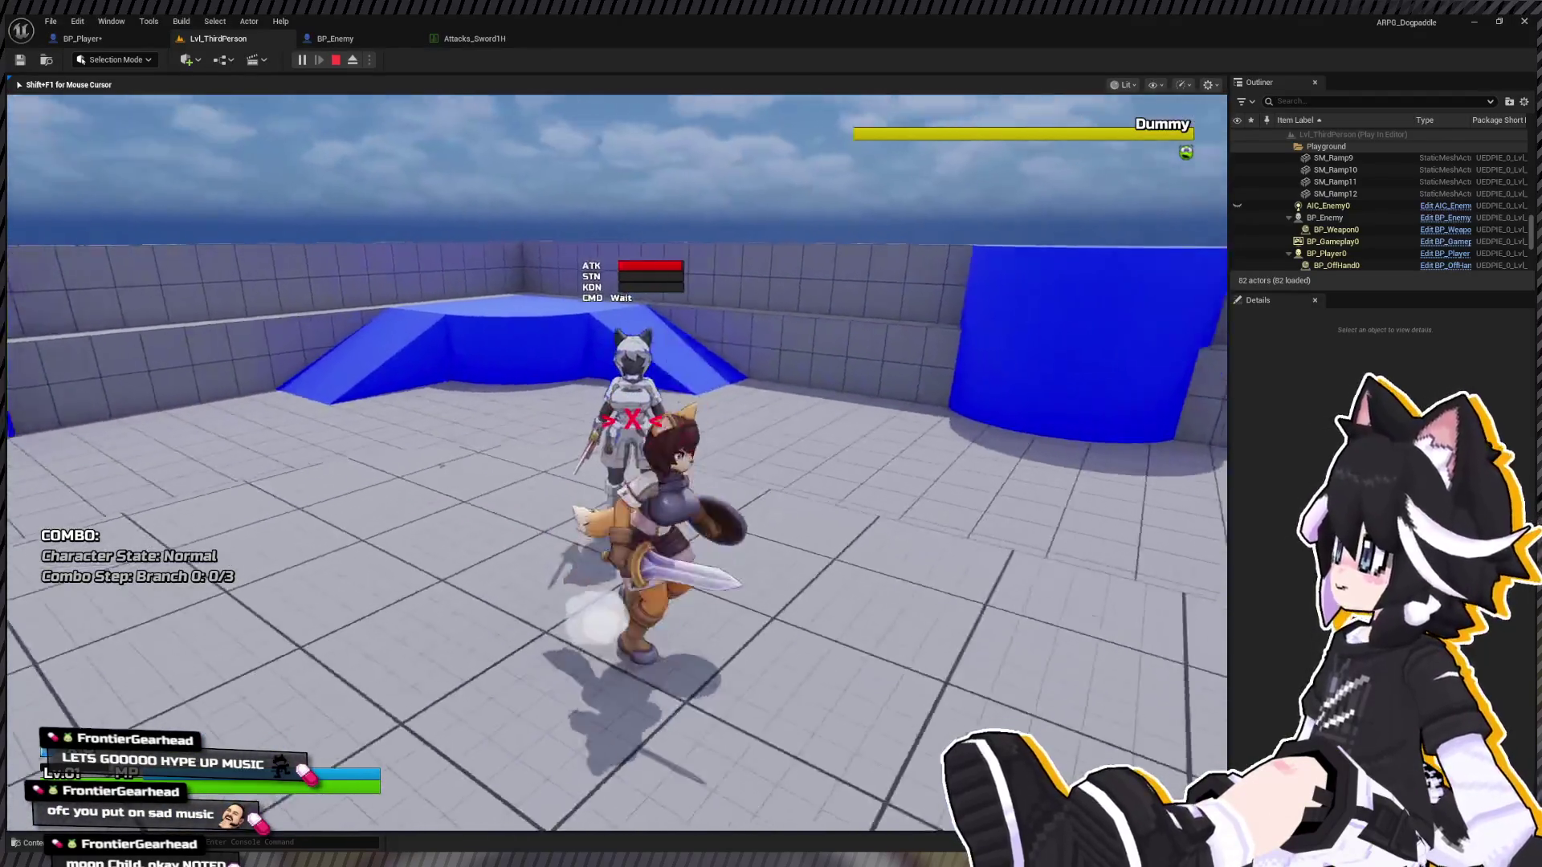
key("y")
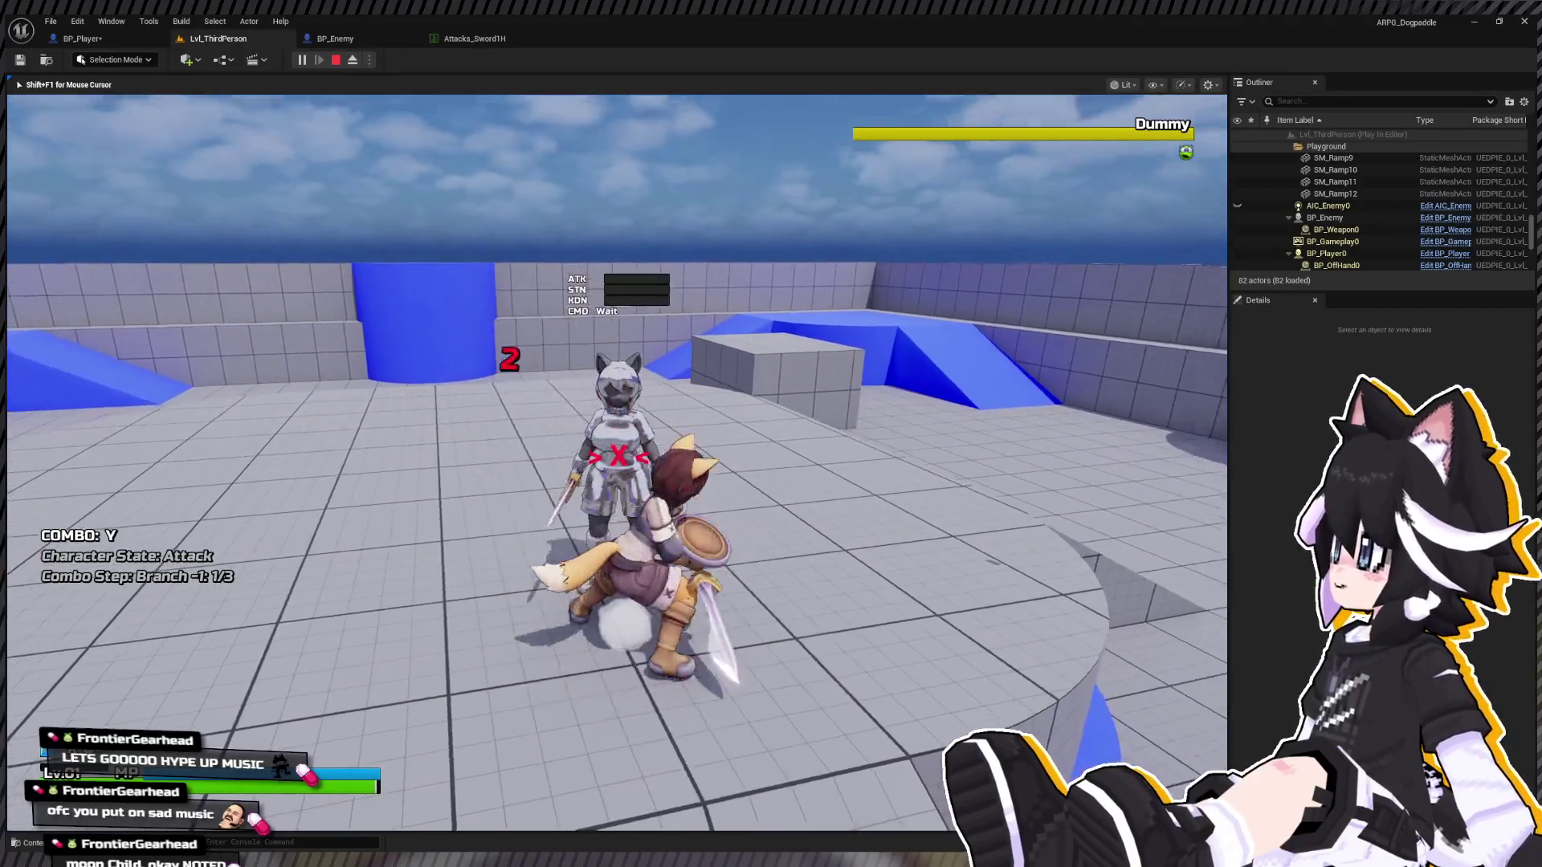
key("y")
key("y")
key("y")
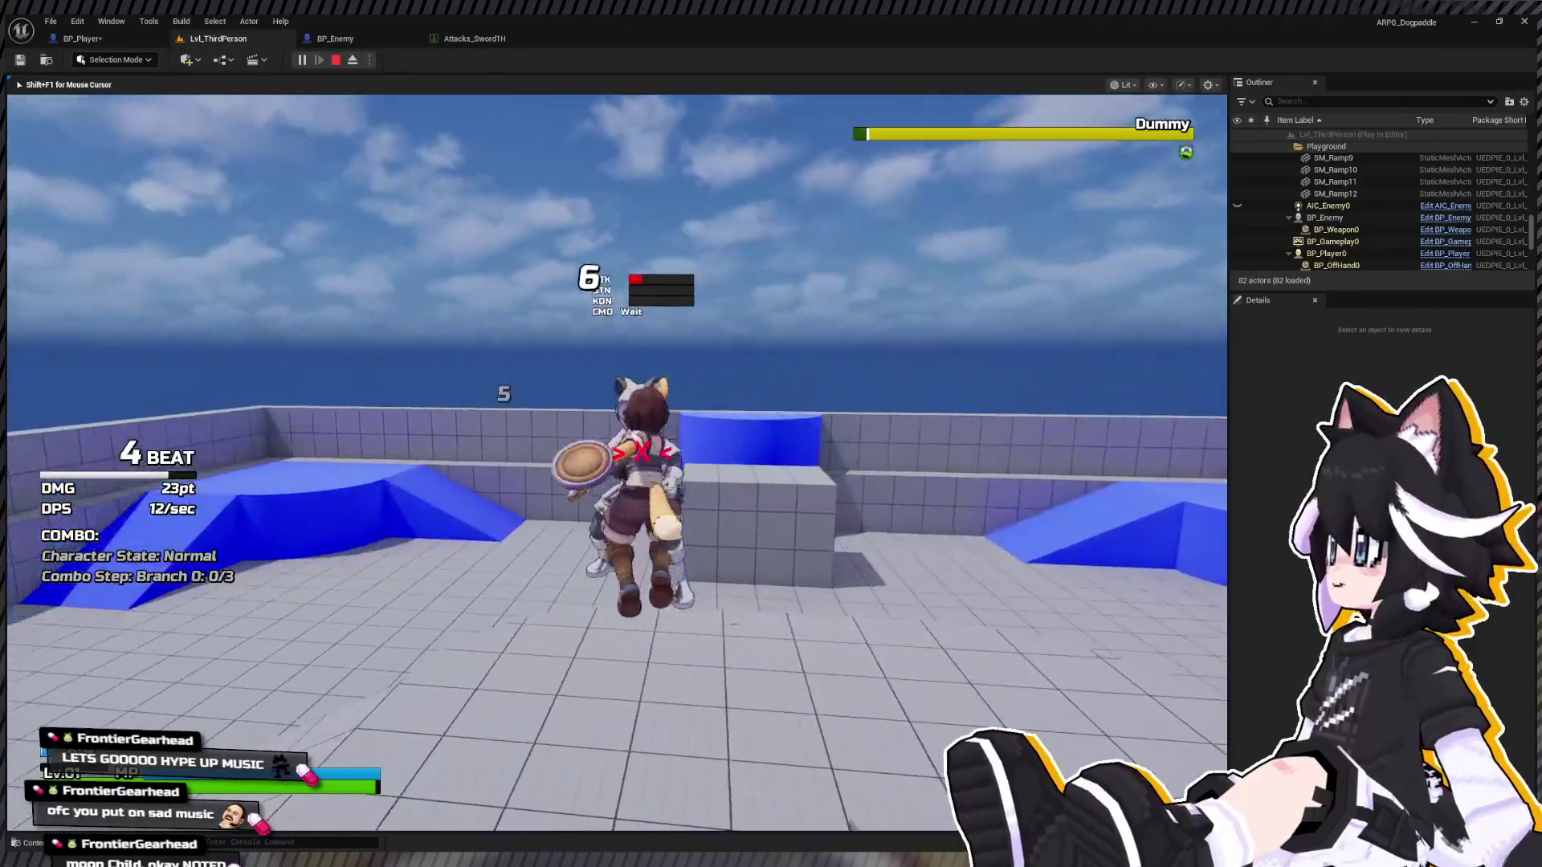
key("s")
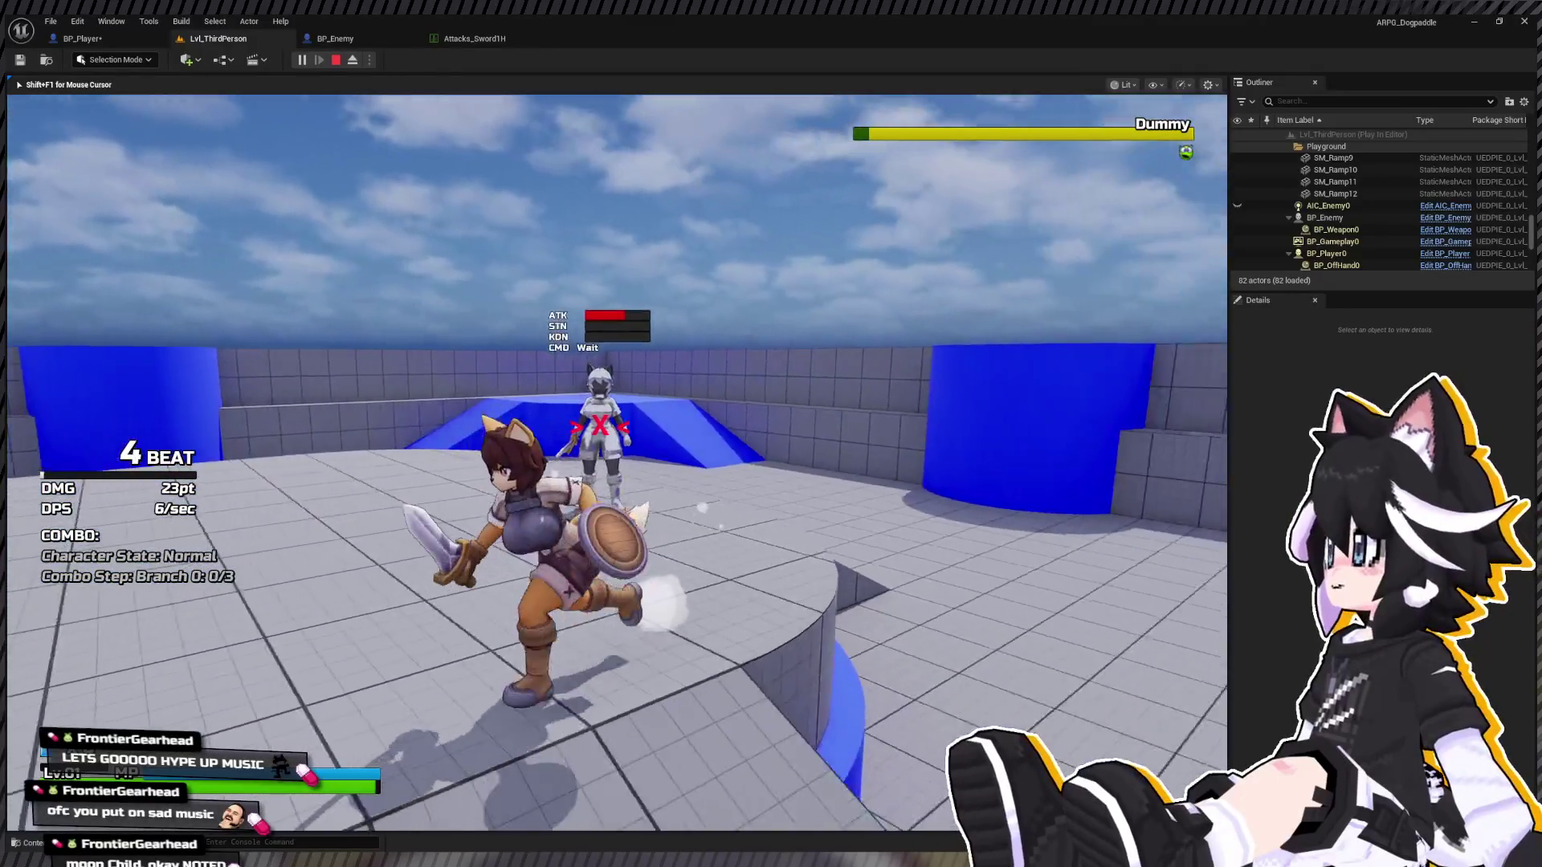
key("s")
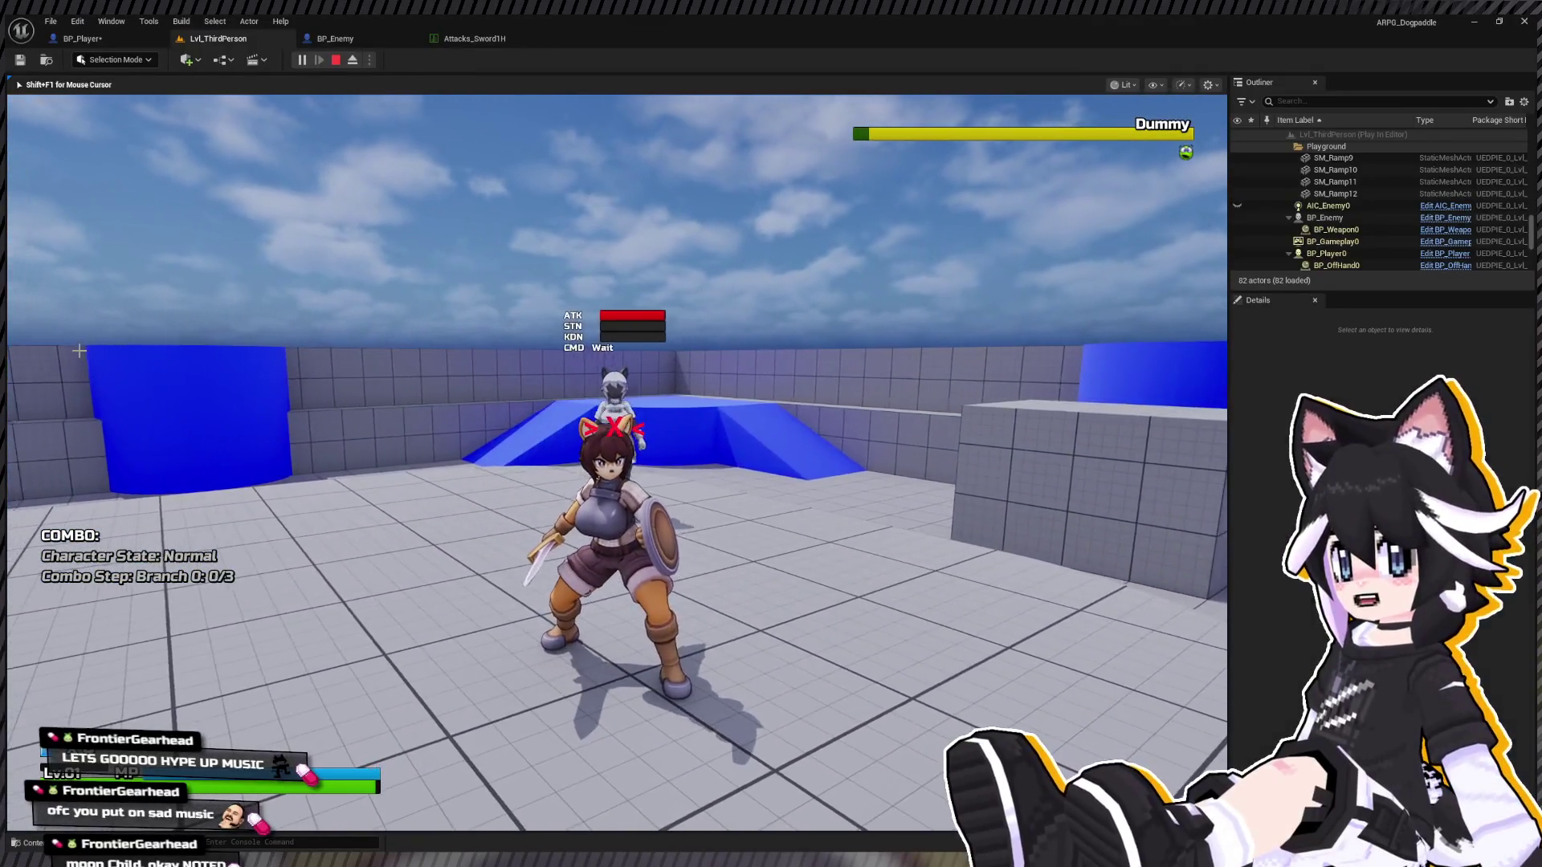
key("Escape")
left_click(332, 38)
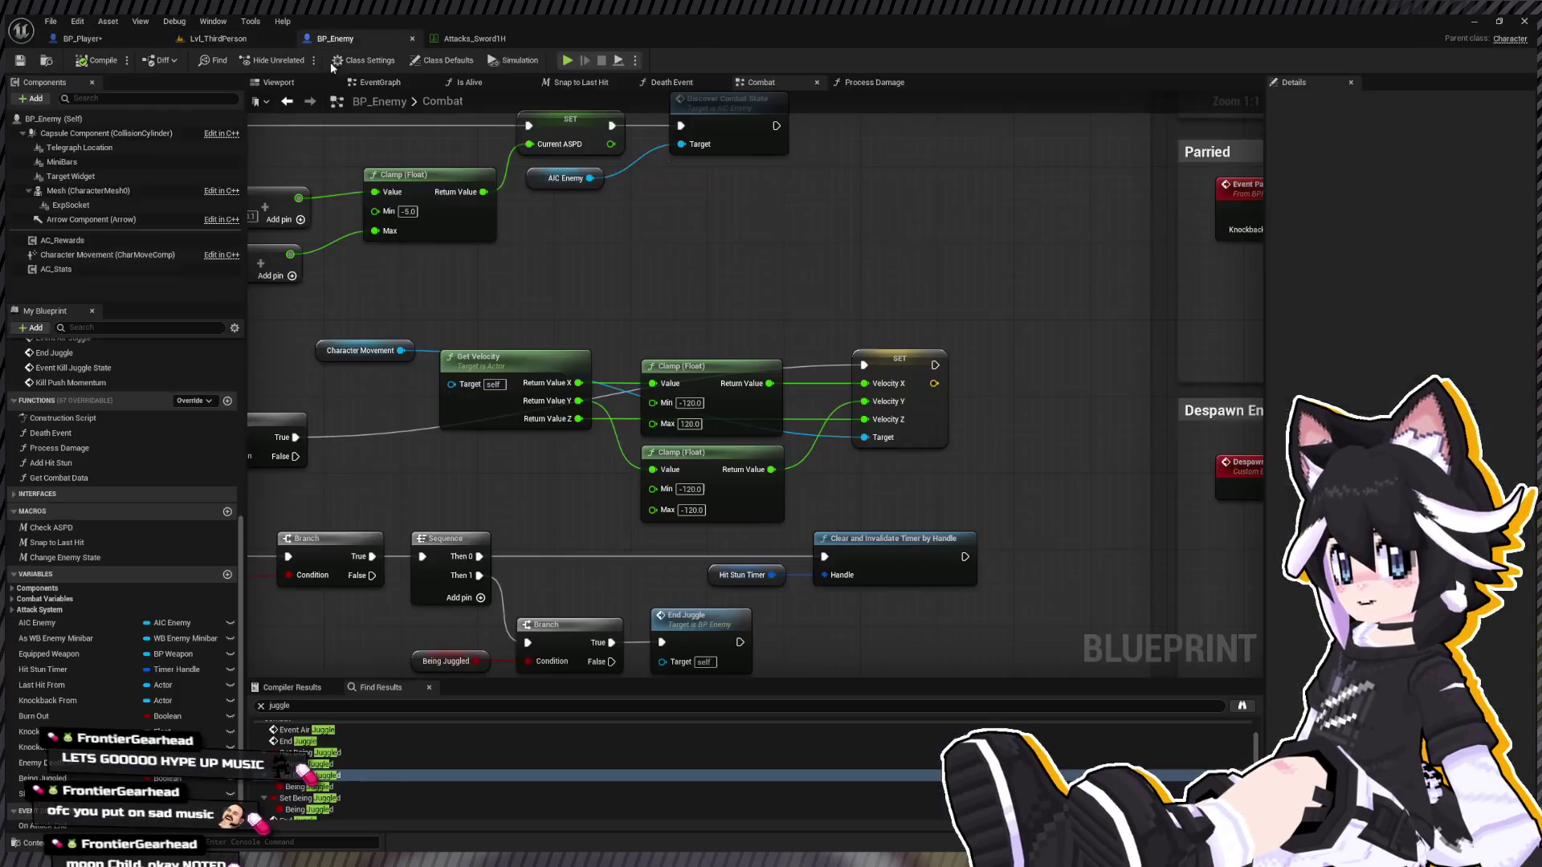
- Move the Kill Push Momentum, Slow Momentum SET and Set Timer by Event group further right
mouse_move(1044, 560)
left_mouse_down()
mouse_move(1010, 499)
mouse_move(187, 286)
mouse_move(537, 507)
mouse_move(1238, 369)
left_mouse_up()
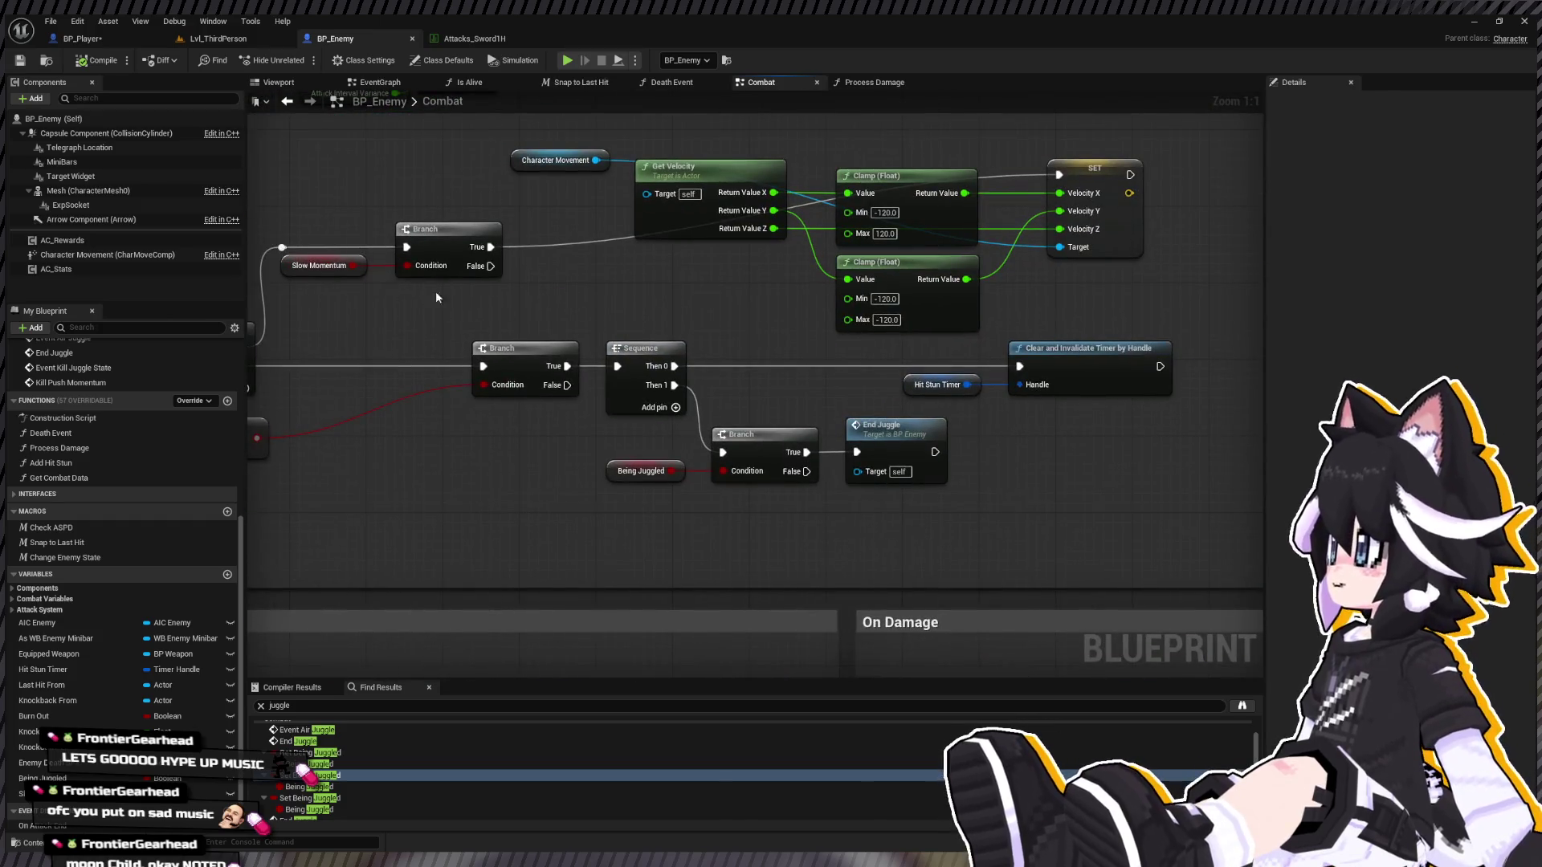
scroll(489, 323, "down", 4)
mouse_move(490, 323)
left_mouse_down()
mouse_move(817, 396)
mouse_move(802, 341)
mouse_move(692, 256)
mouse_move(691, 340)
left_mouse_up()
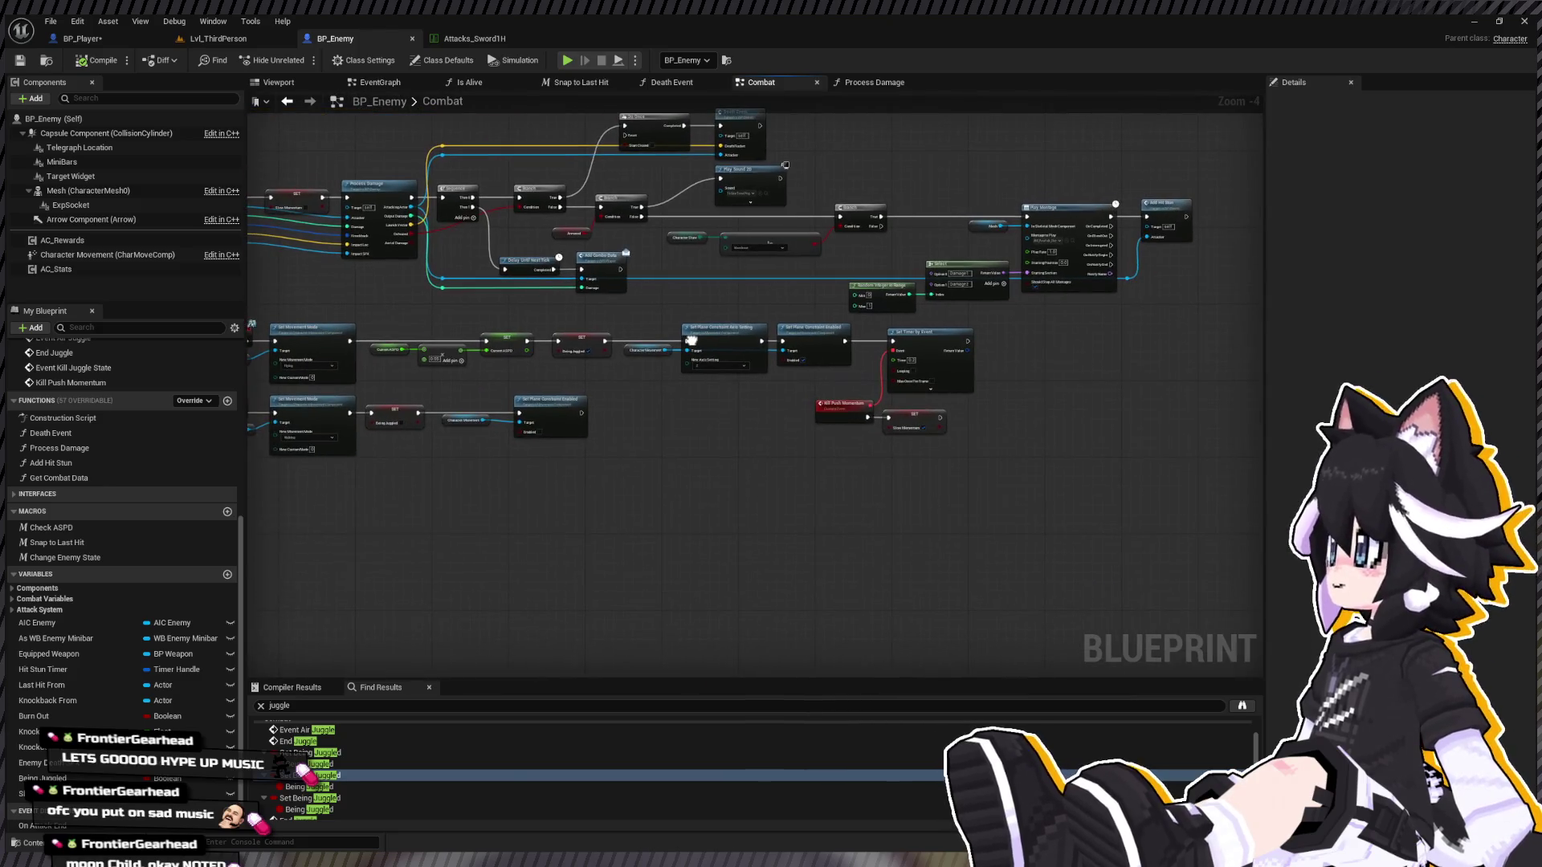
scroll(265, 184, "up", 2)
left_click_drag(265, 184, 554, 167)
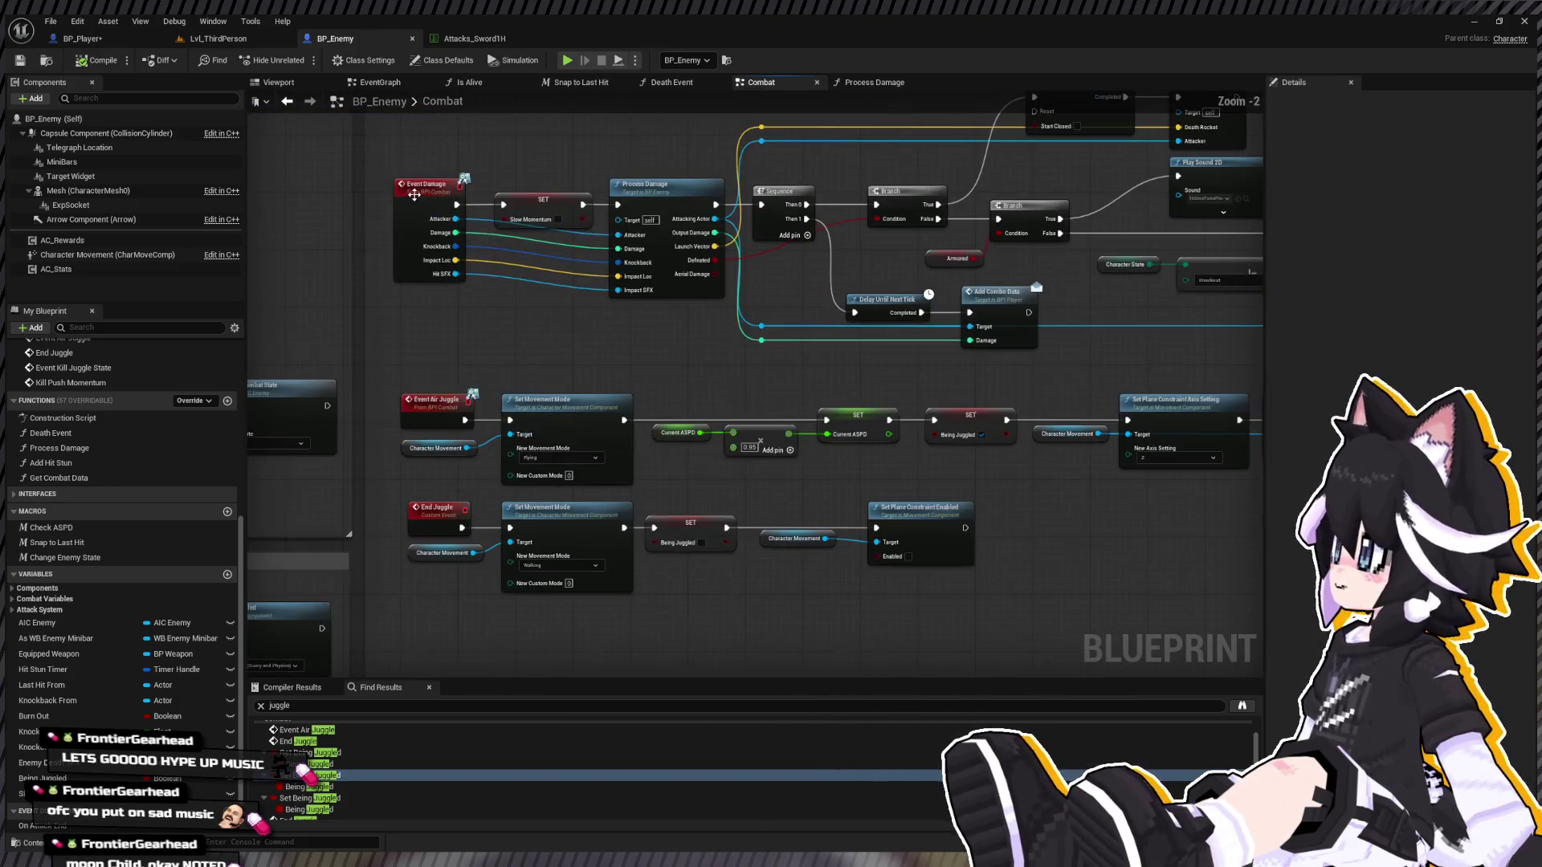
left_click_drag(643, 273, 160, 180)
scroll(692, 411, "up", 3)
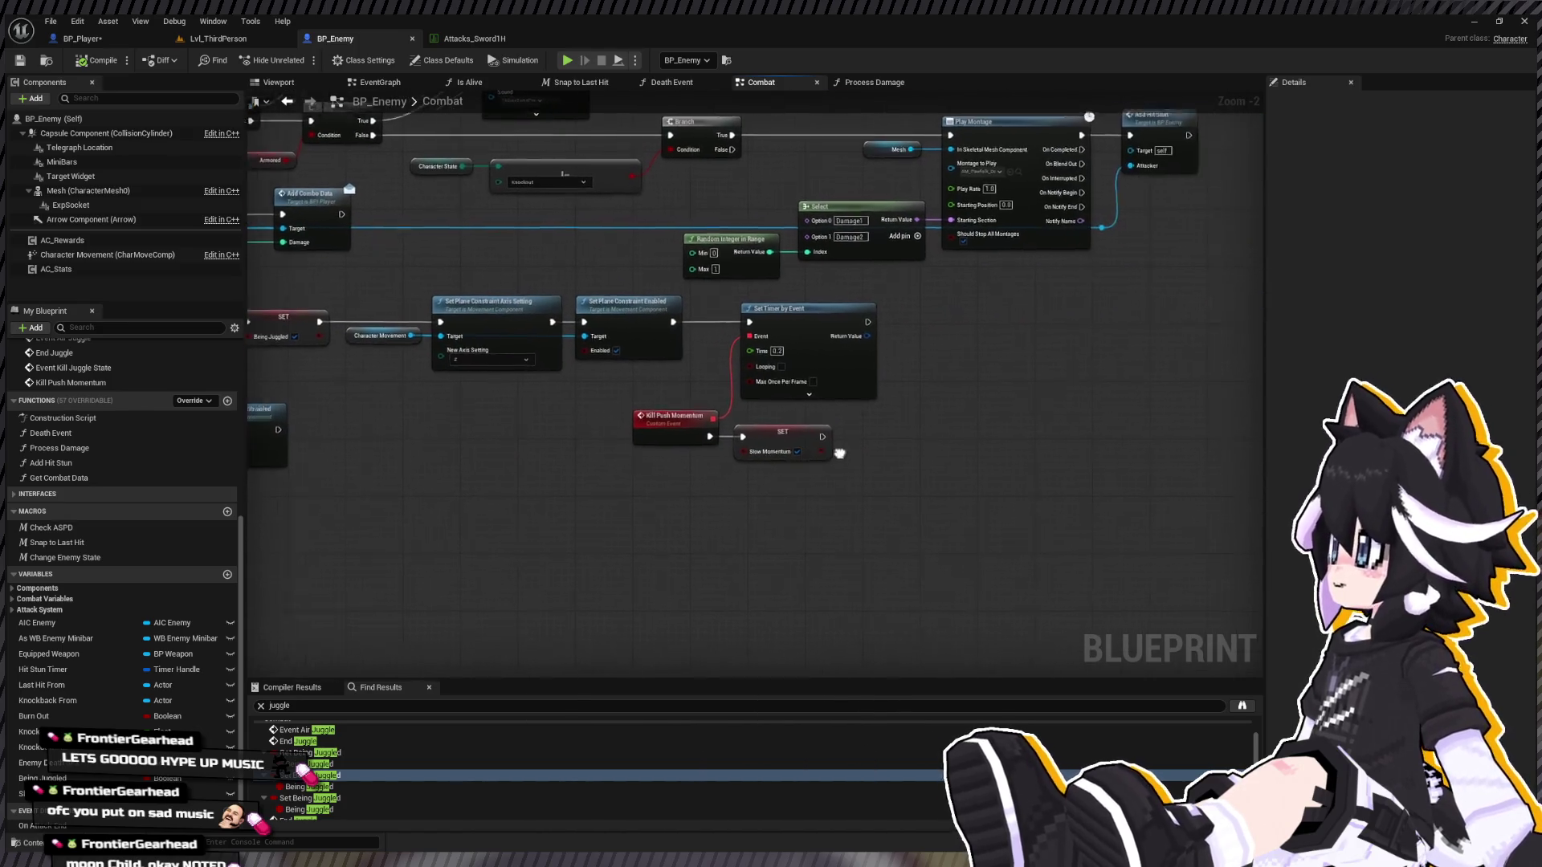
left_click_drag(692, 293, 905, 419)
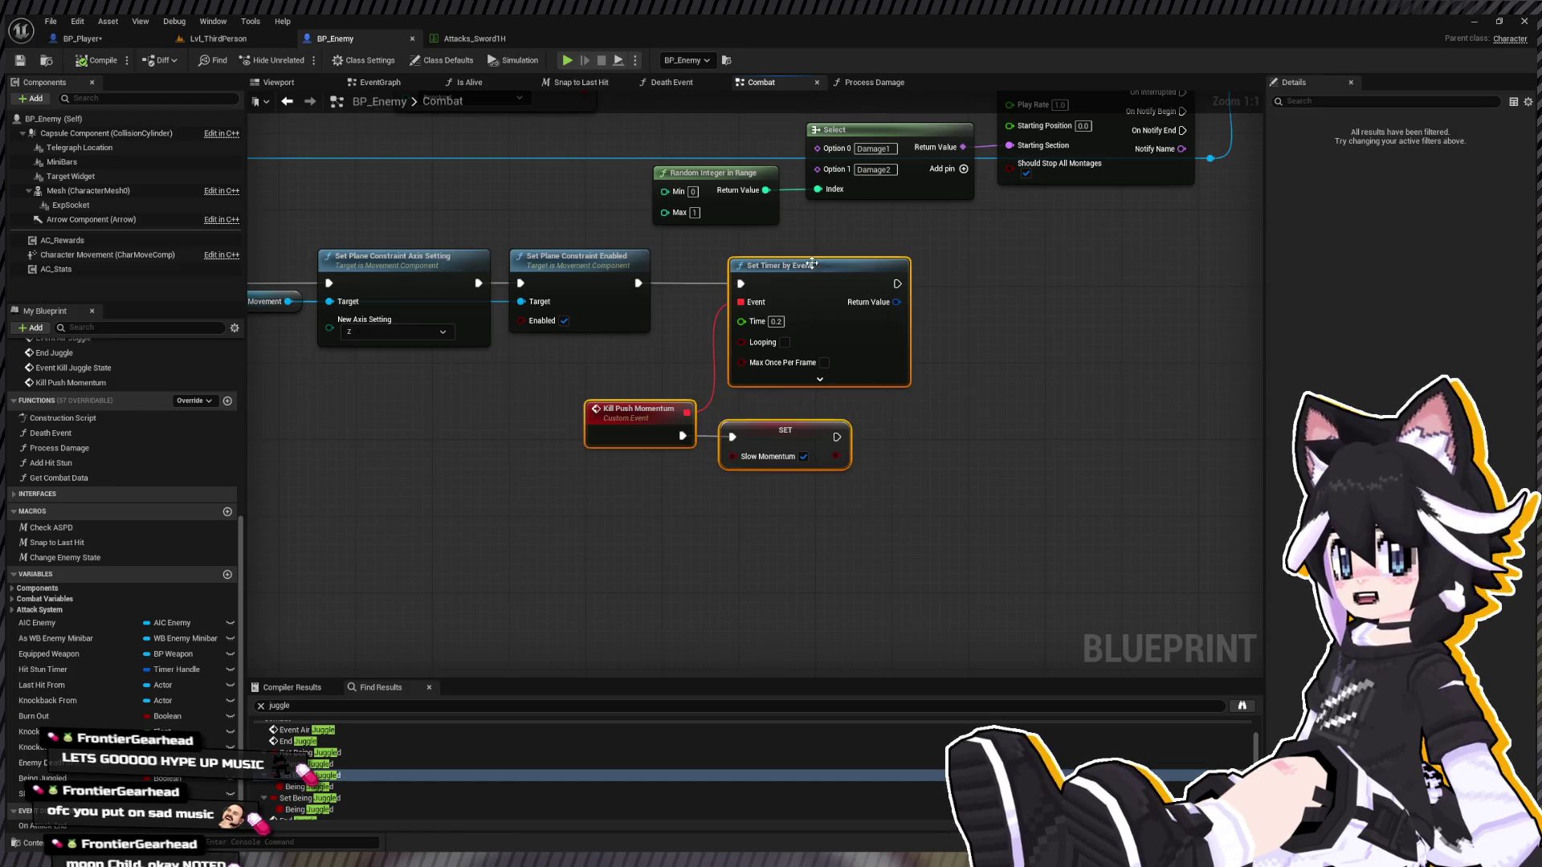
left_click_drag(819, 268, 1135, 270)
- Bring the On Damage and Event Messages groups into view and select the Slow Momentum SET
scroll(1135, 270, "down", 3)
scroll(1134, 430, "up", 2)
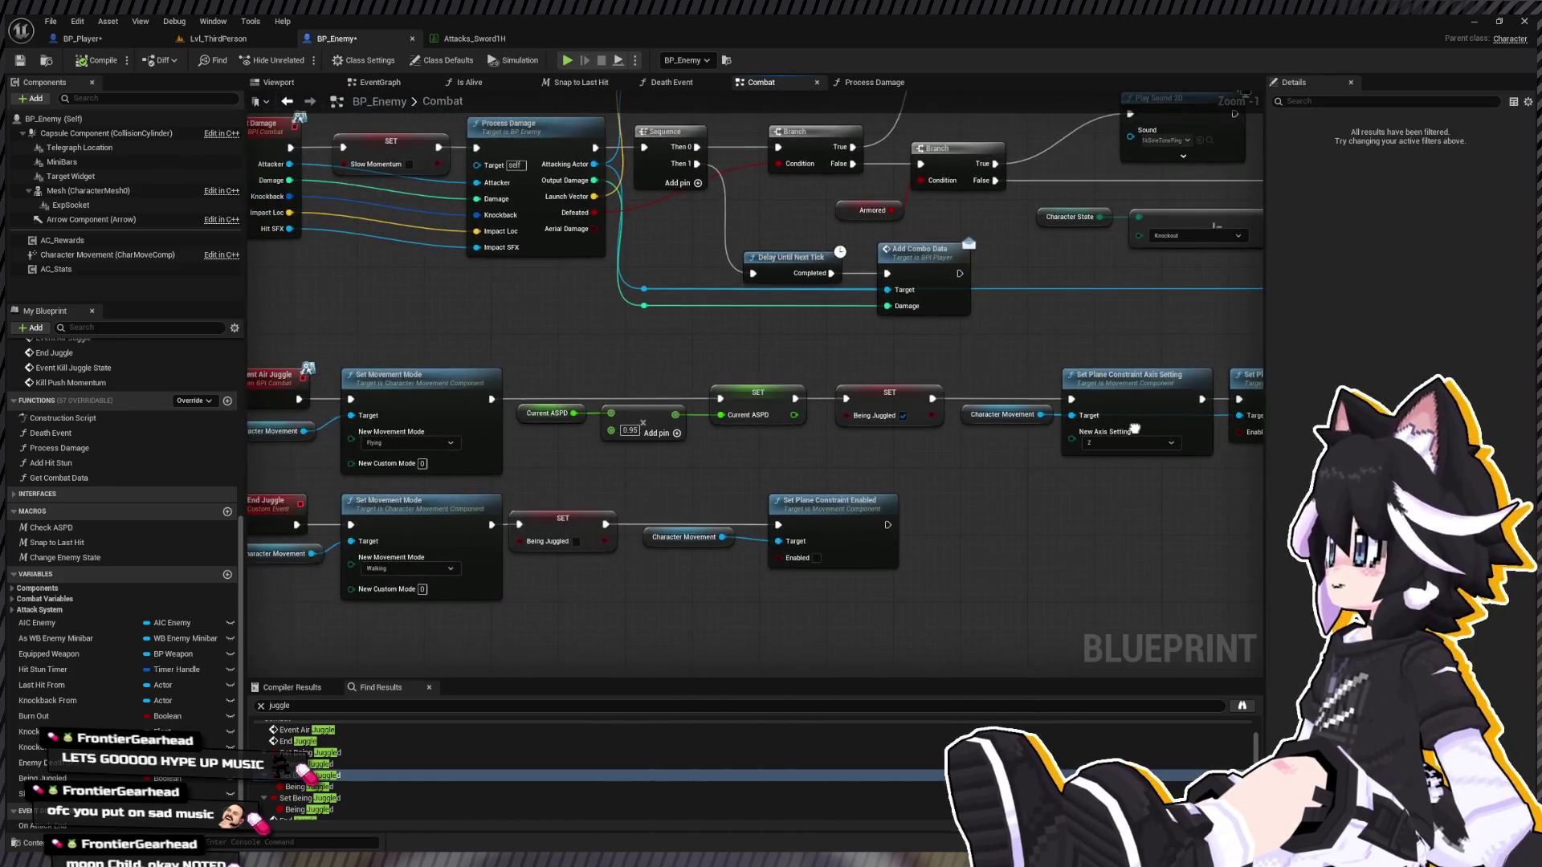
mouse_move(1135, 429)
left_mouse_down()
mouse_move(1252, 437)
mouse_move(1261, 475)
mouse_move(481, 468)
left_mouse_up()
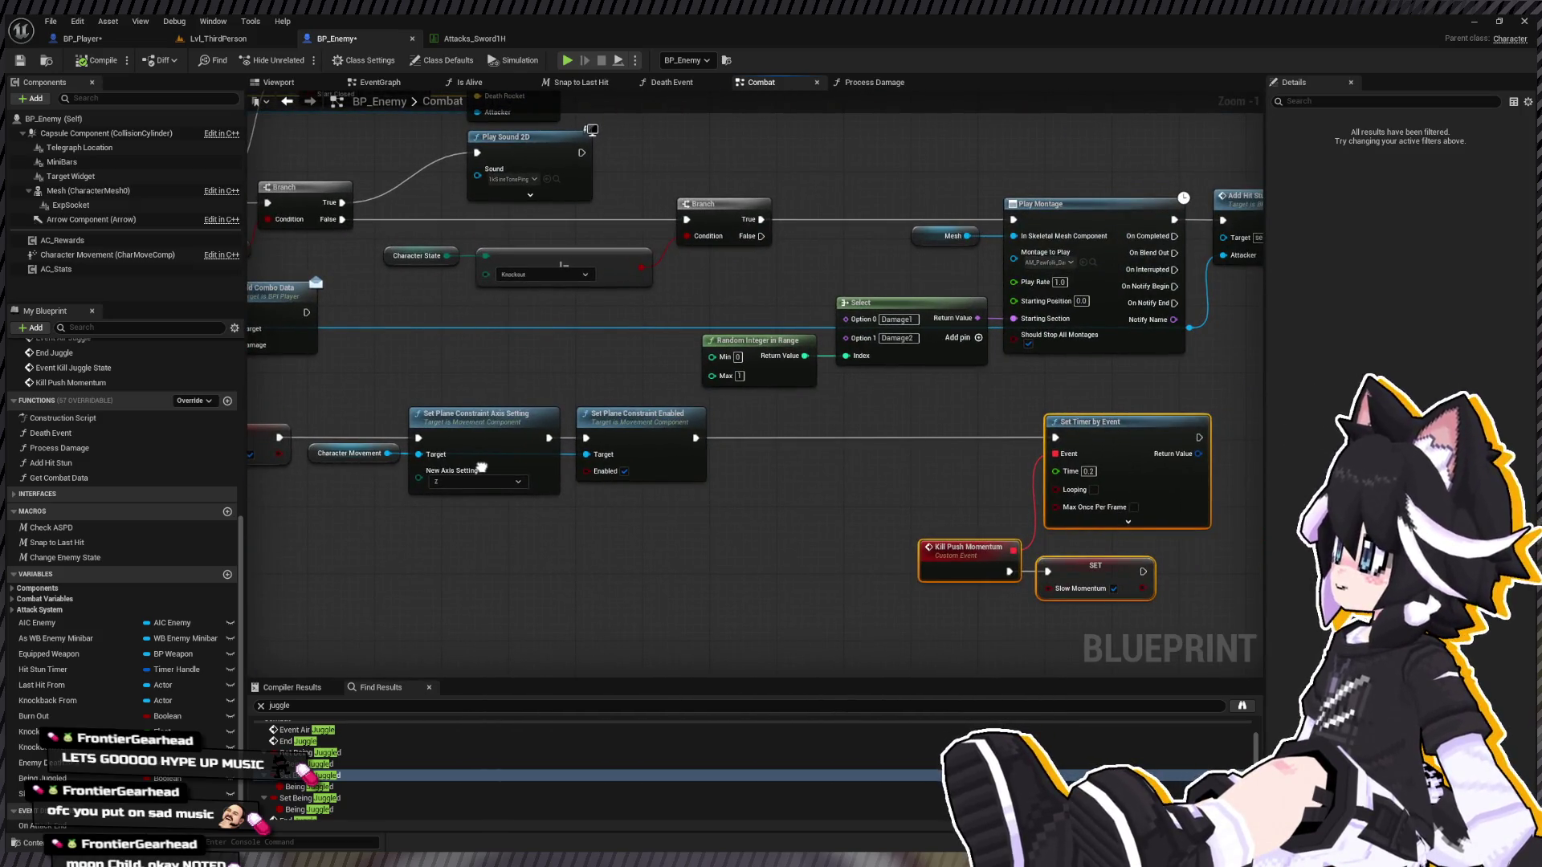
scroll(481, 467, "down", 4)
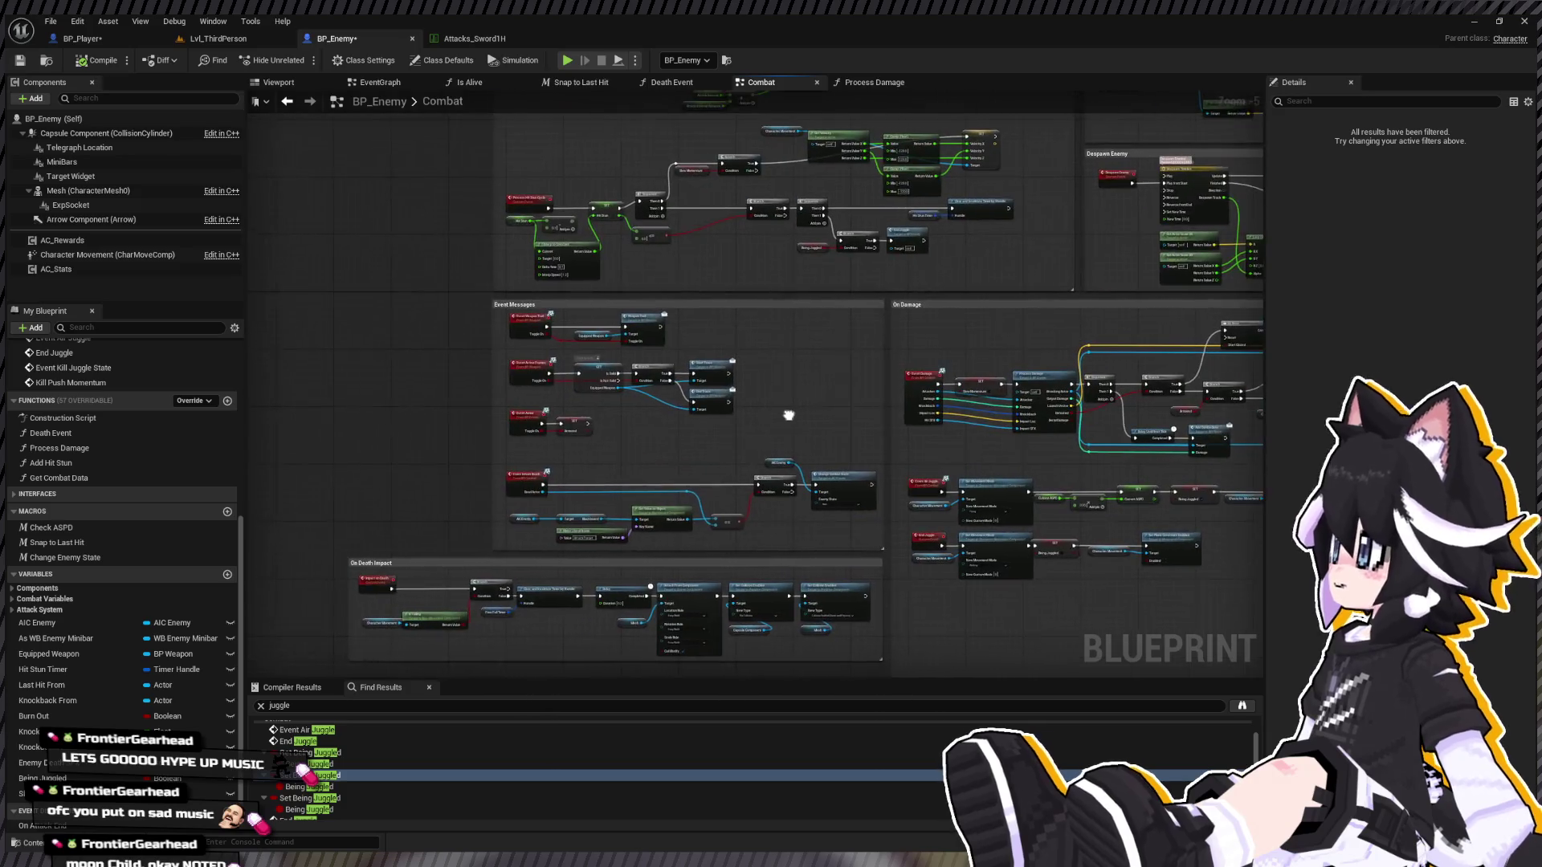
scroll(788, 415, "up", 2)
scroll(789, 415, "down", 2)
left_click_drag(788, 415, 449, 284)
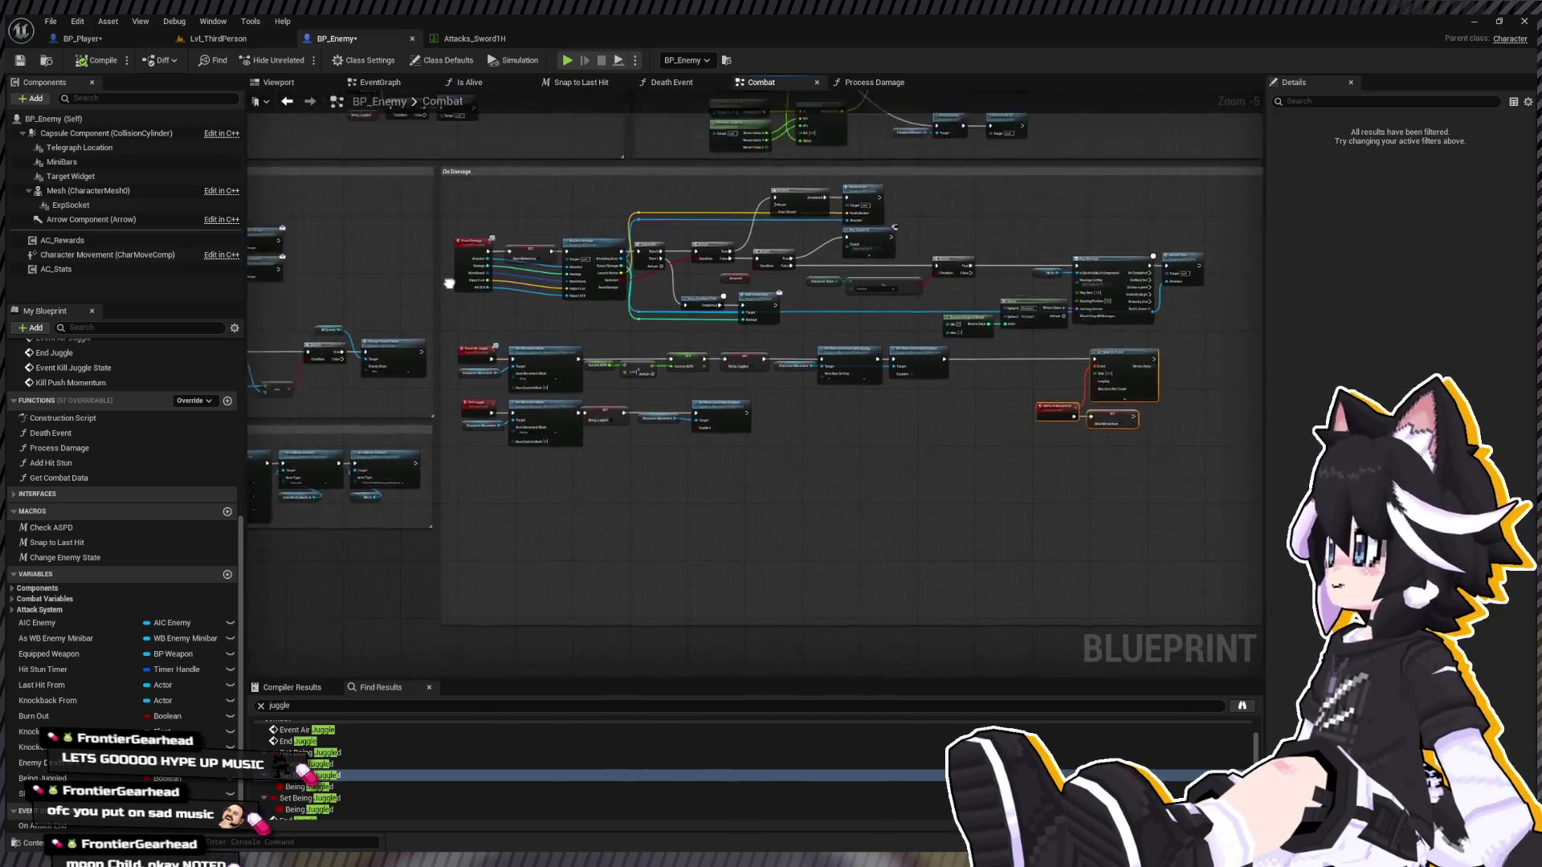
scroll(613, 284, "up", 3)
mouse_move(611, 283)
left_mouse_down()
mouse_move(1009, 282)
mouse_move(533, 320)
mouse_move(408, 218)
left_mouse_up()
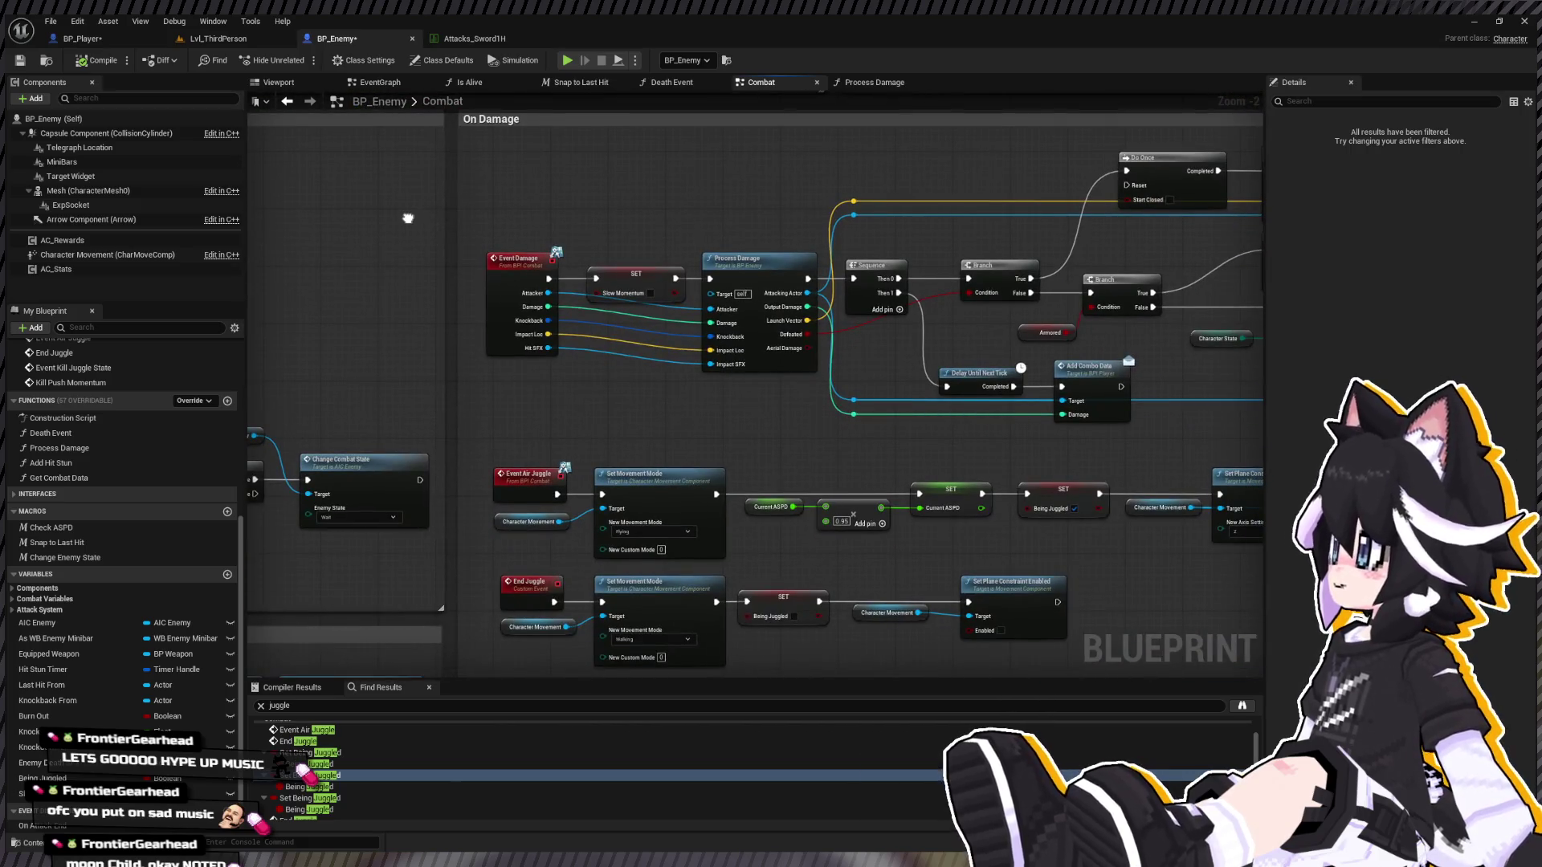
left_click(634, 275)
- Nudge the Set Timer, push-momentum event and SET nodes slightly left
scroll(566, 260, "down", 4)
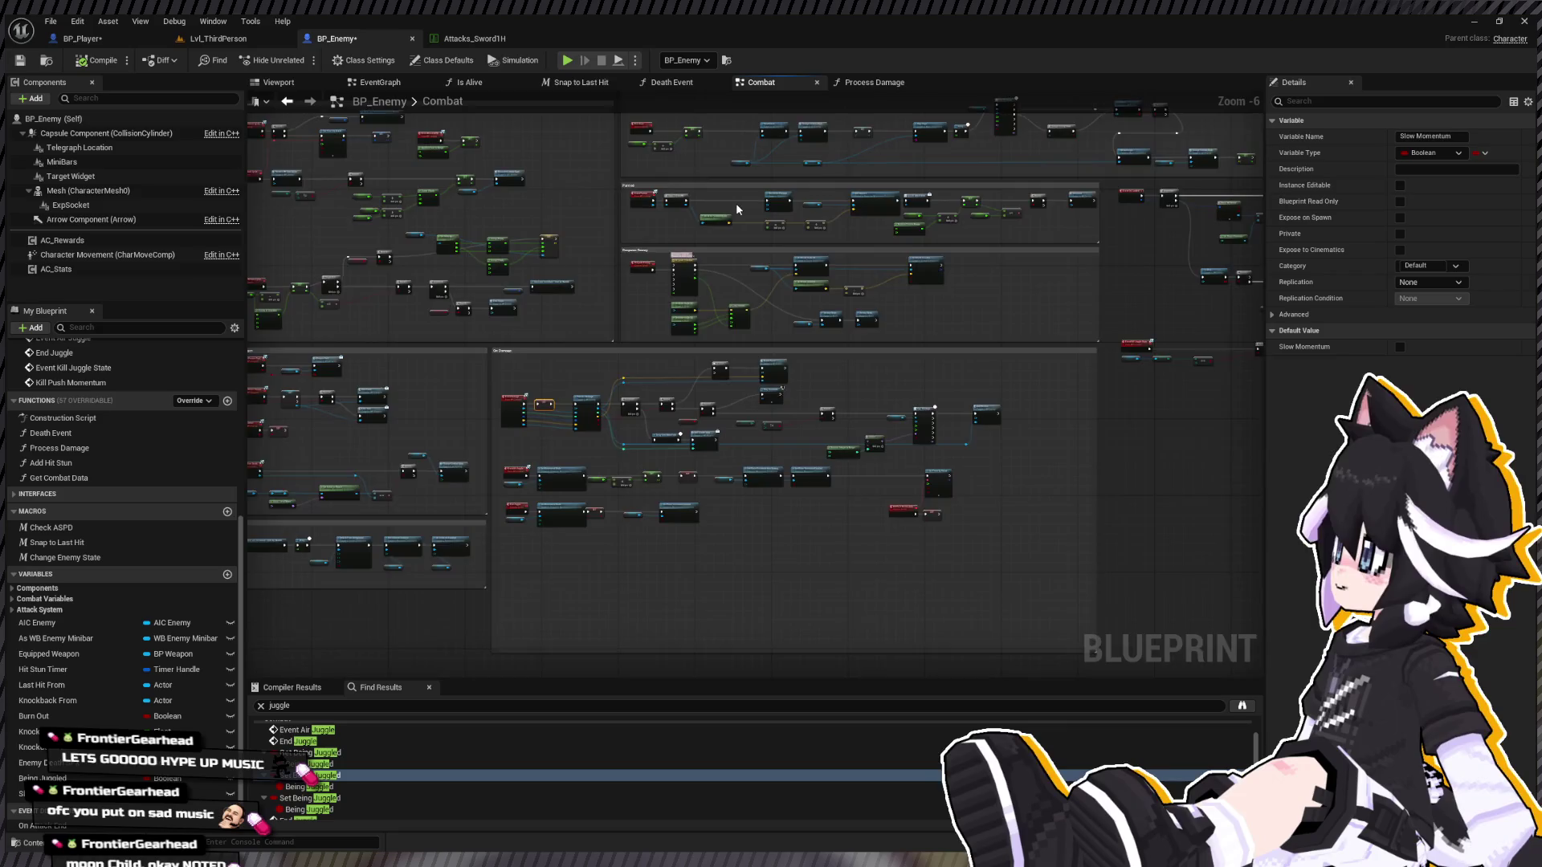
scroll(737, 209, "up", 3)
scroll(777, 320, "down", 2)
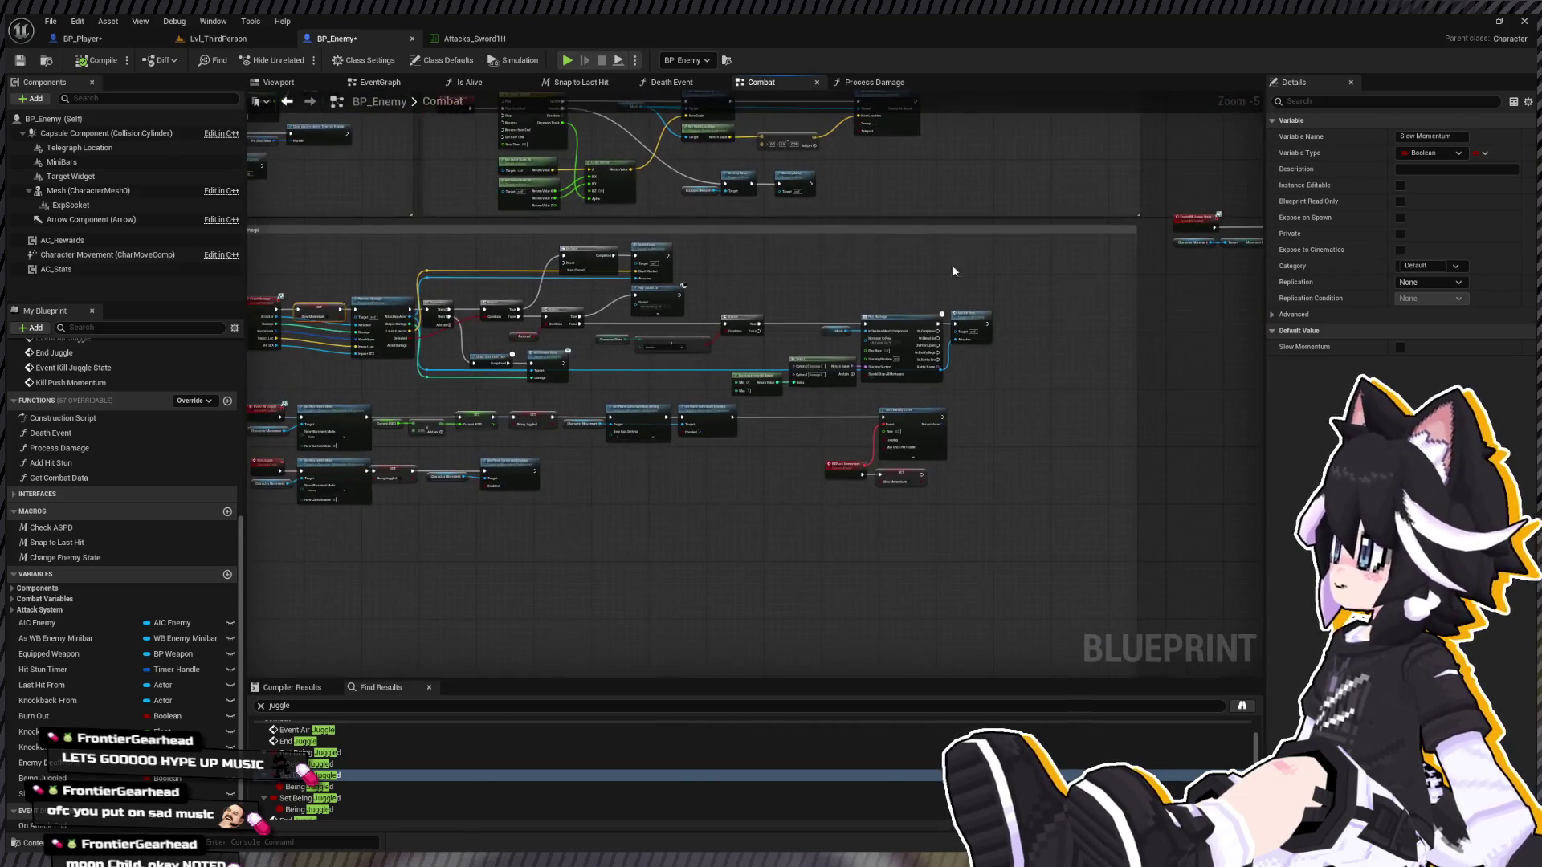
left_click_drag(959, 393, 819, 494)
left_click_drag(911, 417, 786, 421)
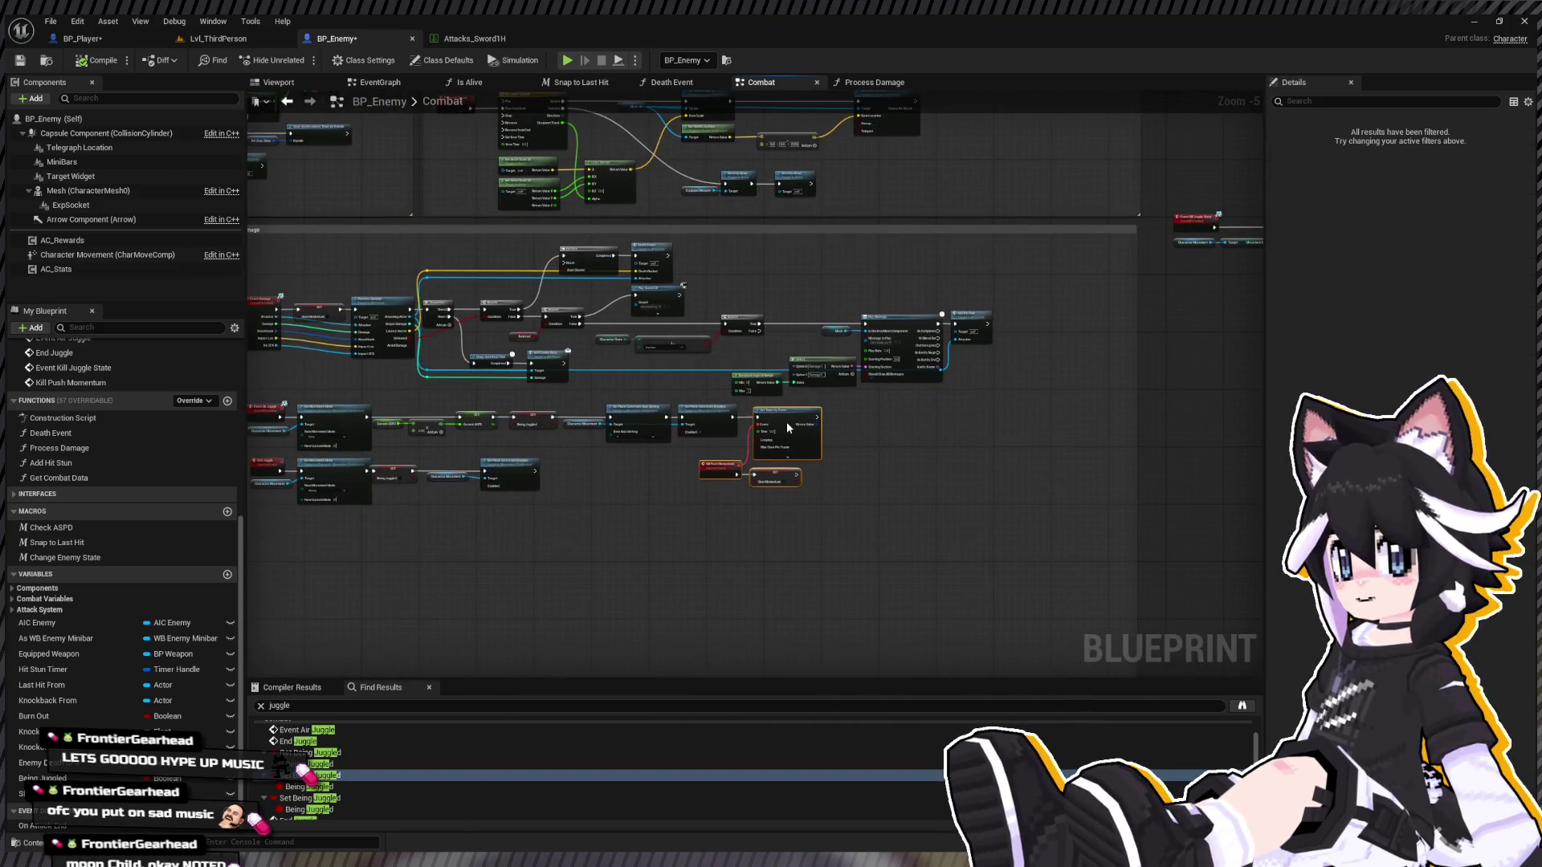
scroll(613, 301, "down", 2)
scroll(756, 363, "up", 2)
scroll(810, 358, "up", 2)
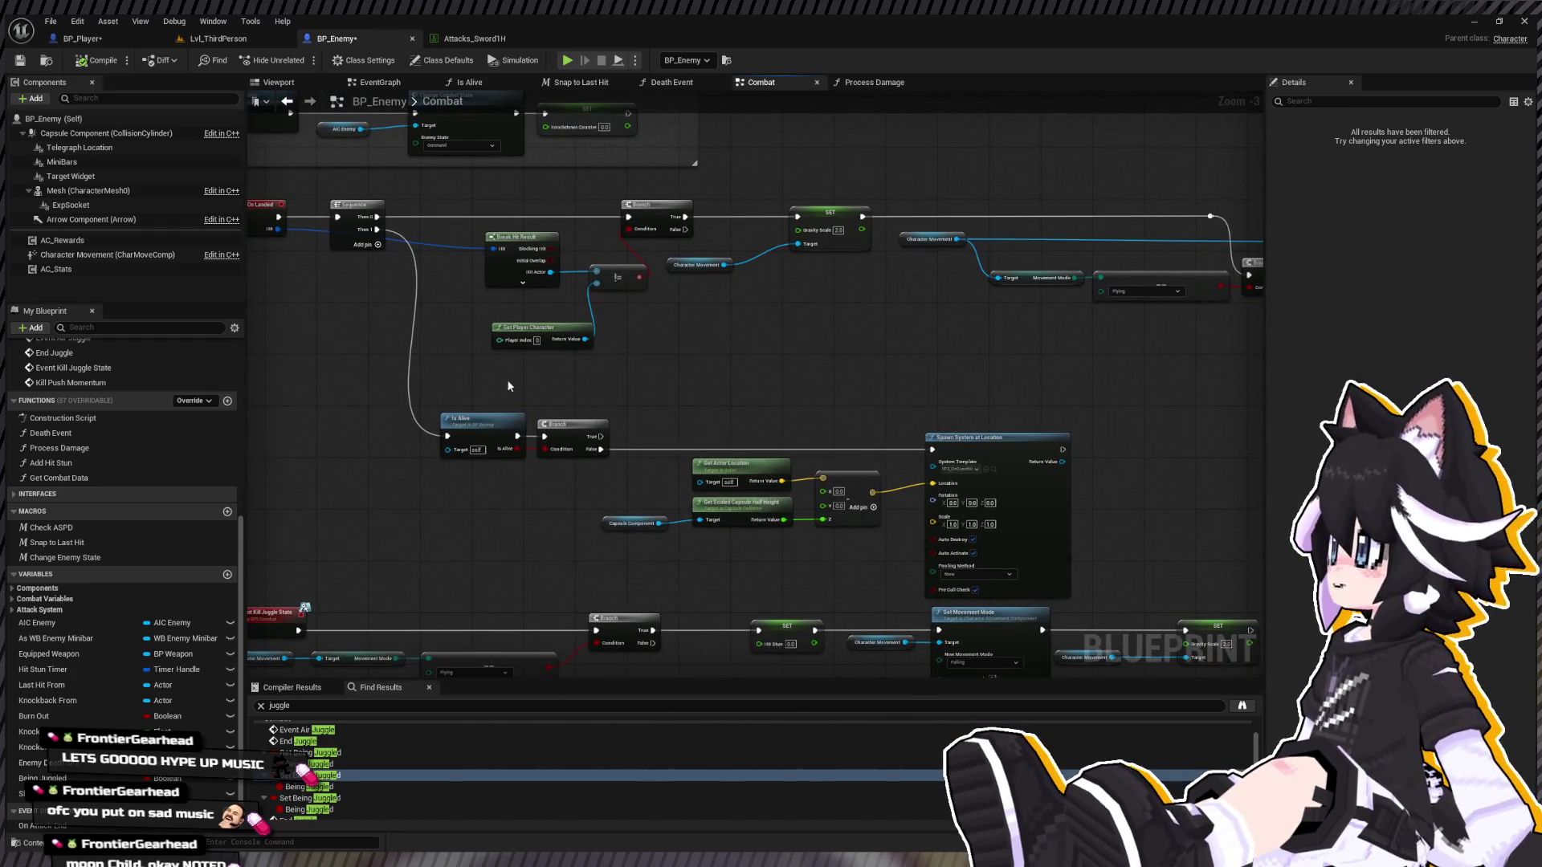
scroll(510, 389, "down", 1)
scroll(614, 435, "up", 1)
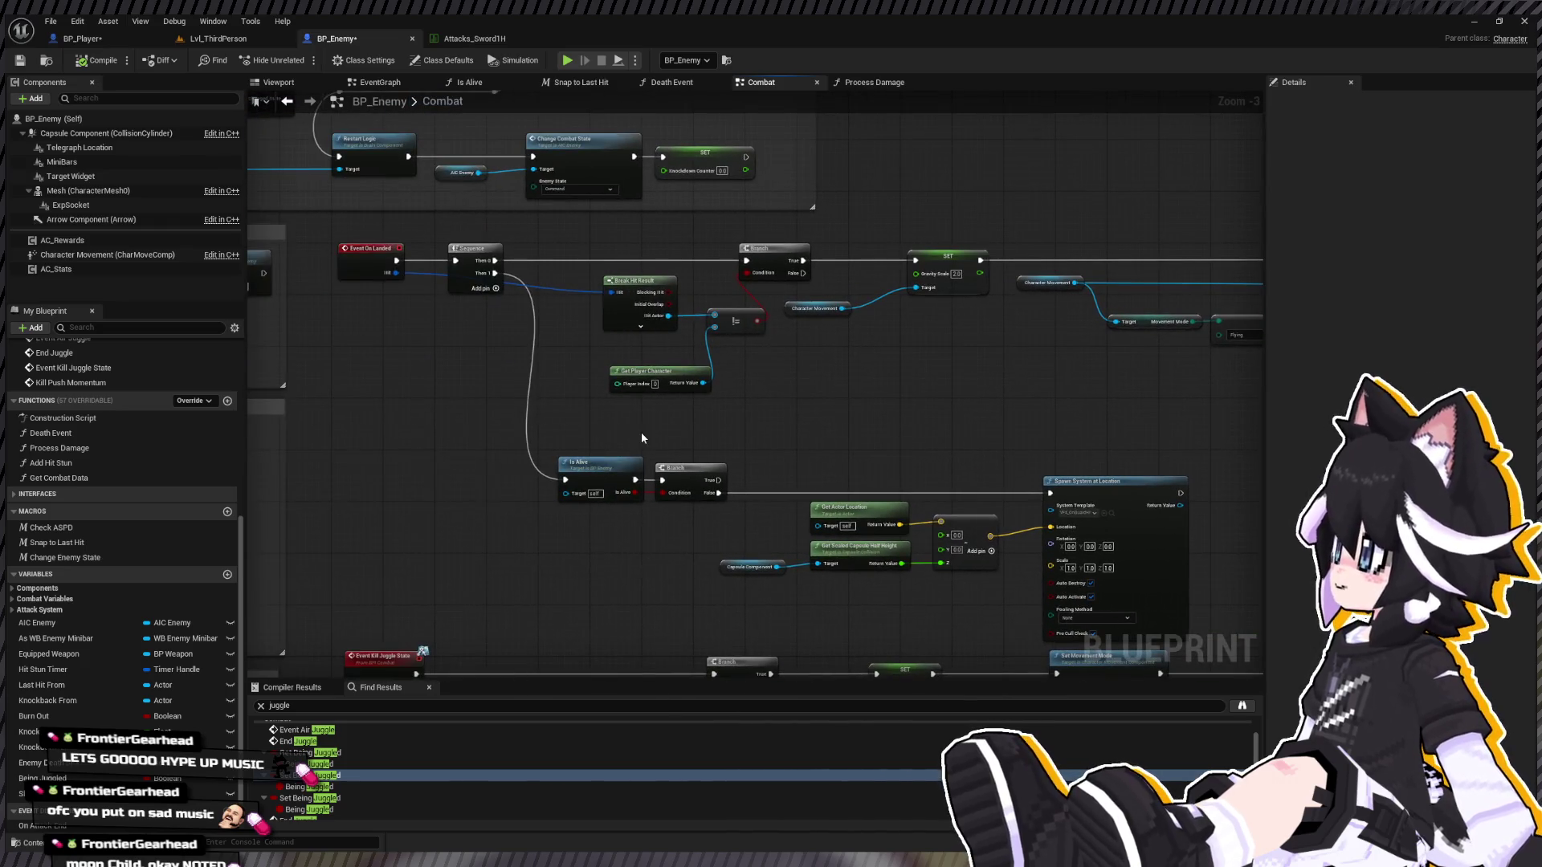
- Paste a Slow Momentum SET wired between Sequence Then 0 and the Branch, then switch to BP_Player
key("ctrl+v")
mouse_move(663, 445)
left_mouse_down()
mouse_move(731, 416)
mouse_move(434, 421)
left_mouse_up()
scroll(630, 446, "up", 3)
mouse_move(535, 496)
left_mouse_down()
mouse_move(411, 419)
mouse_move(567, 493)
mouse_move(534, 496)
left_mouse_up()
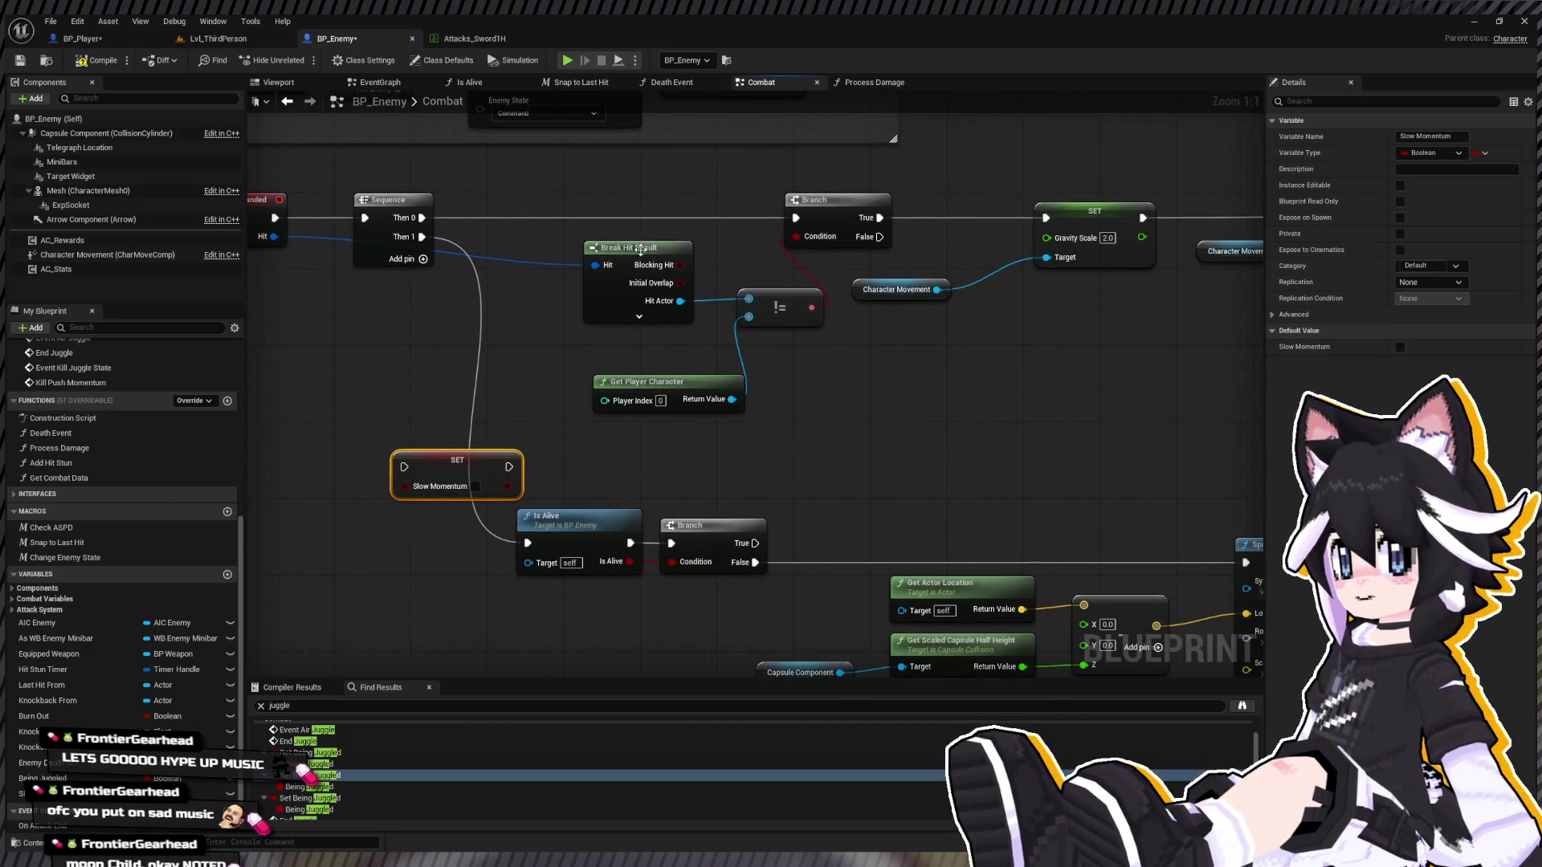
left_click_drag(640, 250, 650, 299)
mouse_move(443, 454)
left_mouse_down()
mouse_move(549, 328)
mouse_move(519, 204)
left_mouse_up()
mouse_move(421, 218)
left_mouse_down()
mouse_move(497, 224)
mouse_move(483, 218)
left_mouse_up()
left_click_drag(585, 218, 796, 217)
left_click(96, 39)
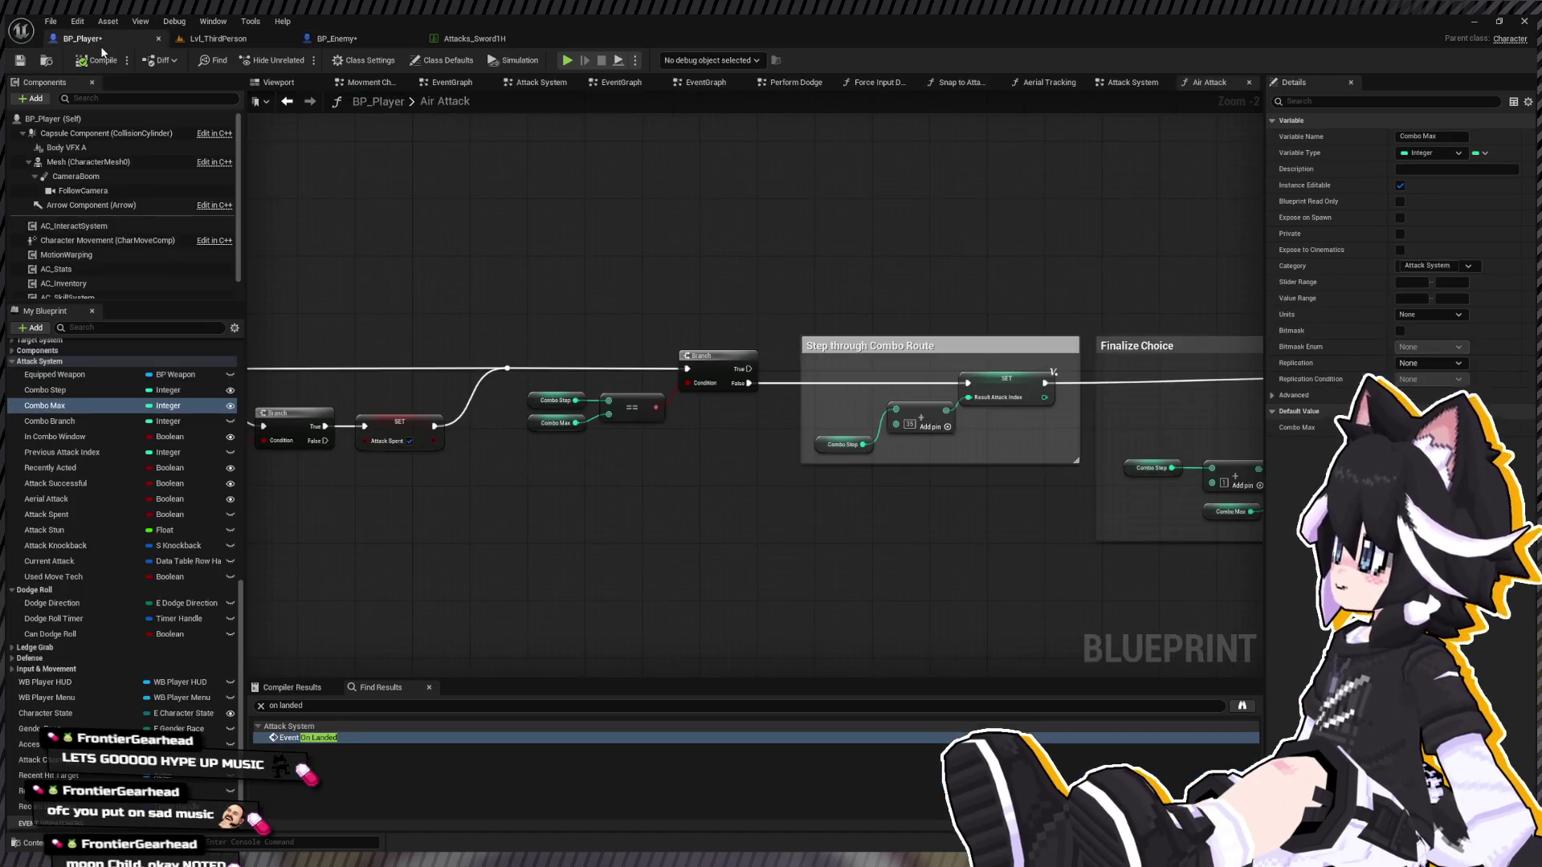
- Start a play-in-editor session of Lvl_ThirdPerson and run the character toward the Dummy
left_click(218, 39)
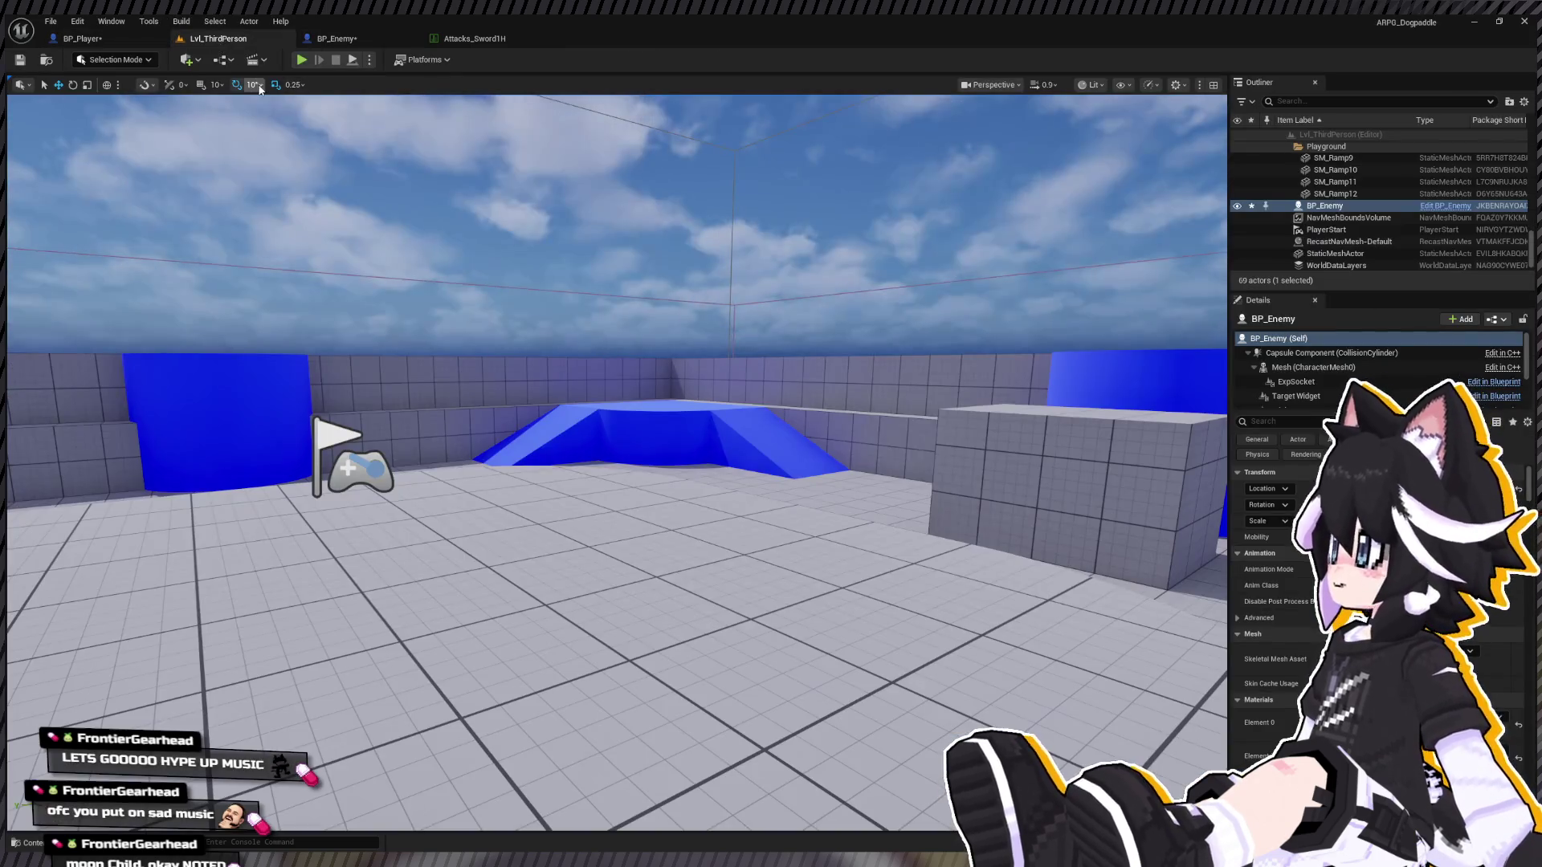
key("alt+p")
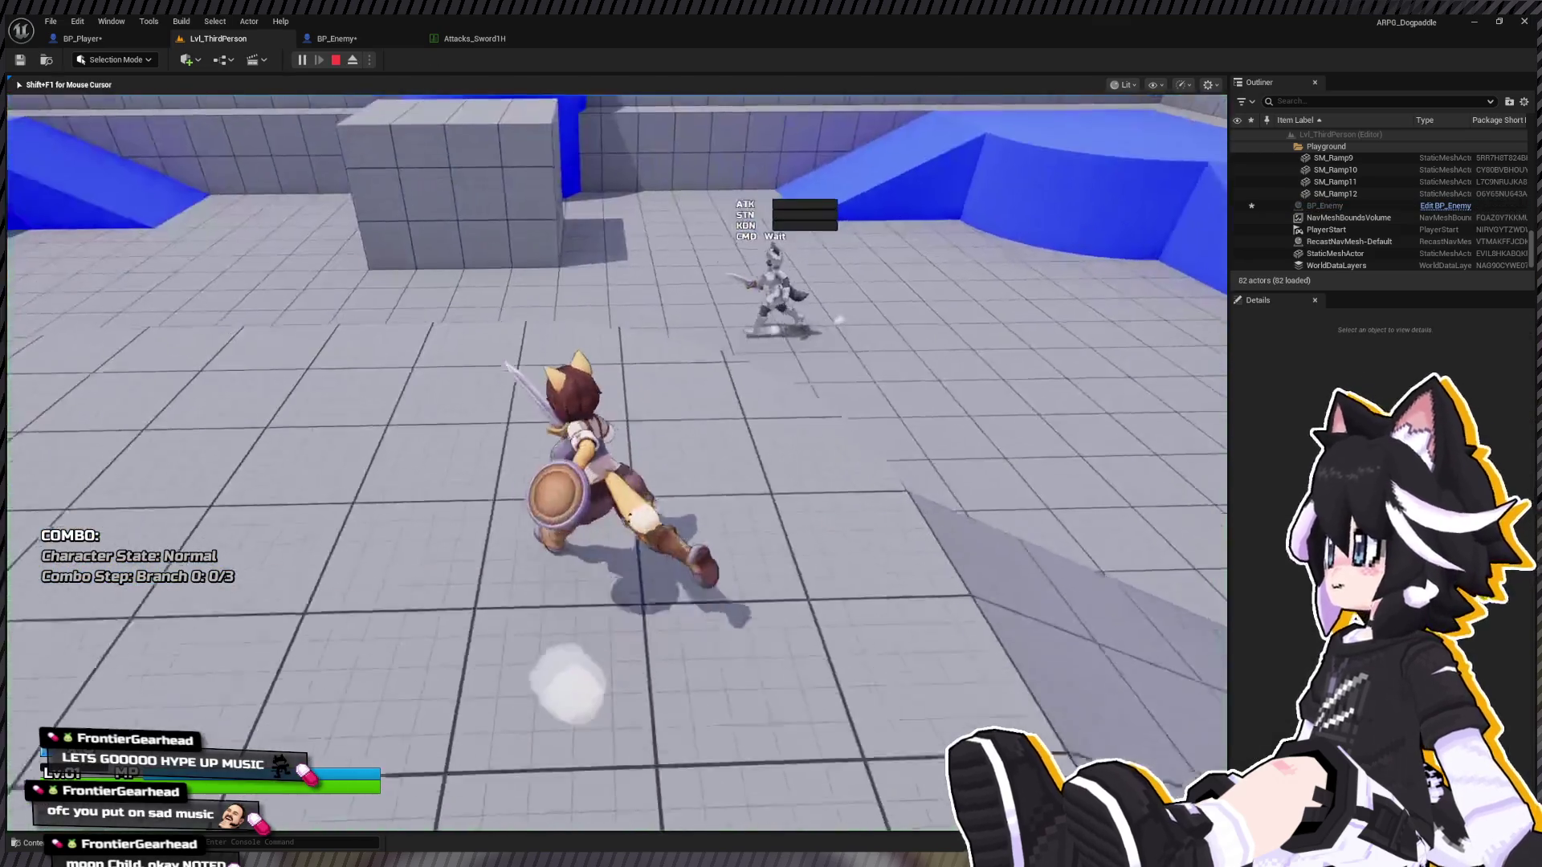
key("w")
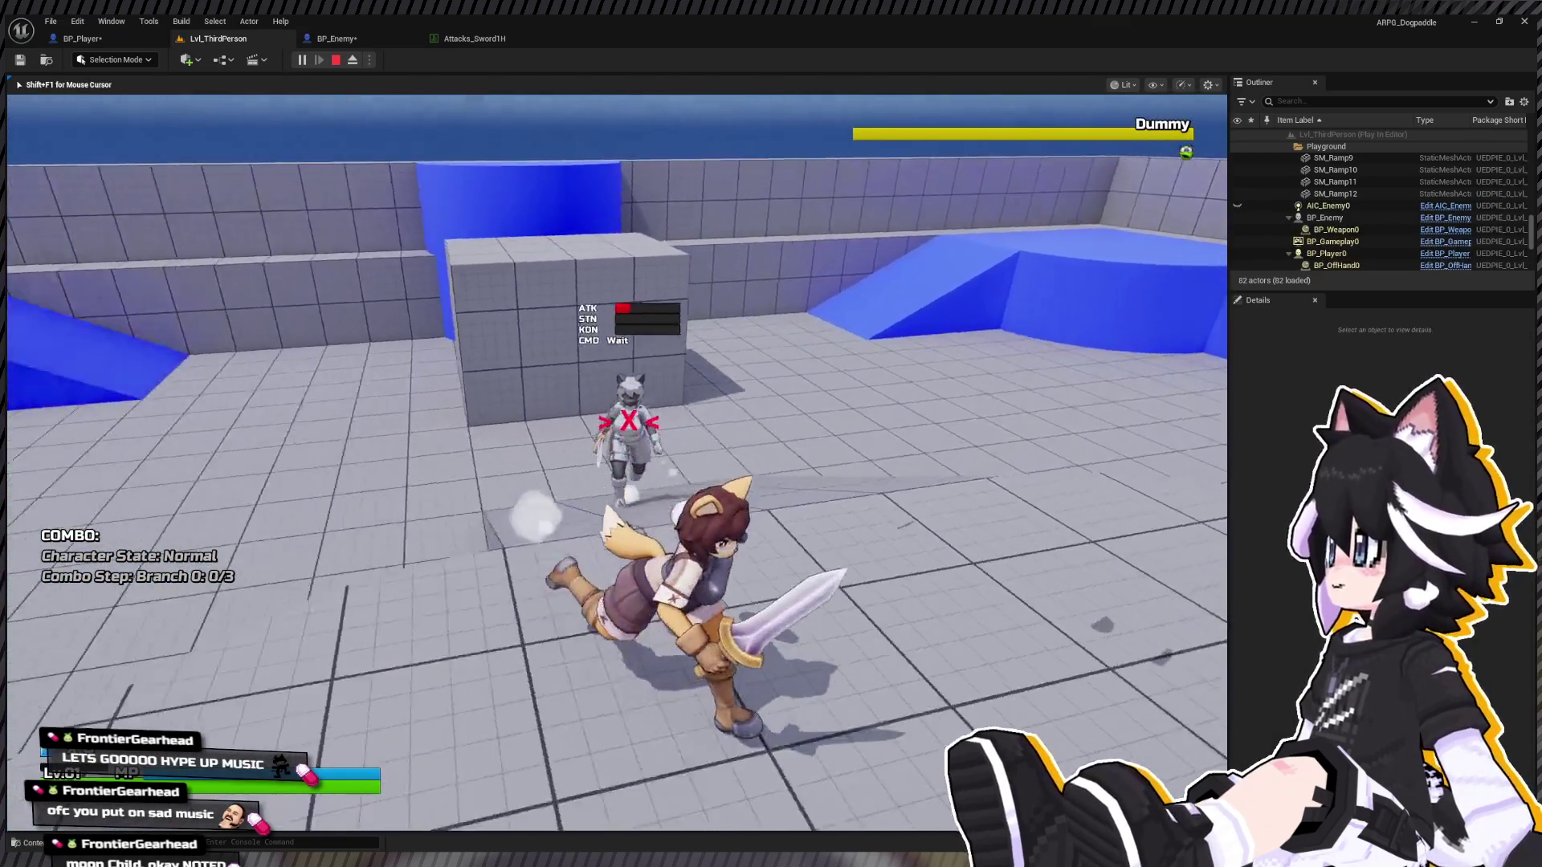
- Combo sword hits and block to drain most of the Dummy's health, then circle the raised platform
key("w")
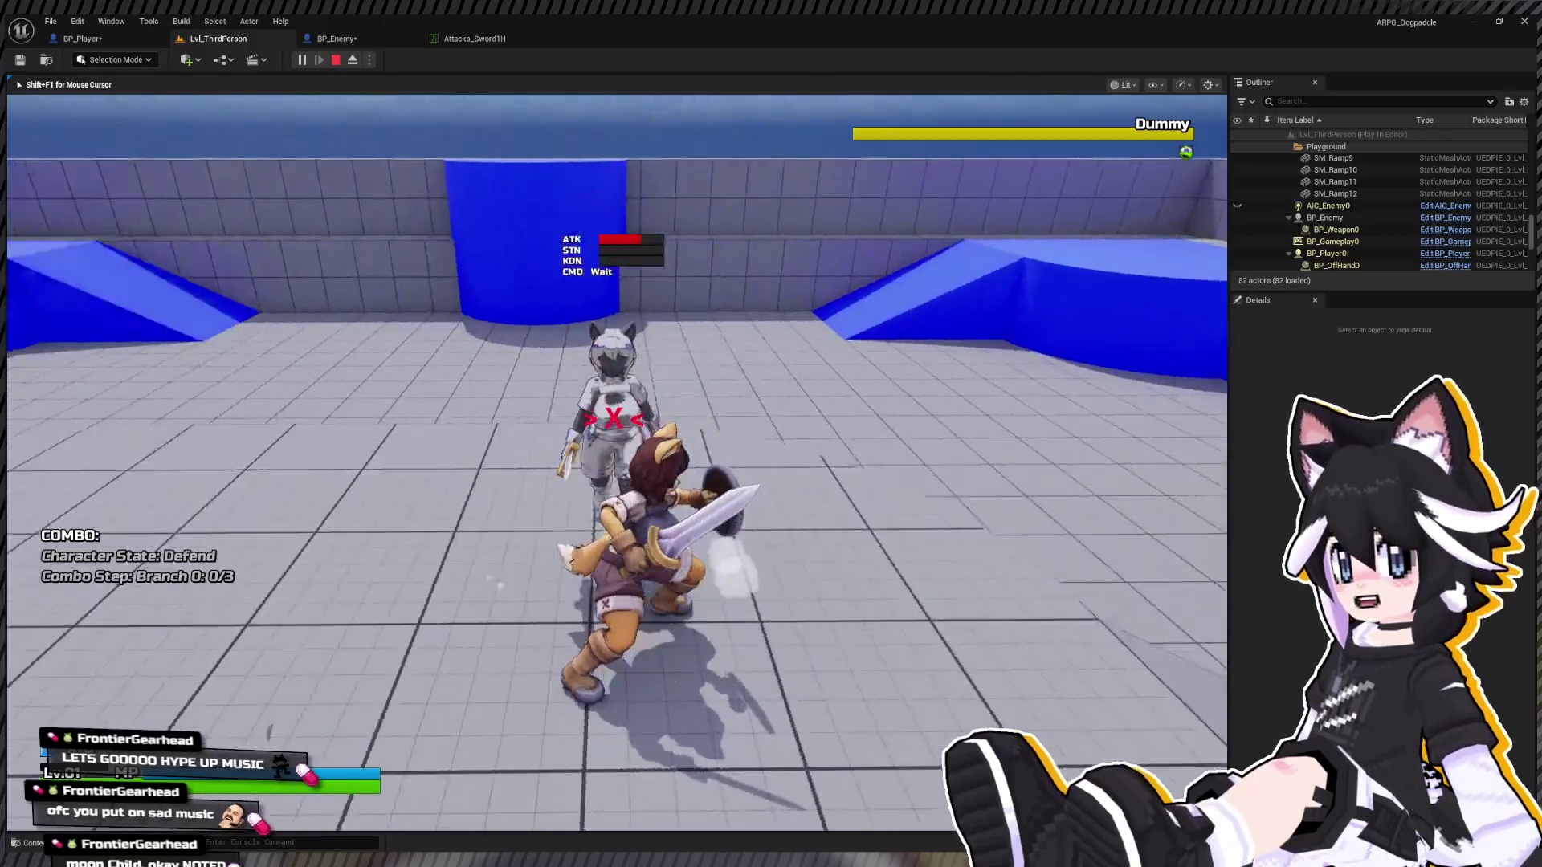
key("shift")
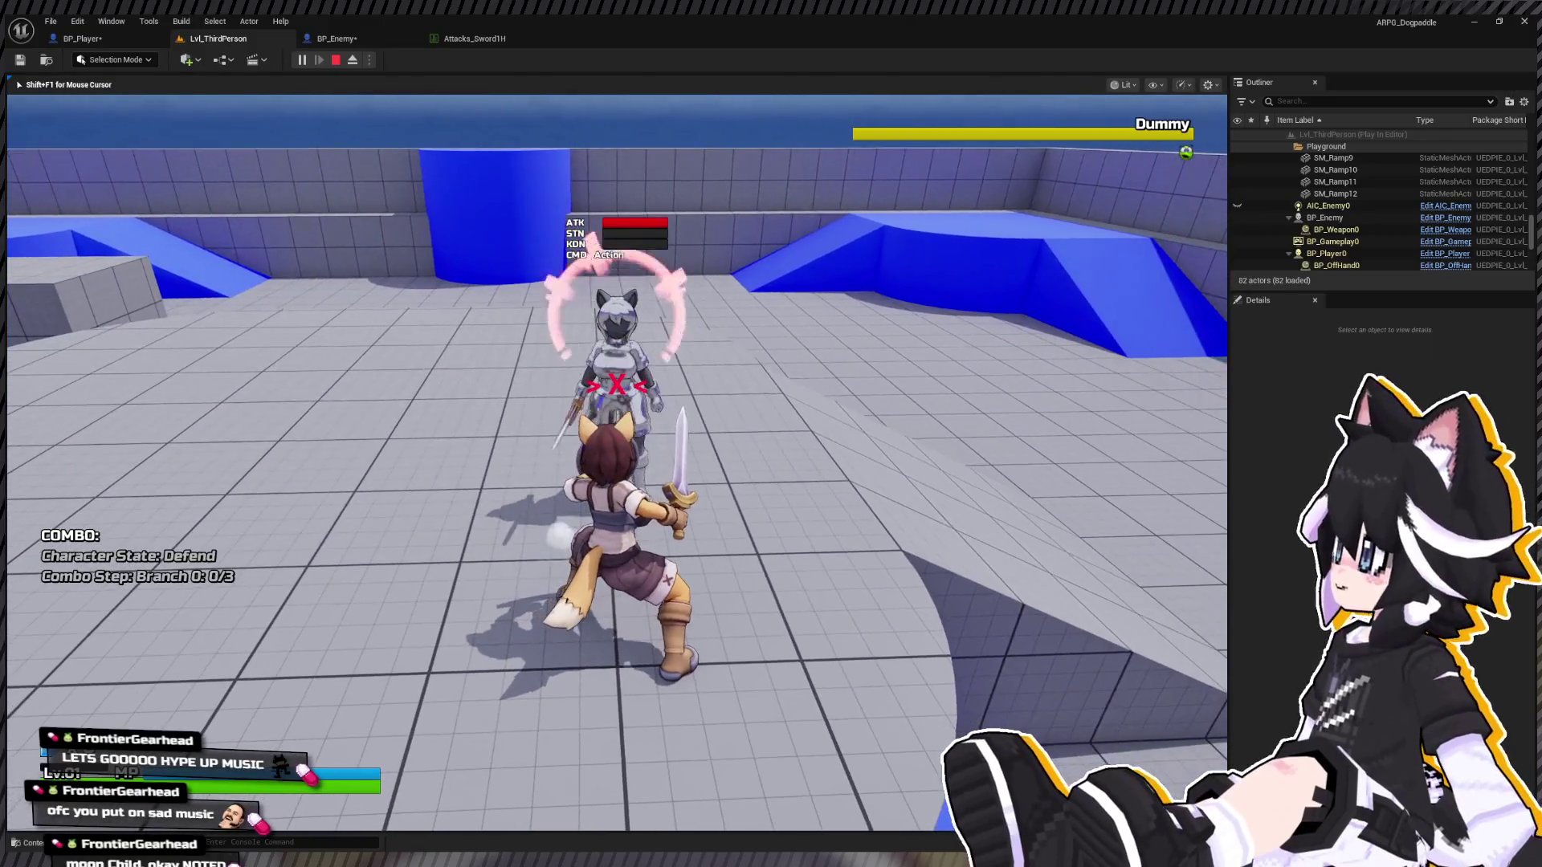
key("w")
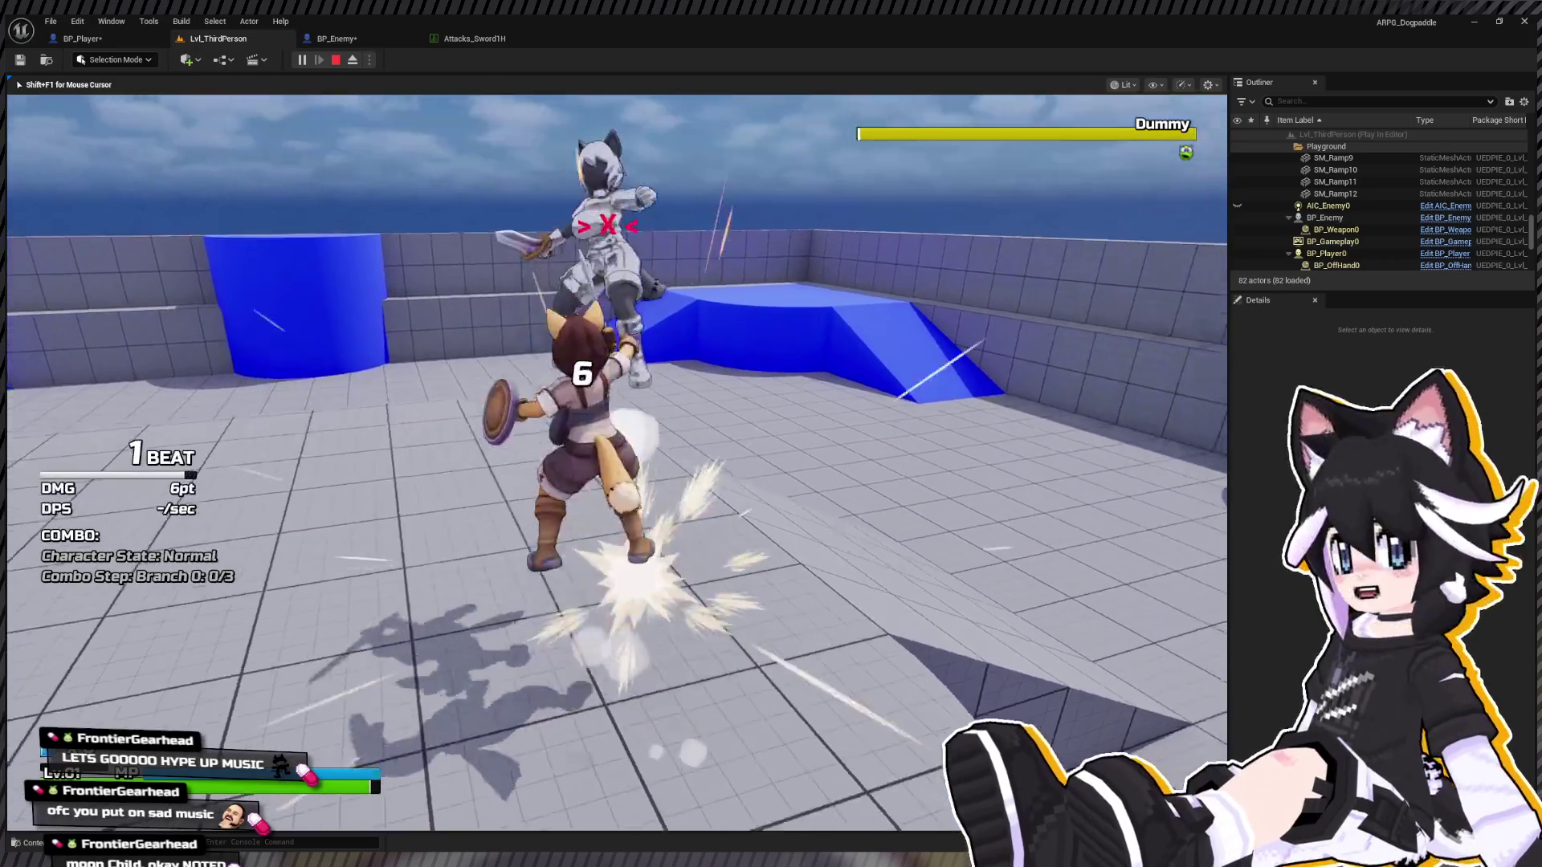
key("s")
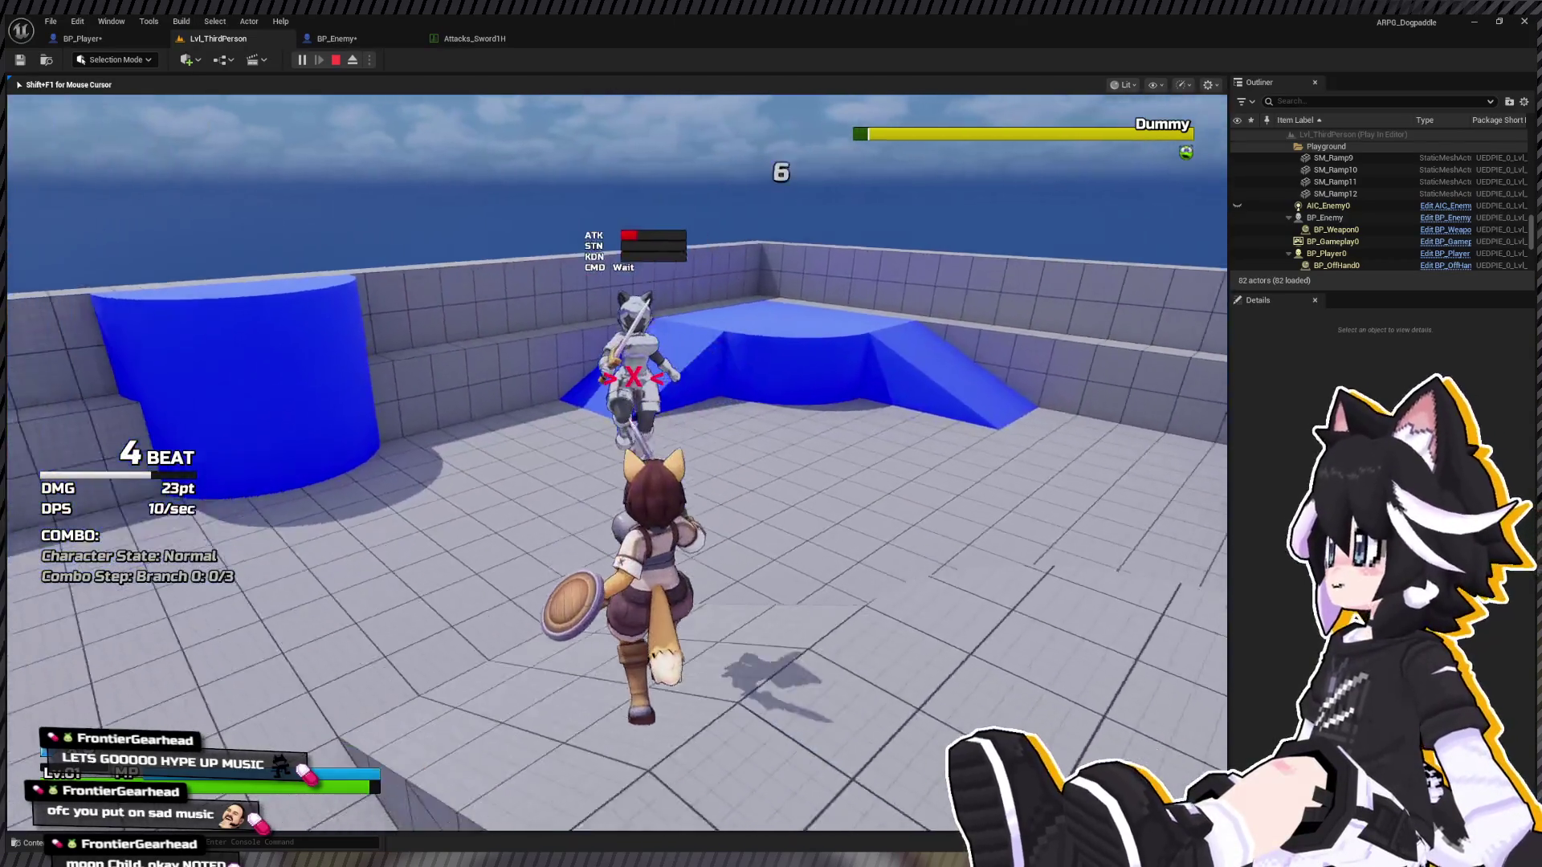
key("a")
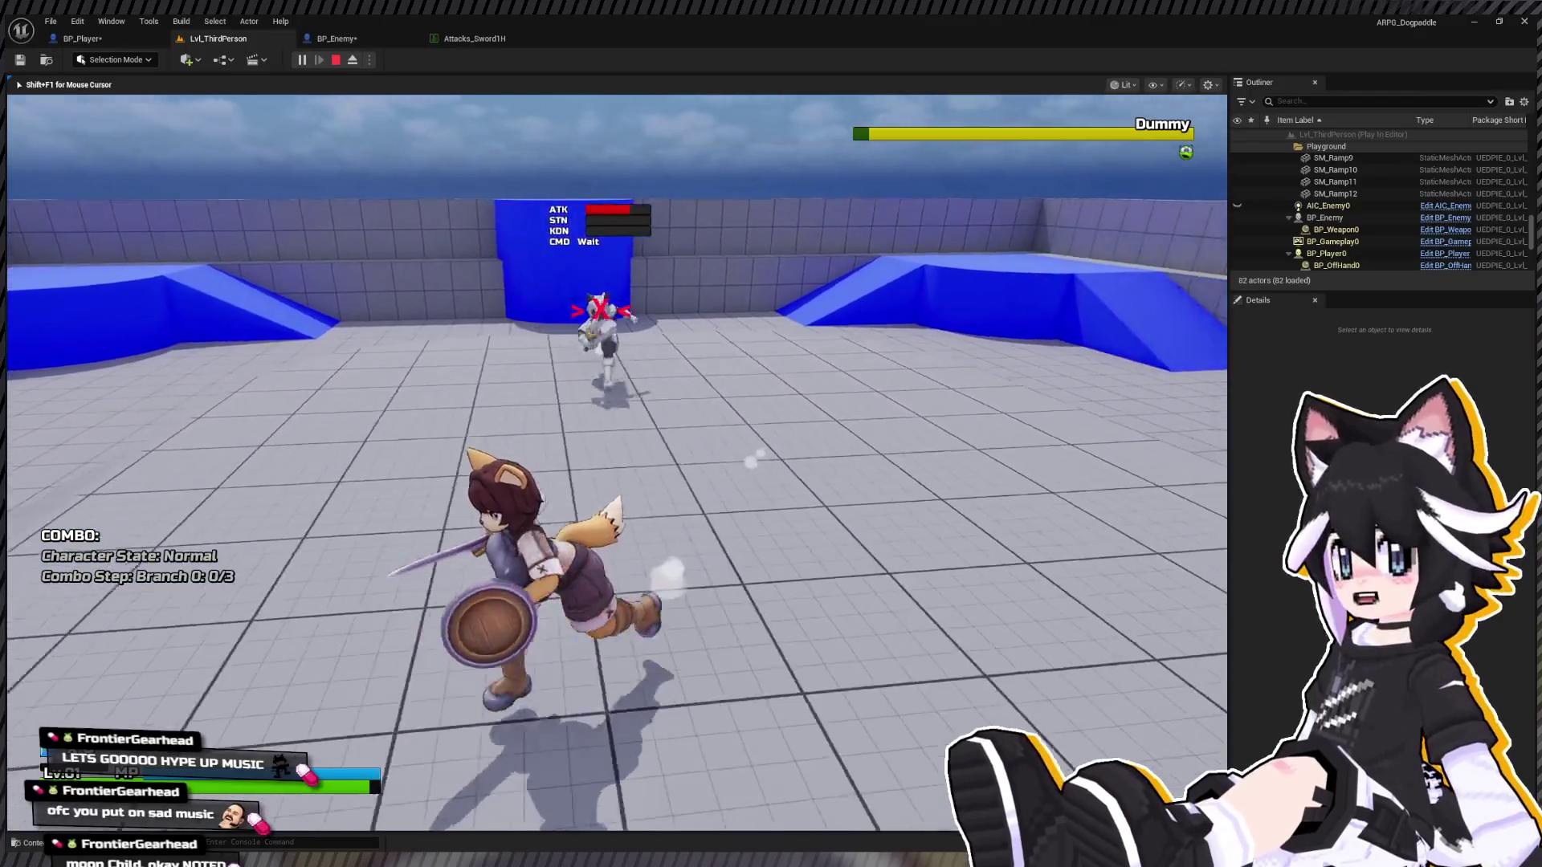
key("s")
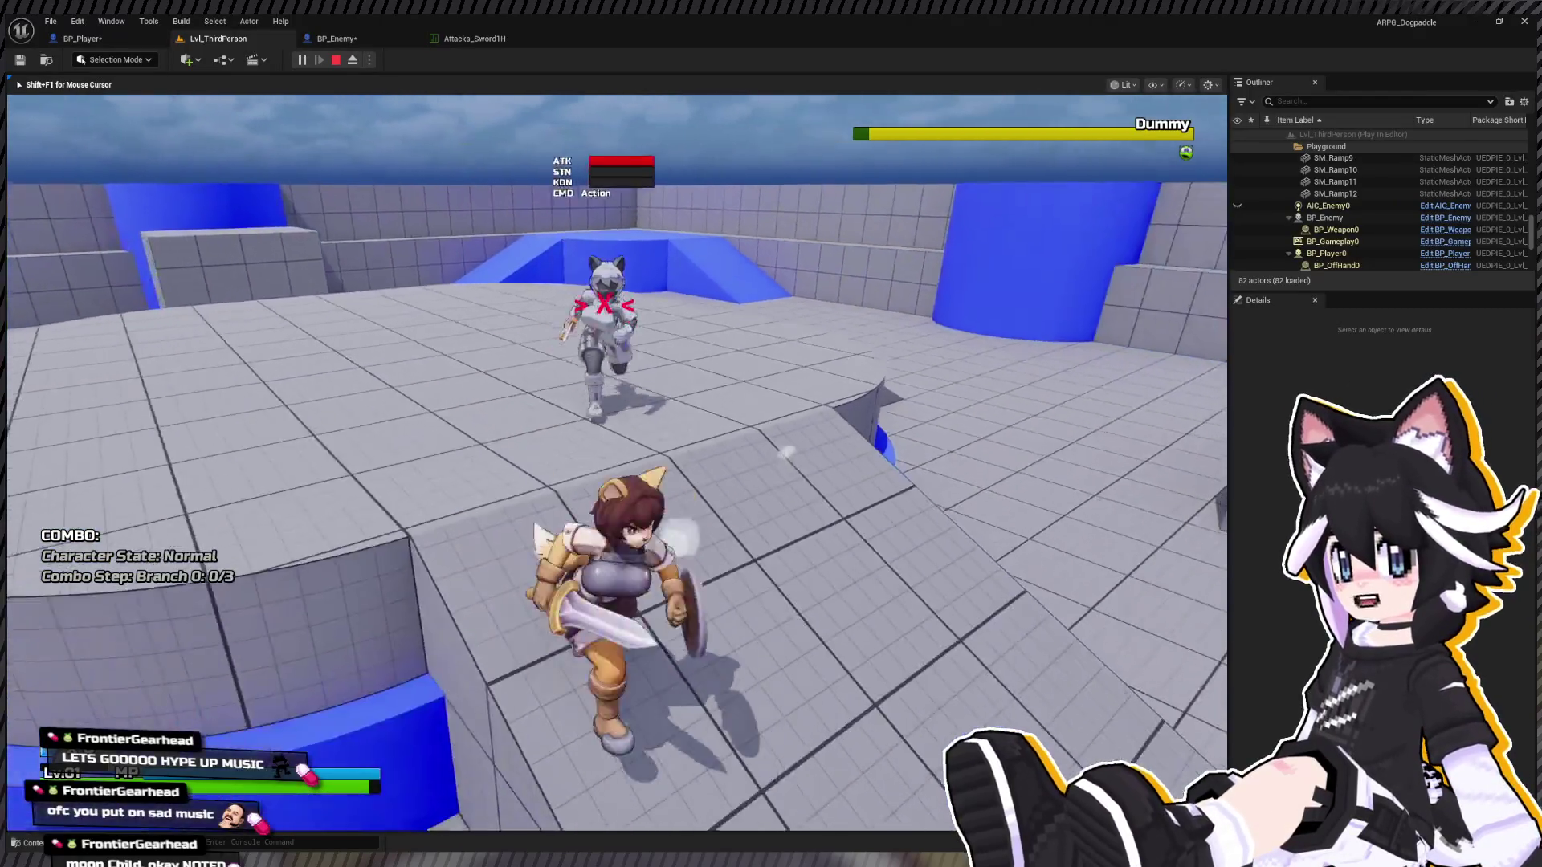
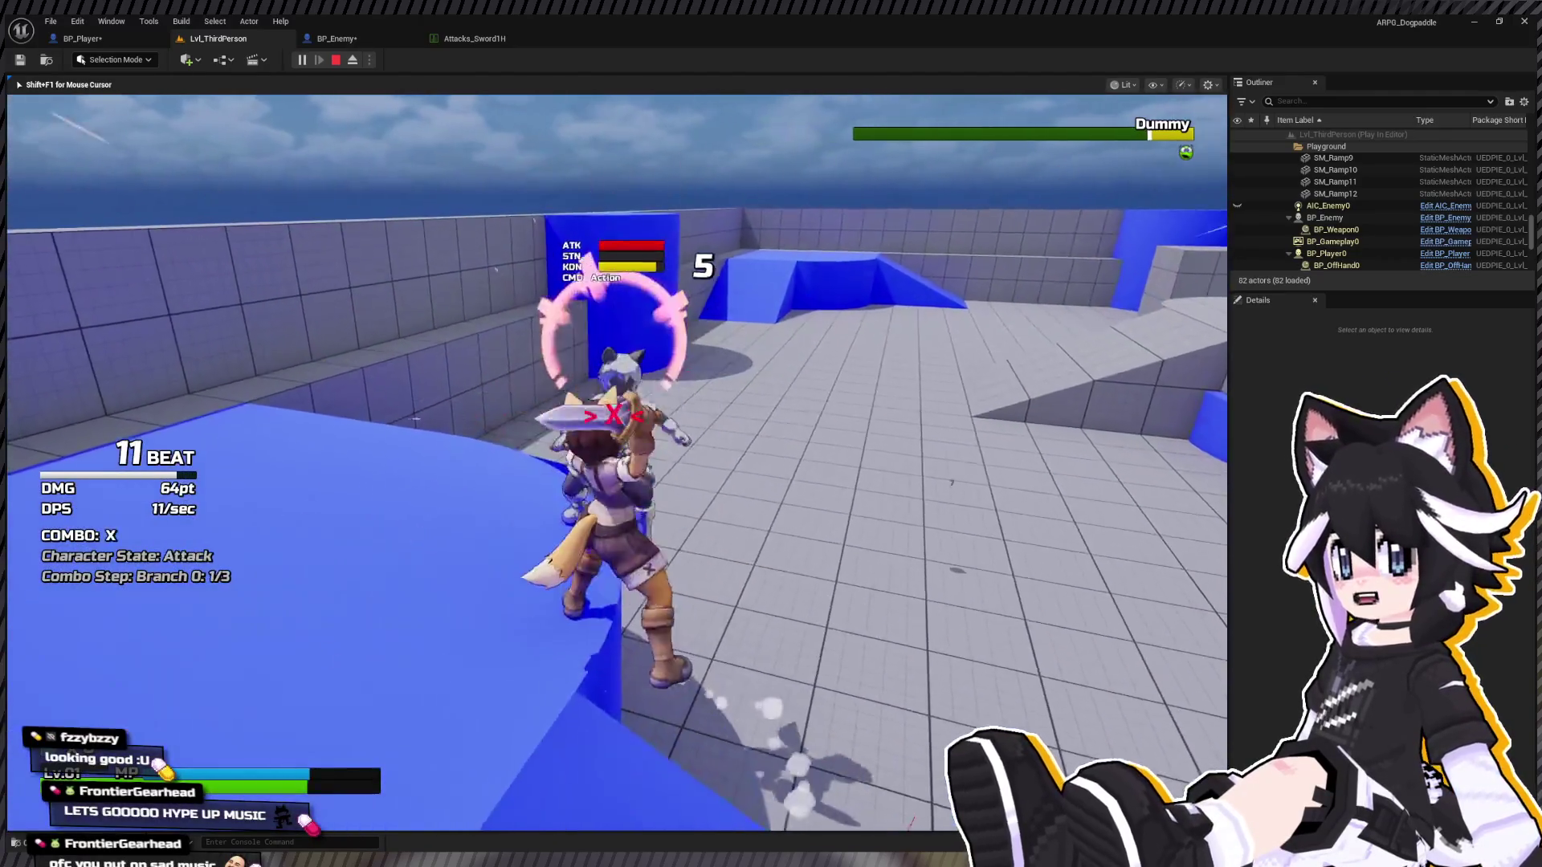
- Run at the Dummy and hit it with slashes, a three-hit combo and a ring burst
key("w")
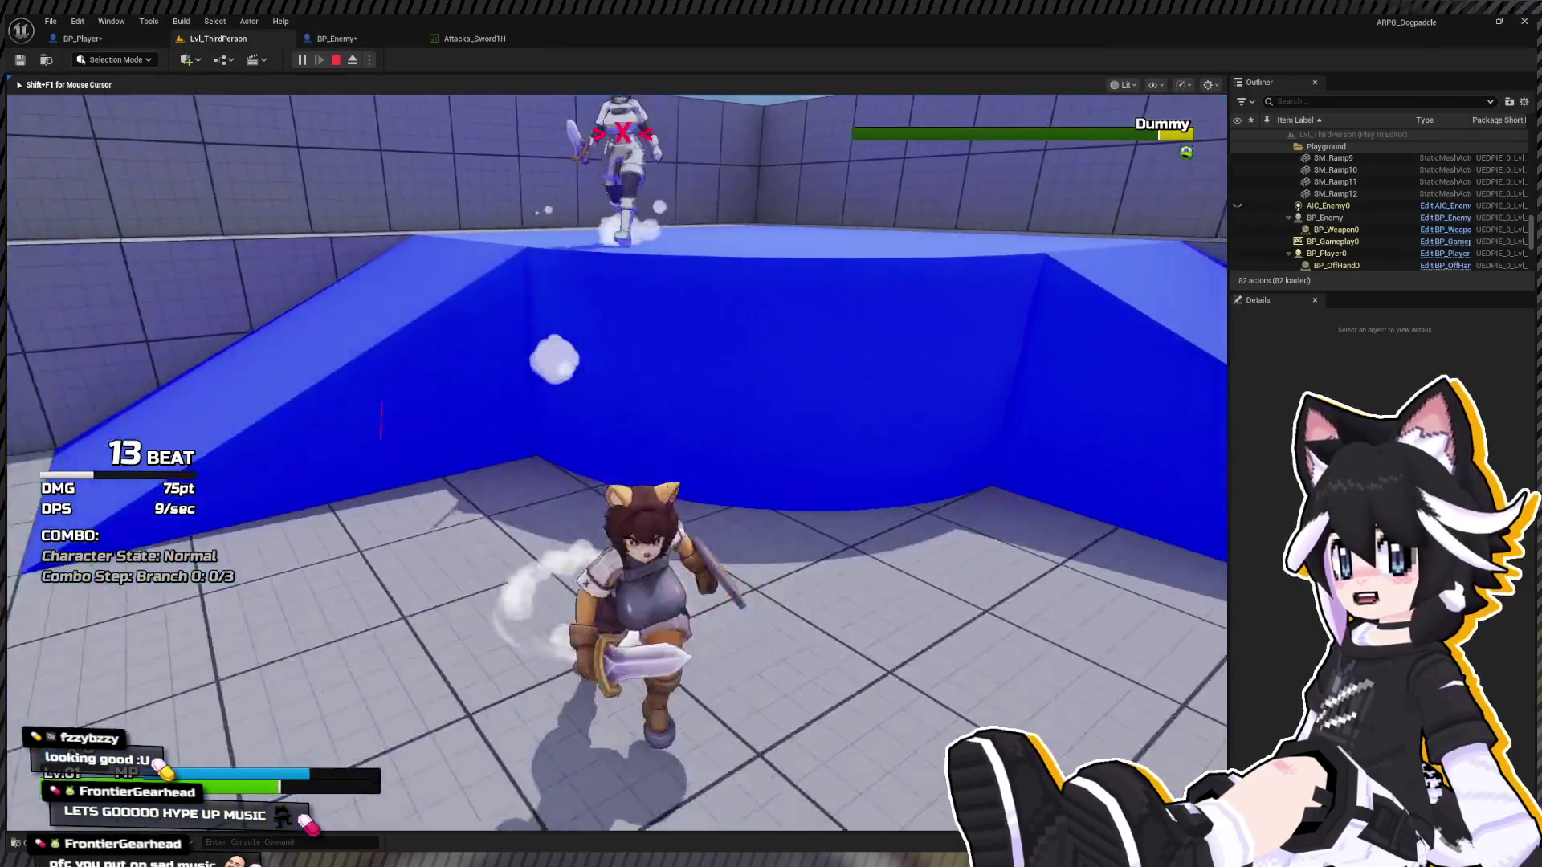
key("w")
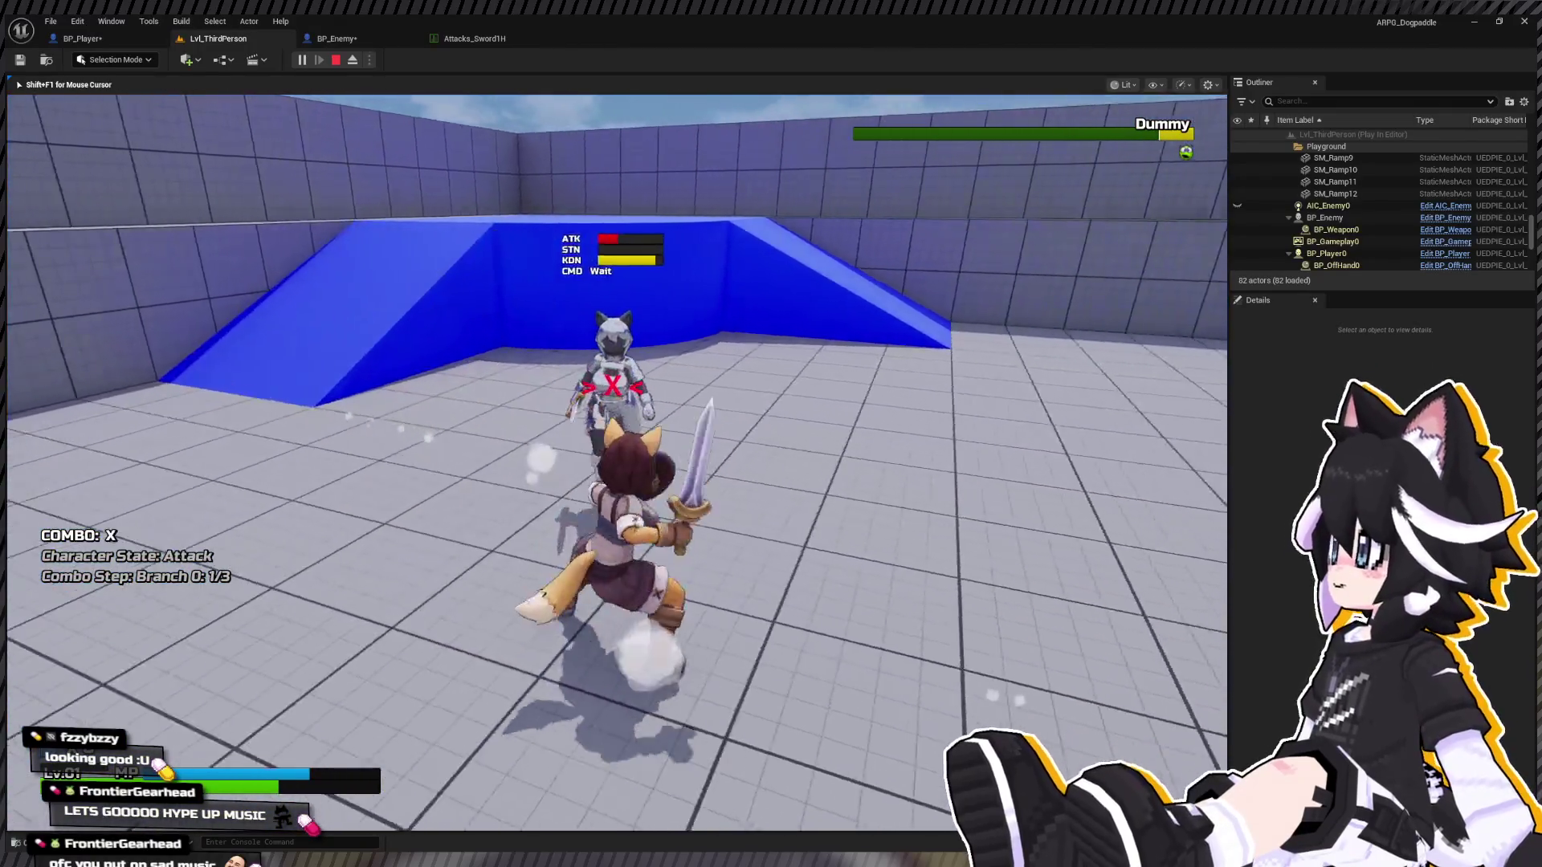
key("w")
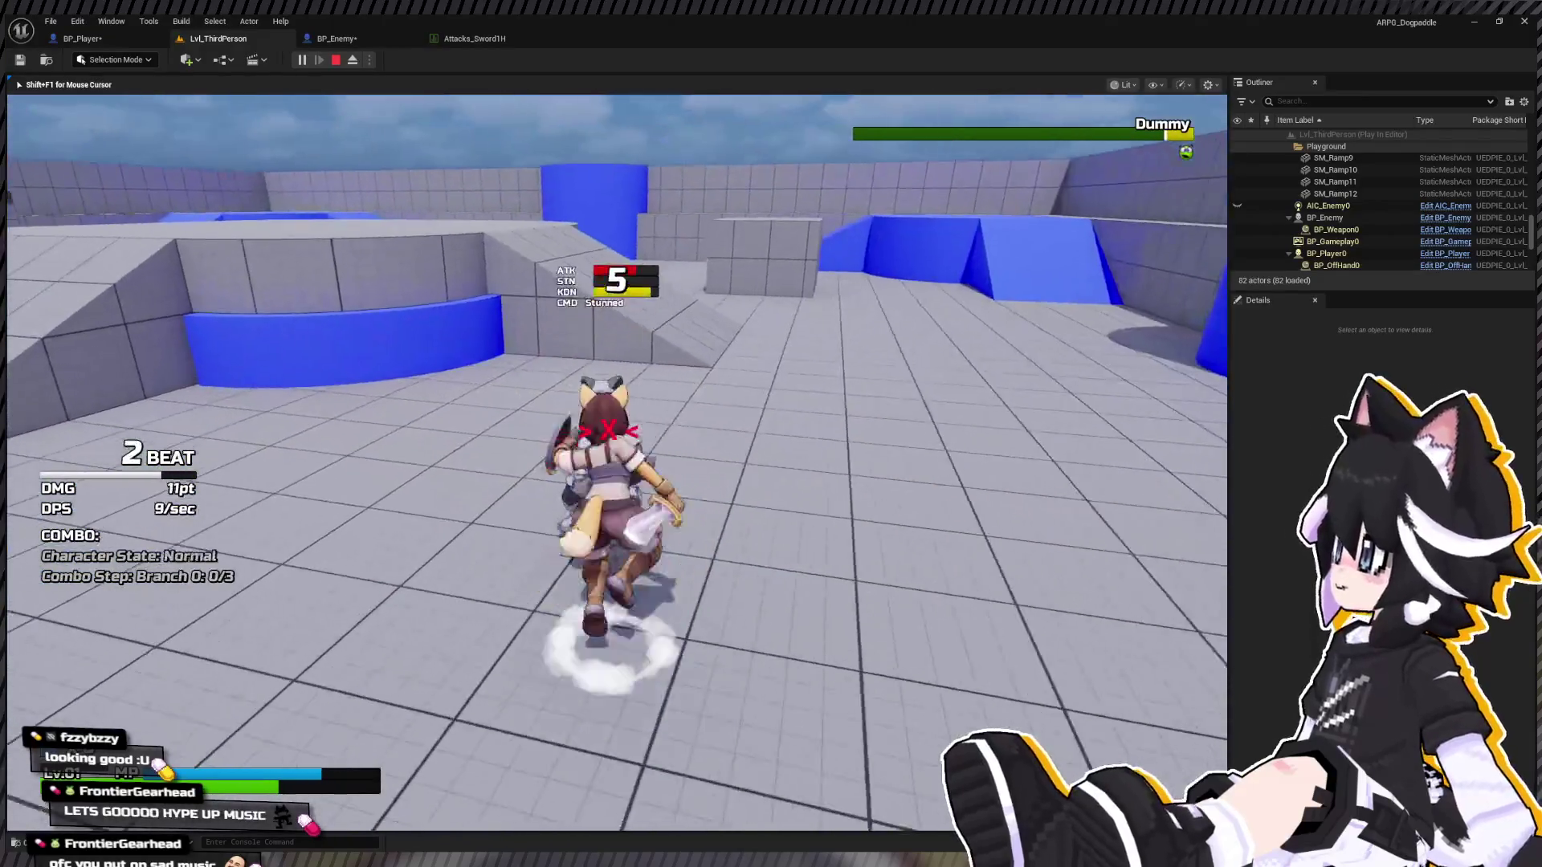
key("w")
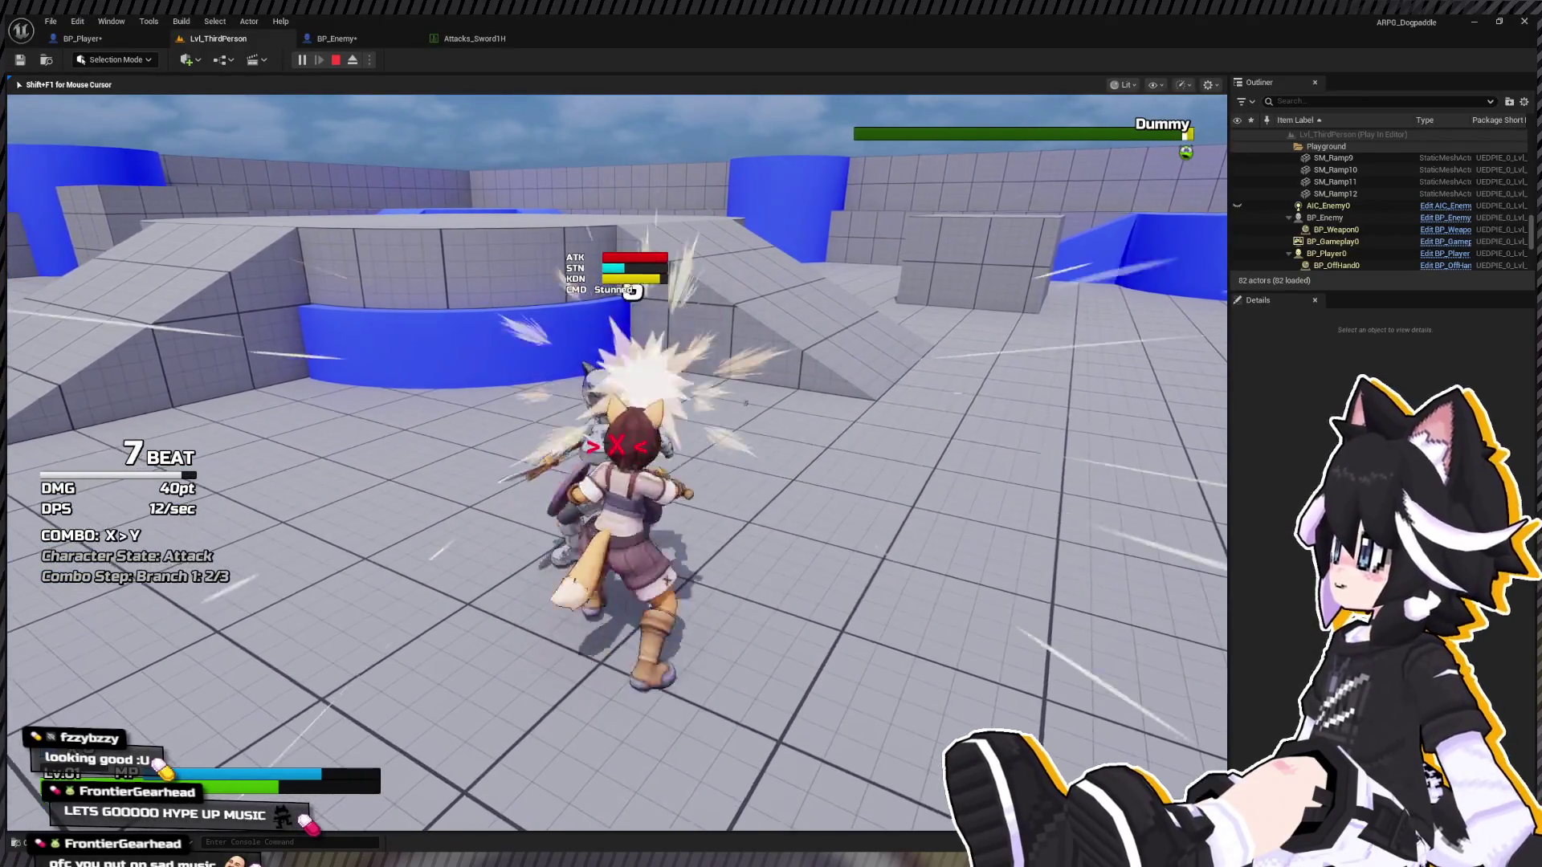
key("w")
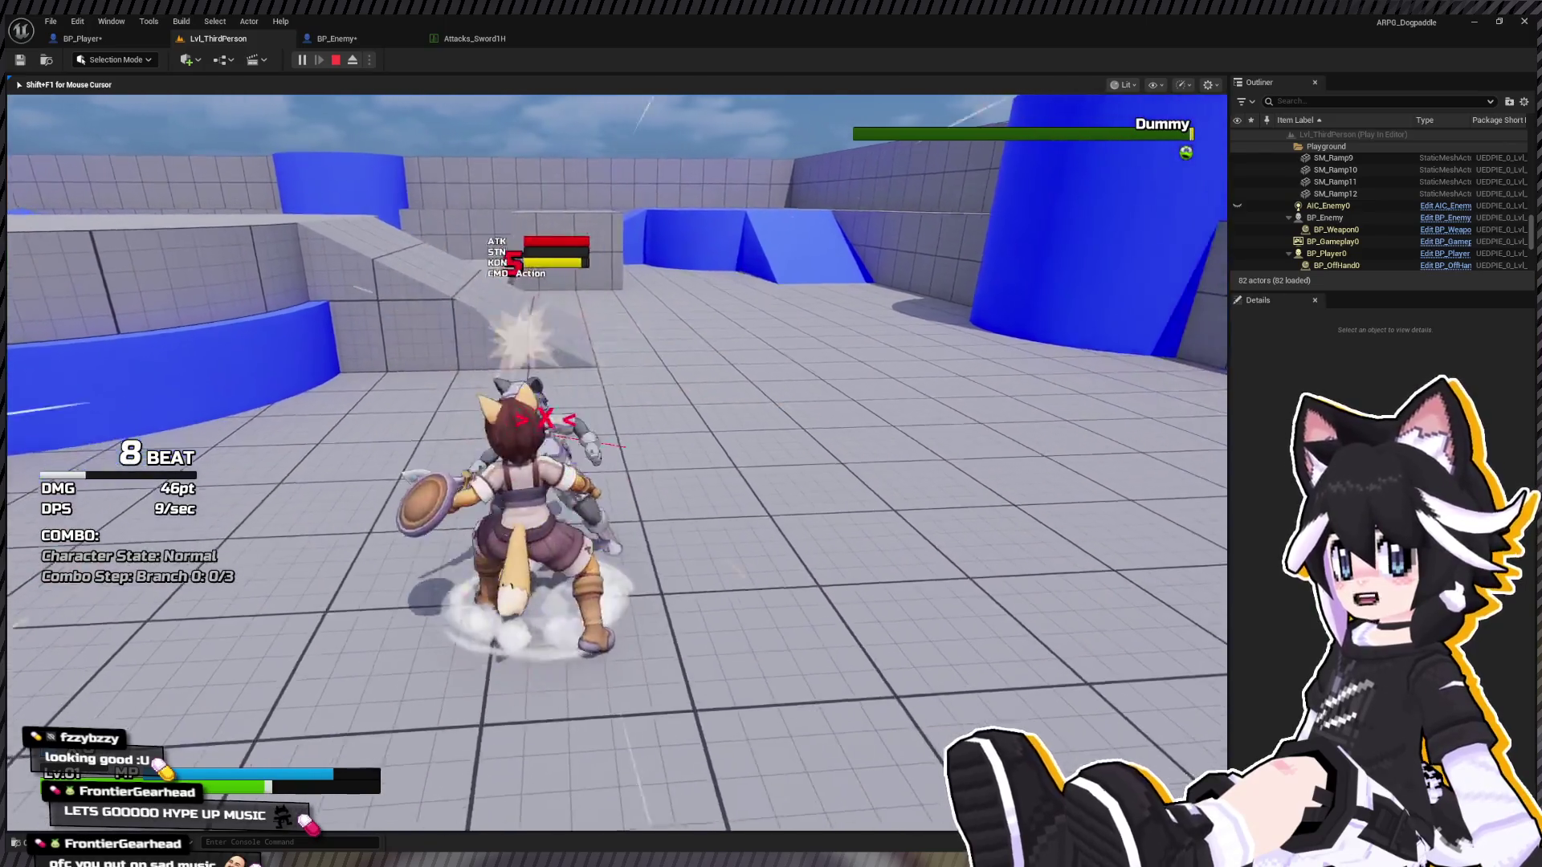
- Stop near the Dummy, end the playtest and bring up the Content Drawer
key("s")
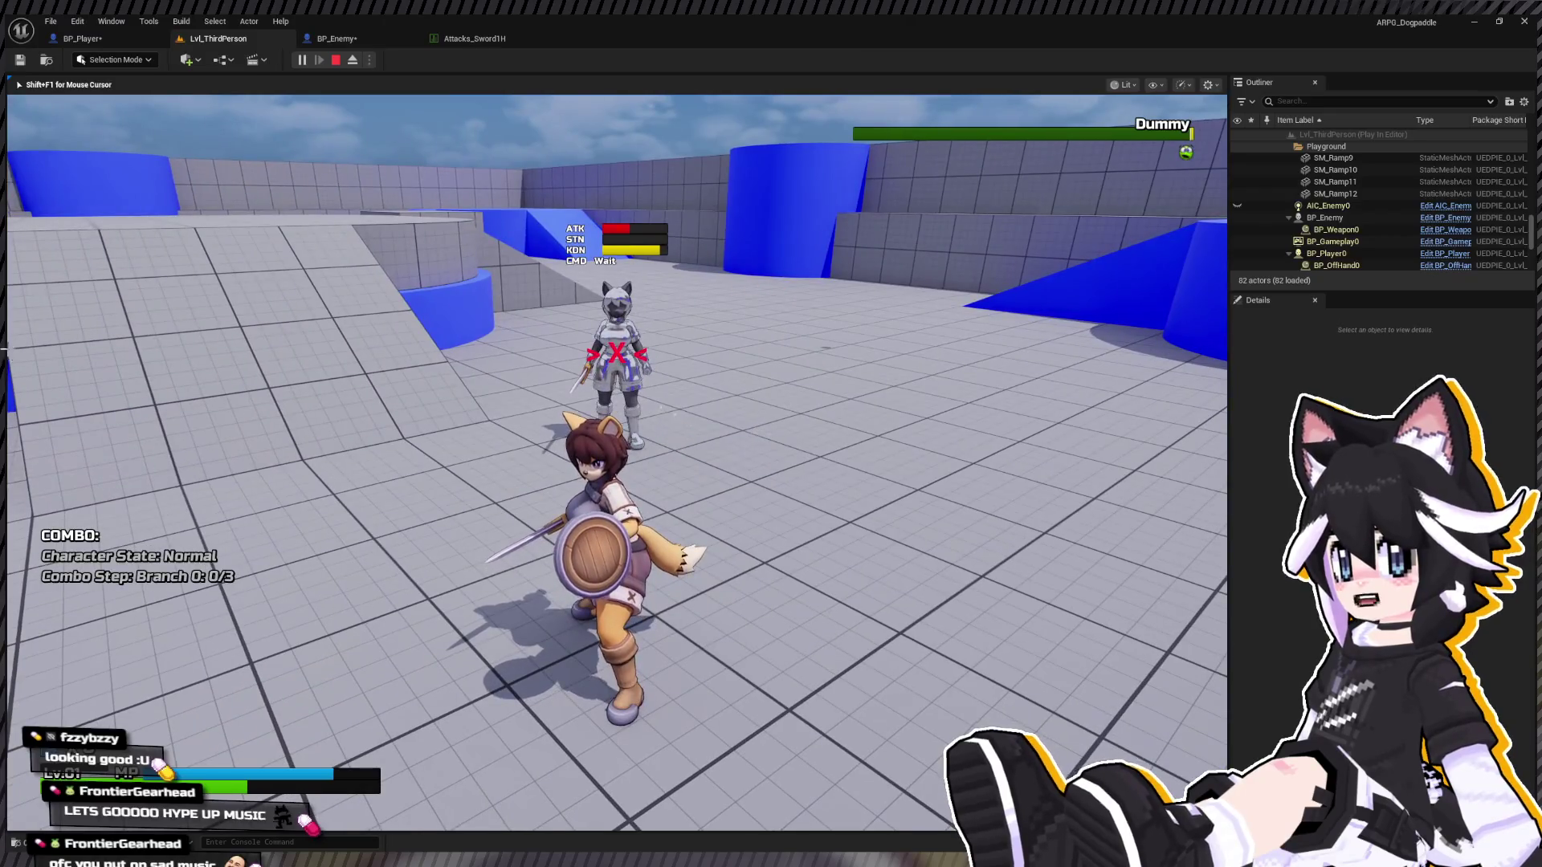
key("Escape")
key("ctrl+space")
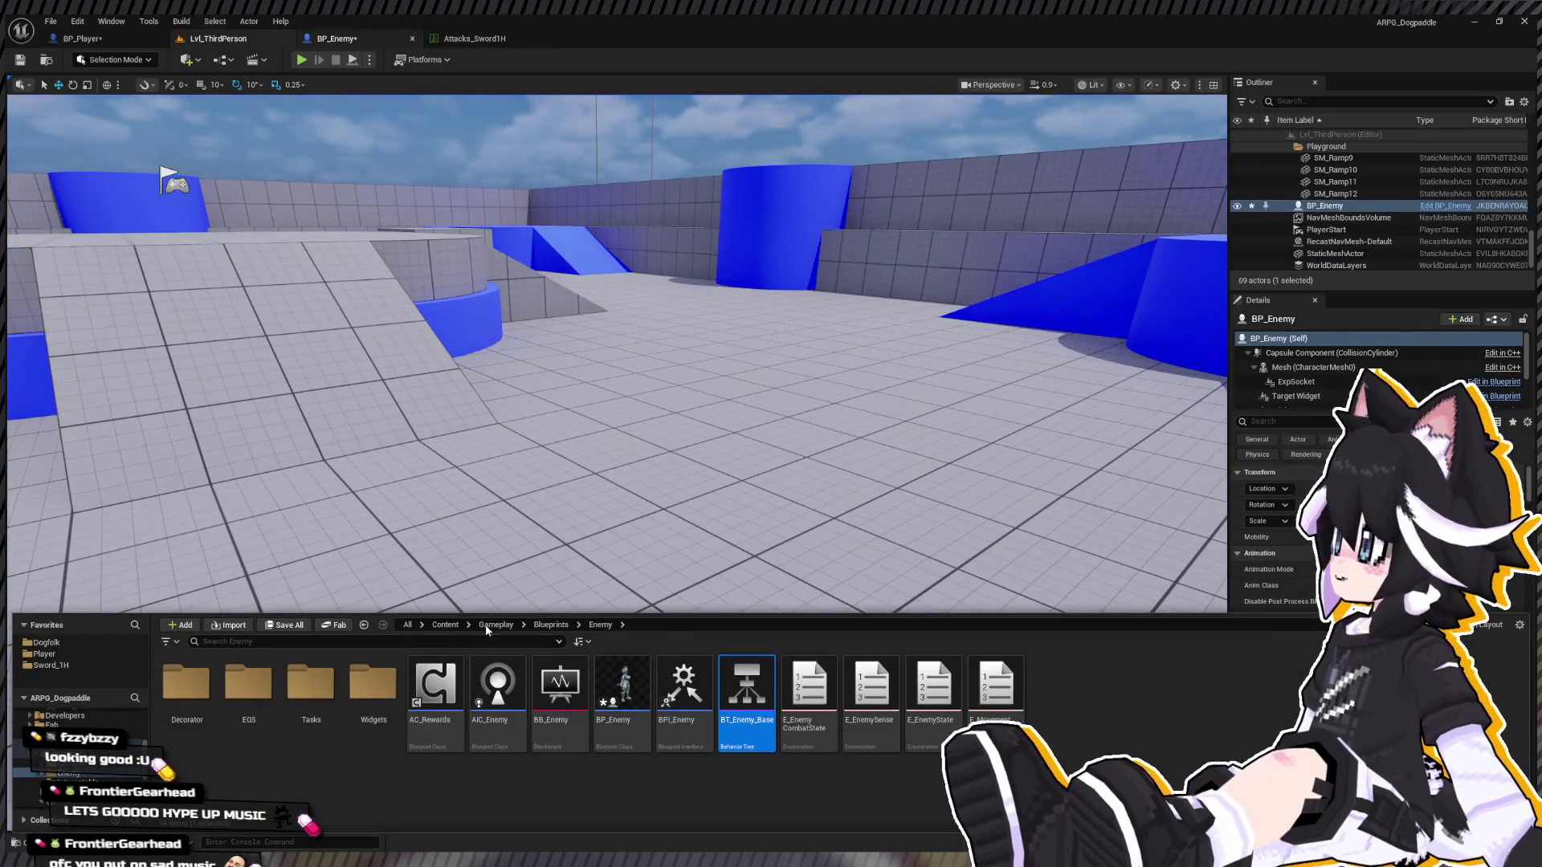
- Open BP_Enemy and add a reroute on the Branch True wire, moved to the right
double_click(613, 683)
scroll(613, 449, "down", 5)
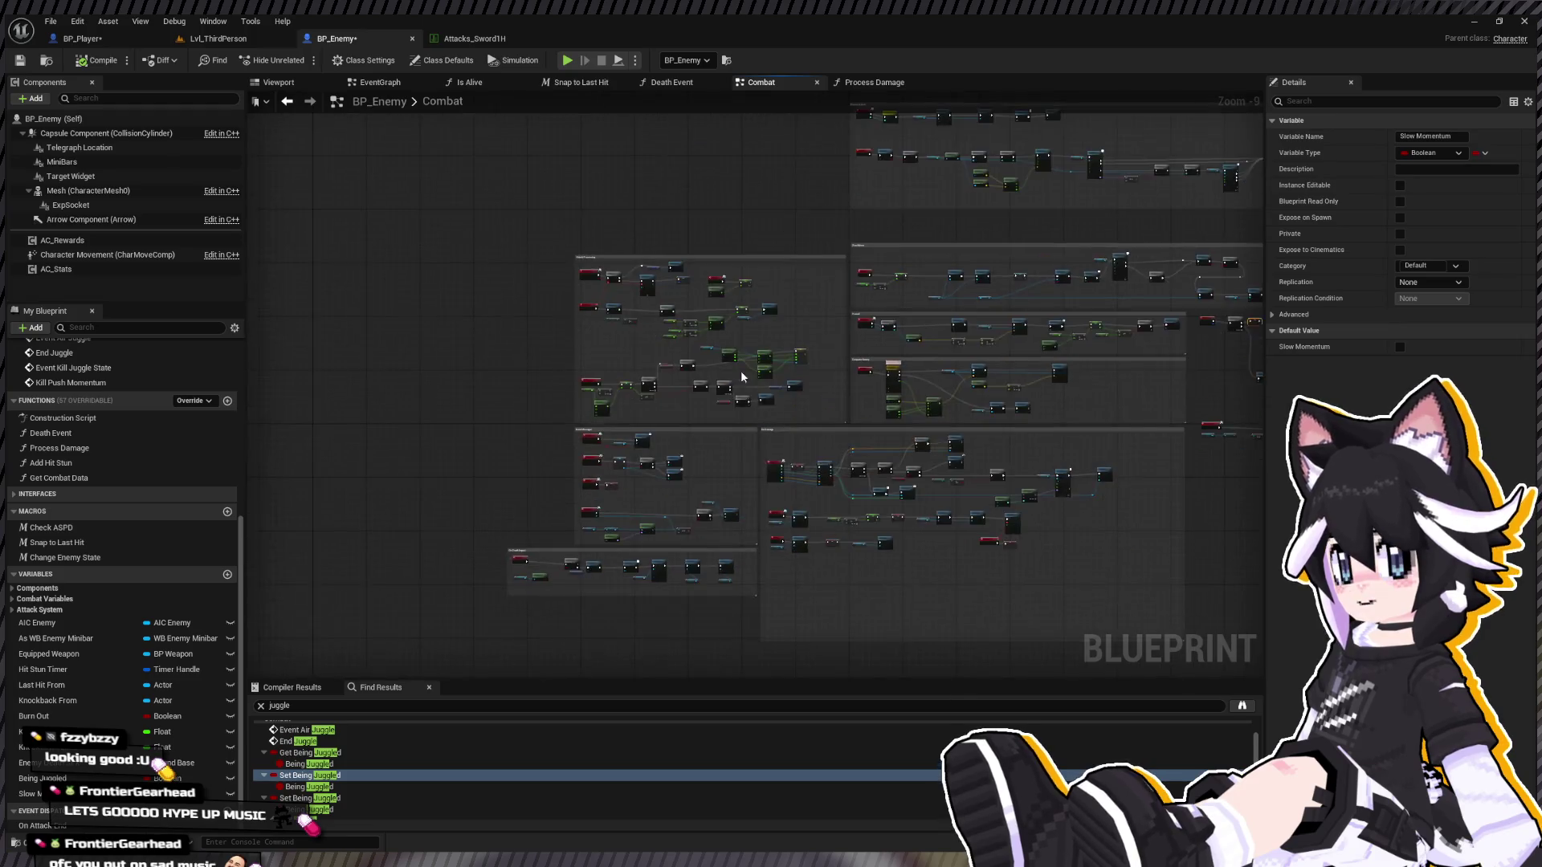
scroll(740, 370, "up", 9)
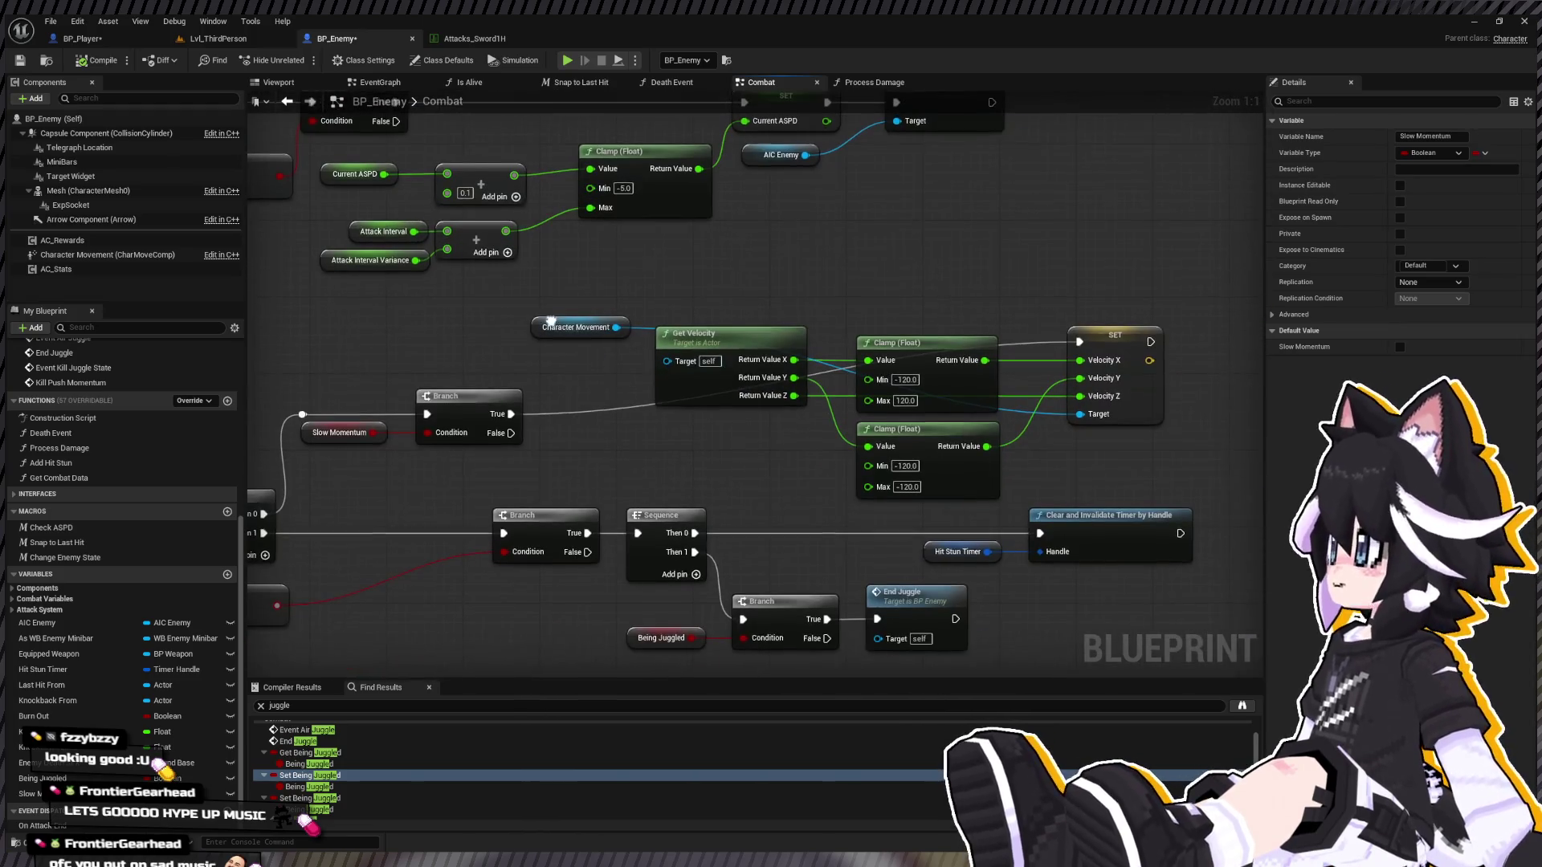
double_click(618, 413)
mouse_move(619, 413)
left_mouse_down()
mouse_move(1044, 428)
mouse_move(1030, 429)
left_mouse_up()
- Select the upper Attack Processing nodes and nudge them up slightly
scroll(1031, 430, "down", 2)
left_click_drag(737, 435, 704, 476)
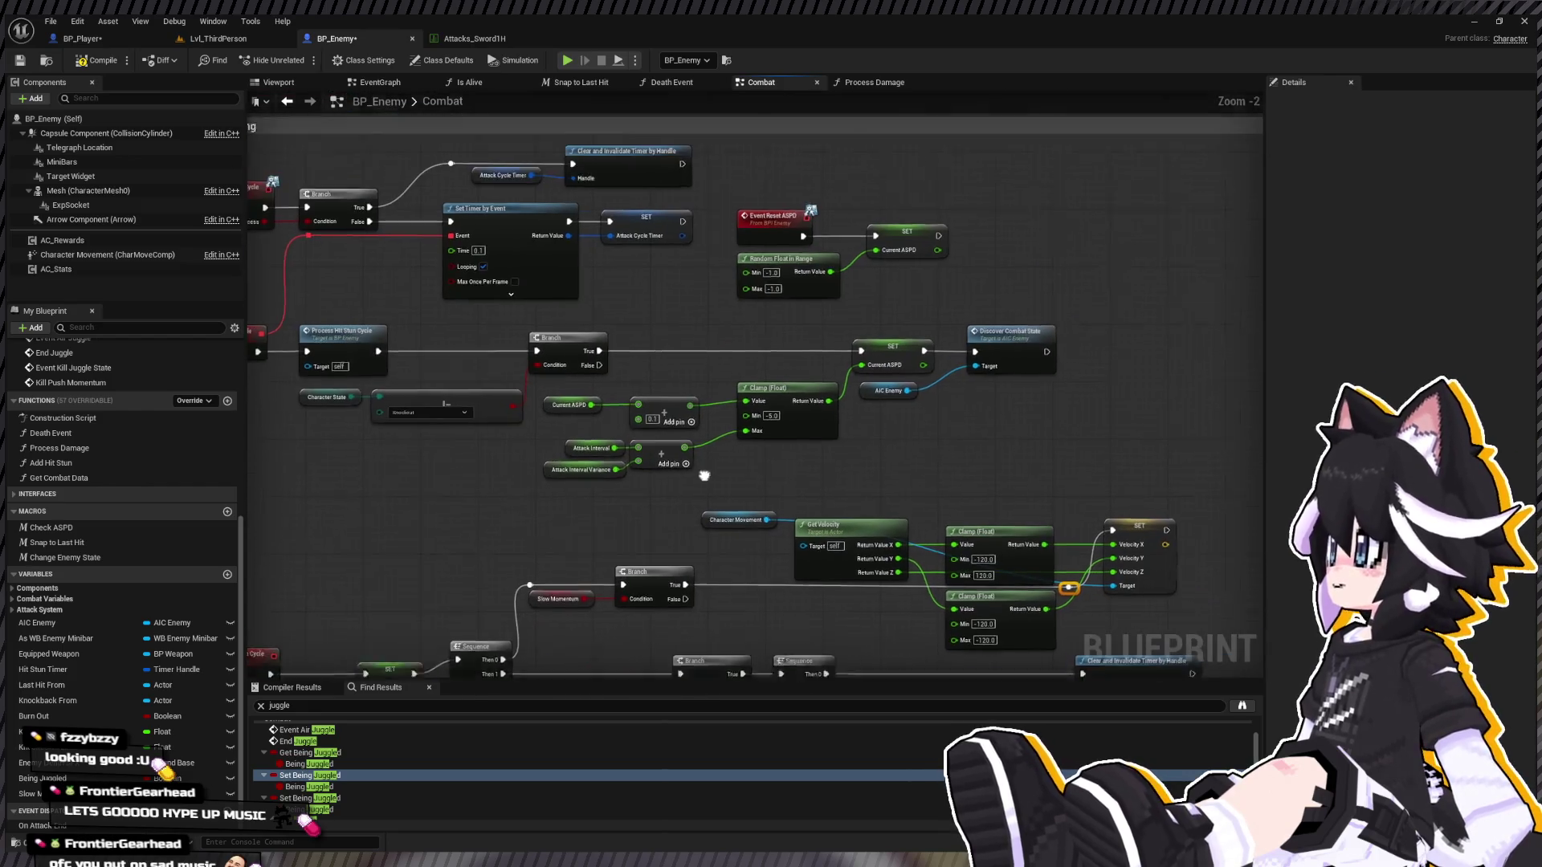
scroll(704, 475, "down", 3)
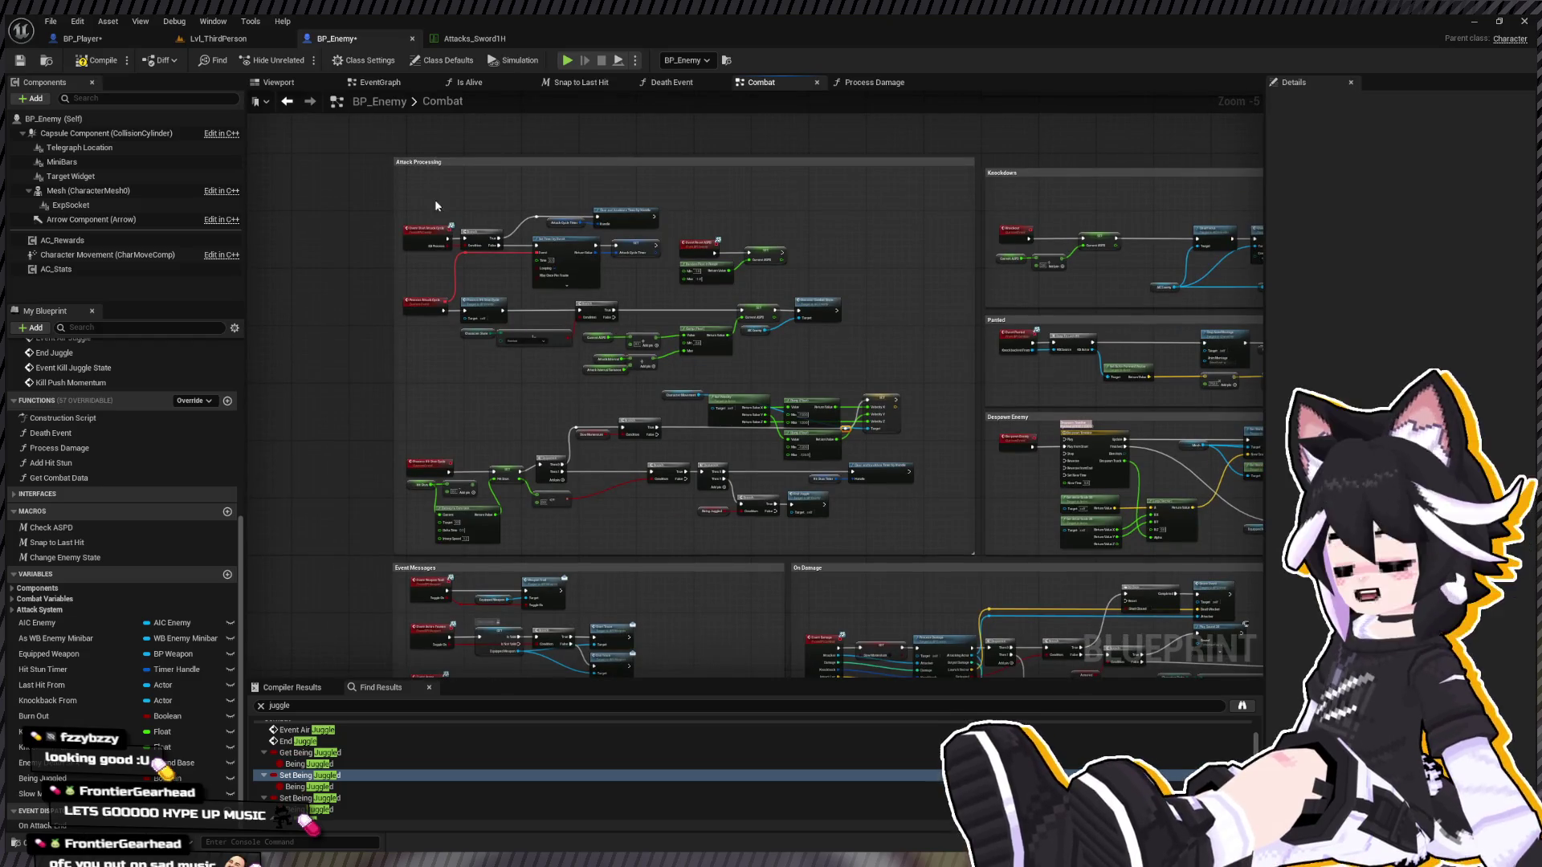
mouse_move(436, 207)
left_mouse_down()
mouse_move(843, 345)
mouse_move(864, 377)
left_mouse_up()
left_click_drag(573, 252, 573, 223)
- Centre the Process Hit Stun Cycle logic and select the add node feeding Hit Stun
scroll(602, 235, "up", 3)
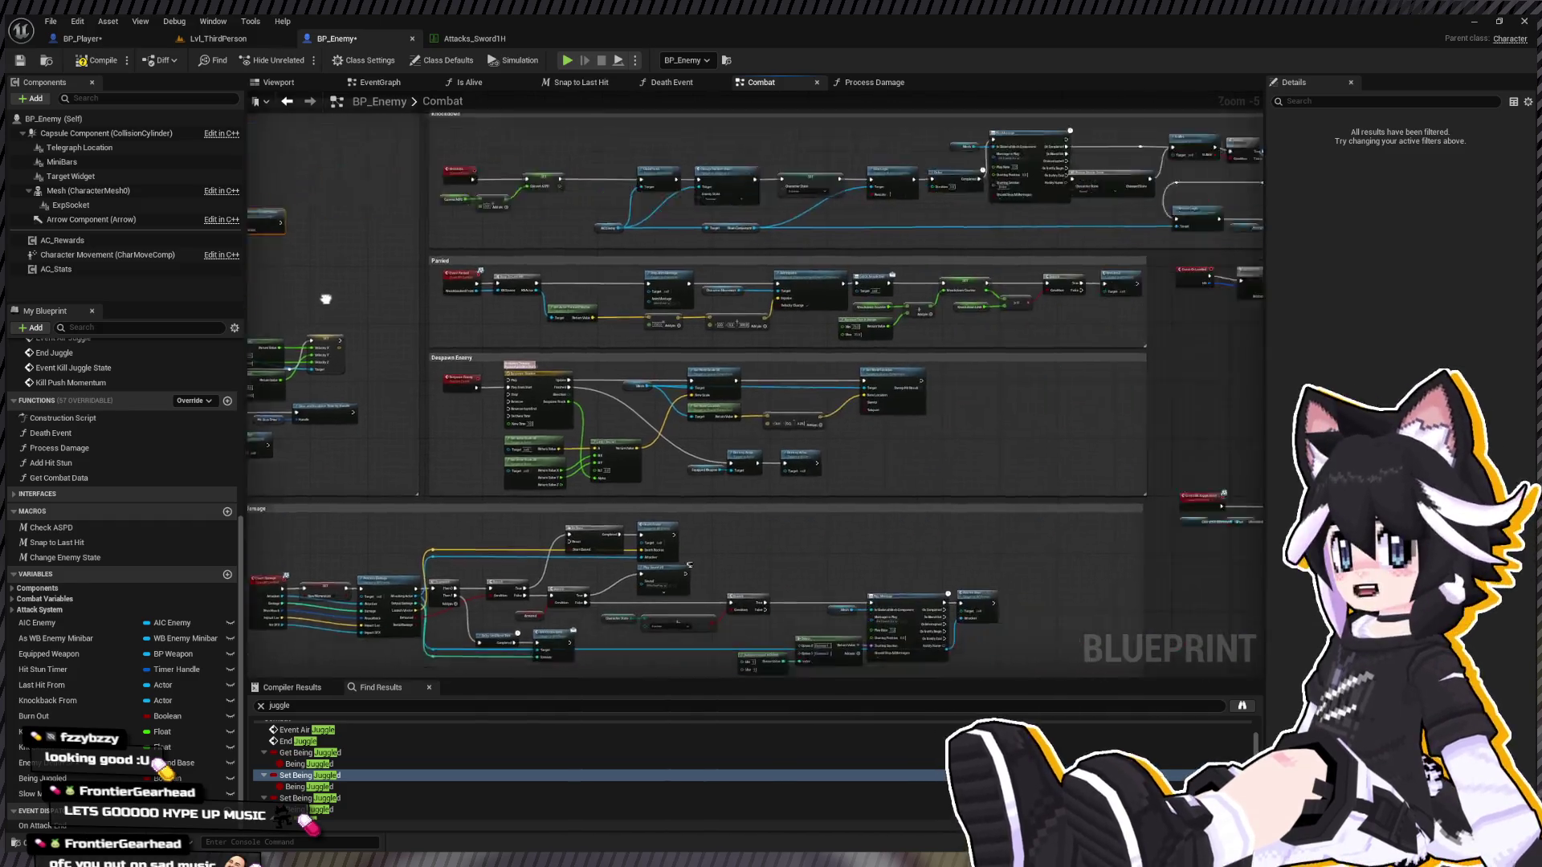
scroll(666, 479, "up", 3)
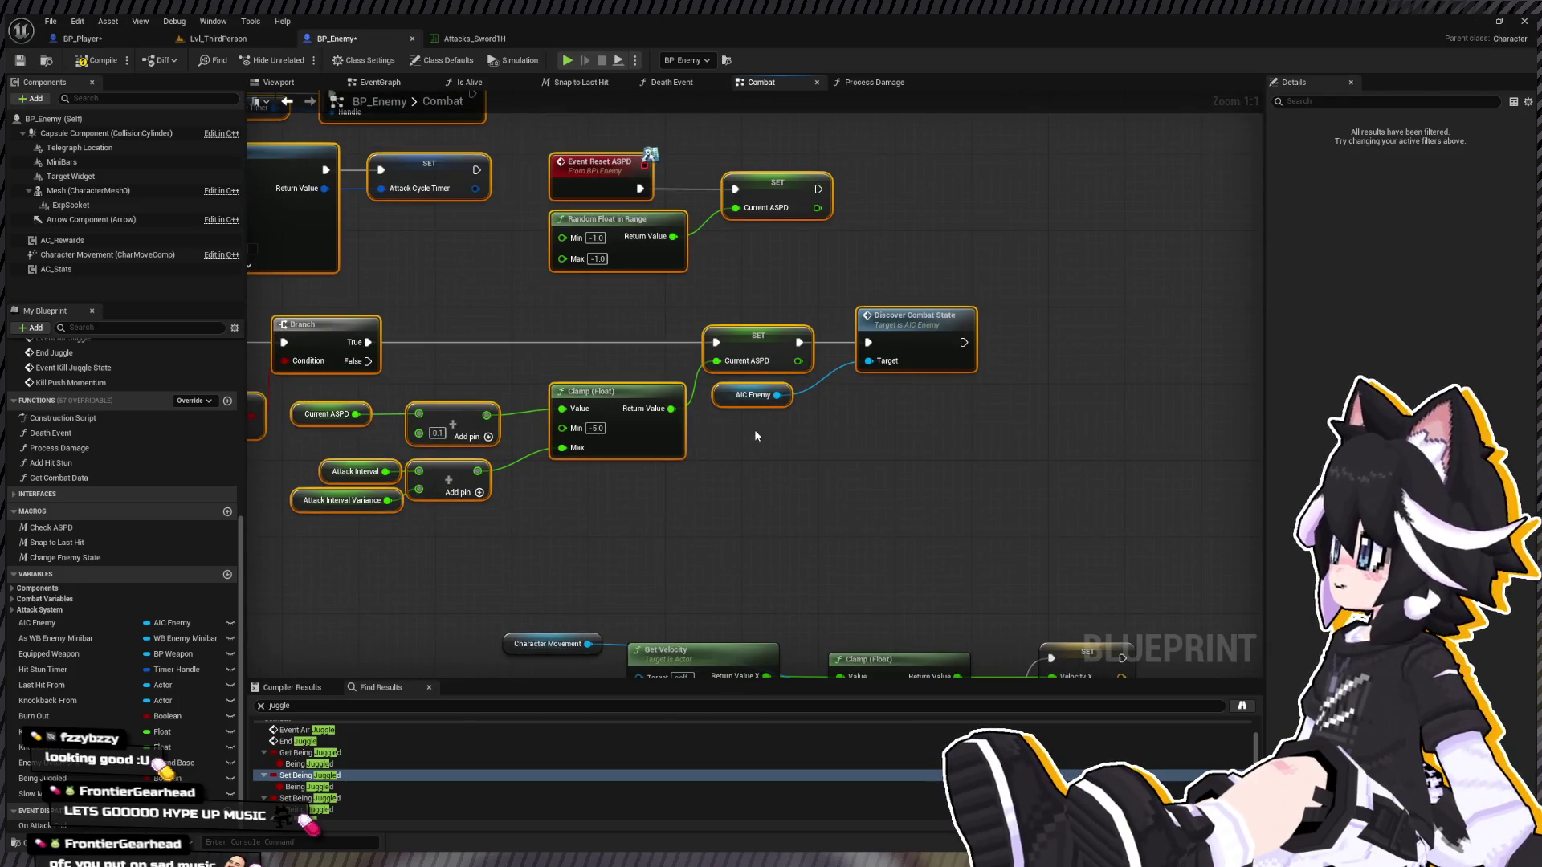
mouse_move(754, 429)
left_mouse_down()
mouse_move(850, 292)
mouse_move(1144, 354)
left_mouse_up()
scroll(1144, 354, "down", 2)
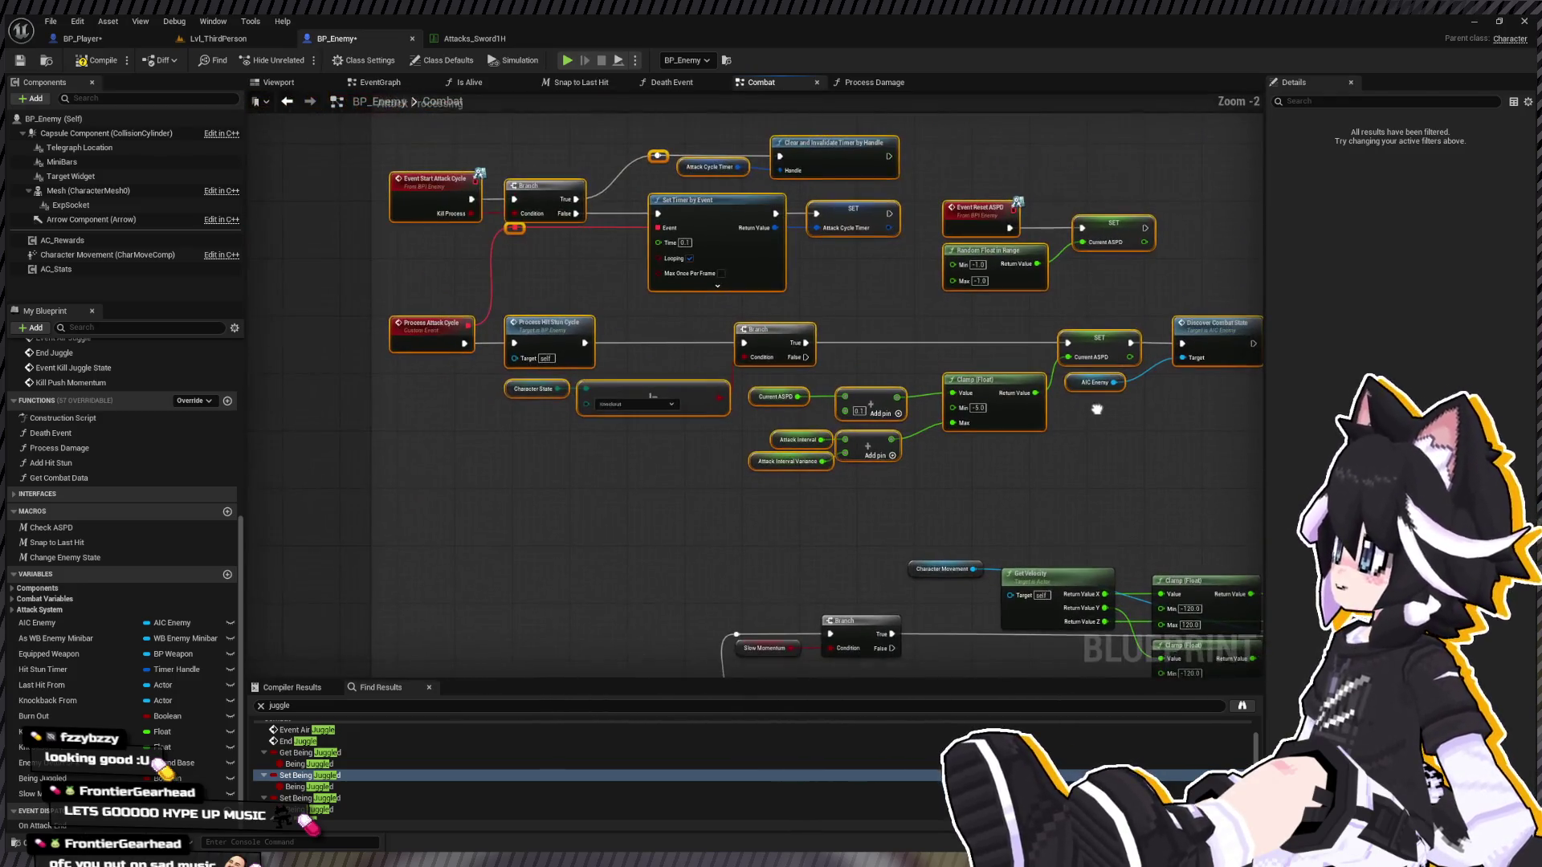
mouse_move(1094, 402)
left_mouse_down()
mouse_move(740, 255)
mouse_move(905, 289)
mouse_move(1108, 436)
mouse_move(992, 243)
left_mouse_up()
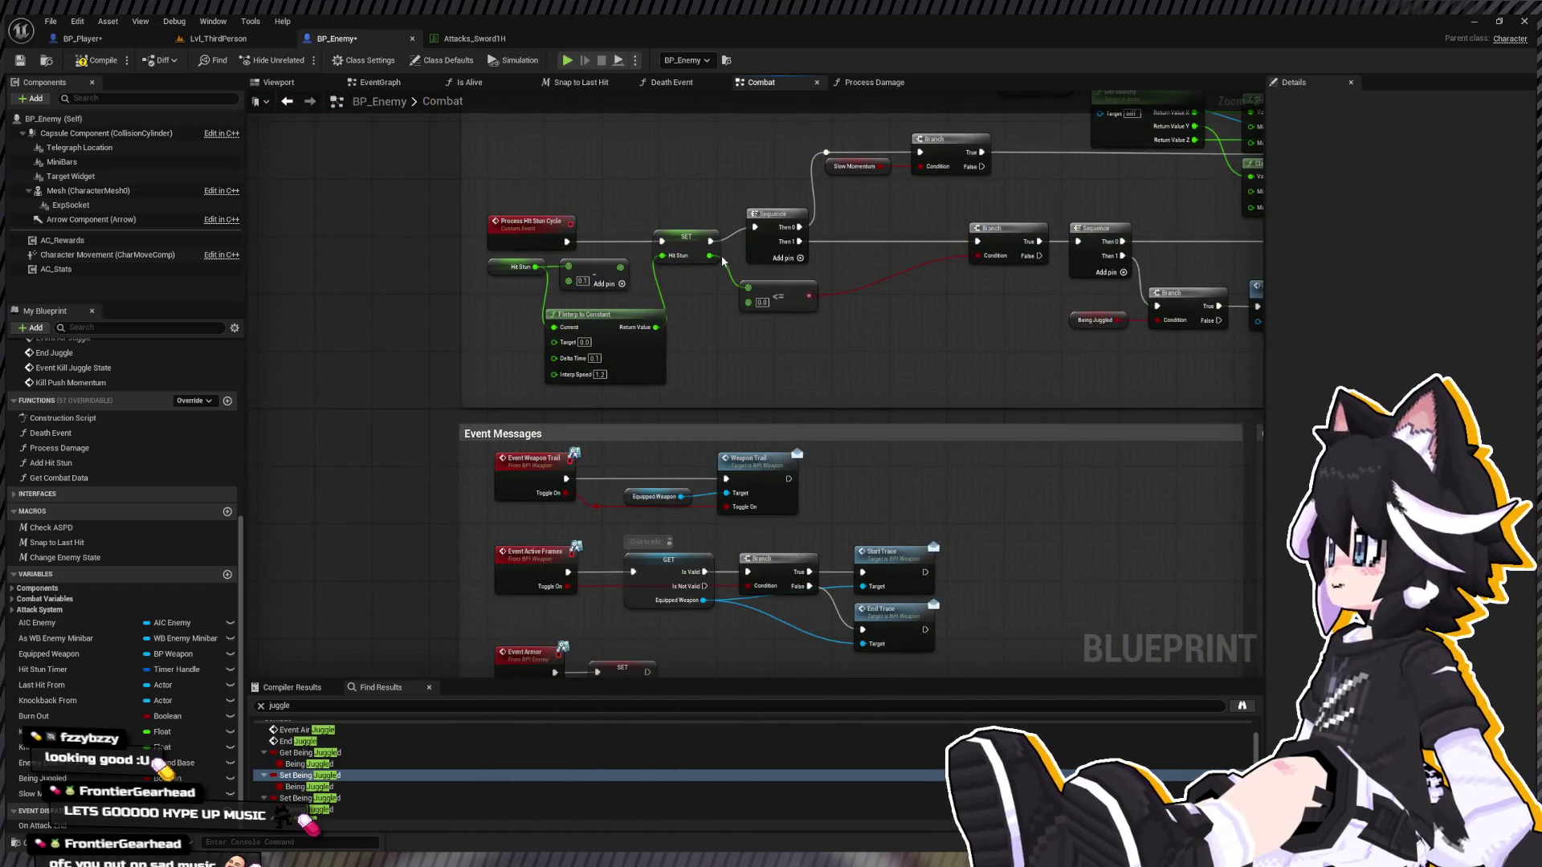
mouse_move(883, 281)
left_mouse_down()
mouse_move(855, 355)
mouse_move(814, 351)
mouse_move(811, 306)
left_mouse_up()
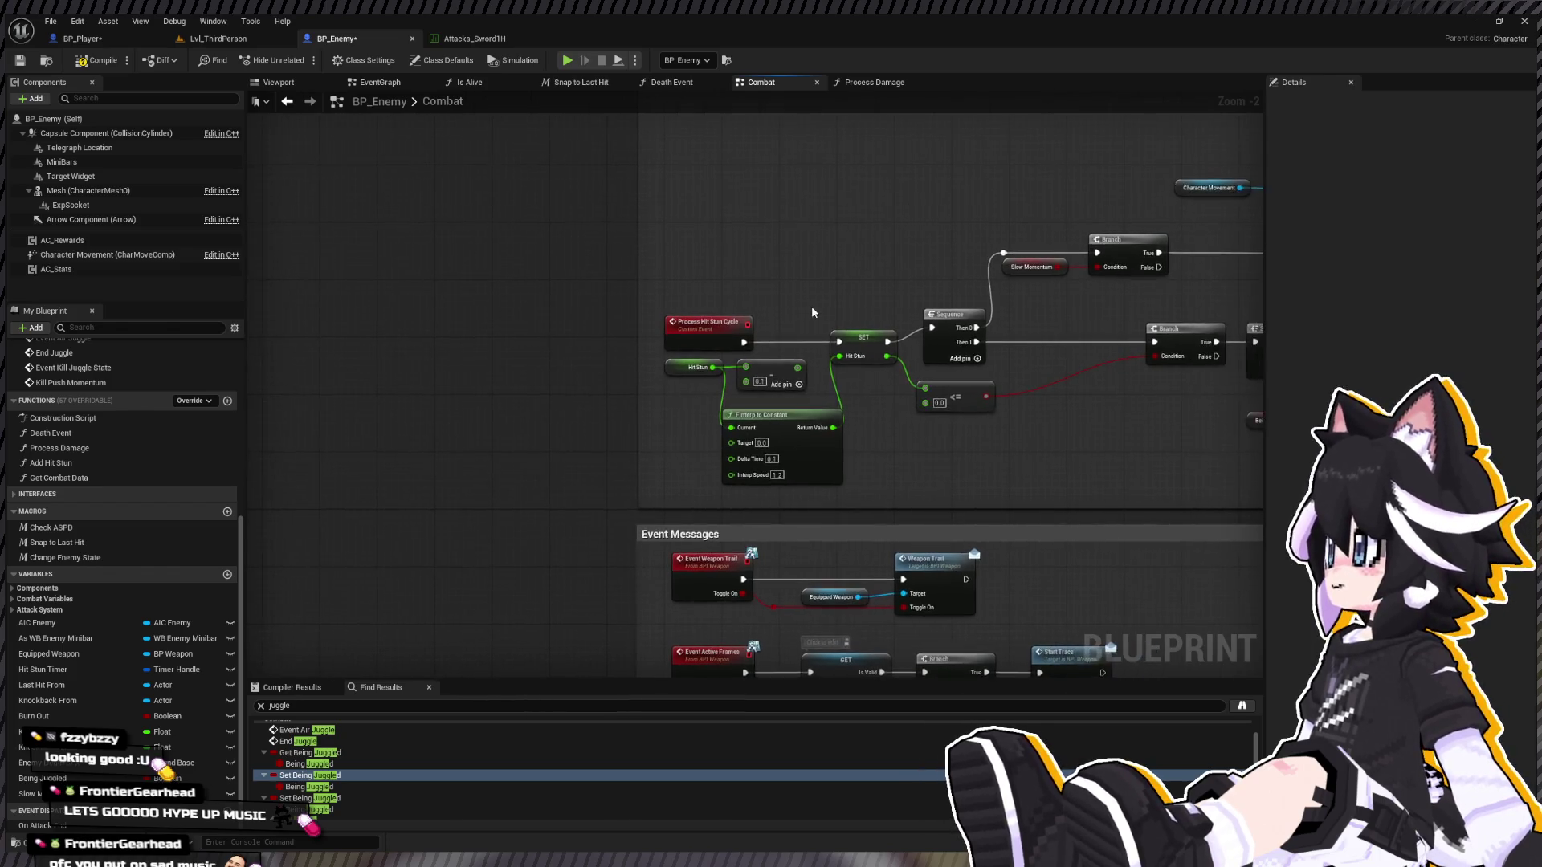
scroll(811, 306, "up", 2)
left_click(778, 382)
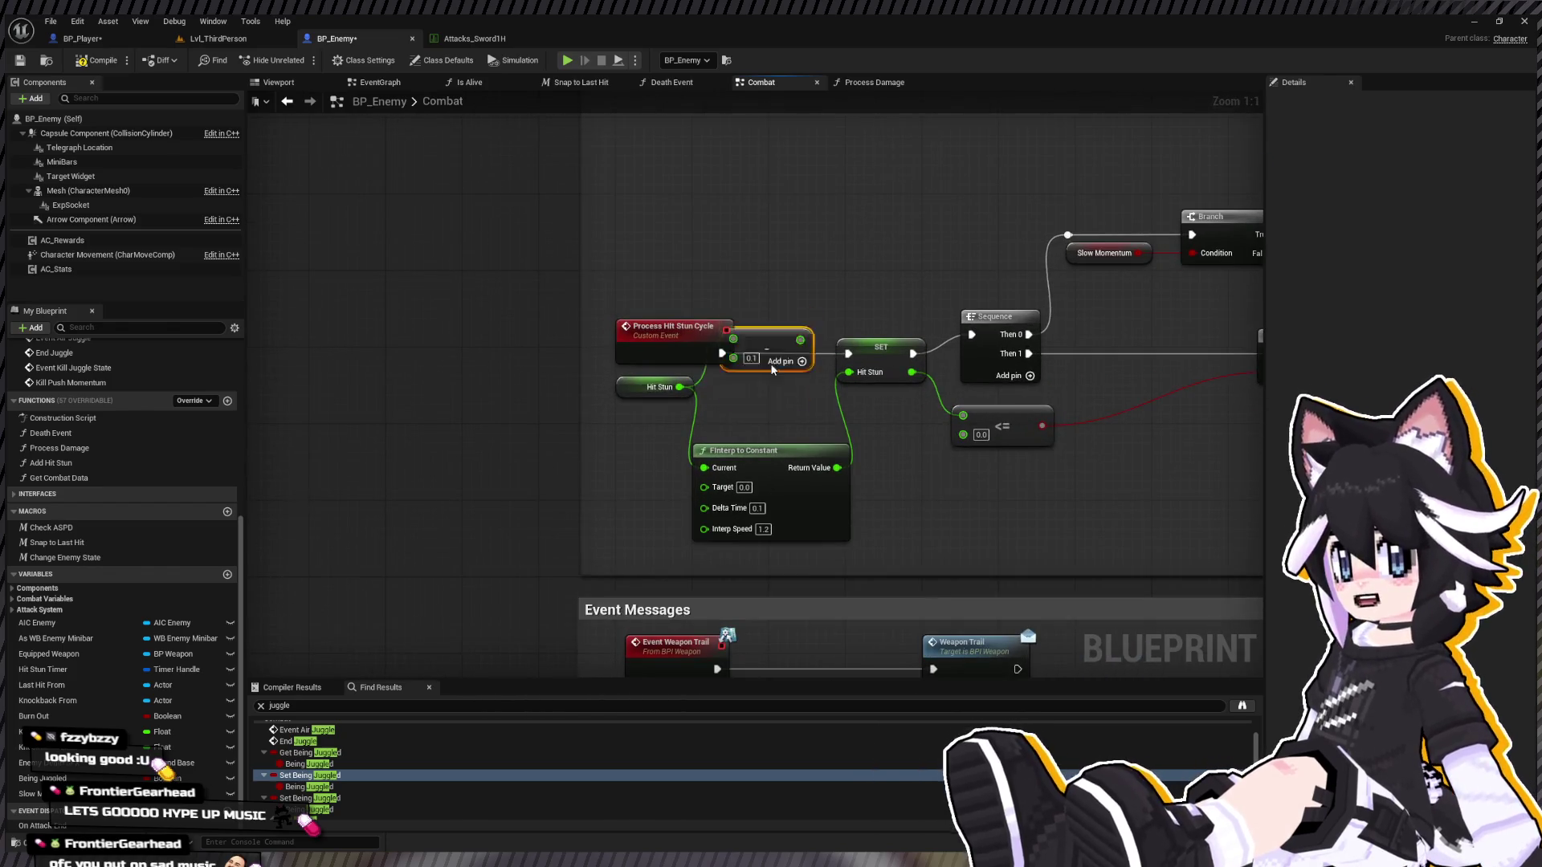
- Set the FInterp to Constant Interp Speed to 1.5
left_click(764, 529)
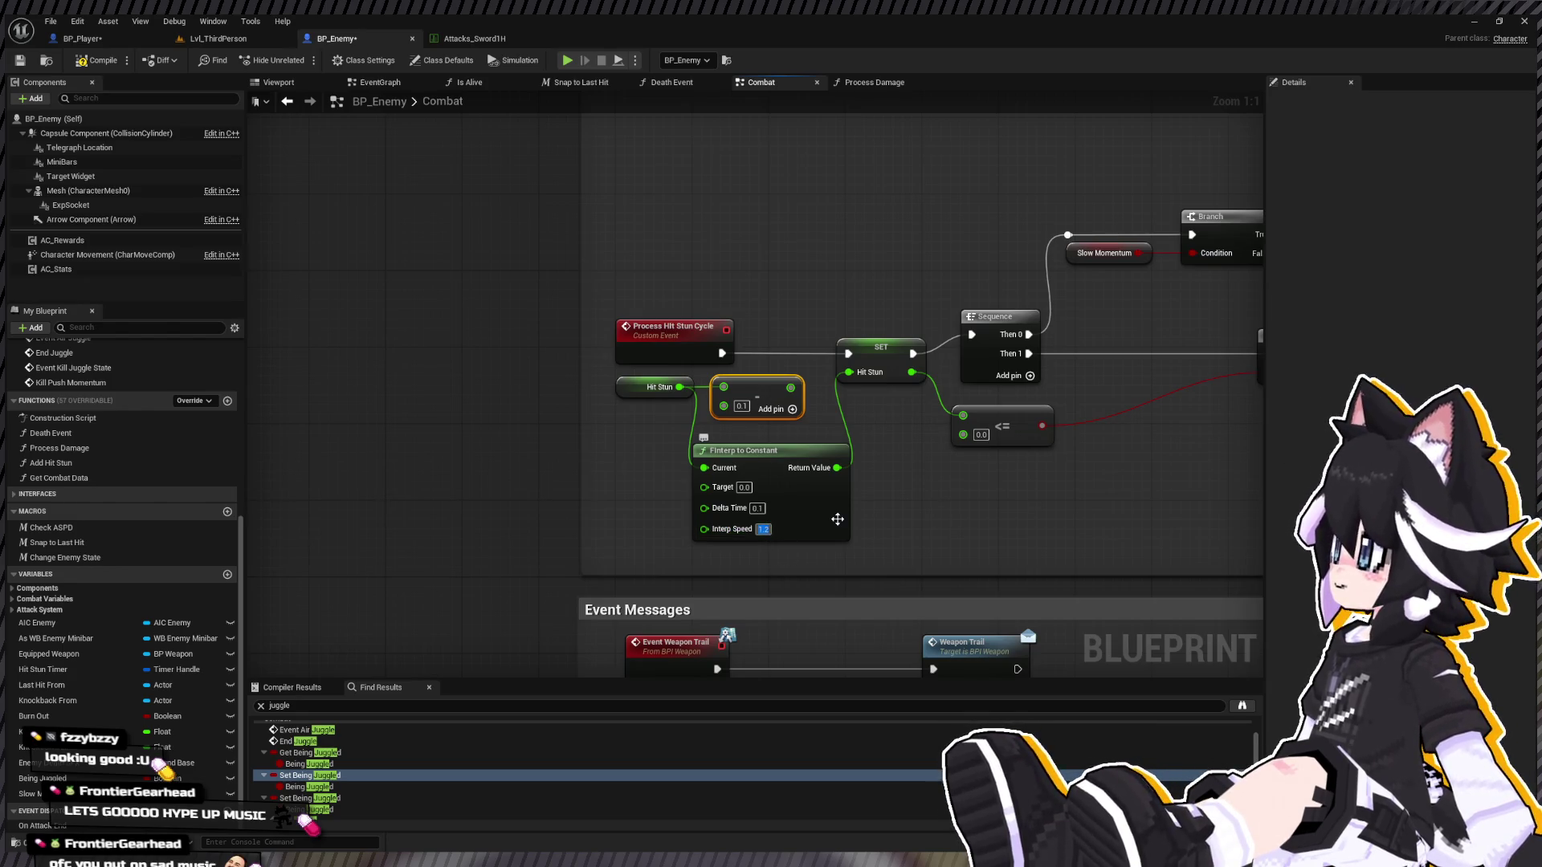
type("1.5")
scroll(759, 562, "down", 5)
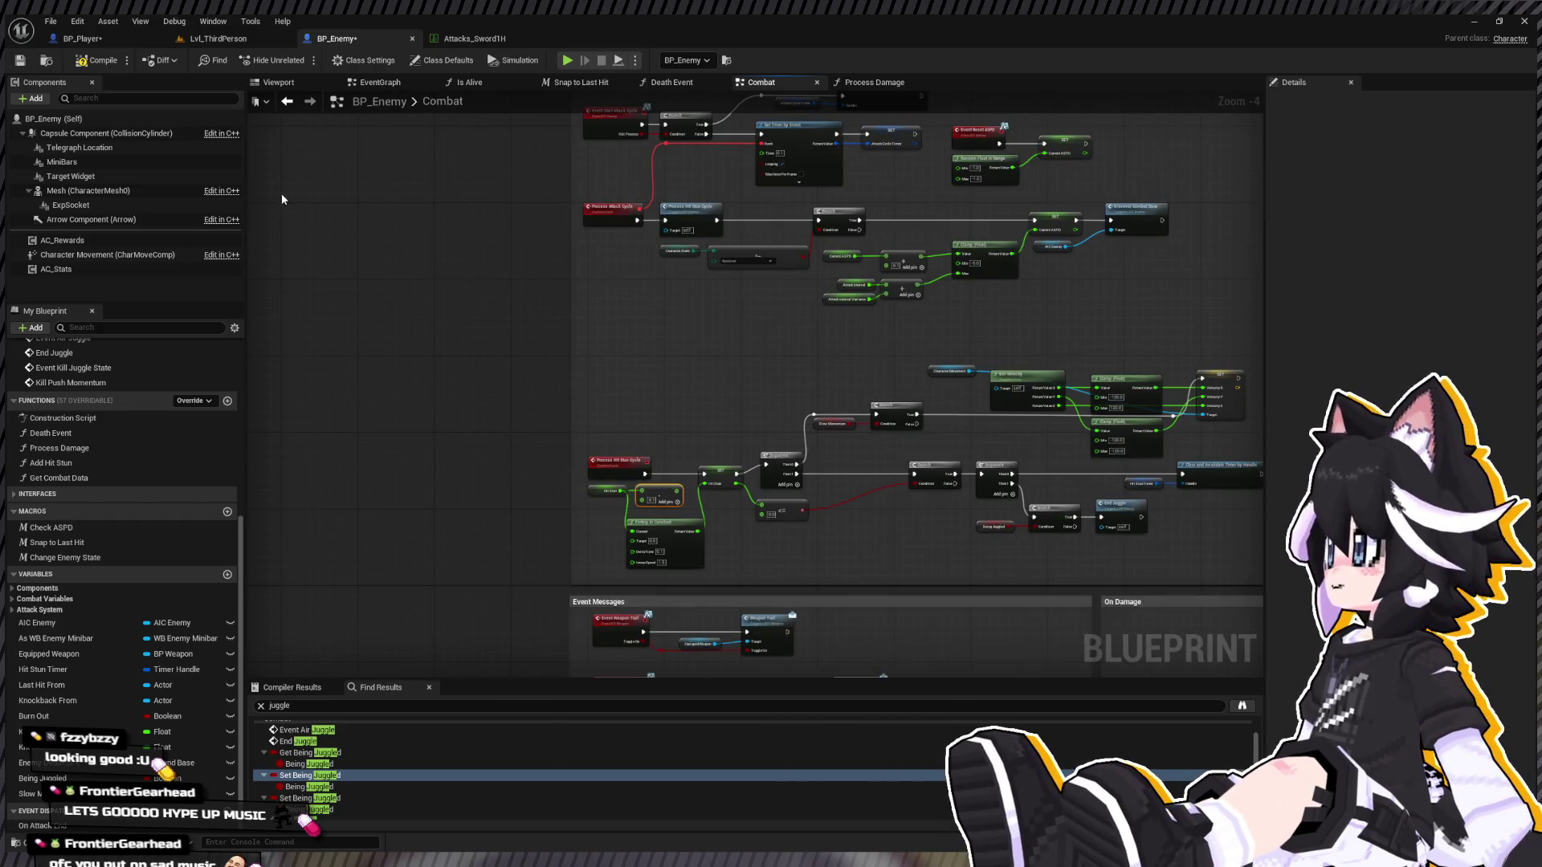
- Compile BP_Enemy and start playing Lvl_ThirdPerson in the editor
left_click(97, 61)
left_click(211, 40)
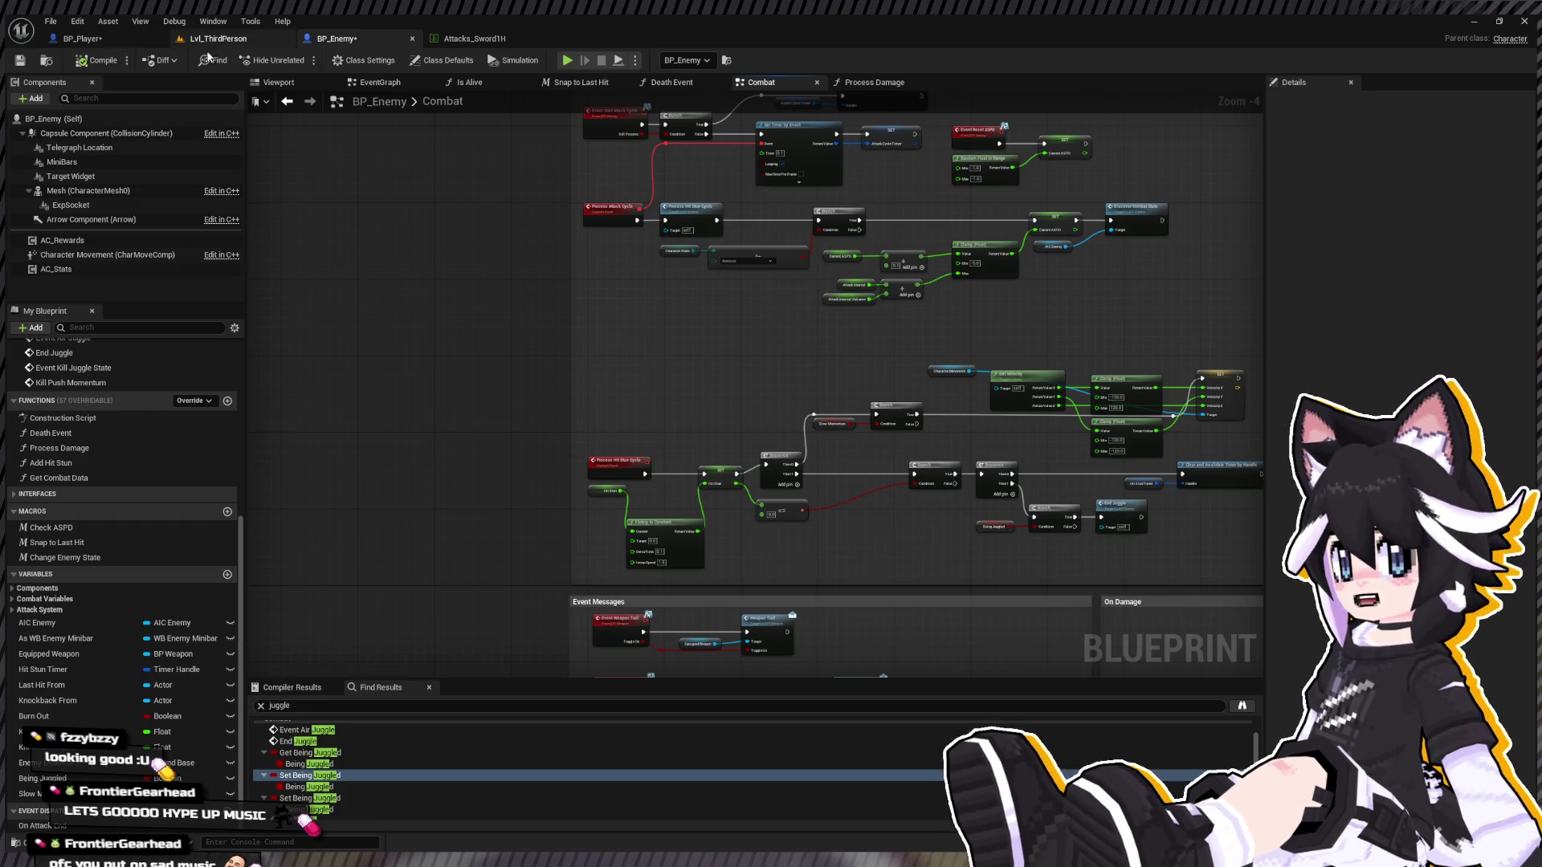
left_click(302, 60)
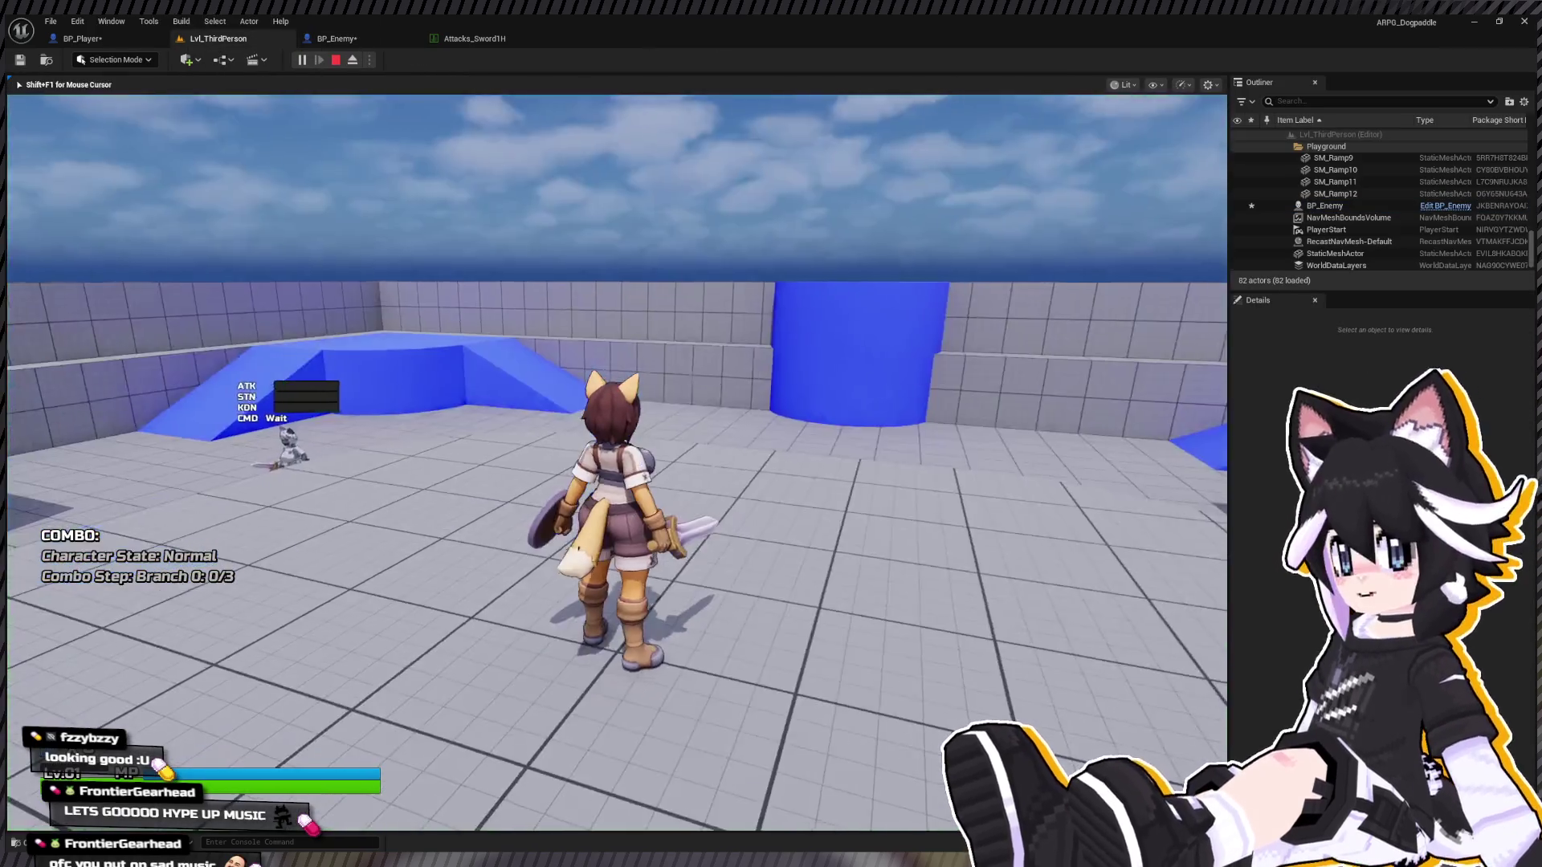
- Run to the Dummy and hit it with X>X>X combos and a shield attack
key("w")
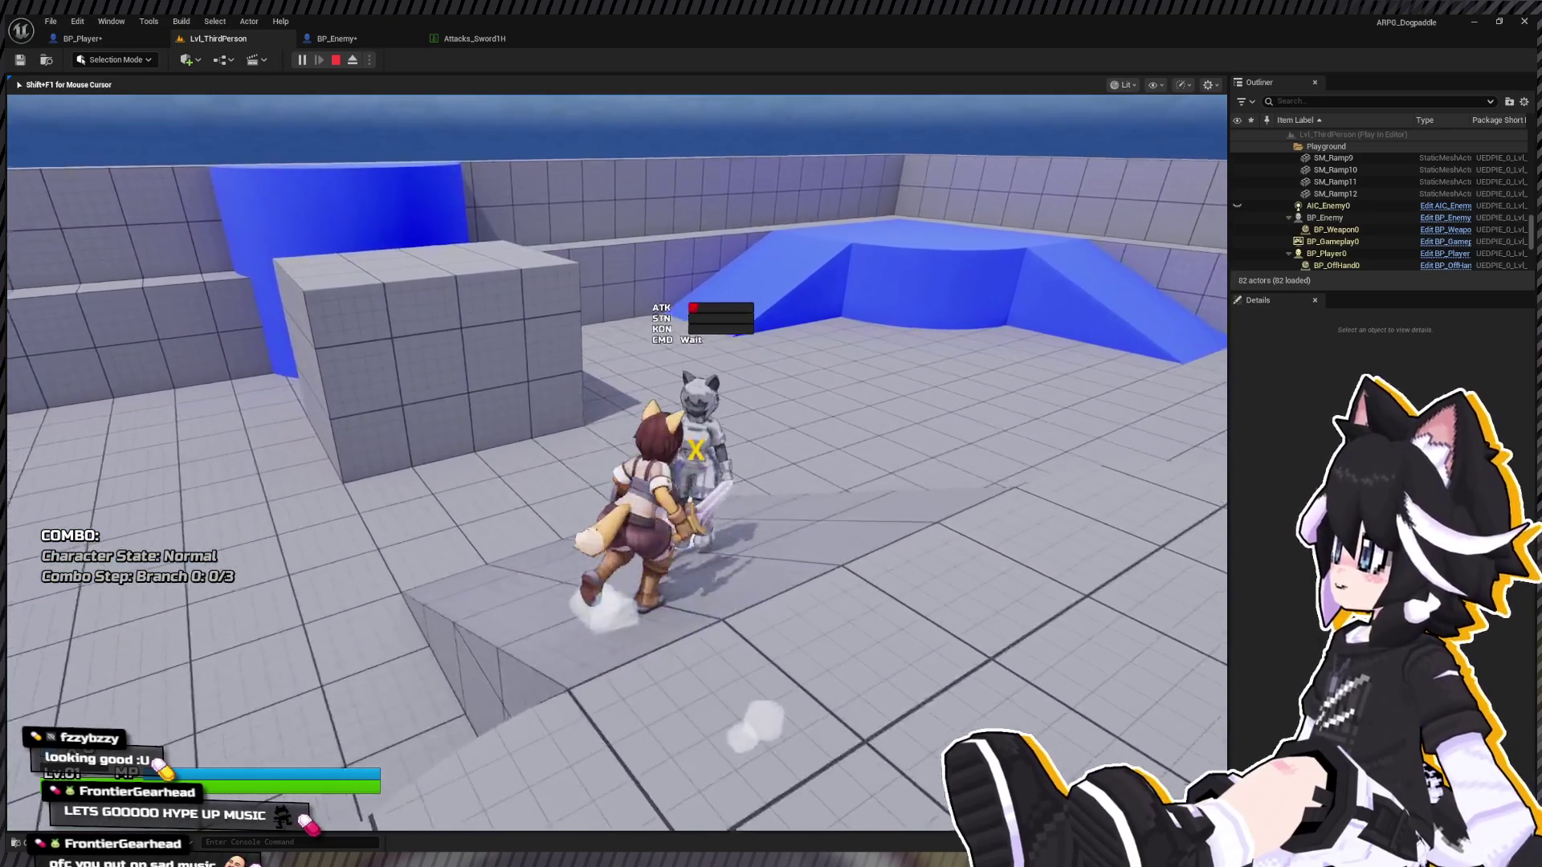
key("x")
key("x")
key("x")
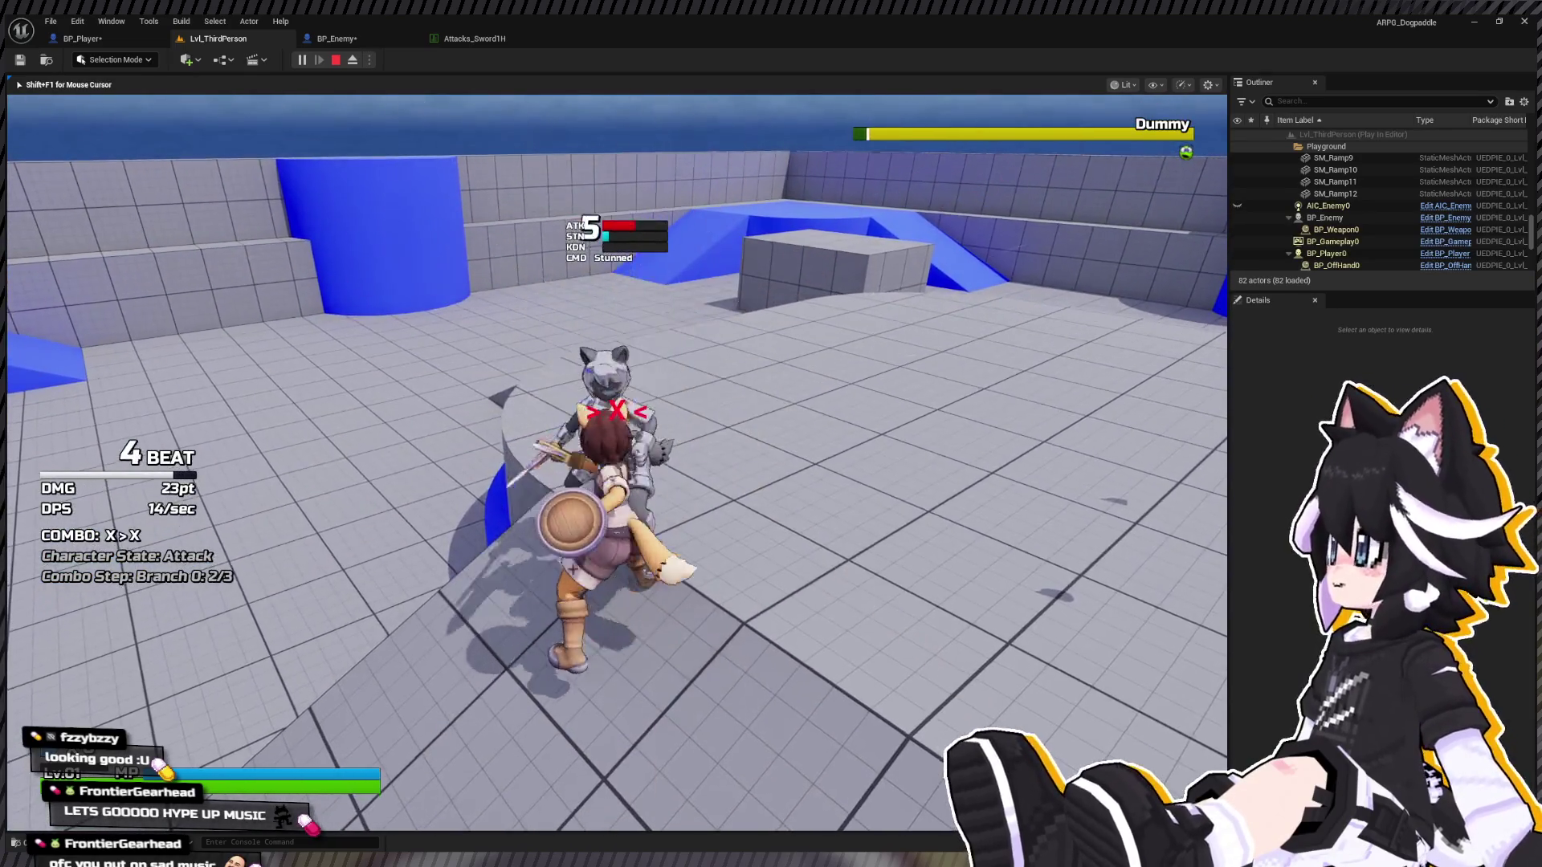
key("y")
key("x")
key("x")
key("x")
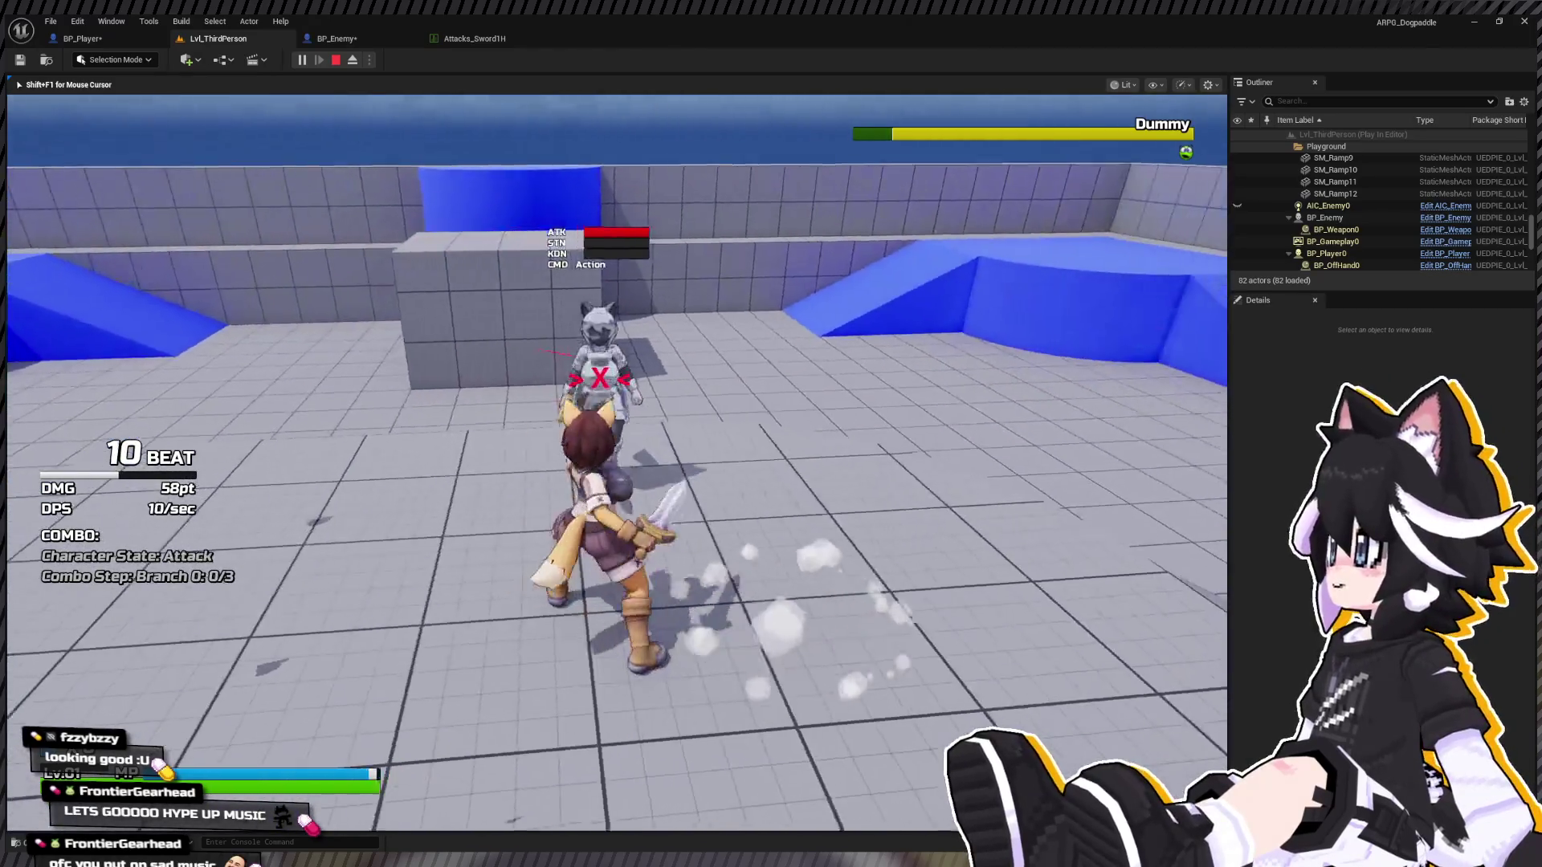
key("x")
key("w")
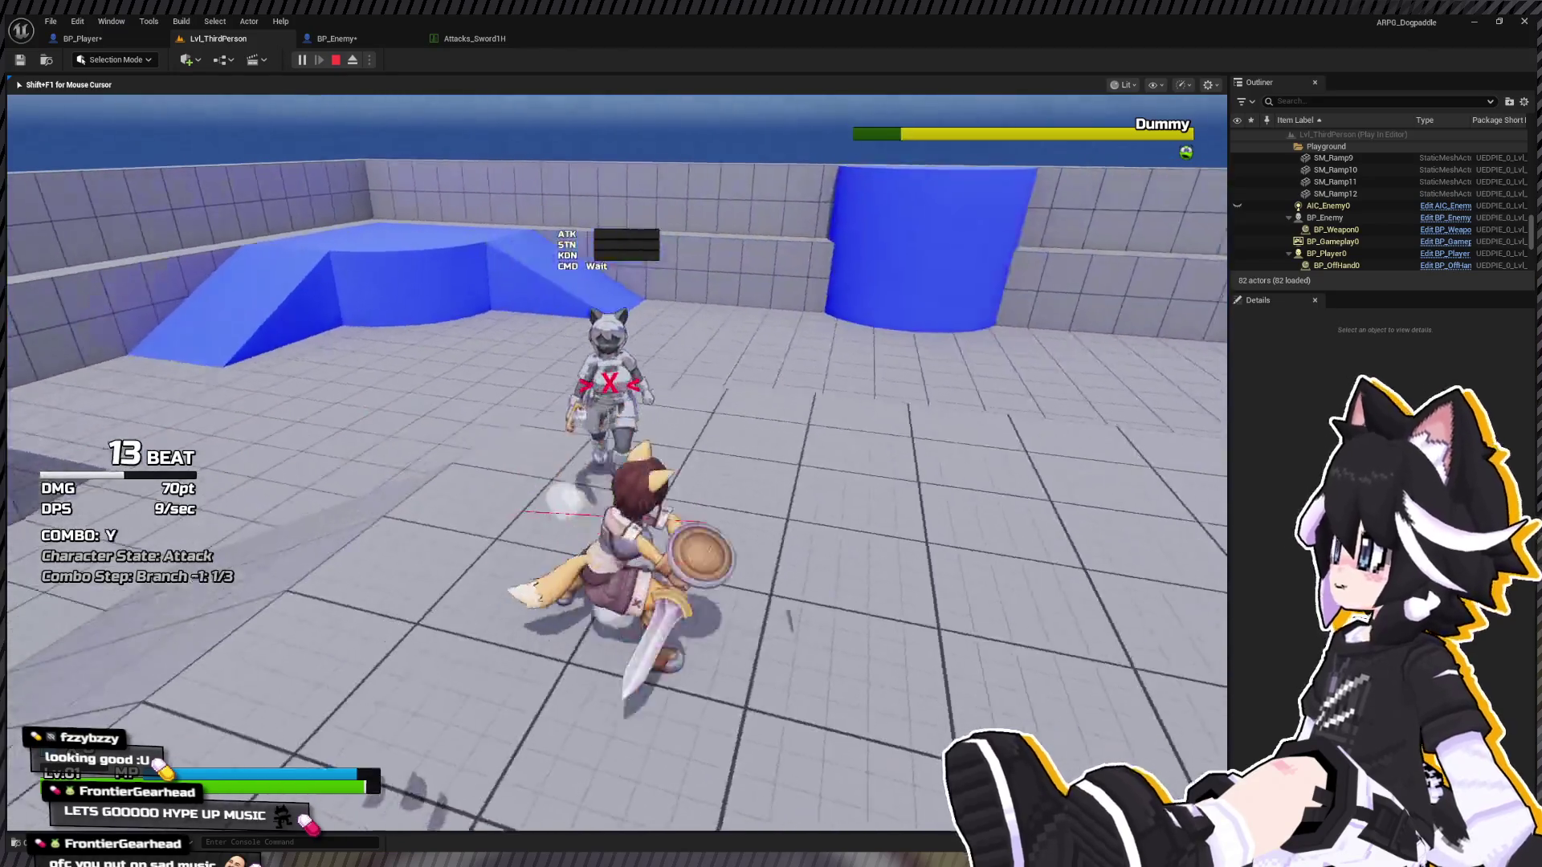
key("x")
key("x")
key("x")
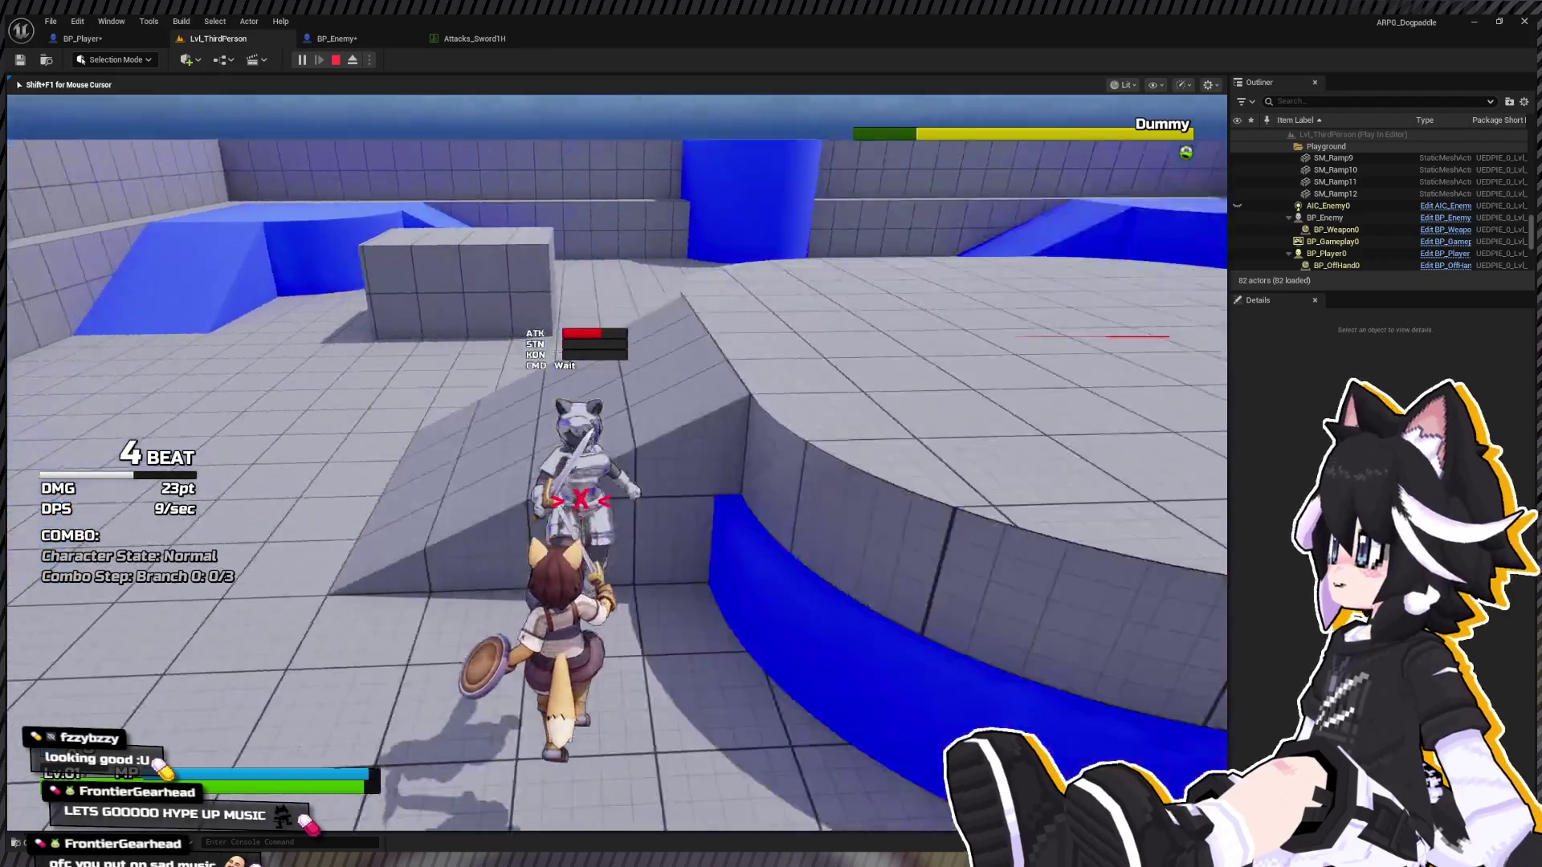
key("x")
key("x")
key("x")
key("x")
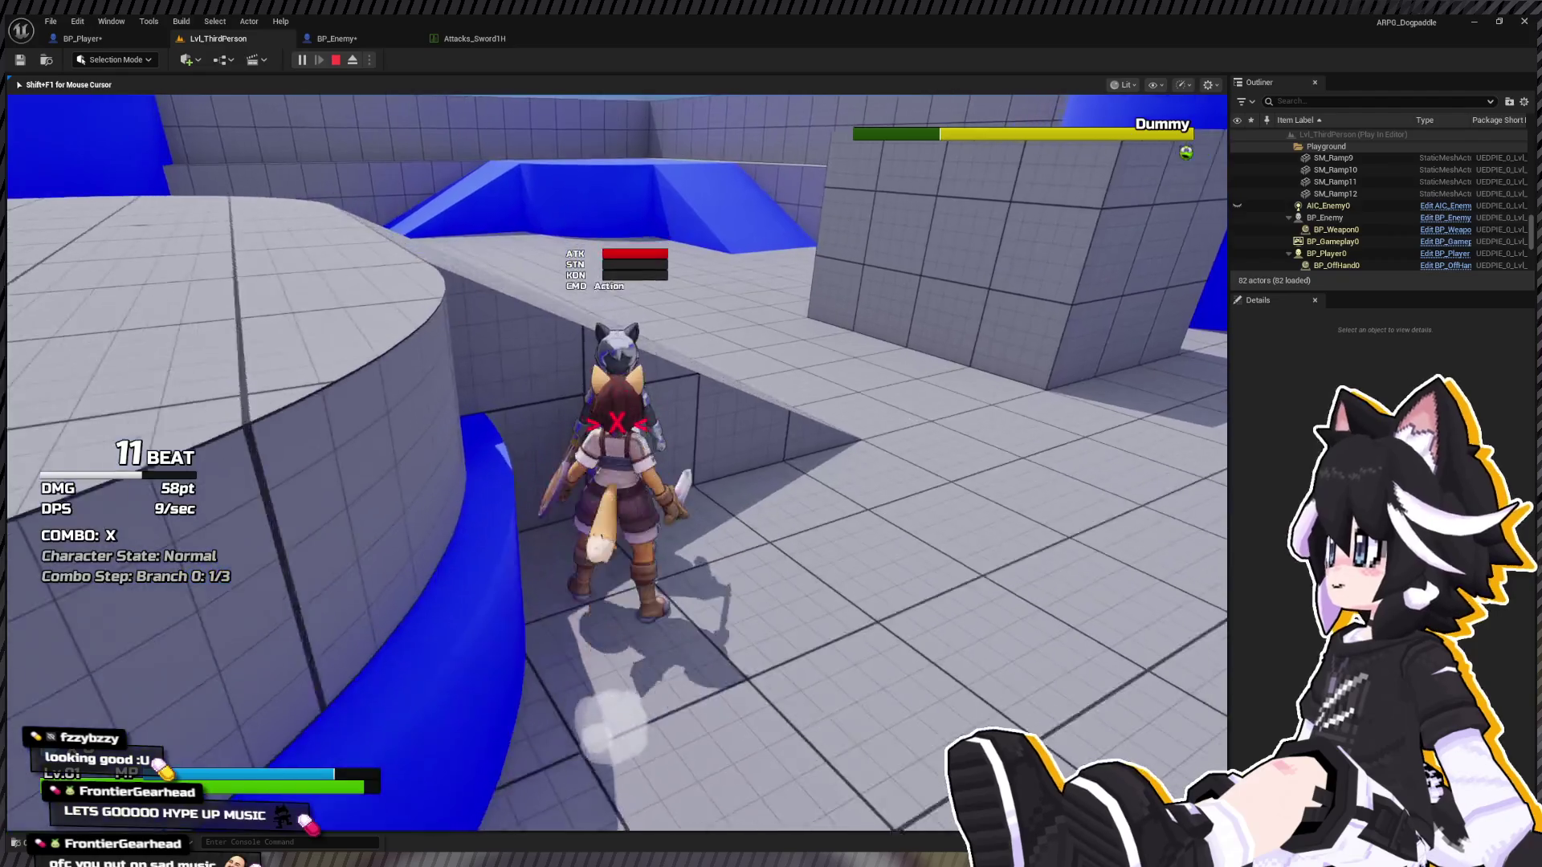
key("x")
key("x")
key("x")
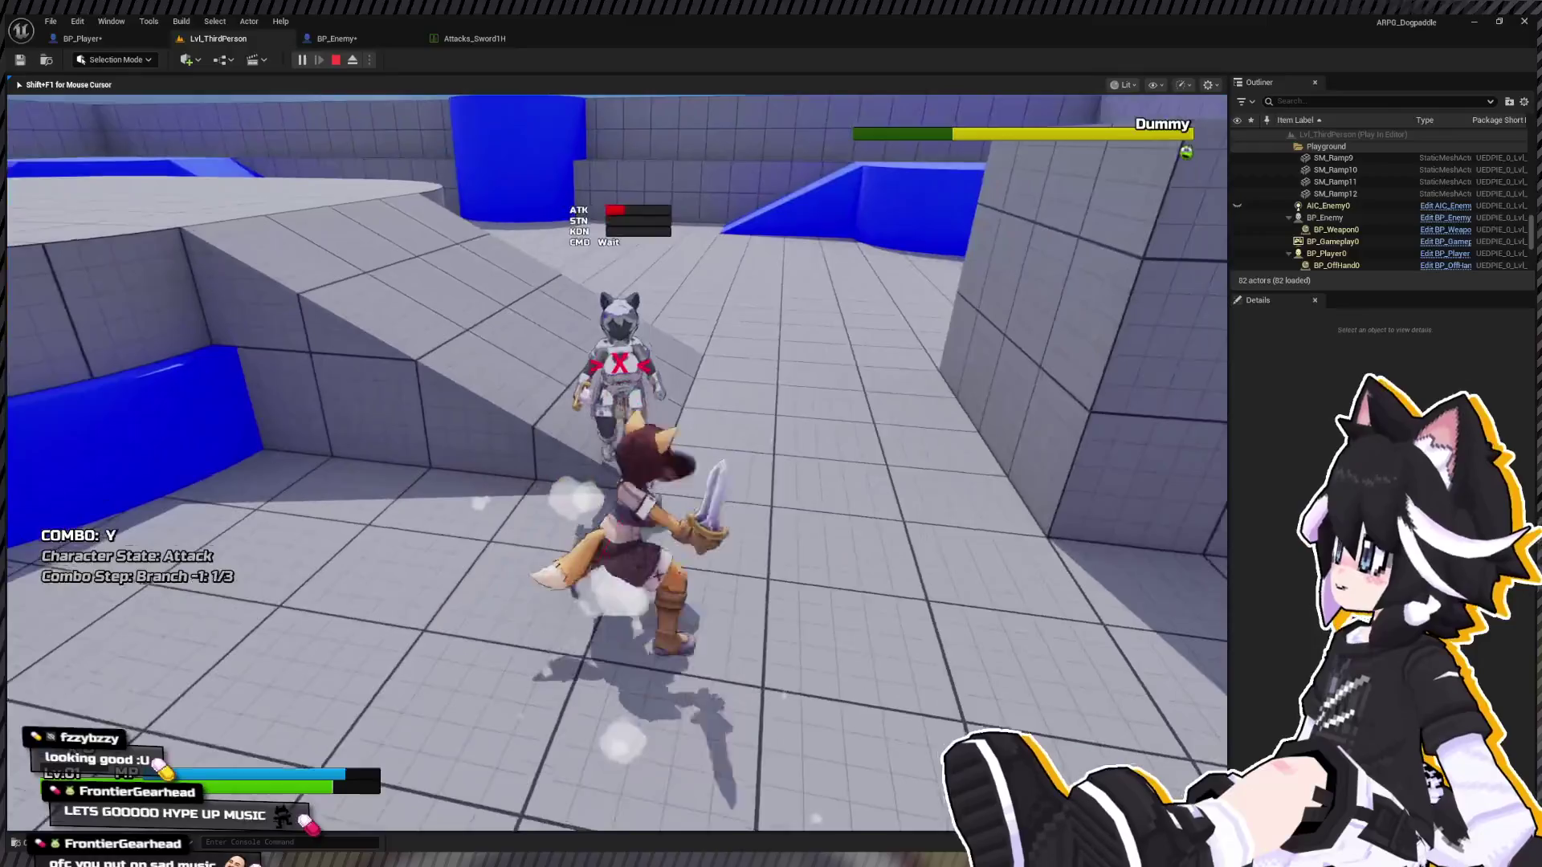
key("x")
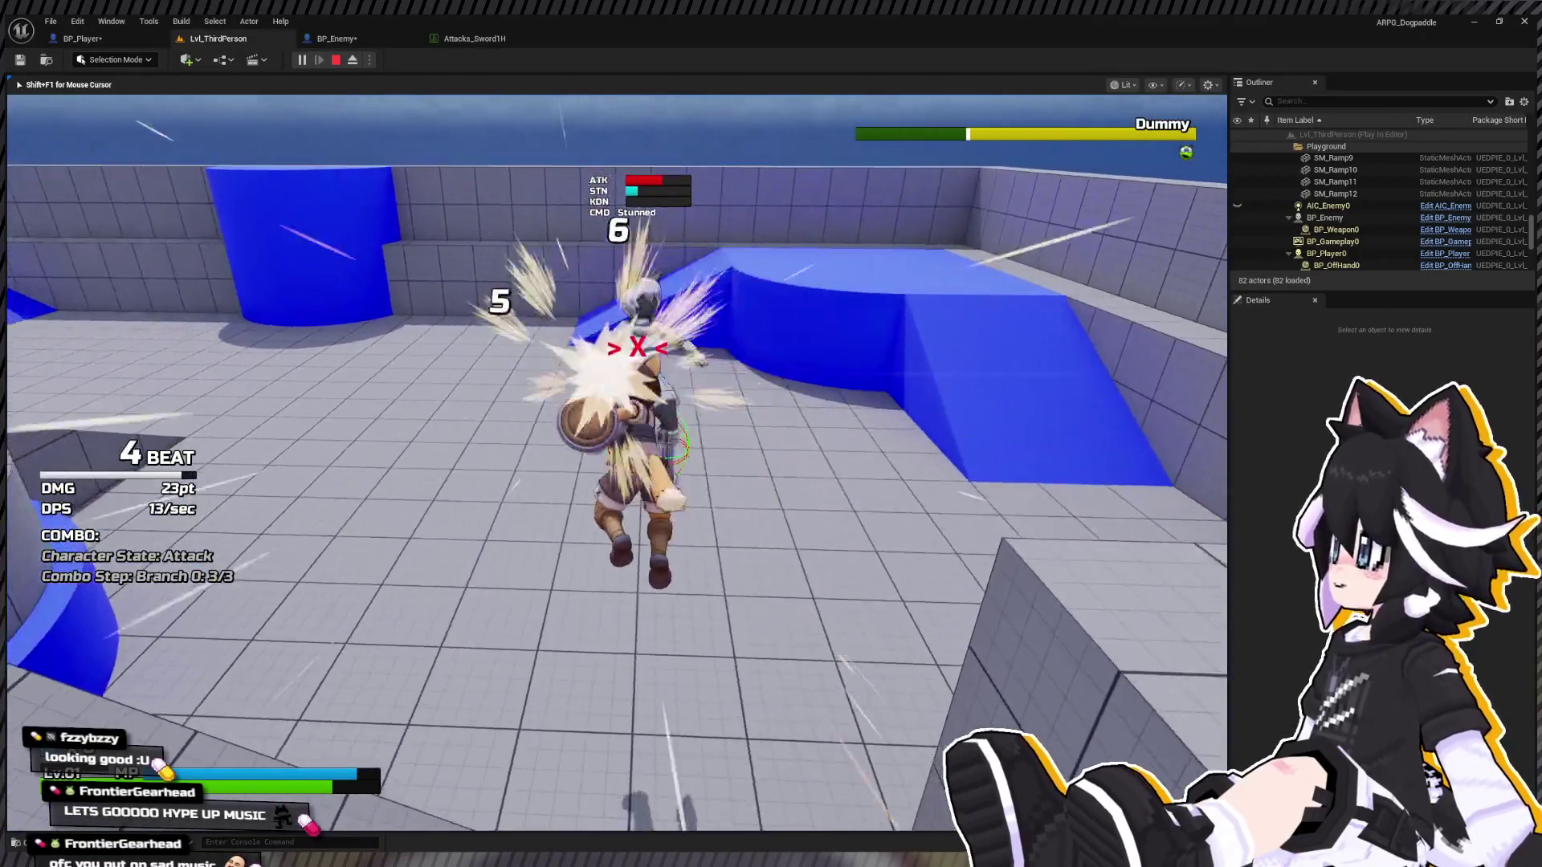
key("x")
key("x")
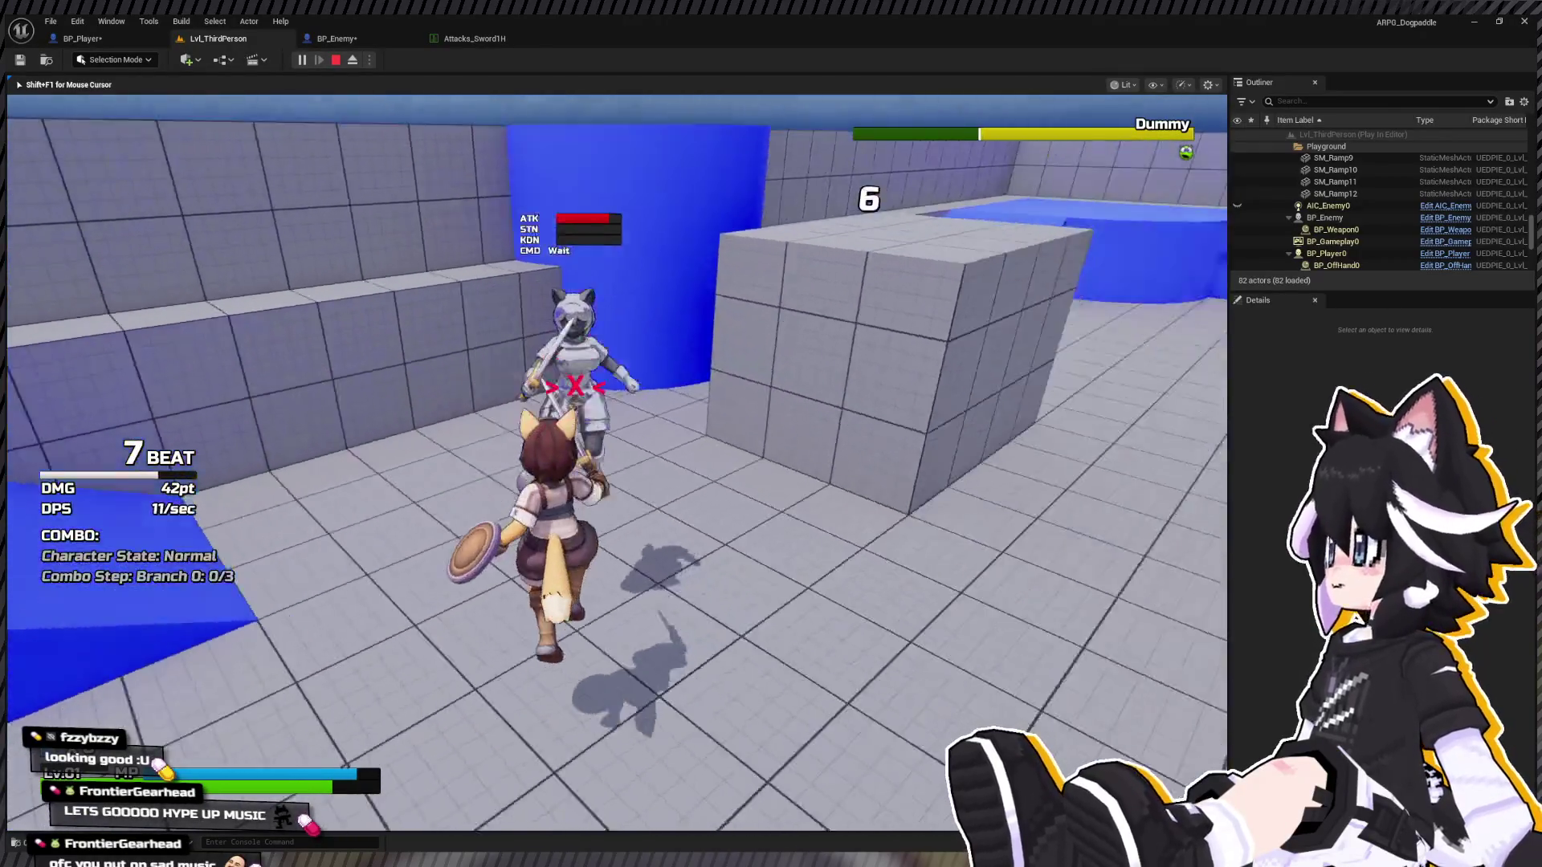
key("x")
- Defend beside the Dummy, then keep attacking until it is stunned and knocked airborne
key("w")
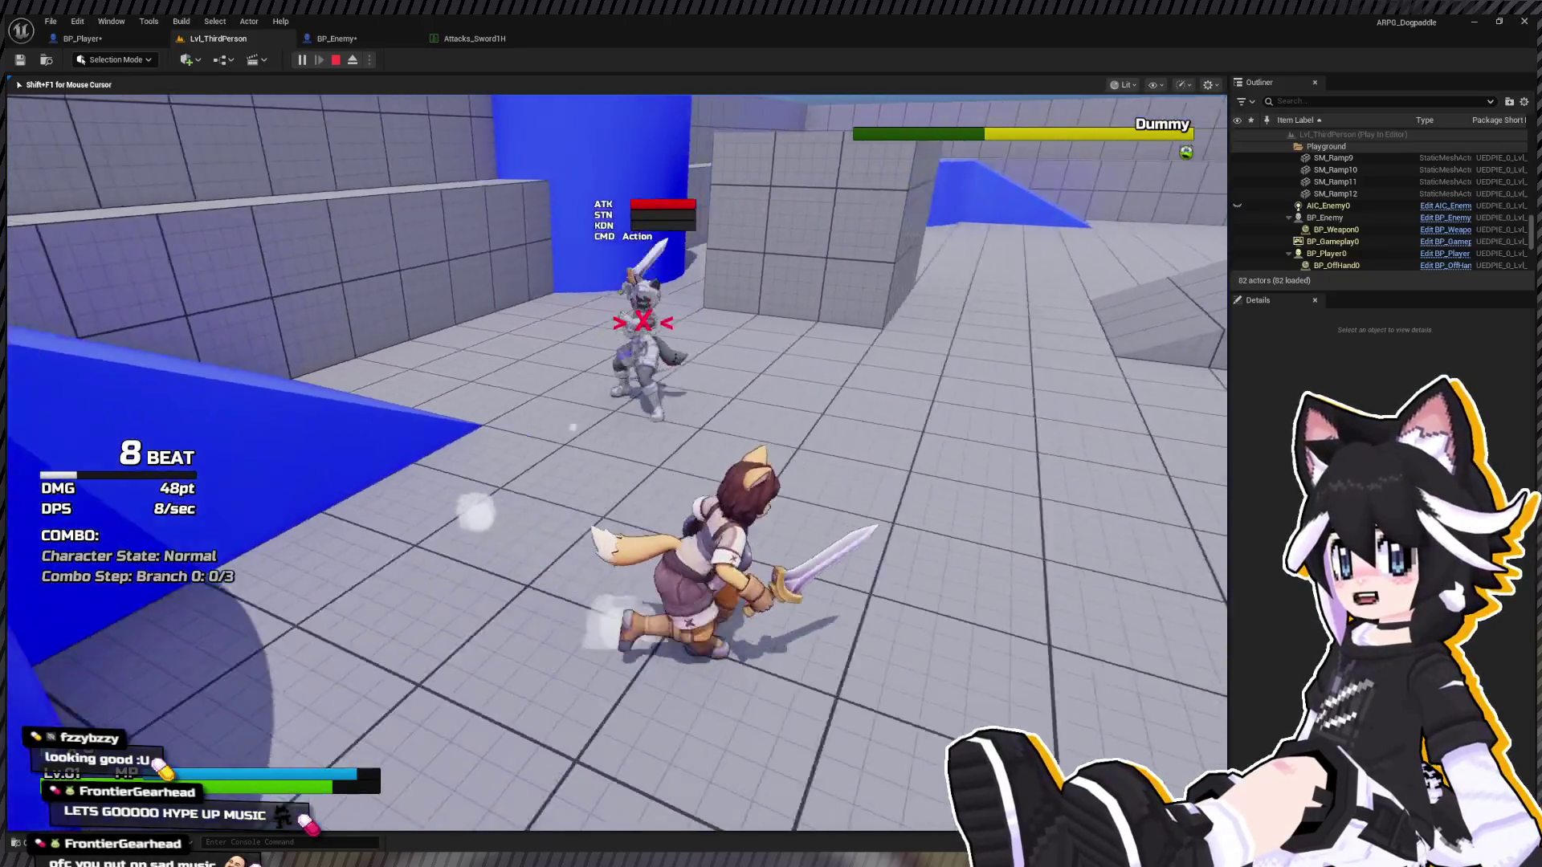
key("Tab")
key("Tab")
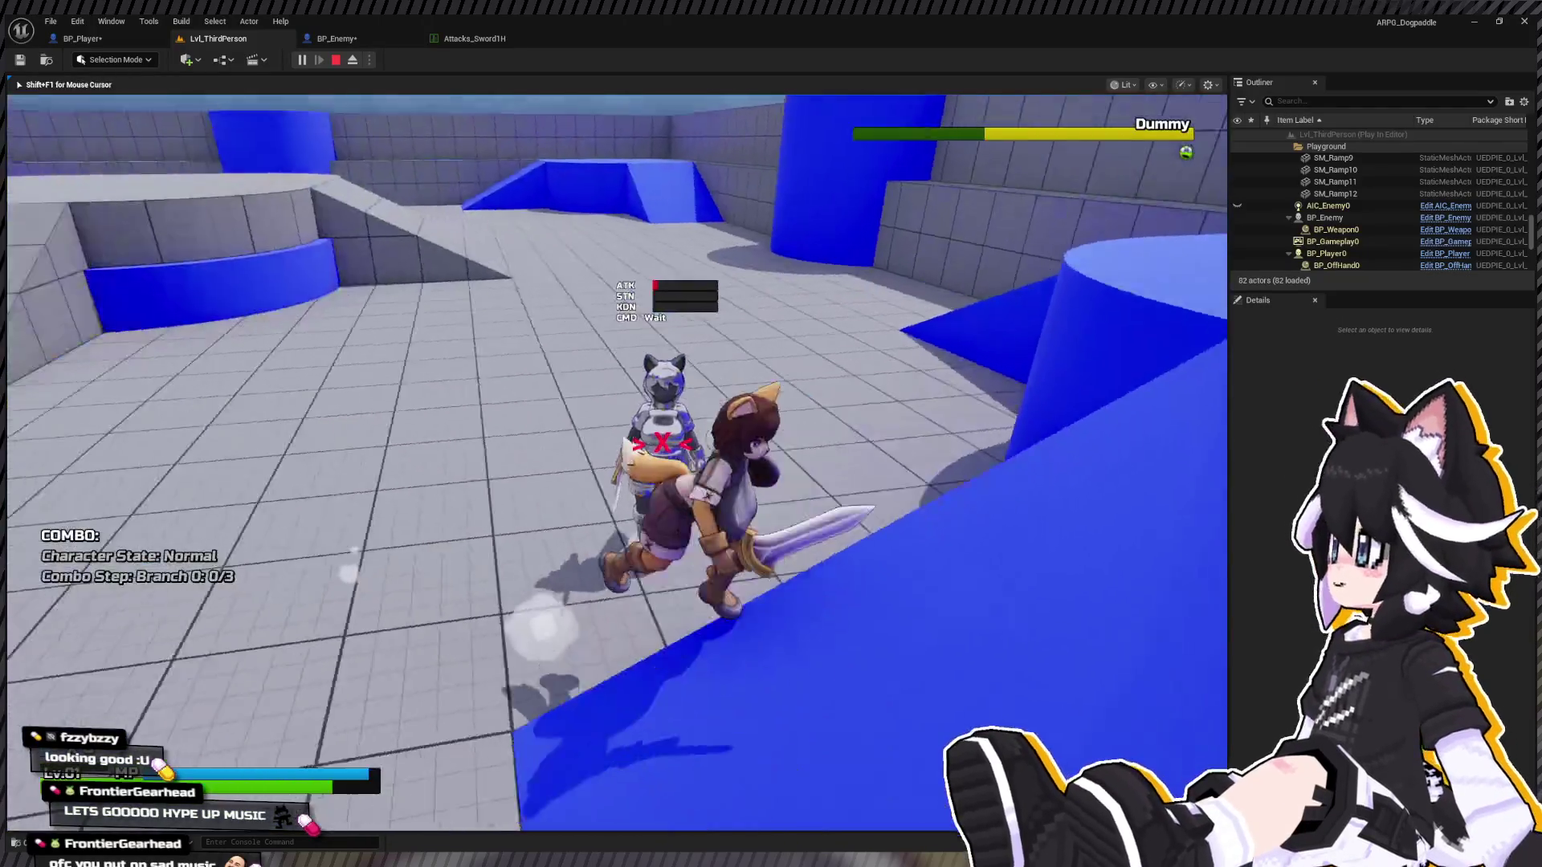
key("y")
key("x")
key("x")
key("x")
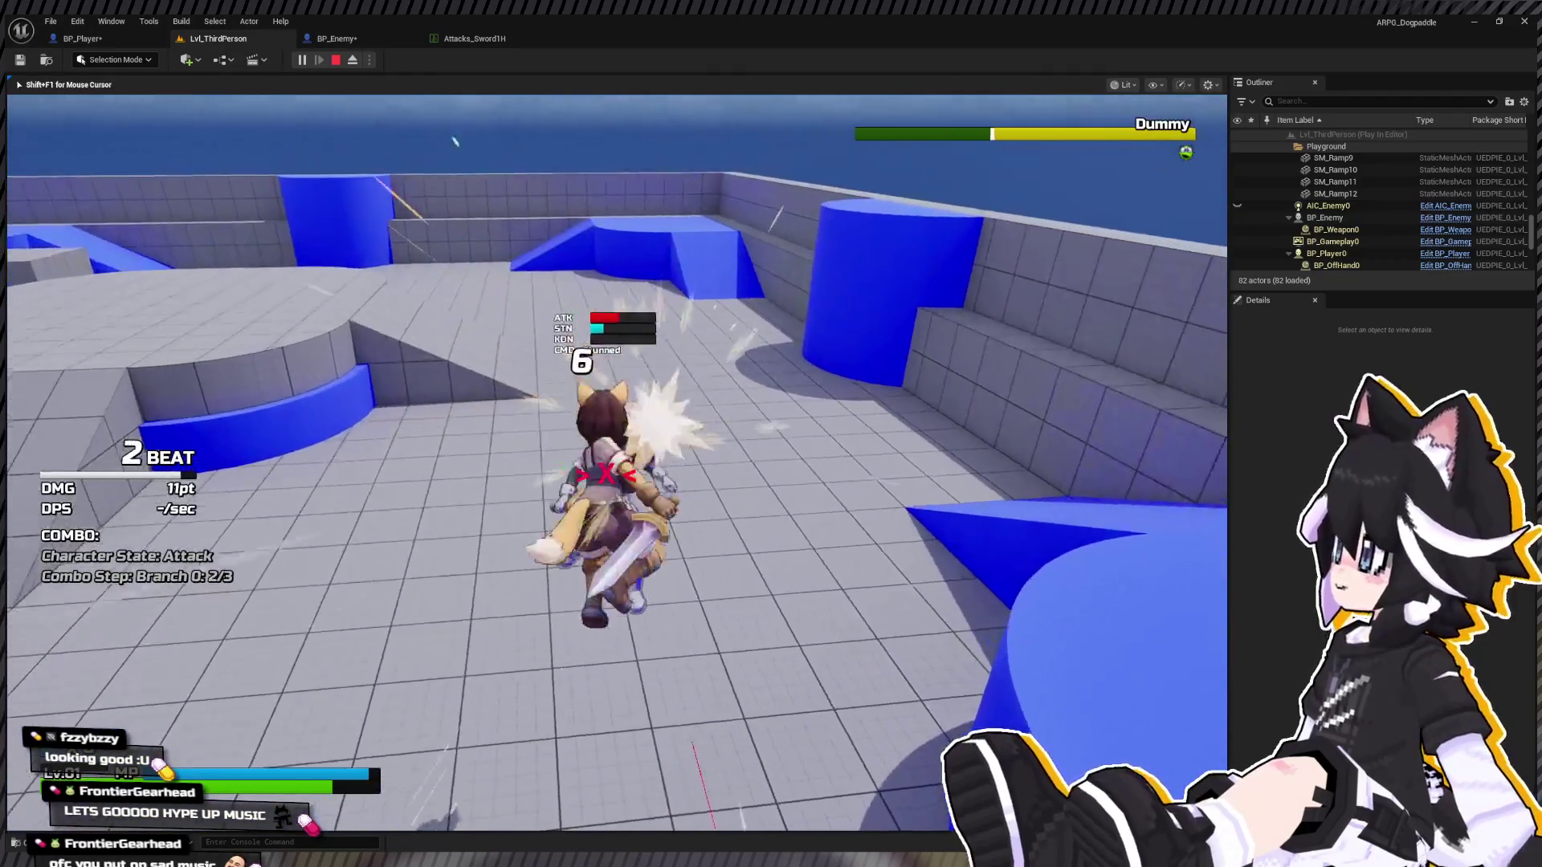
key("x")
key("x")
key("x")
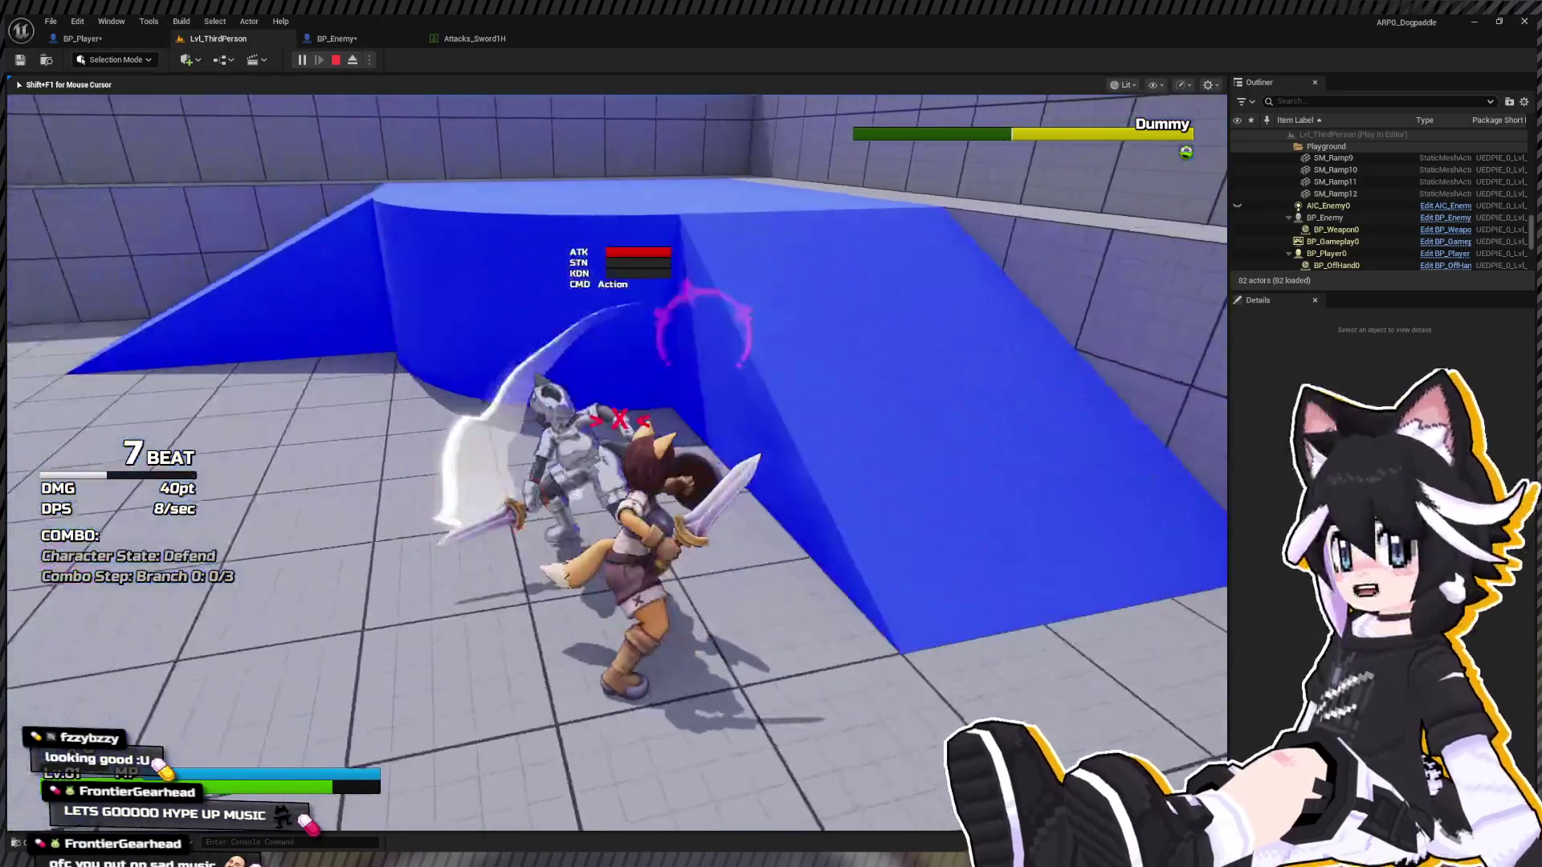
key("x")
key("x")
key("x")
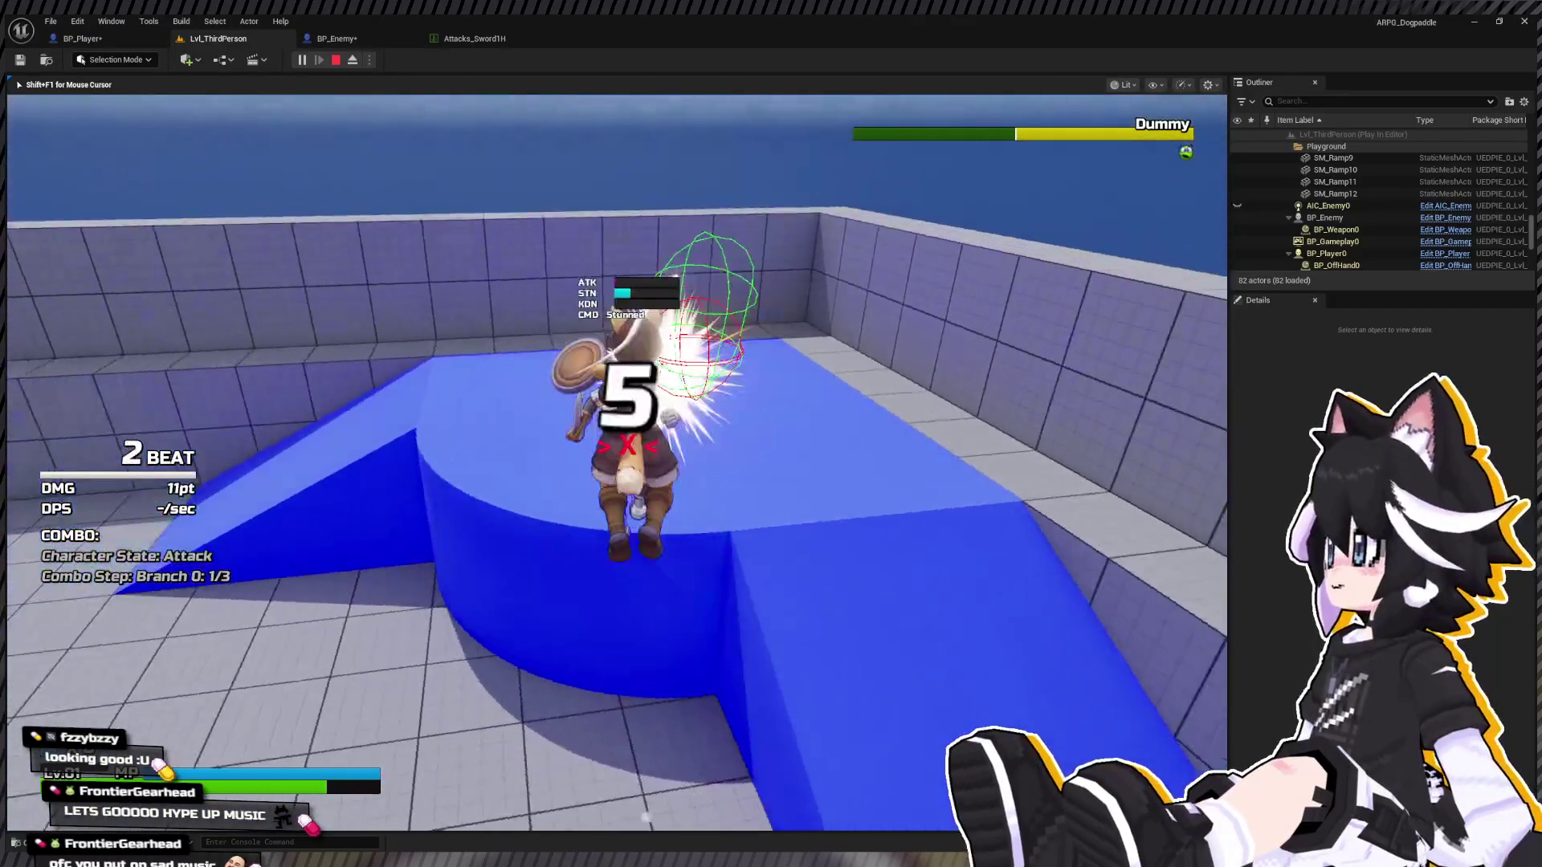
key("x")
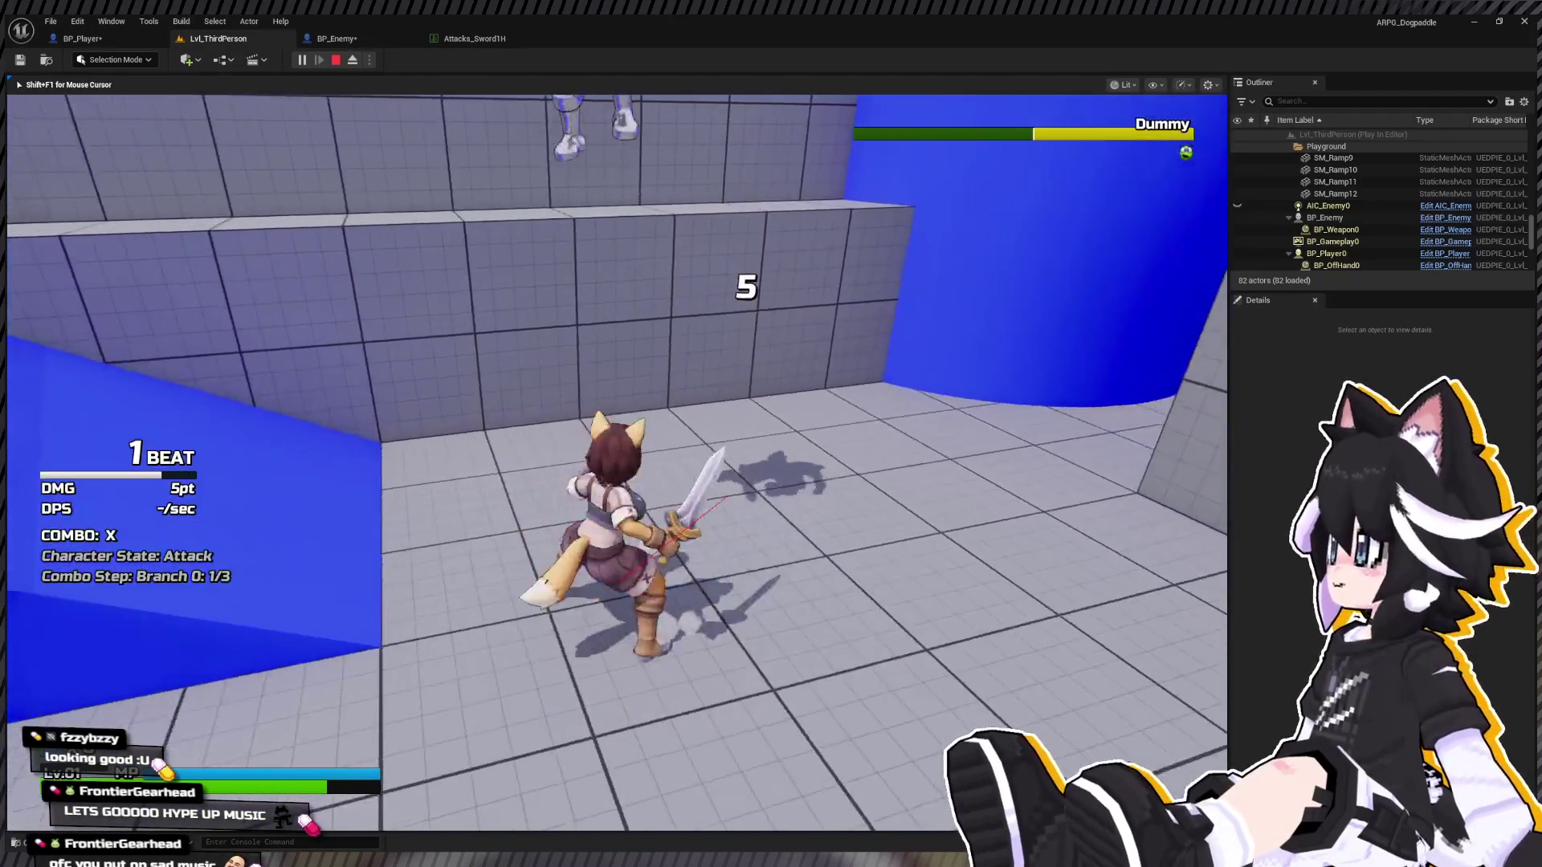
key("w")
key("x")
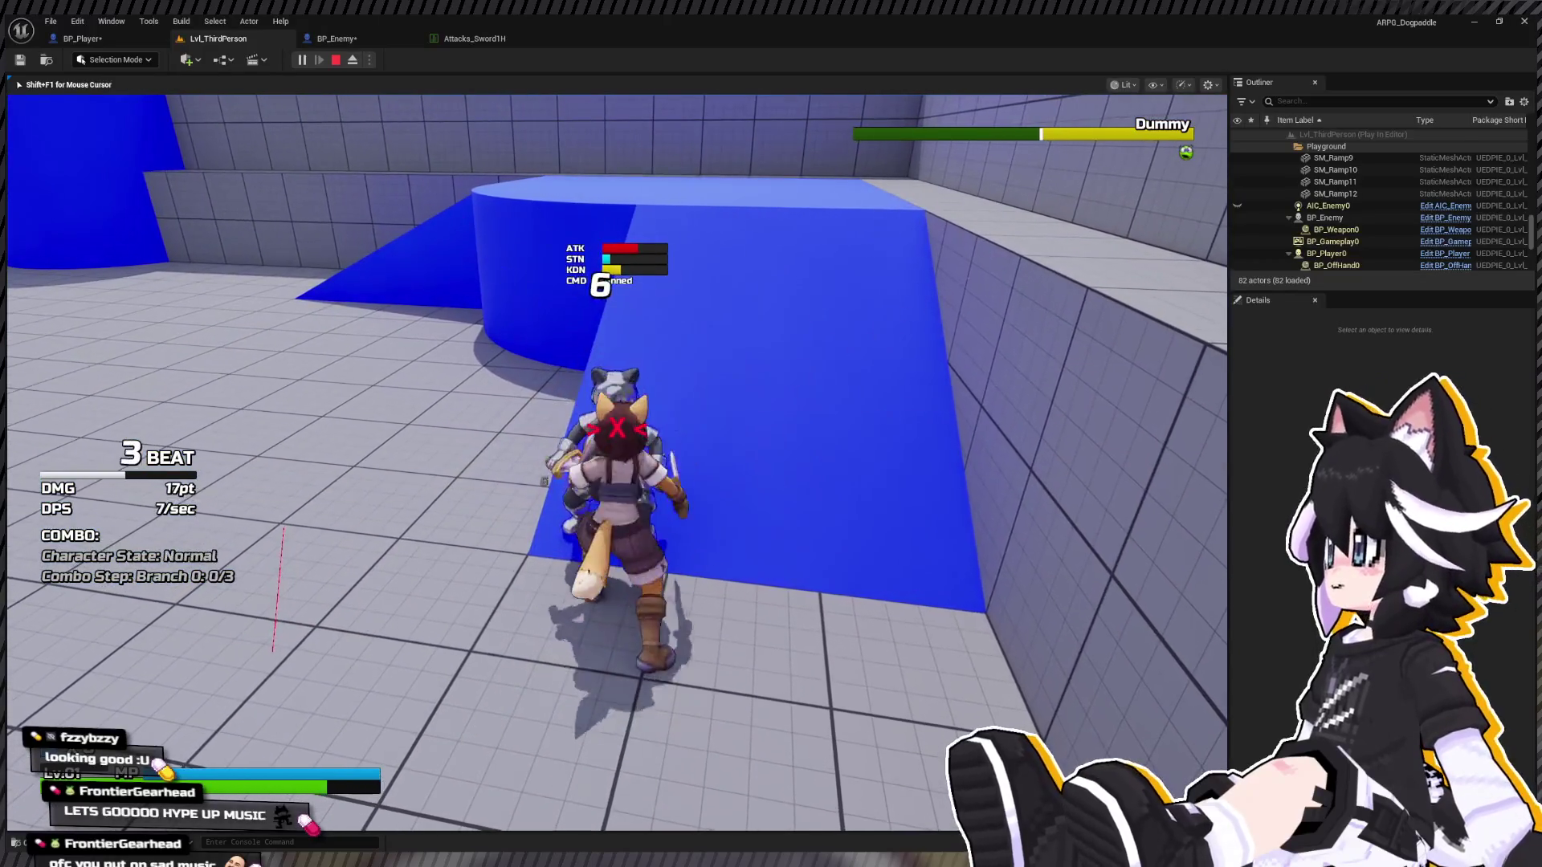
key("x")
key("x")
key("x")
key("w")
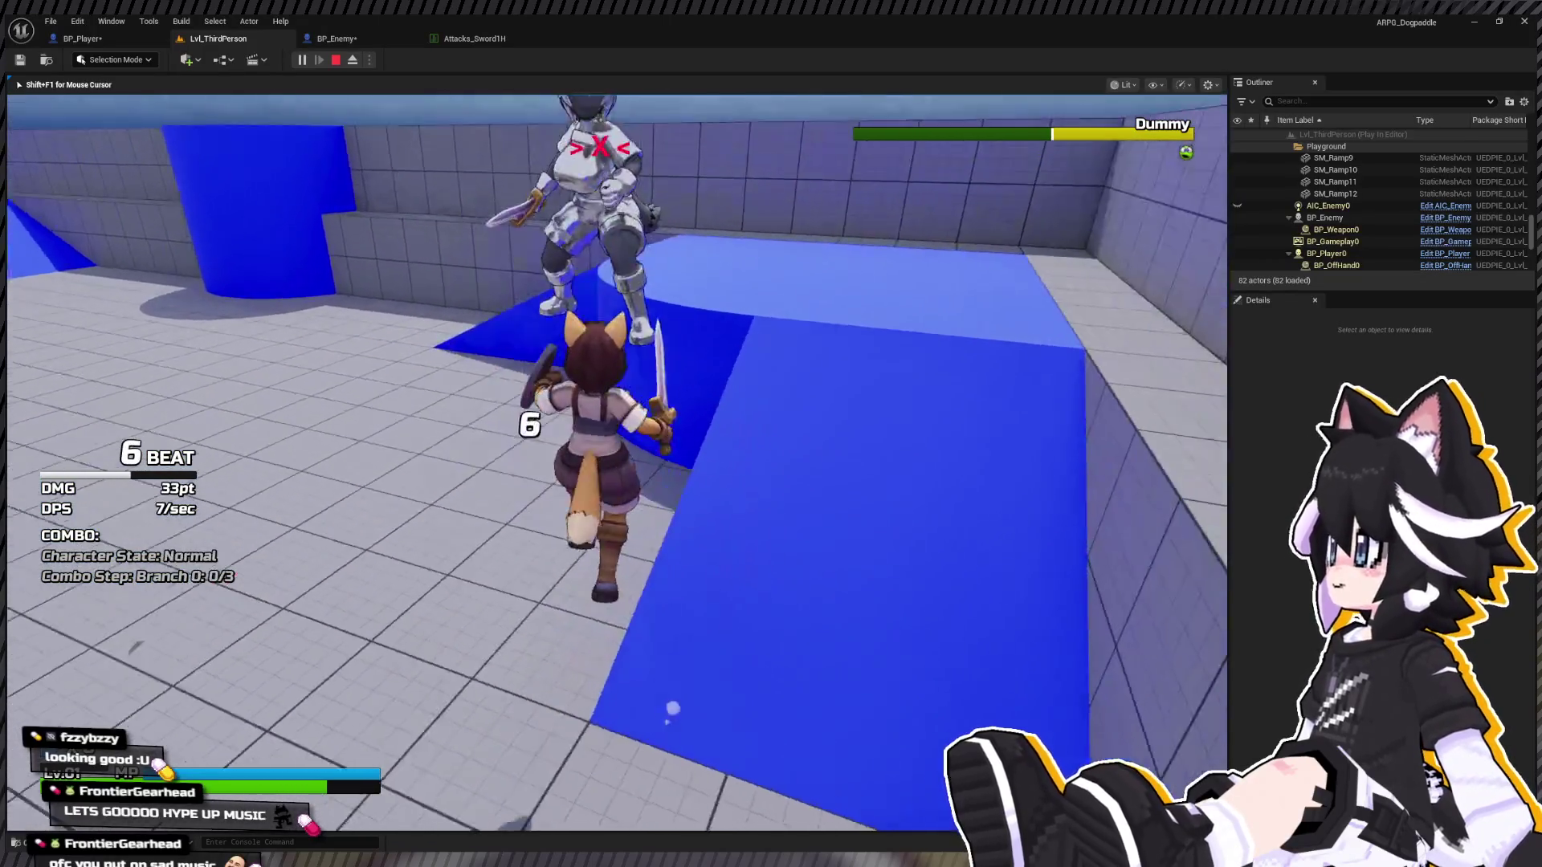
key("x")
key("x")
key("x")
key("w")
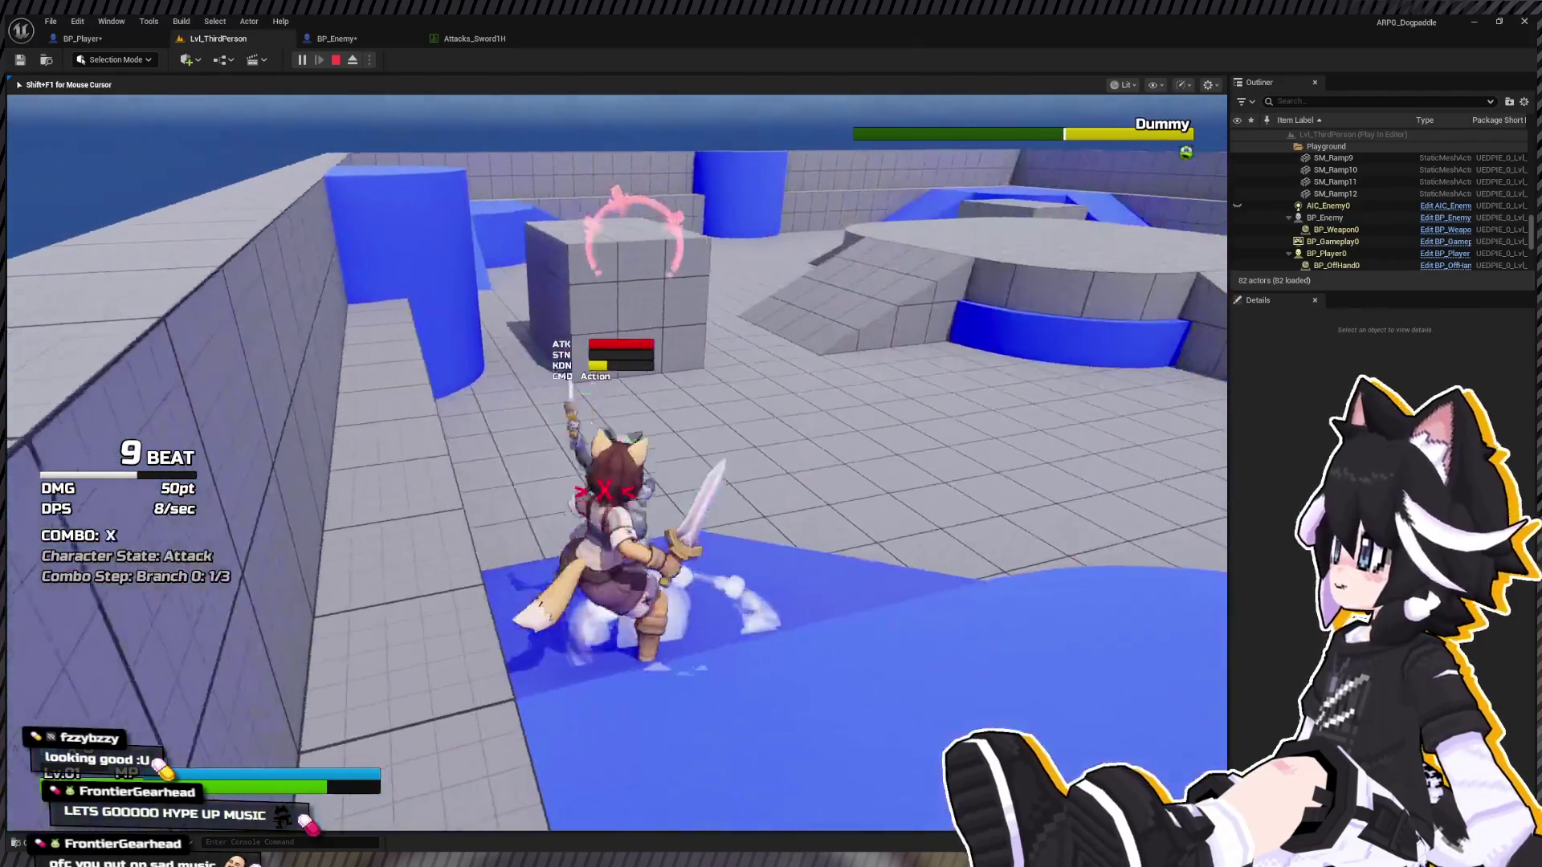
key("x")
key("x")
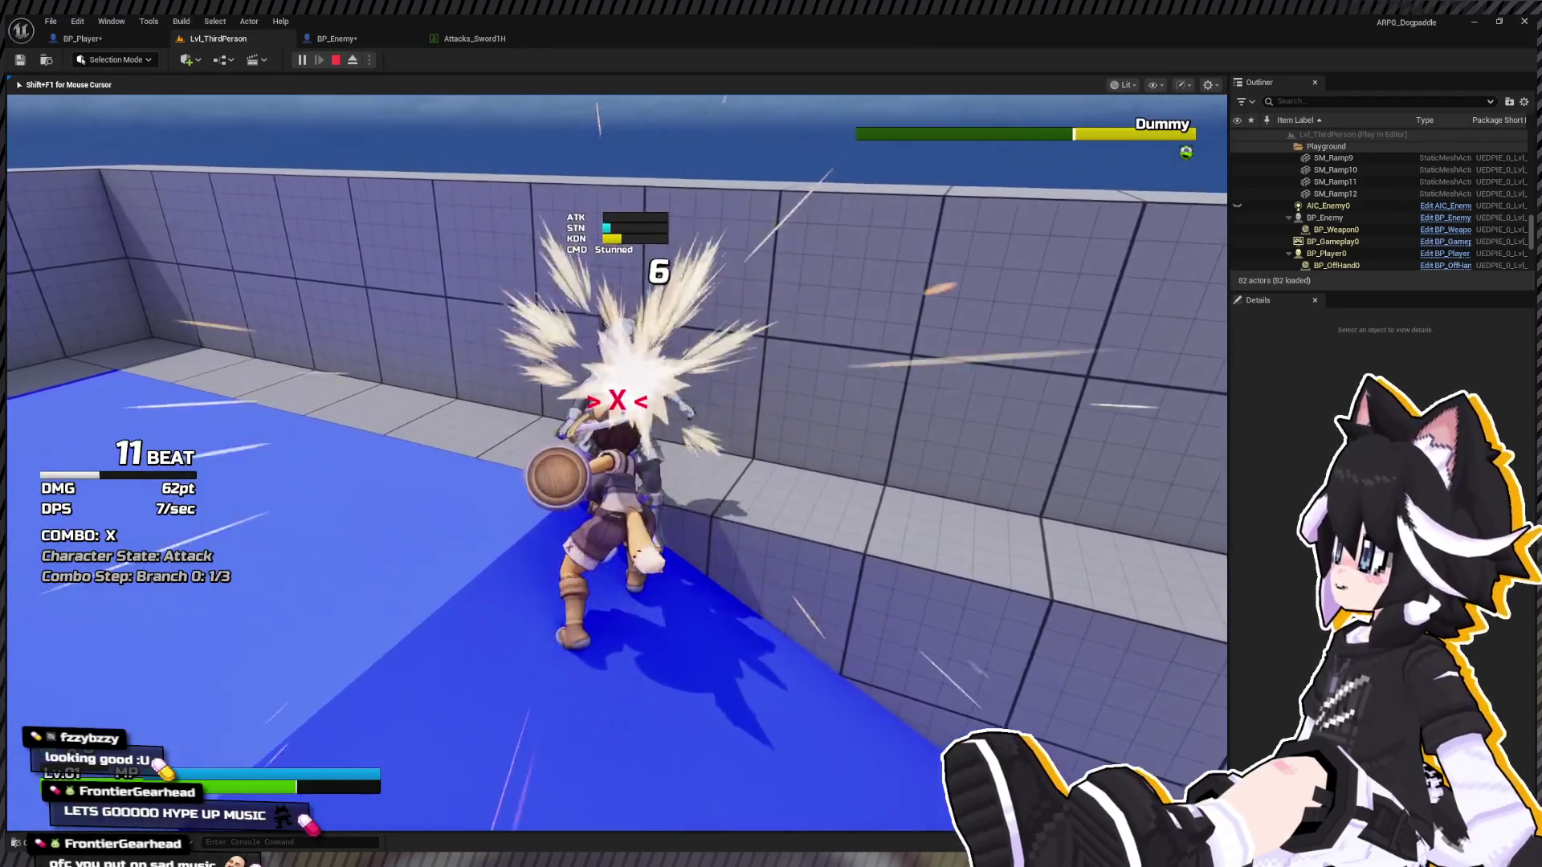
key("x")
key("x")
key("x")
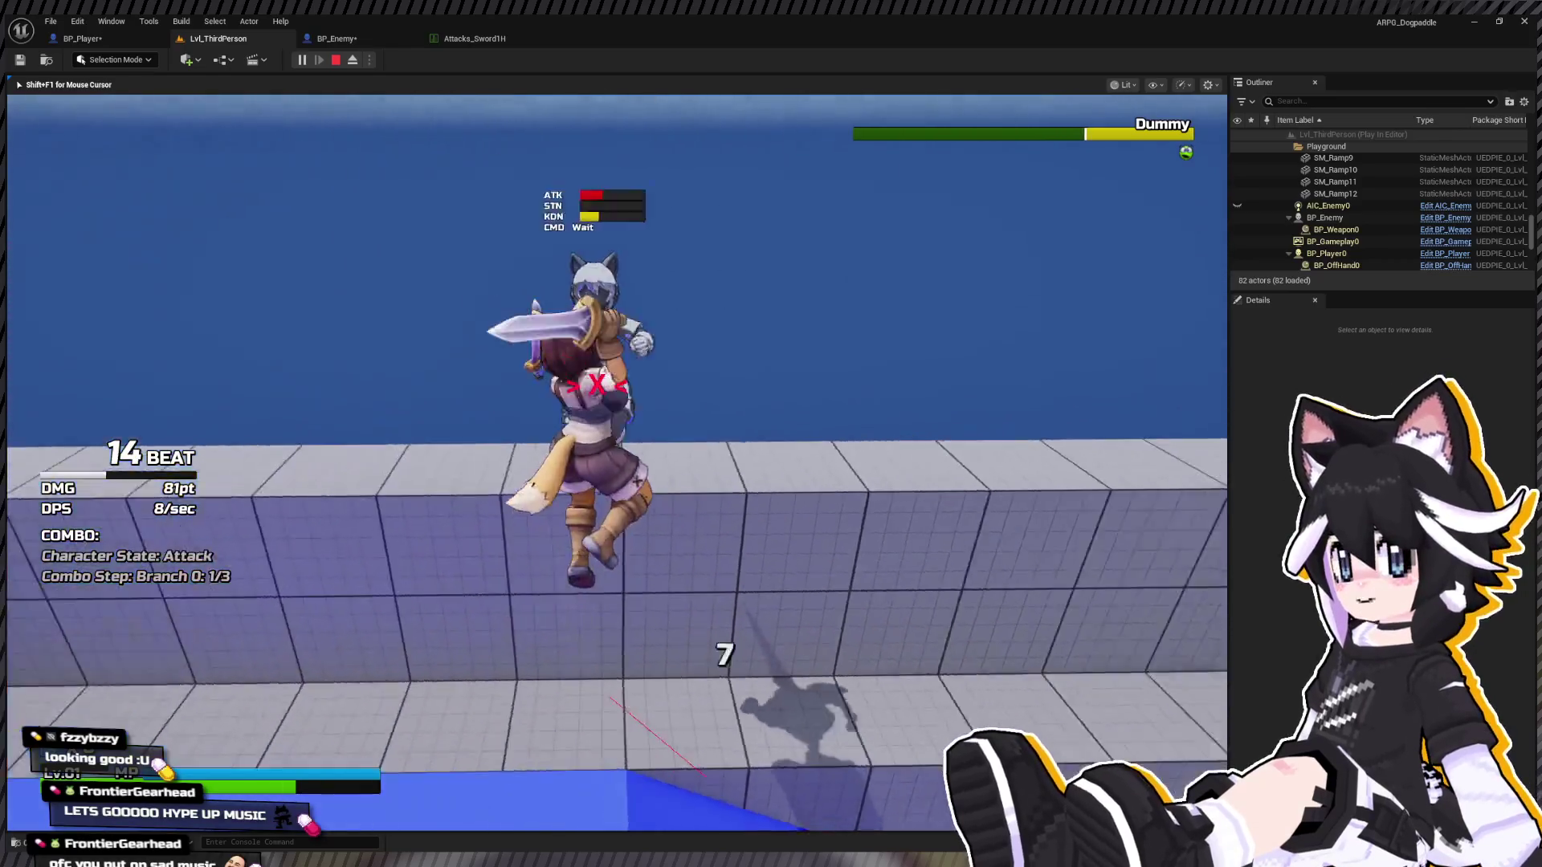
key("x")
key("x")
key("x")
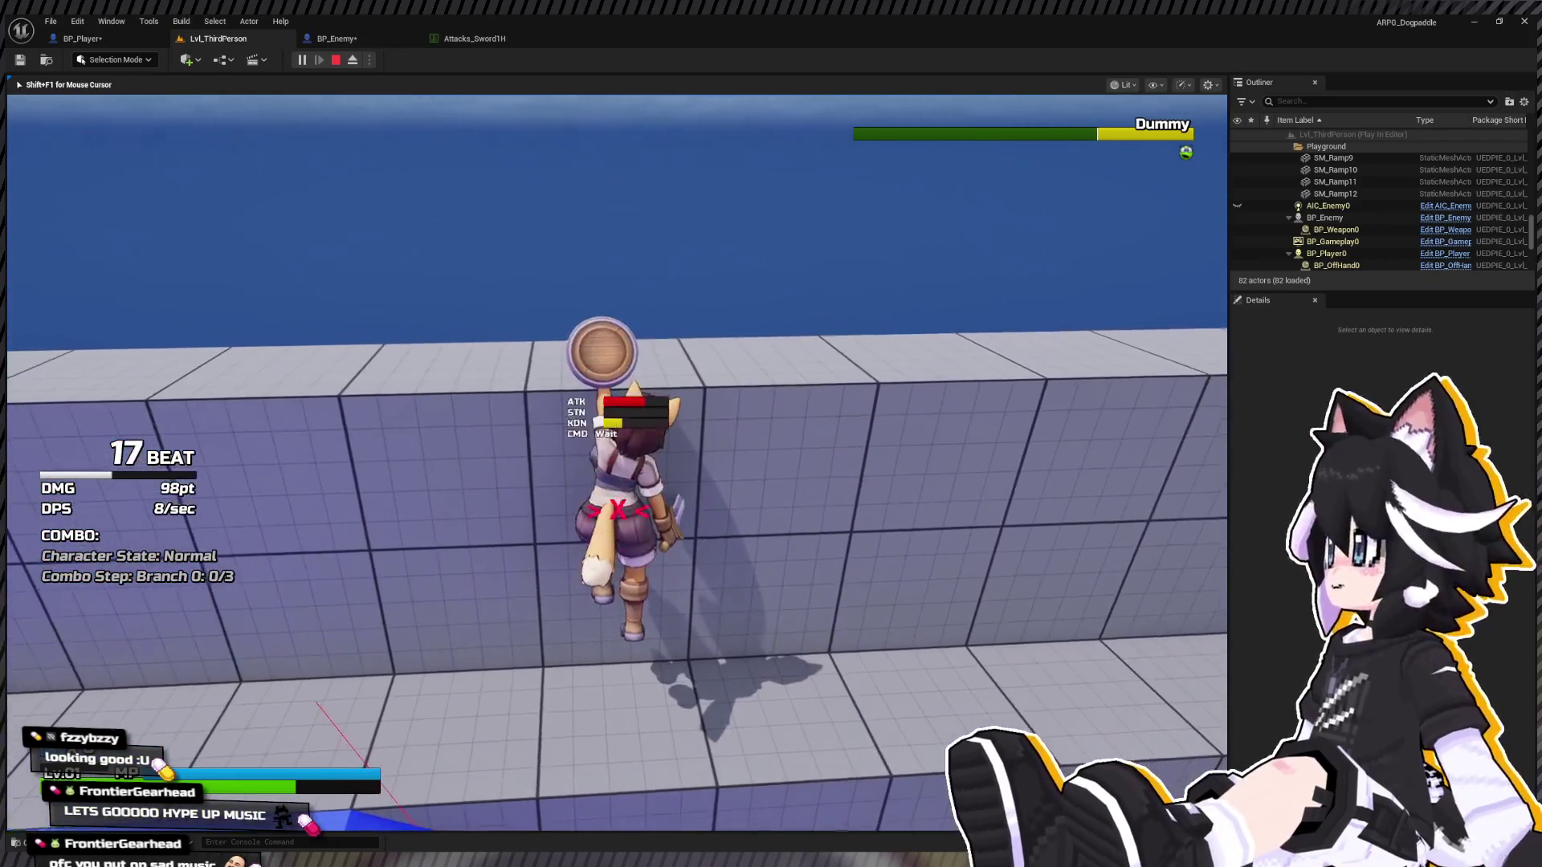
- Run across the arena, swing the sword once more and stop the play session
key("s")
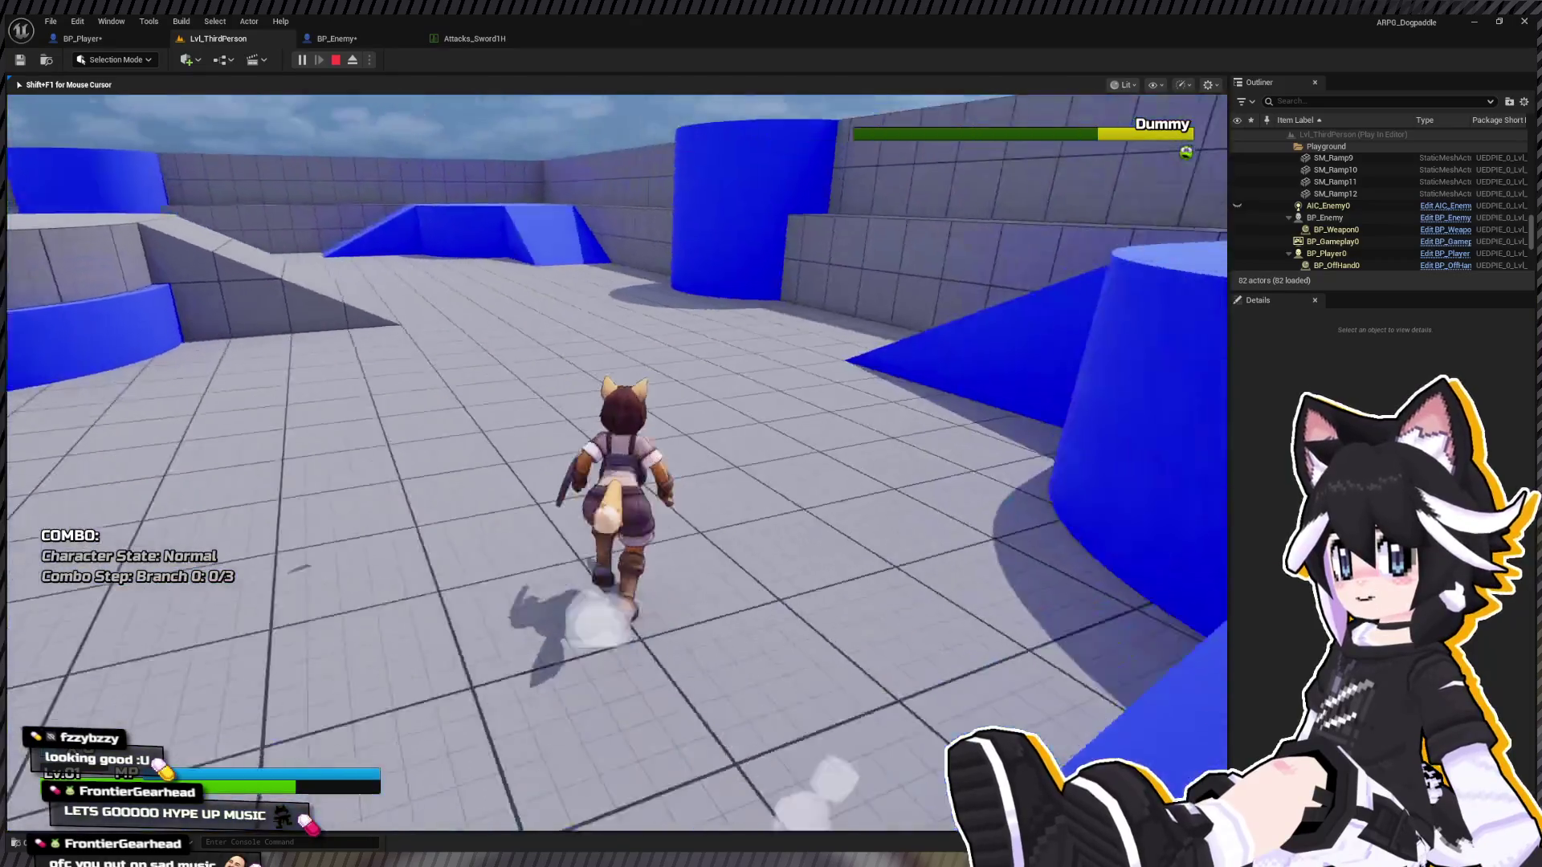
key("x")
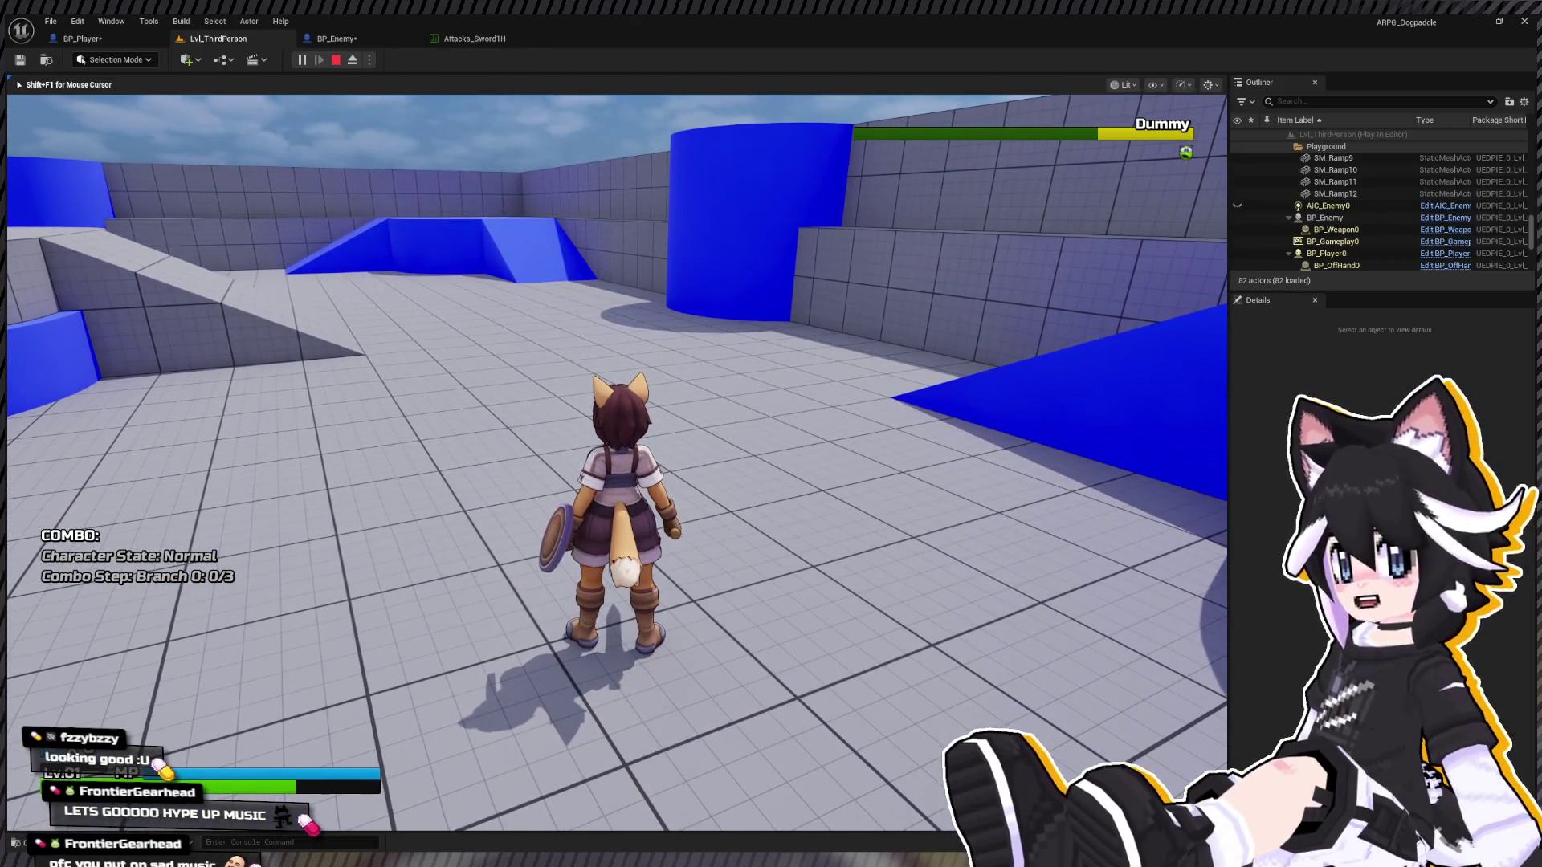
key("Escape")
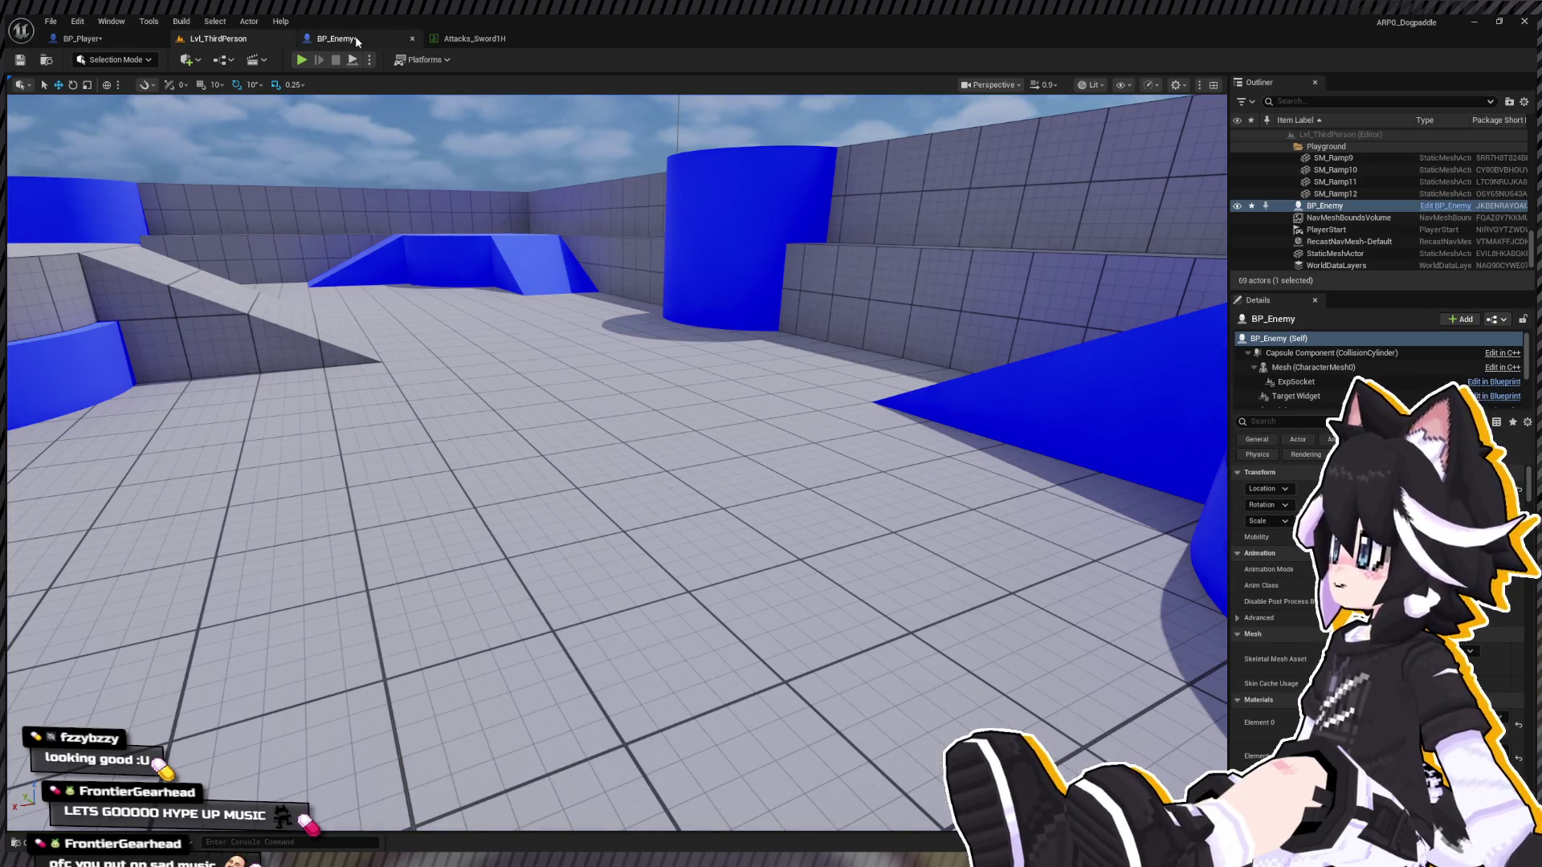
left_click(343, 38)
scroll(562, 265, "down", 5)
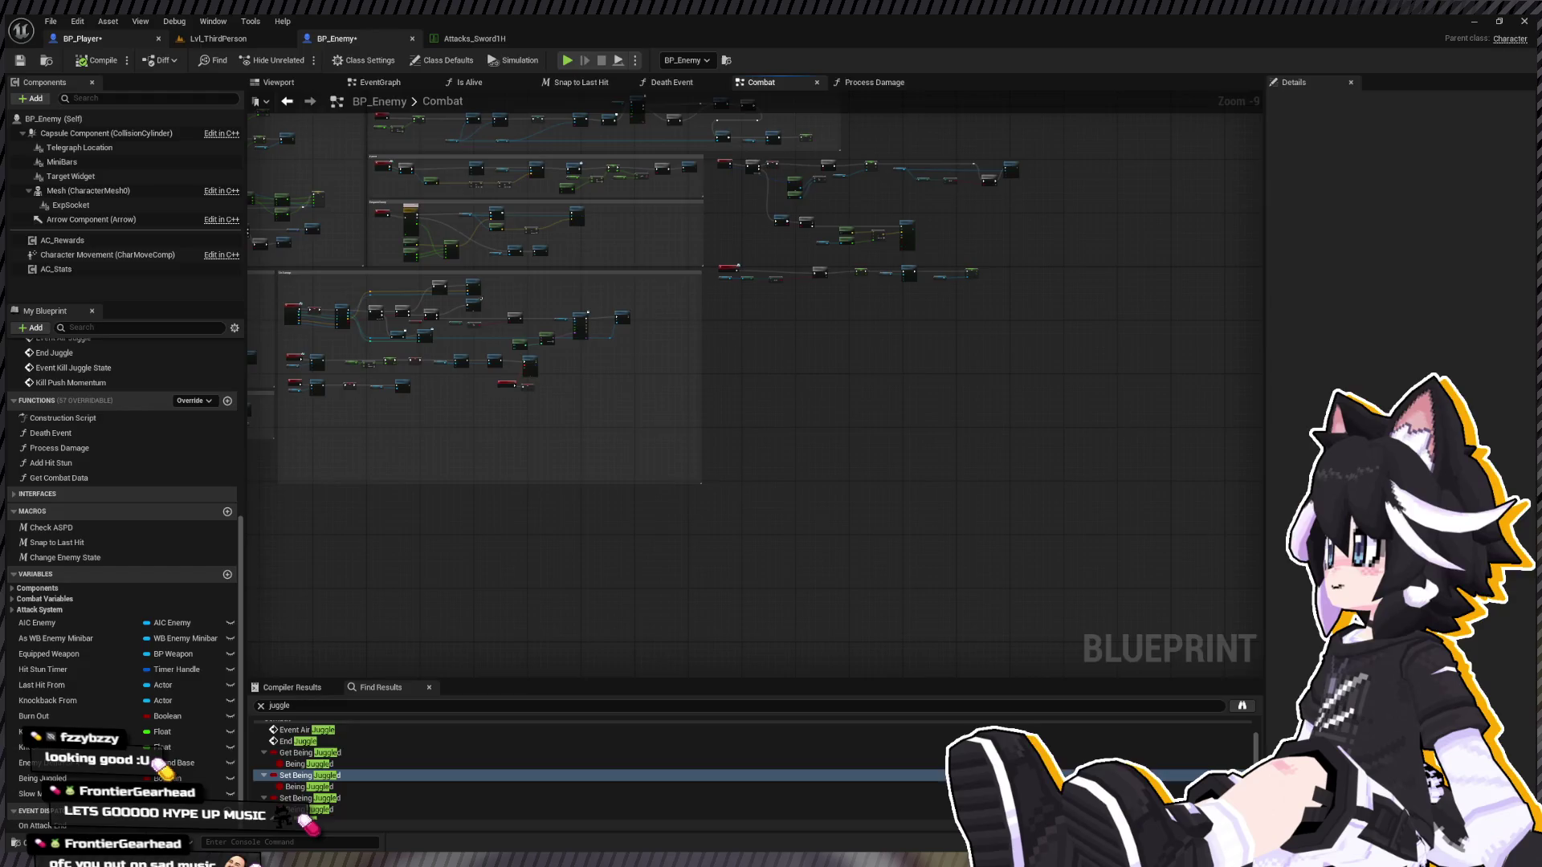
left_click(193, 39)
left_click(295, 62)
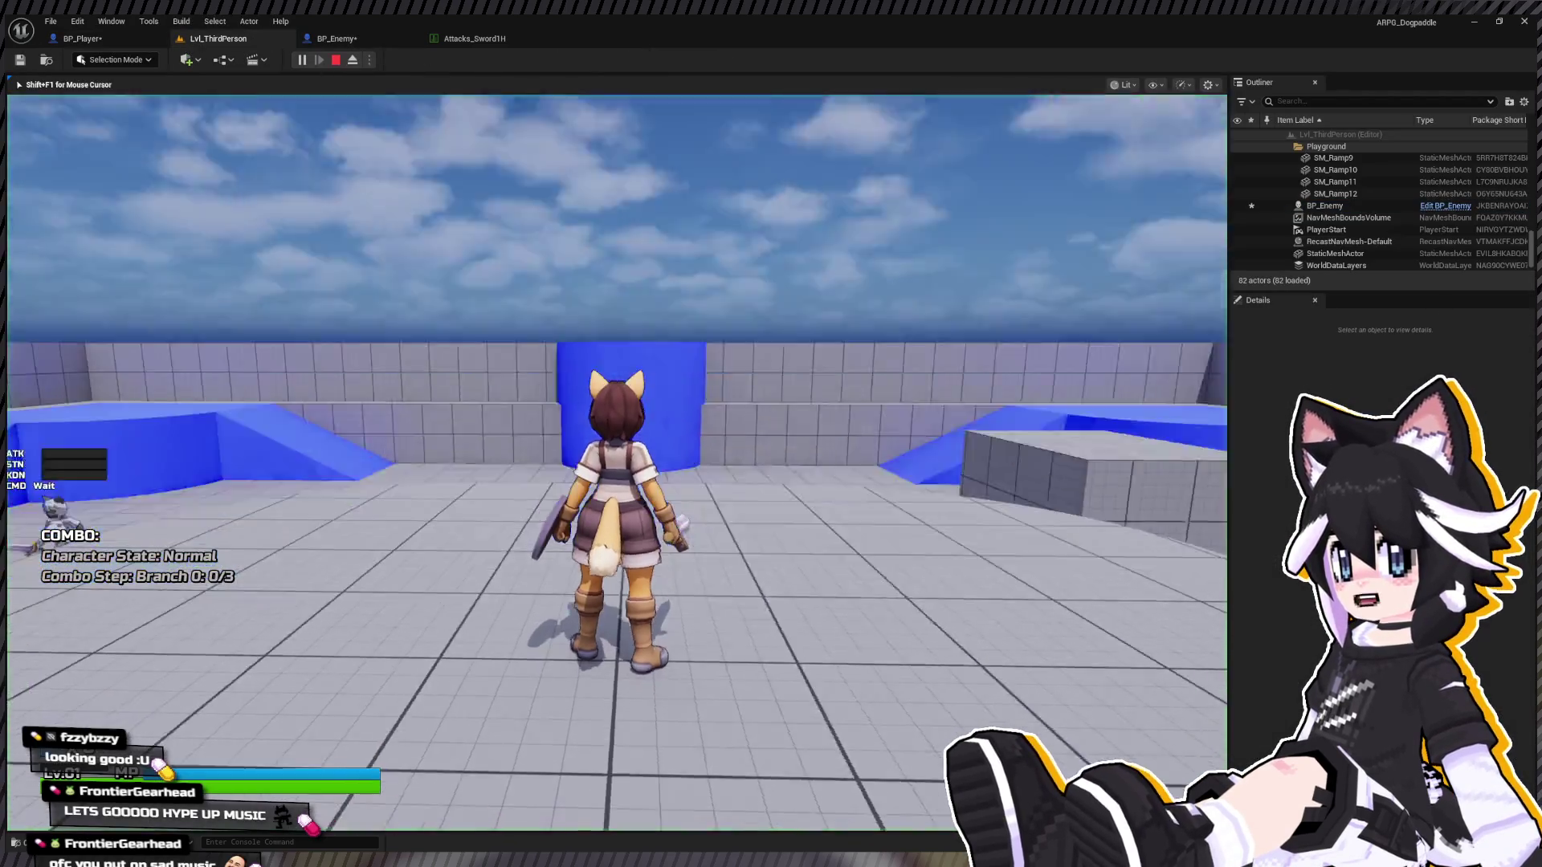
key("w")
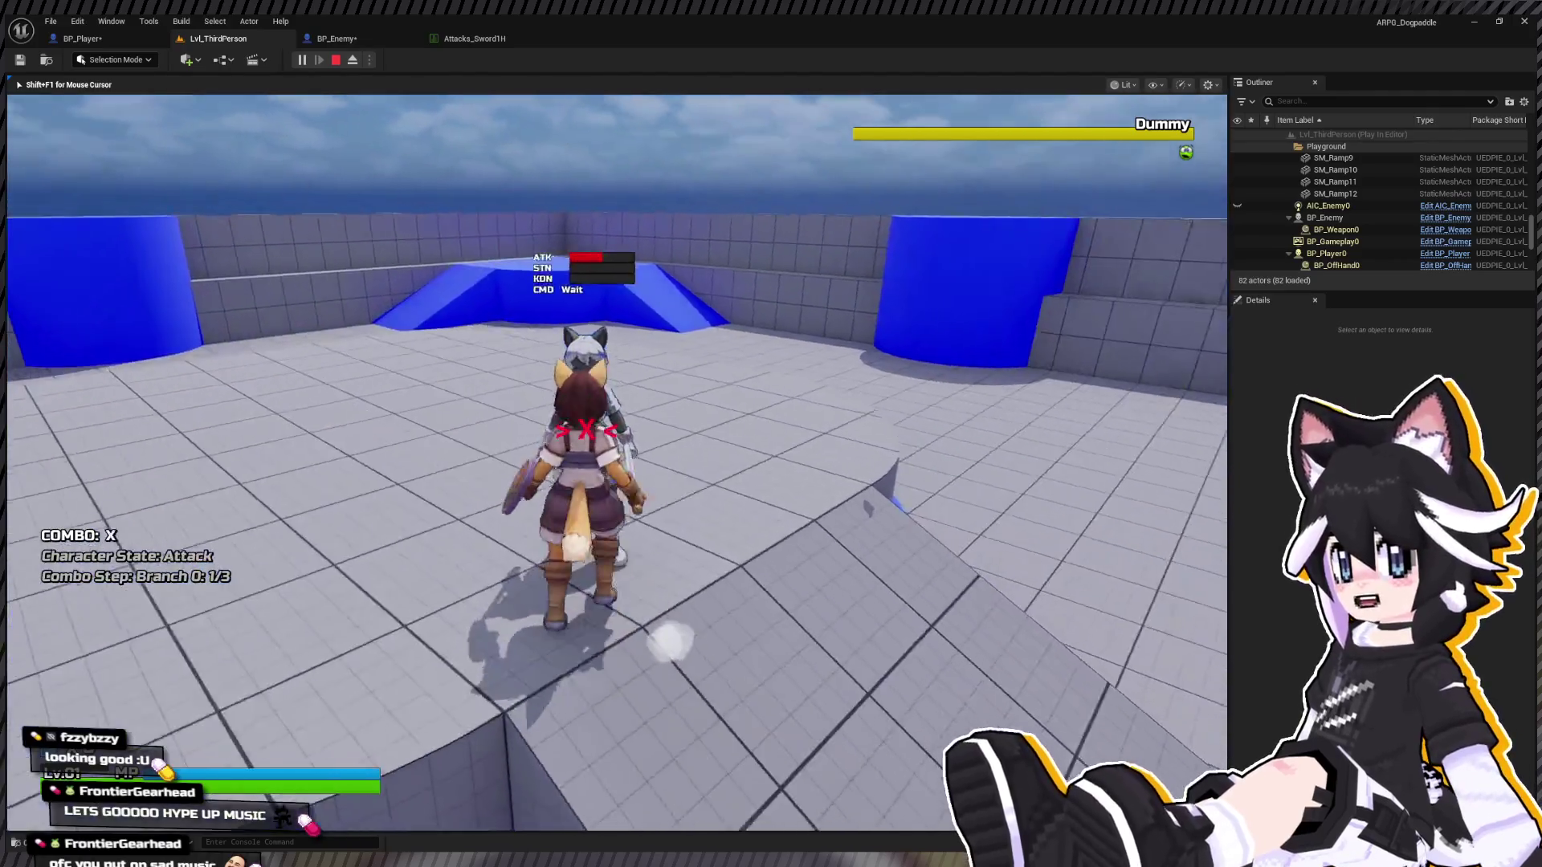
left_click(617, 462)
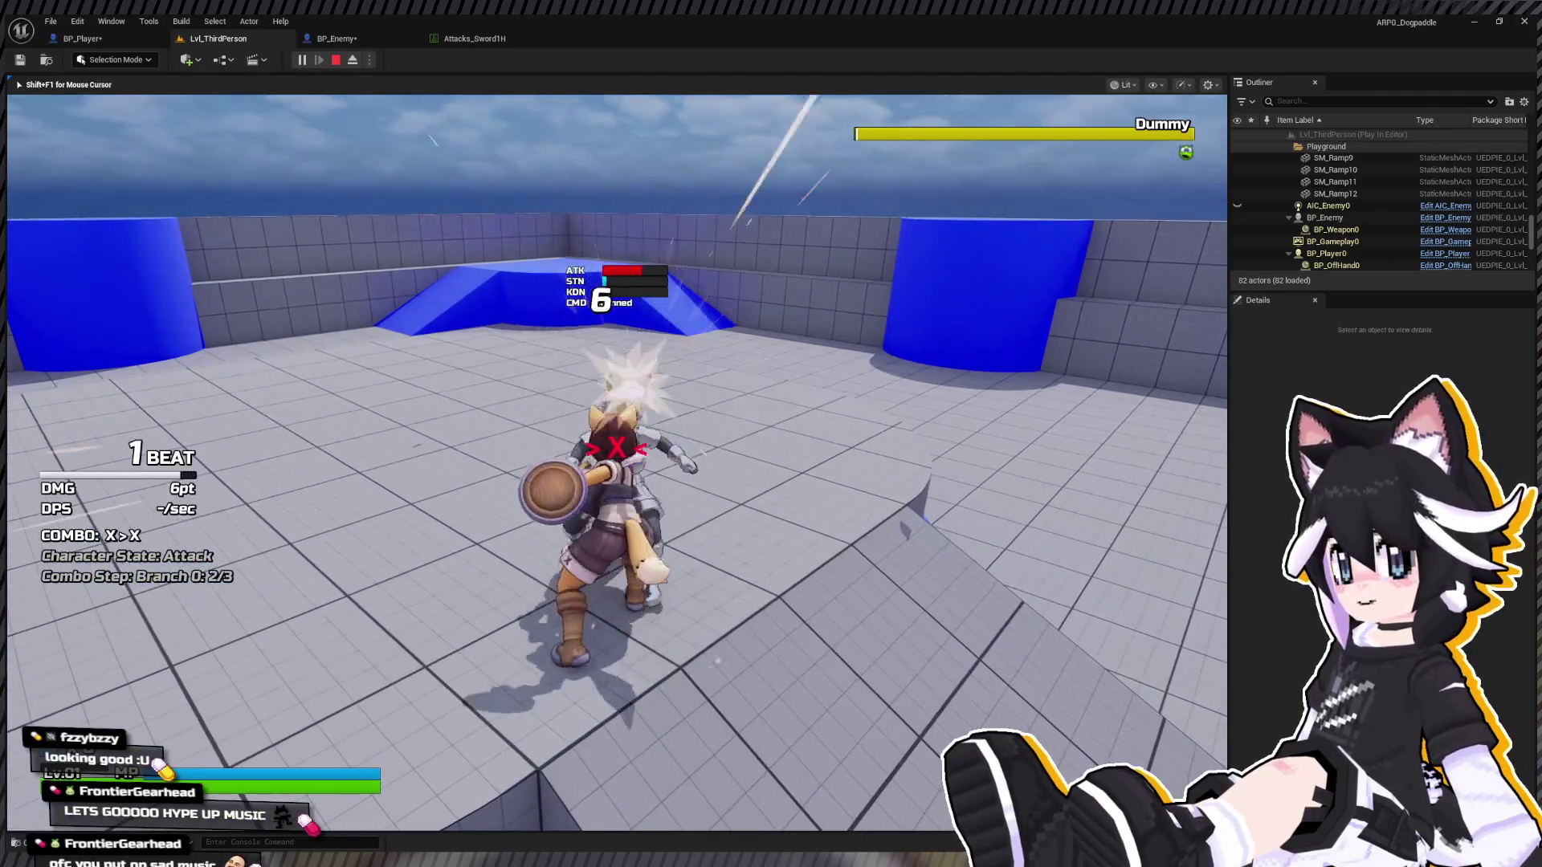
left_click(617, 462)
left_click(616, 463)
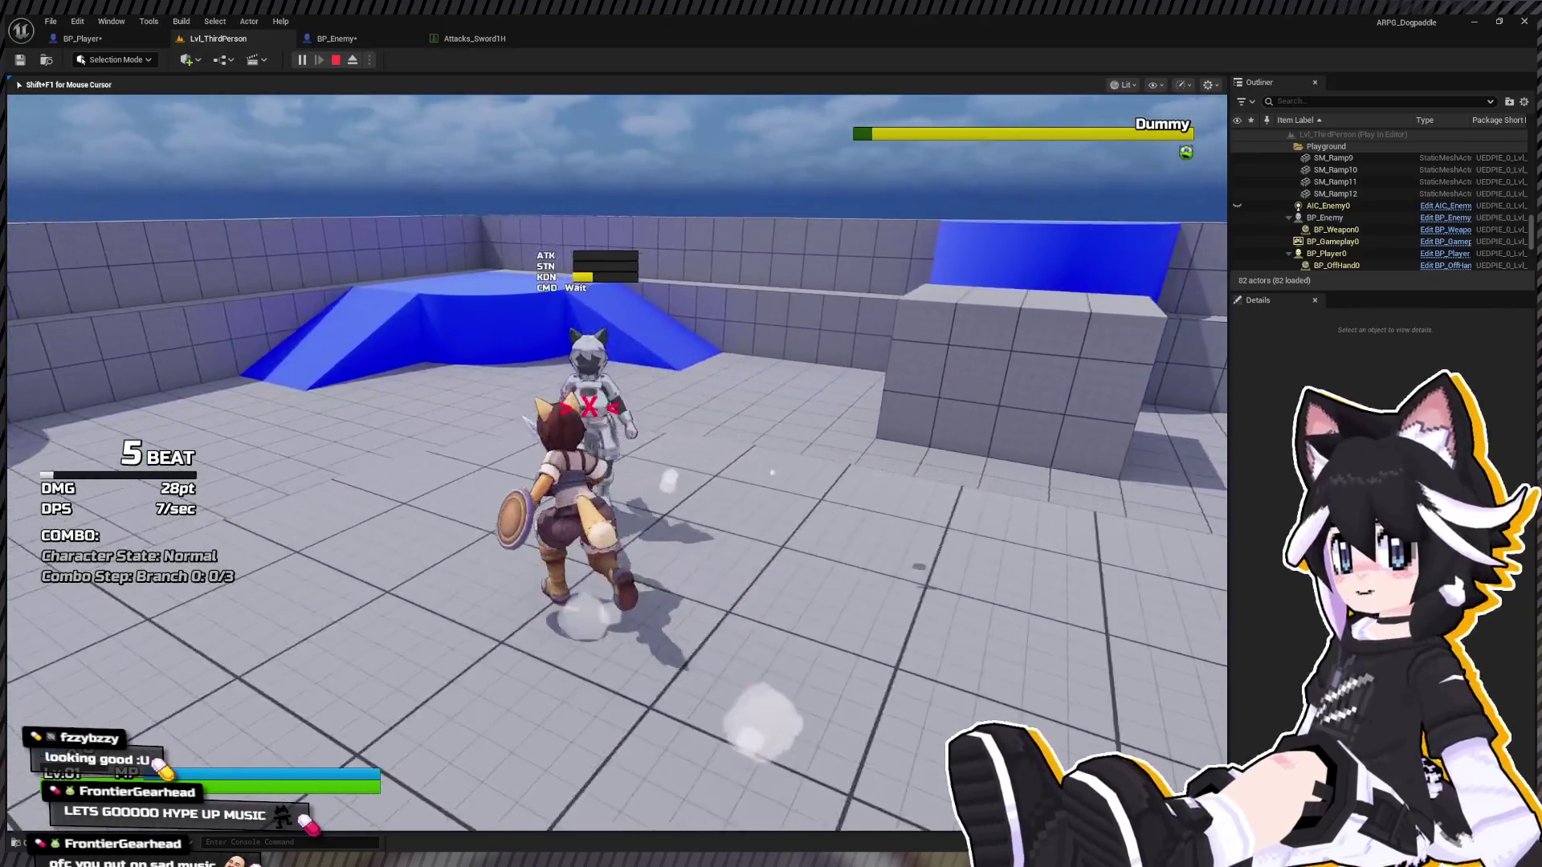
left_click(616, 463)
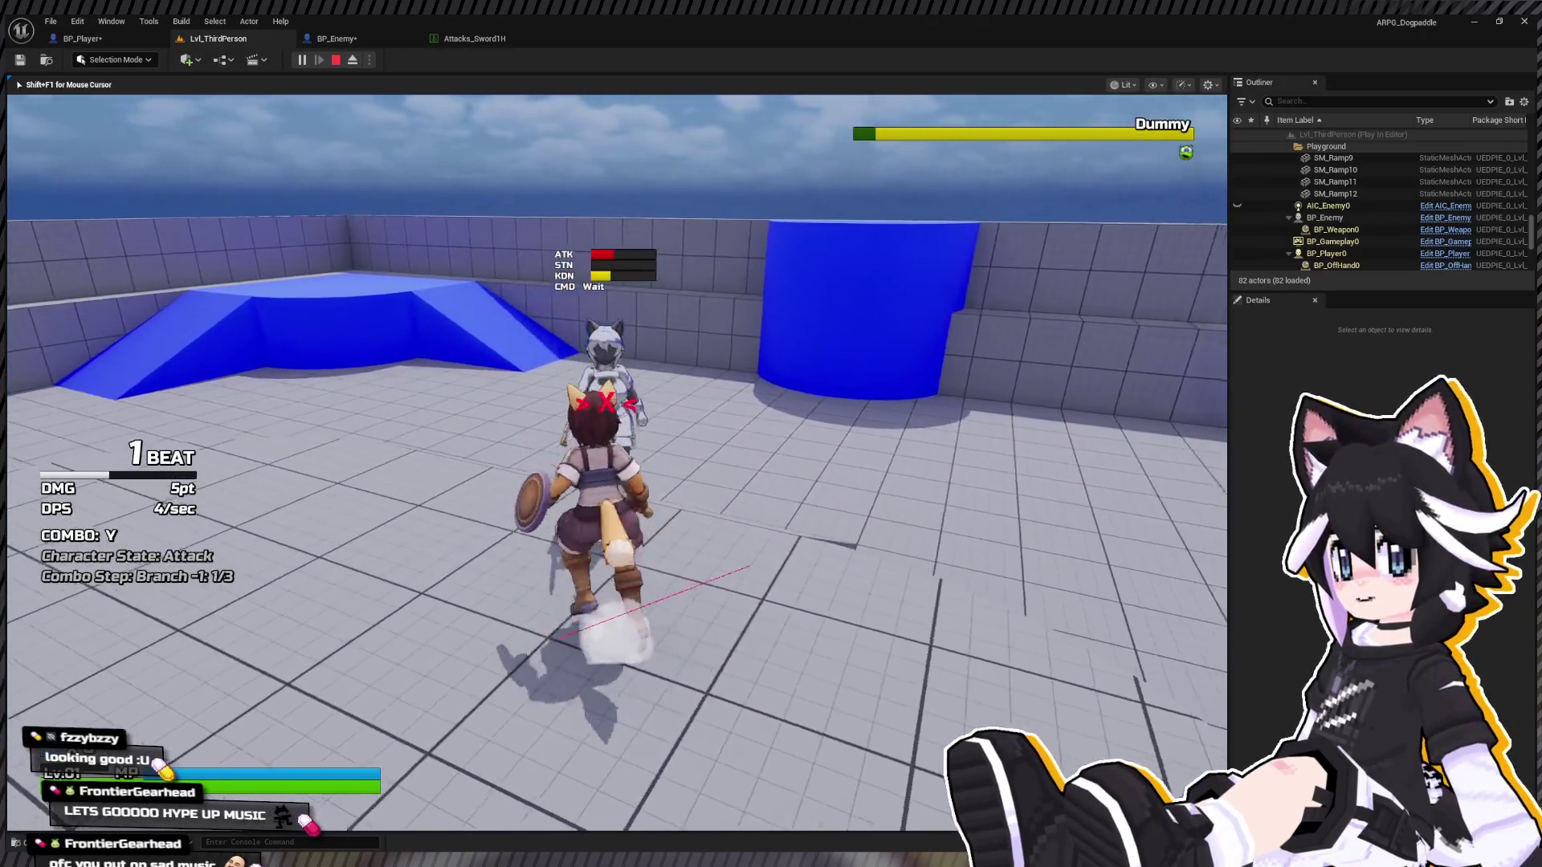
left_click(617, 463)
left_click(616, 463)
left_click(616, 463)
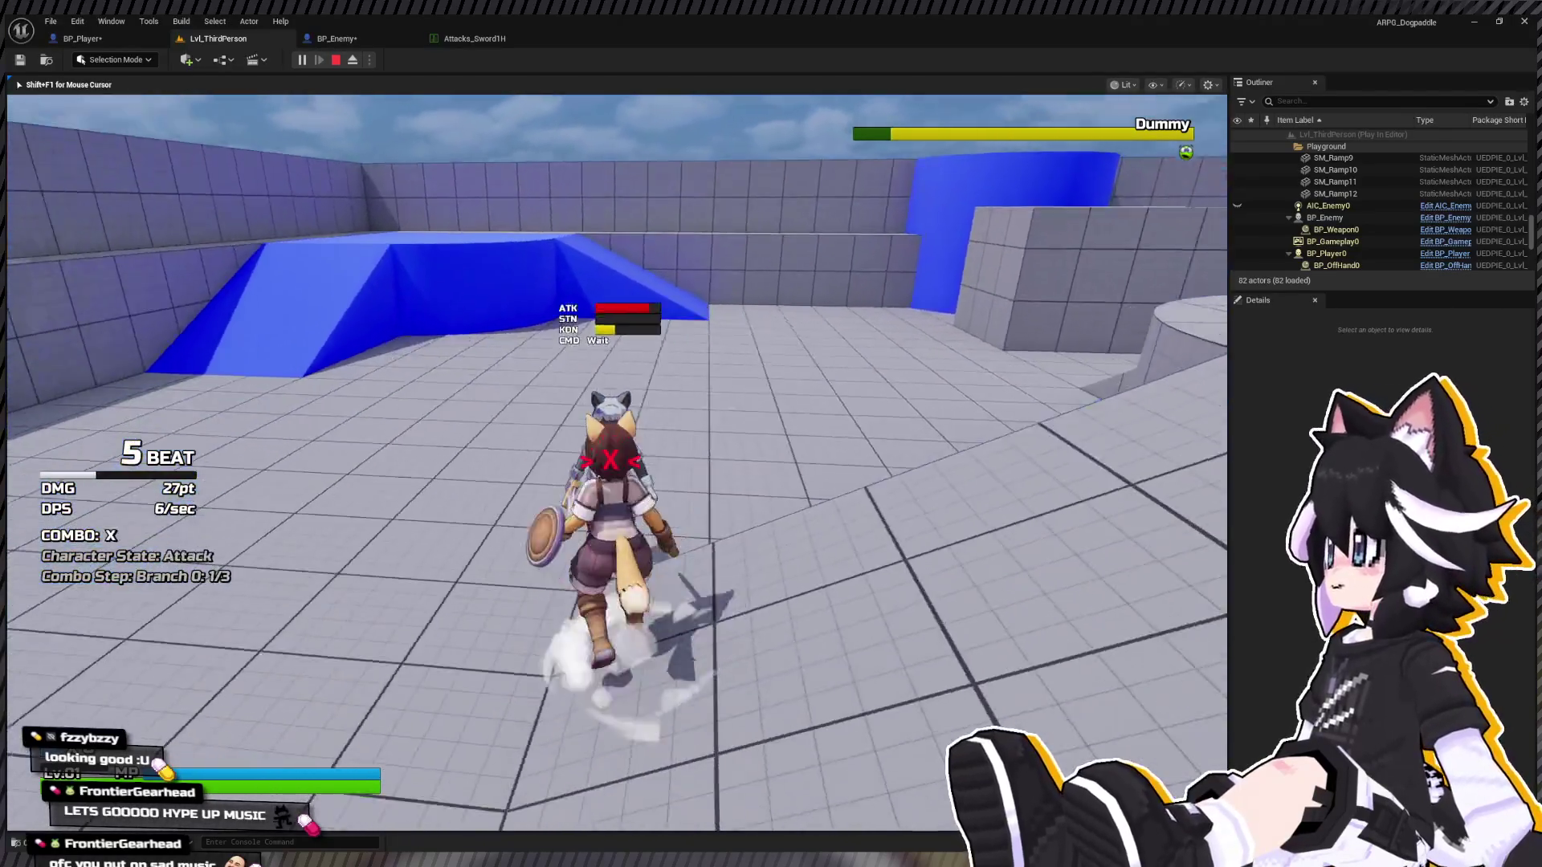
left_click(616, 463)
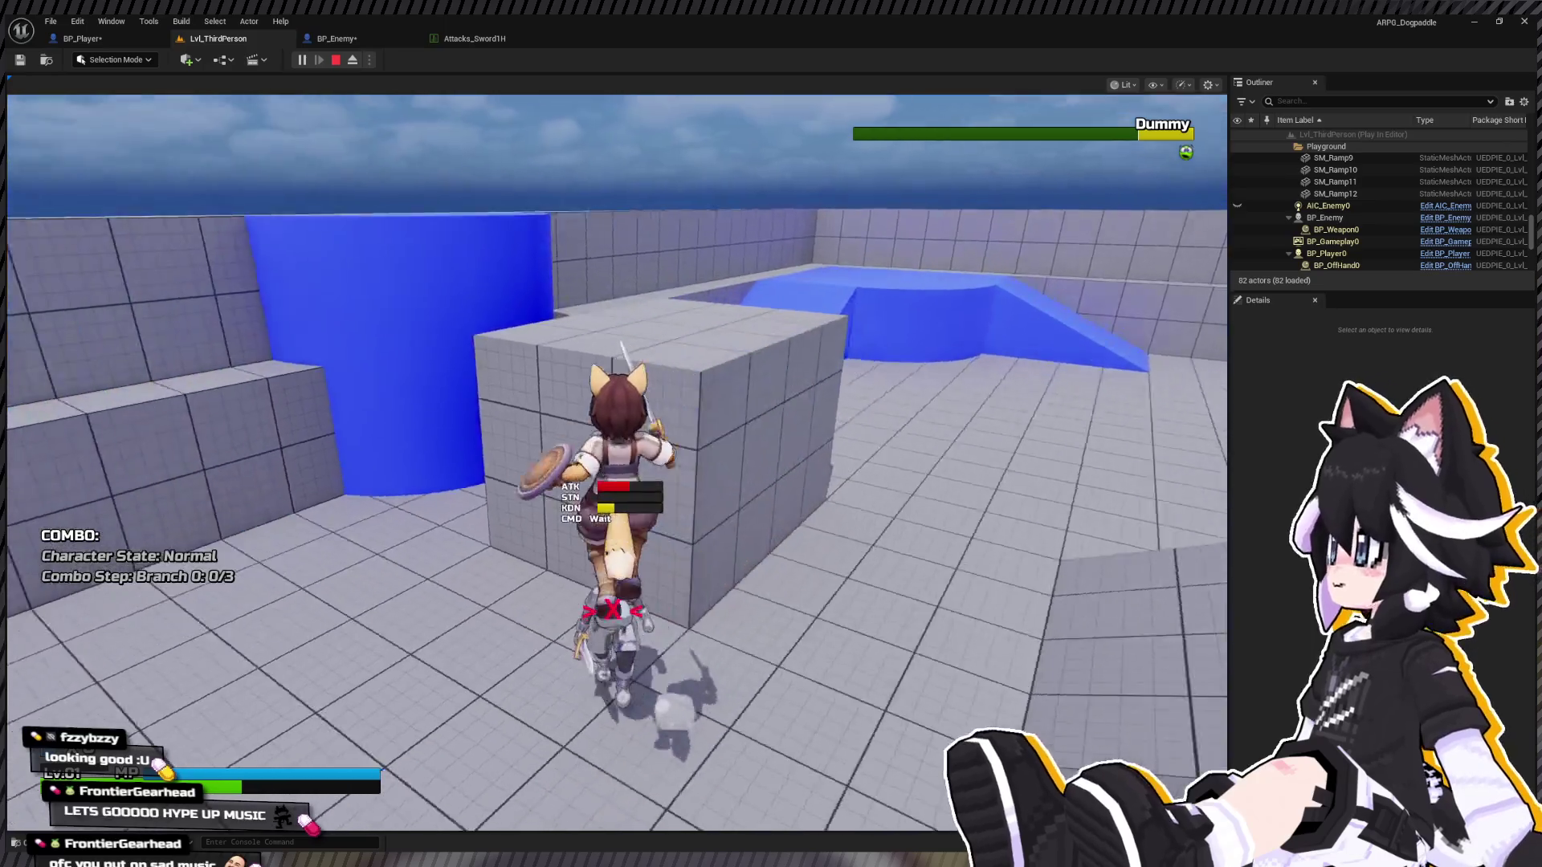
key("space")
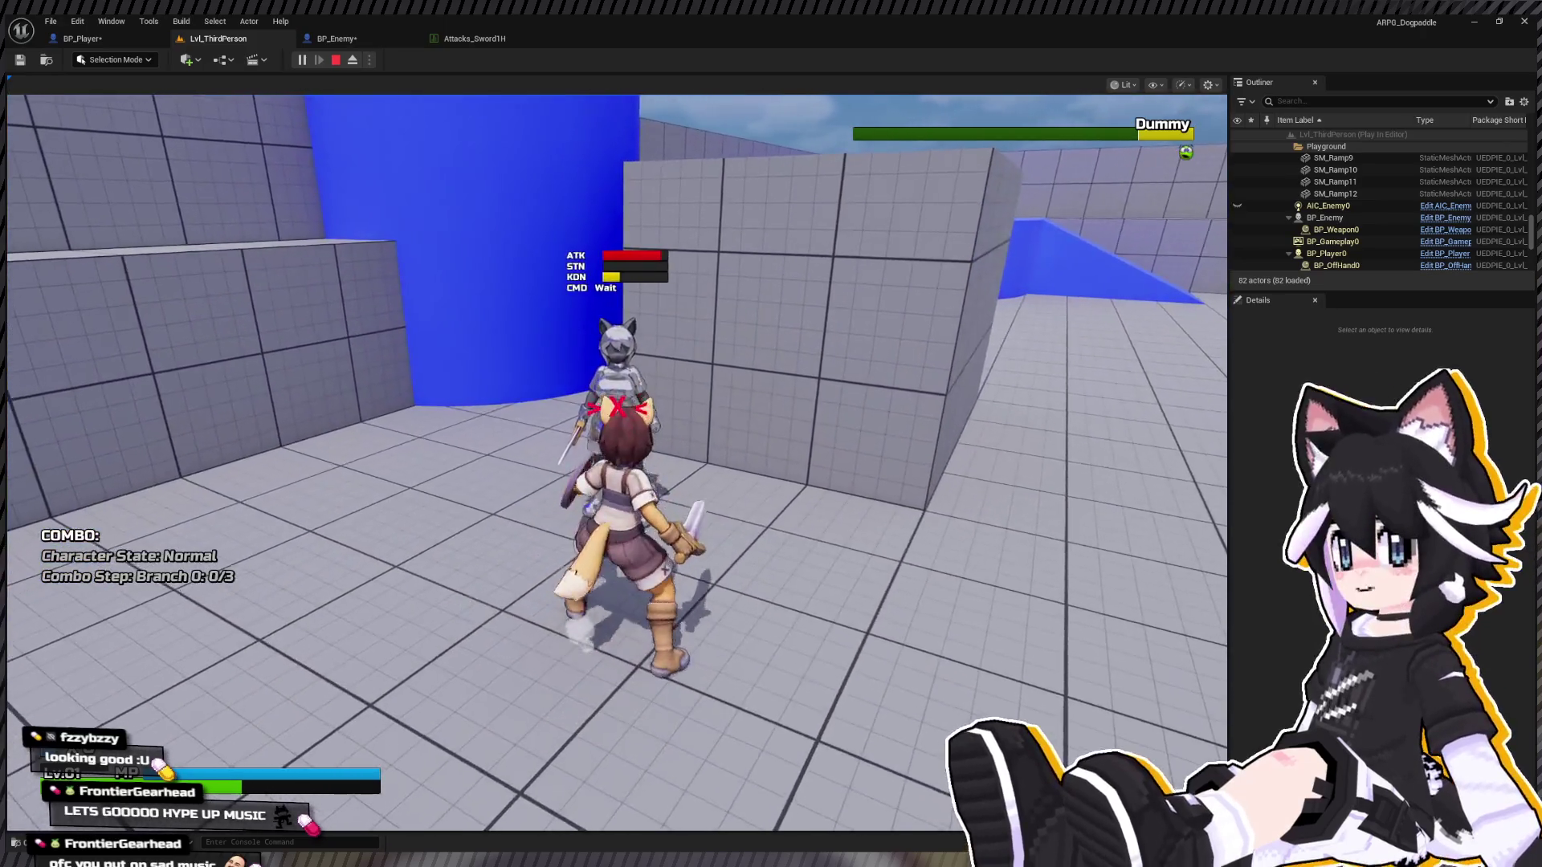
key("space")
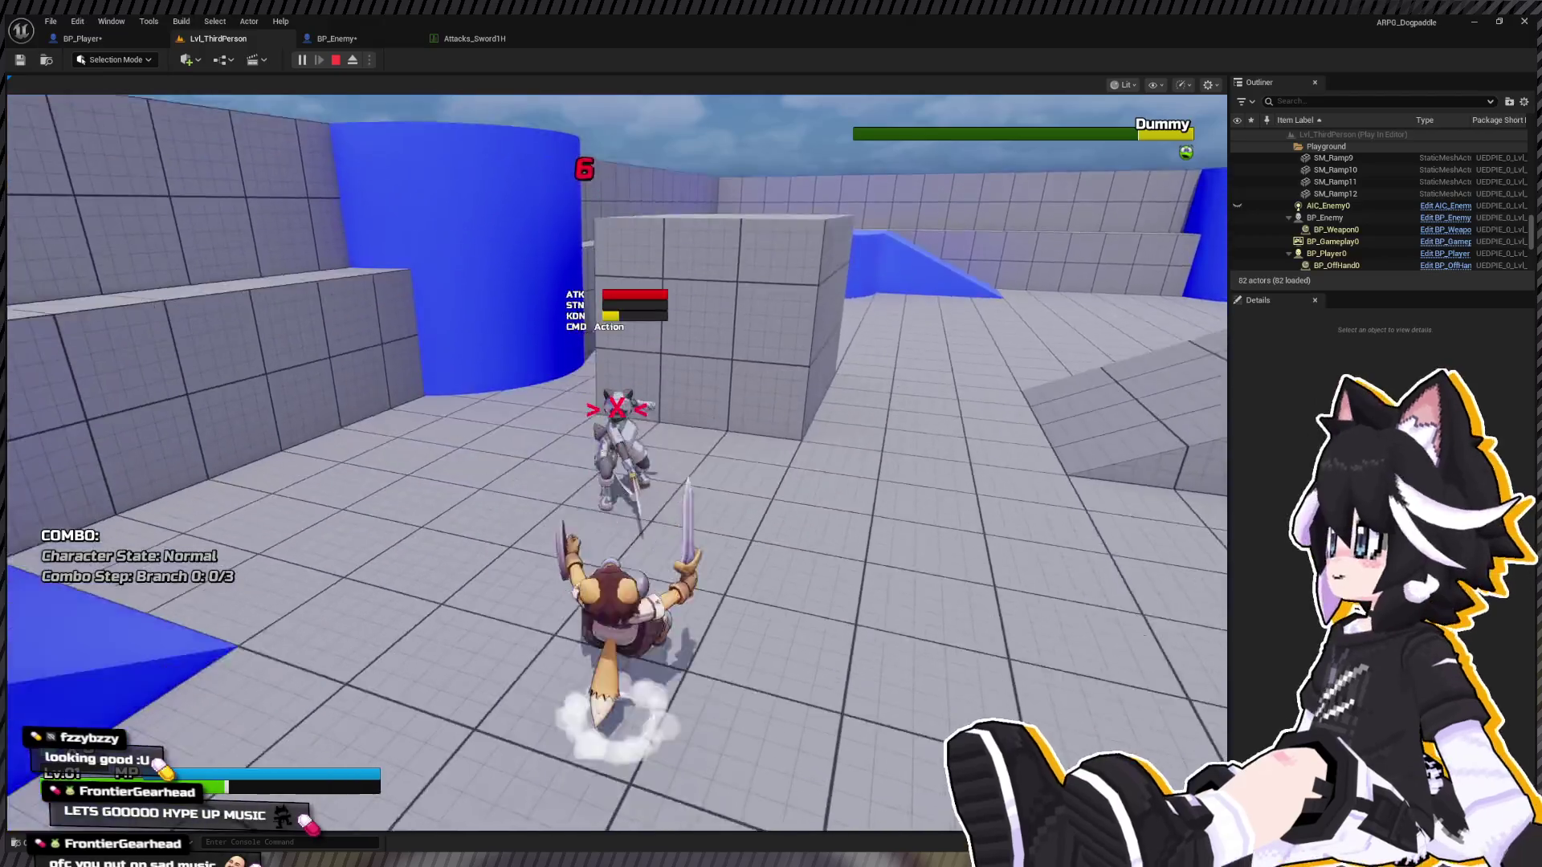
key("w")
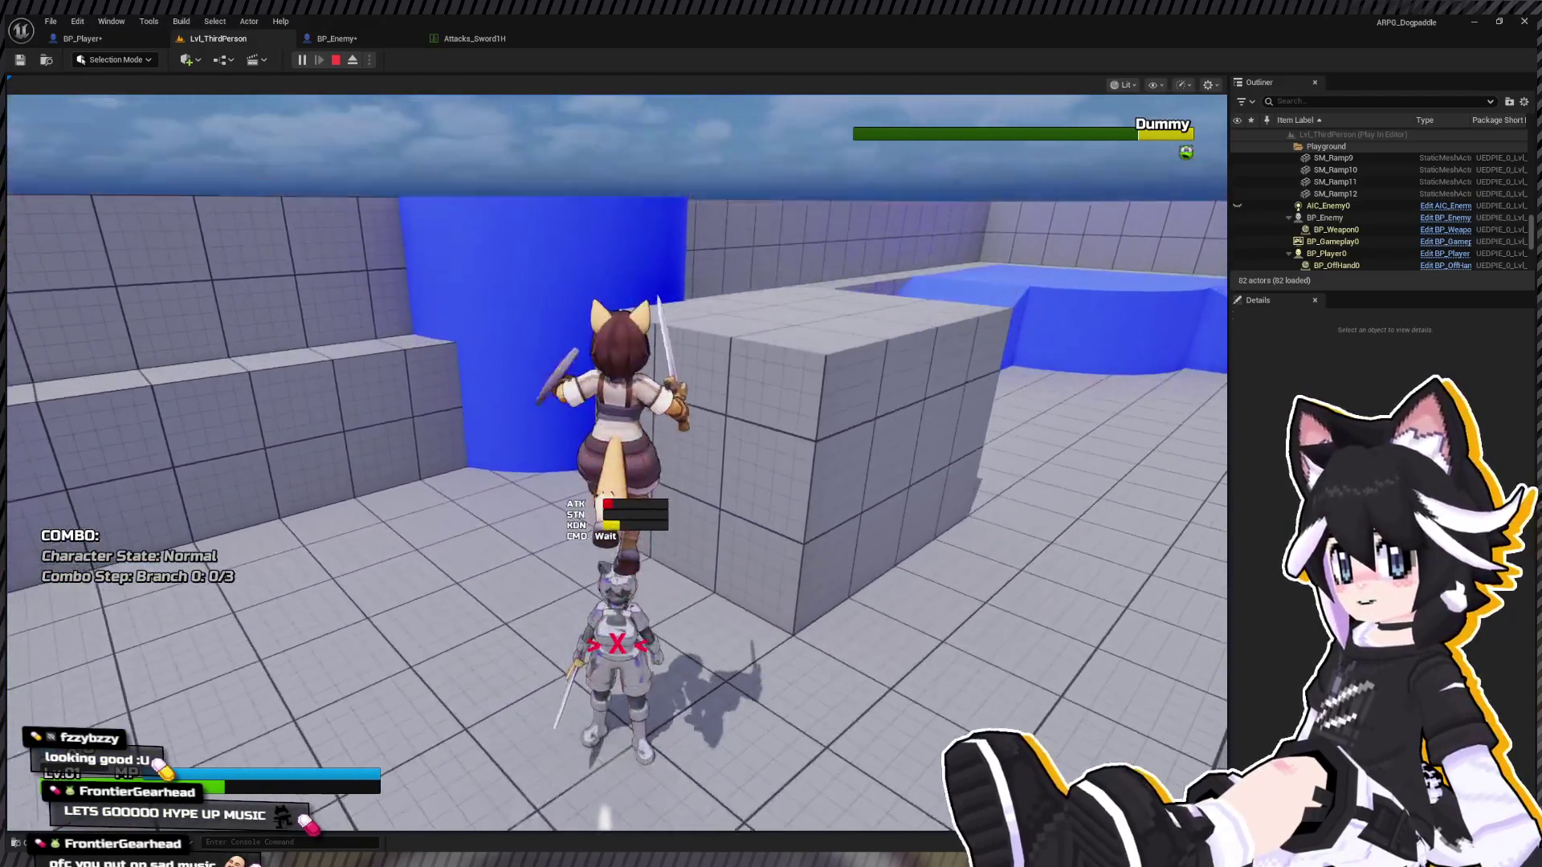
key("s")
key("space")
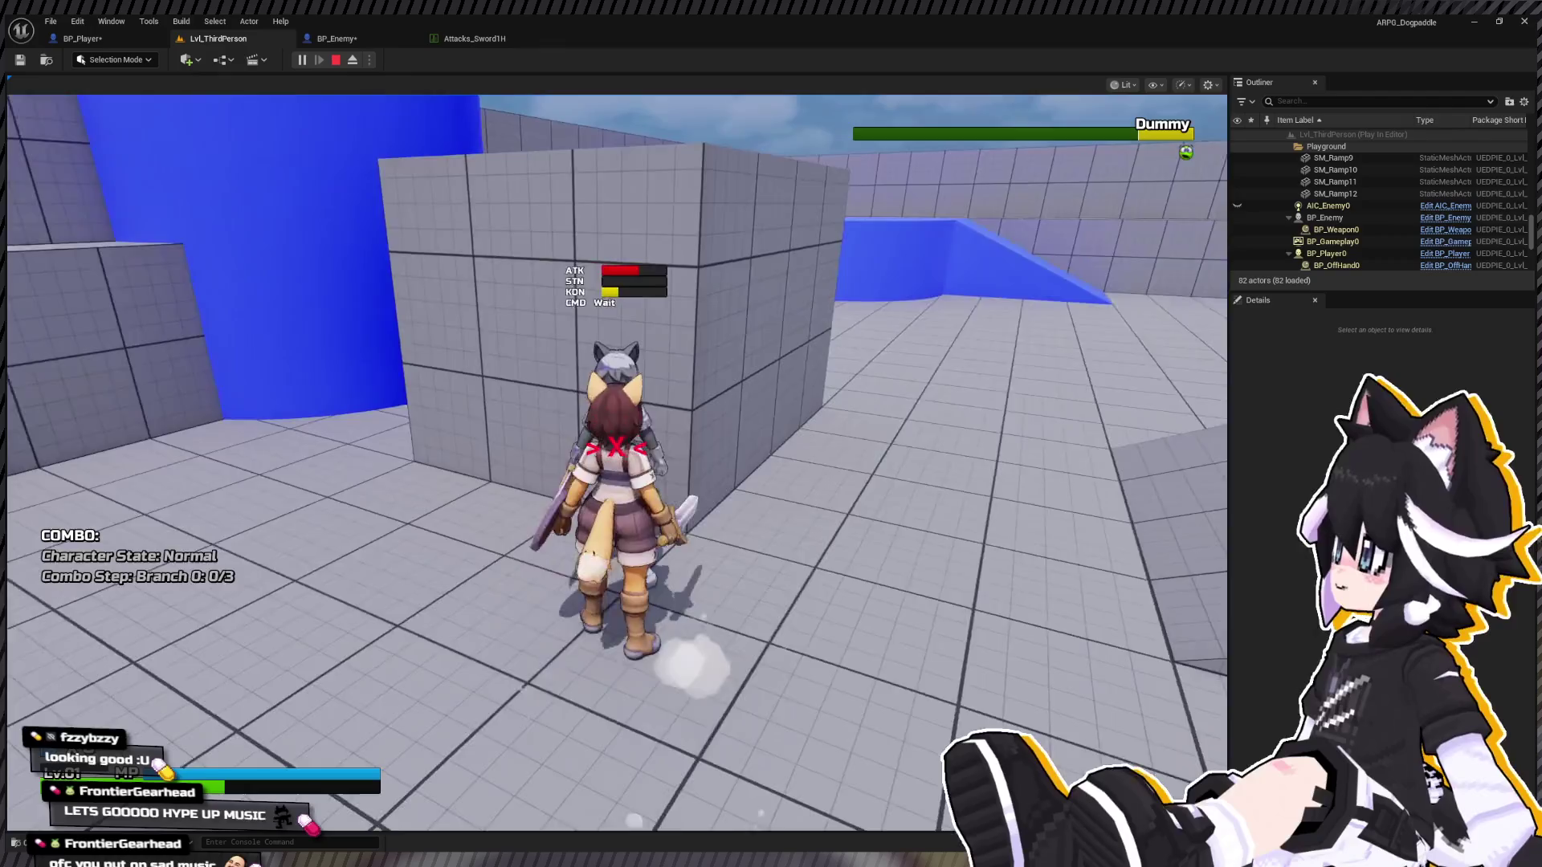
key("w")
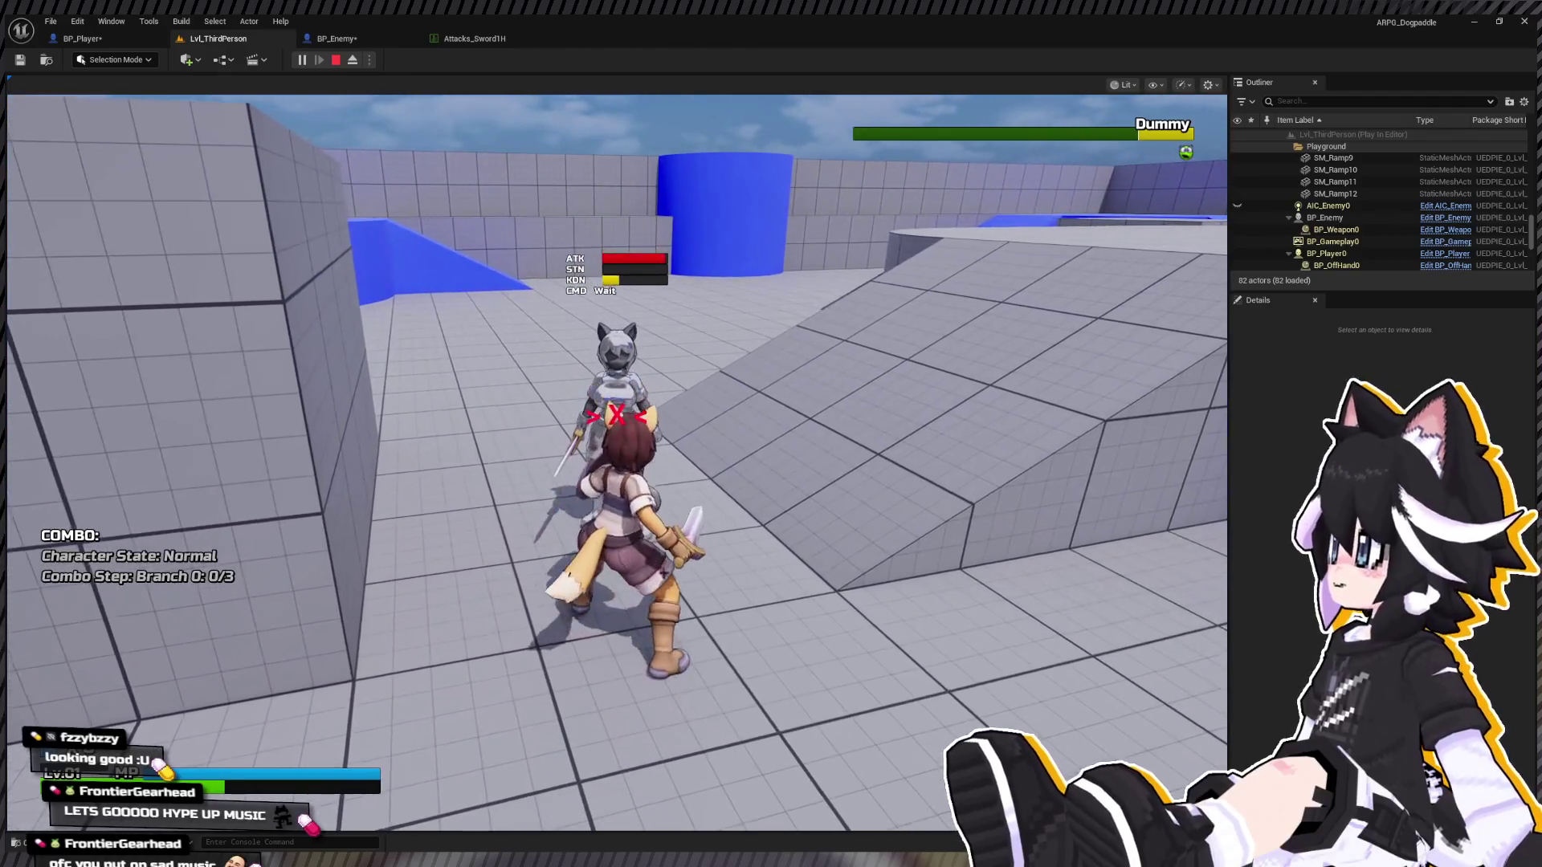
key("w")
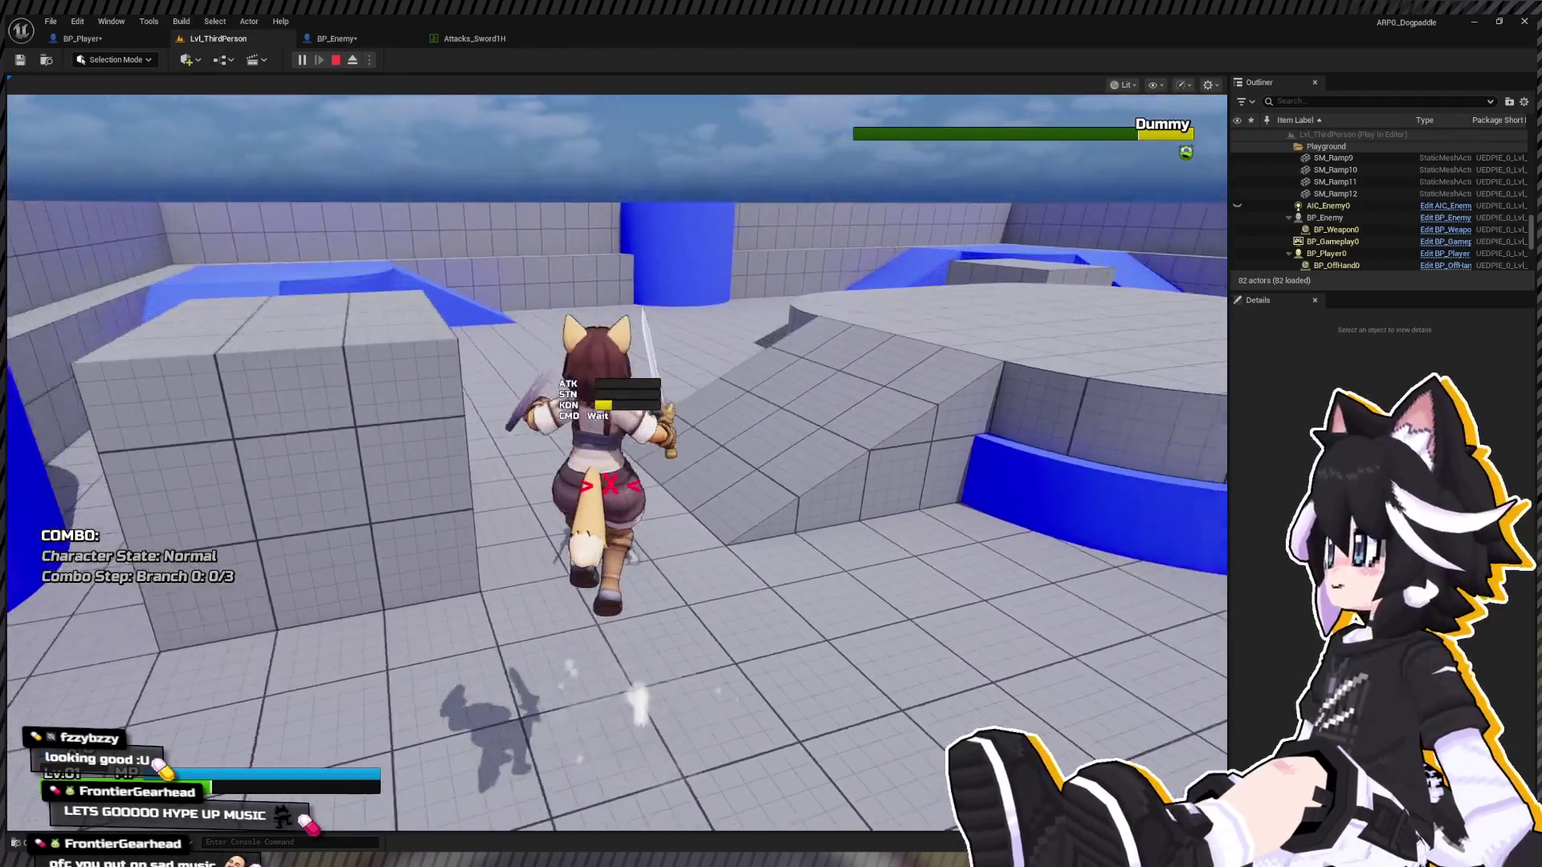
key("Escape")
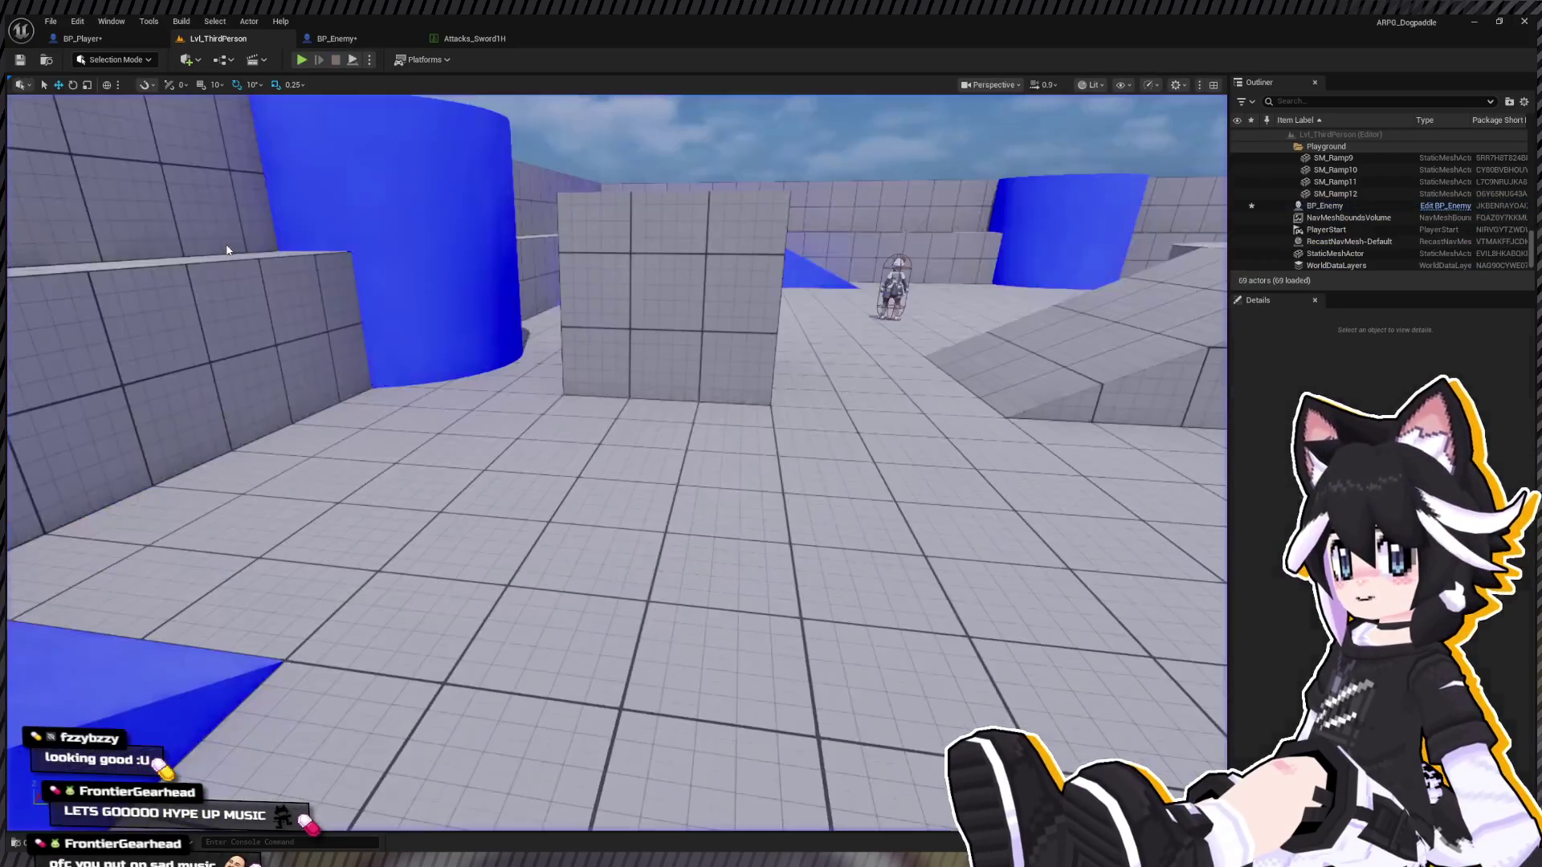
- Switch to BP_Player and open its EventGraph from the Graphs list
left_click(113, 38)
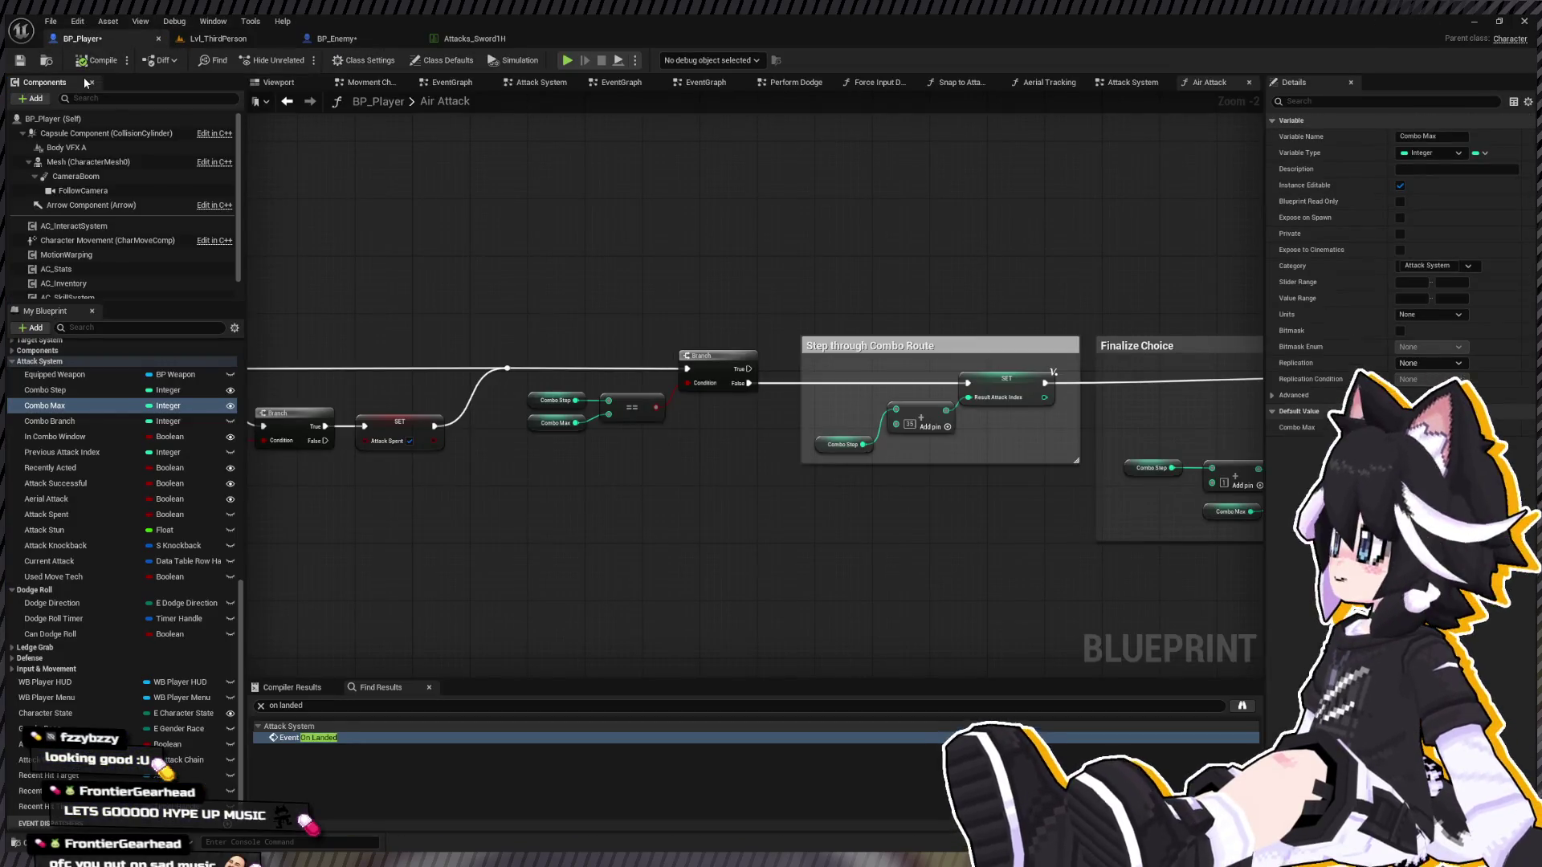
left_click_drag(652, 347, 1135, 360)
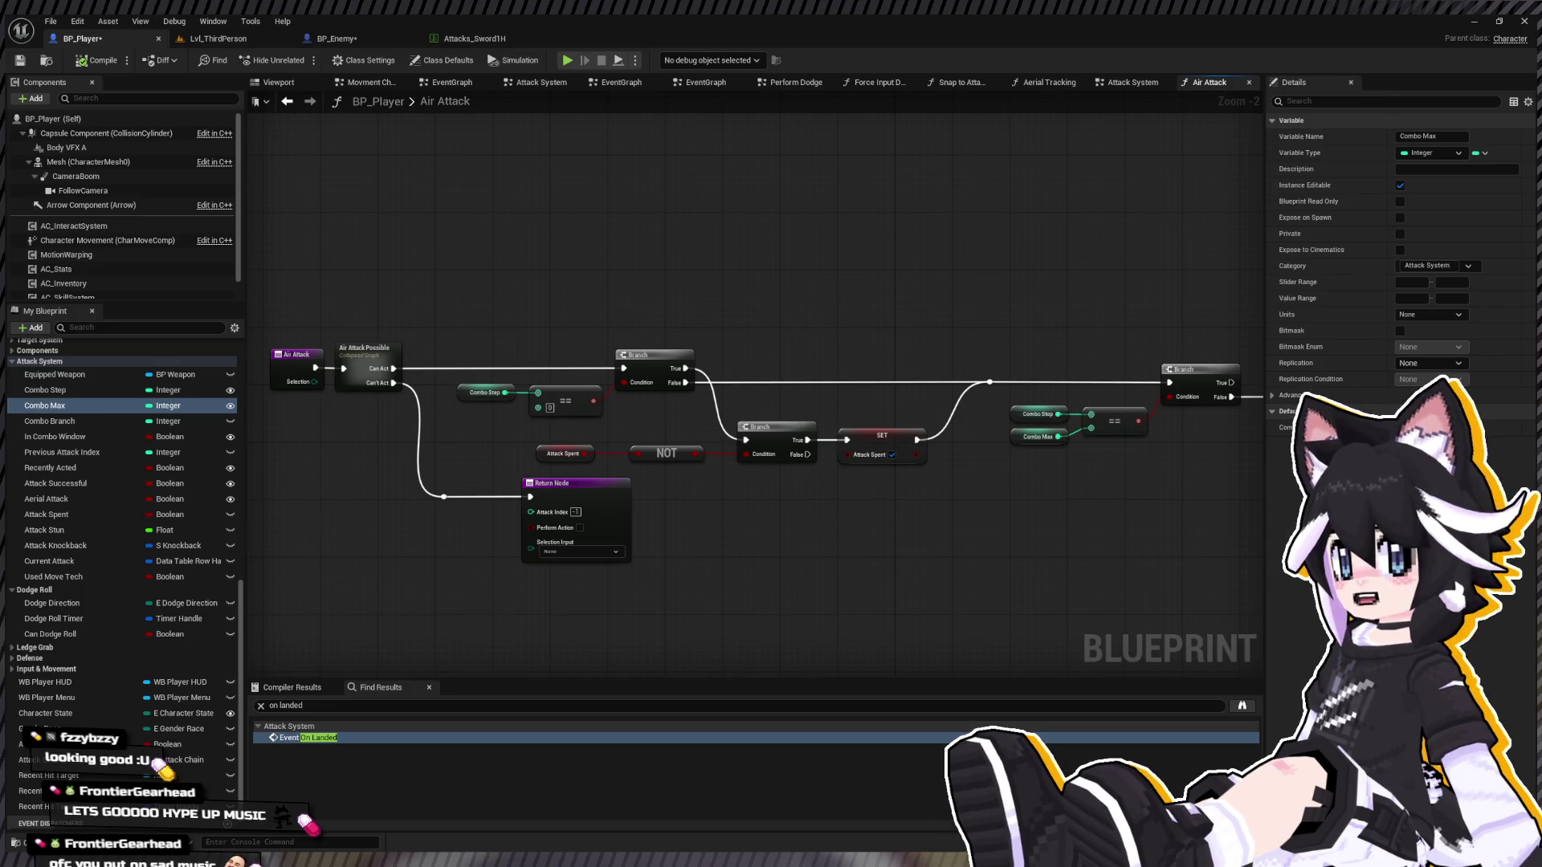
scroll(73, 365, "up", 10)
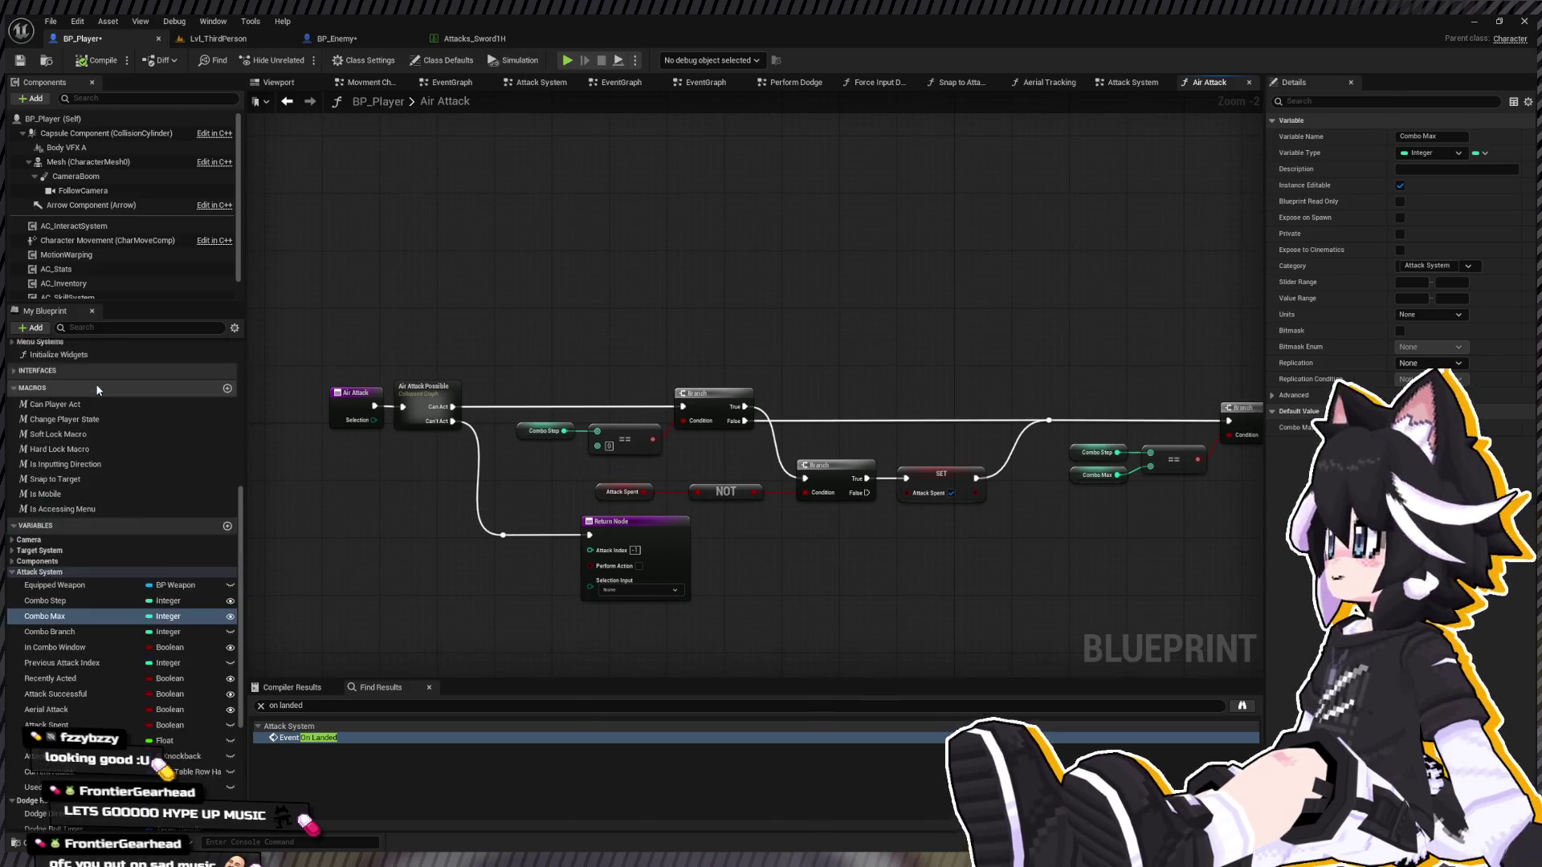
double_click(74, 365)
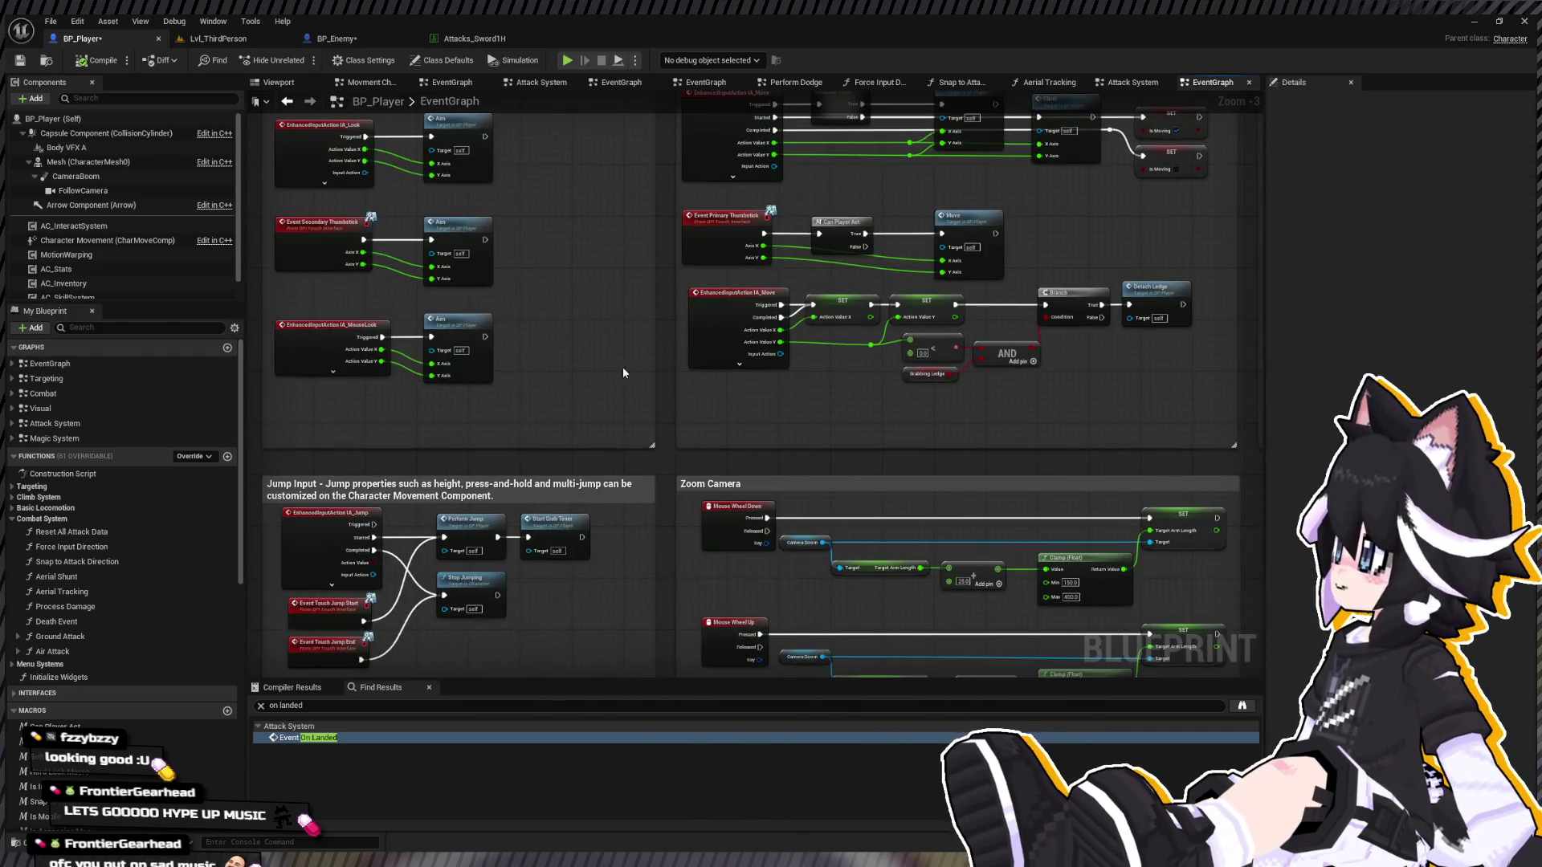
- Open Perform Jump, then its Can Player Act macro, nudging the Knockout comparison
double_click(469, 520)
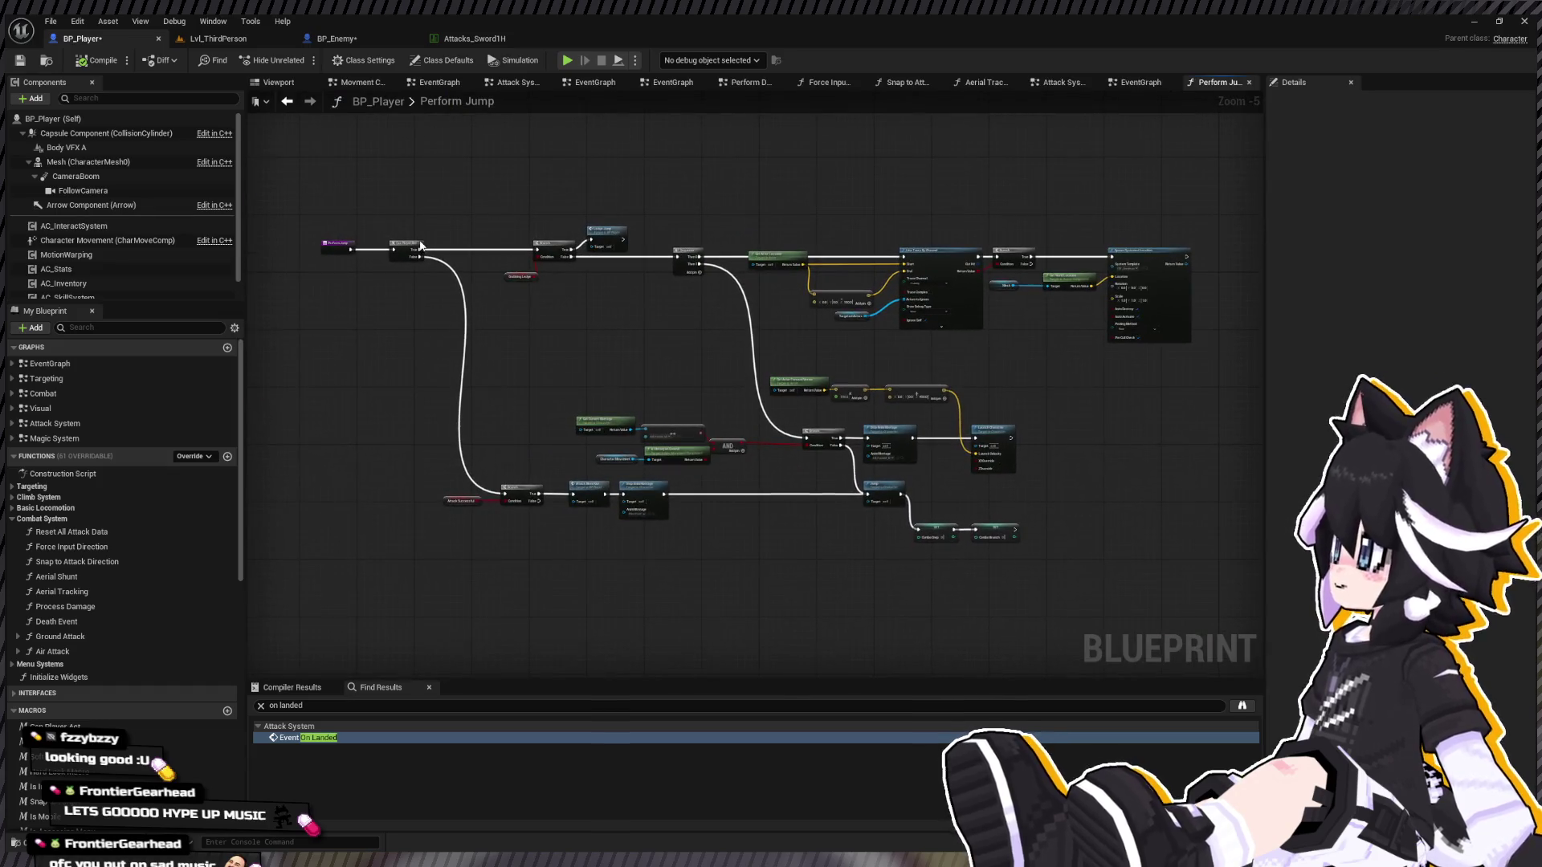
double_click(475, 344)
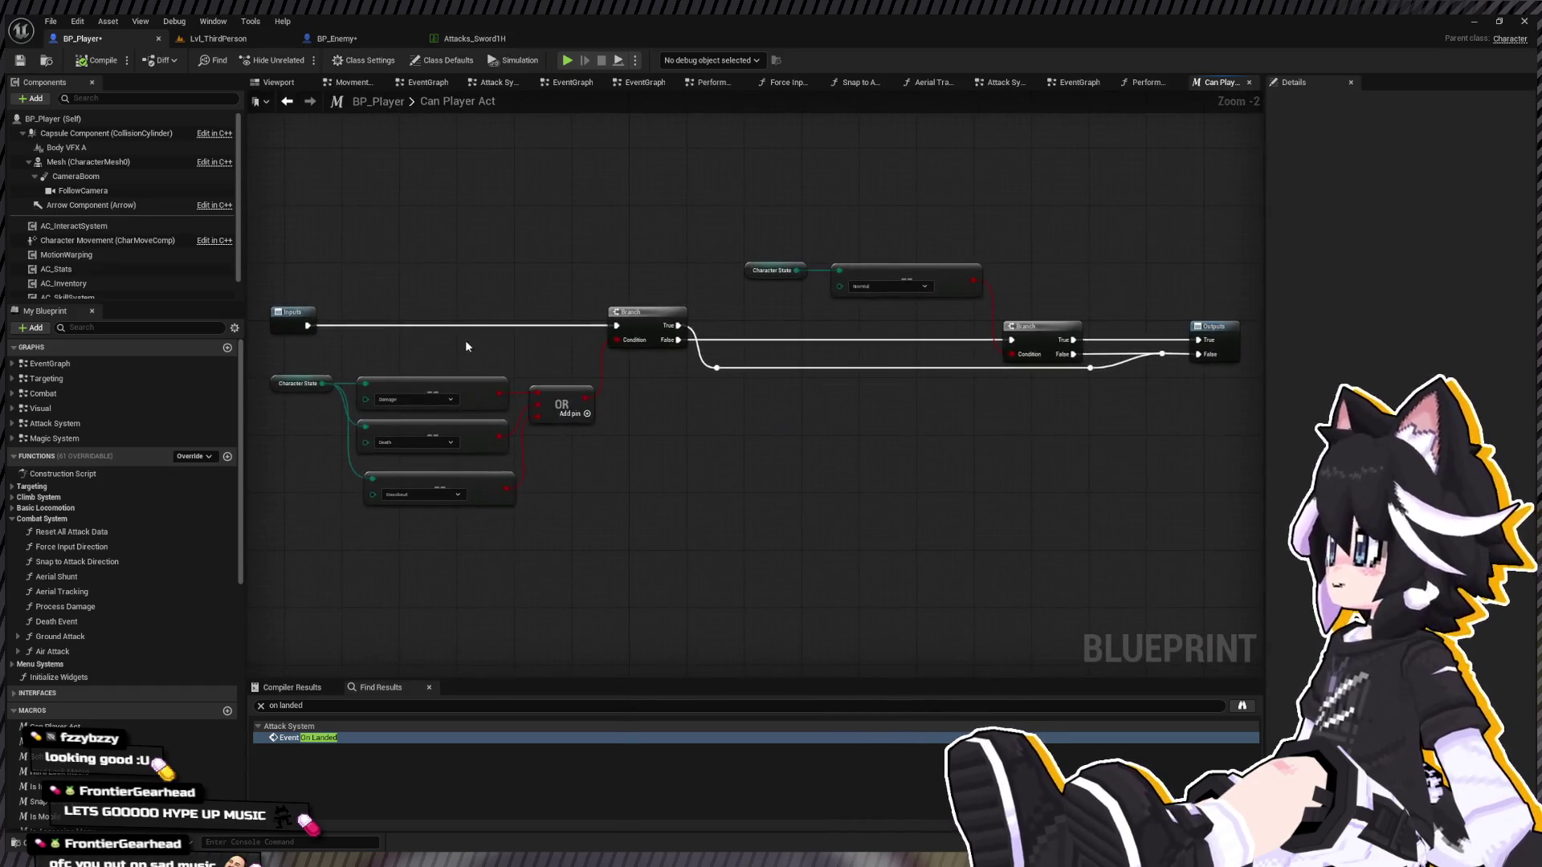
scroll(418, 442, "up", 2)
left_click(446, 483)
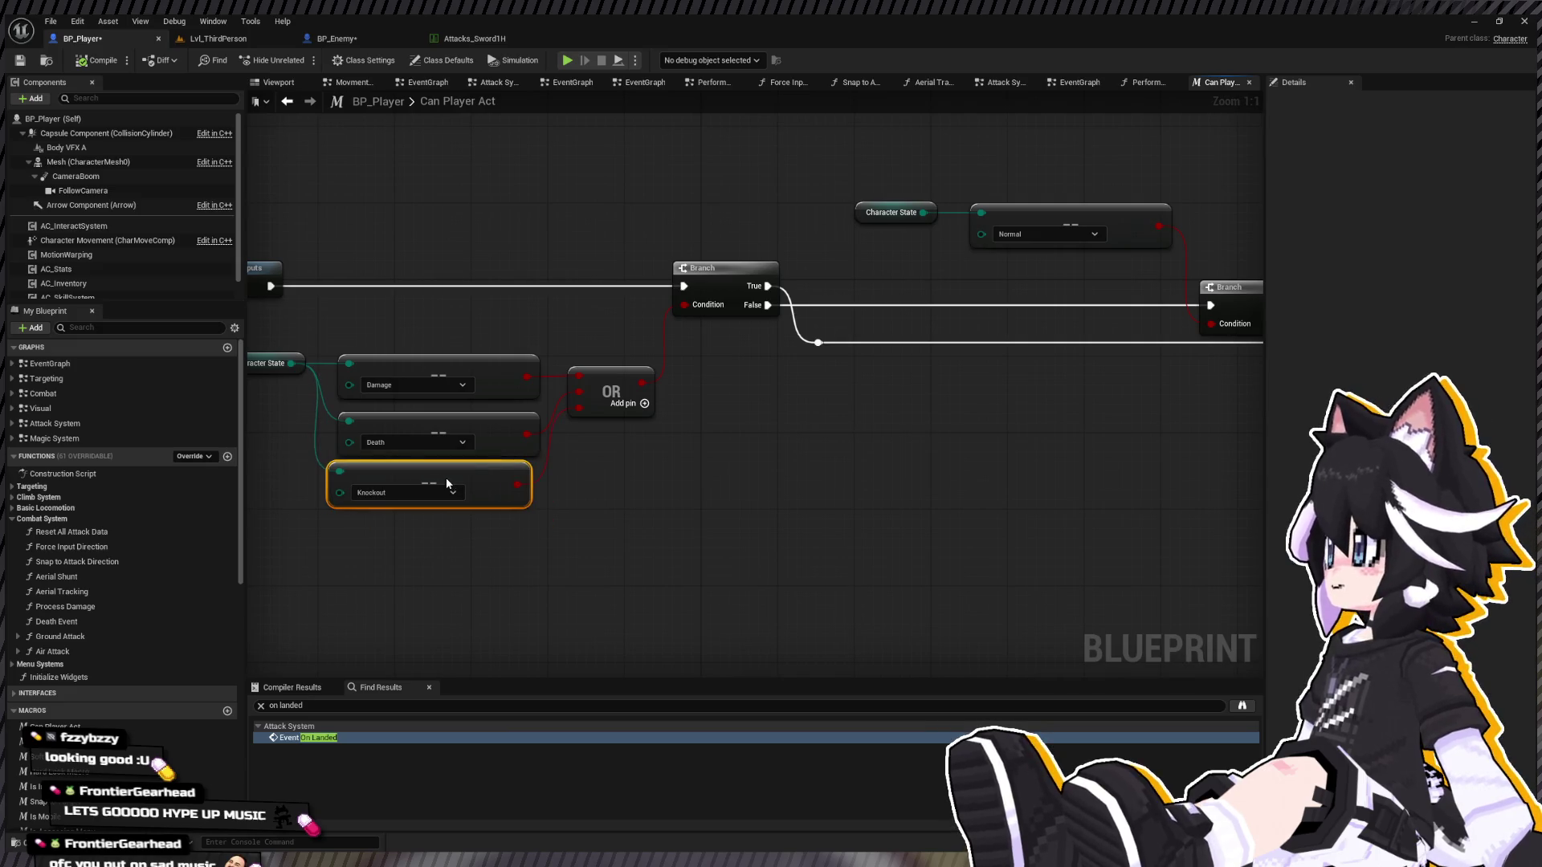
left_click_drag(446, 483, 456, 493)
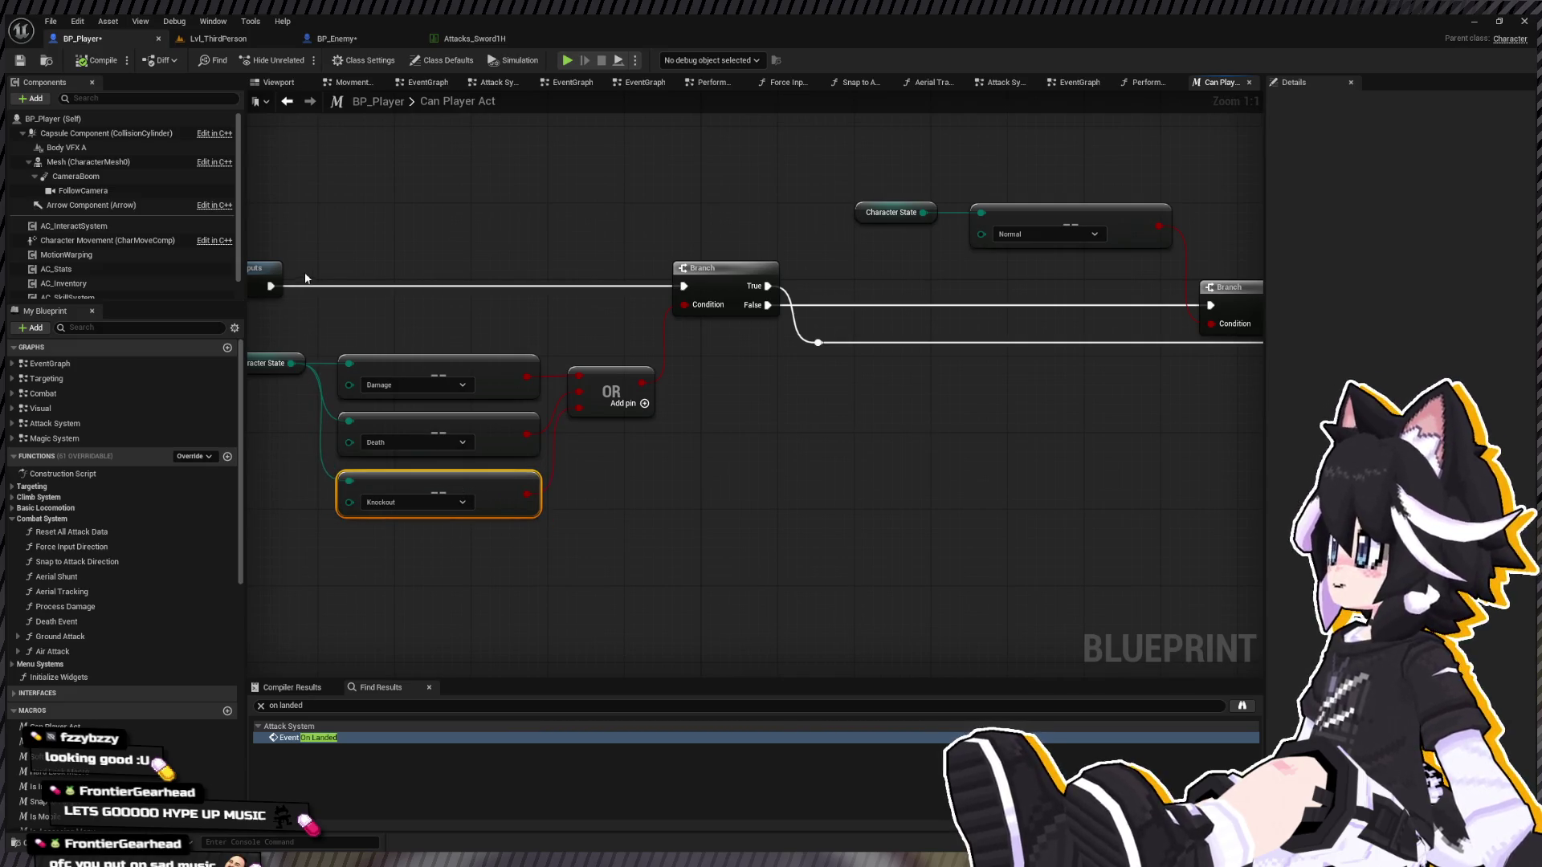
left_click_drag(605, 263, 261, 351)
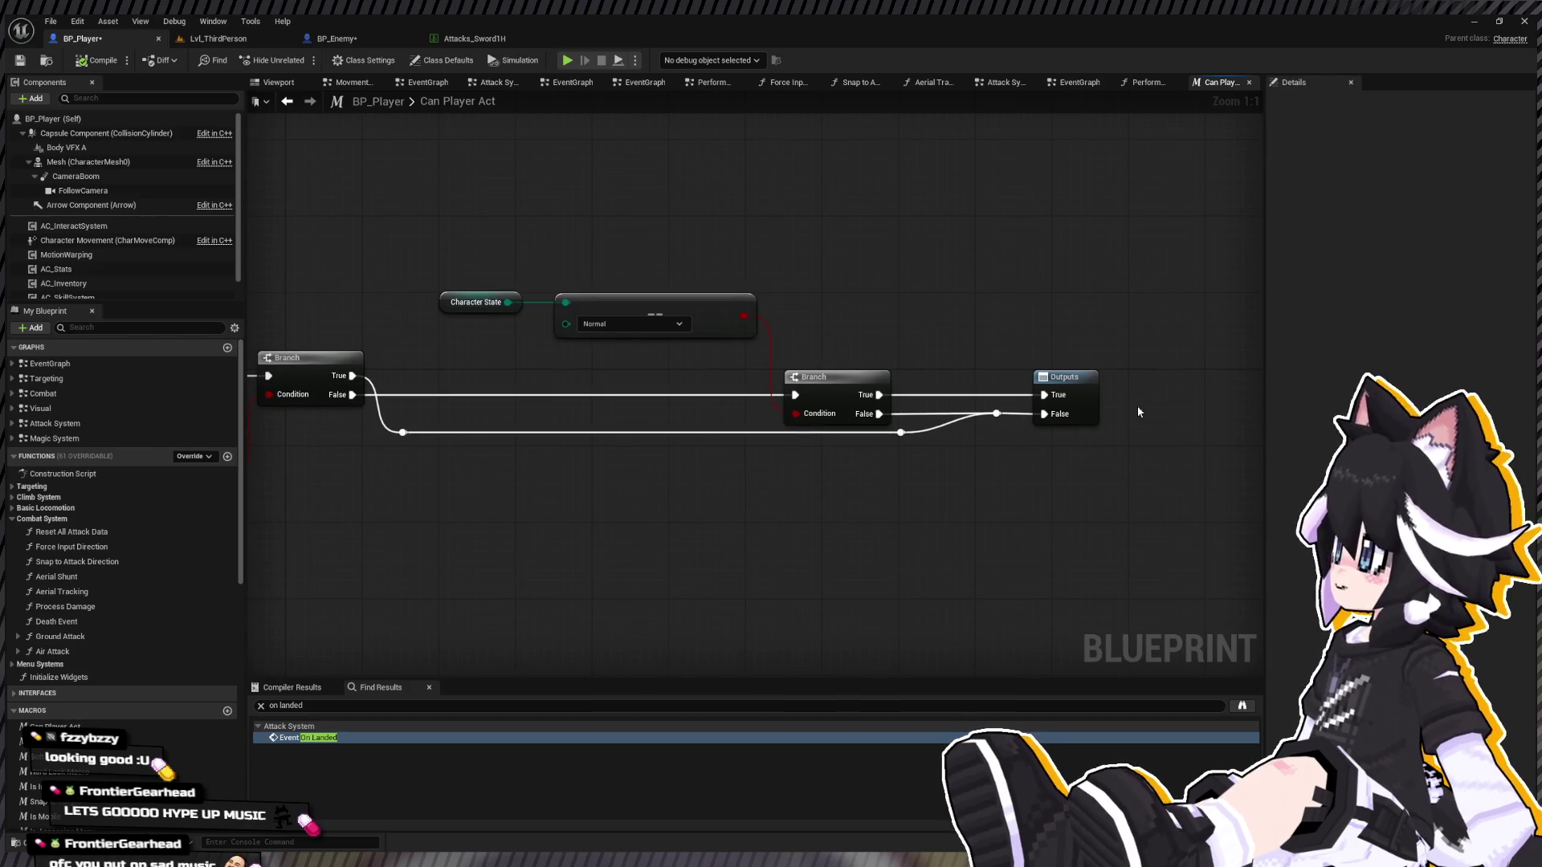
- Back in Perform Jump, delete the lower attack-cancel branch of nodes
left_click(287, 102)
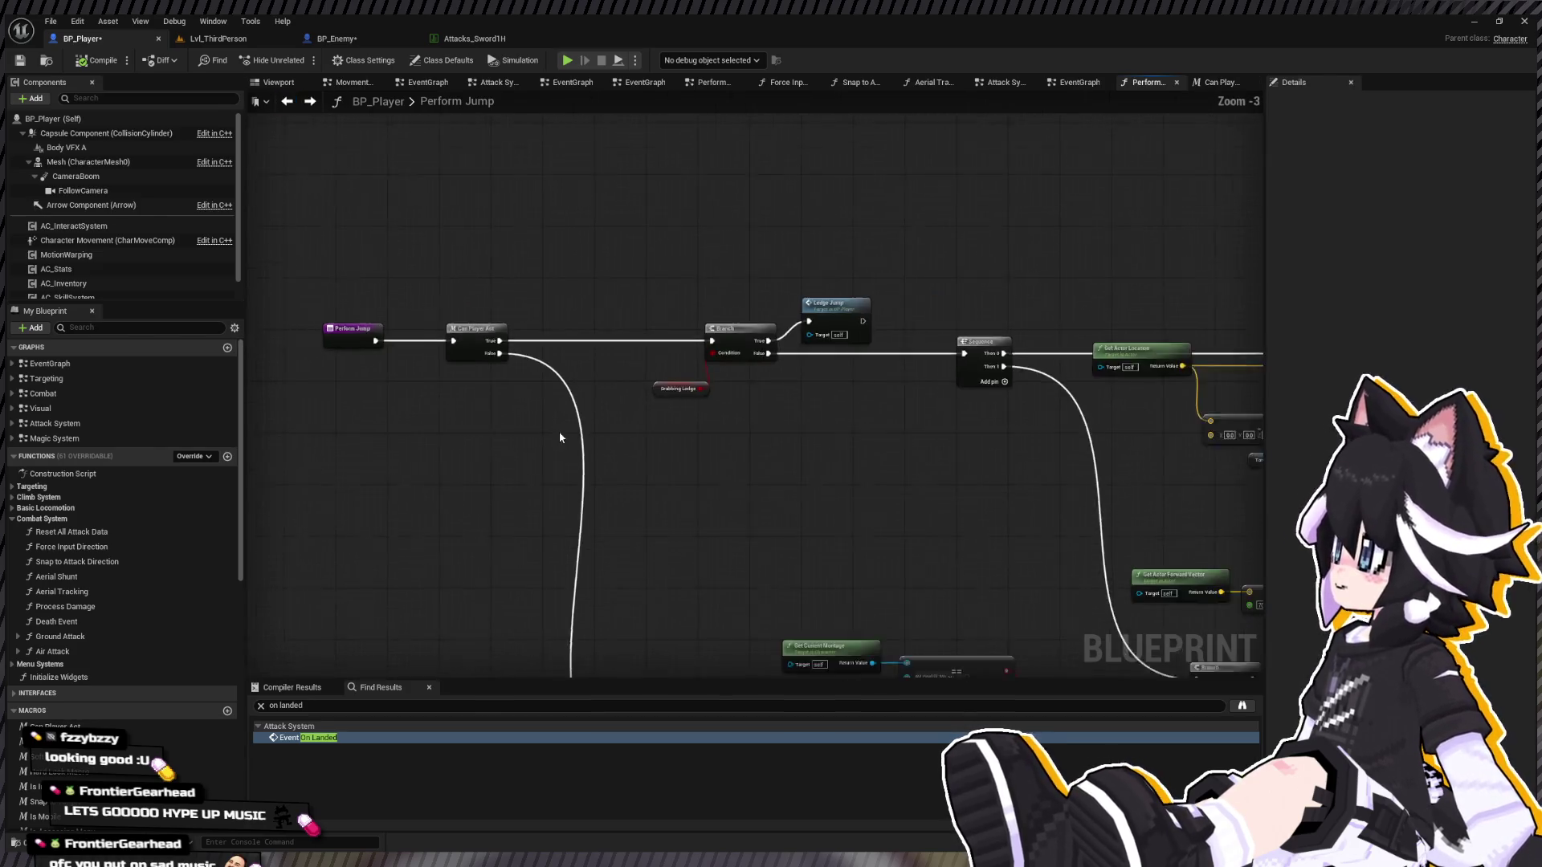
mouse_move(560, 437)
left_mouse_down()
mouse_move(506, 316)
mouse_move(440, 379)
mouse_move(727, 460)
left_mouse_up()
scroll(432, 374, "down", 1)
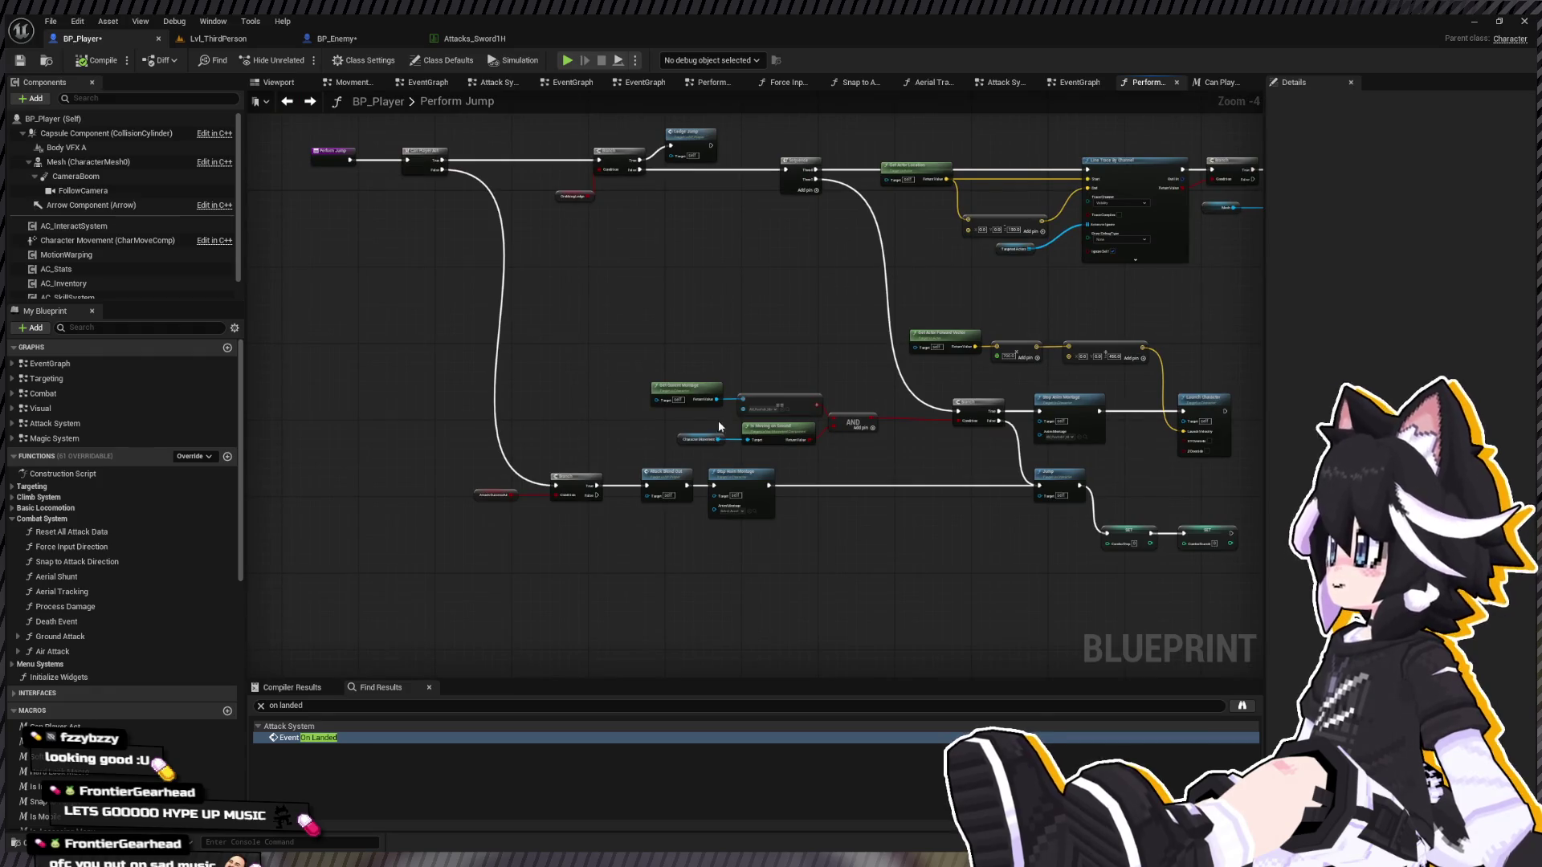
scroll(678, 438, "up", 1)
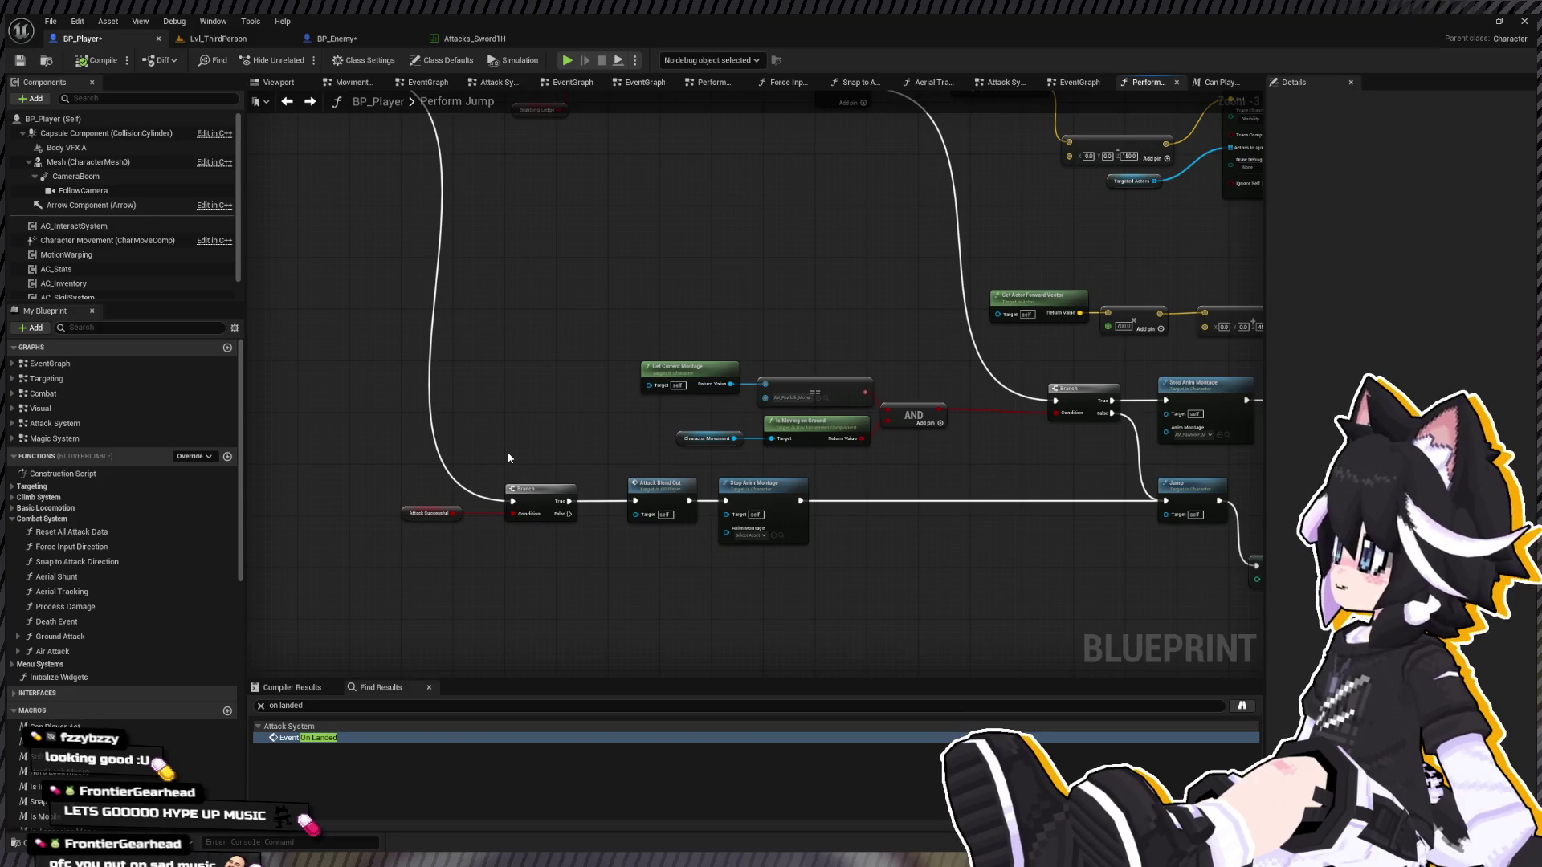
scroll(512, 457, "down", 3)
scroll(447, 361, "up", 1)
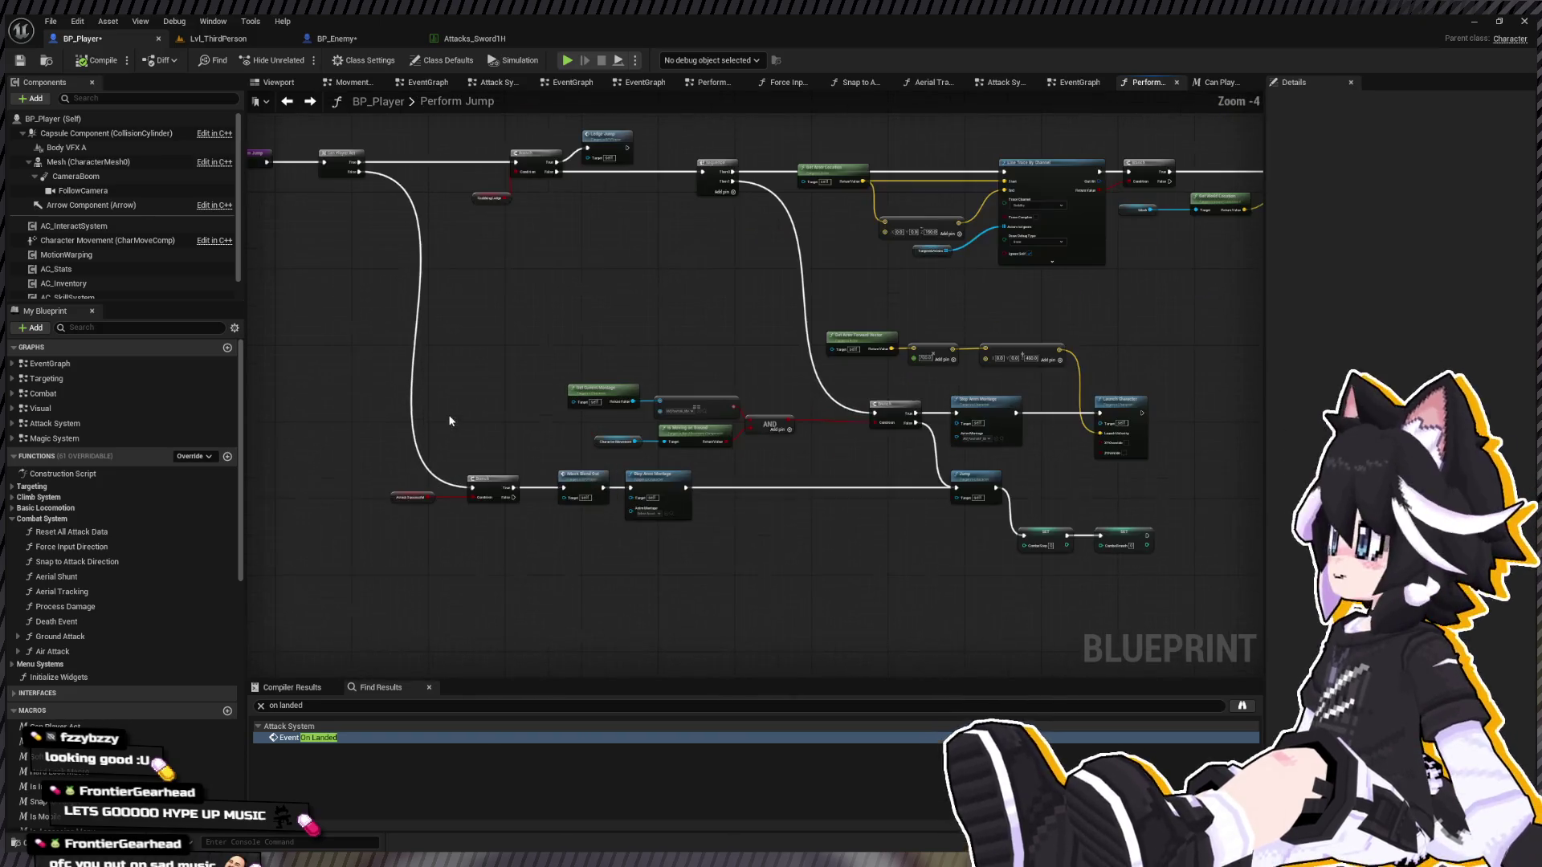
scroll(447, 363, "up", 4)
mouse_move(450, 379)
left_mouse_down()
mouse_move(357, 306)
mouse_move(349, 268)
left_mouse_up()
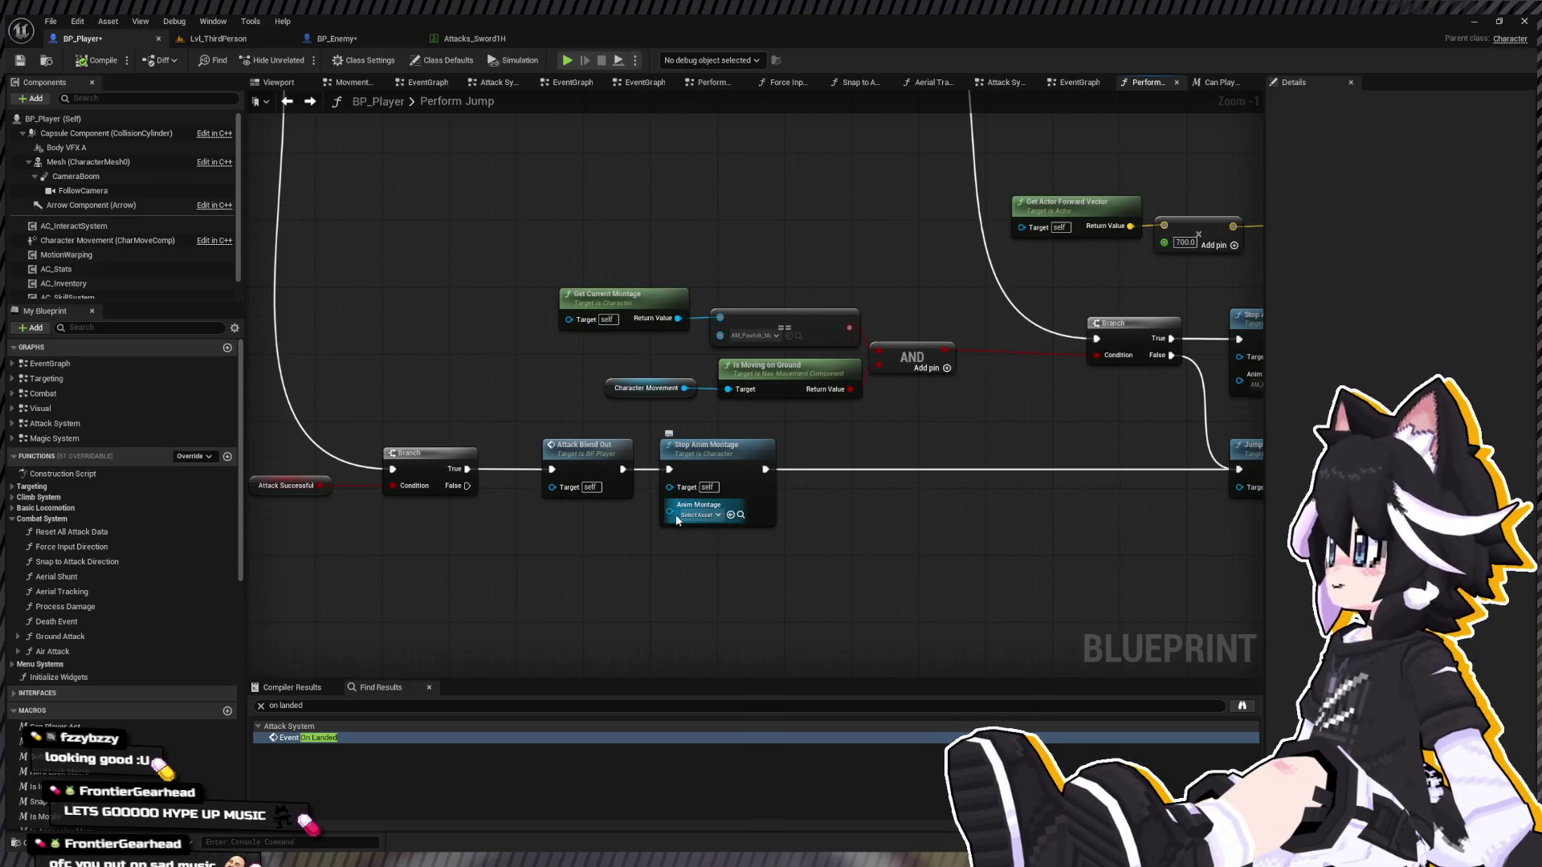
mouse_move(677, 520)
left_mouse_down()
mouse_move(370, 518)
mouse_move(324, 491)
mouse_move(741, 473)
left_mouse_up()
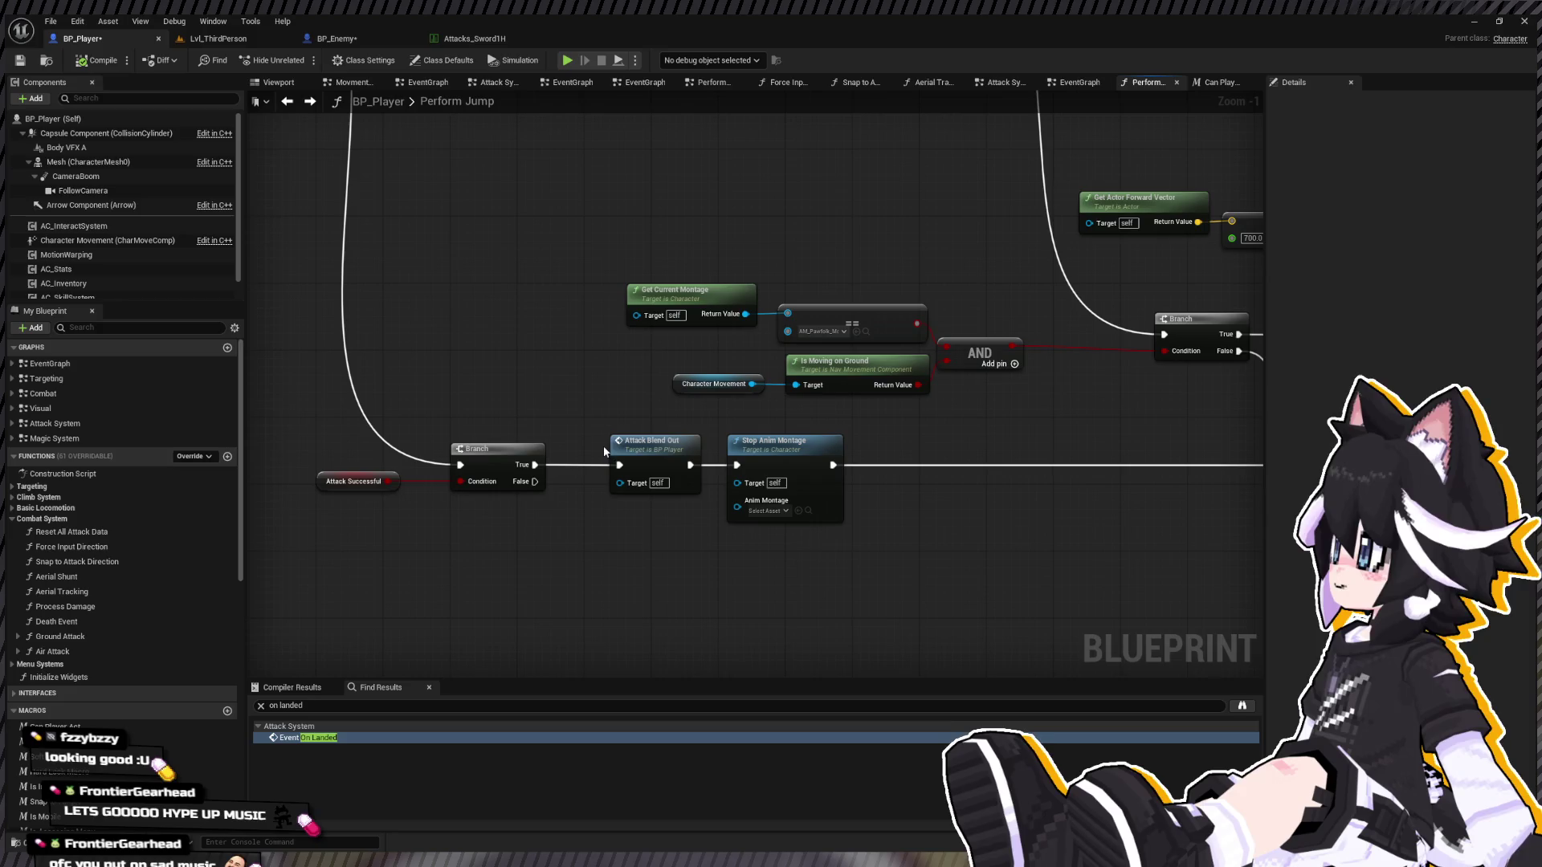
scroll(742, 473, "down", 4)
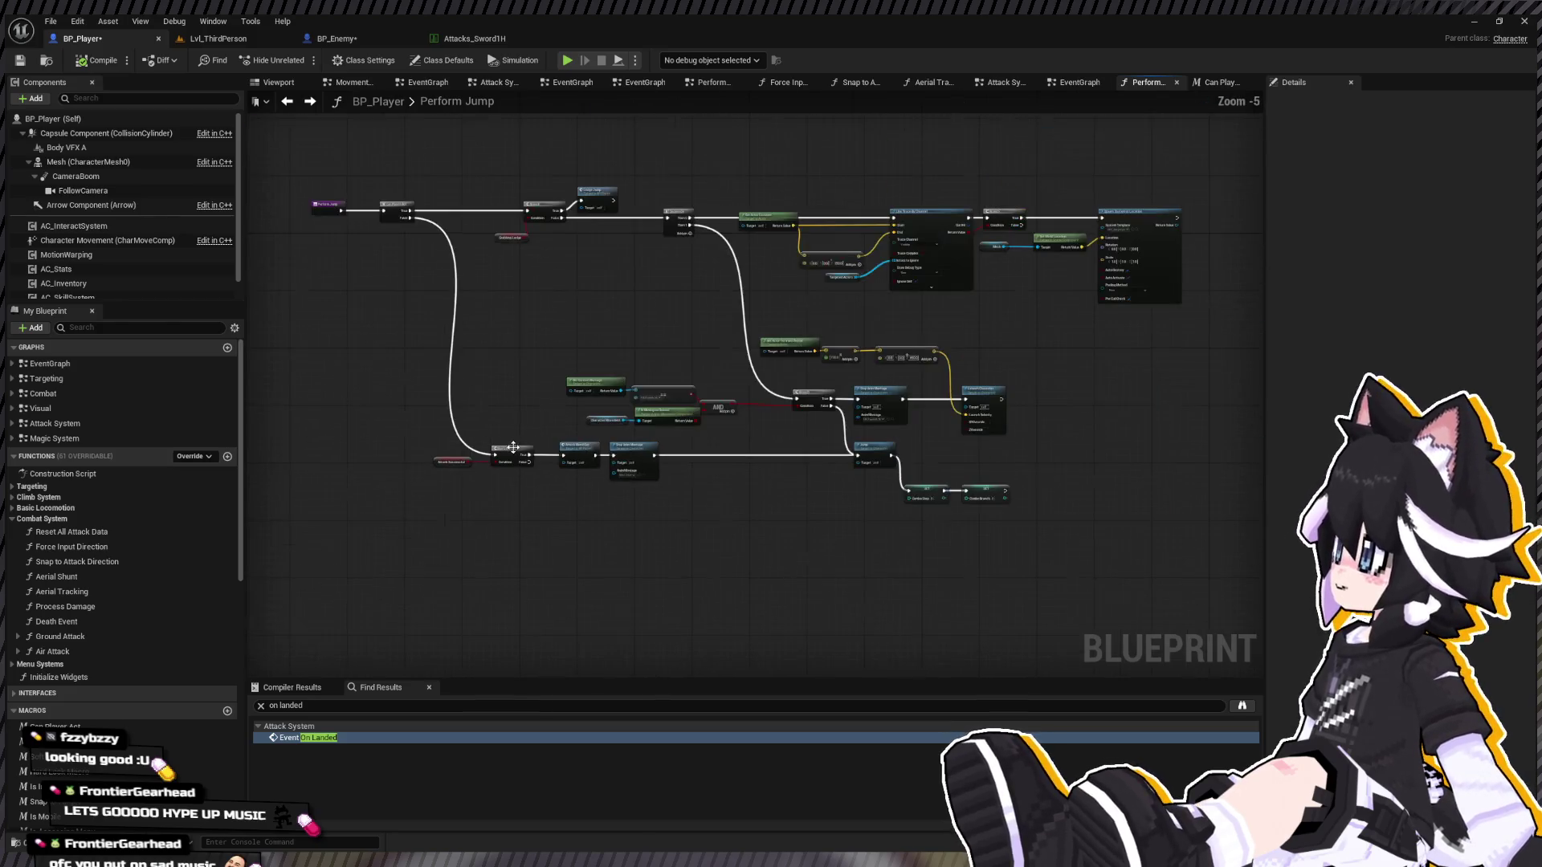
mouse_move(494, 515)
left_mouse_down()
mouse_move(602, 566)
mouse_move(730, 566)
left_mouse_up()
key("Delete")
- Reopen Can Player Act and move the Normal-state check, Branch and Outputs further right
left_click_drag(488, 317, 619, 330)
double_click(608, 321)
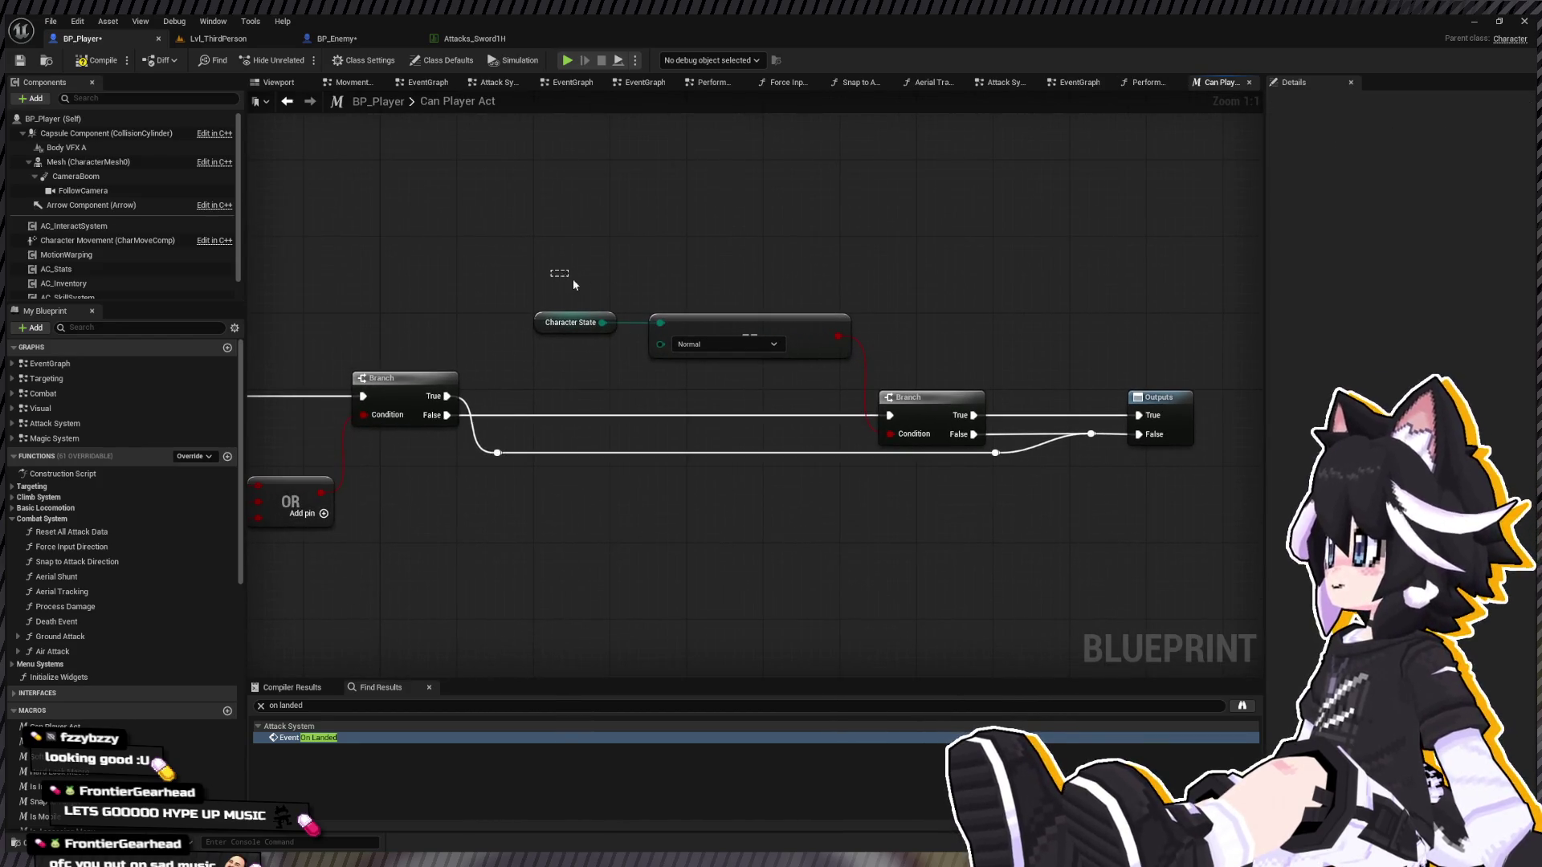
mouse_move(552, 270)
left_mouse_down()
mouse_move(1062, 390)
mouse_move(1189, 524)
left_mouse_up()
left_click_drag(1160, 397, 1476, 399)
left_click_drag(1424, 331, 895, 351)
left_click(895, 352)
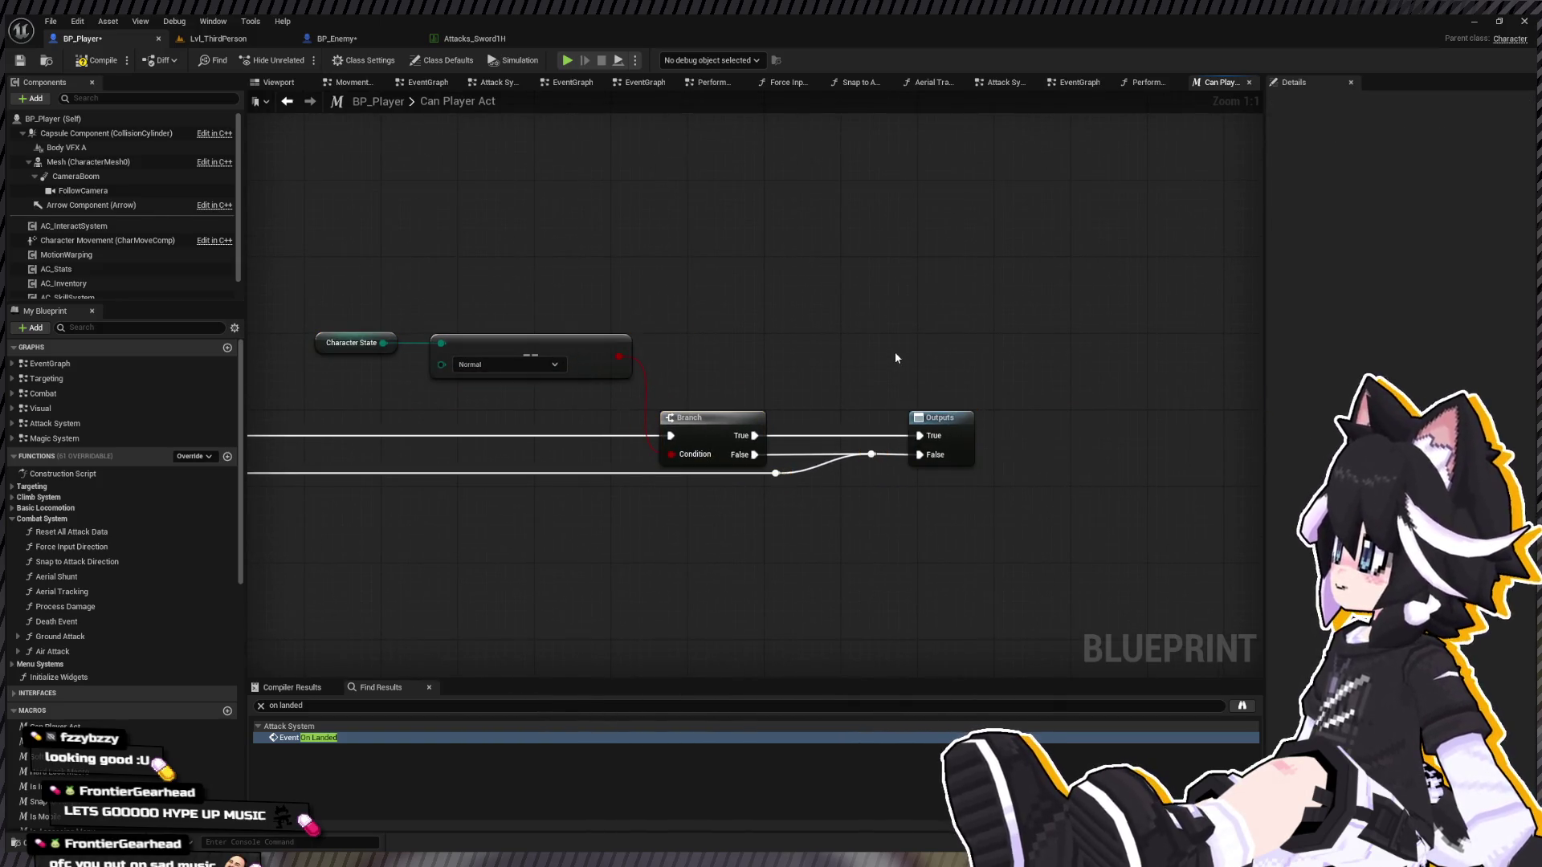
left_click(941, 417)
- Select all the Can Player Act nodes for copying and return to Perform Jump
scroll(537, 260, "down", 2)
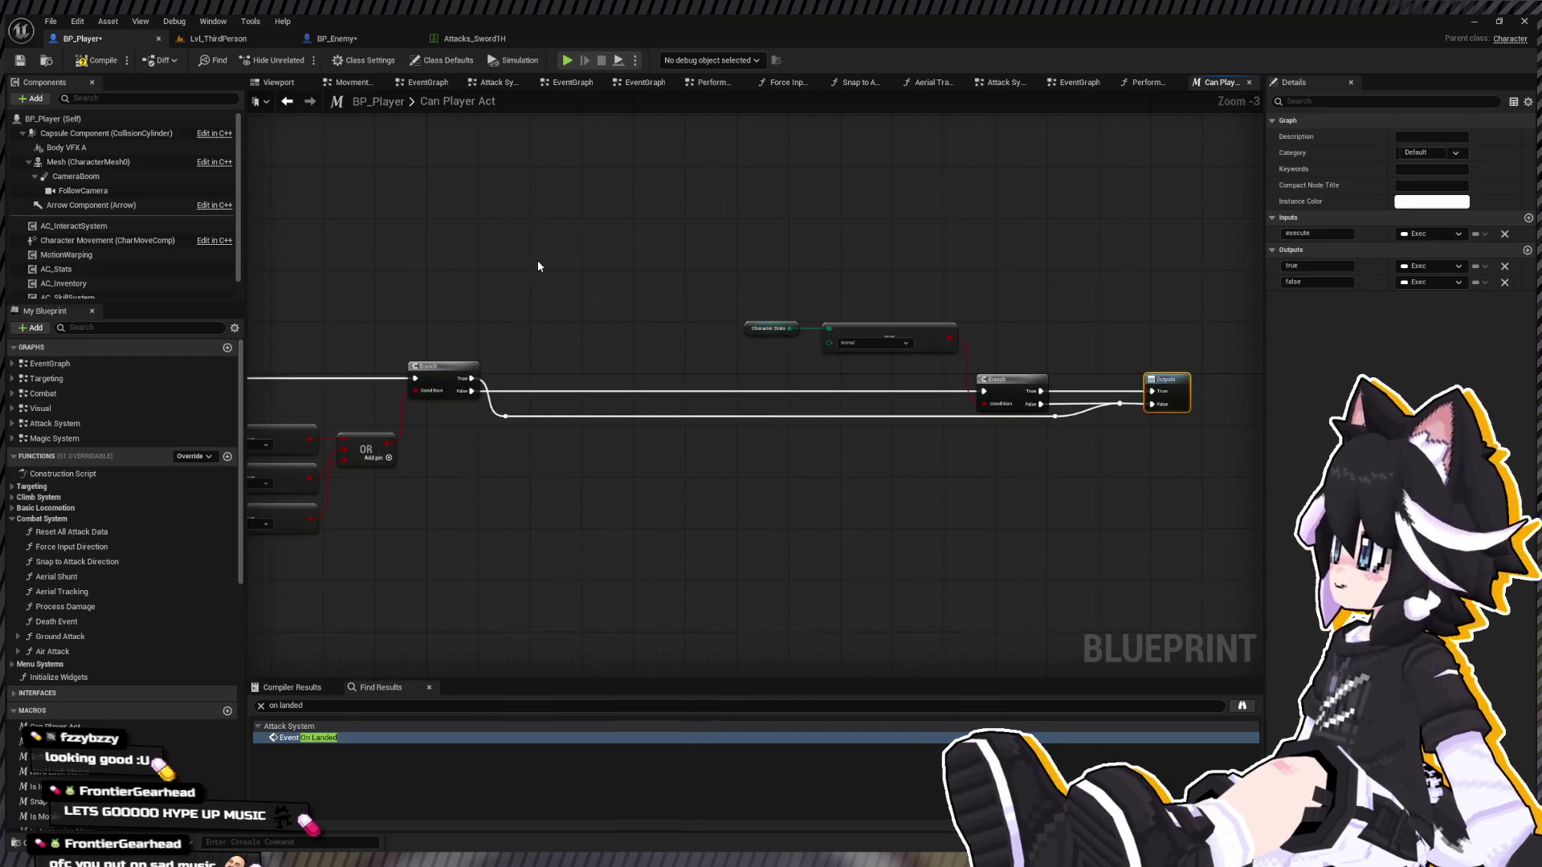
scroll(455, 309, "down", 3)
scroll(466, 386, "up", 1)
left_click_drag(472, 413, 795, 570)
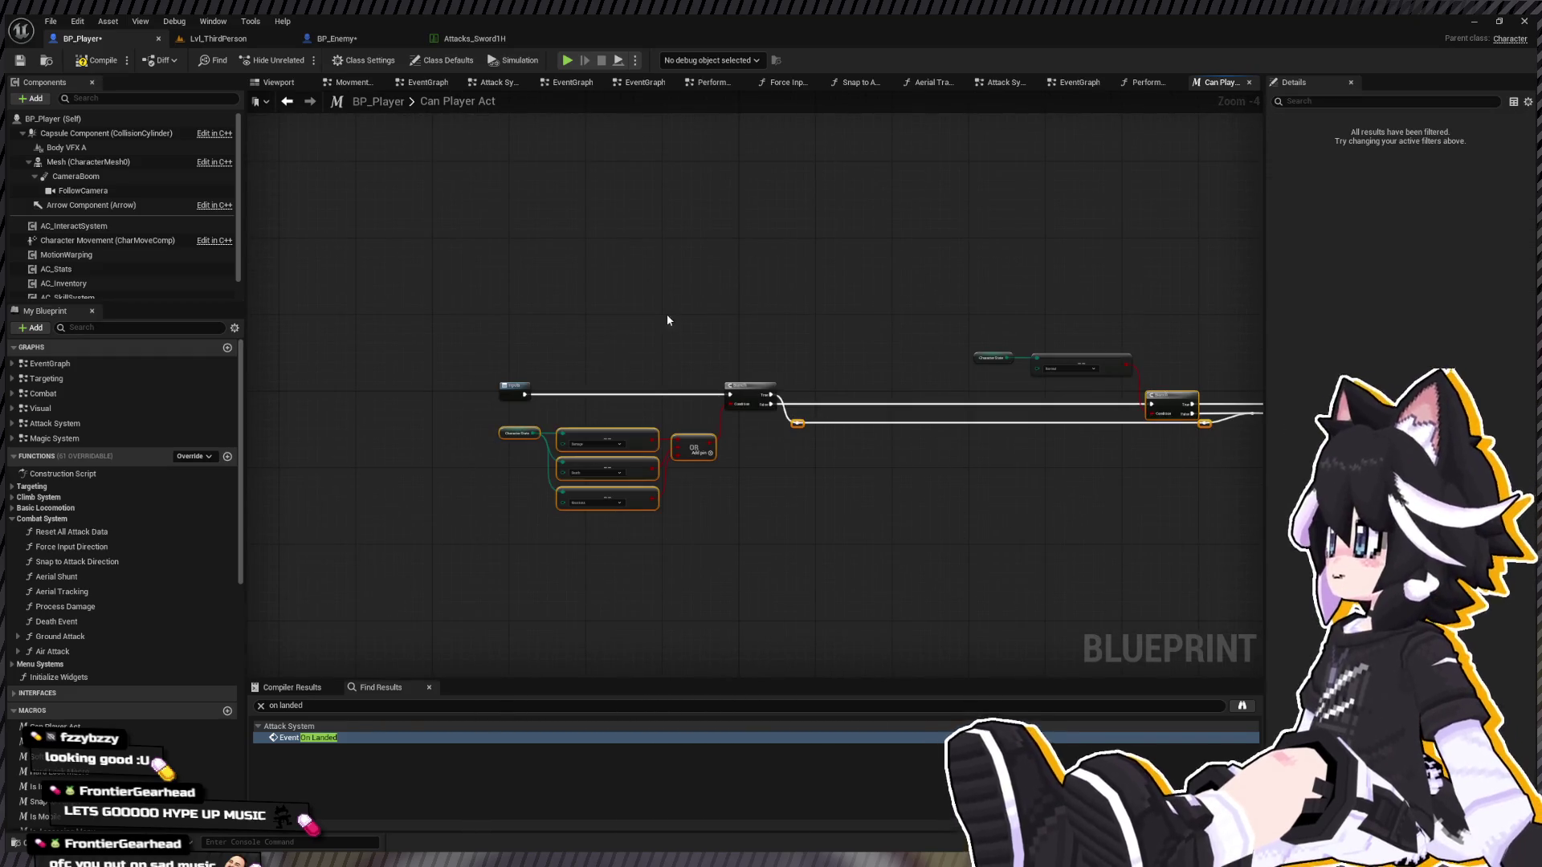
key("ctrl+a")
left_click_drag(1171, 401, 672, 402)
left_click(287, 101)
- Bring the state checks into Perform Jump and wire the entry to their Branch
scroll(657, 335, "down", 2)
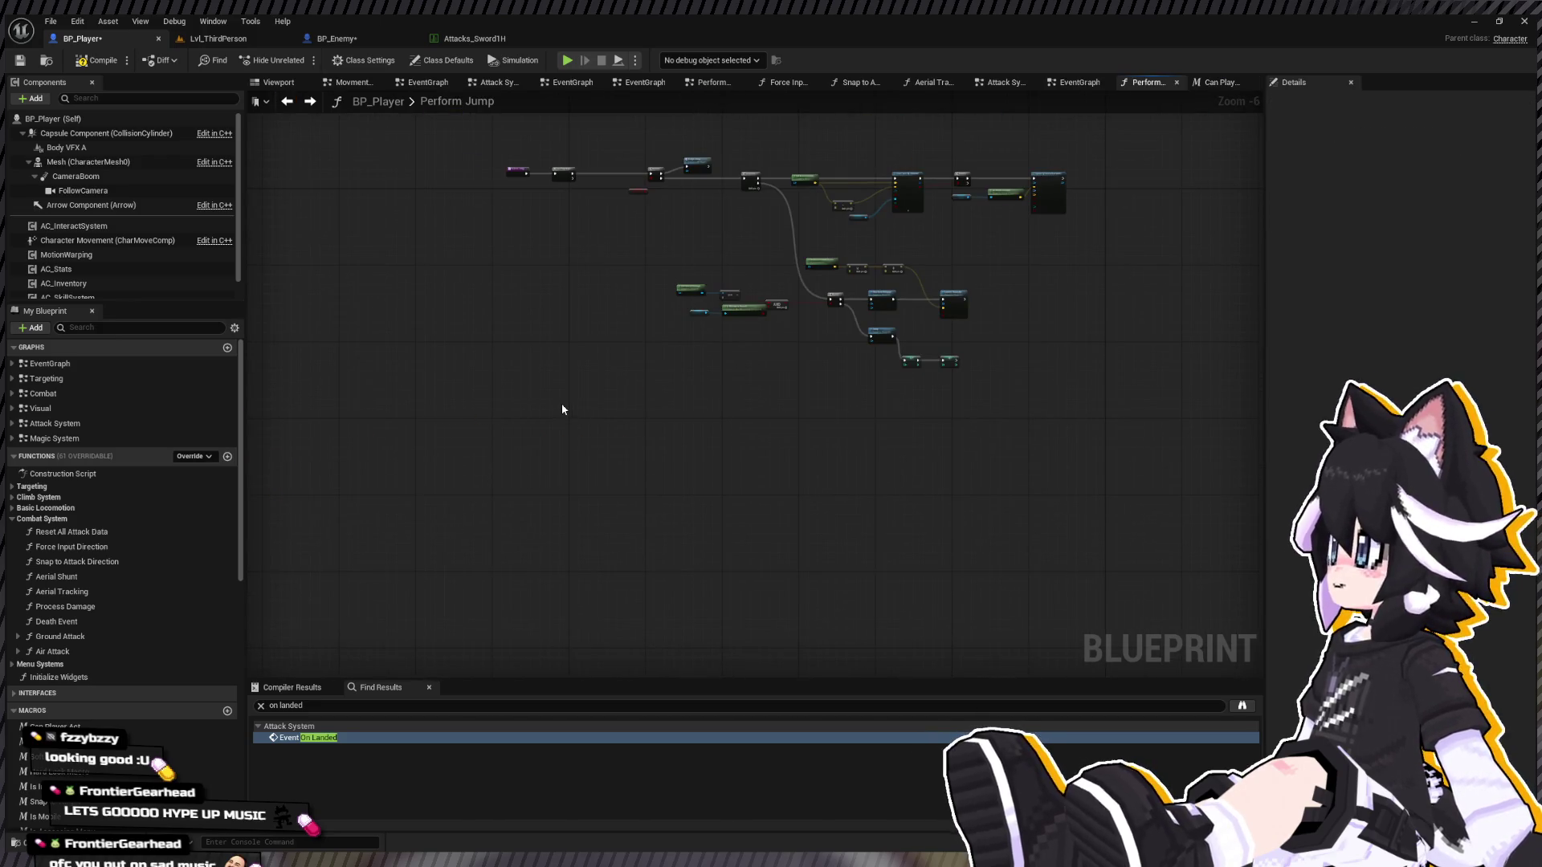
key("ctrl+z")
scroll(620, 397, "up", 5)
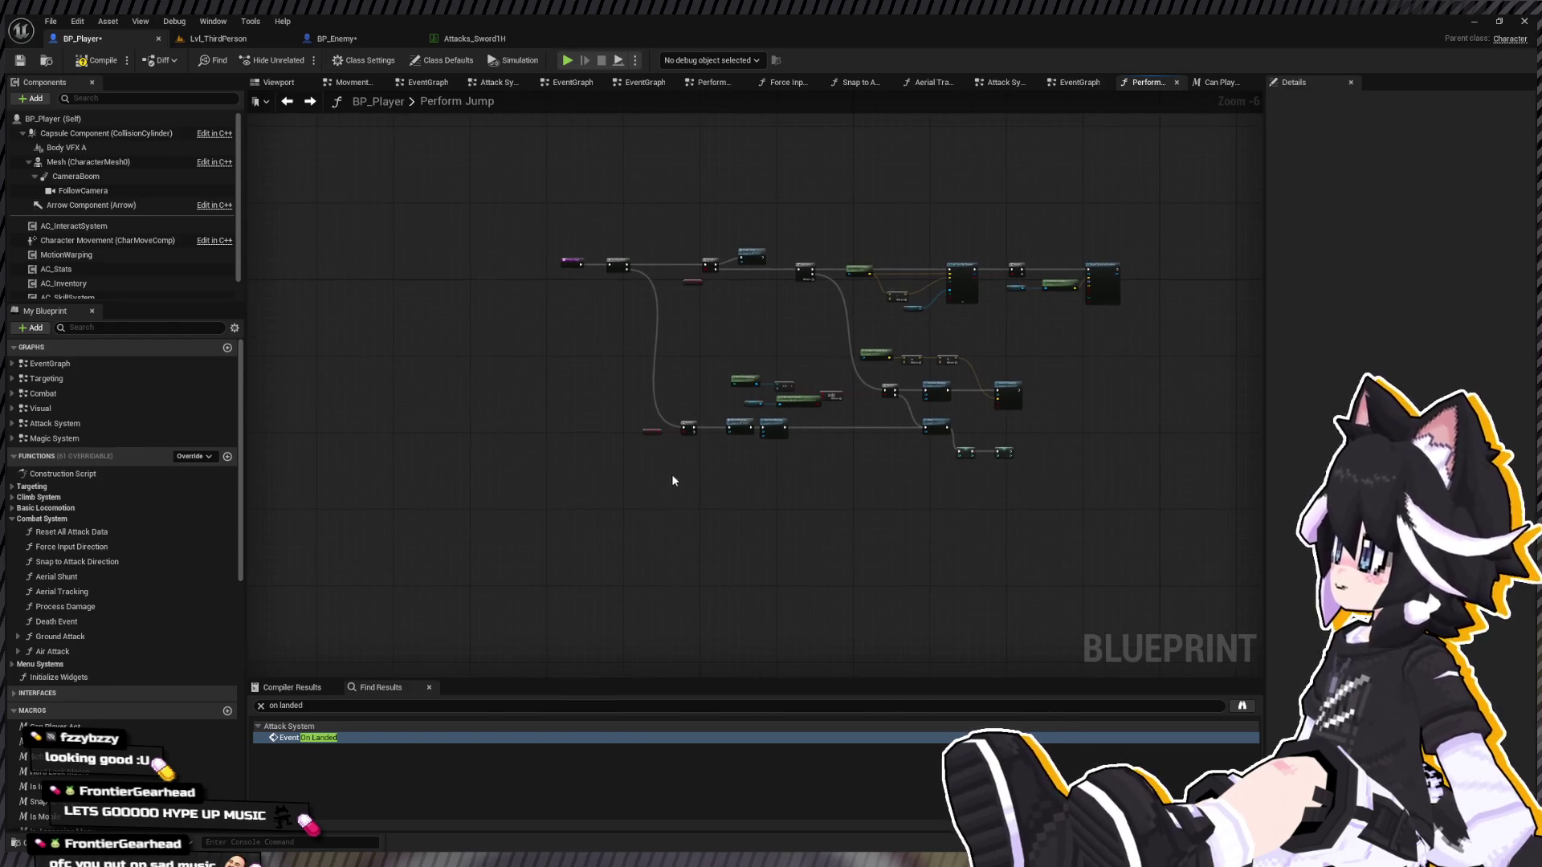
scroll(658, 451, "down", 5)
scroll(604, 408, "up", 3)
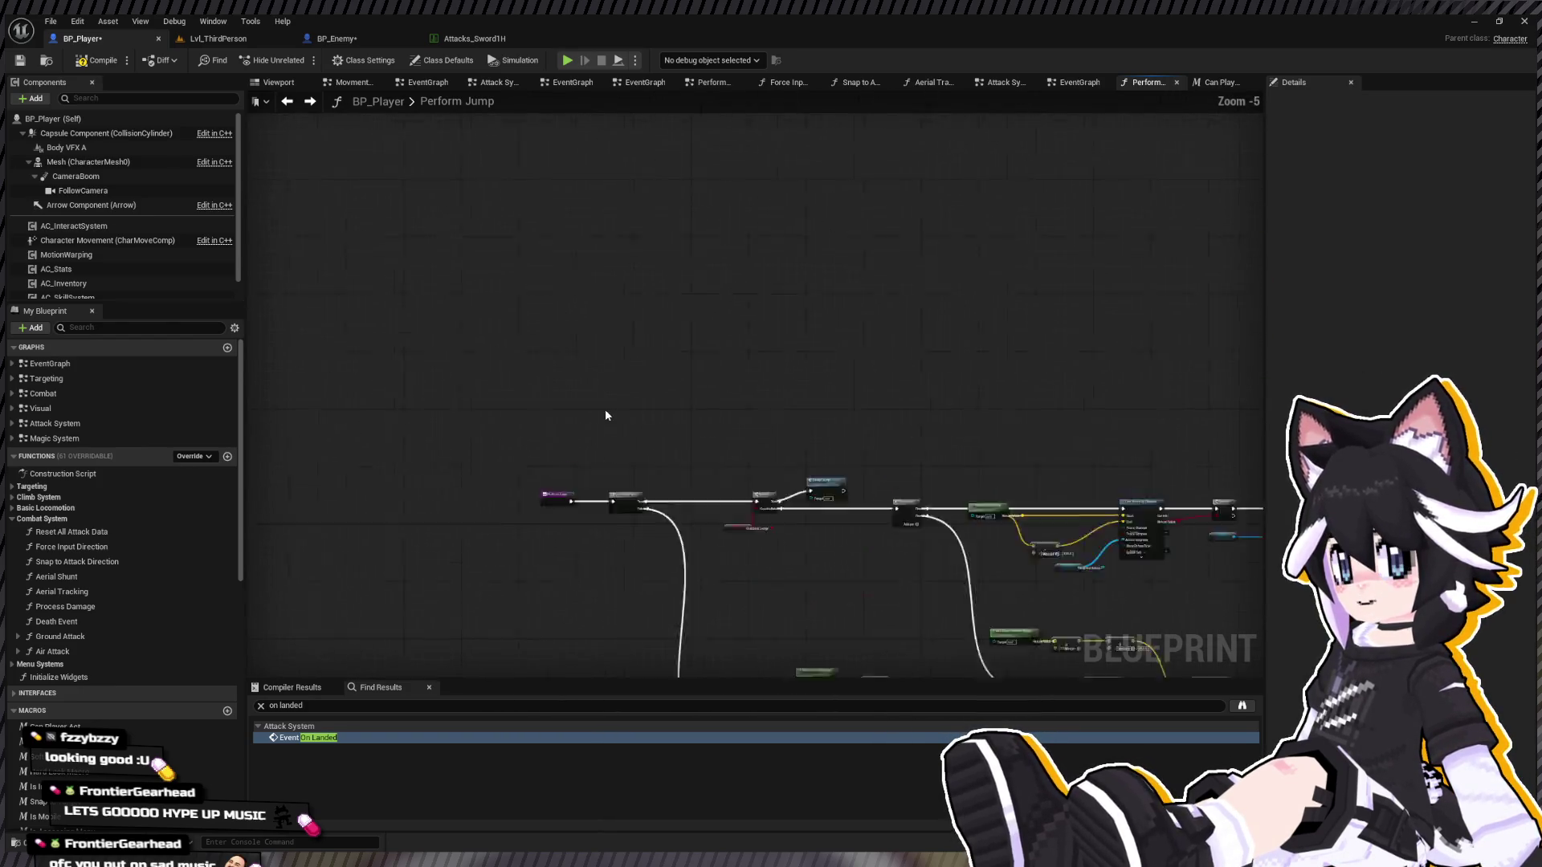
key("ctrl+space")
scroll(615, 422, "up", 1)
scroll(622, 425, "down", 4)
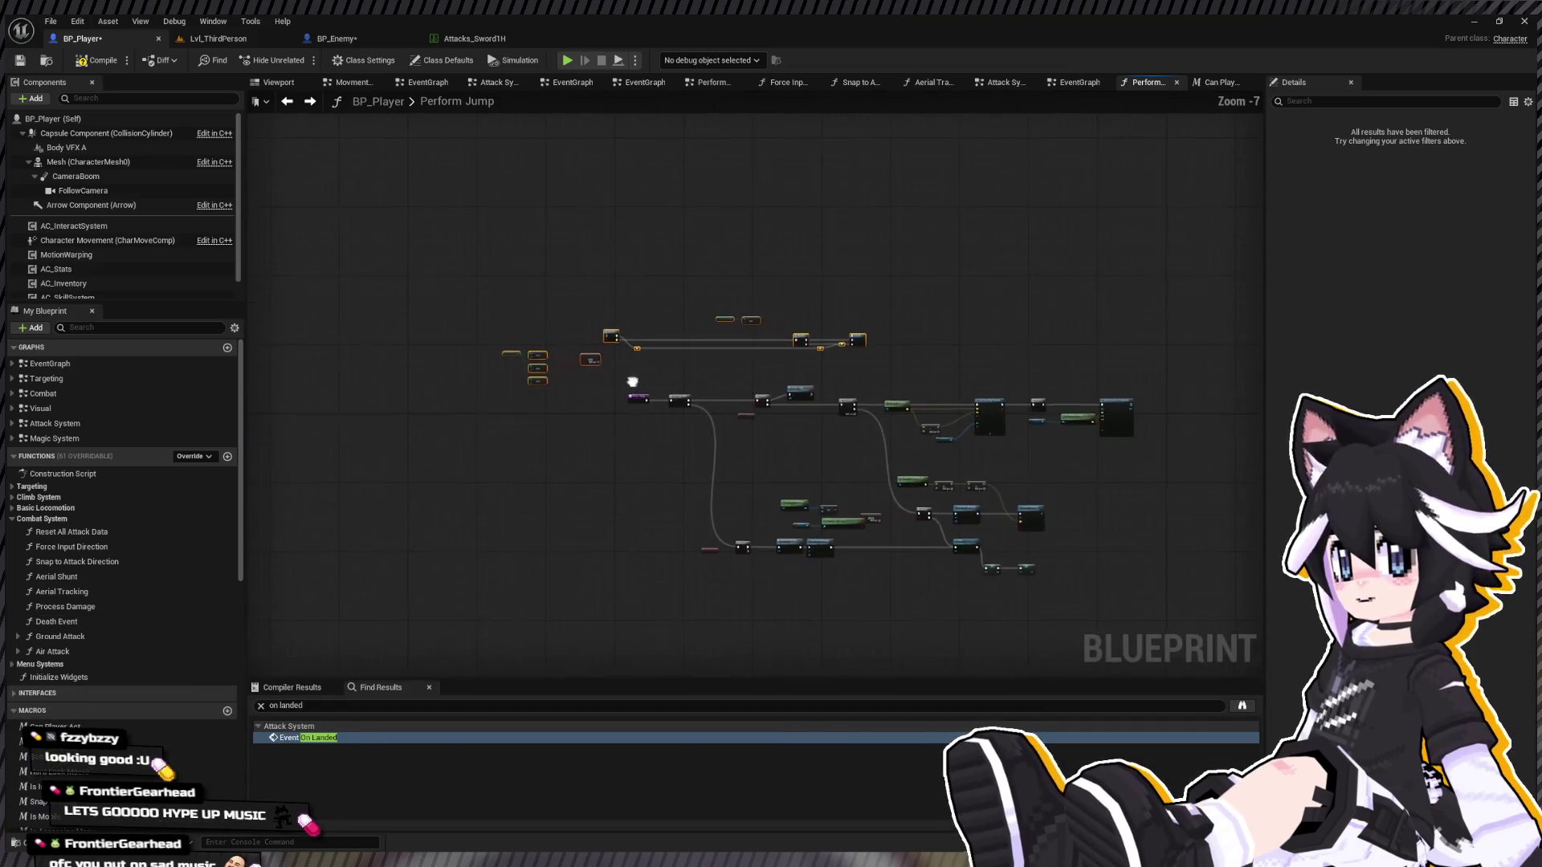
scroll(632, 435, "up", 4)
mouse_move(780, 473)
left_mouse_down()
mouse_move(321, 271)
mouse_move(675, 268)
left_mouse_up()
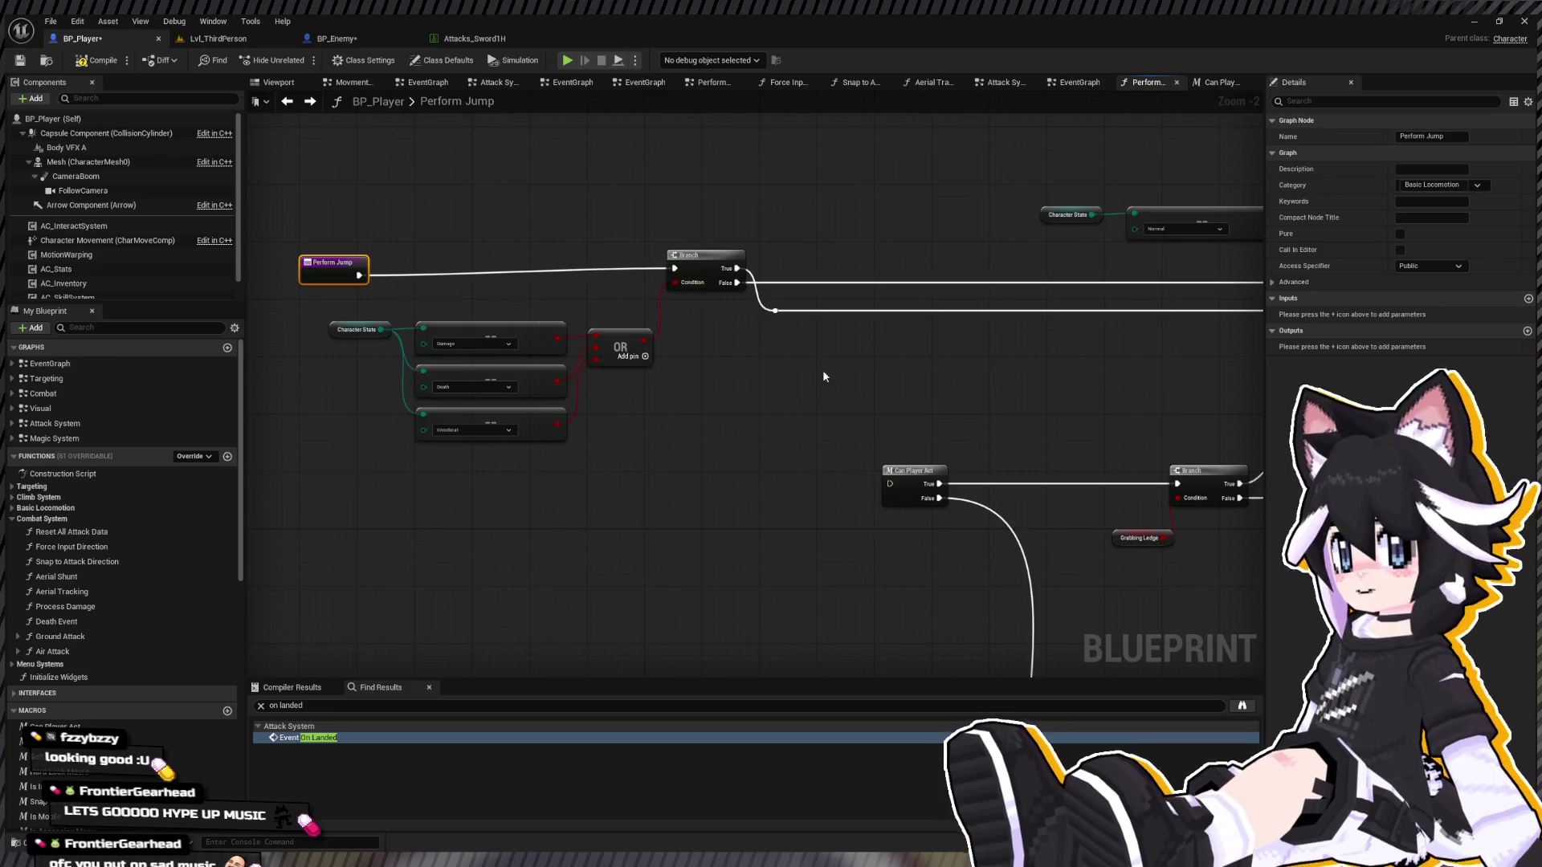
mouse_move(860, 387)
left_mouse_down()
mouse_move(526, 330)
mouse_move(618, 384)
left_mouse_up()
- Delete the pasted Outputs node and wire the Normal-state Branch into the ledge-grab Branch
left_click_drag(888, 483, 780, 537)
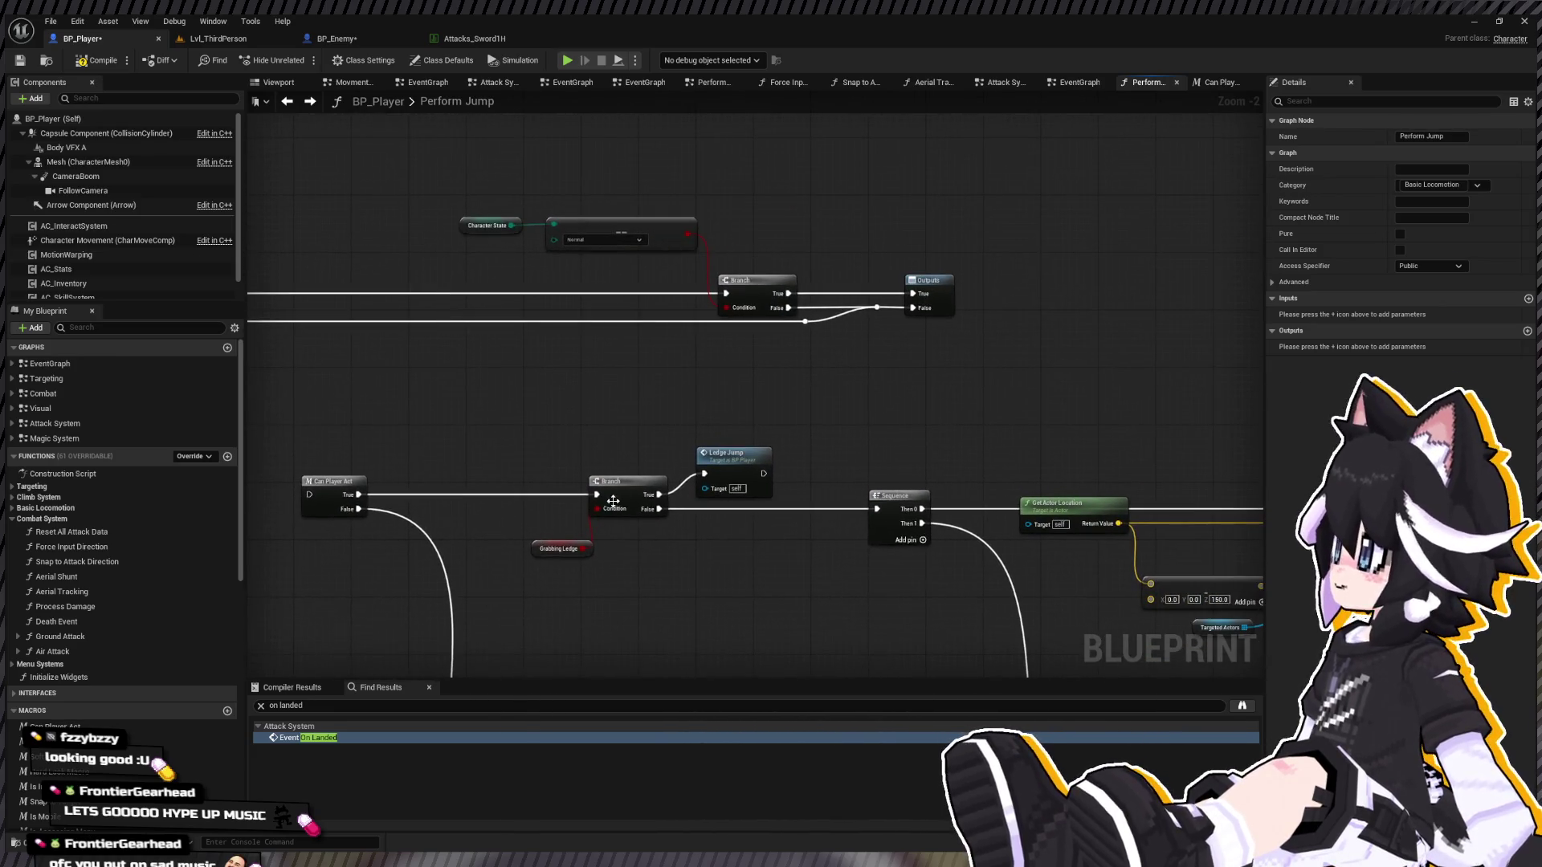
left_click_drag(922, 260, 1011, 361)
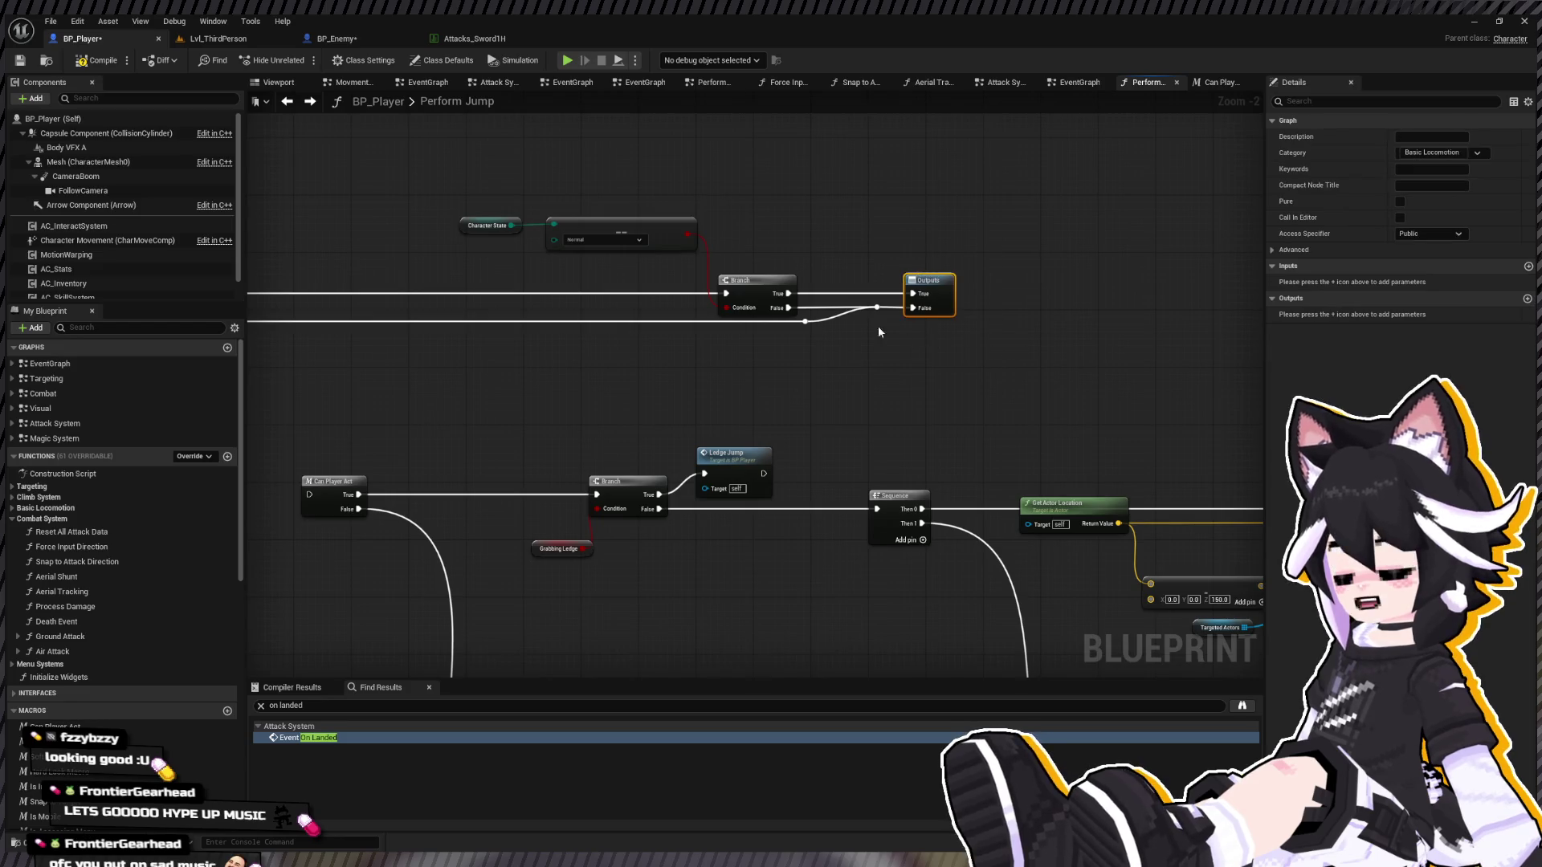
key("Delete")
mouse_move(787, 293)
left_mouse_down()
mouse_move(779, 442)
mouse_move(597, 495)
left_mouse_up()
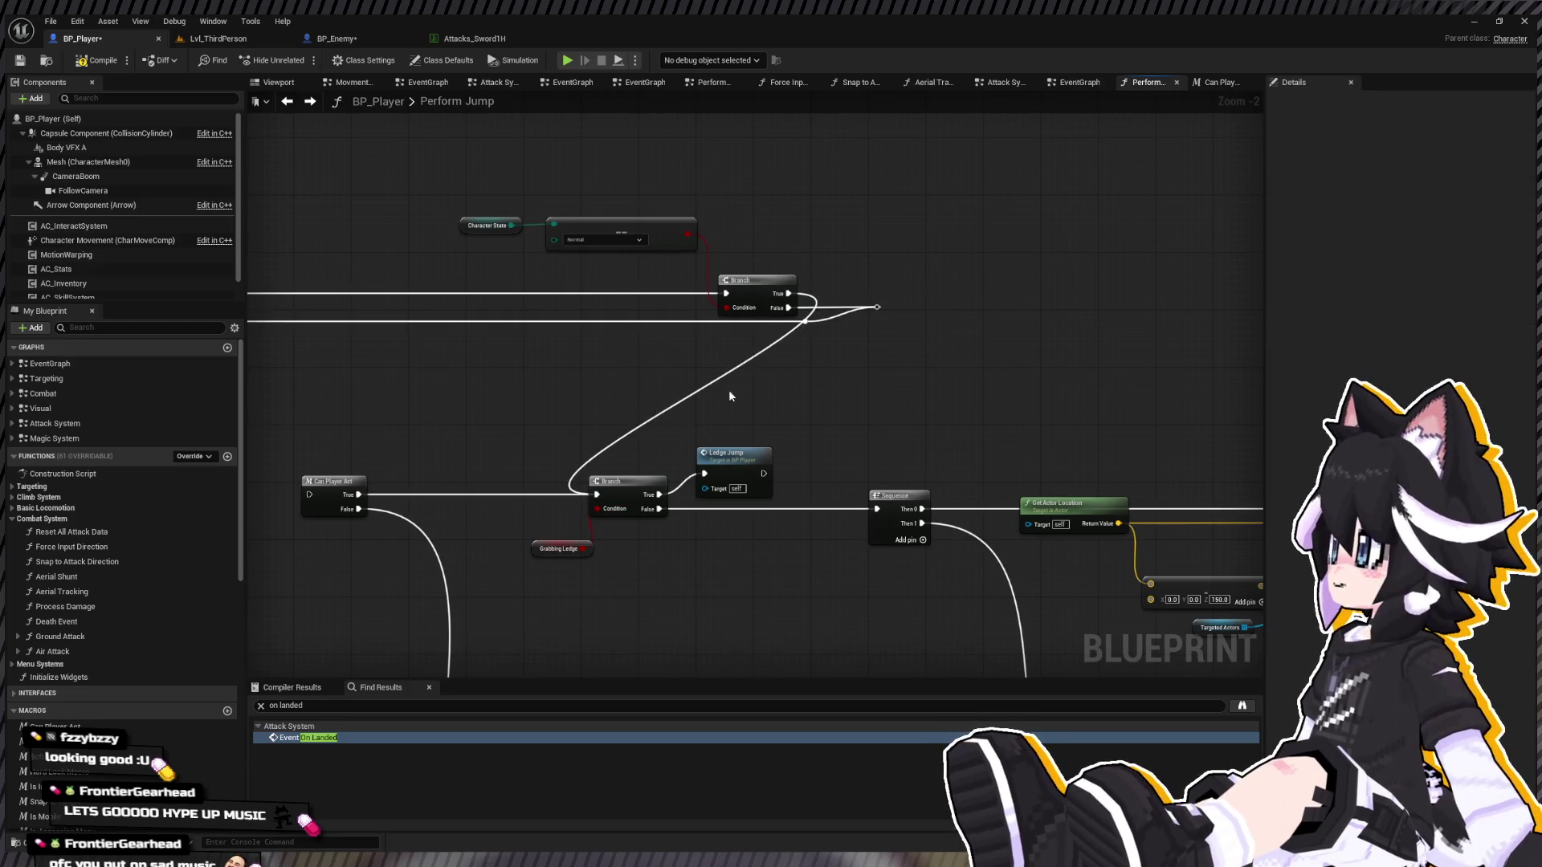
scroll(831, 280, "down", 3)
scroll(967, 339, "up", 2)
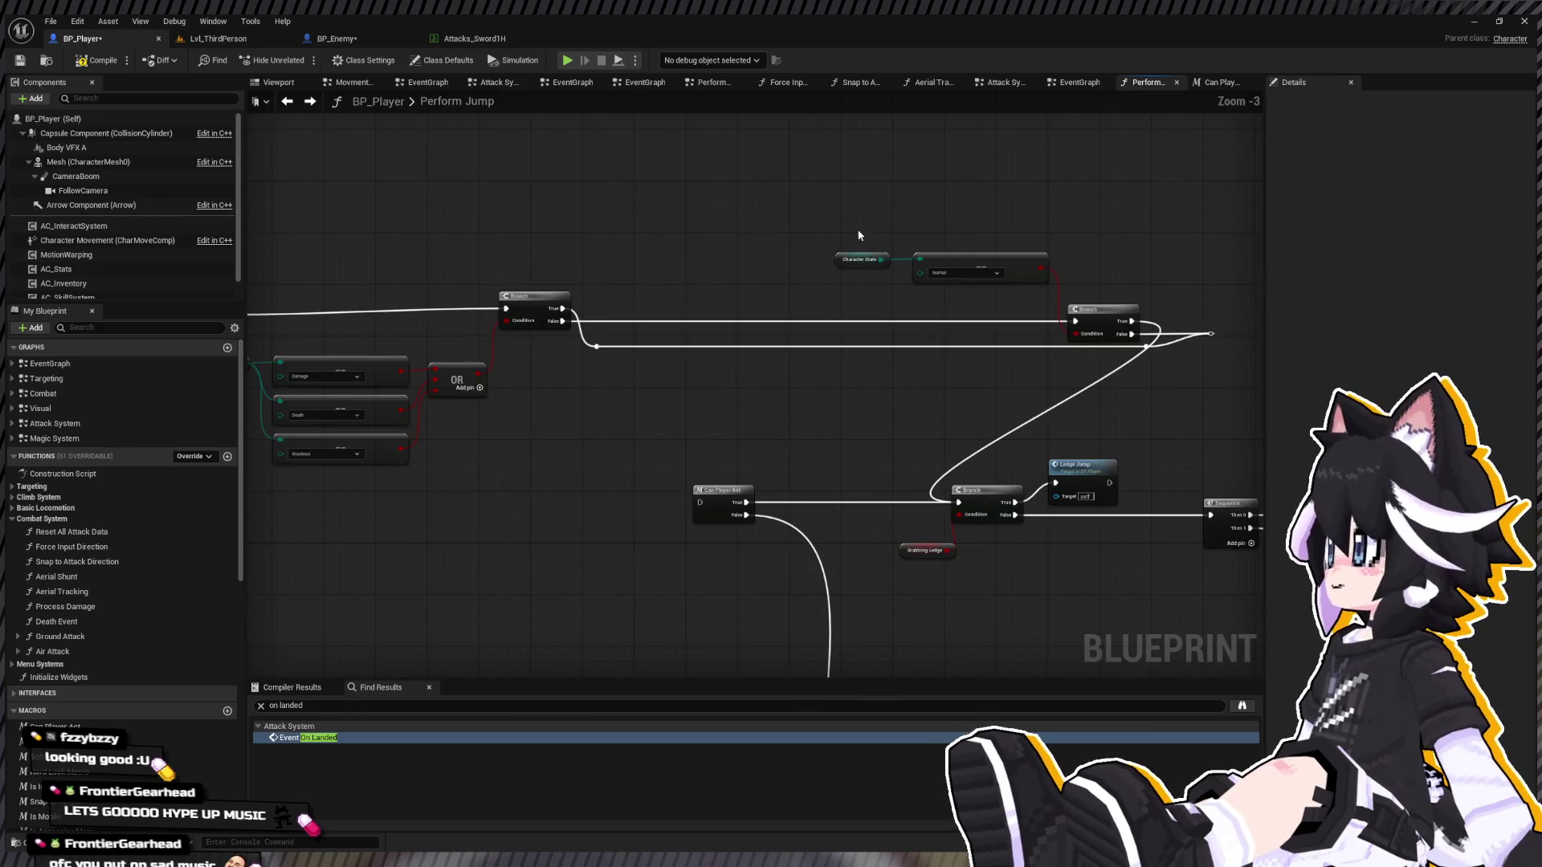
- Shift the Normal-state check left and slide the two False-wire reroute points left
mouse_move(827, 241)
left_mouse_down()
mouse_move(1136, 325)
mouse_move(869, 328)
mouse_move(706, 307)
mouse_move(827, 319)
mouse_move(782, 312)
left_mouse_up()
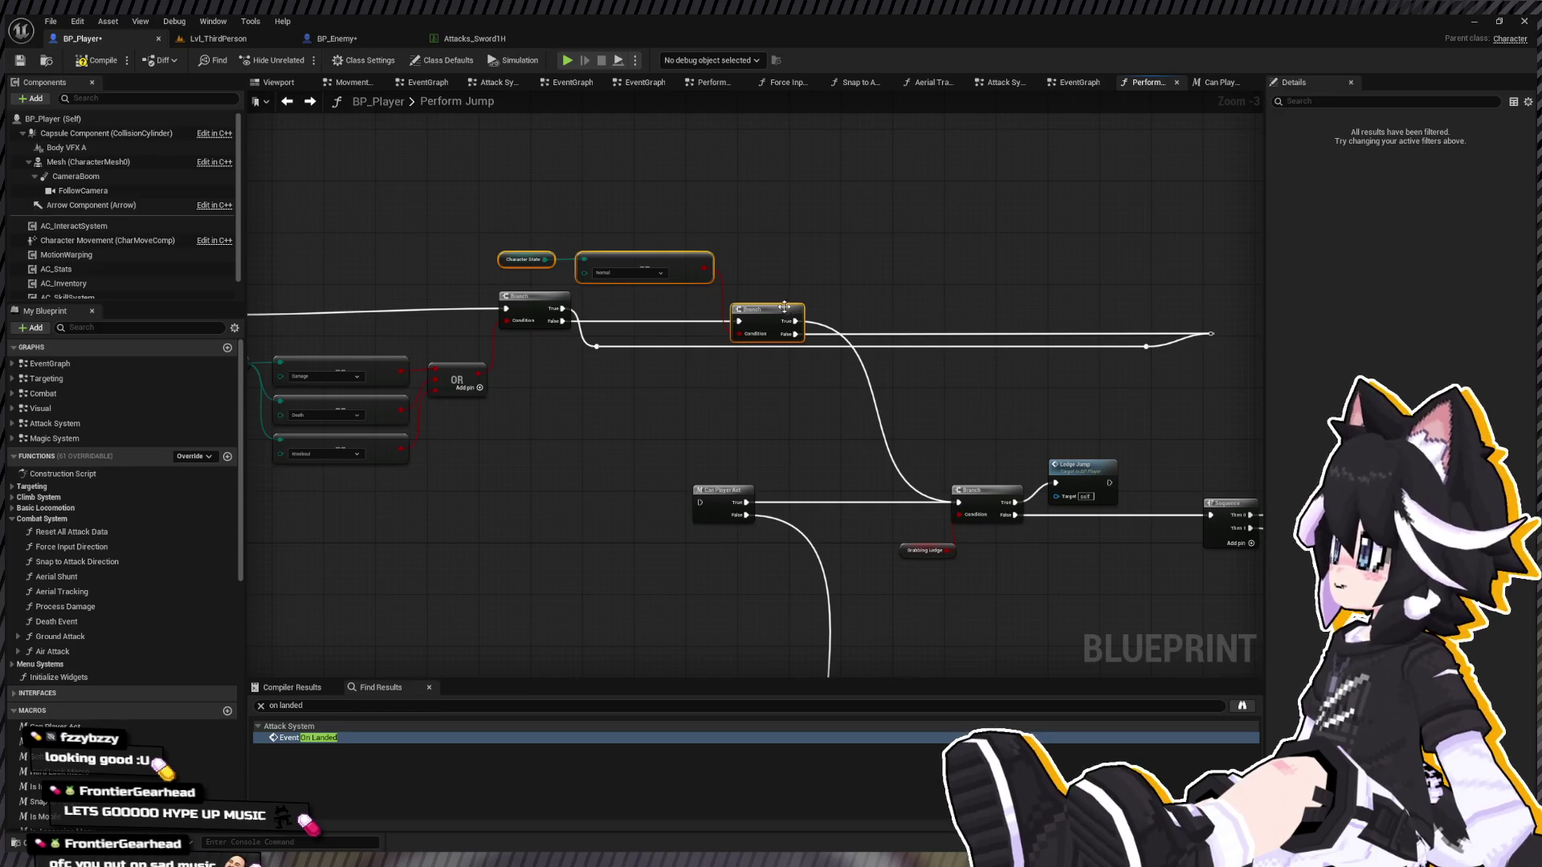
left_click_drag(362, 317, 475, 323)
left_click(315, 309)
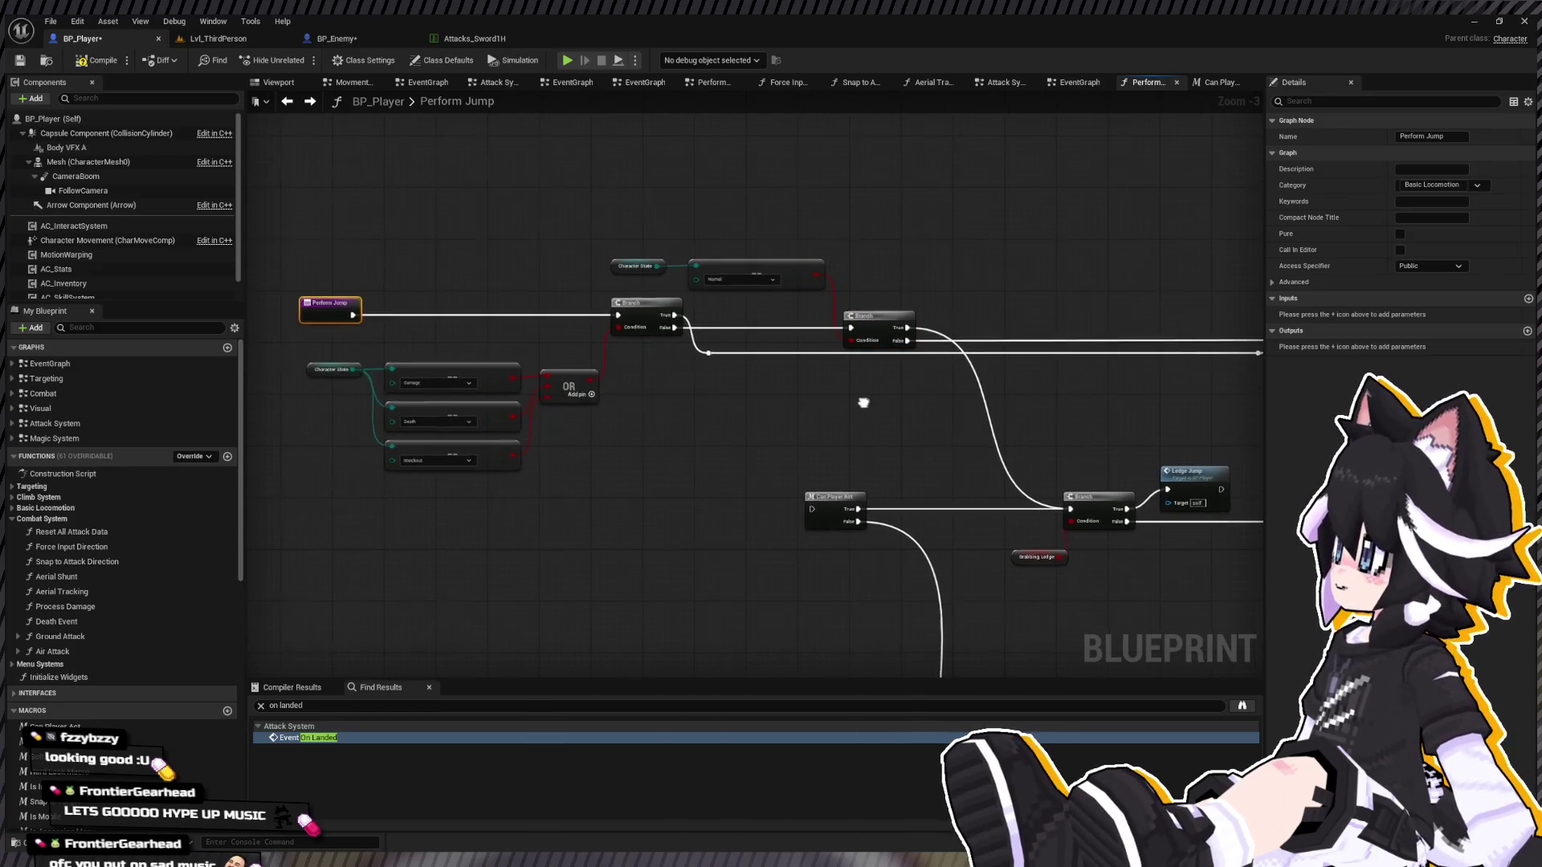
left_click_drag(860, 402, 595, 362)
left_click_drag(963, 285, 1144, 360)
left_click_drag(1064, 305, 833, 306)
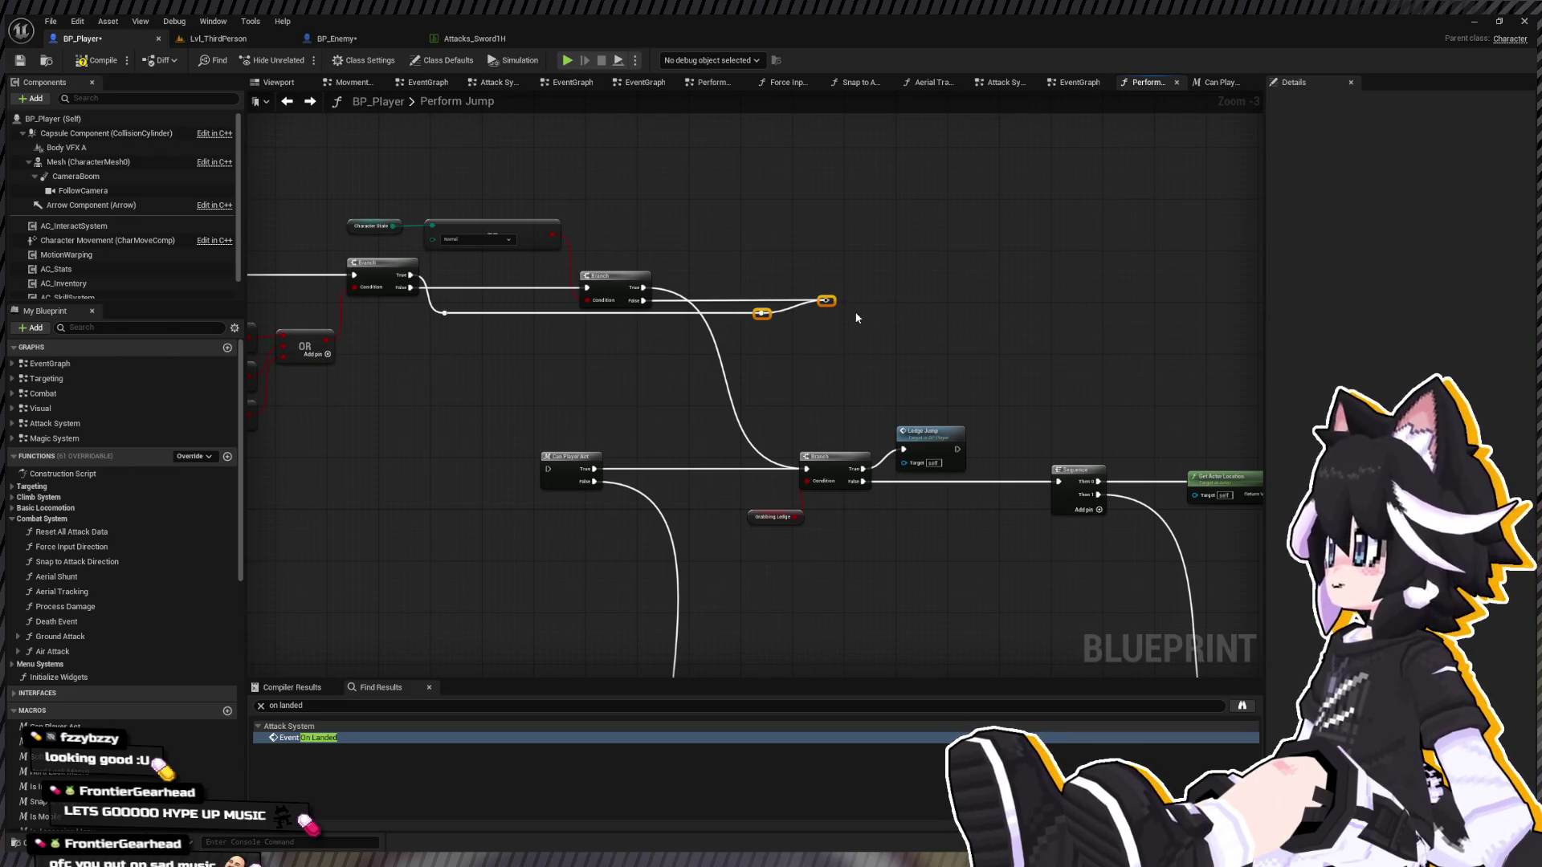
- Move the Normal-state check and reroutes right, then select the Attack Successful to Stop Anim Montage nodes
left_click_drag(469, 255, 346, 201)
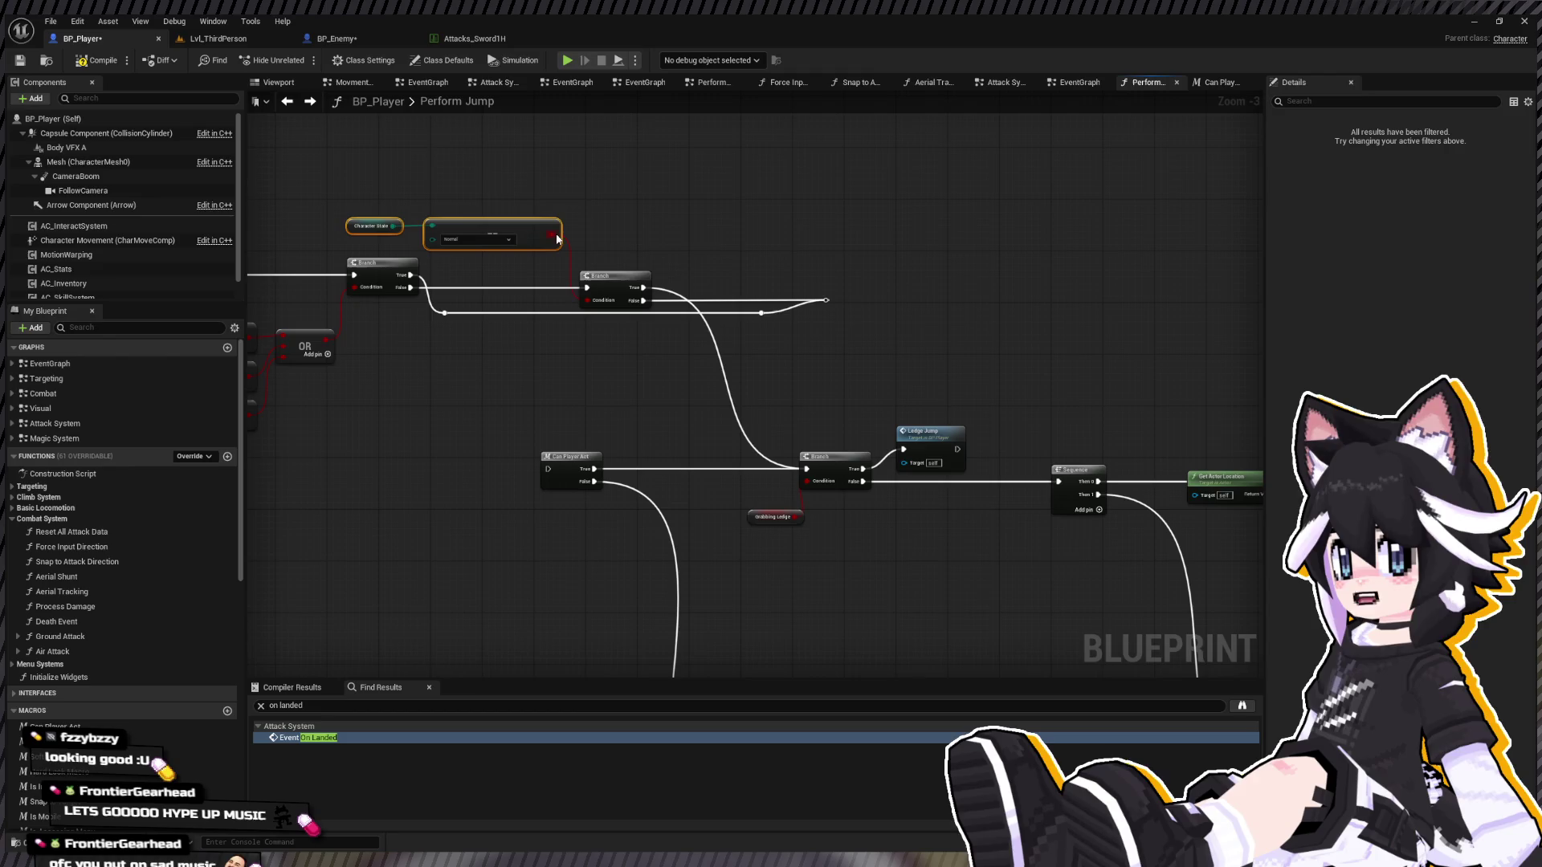
left_click_drag(835, 241, 631, 331)
left_click_drag(635, 278, 920, 277)
left_click_drag(609, 347, 715, 375)
mouse_move(710, 493)
left_mouse_down()
mouse_move(878, 482)
mouse_move(688, 475)
mouse_move(838, 515)
mouse_move(545, 536)
left_mouse_up()
left_click_drag(381, 538, 786, 473)
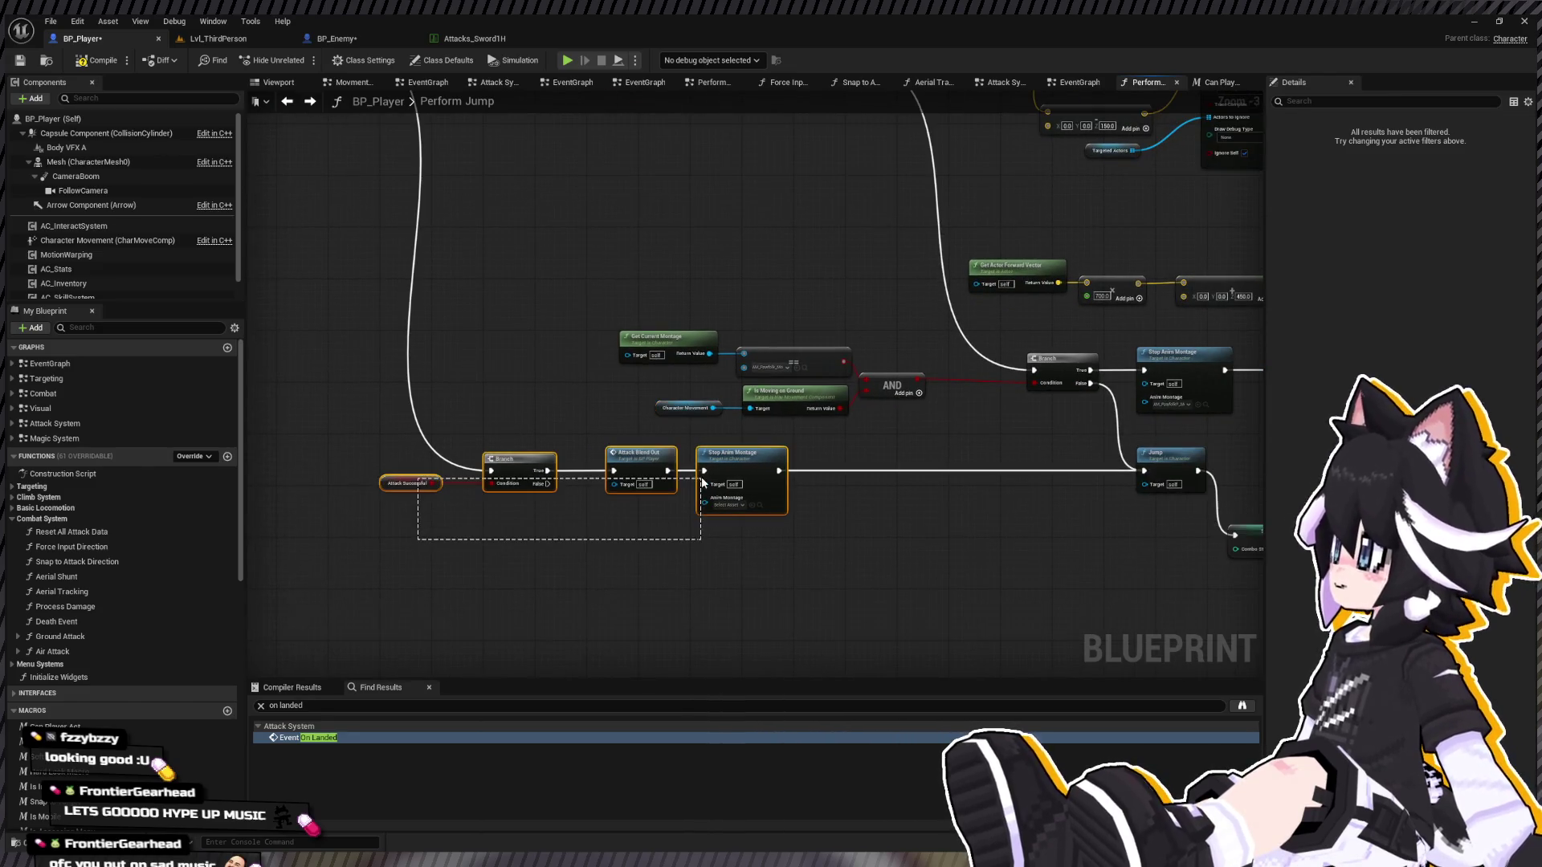
- Wire the Attack Successful Branch's False output into the Character State Branch's exec input
left_click_drag(406, 551, 1212, 445)
scroll(616, 480, "down", 2)
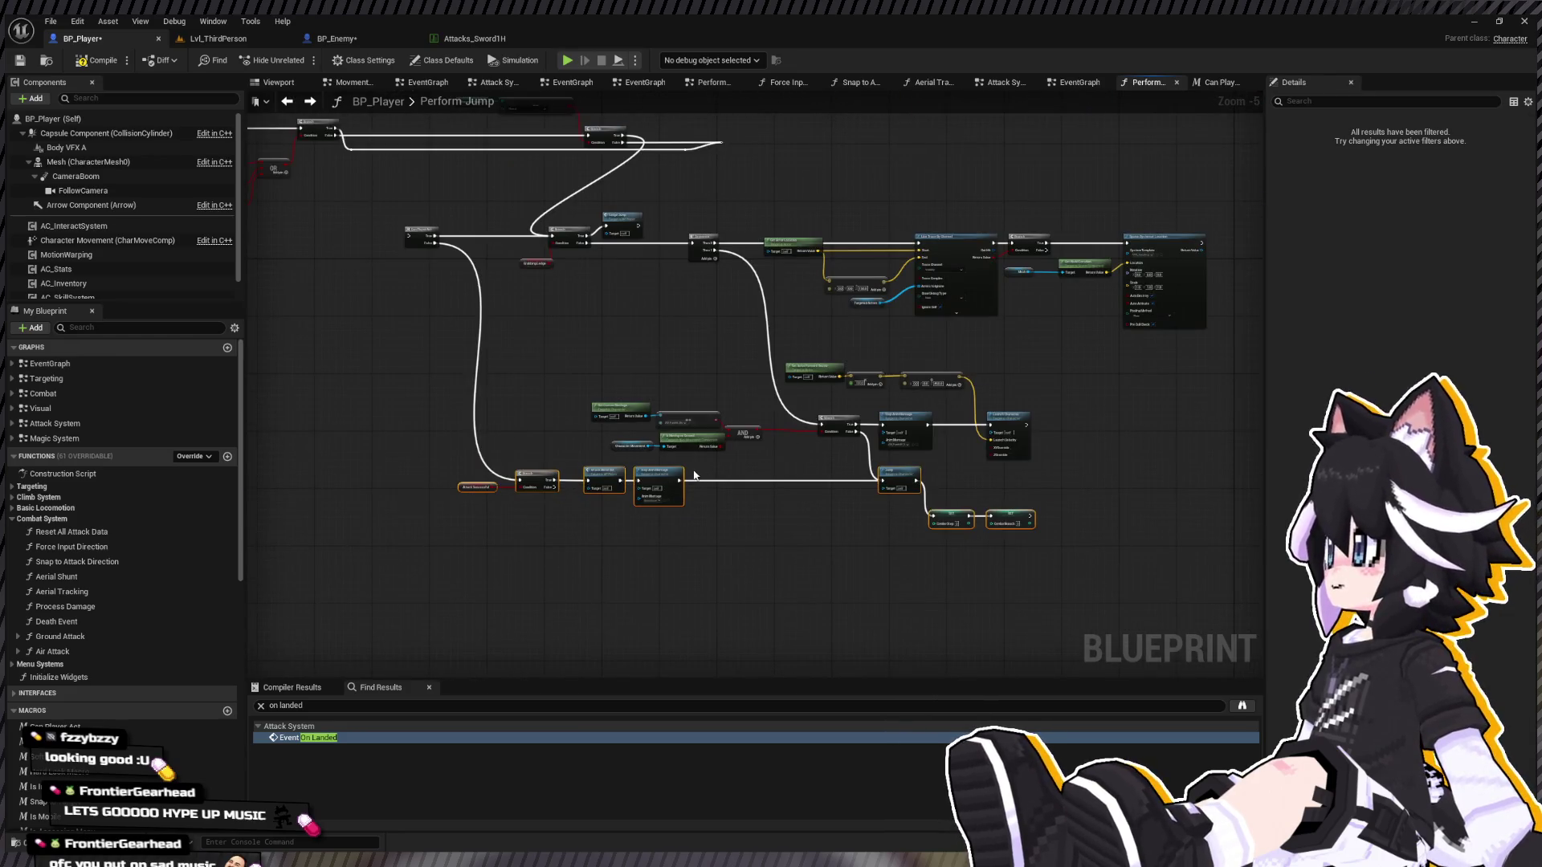
left_click_drag(693, 472, 795, 489)
mouse_move(520, 554)
left_mouse_down()
mouse_move(777, 505)
mouse_move(640, 440)
mouse_move(720, 281)
left_mouse_up()
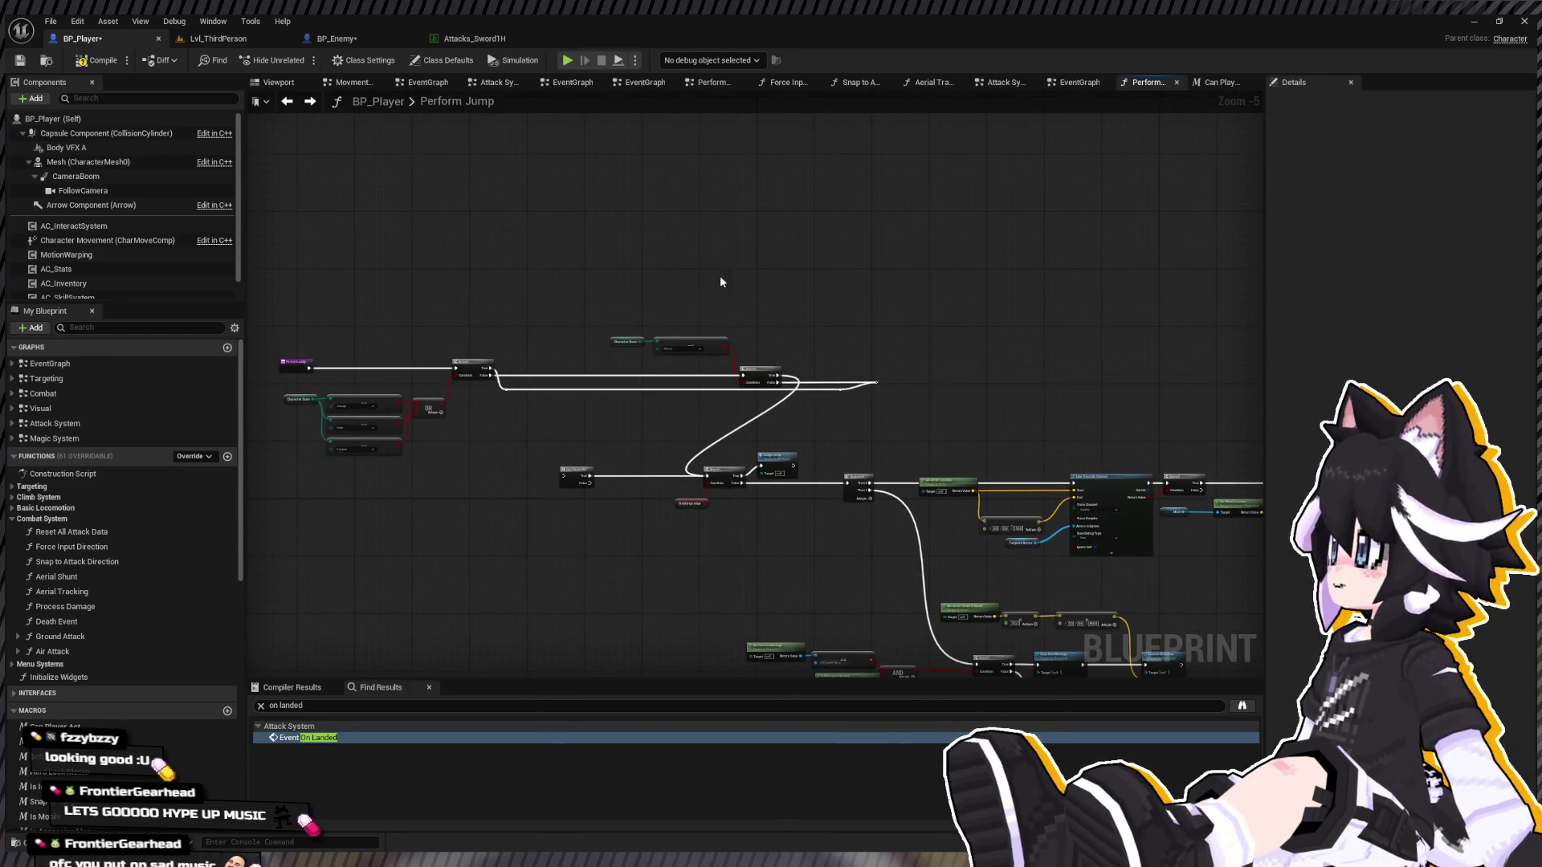
scroll(614, 235, "up", 4)
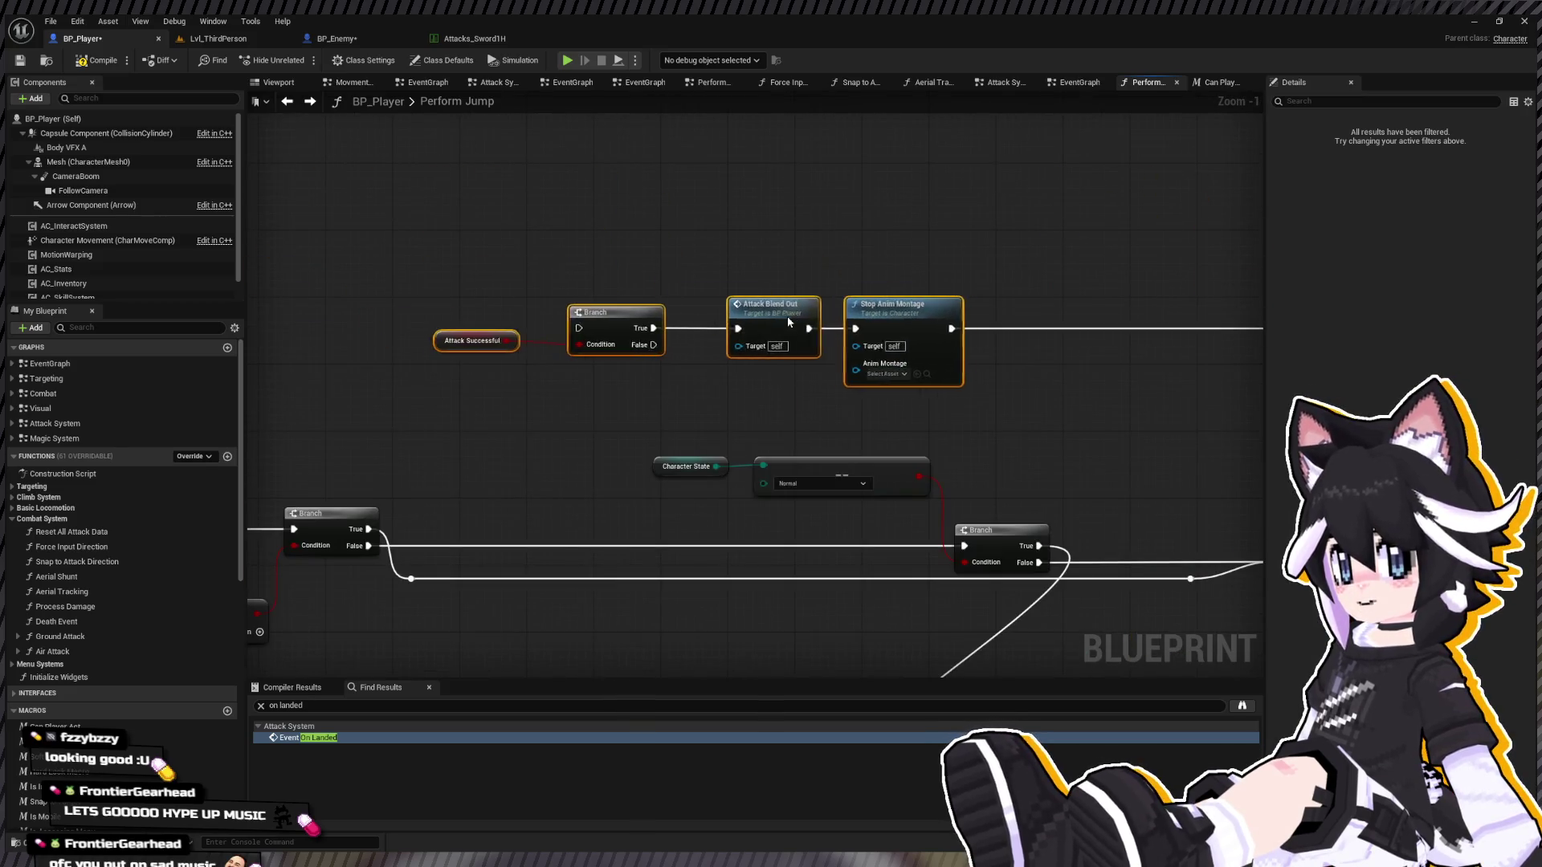
left_click_drag(660, 396, 802, 367)
mouse_move(510, 521)
left_mouse_down()
mouse_move(626, 539)
mouse_move(606, 507)
mouse_move(720, 311)
mouse_move(526, 313)
mouse_move(682, 364)
left_mouse_up()
left_click(526, 313)
mouse_move(891, 482)
left_mouse_down()
mouse_move(777, 479)
mouse_move(947, 474)
left_mouse_up()
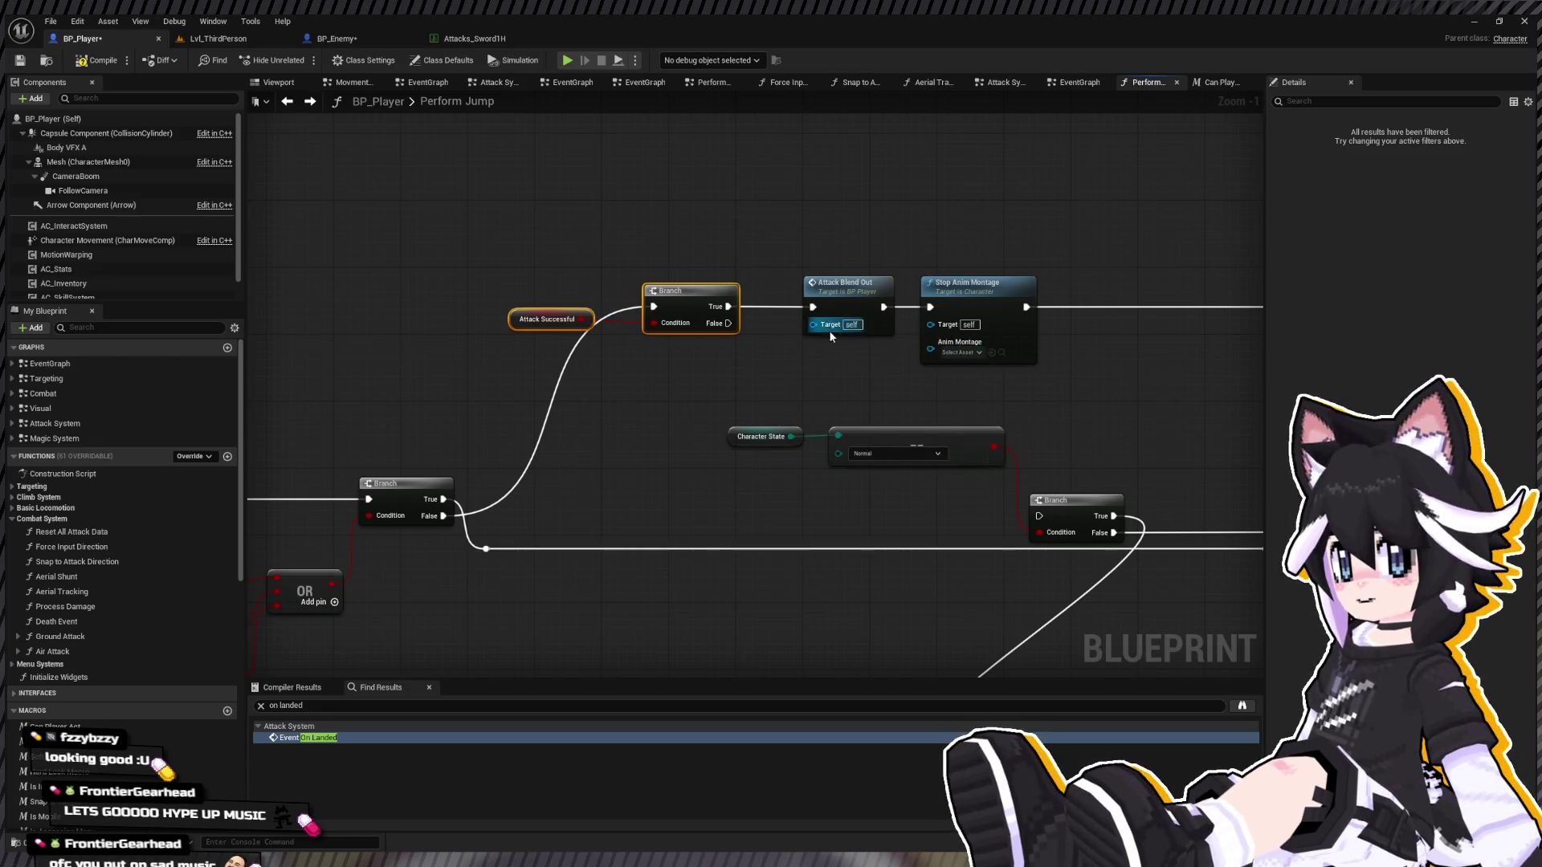
mouse_move(1024, 359)
left_mouse_down()
mouse_move(703, 348)
mouse_move(378, 385)
mouse_move(302, 376)
left_mouse_up()
mouse_move(1149, 381)
left_mouse_down()
mouse_move(922, 398)
mouse_move(908, 317)
mouse_move(880, 382)
mouse_move(575, 344)
mouse_move(596, 286)
left_mouse_up()
left_click_drag(700, 279, 1010, 471)
- Move the ledge-grab Branch and downstream jump nodes up, in line with the Normal-state check
scroll(732, 424, "down", 2)
left_click_drag(806, 421, 530, 310)
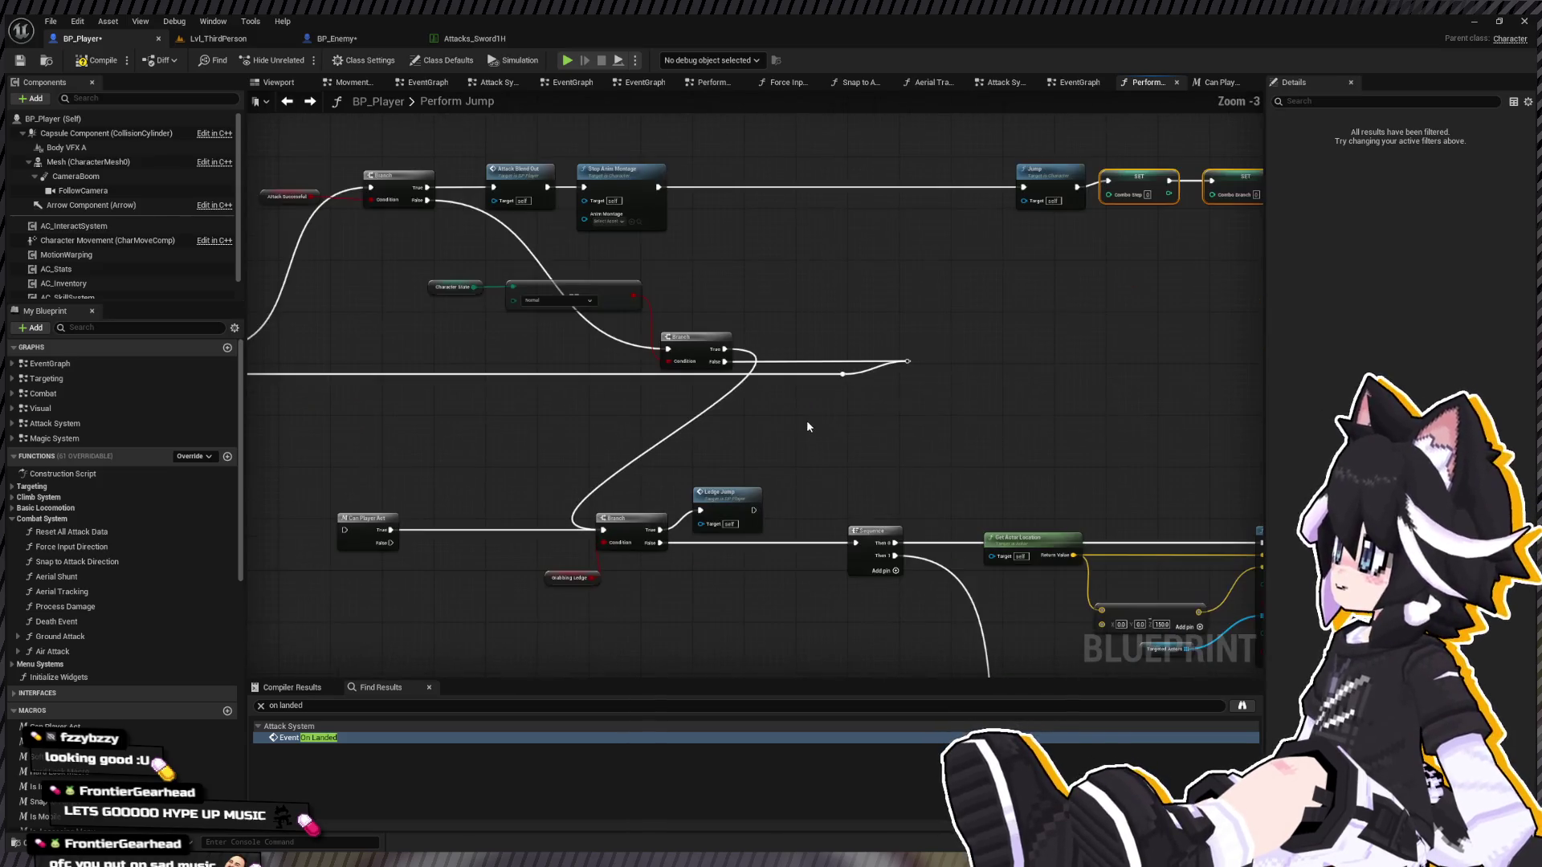
mouse_move(795, 365)
left_mouse_down()
mouse_move(879, 376)
mouse_move(1019, 454)
left_mouse_up()
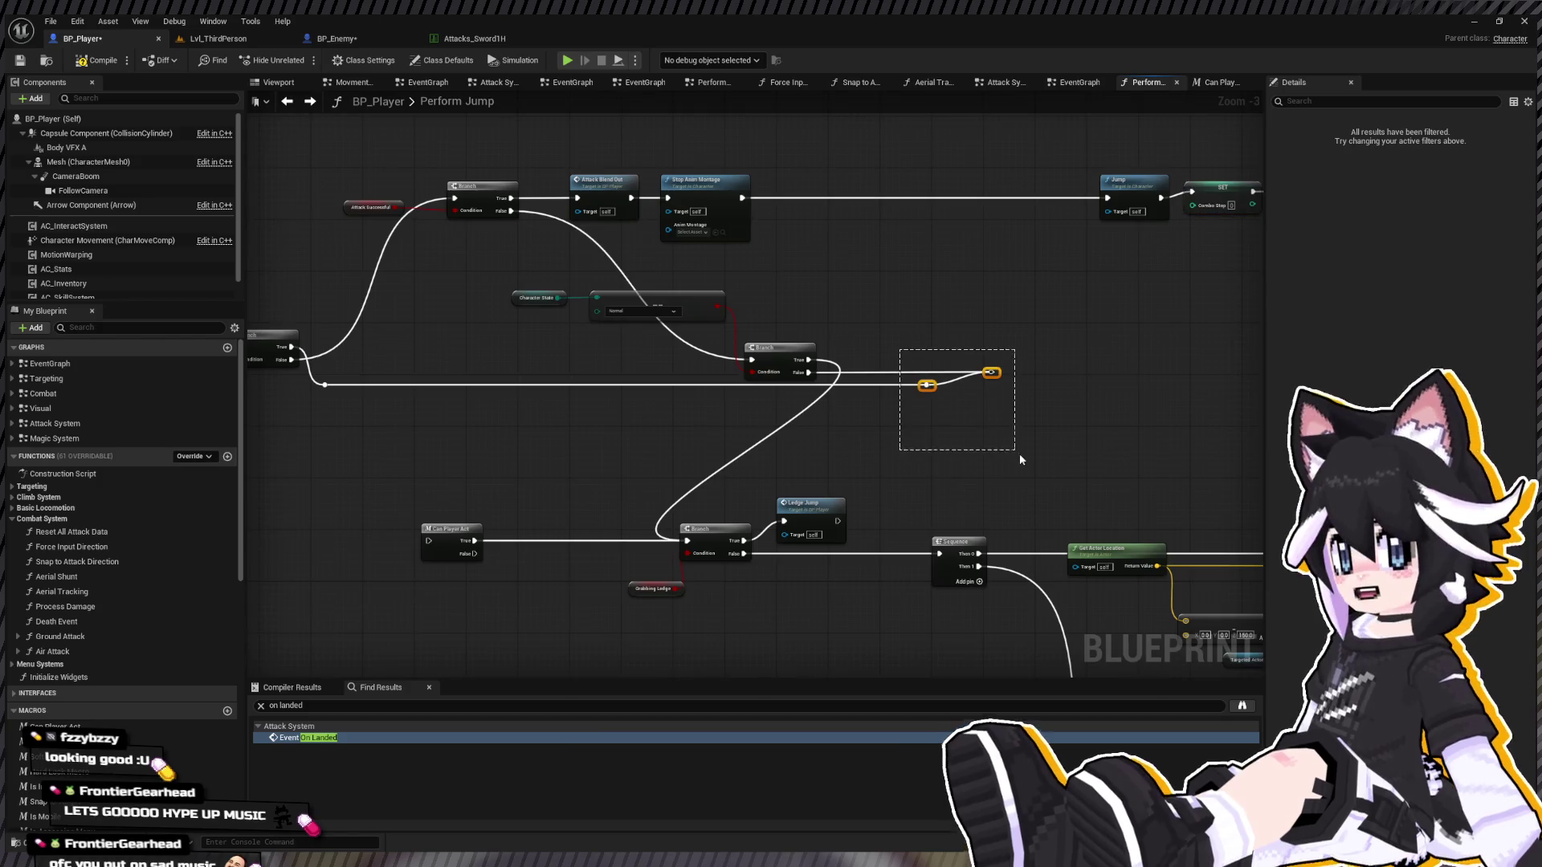
scroll(816, 408, "down", 2)
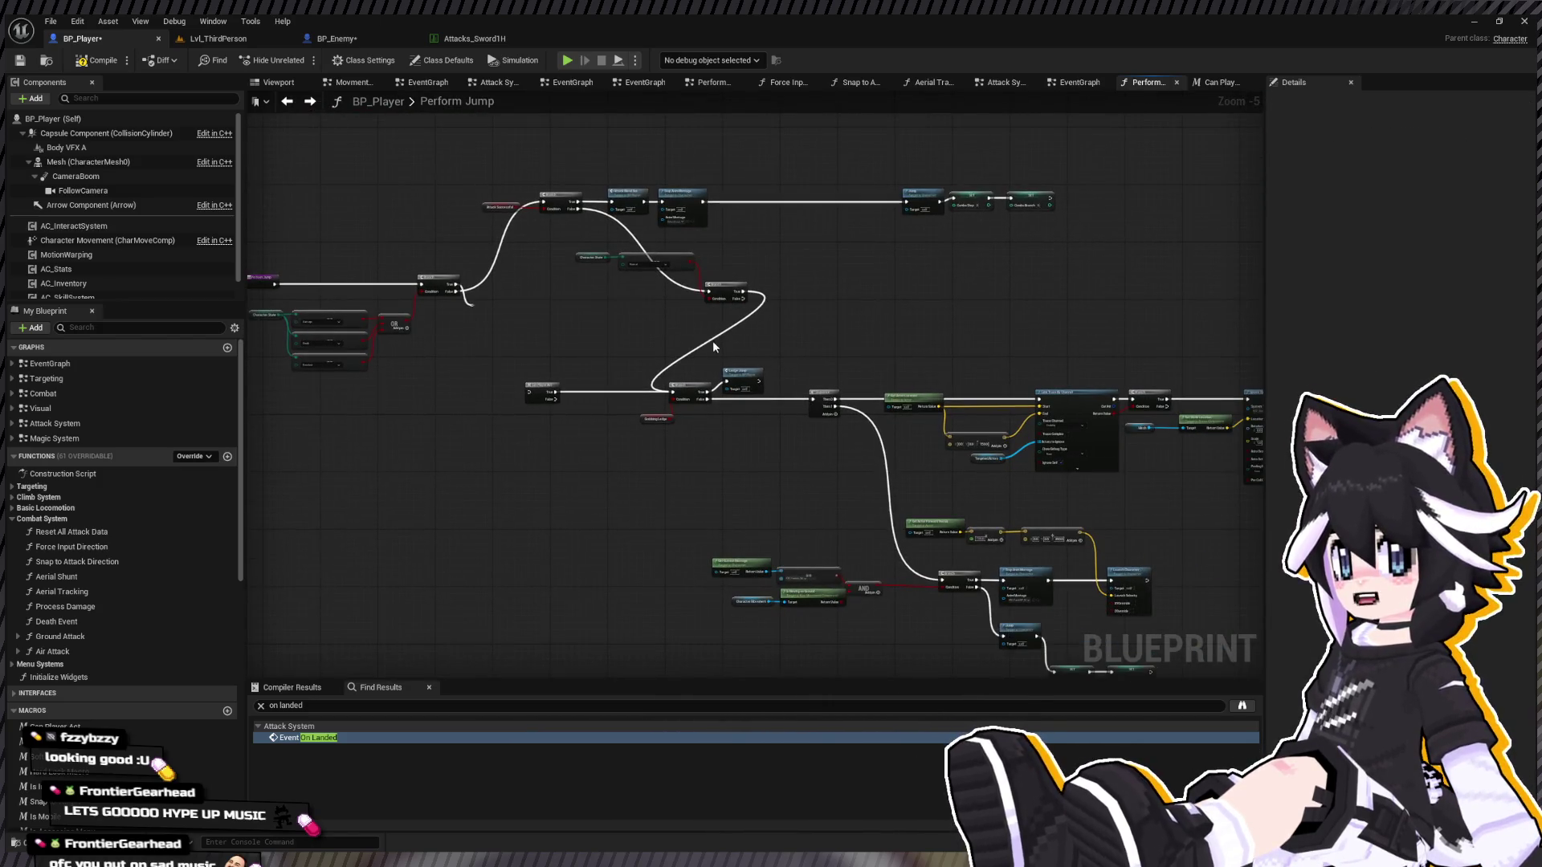
scroll(619, 461, "down", 2)
scroll(619, 461, "up", 6)
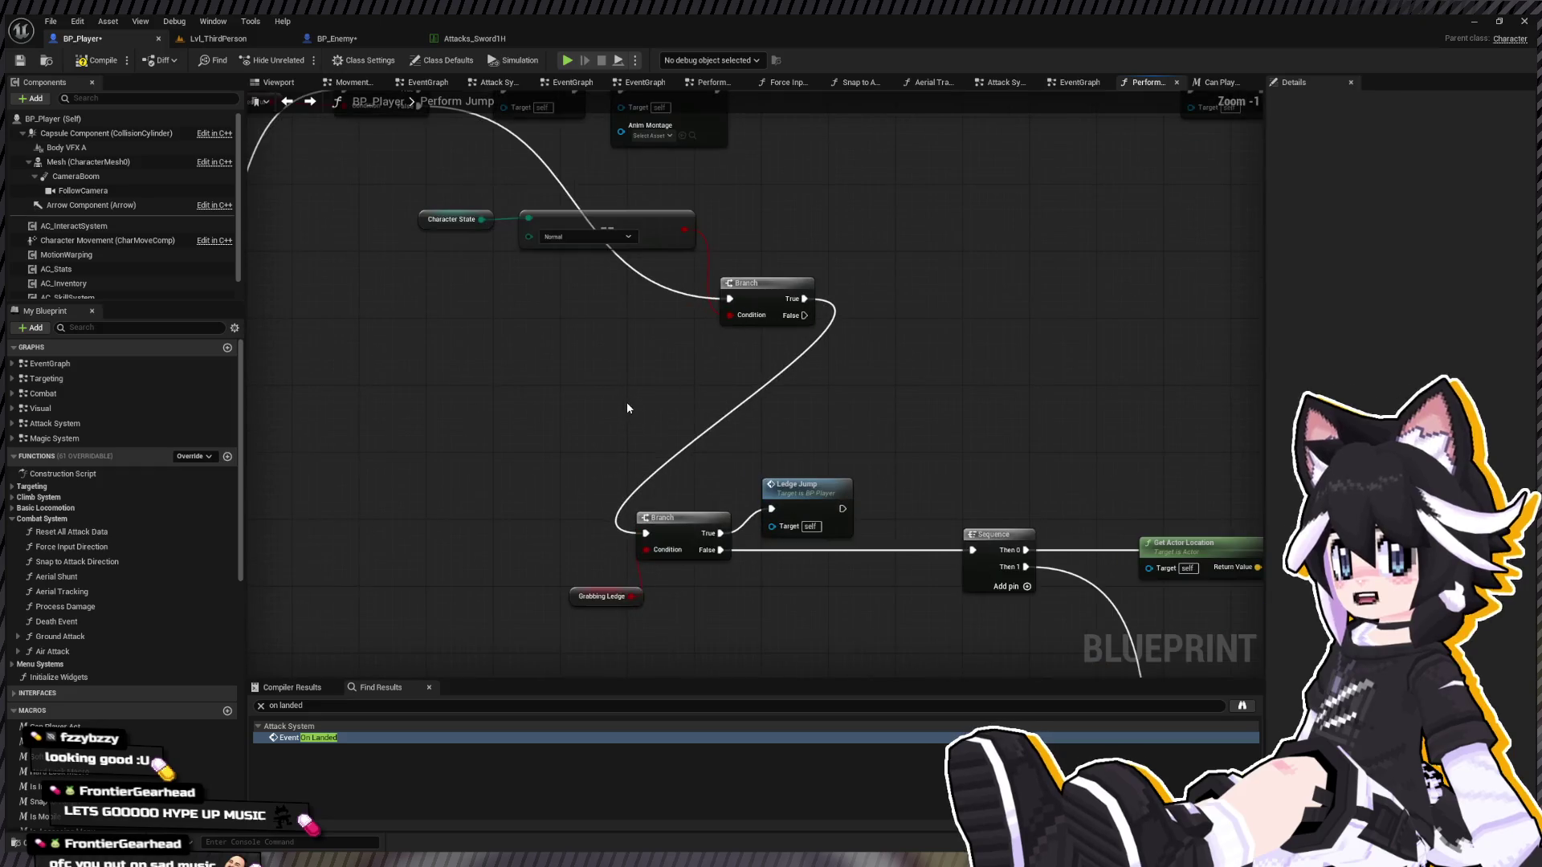
left_click_drag(450, 298, 698, 205)
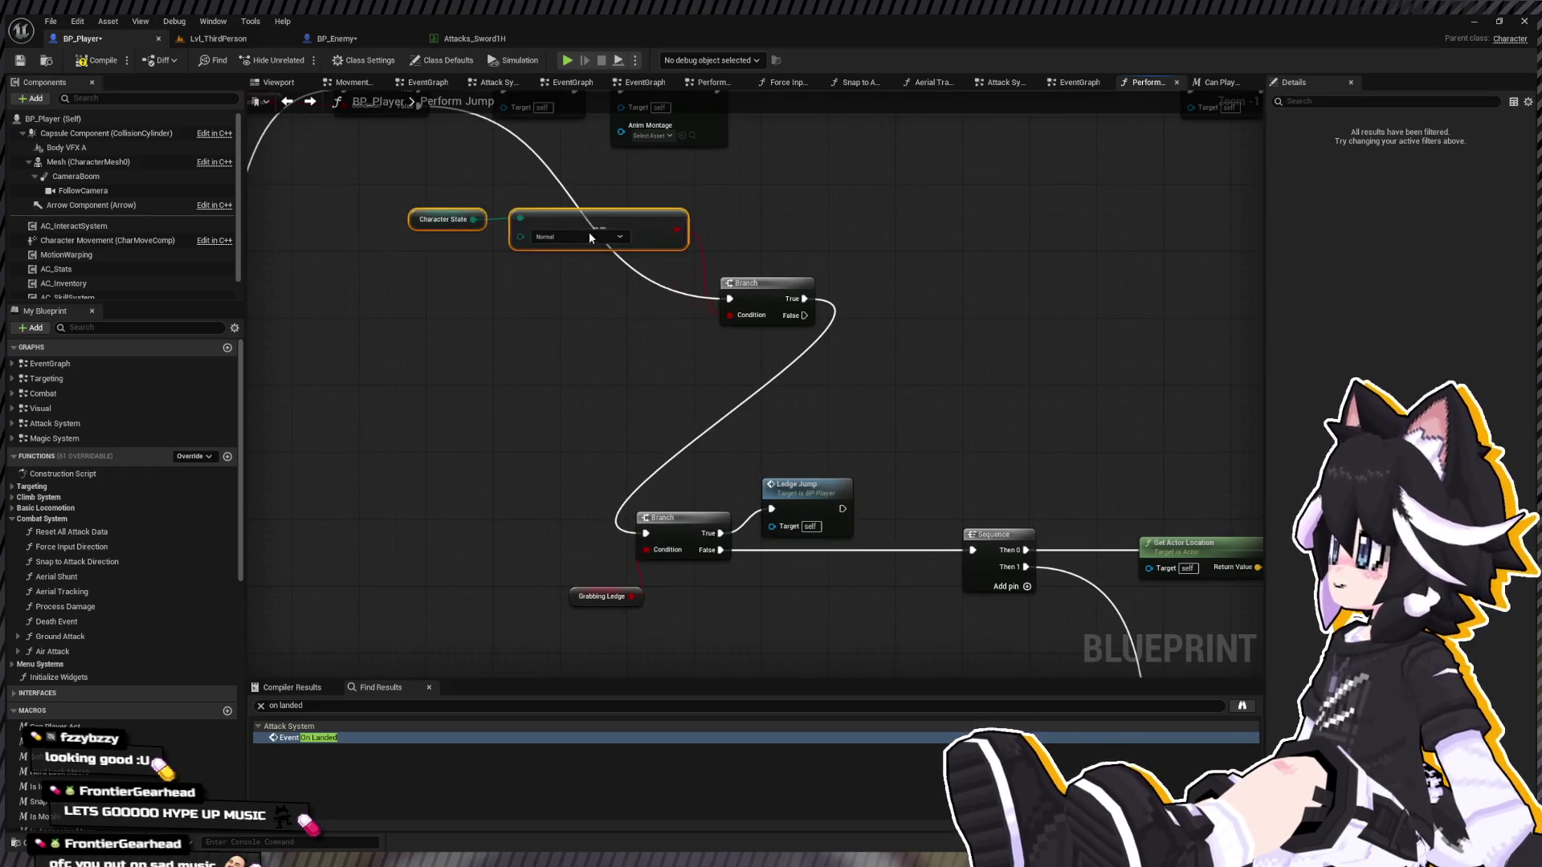
mouse_move(589, 232)
left_mouse_down()
mouse_move(596, 324)
mouse_move(601, 307)
left_mouse_up()
scroll(651, 442, "down", 6)
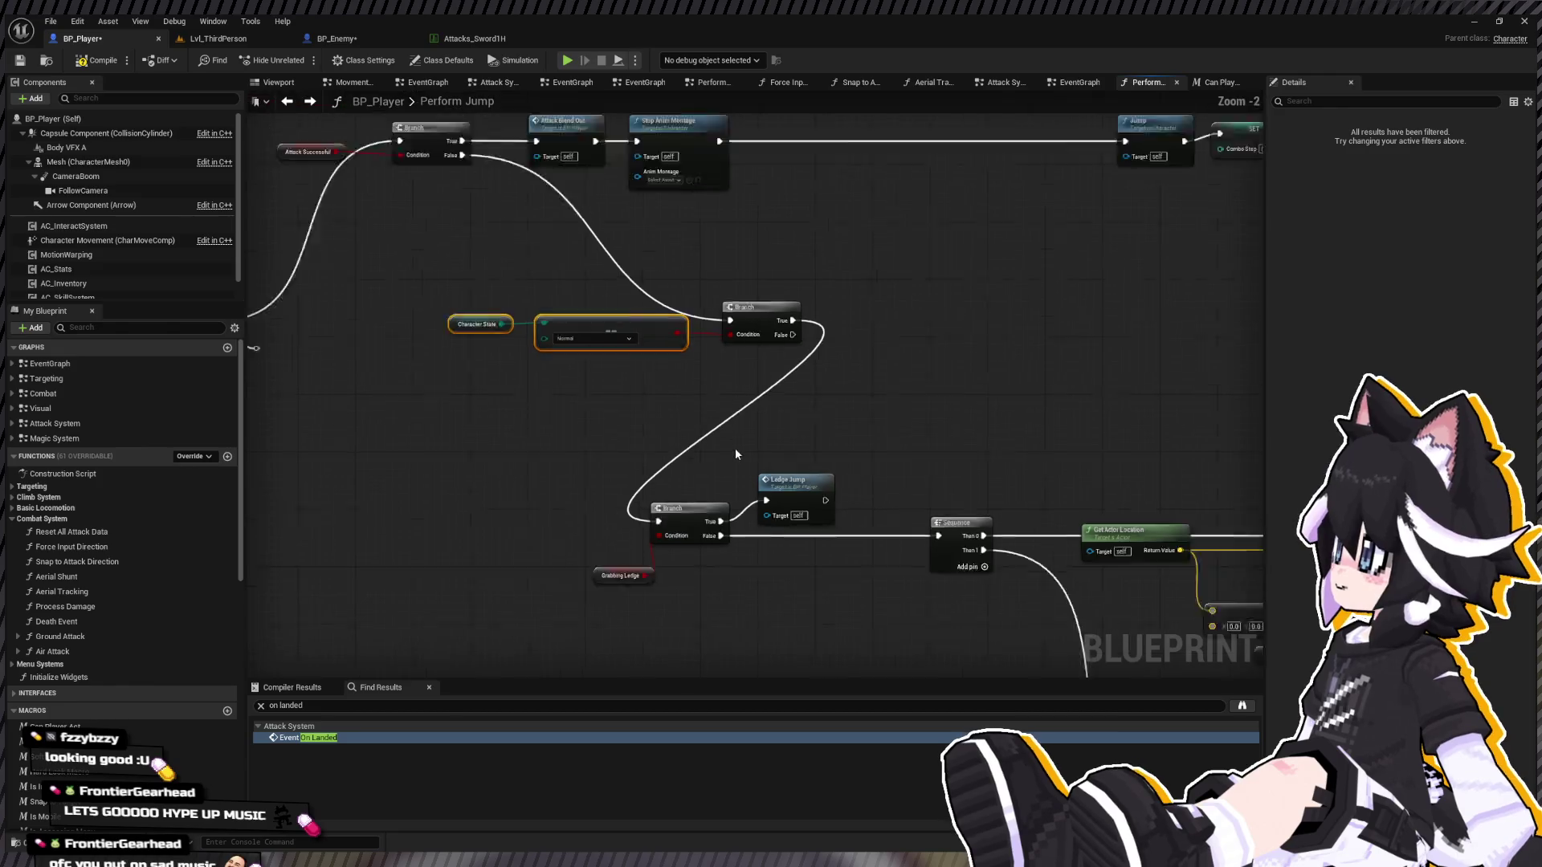
mouse_move(602, 437)
left_mouse_down()
mouse_move(758, 490)
mouse_move(1024, 639)
left_mouse_up()
scroll(623, 433, "up", 2)
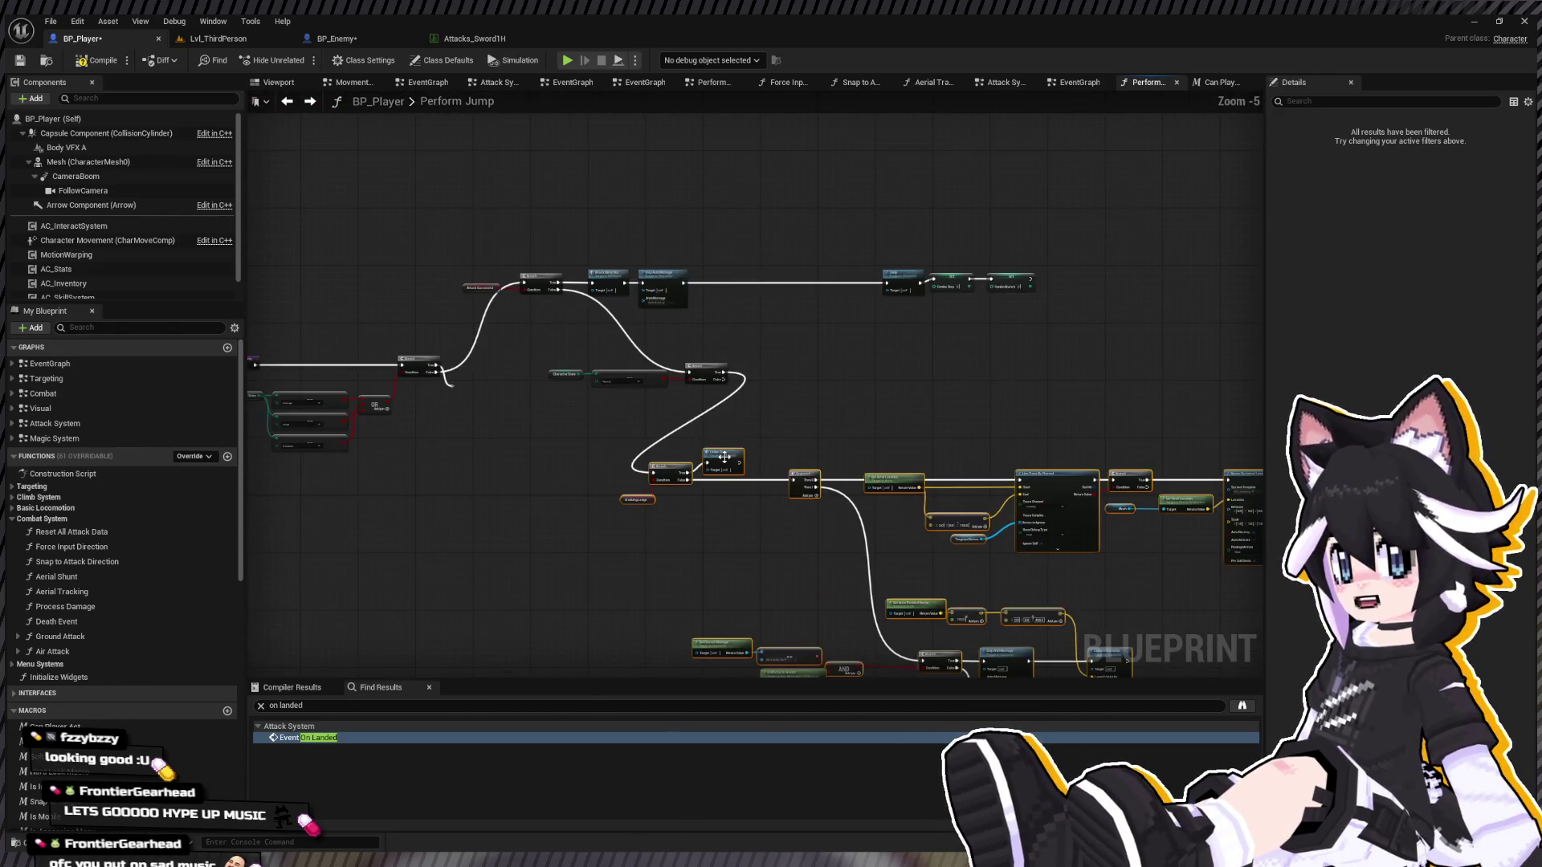
mouse_move(723, 463)
left_mouse_down()
mouse_move(856, 354)
mouse_move(819, 363)
left_mouse_up()
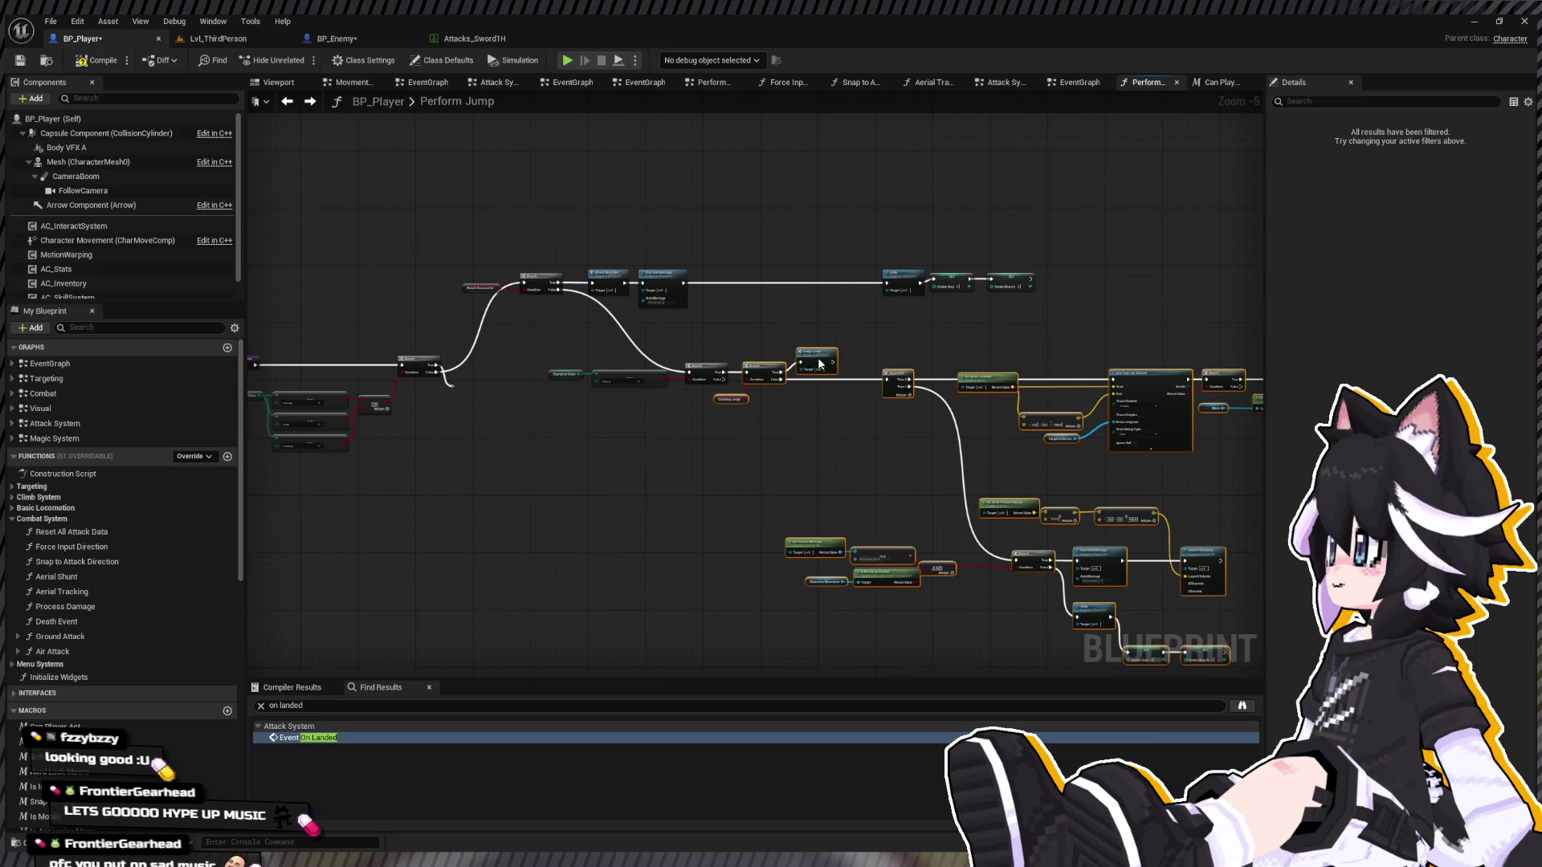
left_click(855, 351)
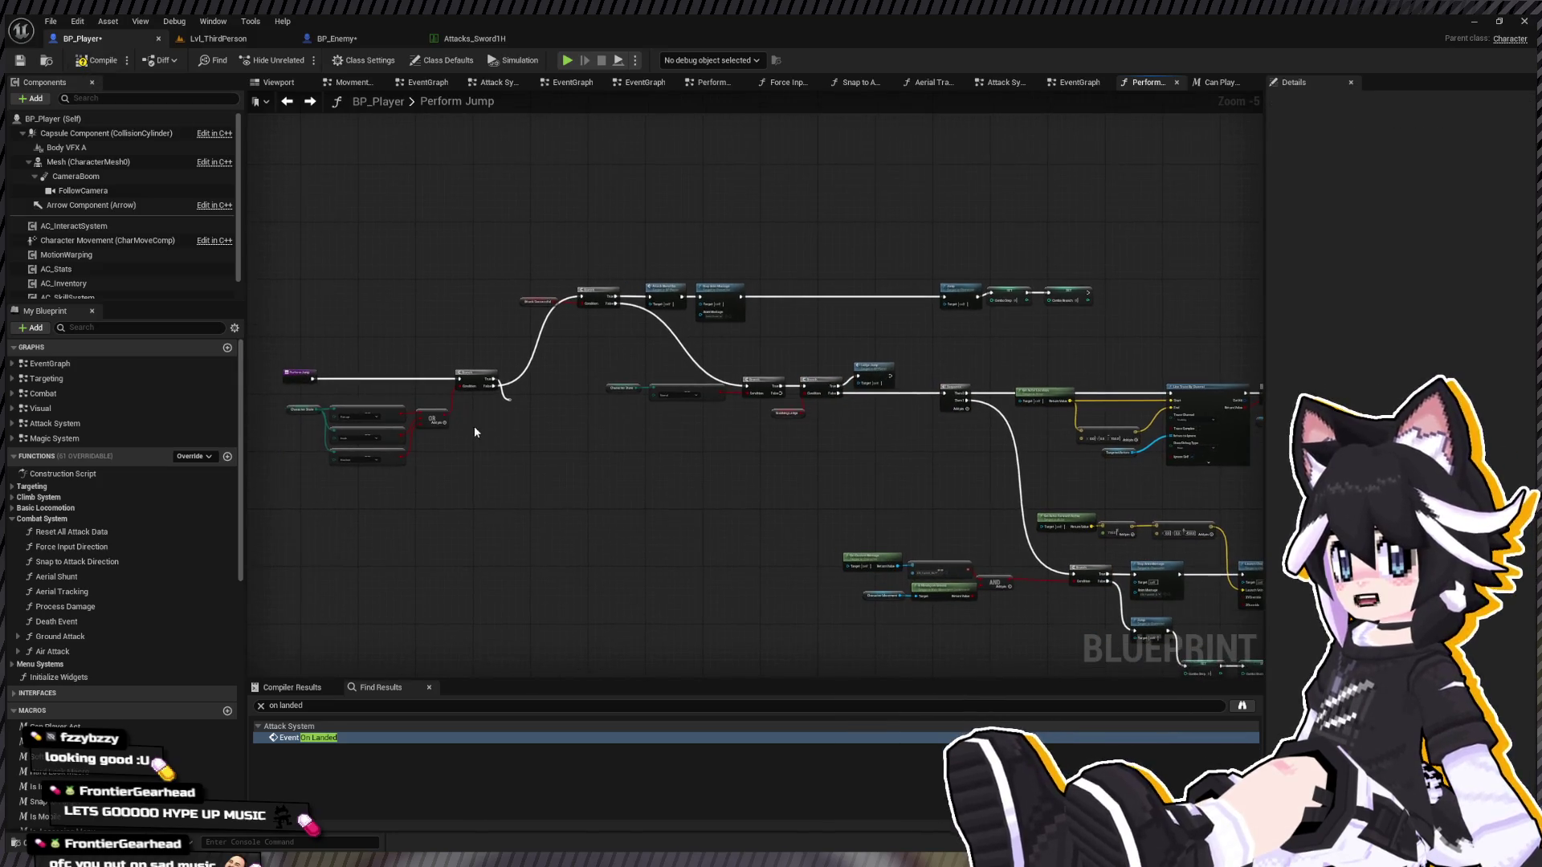
left_click_drag(495, 420, 538, 409)
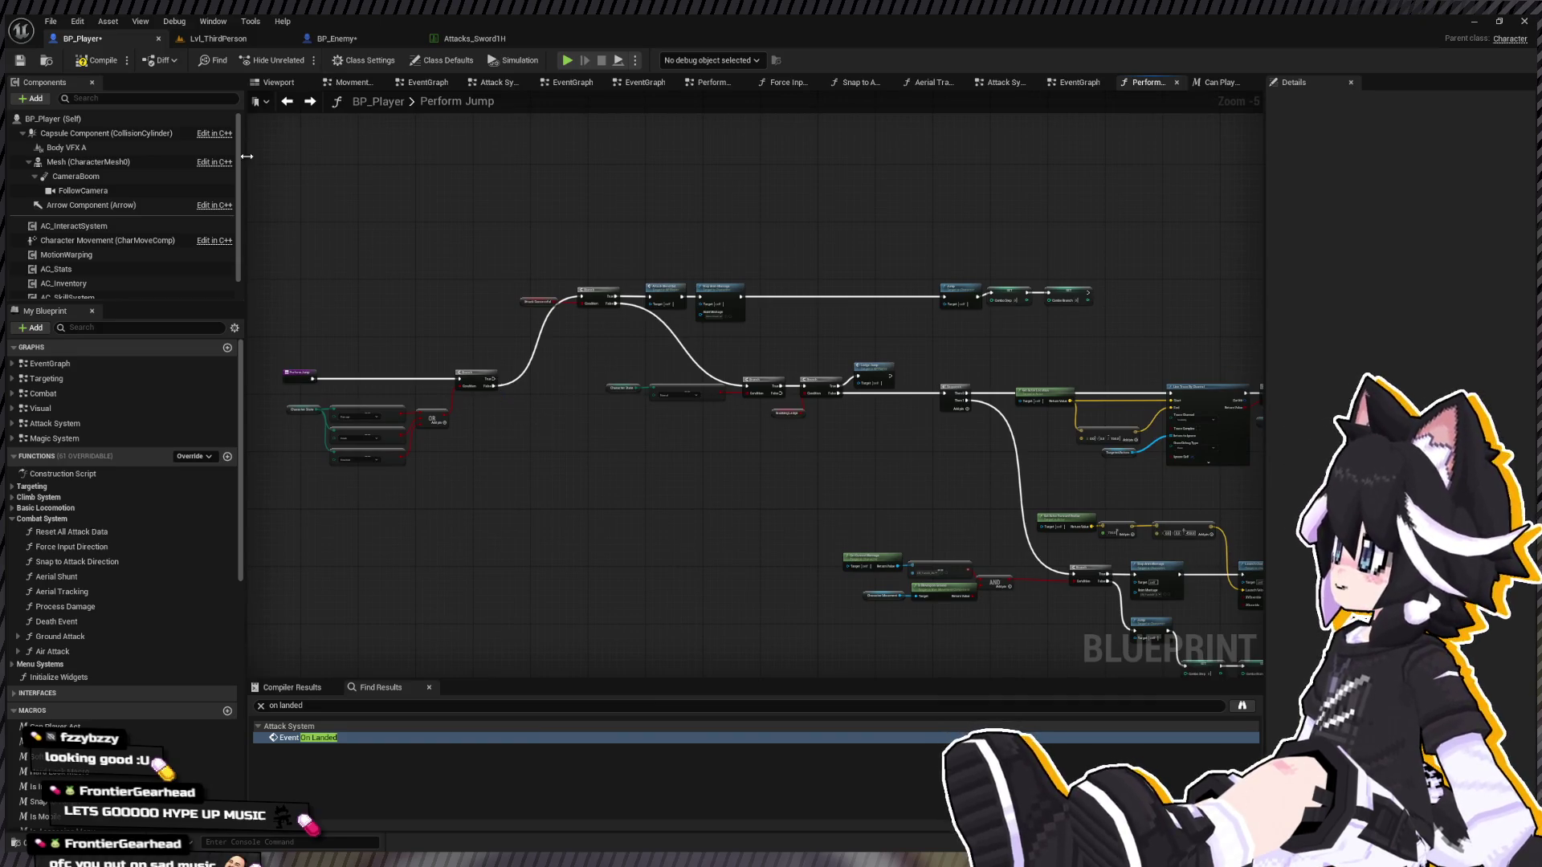
left_click(212, 37)
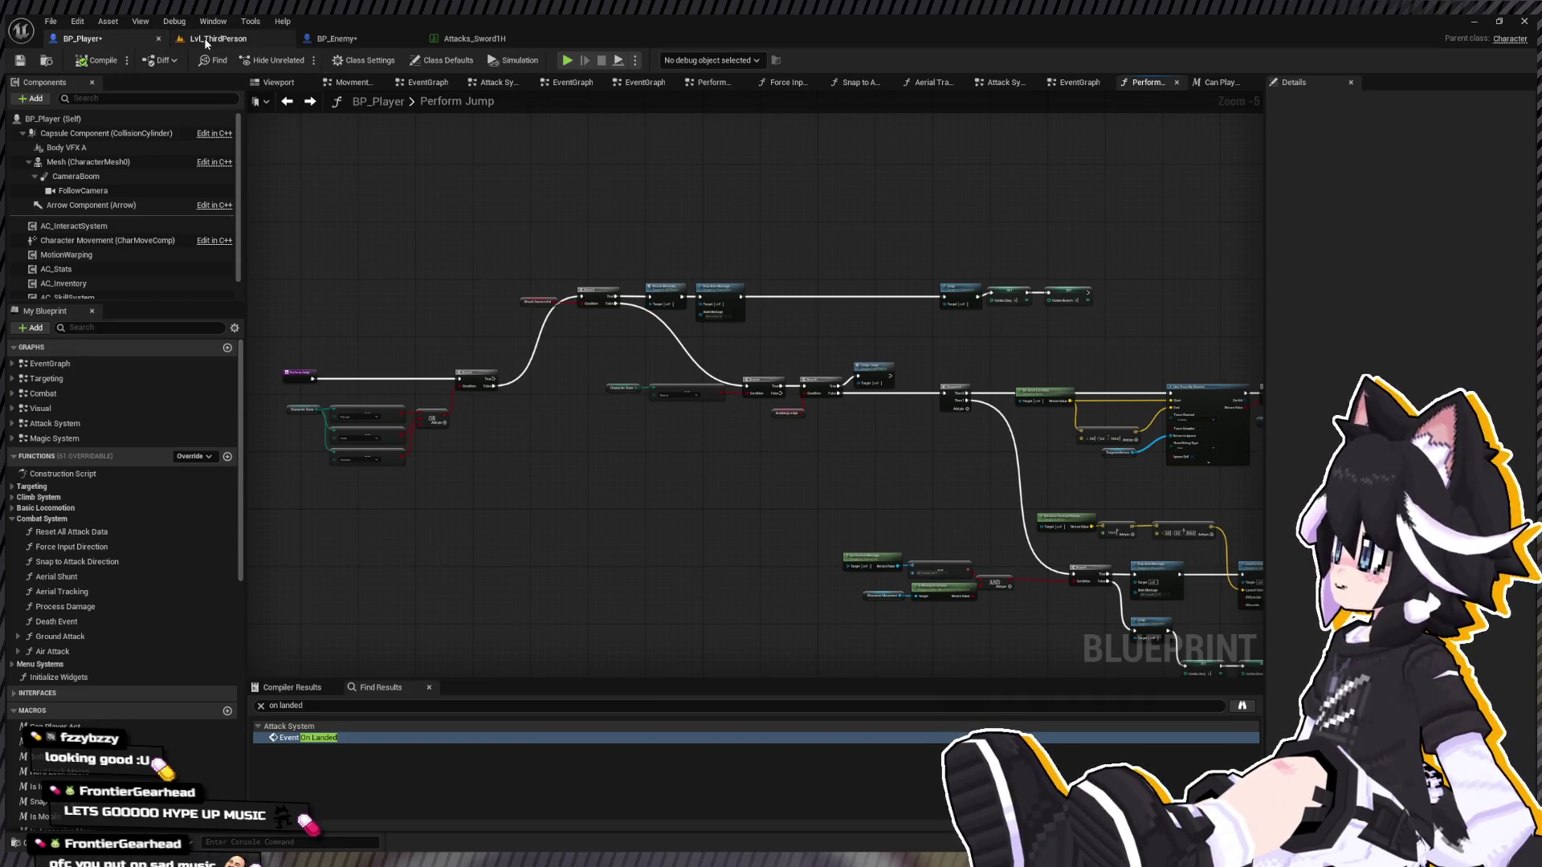
key("alt+p")
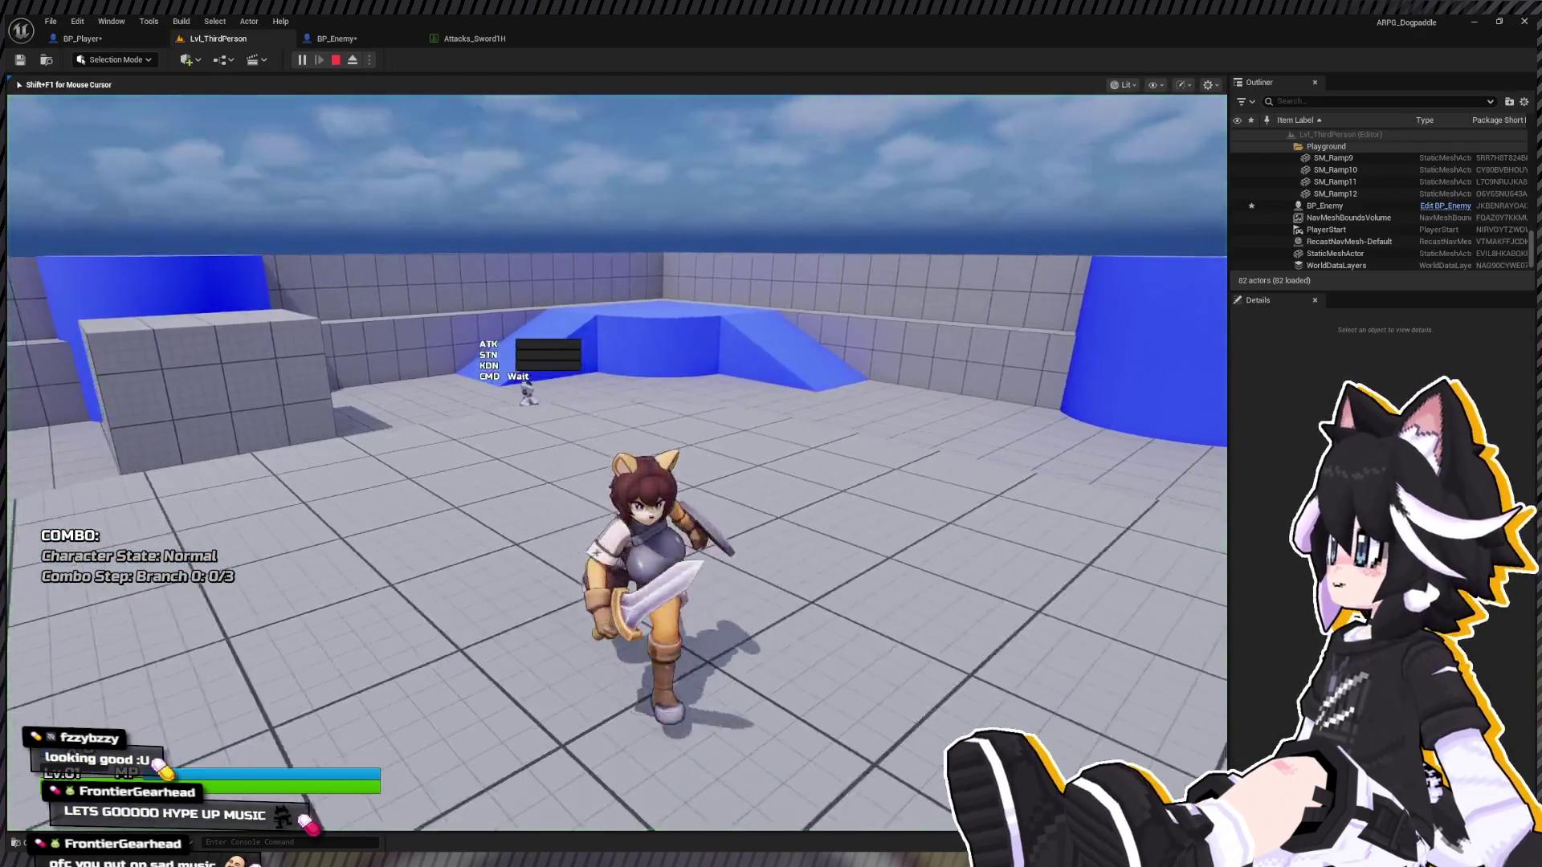
key("space")
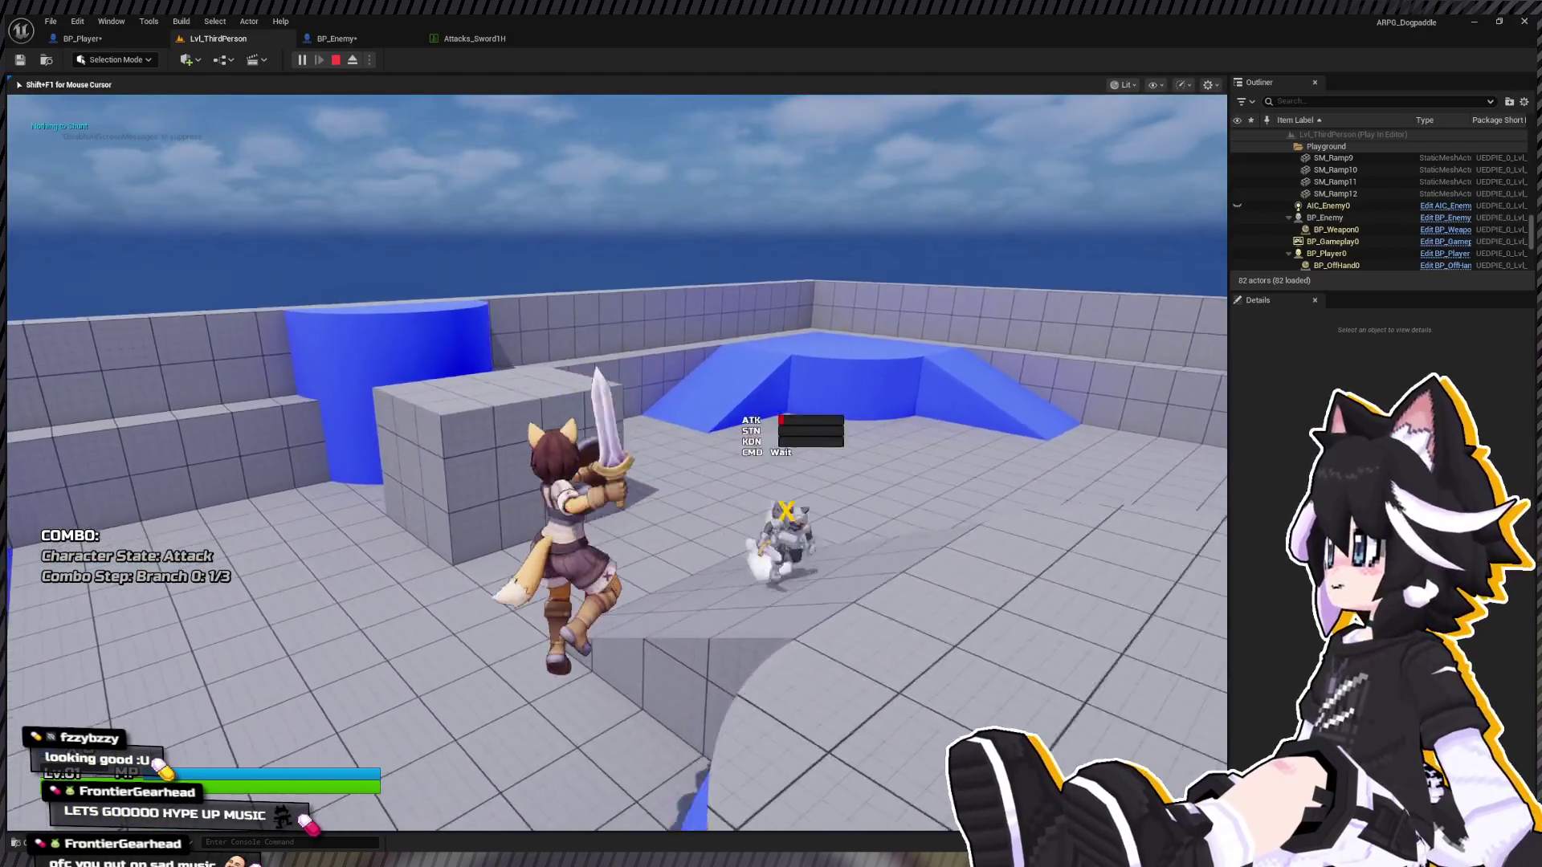
key("w")
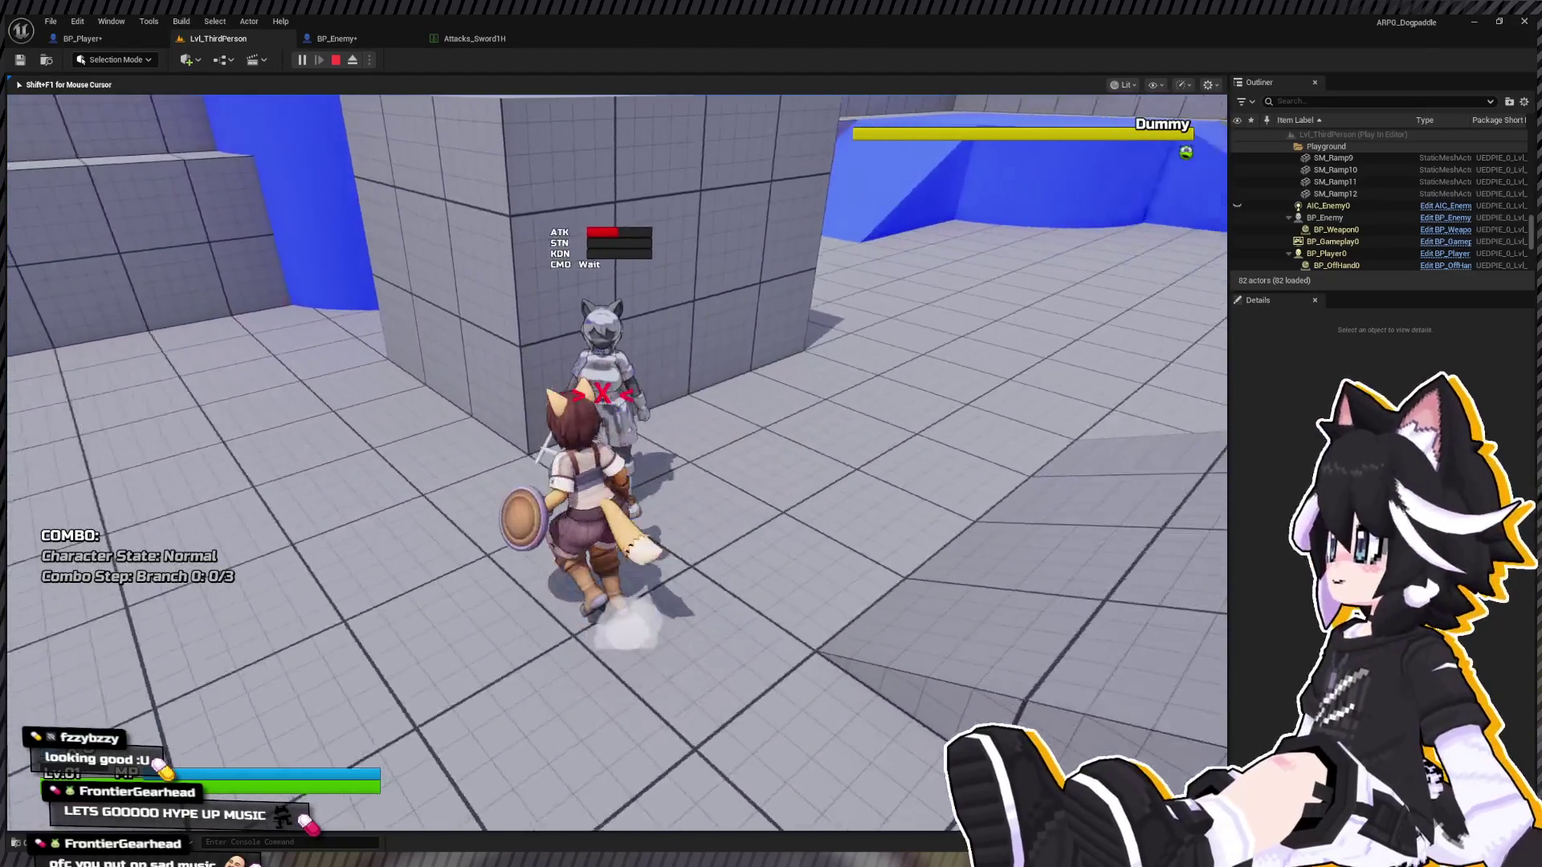
key("w")
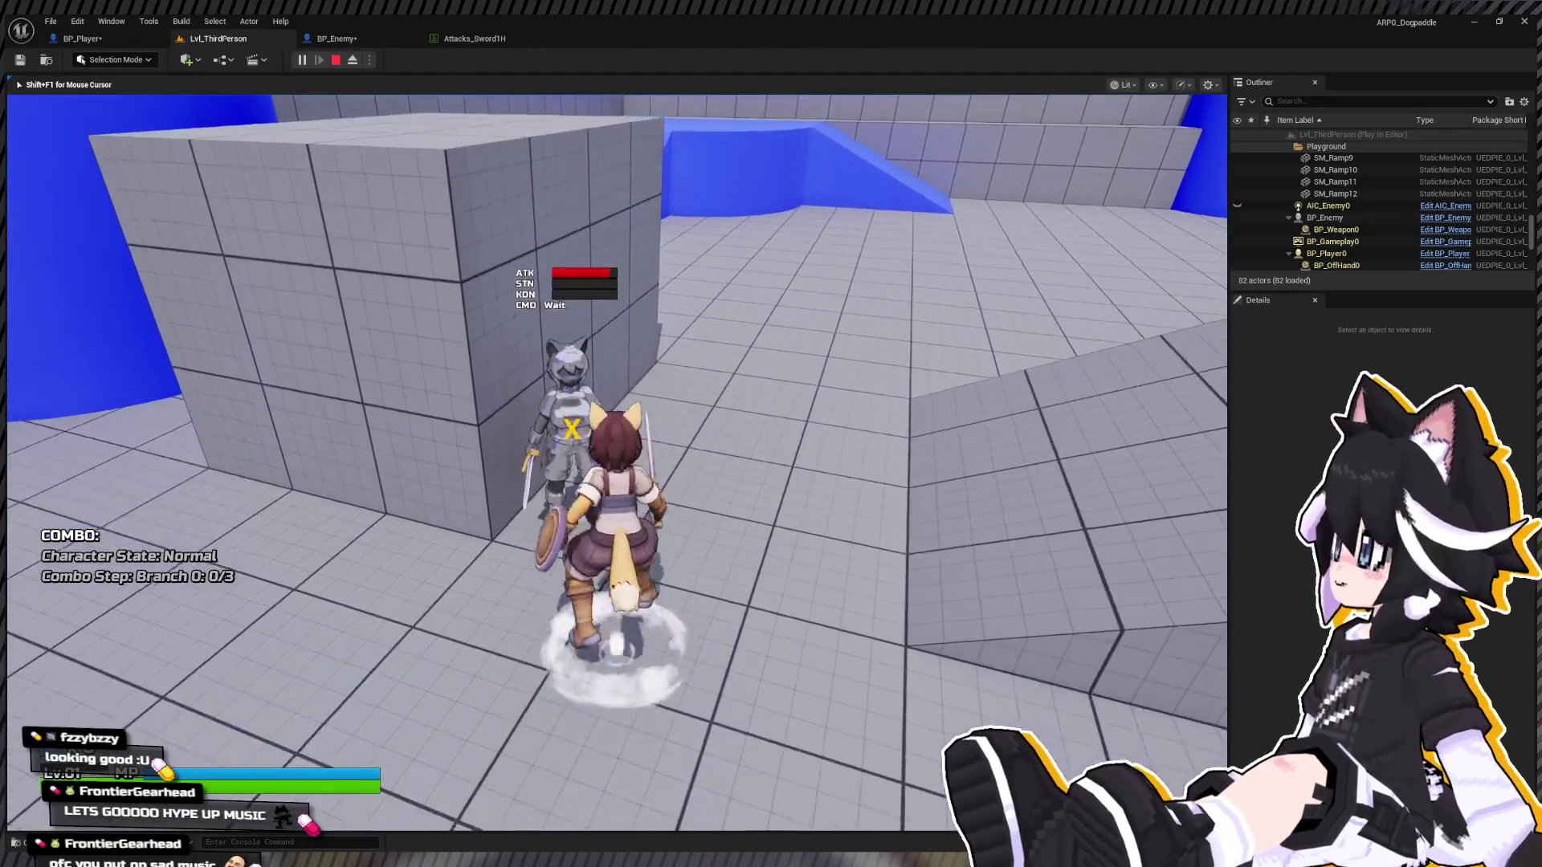
key("w")
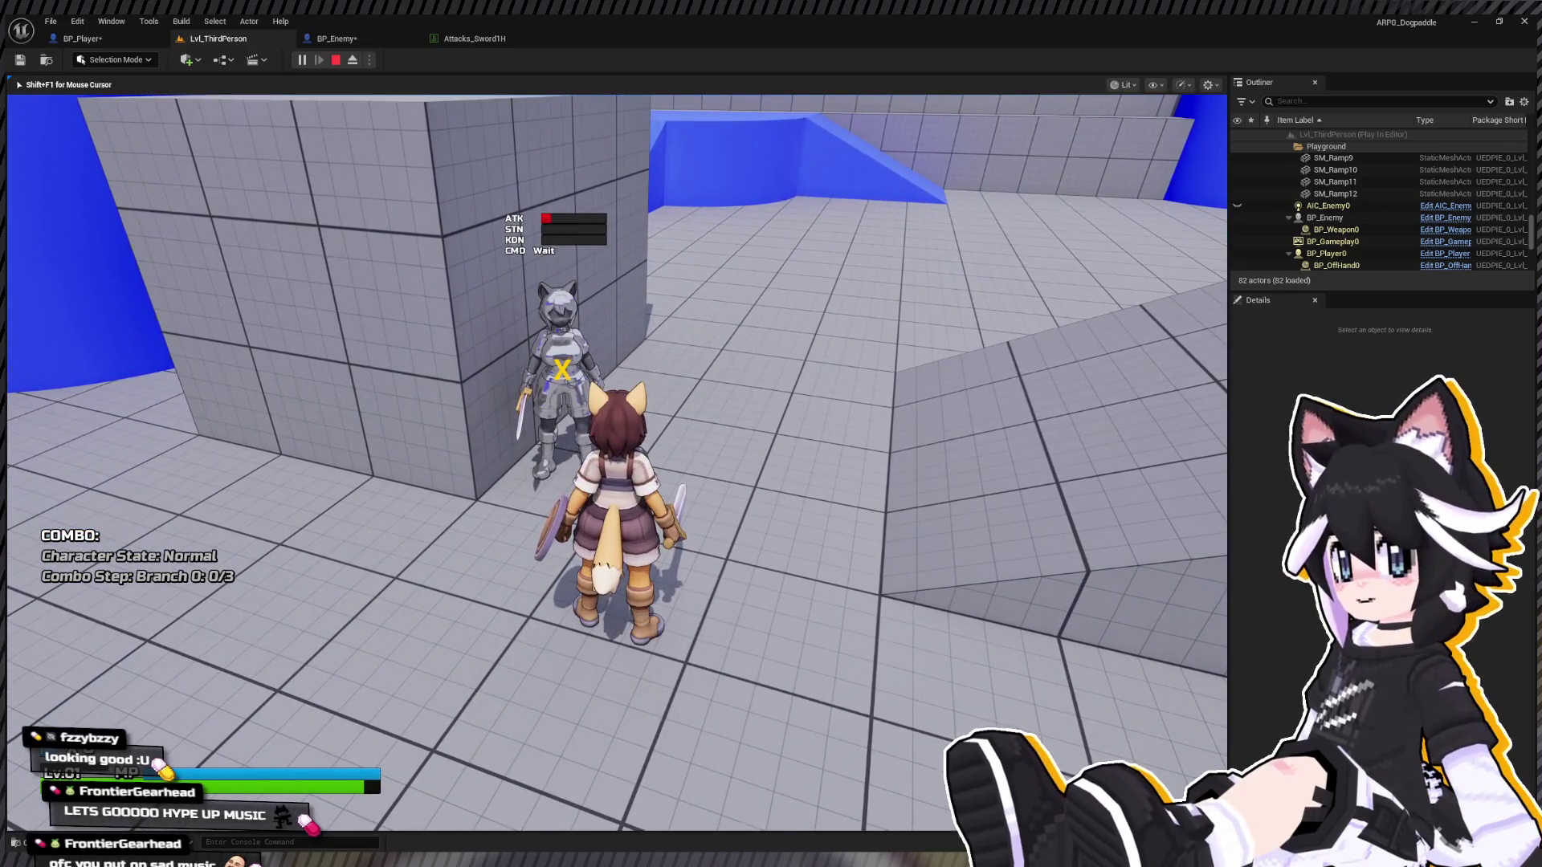
key("w")
key("w")
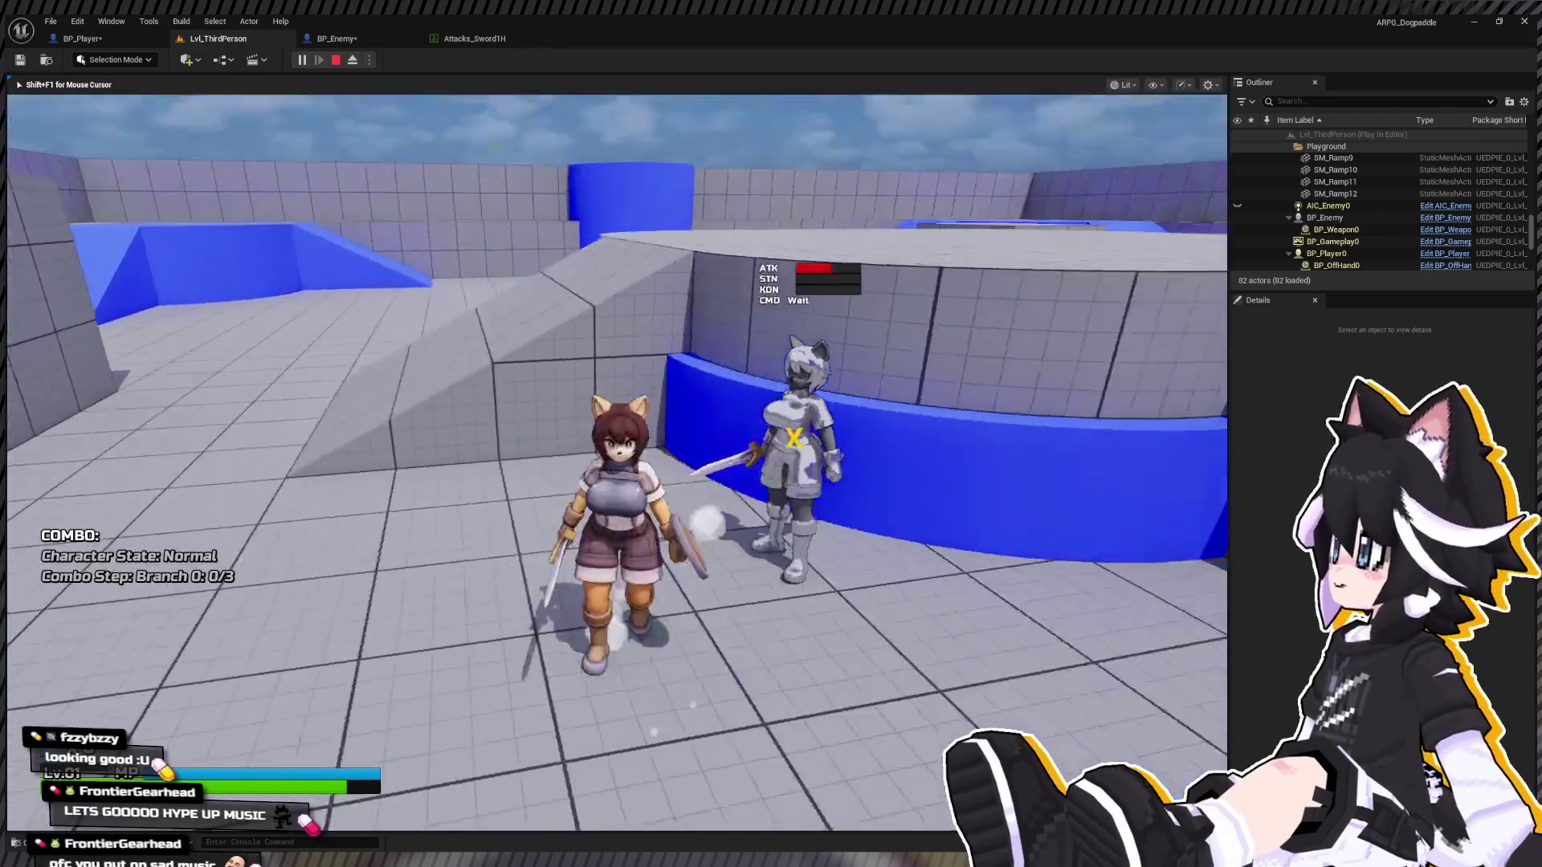
key("w")
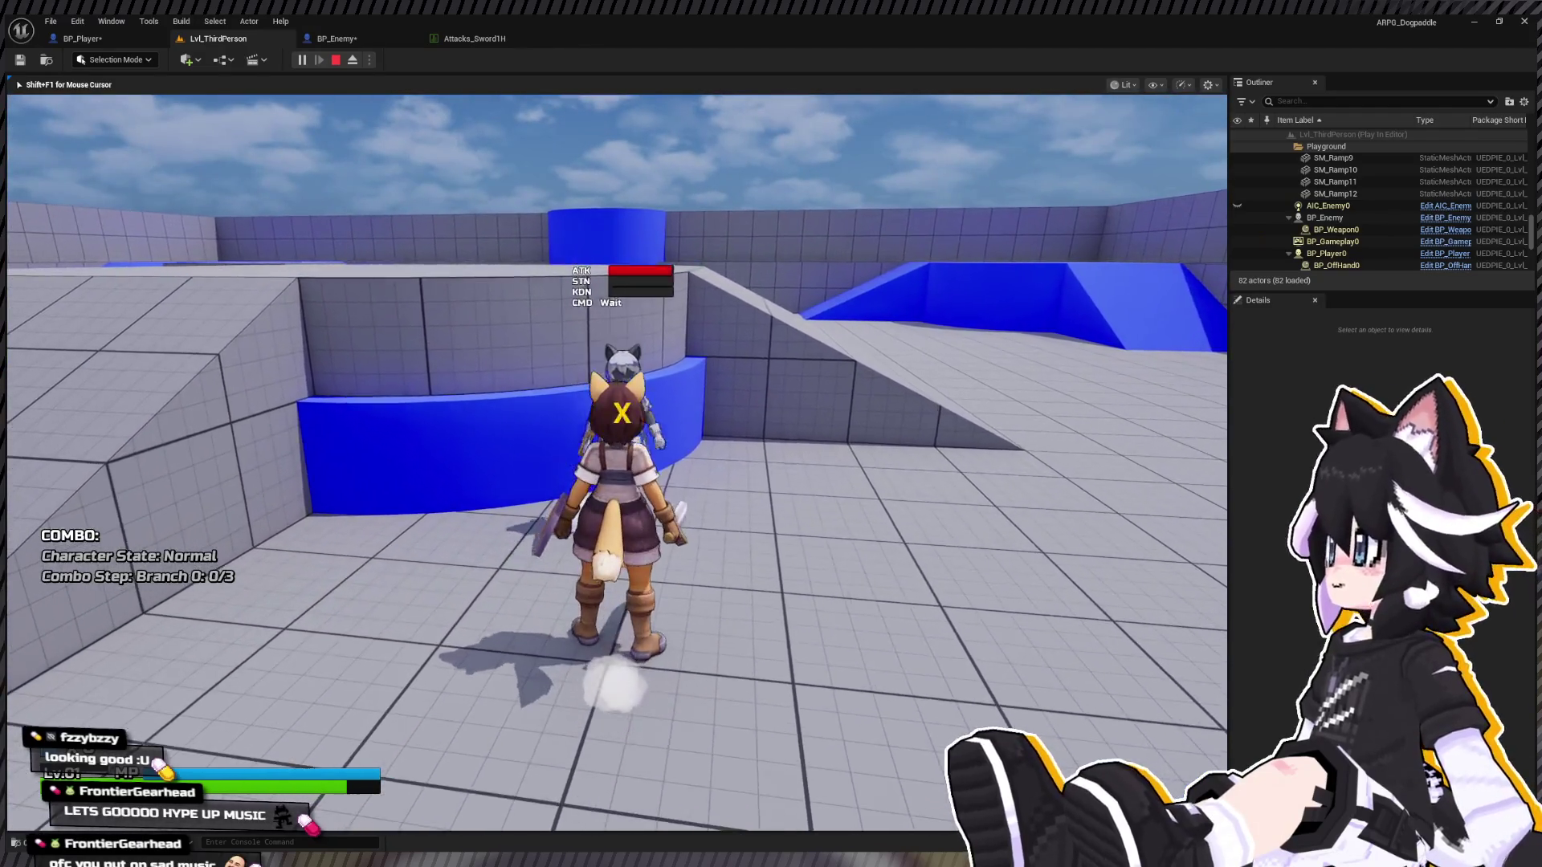
key("space")
key("j")
key("j")
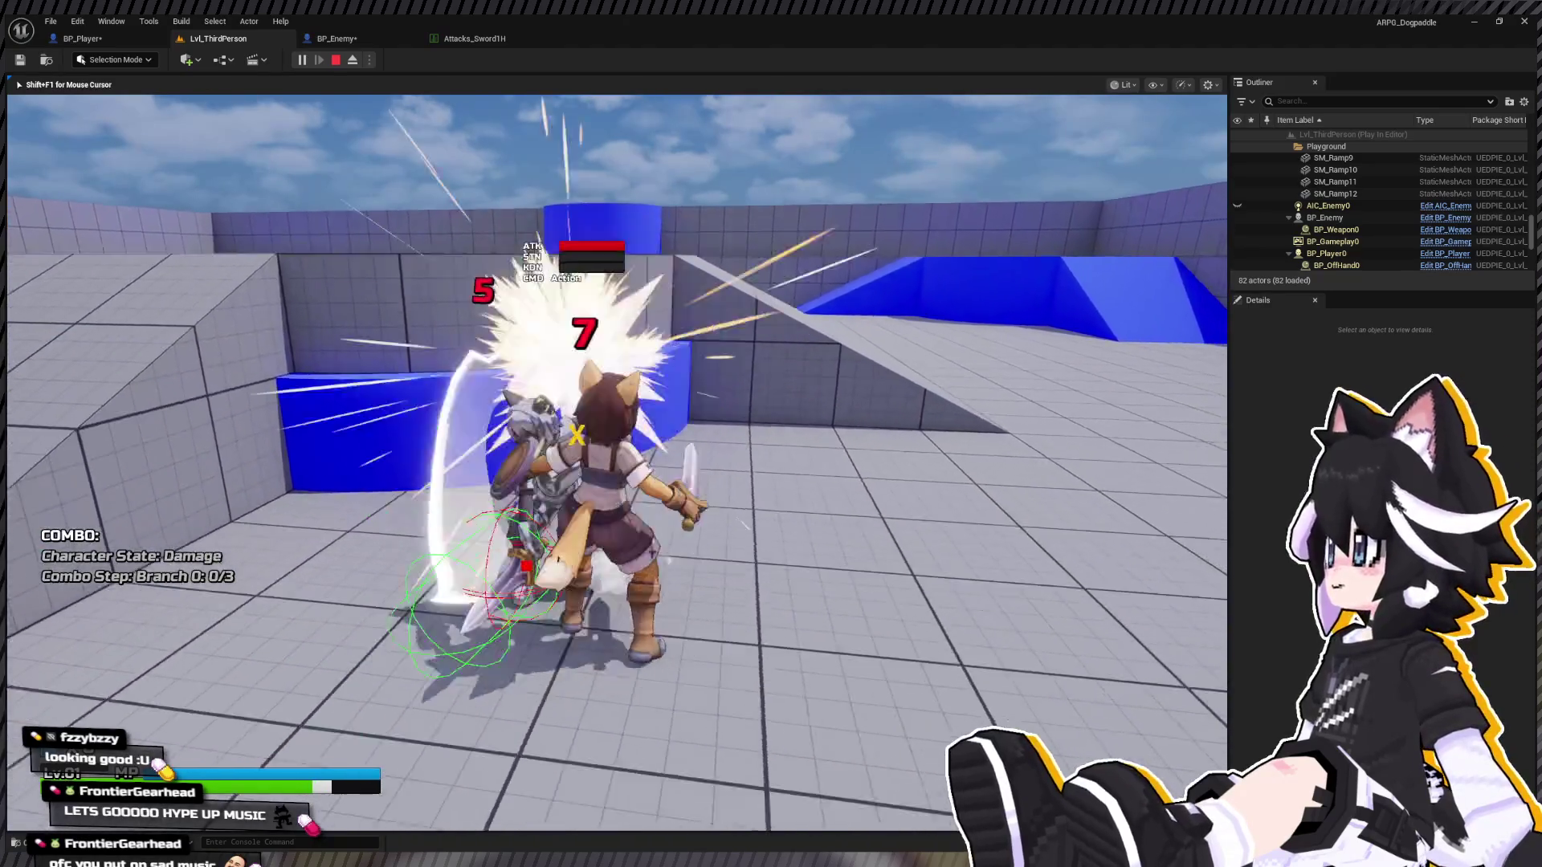
key("space")
key("s")
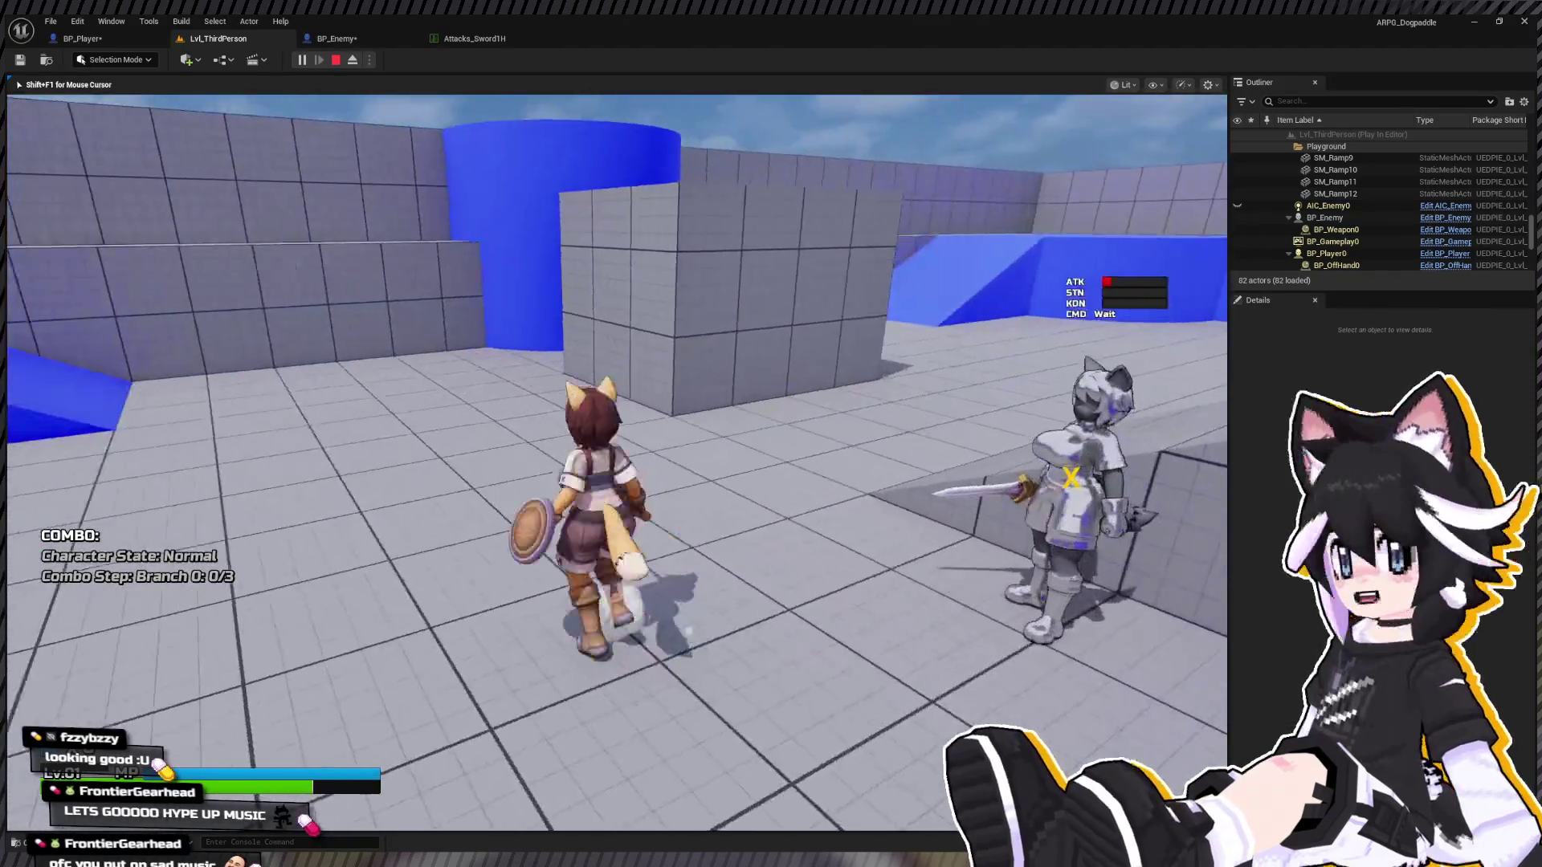
key("w")
key("space")
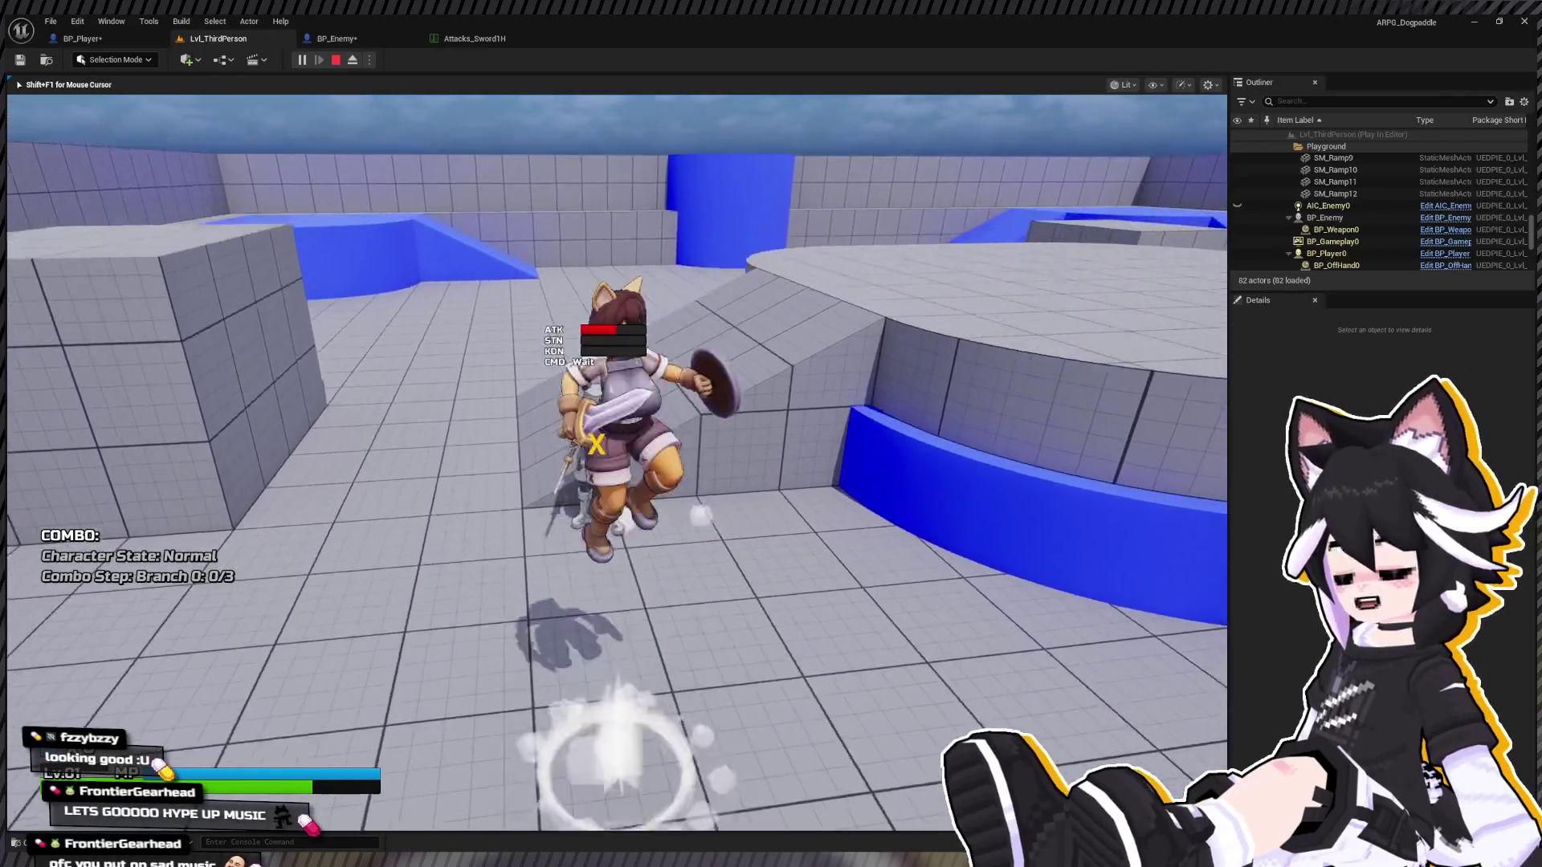
key("w")
key("space")
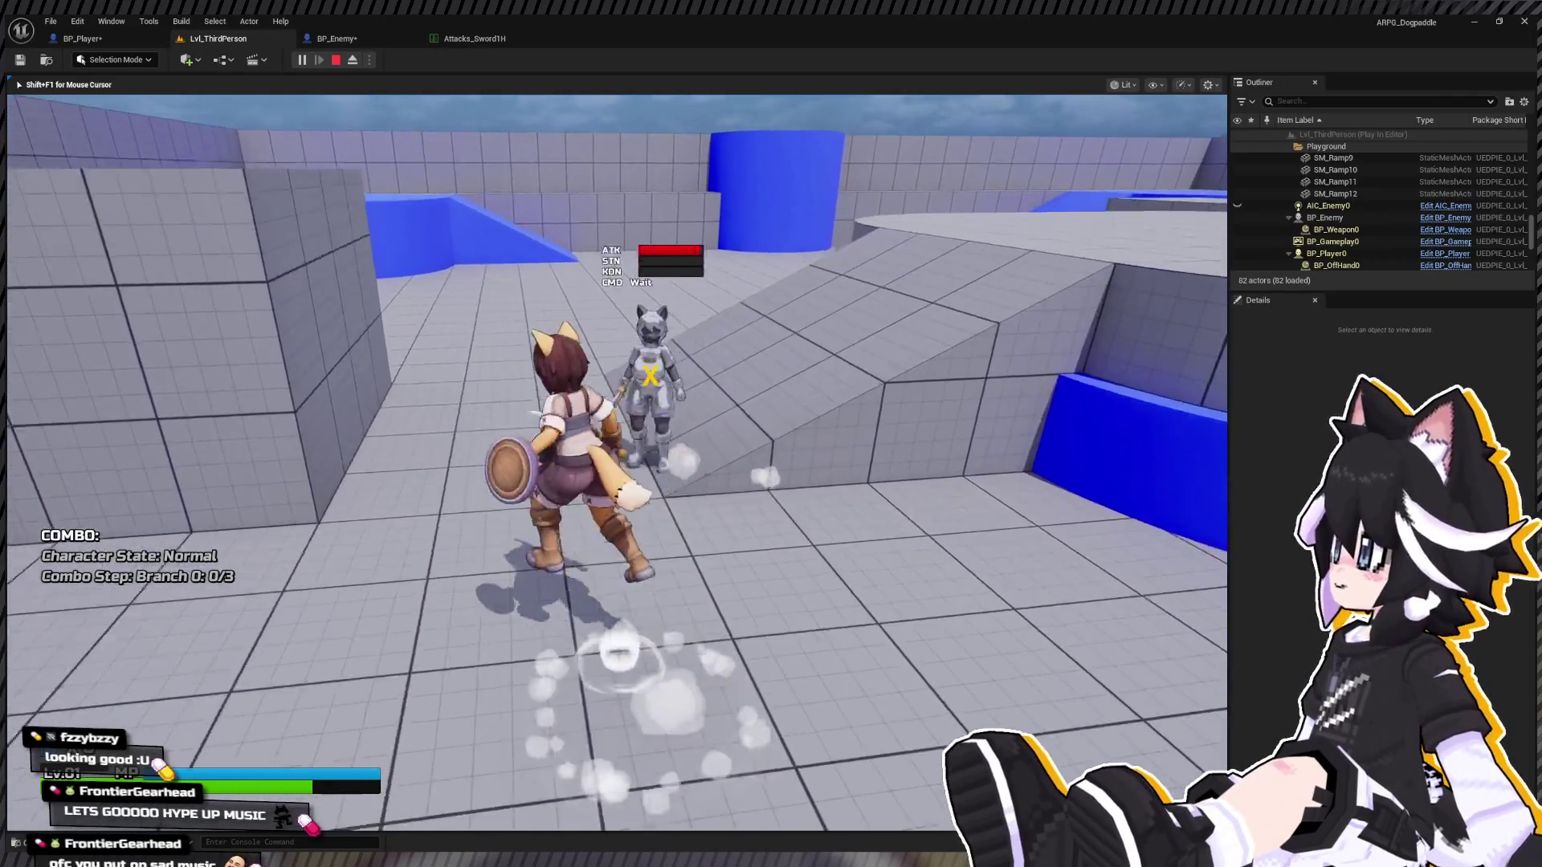
key("s")
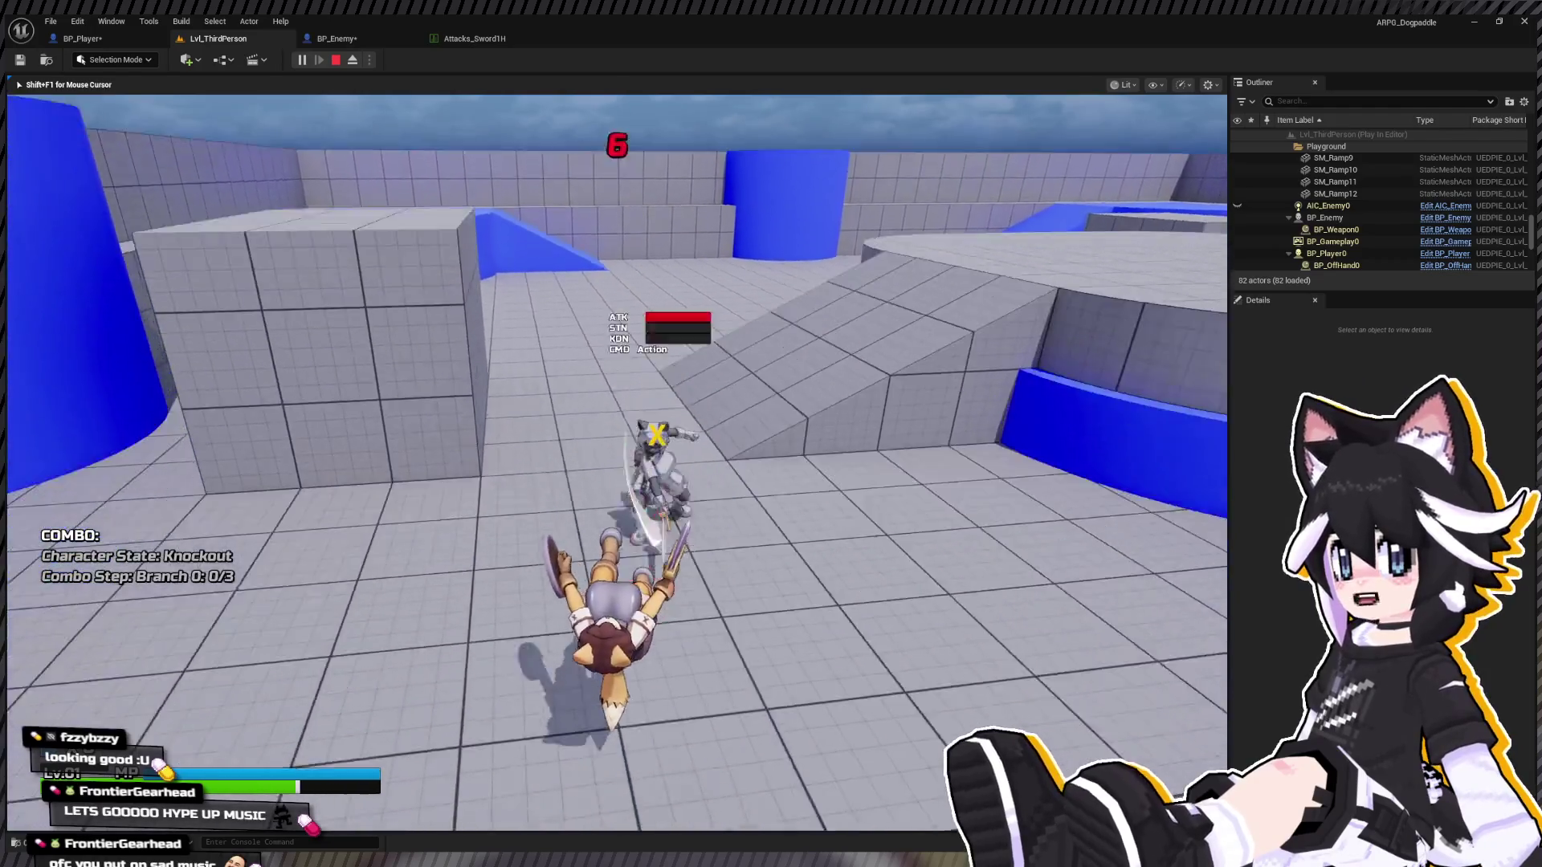
key("s")
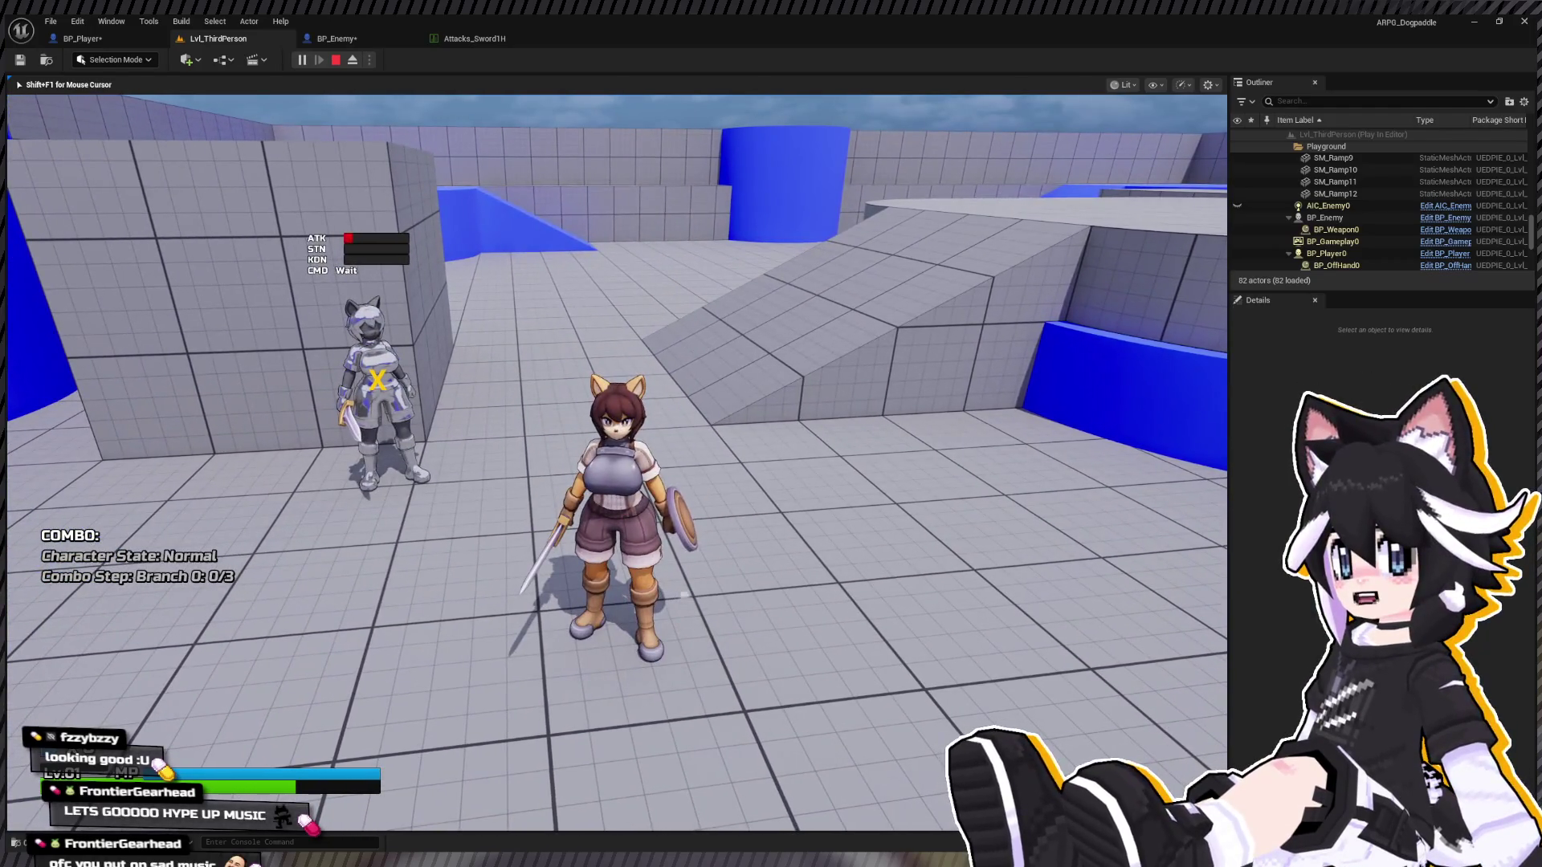
key("shift+F1")
left_click(80, 39)
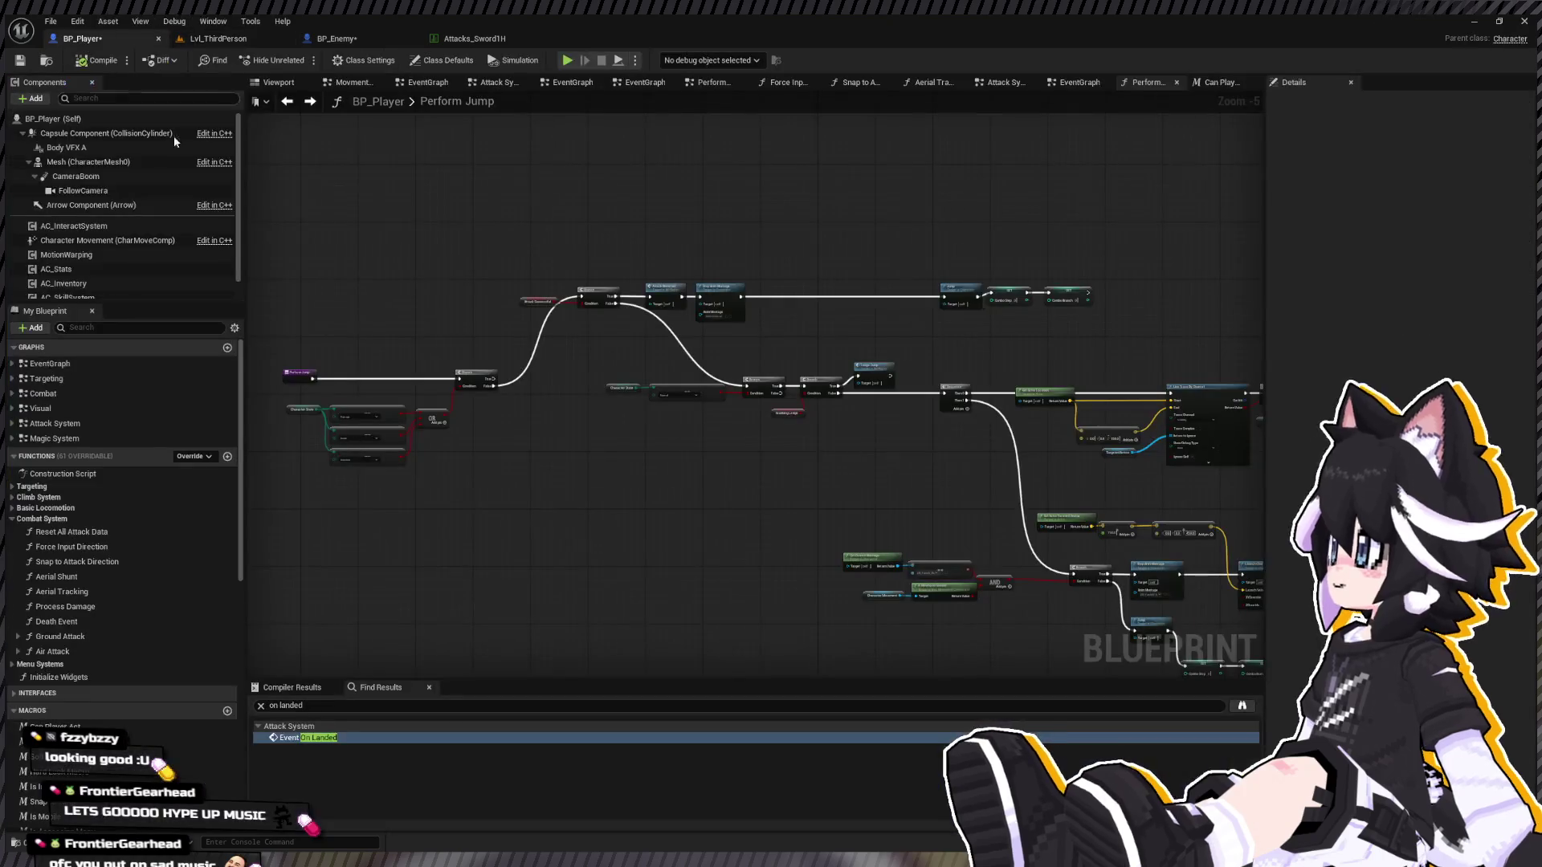
scroll(404, 375, "up", 2)
scroll(406, 311, "down", 2)
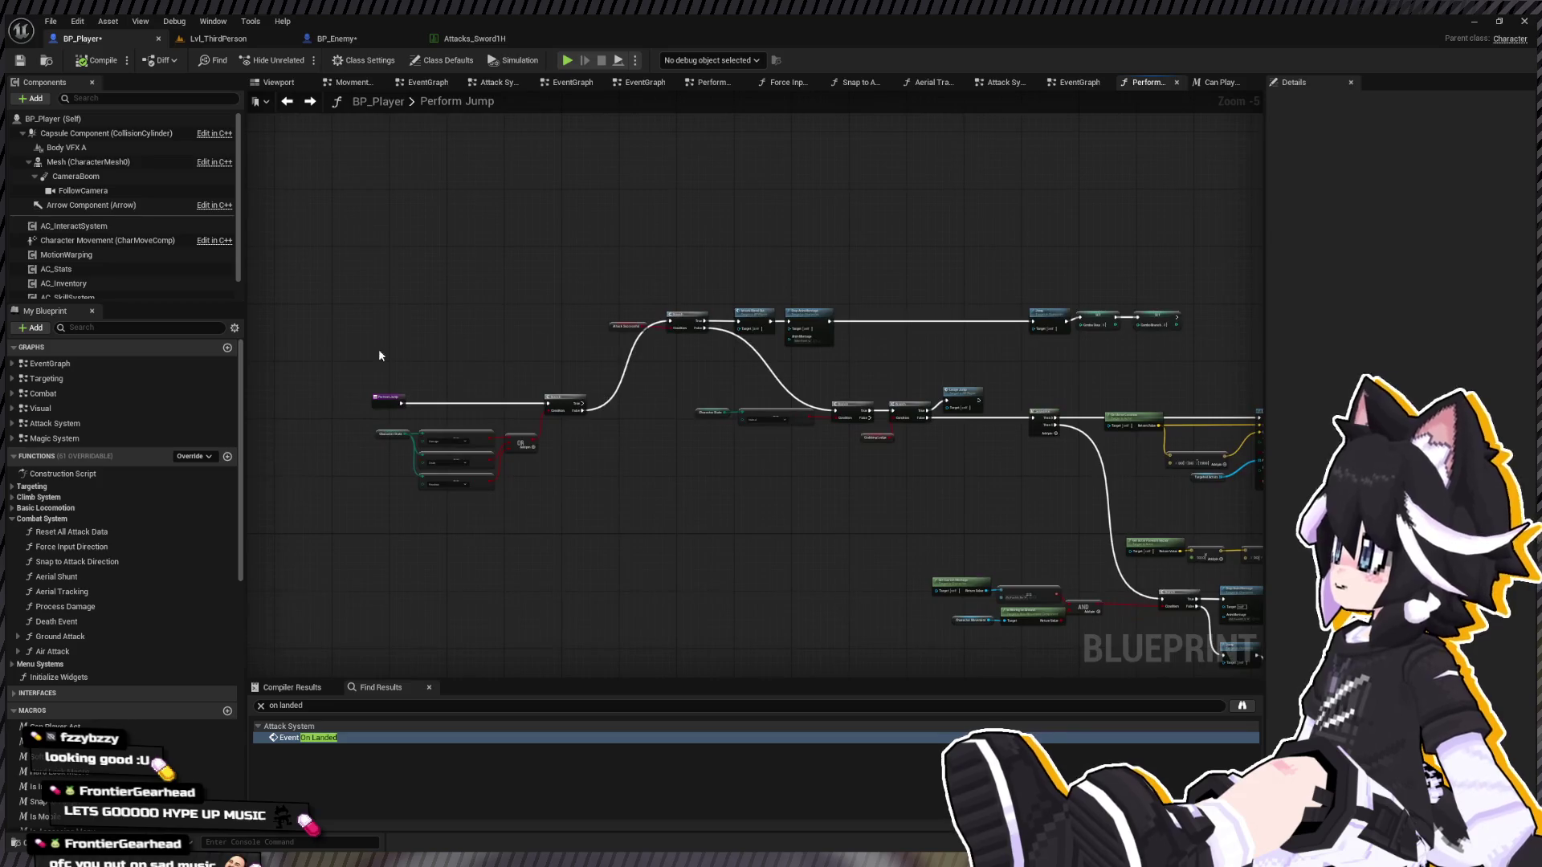
left_click_drag(378, 348, 588, 490)
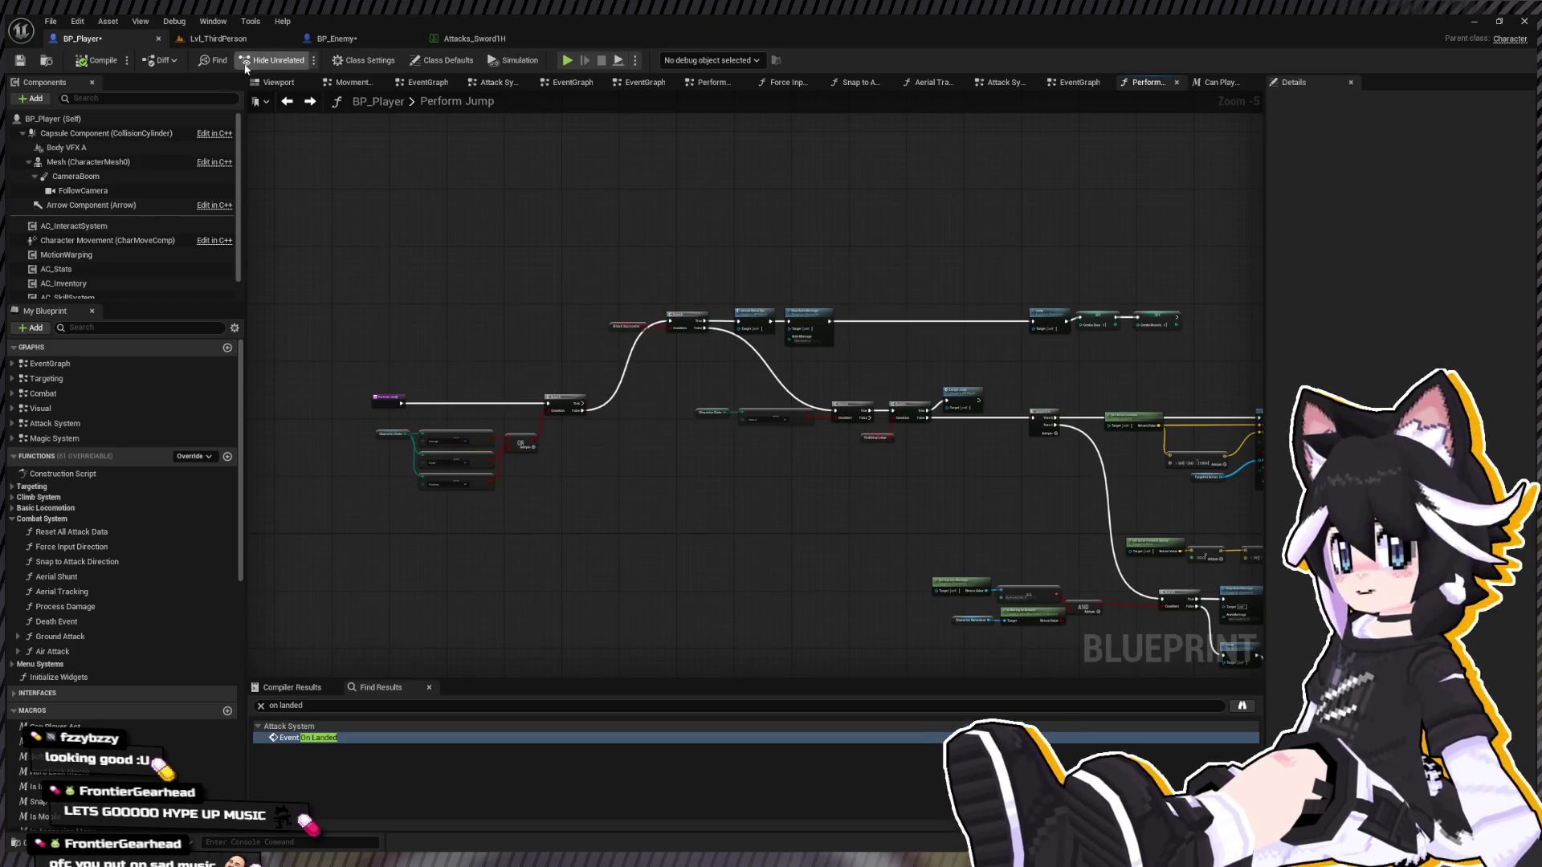
left_click(287, 101)
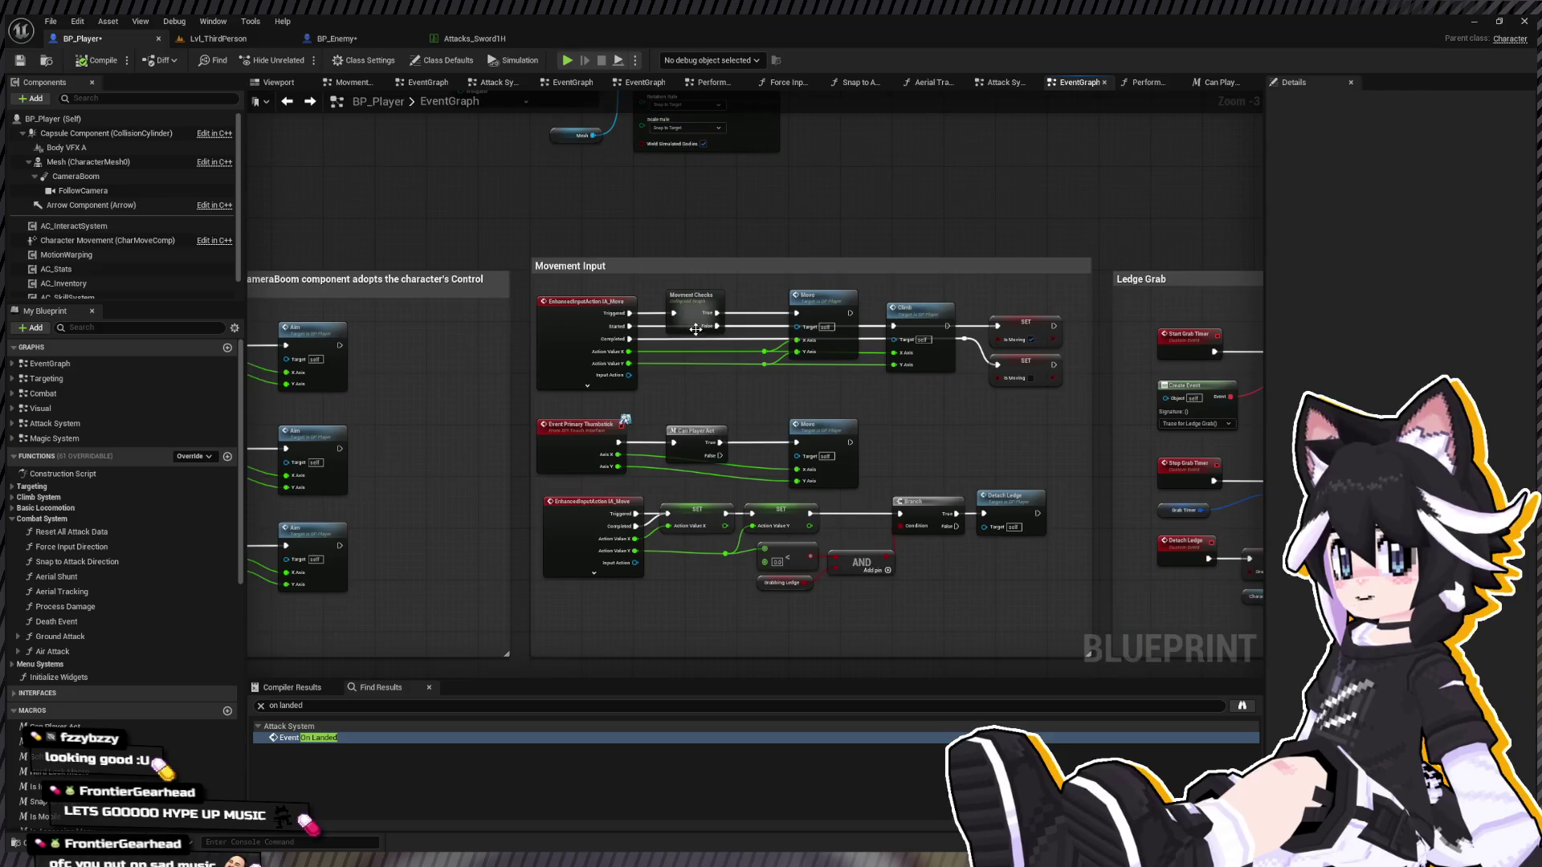
double_click(685, 304)
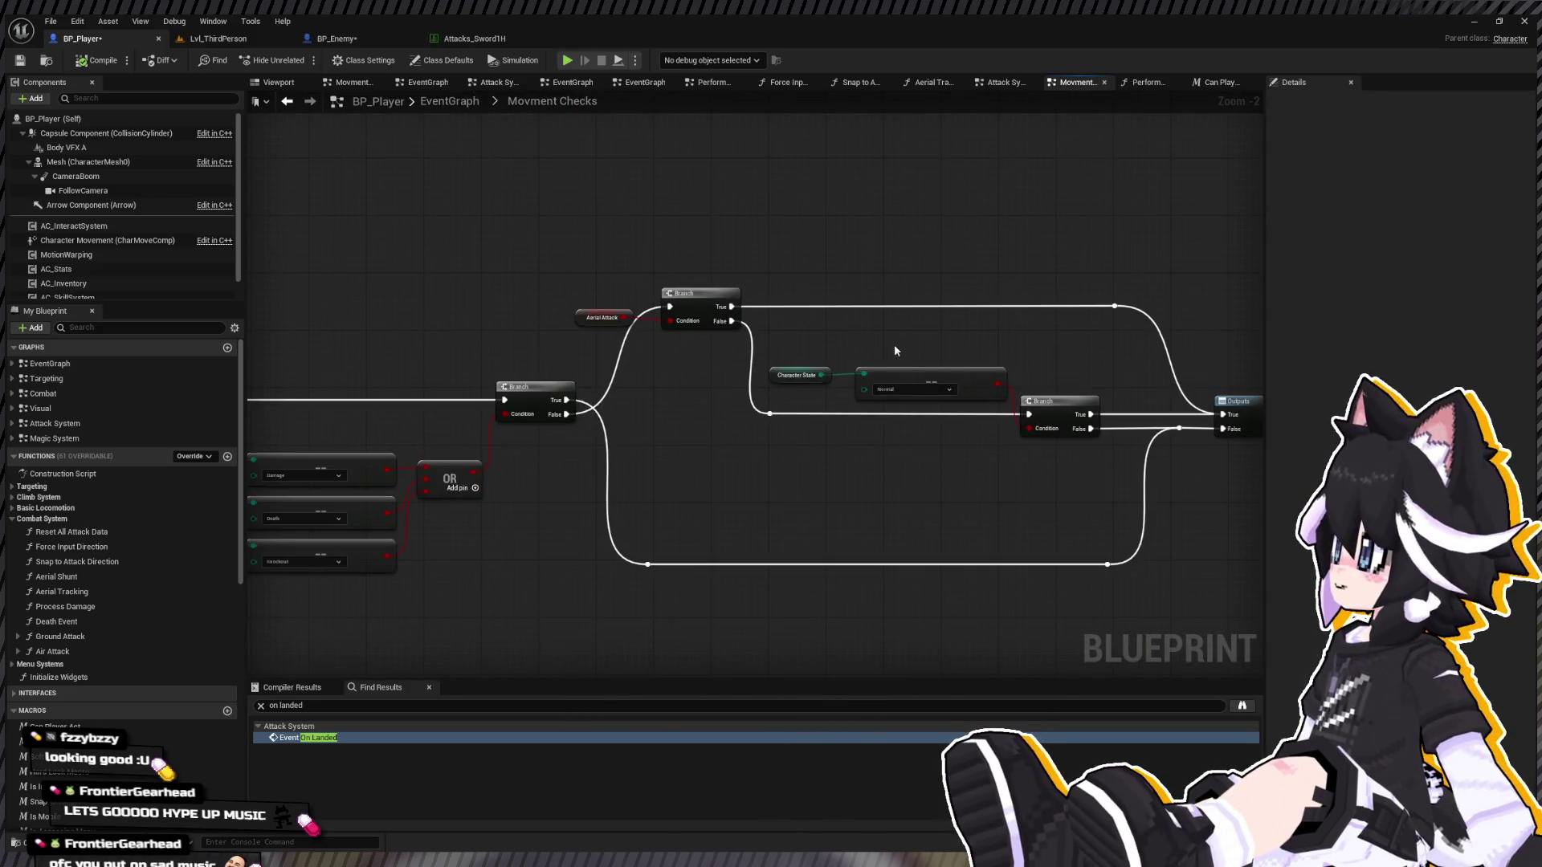
left_click_drag(768, 329, 867, 334)
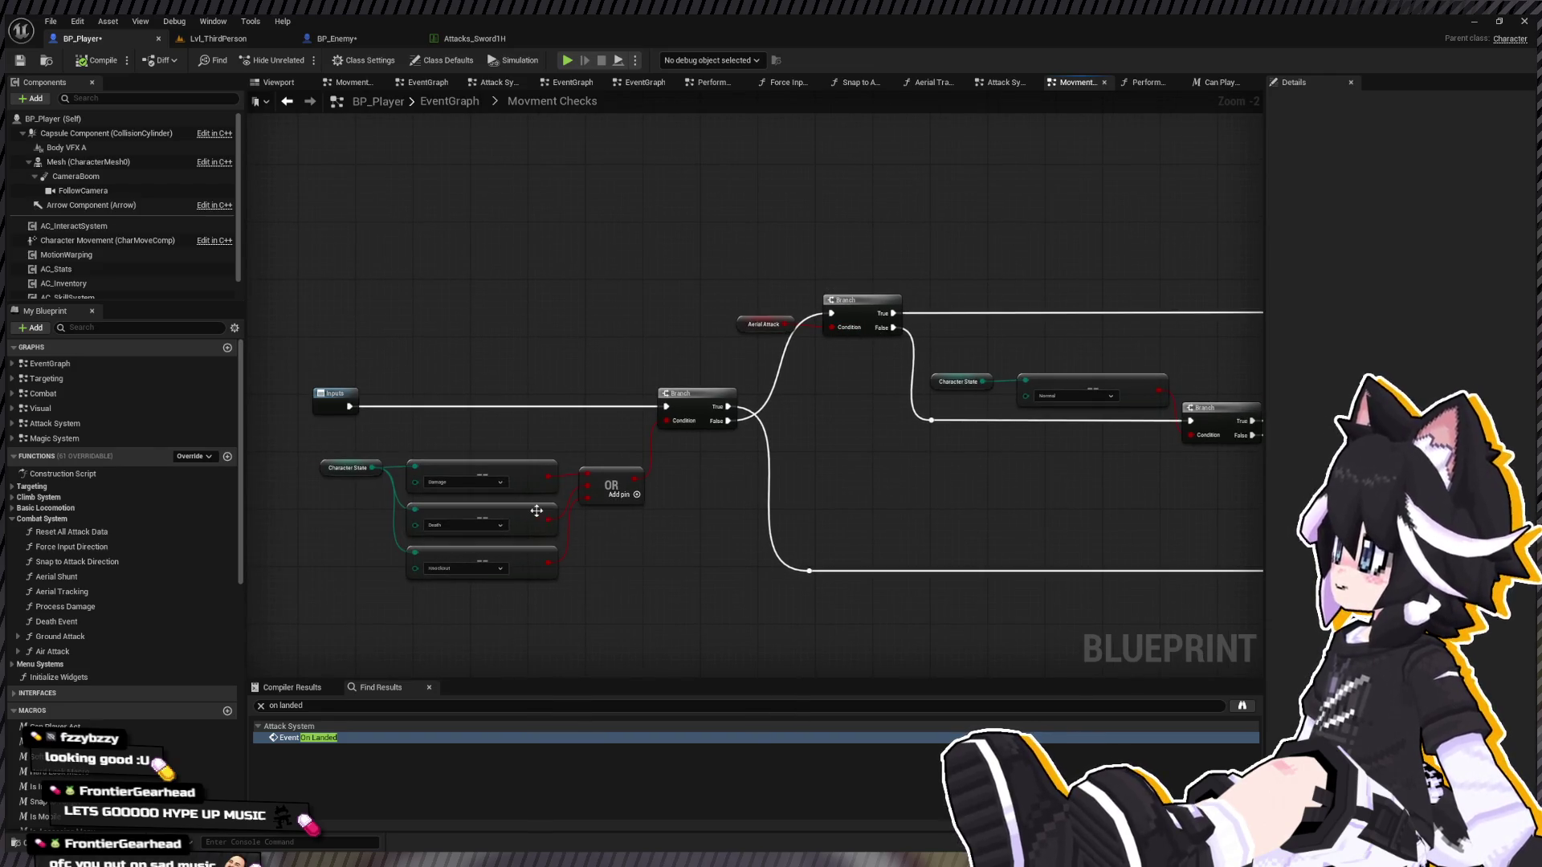
mouse_move(669, 411)
left_mouse_down()
mouse_move(696, 416)
mouse_move(280, 400)
left_mouse_up()
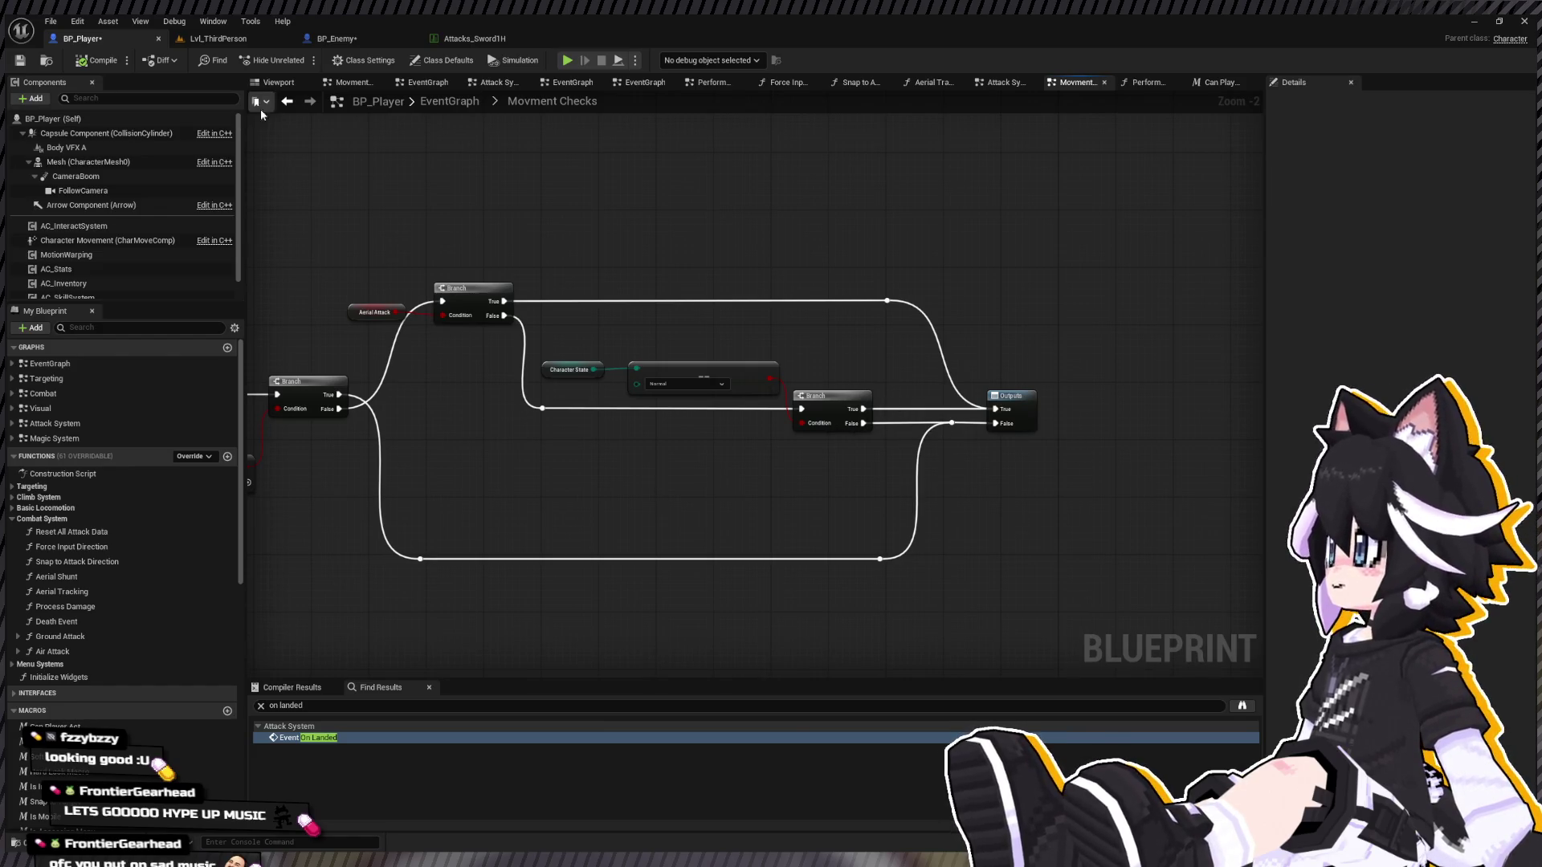
left_click(287, 102)
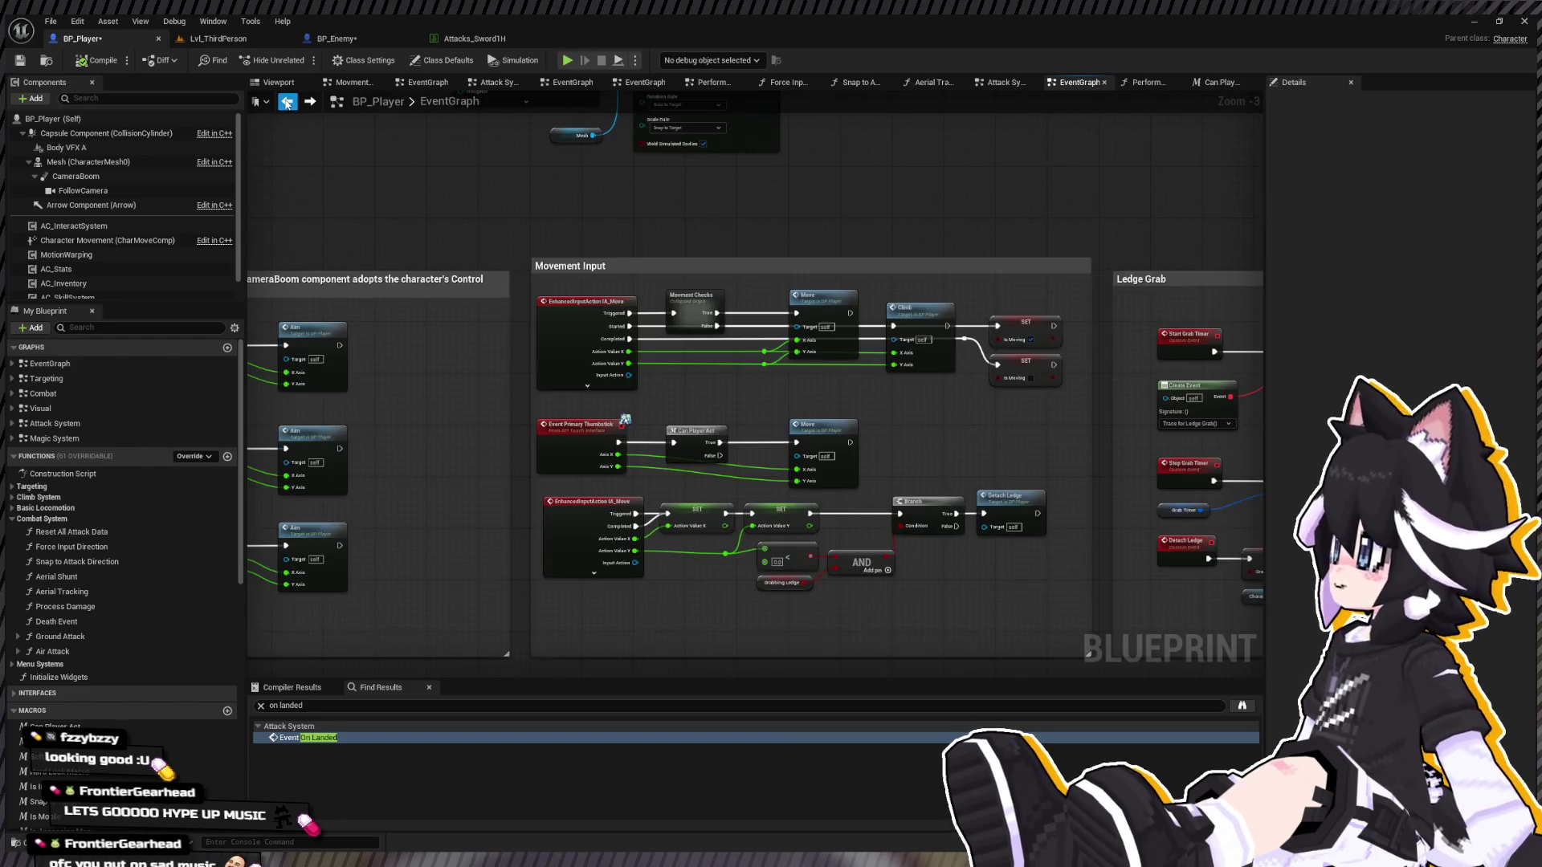
double_click(819, 299)
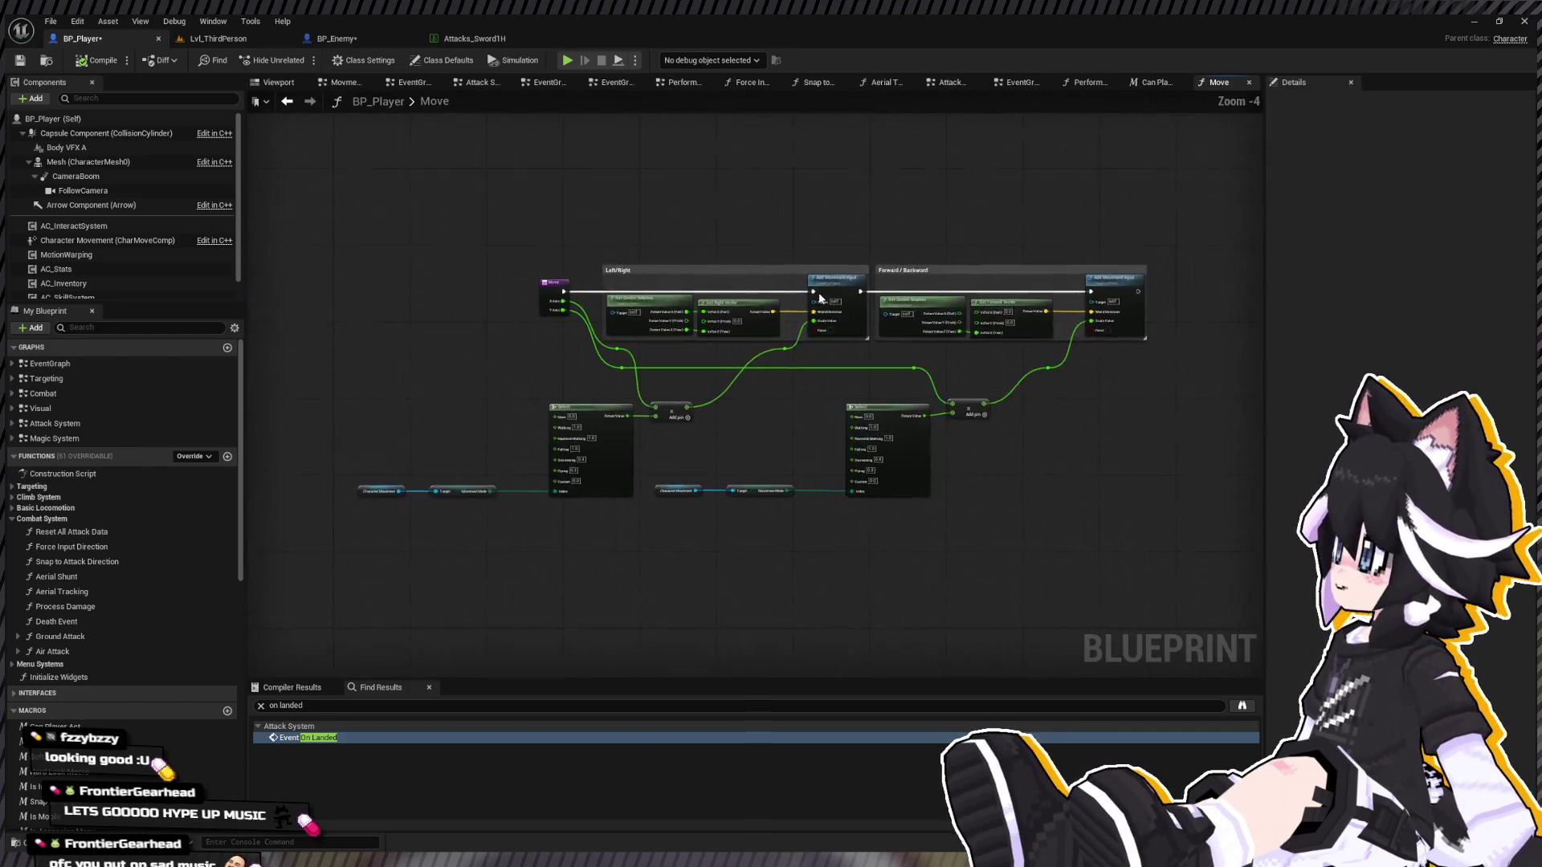
left_click(287, 102)
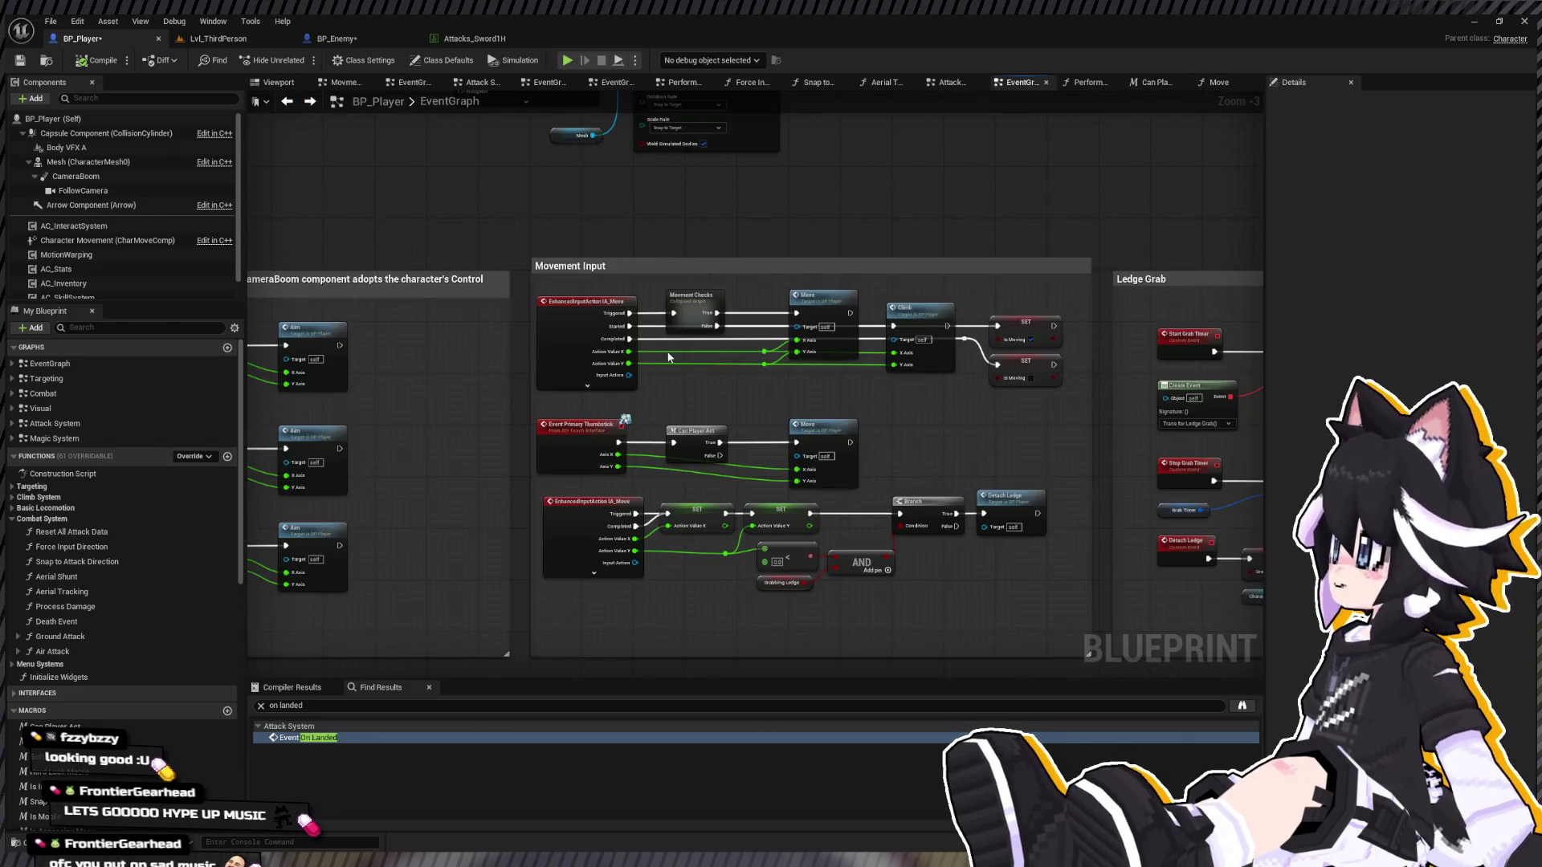
mouse_move(713, 239)
left_mouse_down()
mouse_move(699, 120)
mouse_move(697, 433)
left_mouse_up()
double_click(654, 472)
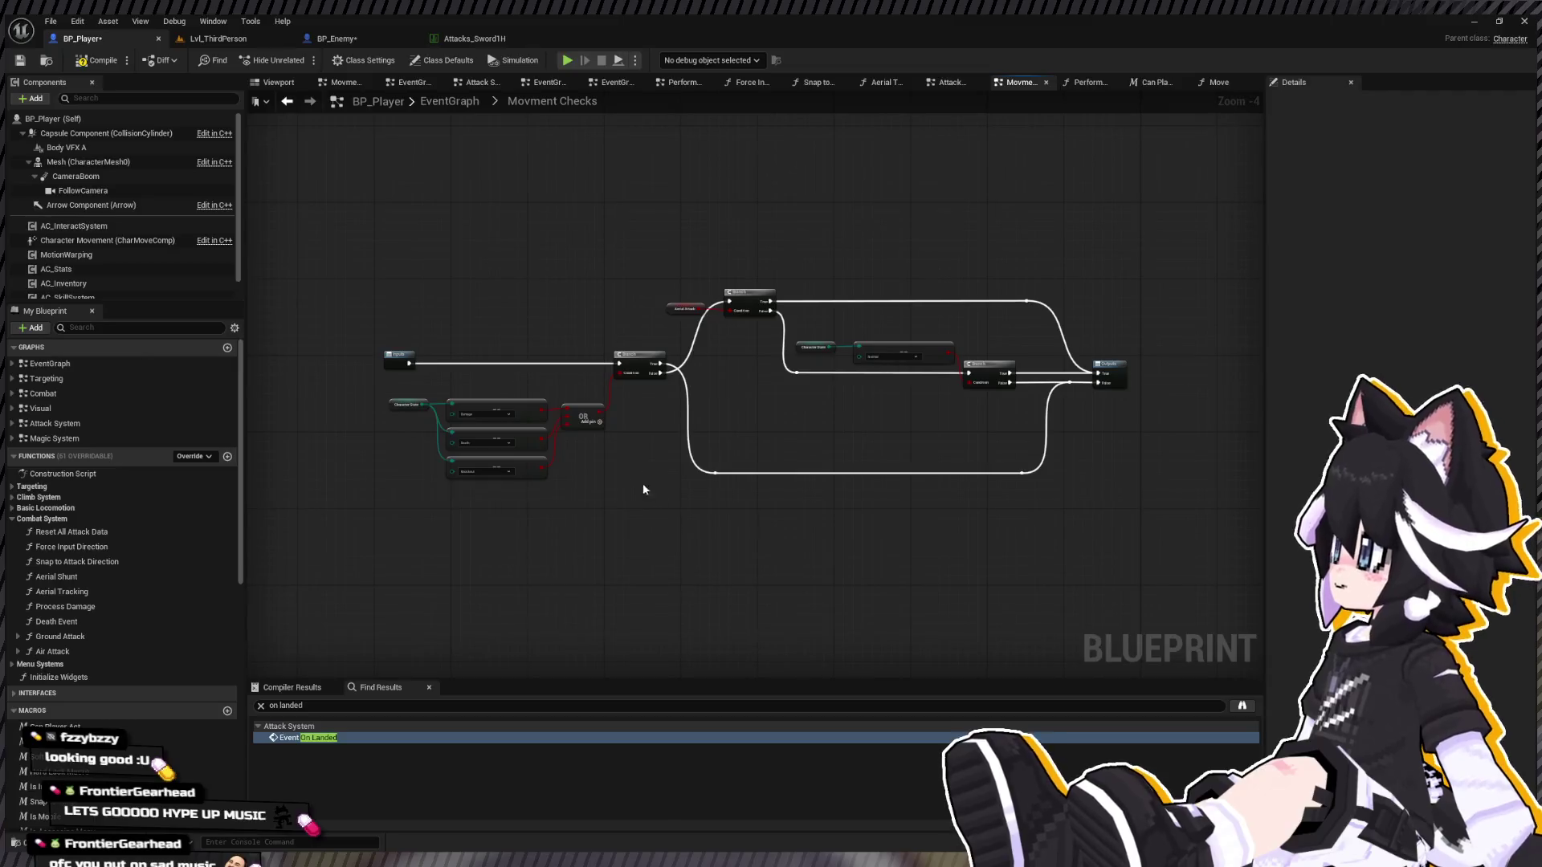
left_click_drag(378, 377, 327, 363)
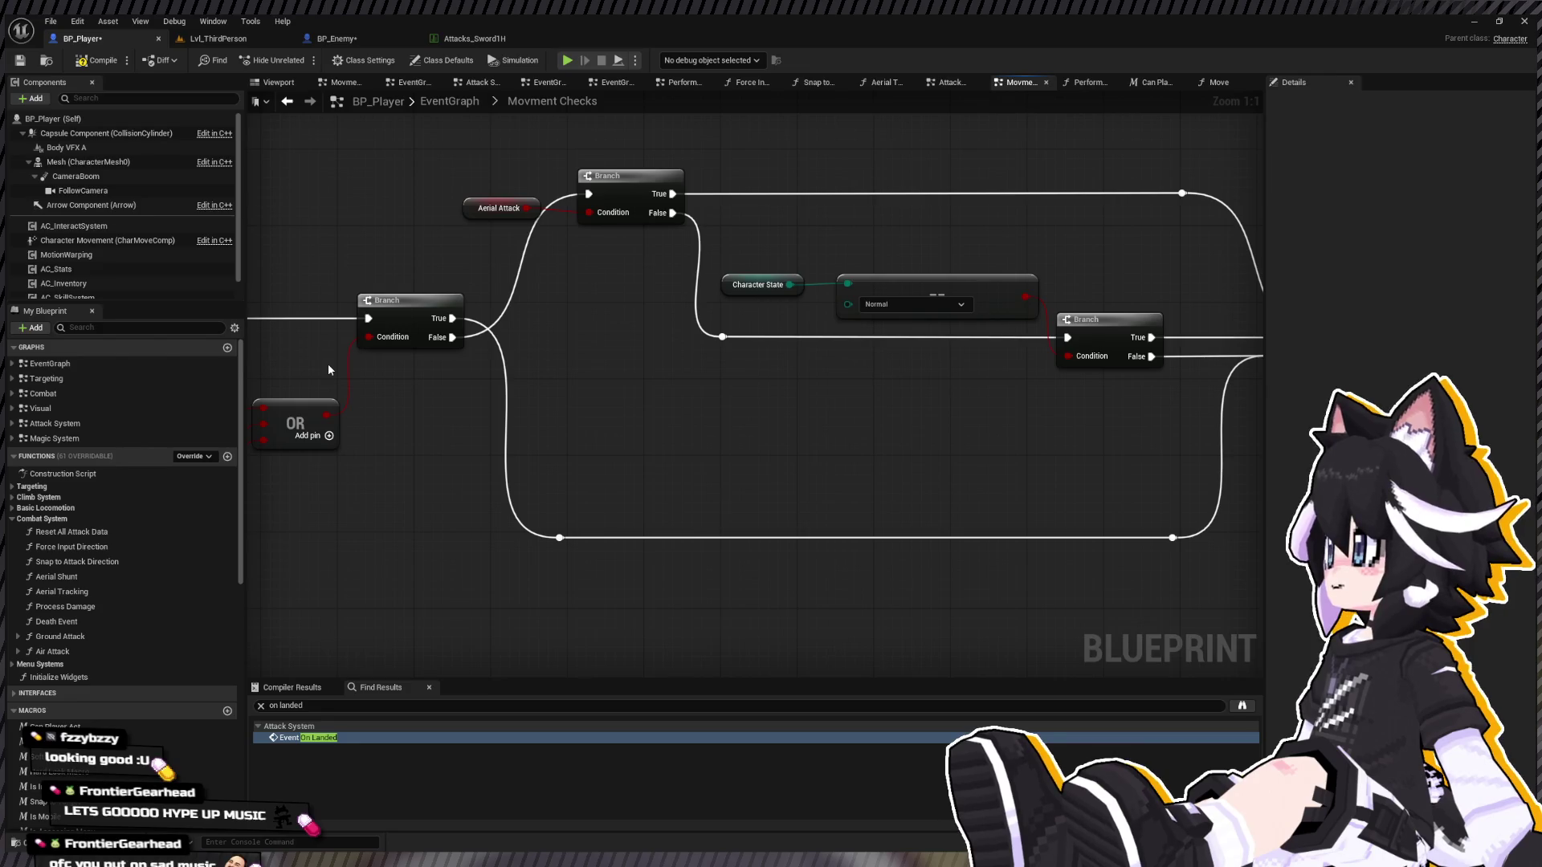
mouse_move(940, 422)
left_mouse_down()
mouse_move(758, 334)
mouse_move(701, 353)
left_mouse_up()
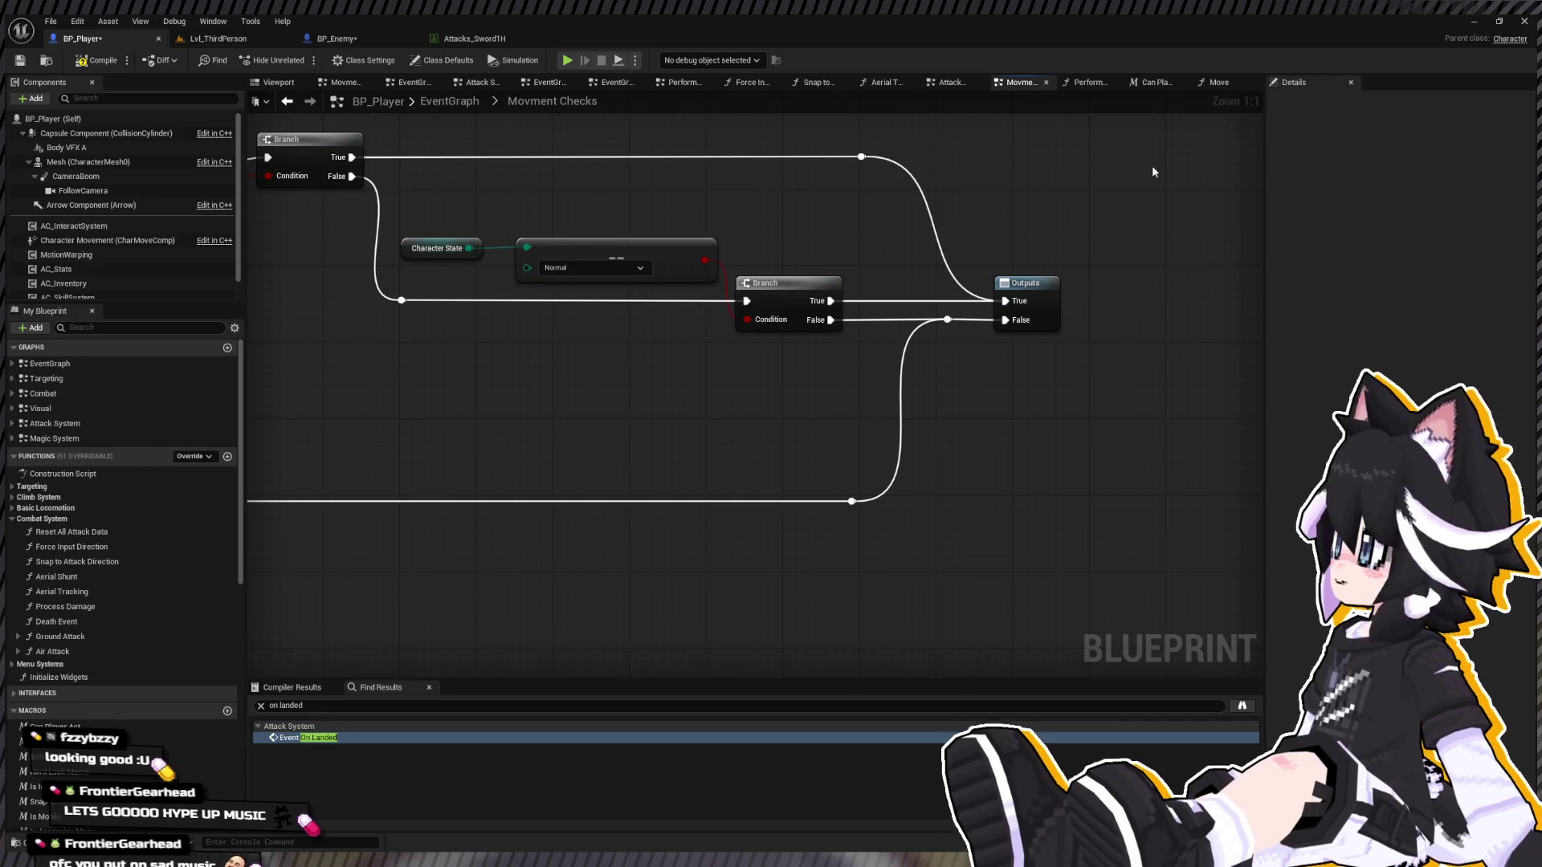
- Add a Print String printing 'A' inline after the first Branch's True output
key("ctrl+v")
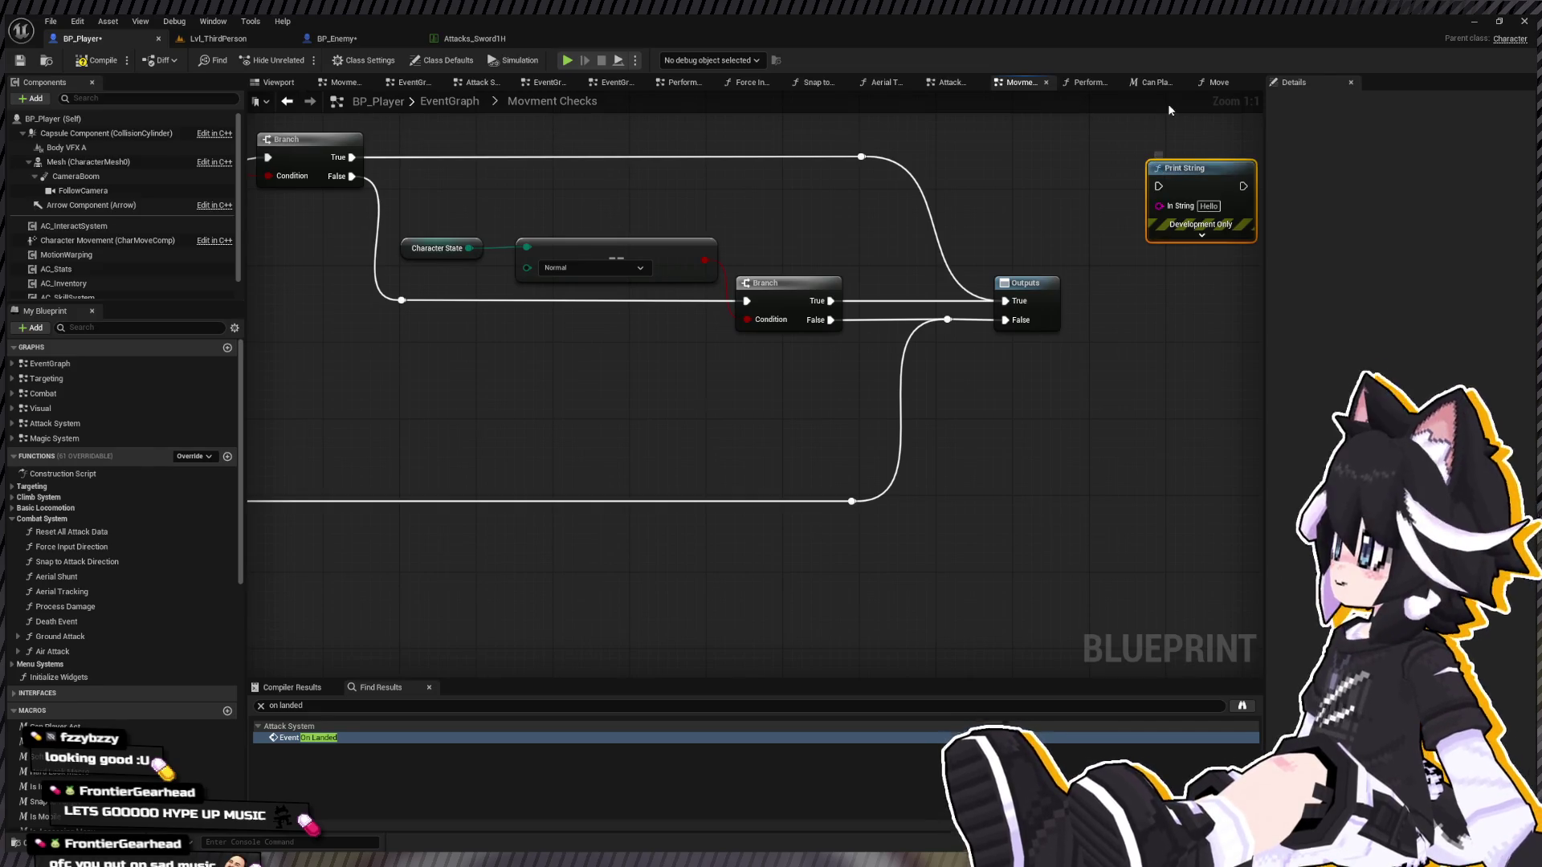
key("Return")
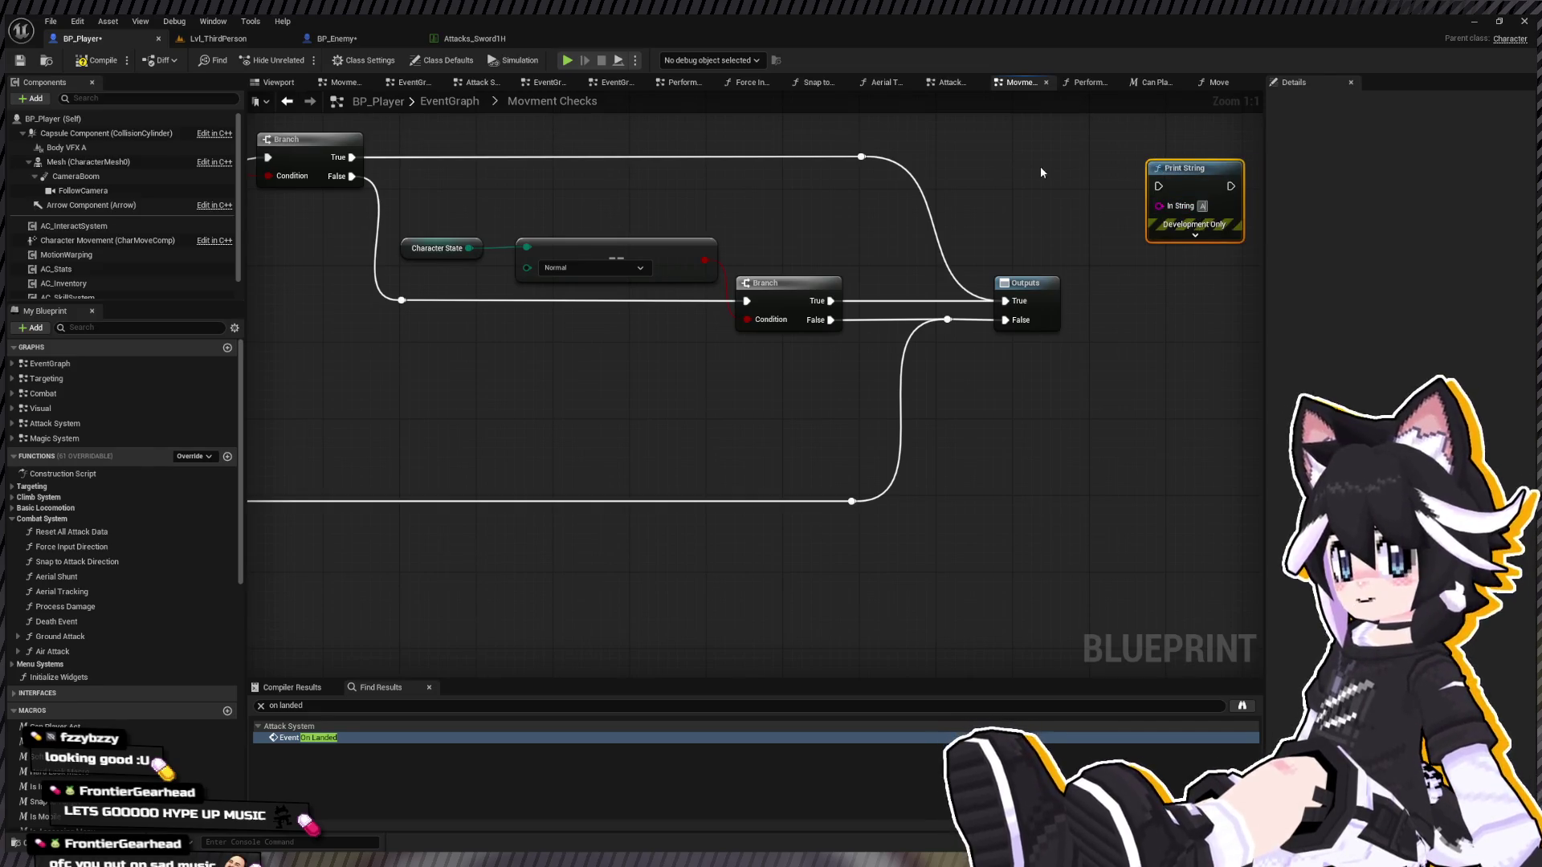
left_click_drag(1204, 169, 753, 199)
left_click_drag(399, 217, 908, 217)
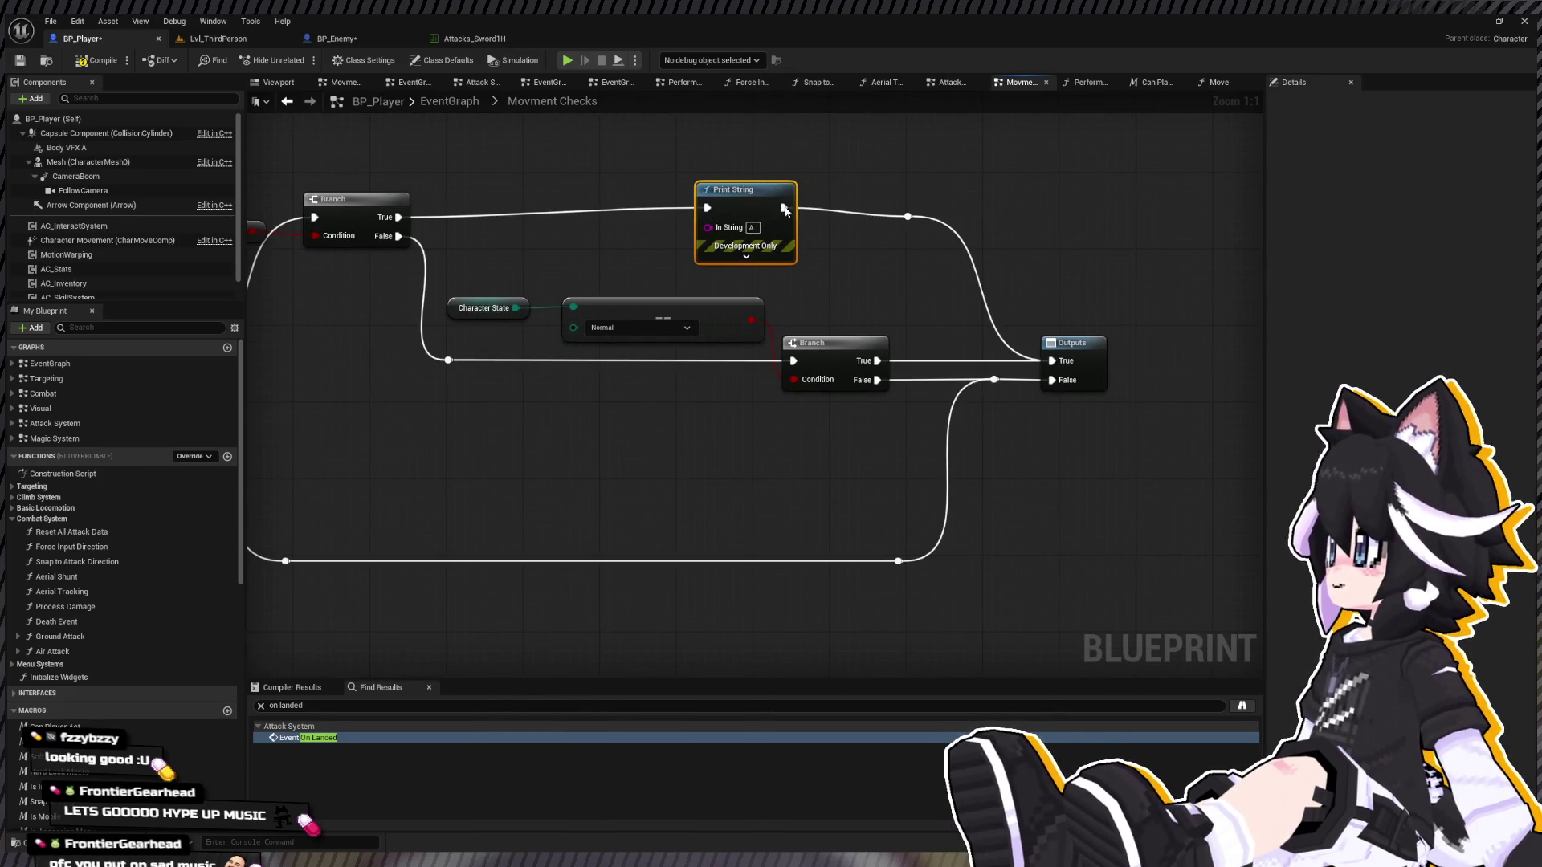
- Duplicate it as Print String 'B' and route both True paths through it into Outputs
key("ctrl+c")
key("ctrl+v")
left_click(620, 428)
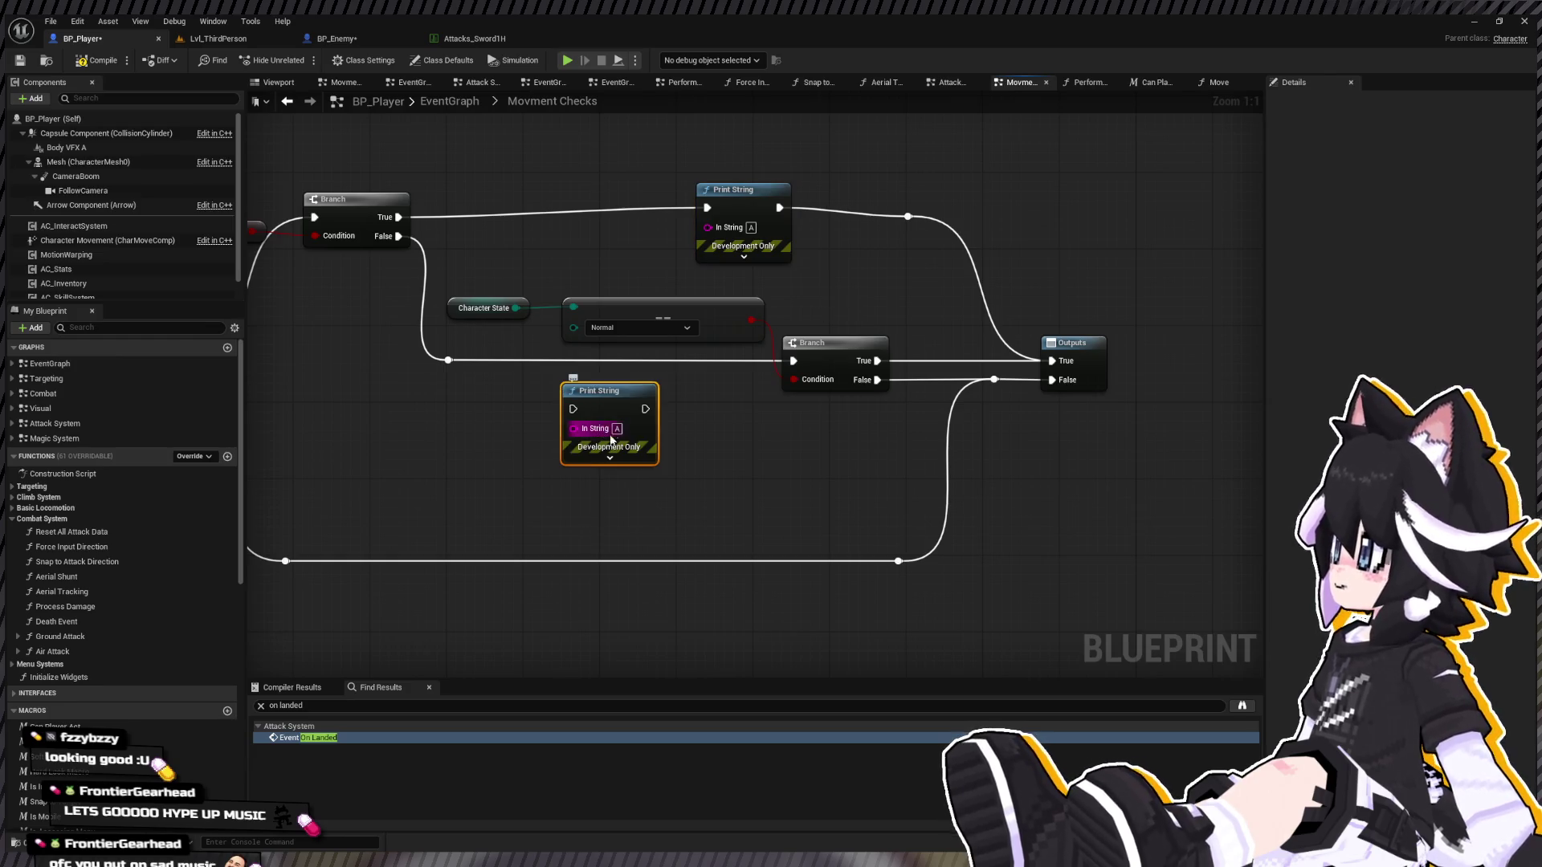
type("BA")
left_click(525, 406)
left_click(620, 428)
type("B")
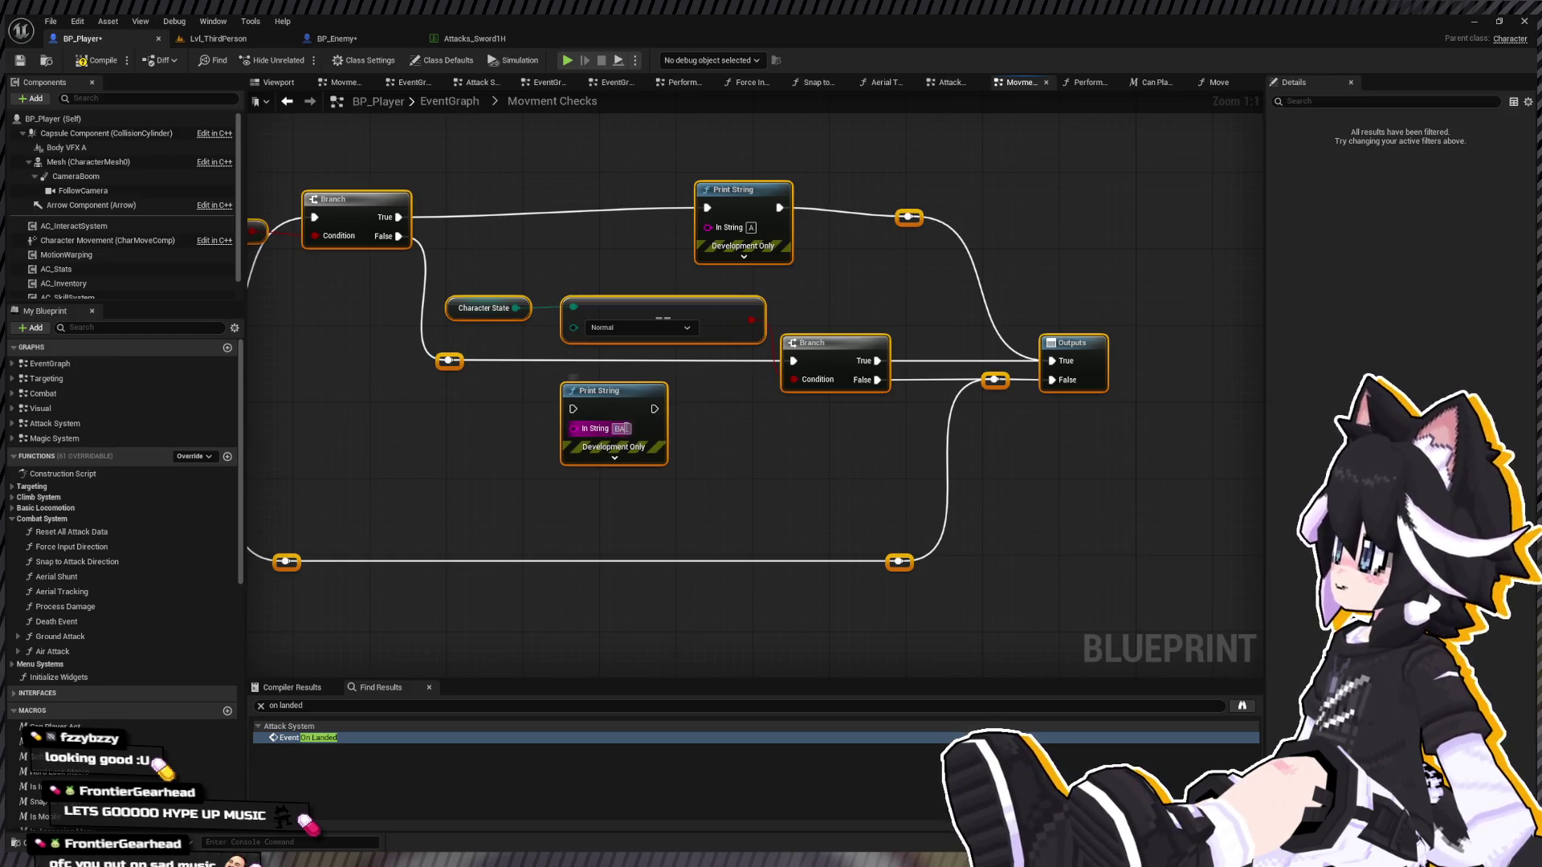
left_click(711, 430)
left_click_drag(1078, 348, 1239, 349)
left_click_drag(680, 382, 427, 400)
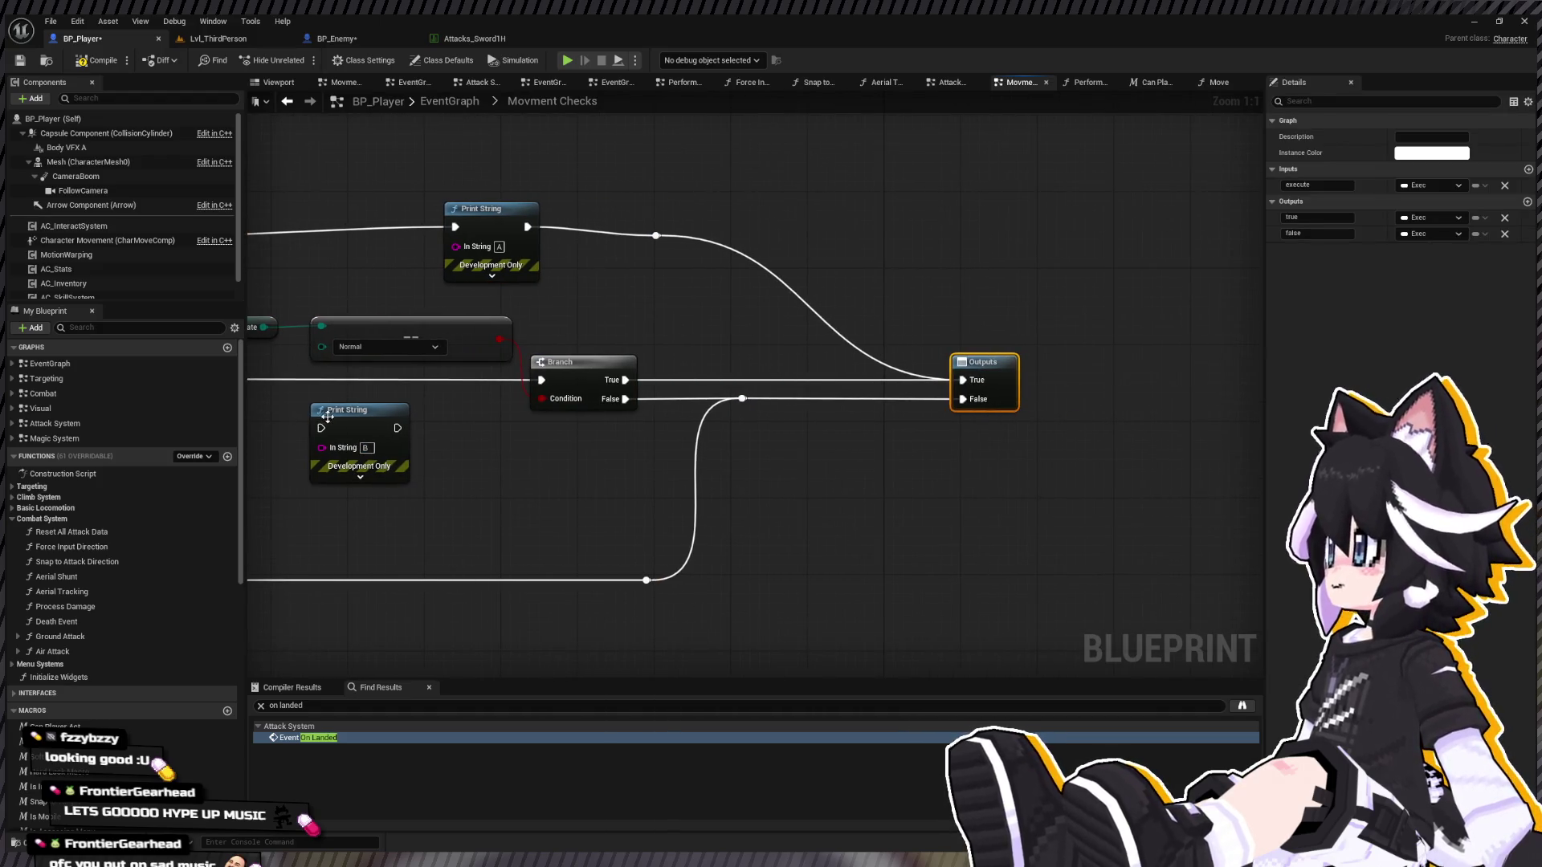
mouse_move(328, 416)
left_mouse_down()
mouse_move(871, 229)
mouse_move(843, 261)
left_mouse_up()
mouse_move(962, 380)
left_mouse_down()
mouse_move(835, 276)
mouse_move(962, 380)
left_mouse_up()
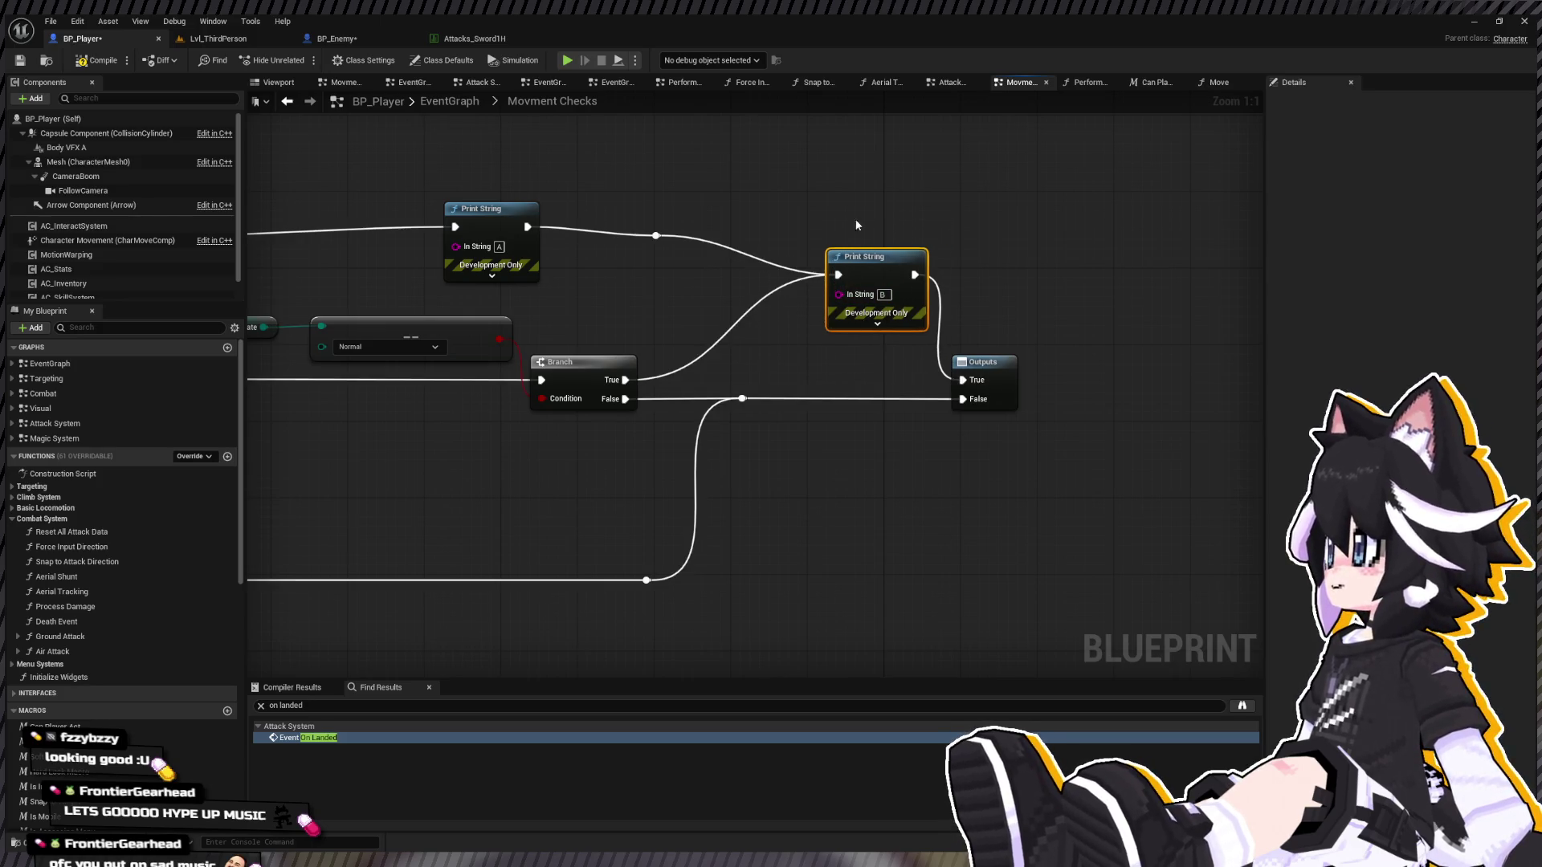
- Add a copy printing 'C' on the second Branch's False path
left_click(882, 268)
key("ctrl+c")
key("ctrl+v")
mouse_move(742, 398)
left_mouse_down()
mouse_move(809, 465)
mouse_move(935, 426)
mouse_move(962, 399)
left_mouse_up()
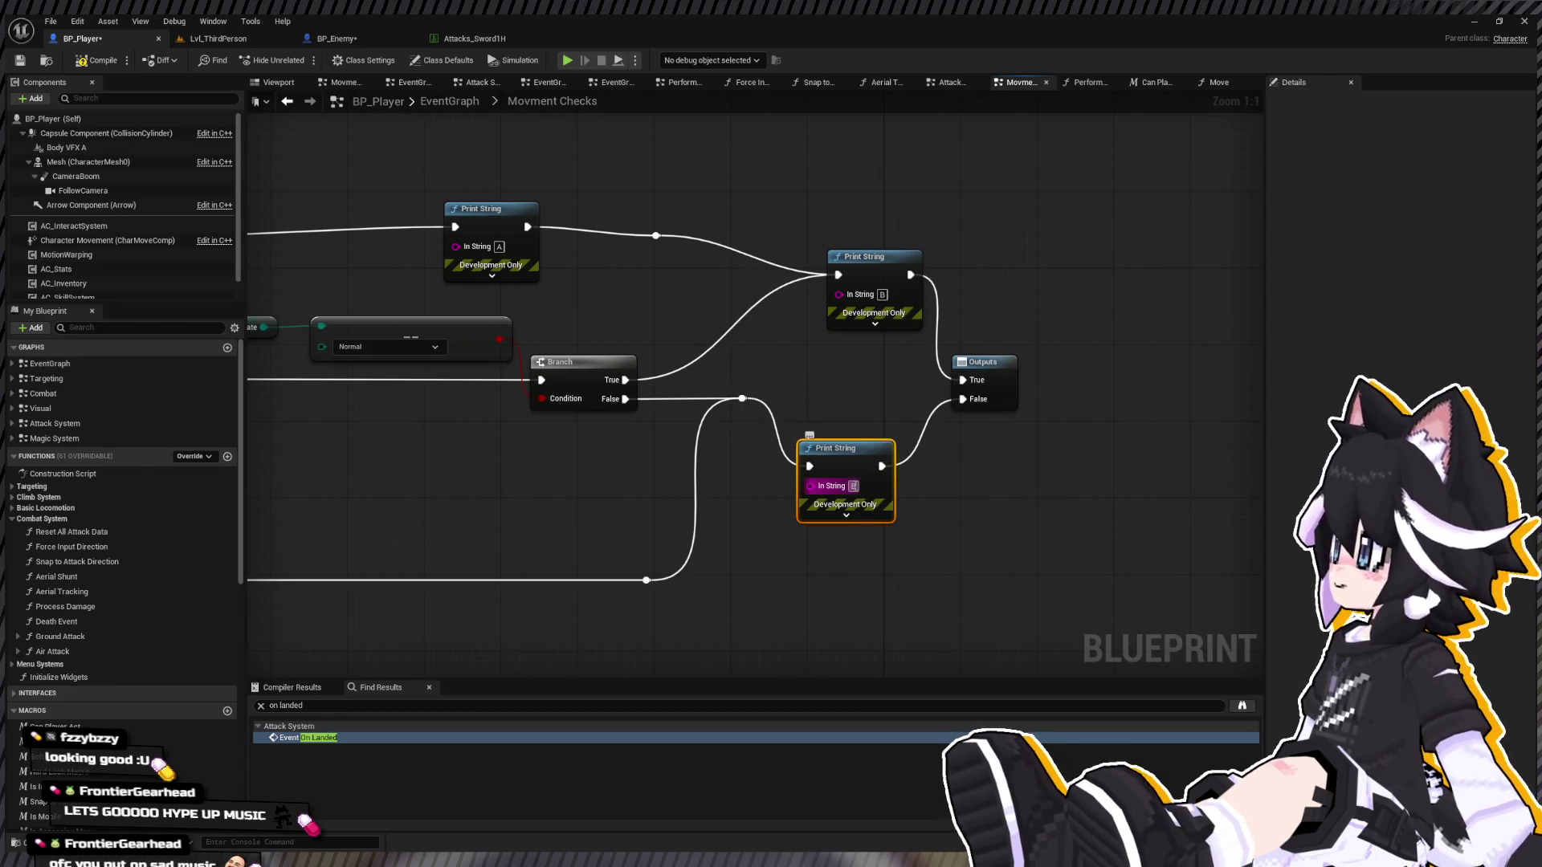
type("C")
- Route the bottom bypass path through a Print String 'D' and compile the Blueprint
left_click_drag(743, 457, 1044, 412)
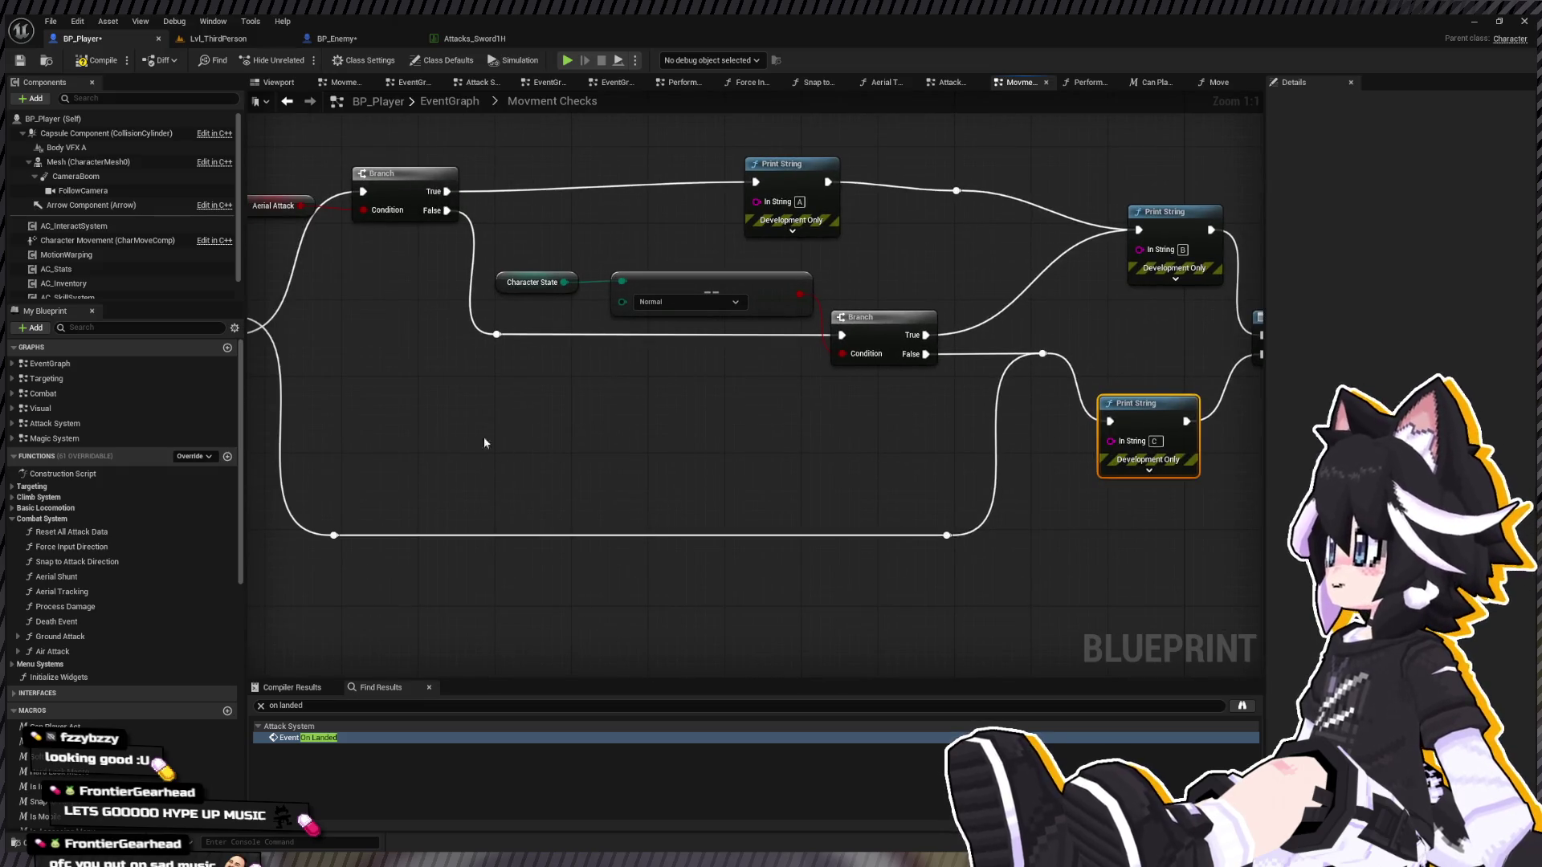
mouse_move(819, 381)
left_mouse_down()
mouse_move(843, 458)
mouse_move(926, 440)
left_mouse_up()
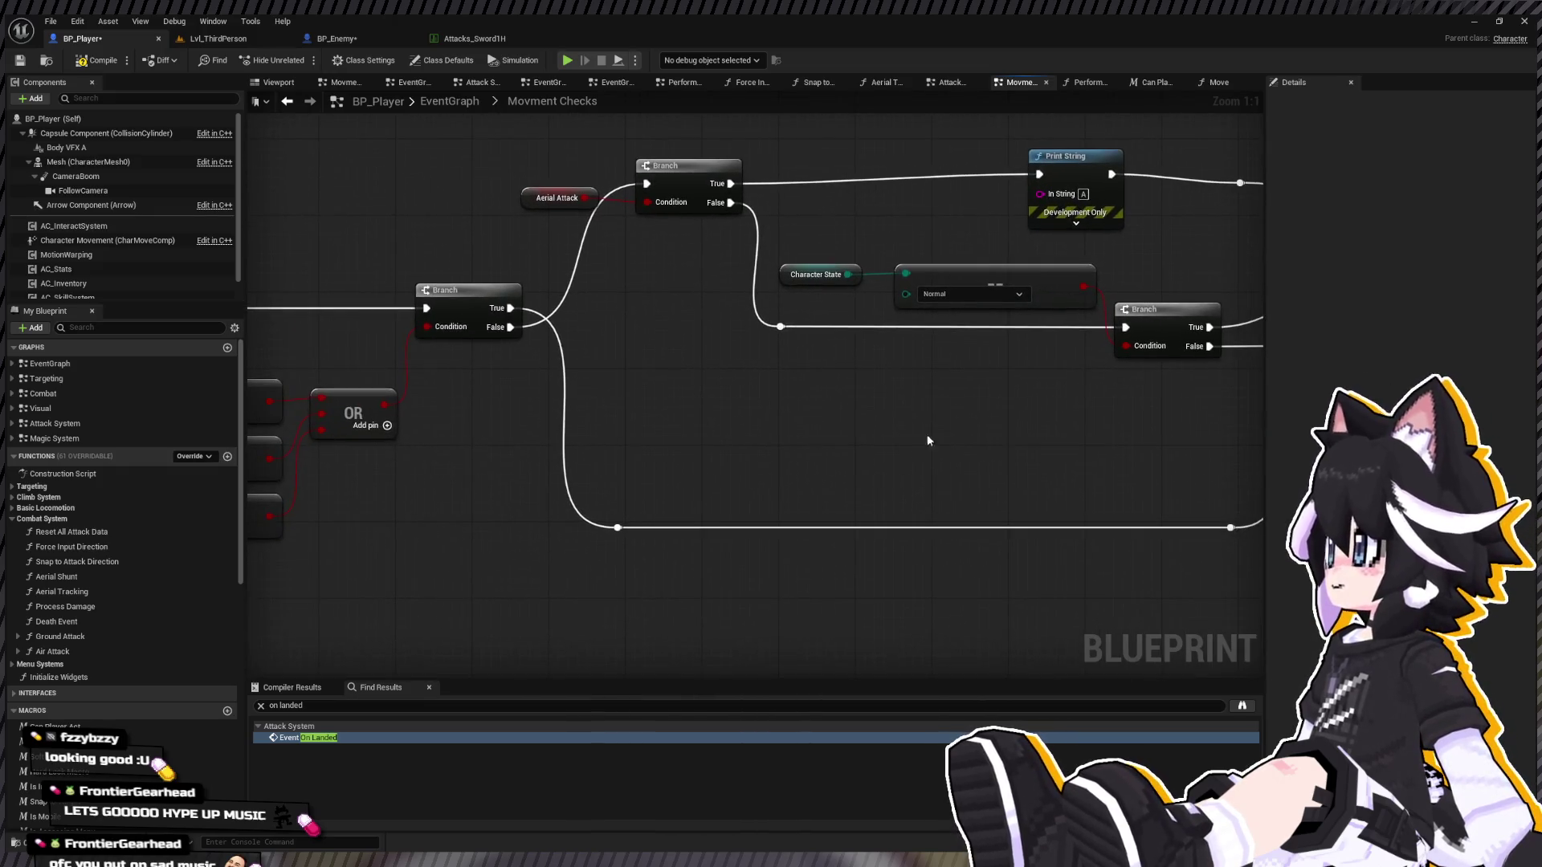
left_click_drag(856, 503, 647, 482)
mouse_move(411, 507)
left_mouse_down()
mouse_move(658, 498)
mouse_move(1010, 521)
mouse_move(954, 521)
mouse_move(1021, 506)
left_mouse_up()
double_click(923, 526)
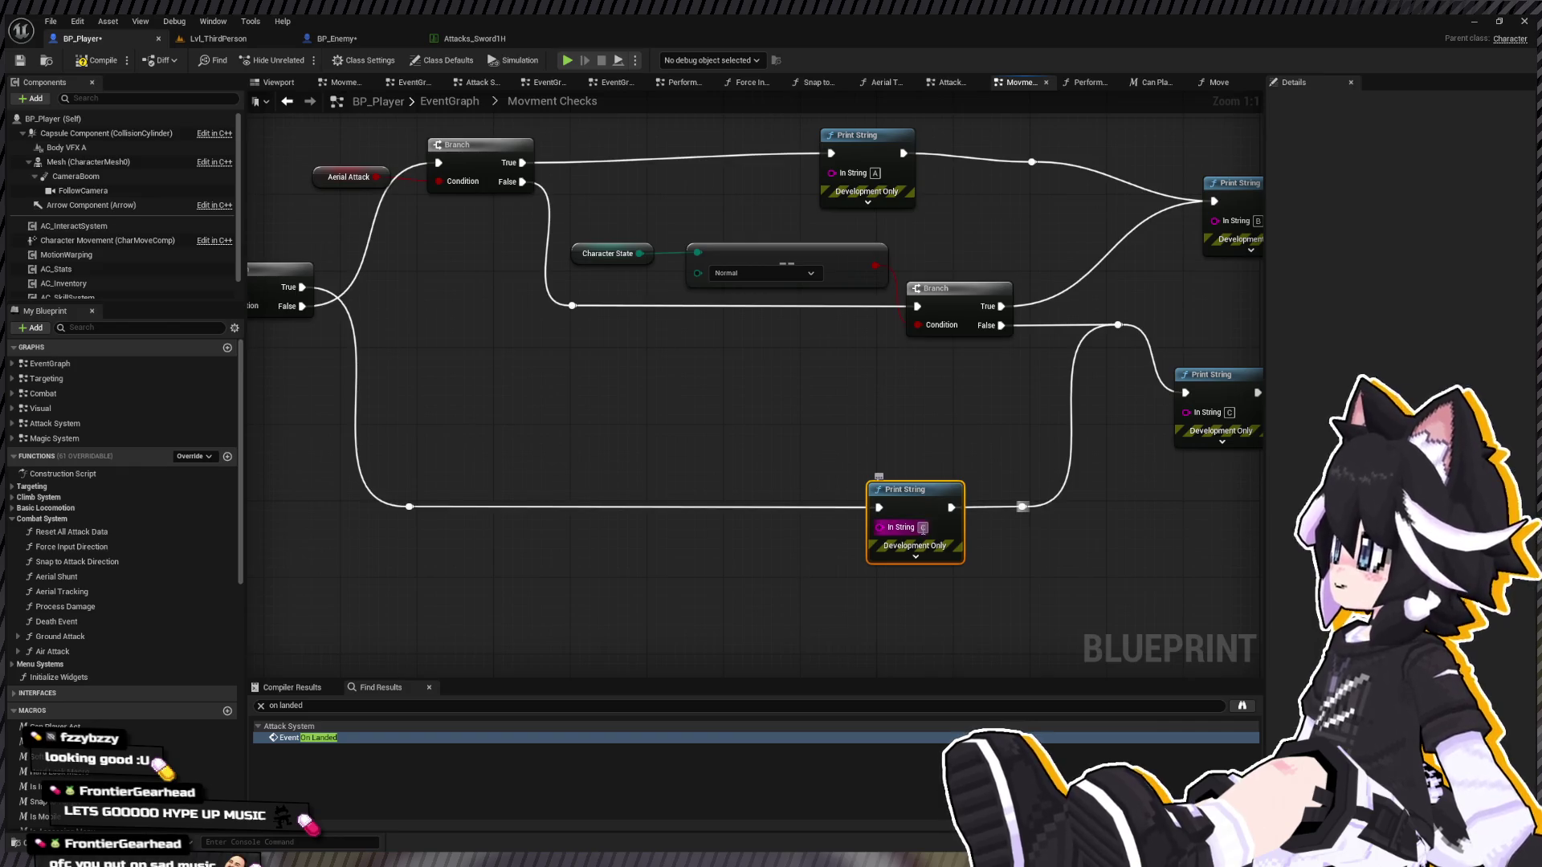
type("D")
left_click(988, 578)
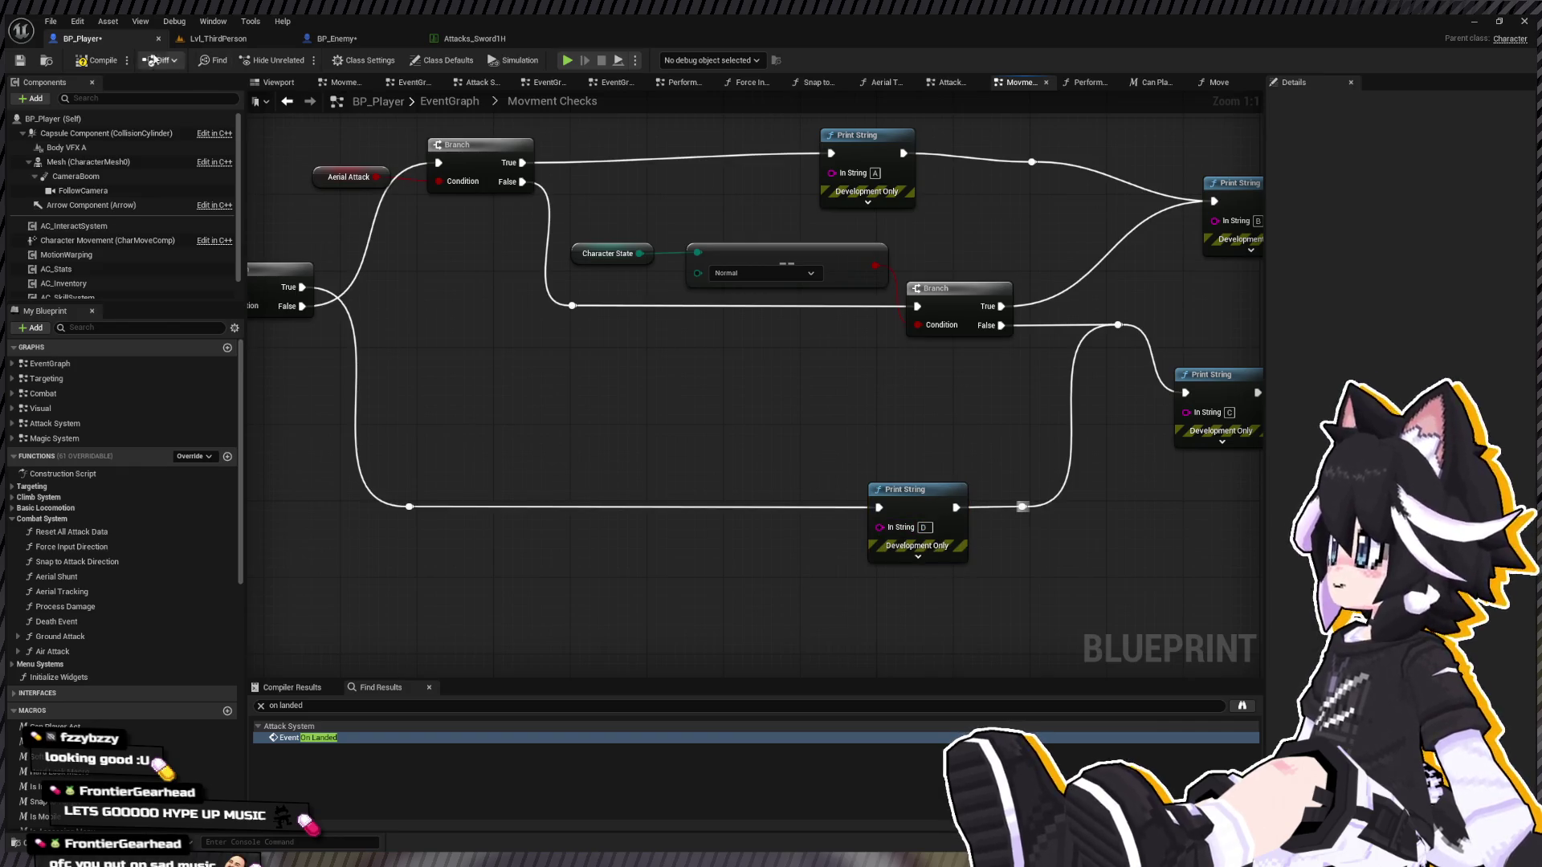
left_click(219, 54)
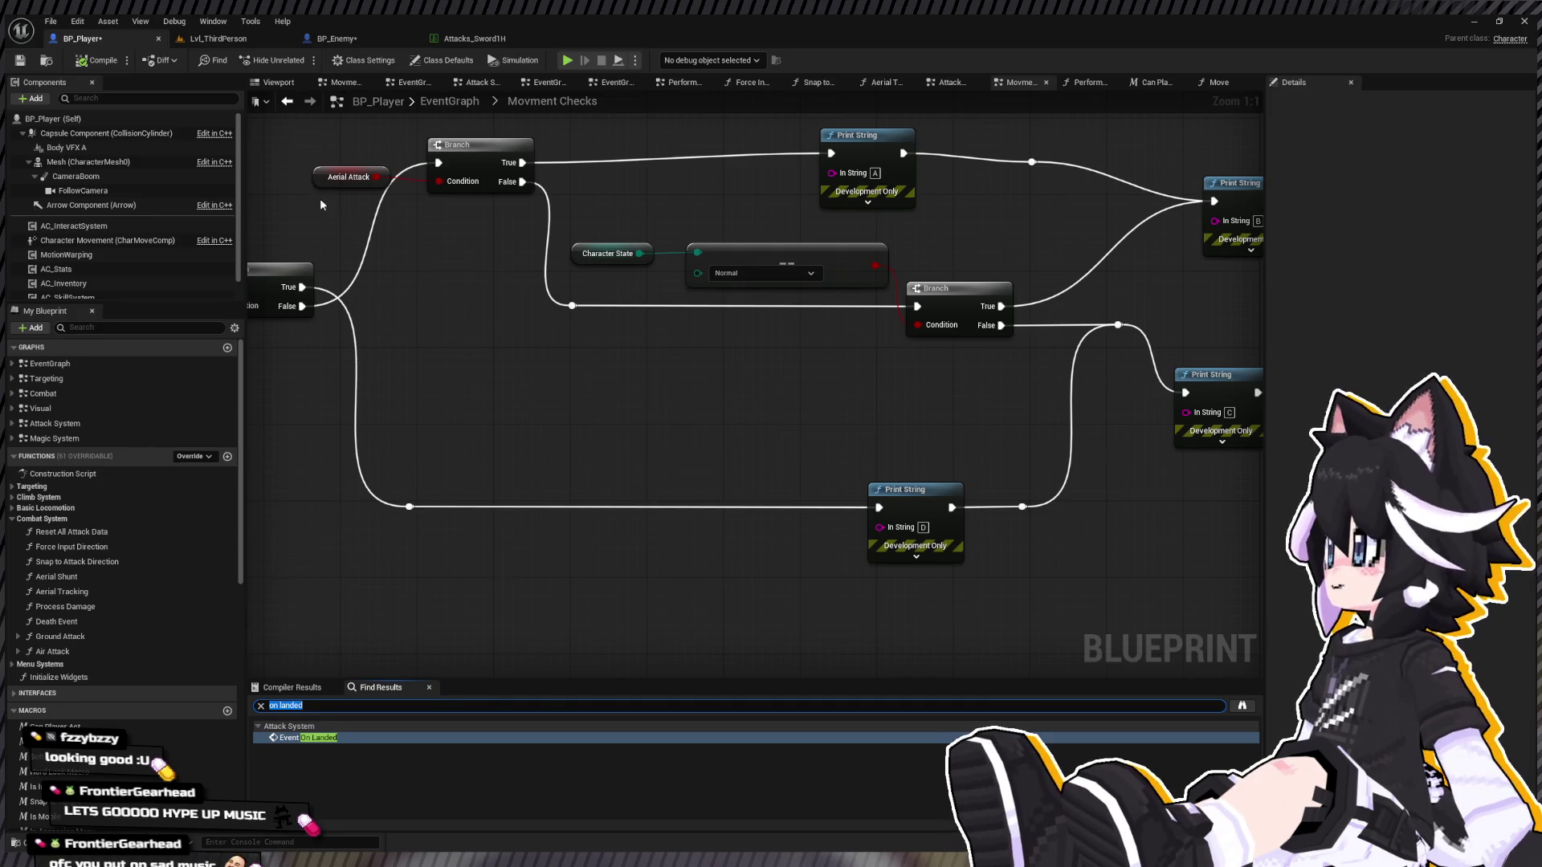
left_click(215, 39)
- Play the level in the editor, run, jump and attack the enemy, then end the session
key("alt+p")
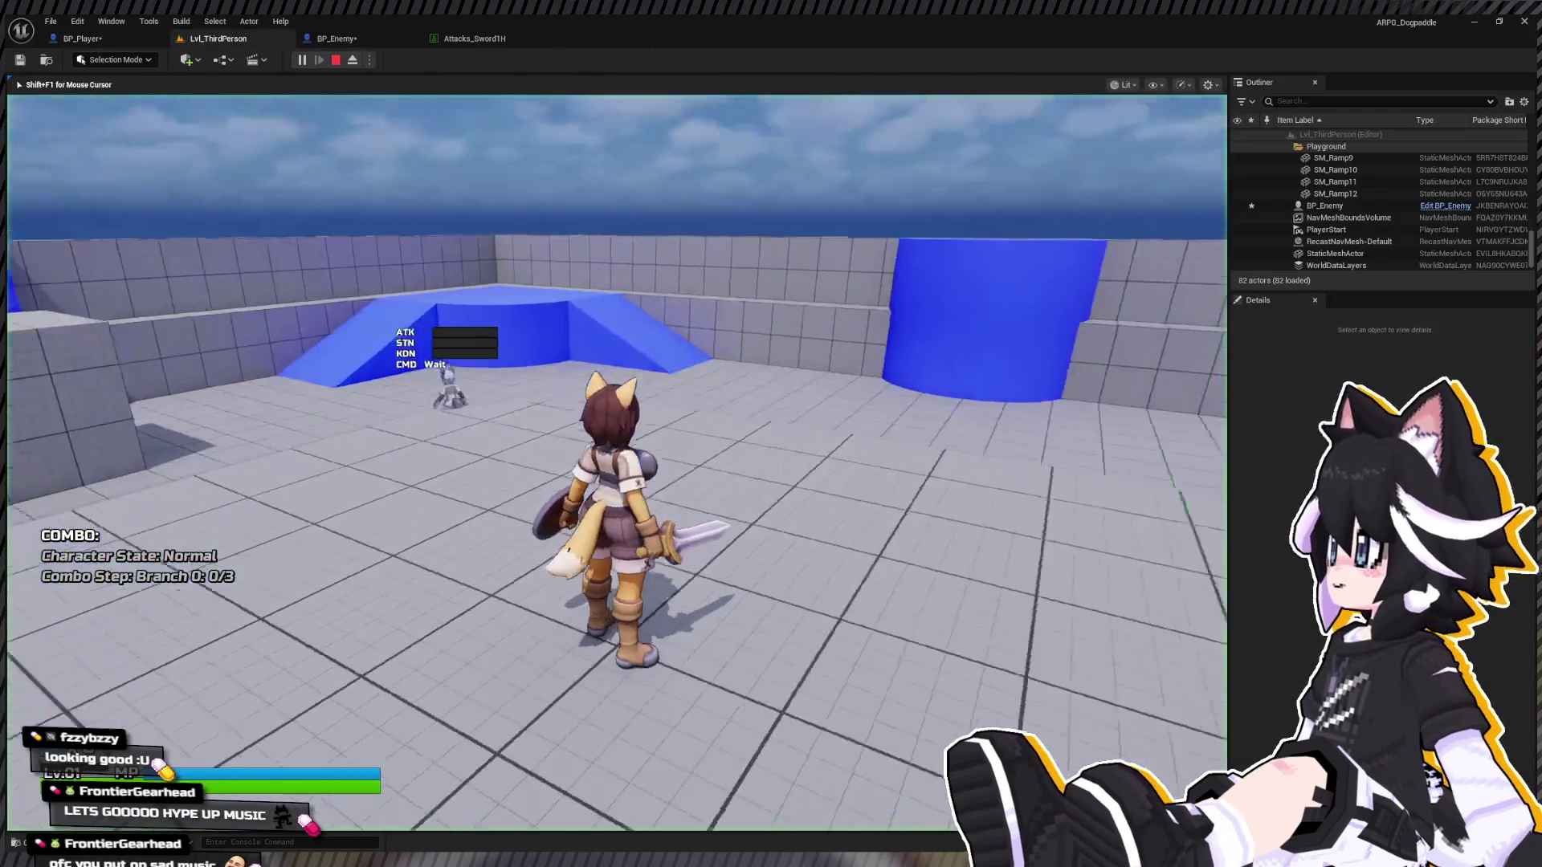
key("w")
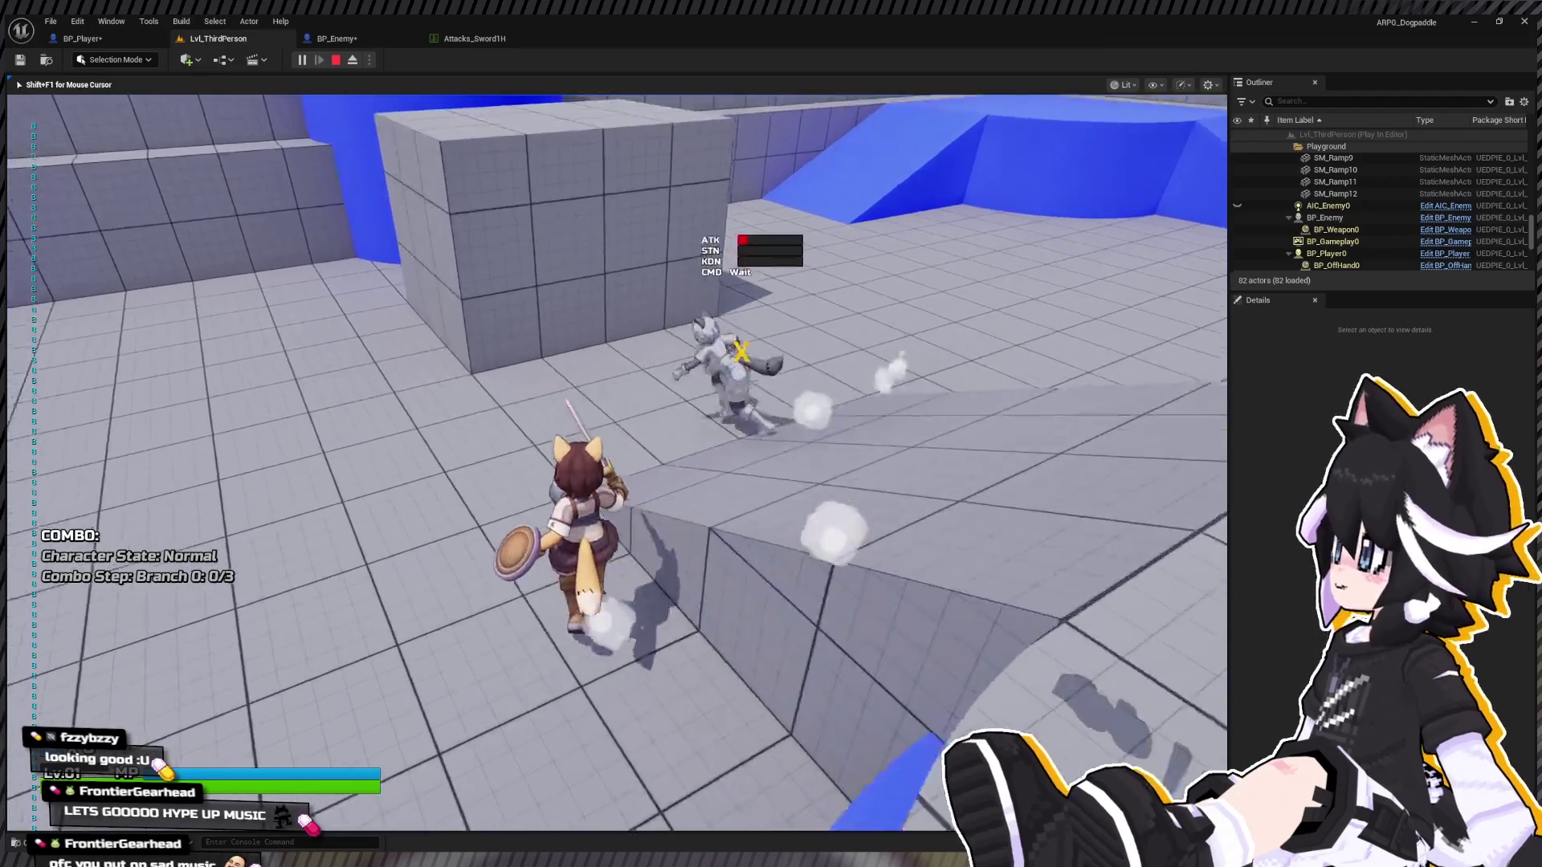
key("space")
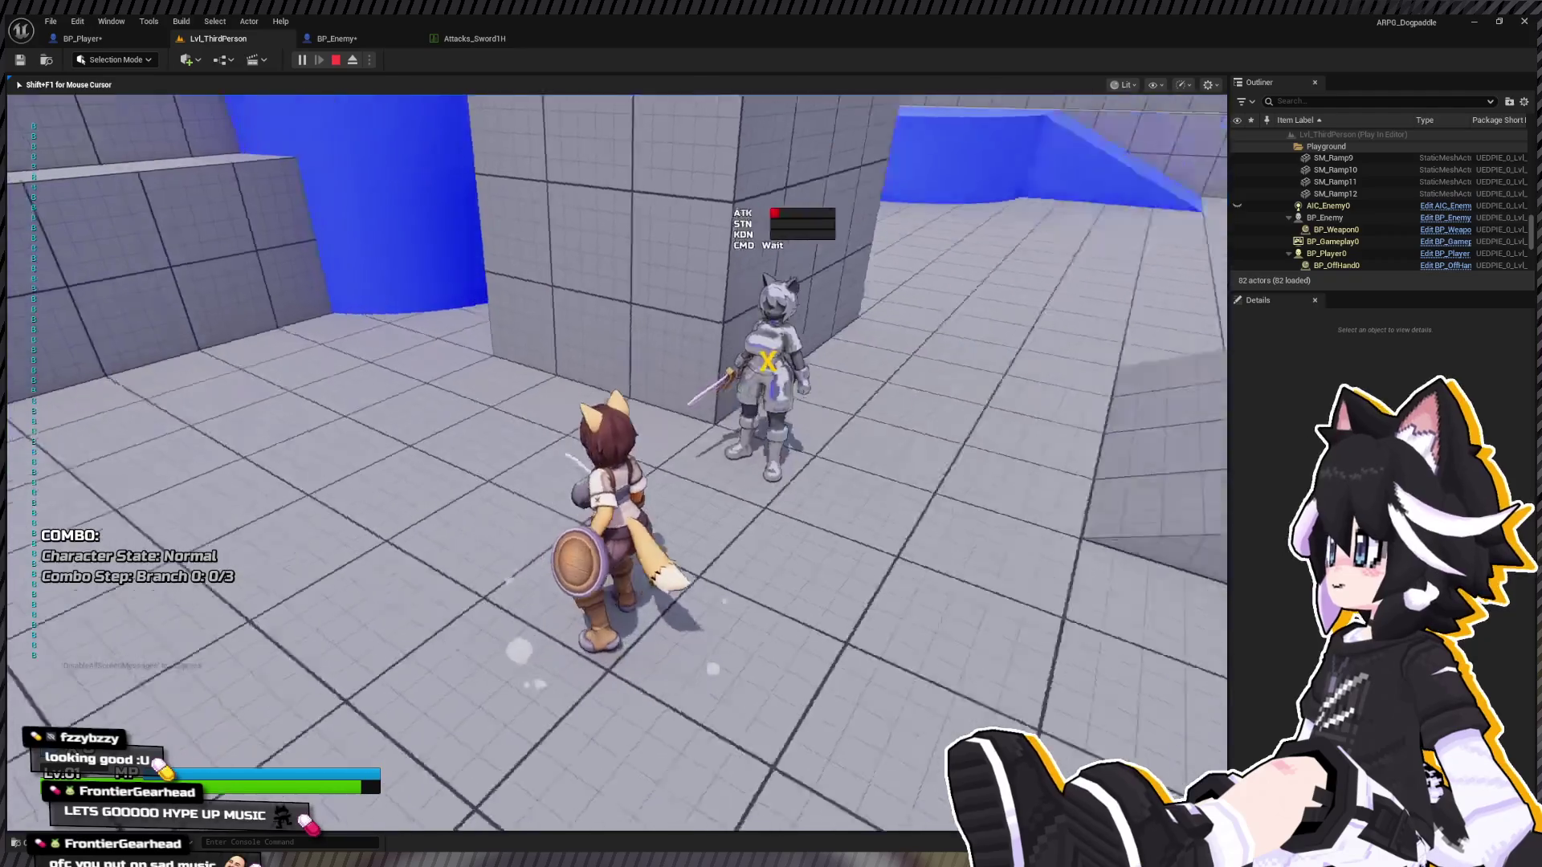
key("w")
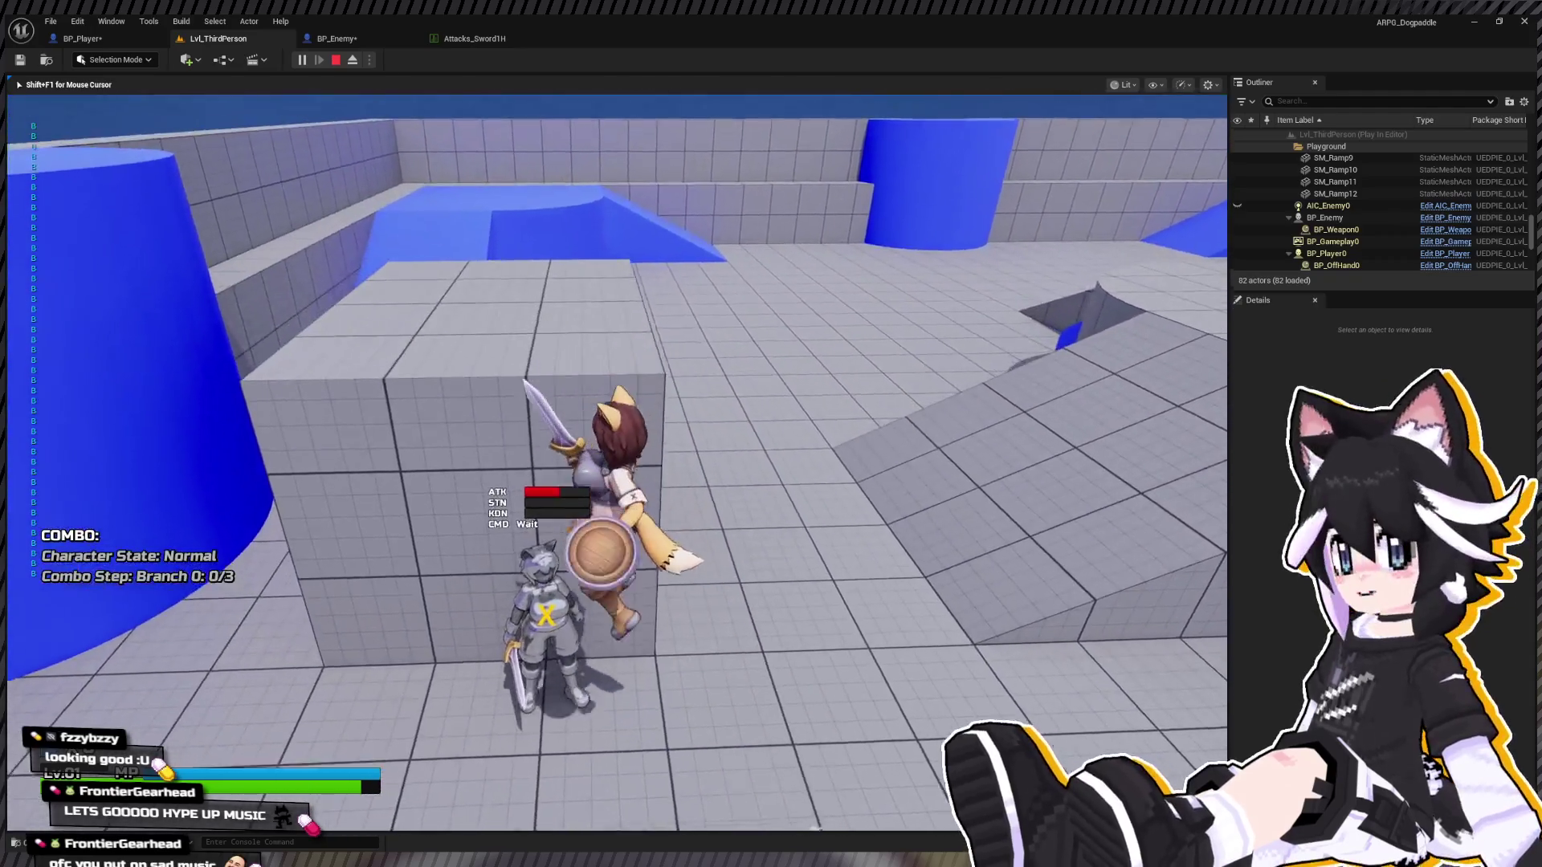
key("s")
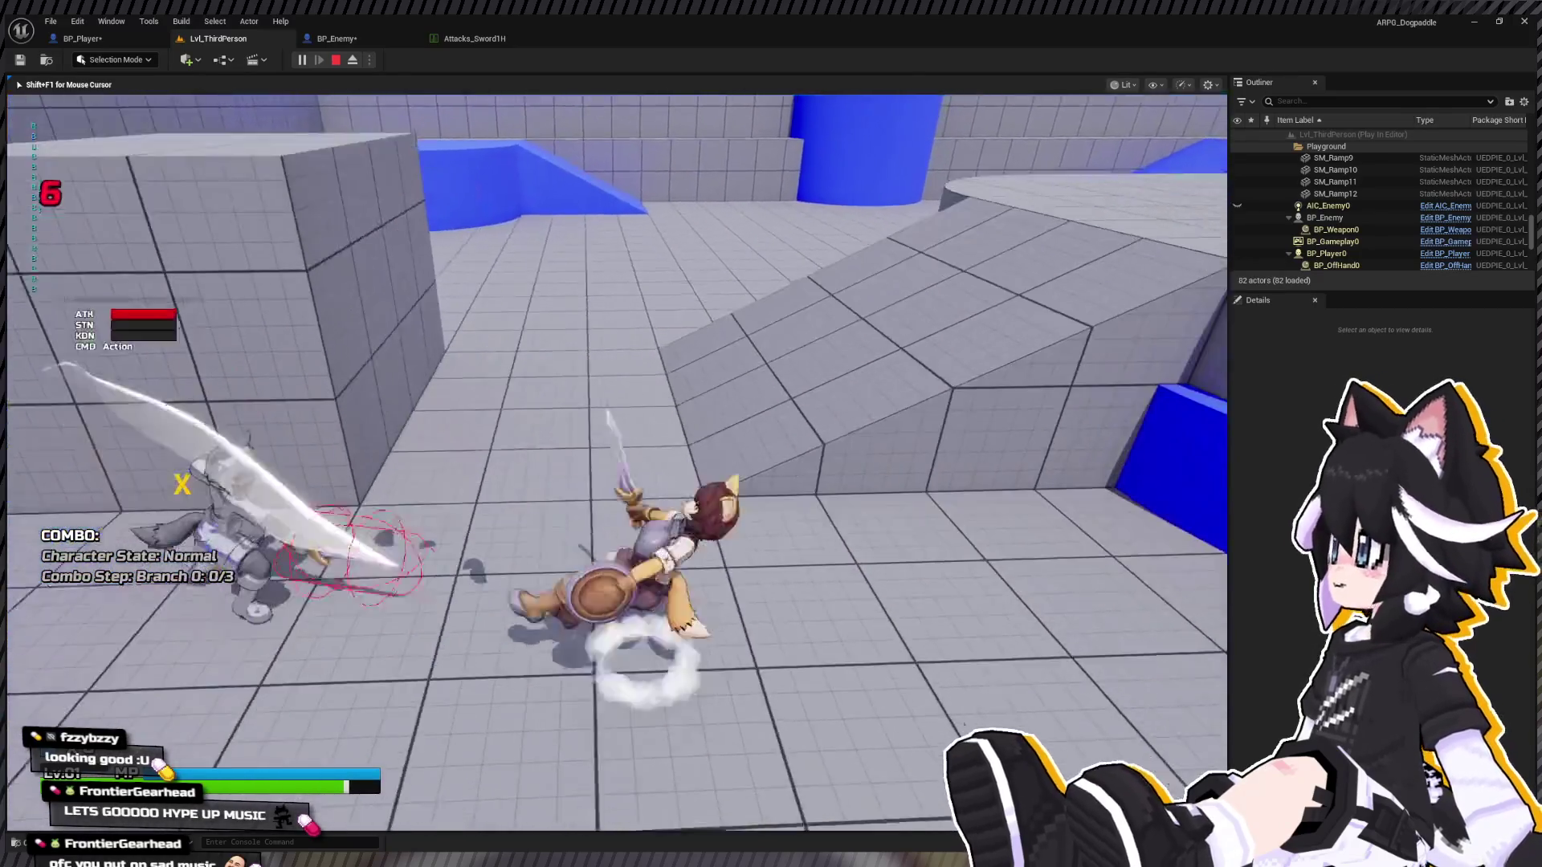
key("space")
key("w")
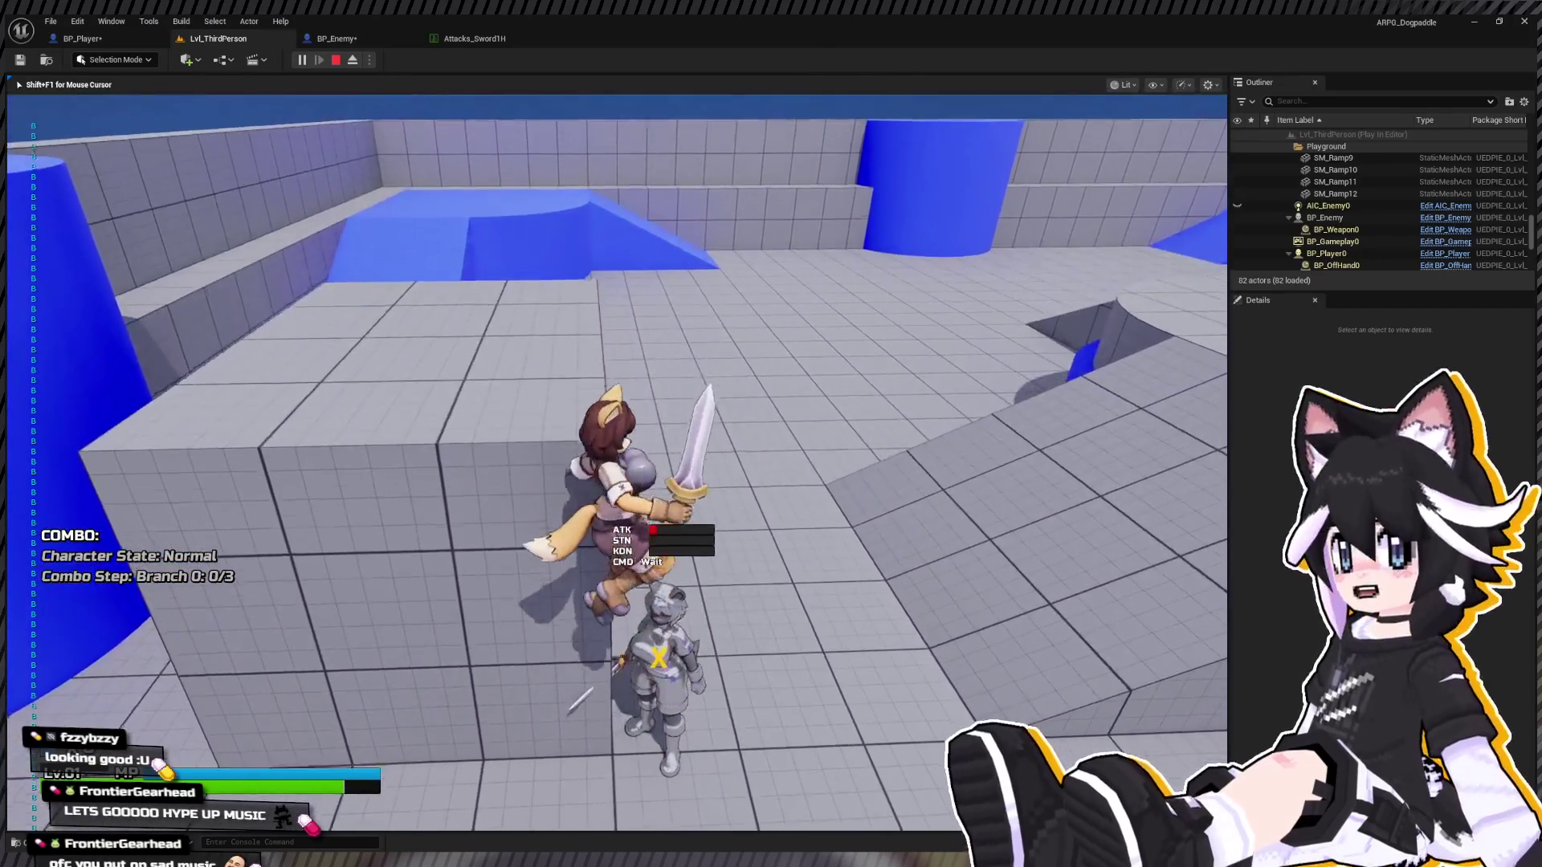
key("s")
key("space")
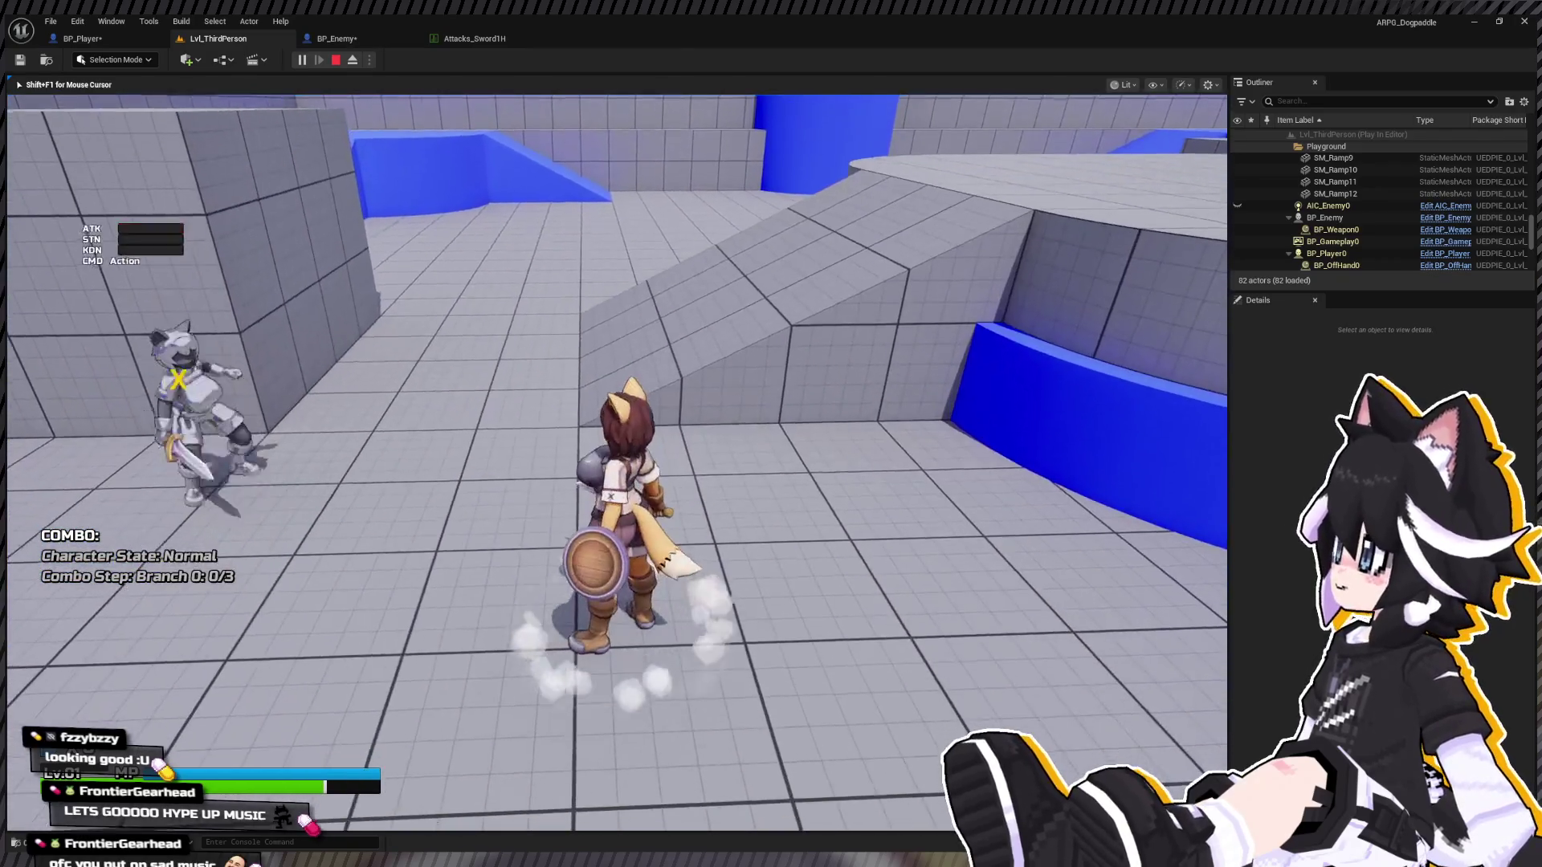
key("Escape")
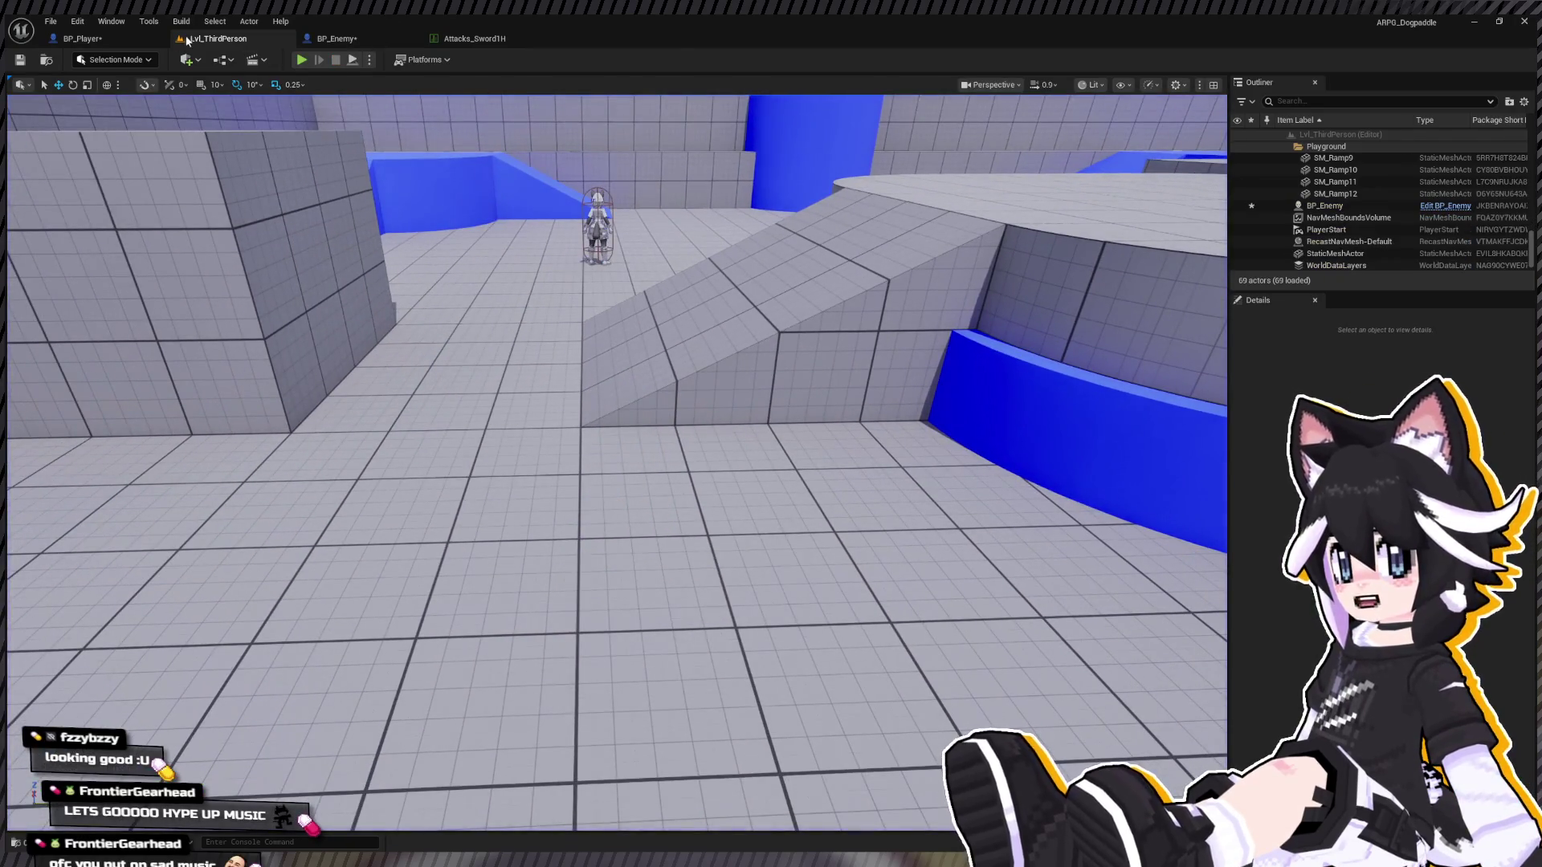
- Undo the debug Print String nodes added to Movment Checks
left_click(83, 38)
scroll(671, 387, "down", 3)
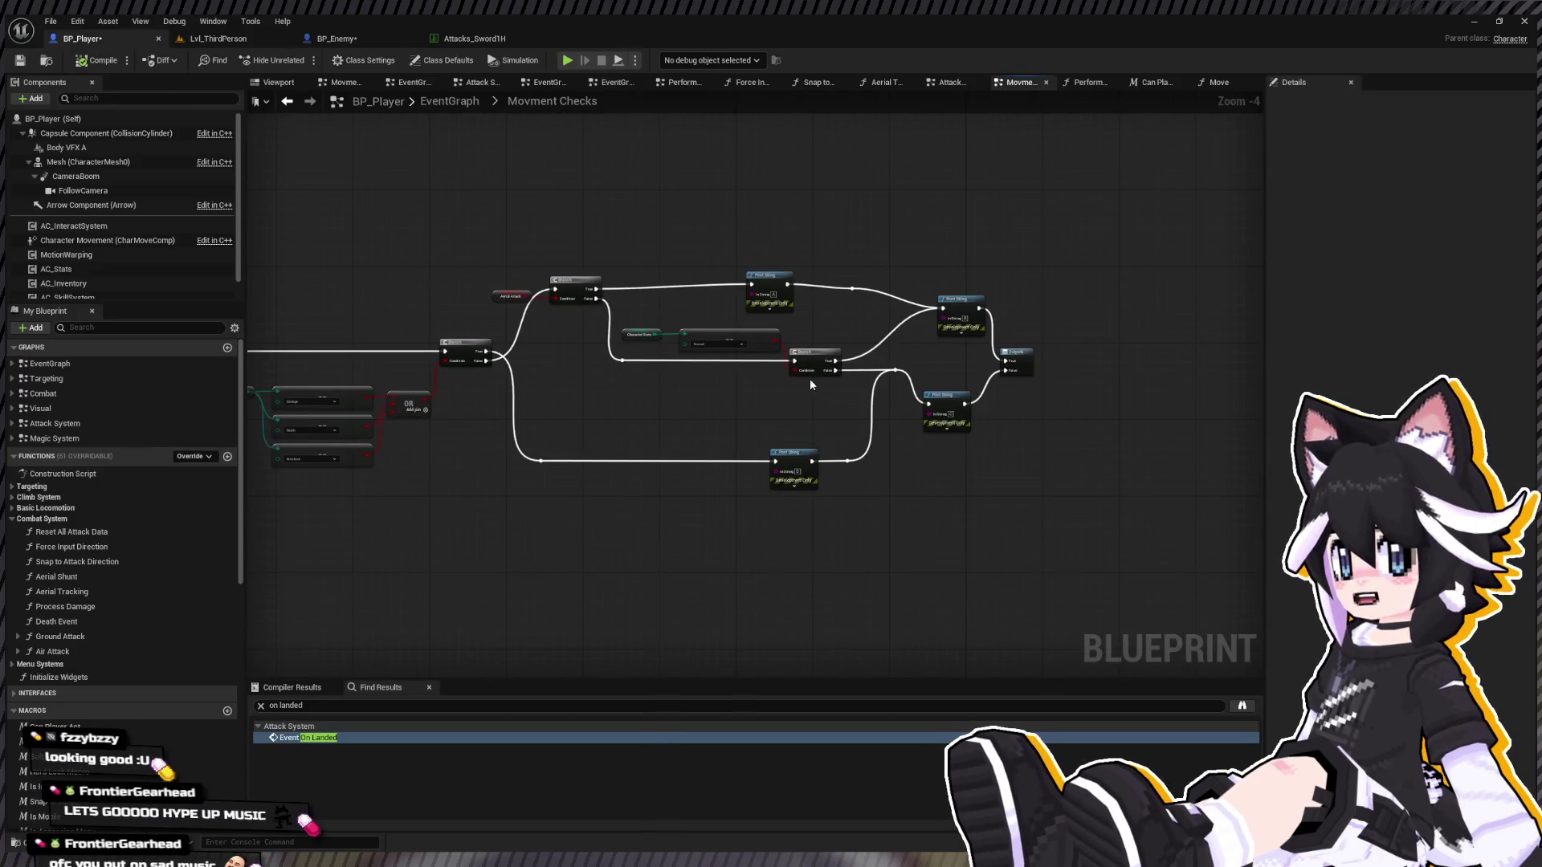
key("ctrl+z")
key("ctrl+z")
key("ctrl+z")
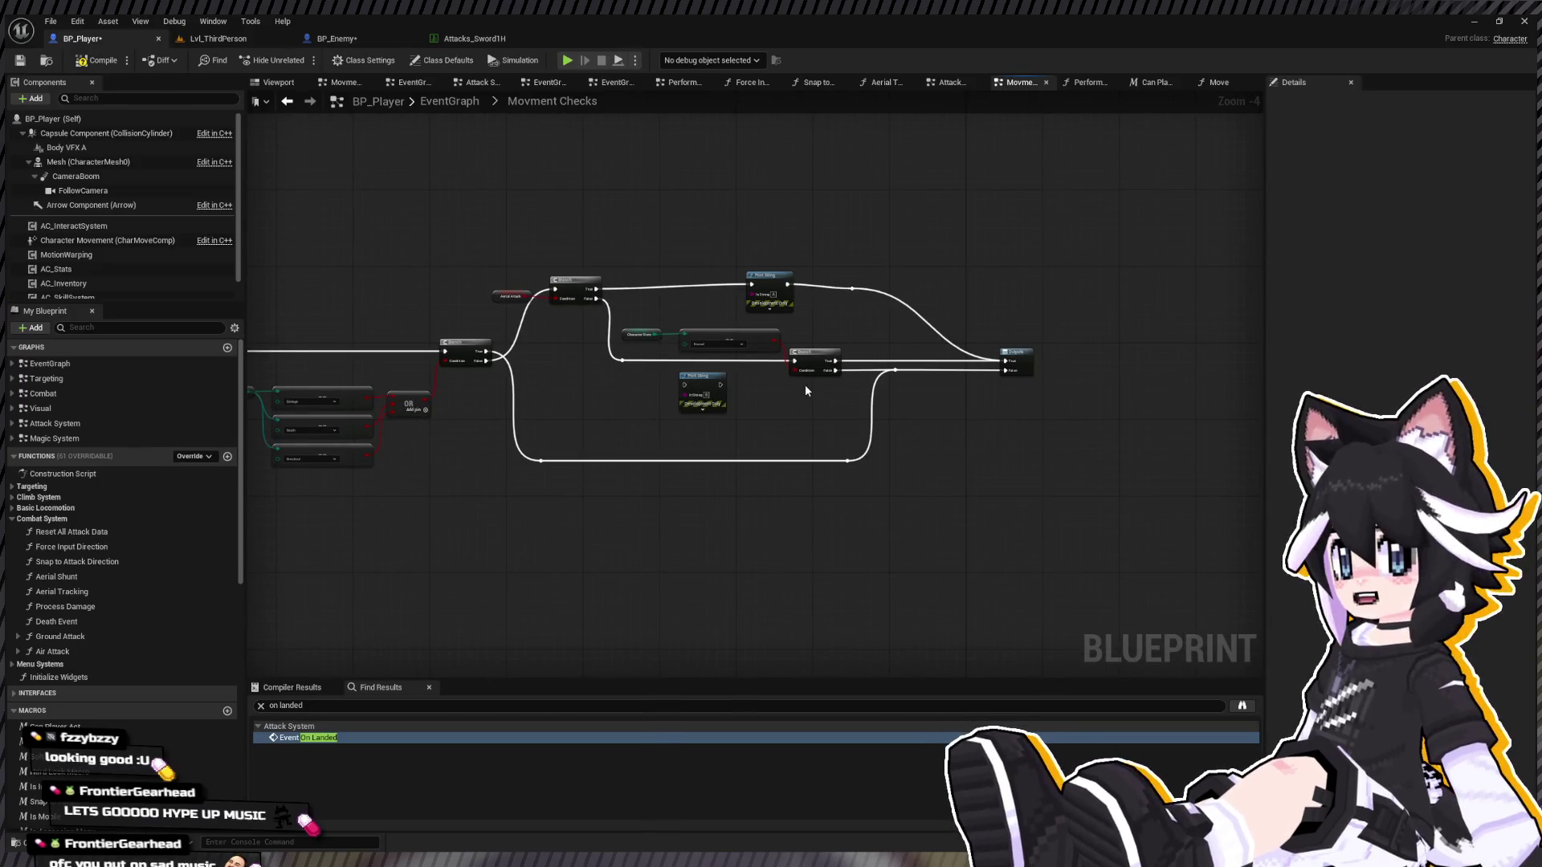
key("ctrl+z")
key("ctrl+z")
key("ctrl+z")
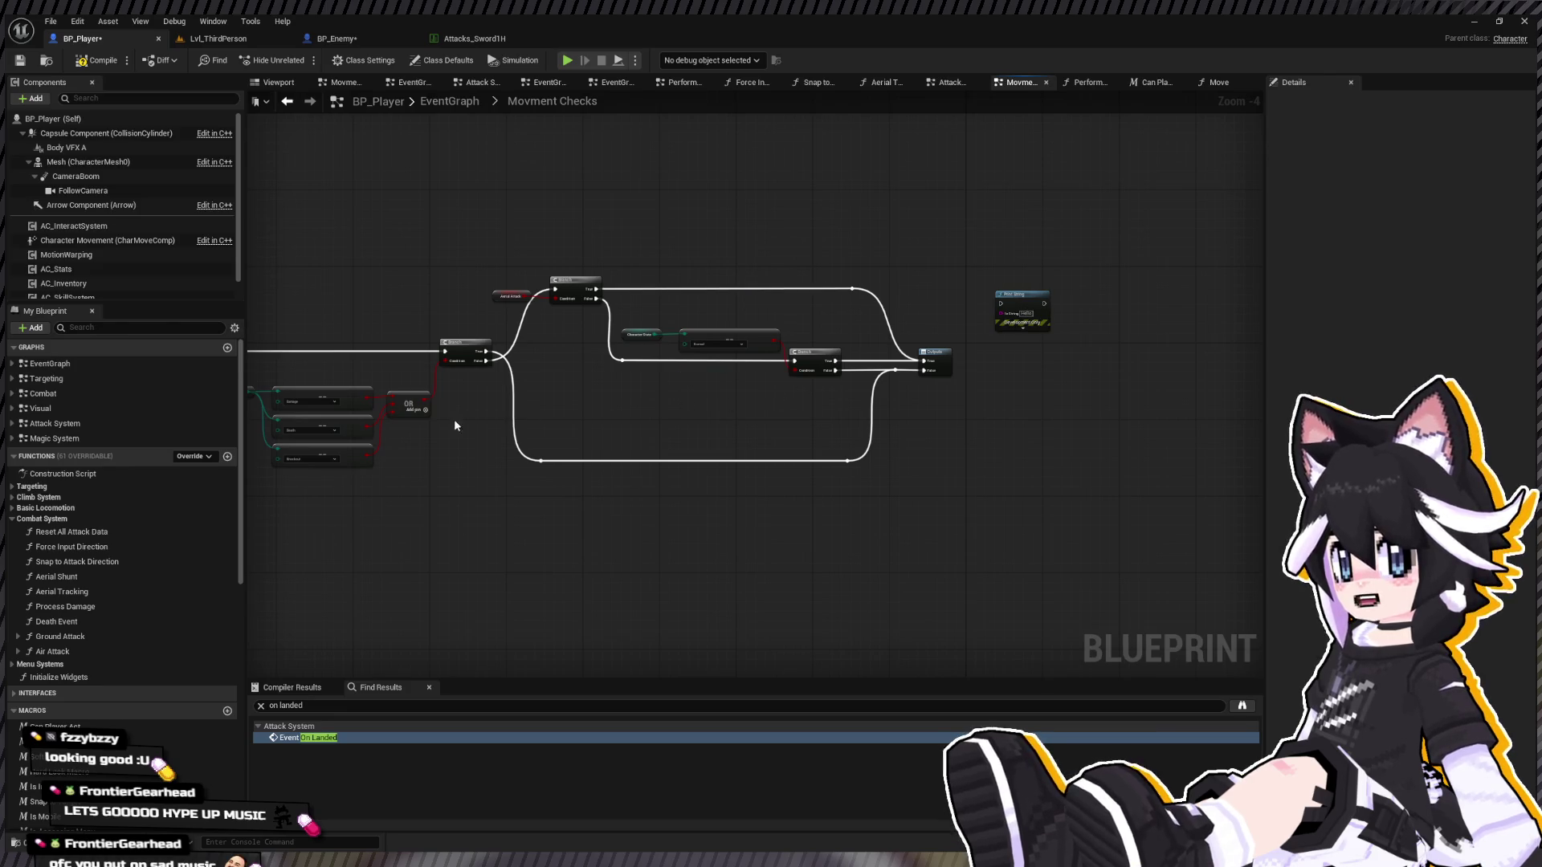
- Return to the full EventGraph near the Ledge Grab section and start a blueprint-wide search
left_click(287, 102)
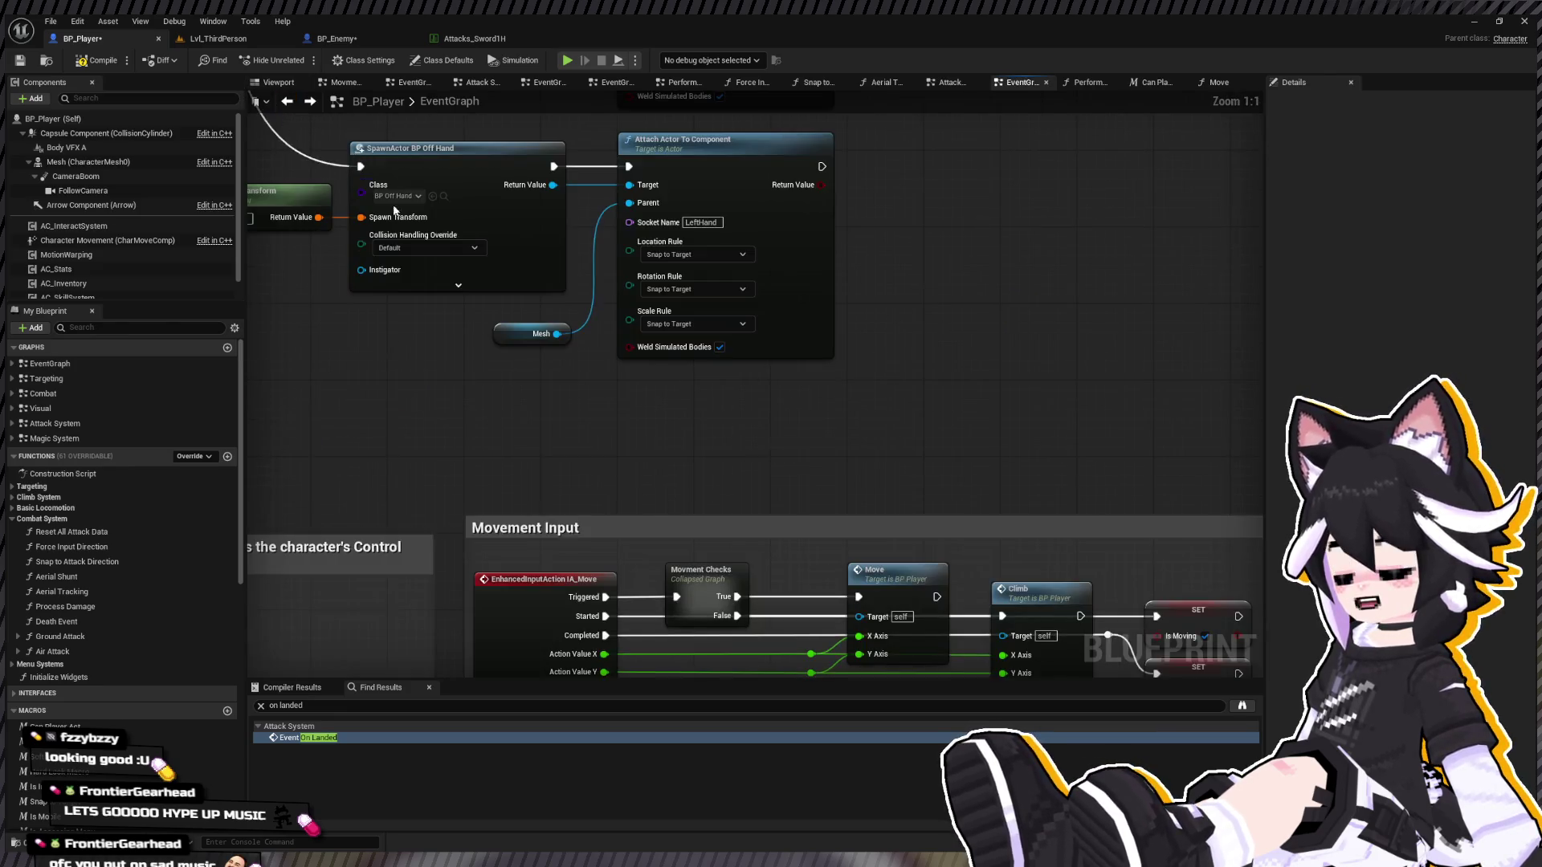
mouse_move(715, 609)
left_mouse_down()
mouse_move(502, 437)
mouse_move(782, 384)
mouse_move(585, 268)
left_mouse_up()
scroll(586, 276, "down", 4)
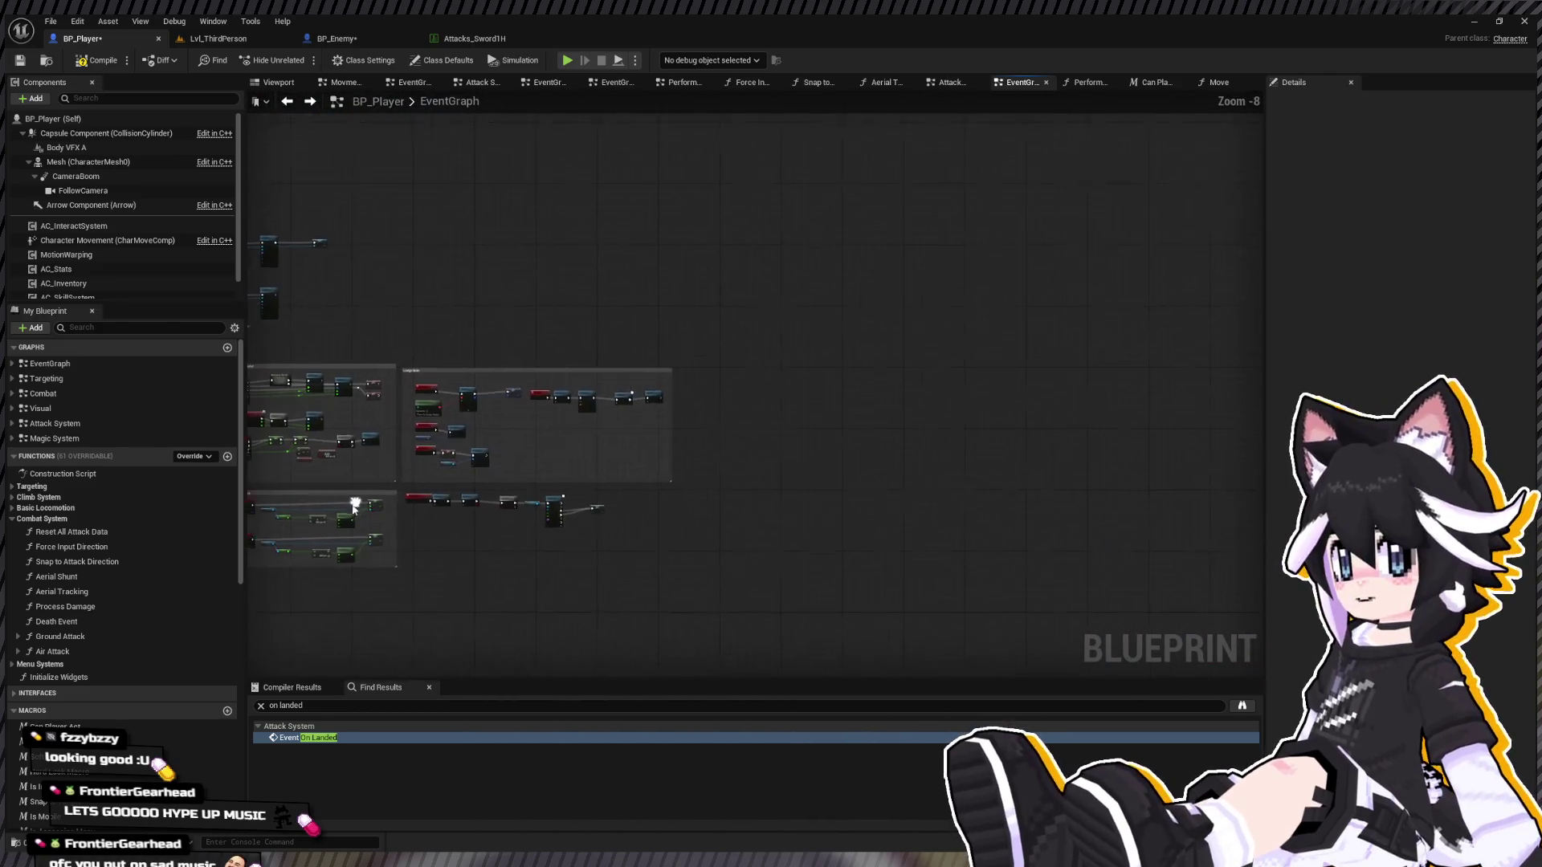
key("ctrl+f")
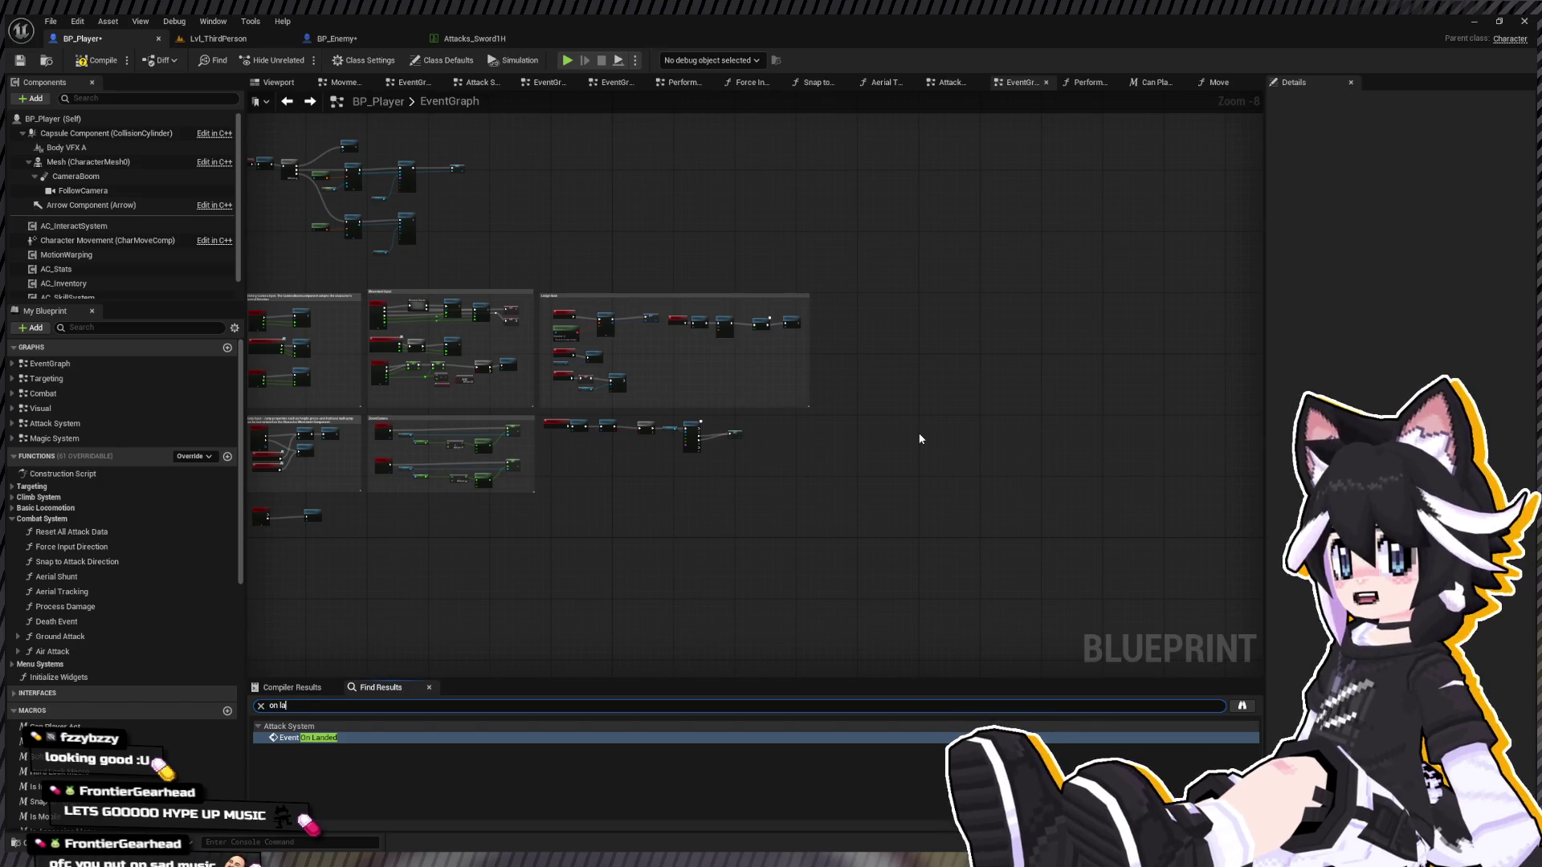
- Jump to Event On Landed and move Stop Anim Montage and Attack Blend Out right
double_click(288, 737)
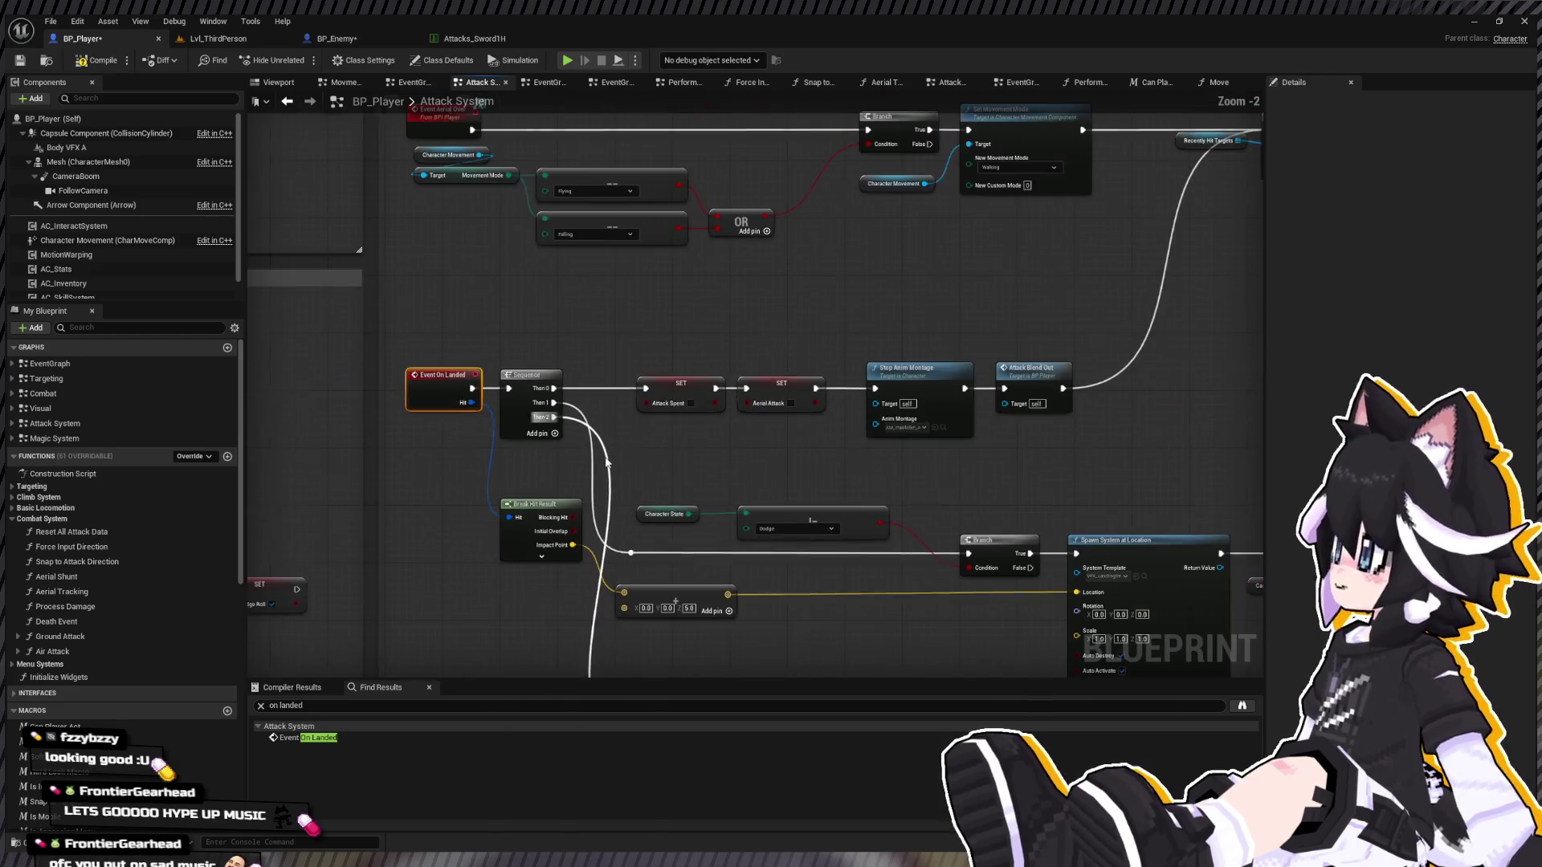
left_click_drag(754, 380, 589, 407)
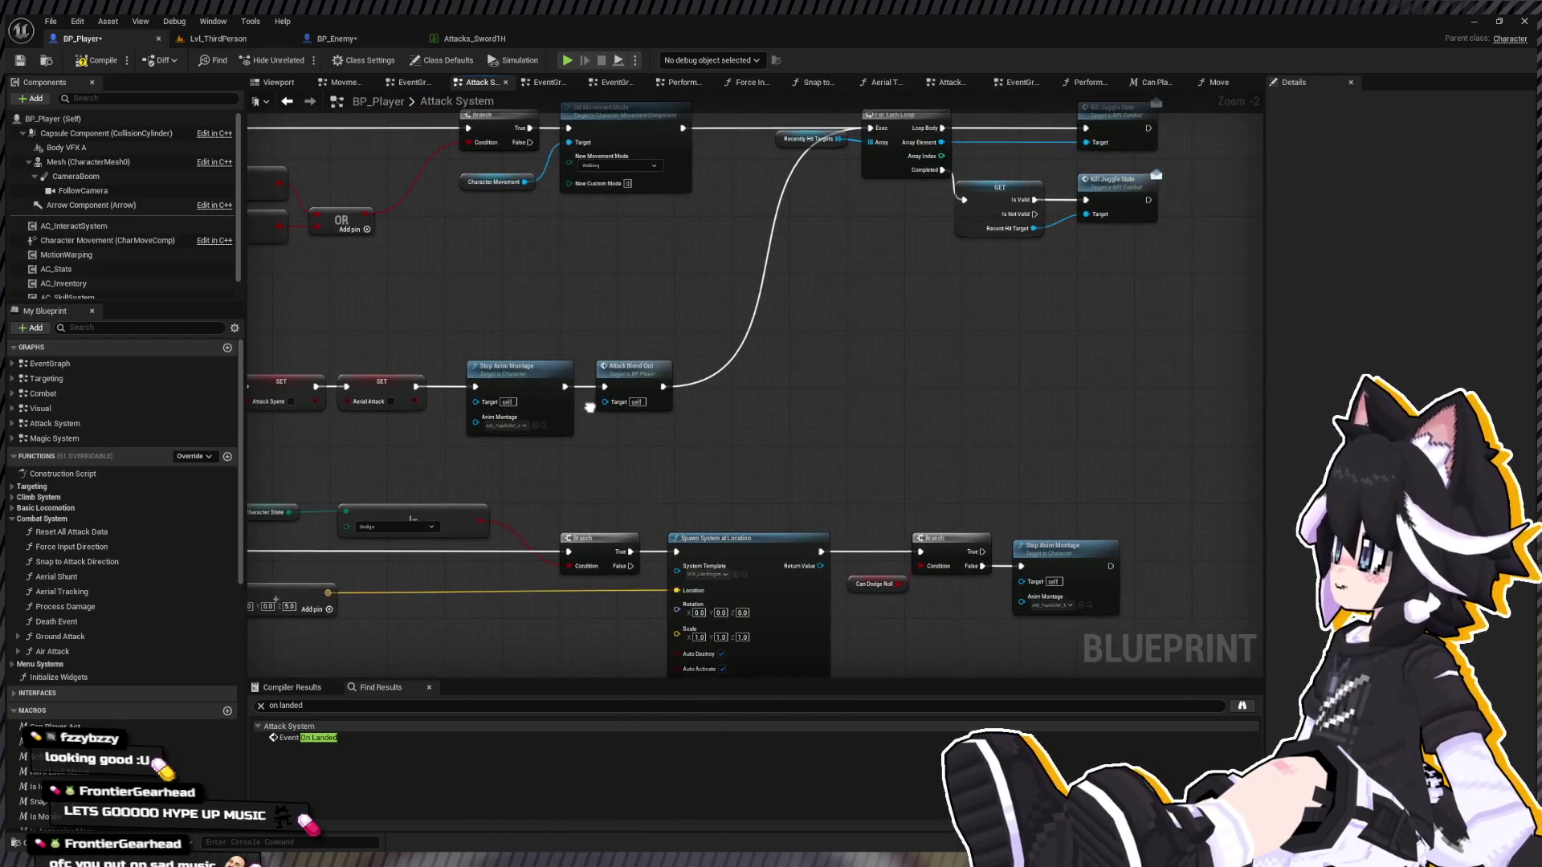
left_click_drag(675, 325, 482, 417)
left_click_drag(639, 383, 883, 384)
scroll(883, 384, "down", 2)
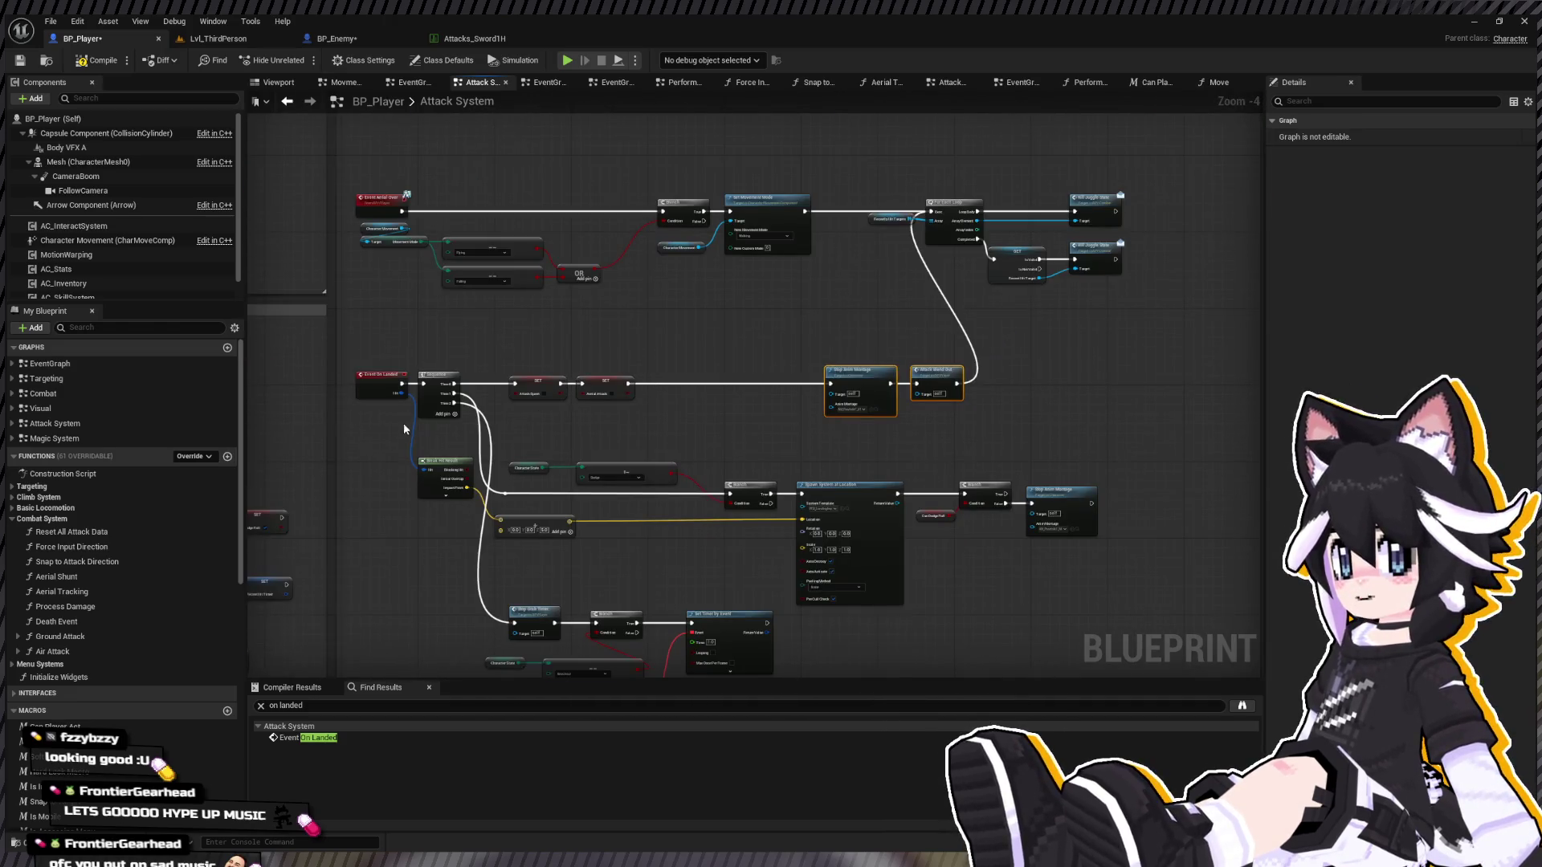
scroll(403, 423, "up", 1)
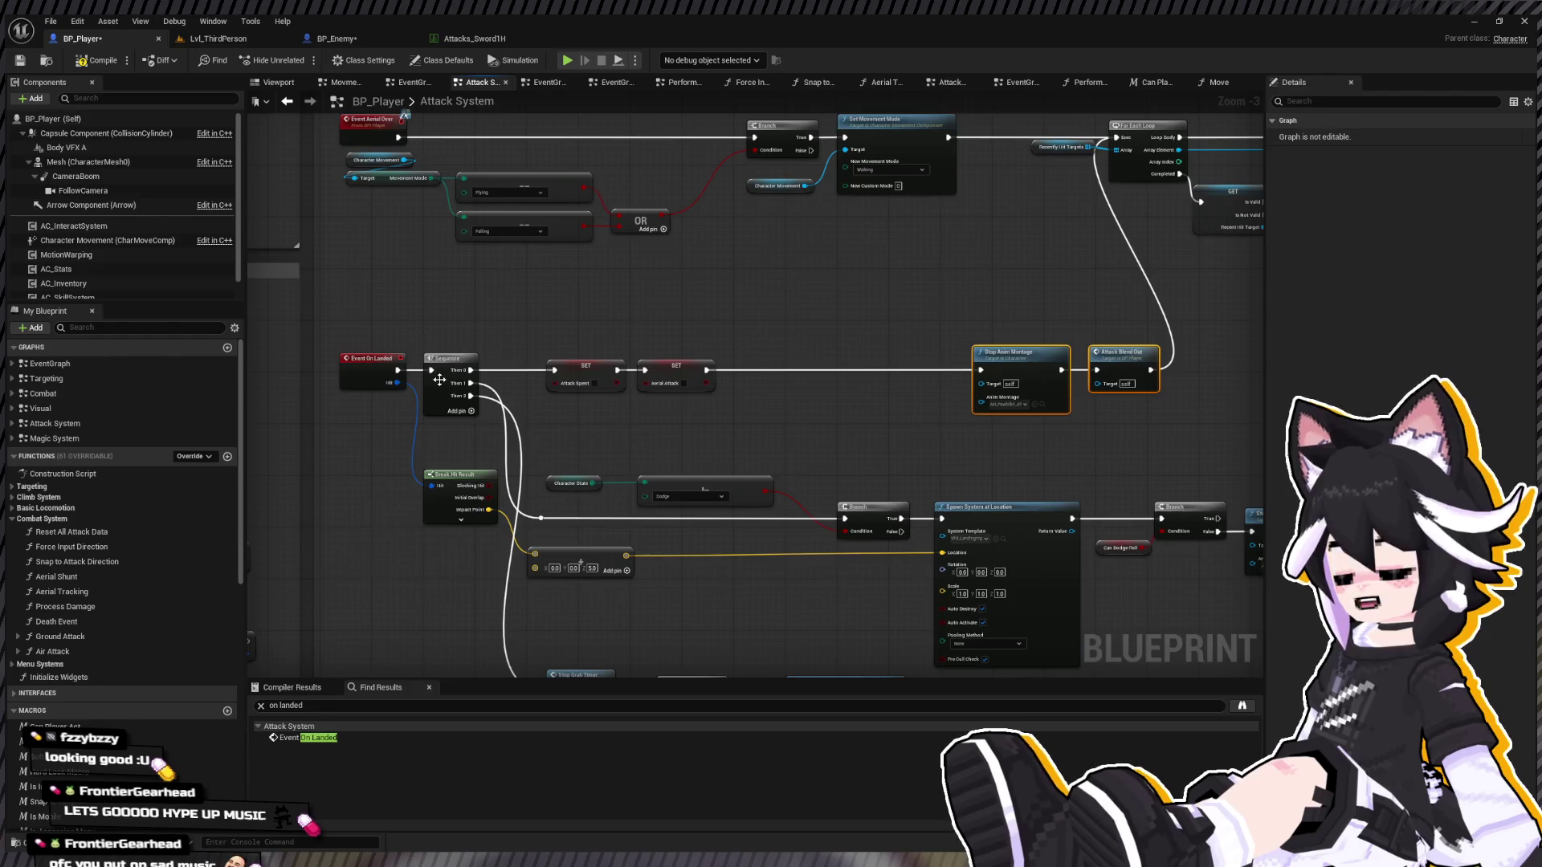
scroll(439, 379, "up", 2)
- Add a Does Object Implement Interface check on Hit Actor, set to BPI Combat
left_click(470, 562)
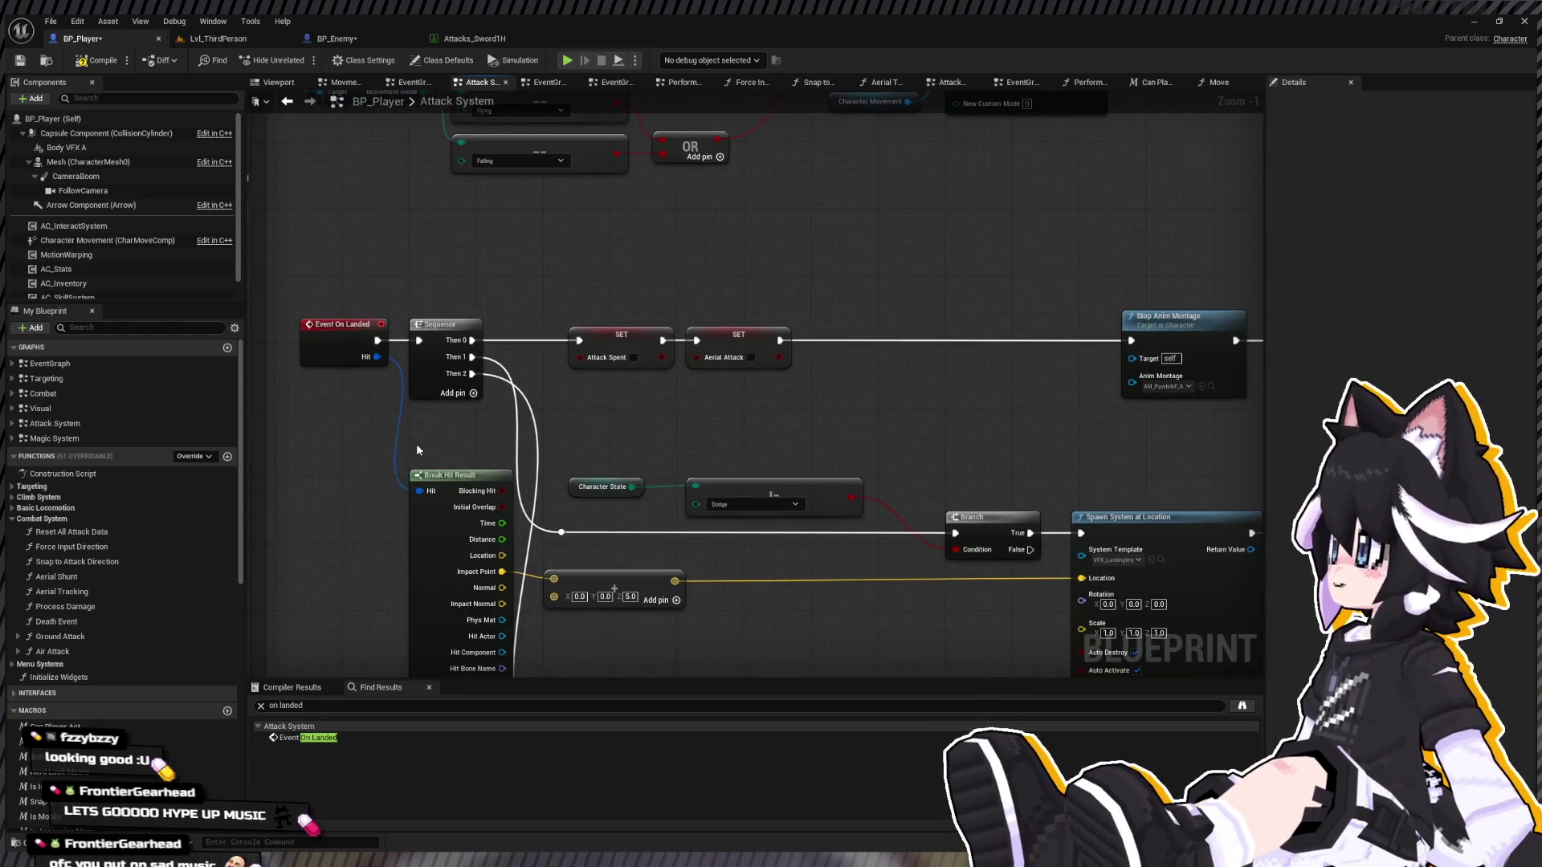
mouse_move(480, 541)
left_mouse_down()
mouse_move(837, 334)
mouse_move(594, 305)
left_mouse_up()
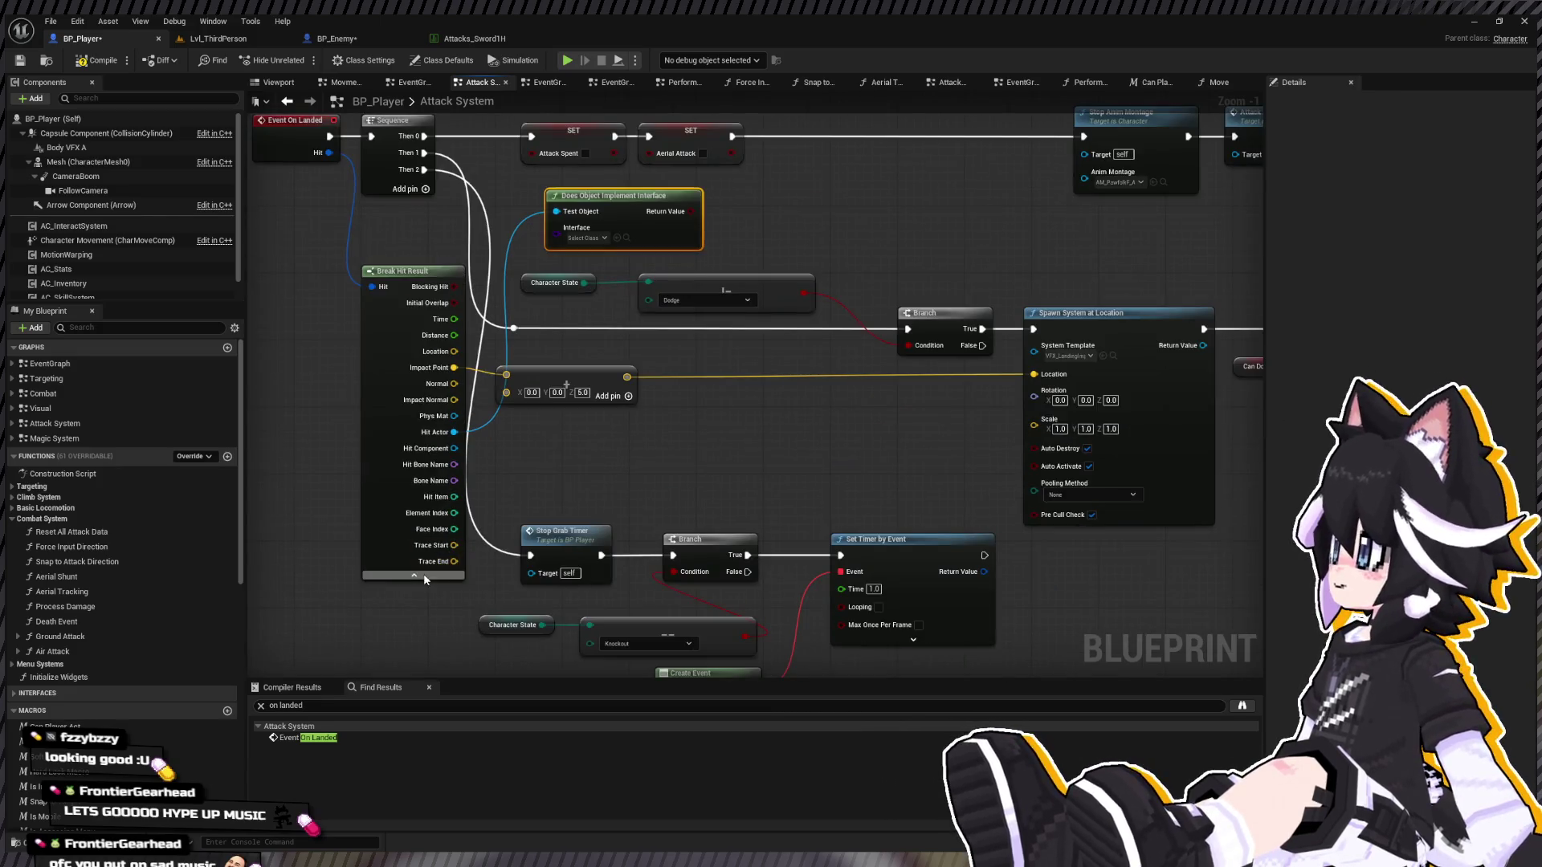
left_click(414, 575)
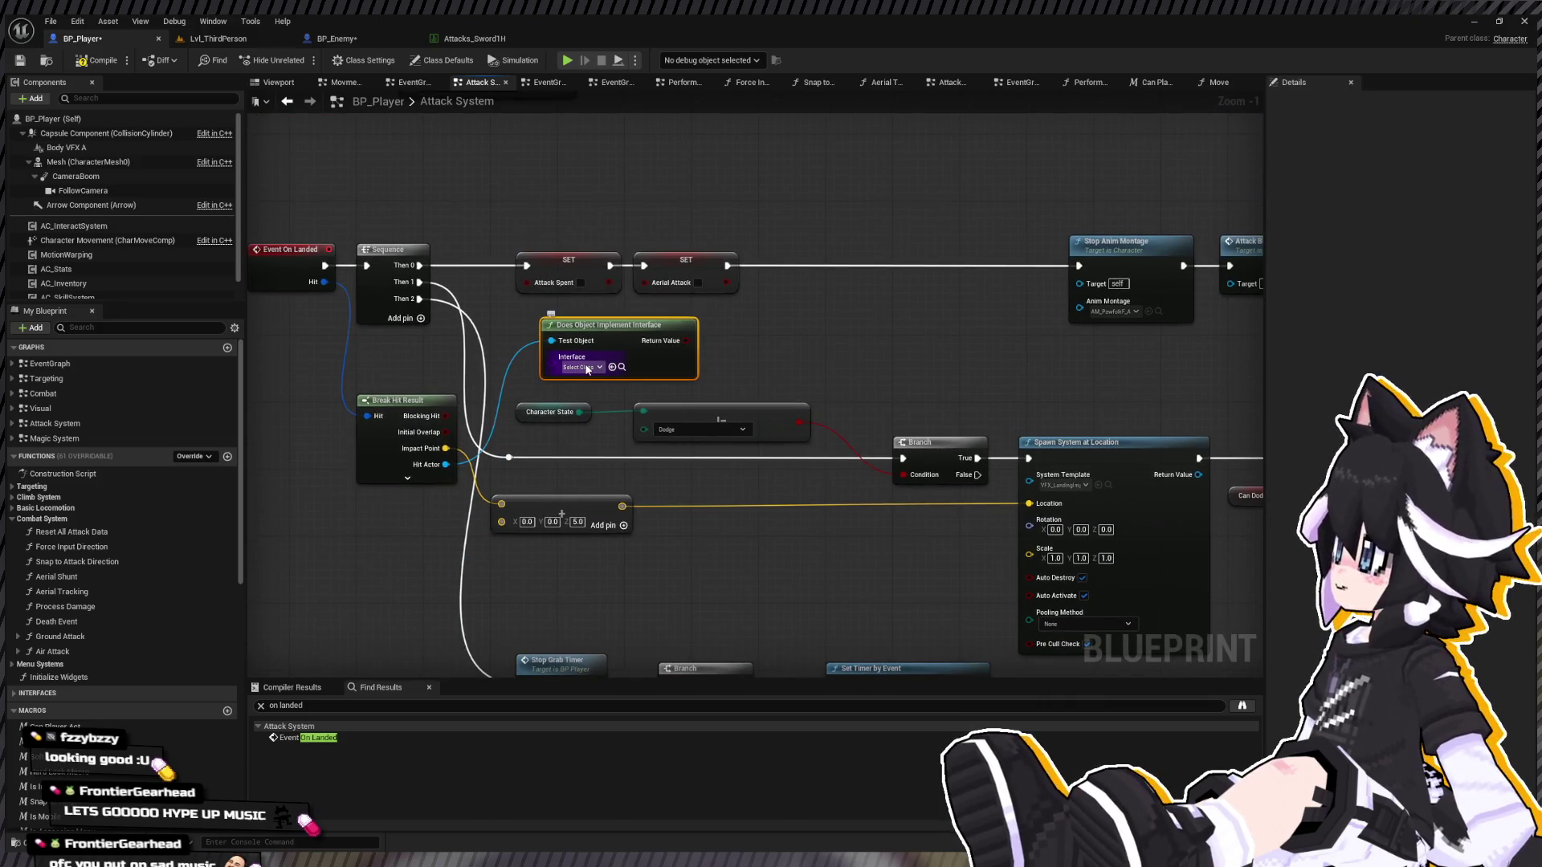
left_click(619, 413)
left_click_drag(620, 328, 604, 329)
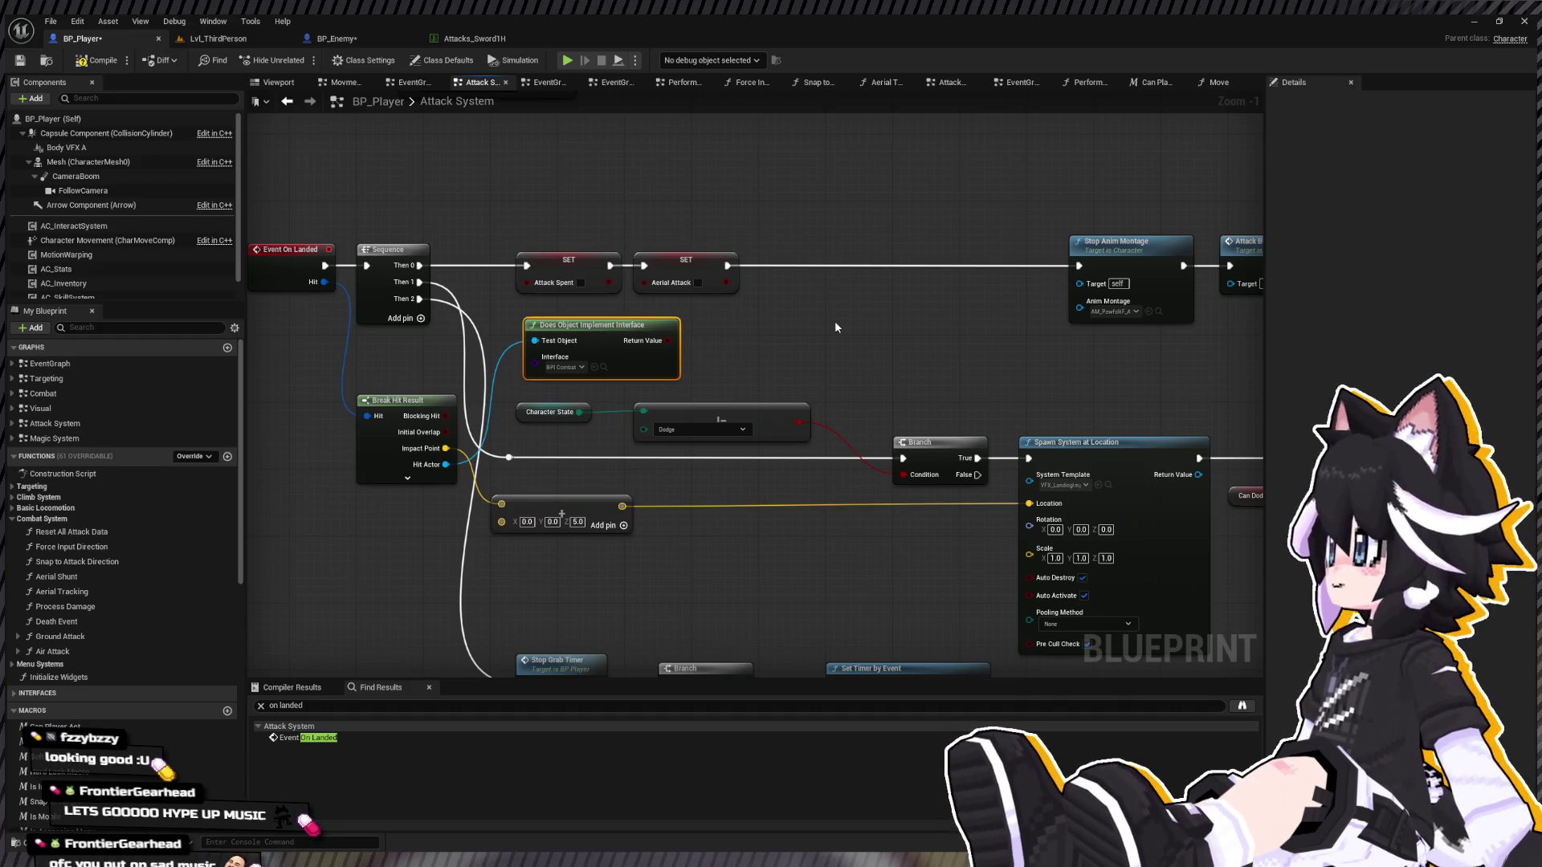
- Review the On Landed chain and spawn nodes, then undo the interface check node
mouse_move(835, 327)
left_mouse_down()
mouse_move(1012, 328)
mouse_move(492, 359)
mouse_move(420, 507)
left_mouse_up()
scroll(421, 507, "down", 2)
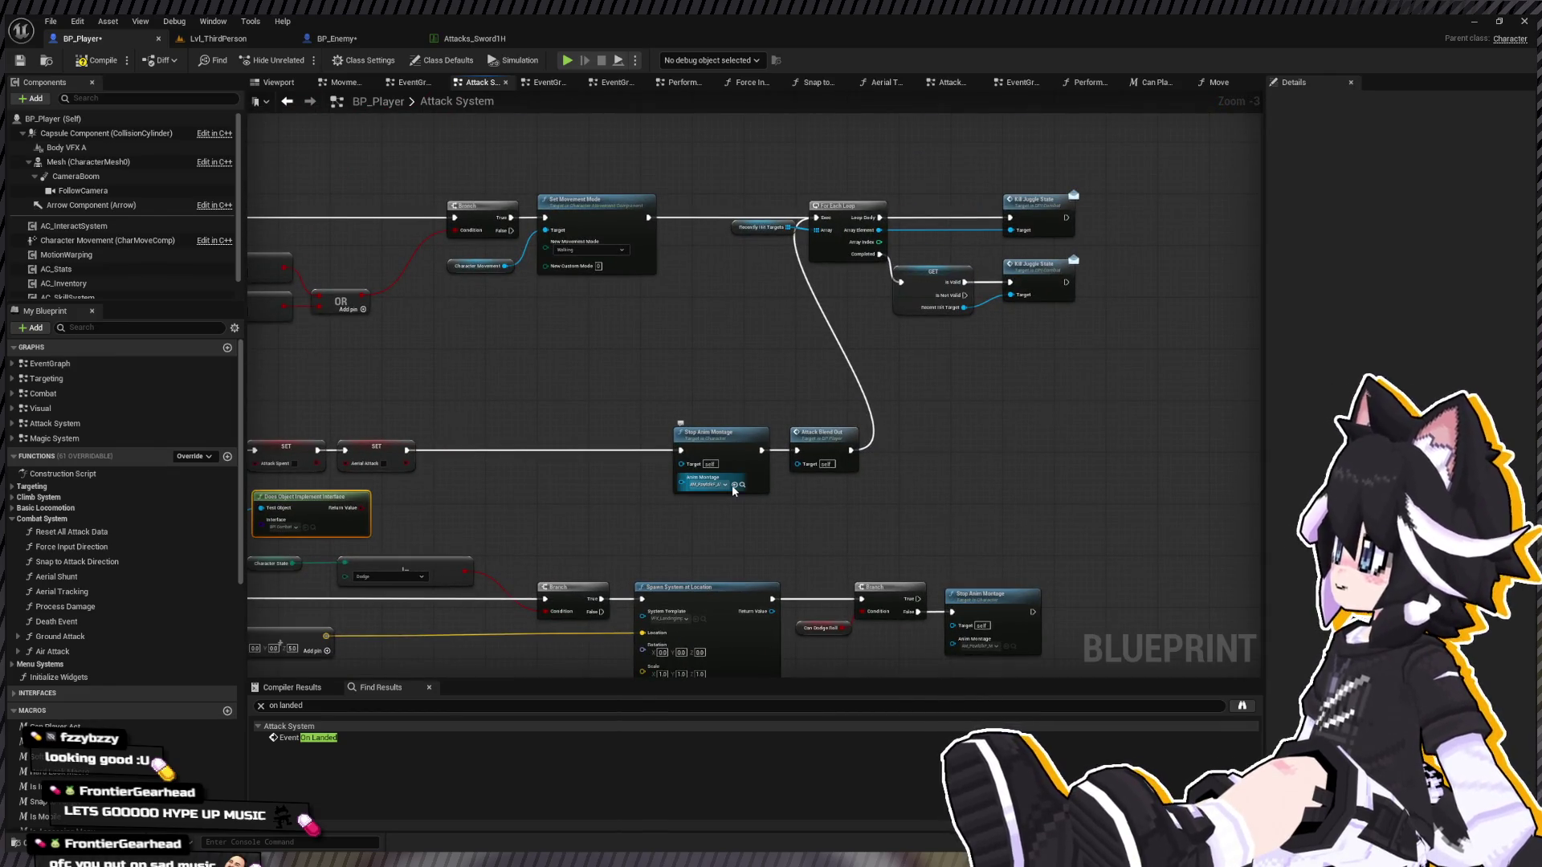
scroll(691, 513, "down", 4)
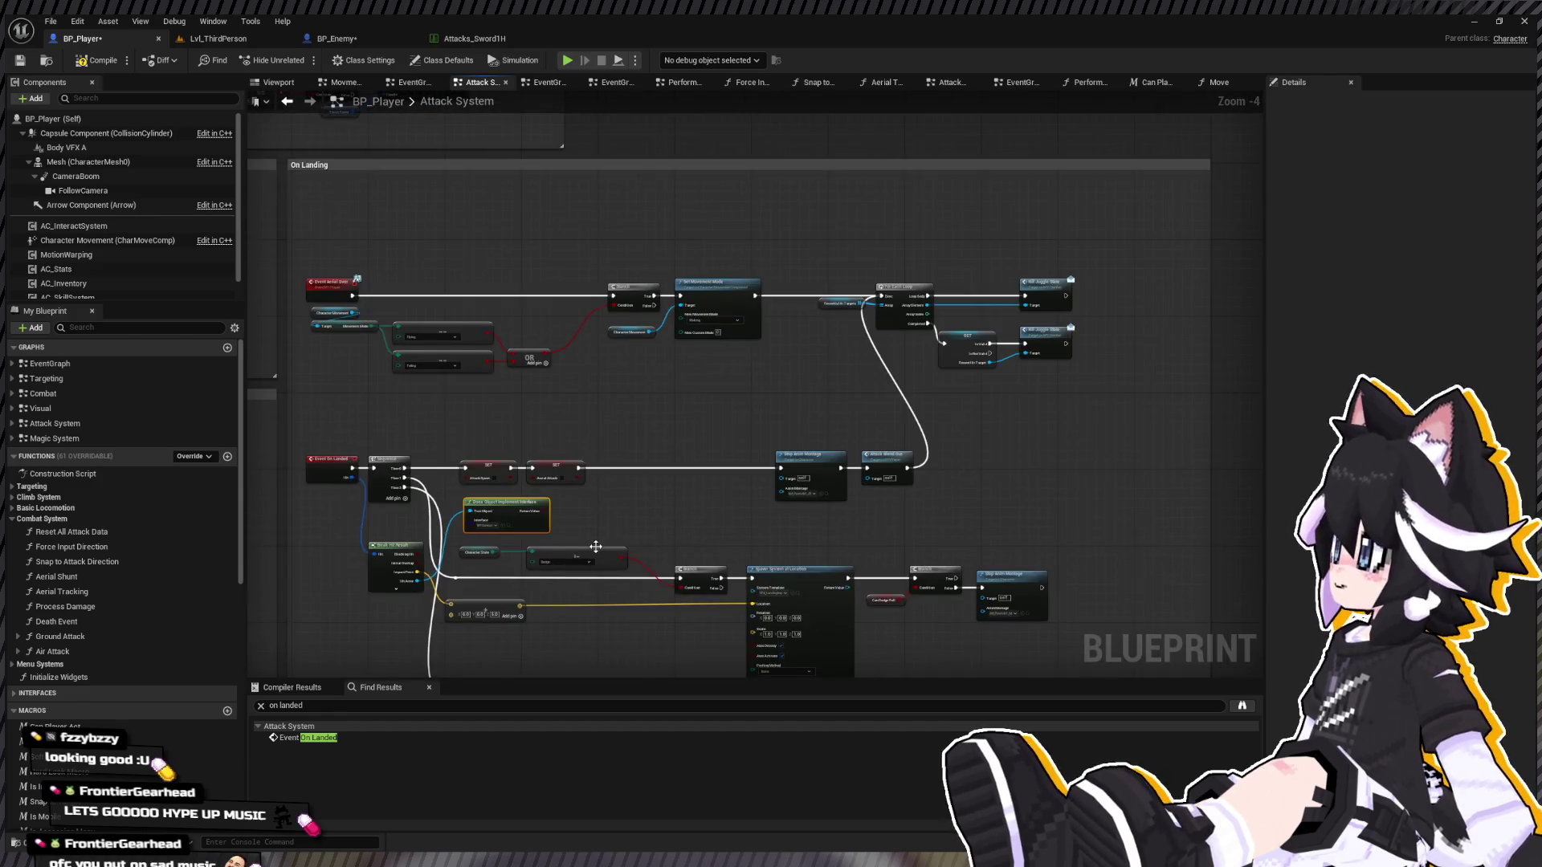
scroll(598, 548, "up", 3)
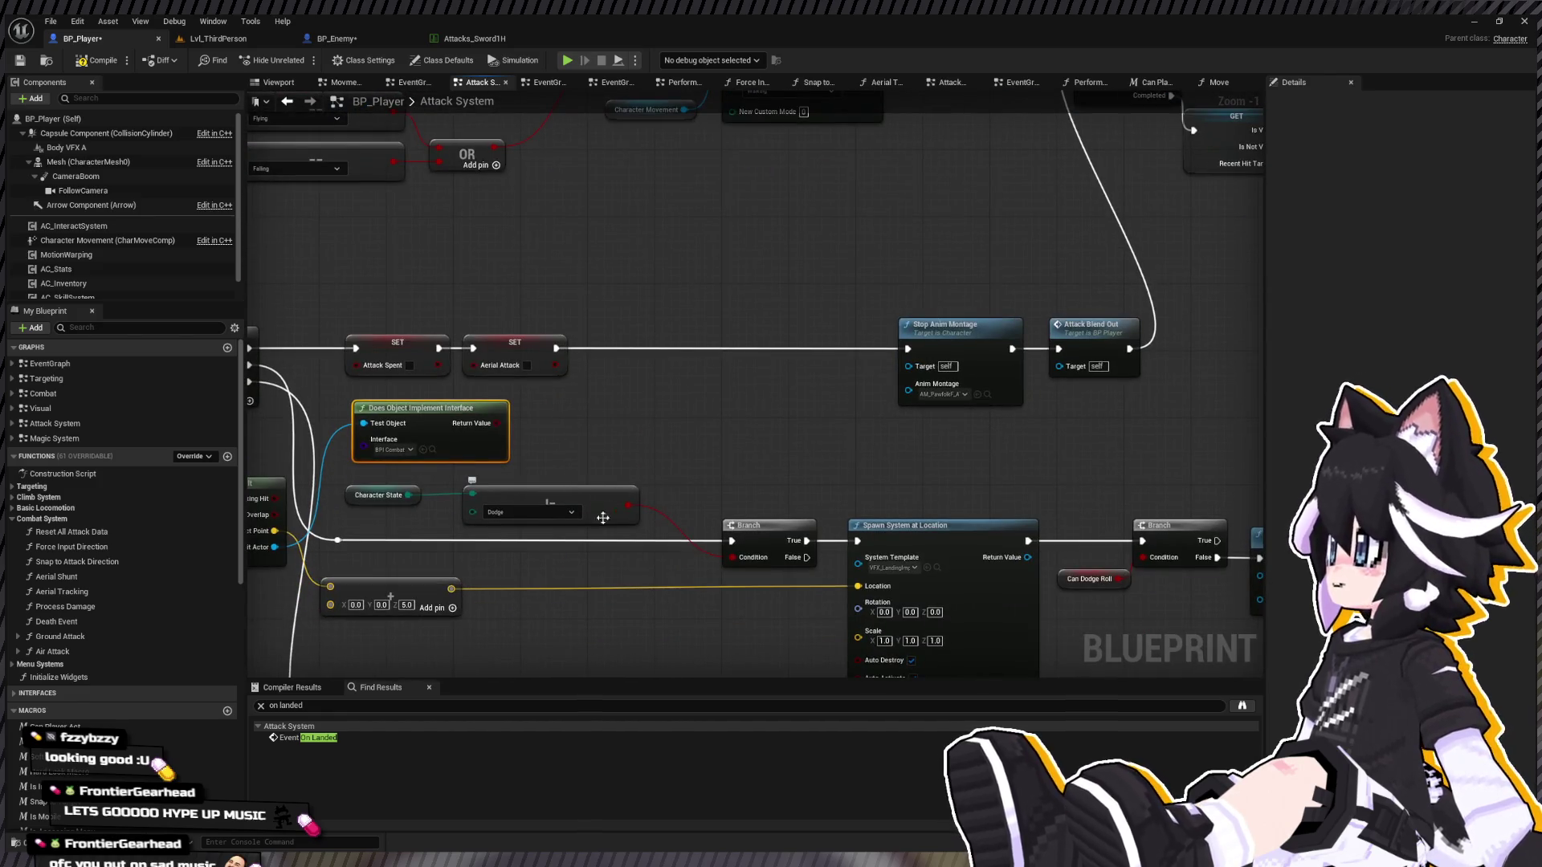
left_click_drag(592, 530, 720, 474)
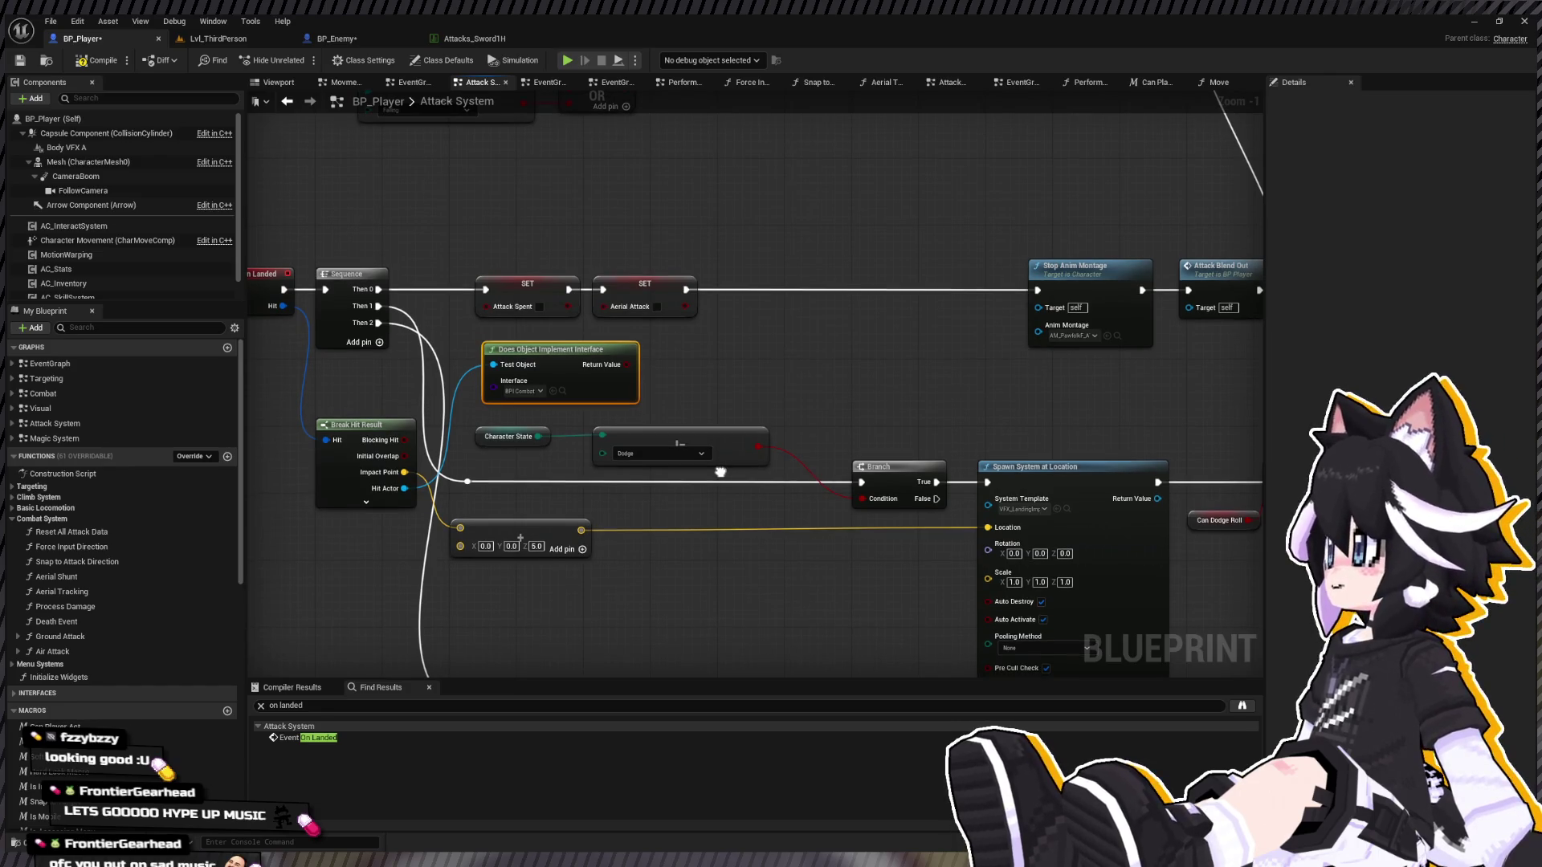
left_click_drag(932, 482, 710, 455)
mouse_move(874, 444)
left_mouse_down()
mouse_move(622, 428)
mouse_move(825, 373)
left_mouse_up()
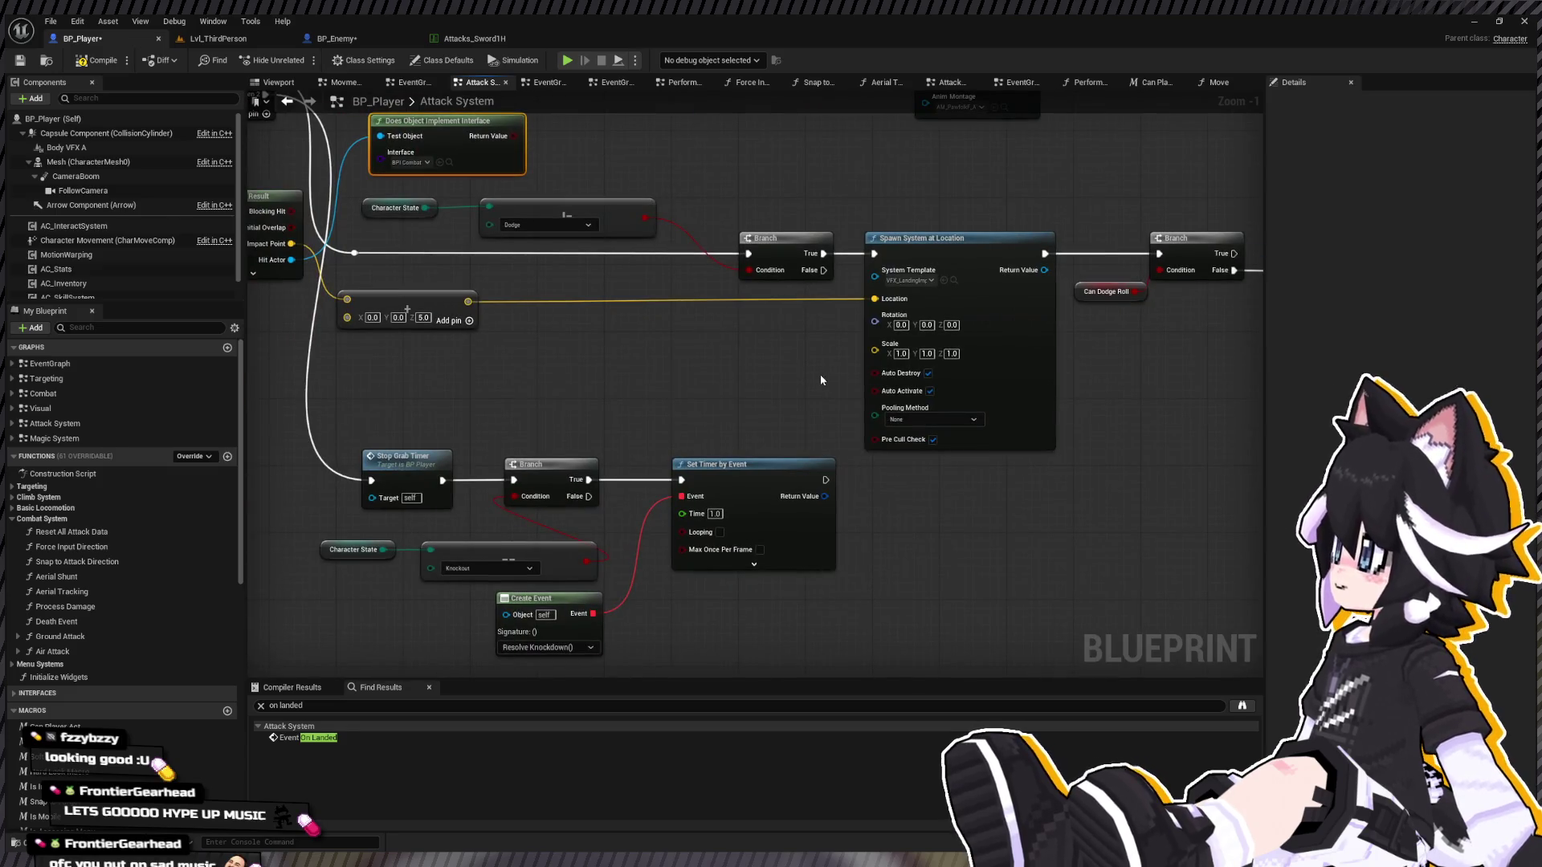
scroll(820, 376, "down", 3)
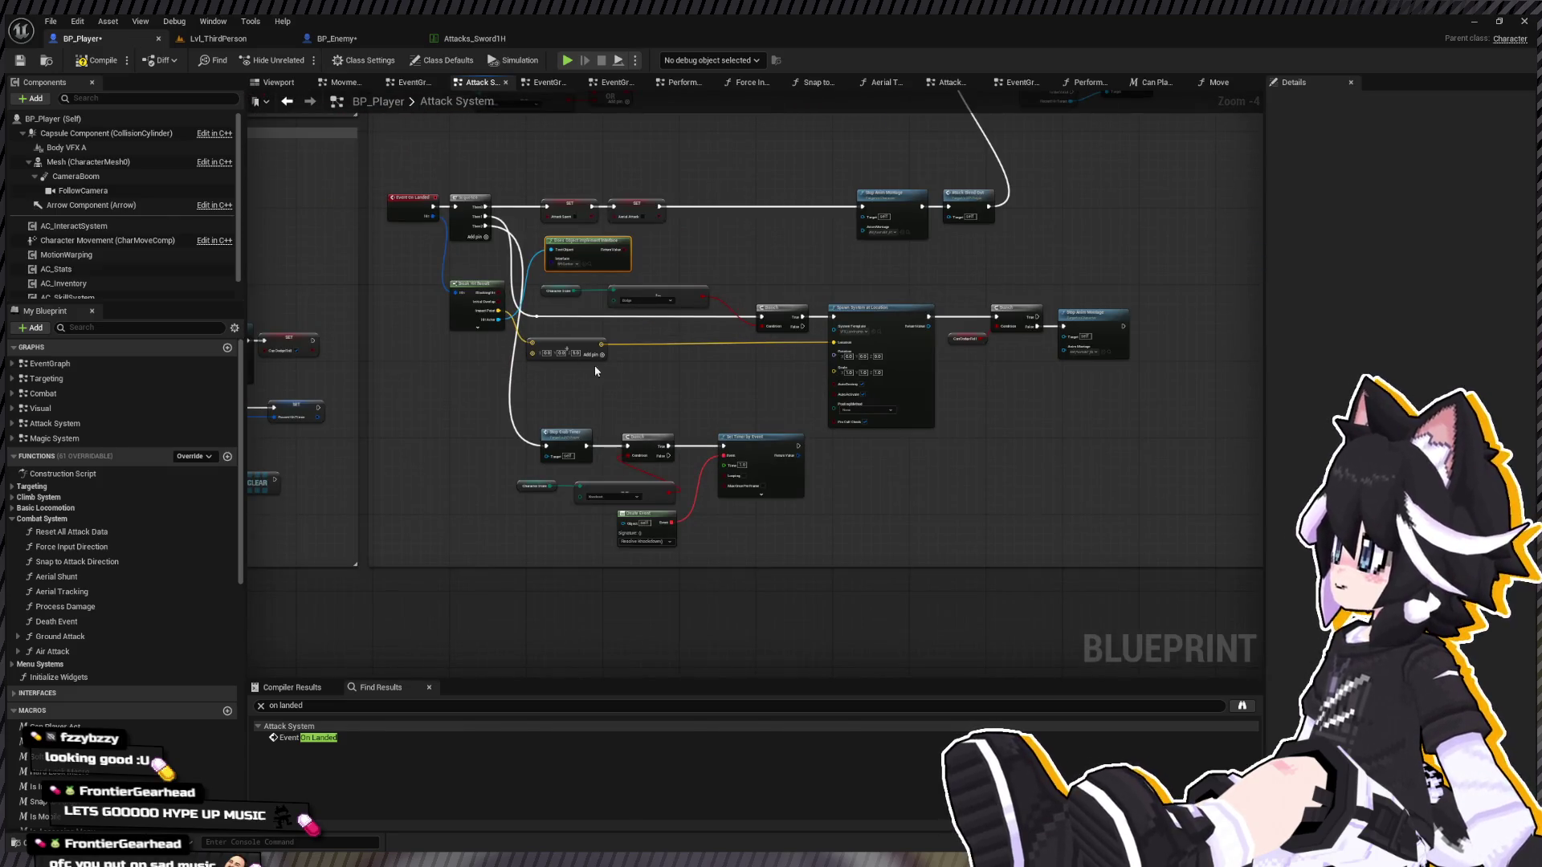
scroll(595, 371, "up", 2)
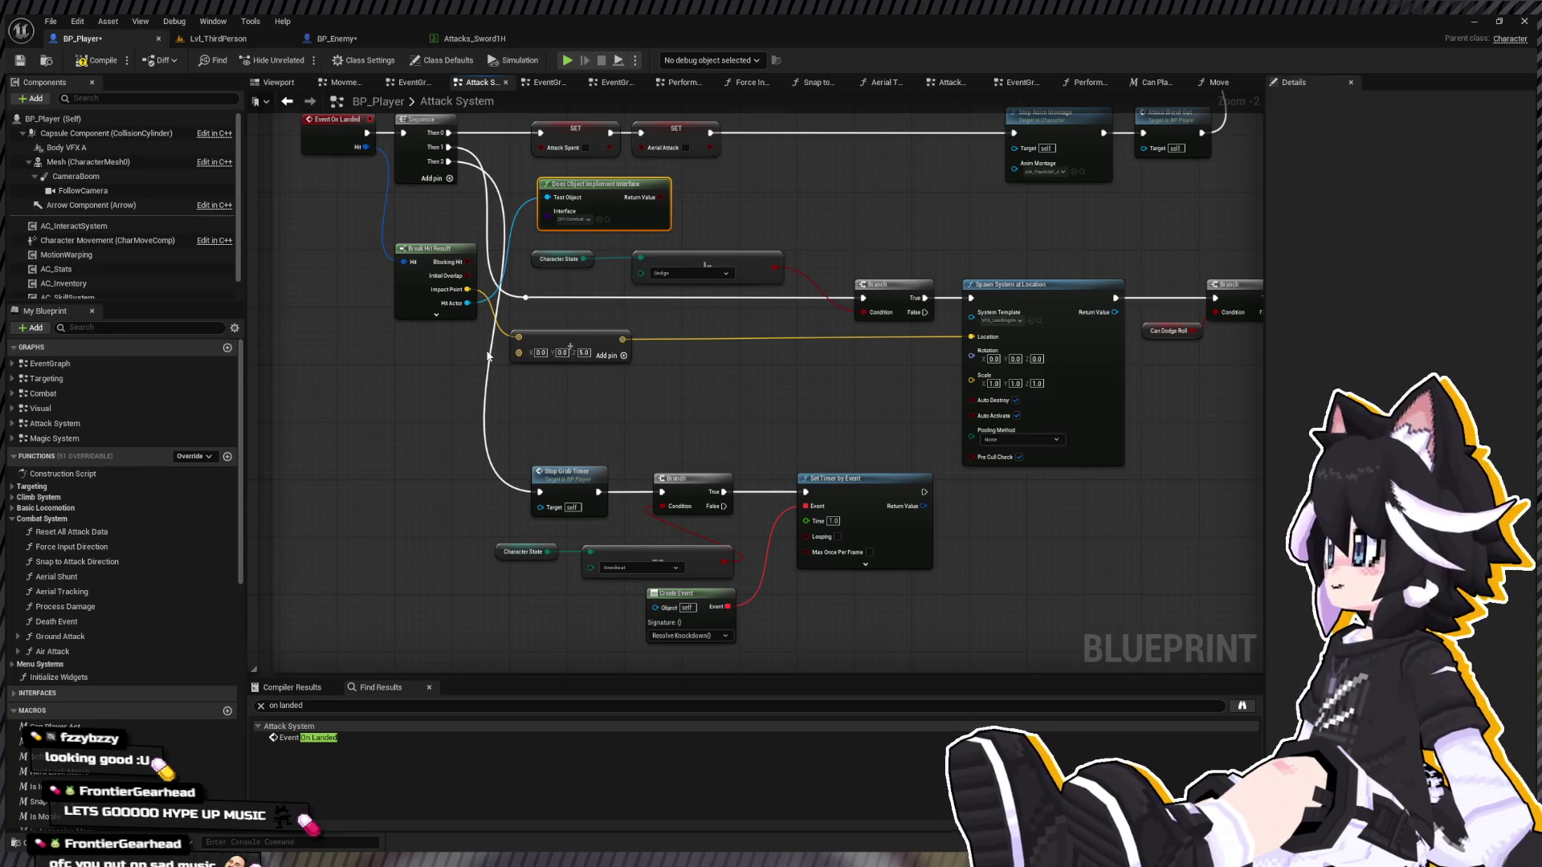
mouse_move(628, 224)
left_mouse_down()
mouse_move(682, 473)
mouse_move(687, 442)
left_mouse_up()
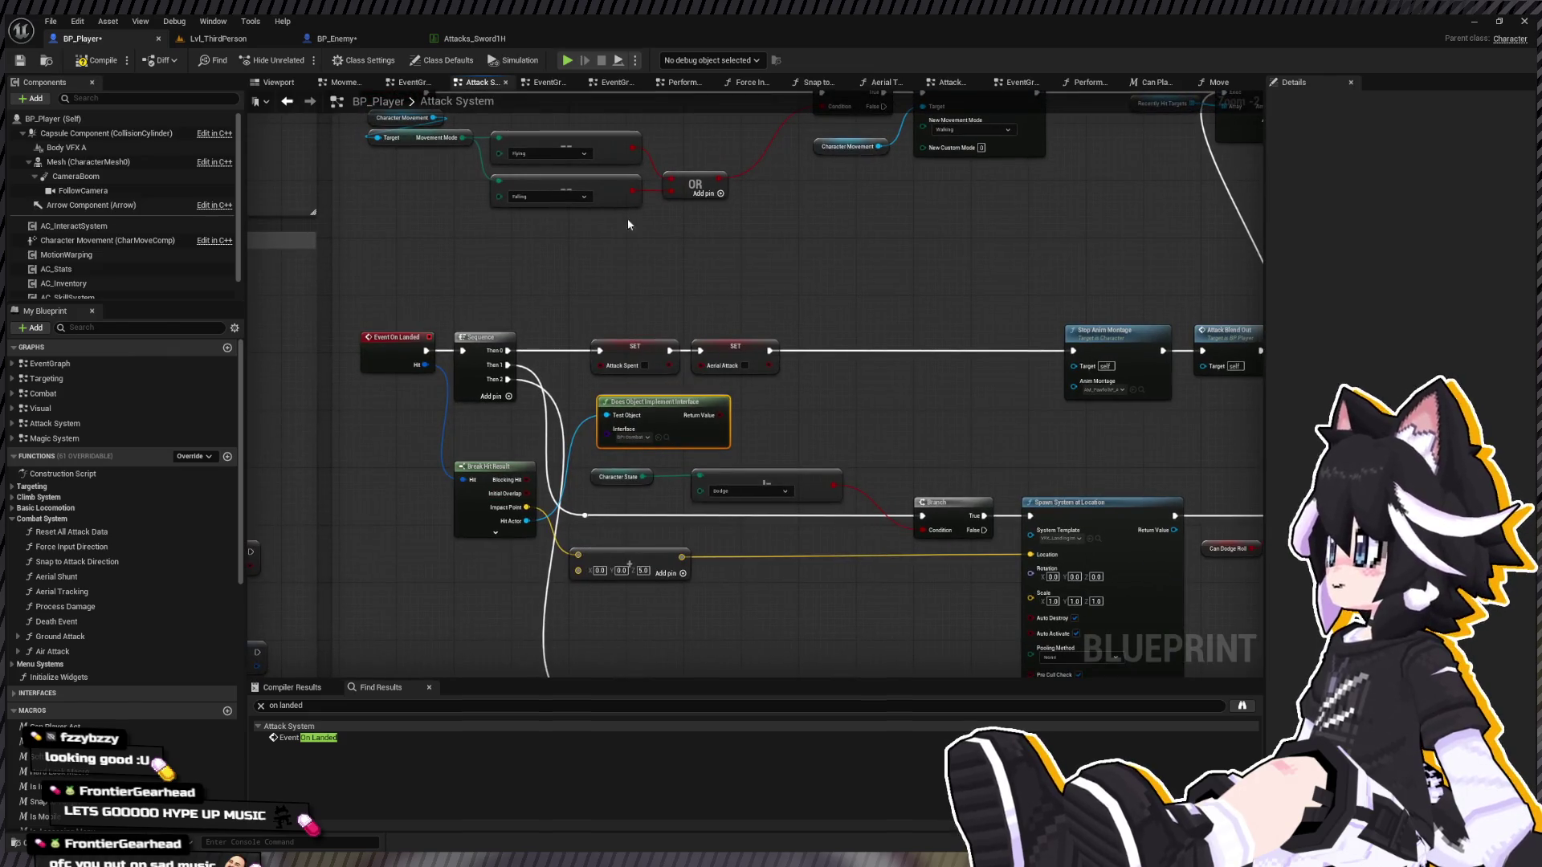
mouse_move(668, 307)
left_mouse_down()
mouse_move(630, 489)
mouse_move(560, 387)
left_mouse_up()
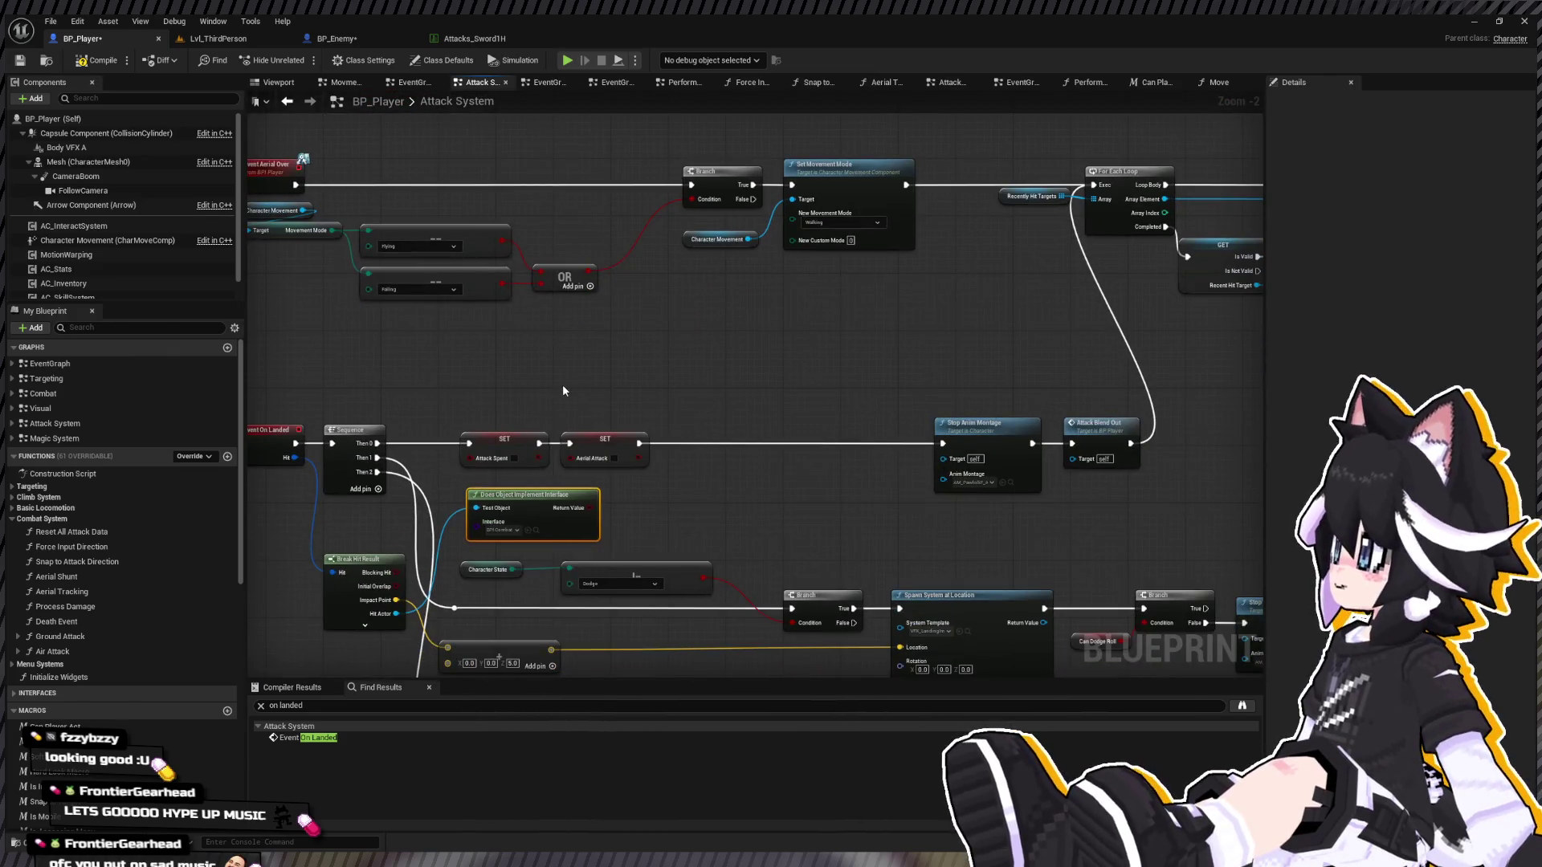
left_click(771, 380)
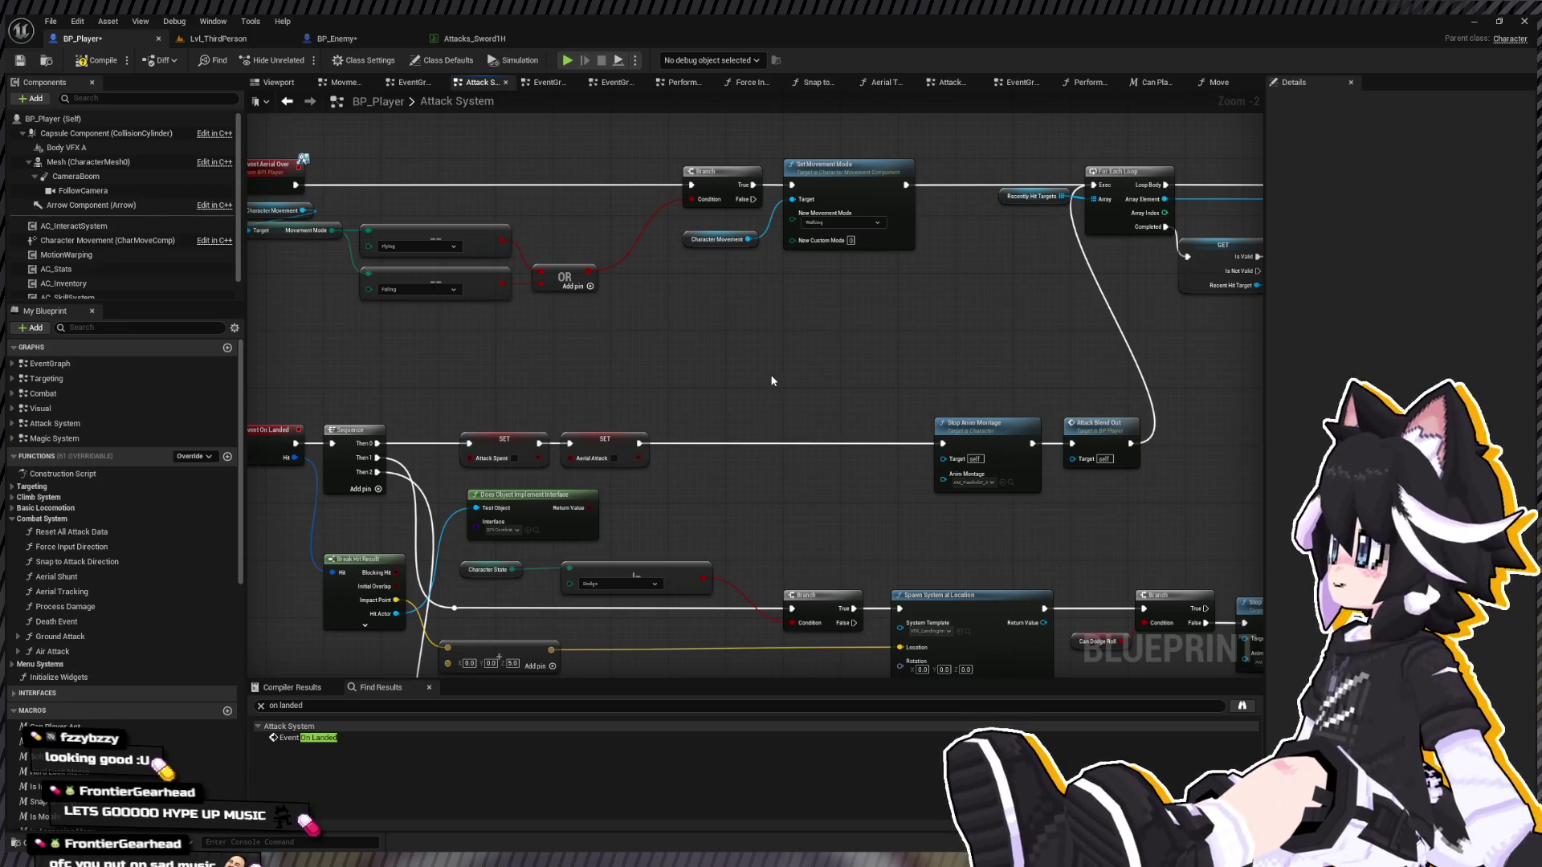
key("ctrl+z")
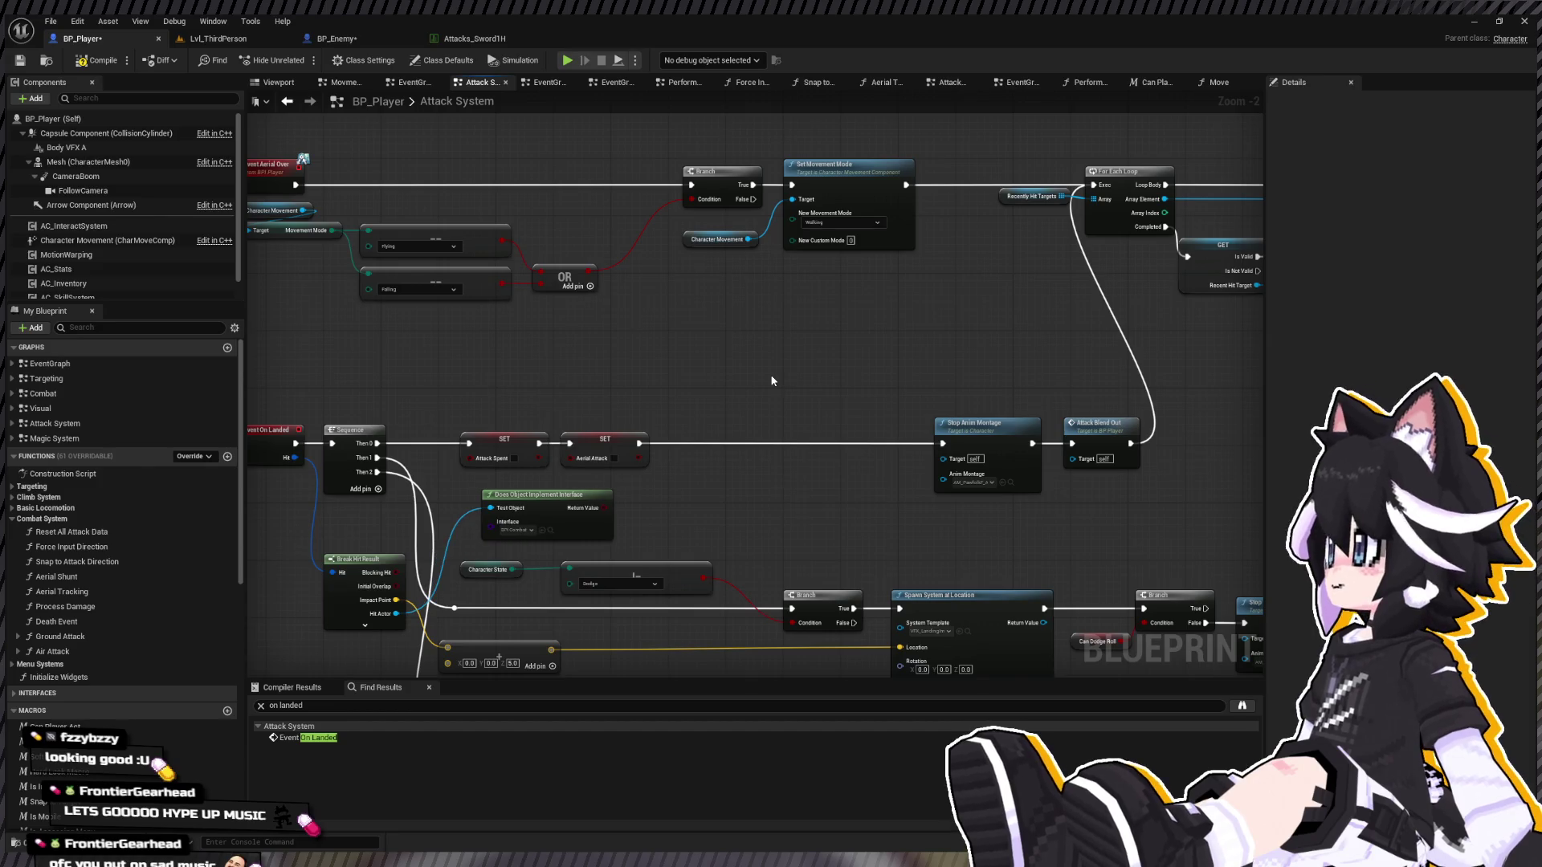
key("ctrl+z")
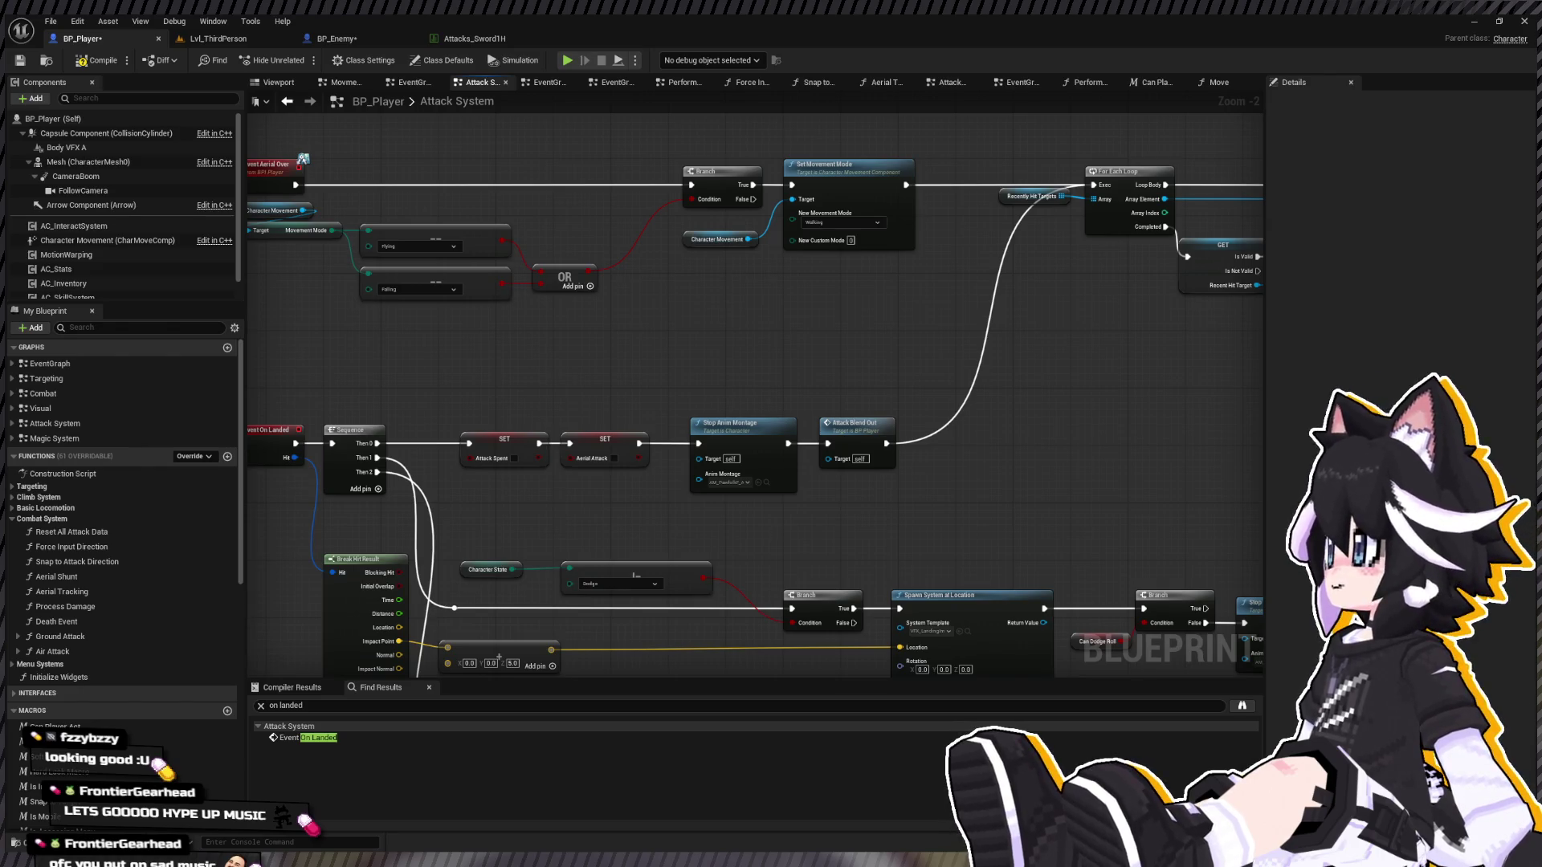
key("ctrl+z")
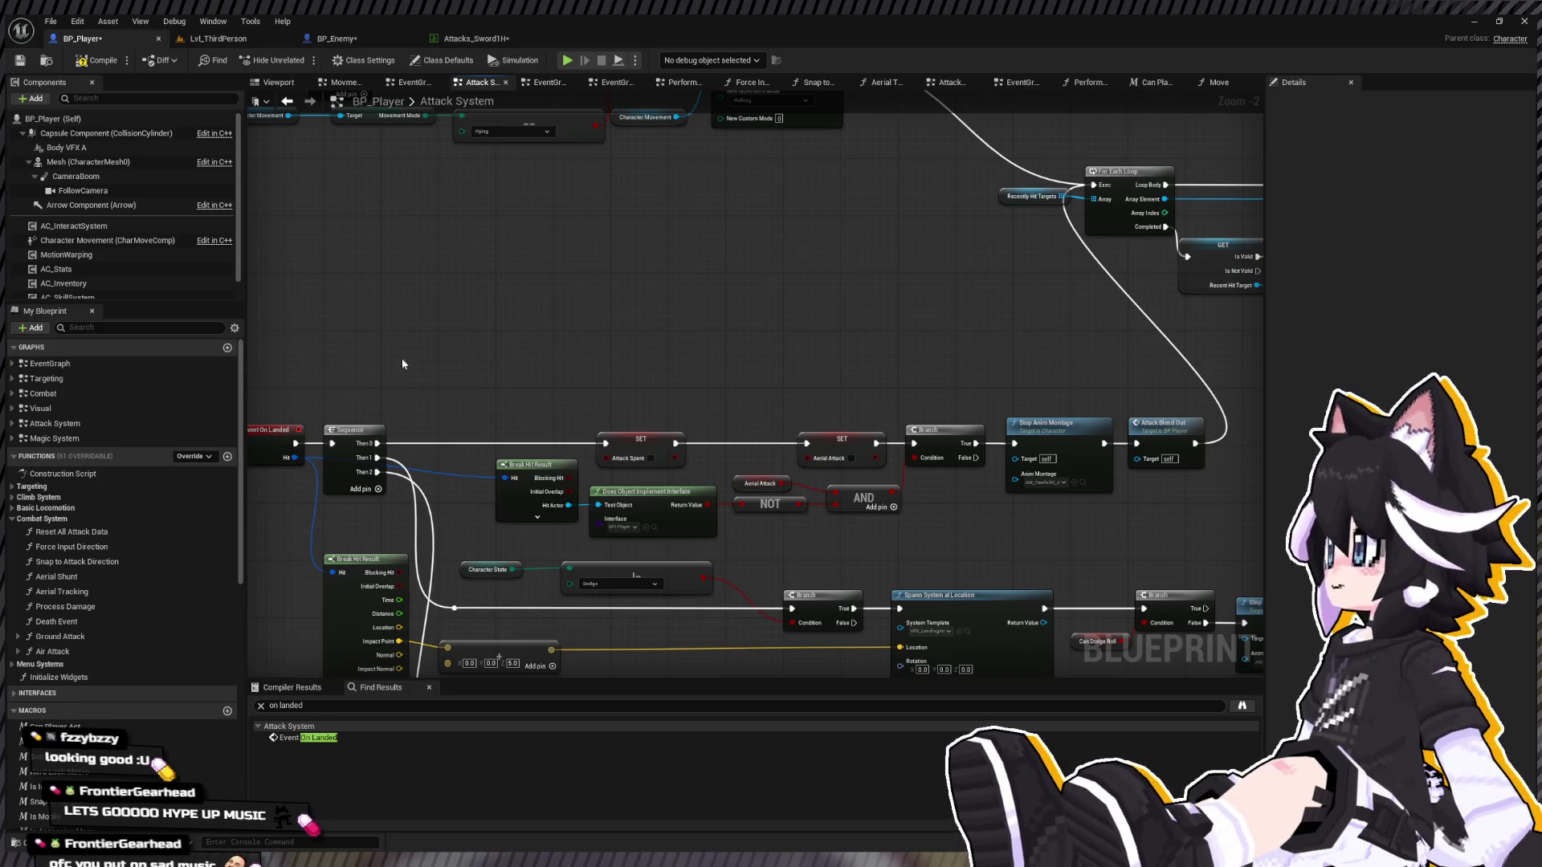
mouse_move(519, 536)
left_mouse_down()
mouse_move(1112, 419)
mouse_move(1179, 433)
left_mouse_up()
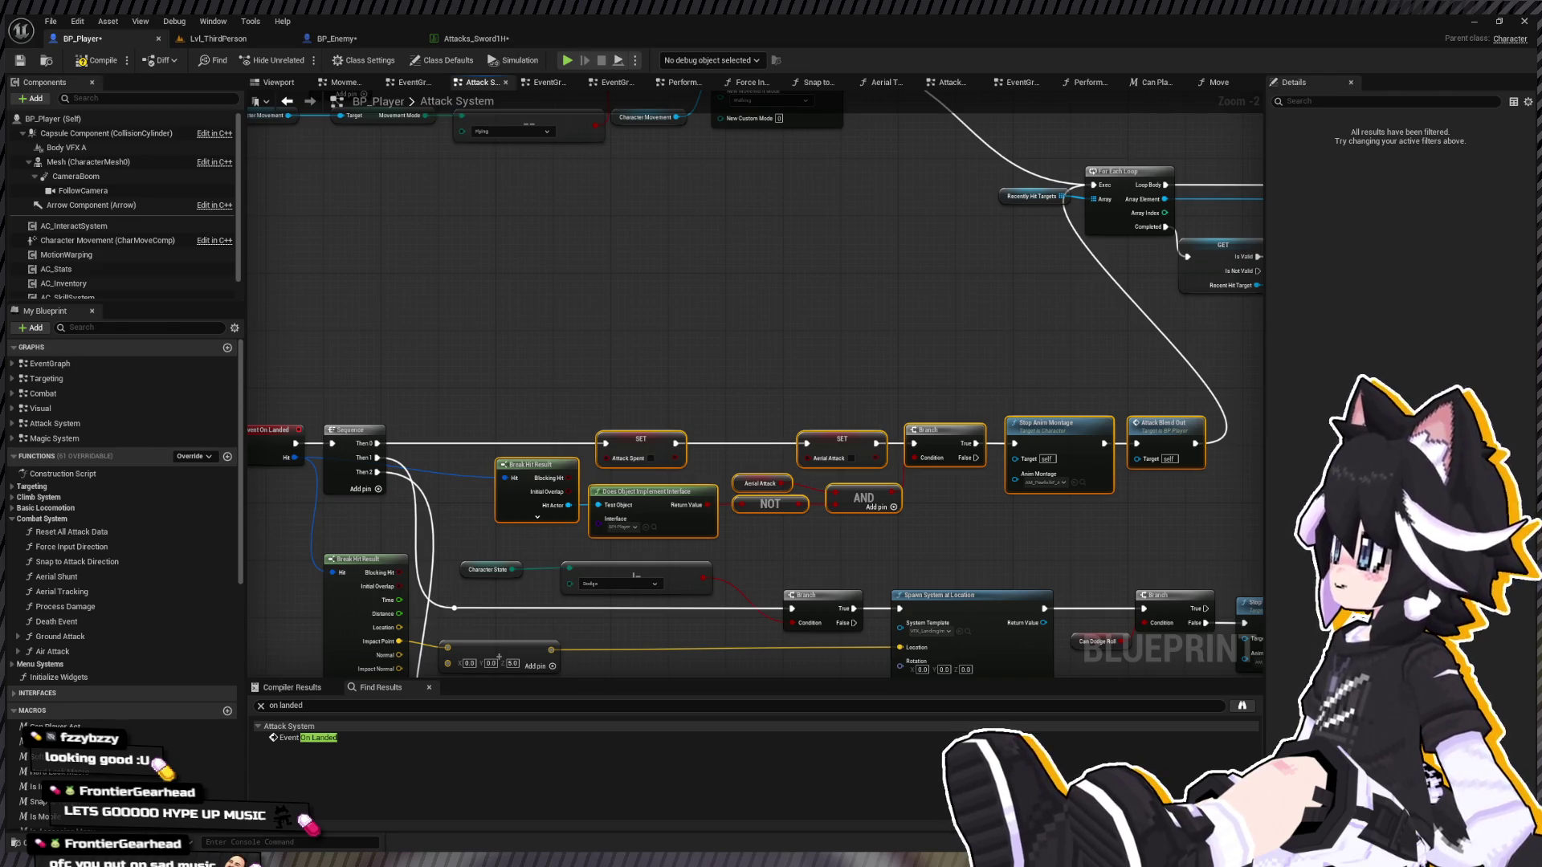
key("ctrl+z")
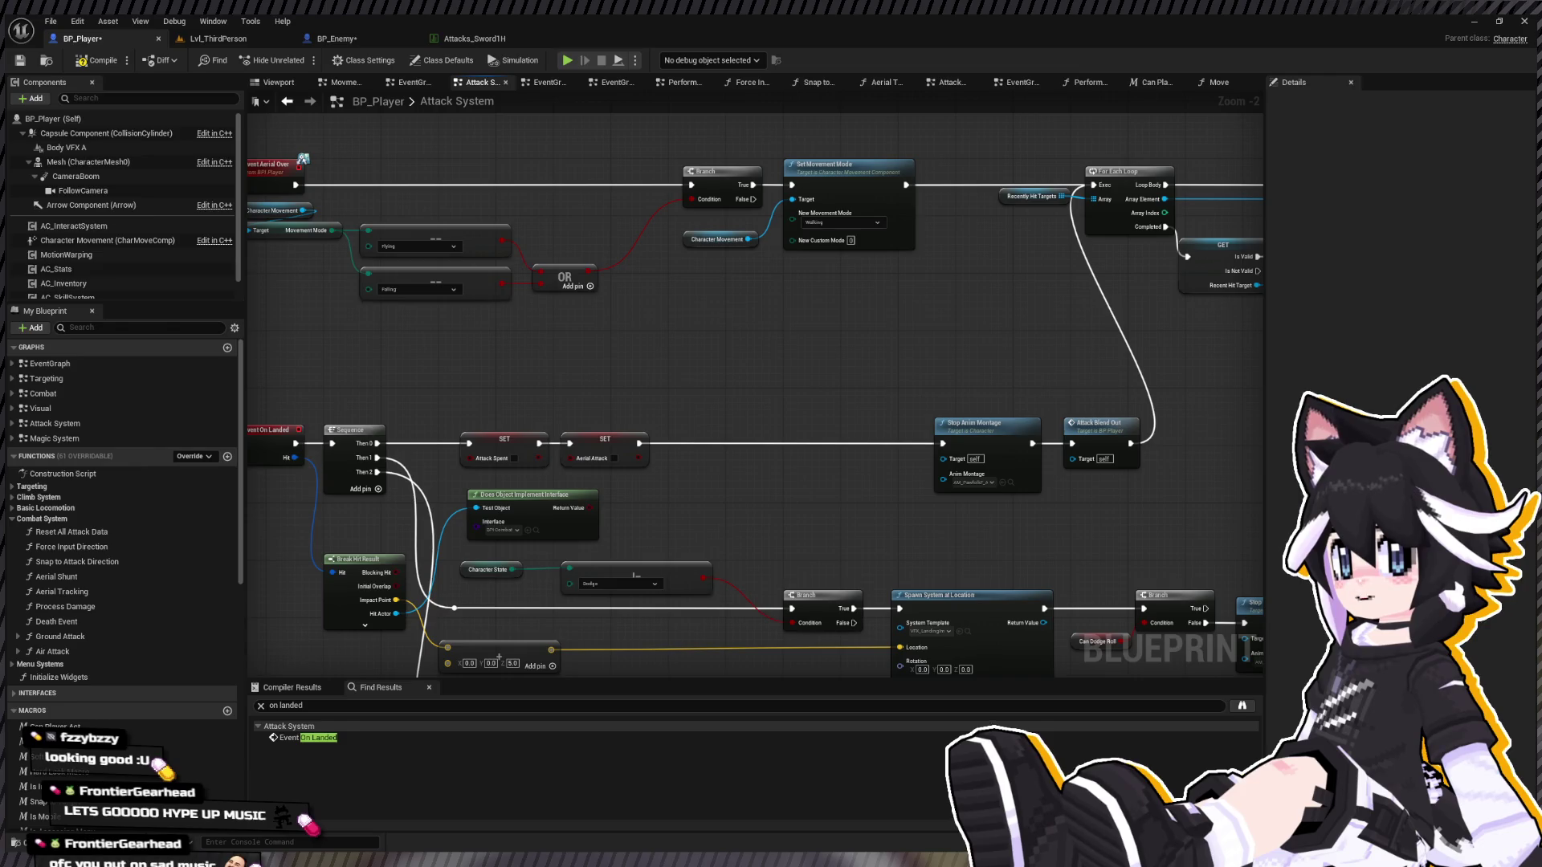
- Paste the cut branch check nodes into the middle row and rewire Attack Blend Out and Sequence to SET
scroll(647, 520, "down", 2)
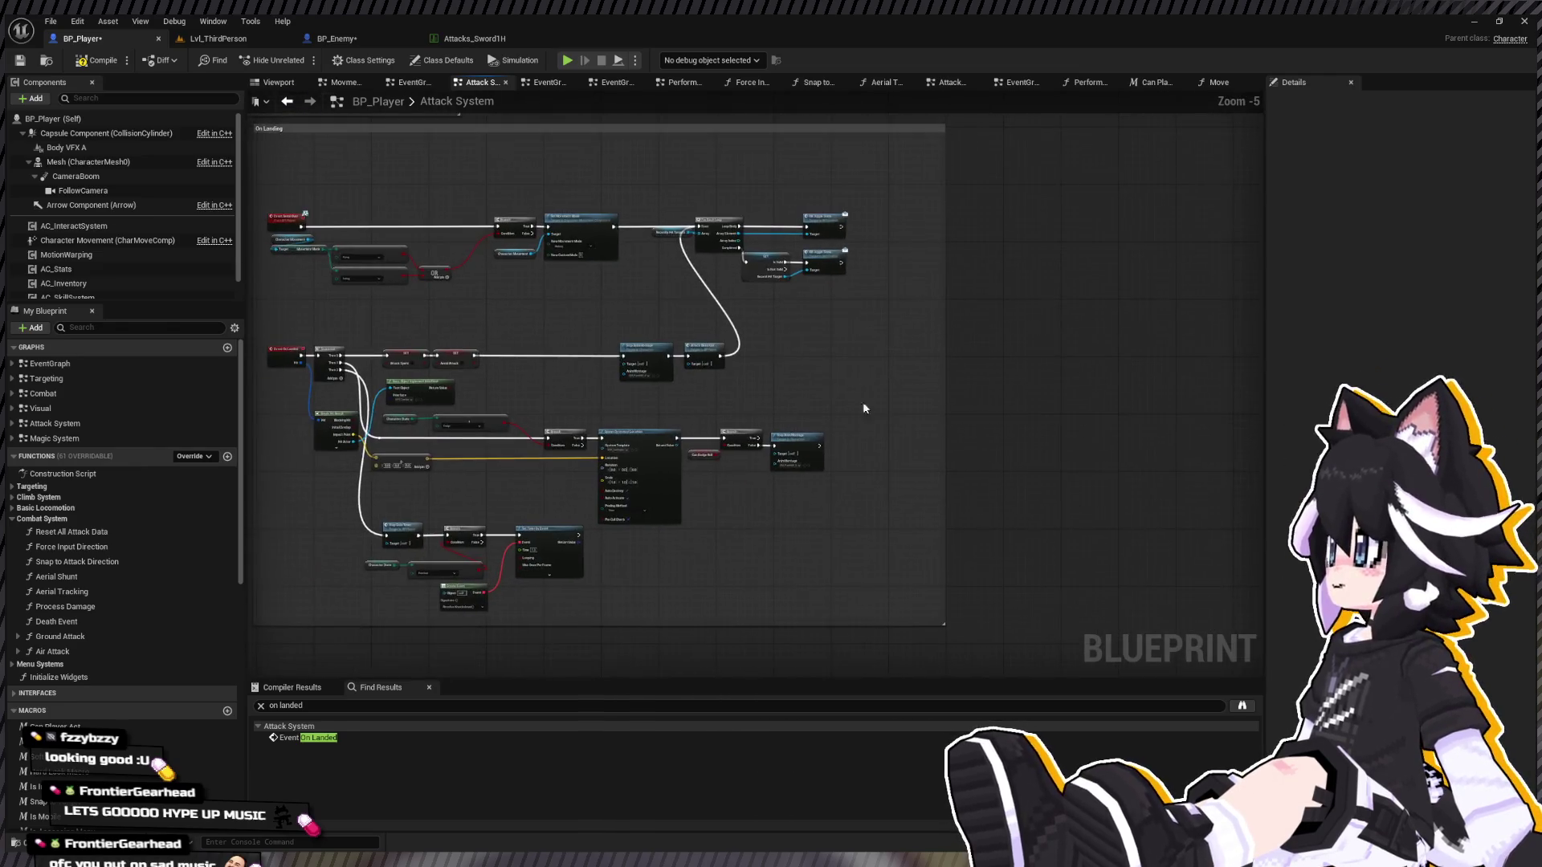
scroll(1084, 367, "down", 1)
key("ctrl+v")
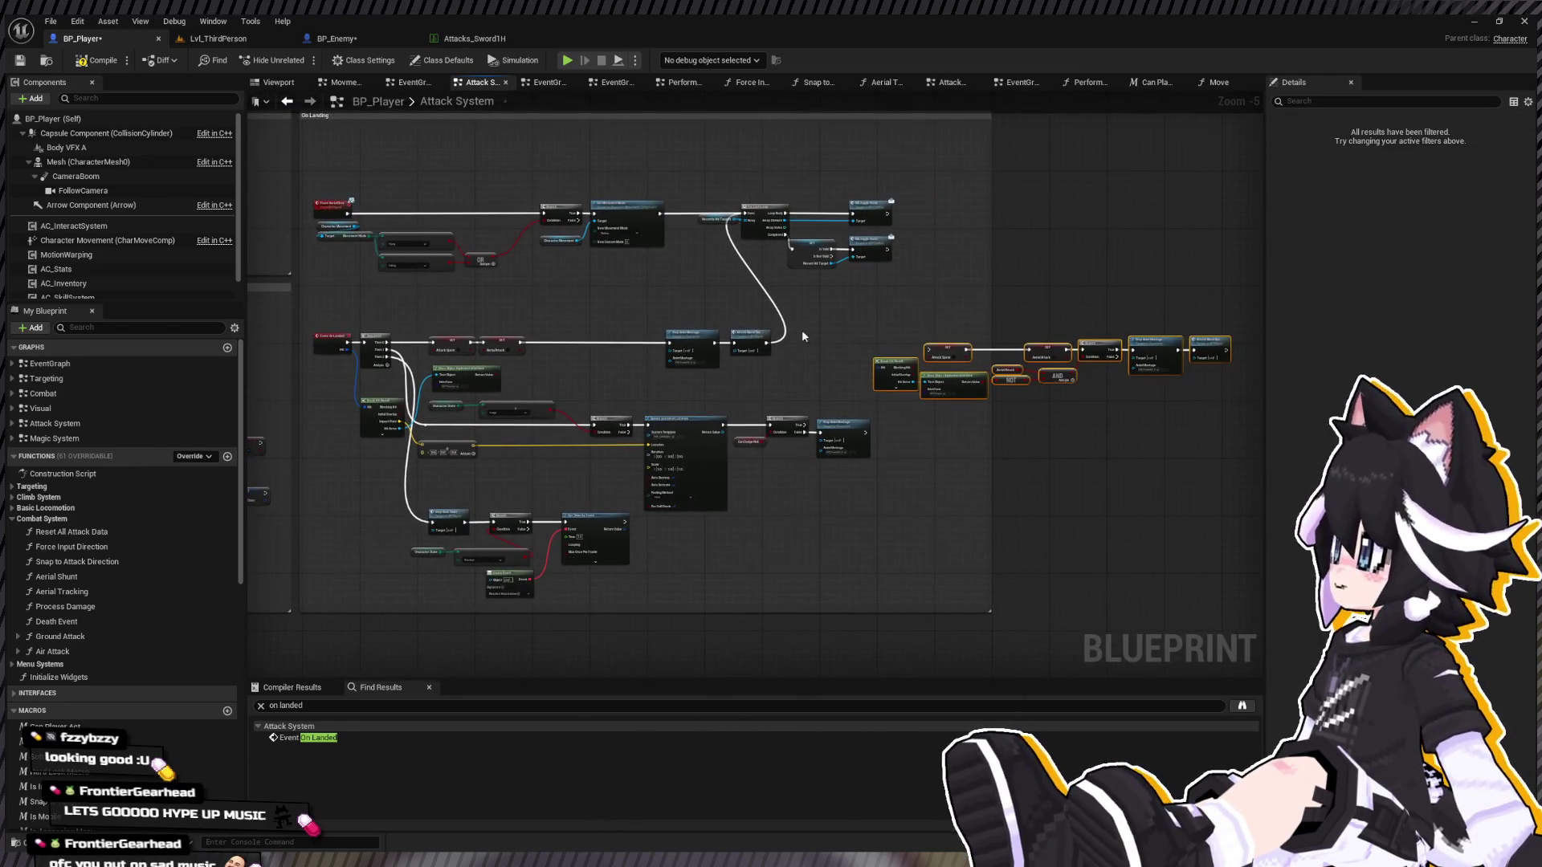
mouse_move(801, 329)
left_mouse_down()
mouse_move(572, 362)
mouse_move(1021, 340)
mouse_move(926, 342)
mouse_move(745, 282)
left_mouse_up()
scroll(1023, 339, "up", 2)
scroll(848, 345, "down", 1)
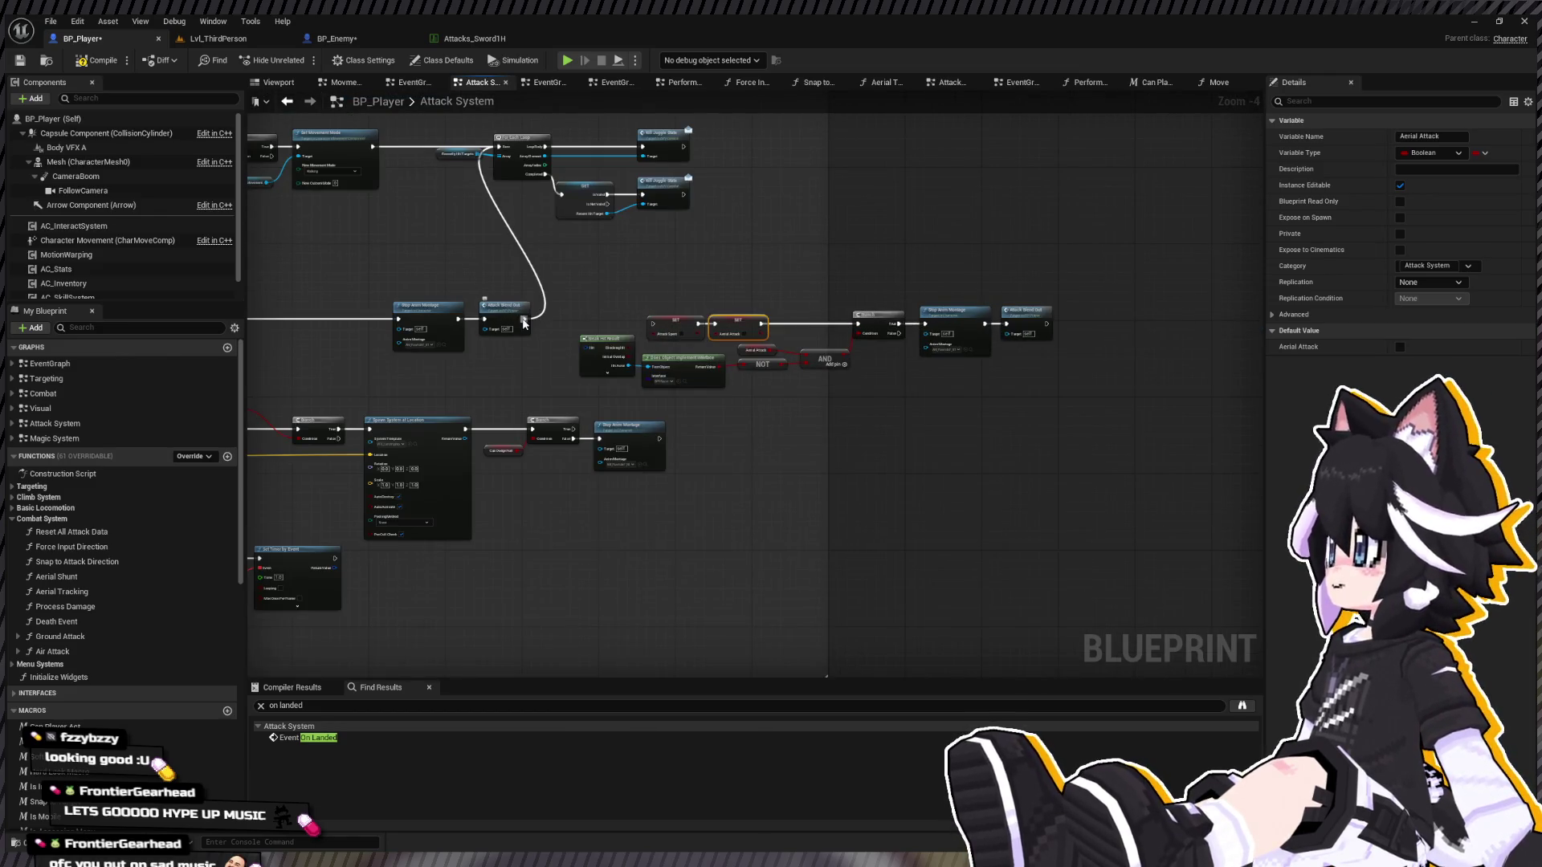
mouse_move(519, 319)
left_mouse_down()
mouse_move(963, 312)
mouse_move(1054, 337)
left_mouse_up()
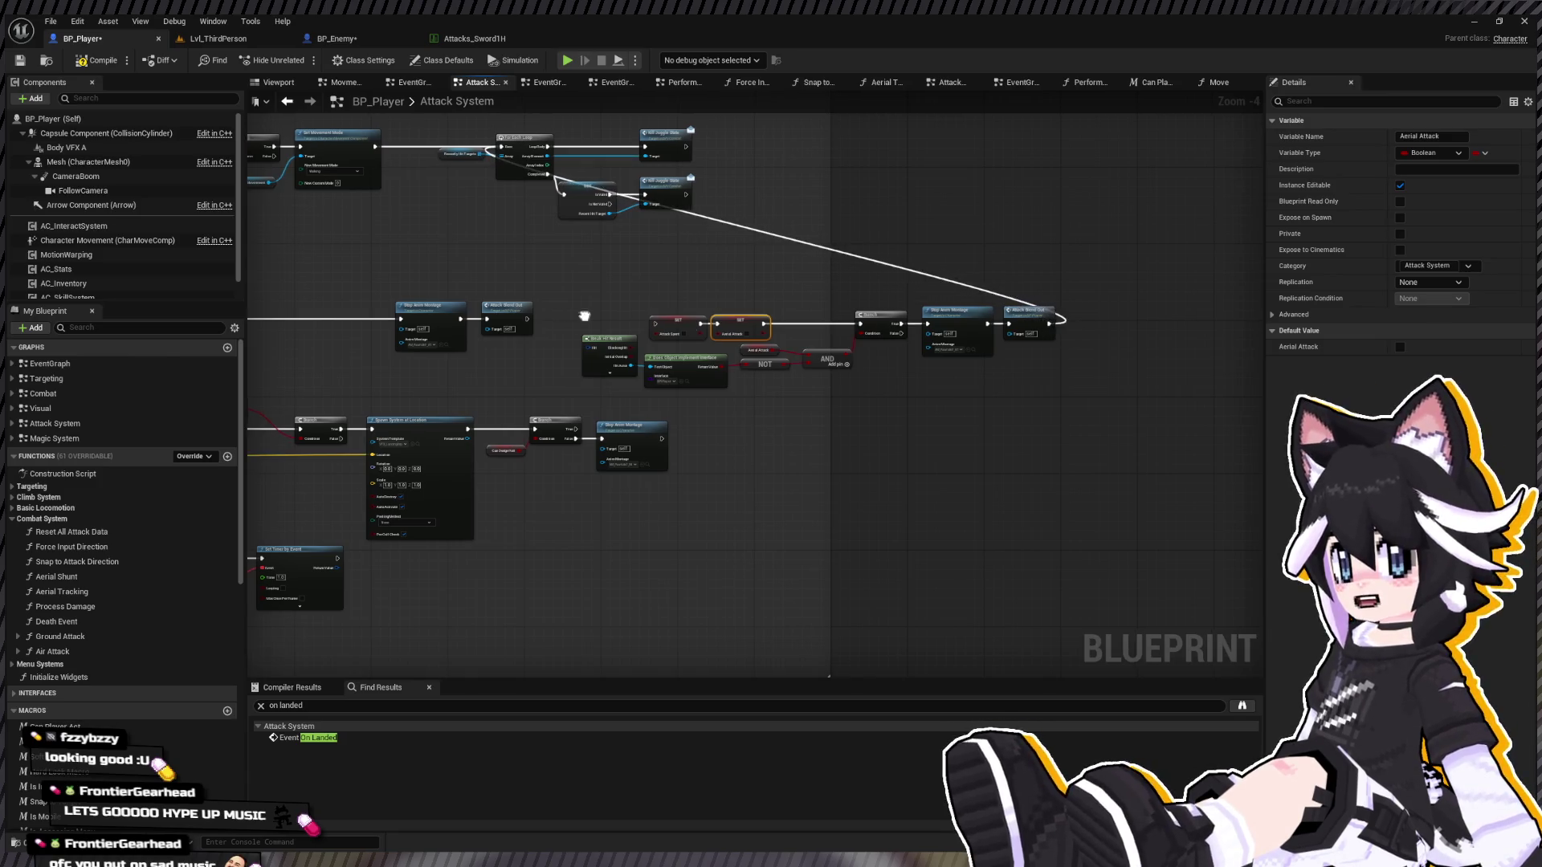
left_click_drag(233, 327, 629, 327)
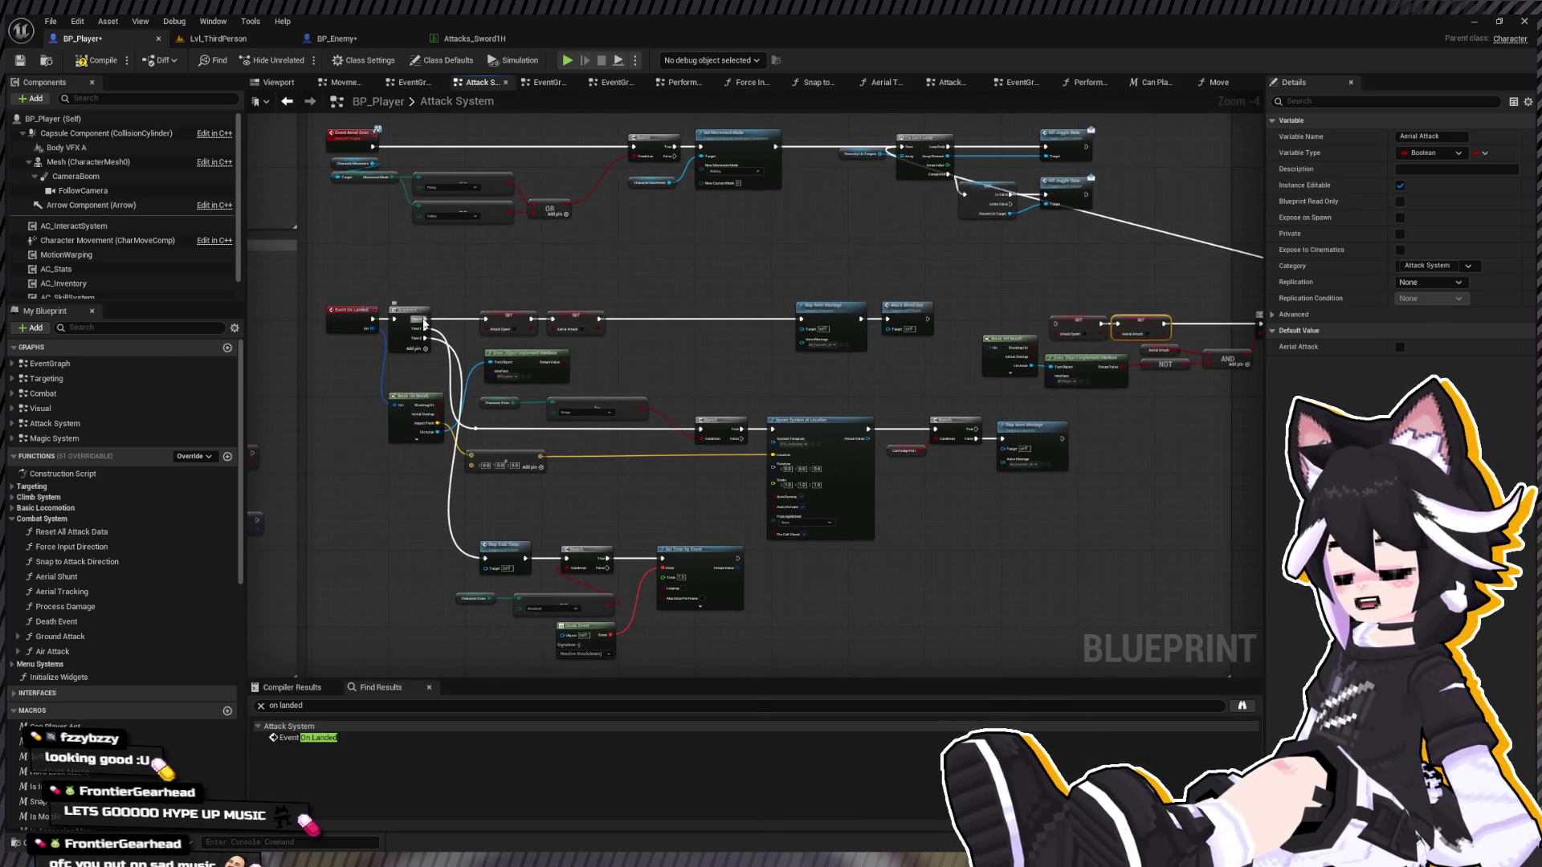
left_click_drag(425, 319, 1056, 327)
left_click(598, 310)
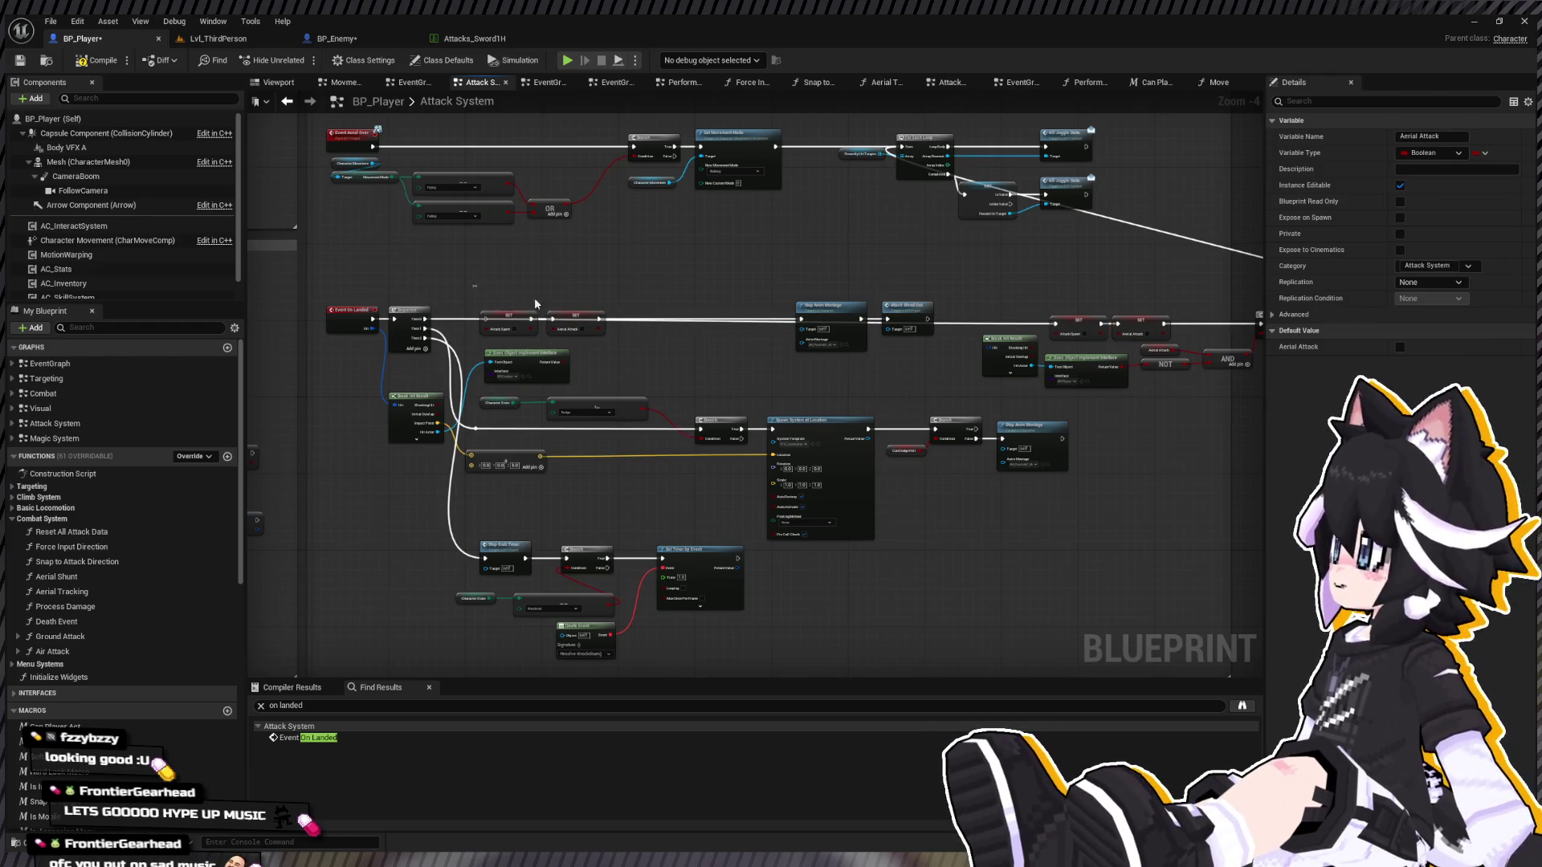
- Drag the On Landed SET/Branch/Montage group left in the Attack System graph
mouse_move(1113, 321)
left_mouse_down()
mouse_move(856, 313)
mouse_move(1173, 383)
left_mouse_up()
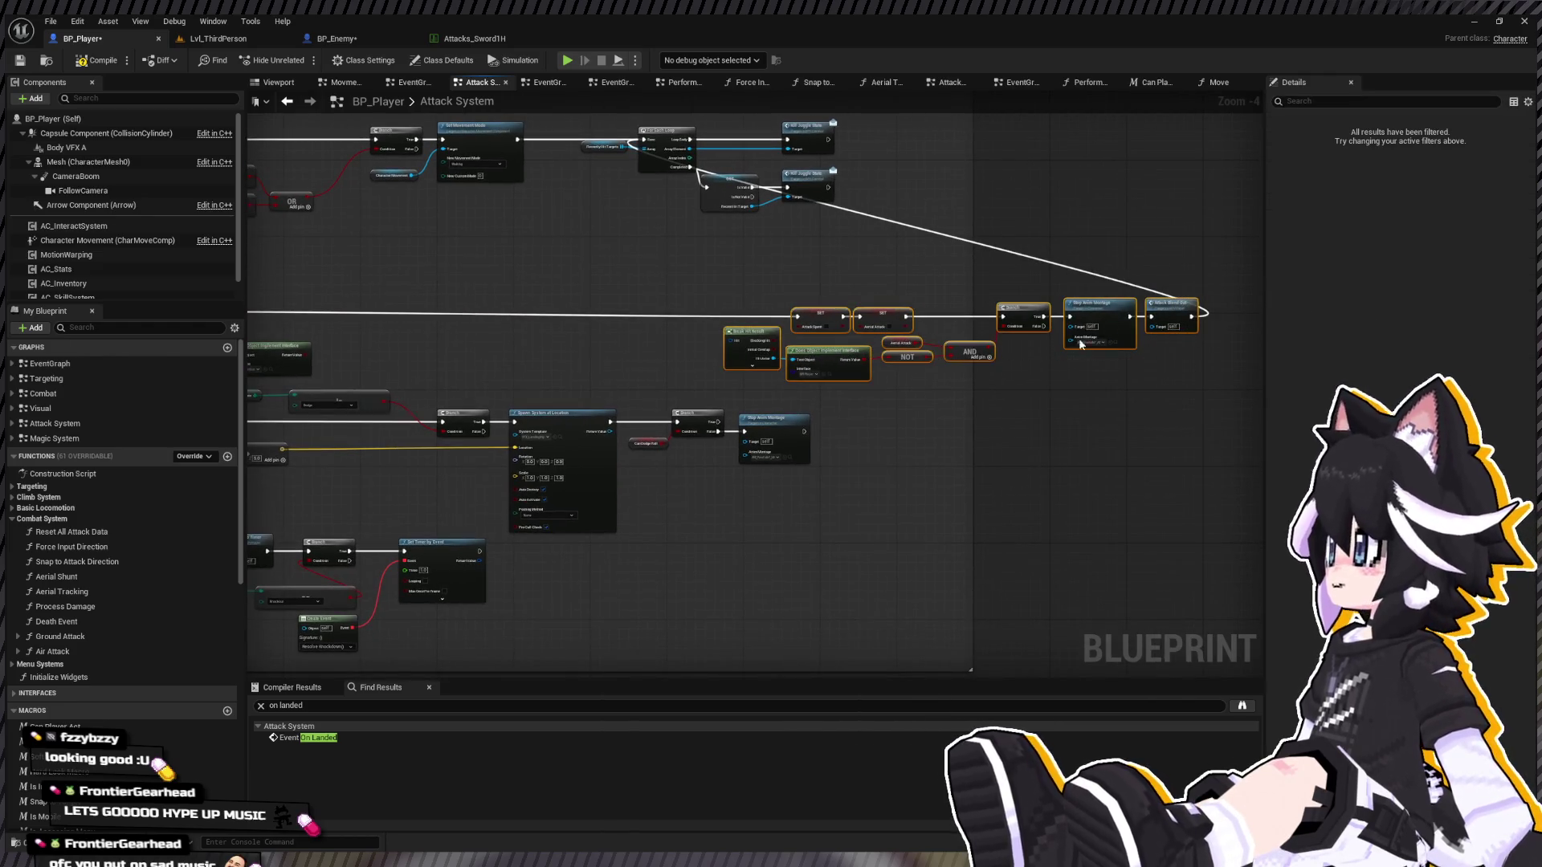
mouse_move(848, 319)
left_mouse_down()
mouse_move(479, 316)
mouse_move(698, 310)
mouse_move(655, 311)
left_mouse_up()
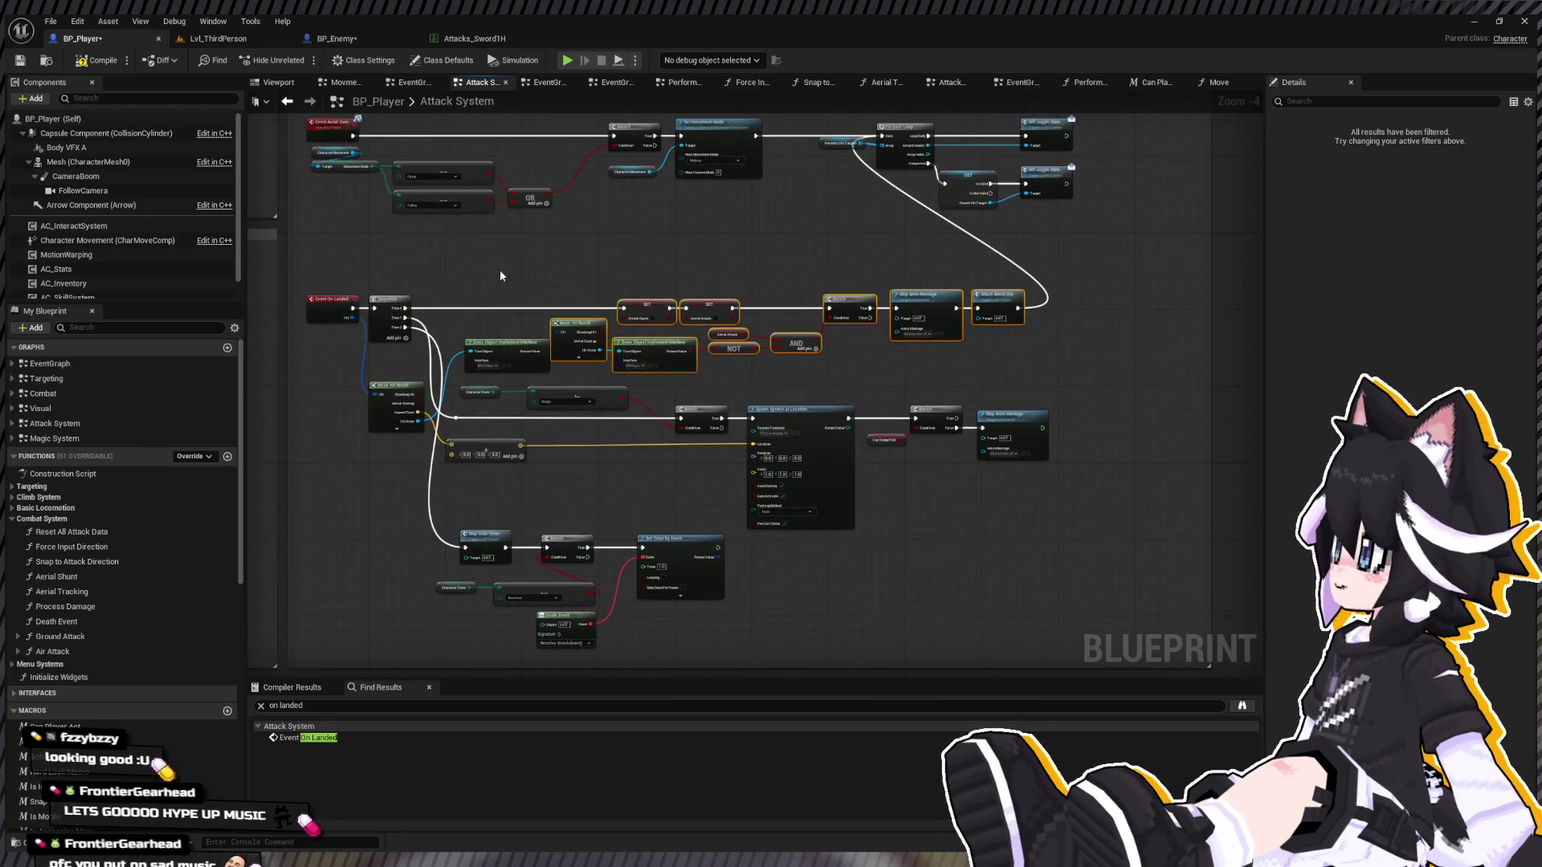
left_click(215, 39)
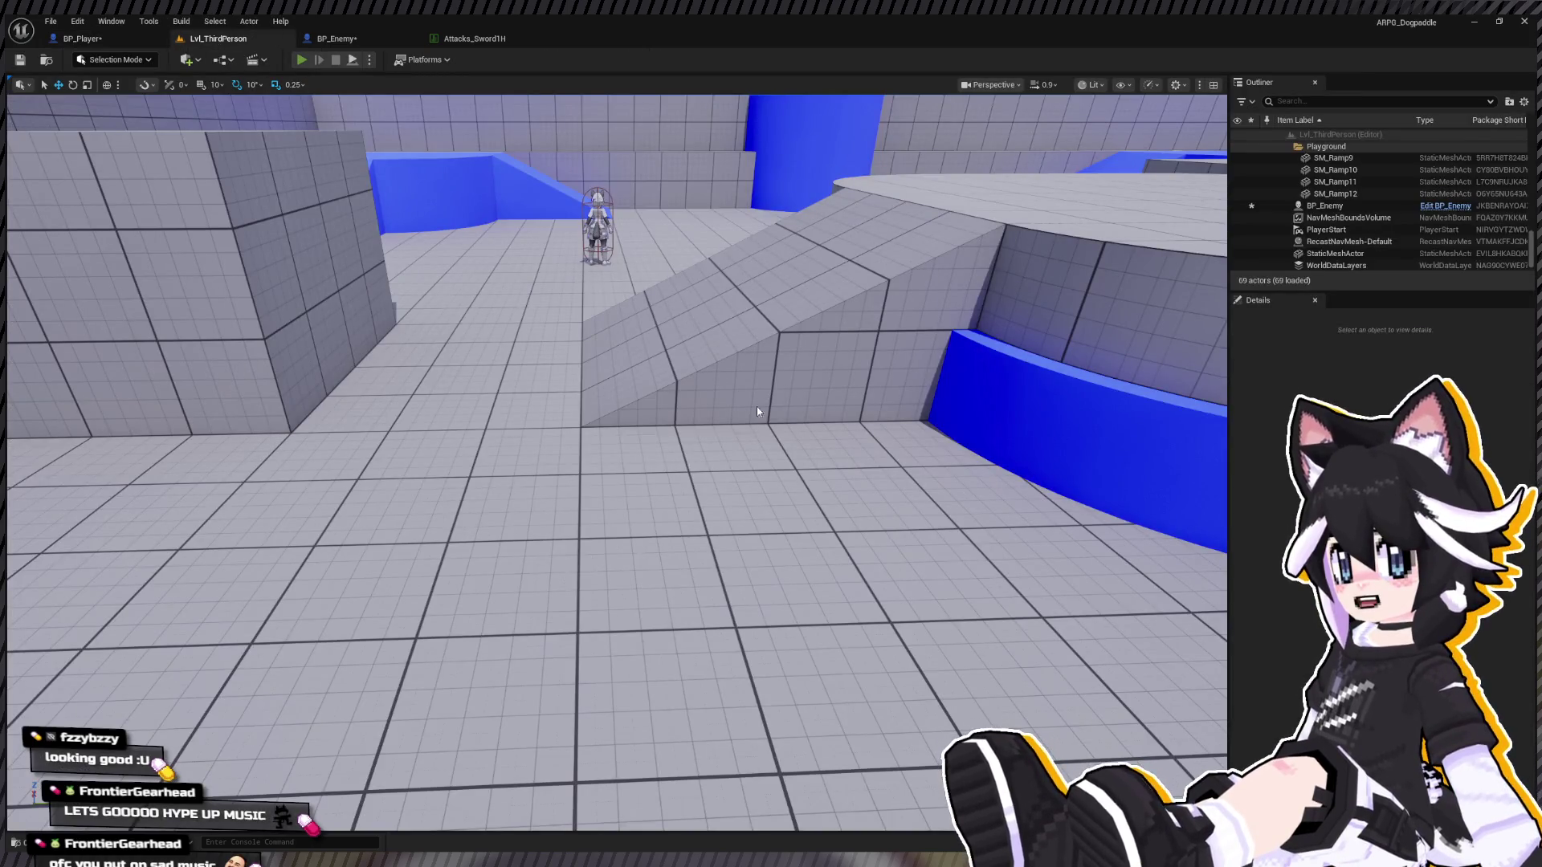
- Start playing Lvl_ThirdPerson and close in on the Dummy, landing a stunning hit
key("ctrl+Tab")
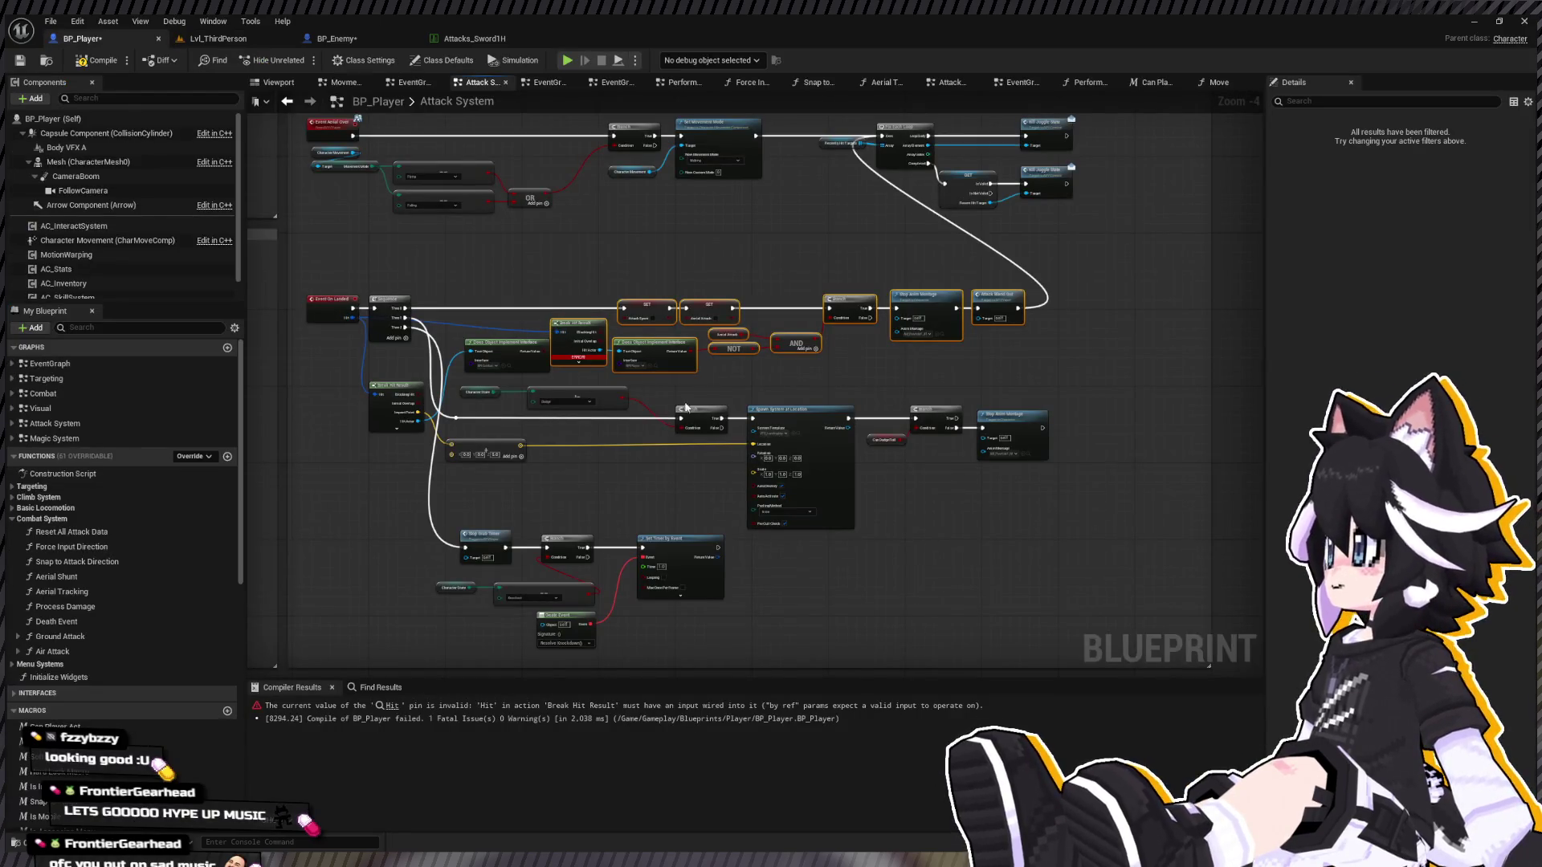
left_click(213, 39)
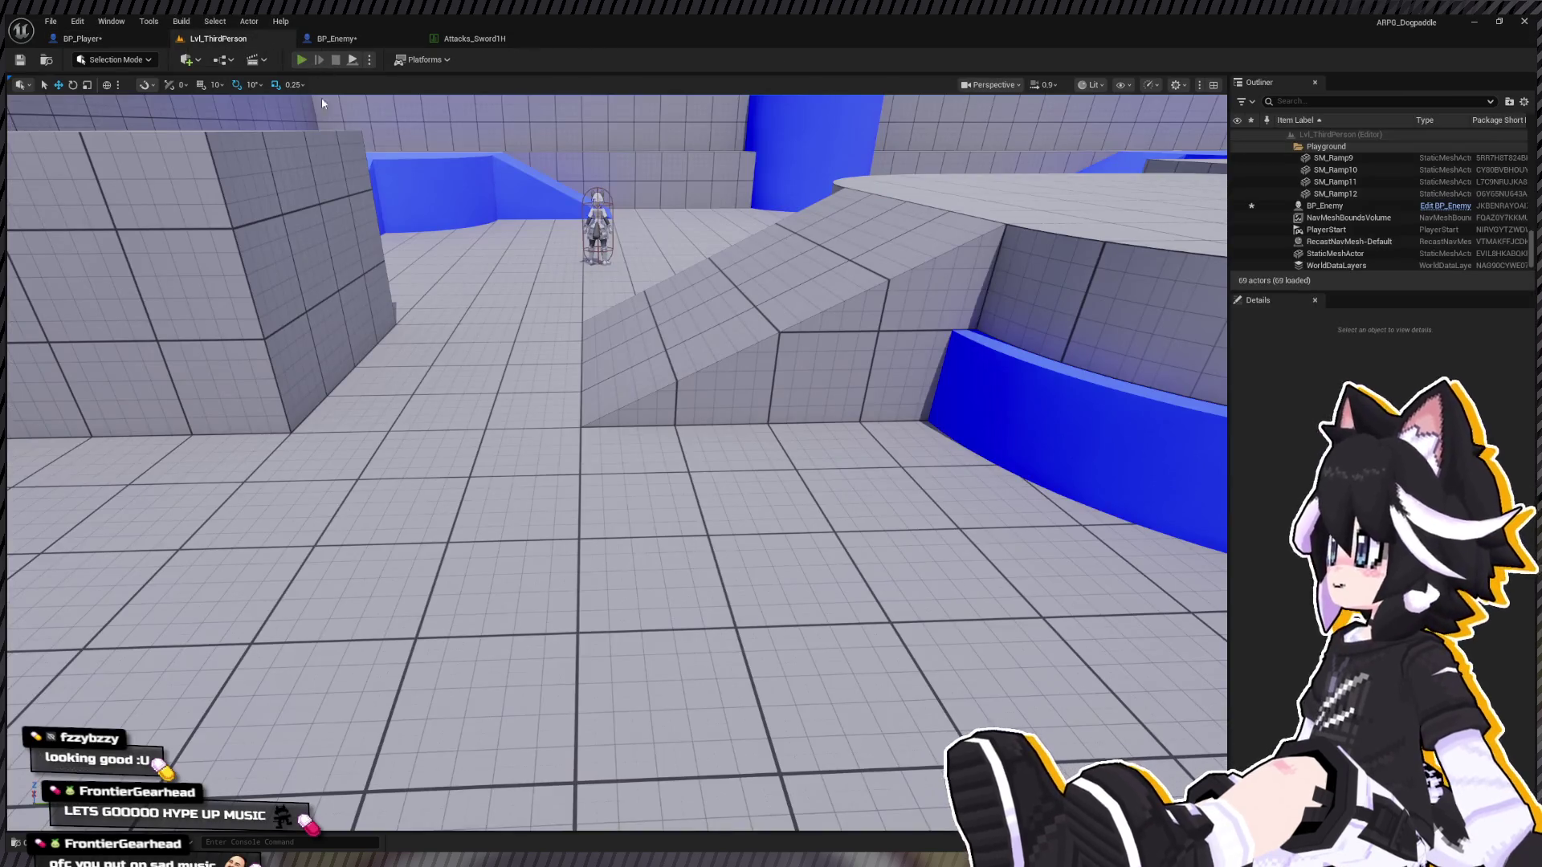
key("alt+p")
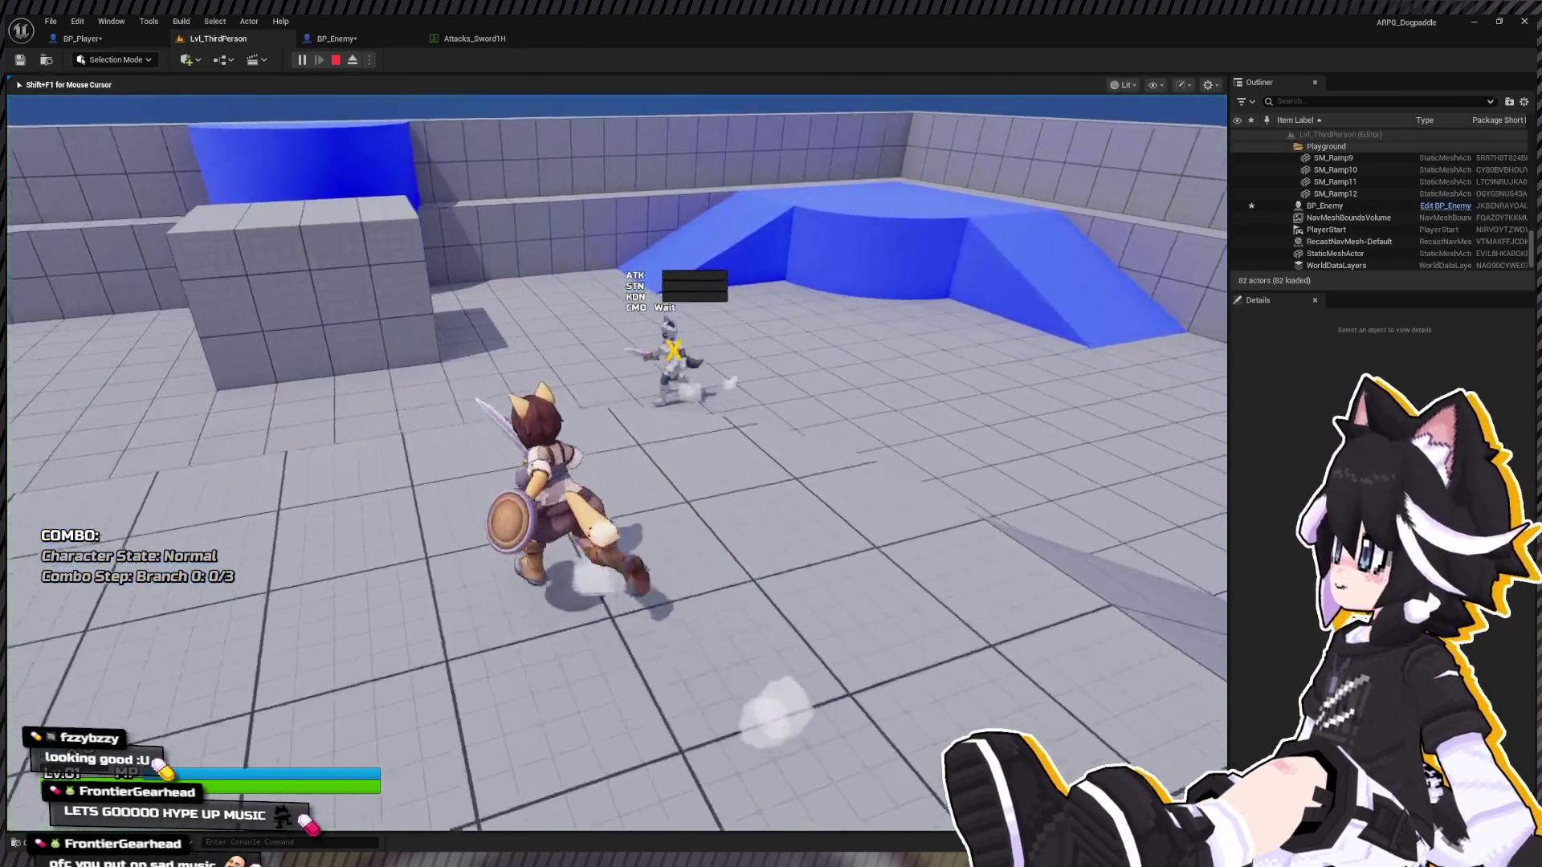
key("w")
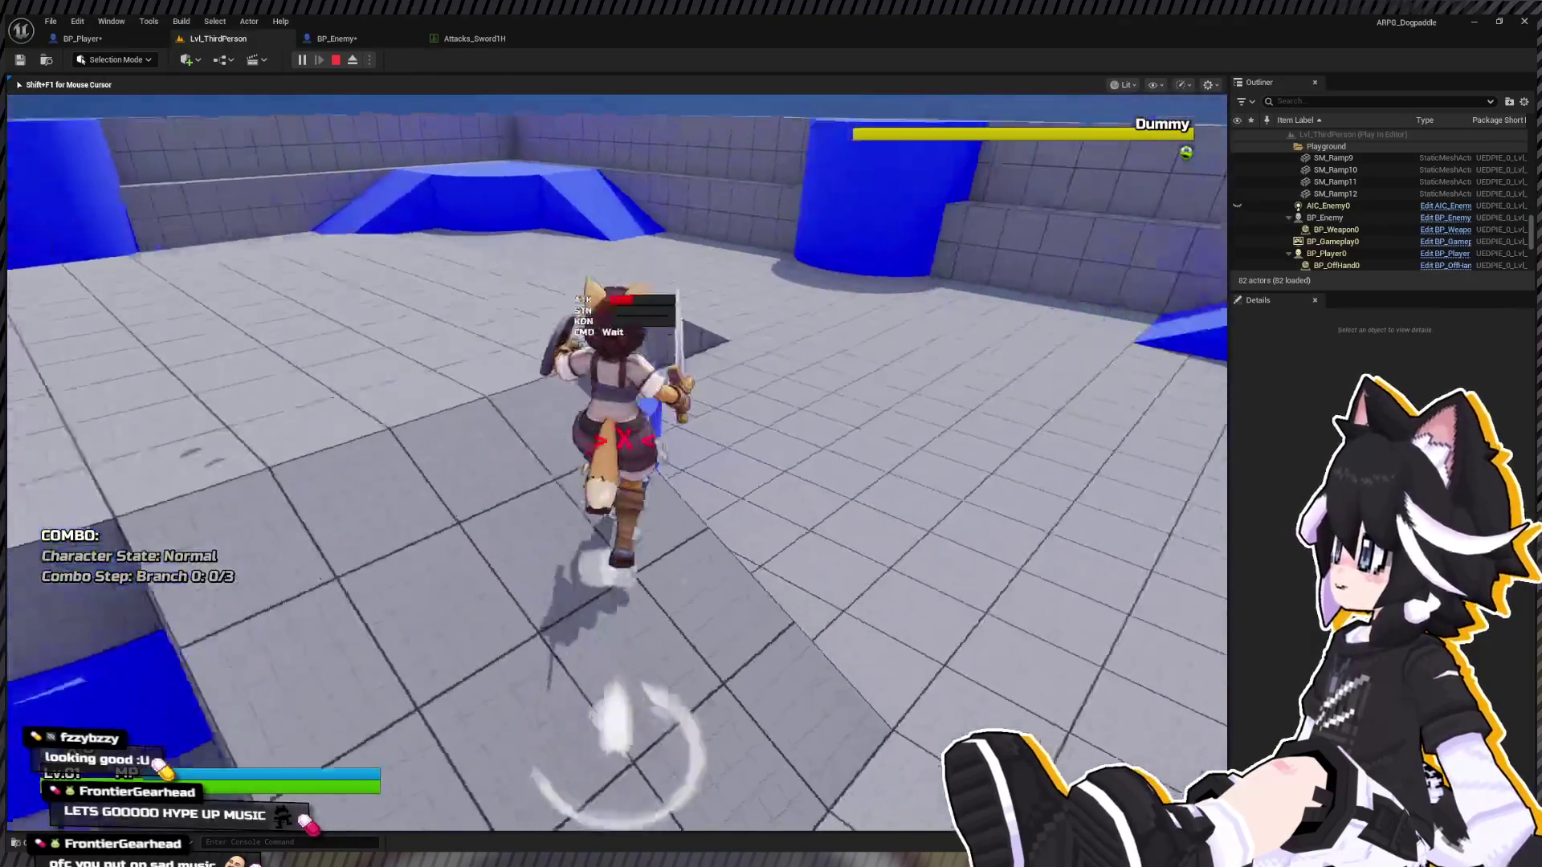
key("s")
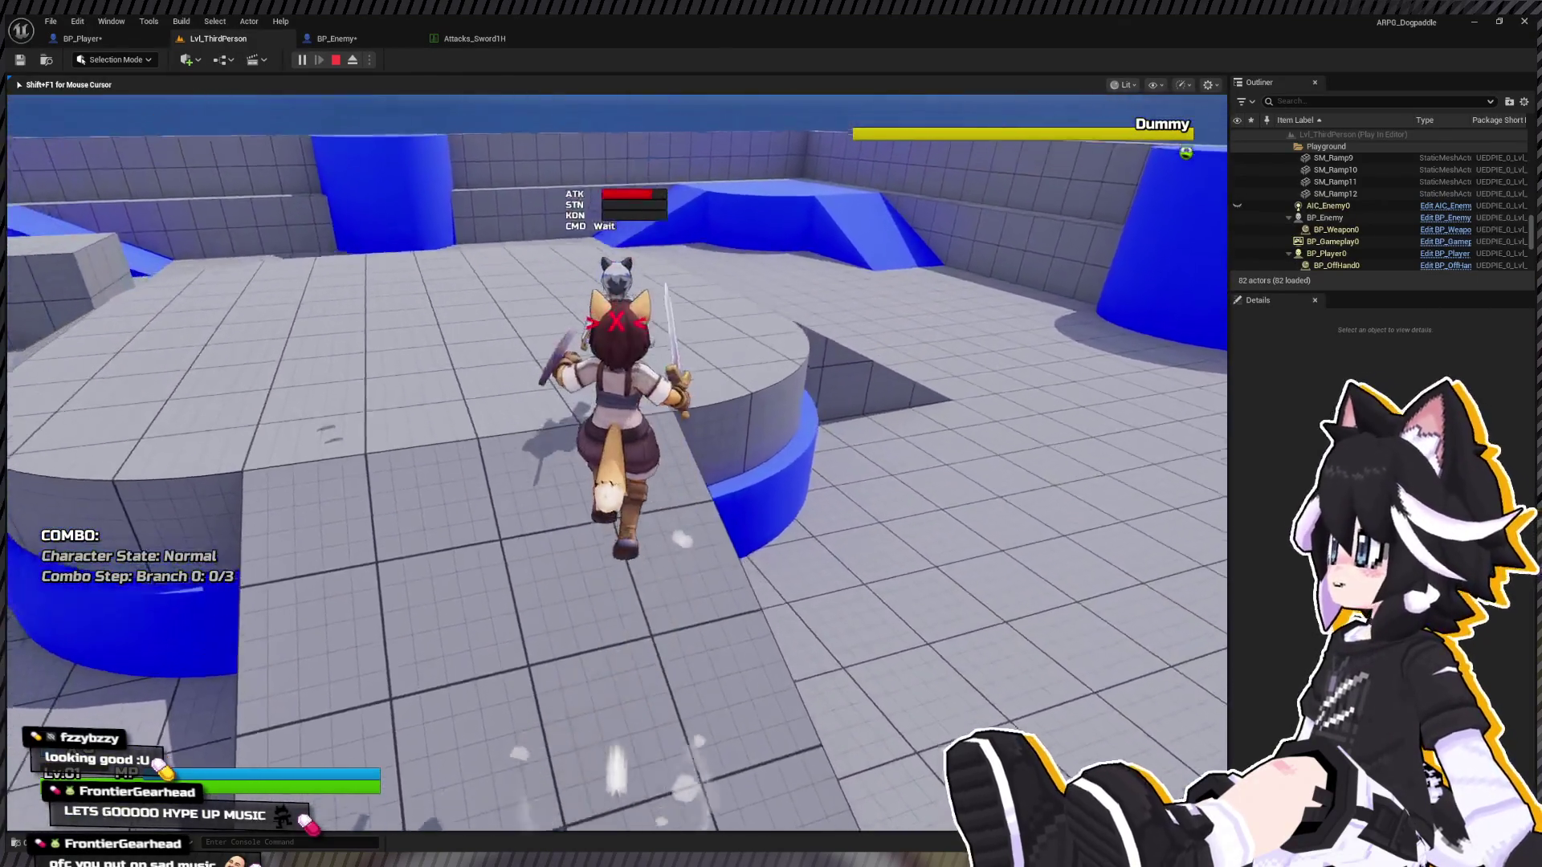
key("w")
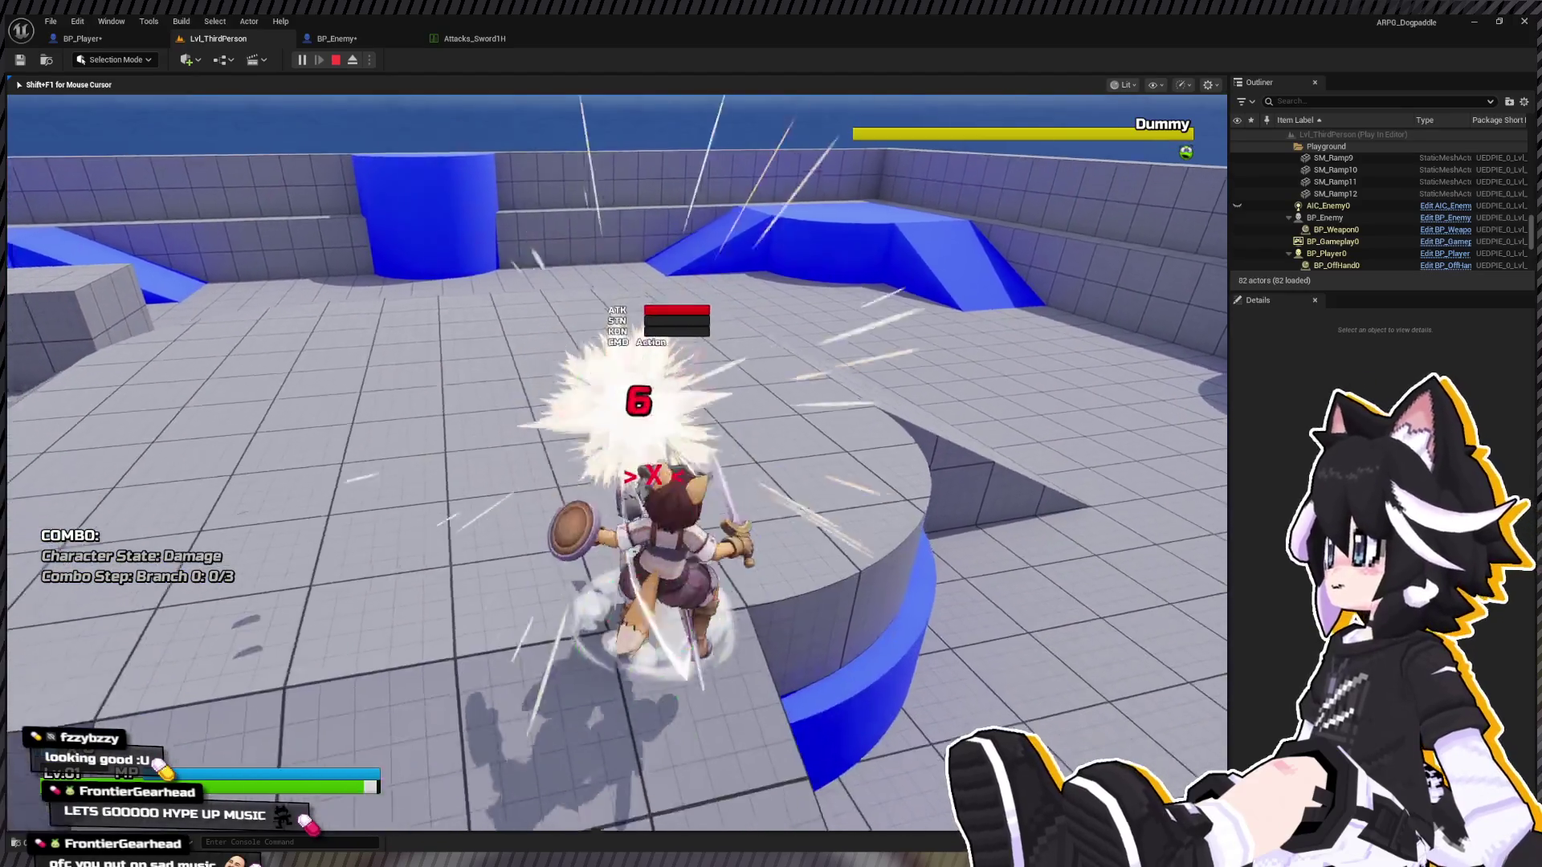
key("w")
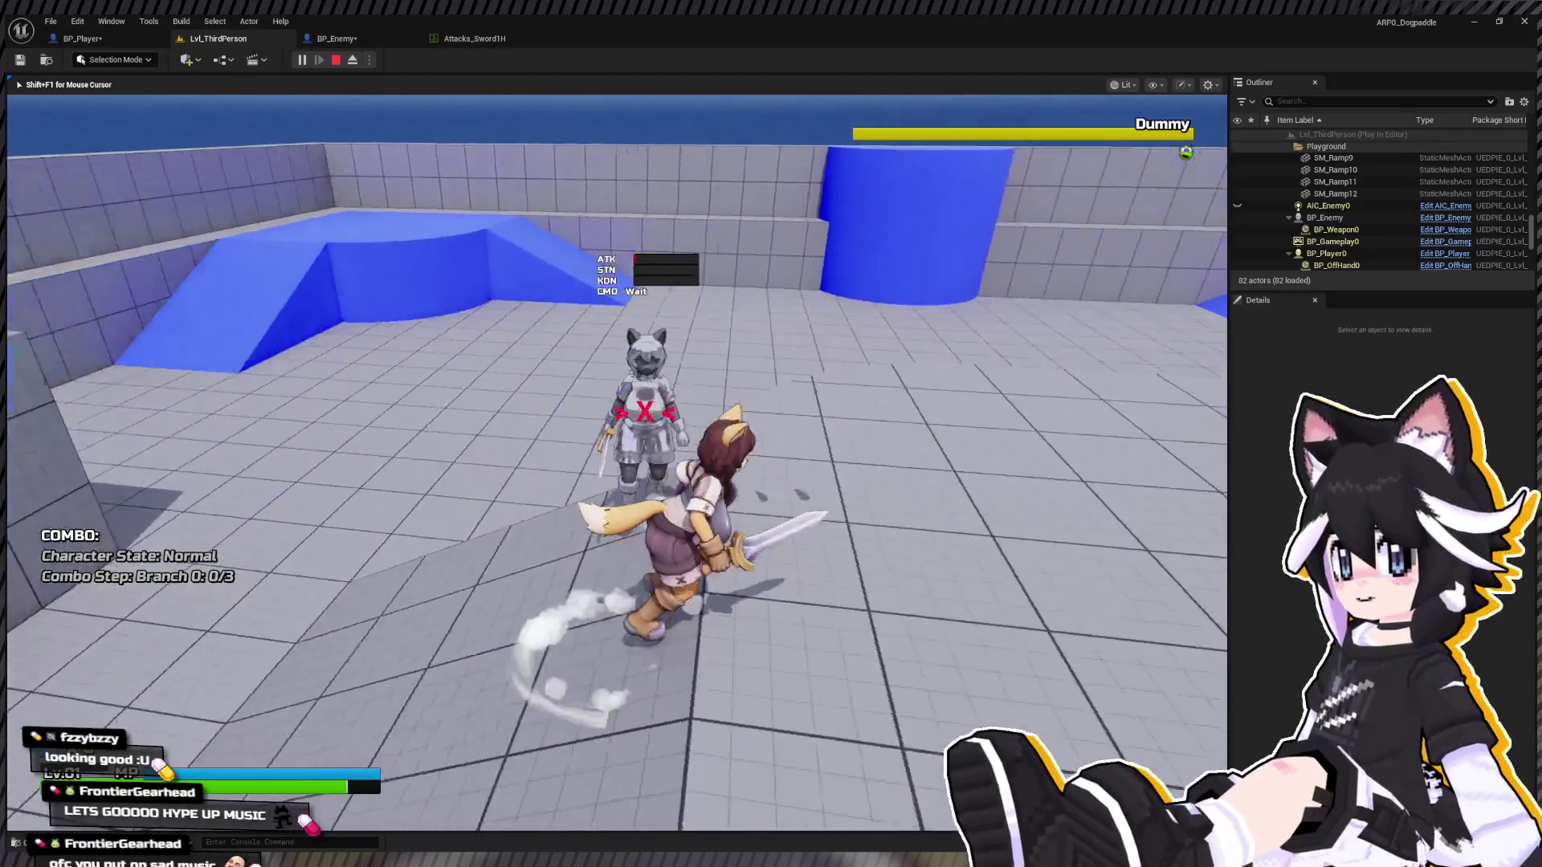
key("w")
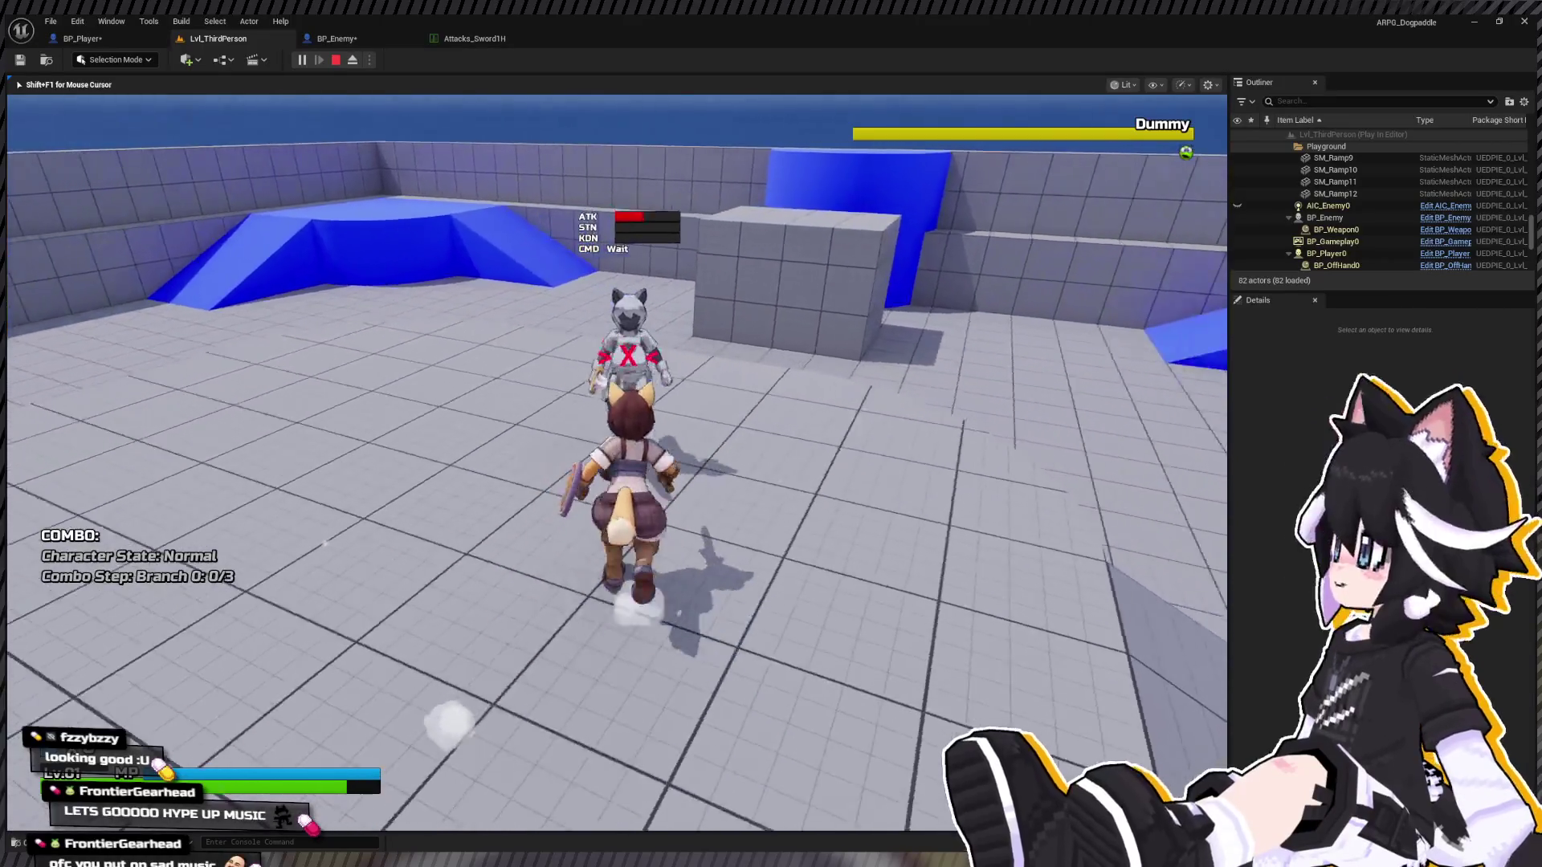
key("w")
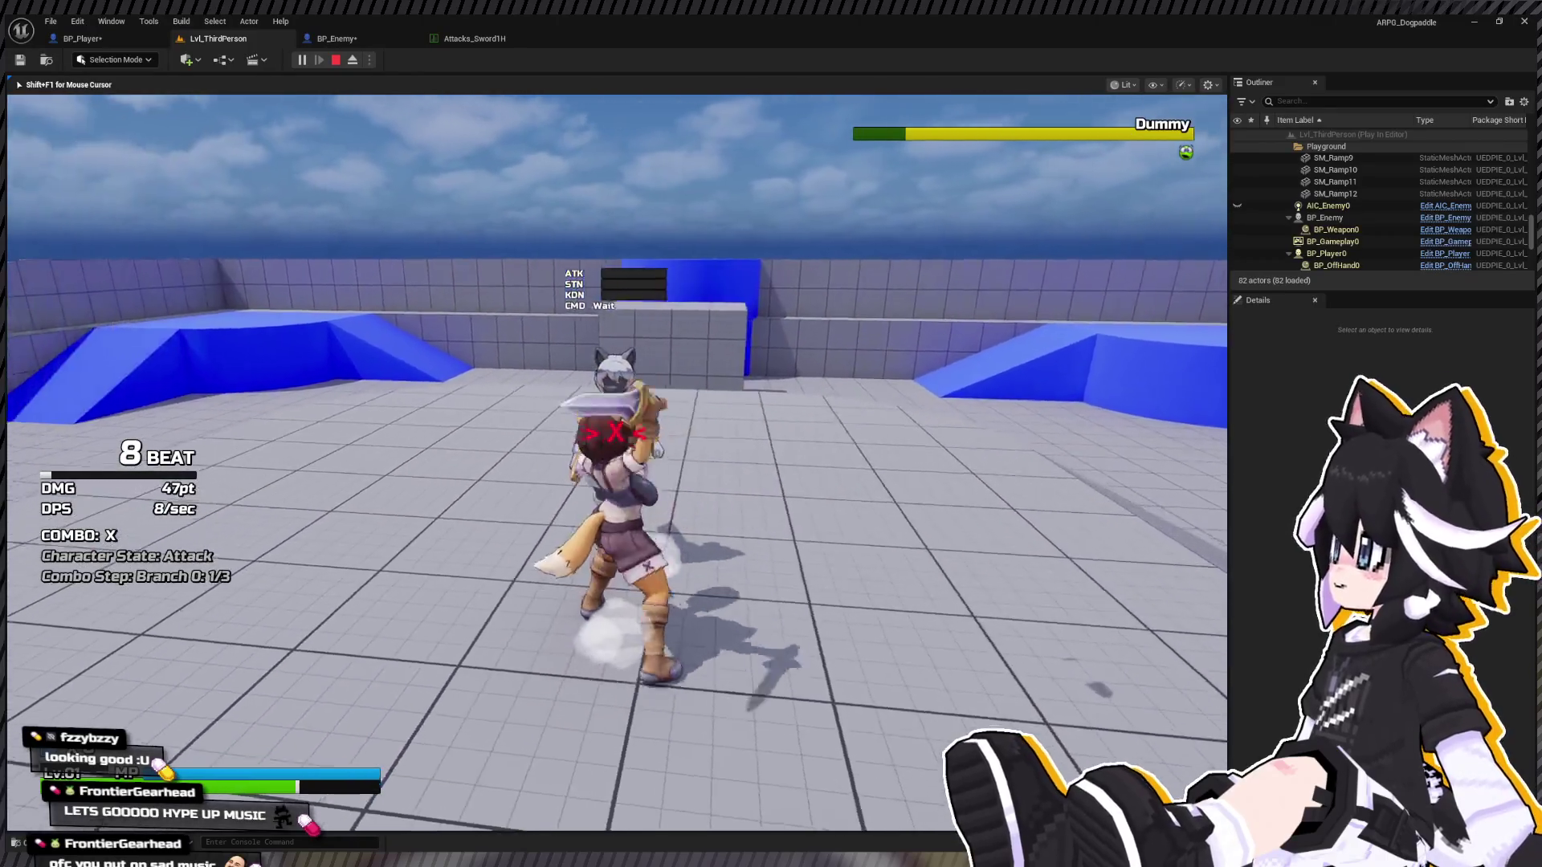
- Hit the Dummy with a sword combo, then stop the play session
left_click(616, 462)
left_click(616, 463)
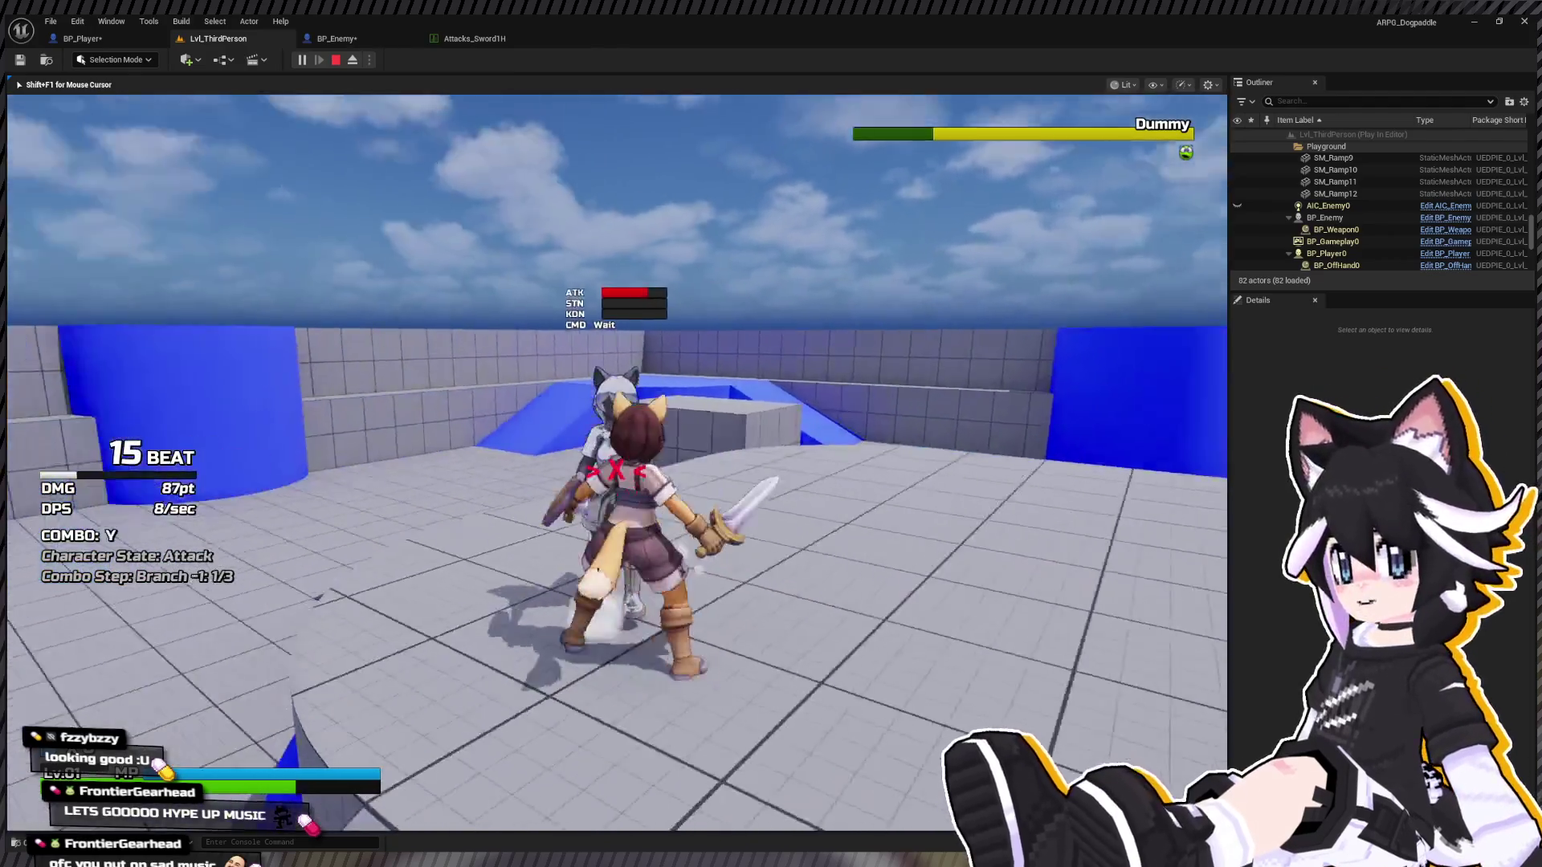
left_click(616, 462)
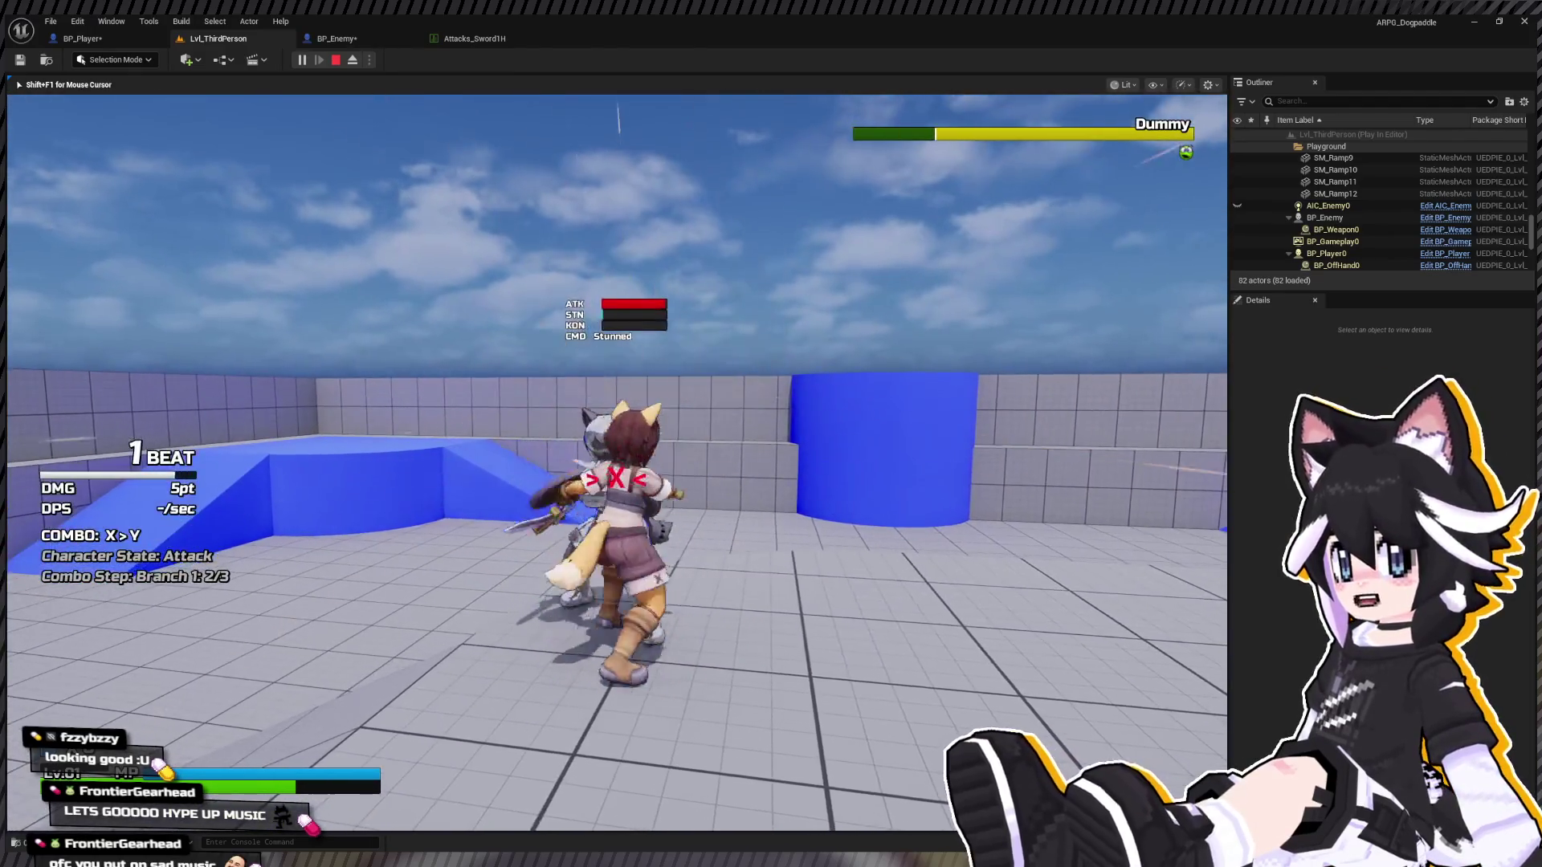
left_click(617, 462)
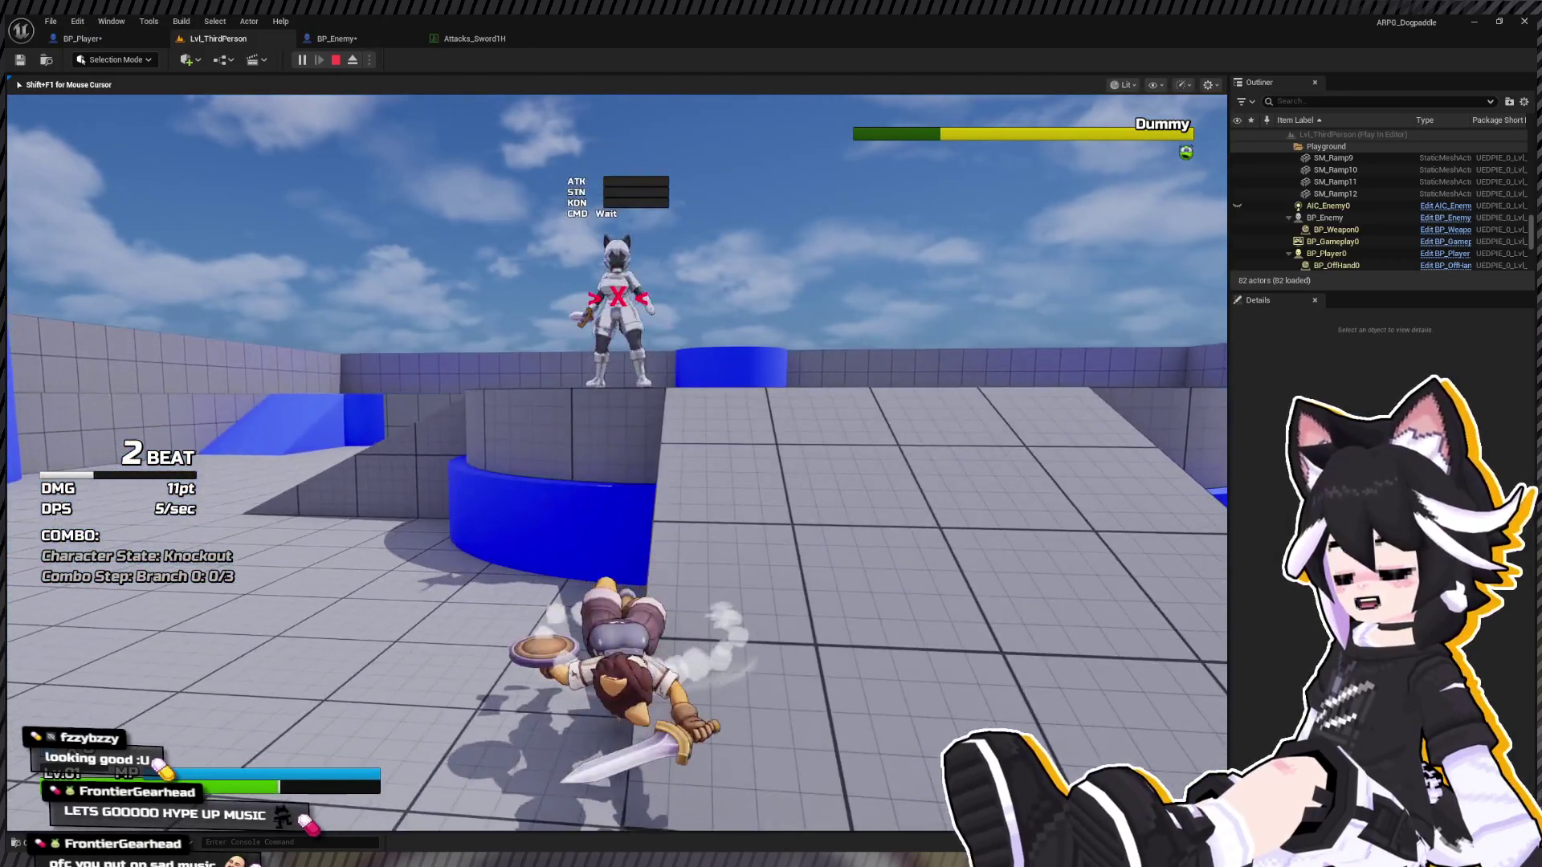
key("Escape")
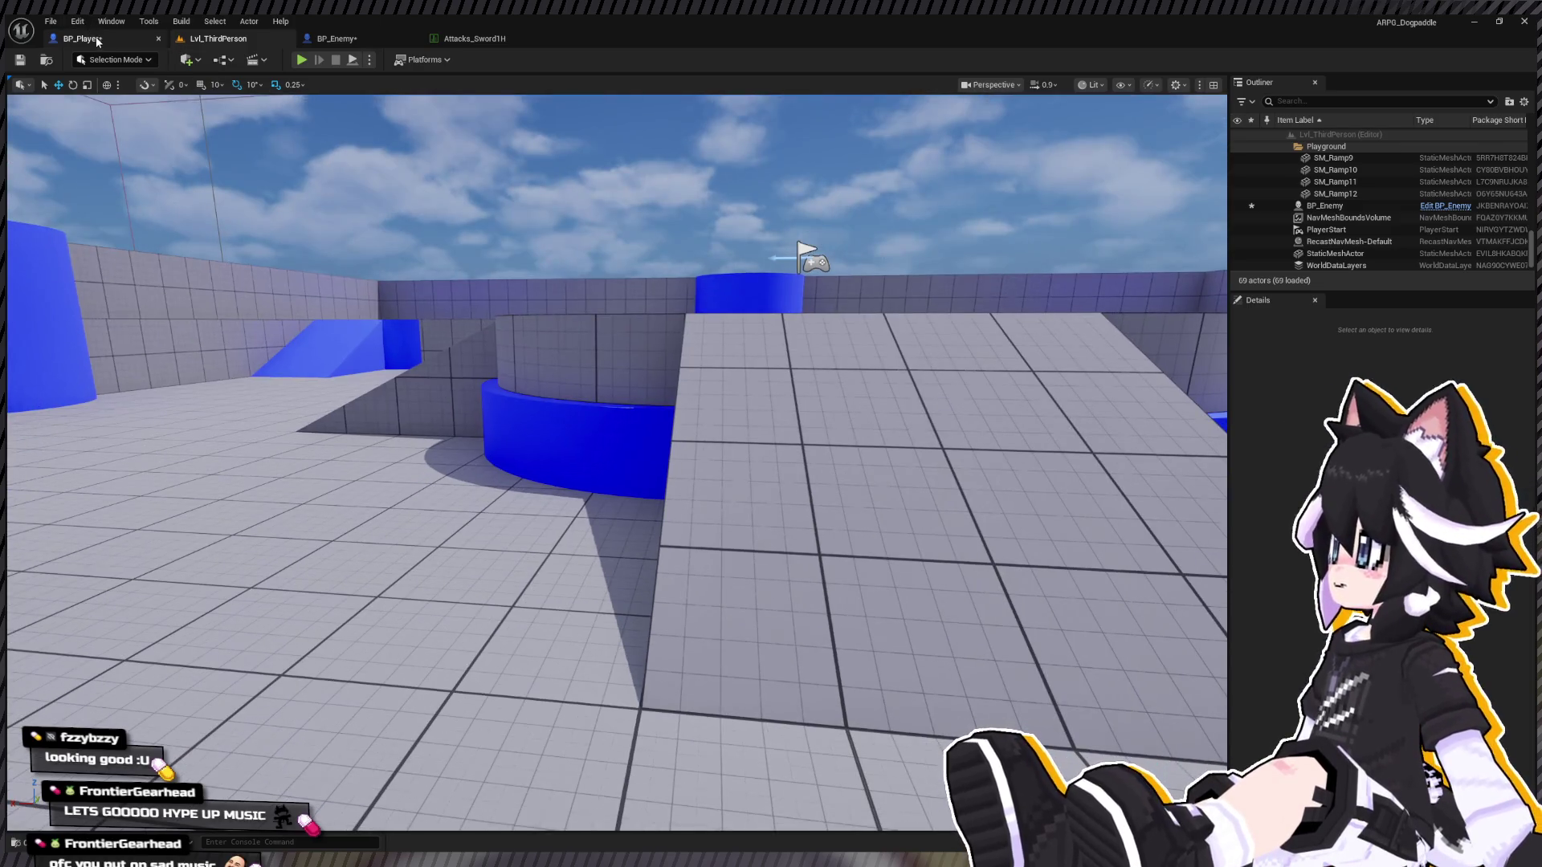
- Return to BP_Player's Attack System graph and survey its comment groups, including On Landing
left_click(82, 38)
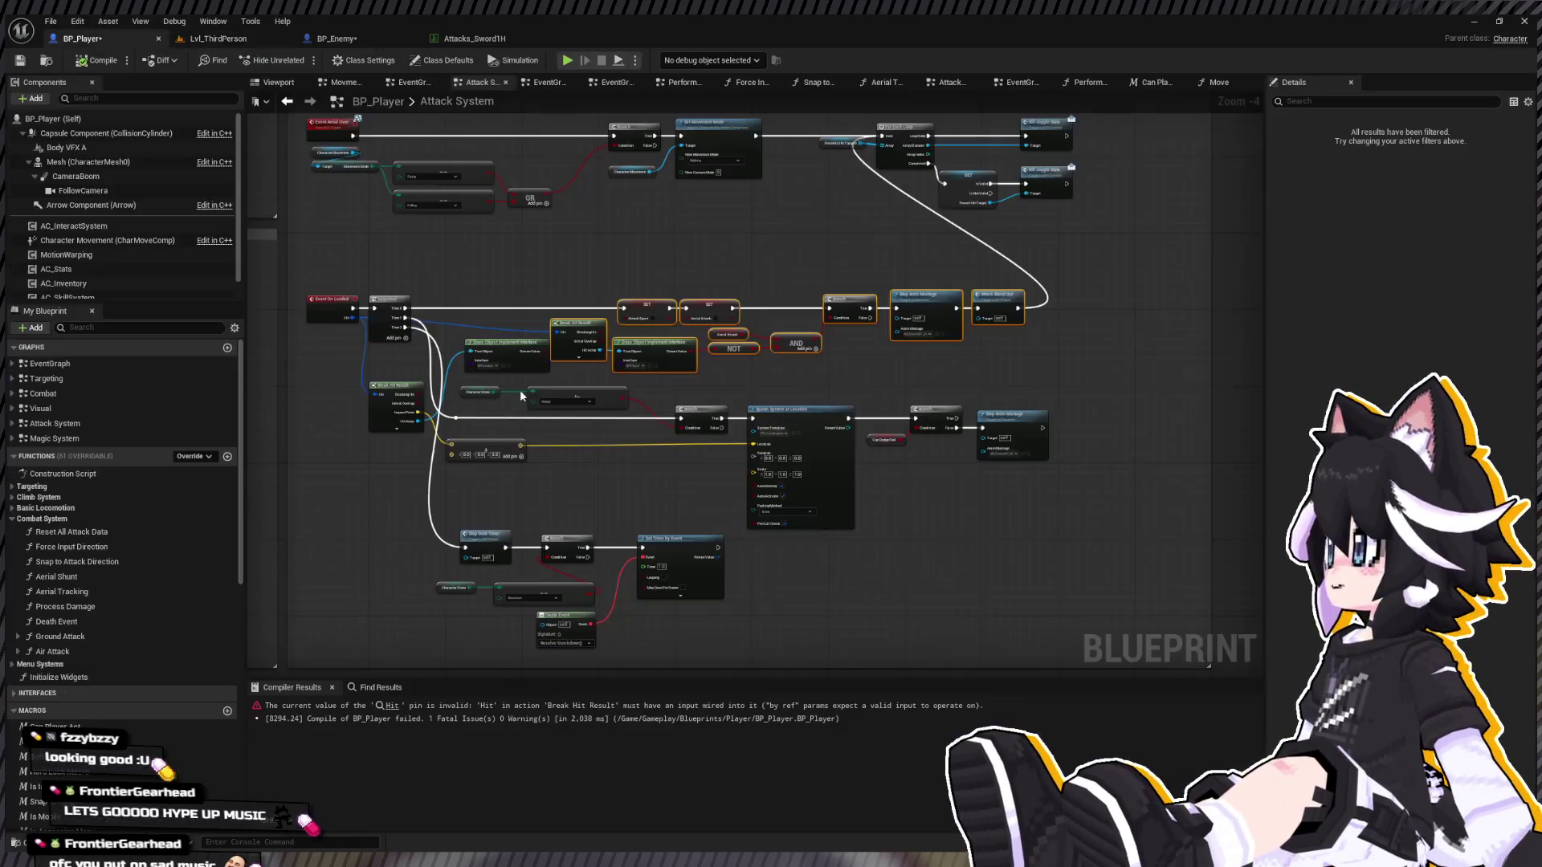
scroll(594, 402, "down", 5)
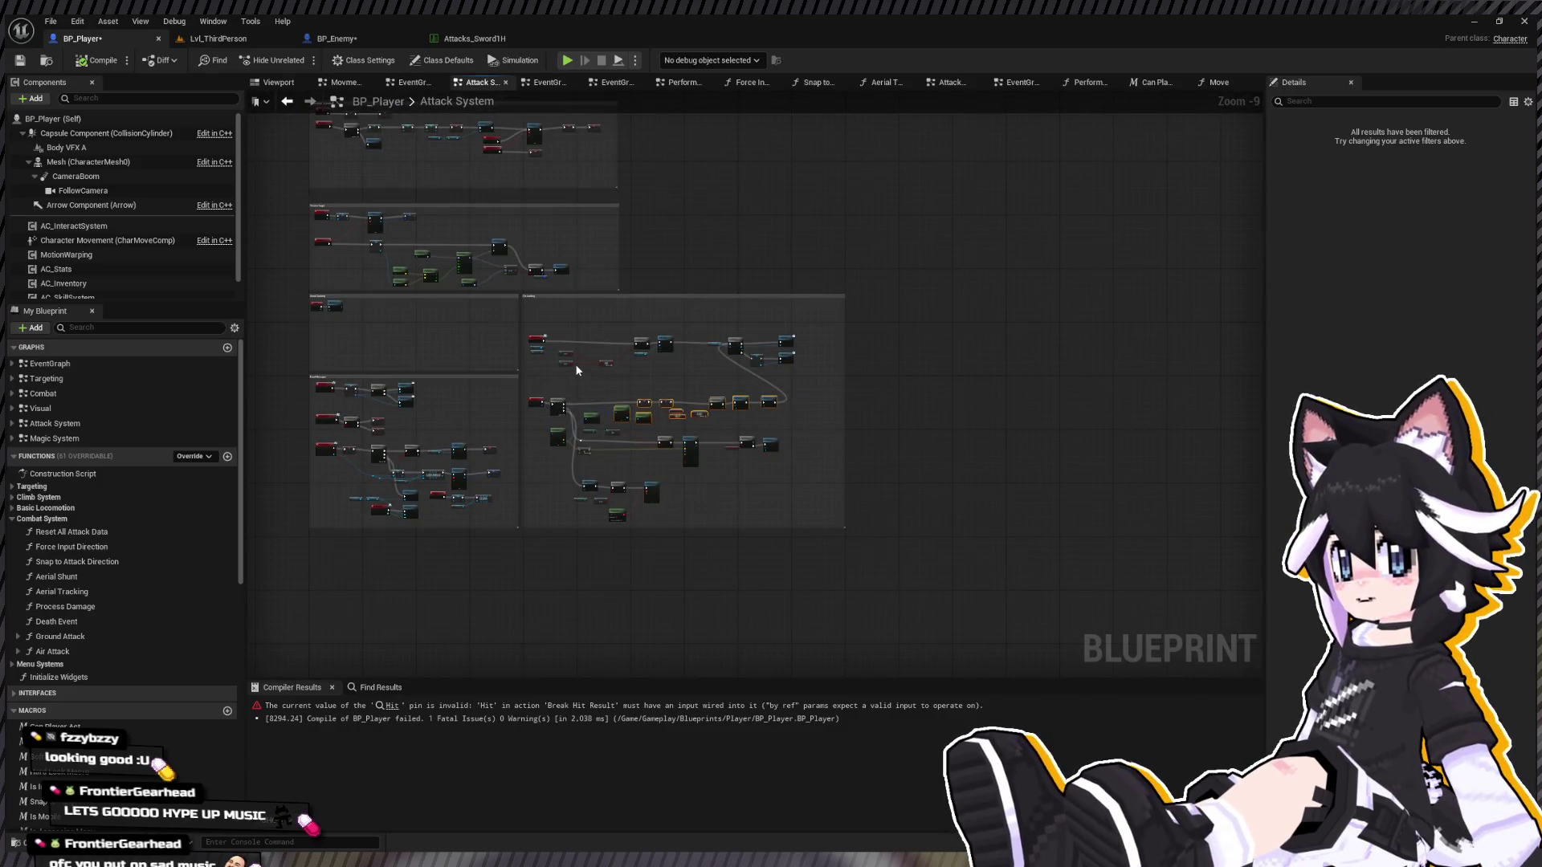
mouse_move(558, 339)
left_mouse_down()
mouse_move(675, 344)
mouse_move(699, 450)
mouse_move(609, 504)
left_mouse_up()
scroll(609, 504, "up", 5)
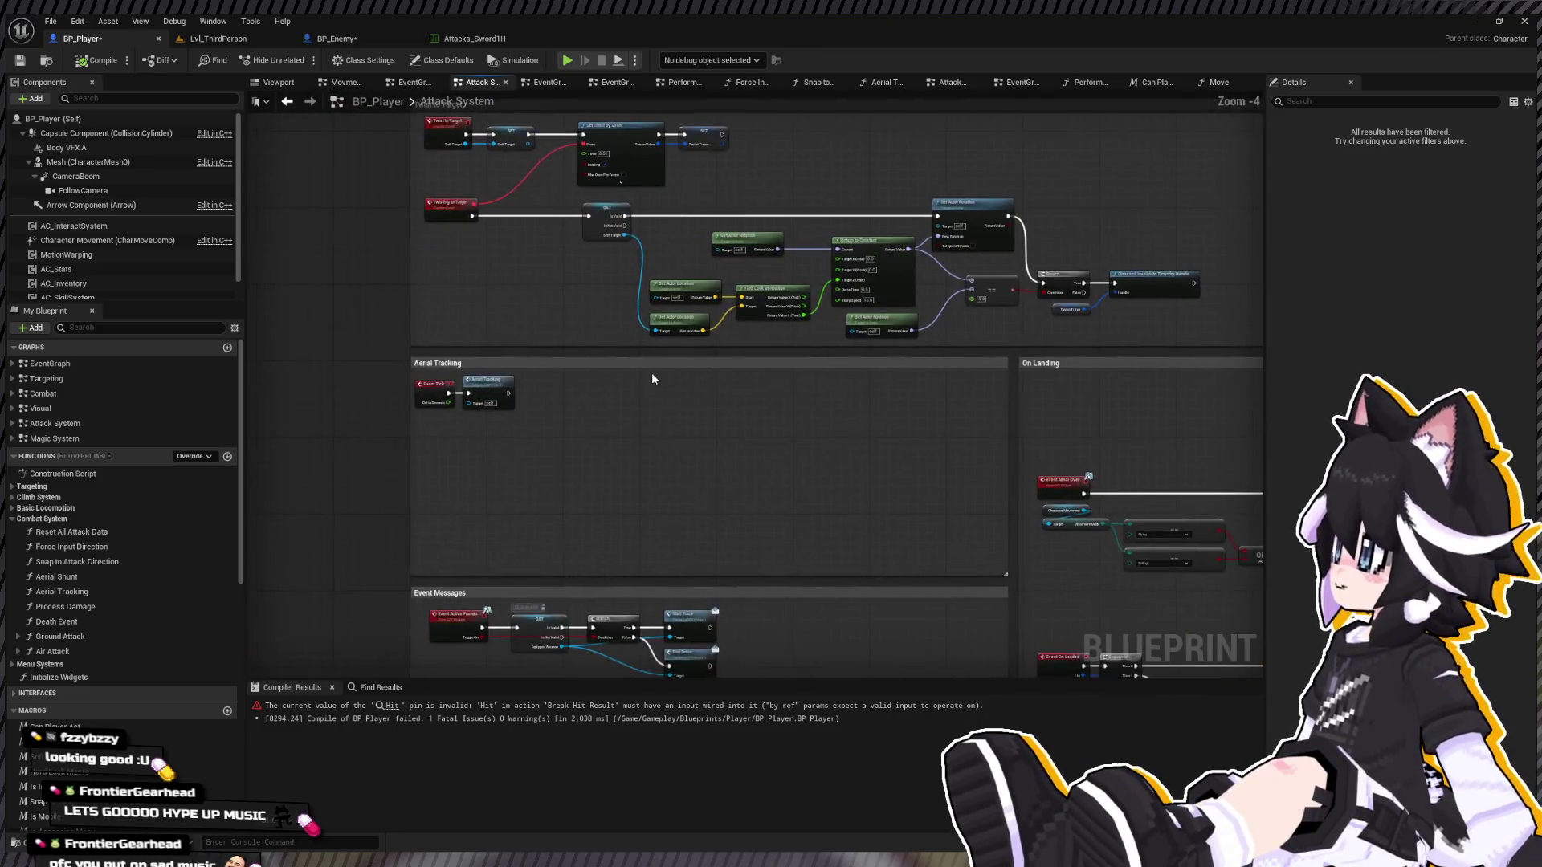
mouse_move(770, 399)
left_mouse_down()
mouse_move(736, 320)
mouse_move(720, 155)
mouse_move(829, 213)
mouse_move(555, 348)
mouse_move(544, 501)
left_mouse_up()
scroll(543, 501, "down", 4)
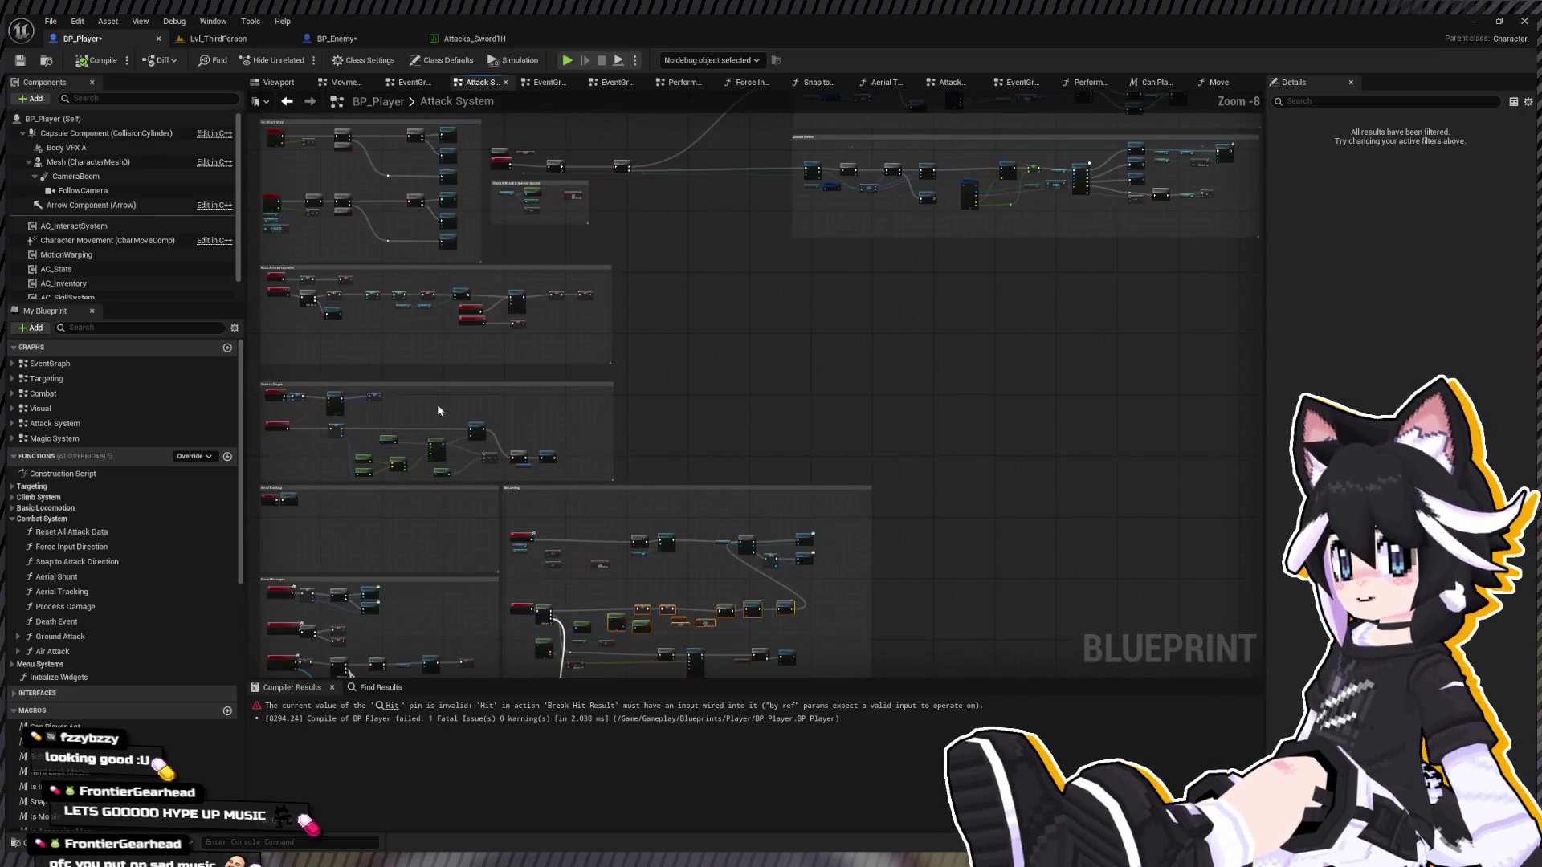
- Inspect the Aerial Shunt function's entry, OR/AND and Branch node chain, then switch to Combat
double_click(127, 576)
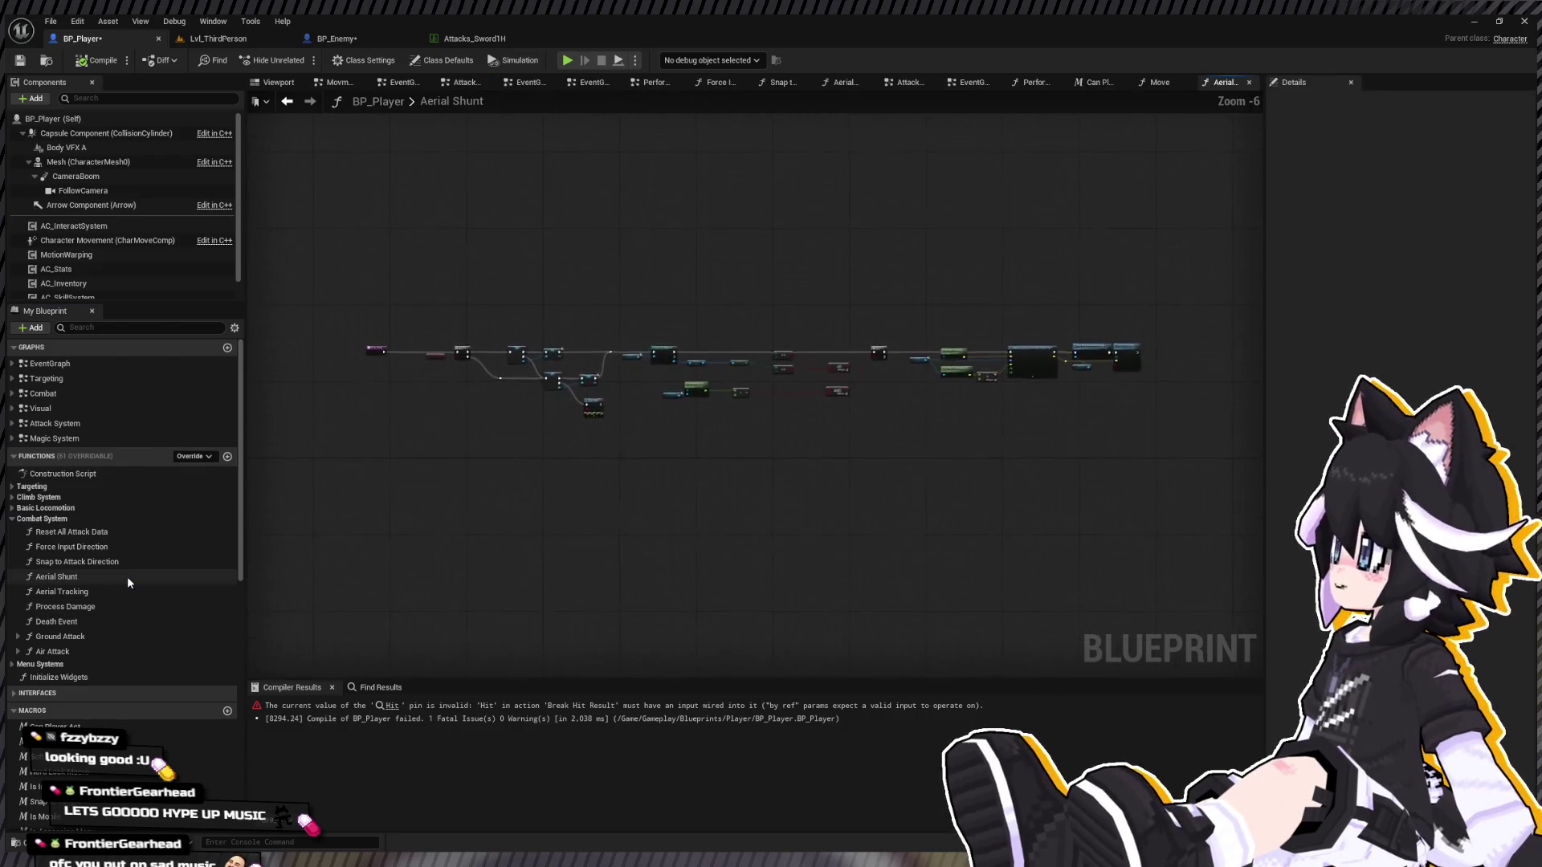
scroll(751, 442, "up", 6)
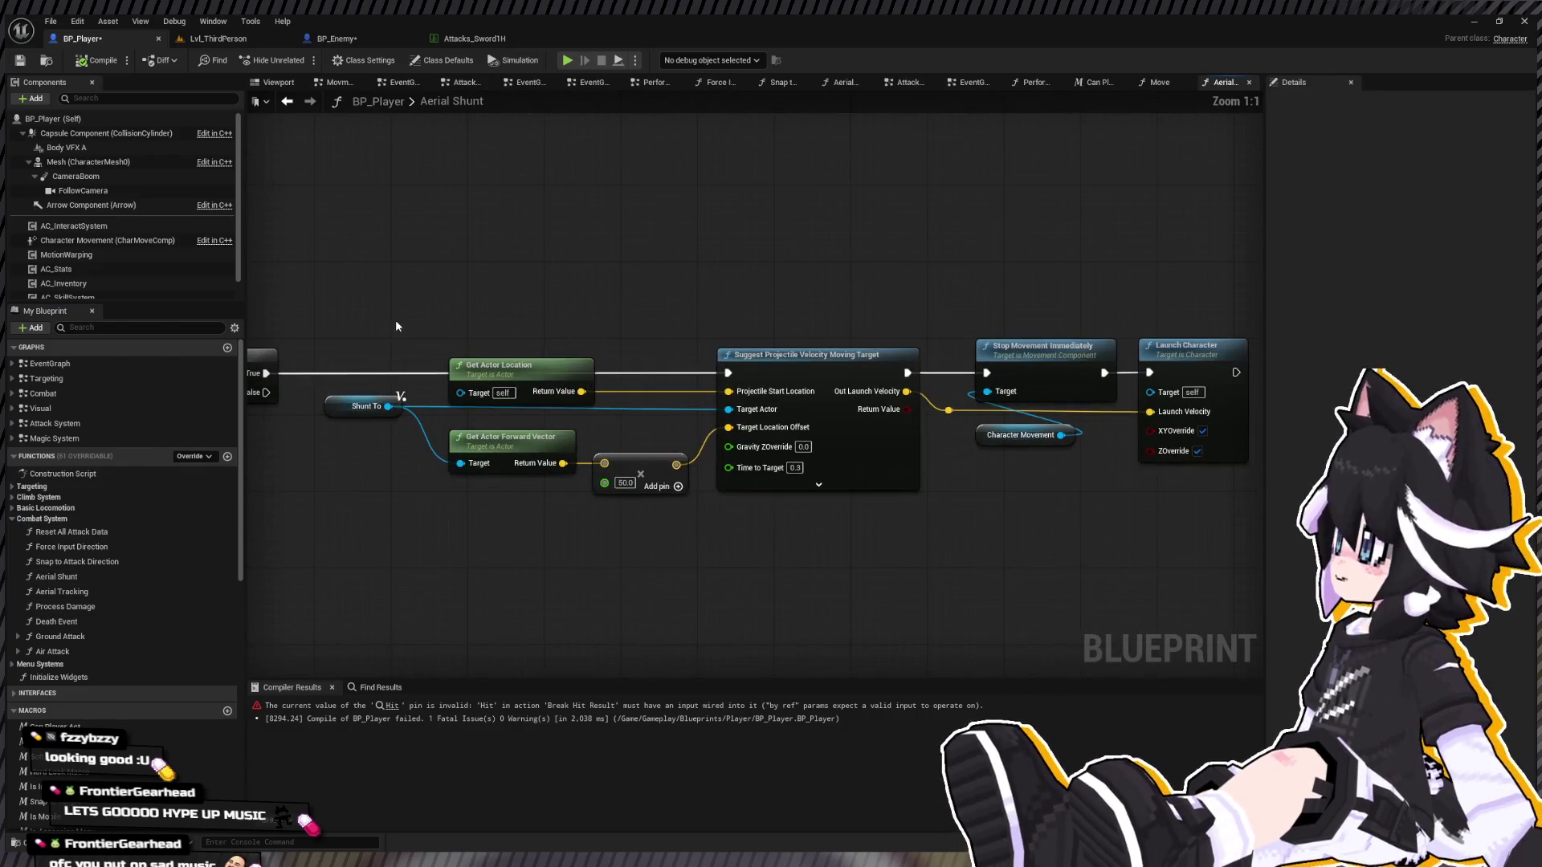
scroll(622, 319, "down", 6)
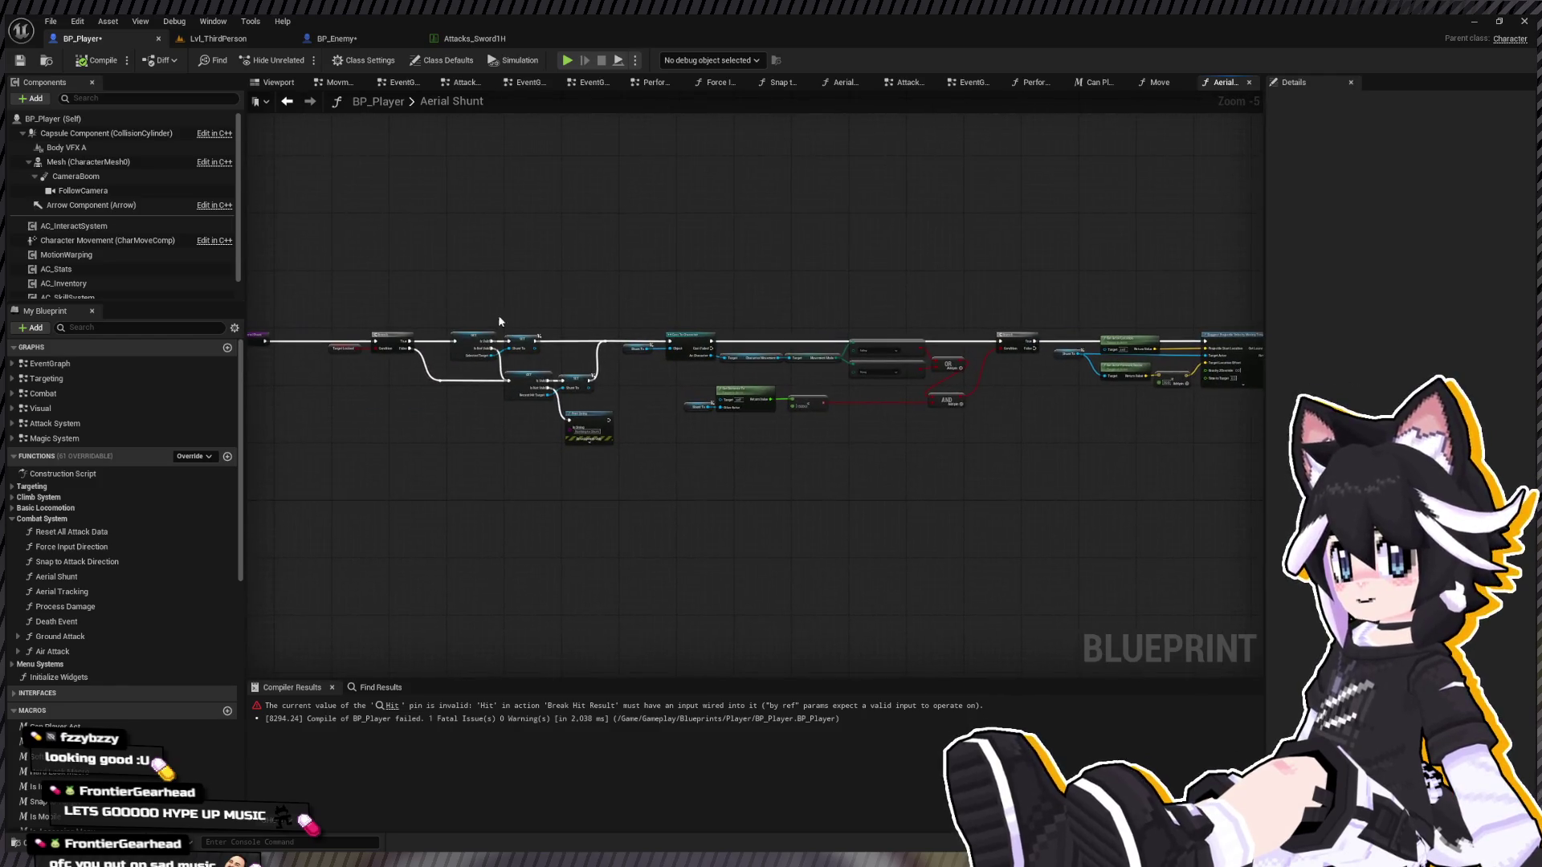
left_click_drag(290, 328, 326, 329)
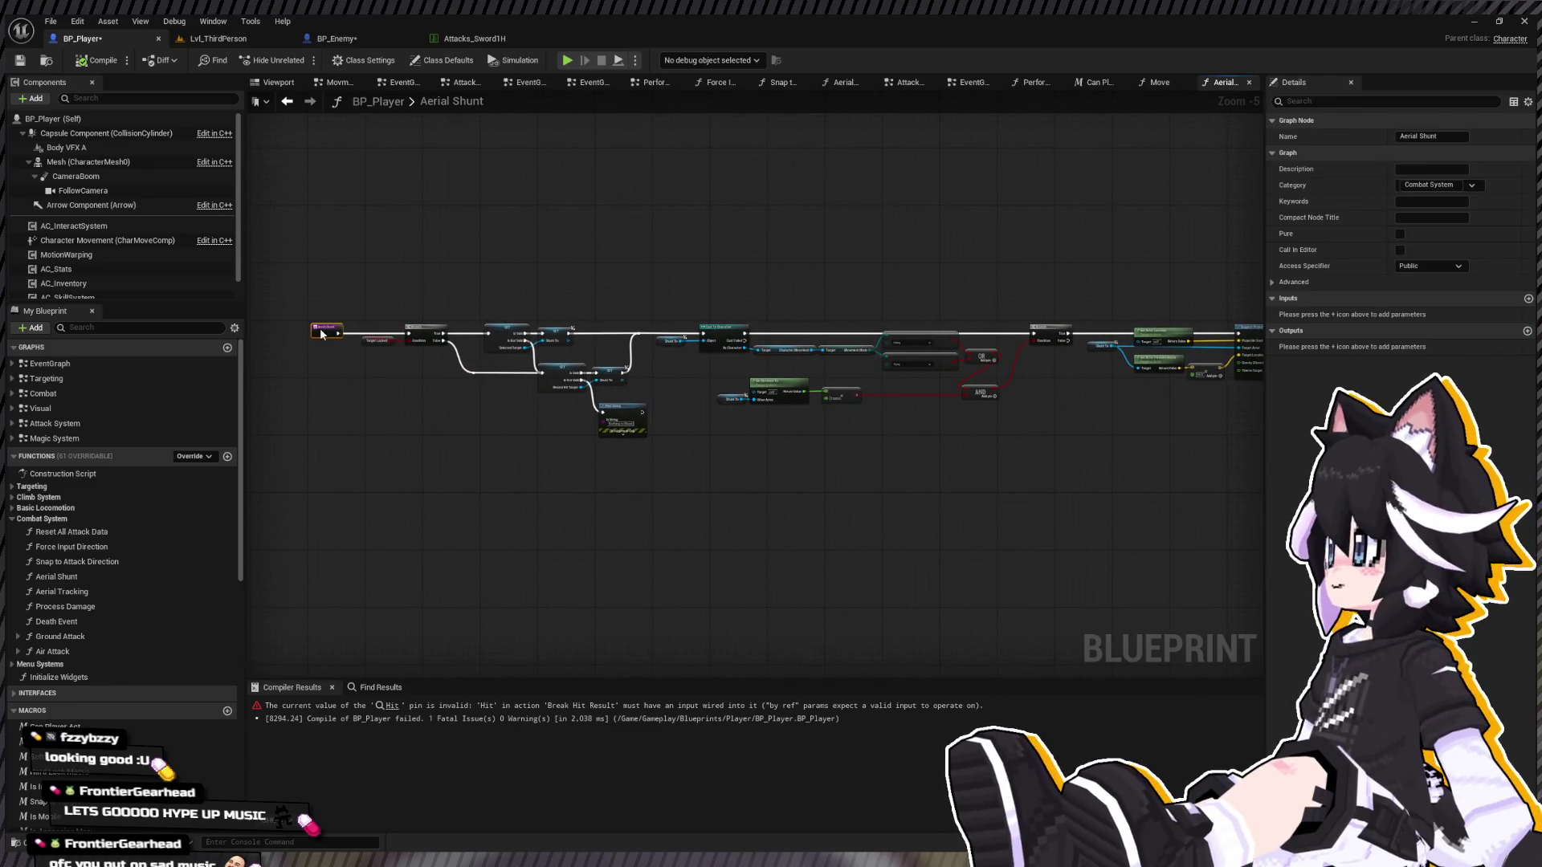
scroll(533, 316, "up", 2)
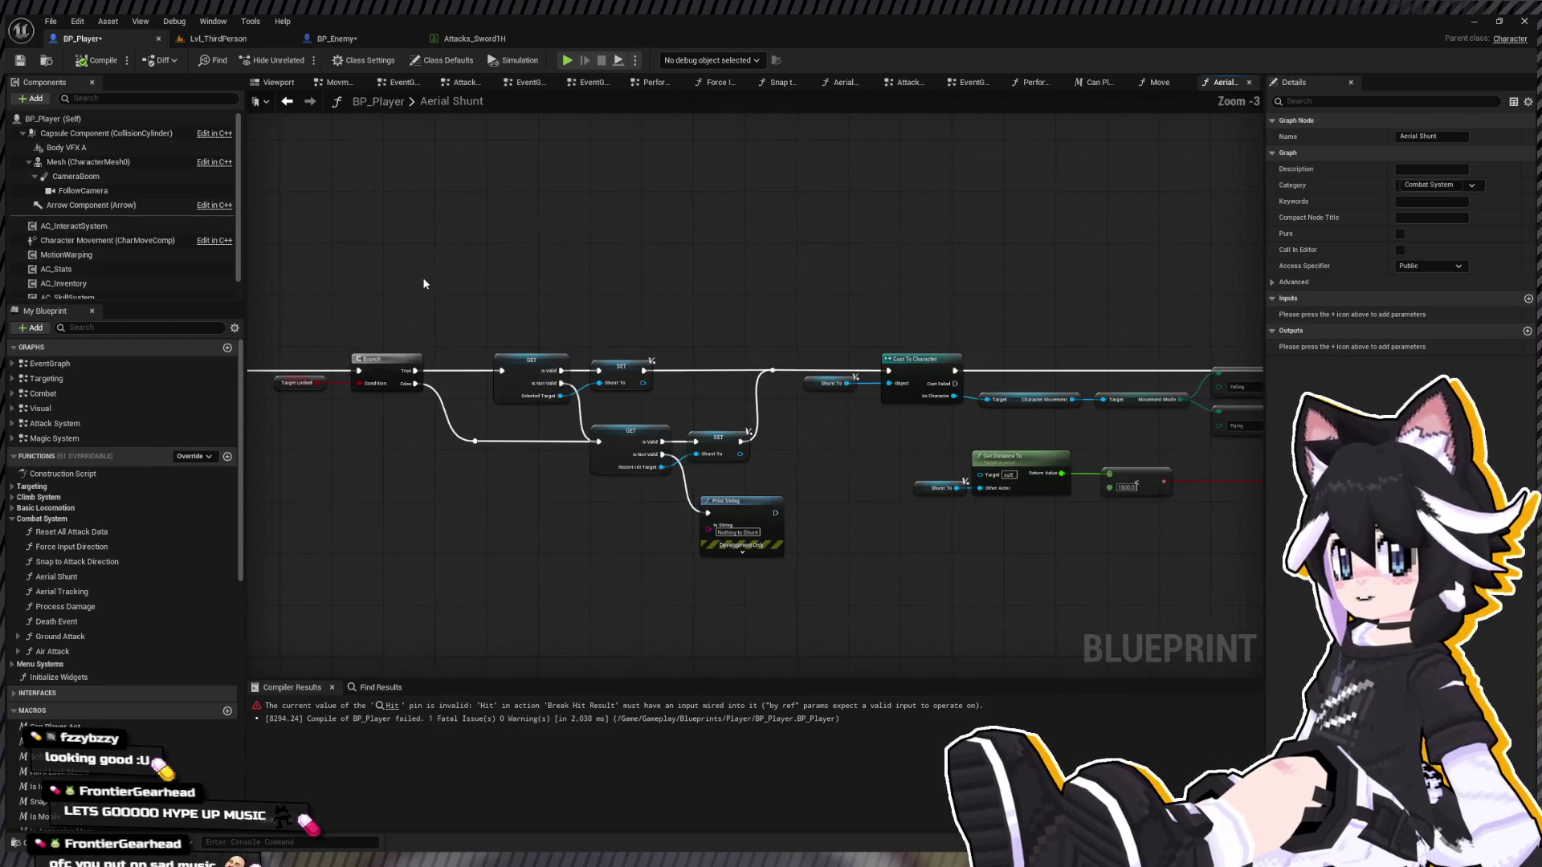
scroll(662, 301, "down", 2)
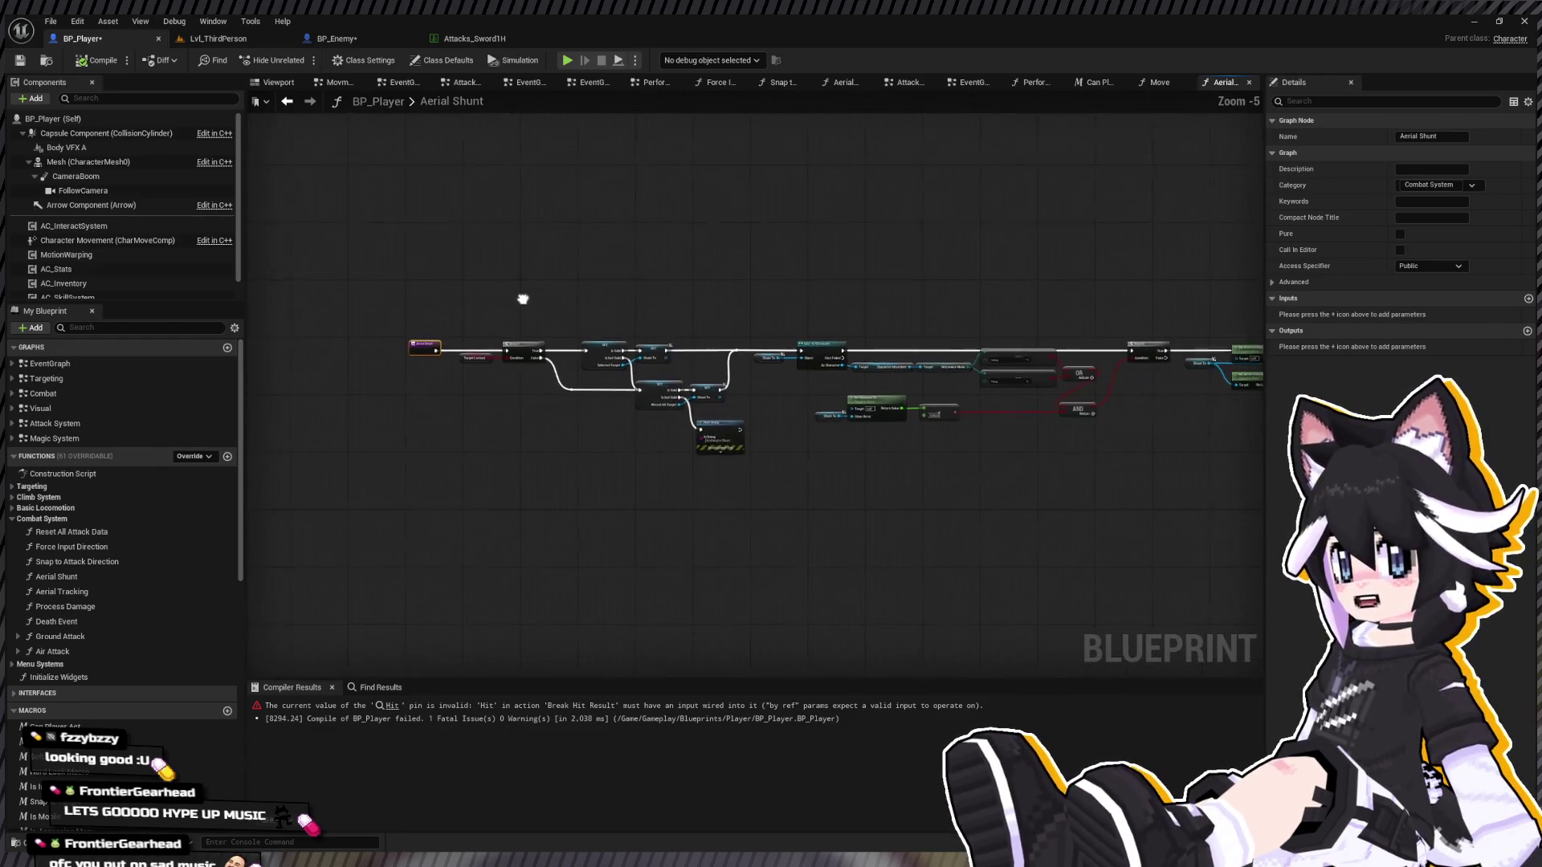
left_click_drag(455, 292, 200, 277)
scroll(723, 387, "up", 1)
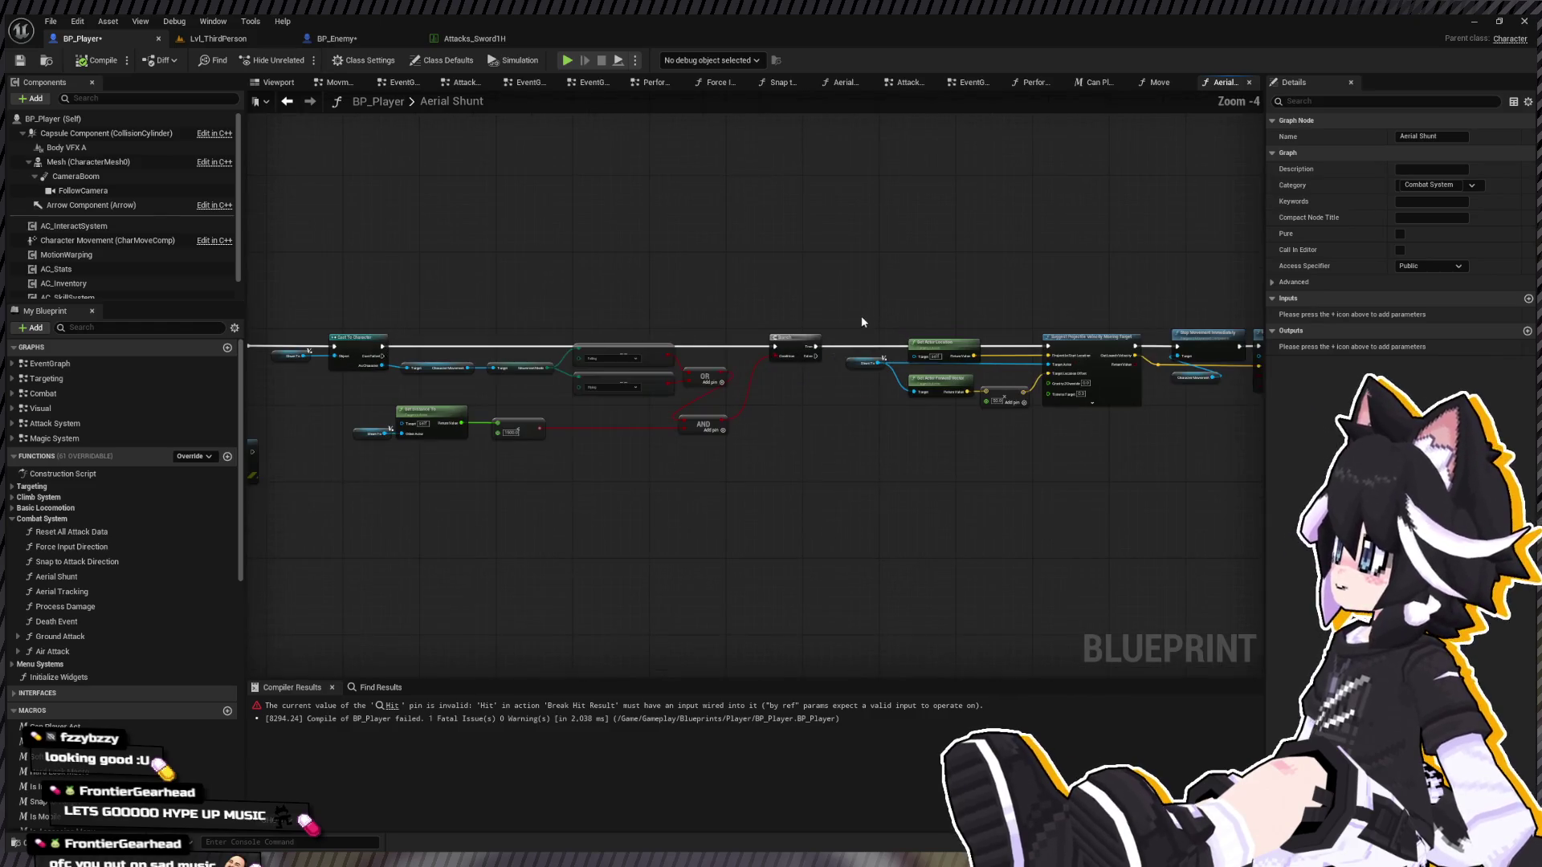
mouse_move(719, 310)
left_mouse_down()
mouse_move(426, 483)
mouse_move(690, 542)
left_mouse_up()
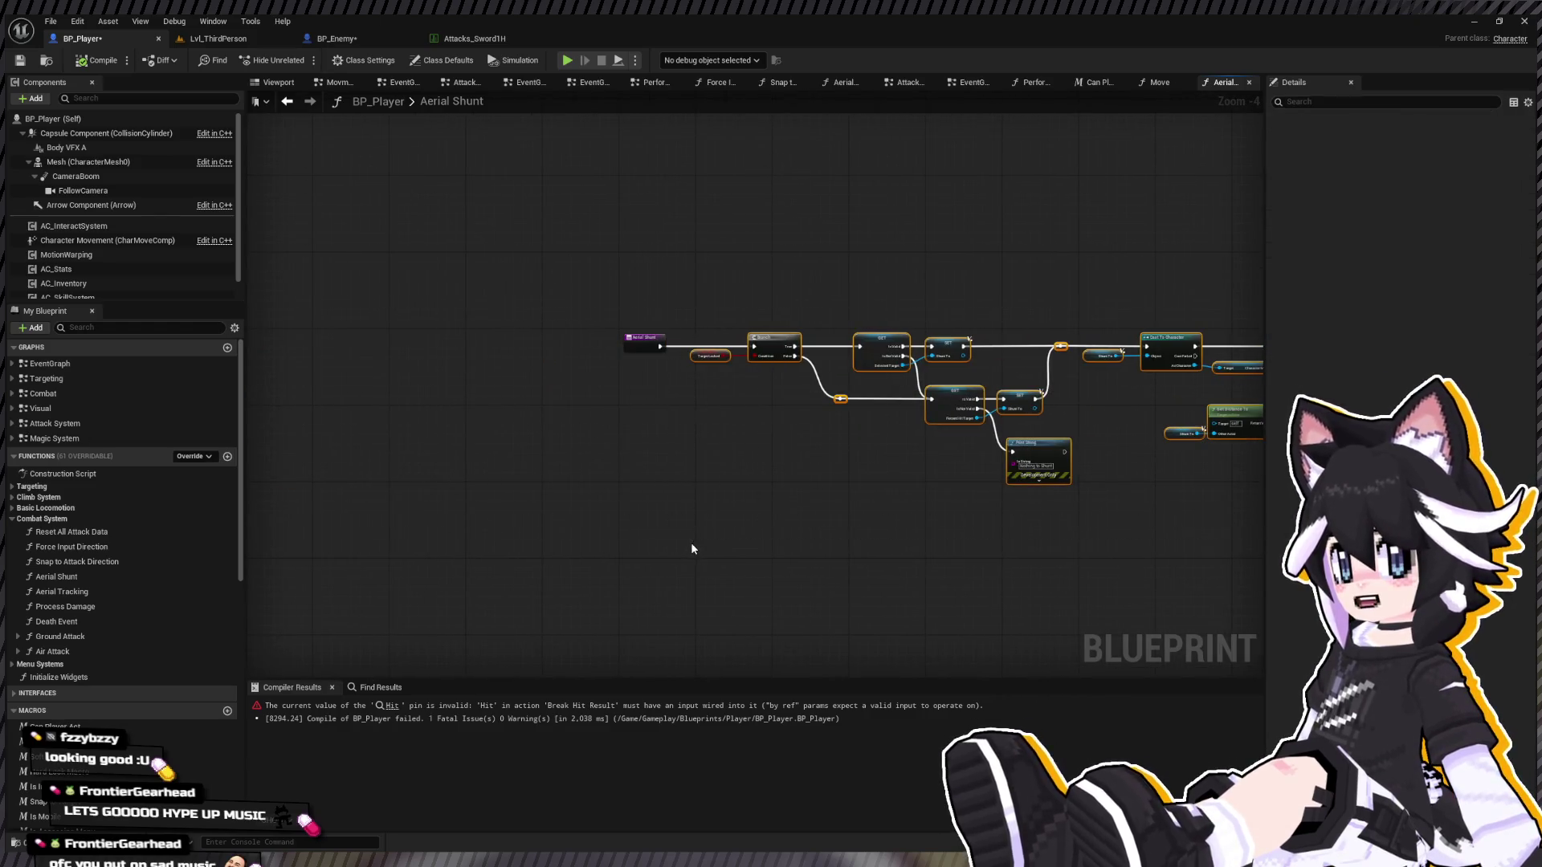
double_click(42, 393)
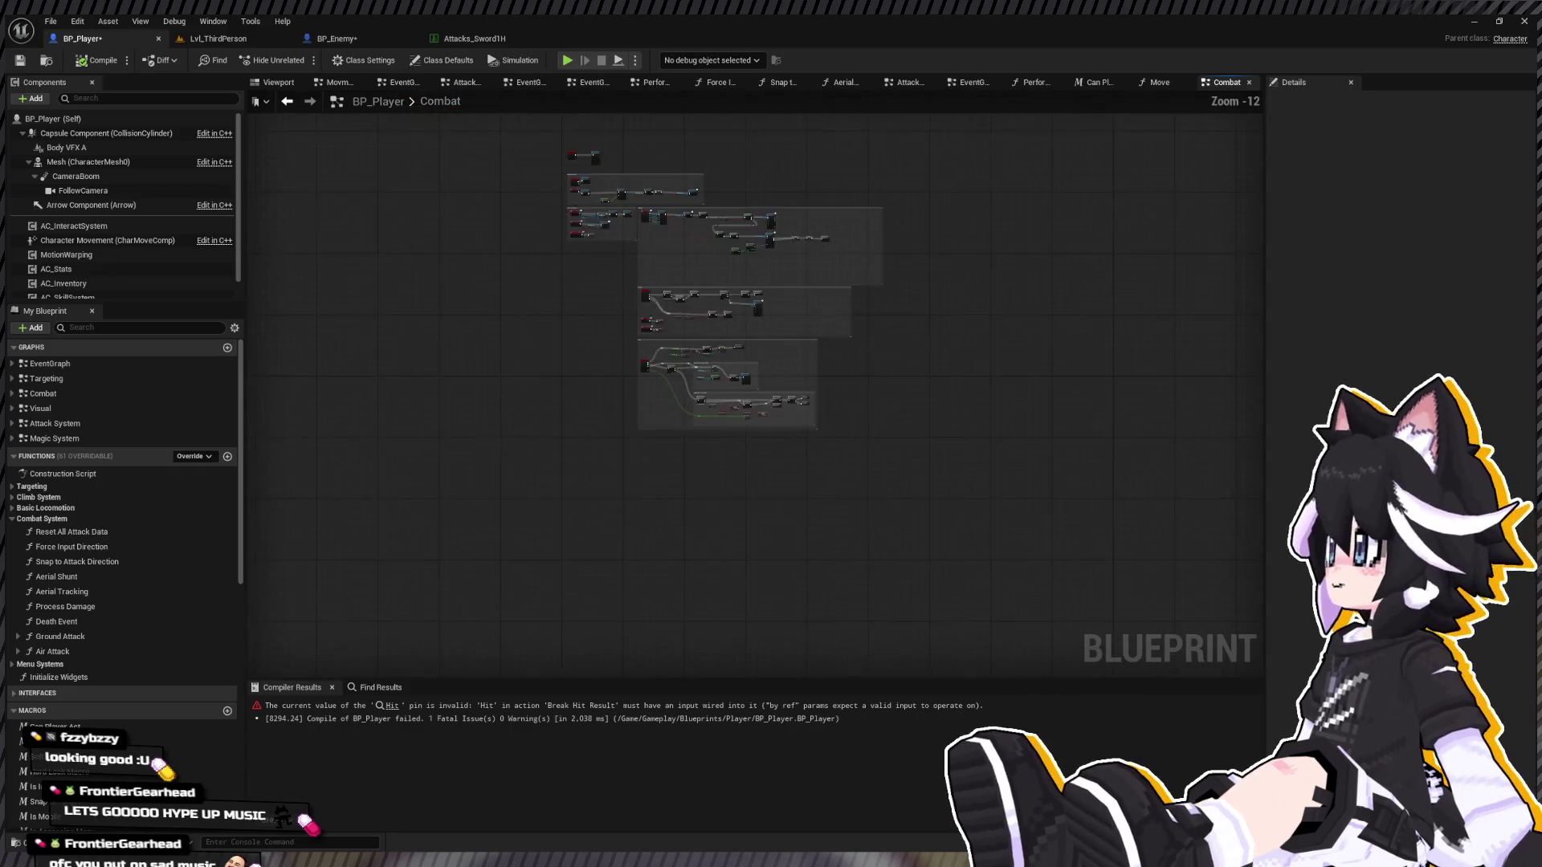
- Add an 'Aerial Shunt 2' custom event in Attack System and place it beside the Branch
left_click(93, 419)
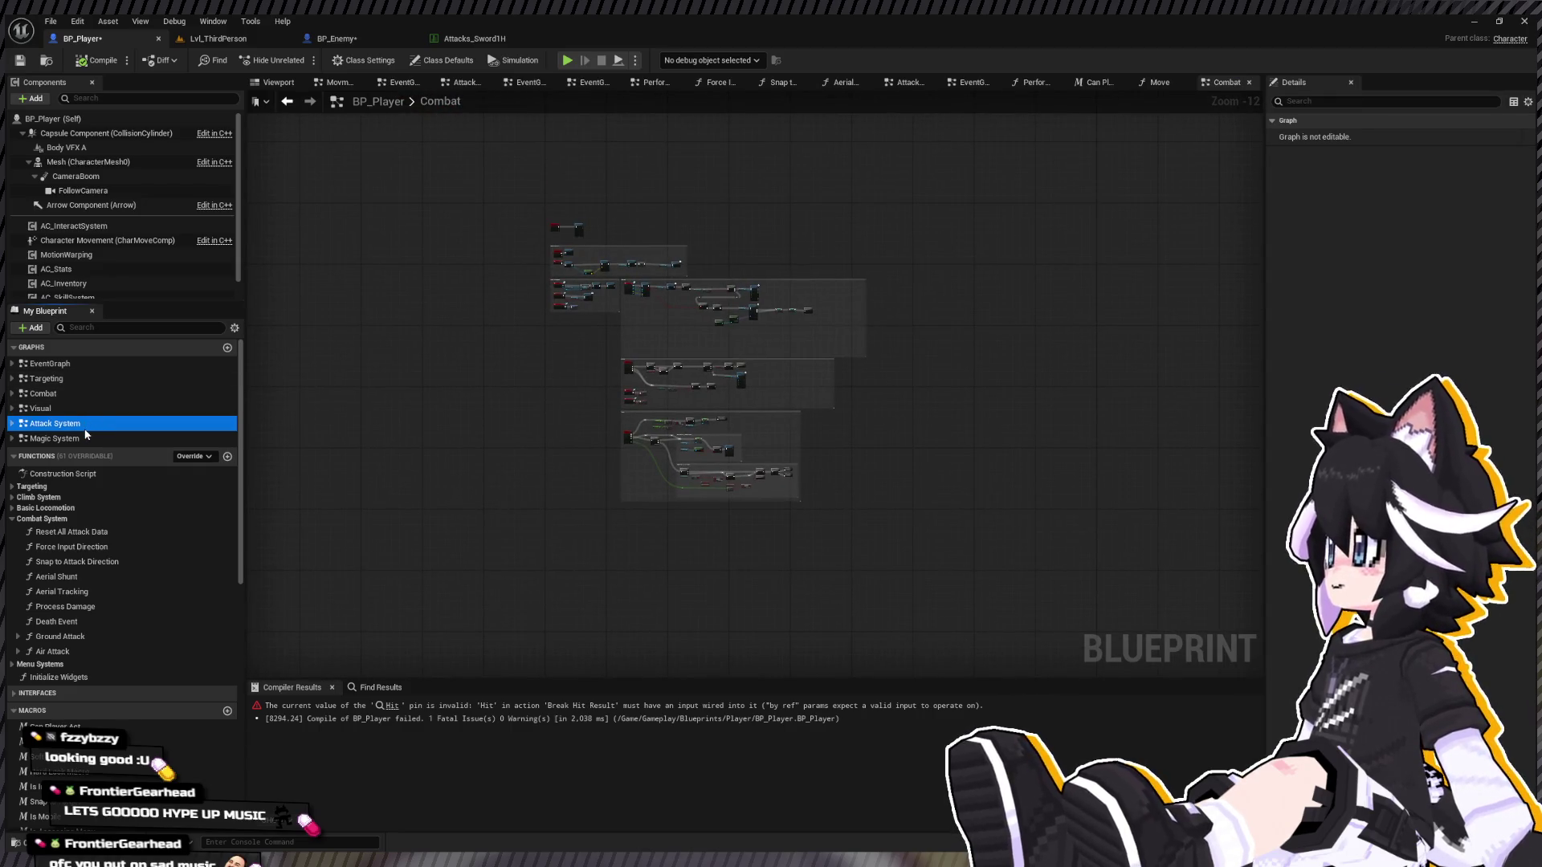
double_click(86, 424)
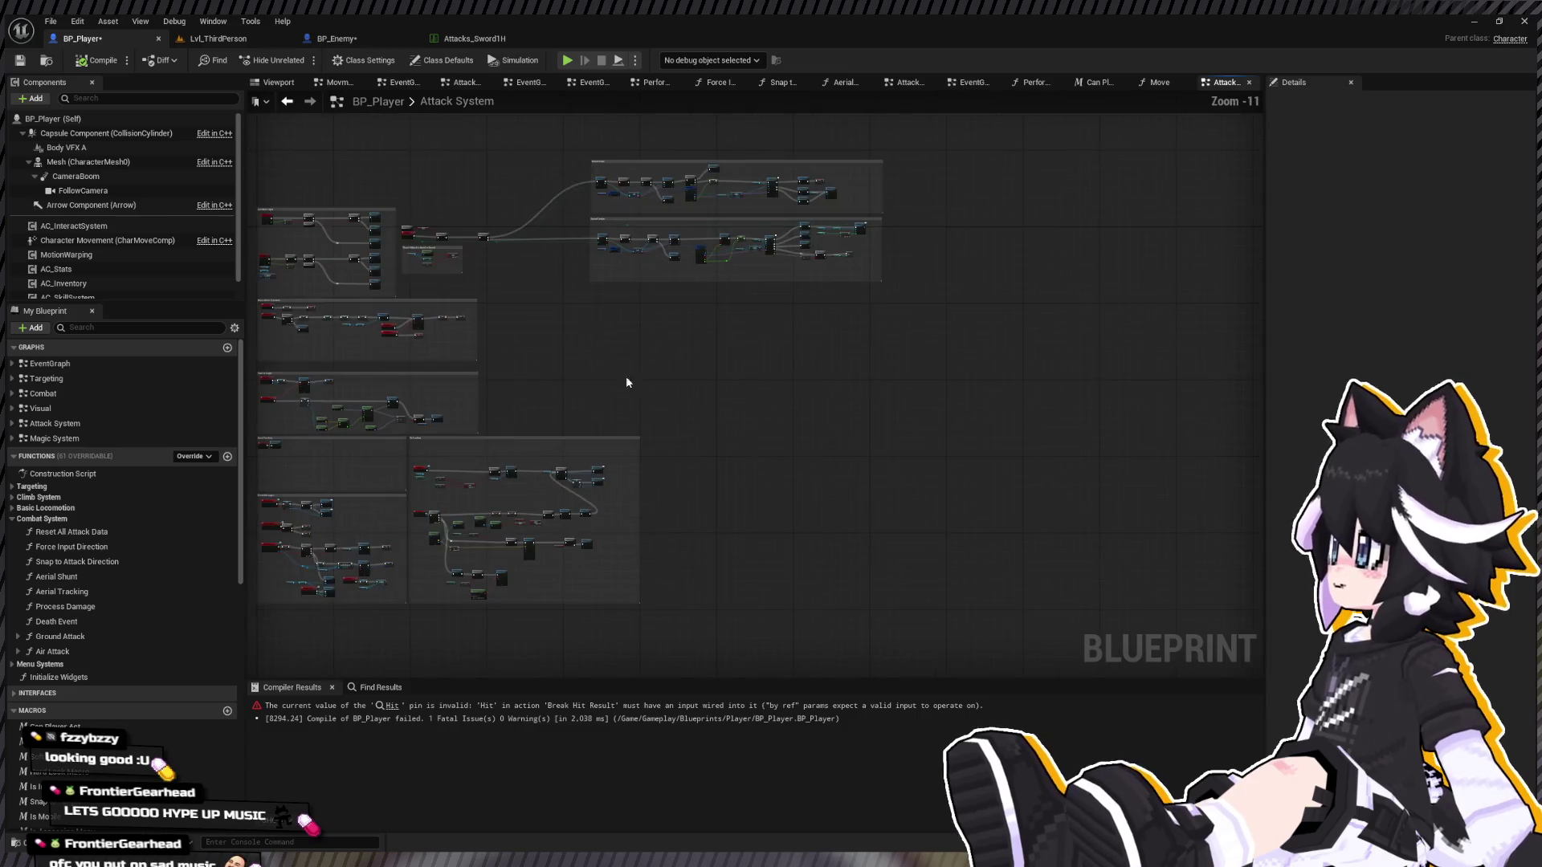
scroll(410, 460, "up", 5)
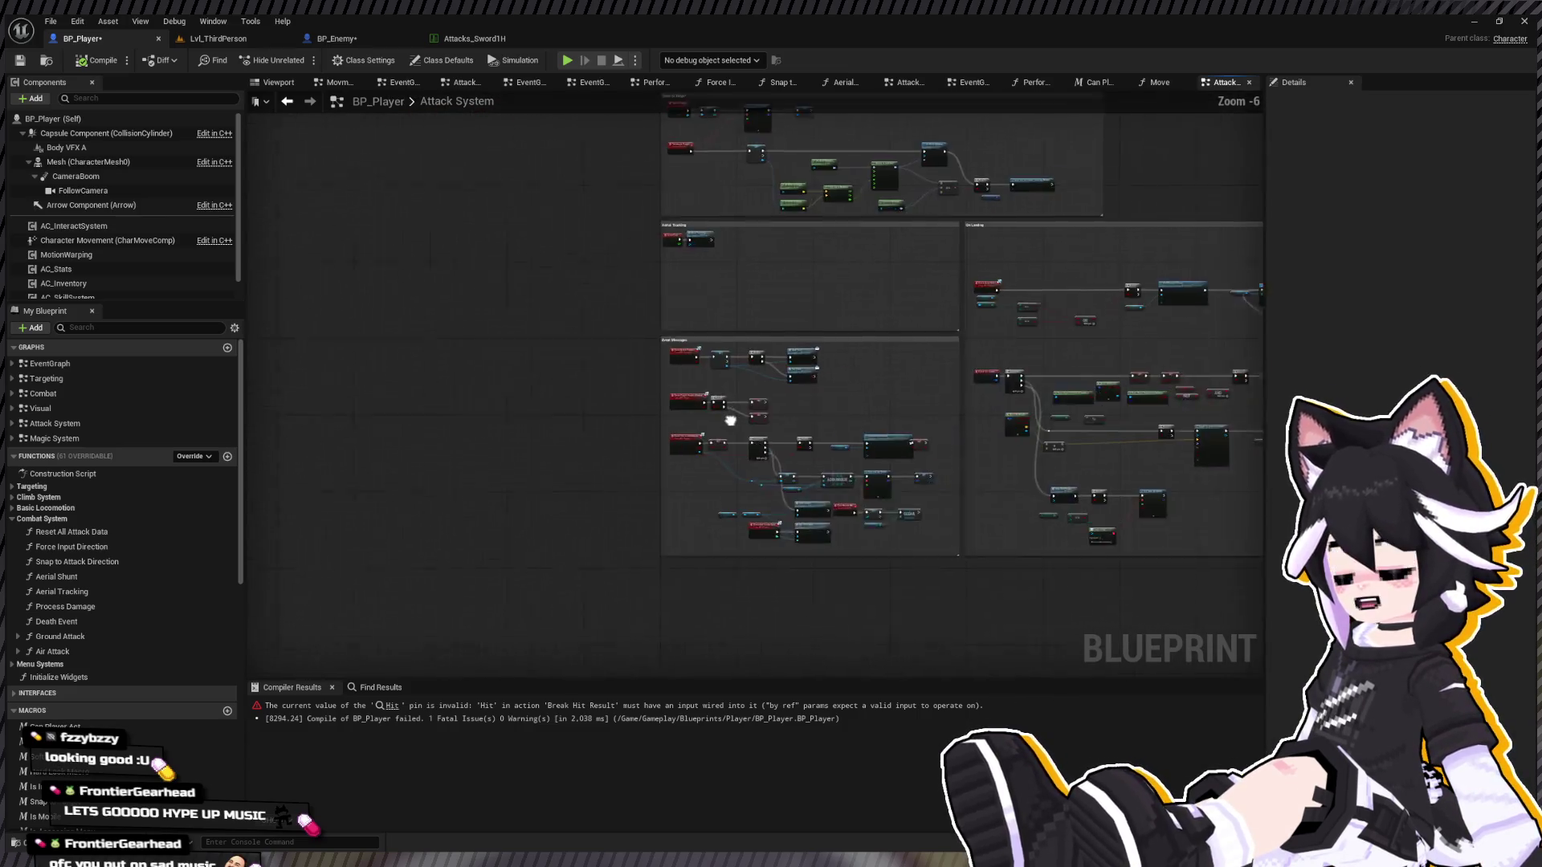
left_click_drag(632, 592, 899, 479)
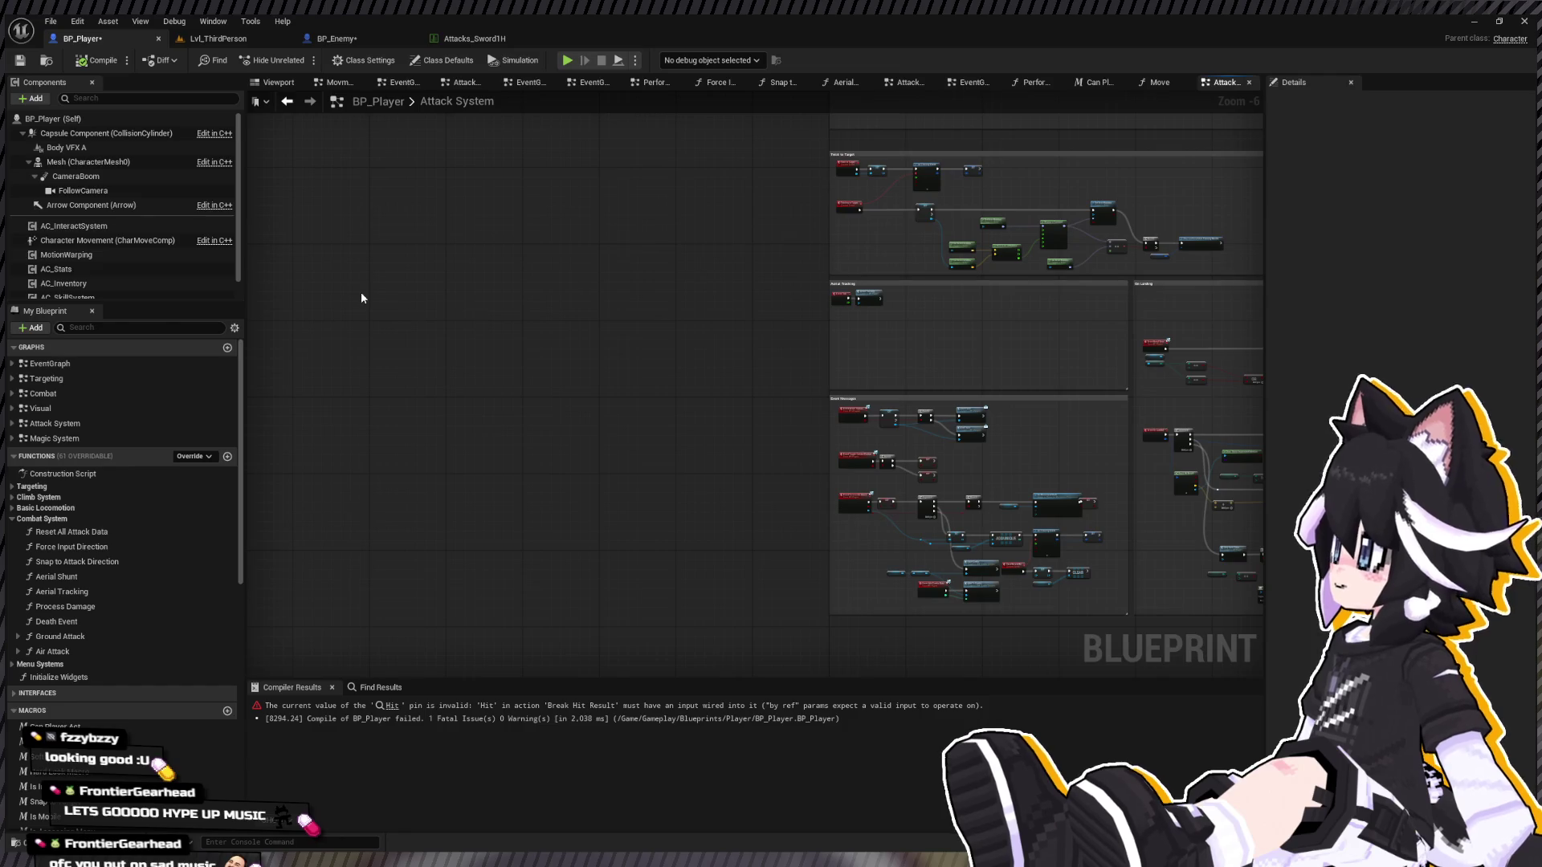
scroll(384, 301, "up", 5)
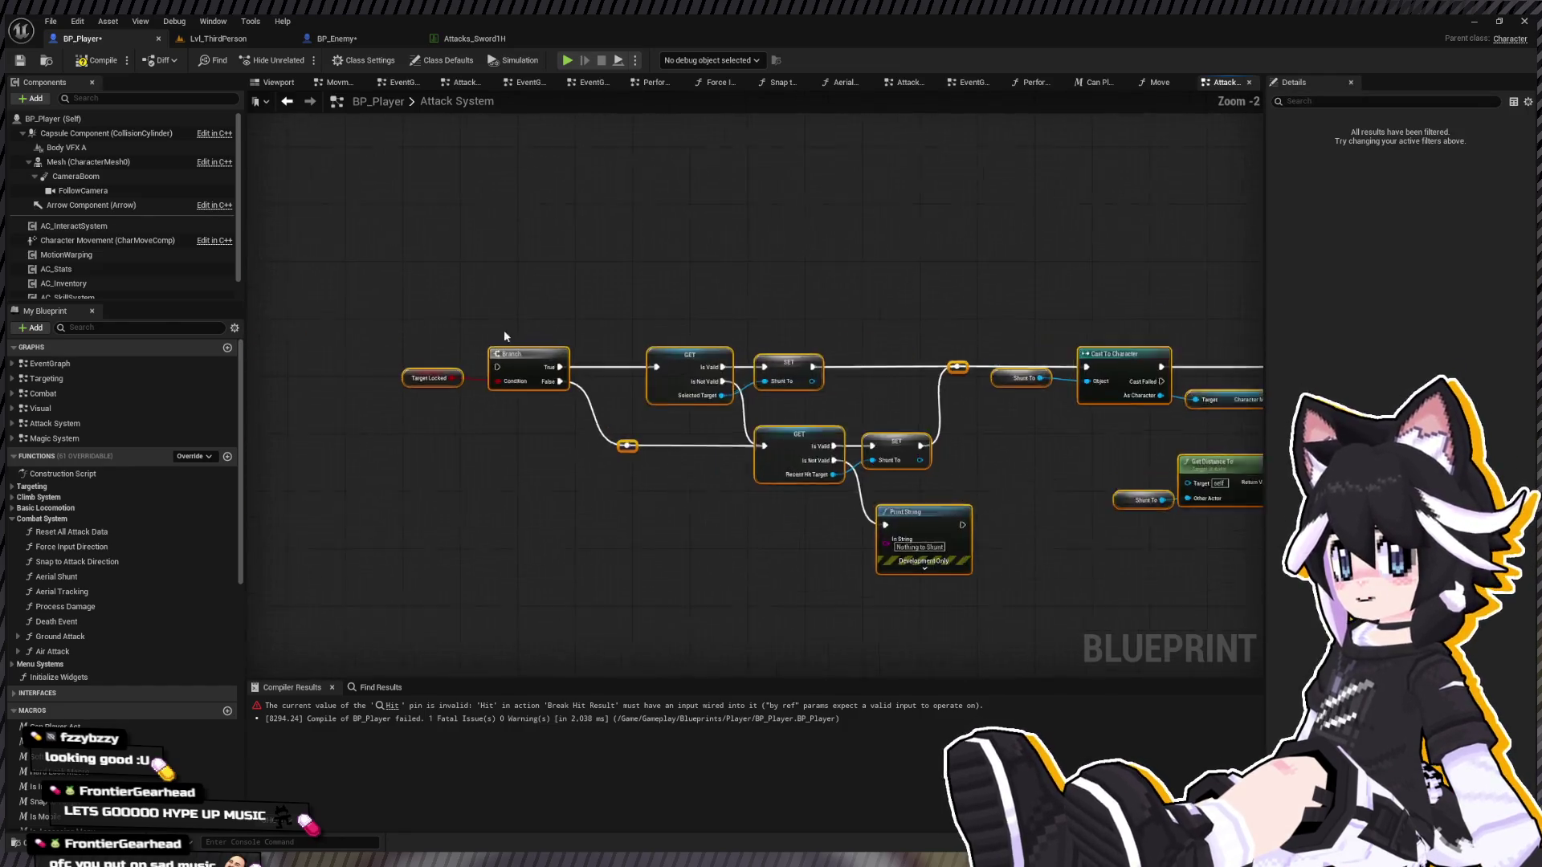
left_click(416, 294)
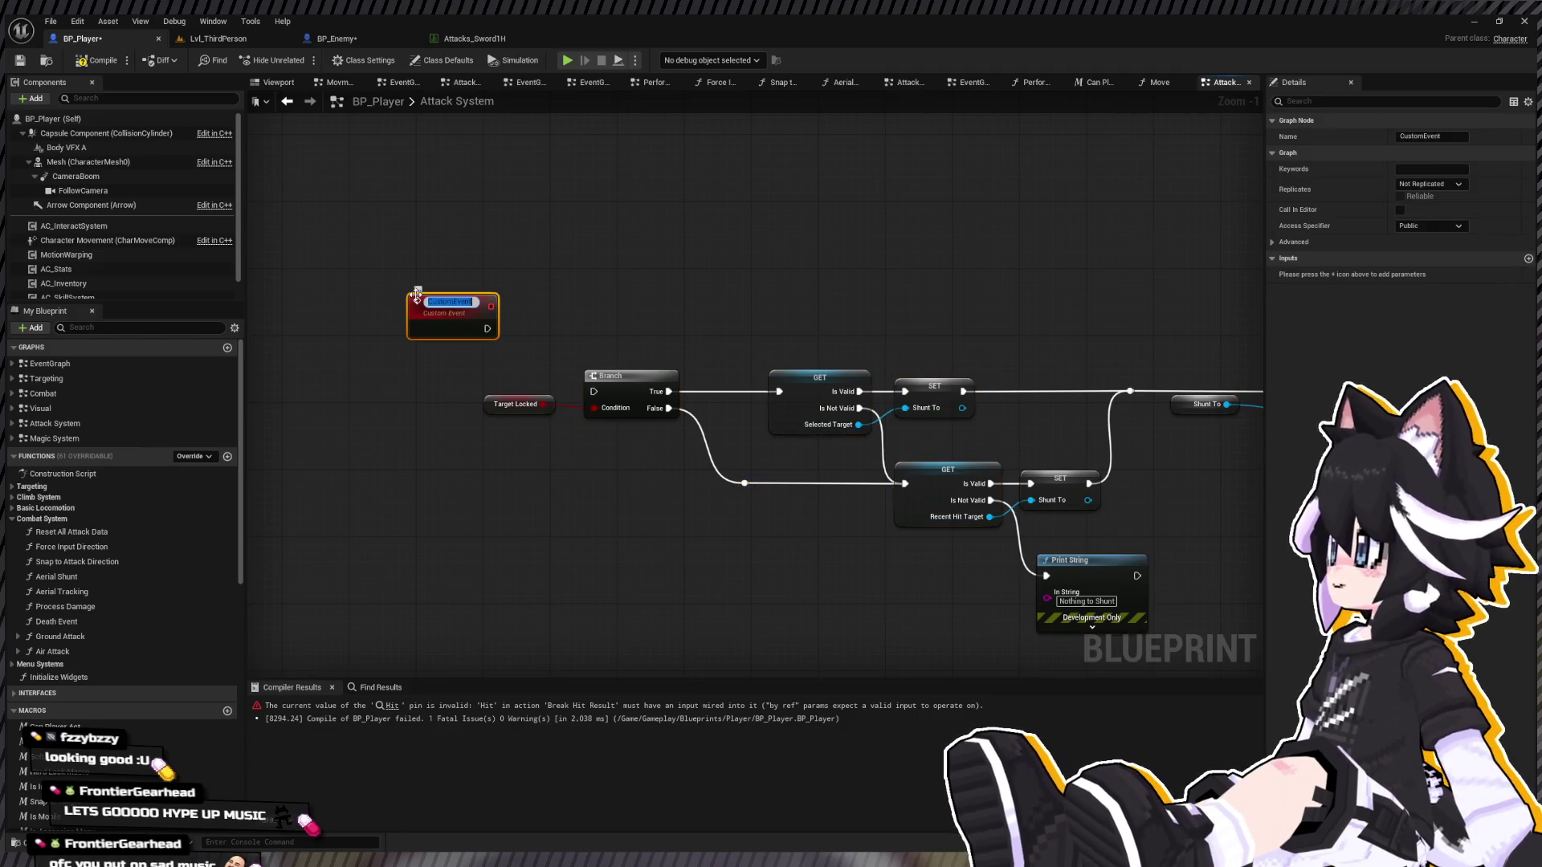
type("Aerial")
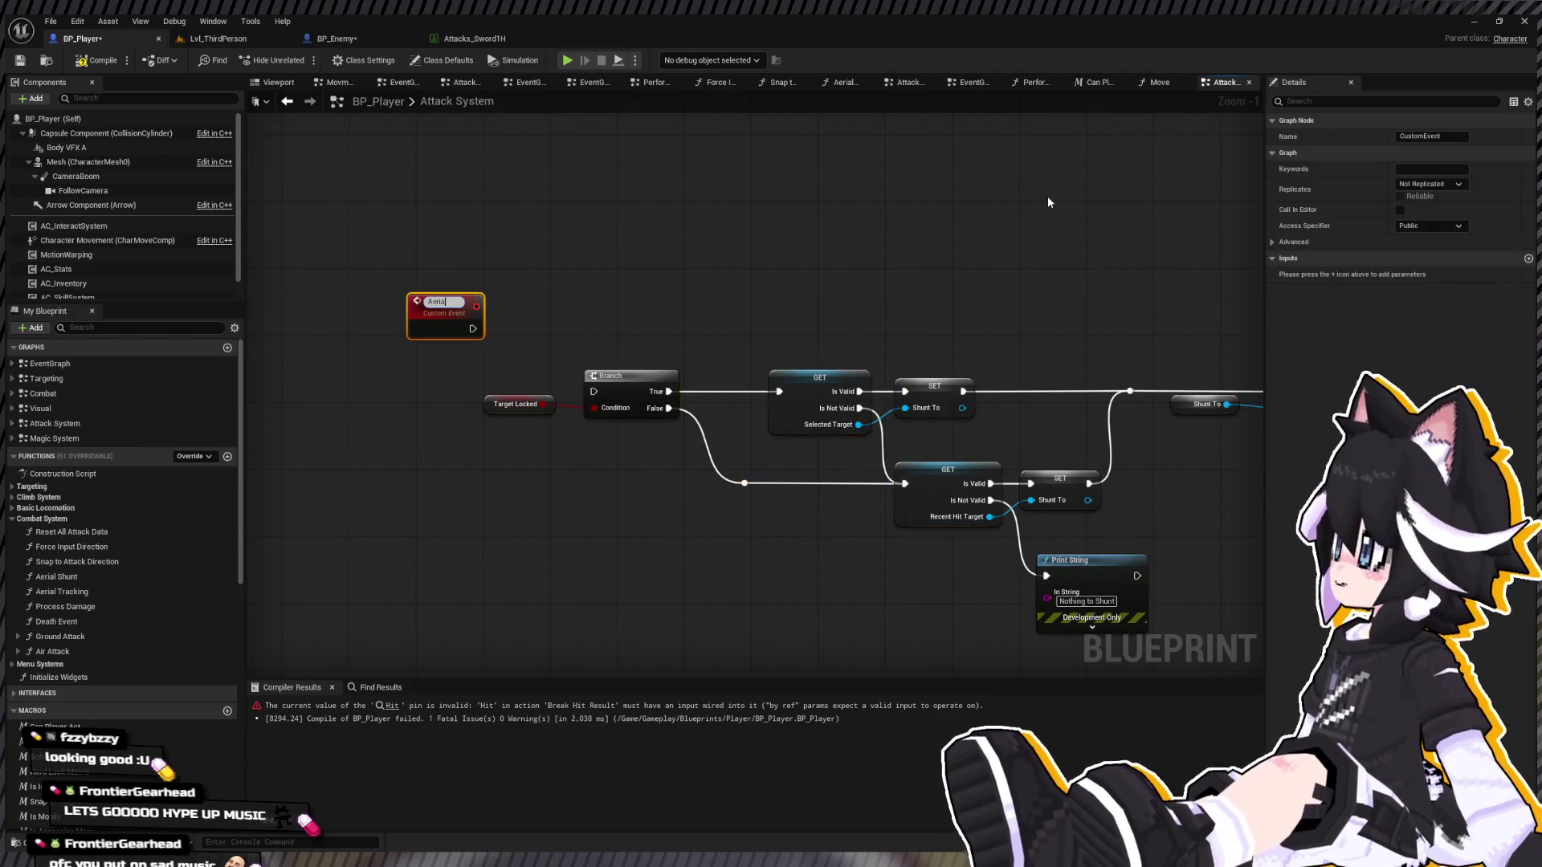
type(" Shunt T")
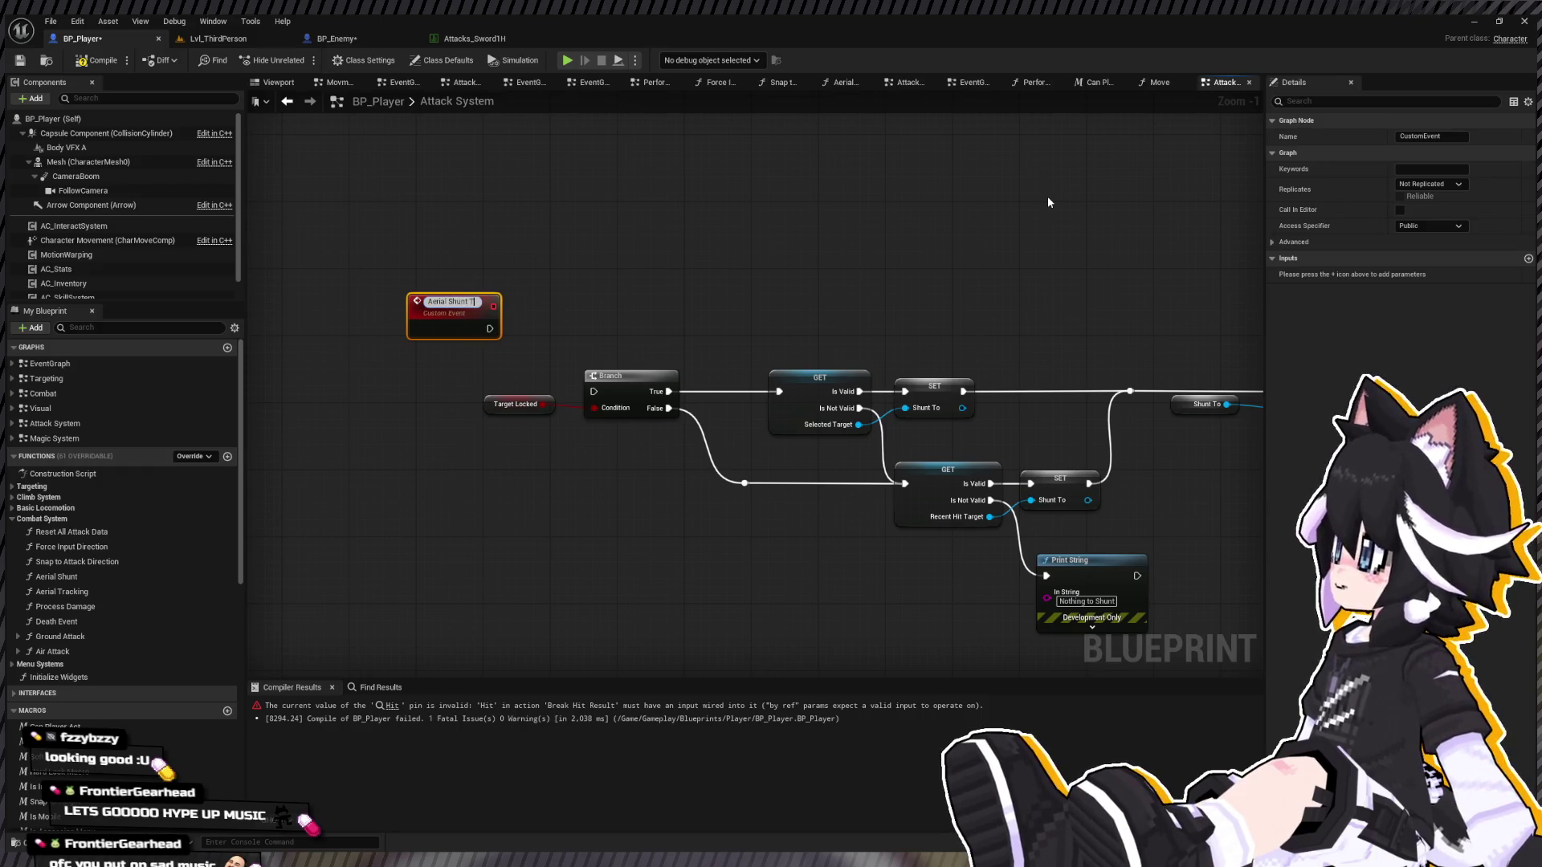
key("Return")
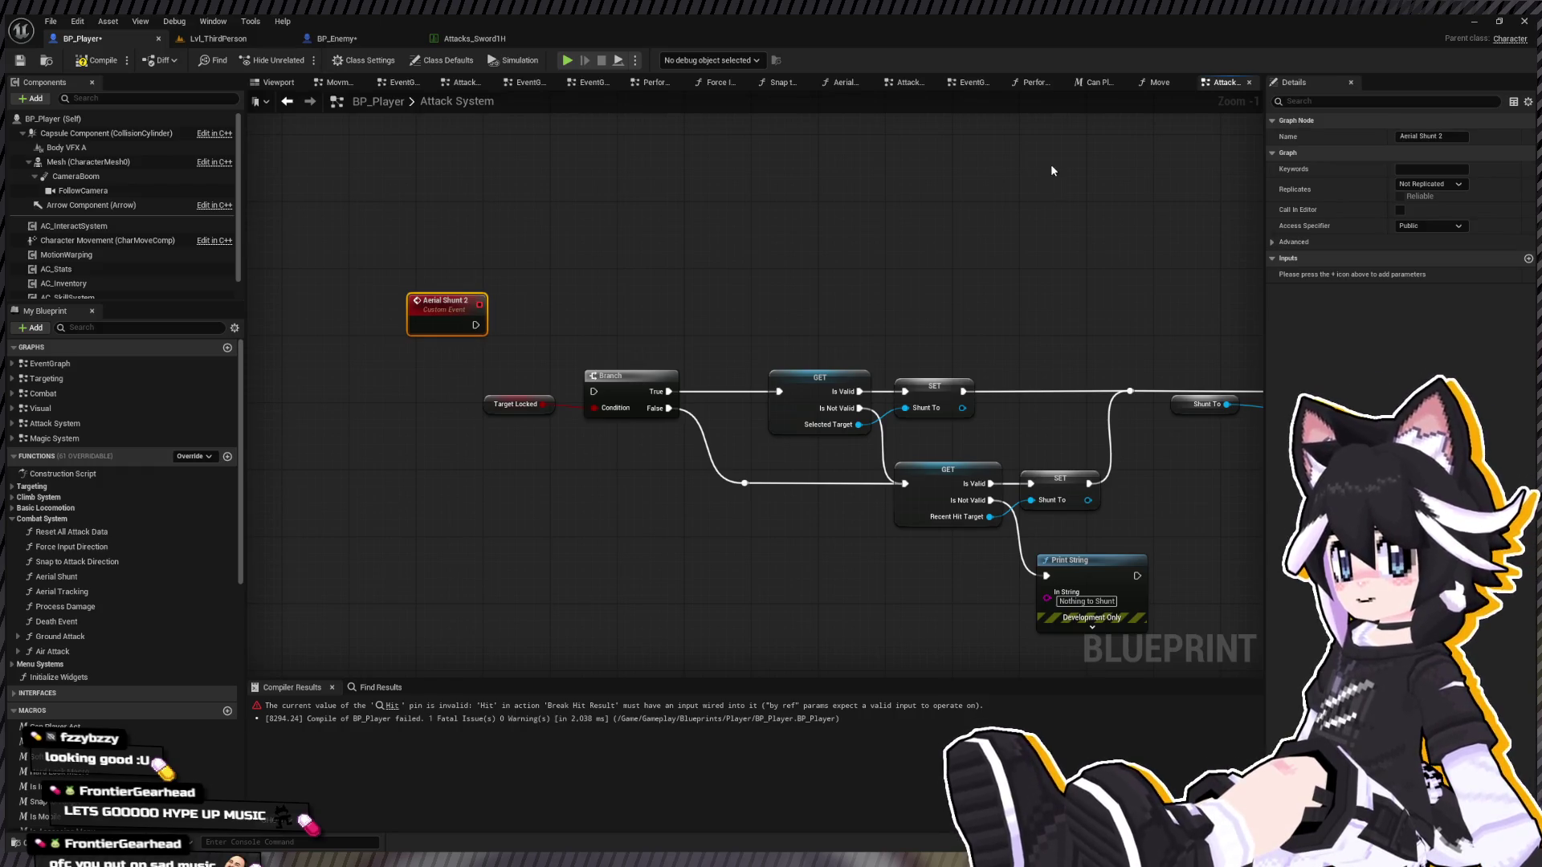
mouse_move(468, 318)
left_mouse_down()
mouse_move(502, 385)
mouse_move(544, 368)
mouse_move(593, 391)
mouse_move(452, 337)
mouse_move(366, 327)
left_mouse_up()
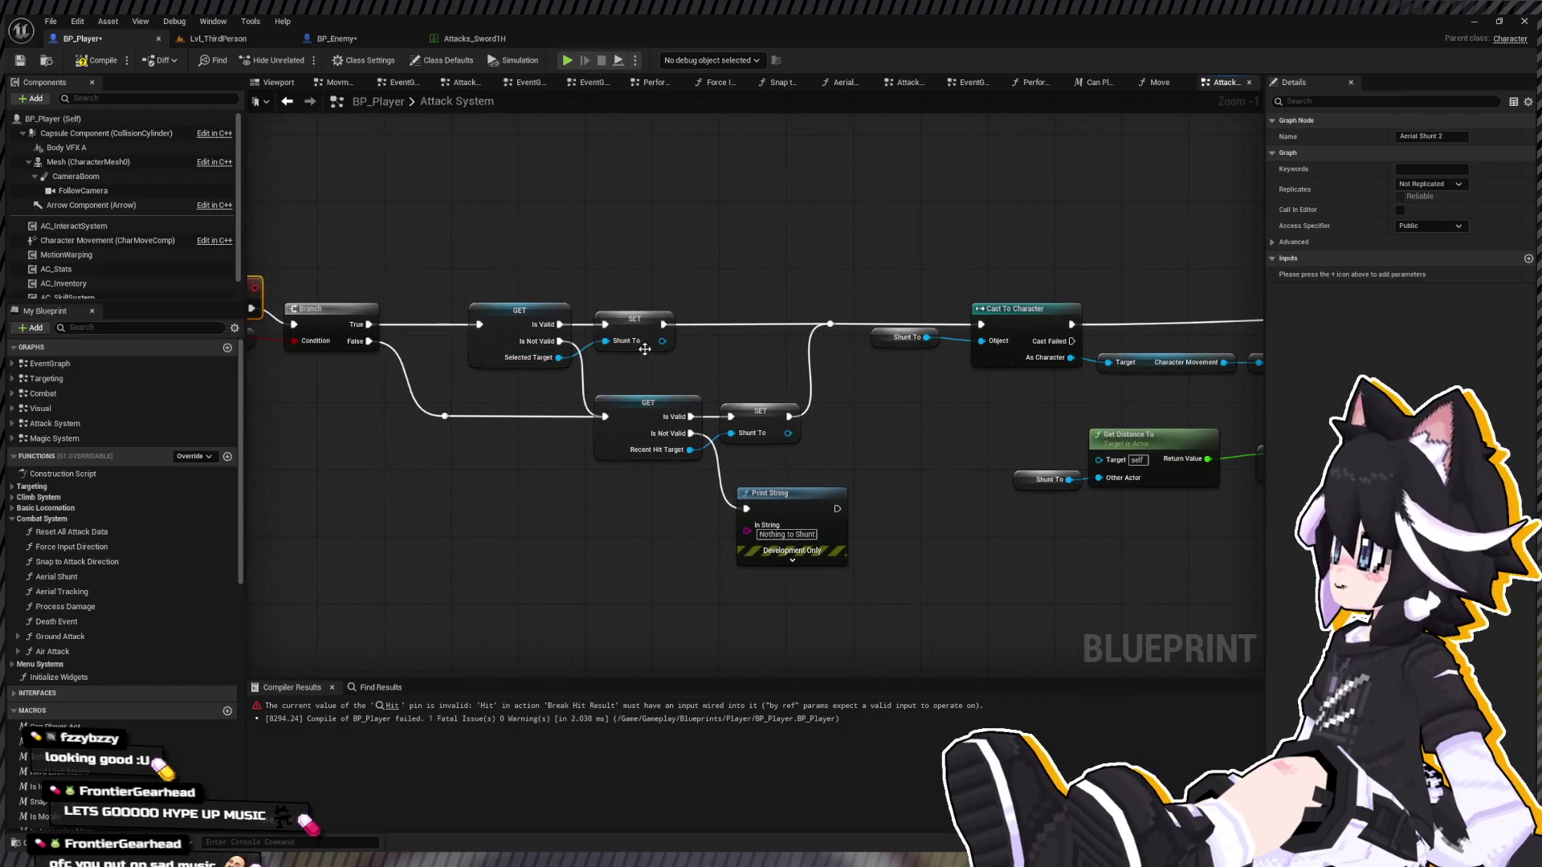
- Delete both SET Shunt To nodes and move the Recent Hit Target group further down
mouse_move(756, 412)
left_mouse_down()
mouse_move(917, 412)
mouse_move(695, 387)
left_mouse_up()
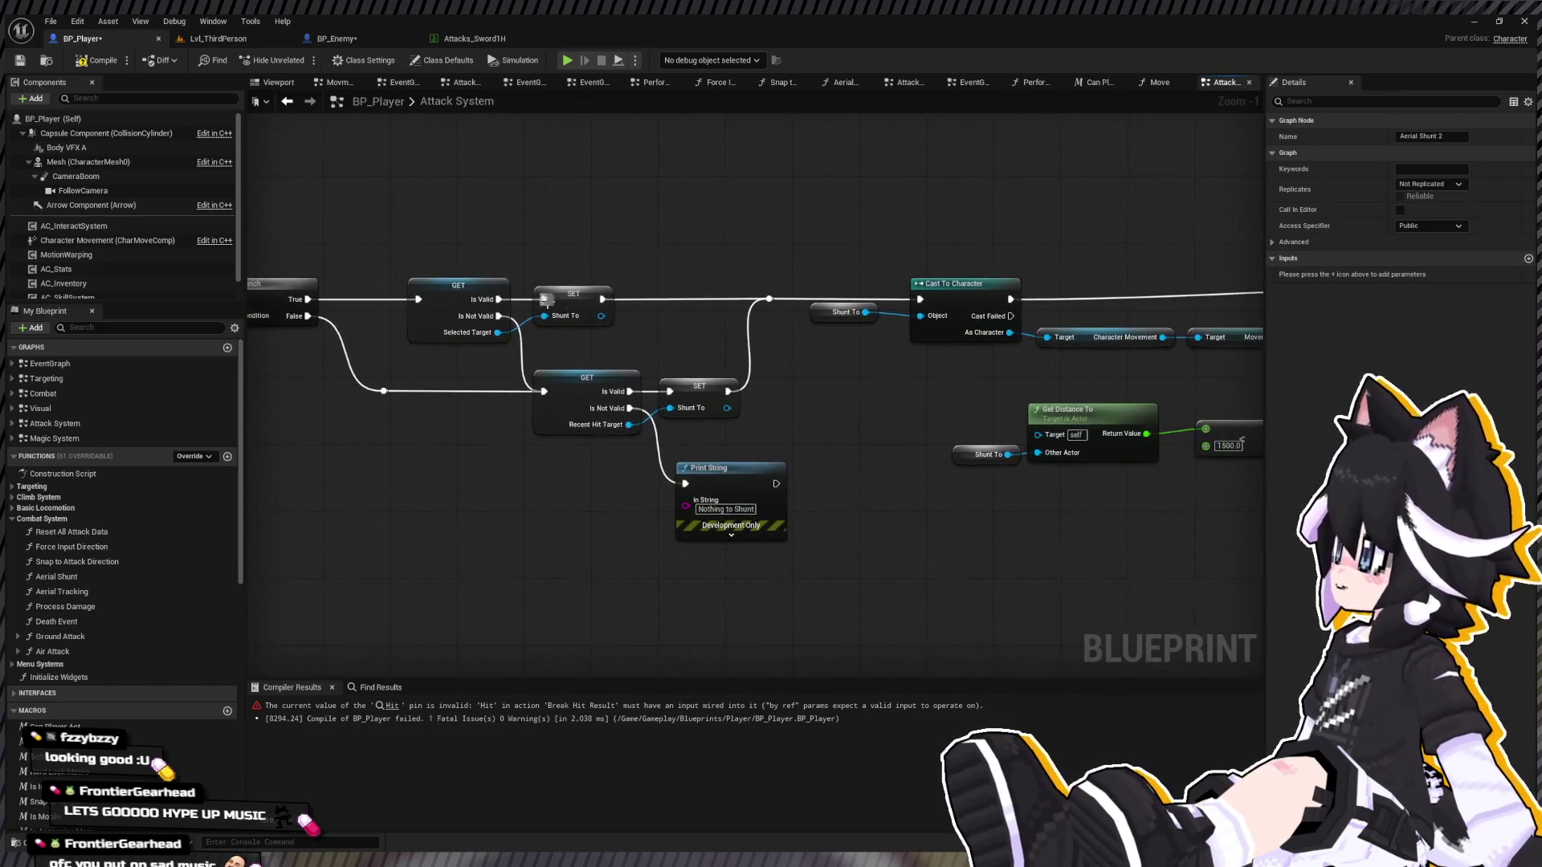
left_click(695, 388)
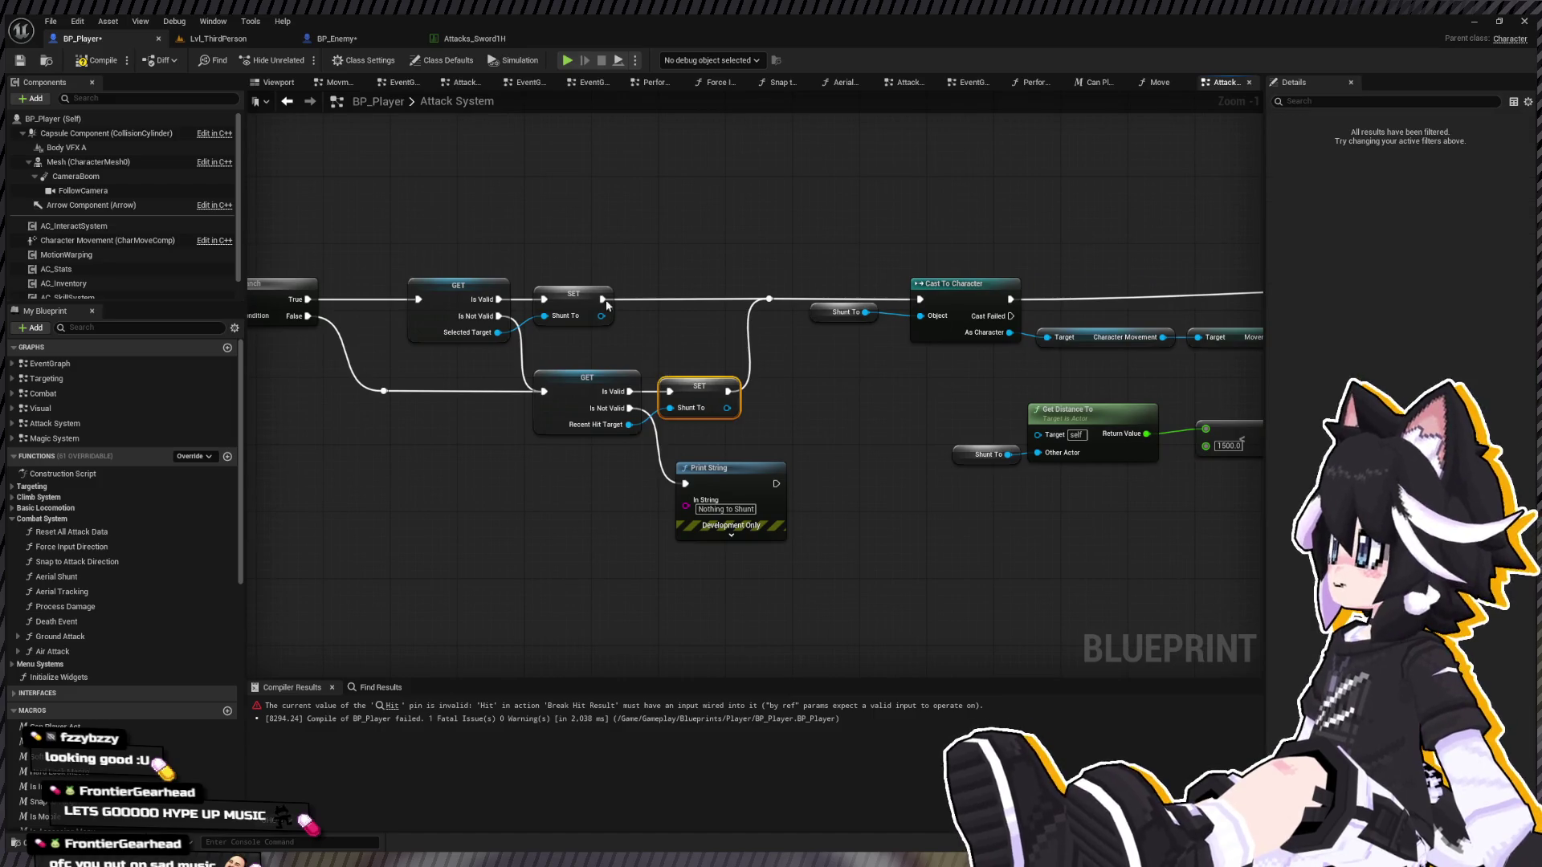
left_click(585, 298)
key("Delete")
left_click(691, 384)
key("Delete")
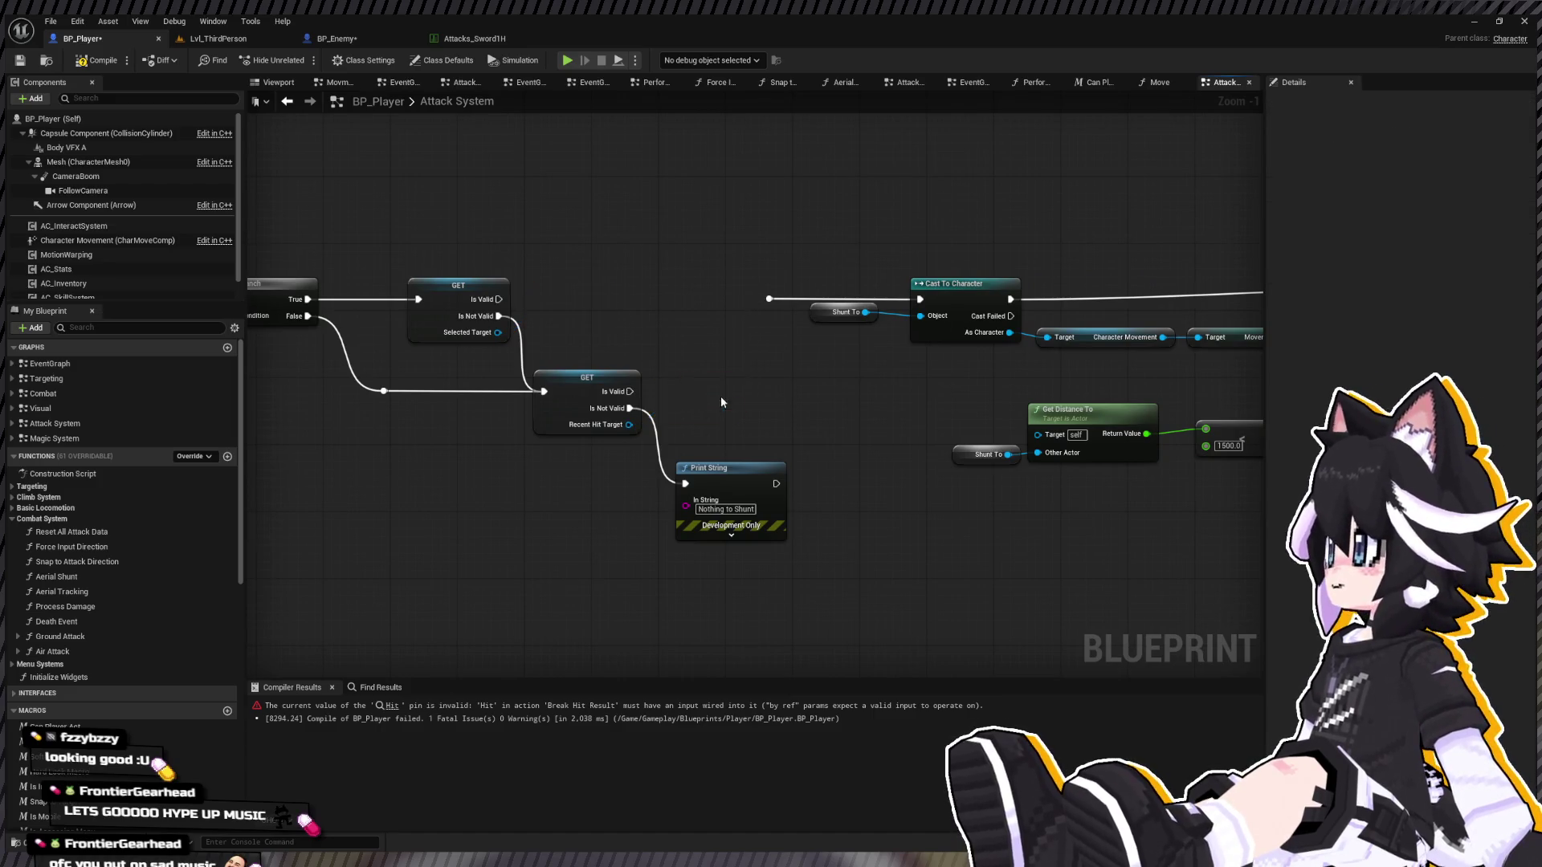
left_click_drag(721, 397, 807, 398)
mouse_move(407, 383)
left_mouse_down()
mouse_move(625, 419)
mouse_move(771, 474)
left_mouse_up()
left_click_drag(663, 389, 680, 557)
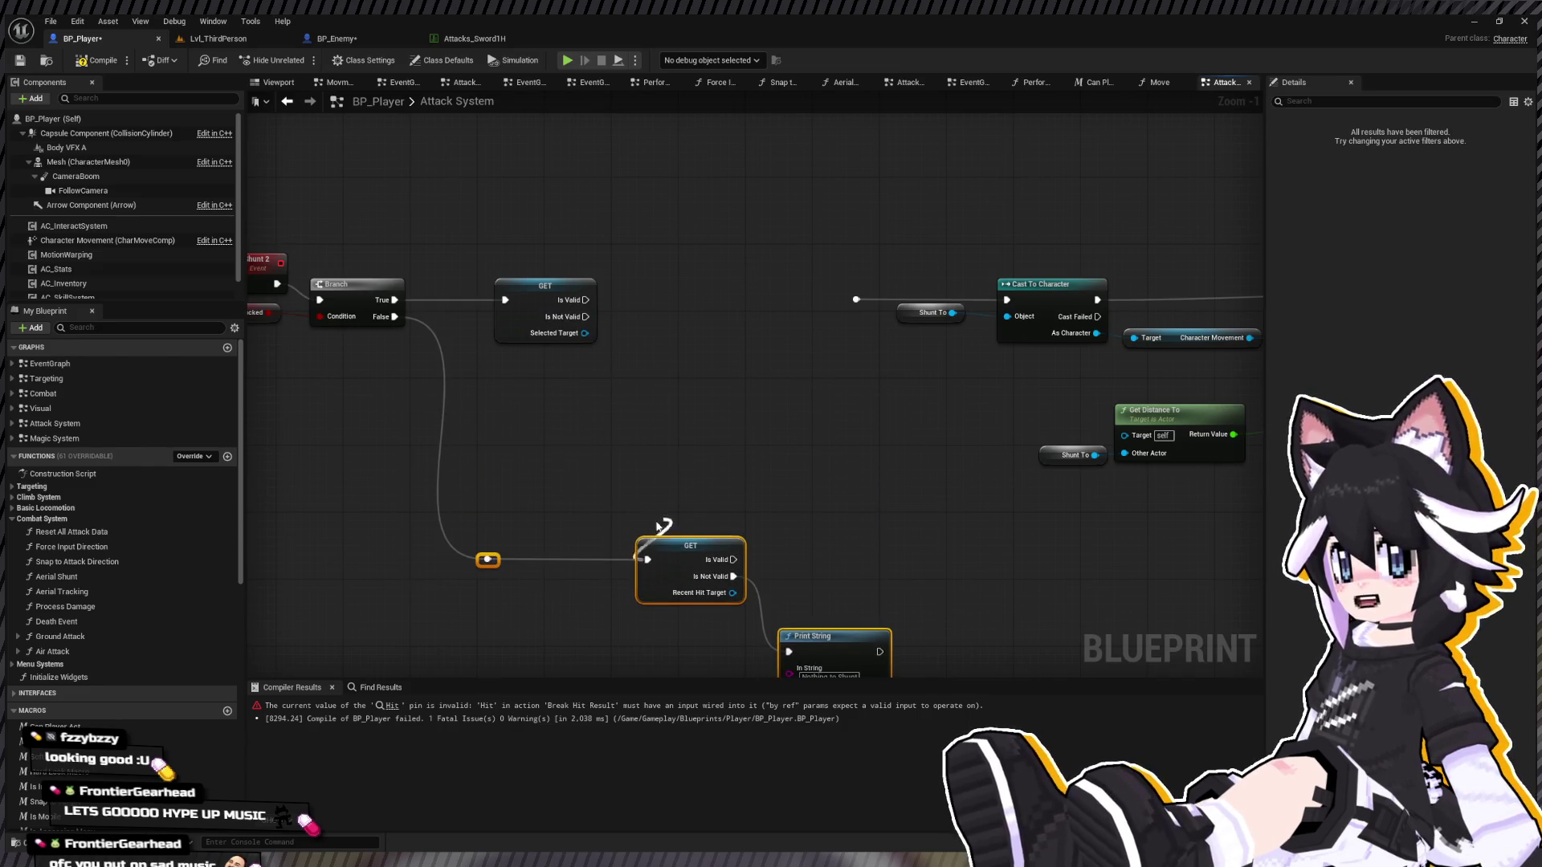
- Replace the Shunt To getter with Selected Target on the cast's Object input, executing it from Is Valid
mouse_move(927, 330)
left_mouse_down()
mouse_move(582, 352)
mouse_move(675, 376)
left_mouse_up()
left_click(739, 341)
key("Delete")
mouse_move(394, 362)
left_mouse_down()
mouse_move(816, 345)
mouse_move(614, 322)
mouse_move(394, 329)
left_mouse_up()
left_click(666, 329)
key("Delete")
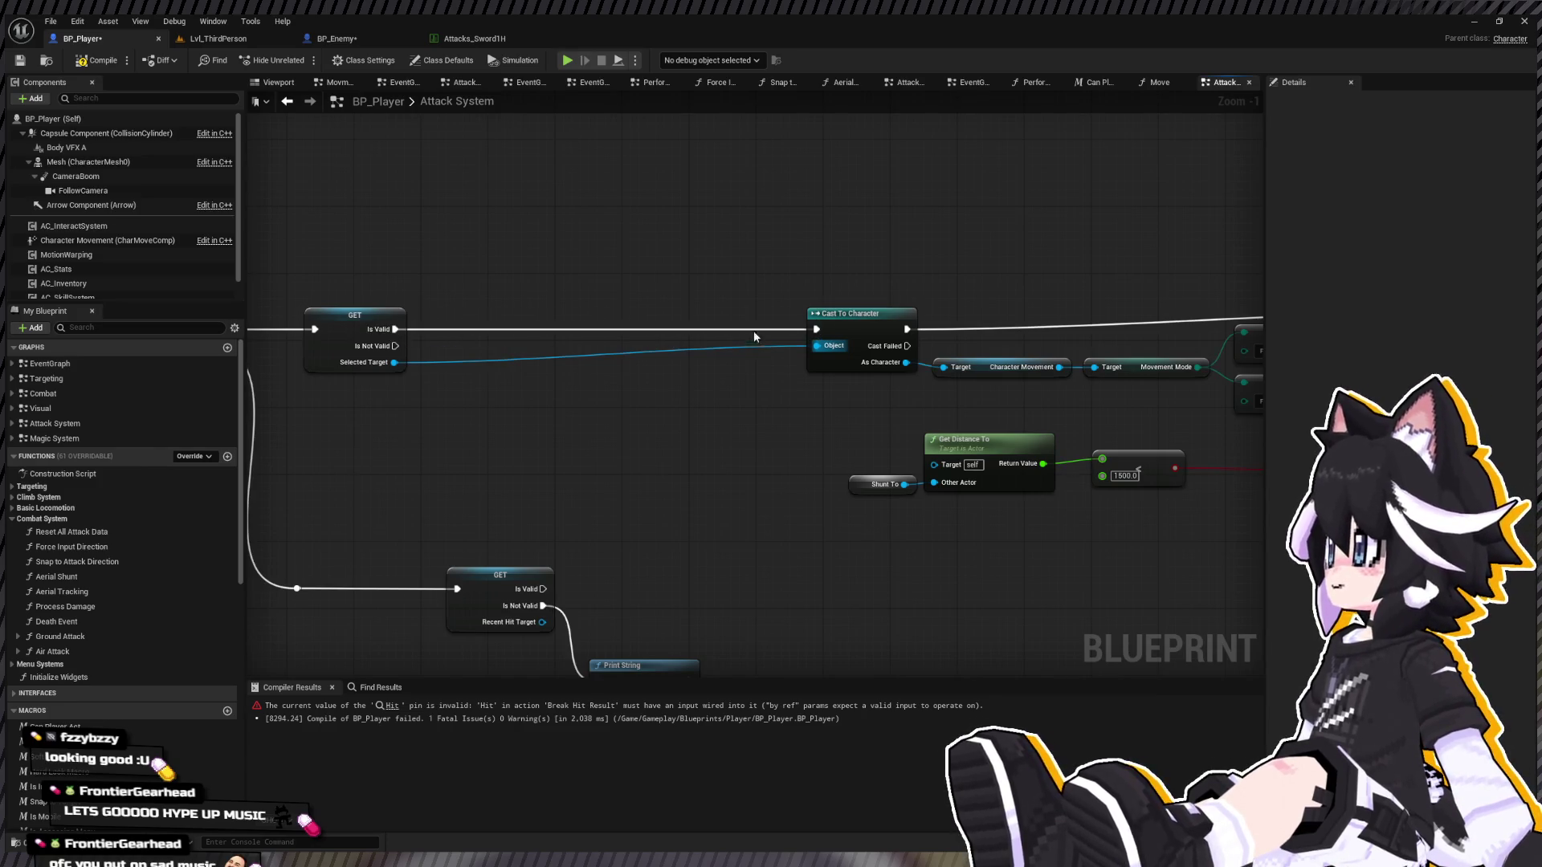
mouse_move(840, 315)
left_mouse_down()
mouse_move(470, 315)
mouse_move(642, 385)
mouse_move(1015, 416)
left_mouse_up()
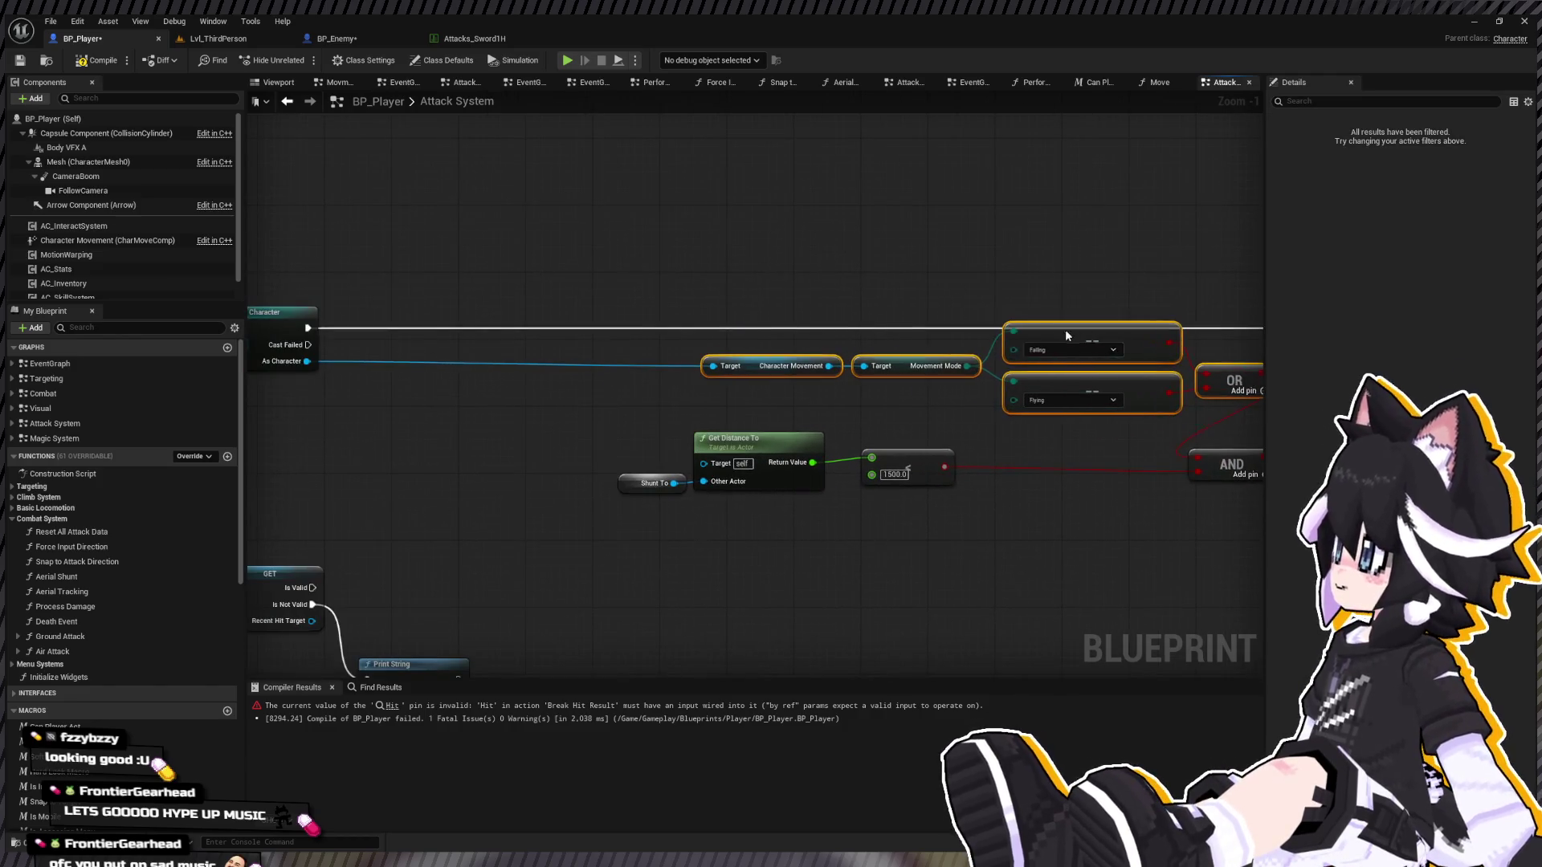
- Regroup movement and distance checks under the cast and feed As Character into Get Distance To
left_click_drag(1168, 390, 774, 408)
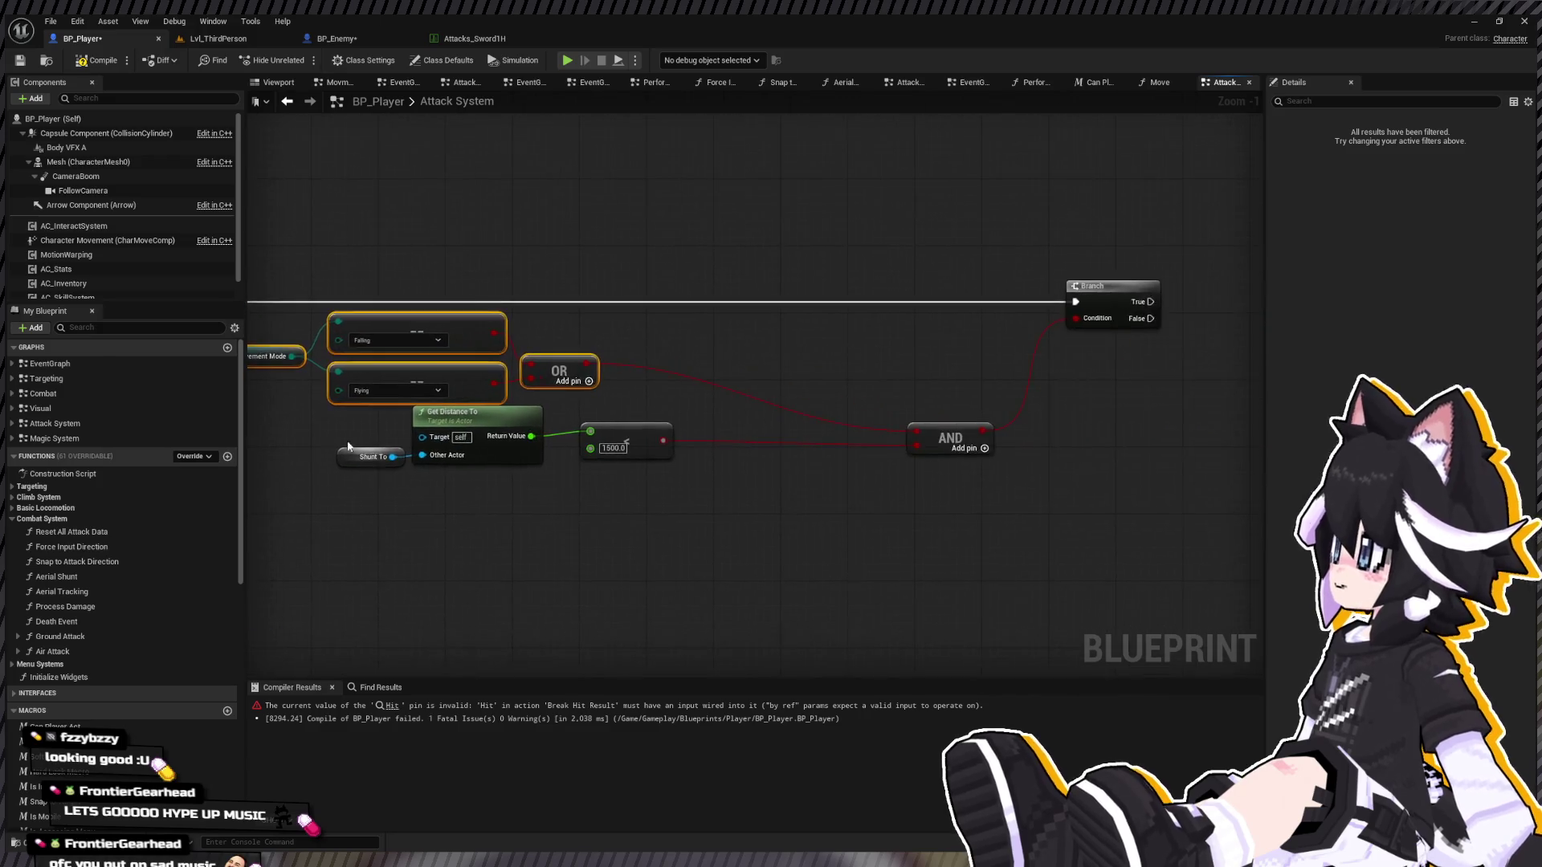
mouse_move(553, 473)
left_mouse_down()
mouse_move(1142, 418)
mouse_move(853, 418)
left_mouse_up()
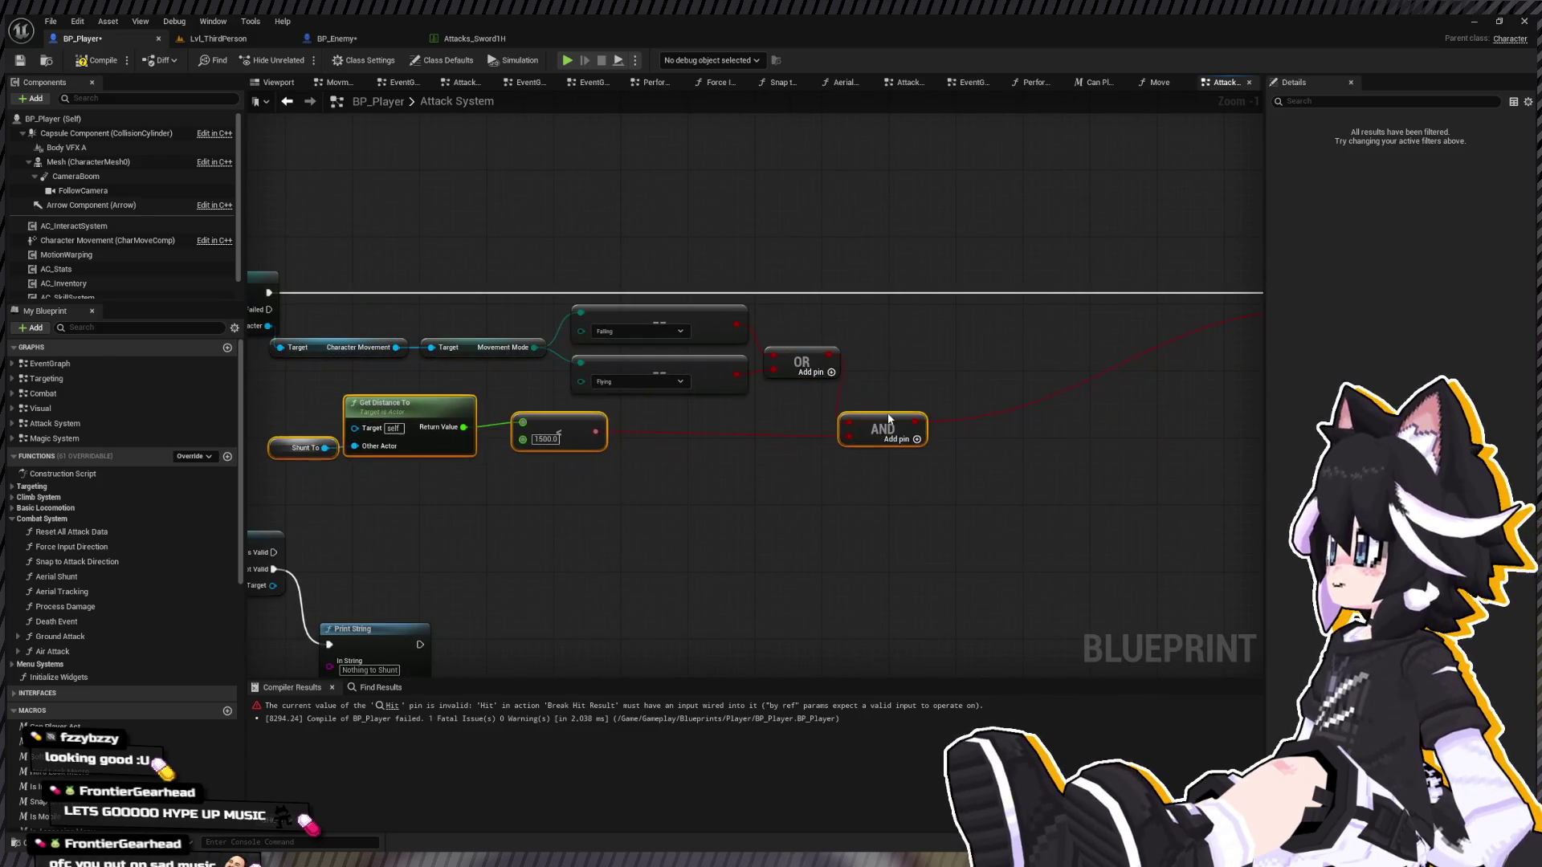
left_click_drag(260, 460, 625, 476)
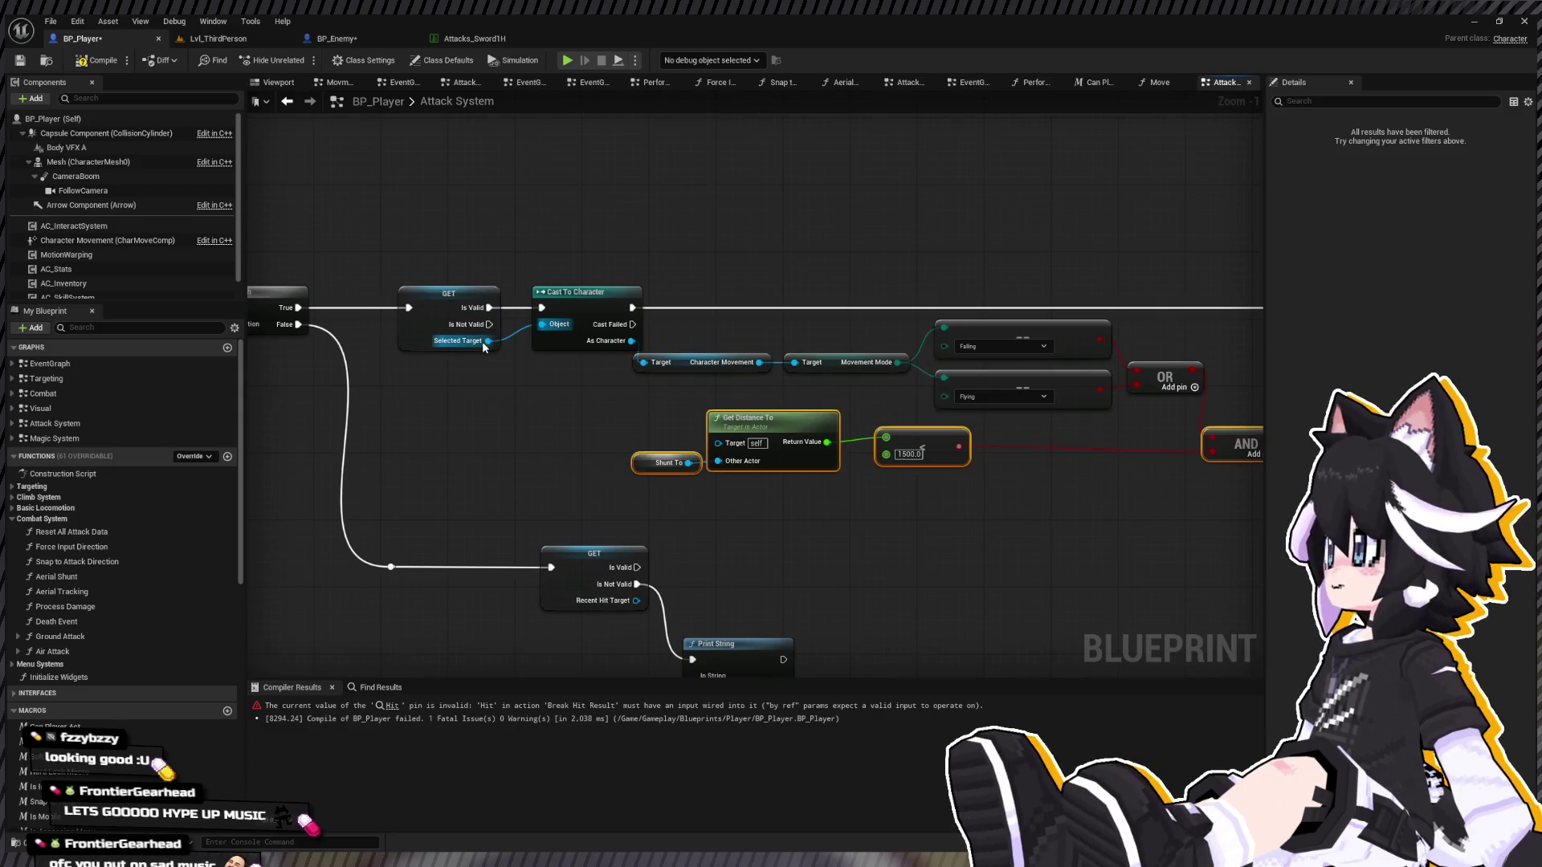
left_click(638, 384)
mouse_move(628, 343)
left_mouse_down()
mouse_move(699, 446)
mouse_move(688, 462)
left_mouse_up()
left_click(635, 455)
key("Delete")
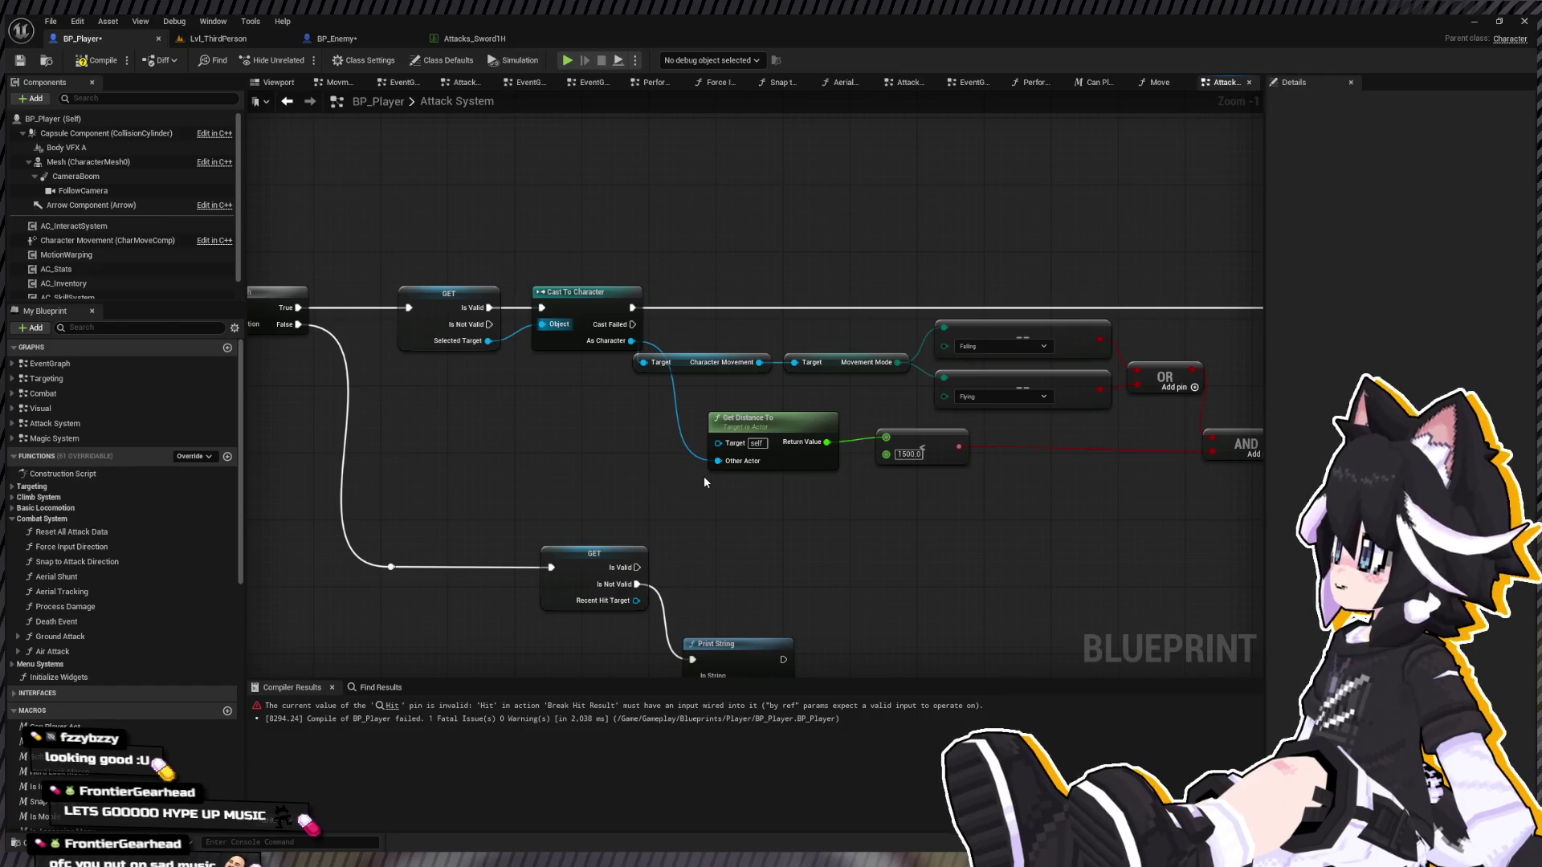
- Pan the graph and select the original Aerial Shunt function in My Blueprint
left_click_drag(819, 398, 436, 405)
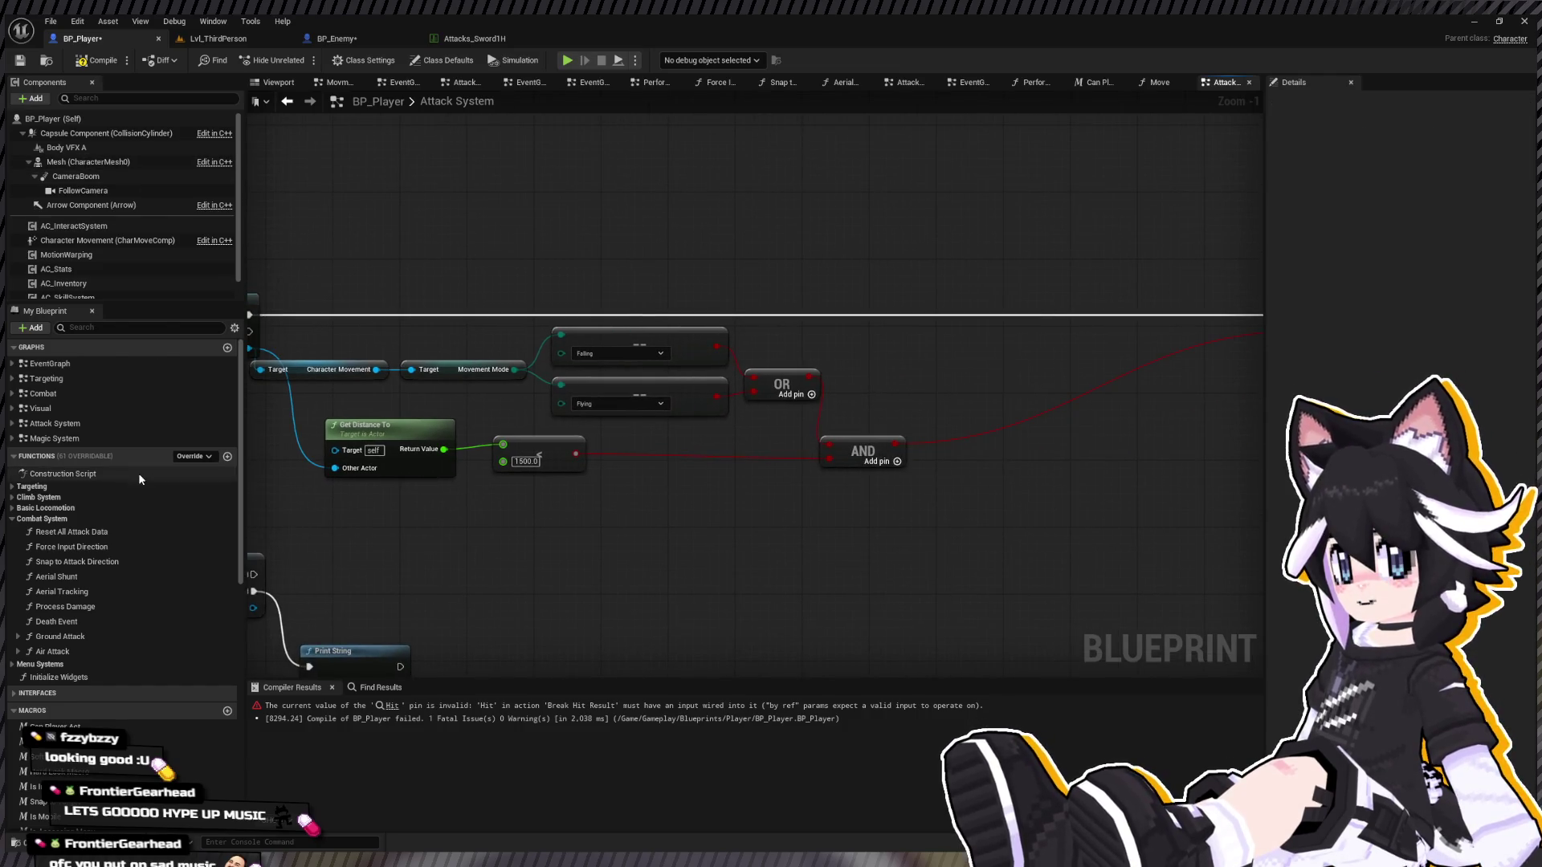
left_click(16, 394)
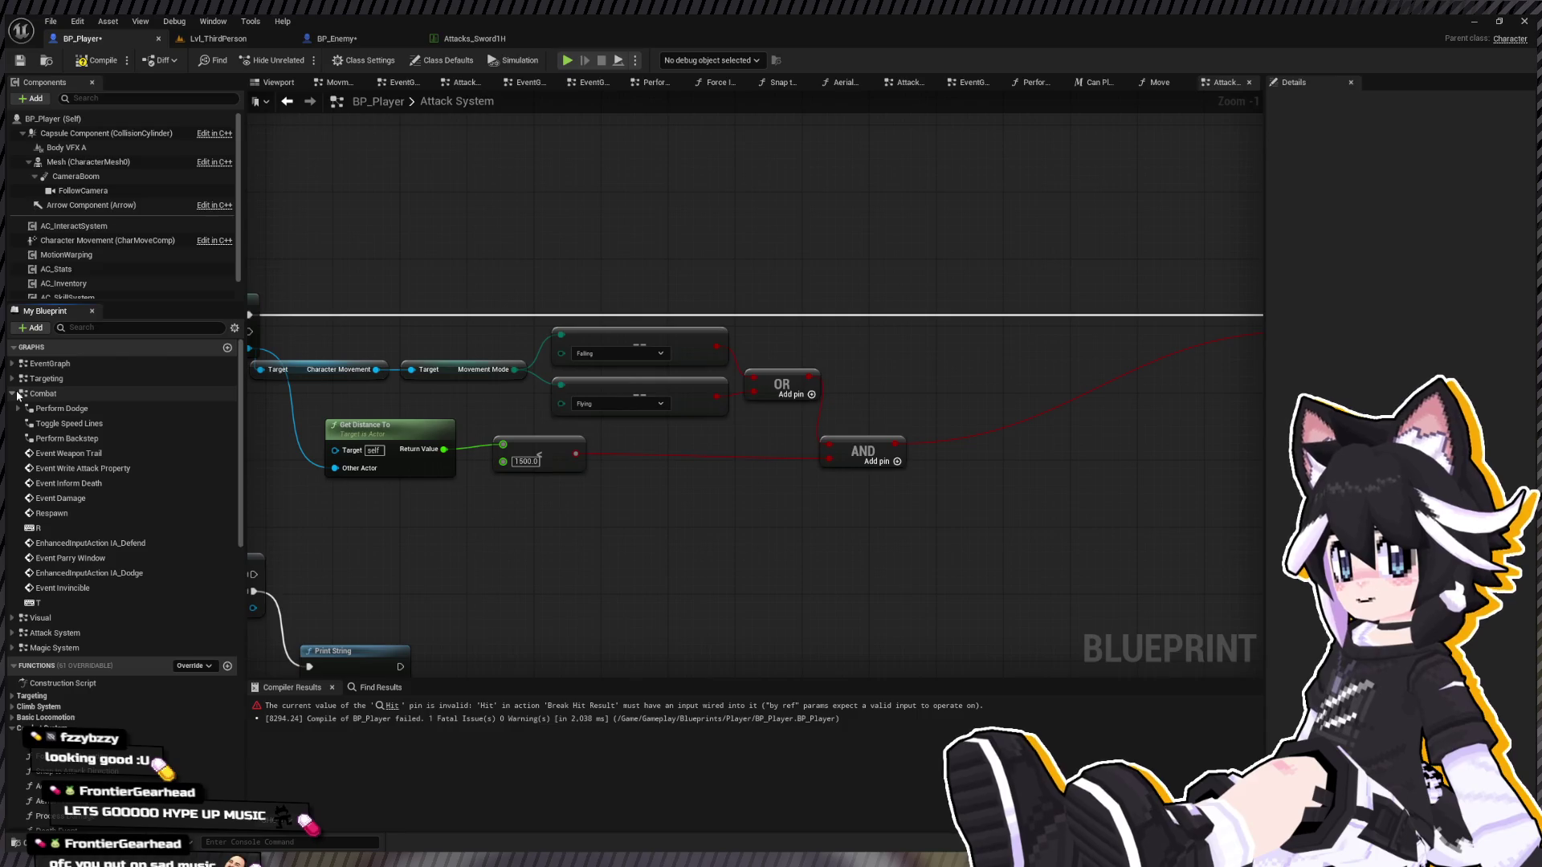
left_click(16, 393)
left_click(84, 577)
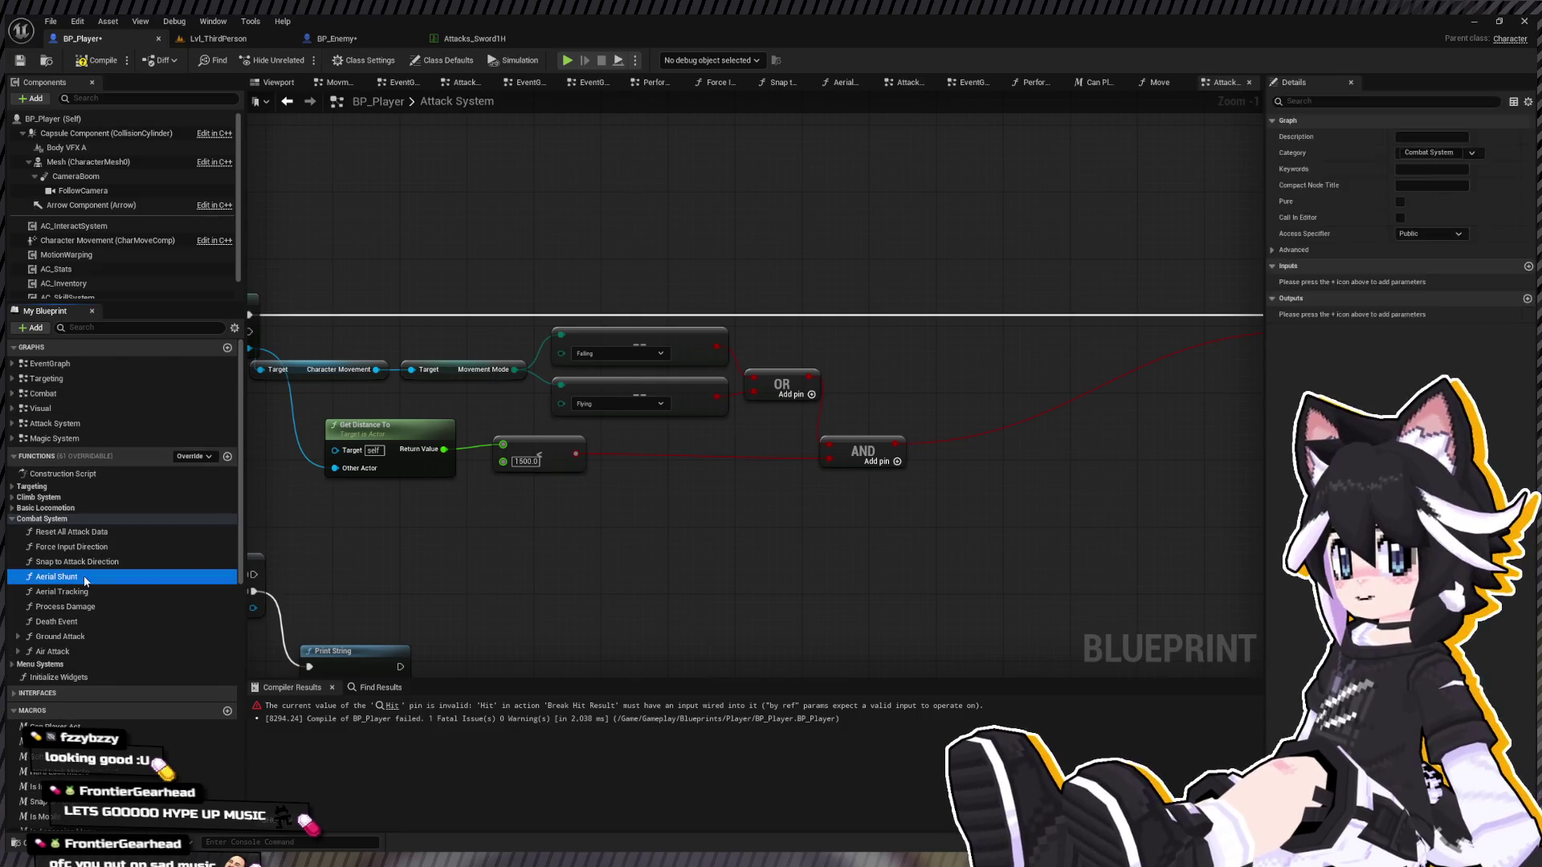
- Compare with the original Aerial Shunt, then shift Character Movement and the 1500 distance check left
double_click(84, 578)
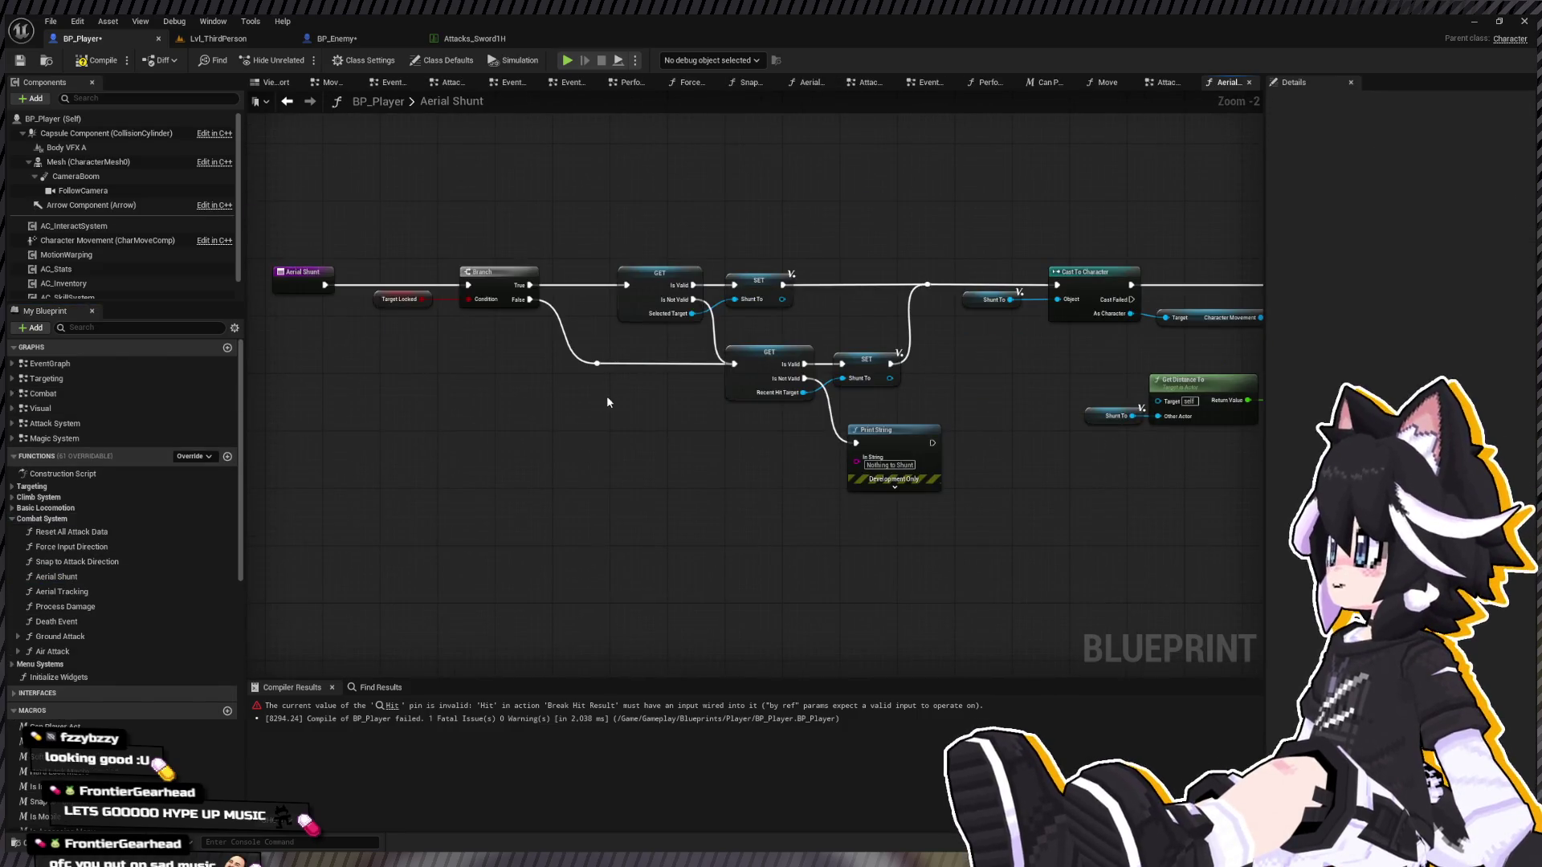
left_click_drag(607, 402, 125, 444)
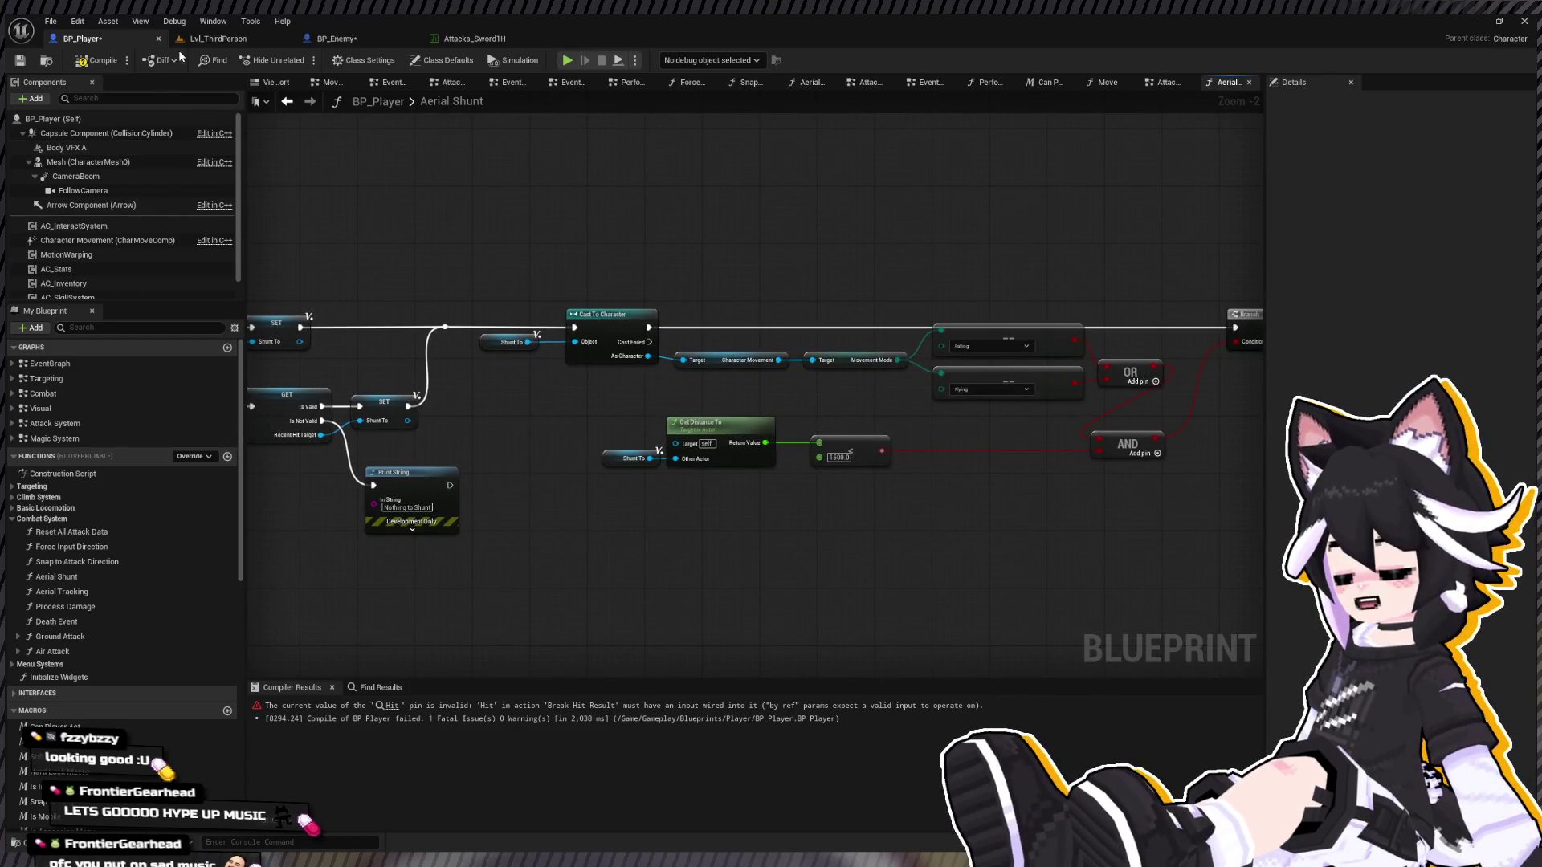
left_click(282, 102)
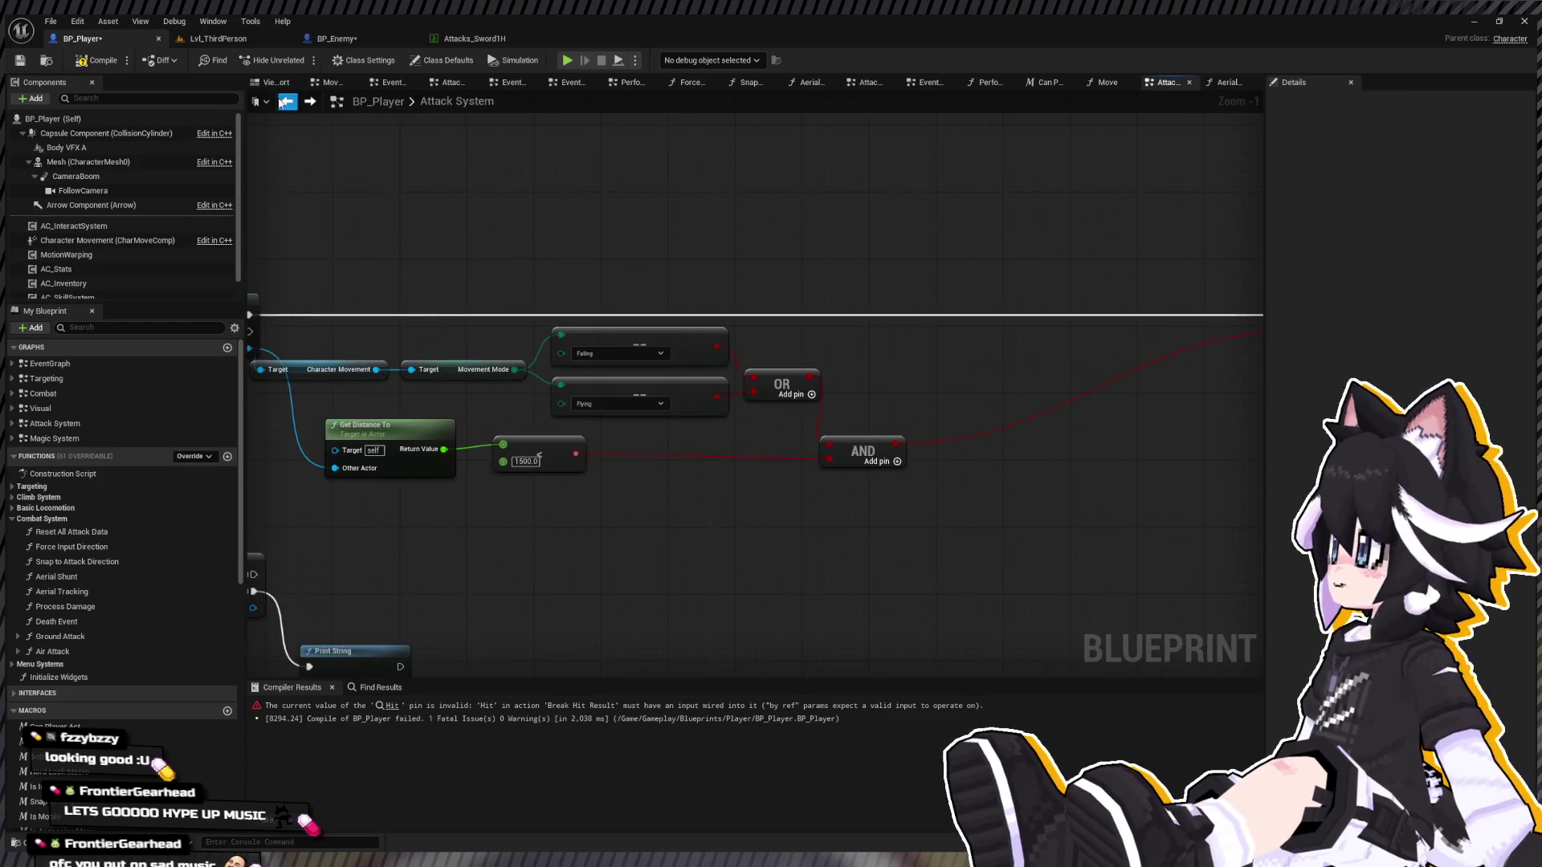
left_click(557, 357)
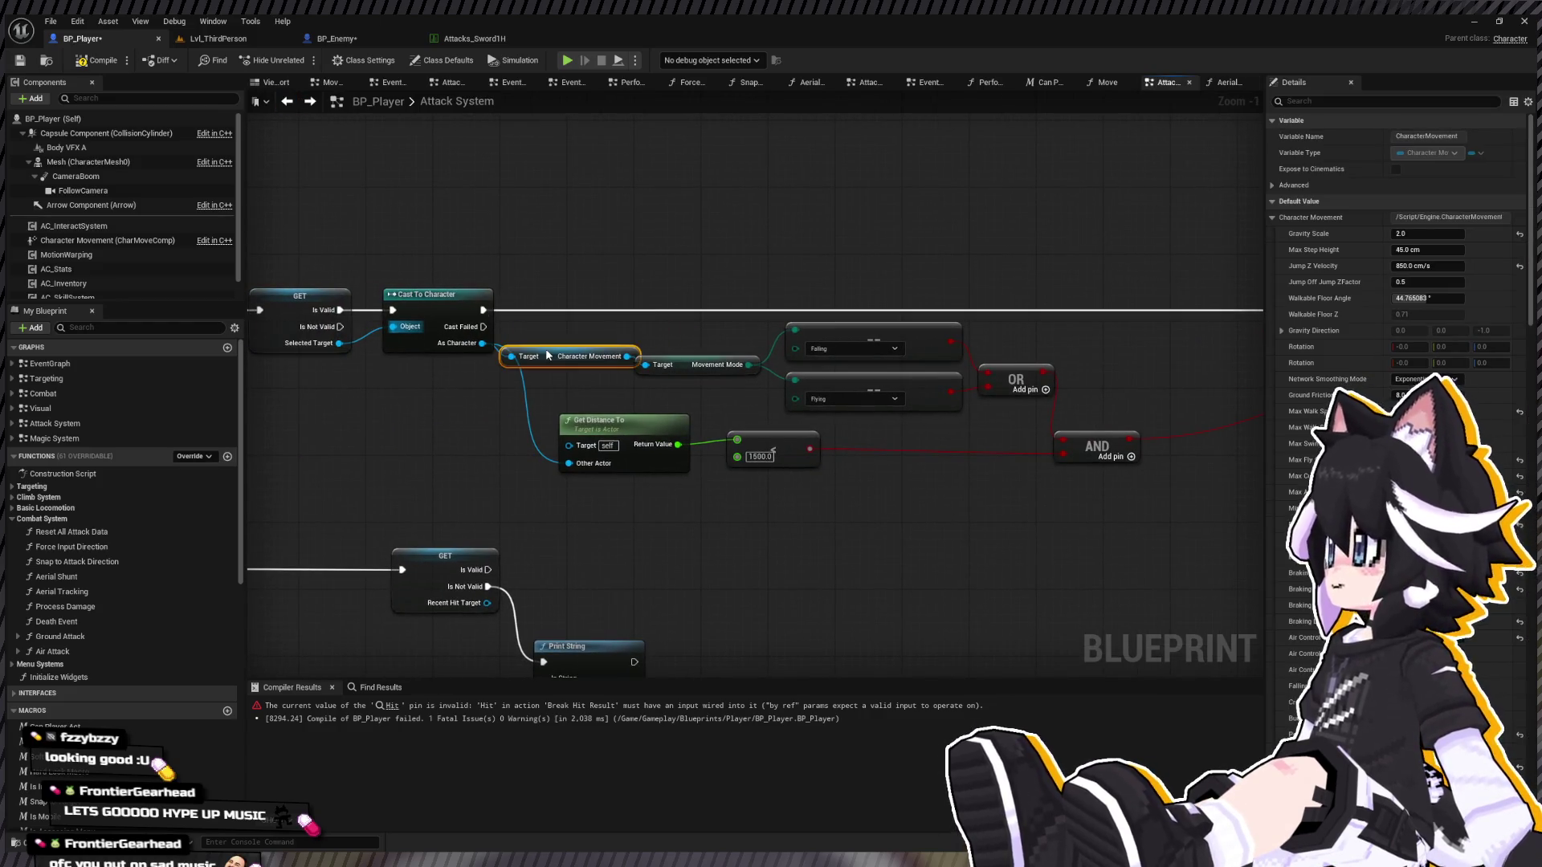
left_click_drag(556, 357, 549, 358)
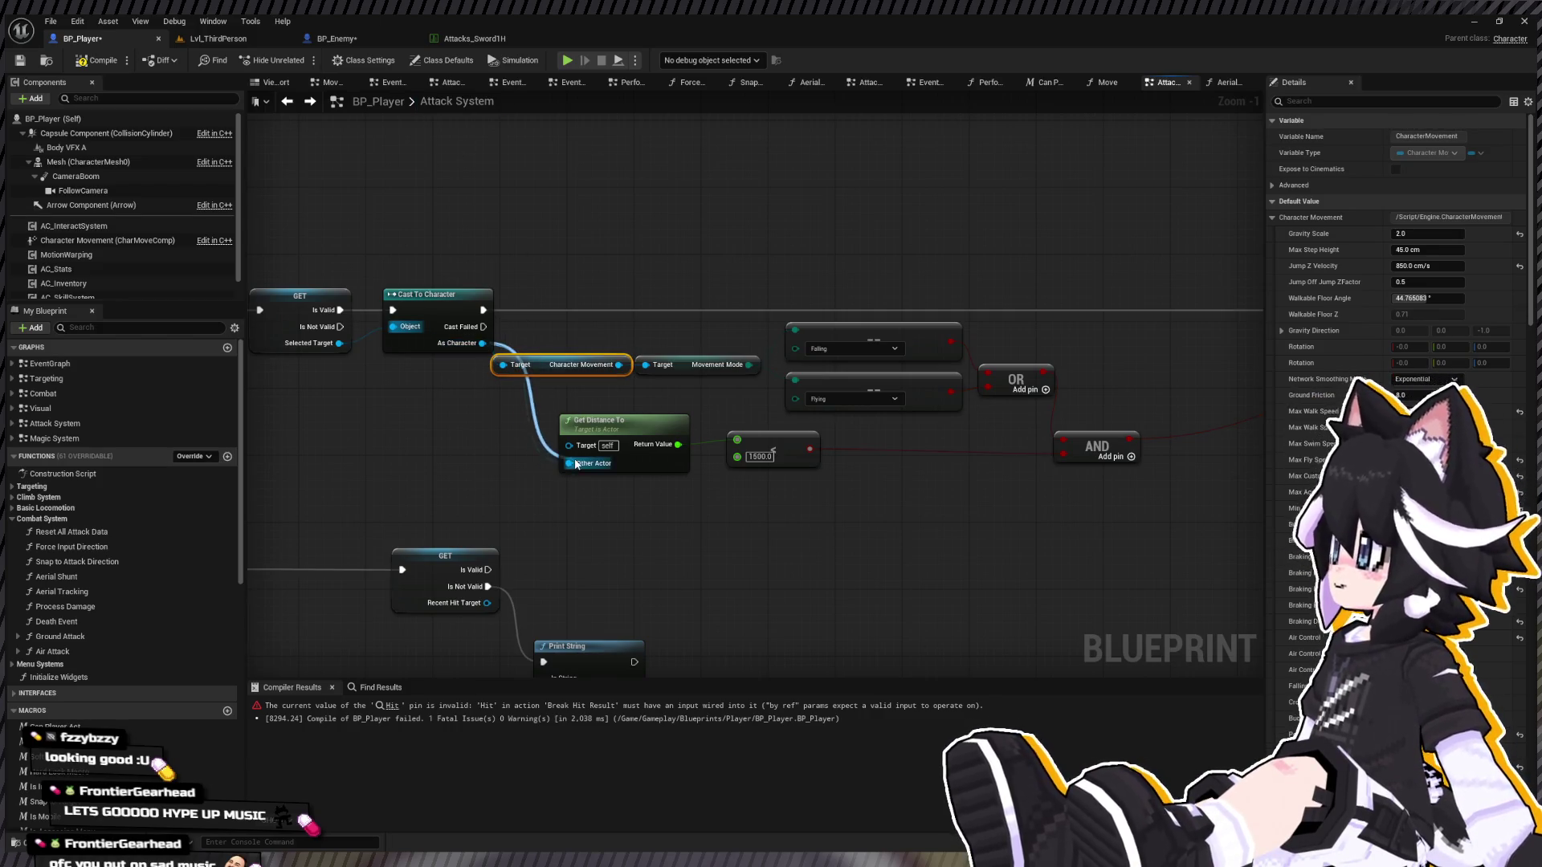
left_click_drag(562, 534, 734, 462)
left_click_drag(641, 433, 573, 434)
left_click_drag(634, 187, 343, 227)
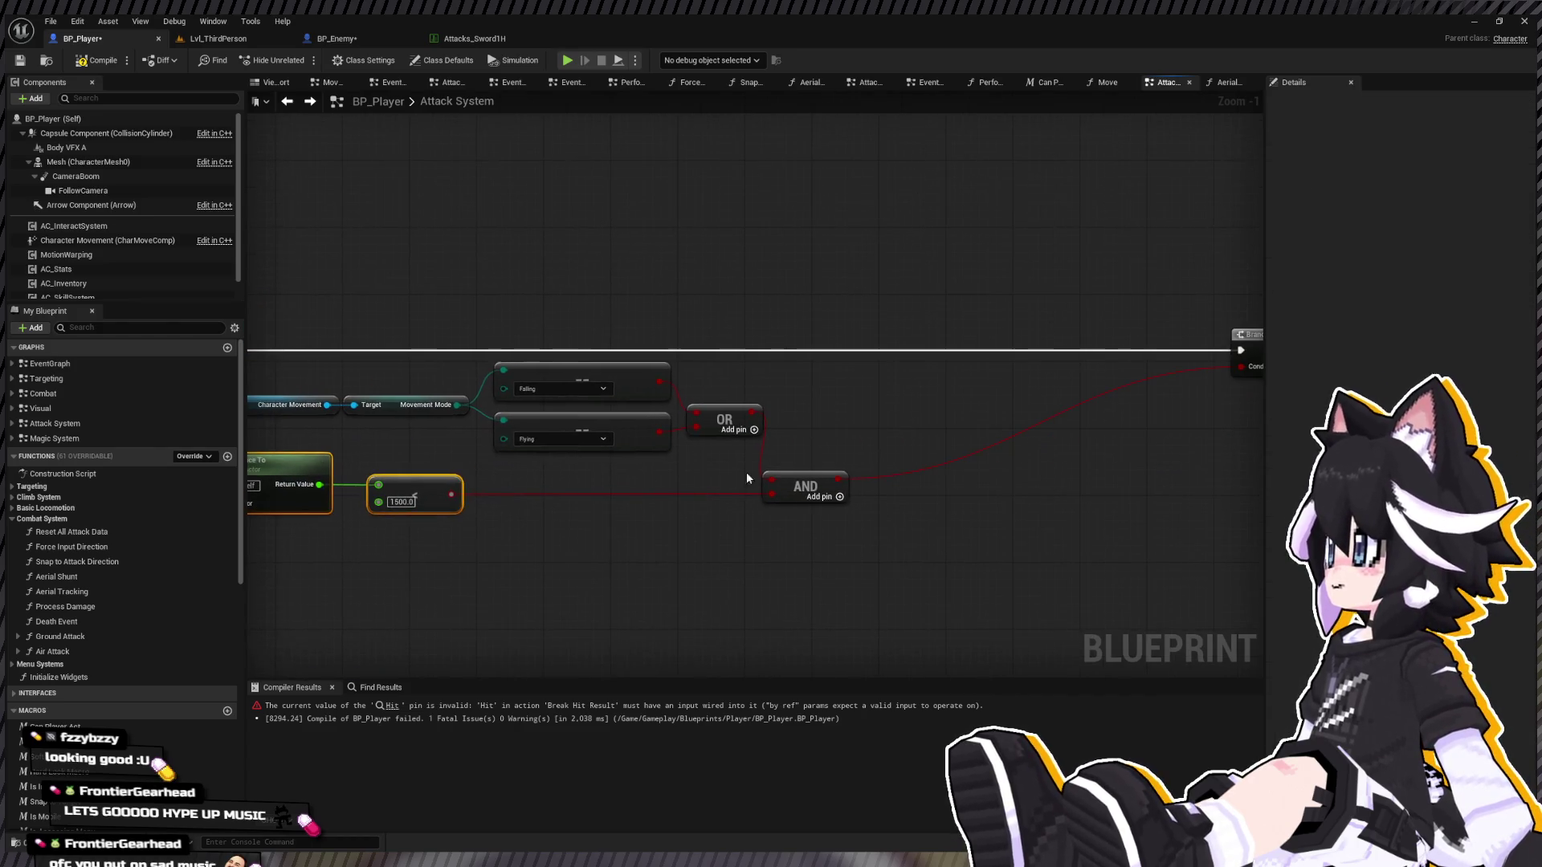
- Glance at the BP_Enemy blueprint and third-person level tabs before returning to BP_Player
left_click(347, 39)
left_click(217, 38)
left_click(123, 35)
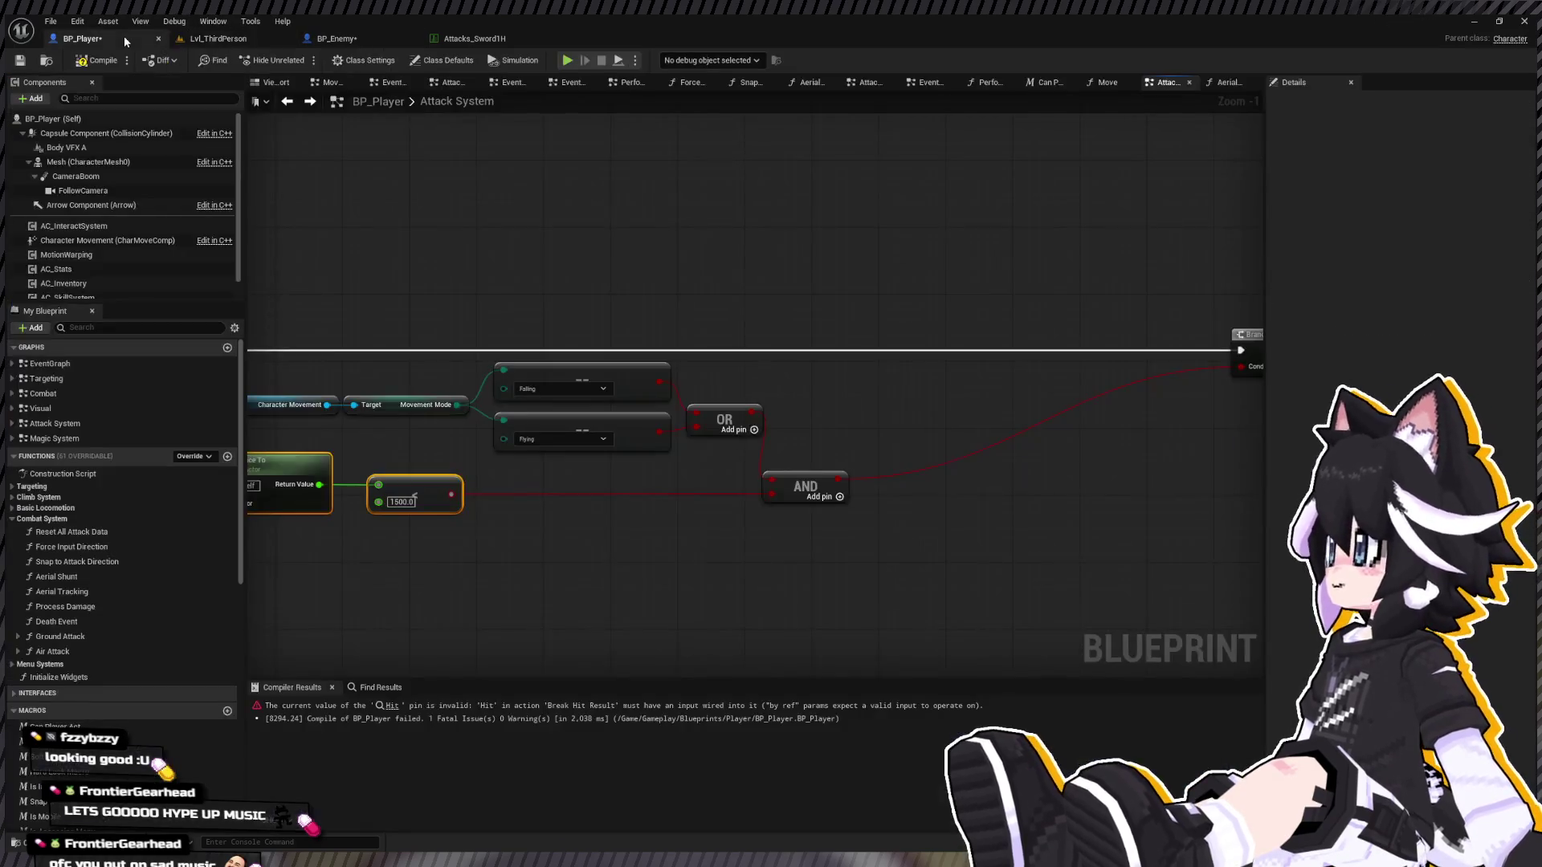
left_click(347, 39)
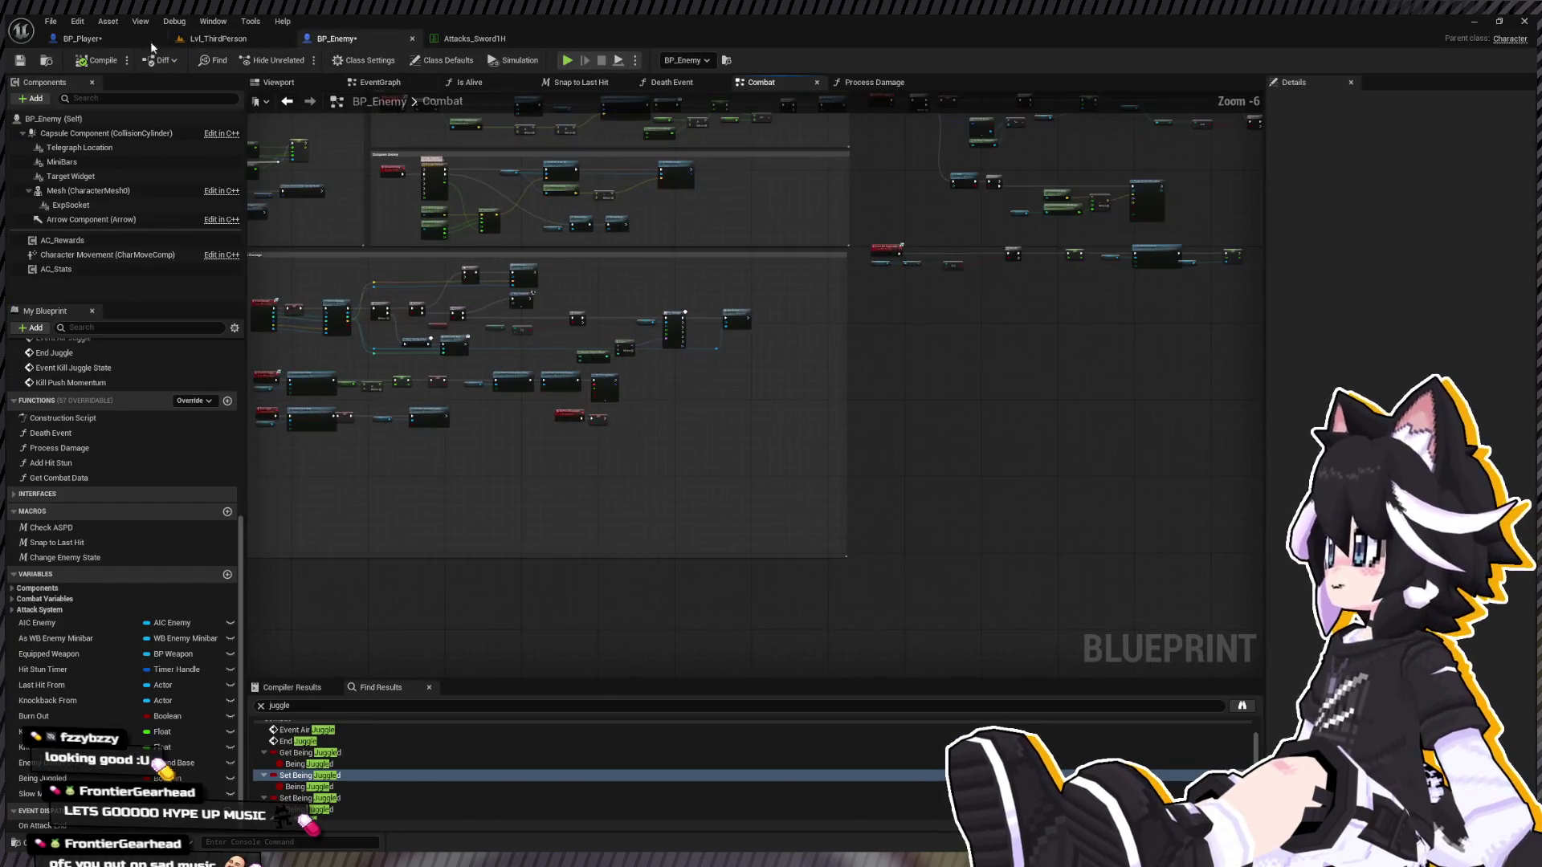
left_click(121, 38)
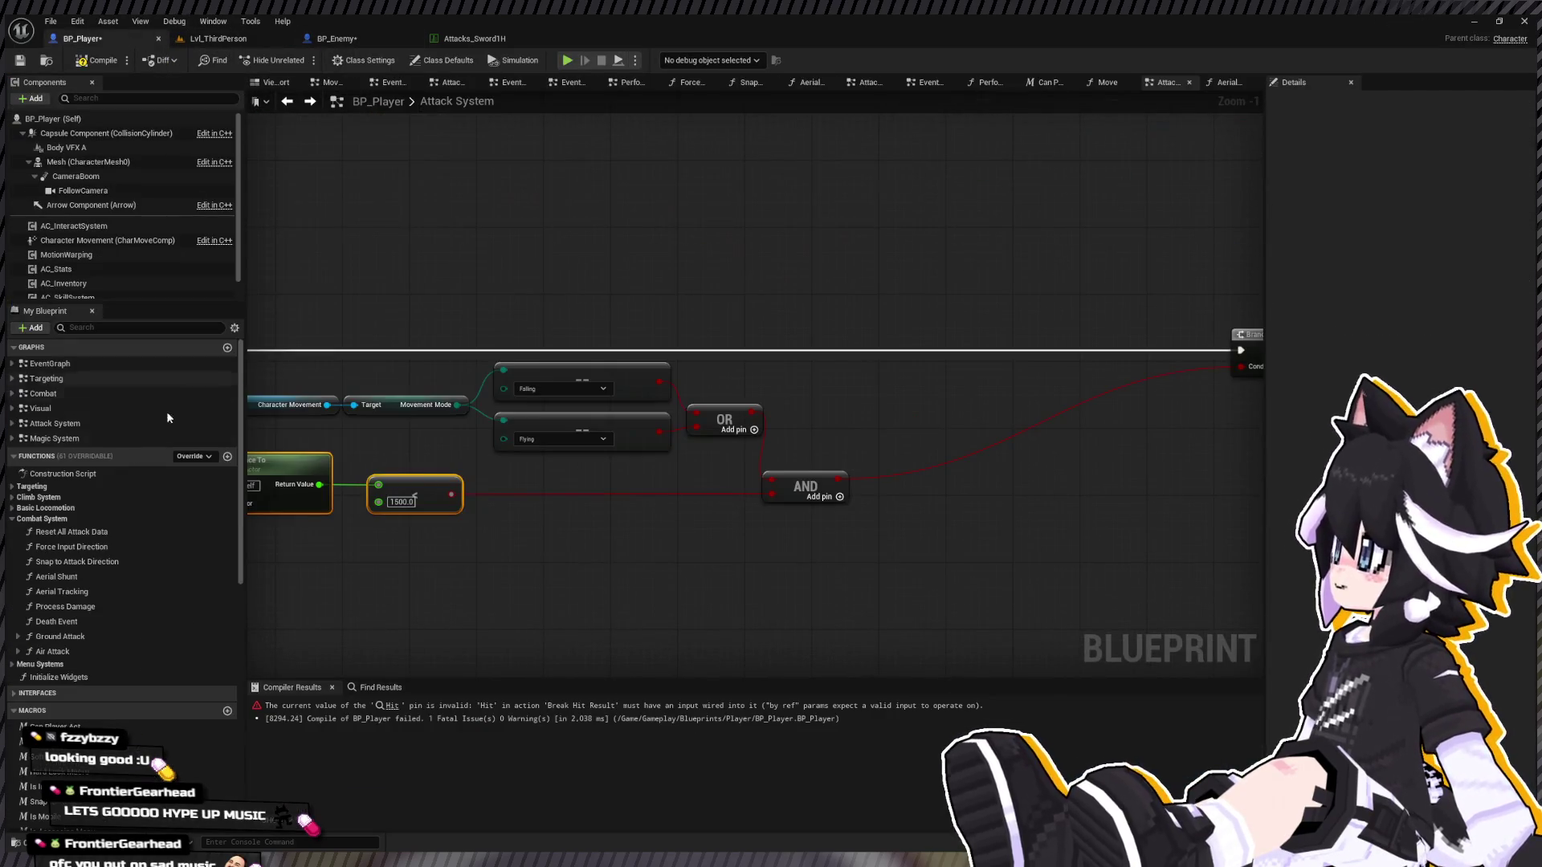
- Recheck the Aerial Shunt function, then move the Attack System Branch closer to the AND node
left_click(102, 579)
double_click(102, 578)
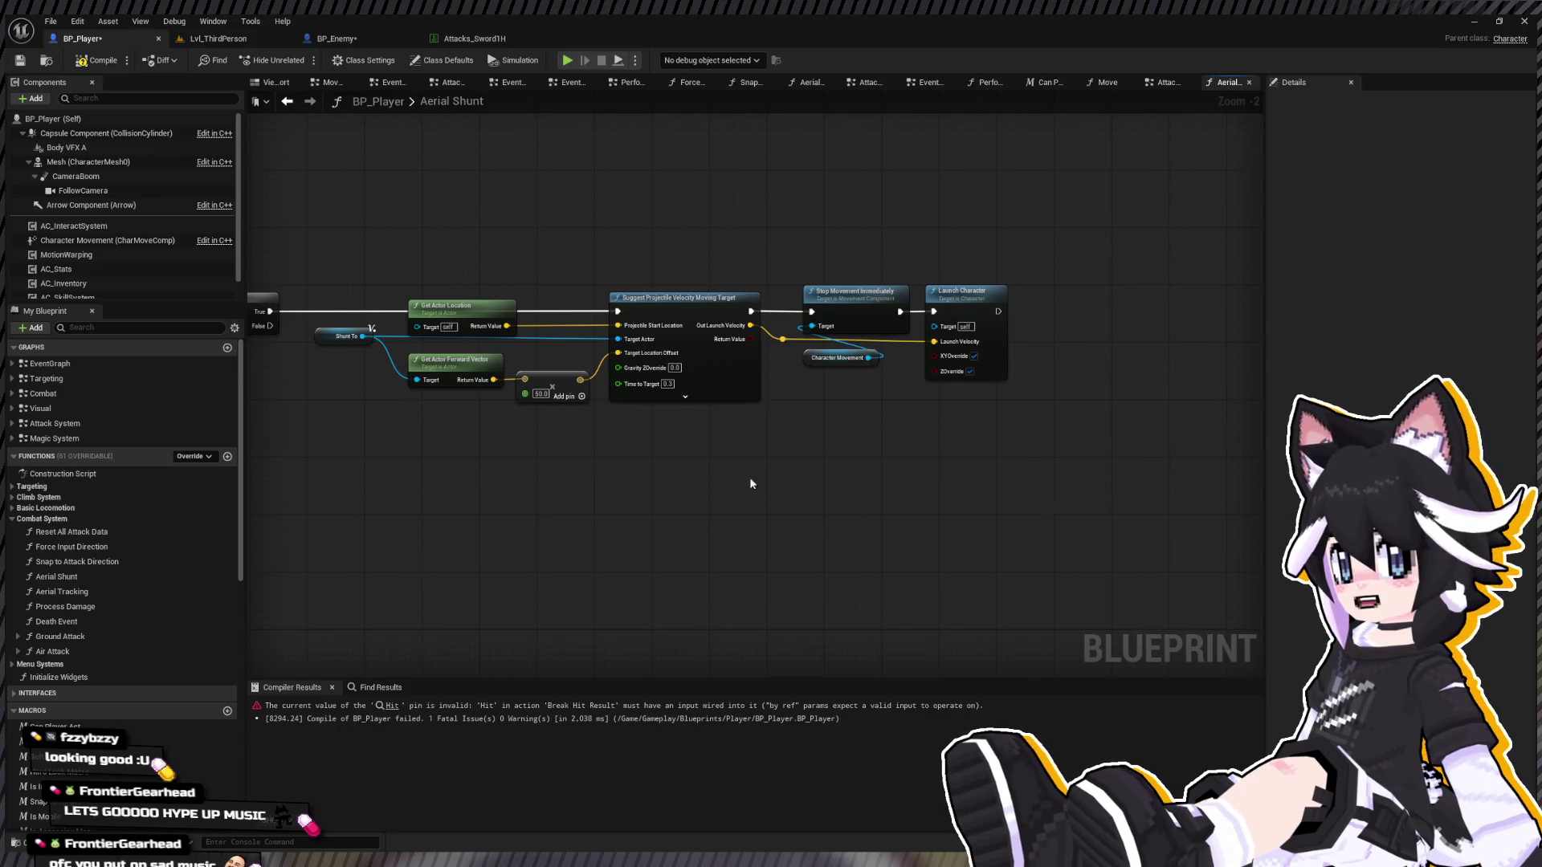
left_click(287, 101)
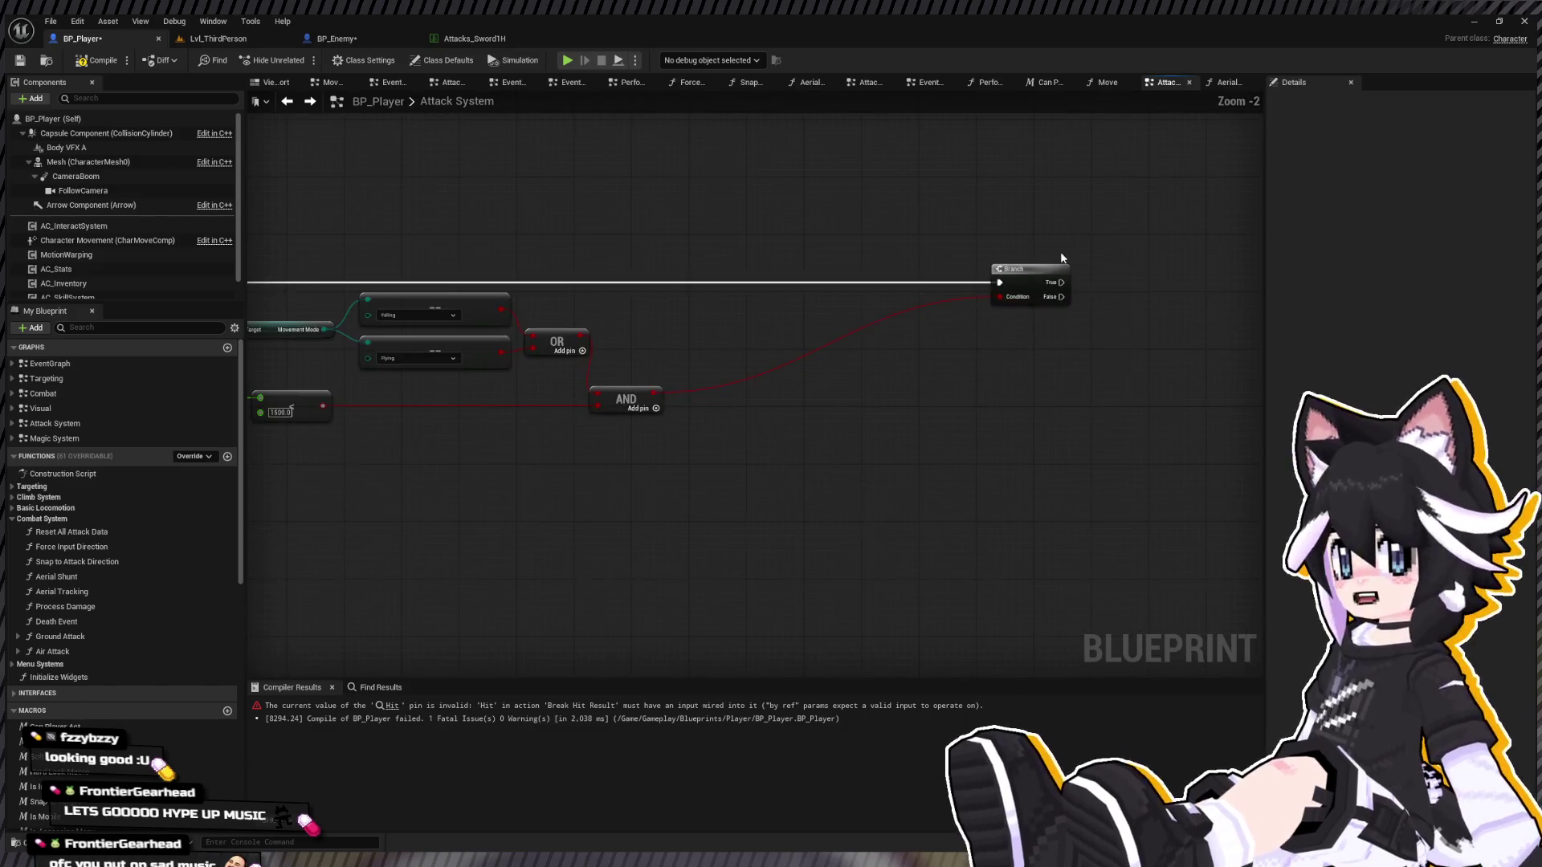
scroll(1060, 252, "down", 1)
left_click_drag(1060, 252, 731, 271)
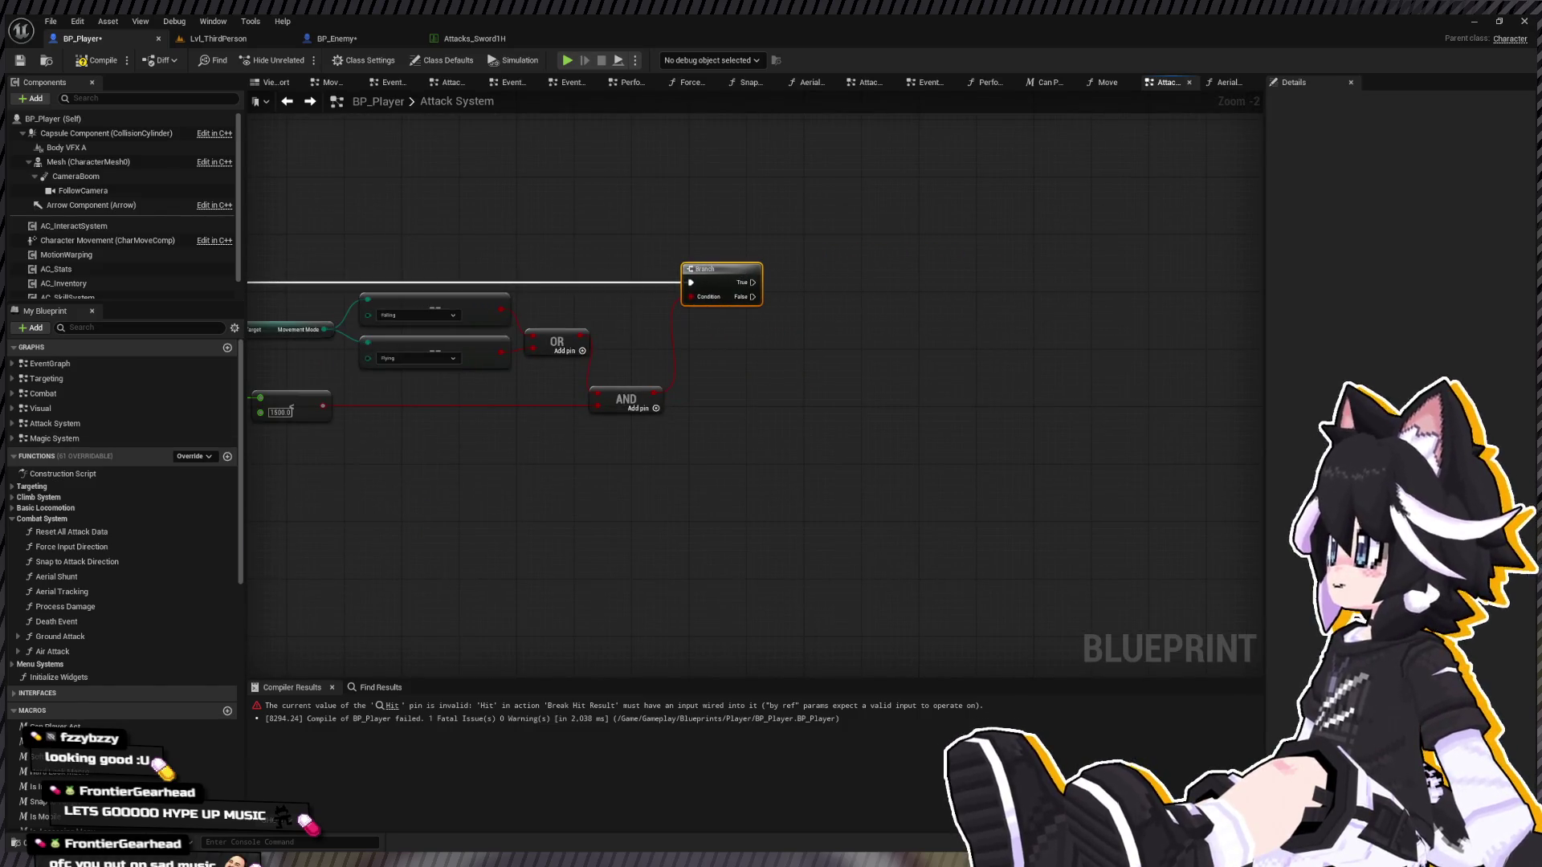
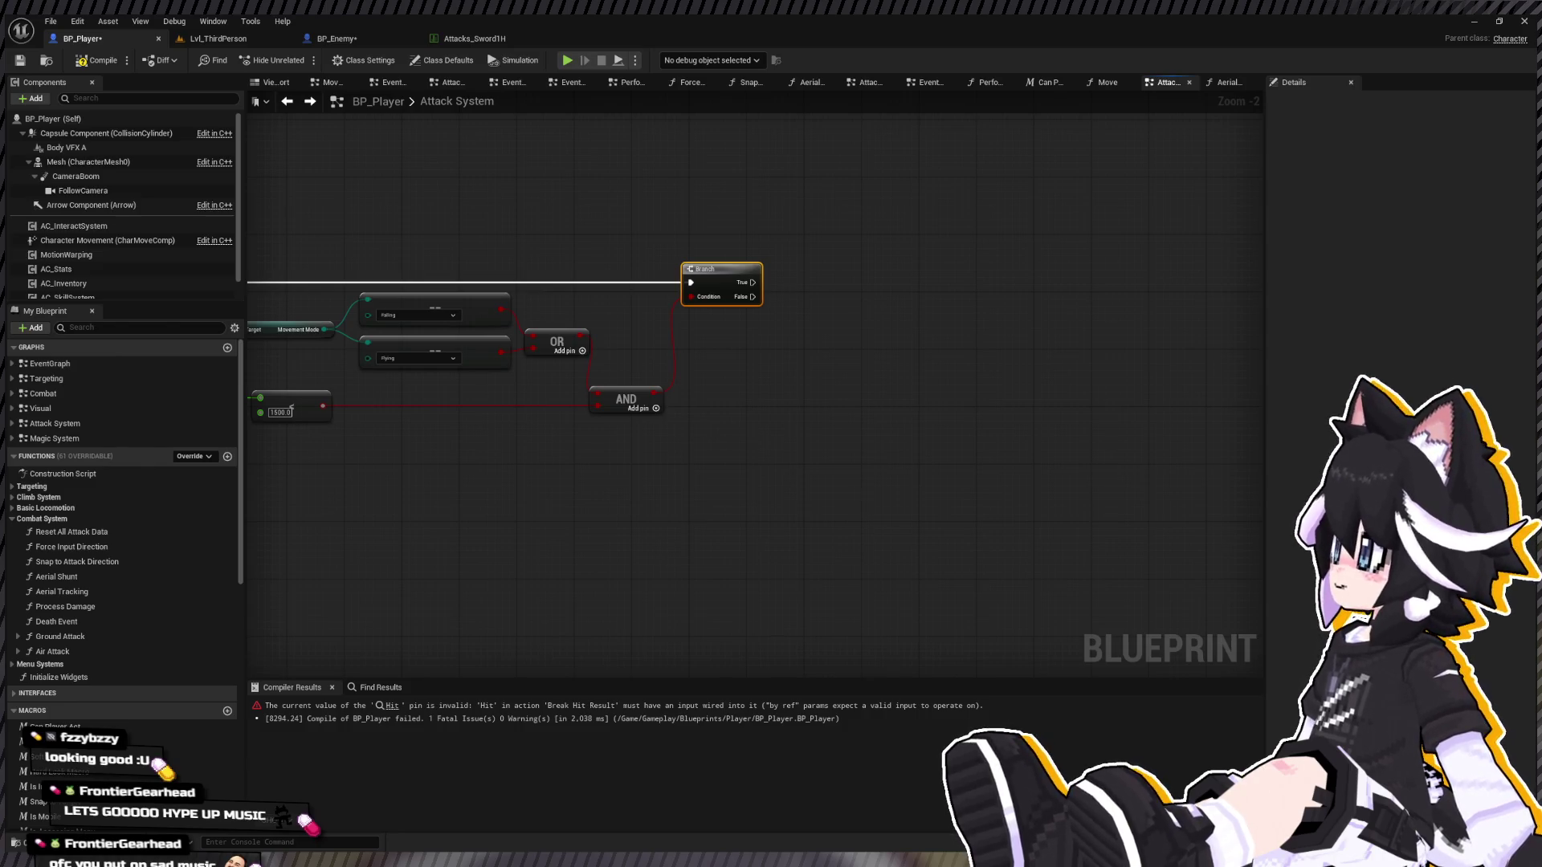
- Add a timeline node beside the Branch and name it Shunt To Timeline
left_click_drag(722, 401, 652, 476)
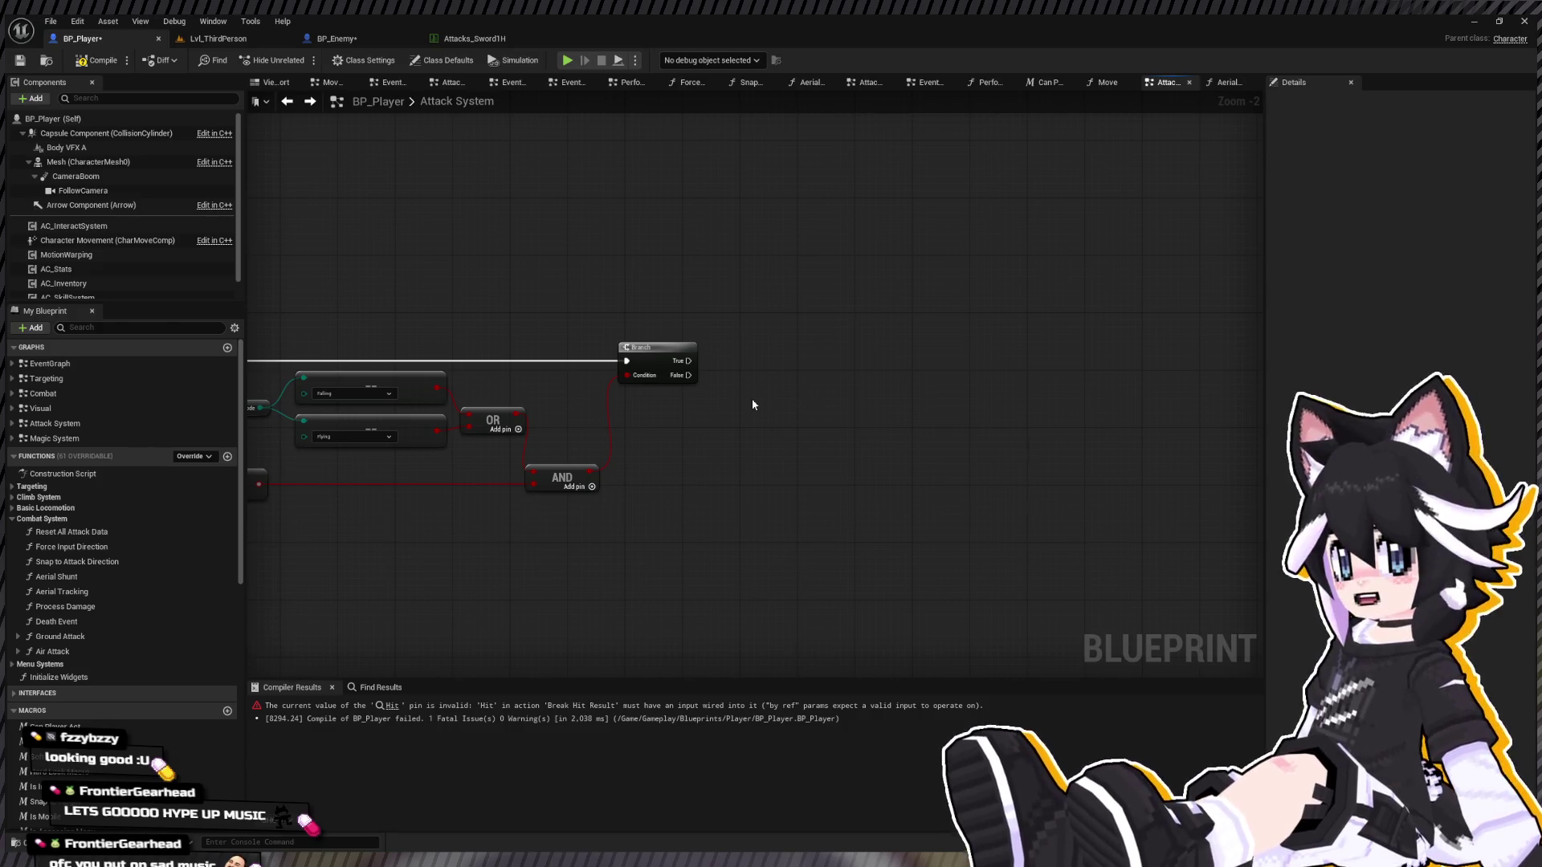
left_click(753, 401)
type("Shunt To")
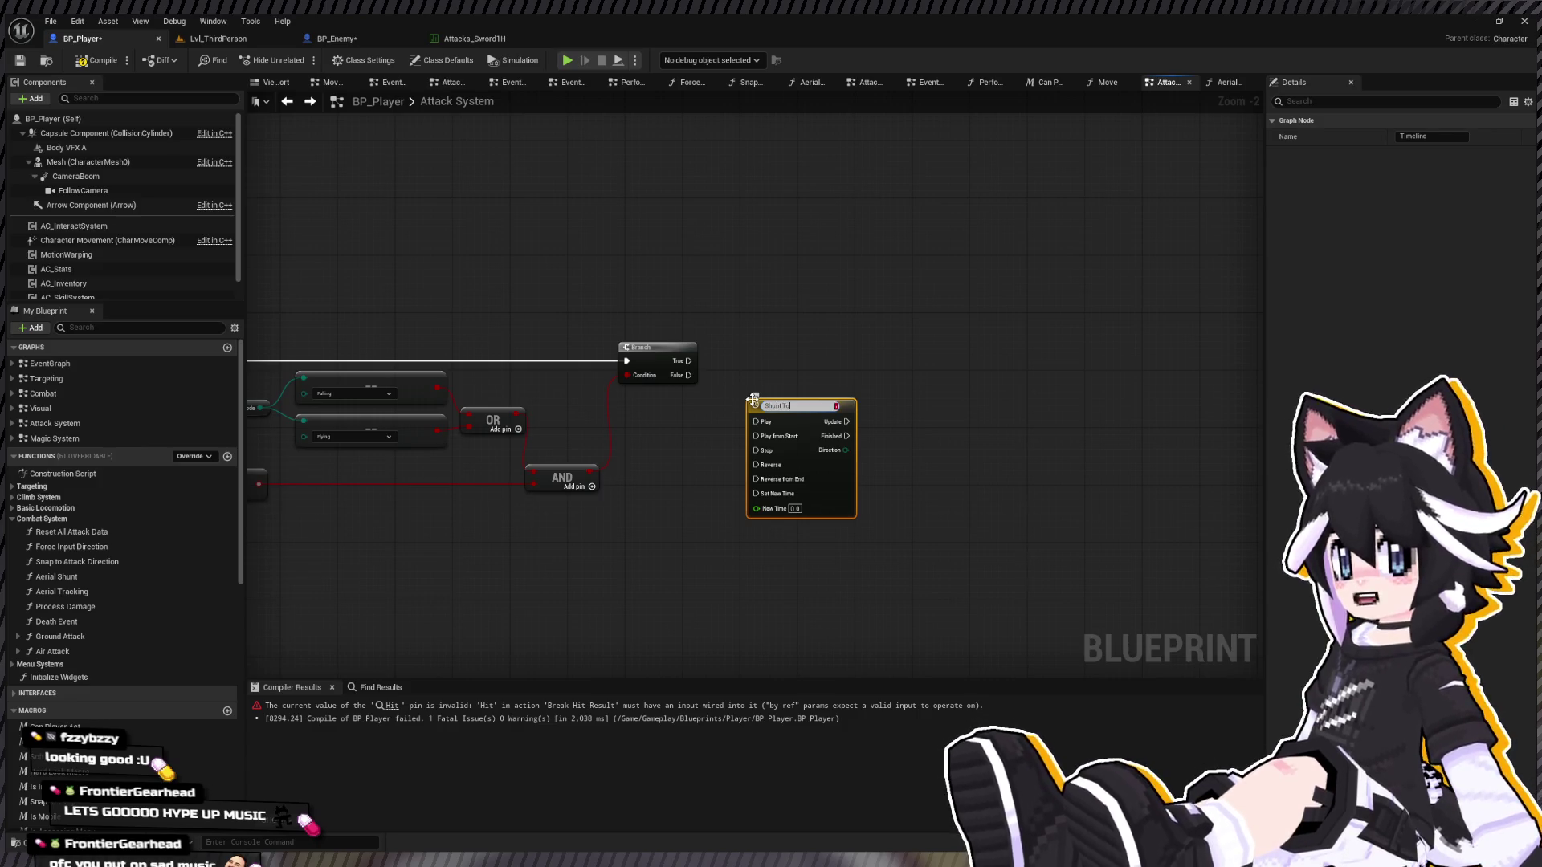
type("Shun")
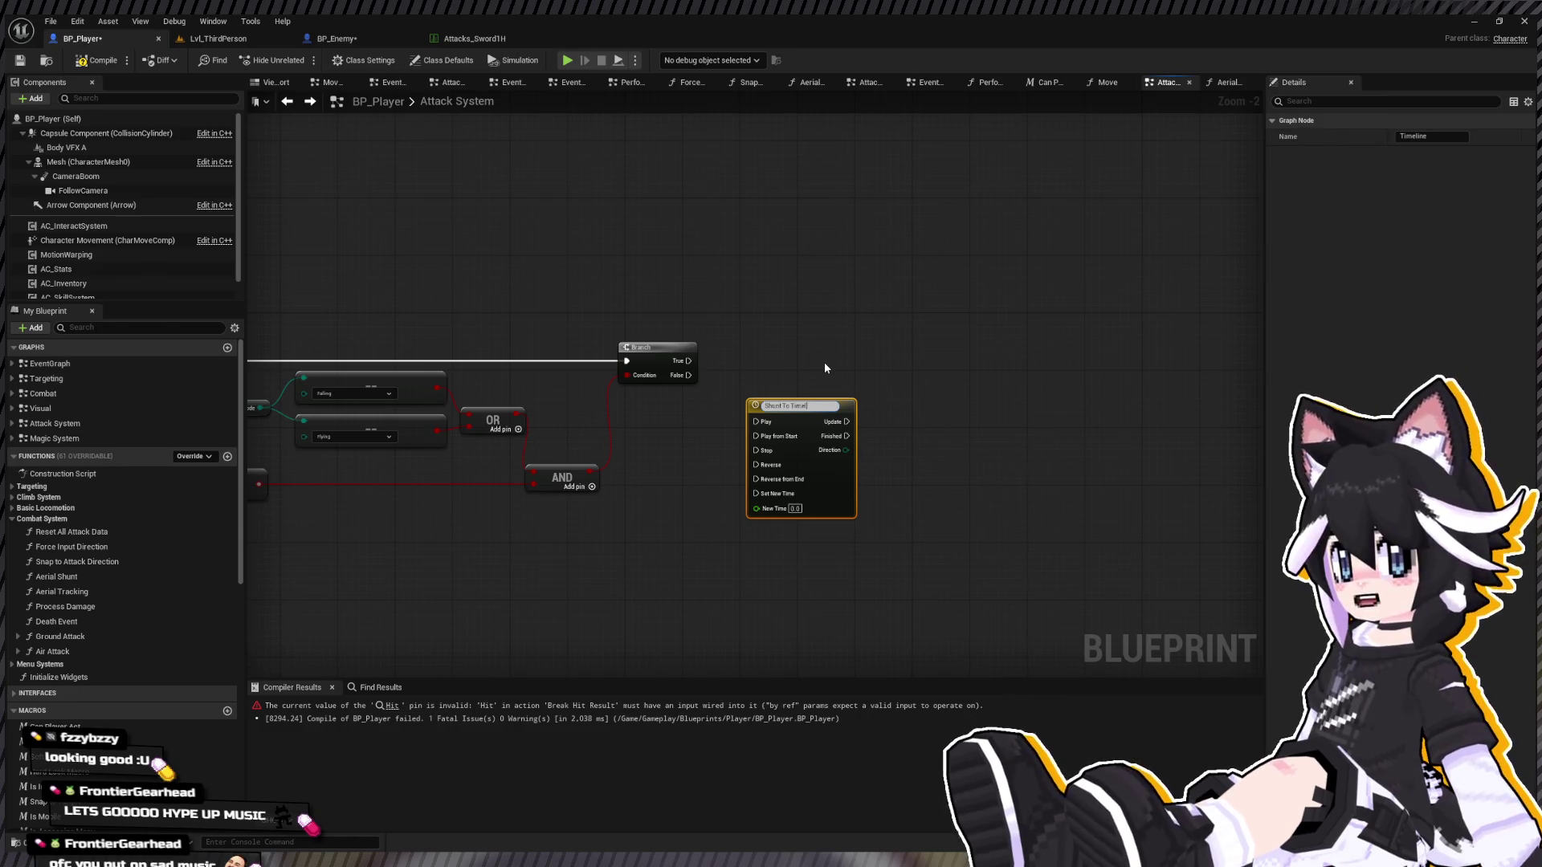
key("Return")
- Wire Branch True into the timeline's Play from Start and open the timeline for editing
scroll(806, 353, "up", 2)
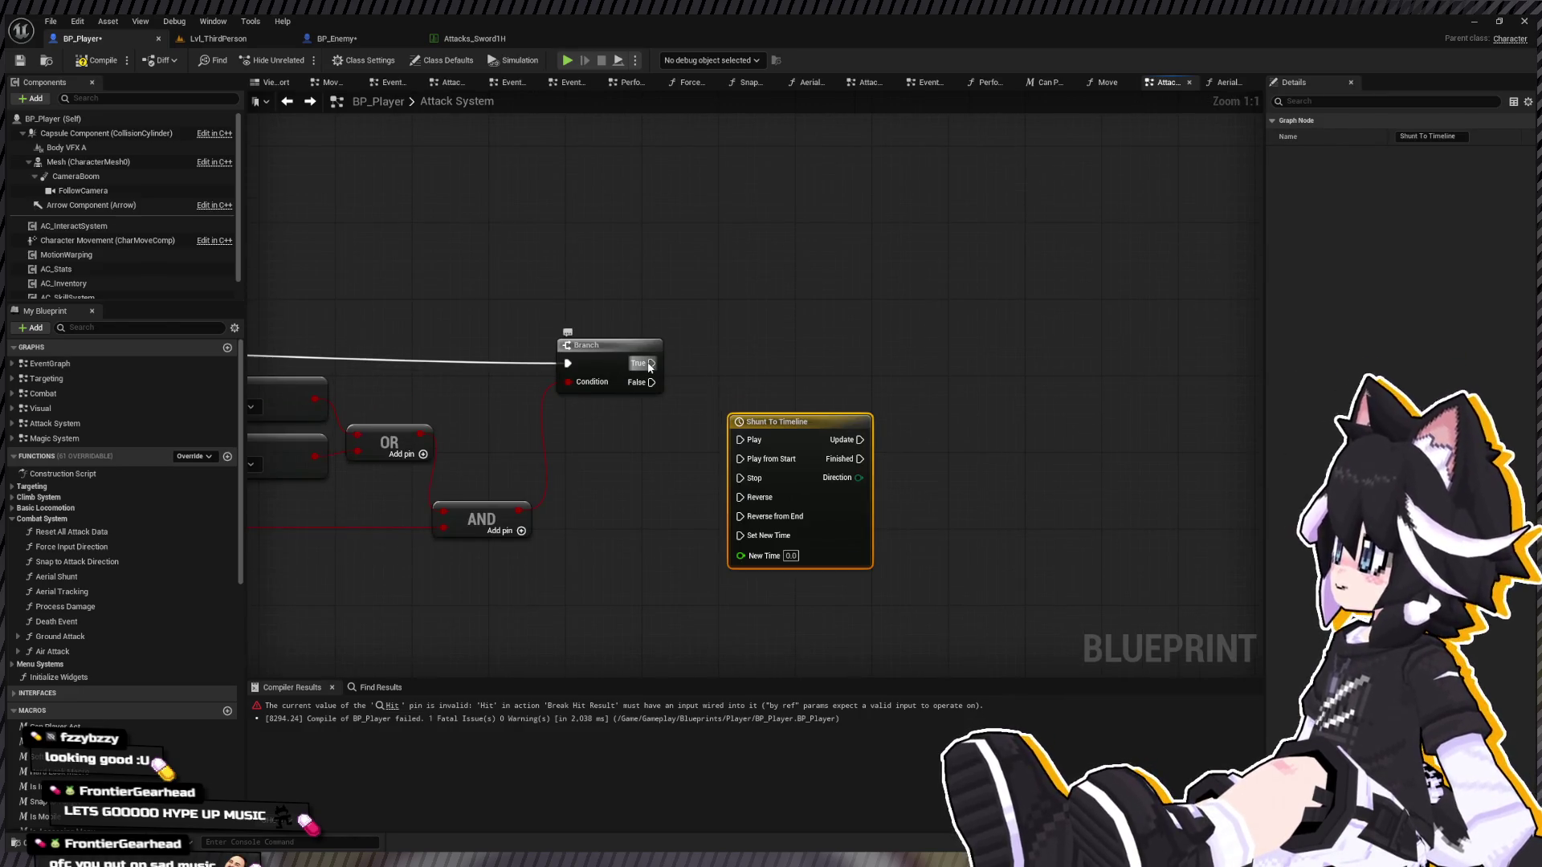
mouse_move(651, 363)
left_mouse_down()
mouse_move(725, 464)
mouse_move(739, 459)
left_mouse_up()
mouse_move(821, 426)
left_mouse_down()
mouse_move(856, 348)
mouse_move(843, 325)
left_mouse_up()
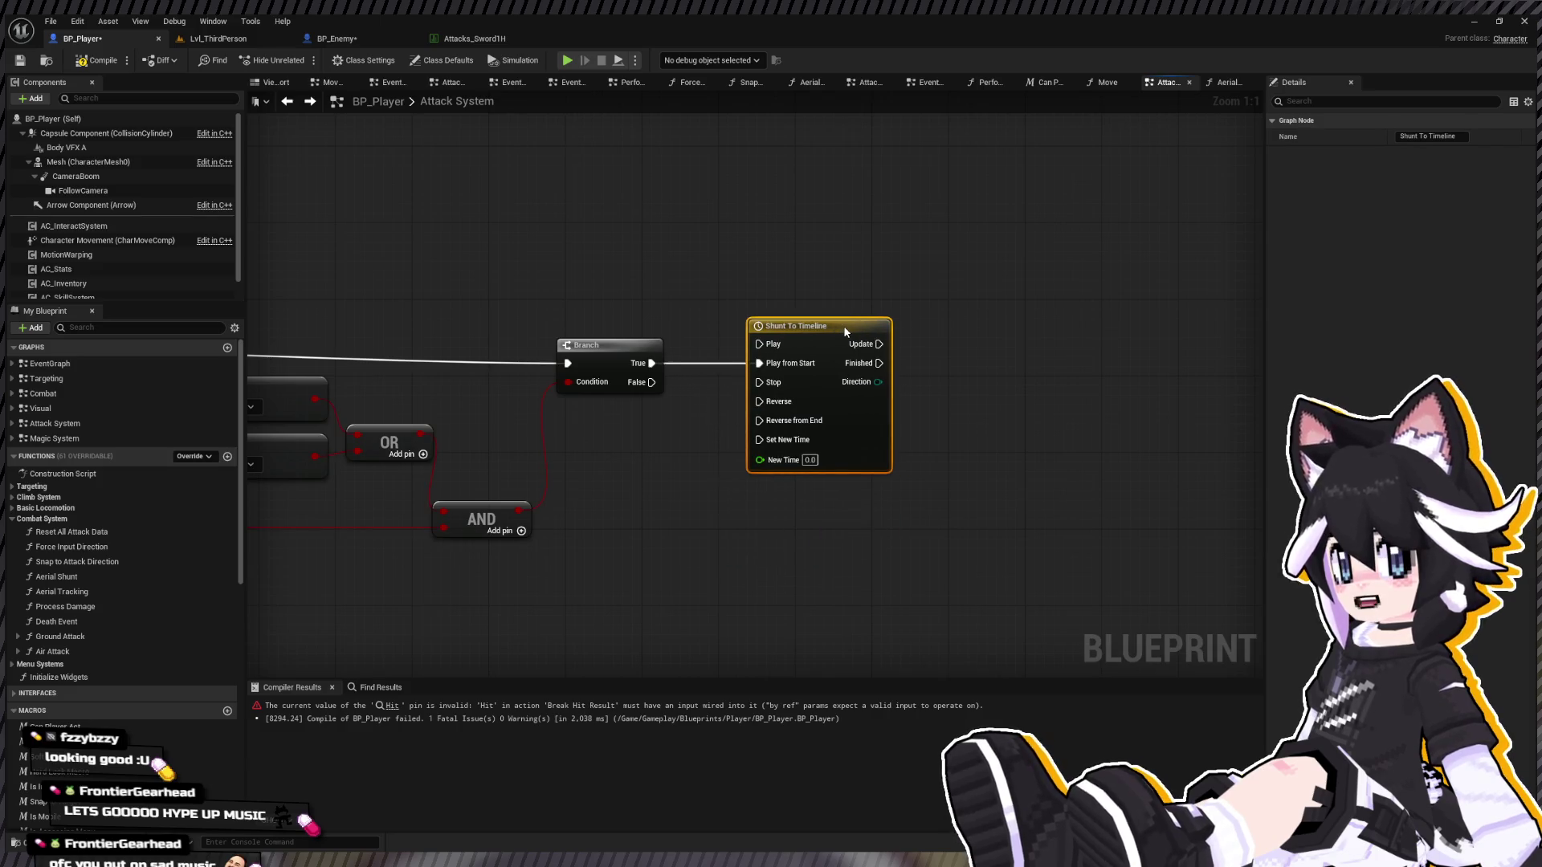
double_click(728, 331)
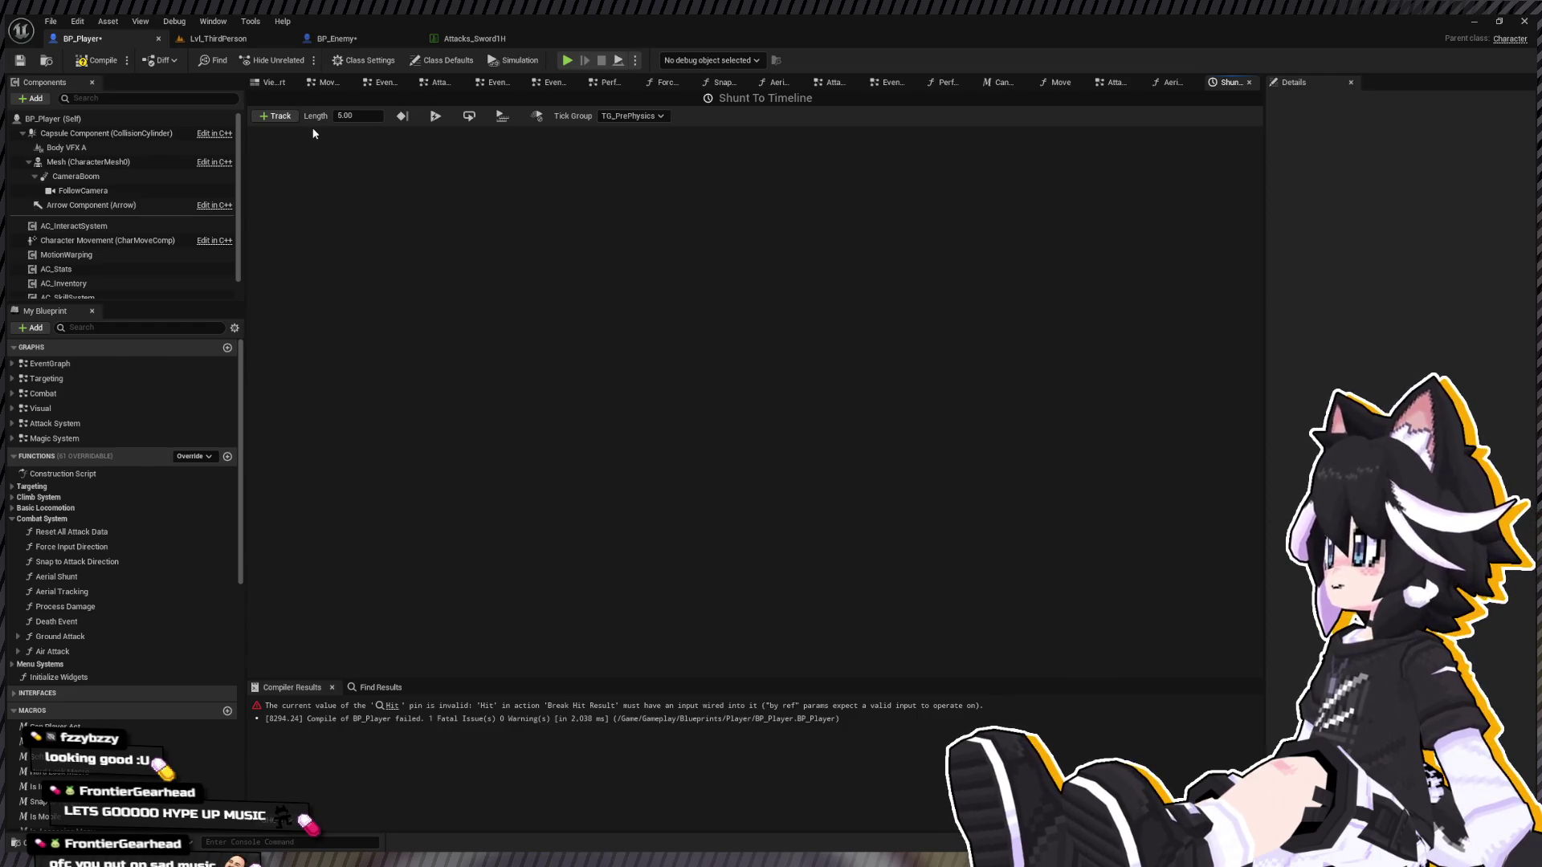
- Add a float track and set the timeline length to 0.33 seconds
left_click(311, 132)
left_click(359, 116)
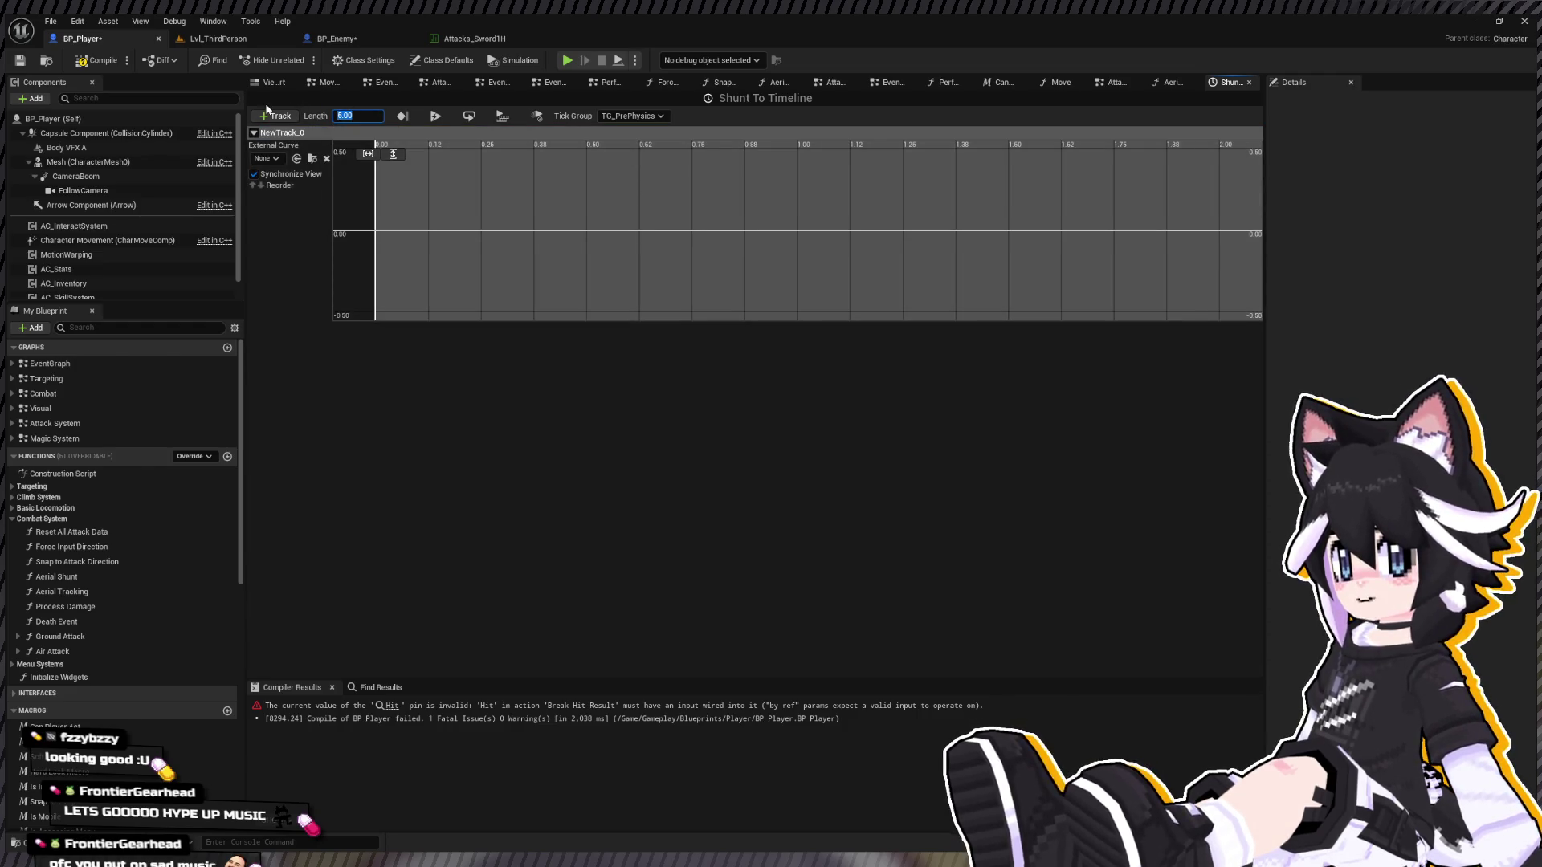
type("0.33")
key("Return")
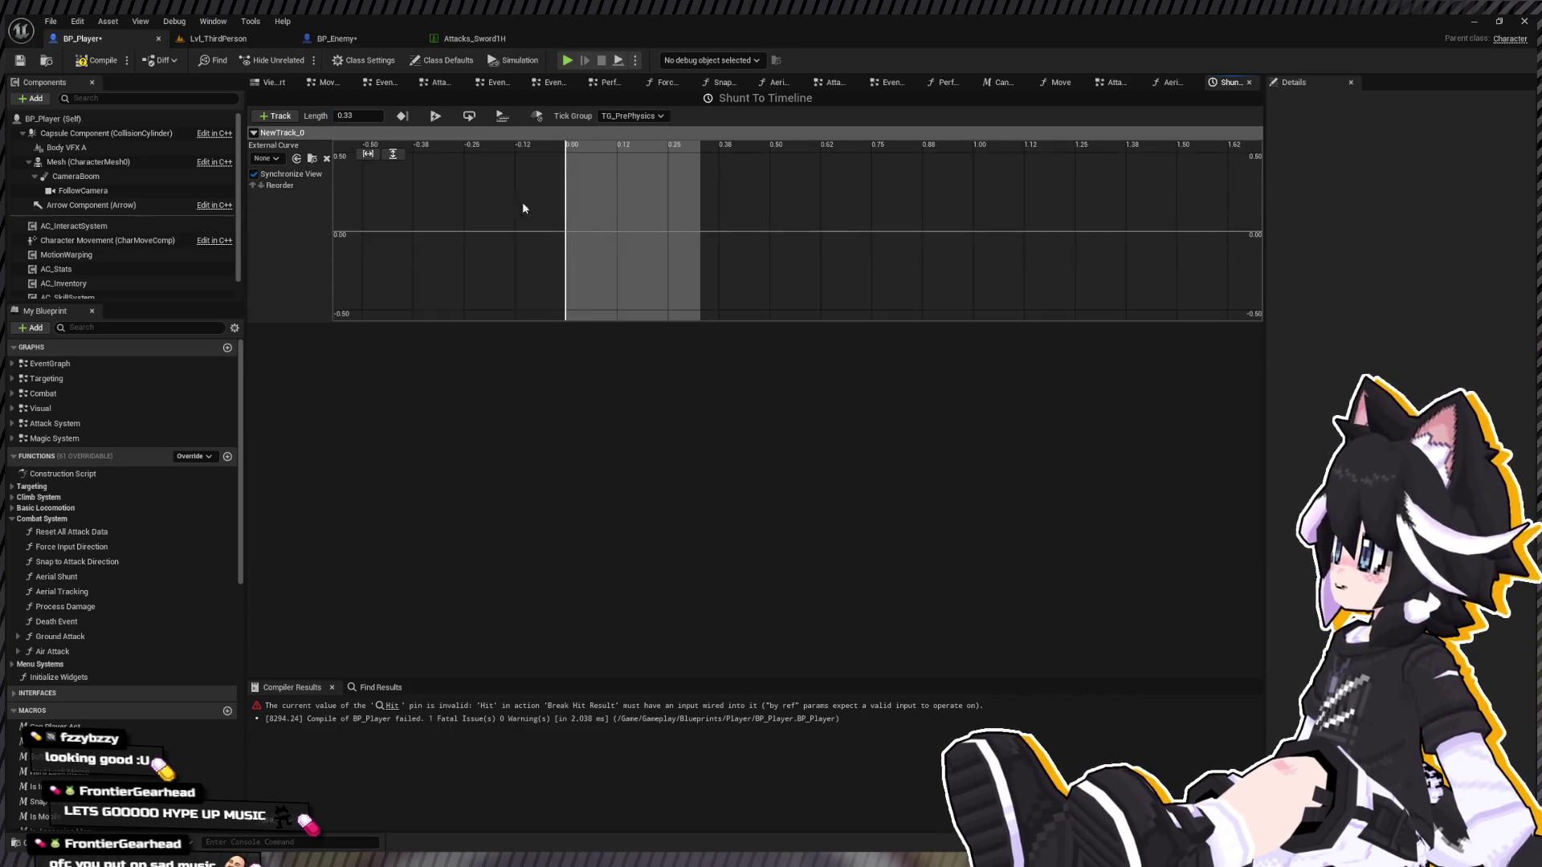
- Add two keys: one at time 0, and one at time 1 with value 1
left_click(571, 232, "shift")
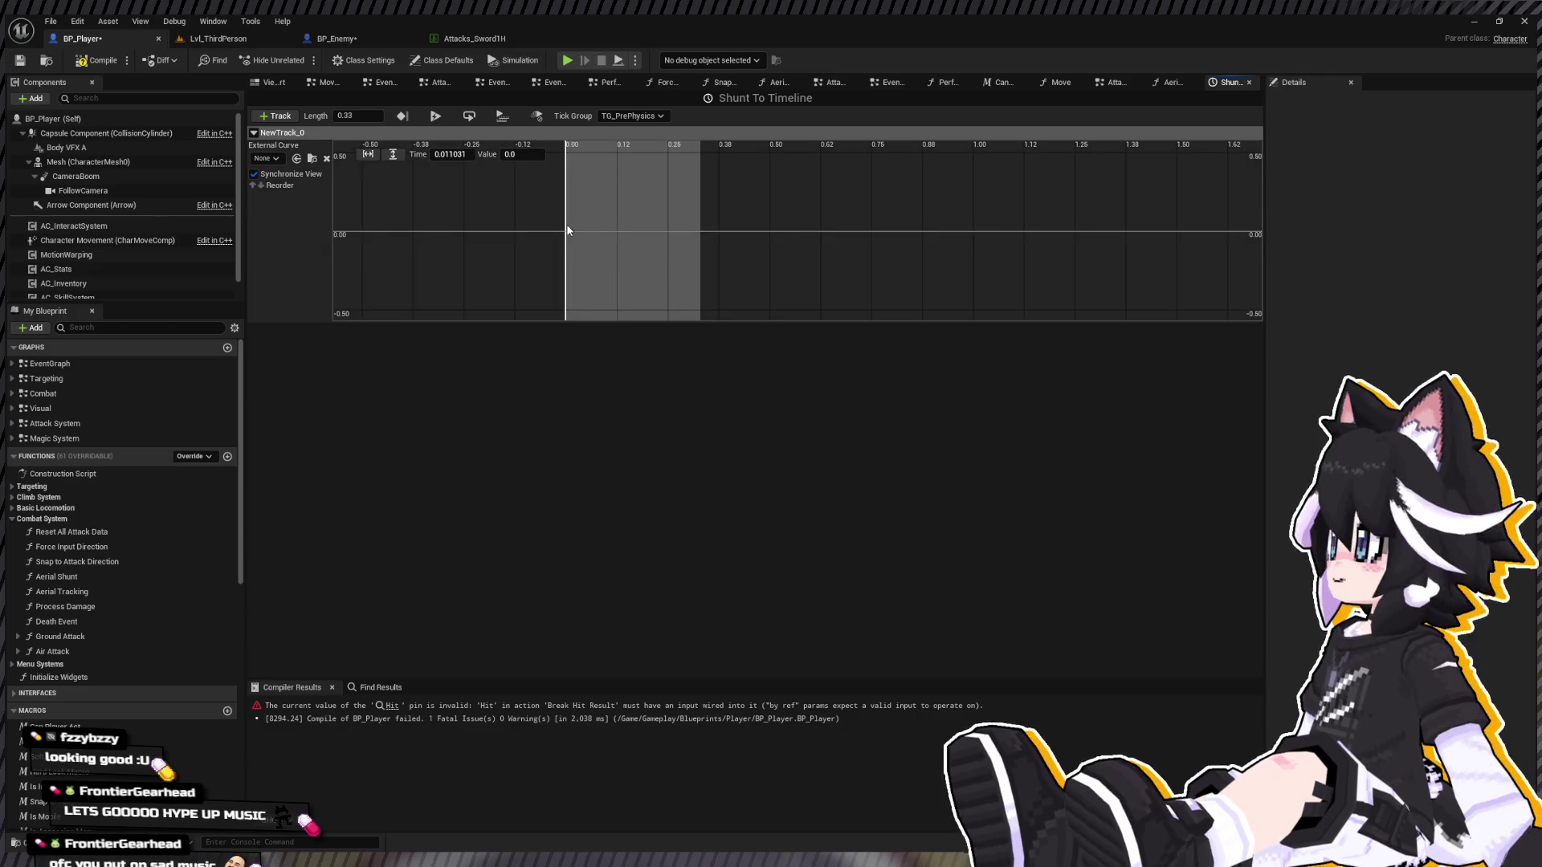
left_click(450, 154)
type("0")
key("Return")
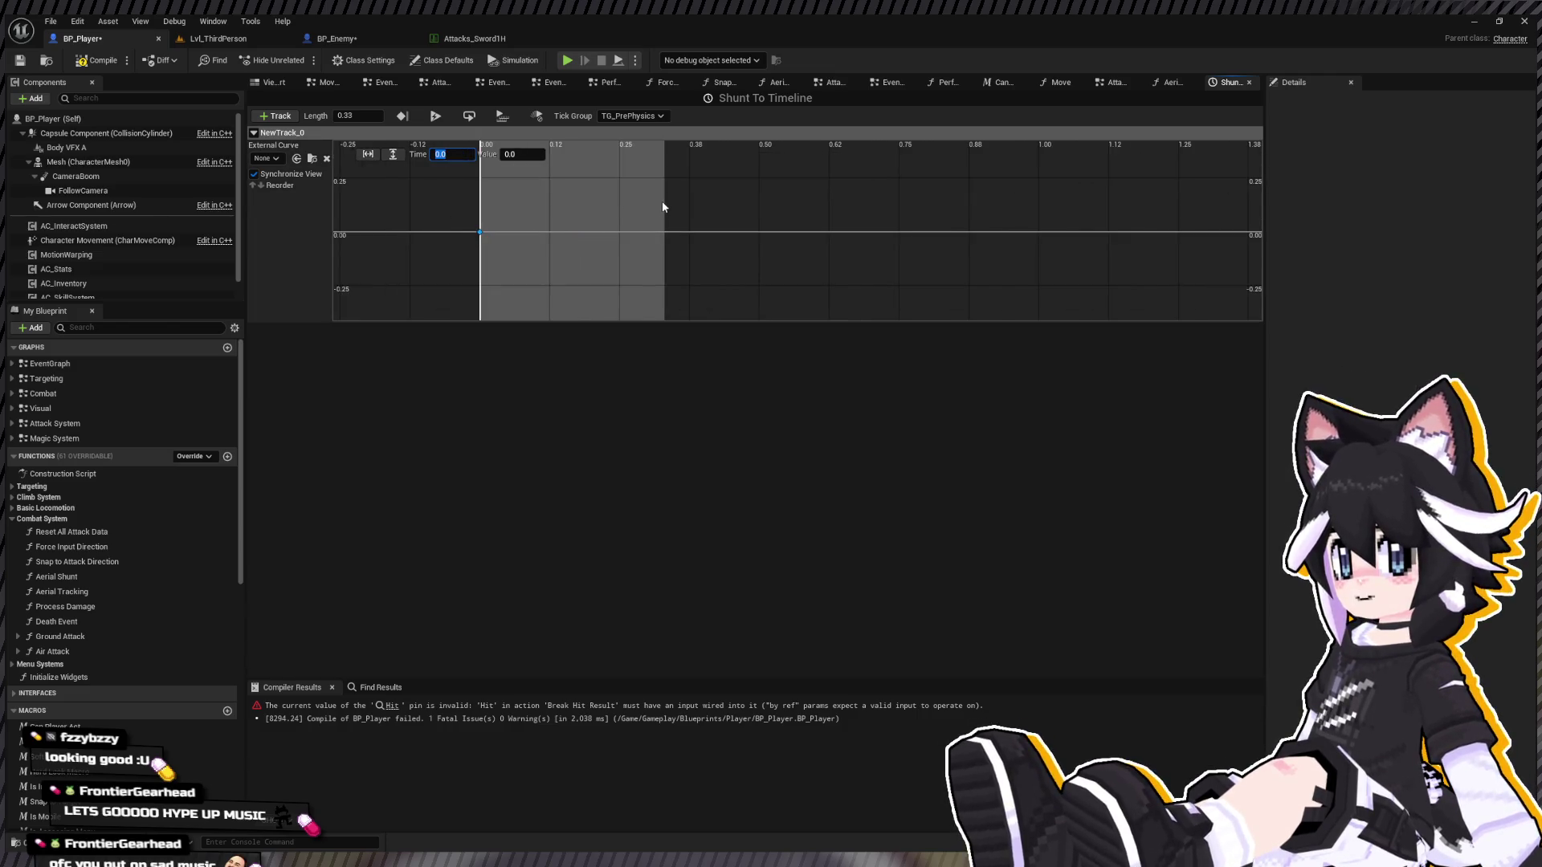
left_click(662, 201, "shift")
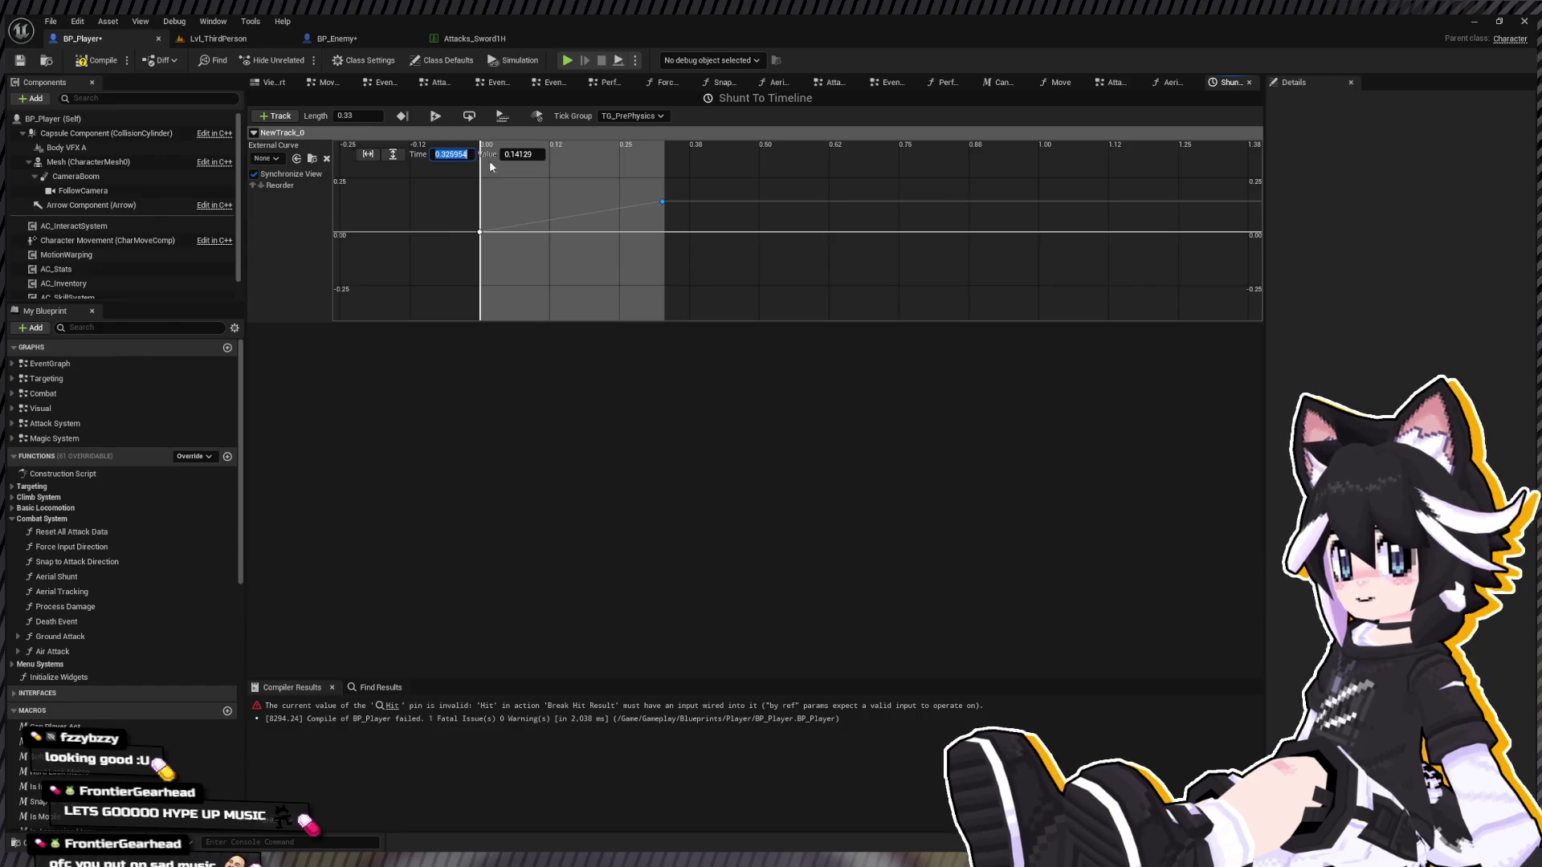
type("1")
key("Tab")
type("1")
key("Return")
left_click(487, 236)
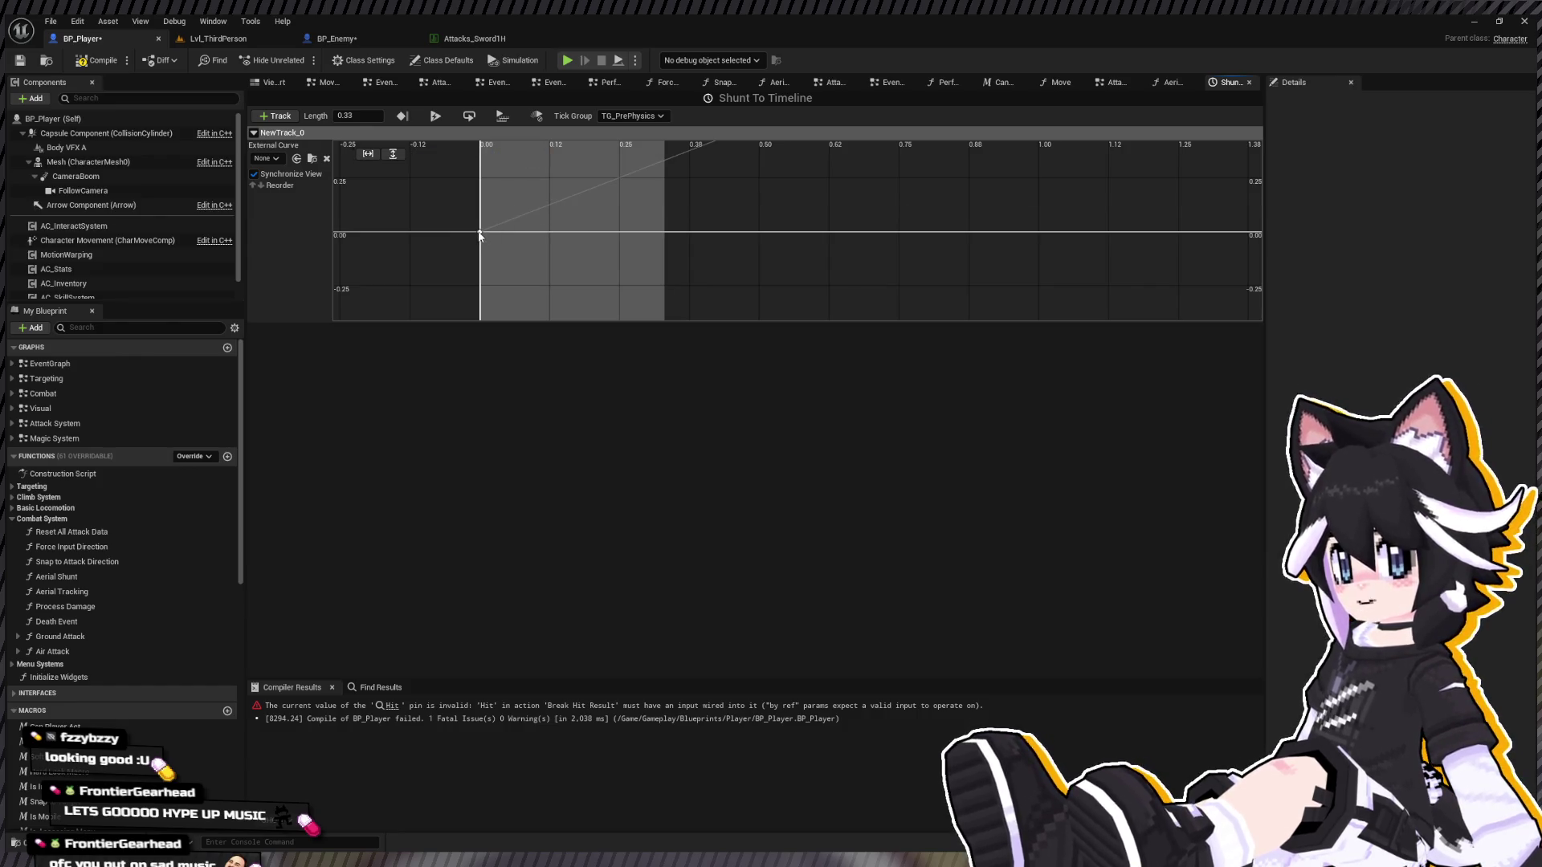
- Shape the start key's tangent so the curve eases up without overshooting
left_click(479, 233)
mouse_move(518, 232)
left_mouse_down()
mouse_move(537, 189)
mouse_move(549, 208)
left_mouse_up()
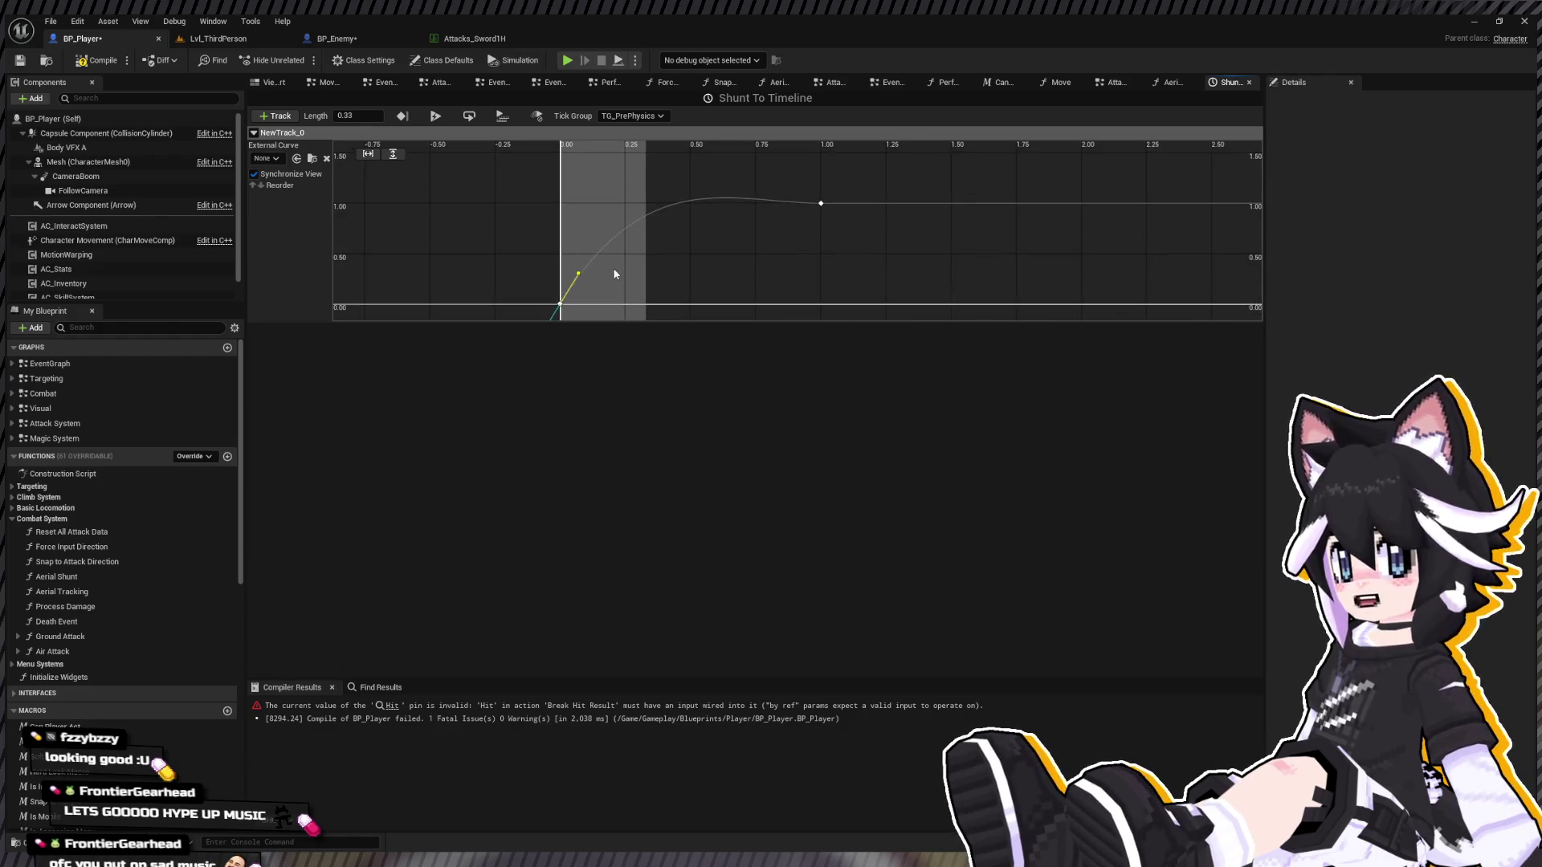
left_click_drag(582, 262, 587, 270)
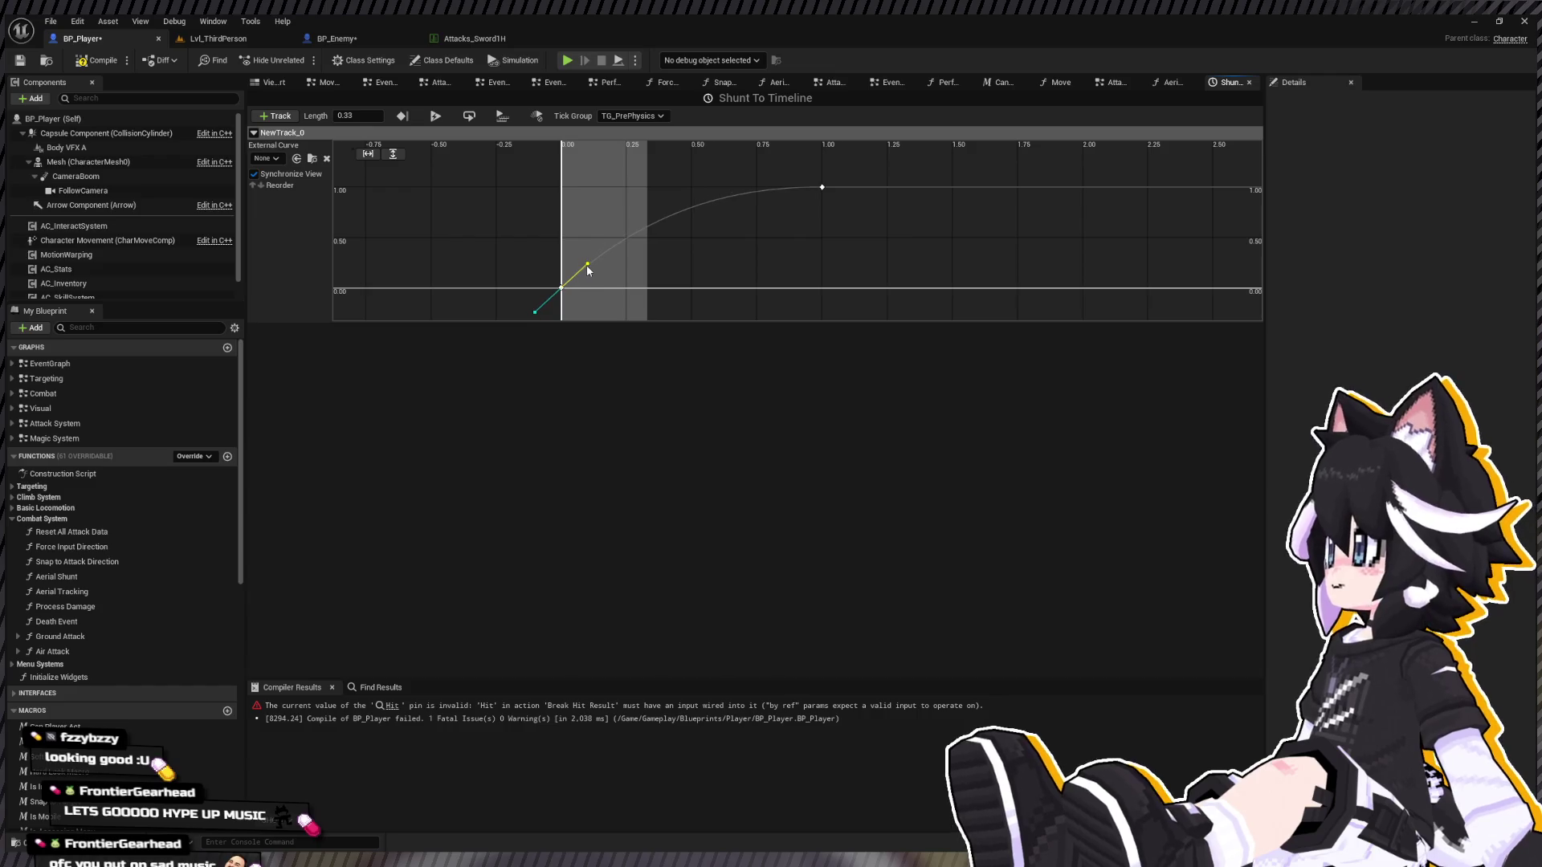
left_click(654, 282)
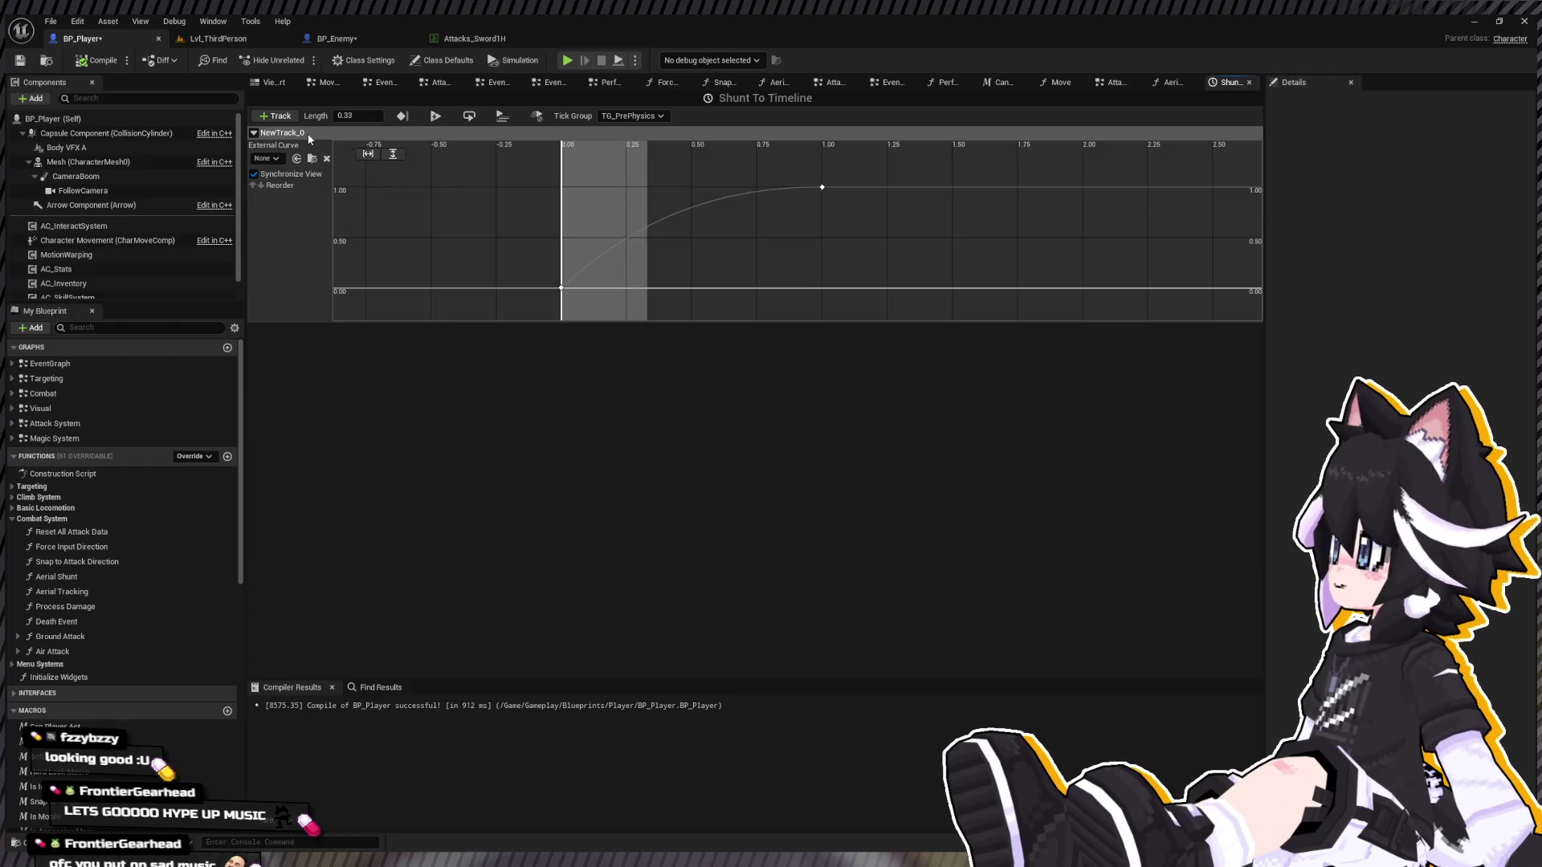
- Rename the track to Alpha, compile the blueprint, and close the timeline editor
double_click(308, 134)
type("Alp")
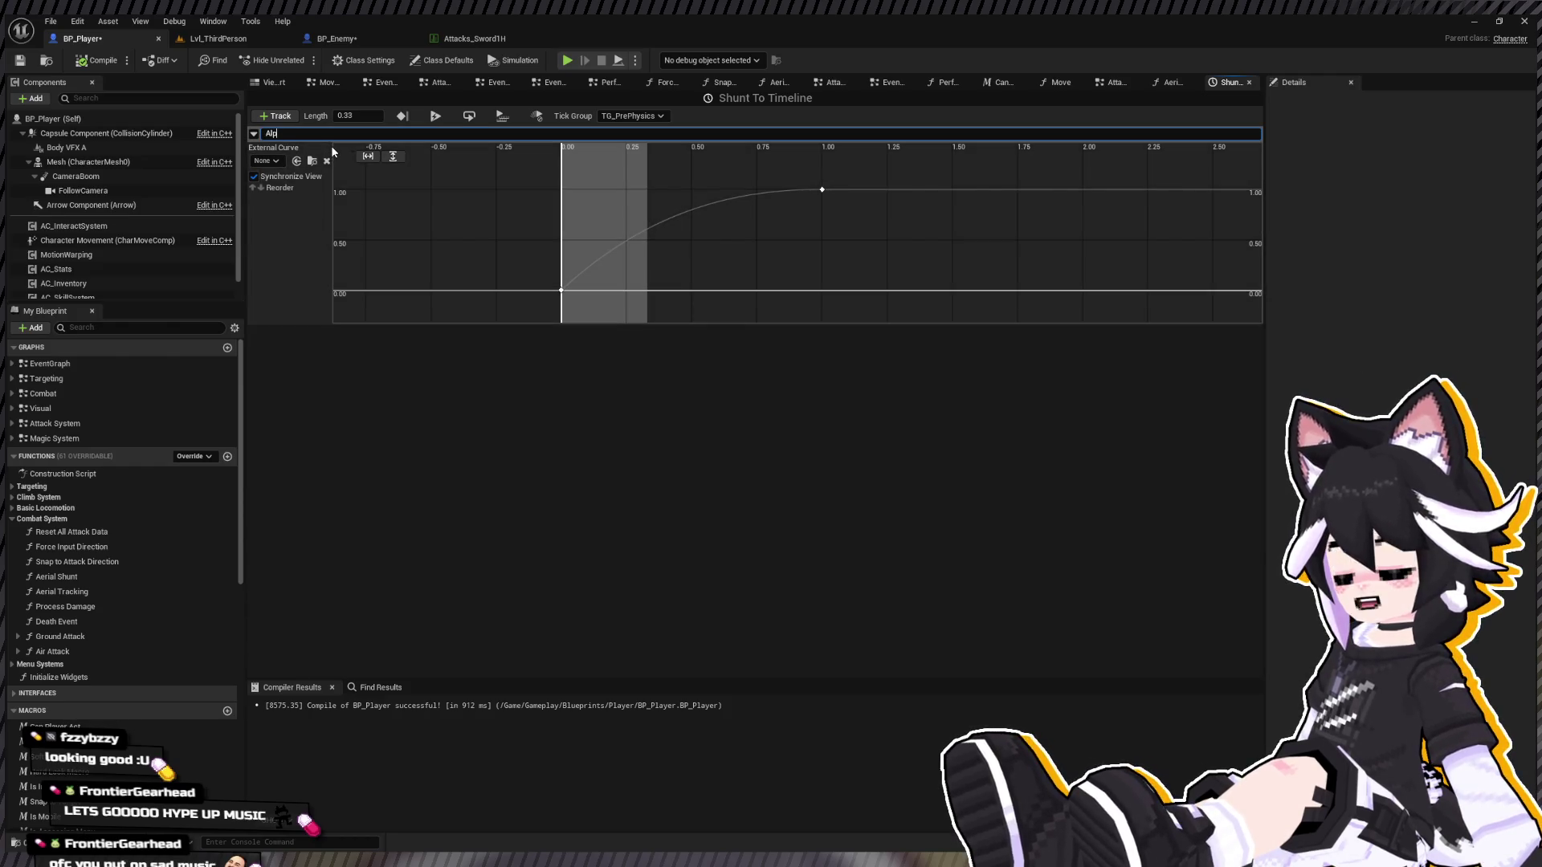
type("ha")
key("Return")
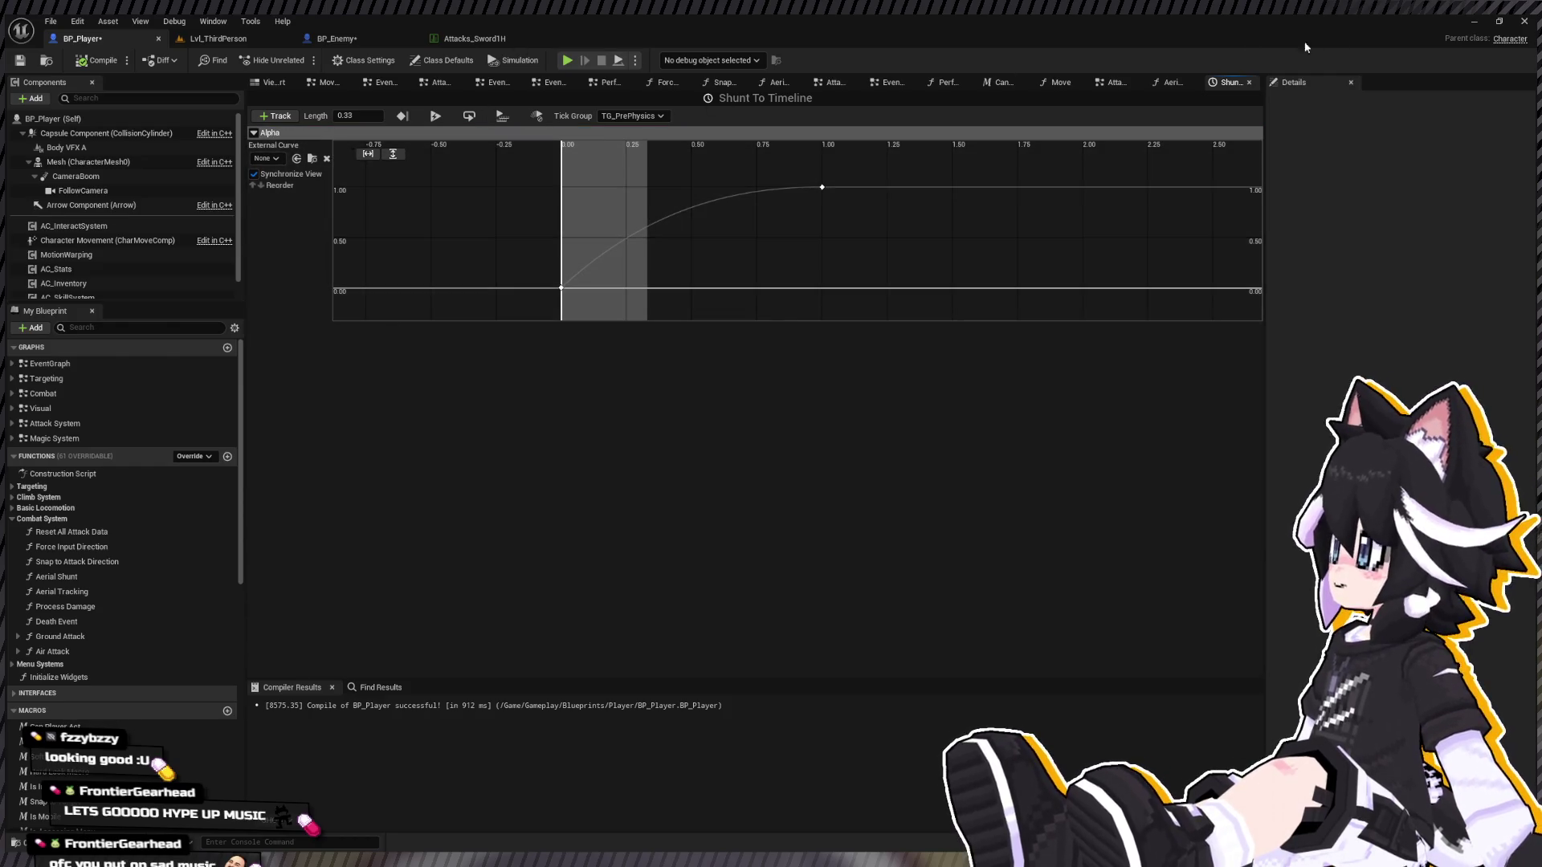
key("F7")
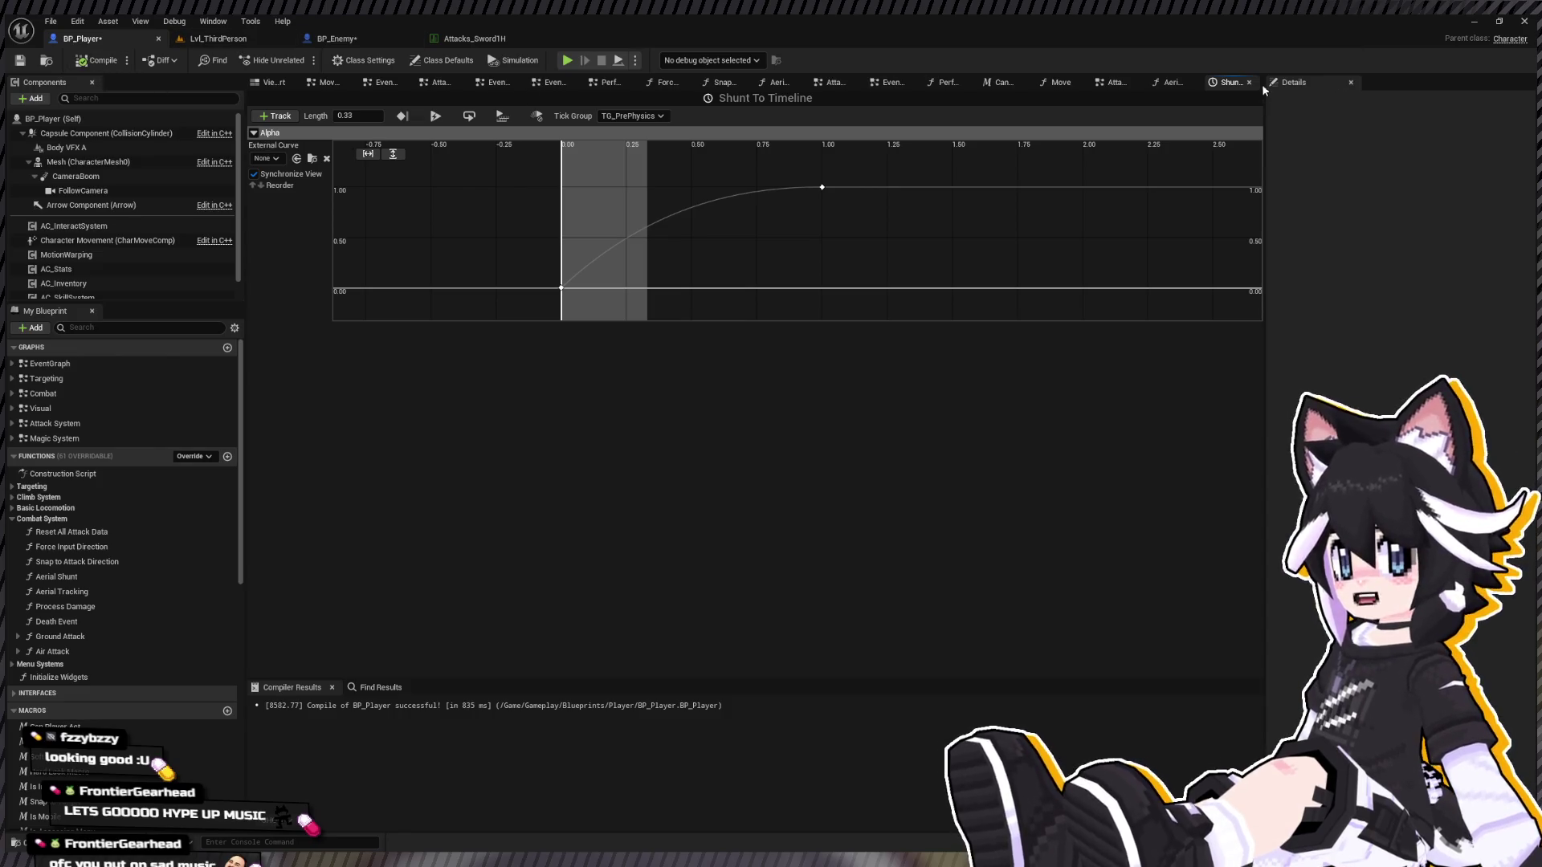
left_click(1249, 82)
scroll(701, 403, "down", 5)
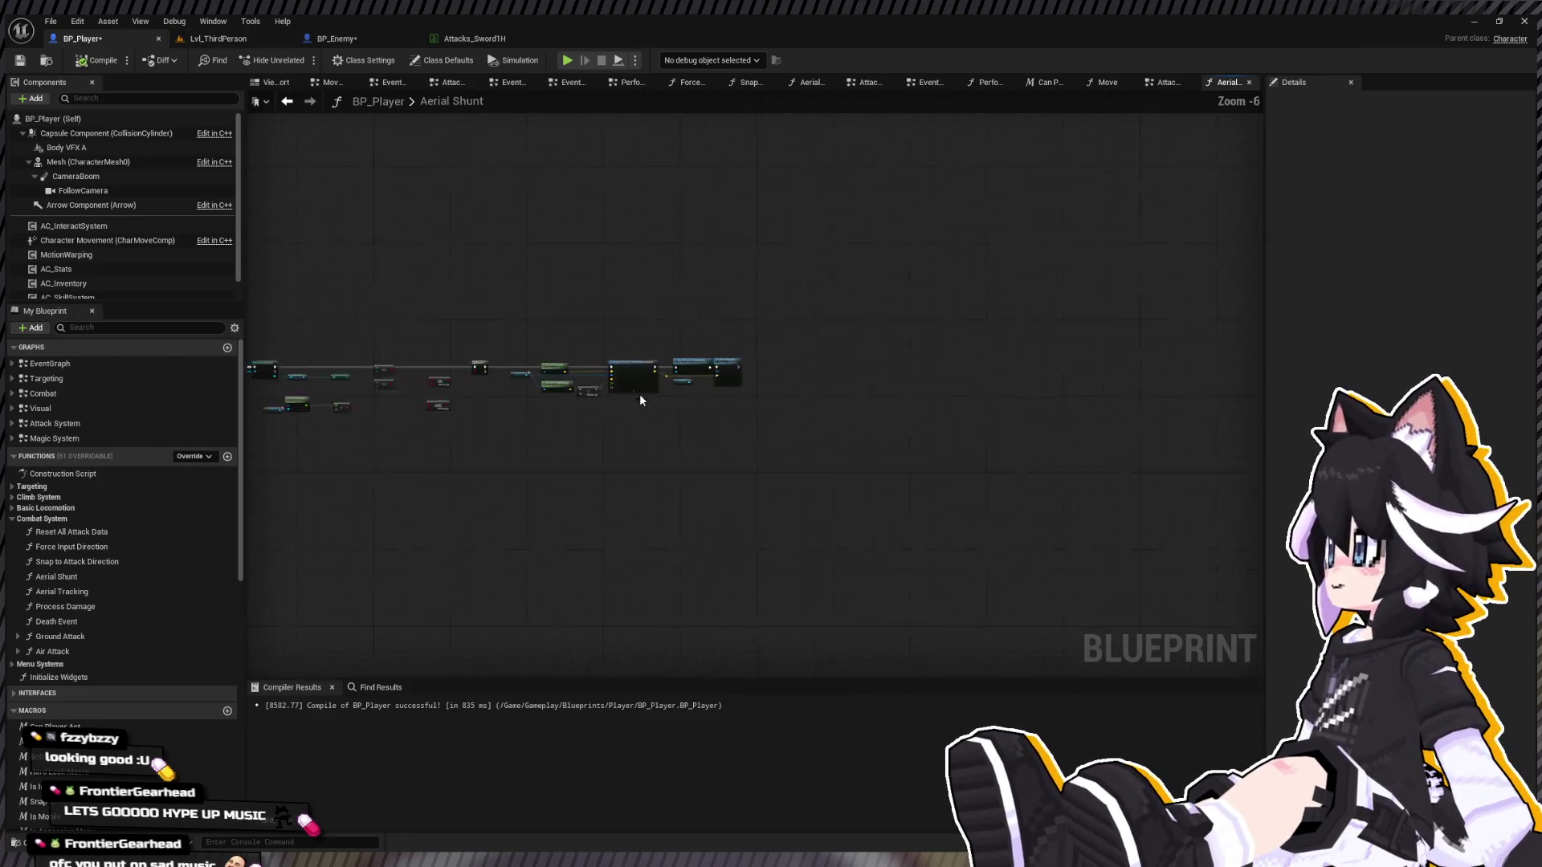
- Open the EventGraph and close all other graph tabs
left_click(111, 362)
double_click(111, 363)
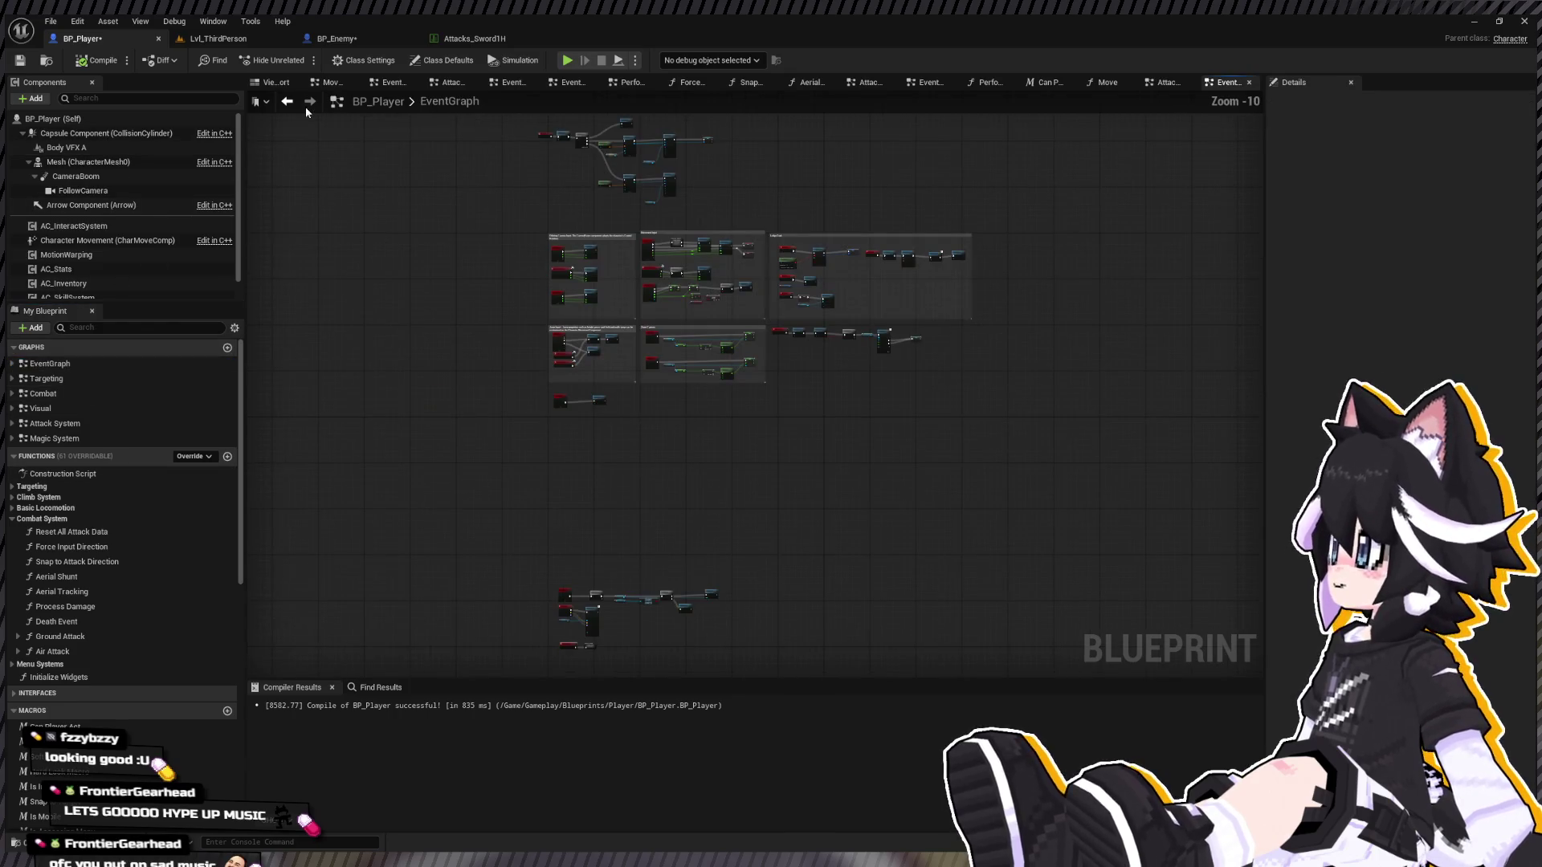
left_click(273, 82)
left_click(770, 83)
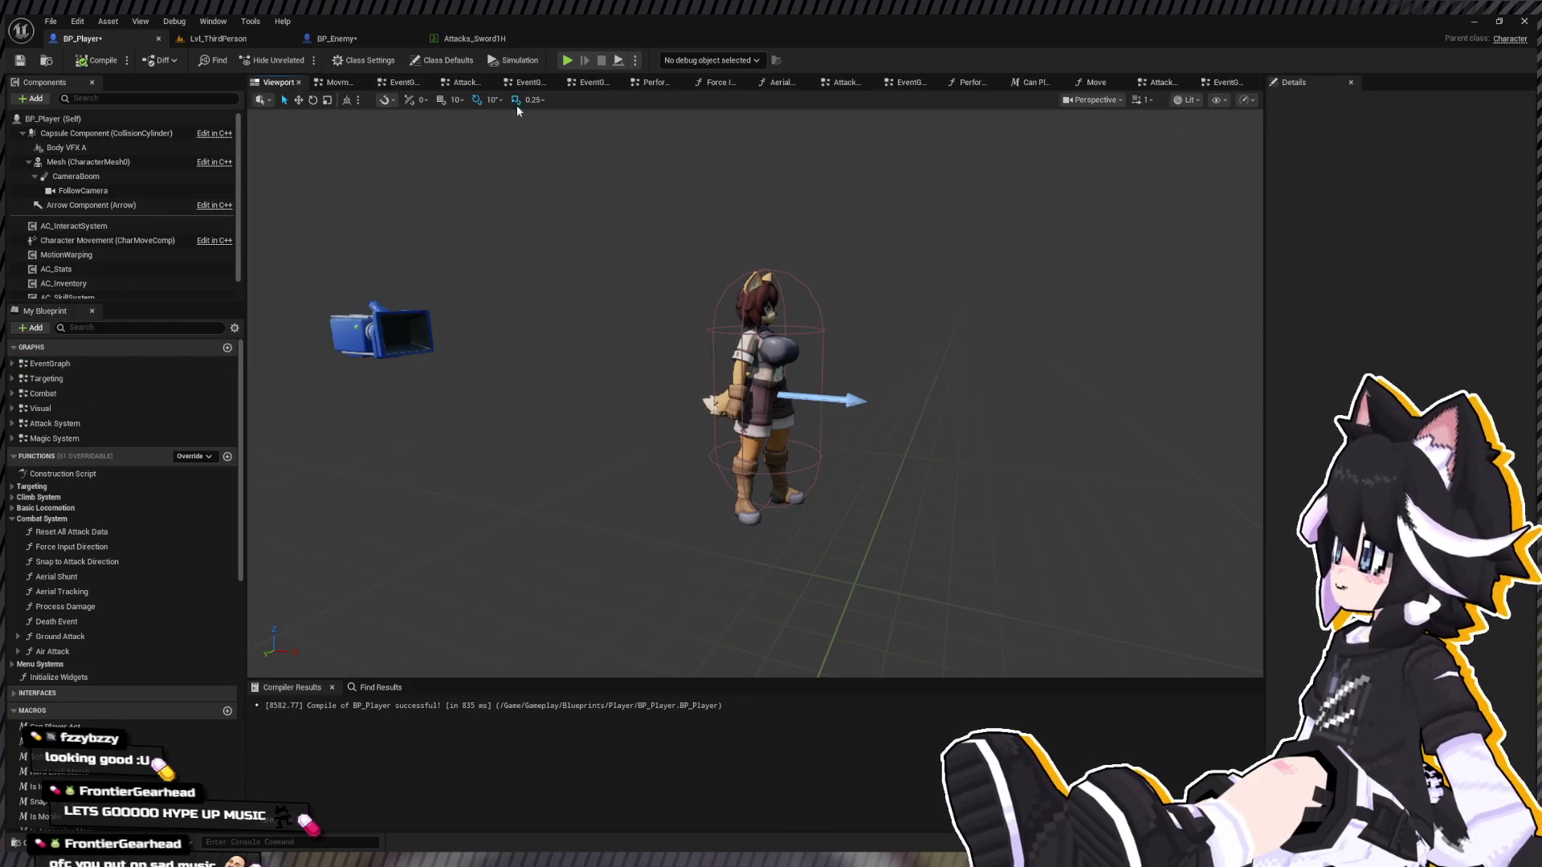
left_click(1218, 84)
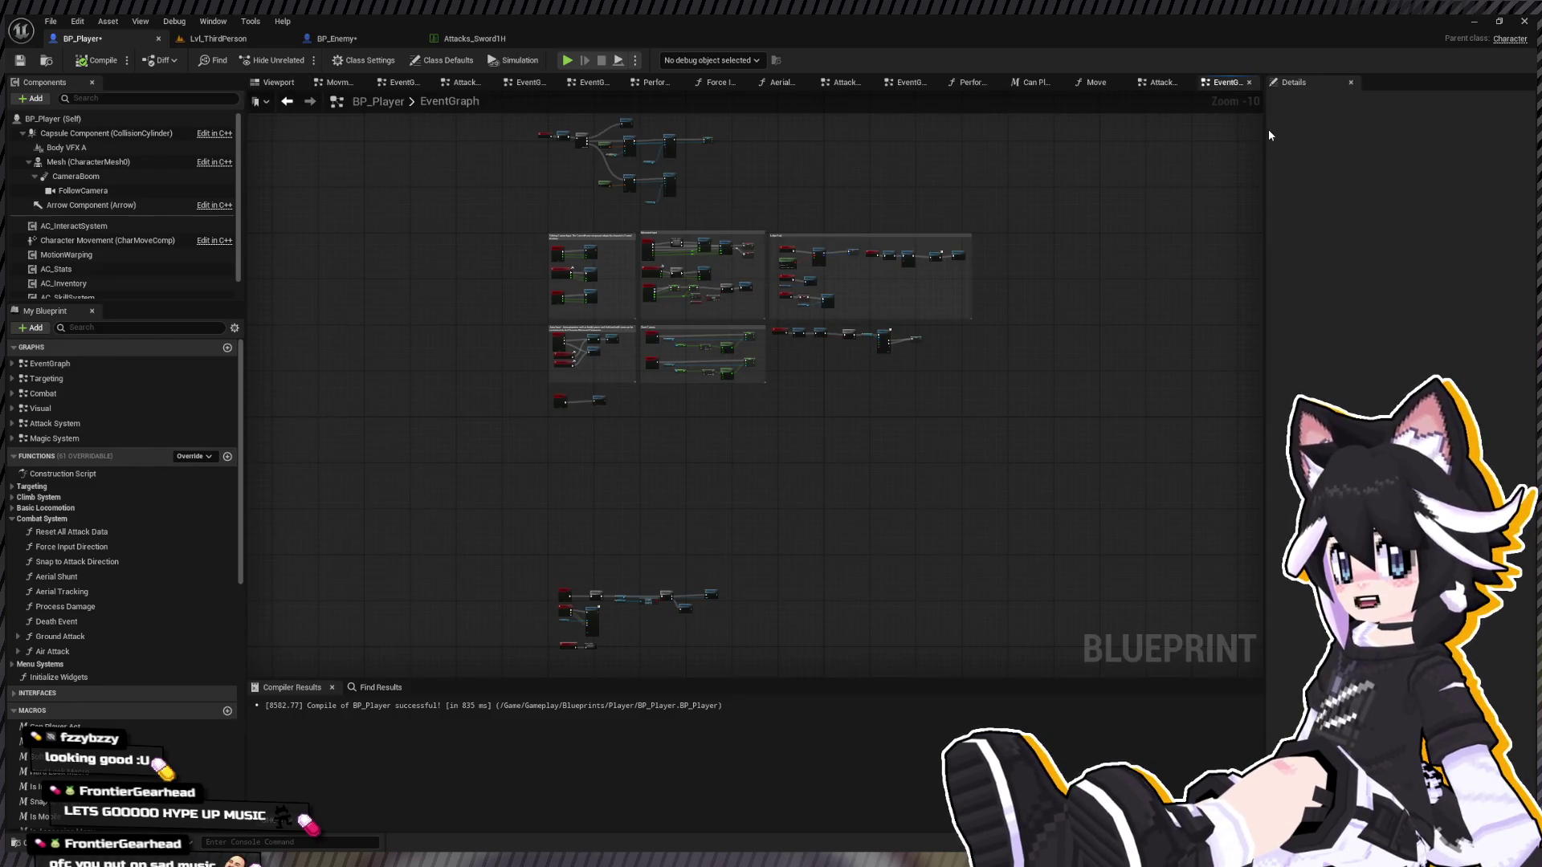
right_click(1220, 82)
left_click(957, 176)
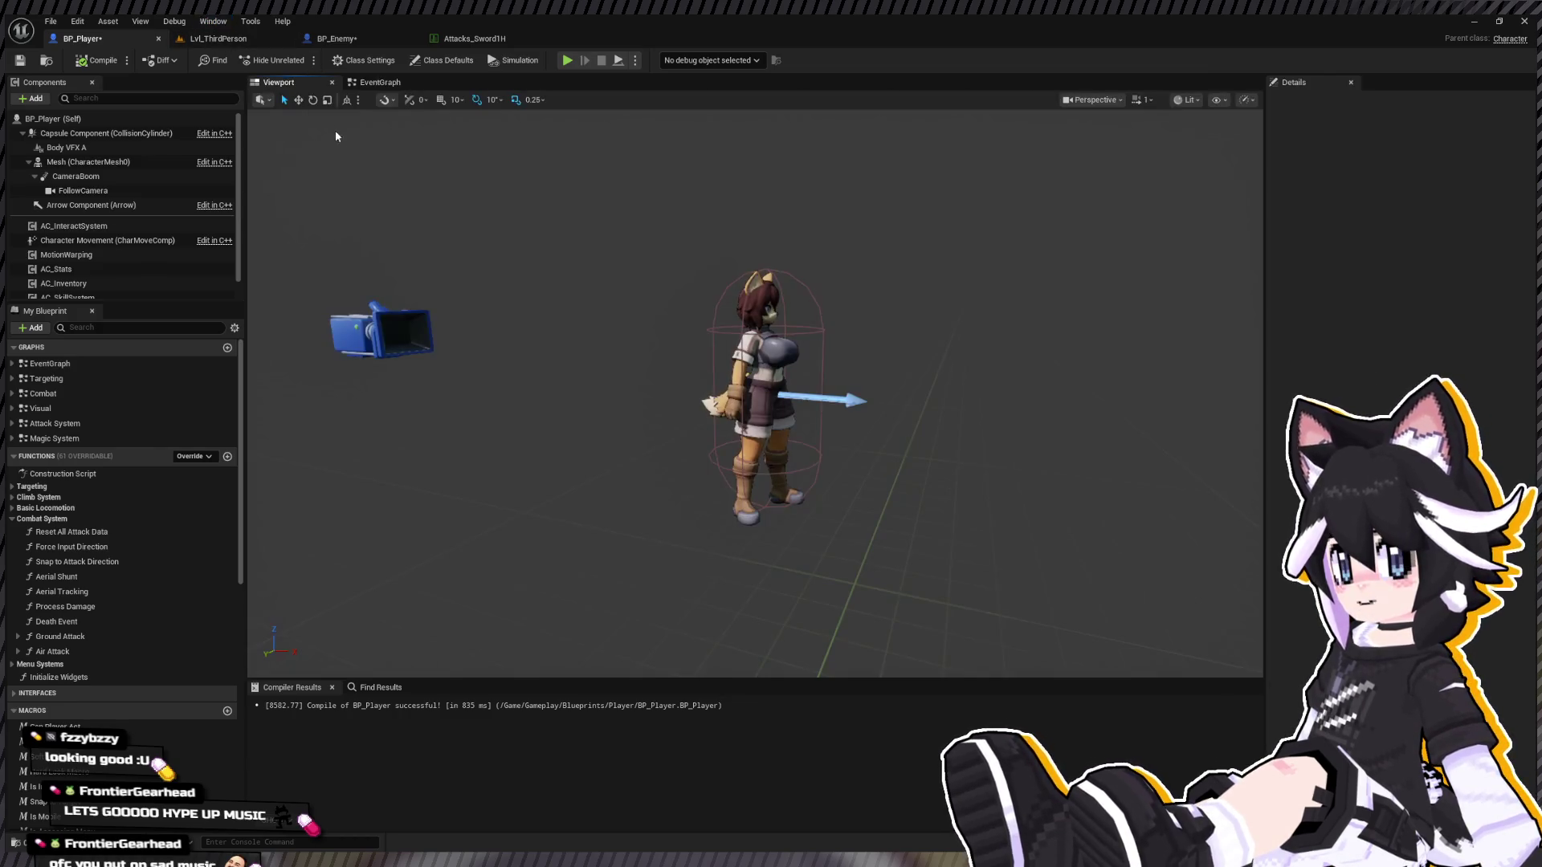
- Reopen the Viewport preview and open the Attack System graph from the Combat group
left_click(379, 82)
scroll(677, 474, "up", 2)
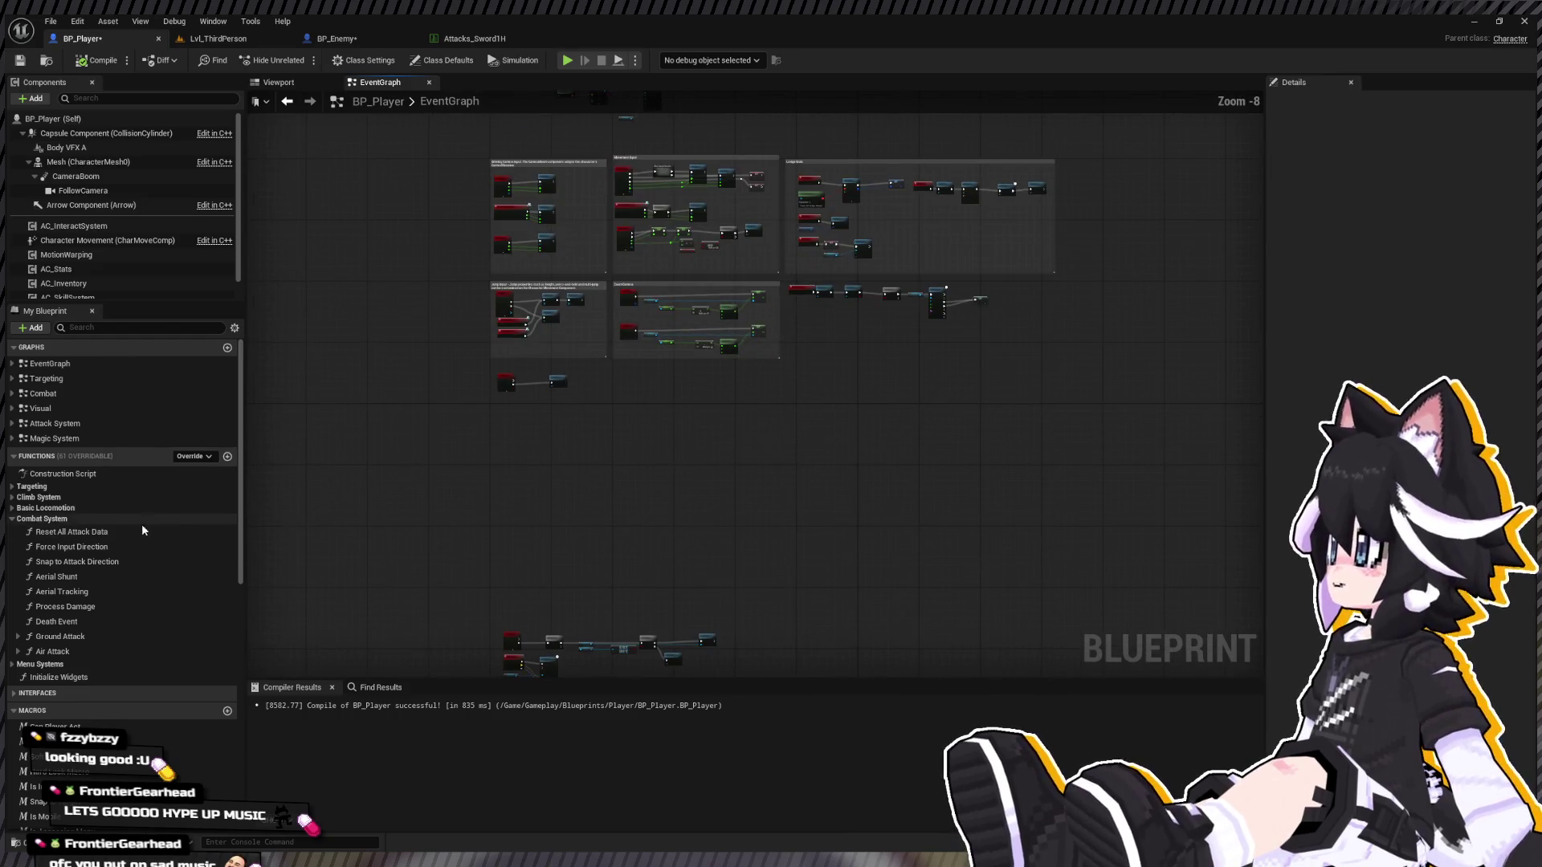
scroll(143, 531, "down", 5)
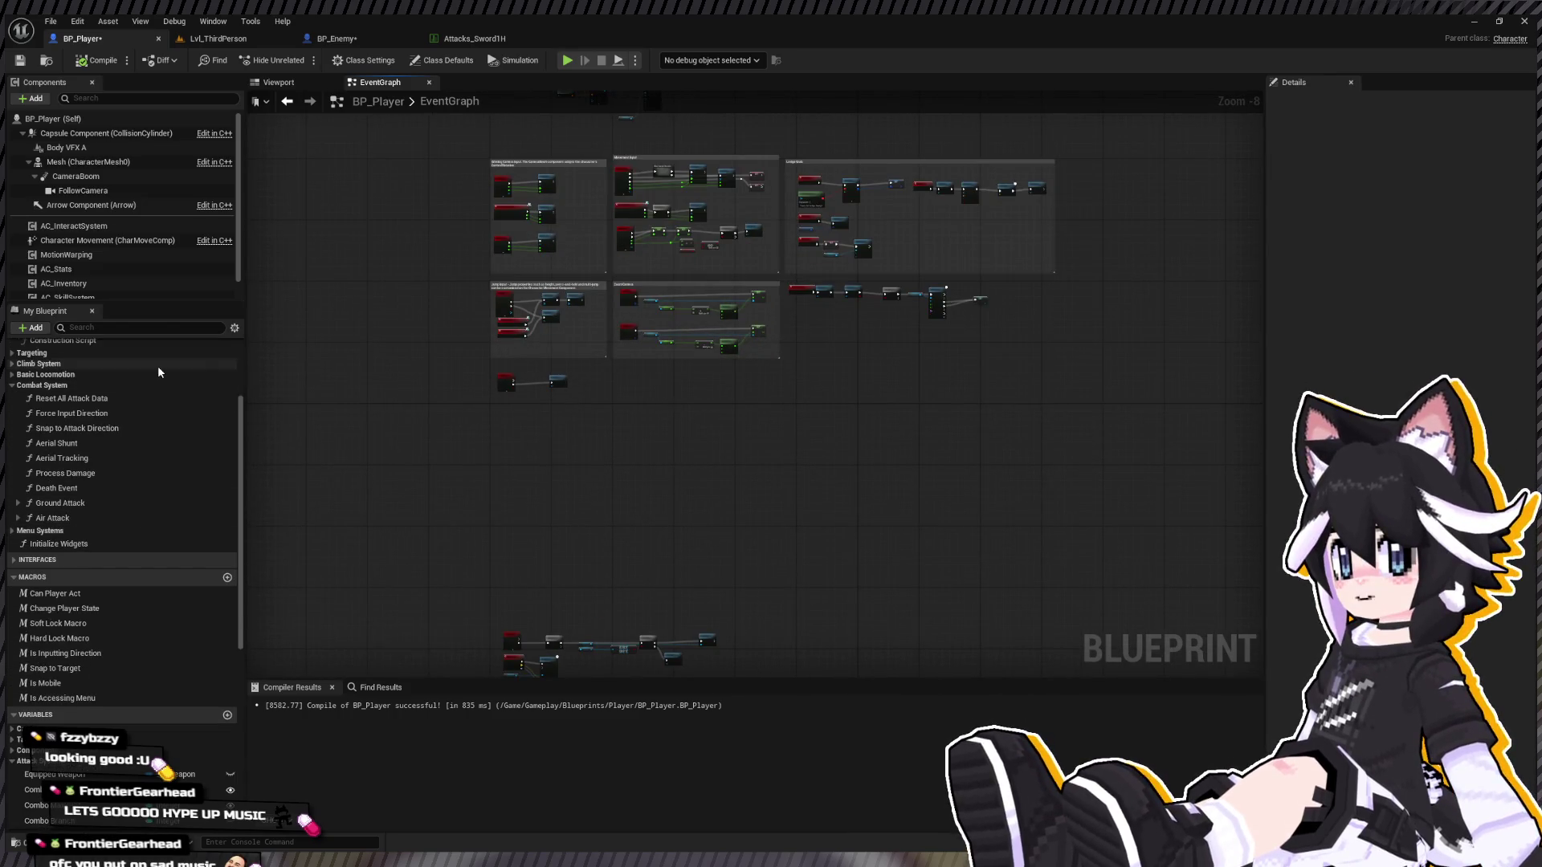
scroll(145, 401, "up", 5)
left_click(97, 391)
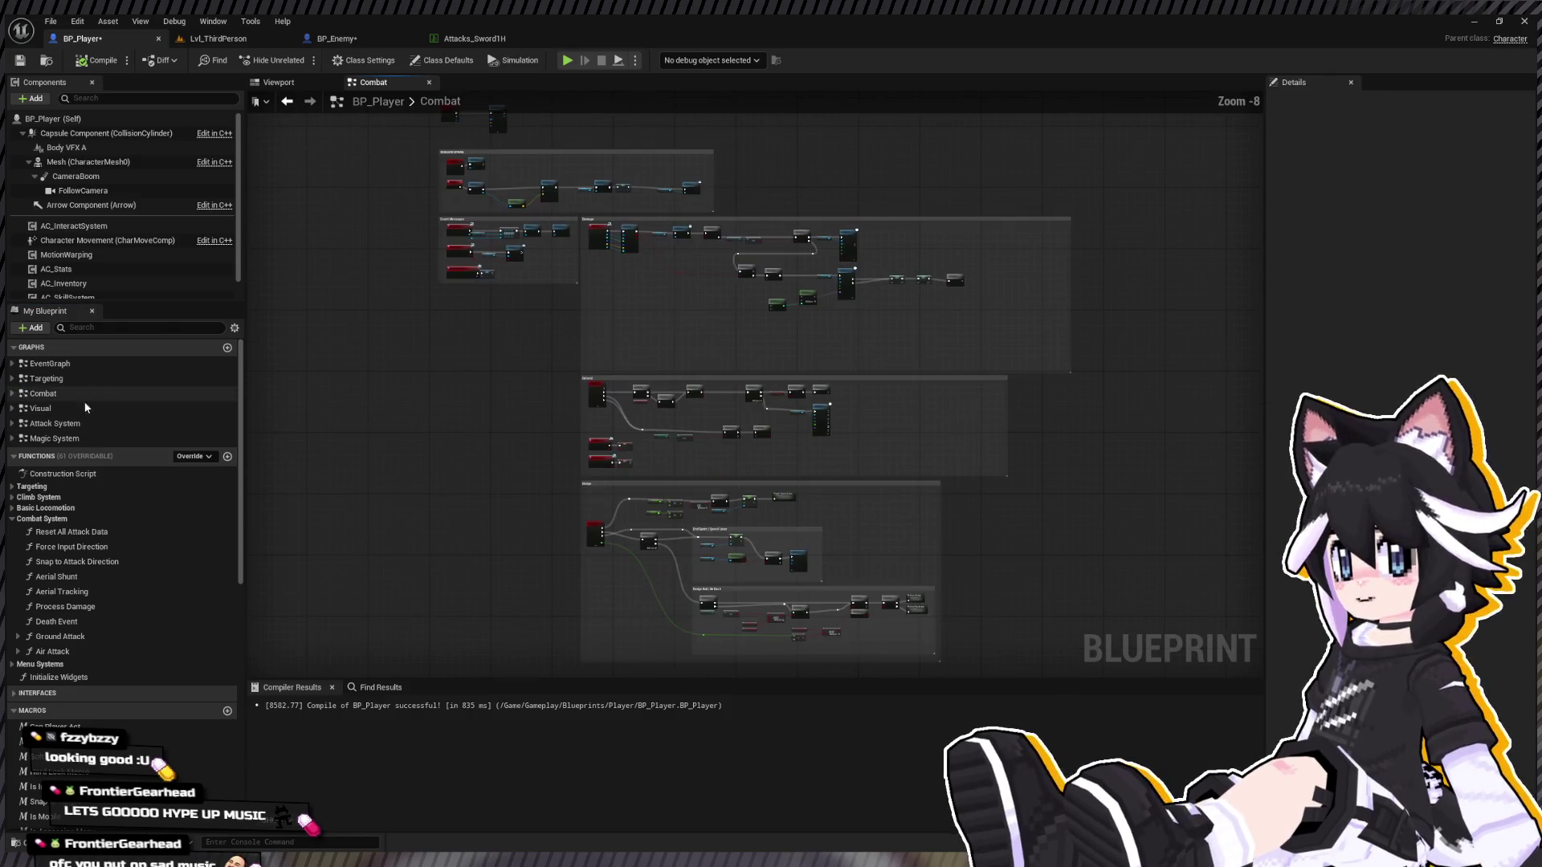
double_click(77, 425)
scroll(654, 492, "up", 8)
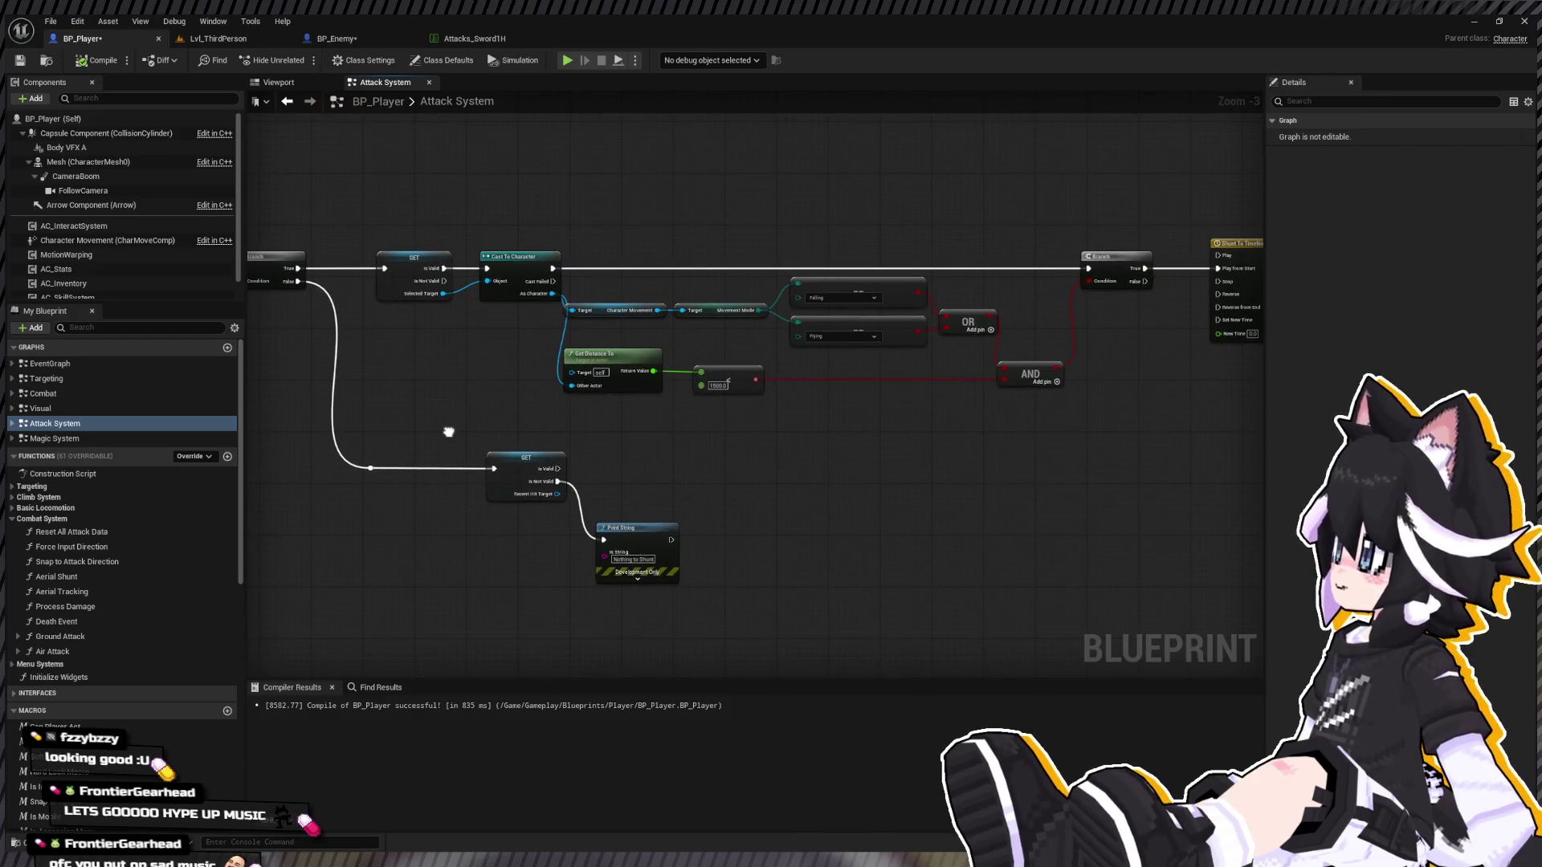
- Paste a Set Actor Location node to the right of Shunt To Timeline
scroll(448, 432, "up", 1)
mouse_move(447, 434)
left_mouse_down()
mouse_move(268, 436)
mouse_move(255, 466)
left_mouse_up()
mouse_move(977, 342)
left_mouse_down()
mouse_move(663, 382)
mouse_move(405, 371)
left_mouse_up()
scroll(663, 287, "up", 2)
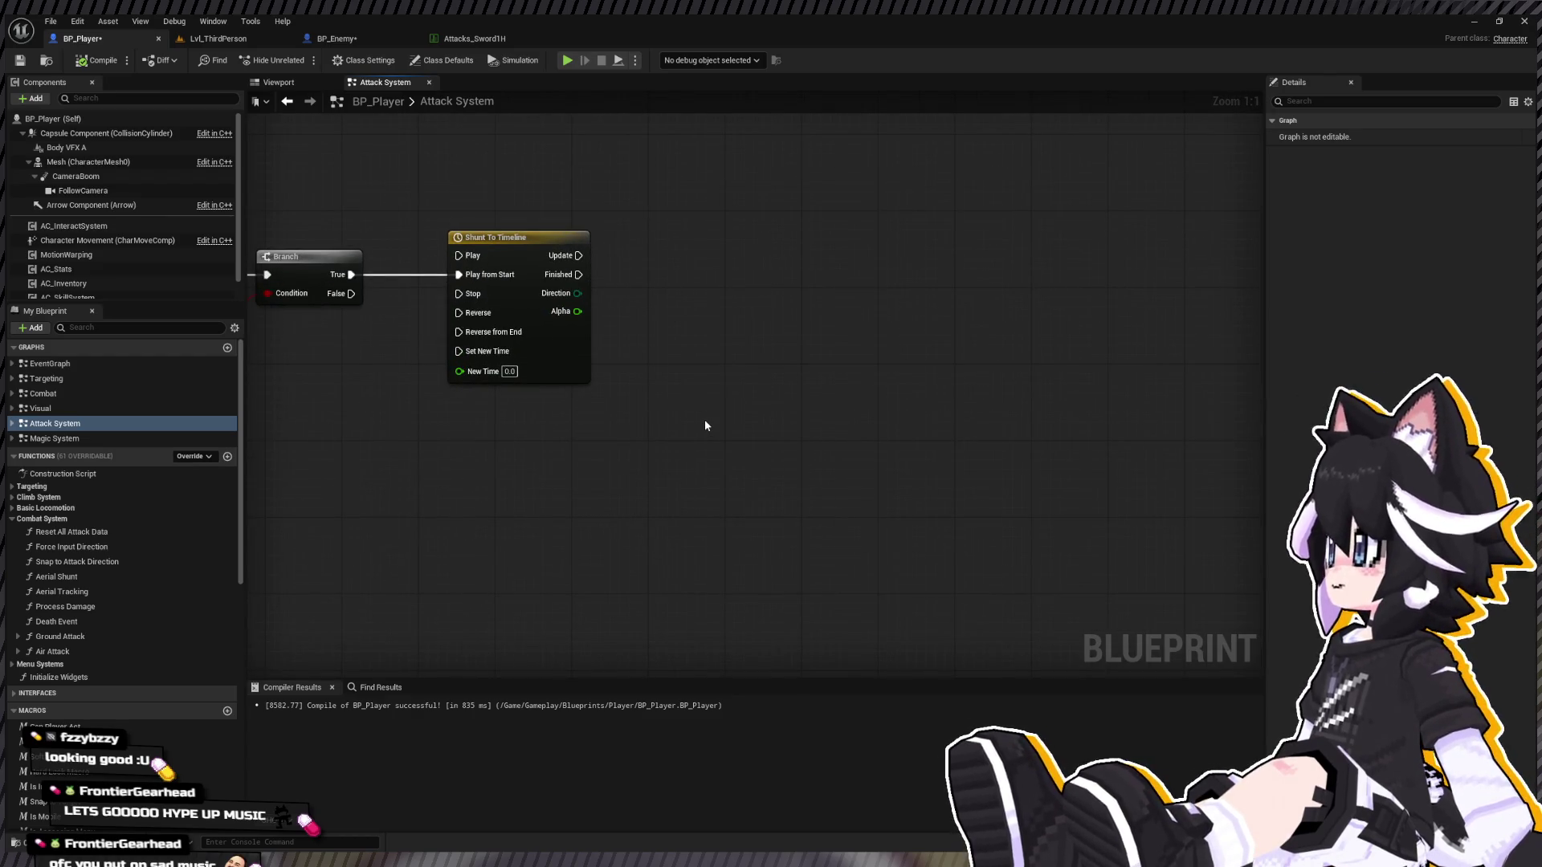
key("ctrl+v")
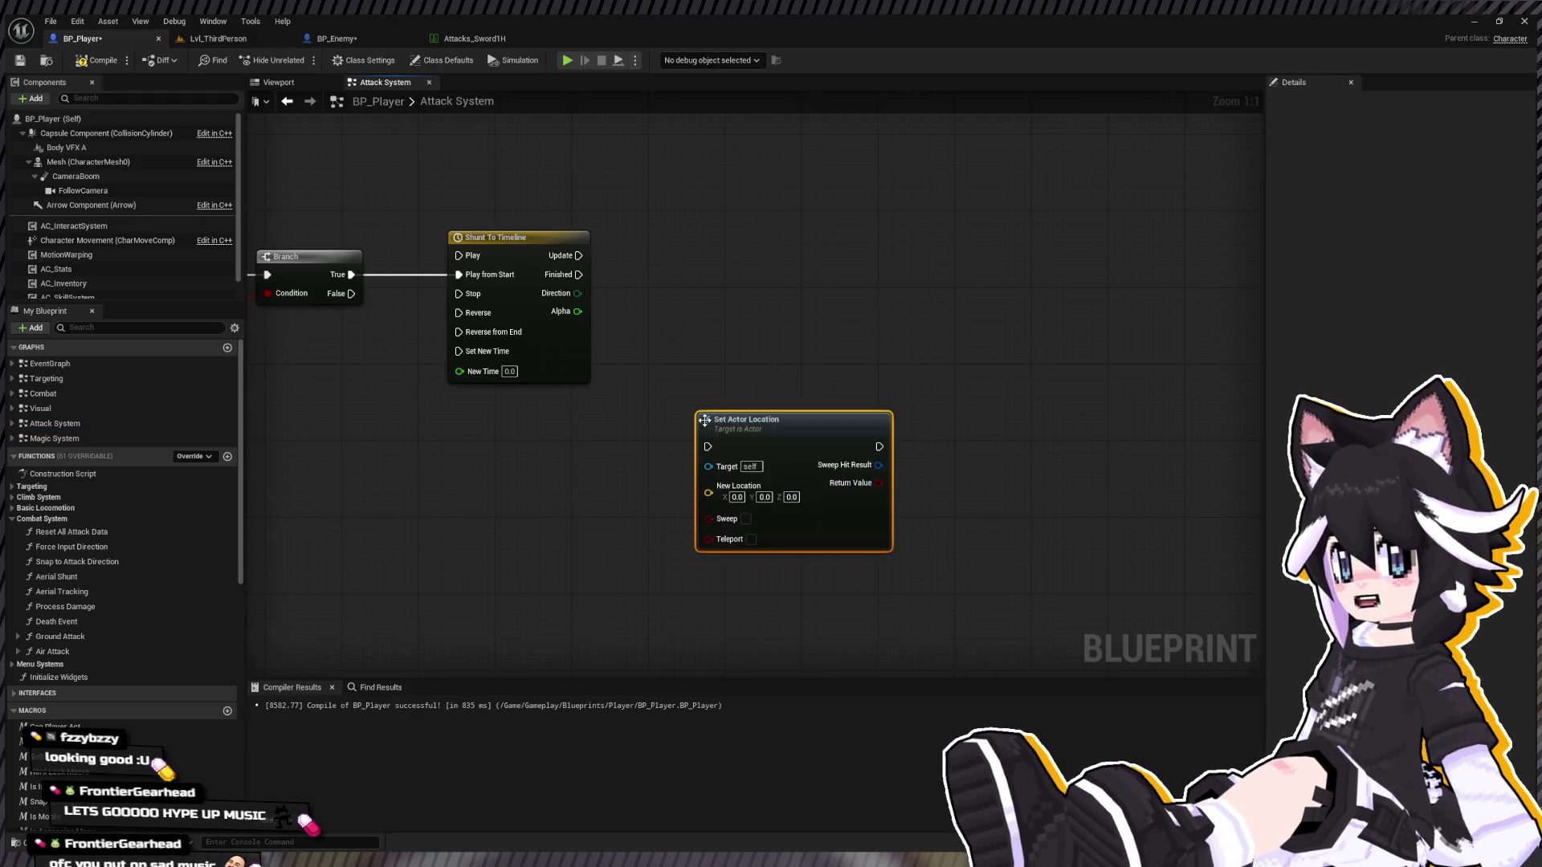
left_click_drag(705, 425, 846, 347)
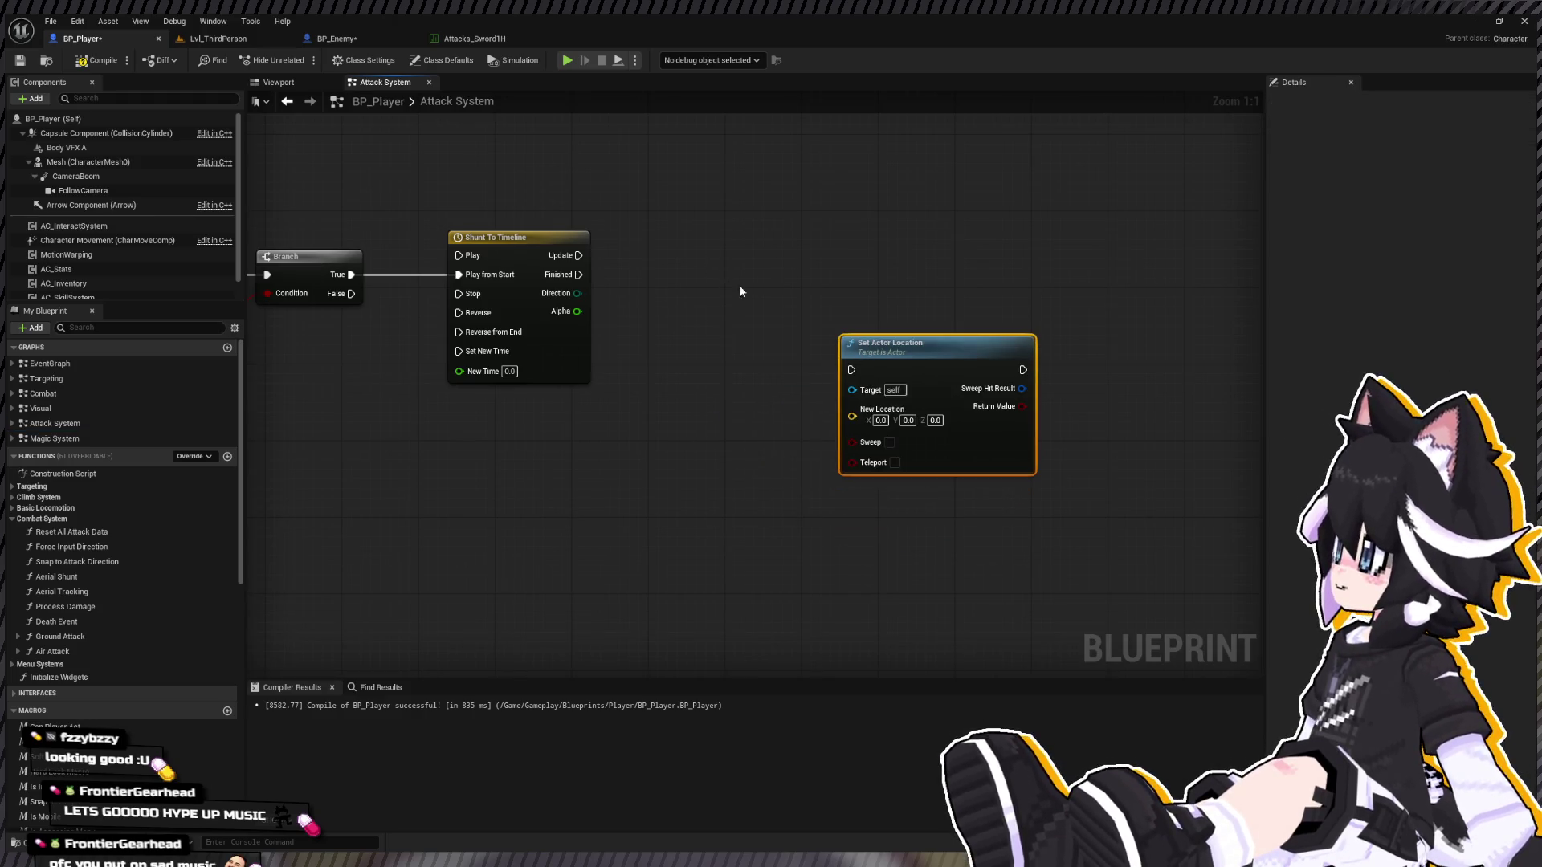
- Feed New Location from a new VInterp To node
left_click_drag(852, 416, 764, 440)
type("vinterp")
key("Return")
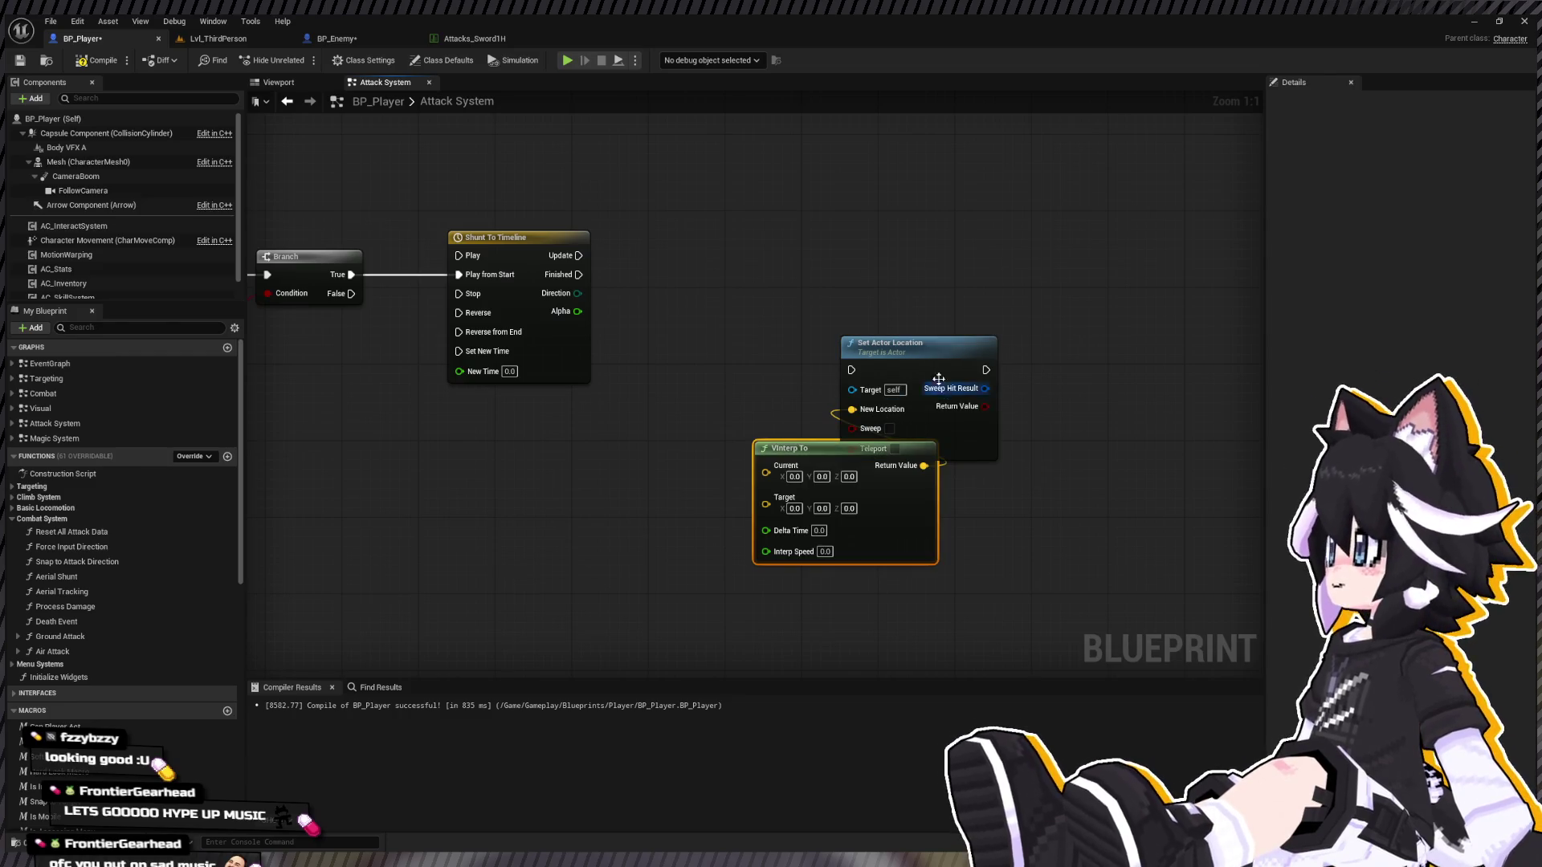
left_click_drag(923, 342, 1039, 343)
left_click_drag(437, 437, 619, 410)
scroll(620, 410, "down", 3)
left_click_drag(846, 388, 895, 387)
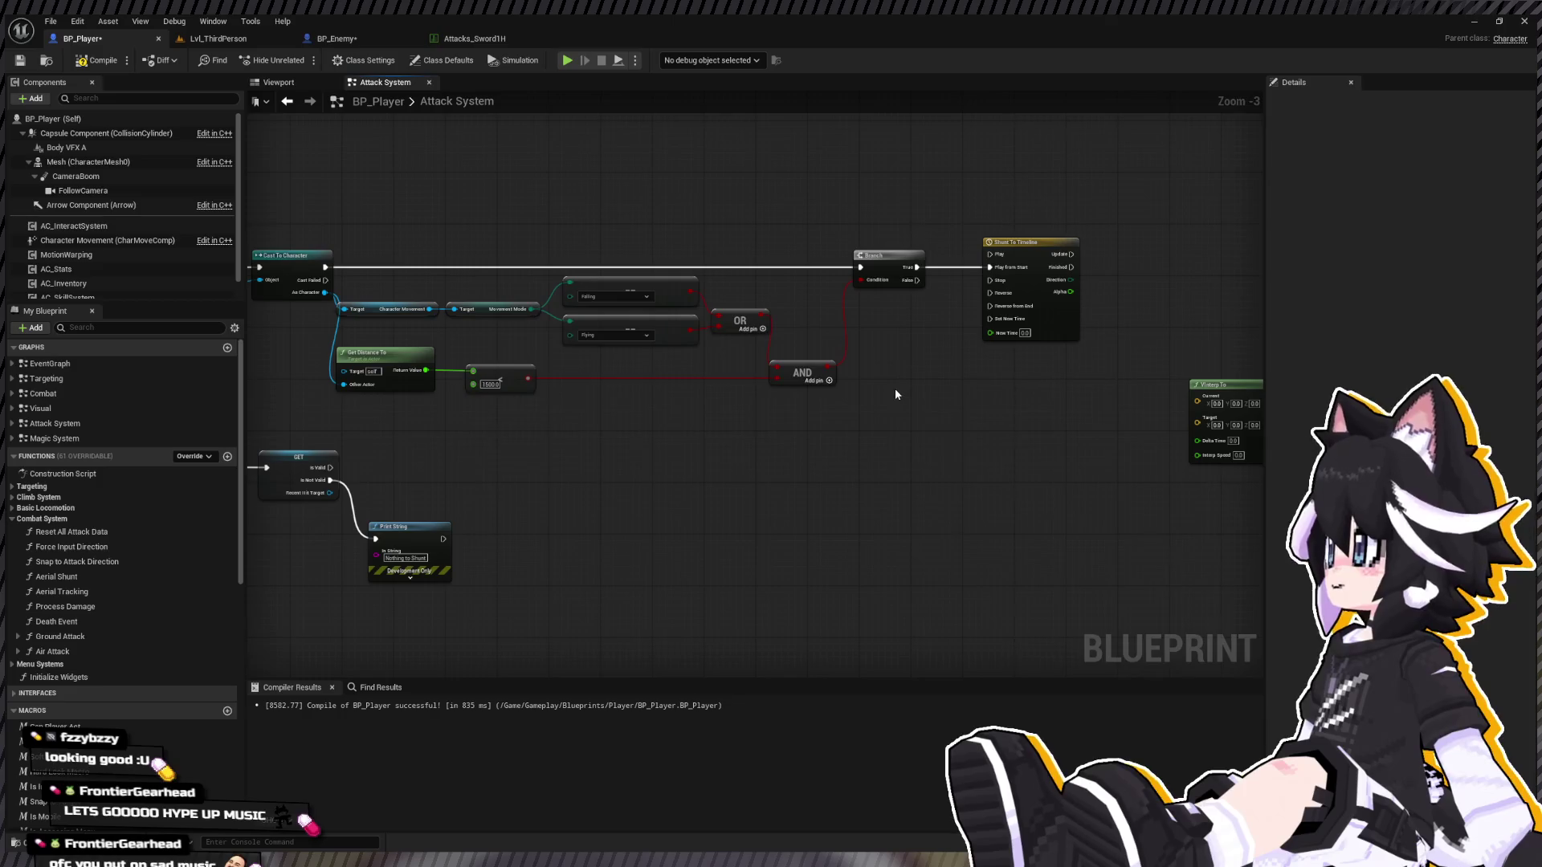
- Get the cast character's Actor Location, routing its wire through a reroute point
left_click_drag(315, 295, 855, 427)
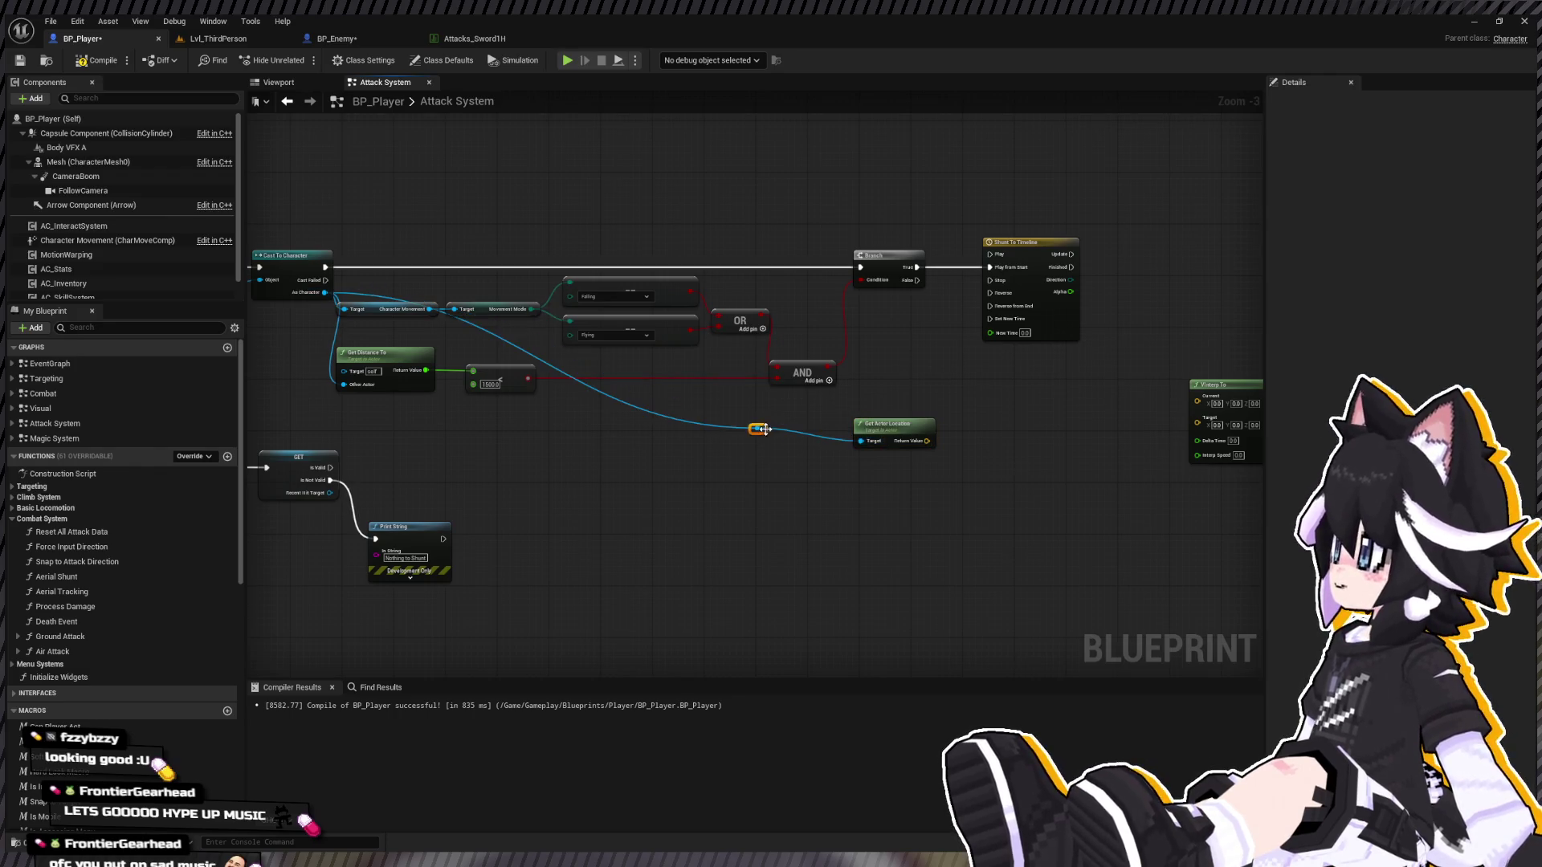
double_click(761, 436)
left_click_drag(761, 436, 337, 415)
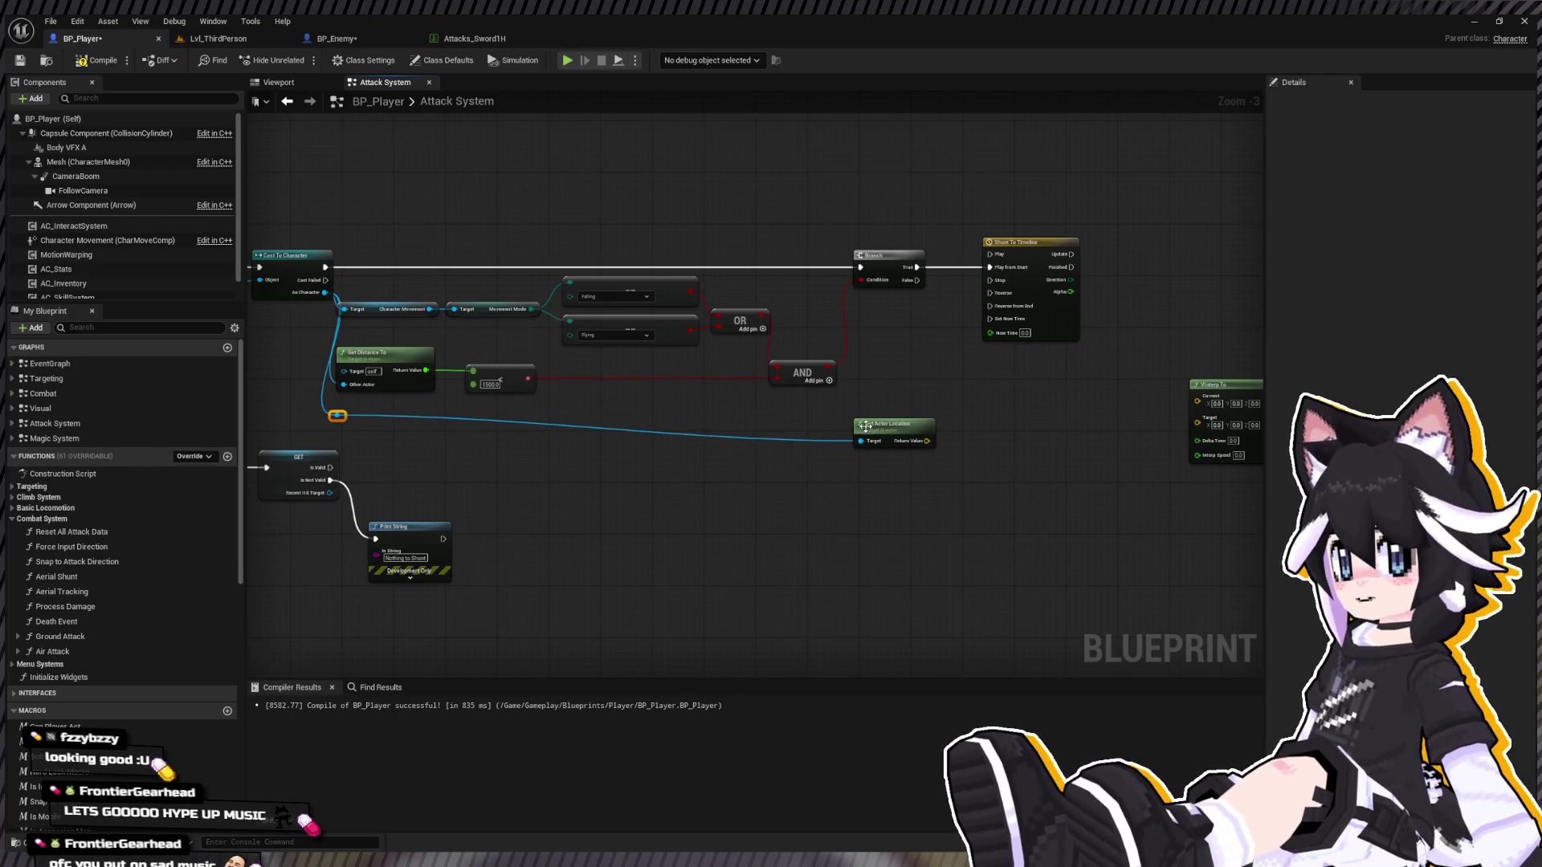
left_click_drag(865, 426, 857, 394)
scroll(858, 394, "up", 2)
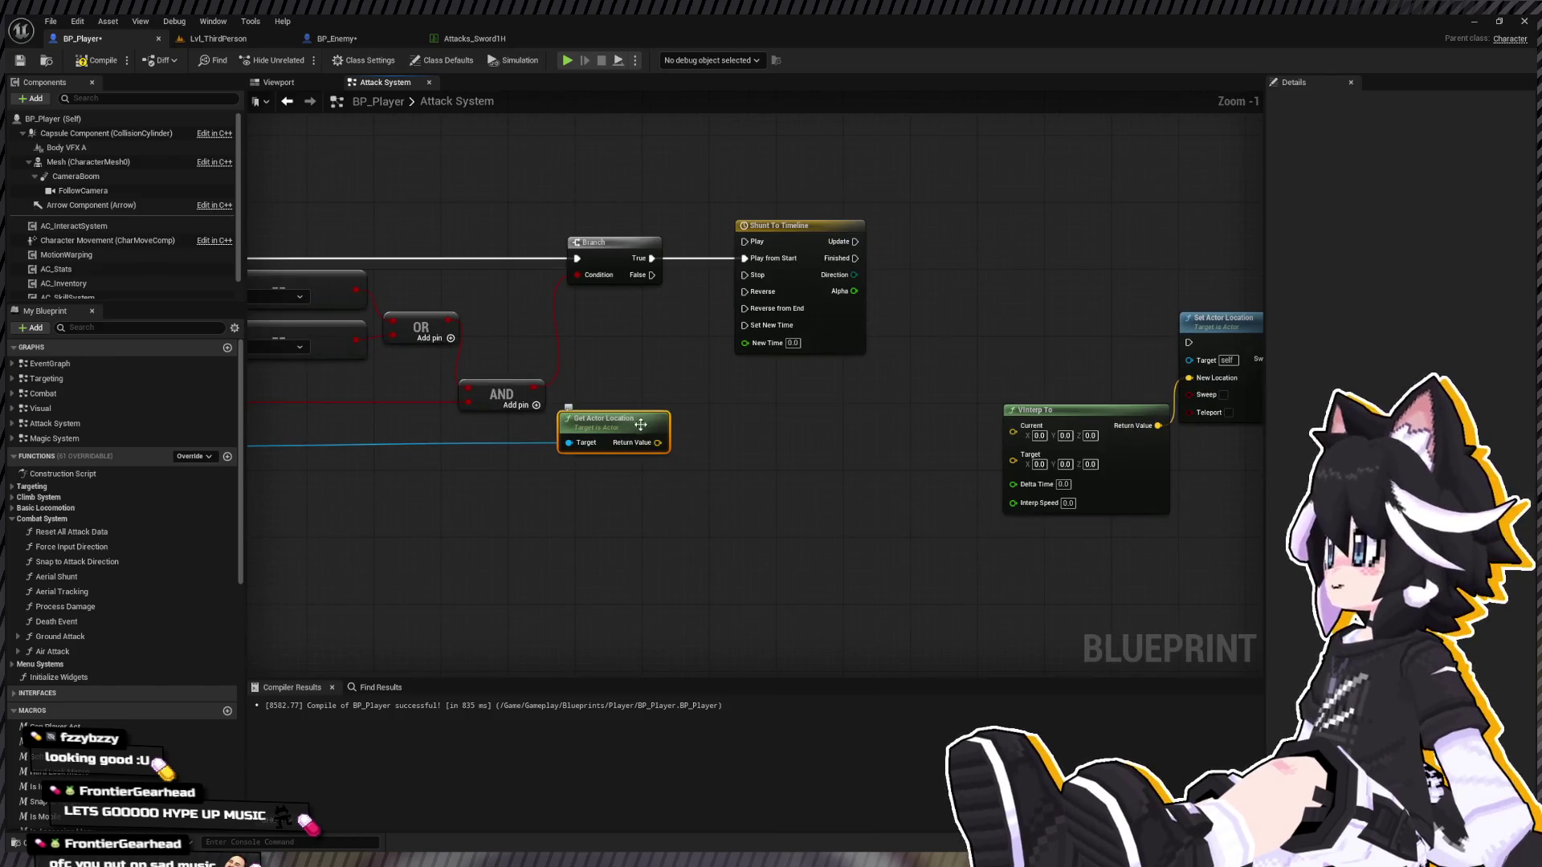
left_click_drag(640, 424, 893, 441)
- Duplicate Get Actor Location and wire the player's own location into VInterp Current
key("ctrl+d")
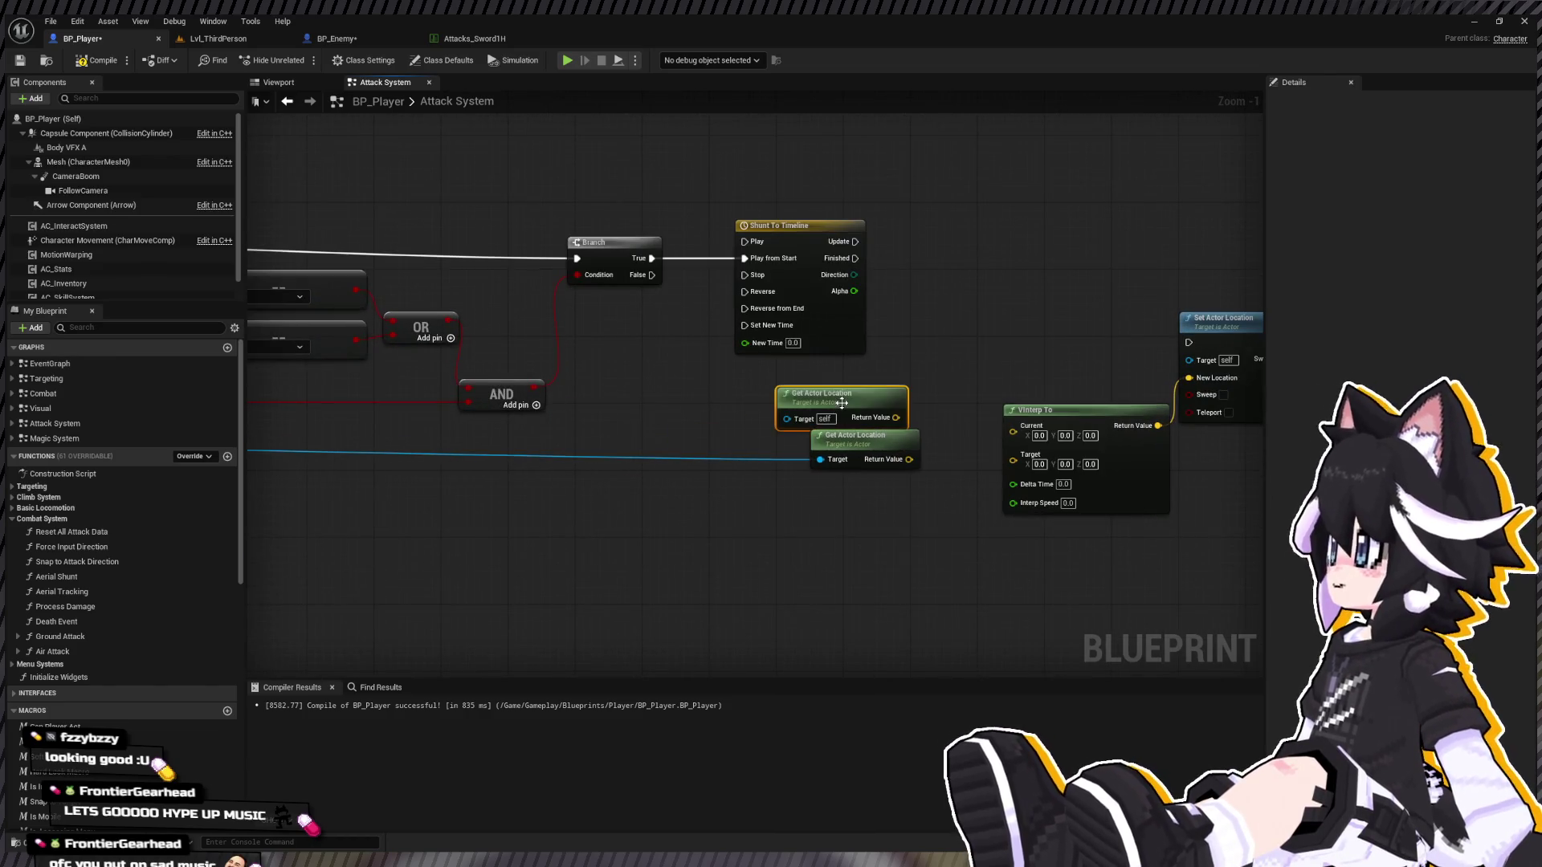
mouse_move(815, 387)
left_mouse_down()
mouse_move(843, 377)
mouse_move(824, 378)
mouse_move(1012, 431)
left_mouse_up()
left_click_drag(871, 442, 633, 442)
scroll(634, 435, "down", 2)
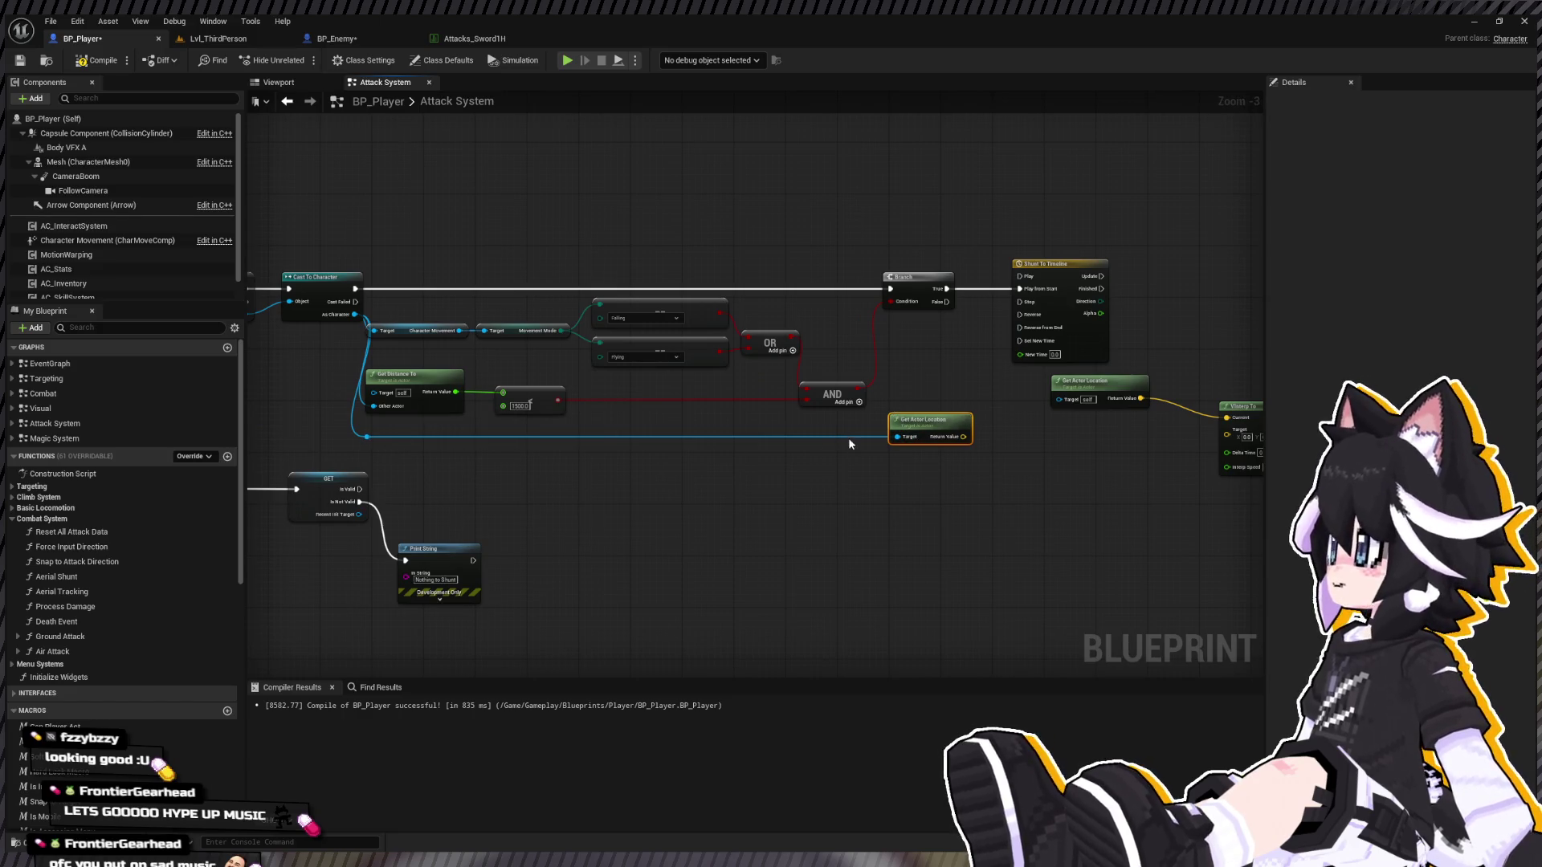
- Multiply the target's Get Actor Forward Vector by a float value of 100
mouse_move(847, 436)
left_mouse_down()
mouse_move(853, 425)
mouse_move(710, 437)
mouse_move(745, 484)
left_mouse_up()
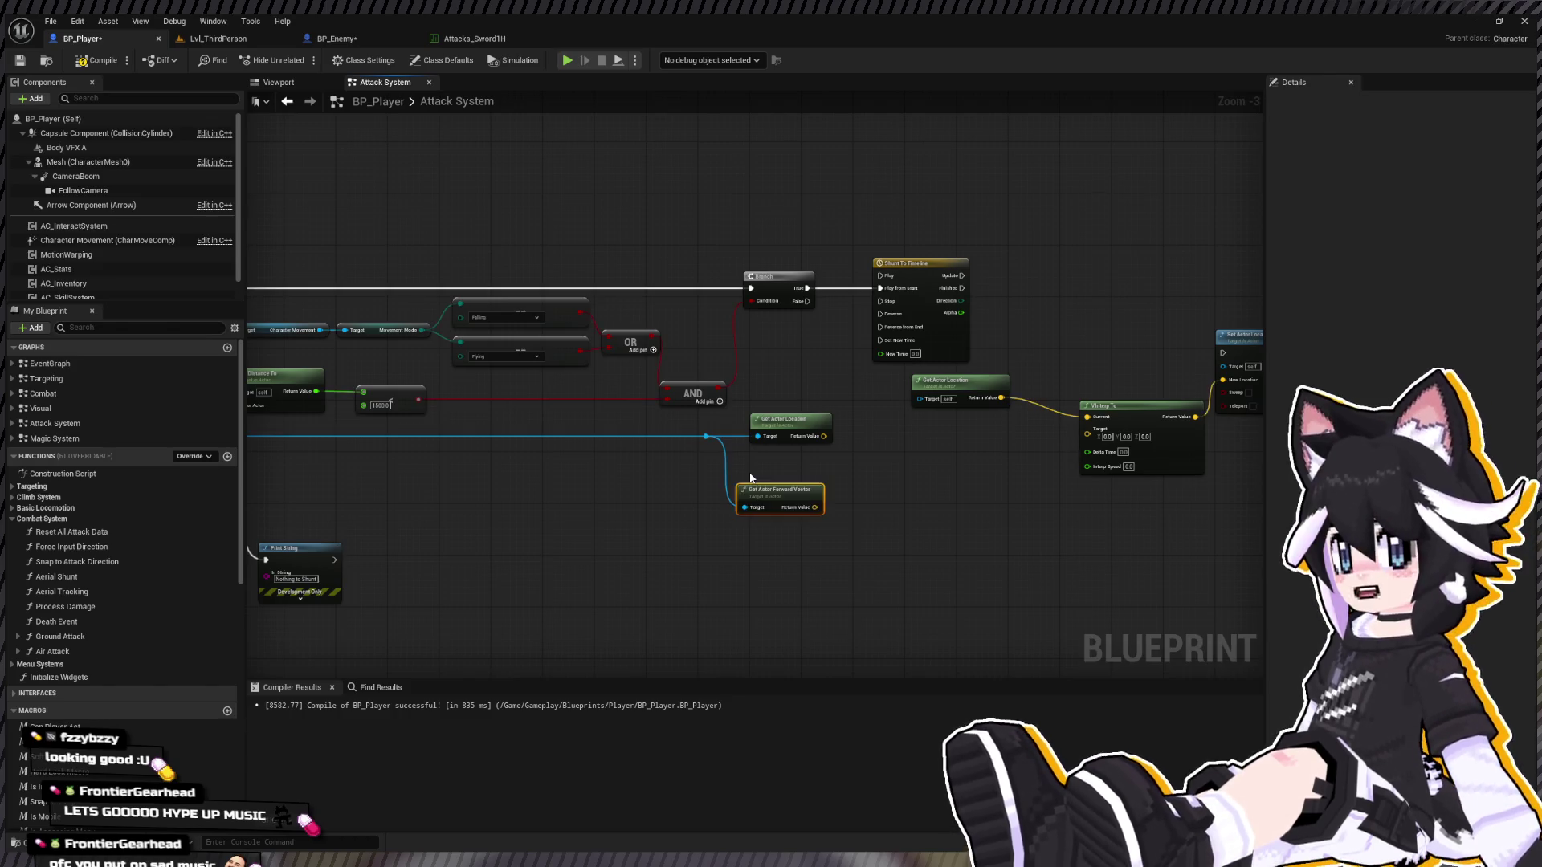
scroll(690, 480, "up", 2)
left_click_drag(843, 518, 891, 514)
left_click(913, 537)
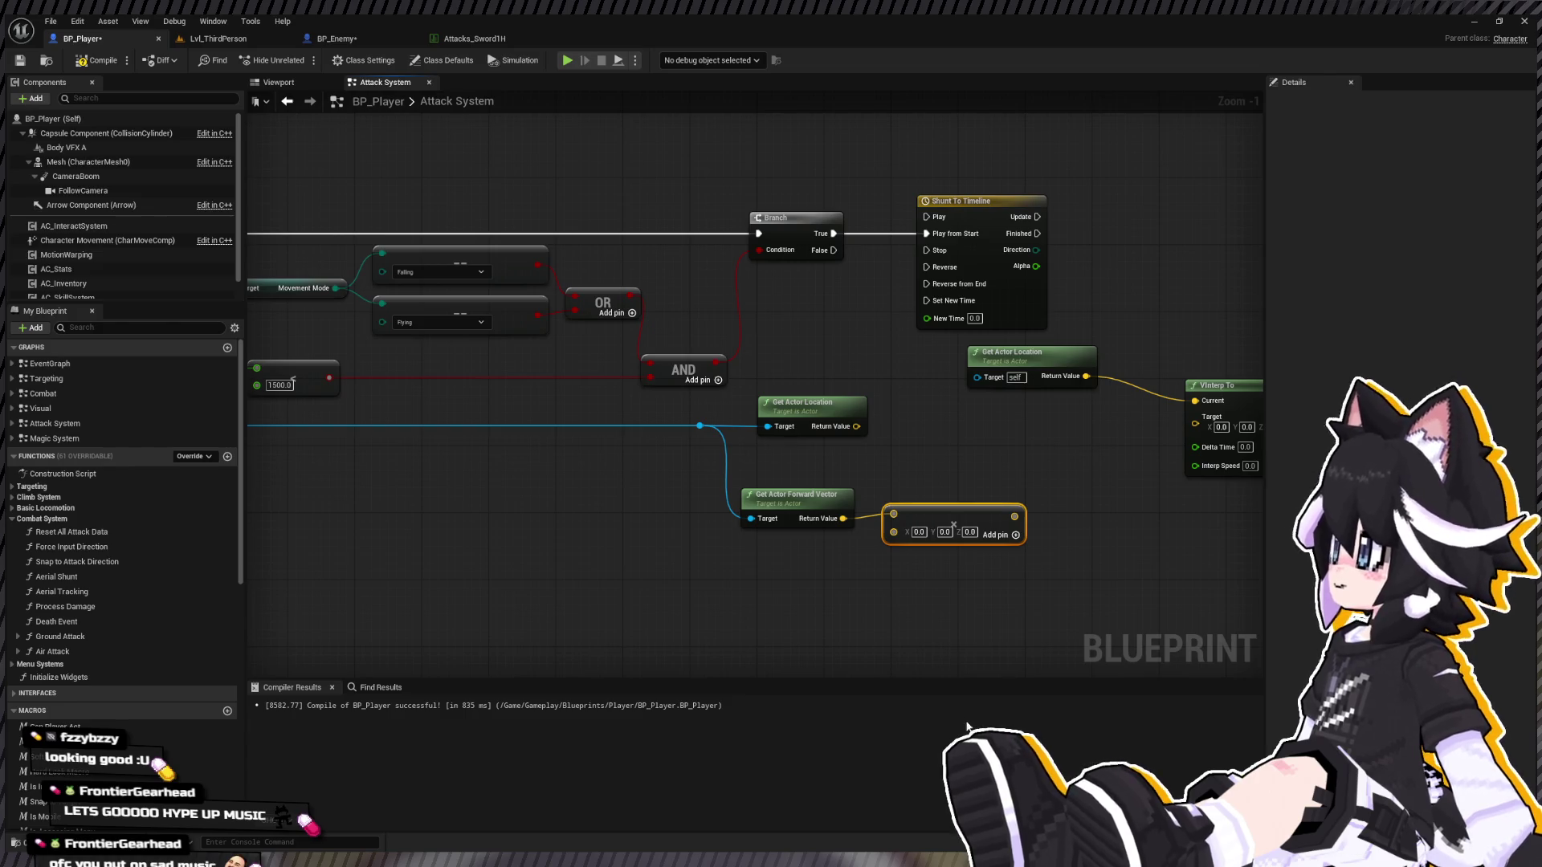
left_click(910, 531)
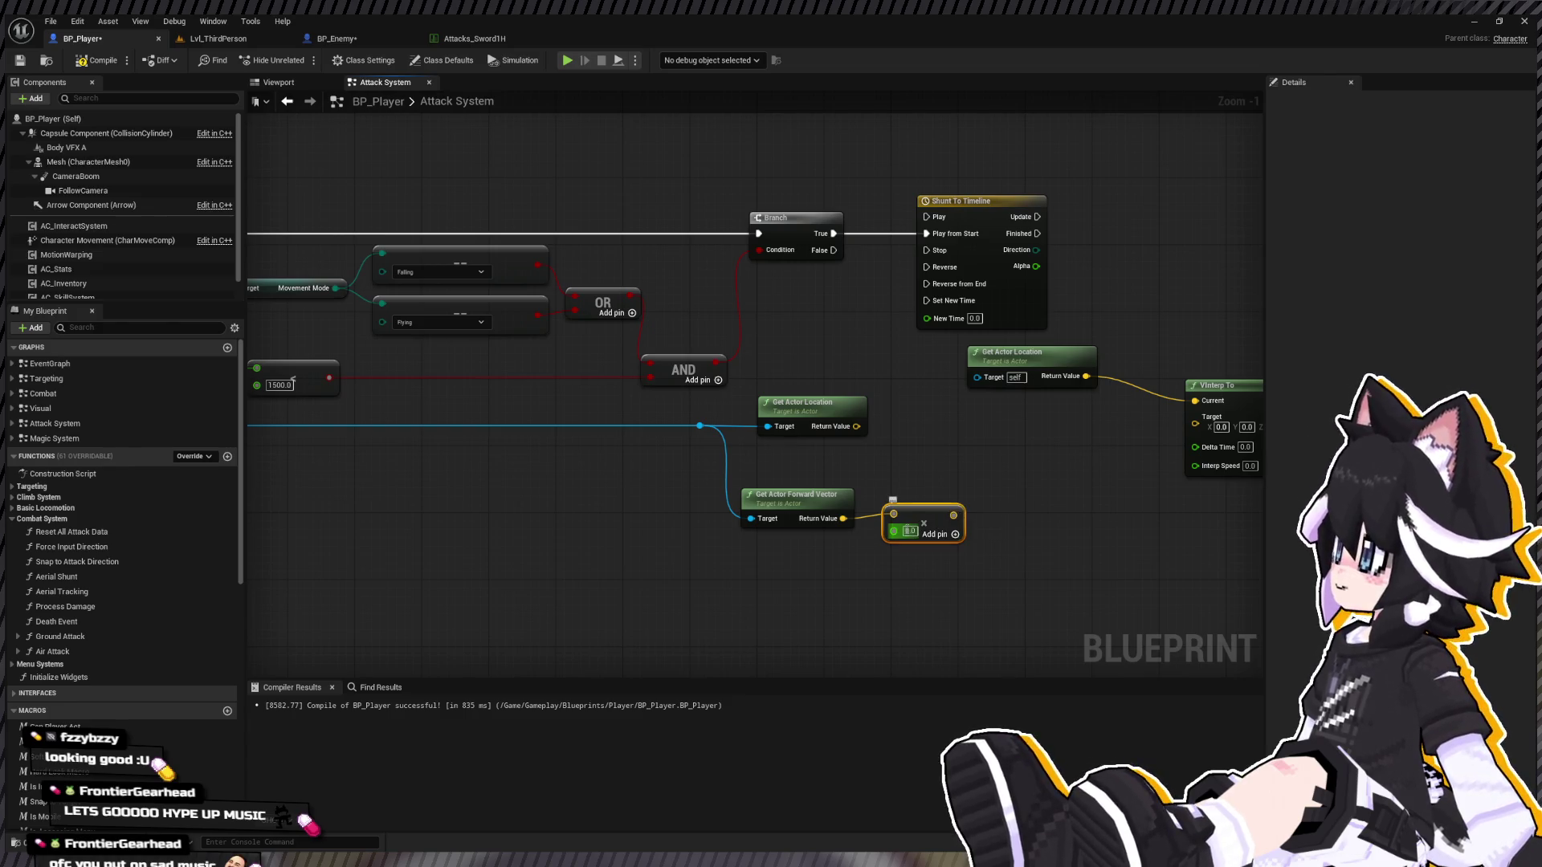
type("100")
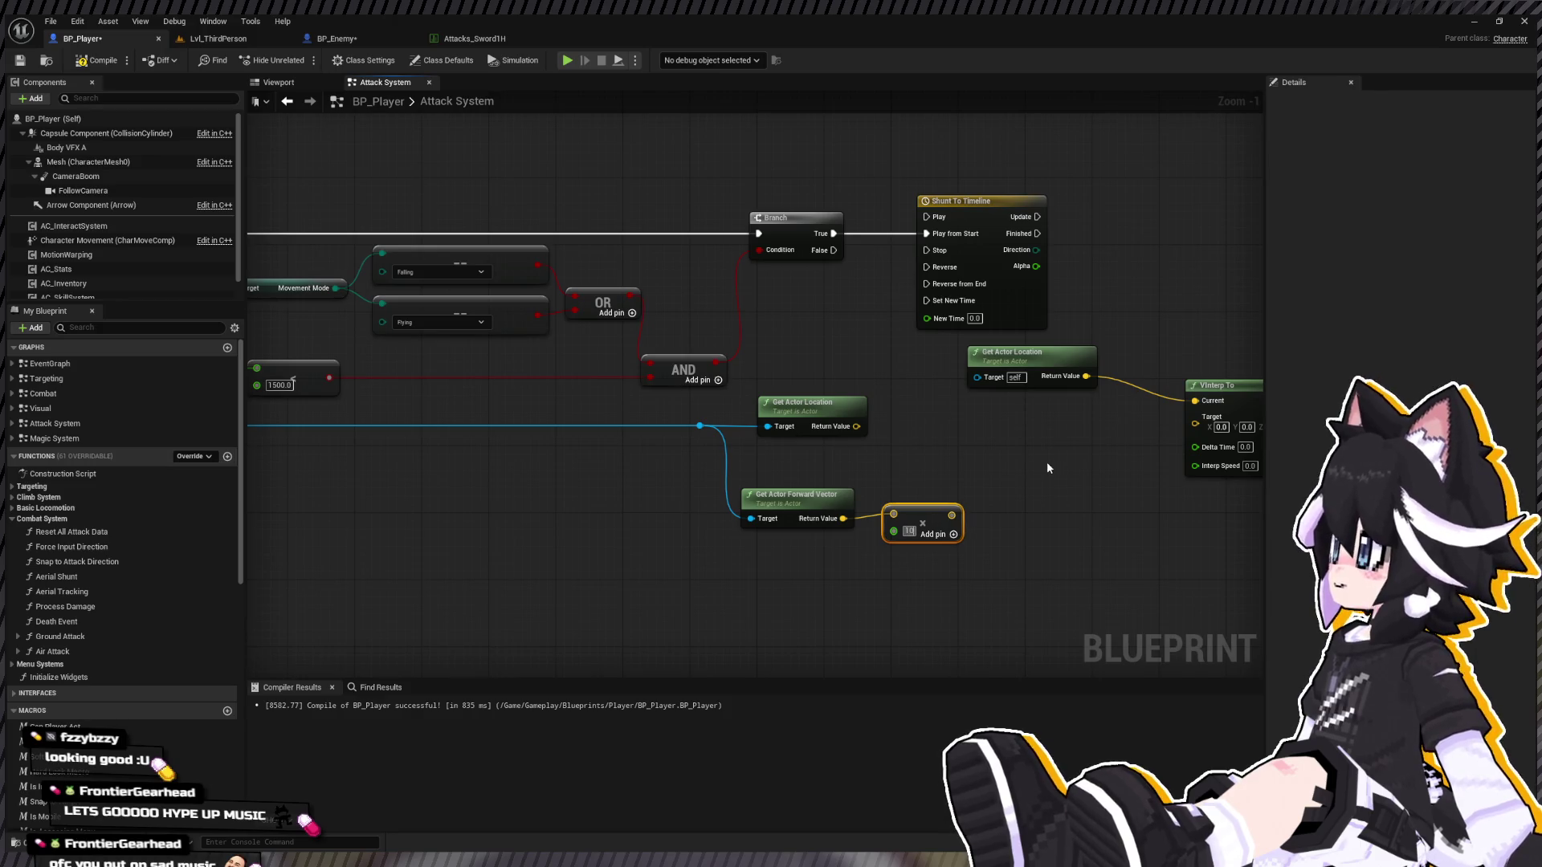
key("Return")
key("q")
- Add the scaled forward vector to the target's location and use it as the interpolation target
left_click_drag(983, 509, 848, 520)
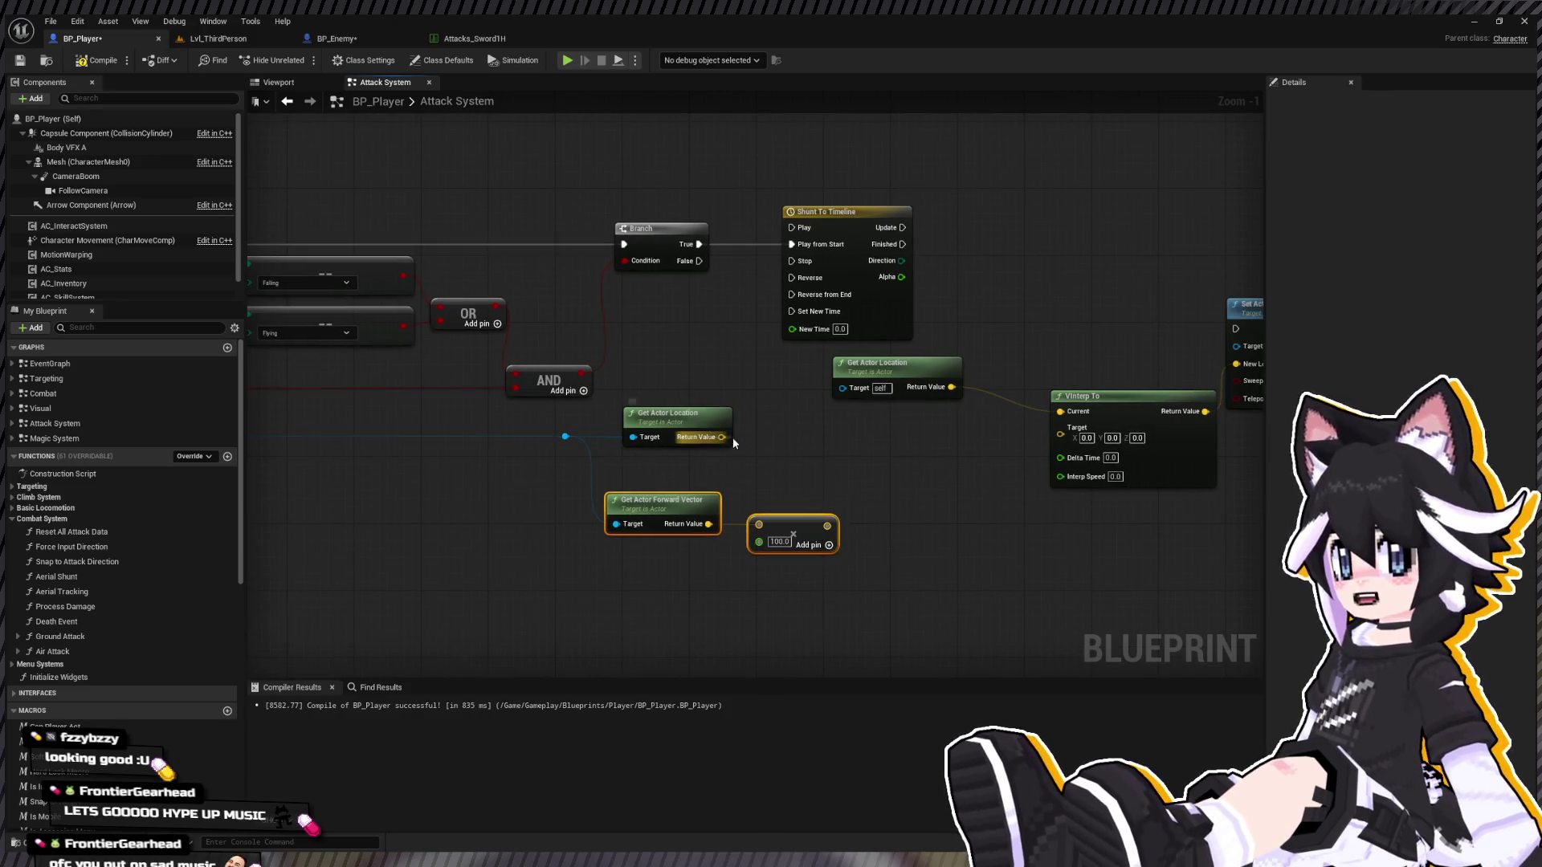
left_click_drag(721, 436, 819, 448)
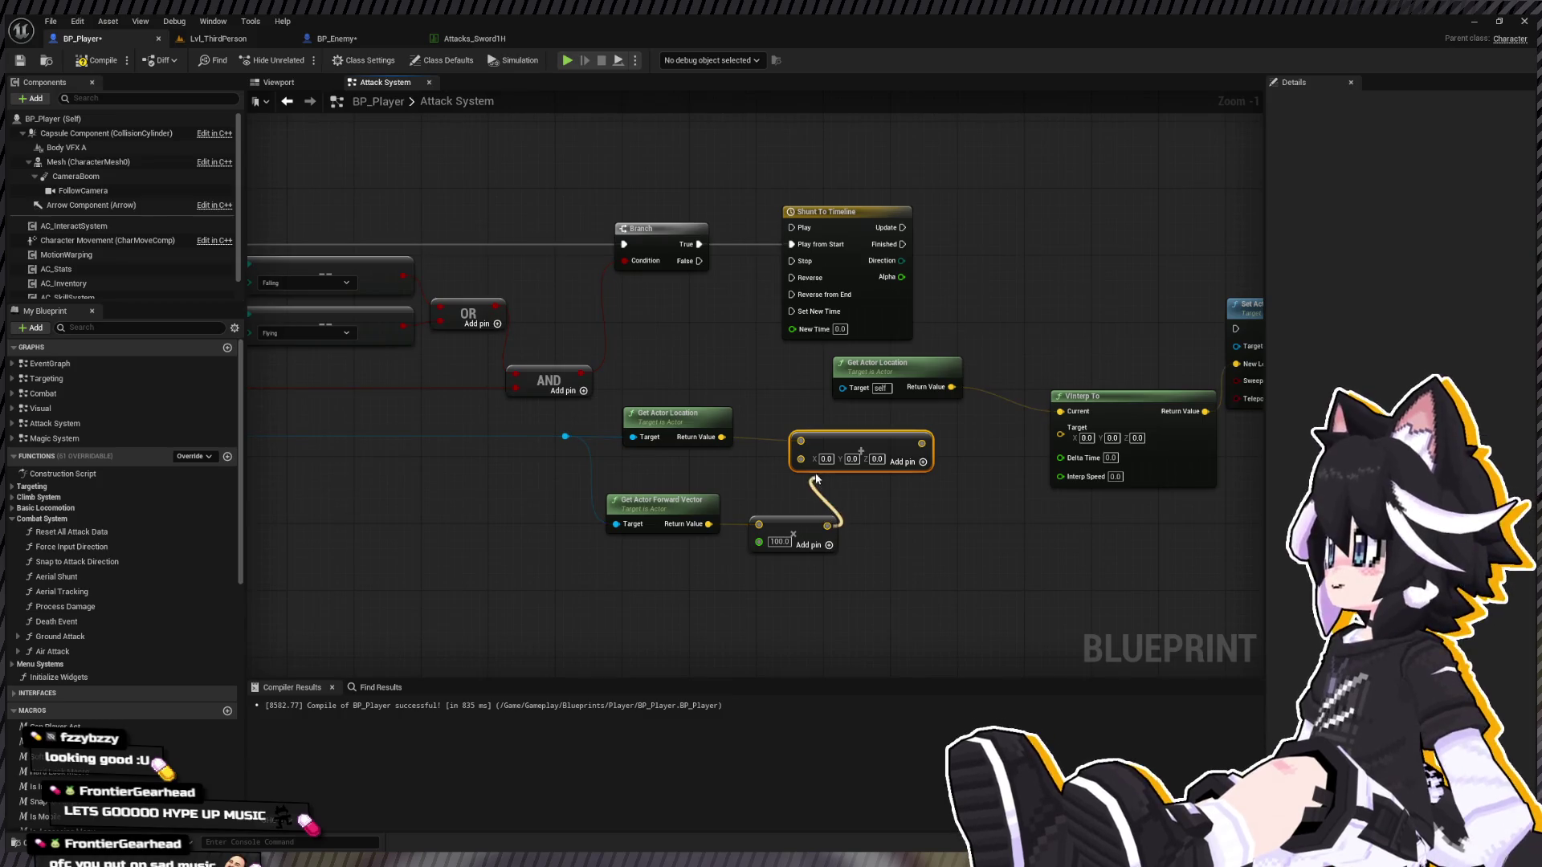
mouse_move(827, 525)
left_mouse_down()
mouse_move(827, 457)
mouse_move(865, 436)
mouse_move(1060, 427)
left_mouse_up()
mouse_move(823, 444)
left_mouse_down()
mouse_move(865, 436)
mouse_move(718, 491)
left_mouse_up()
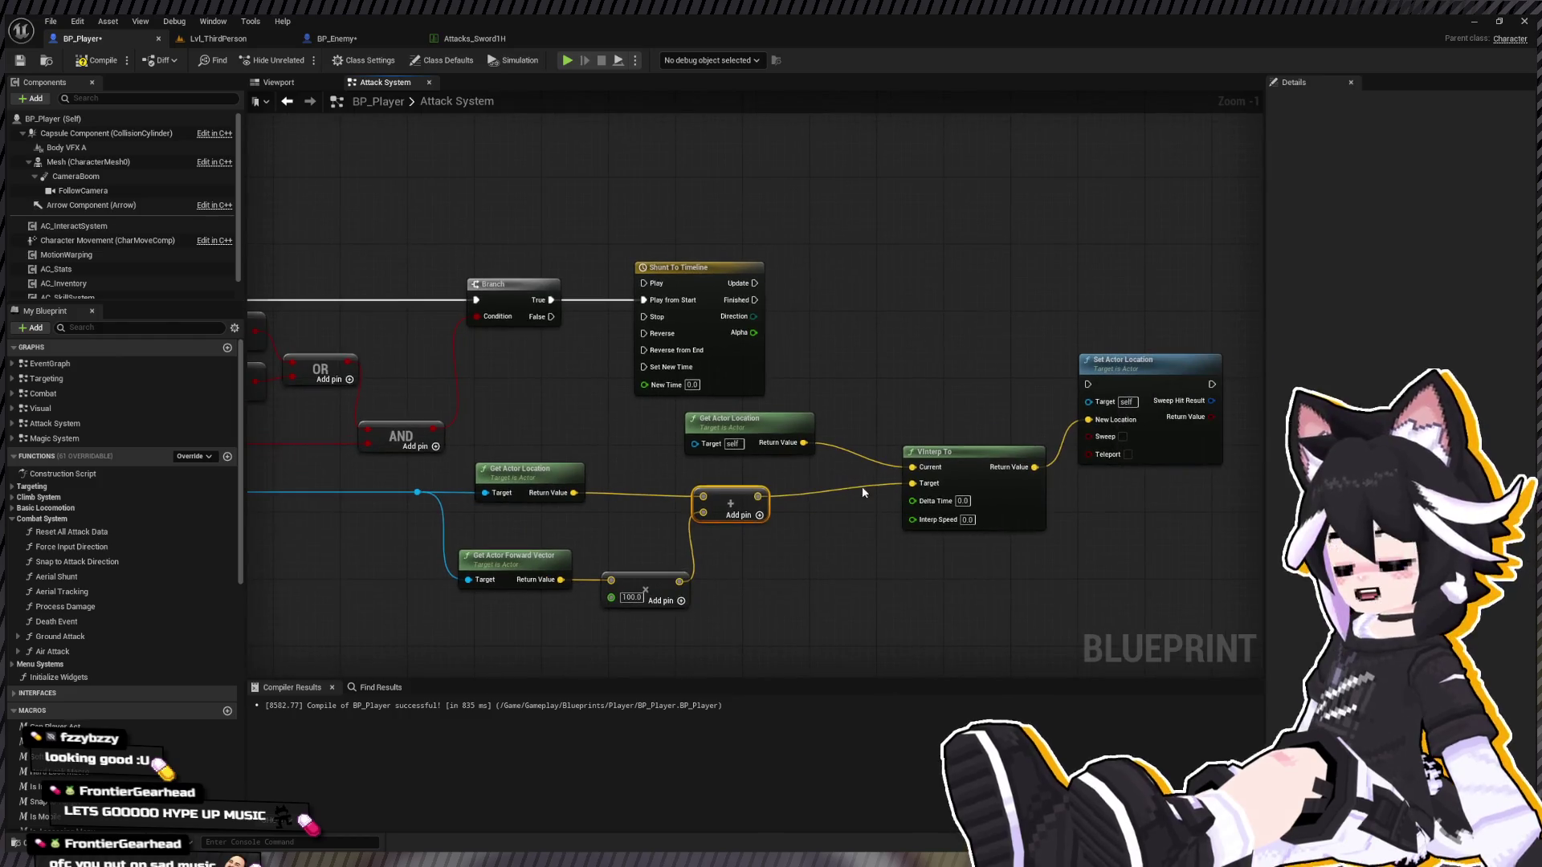
- Replace VInterp To with a Lerp (Vector) driven by timeline Alpha, player location as A
left_click(889, 295)
scroll(732, 332, "up", 1)
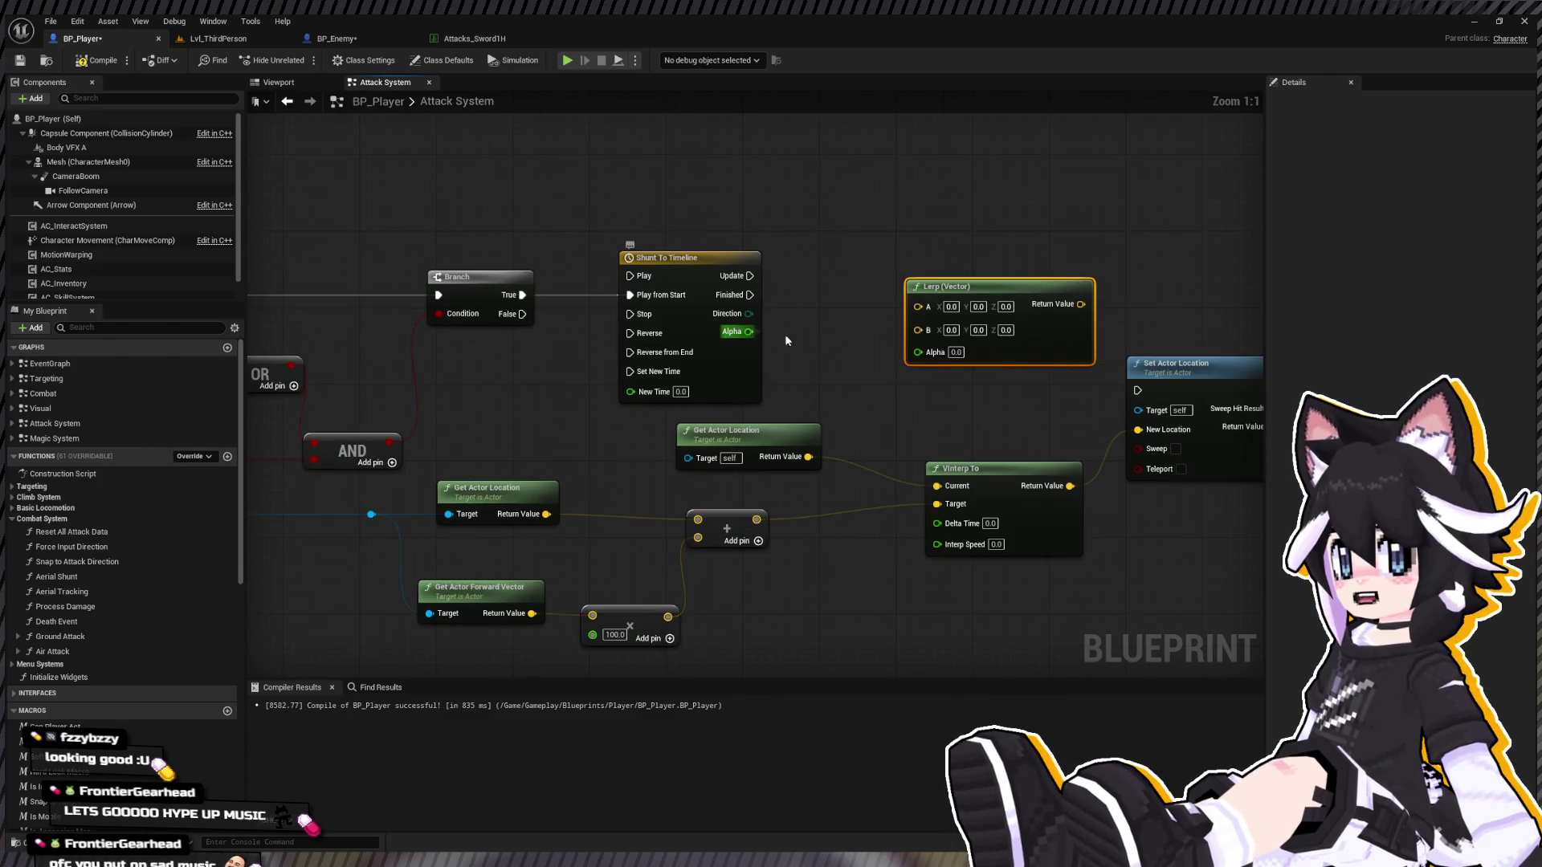
left_click_drag(786, 340, 918, 352)
left_click(1004, 468)
key("Delete")
mouse_move(808, 457)
left_mouse_down()
mouse_move(918, 297)
mouse_move(800, 510)
mouse_move(756, 519)
left_mouse_up()
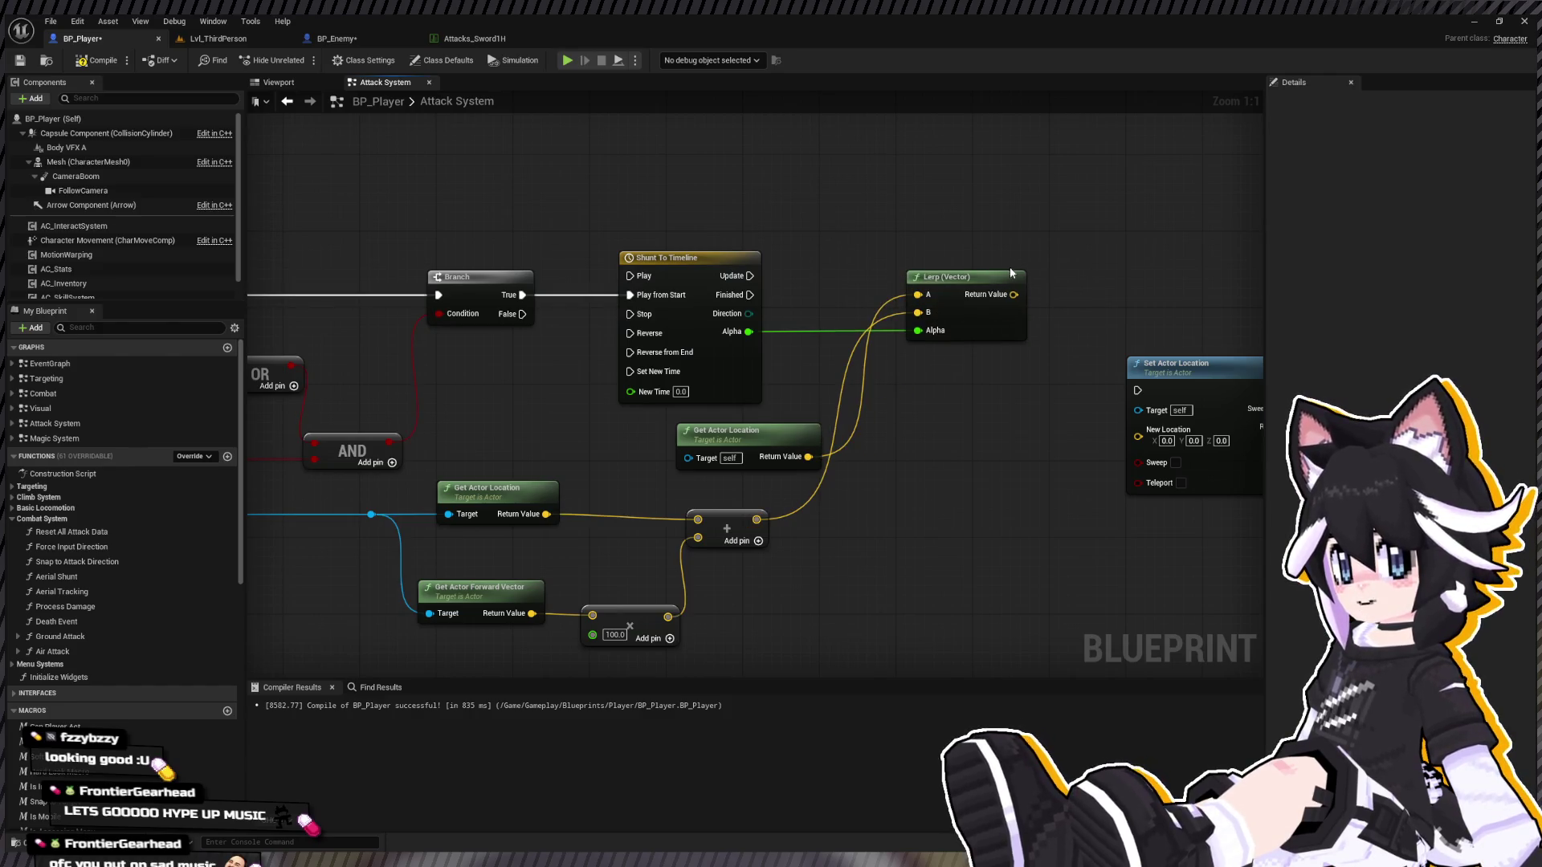
- Run Set Actor Location on each timeline Update using the Lerp result, then compile
left_click(1011, 273)
mouse_move(750, 275)
left_mouse_down()
mouse_move(1138, 395)
mouse_move(1187, 263)
mouse_move(1127, 278)
left_mouse_up()
left_click_drag(1108, 315, 1108, 316)
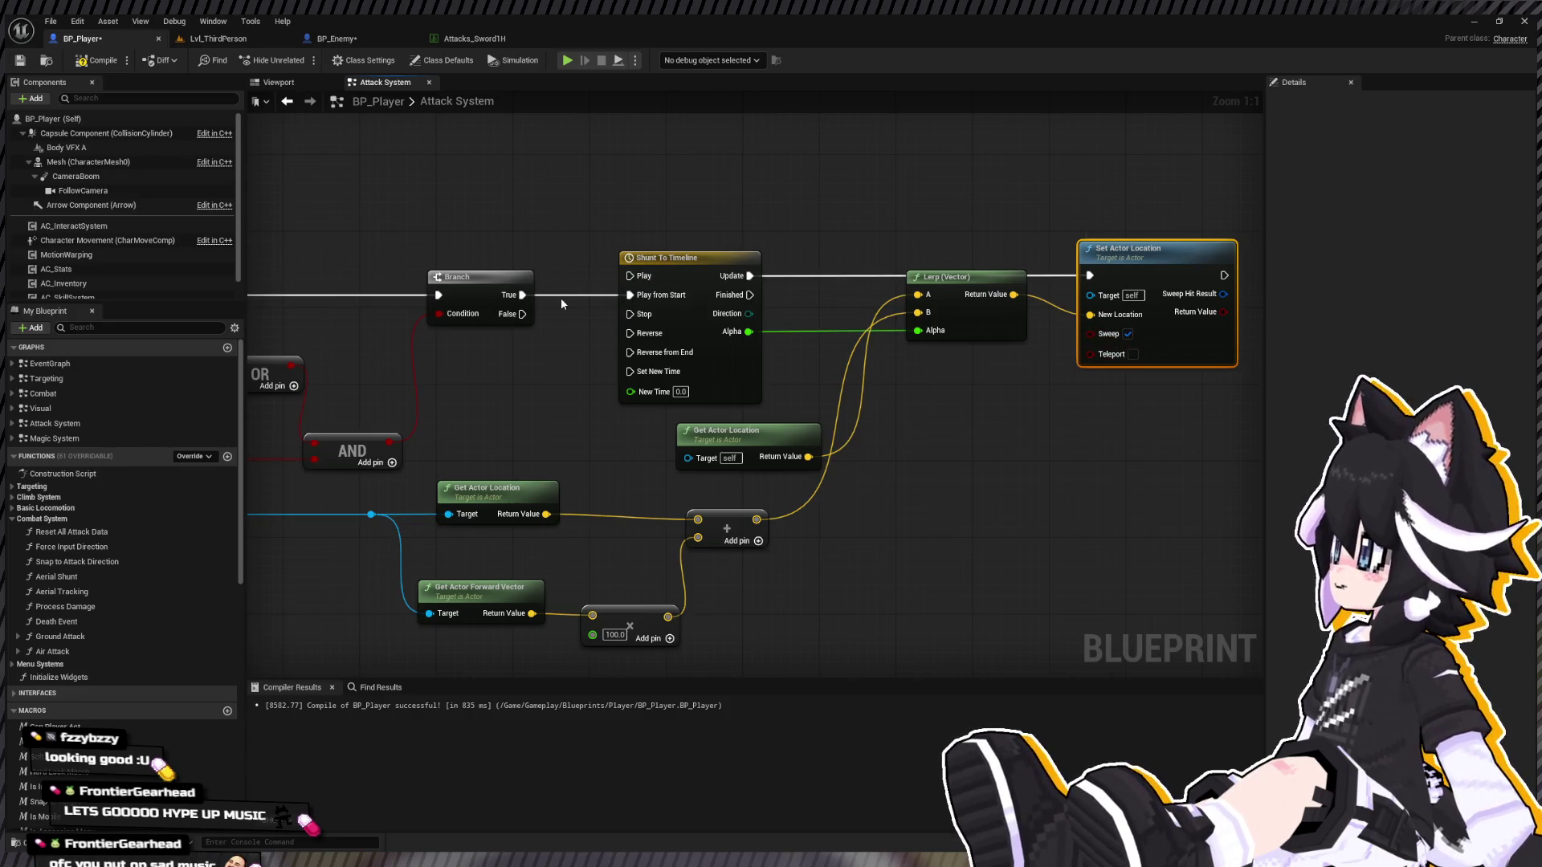
left_click(96, 60)
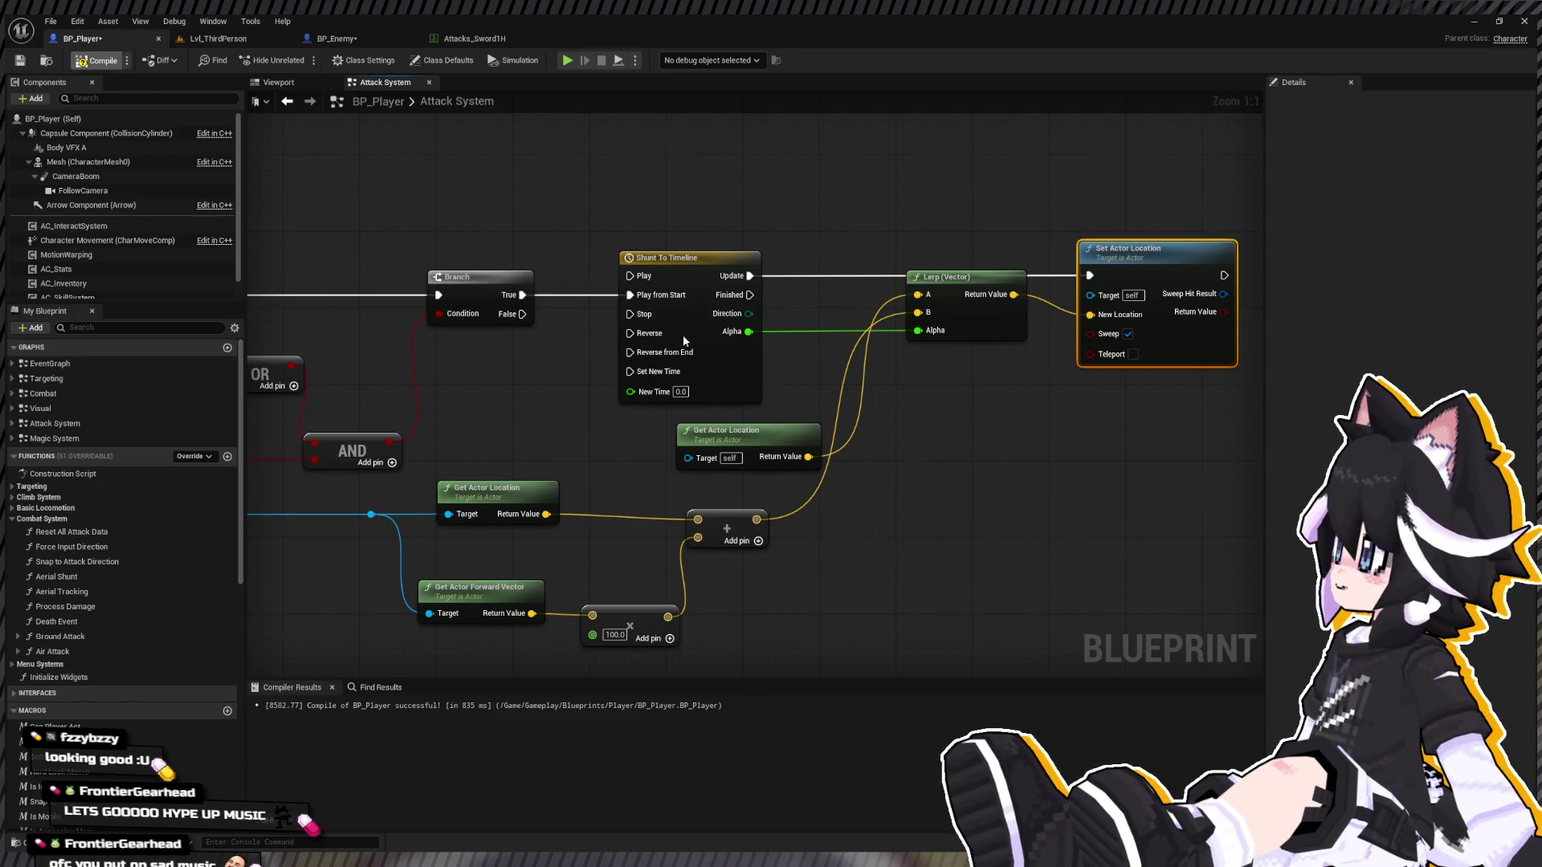
scroll(682, 335, "down", 1)
left_click(897, 634)
key("ctrl+f")
- Search the blueprint for 'aerial shunt' and jump to the attack's Aerial Shunt call
type("aerial shunt")
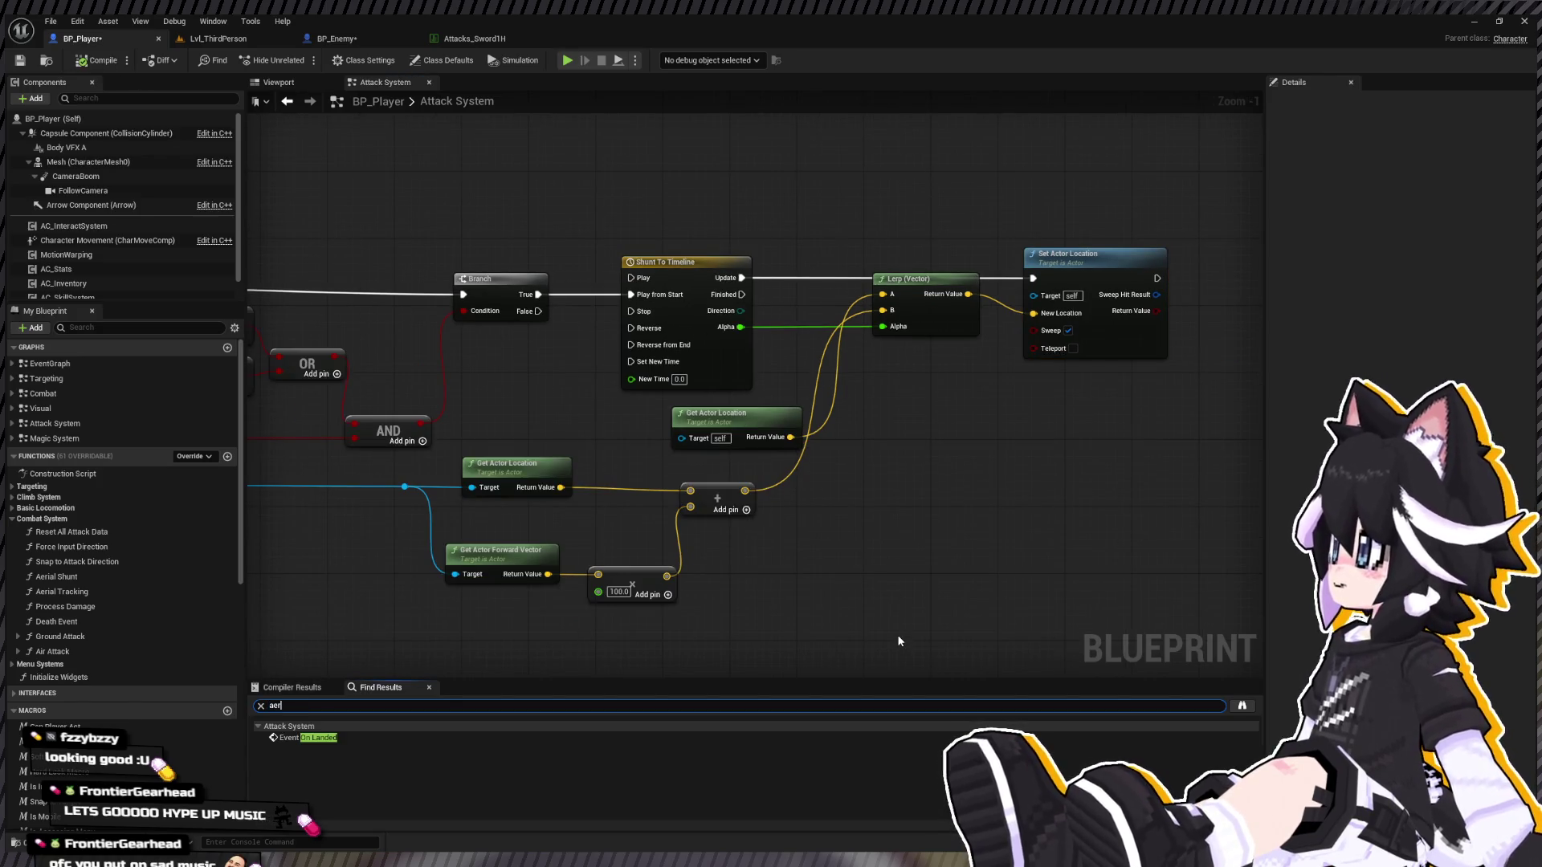
key("Return")
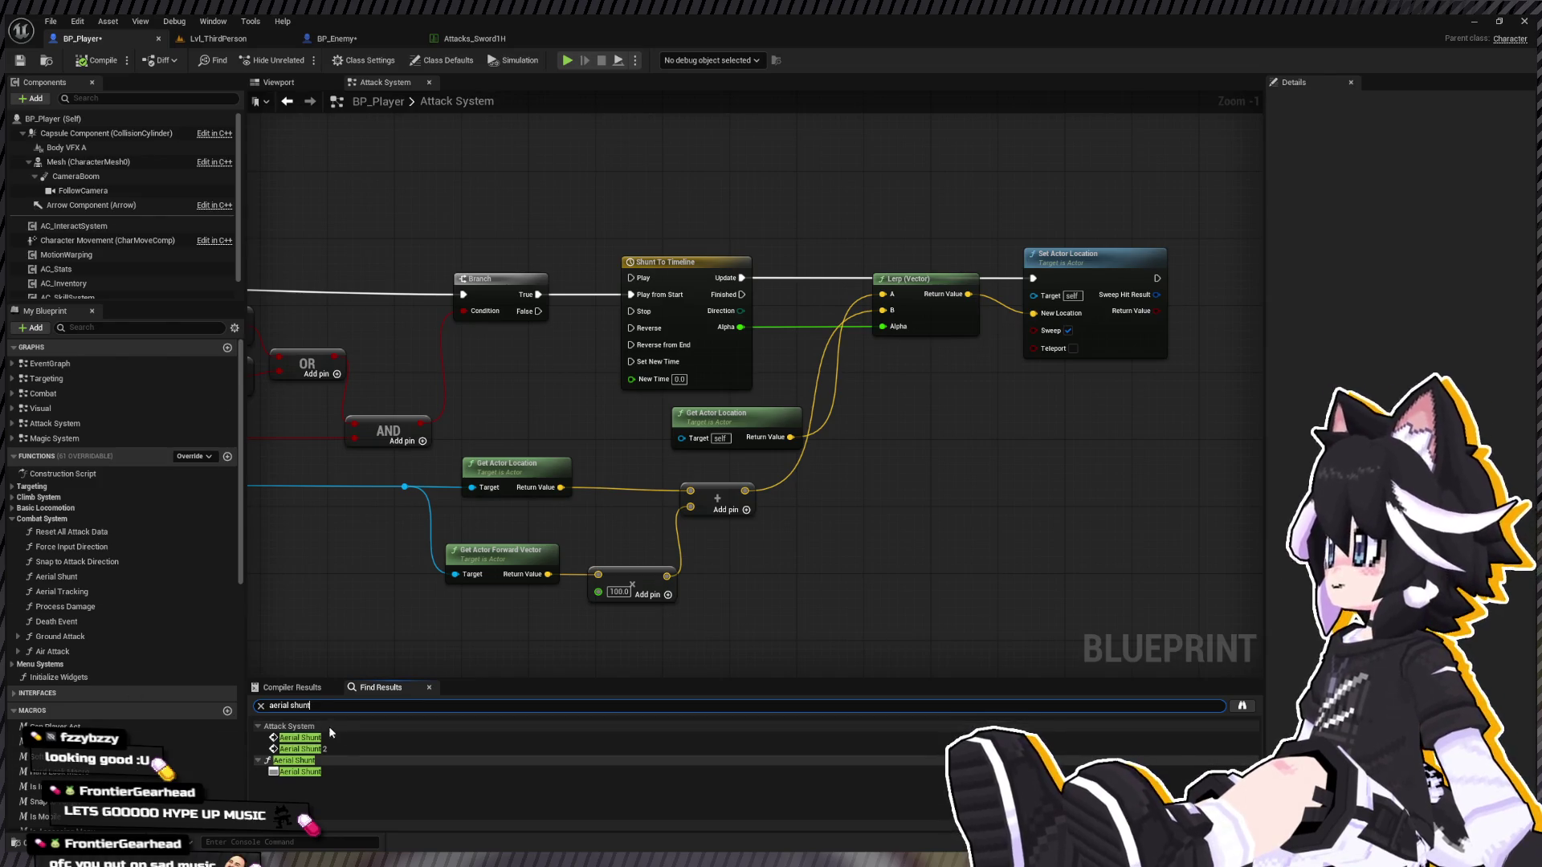
left_click(342, 739)
left_click(344, 748)
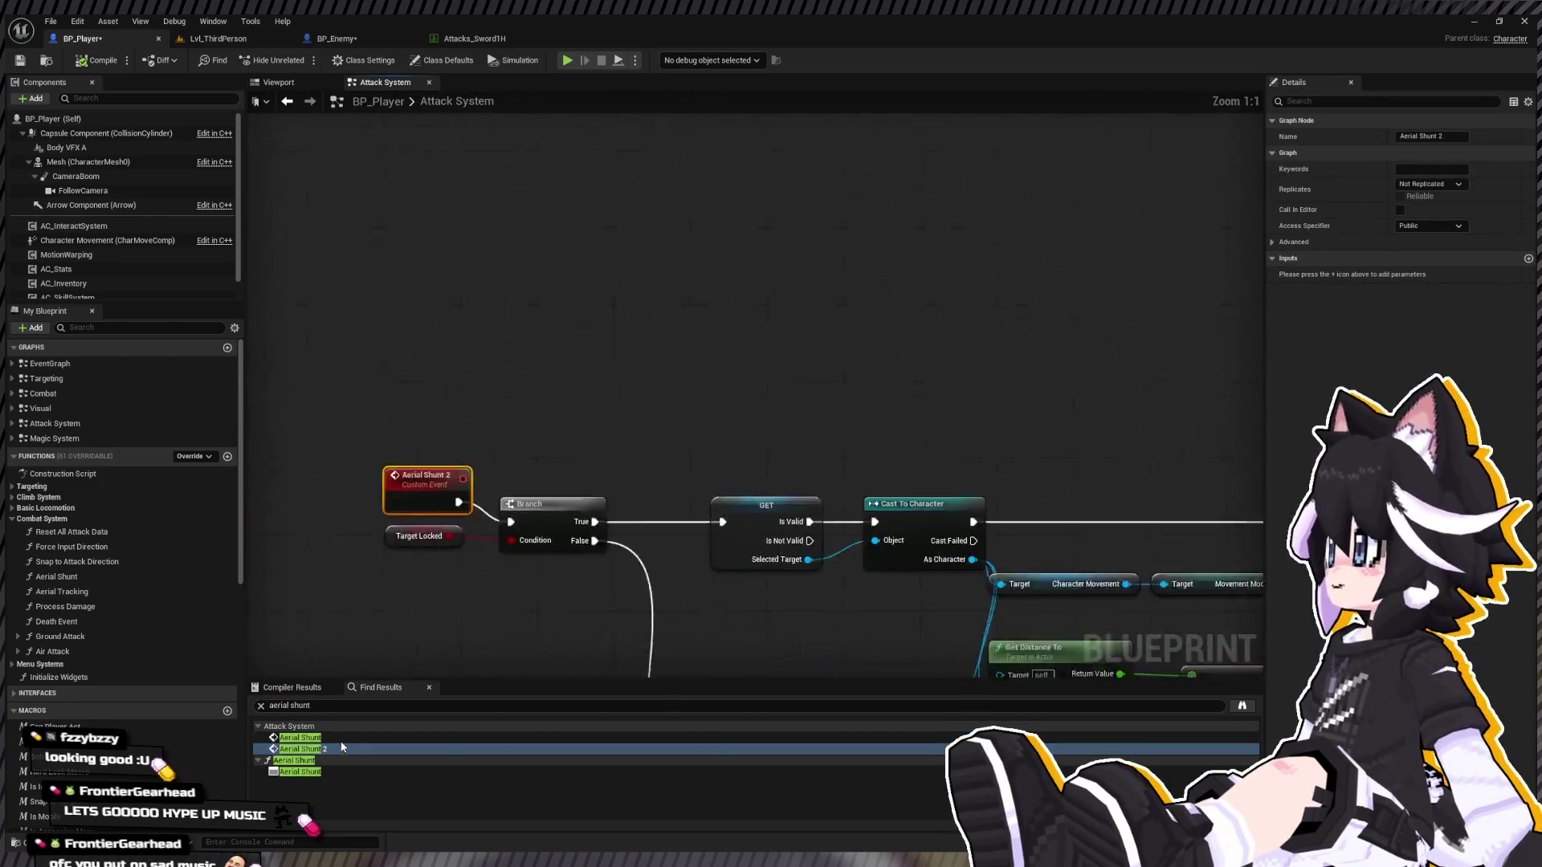
left_click(346, 737)
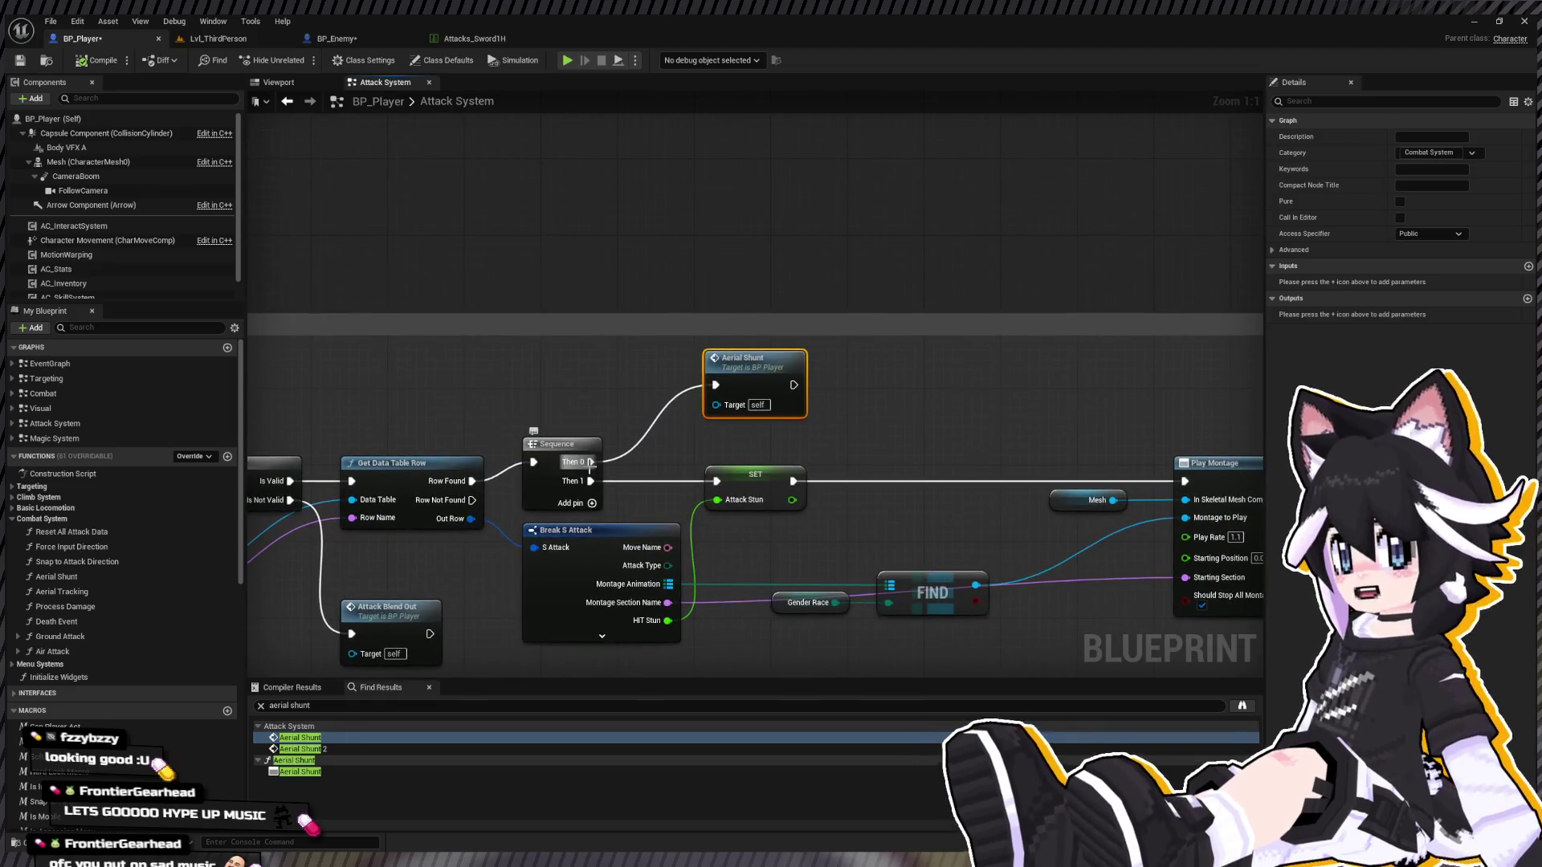
- Connect Sequence Then 0 to a new Aerial Shunt 2 call and unlink the old Aerial Shunt
left_click_drag(590, 462, 847, 410)
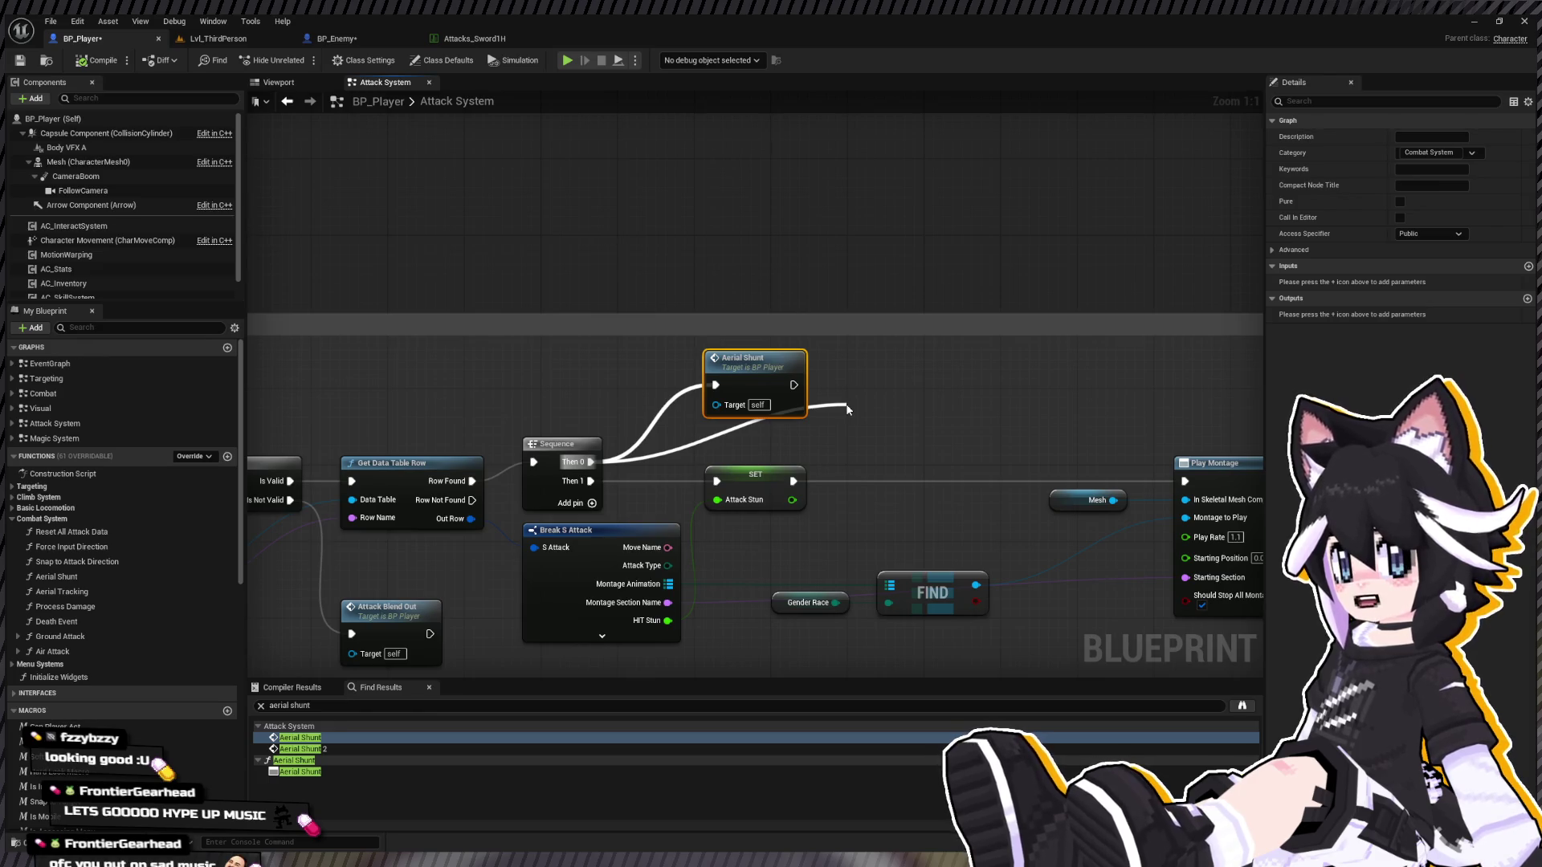
left_click_drag(847, 410, 847, 405)
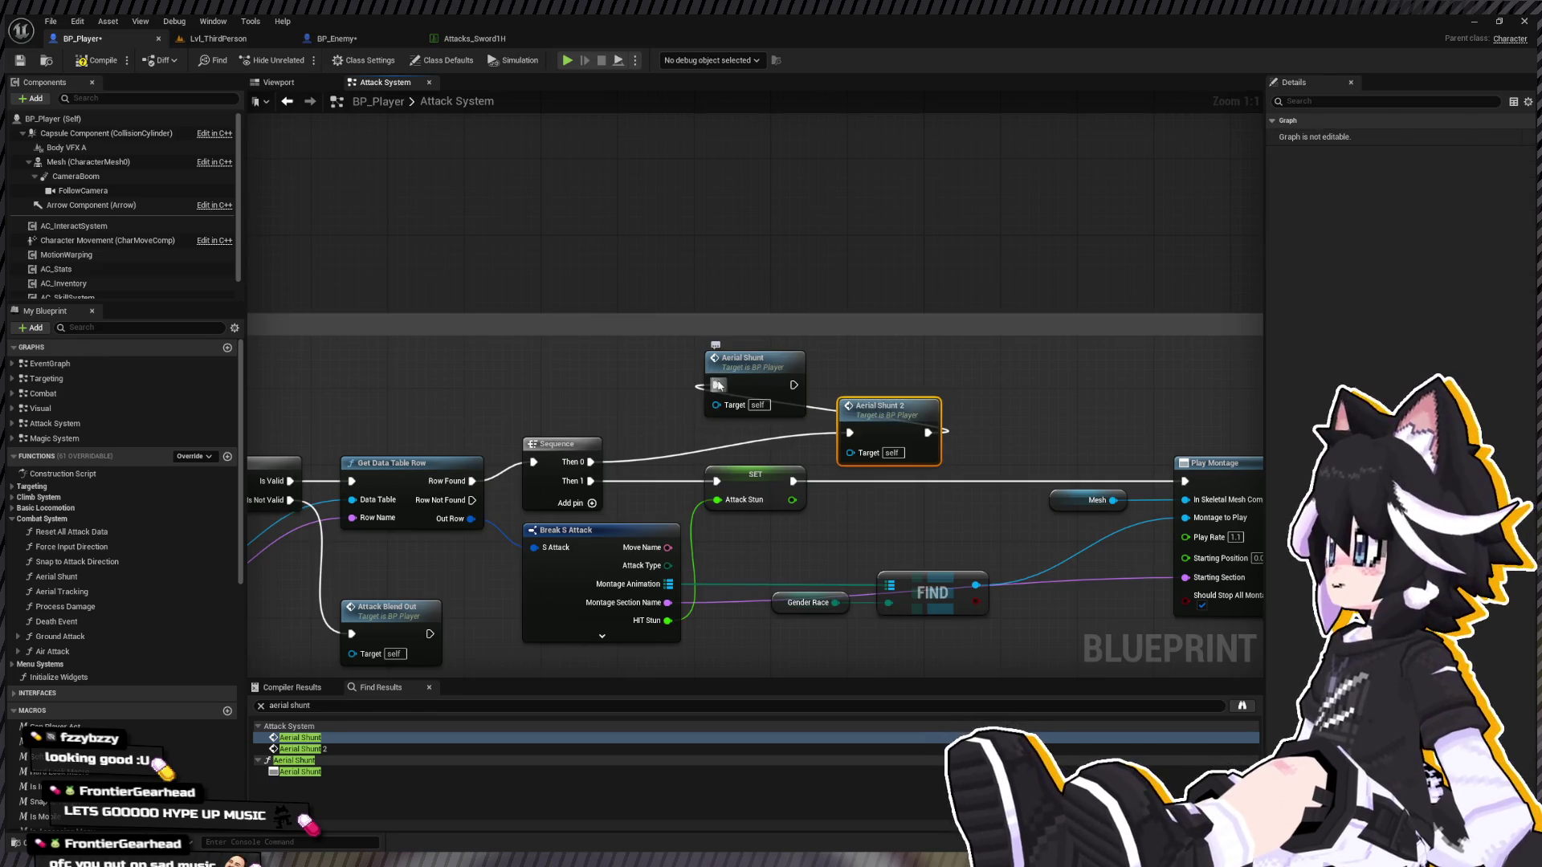
mouse_move(718, 386)
left_mouse_down()
mouse_move(619, 394)
mouse_move(618, 286)
left_mouse_up()
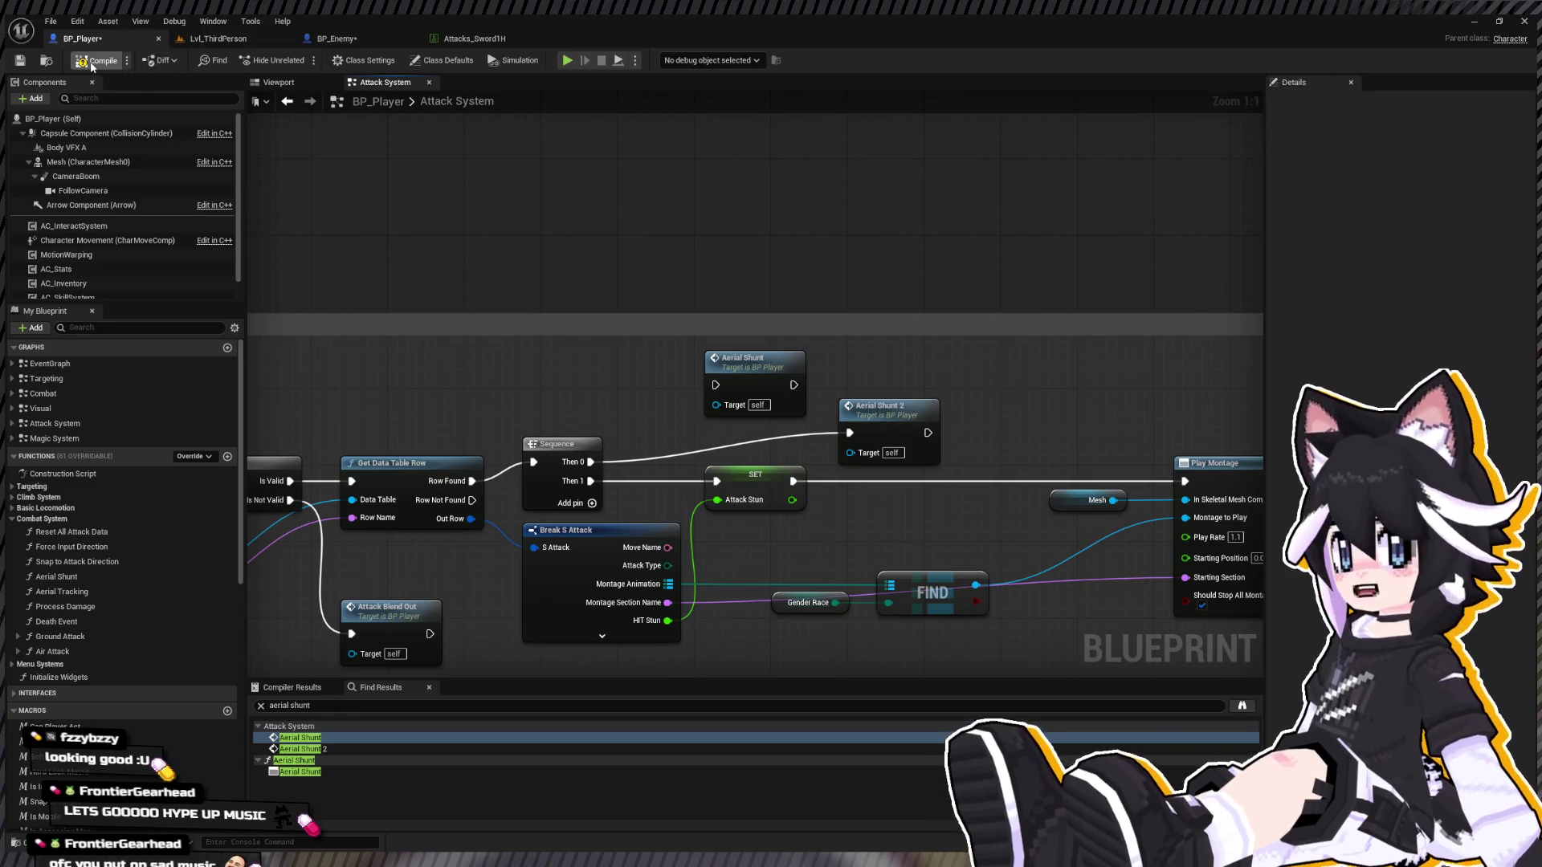
left_click(218, 39)
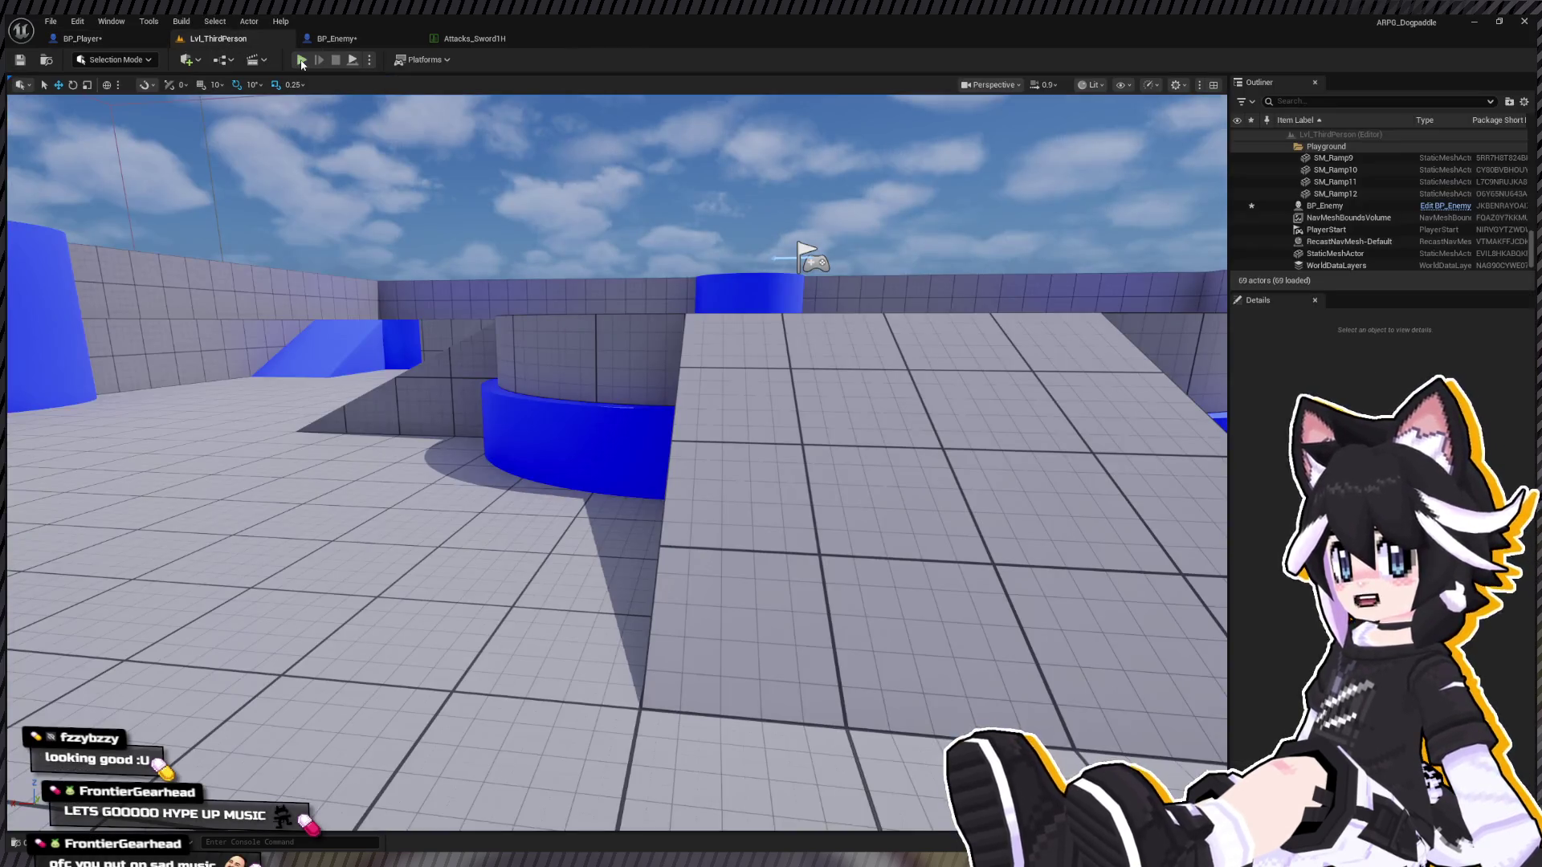
- Run a play-in-editor test against the Dummy, stop it, and return to BP_Player
key("alt+p")
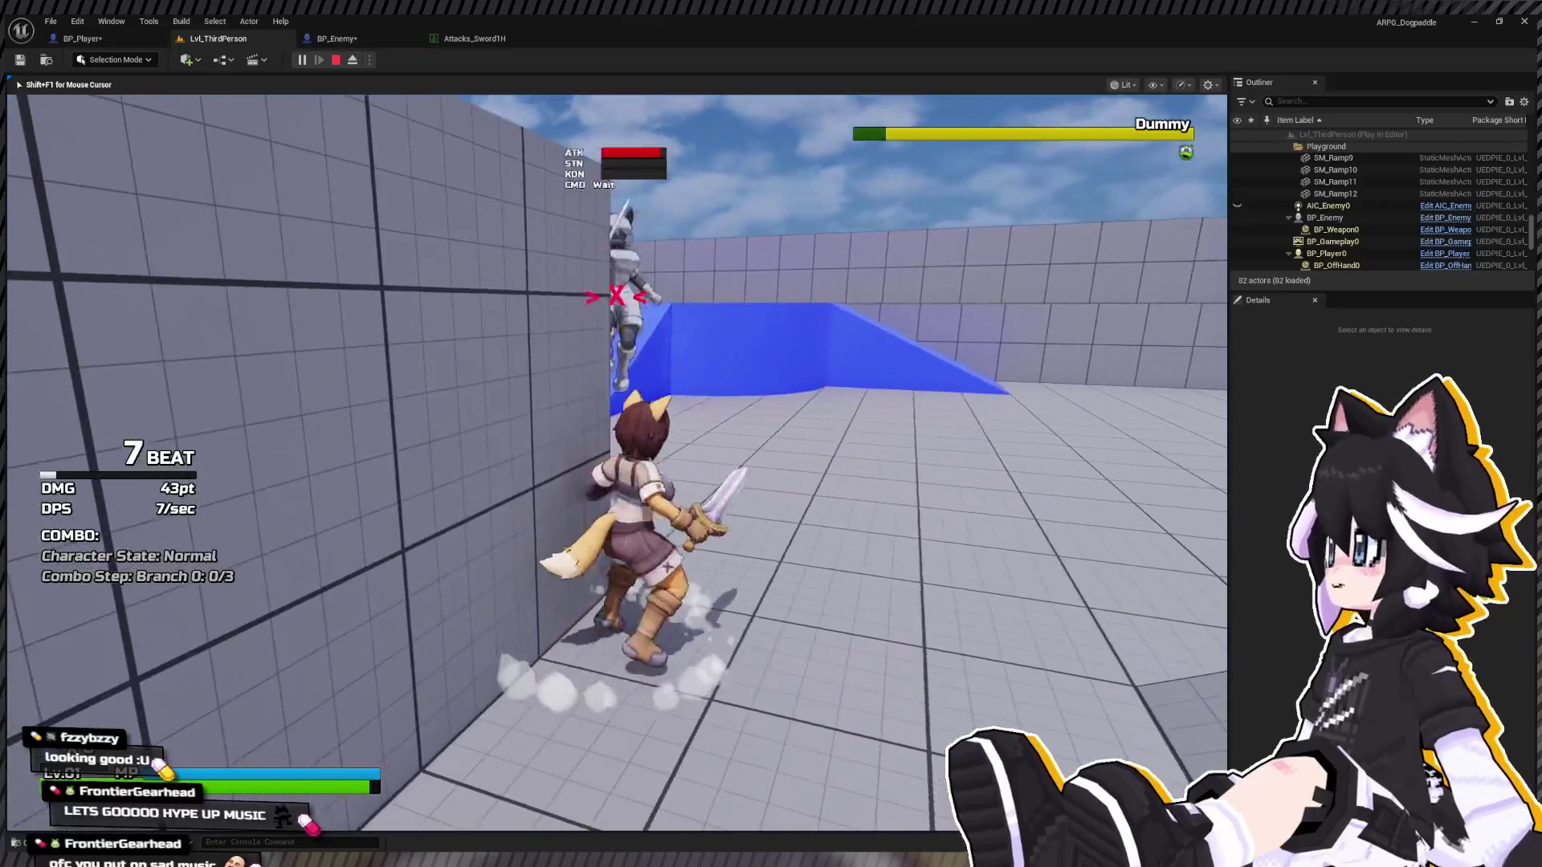
key("Escape")
left_click(94, 41)
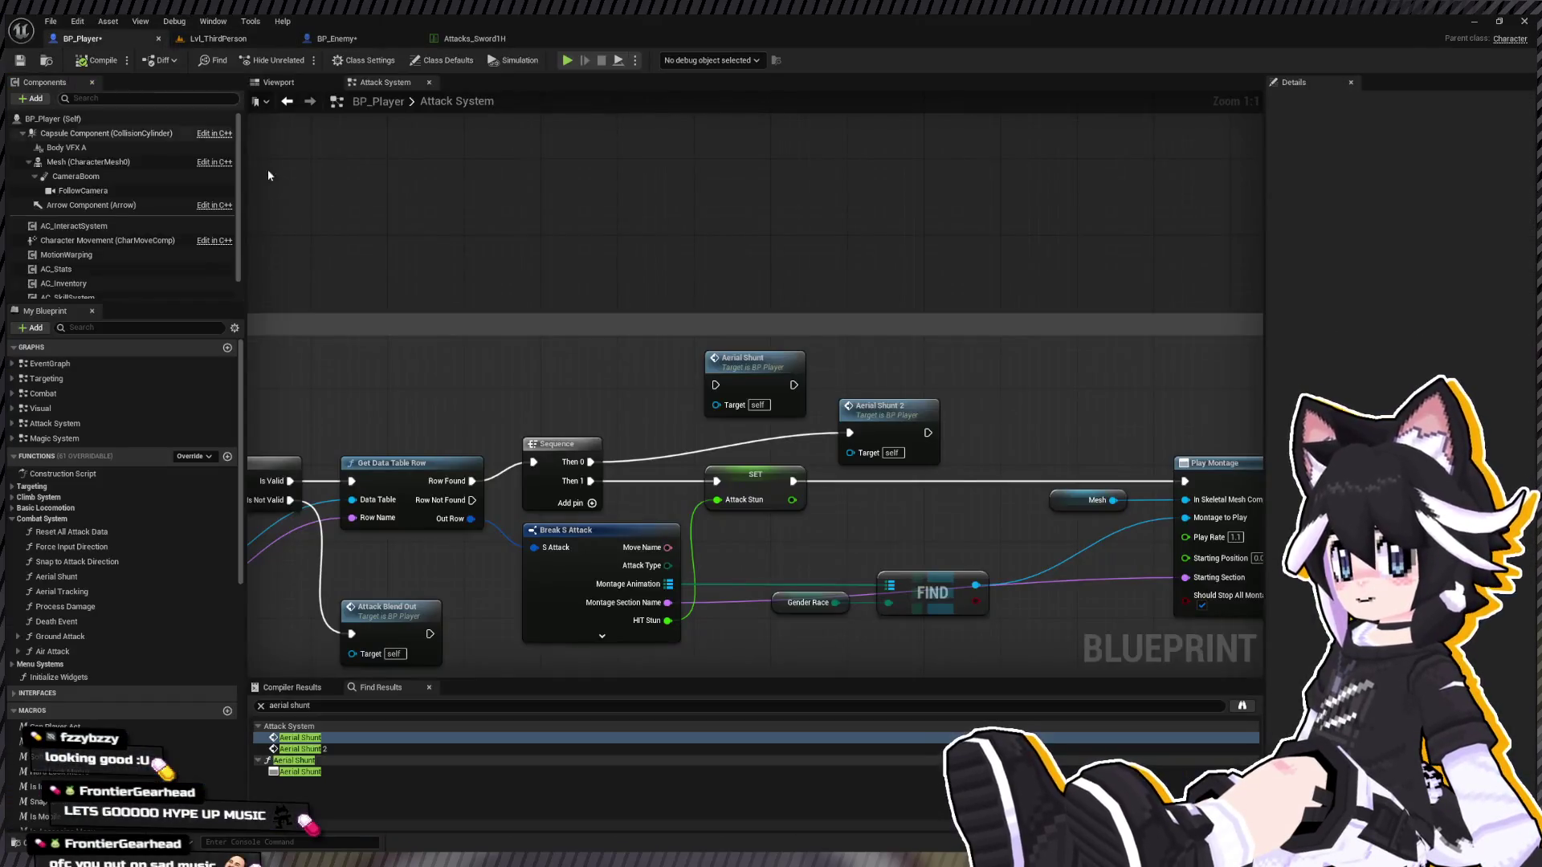
- Change the Get Actor Forward Vector multiplier from 100 to 200 in the Attack System graph
scroll(517, 416, "down", 5)
scroll(517, 417, "up", 1)
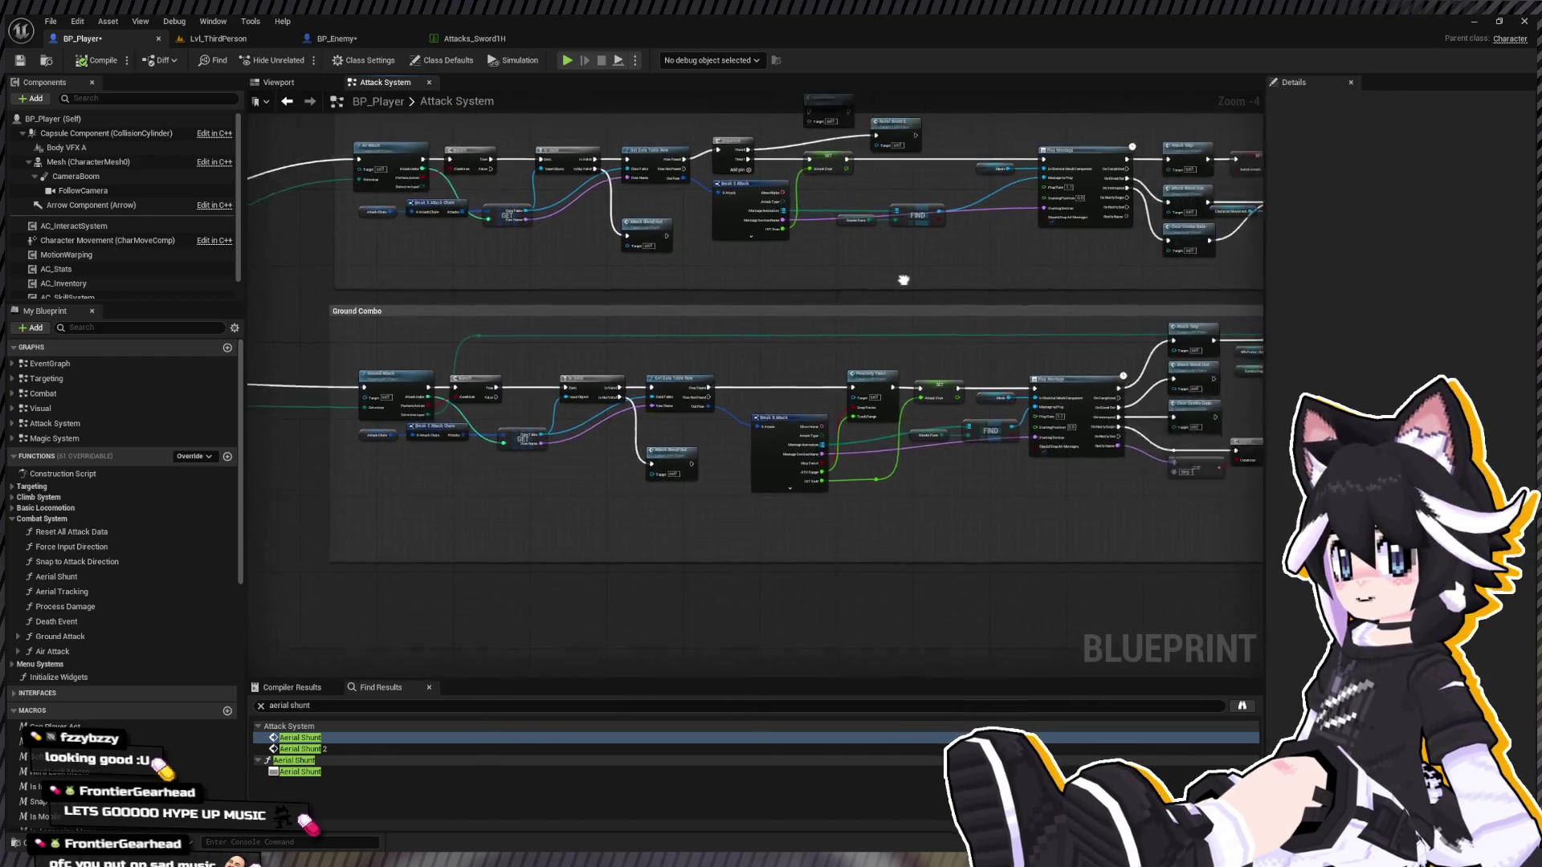
left_click_drag(560, 300, 787, 281)
left_click(337, 38)
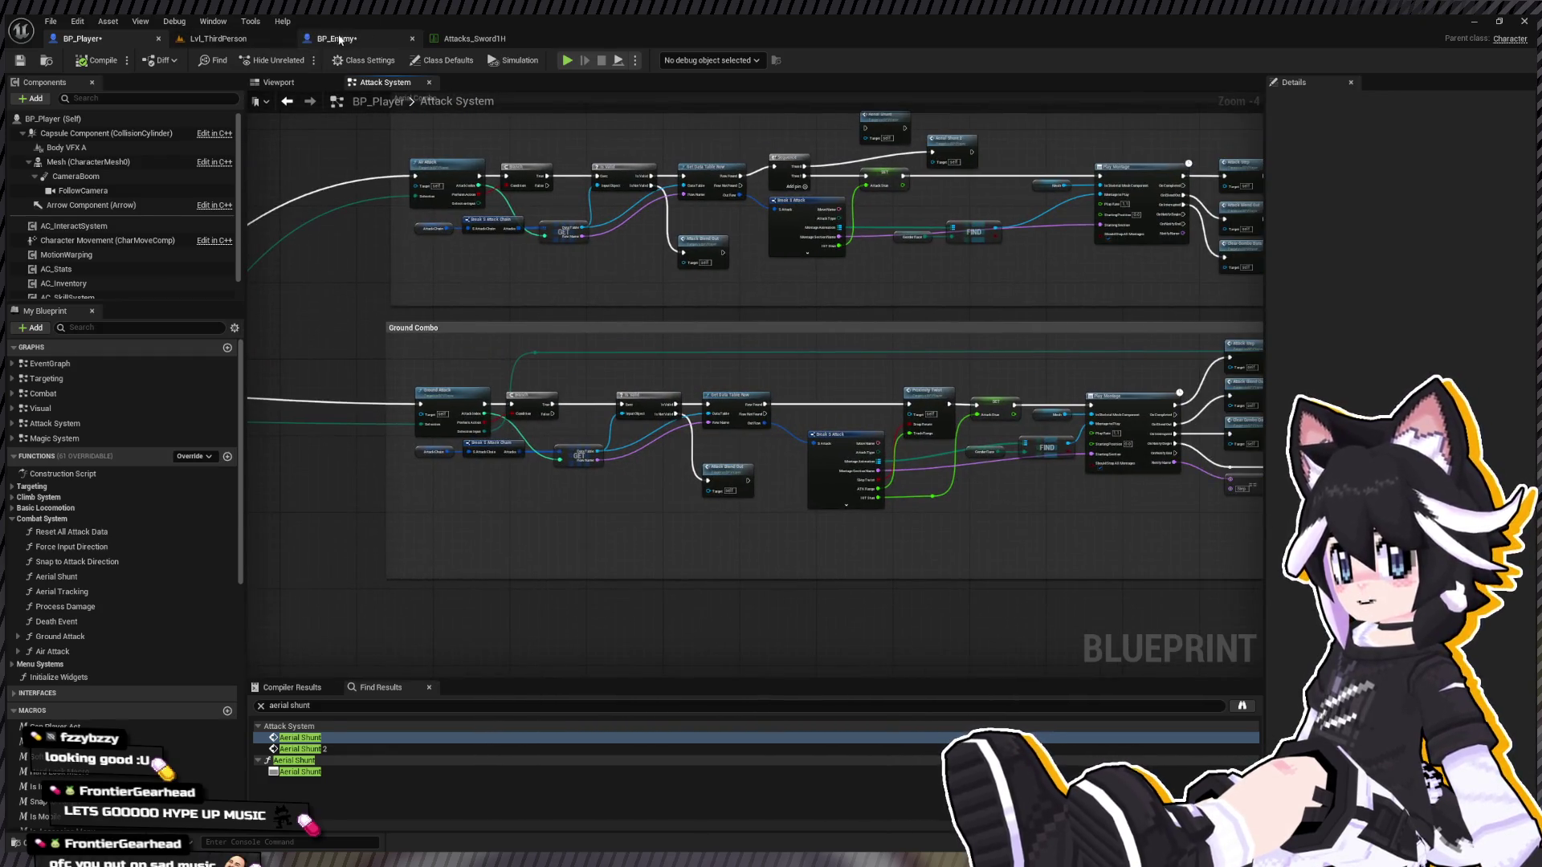
left_click(80, 46)
scroll(347, 556, "down", 5)
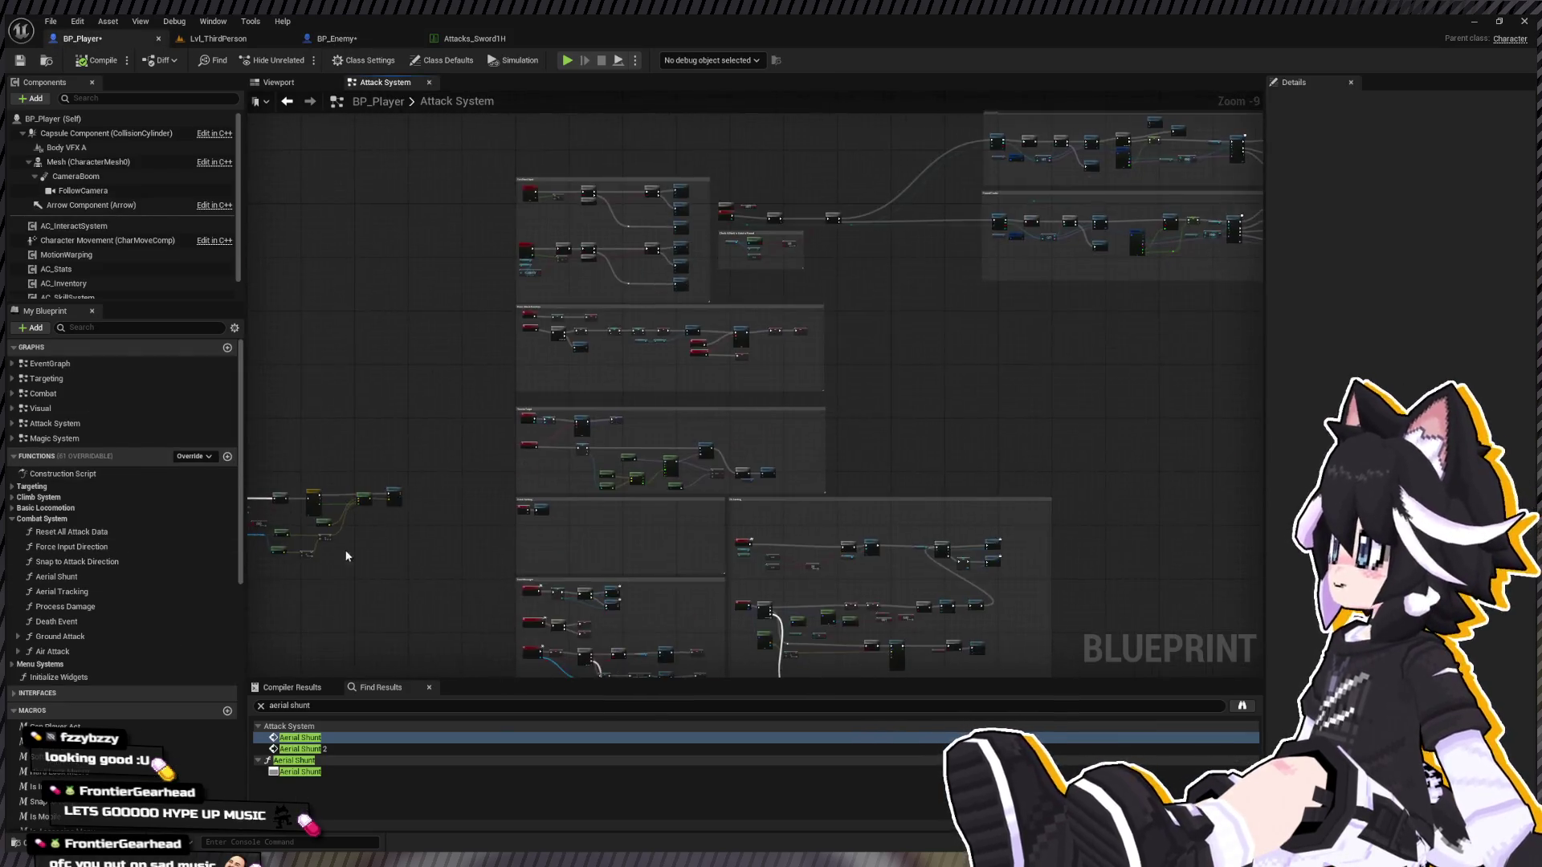
scroll(347, 556, "up", 9)
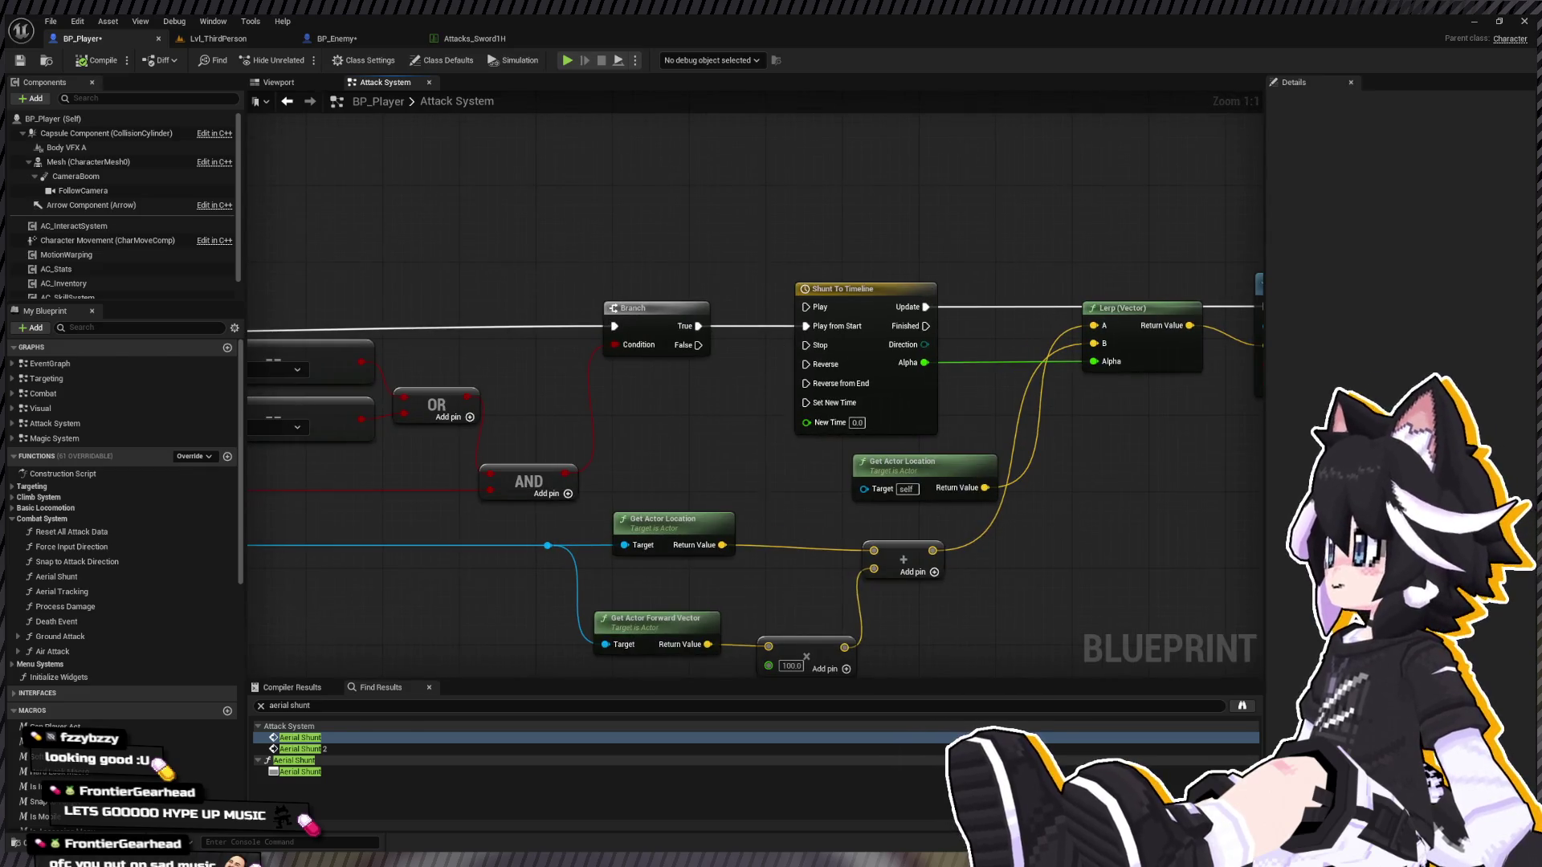
mouse_move(726, 644)
left_mouse_down()
mouse_move(662, 508)
mouse_move(607, 524)
left_mouse_up()
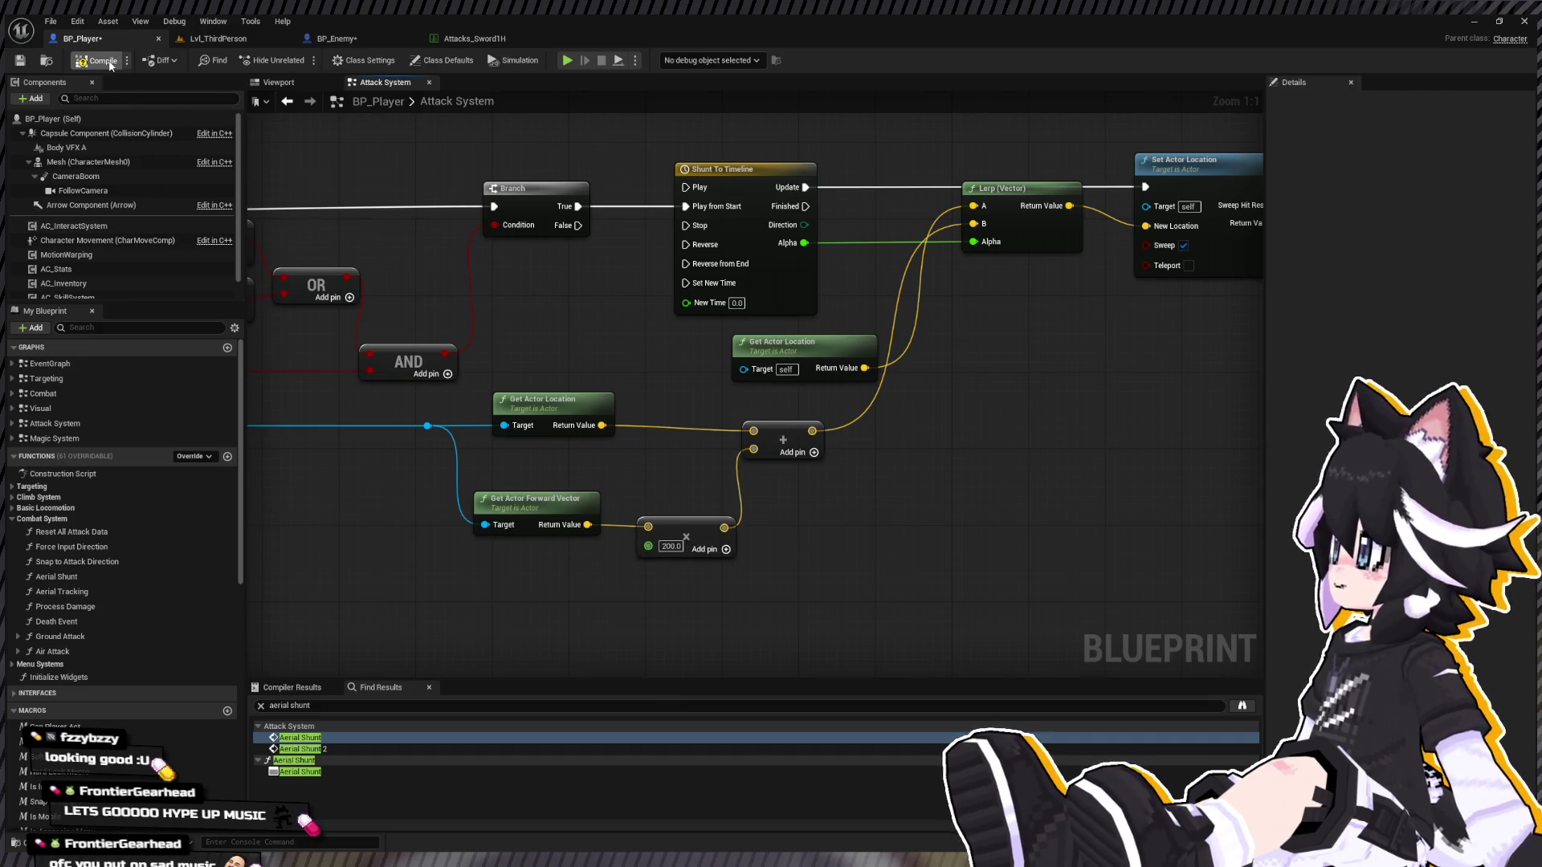
left_click(221, 40)
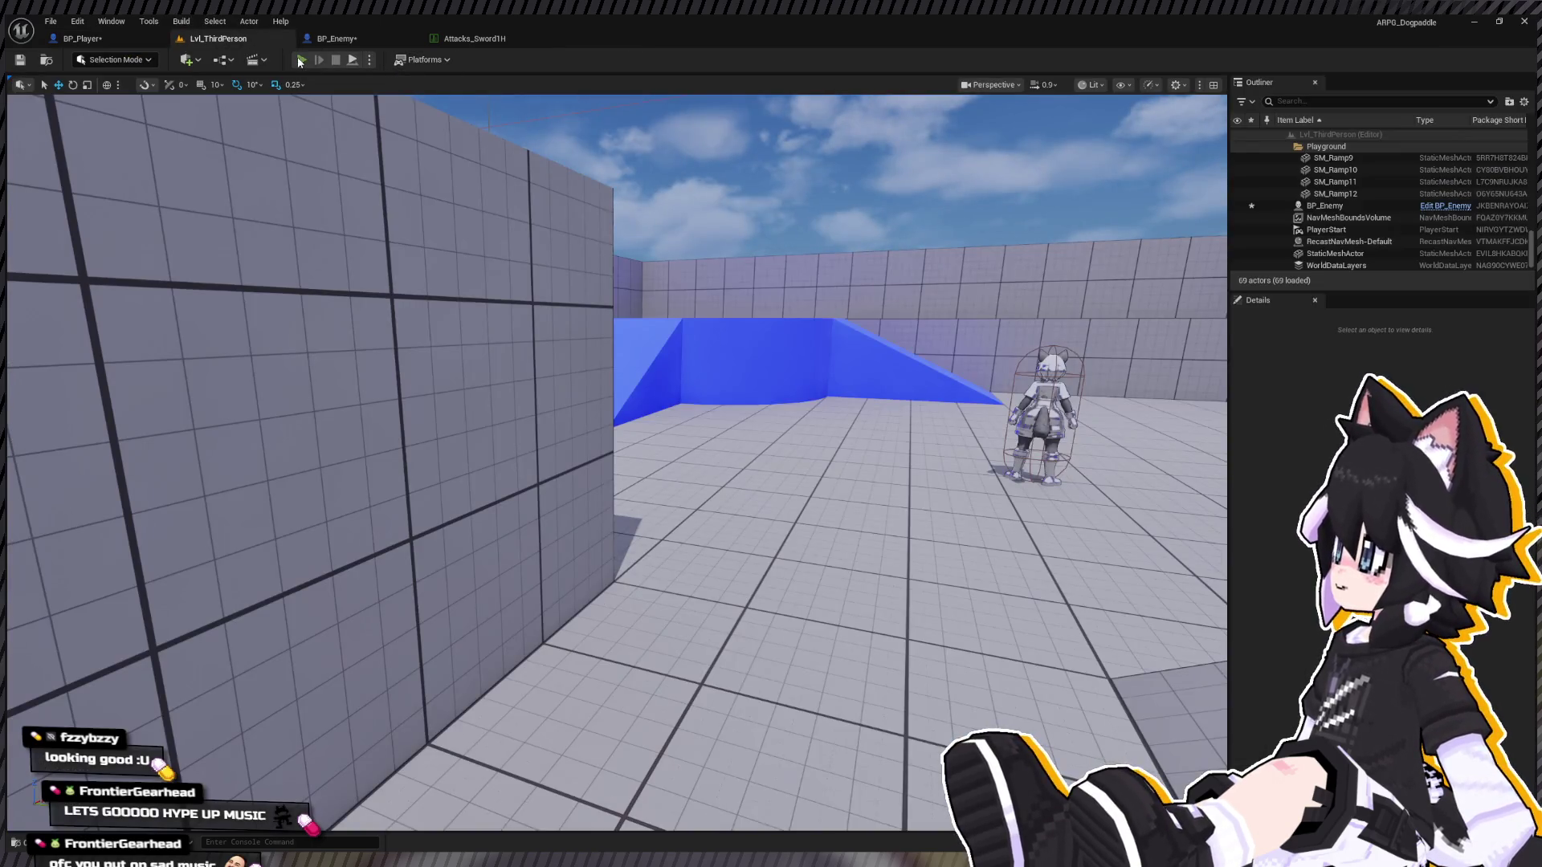
- Test a three-hit sword combo and jump attacks on the Dummy, then return to BP_Player
left_click(300, 60)
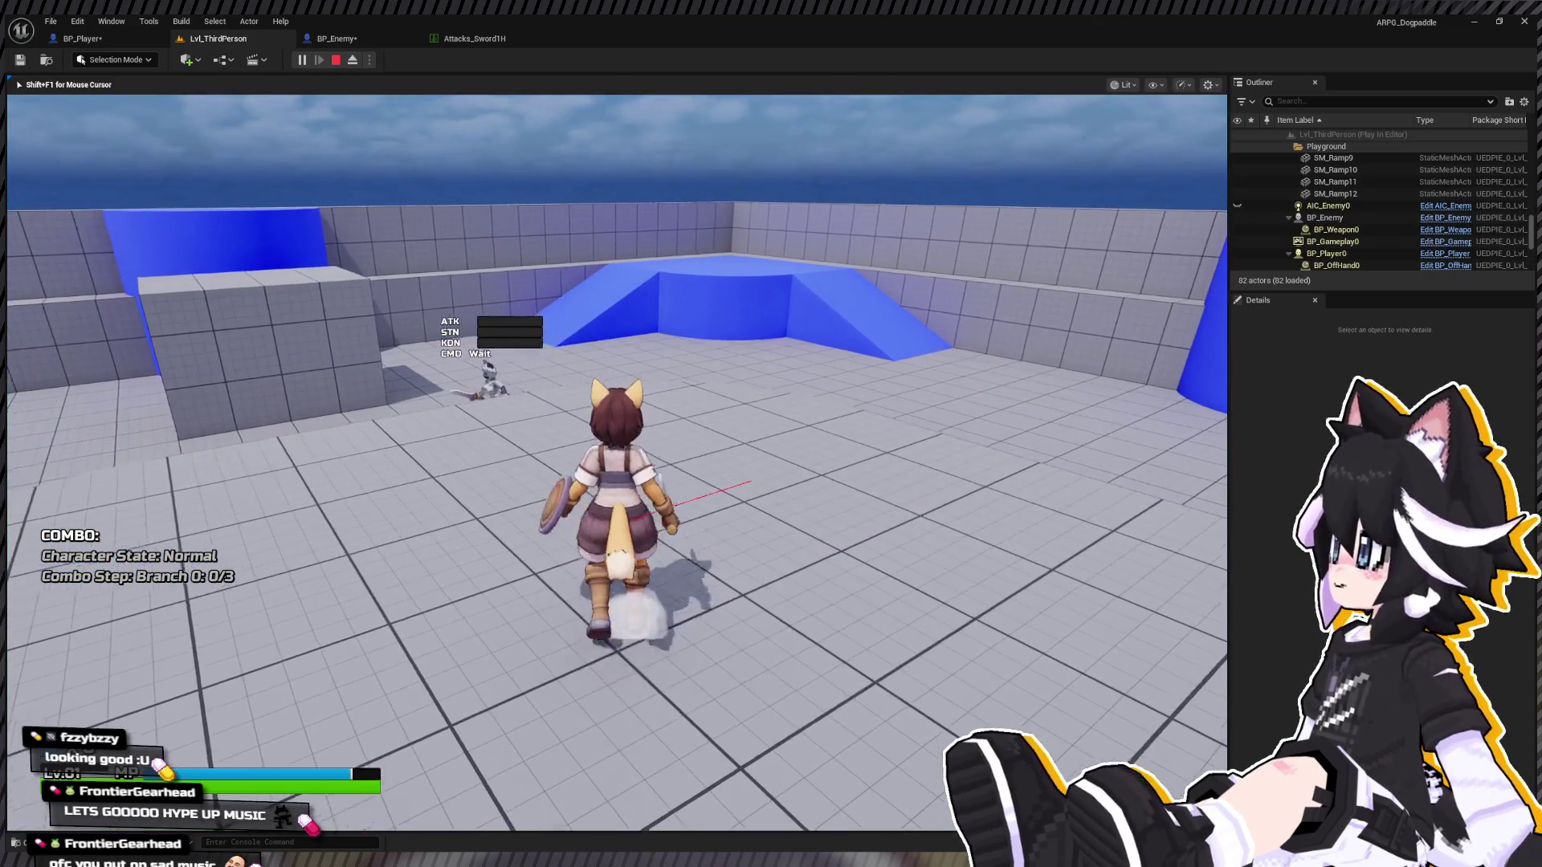
key("w")
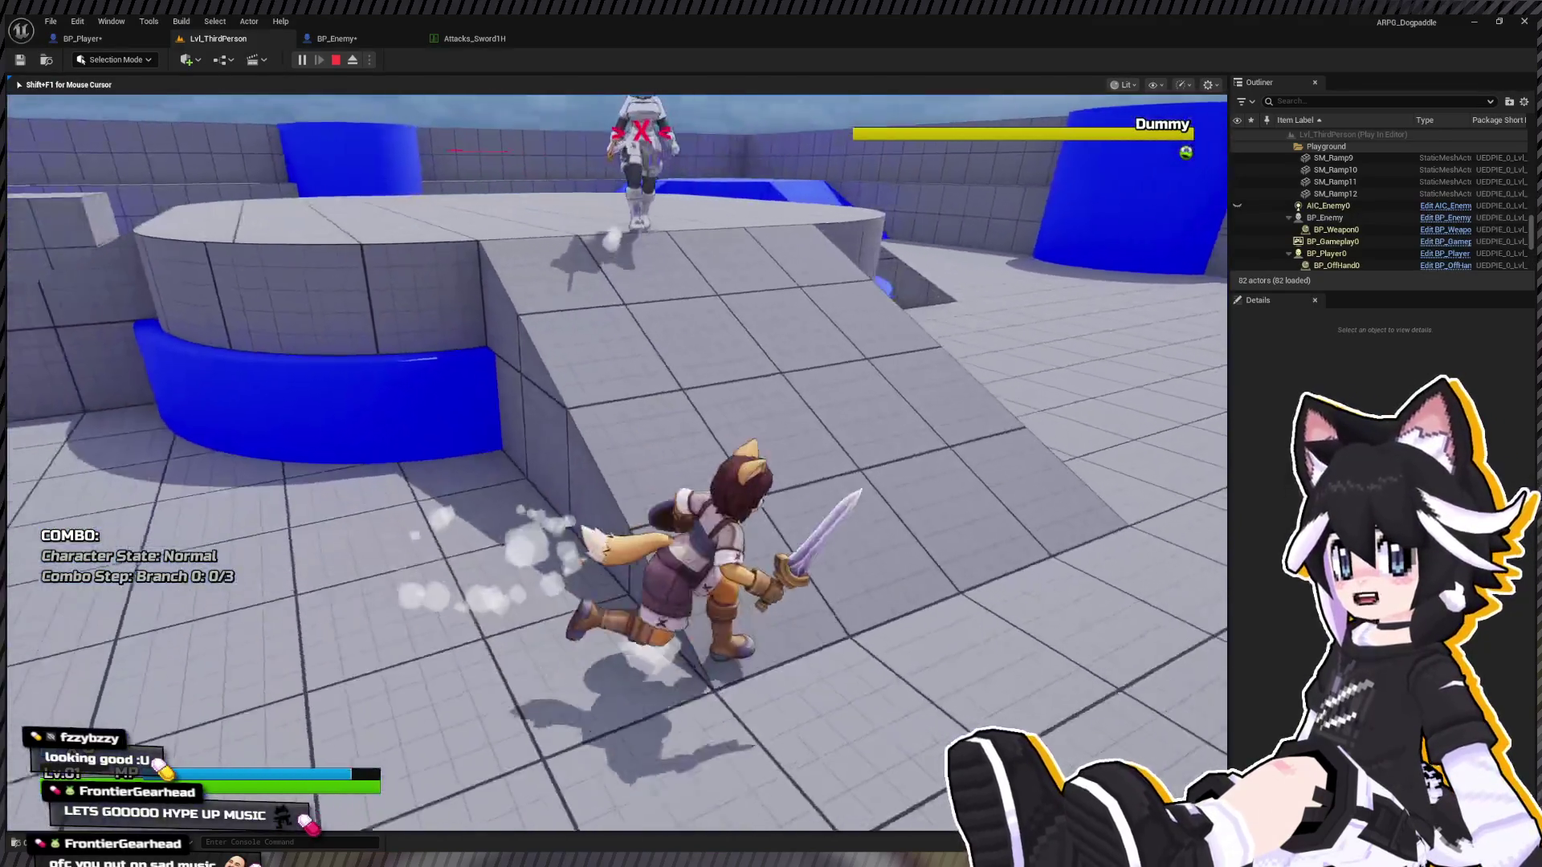
left_click(617, 462)
left_click(617, 462)
left_click(616, 462)
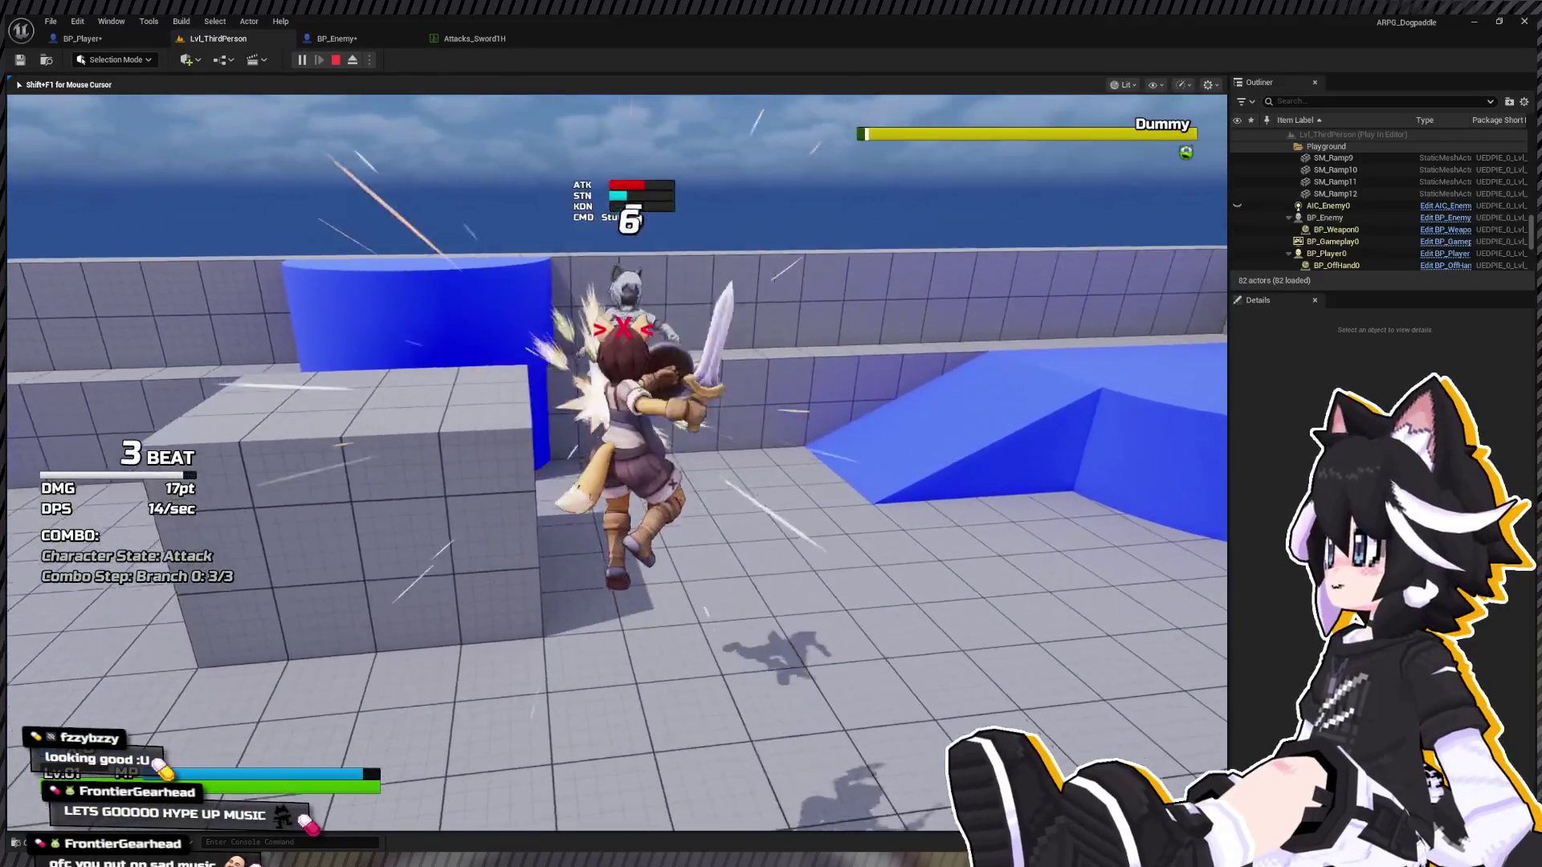
key("w")
left_click(616, 461)
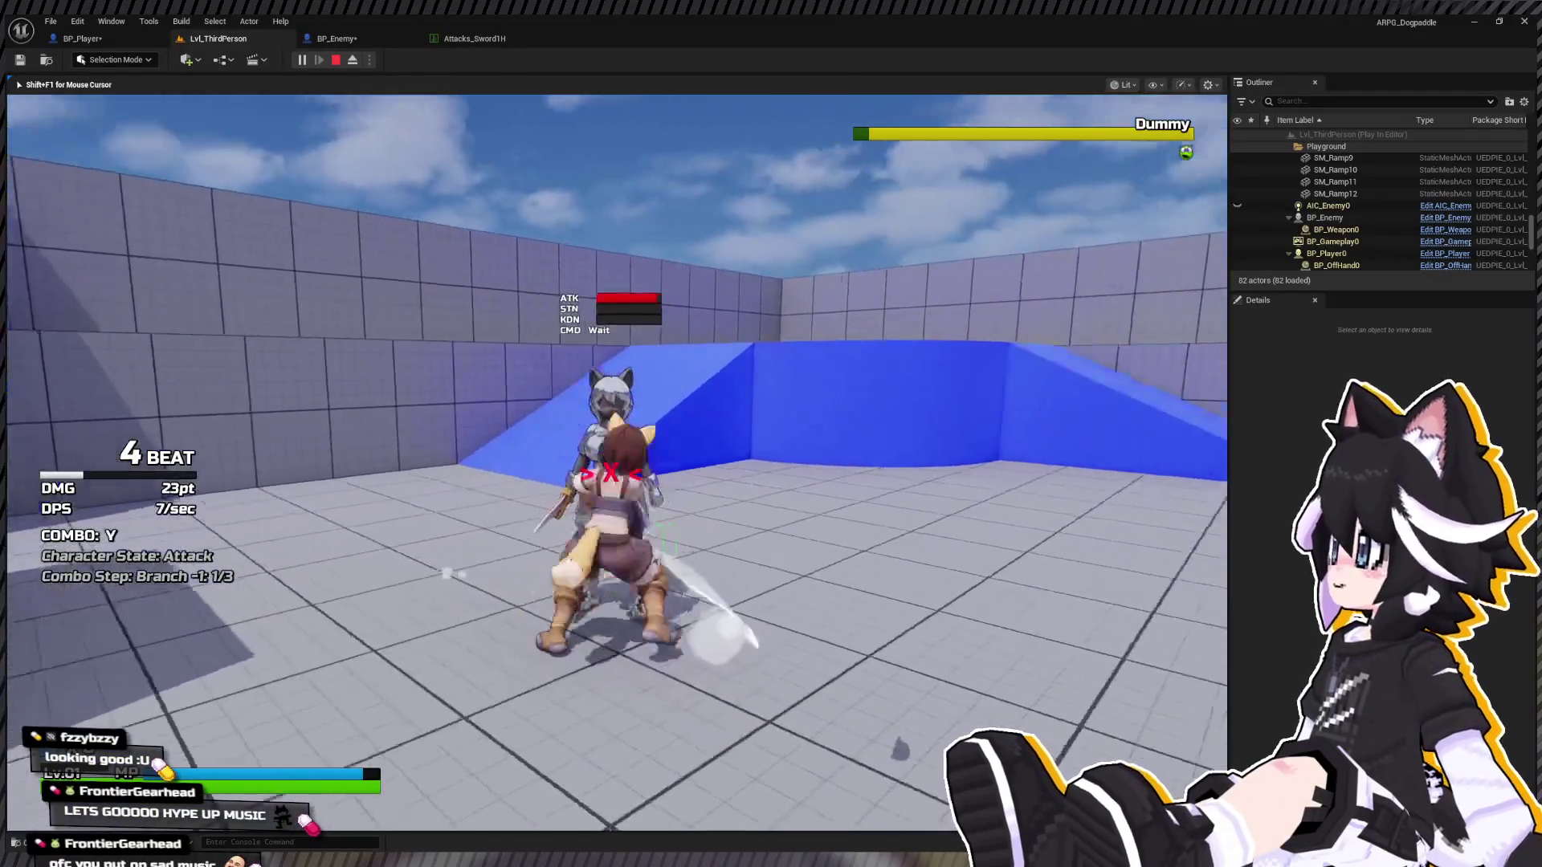
key("space")
left_click(617, 461)
left_click(617, 462)
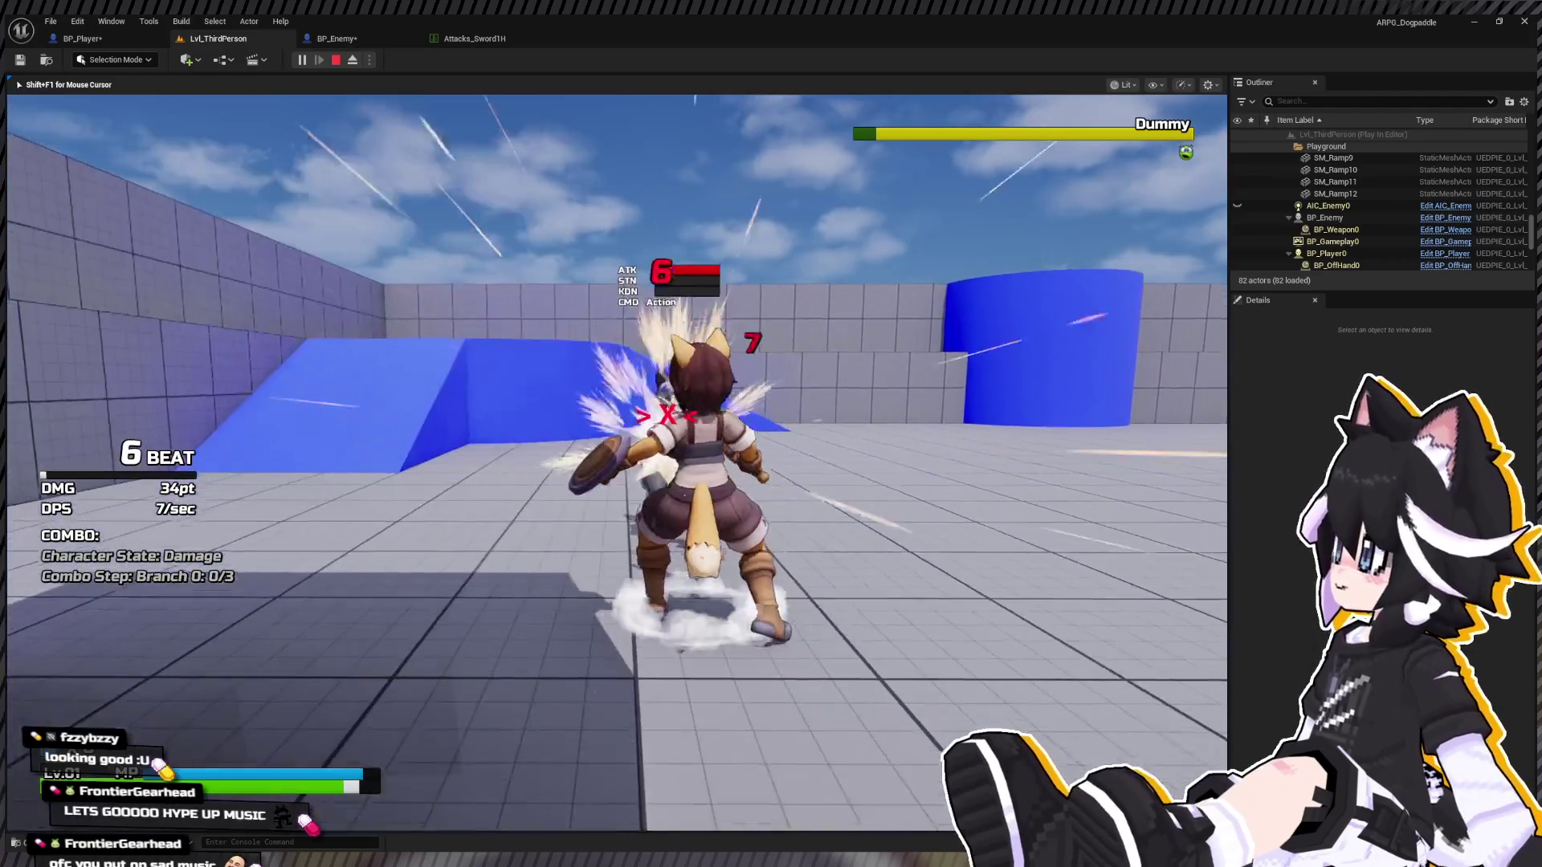
key("shift+F1")
left_click(80, 38)
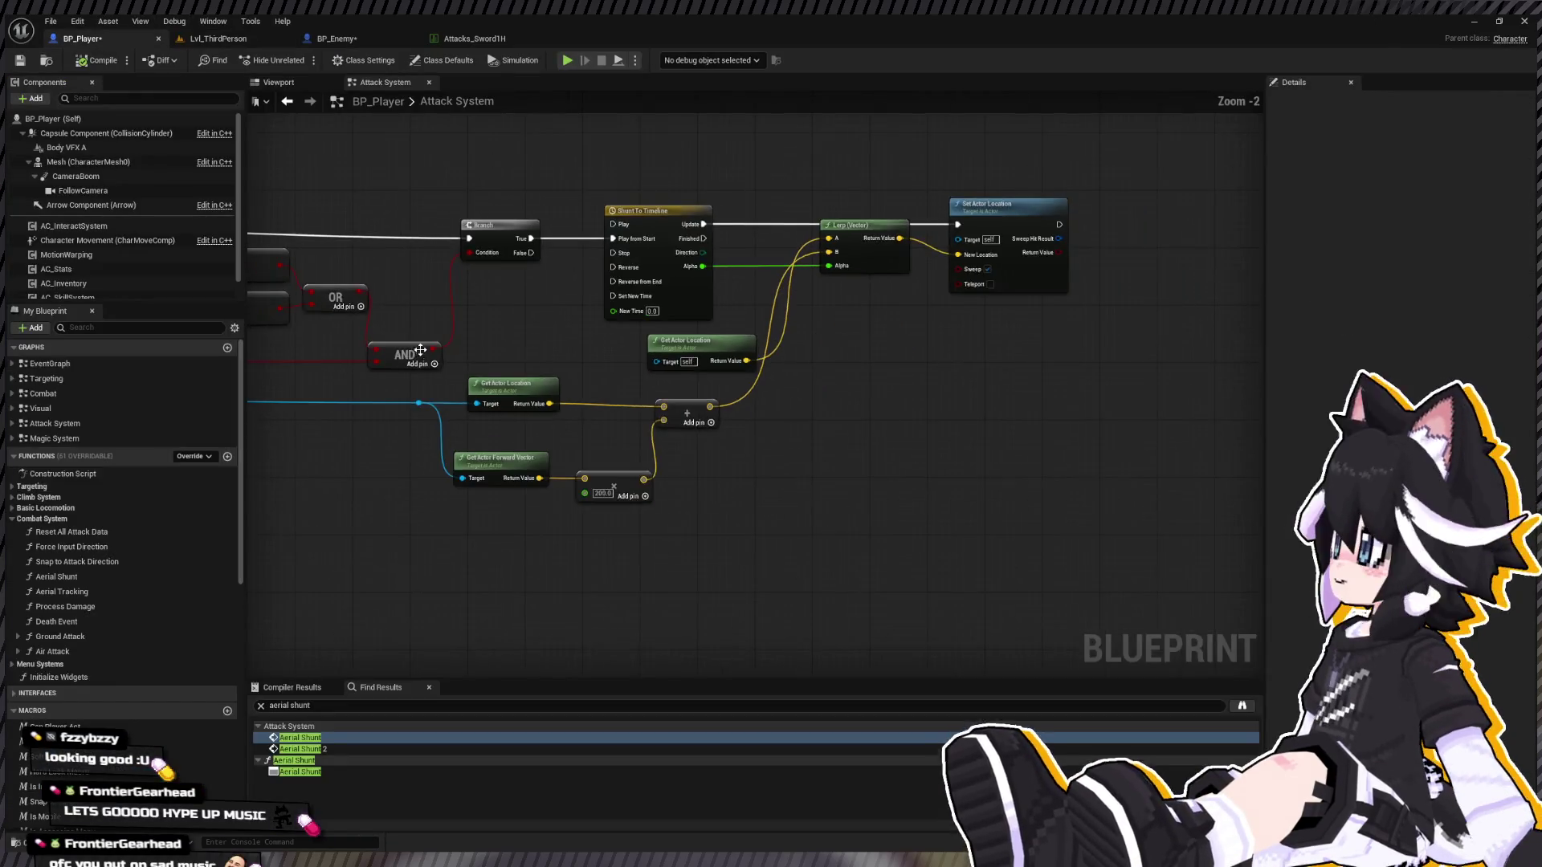
- Zoom and pan across the Attack System graph's node groups before heading back to the level
scroll(420, 350, "down", 6)
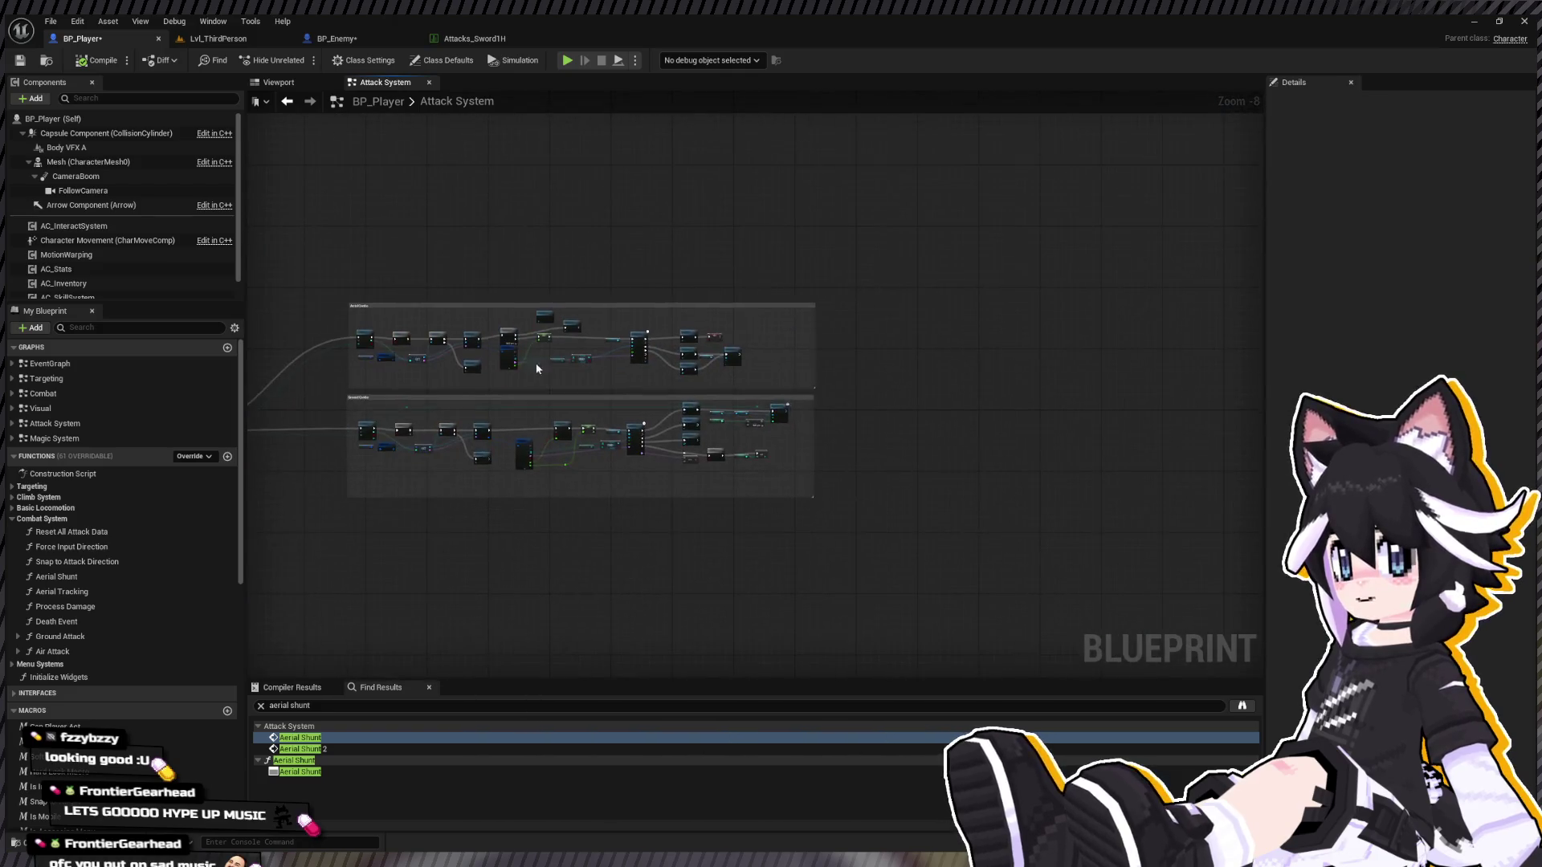
scroll(537, 369, "up", 7)
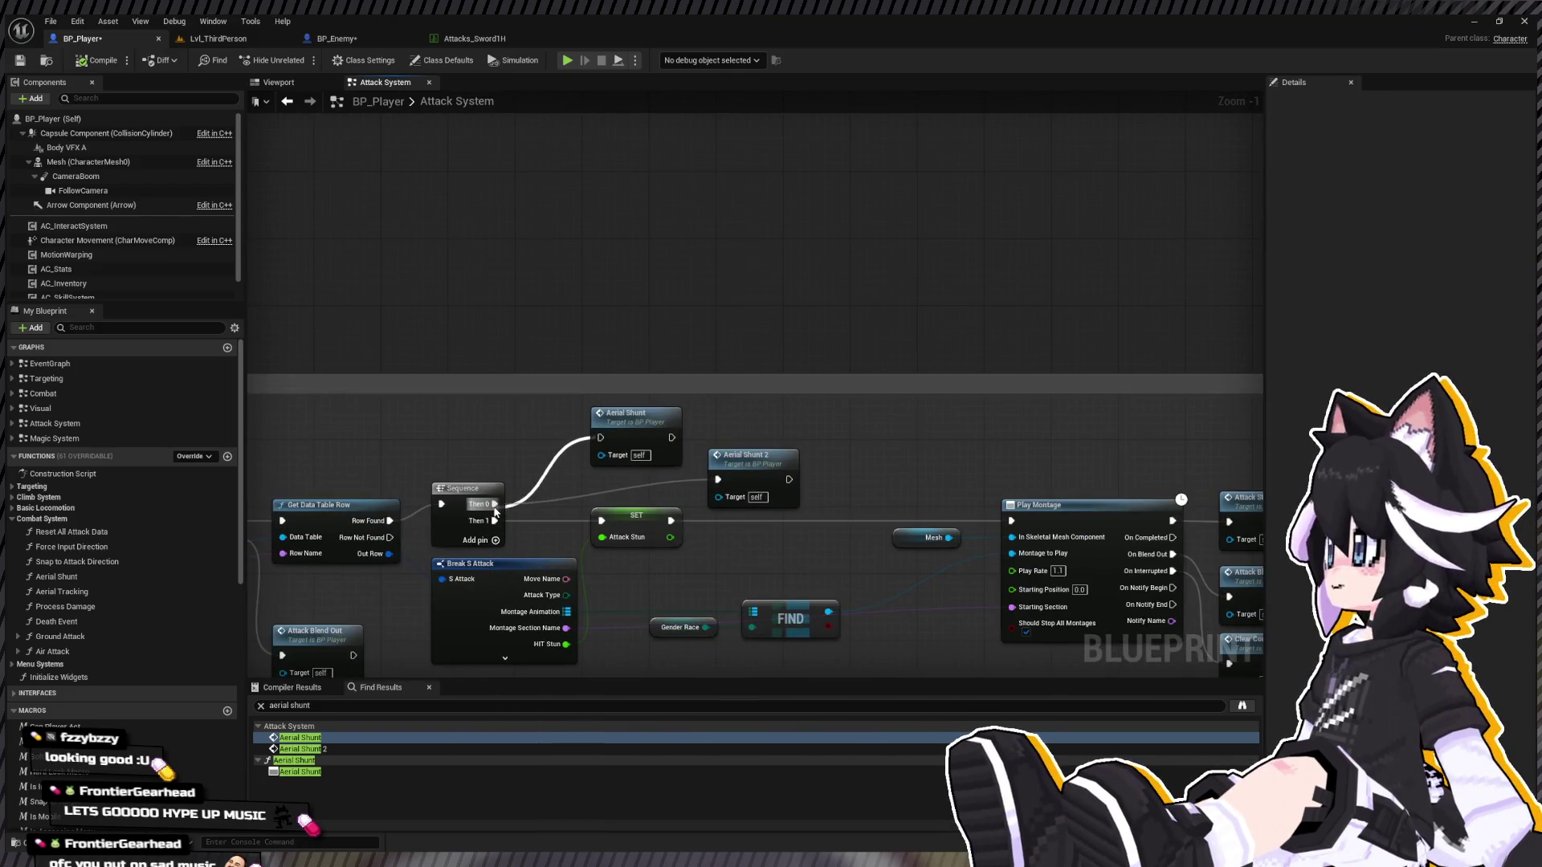
scroll(613, 458, "down", 6)
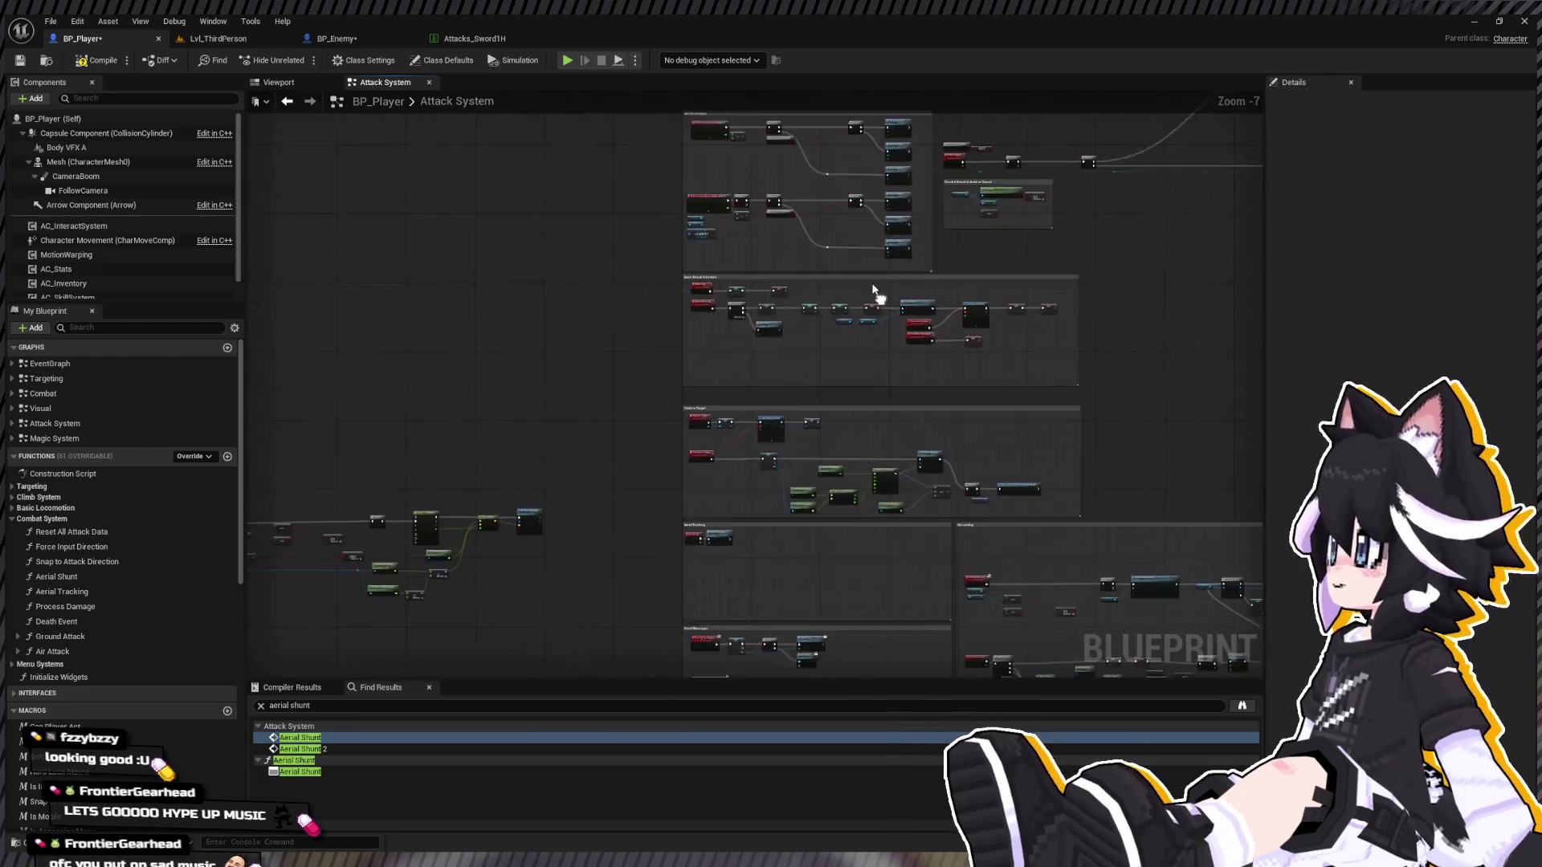
left_click_drag(440, 335, 939, 474)
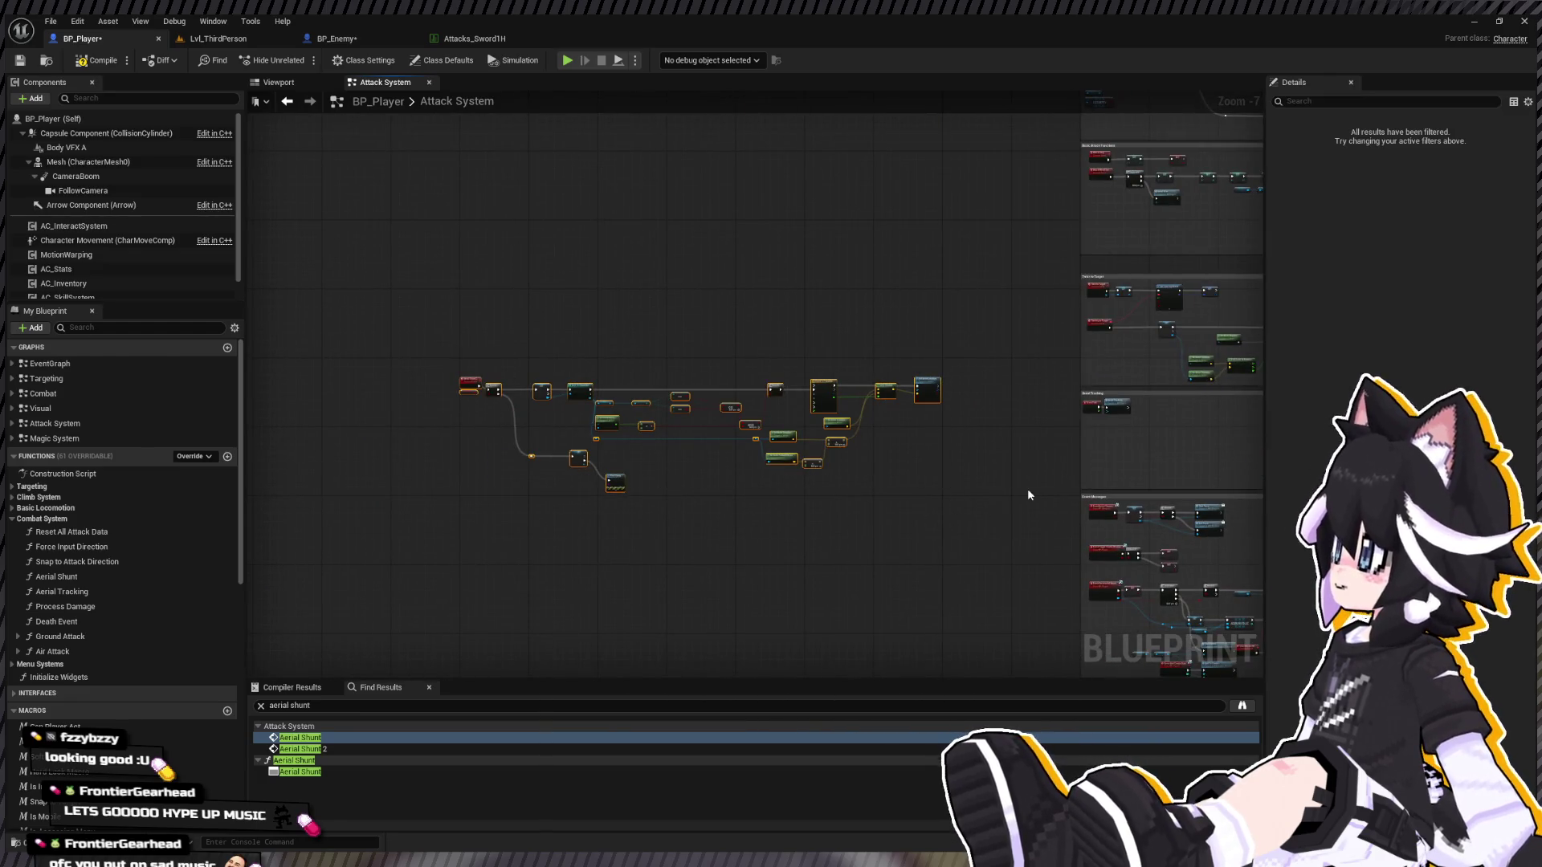
key("Delete")
left_click_drag(779, 507, 262, 491)
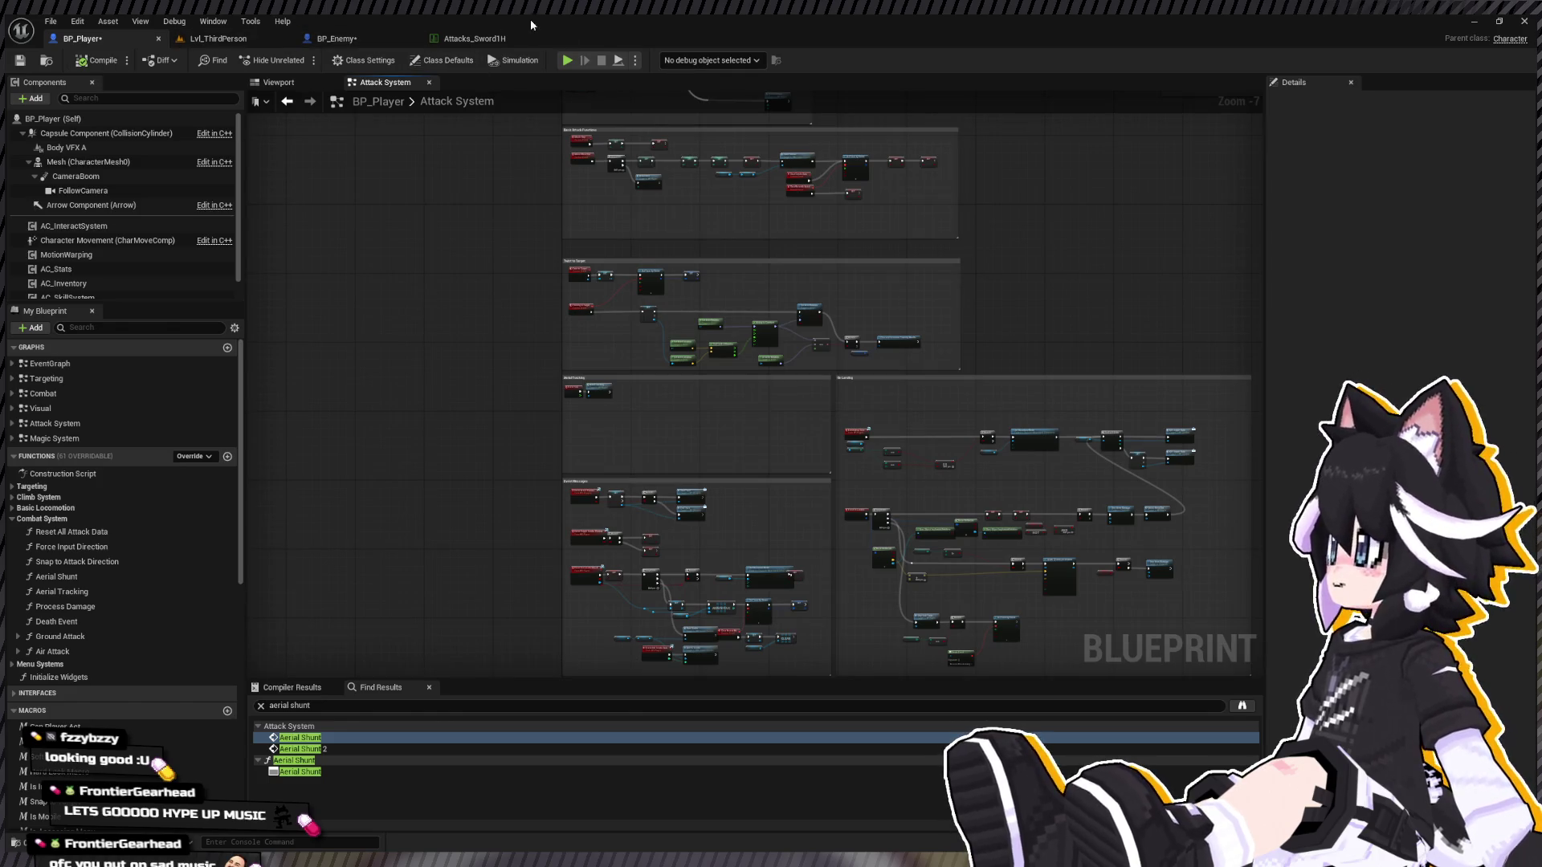
left_click(218, 38)
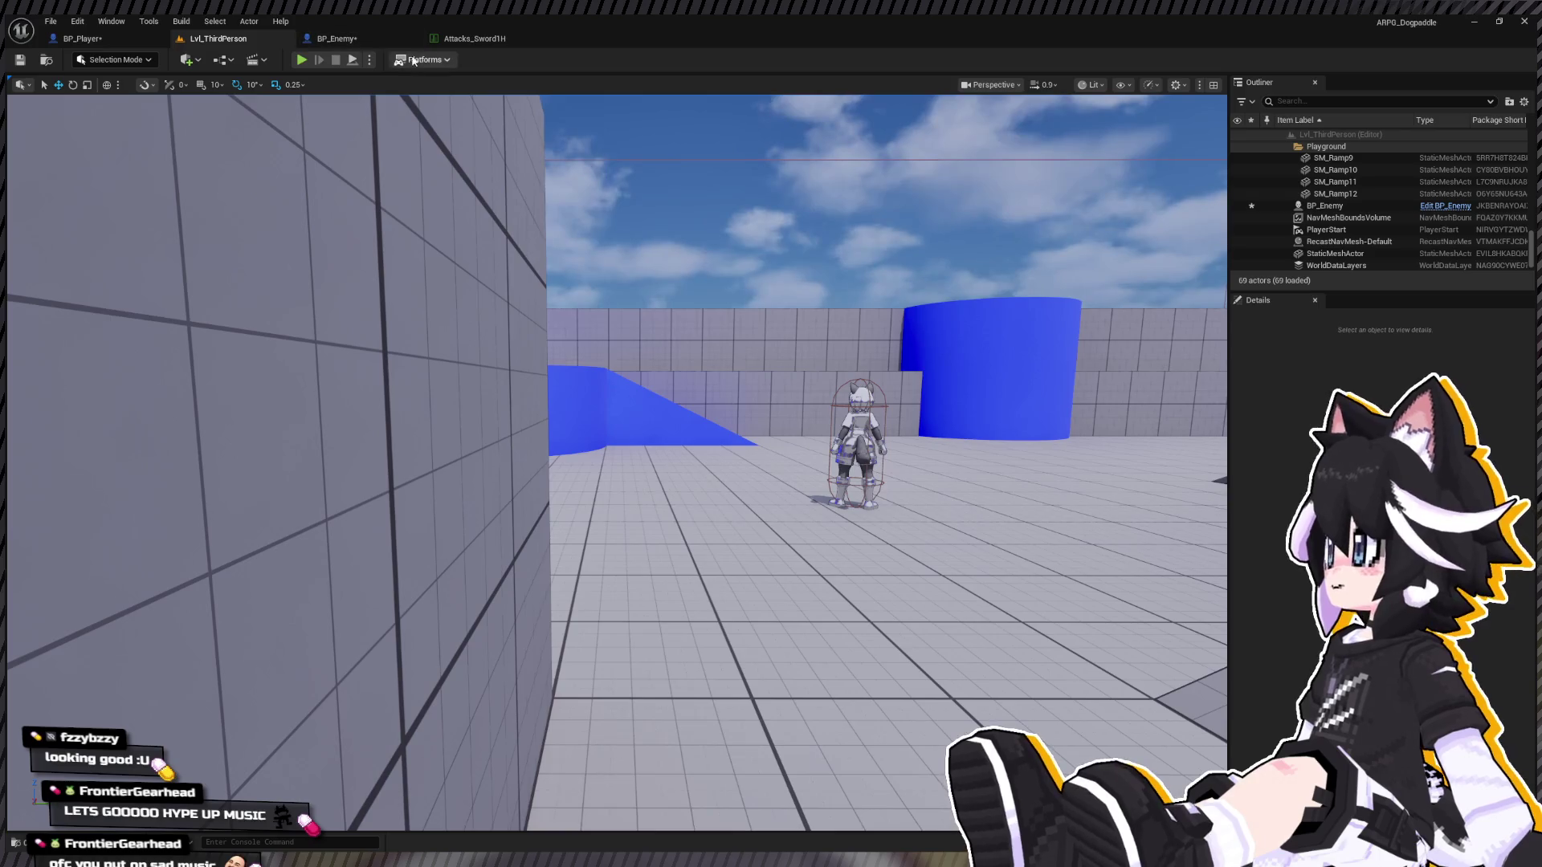
- Play-test another run that hits the Dummy for 6 damage, then show the Player blueprints folder
left_click(301, 60)
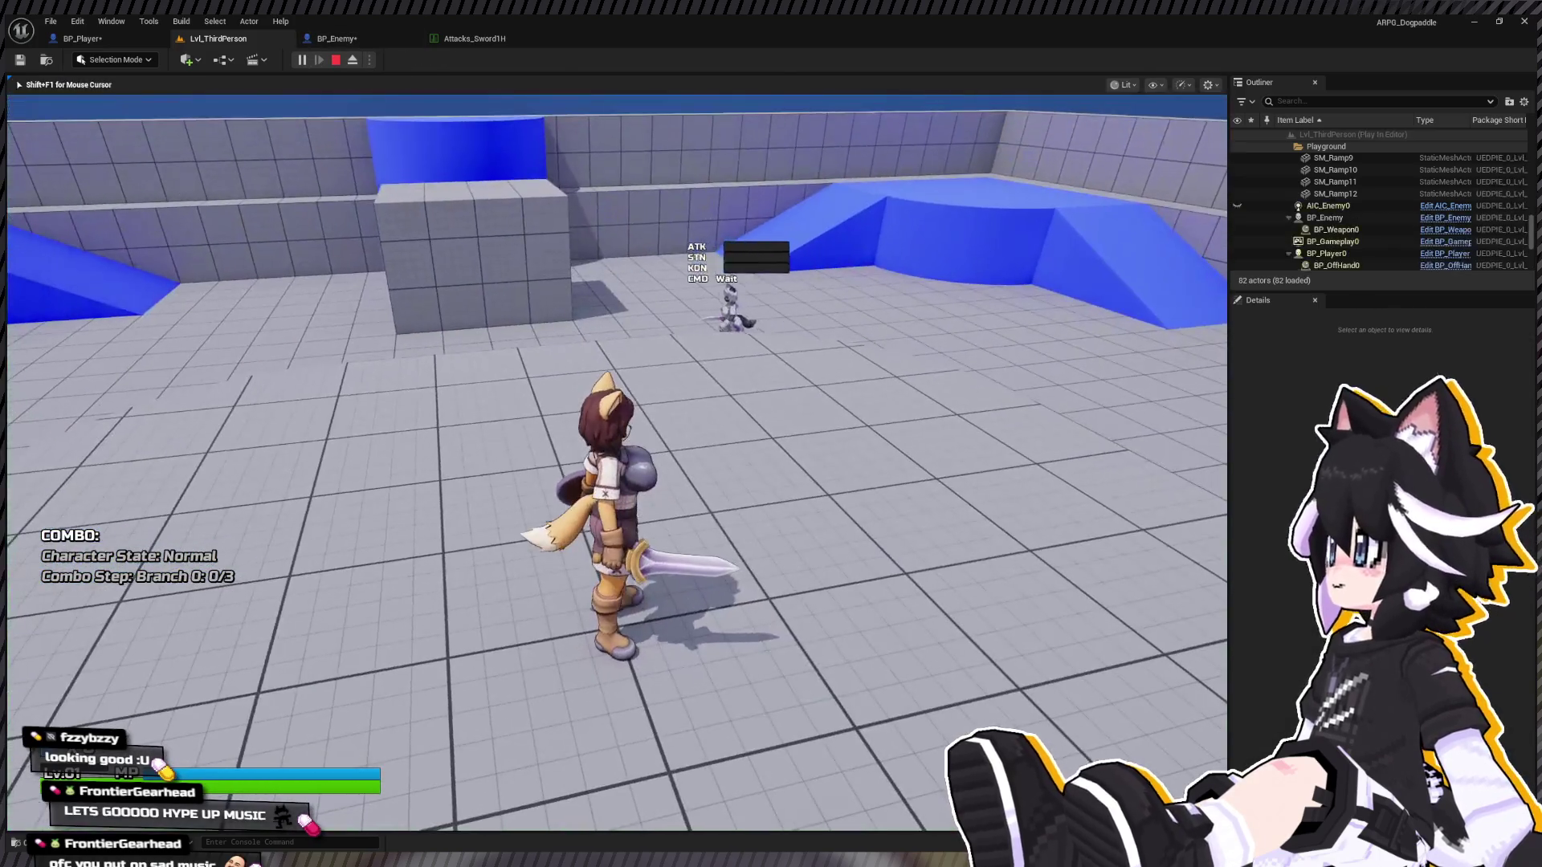
key("w")
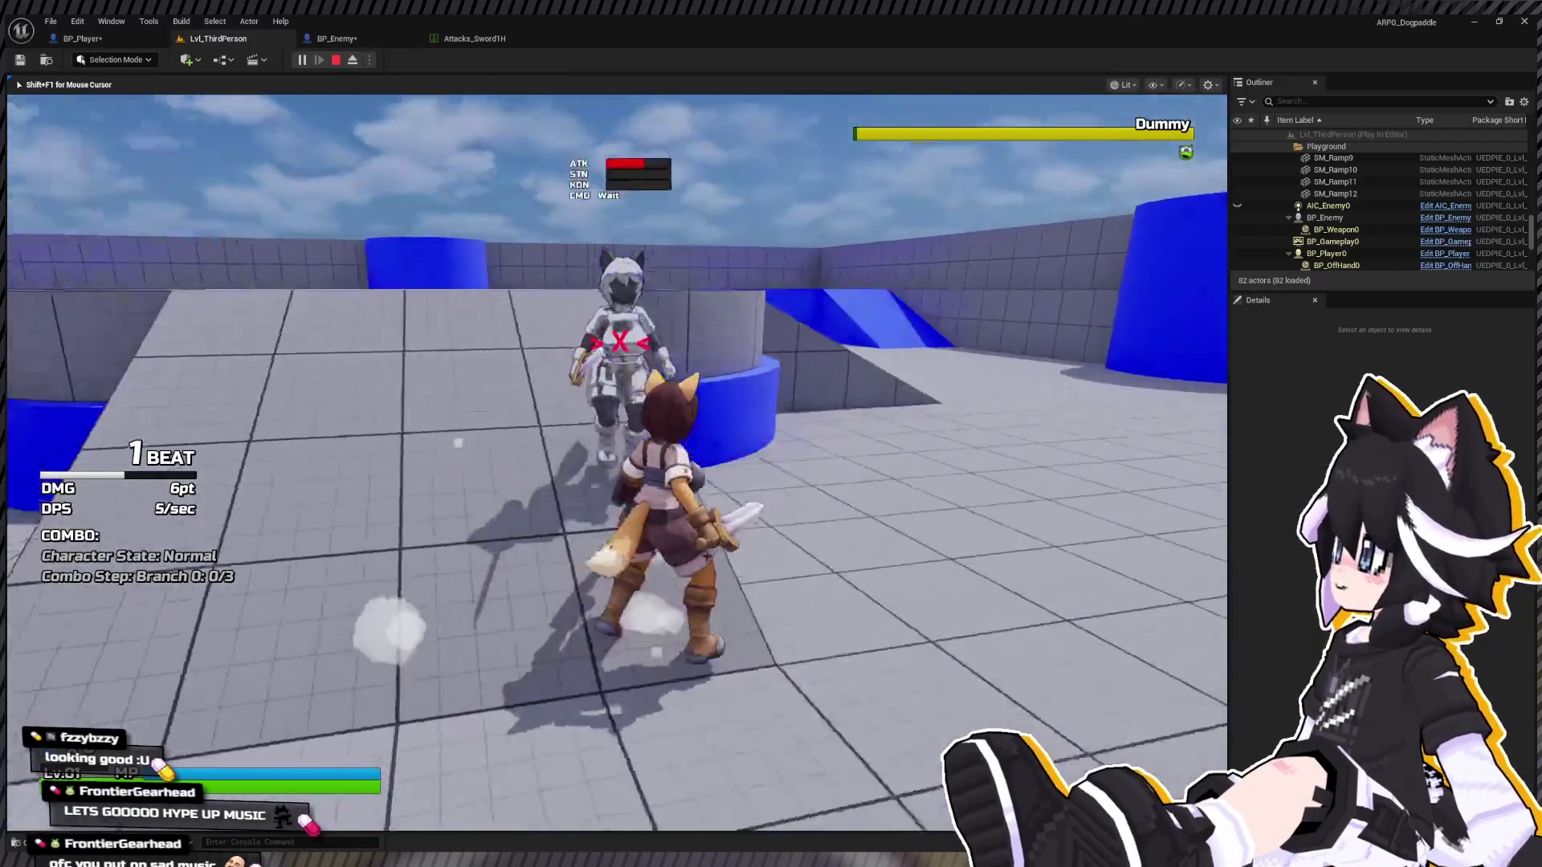
key("Escape")
key("ctrl+space")
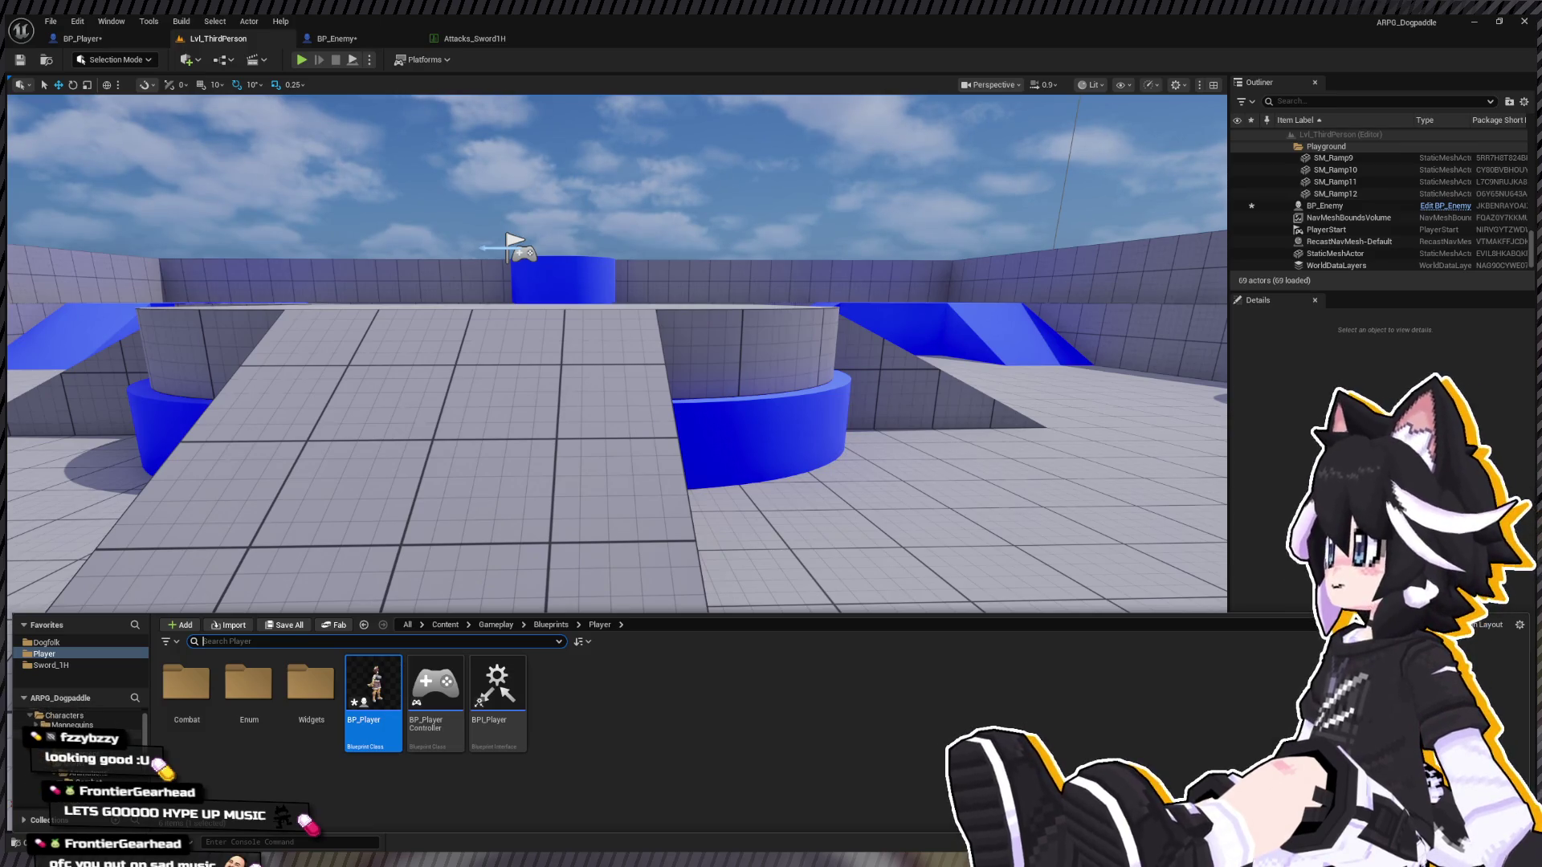
- Pick the Air_DownSlash animation from the Sword_1H favourites folder, then close the Content Drawer
left_click(50, 664)
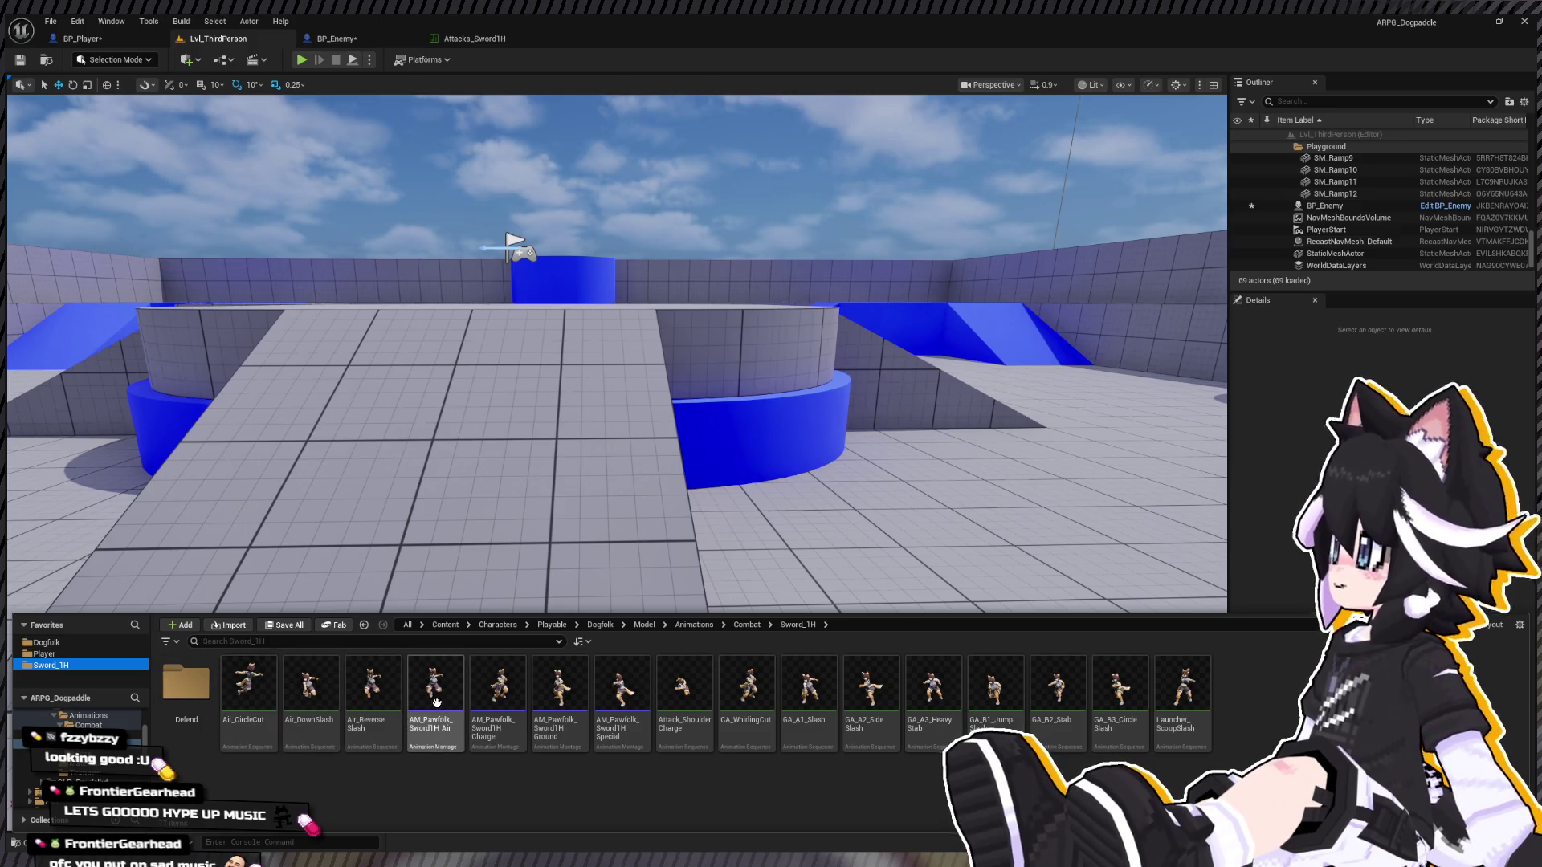
left_click(316, 685)
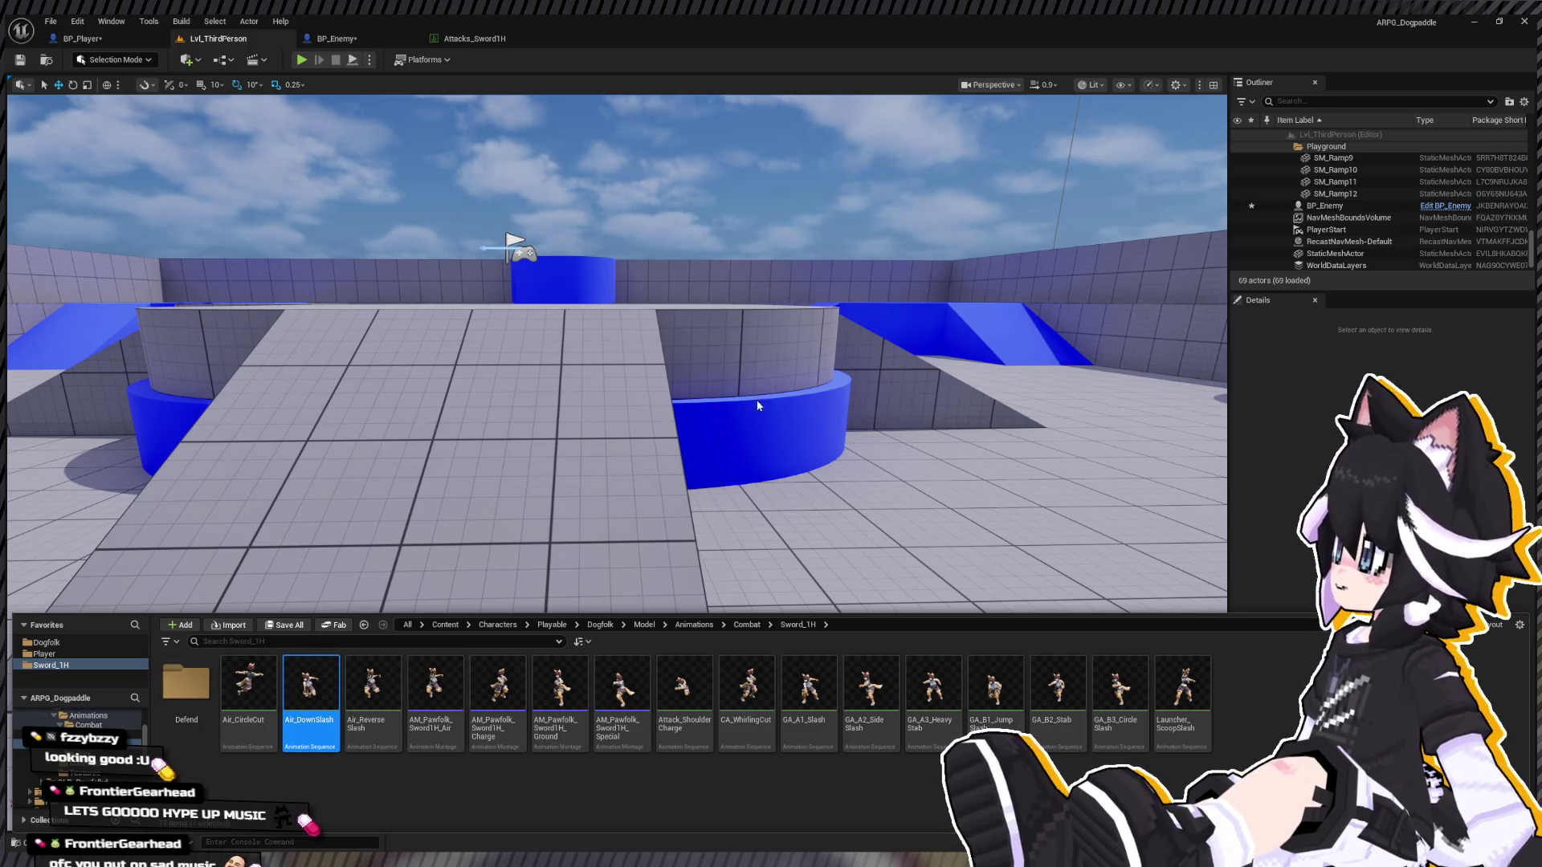
key("ctrl+space")
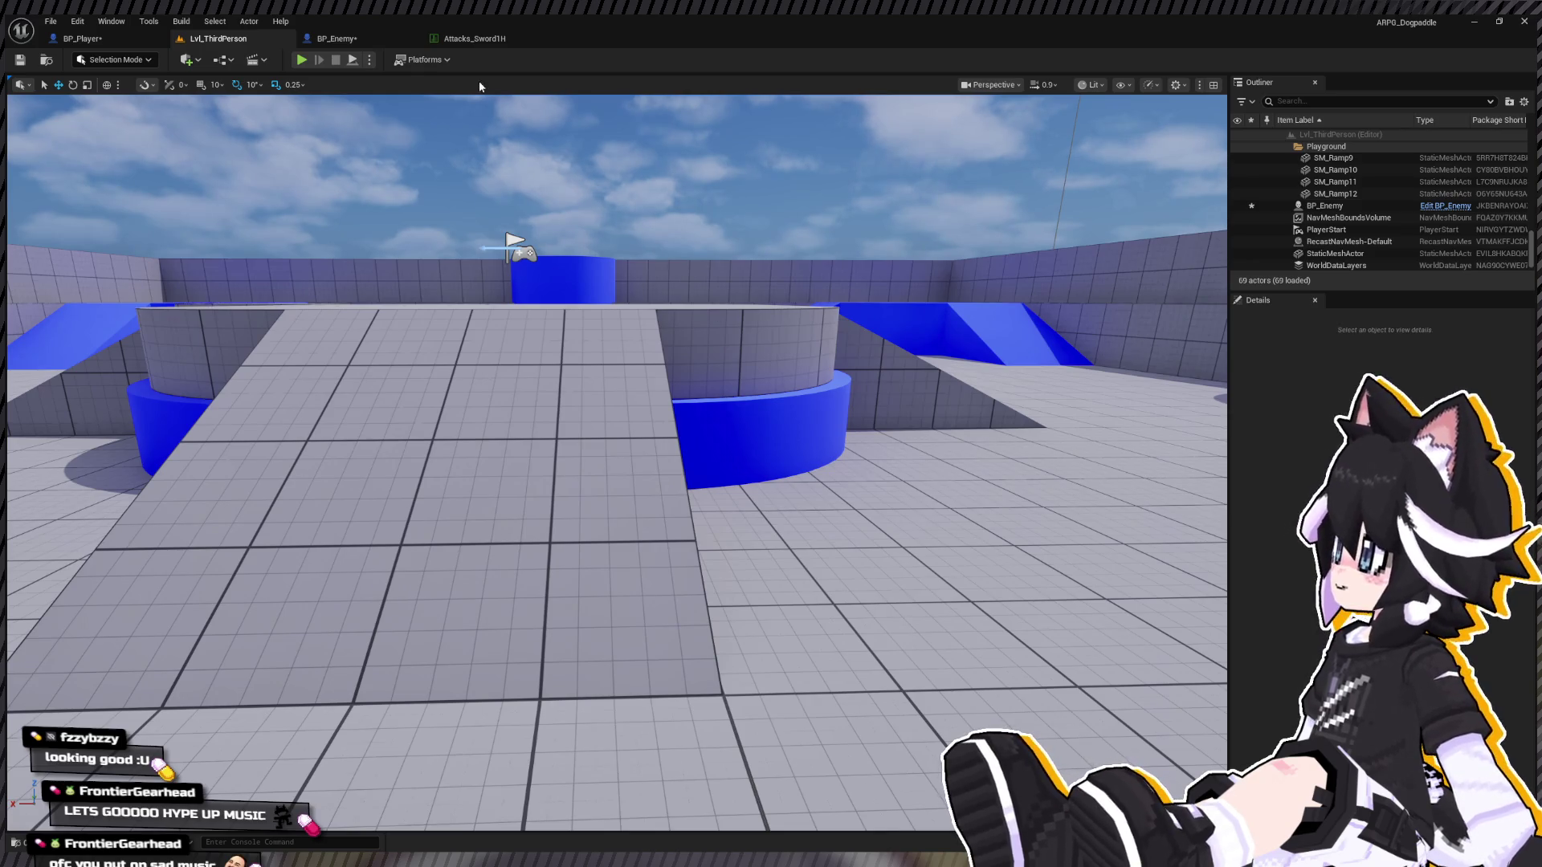
- Combo the Dummy into a stun for 37 damage, then start a fresh play test
left_click(301, 60)
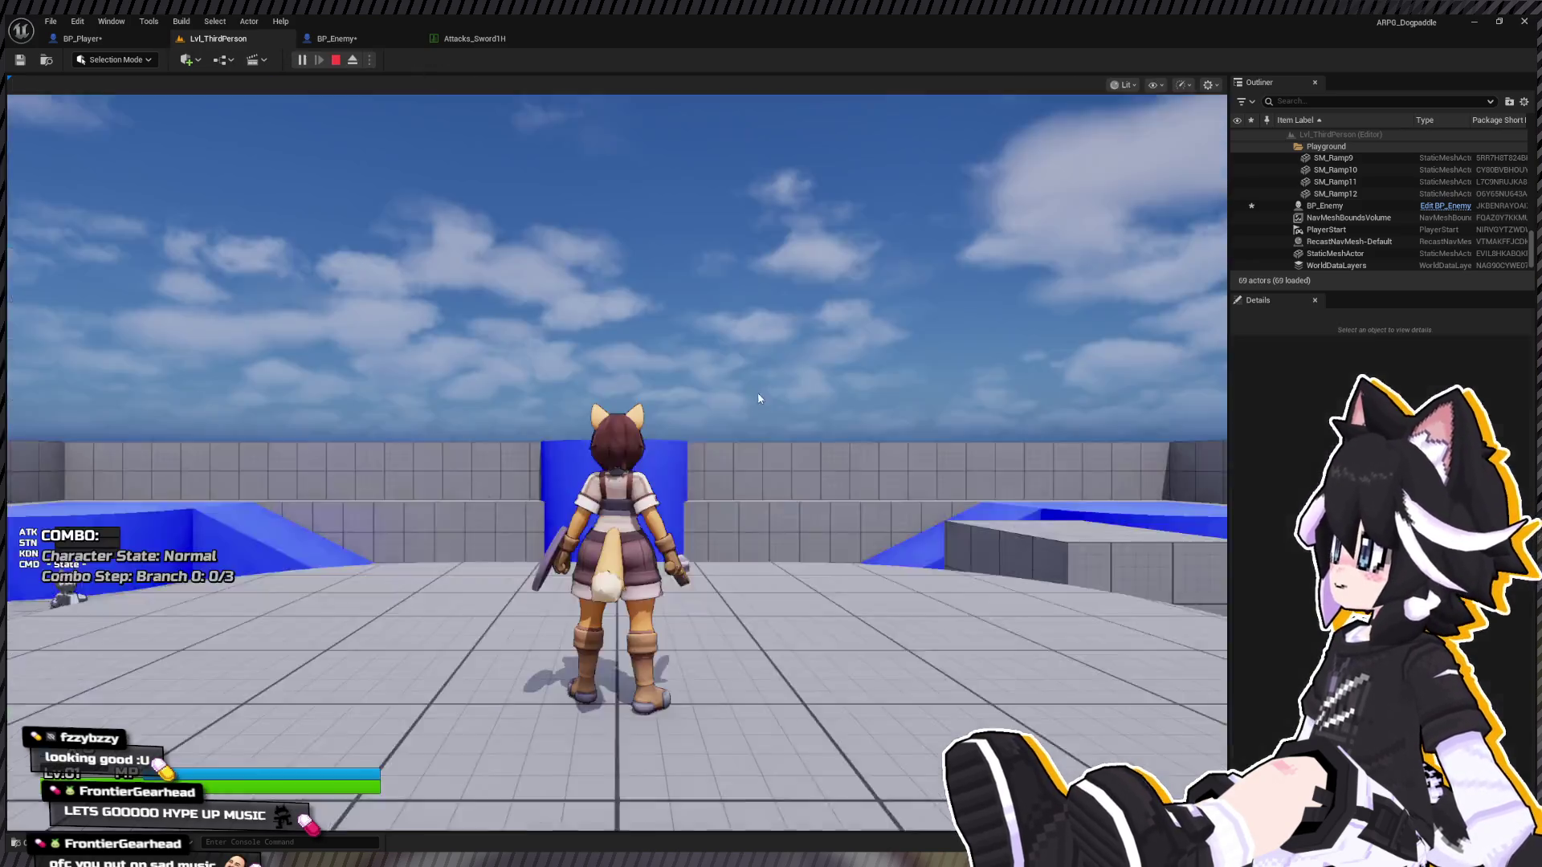
key("w")
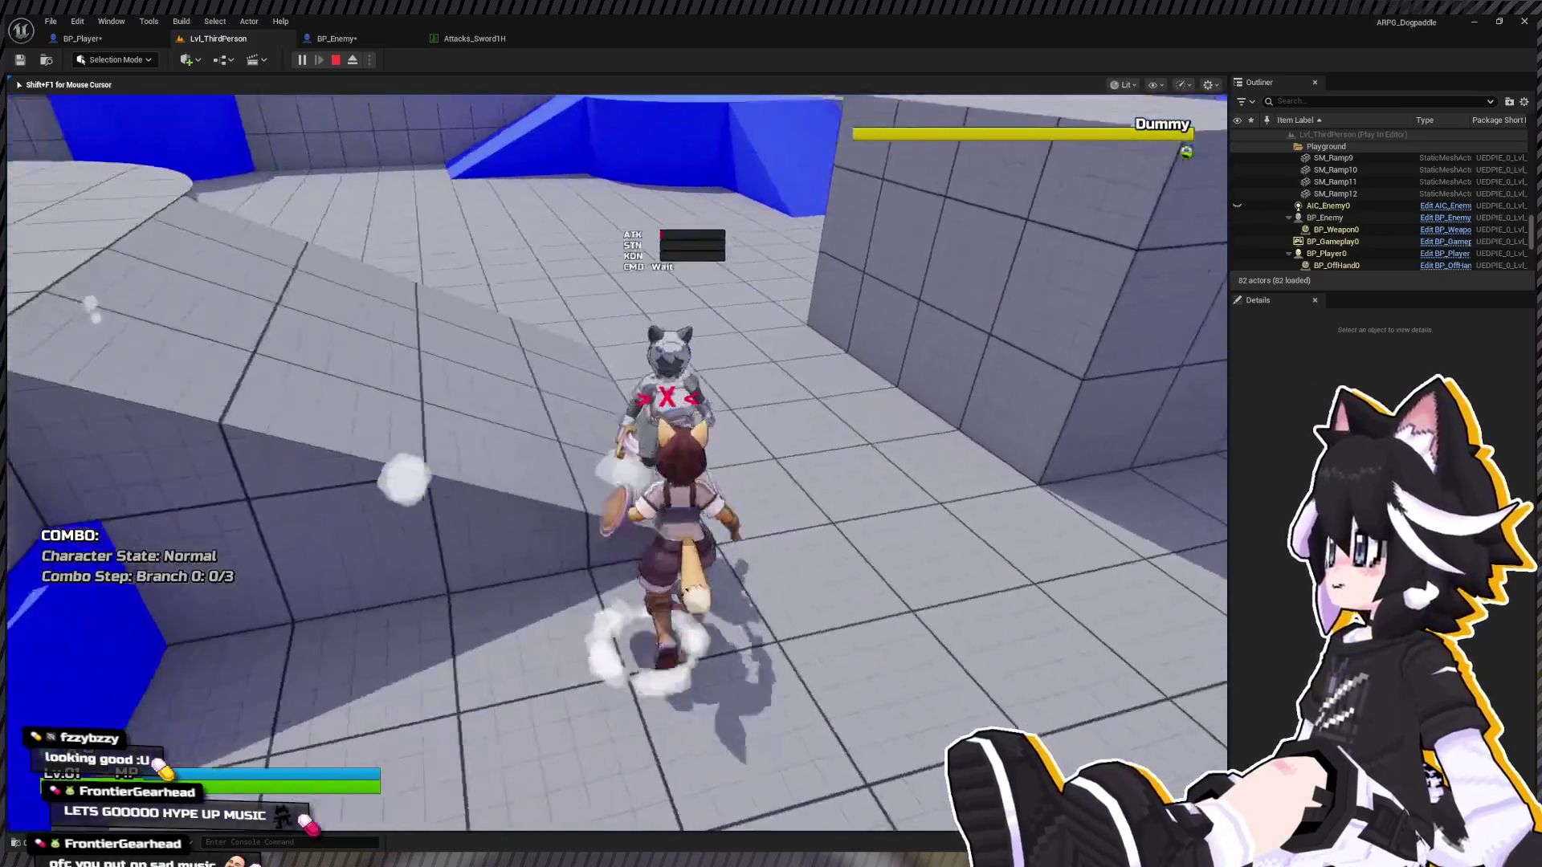
left_click(617, 463)
left_click(617, 463)
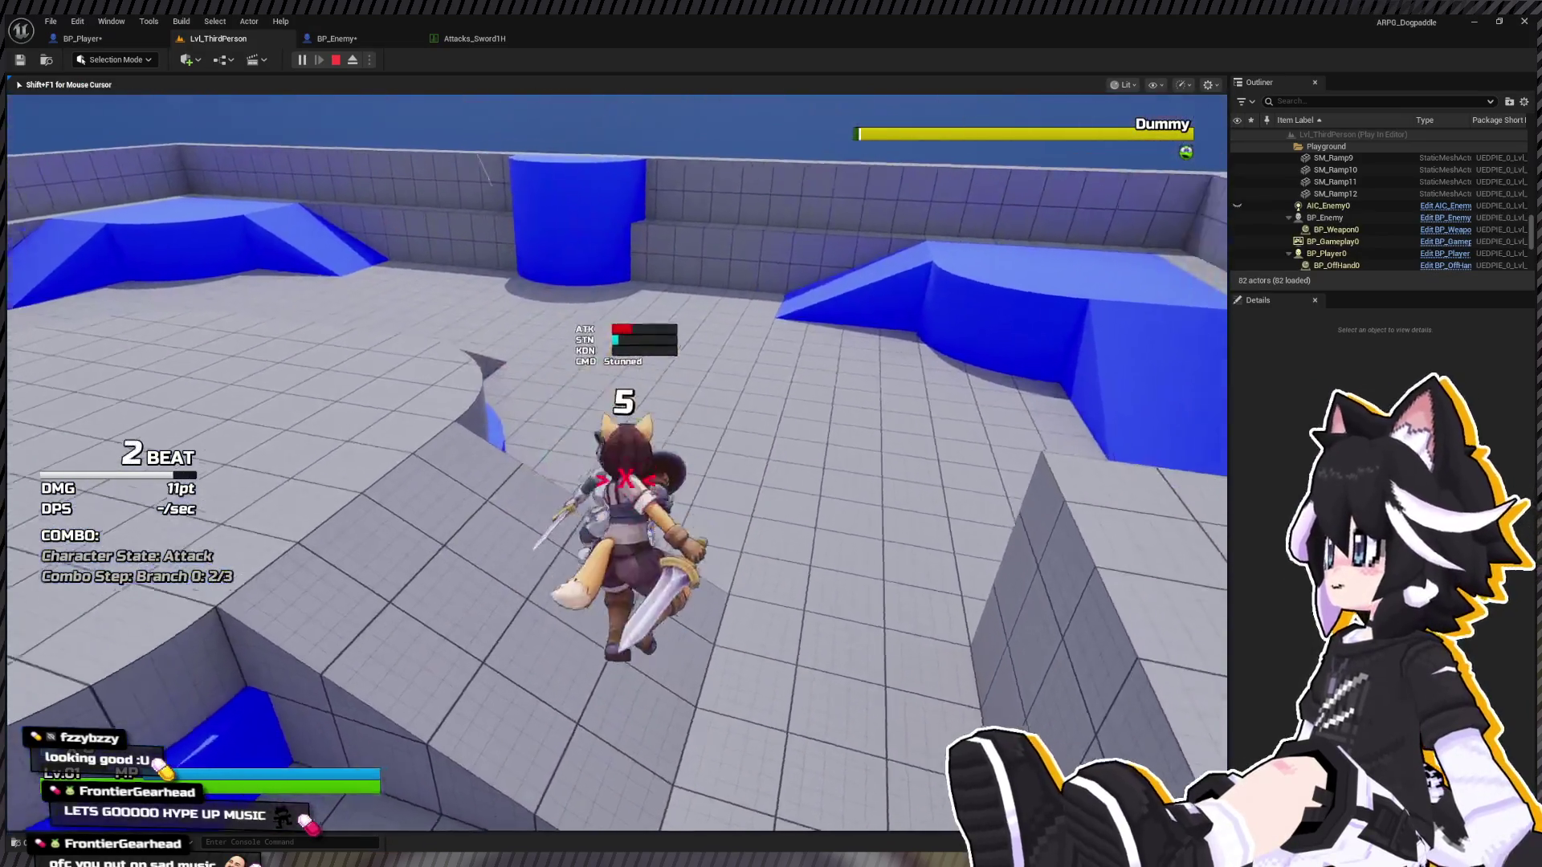
key("w")
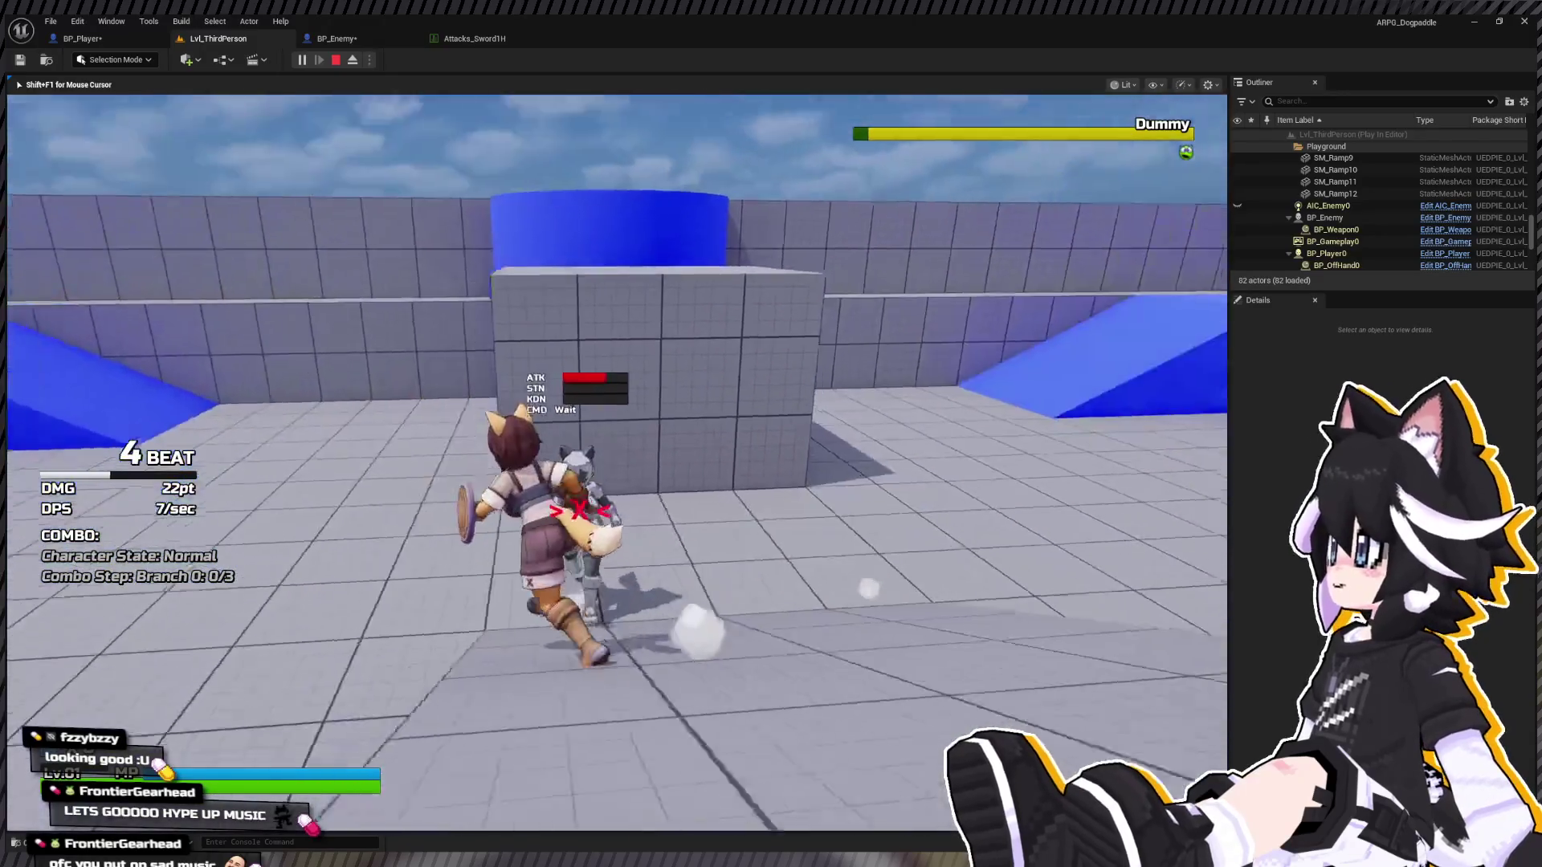
left_click(617, 463)
left_click(617, 462)
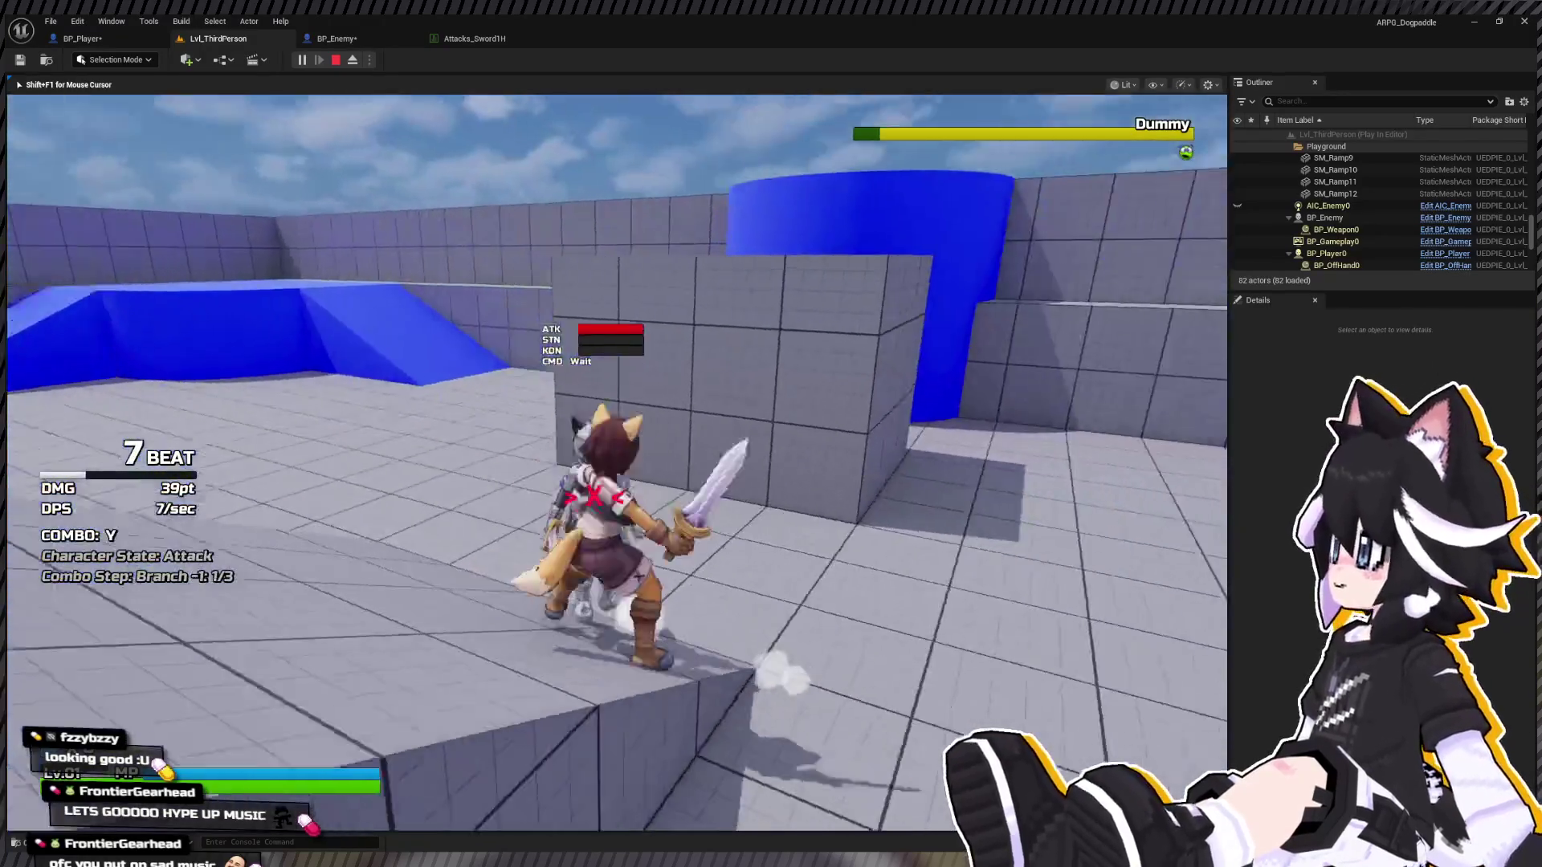
left_click(616, 463)
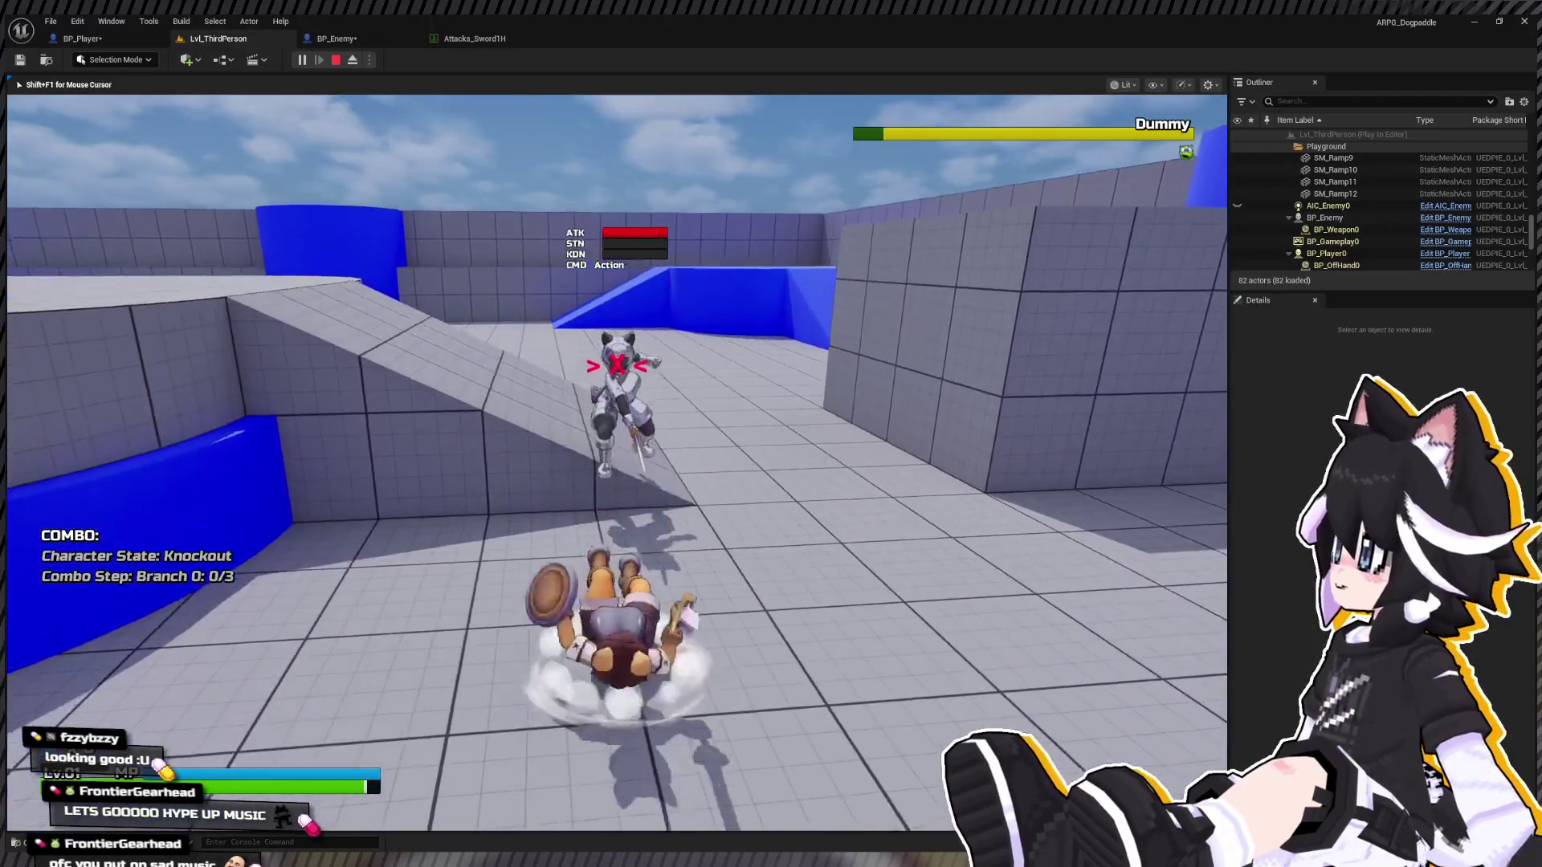
key("Escape")
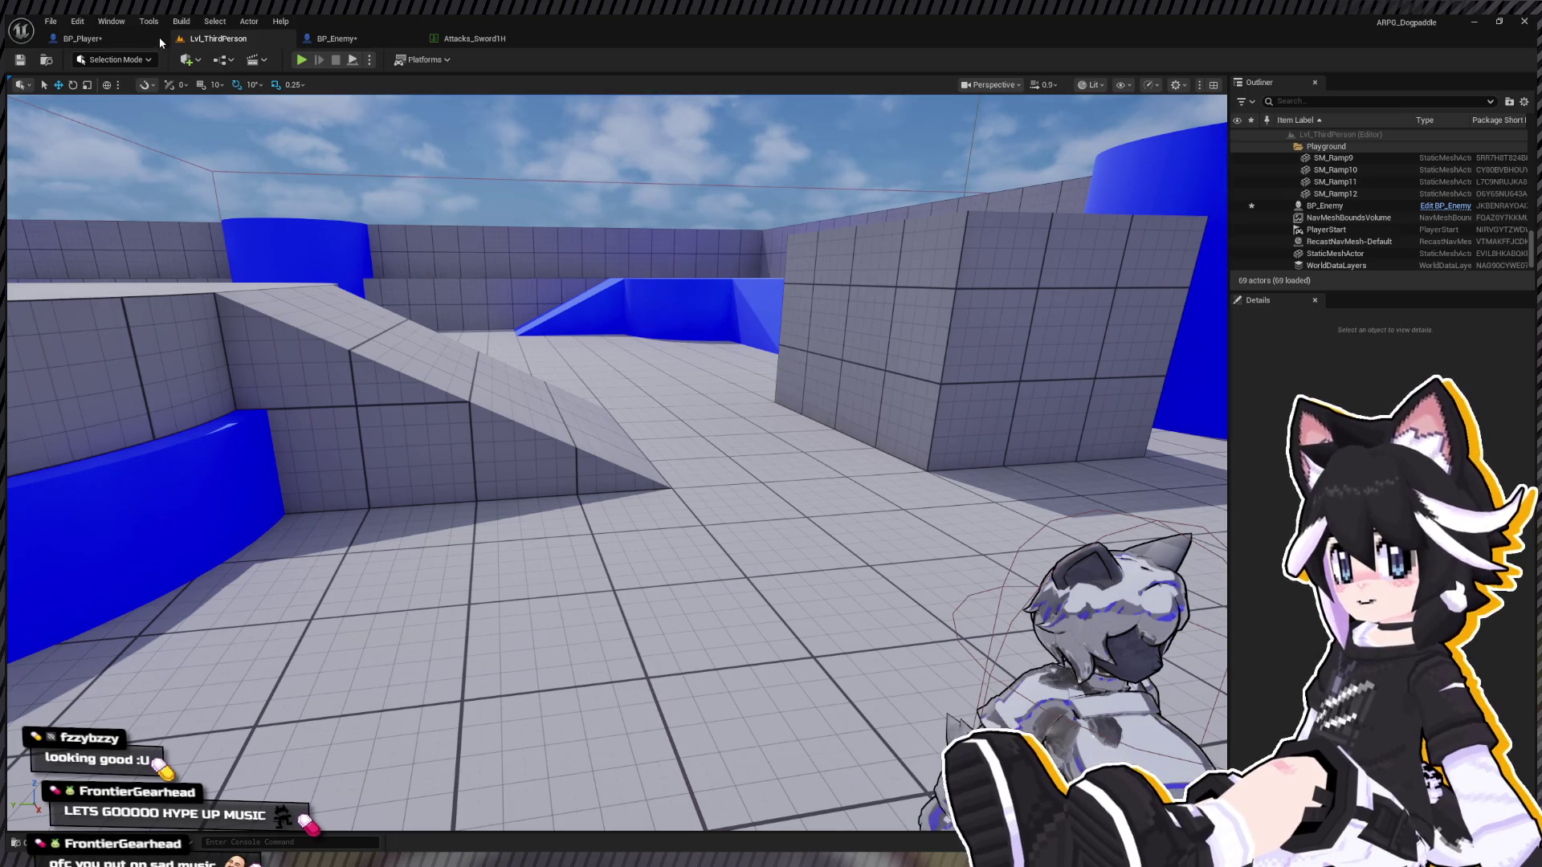
left_click(302, 59)
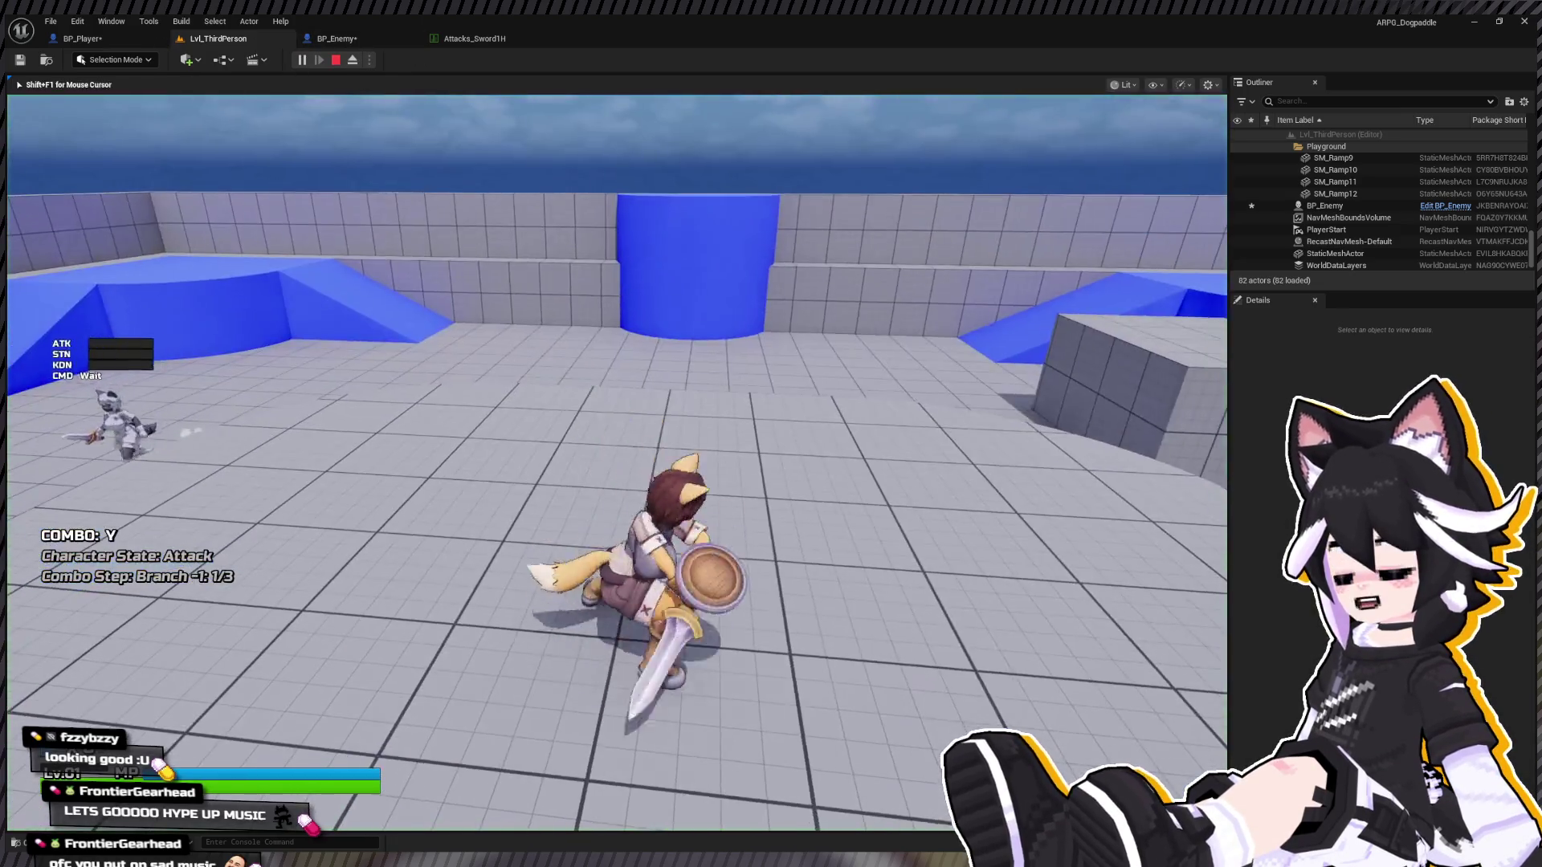
- Run up the ramp, combo and launch the Dummy, then stop the test and return to the editor
key("w")
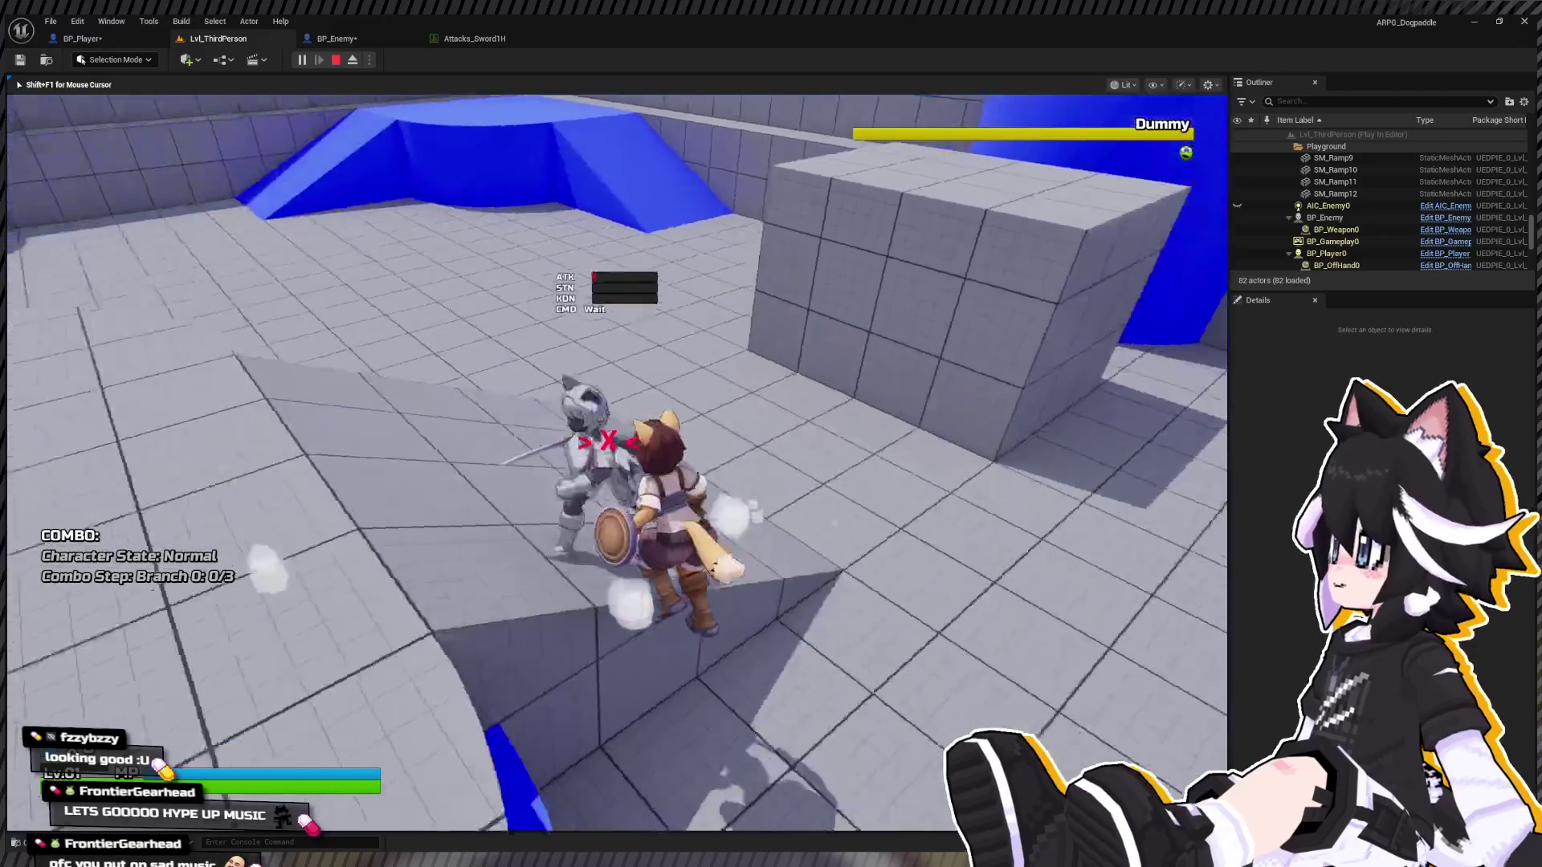
key("w")
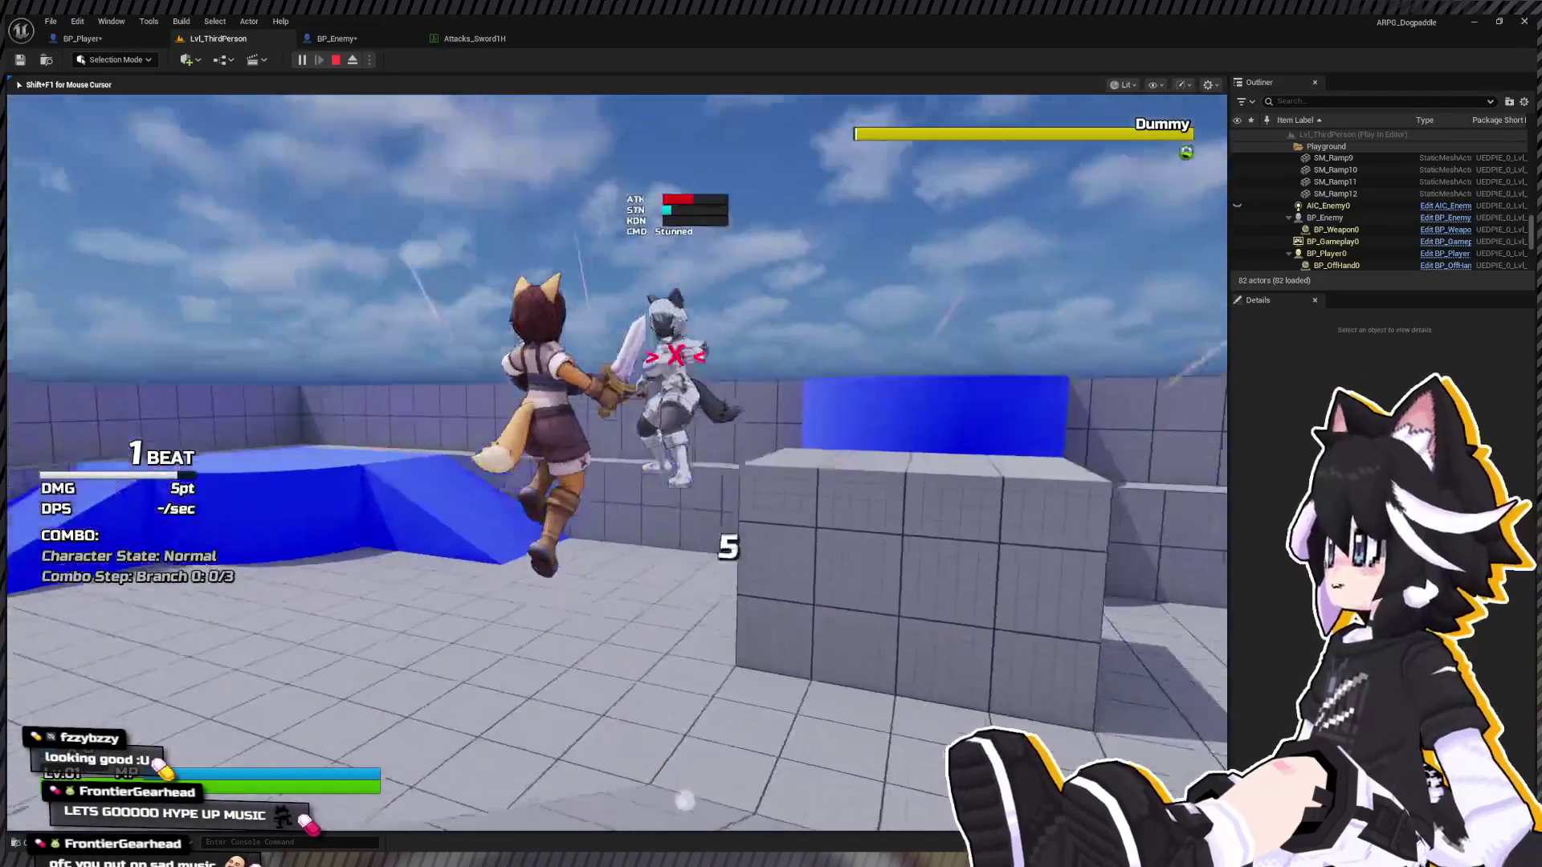
key("w")
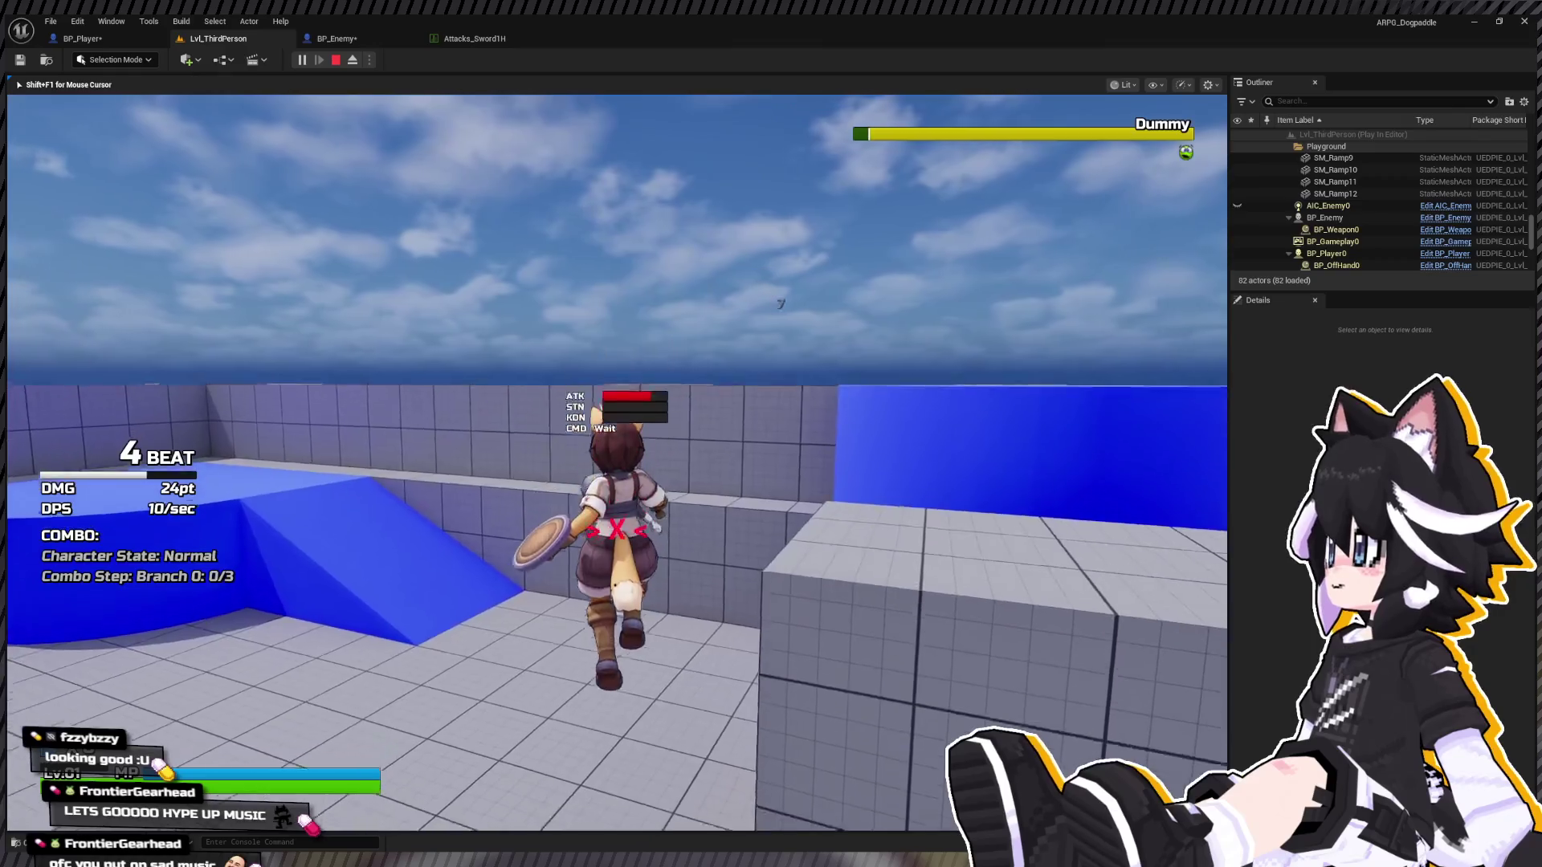
key("w")
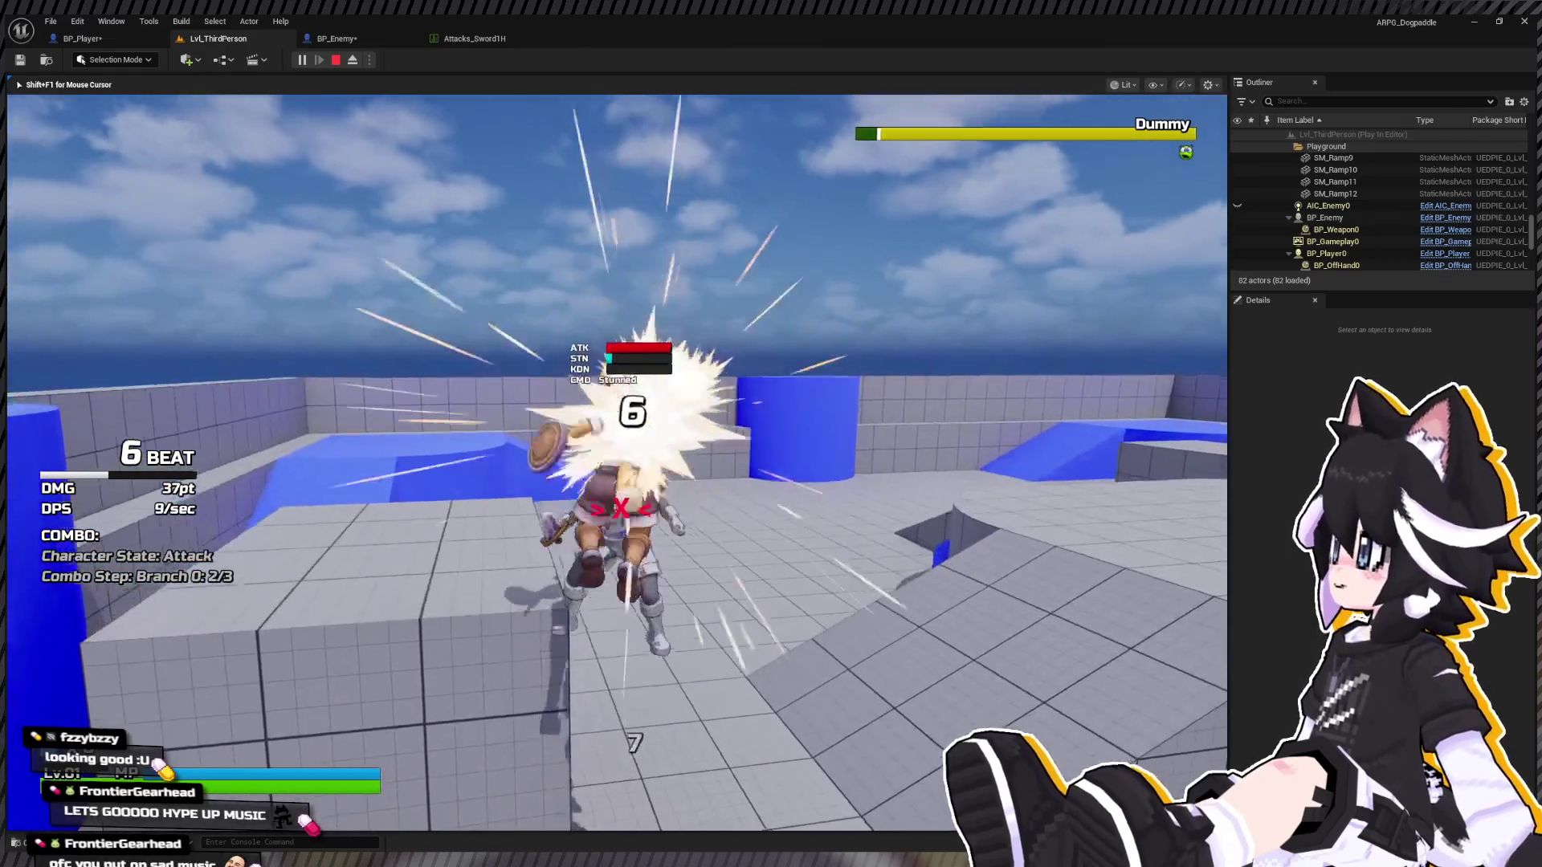
key("Escape")
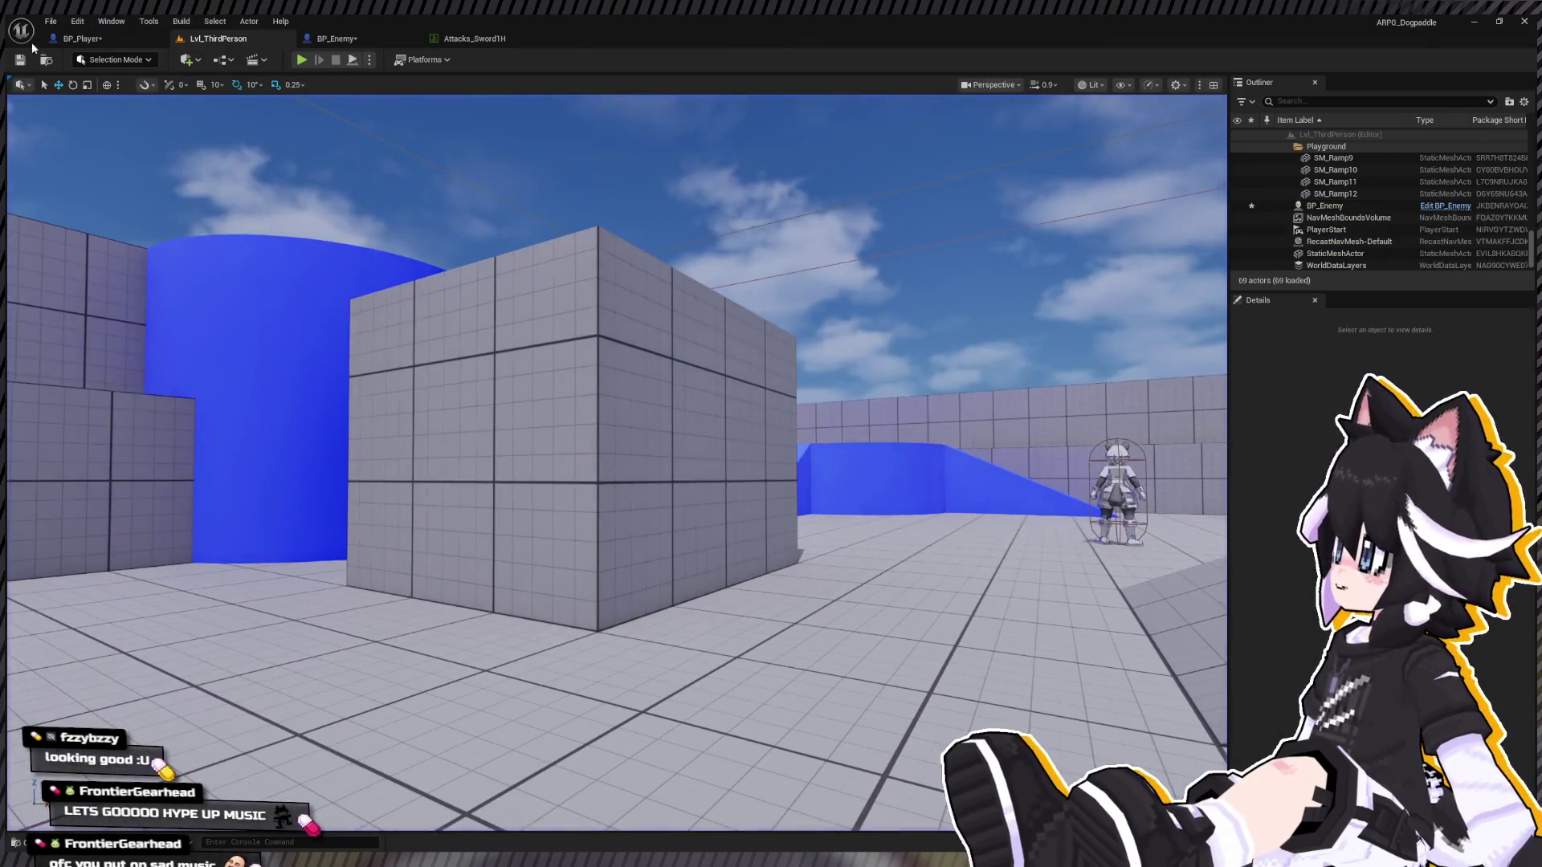
left_click(81, 38)
- Check the Attacks_Sword1H data table and Sword_1H assets, then go back to Lvl_ThirdPerson
left_click(432, 38)
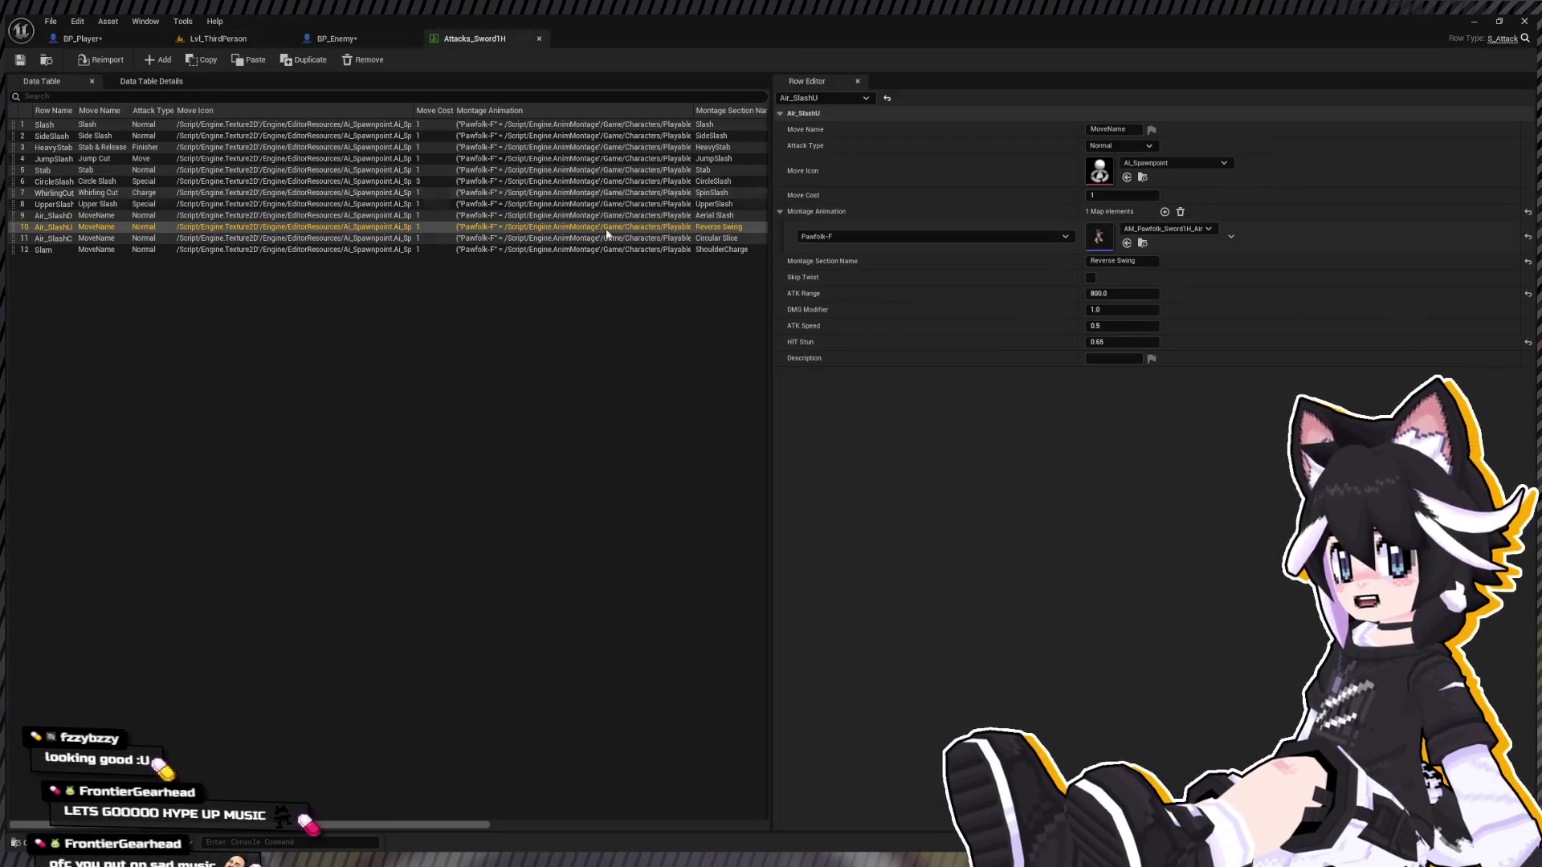
key("ctrl+space")
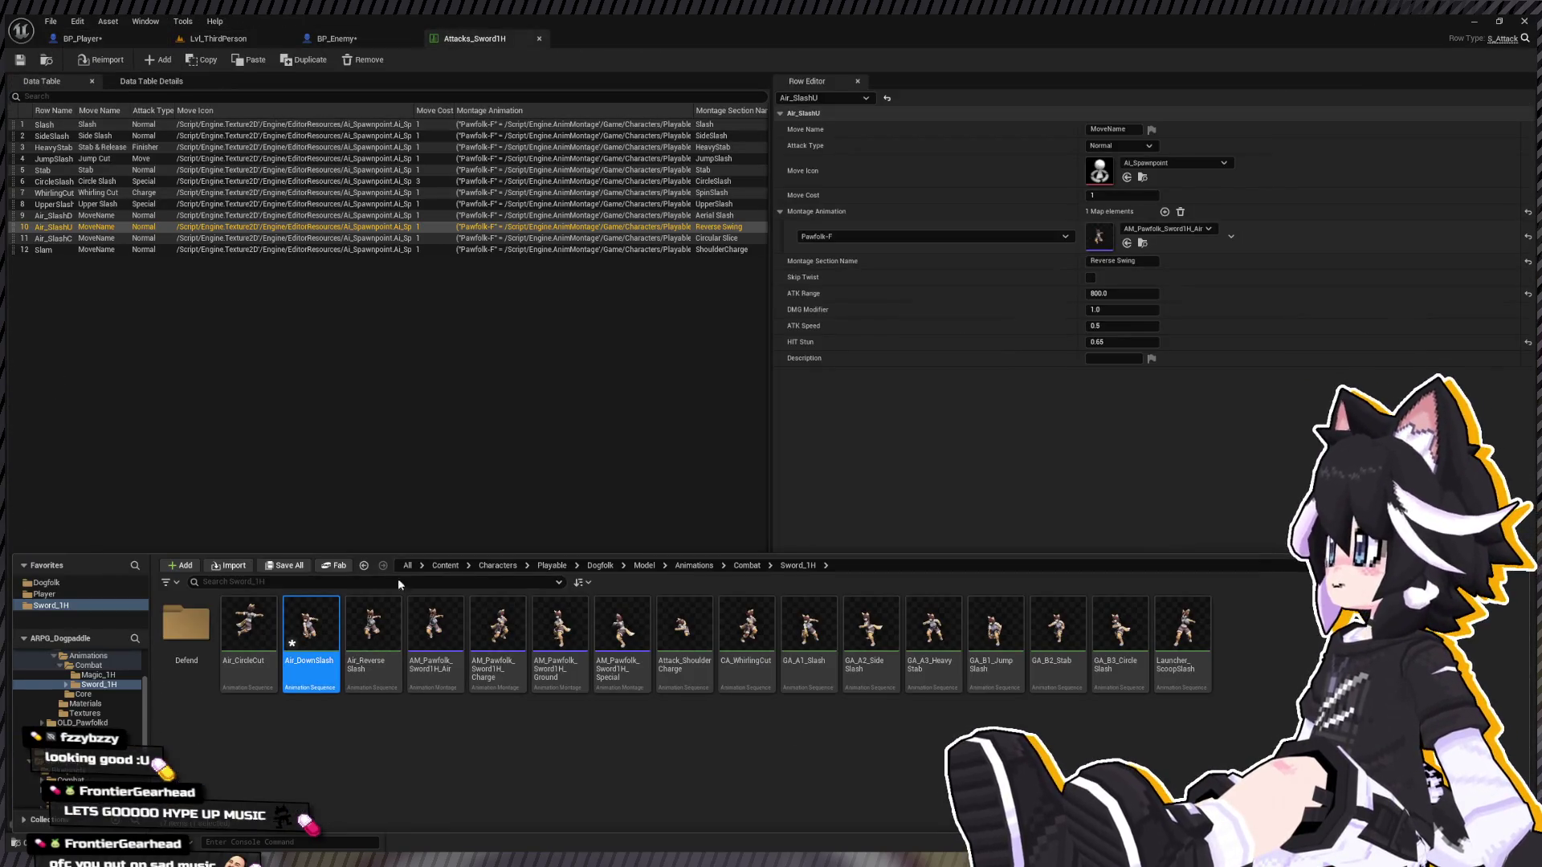
key("ctrl+space")
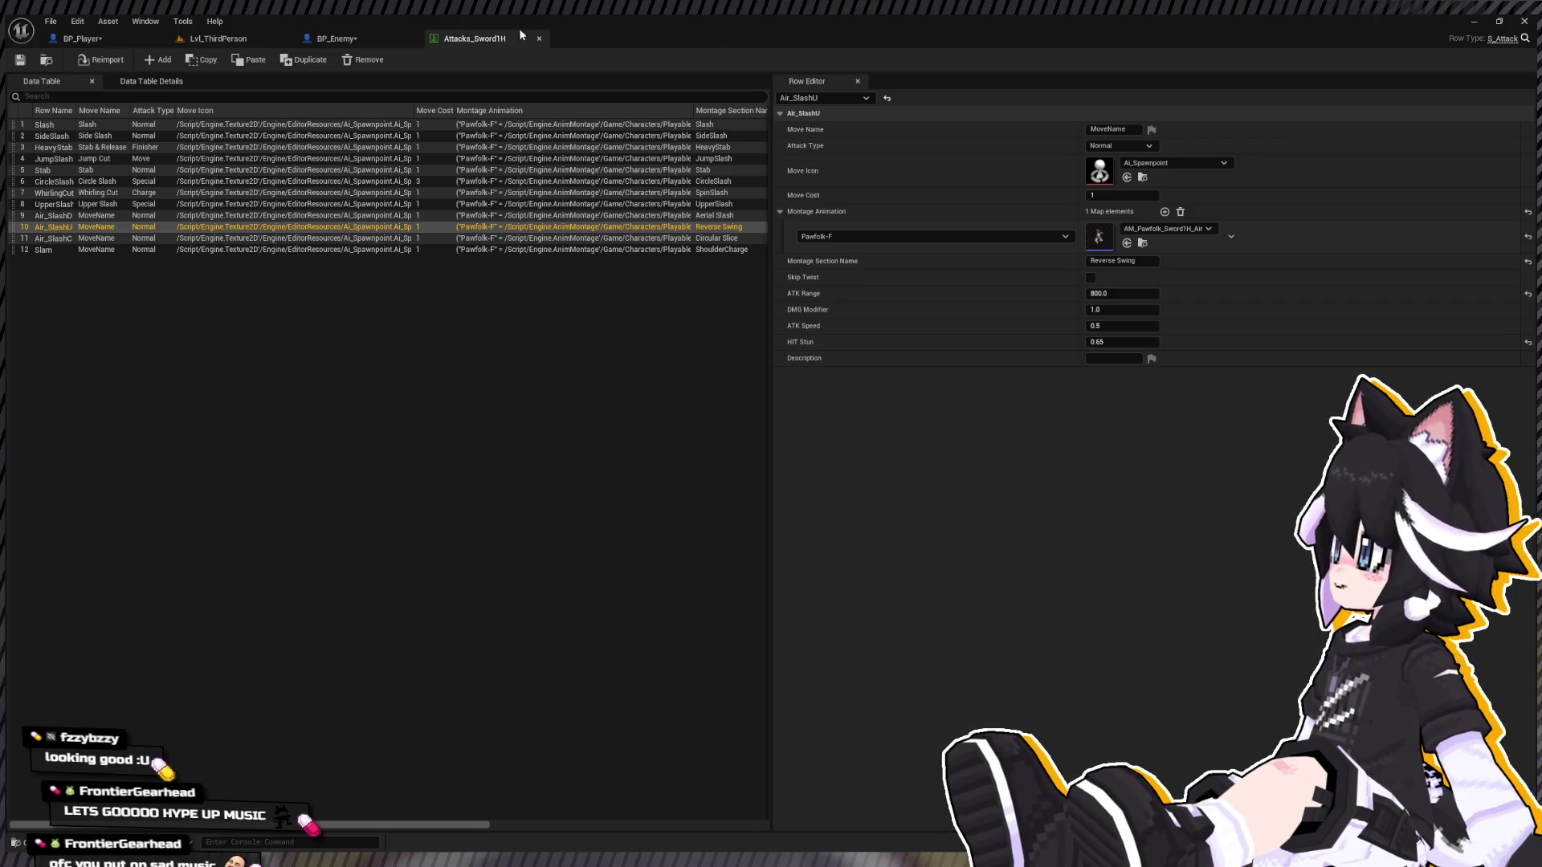
left_click(257, 38)
- Play-test a combo that stuns and launches the Dummy, then return to the Attacks_Sword1H table
left_click(301, 59)
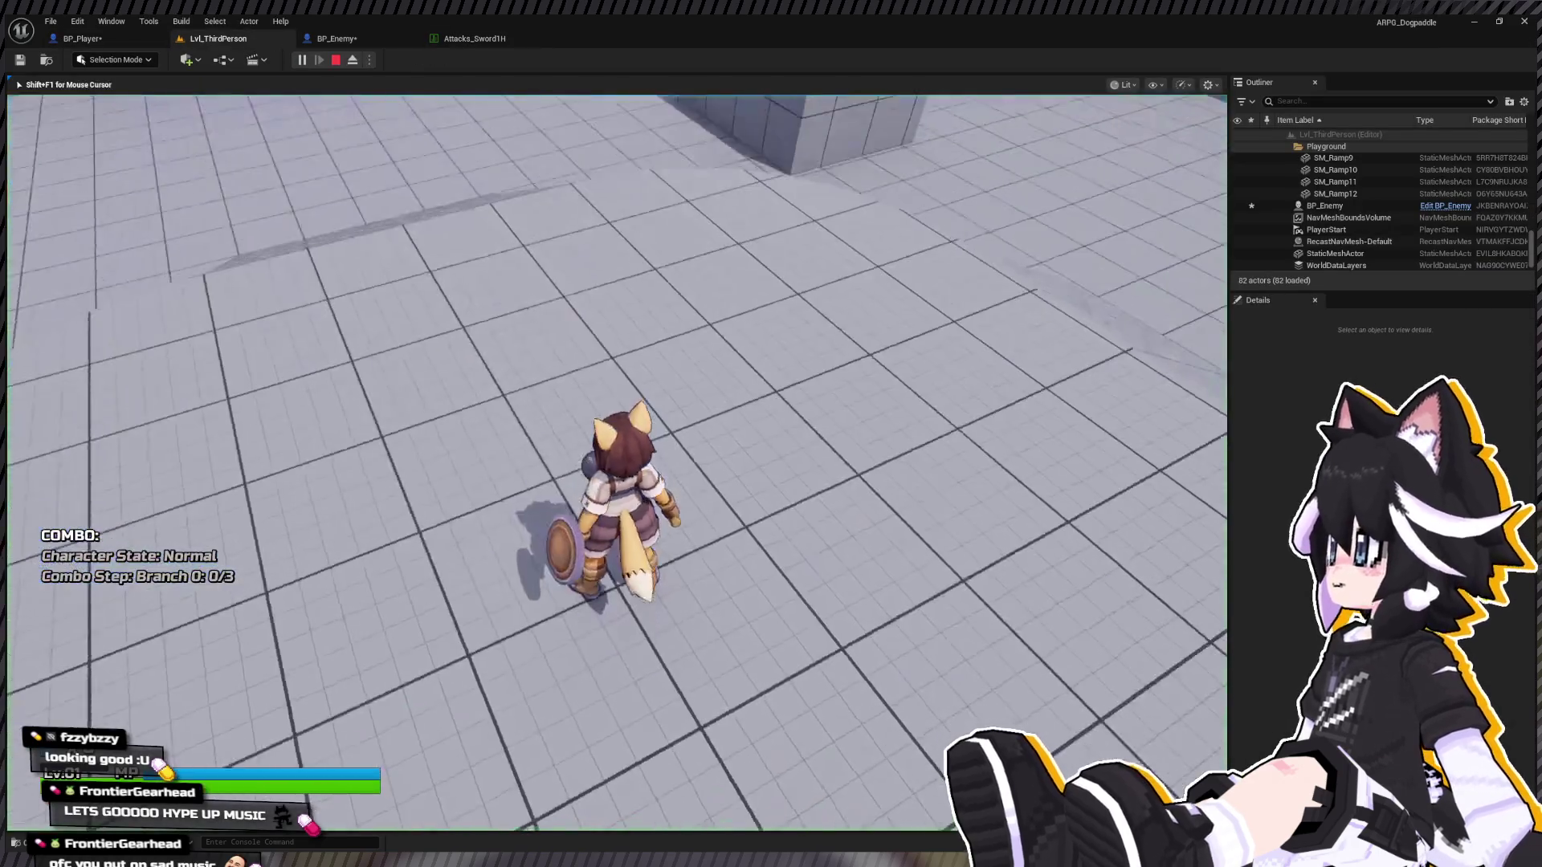
key("w")
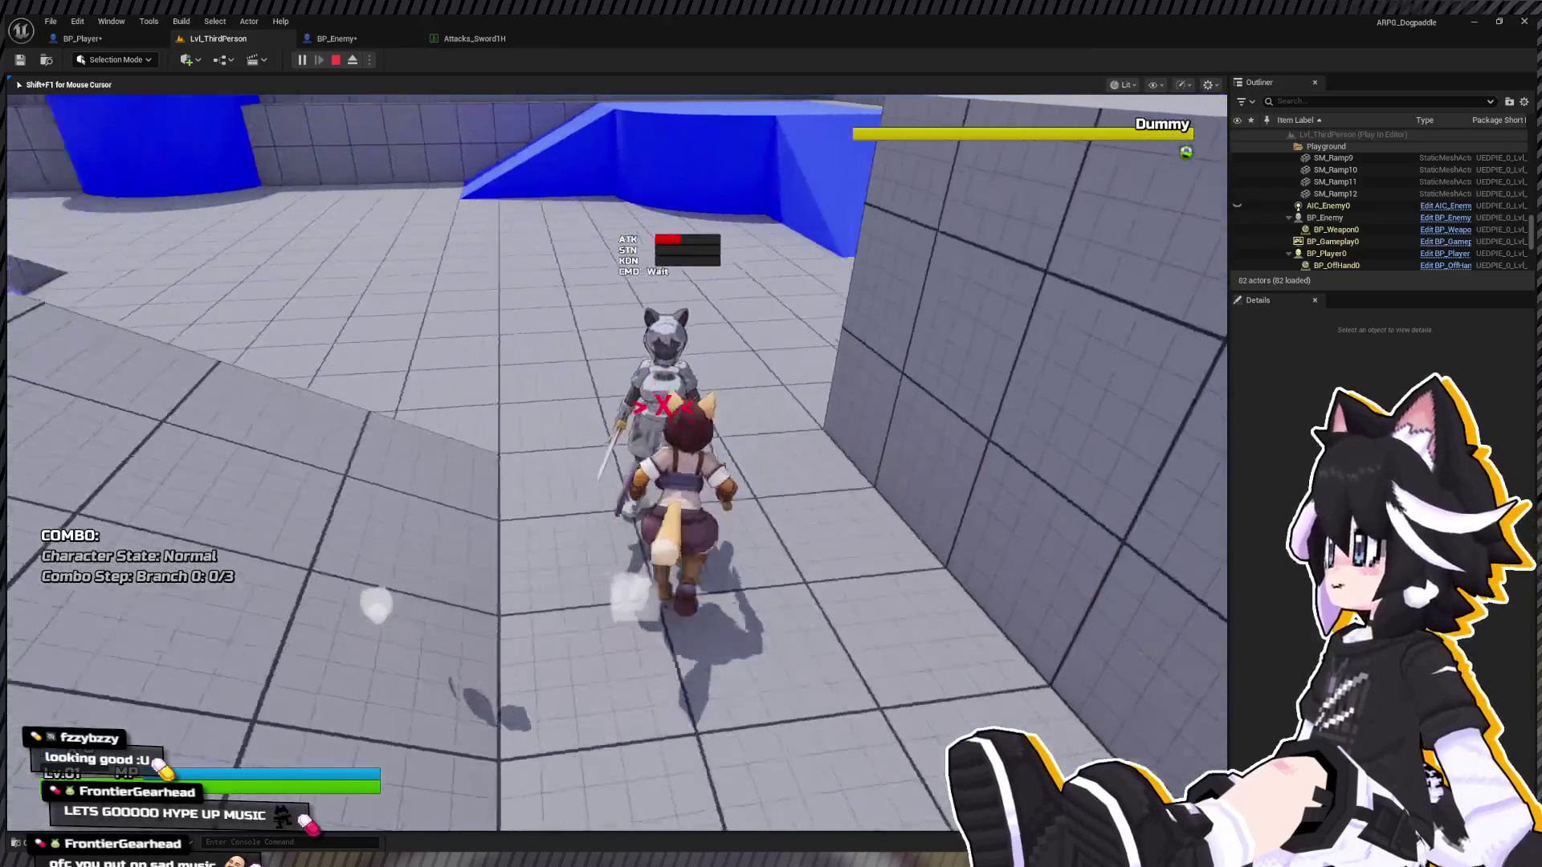
left_click(617, 463)
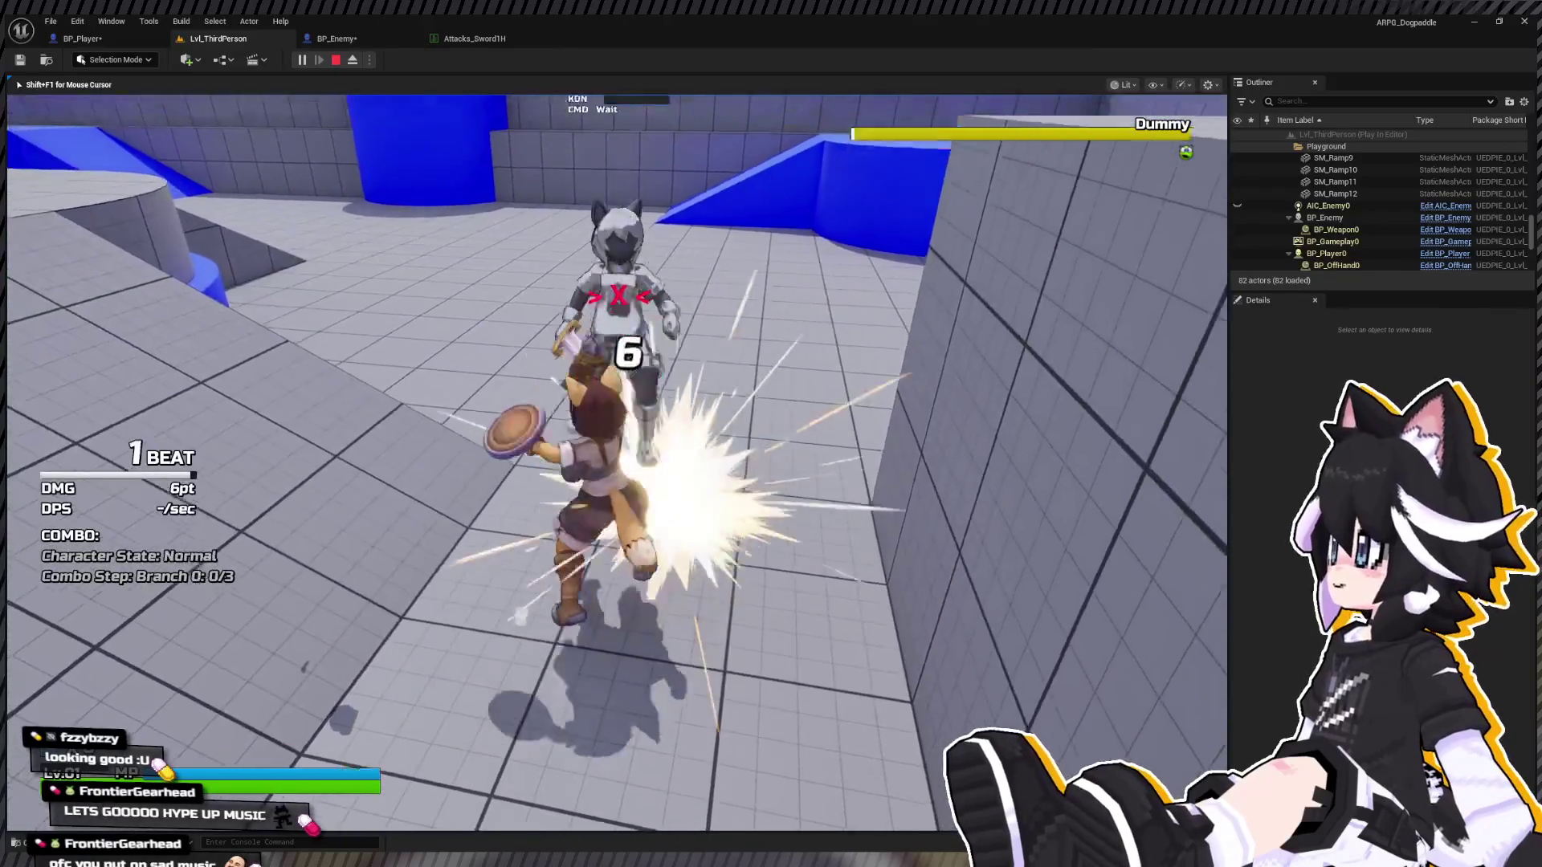
left_click(617, 463)
left_click(616, 463)
key("w")
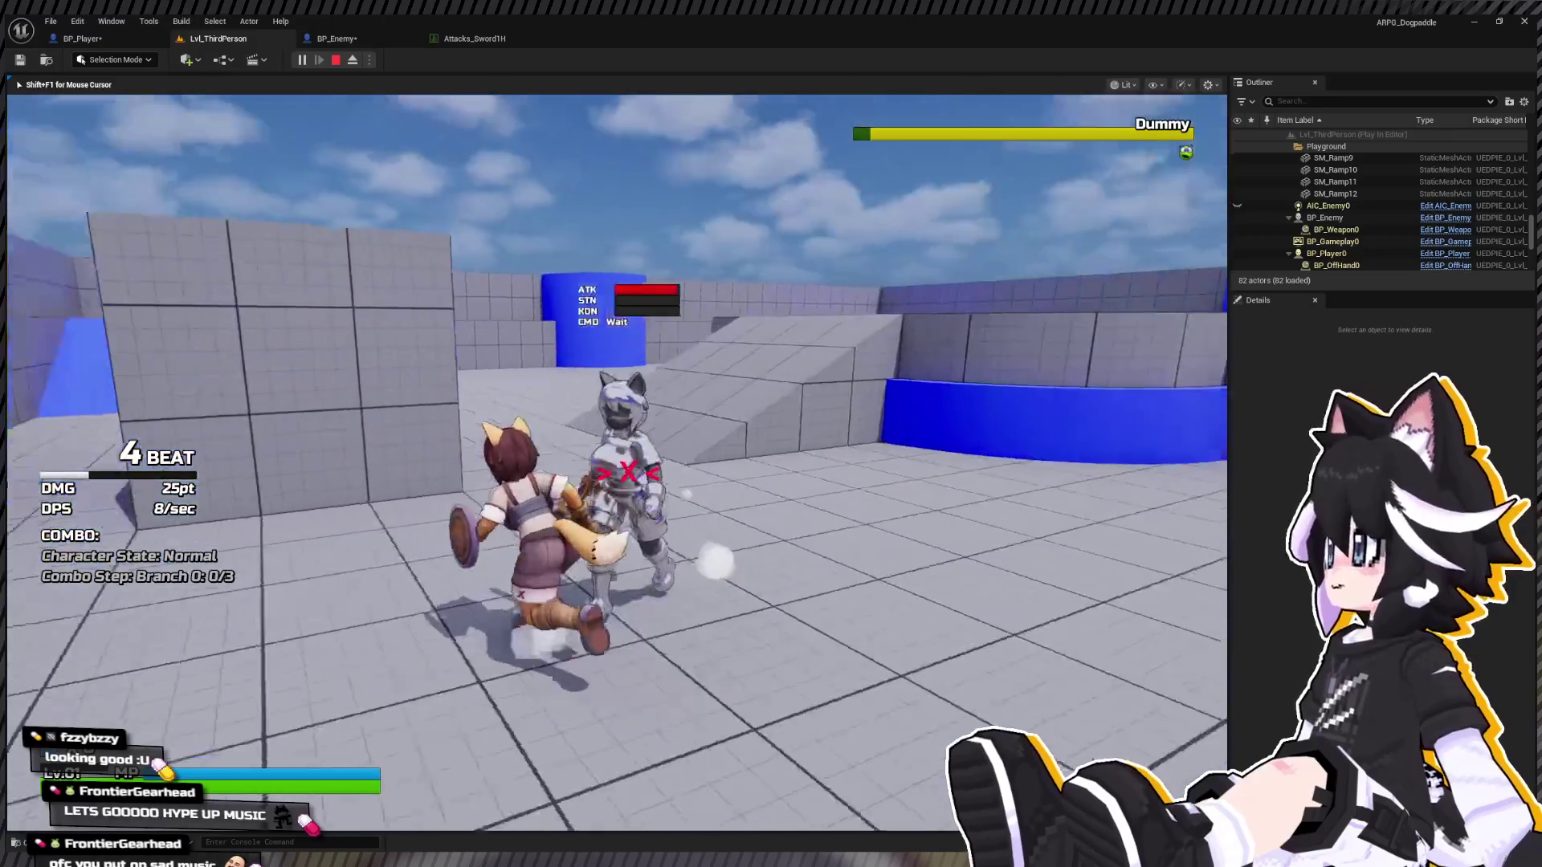
left_click(616, 462)
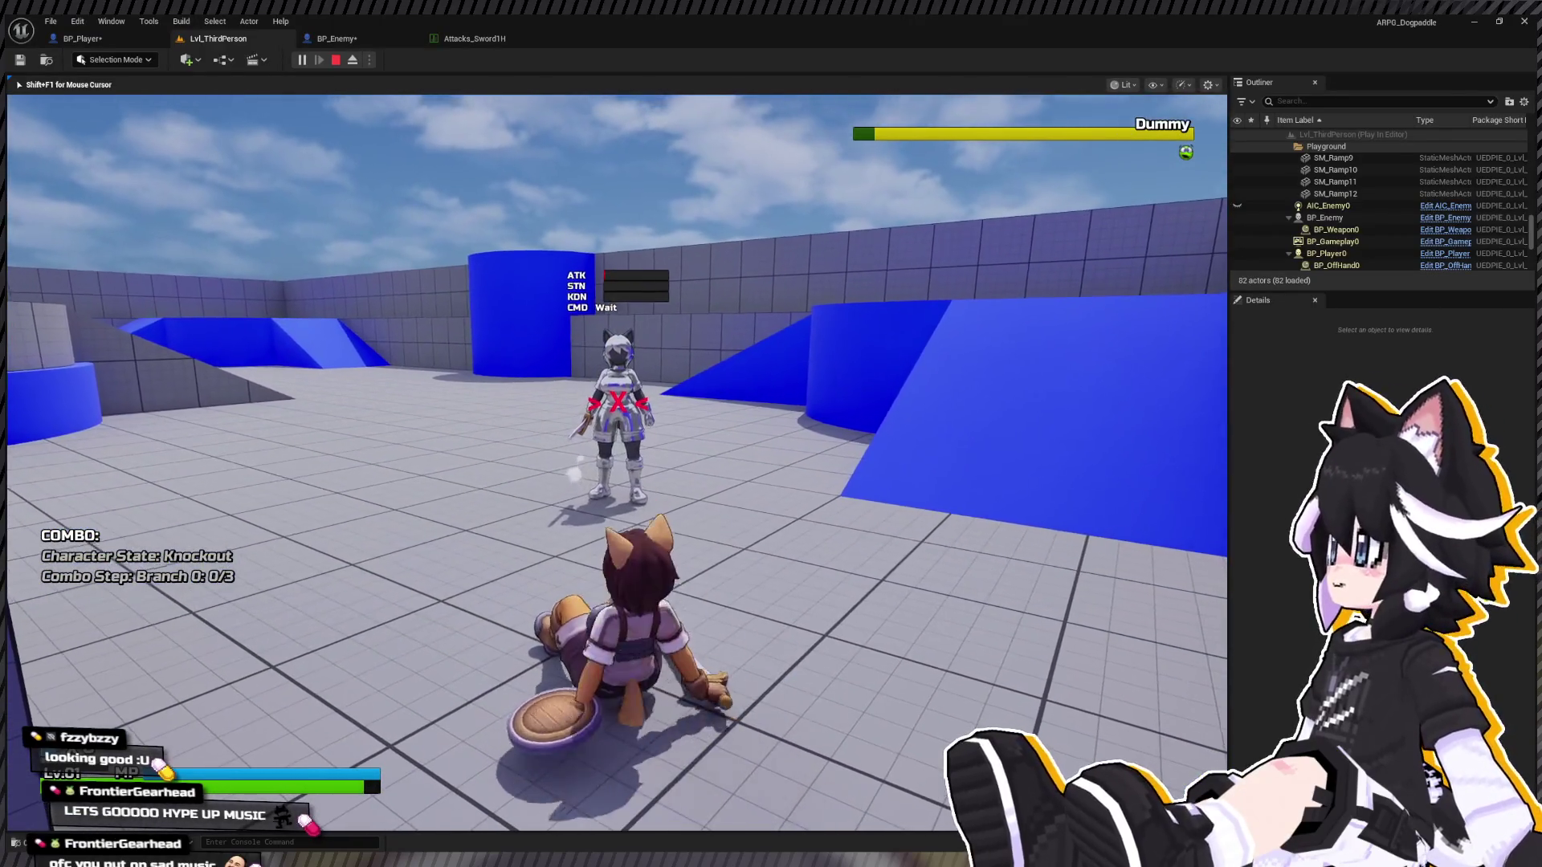
left_click(616, 462)
key("w")
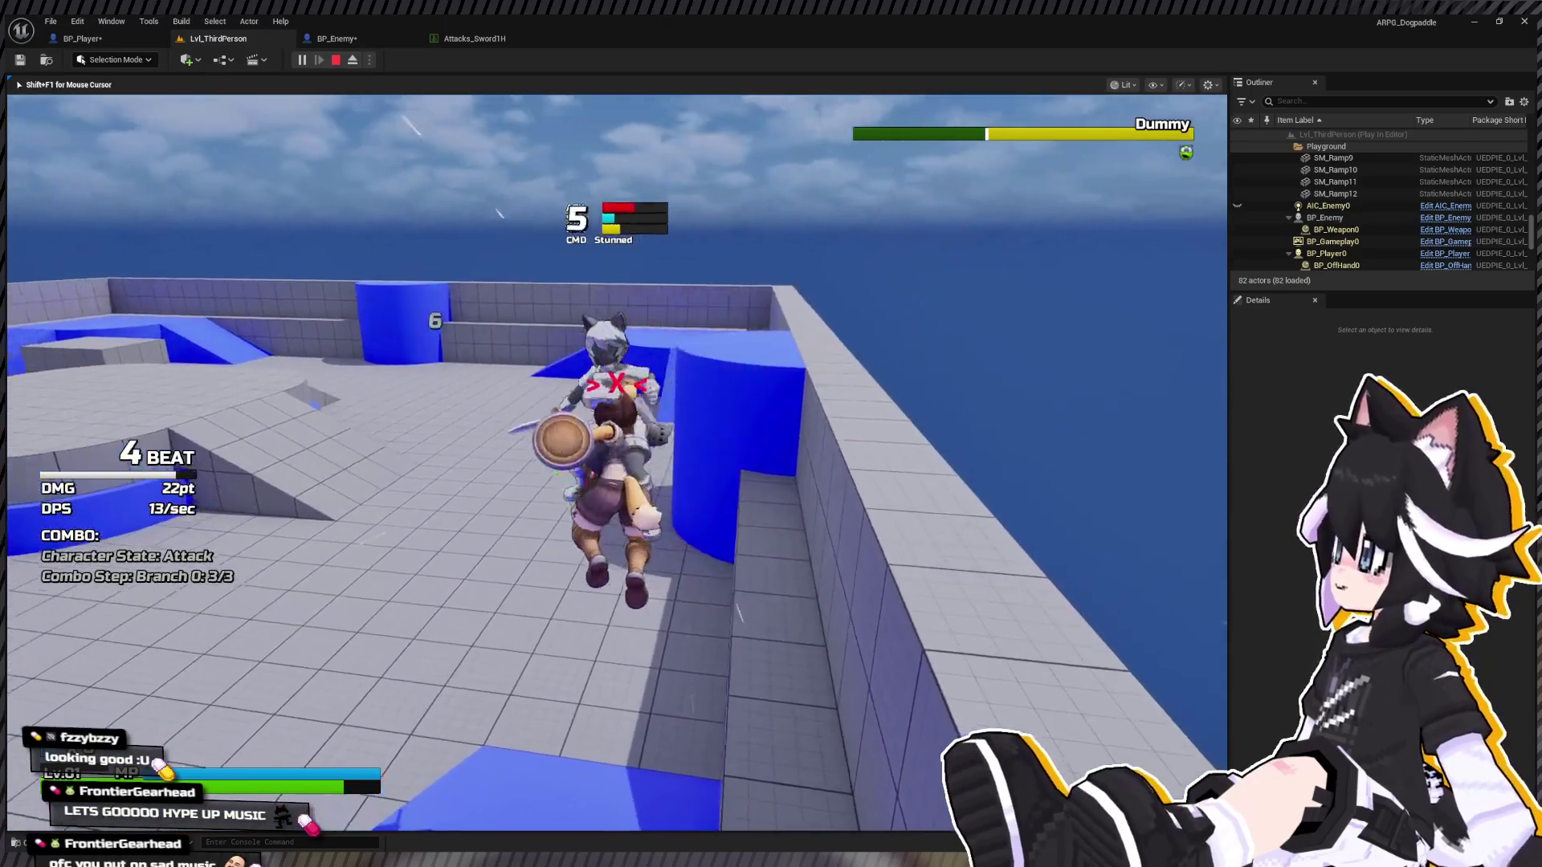
key("Escape")
left_click(466, 38)
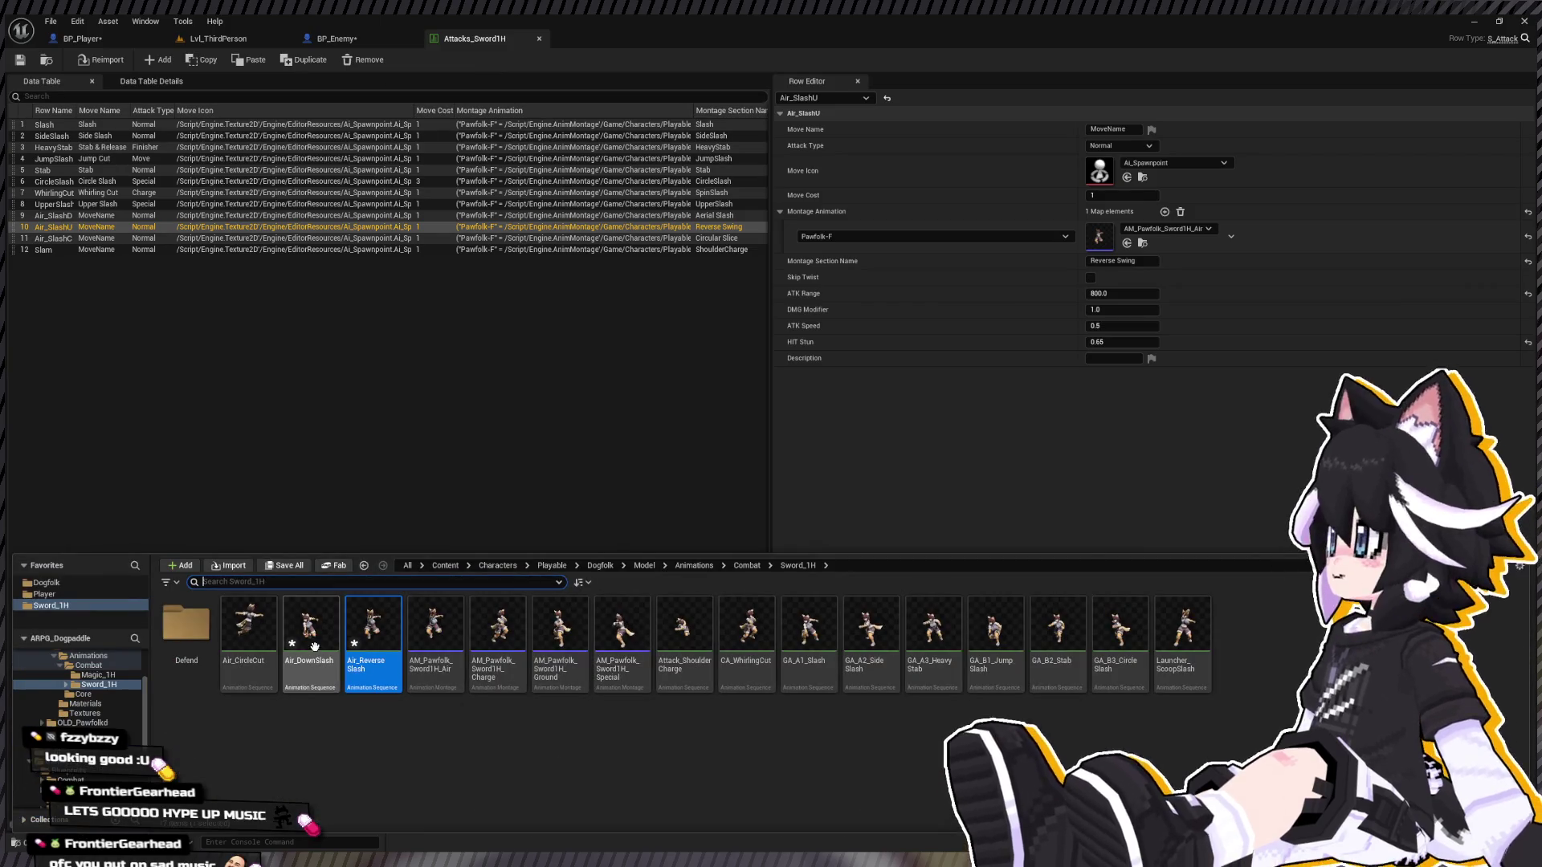
- Select Air_DownSlash, dismiss the Content Drawer, and return to the Lvl_ThirdPerson level
left_click(311, 666)
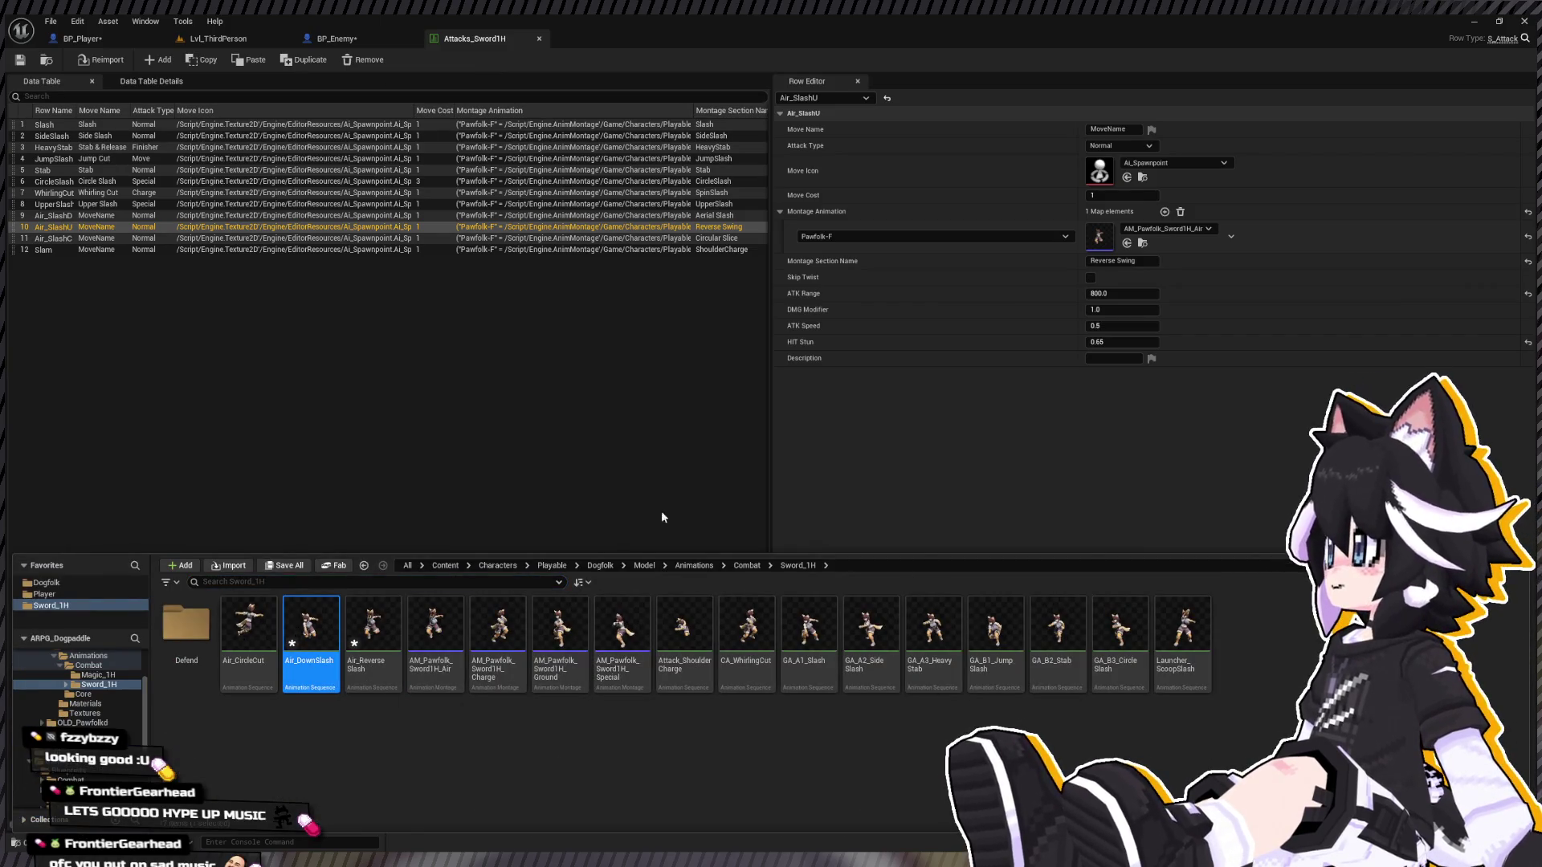
left_click(864, 536)
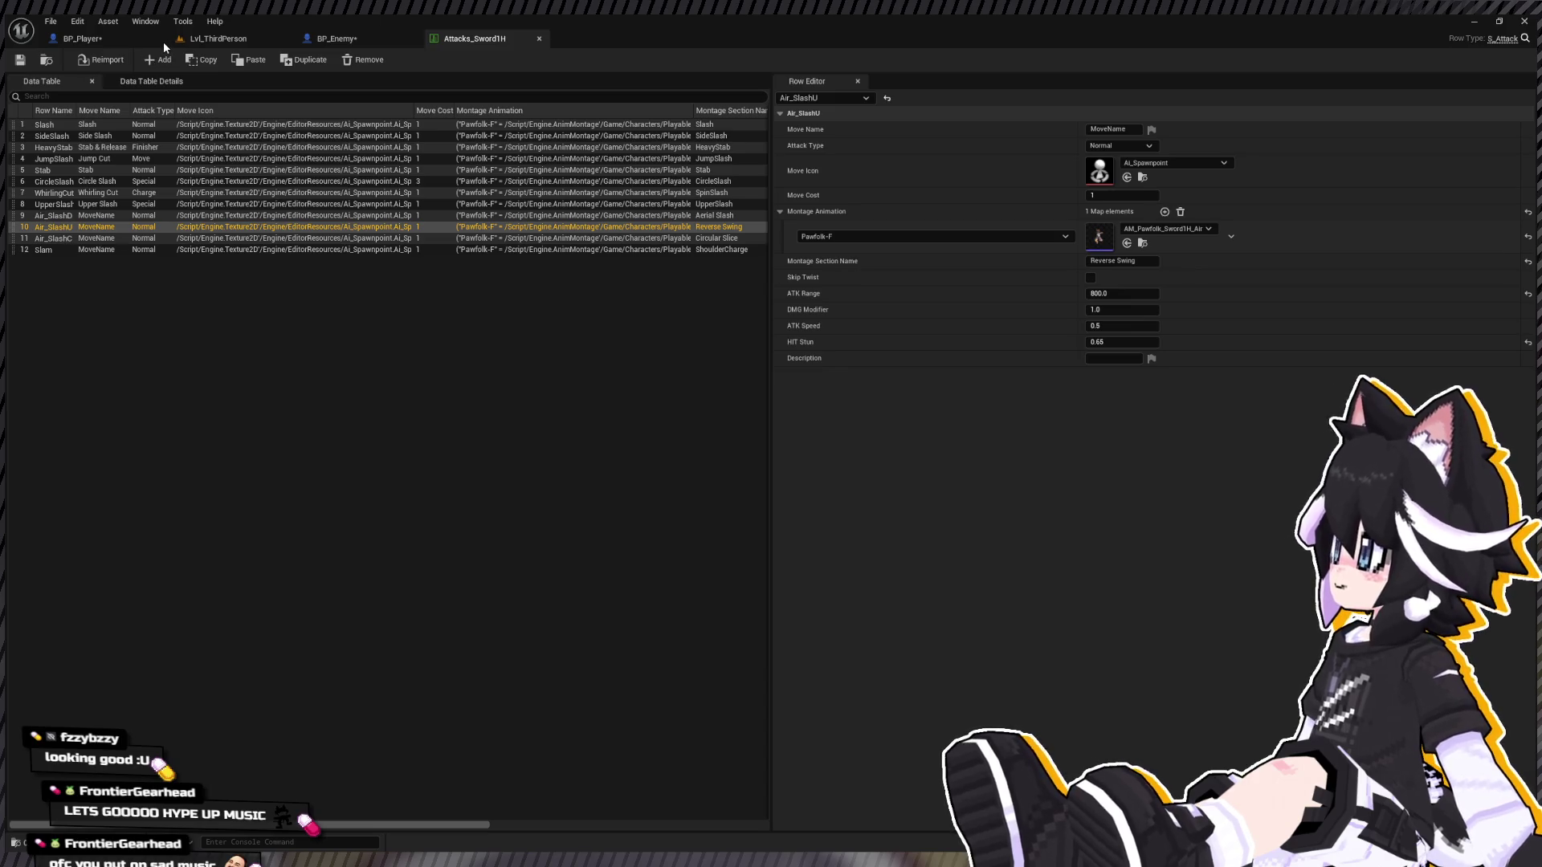
left_click(215, 39)
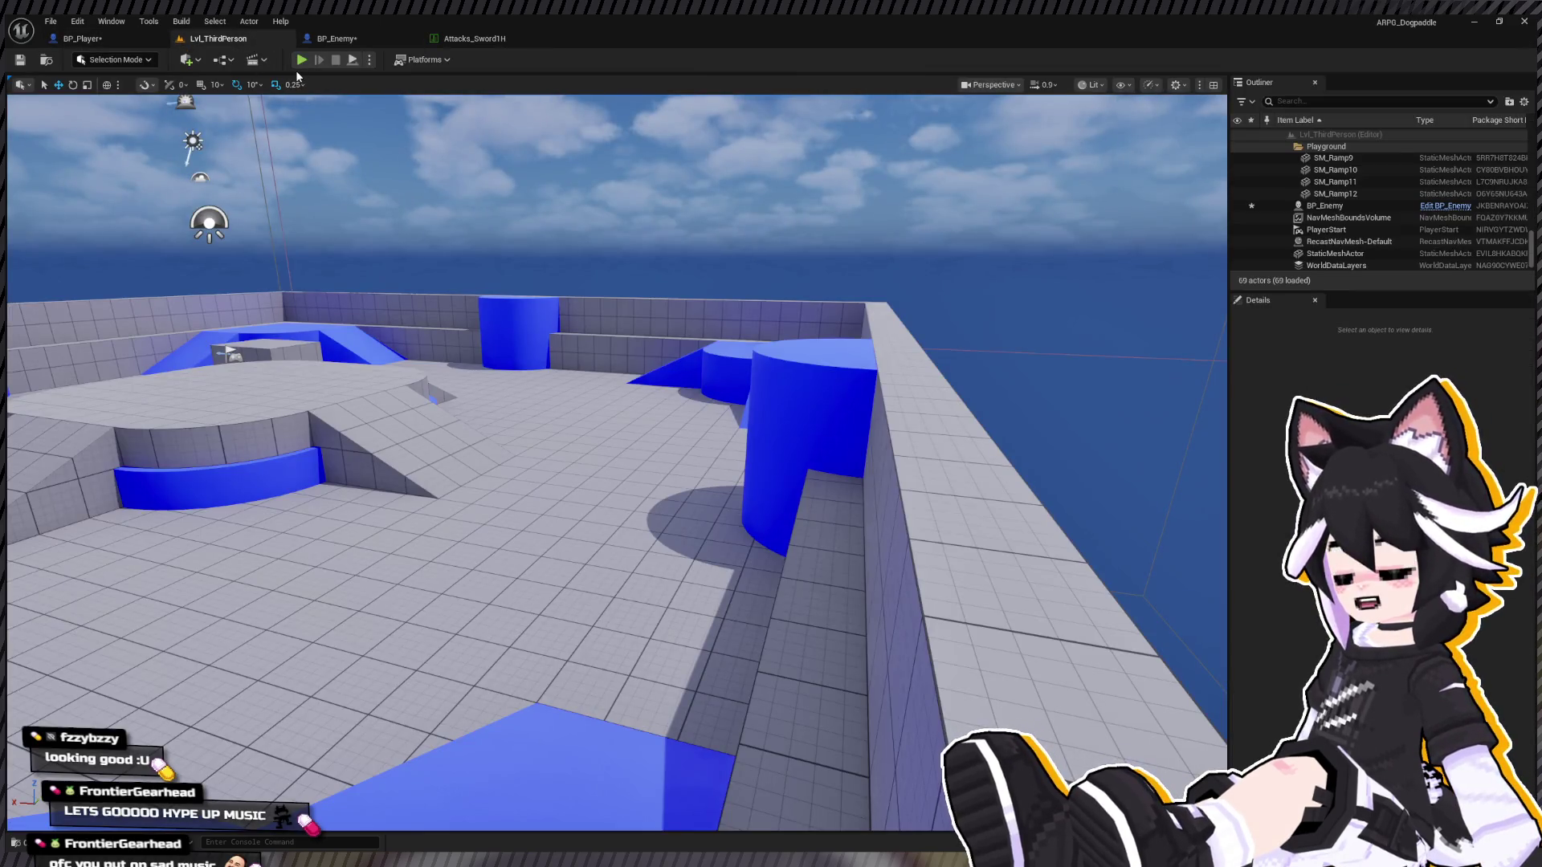
- Run up the ramp and combo the Dummy until stunned, then go back to BP_Player
left_click(301, 60)
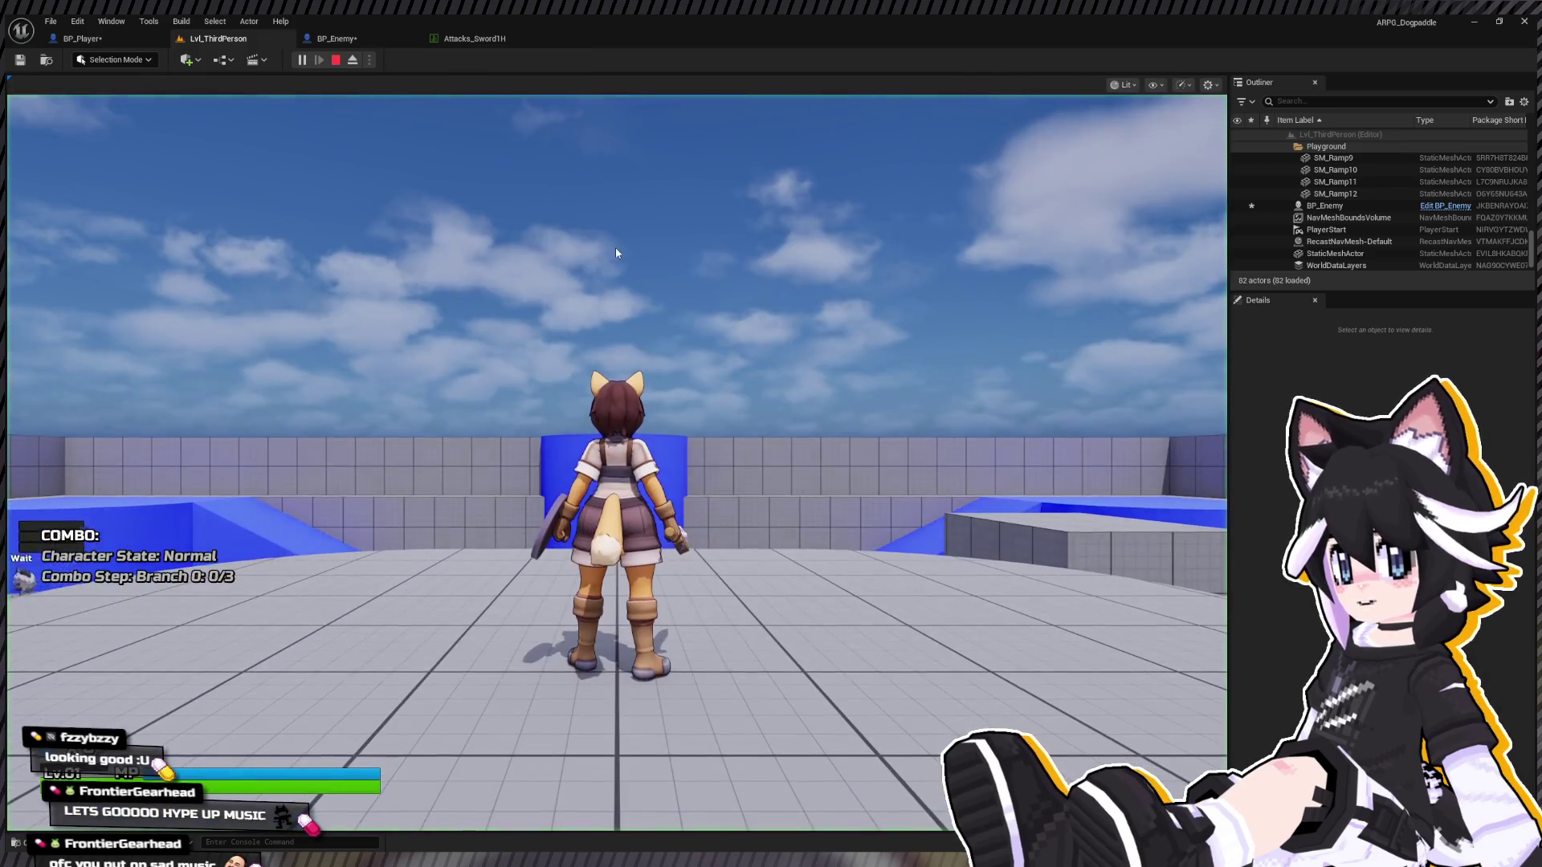
left_click(616, 252)
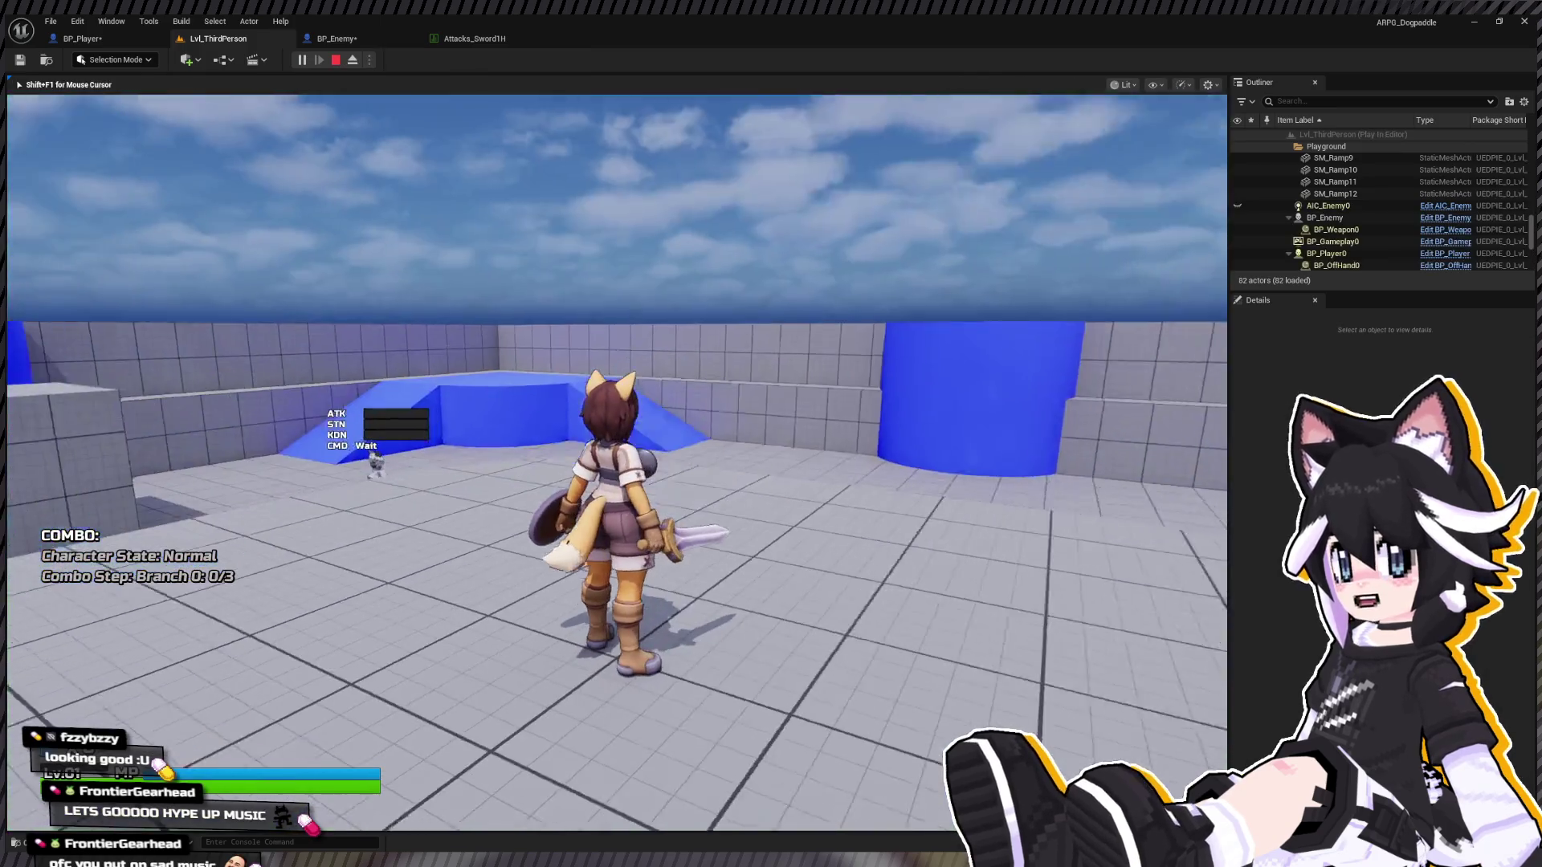
key("w")
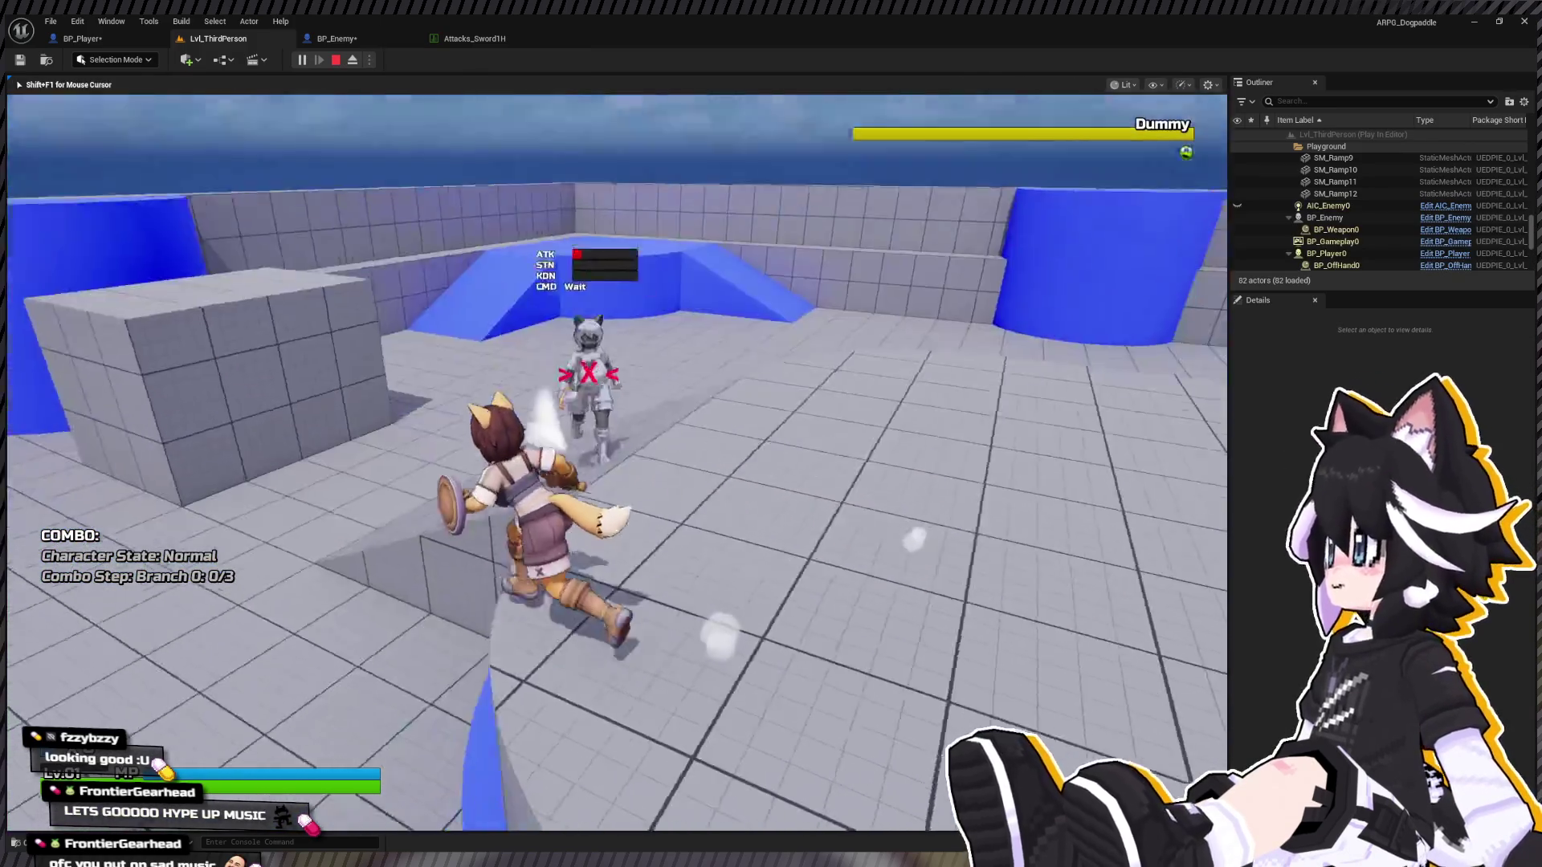
key("w")
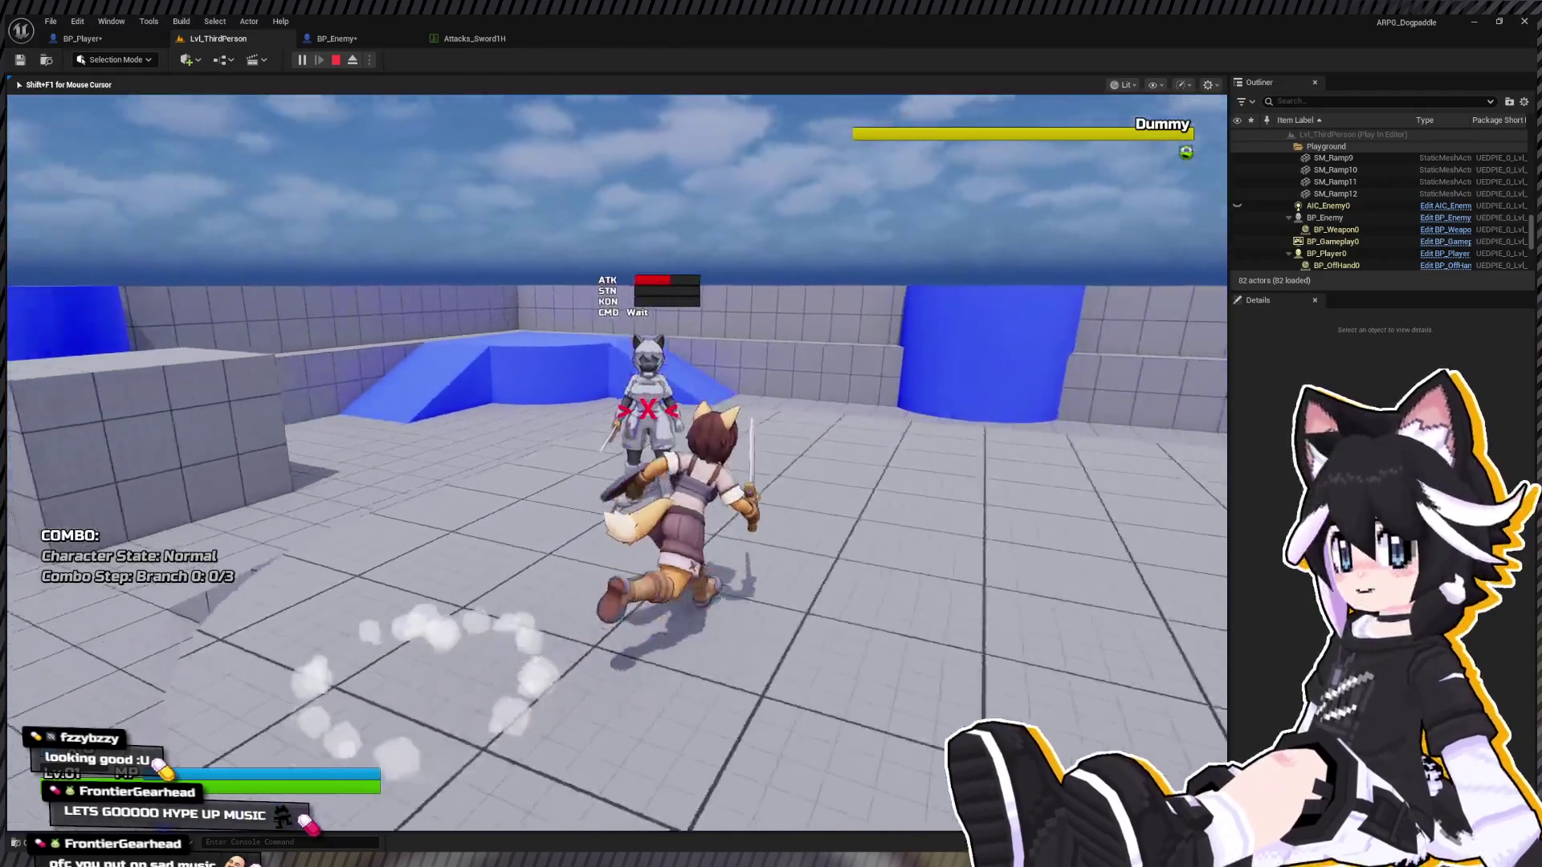
key("w")
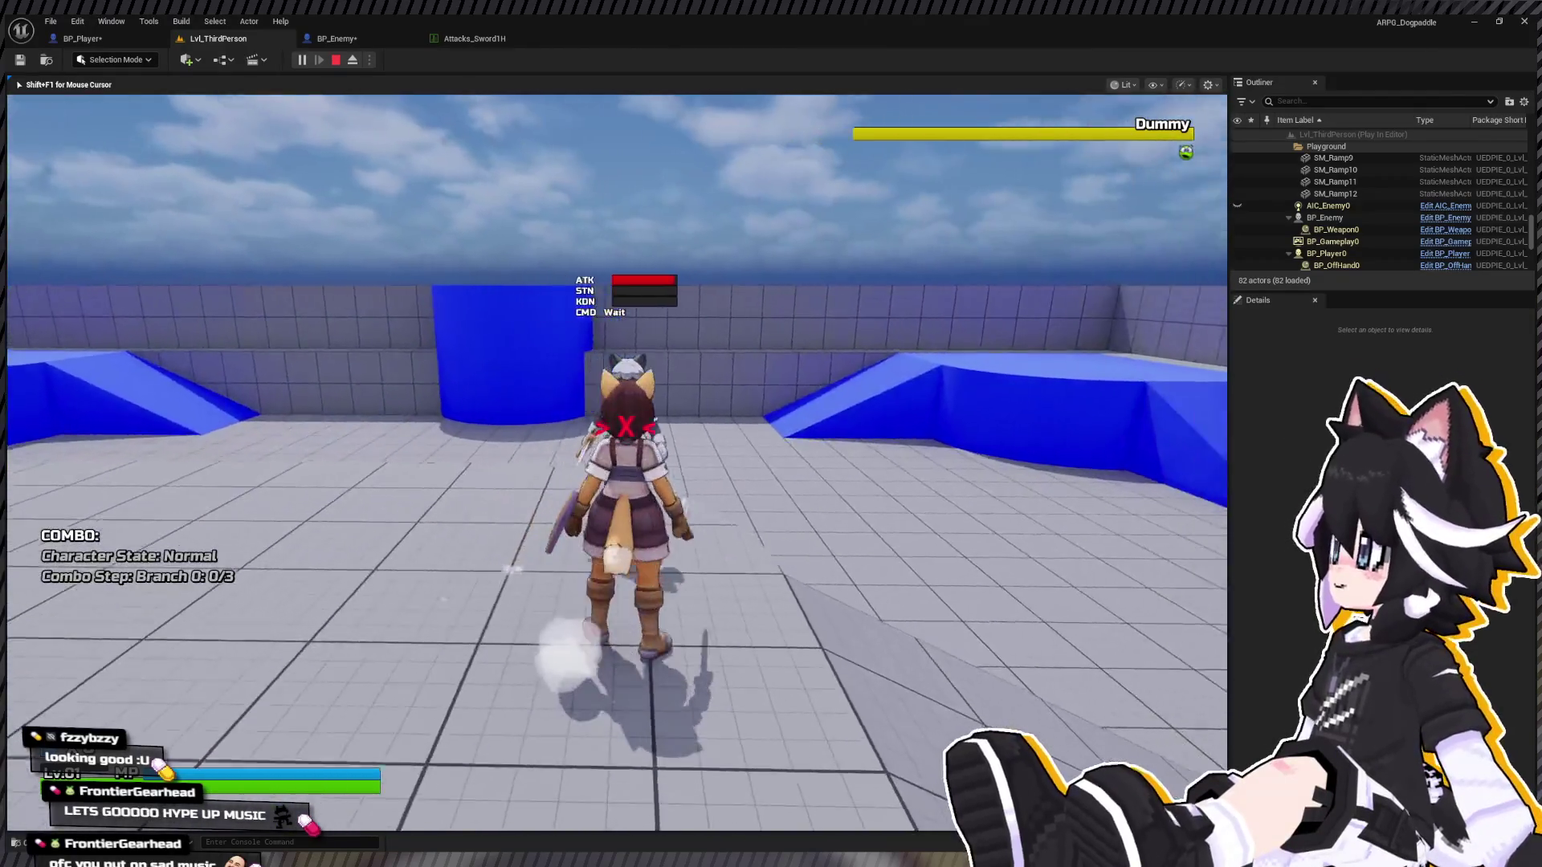
key("w")
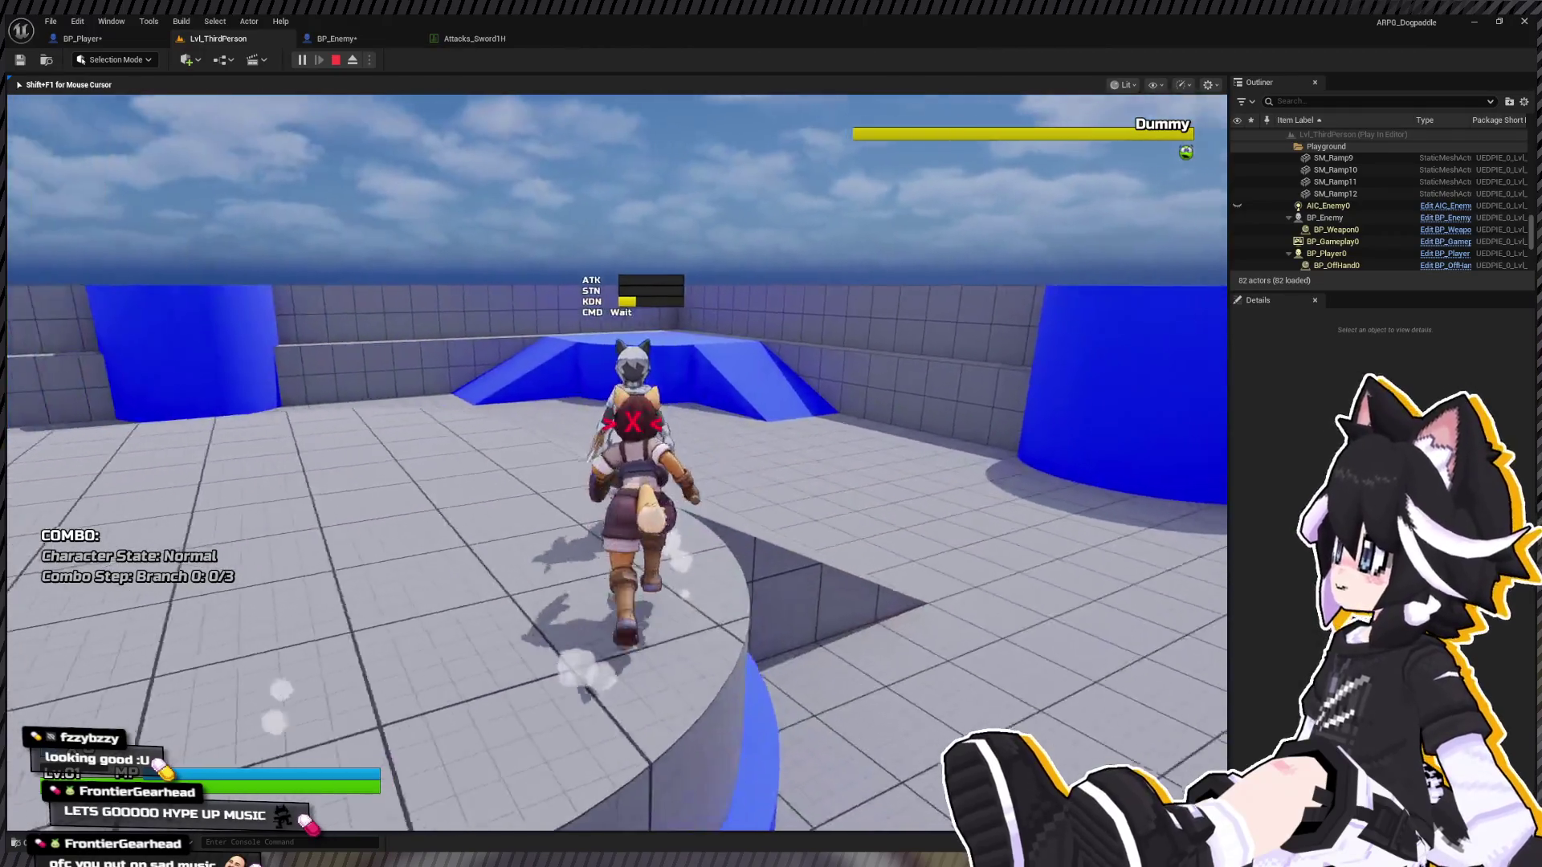
key("w")
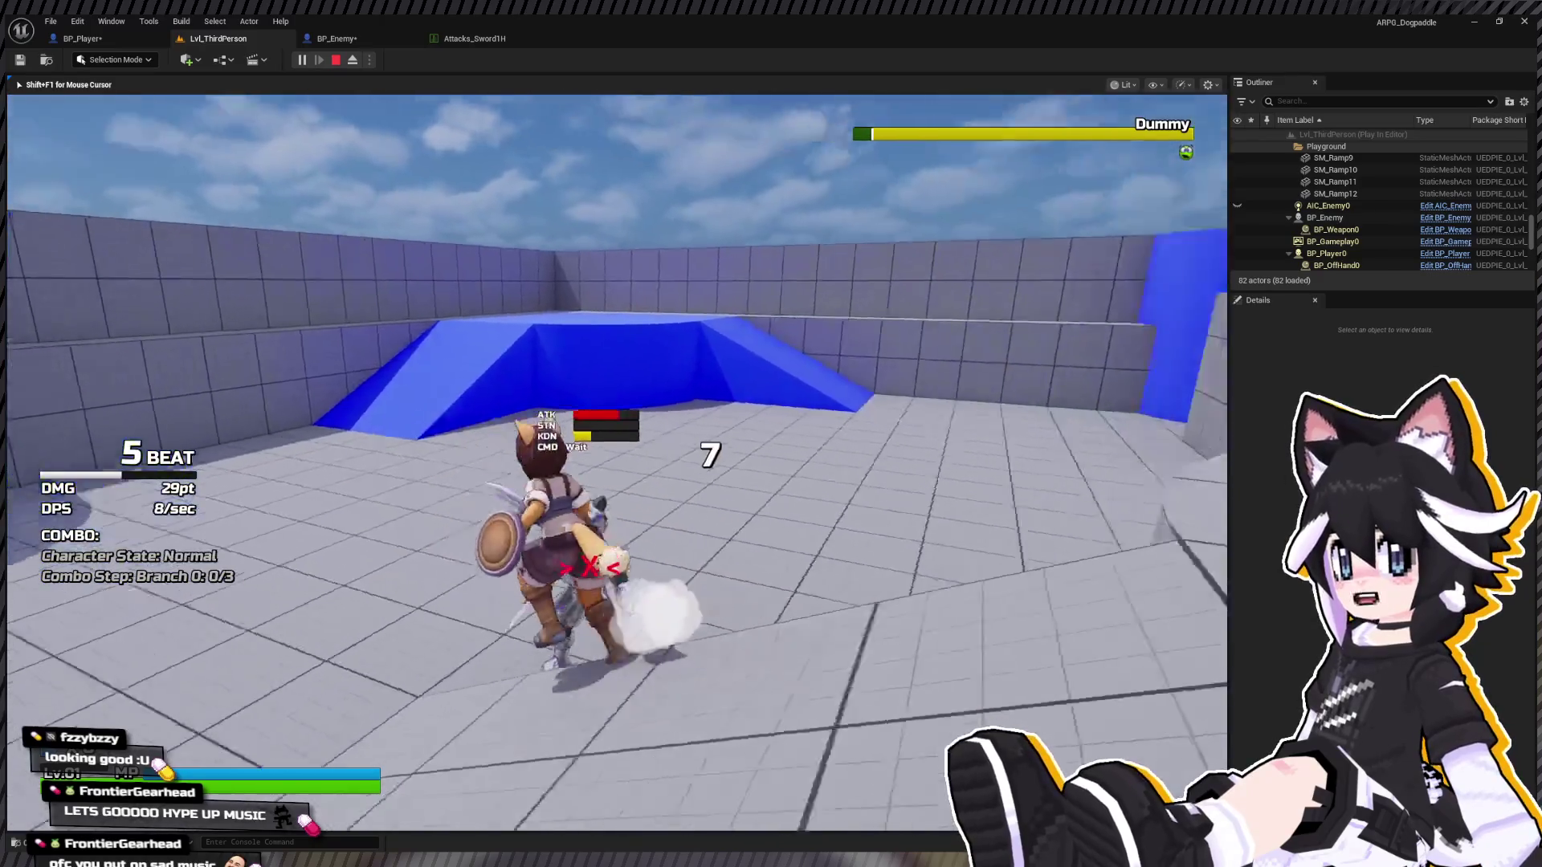
key("w")
key("w")
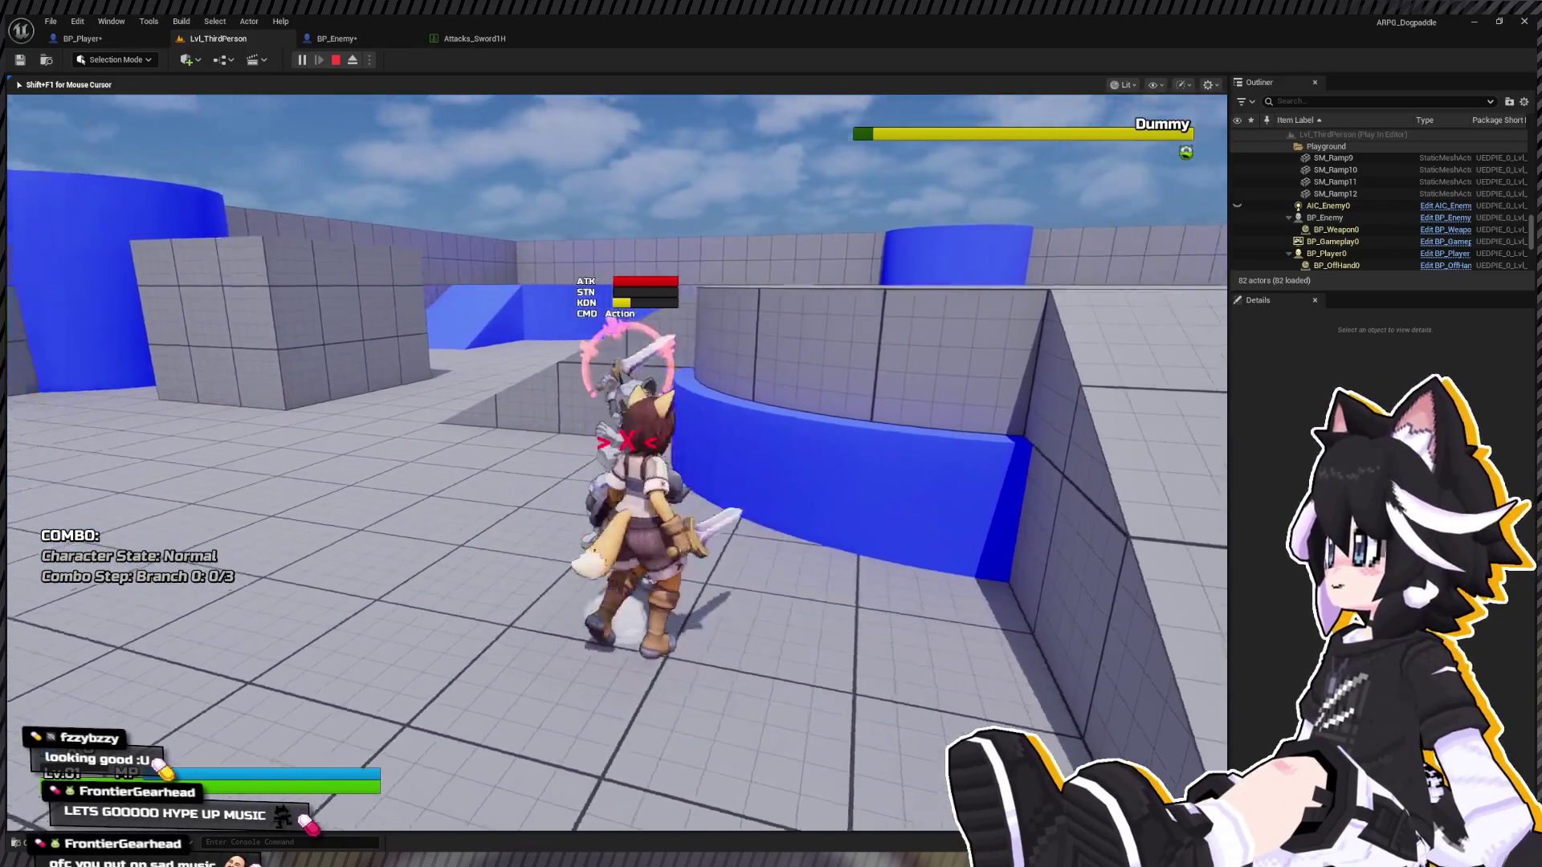
key("w")
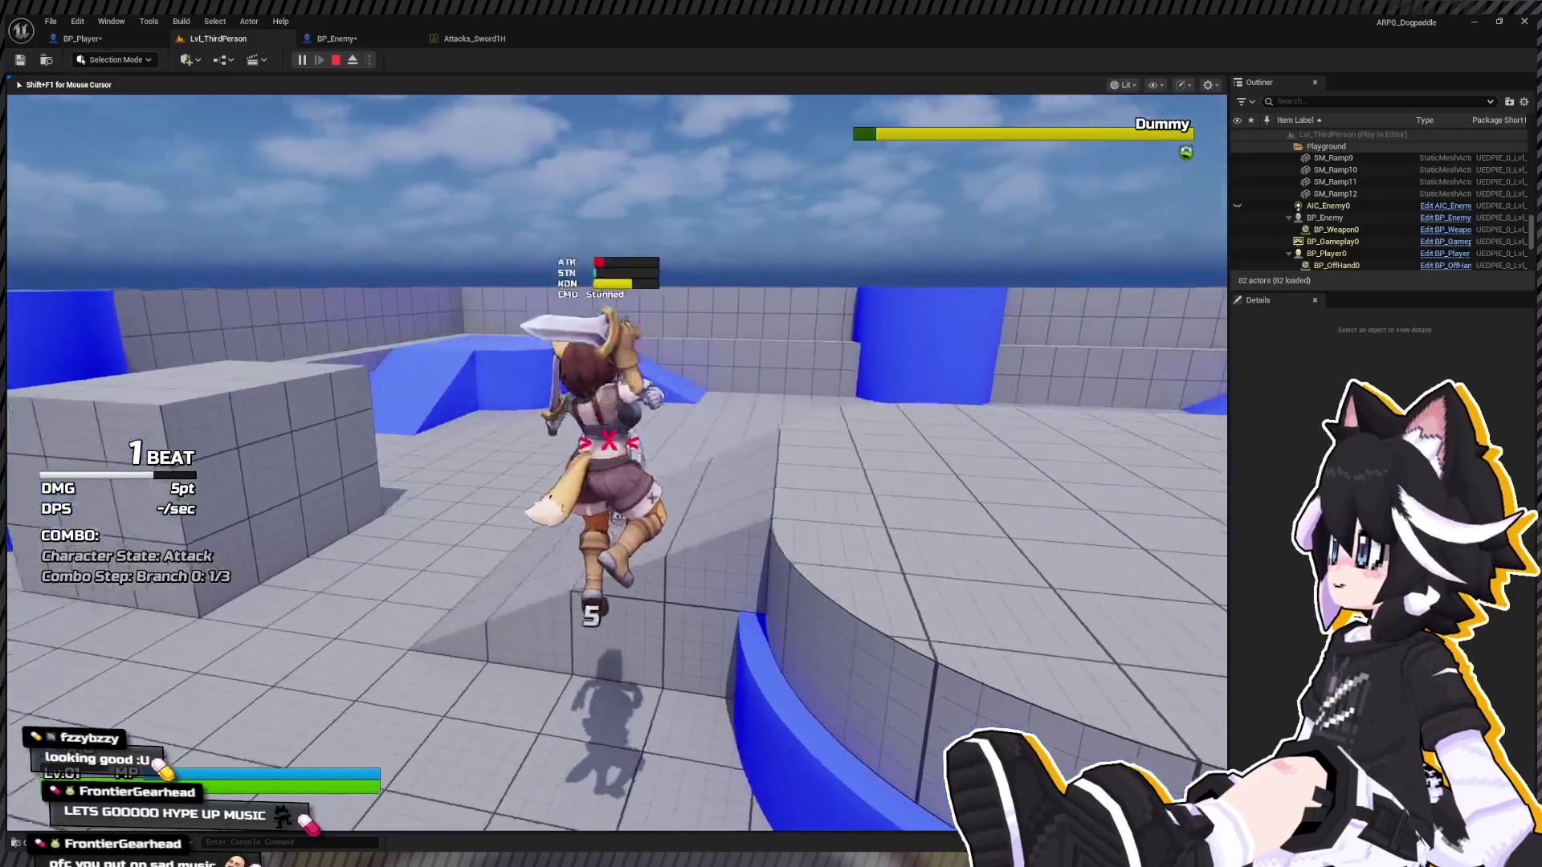
key("w")
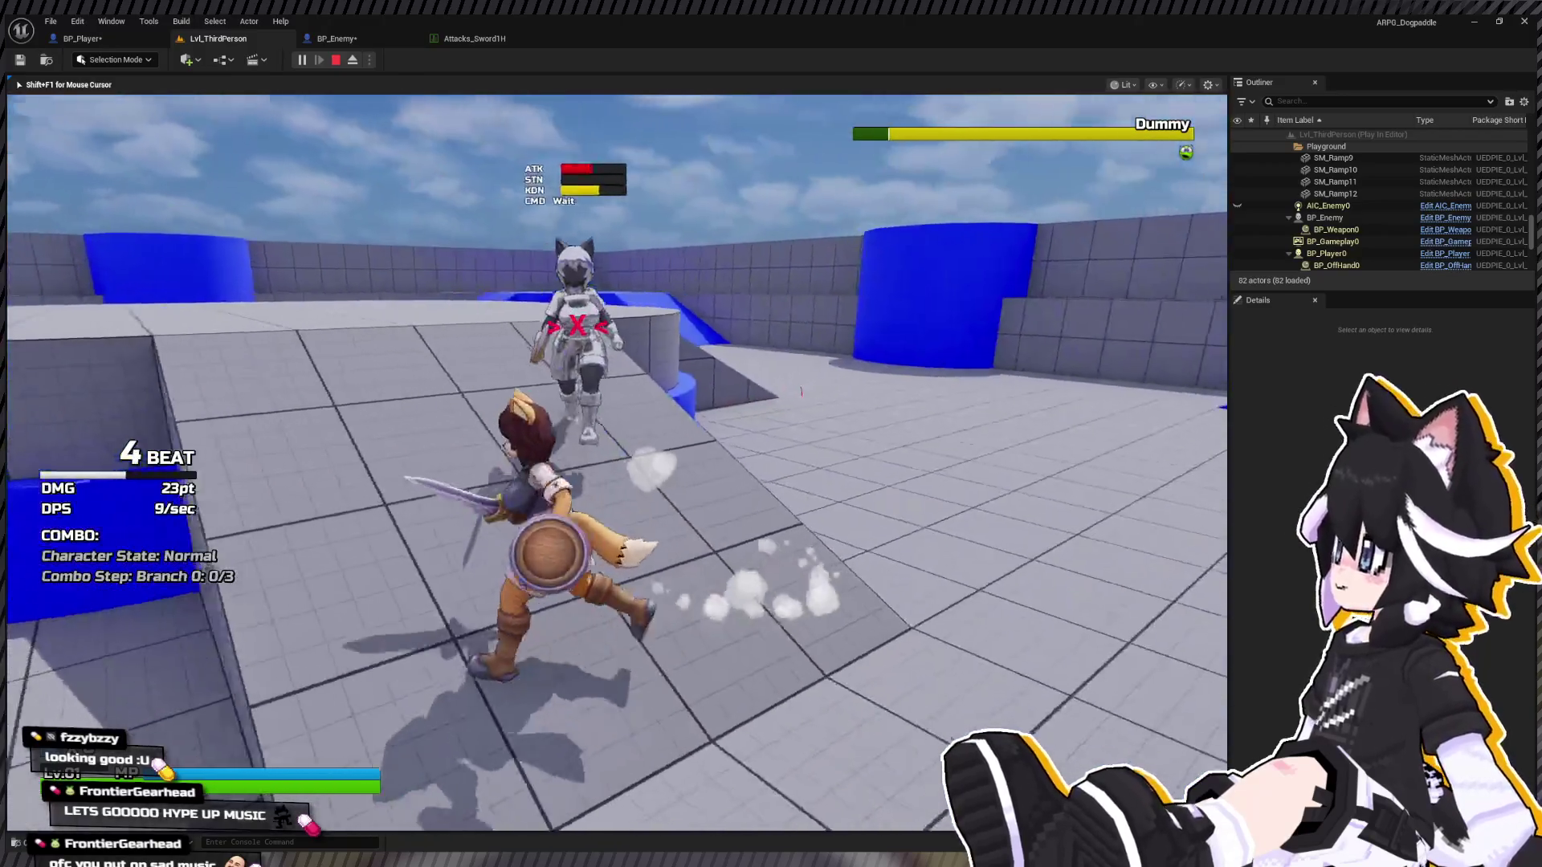
key("Escape")
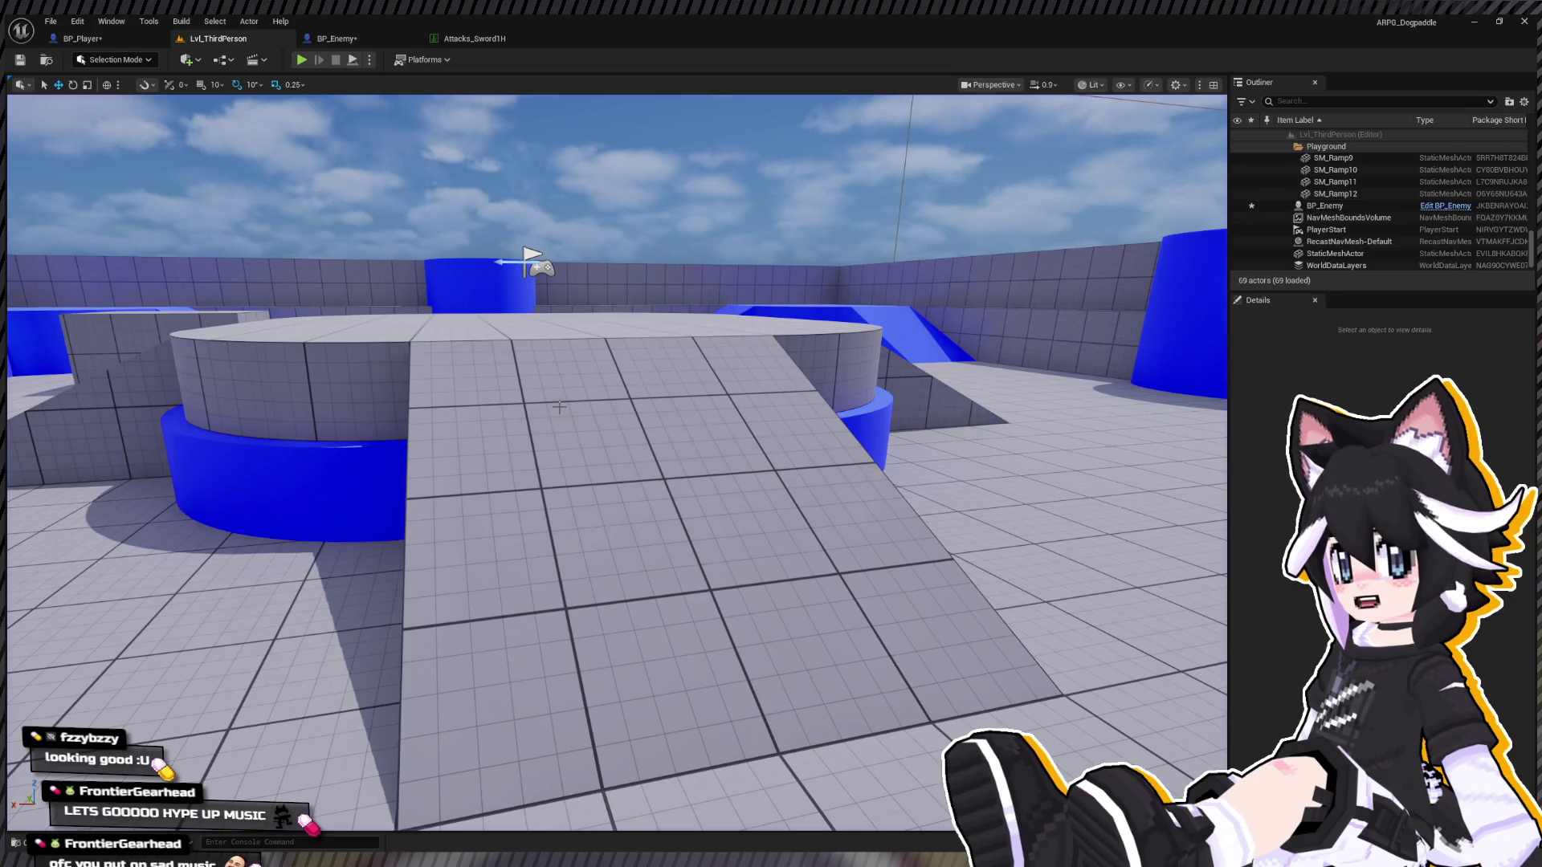
left_click(71, 41)
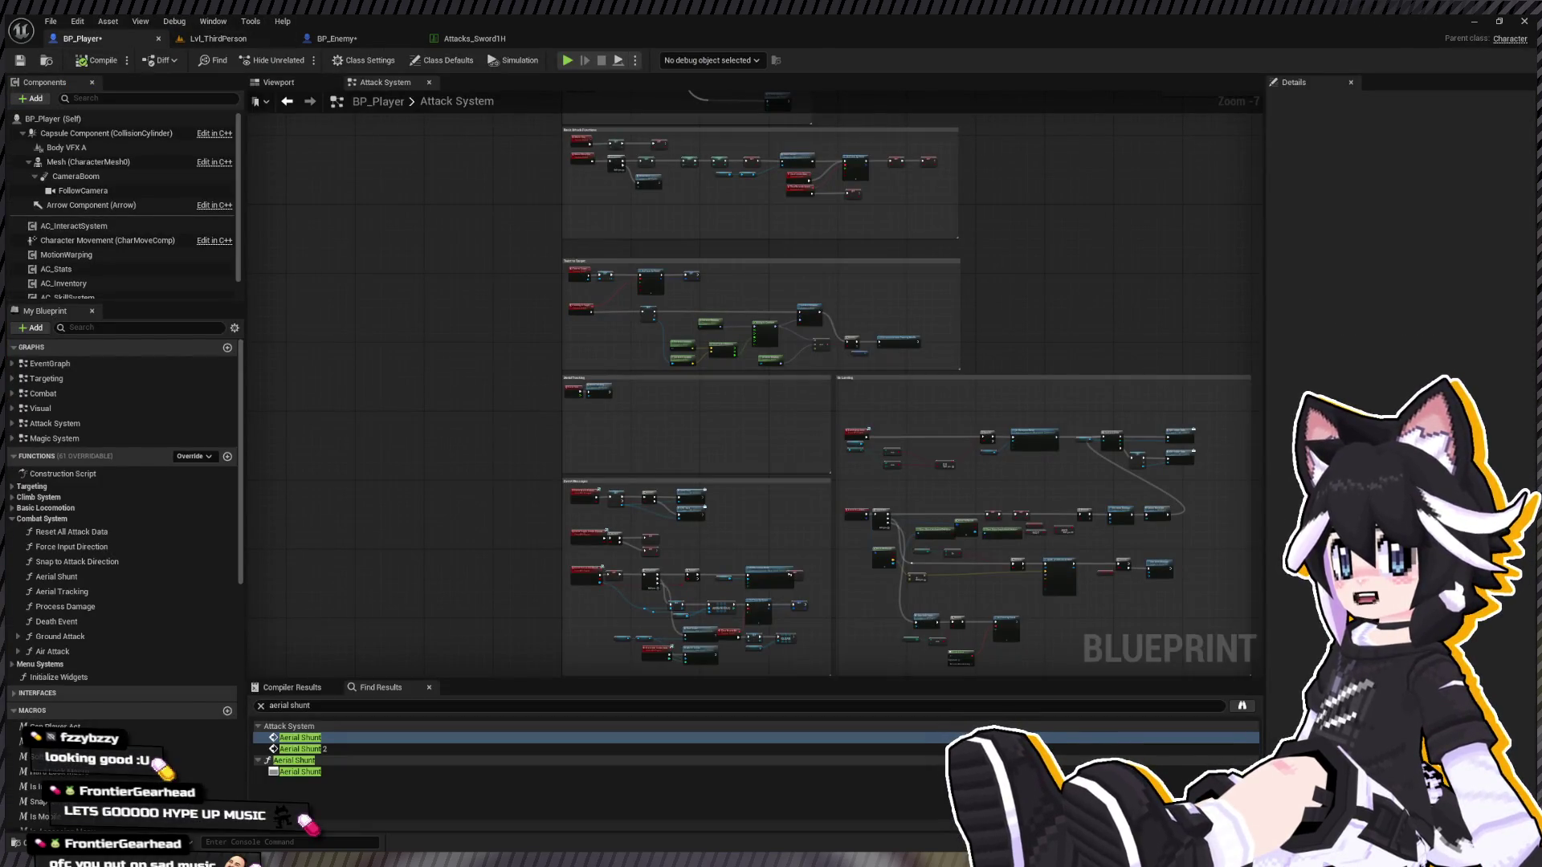
- Open BP_Player's Aerial Shunt function graph and frame the nodes ahead of the Branch
left_click_drag(865, 312, 606, 330)
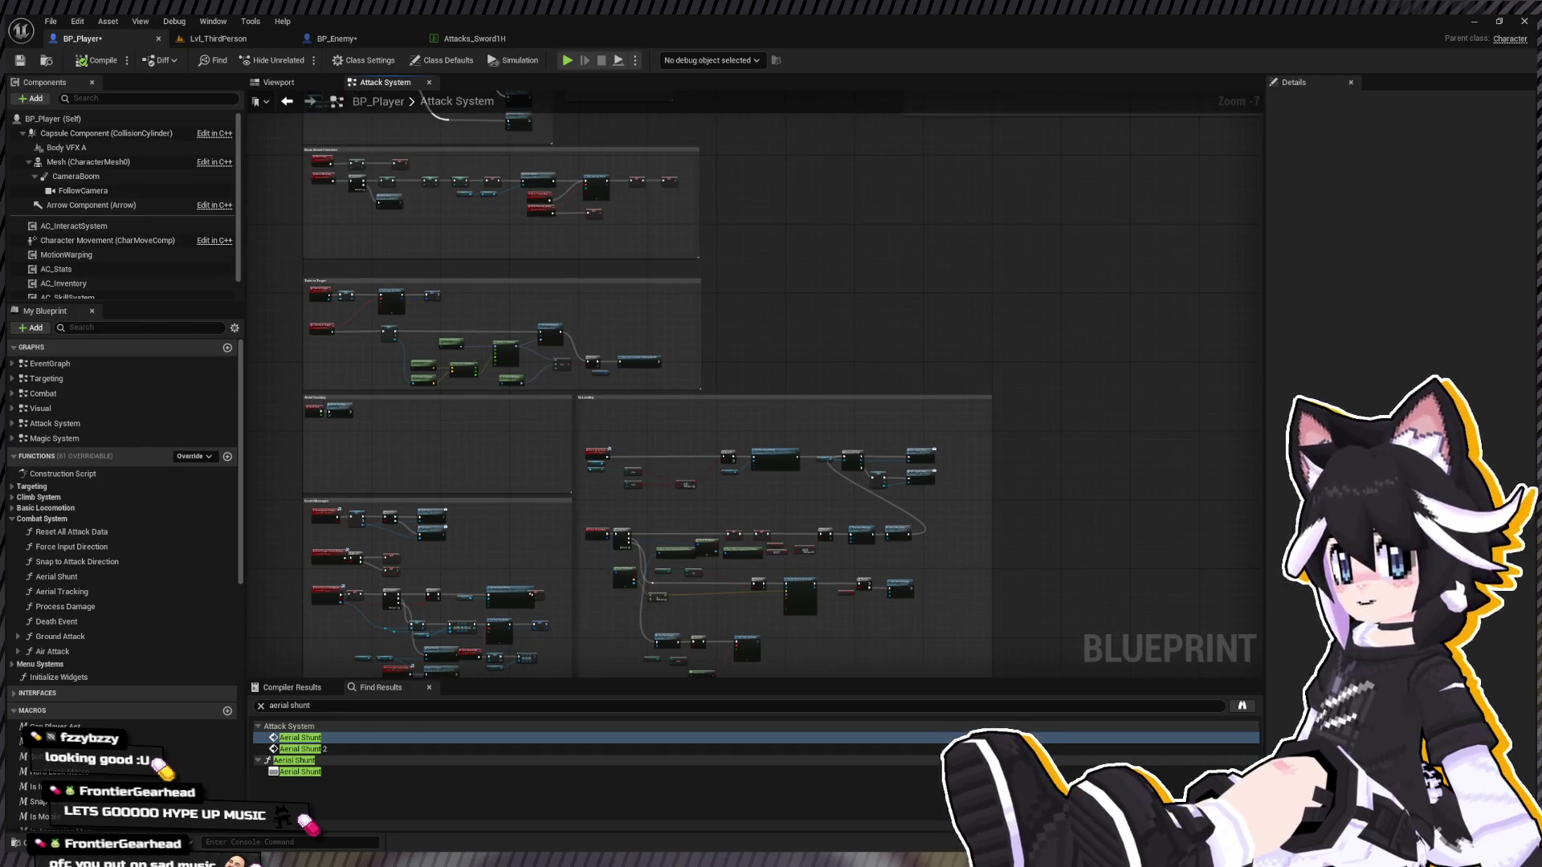
double_click(82, 580)
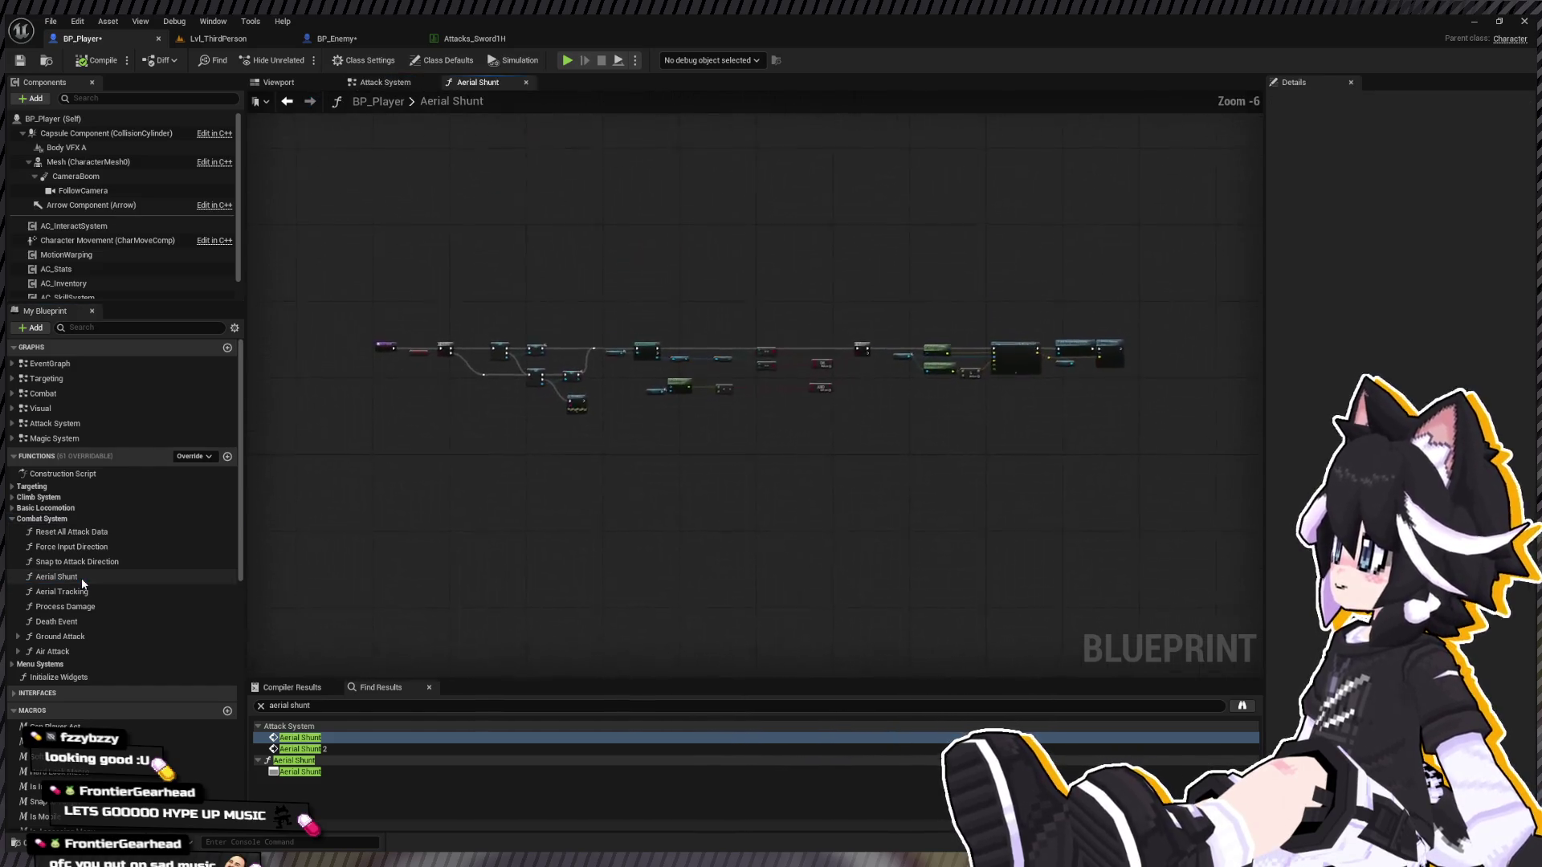
scroll(1188, 441, "up", 6)
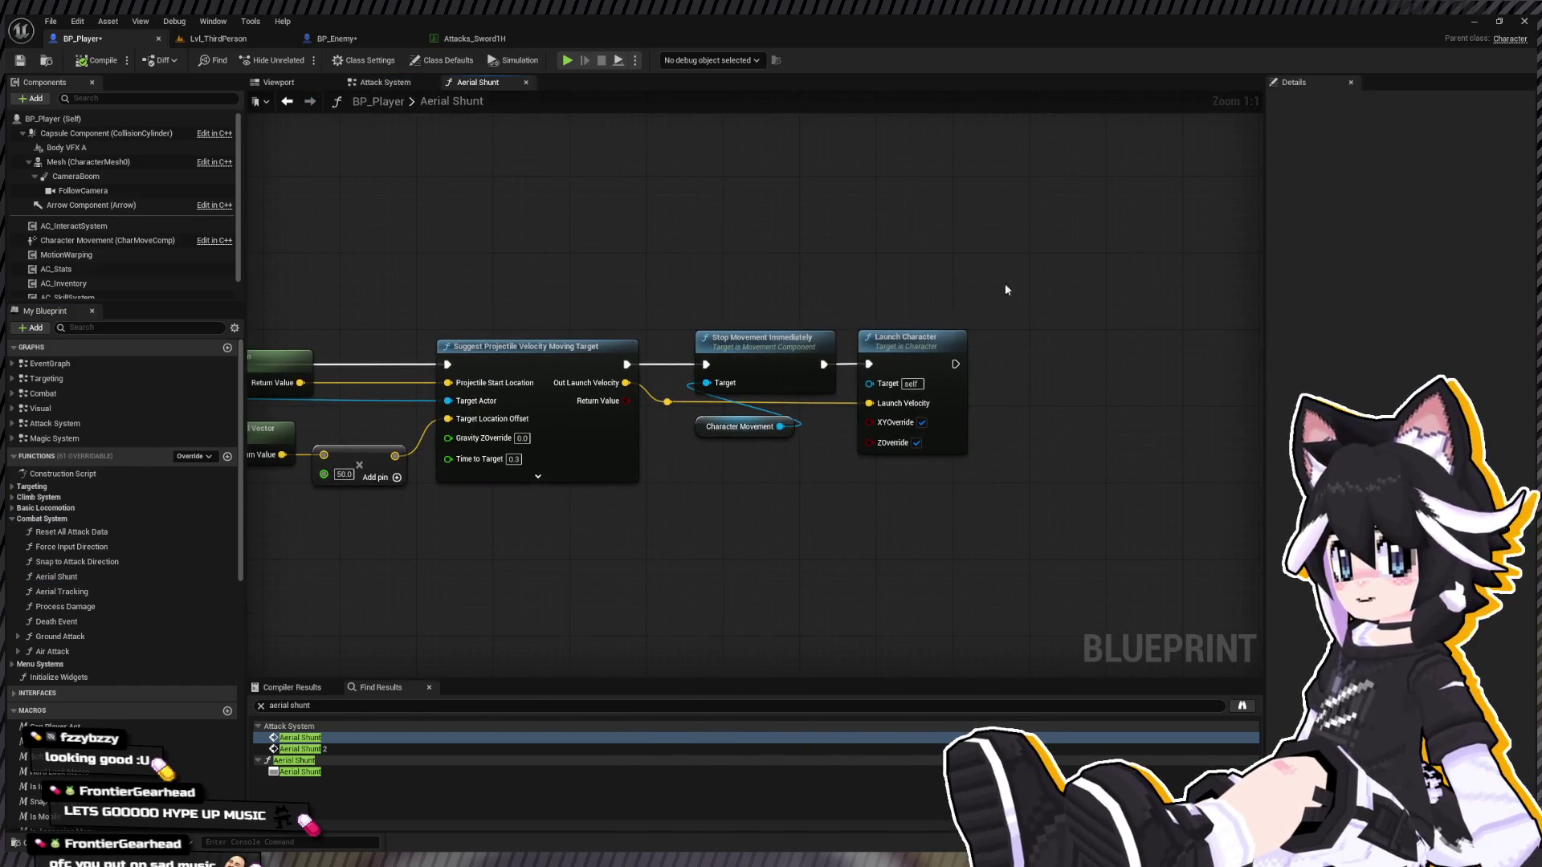
scroll(814, 187, "down", 2)
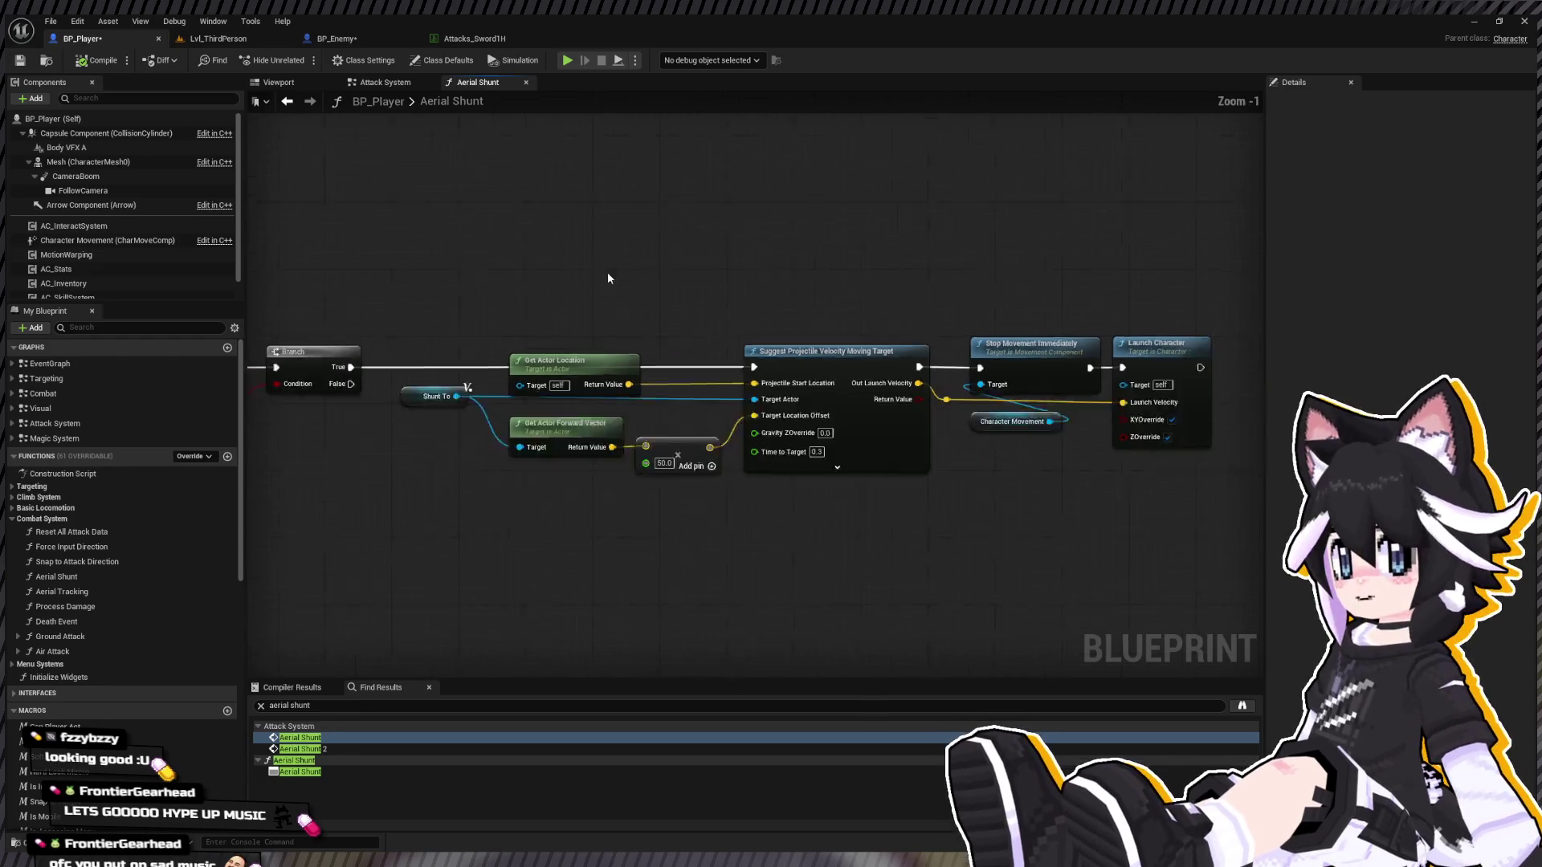
mouse_move(607, 272)
left_mouse_down()
mouse_move(841, 336)
mouse_move(836, 276)
mouse_move(729, 356)
mouse_move(798, 390)
left_mouse_up()
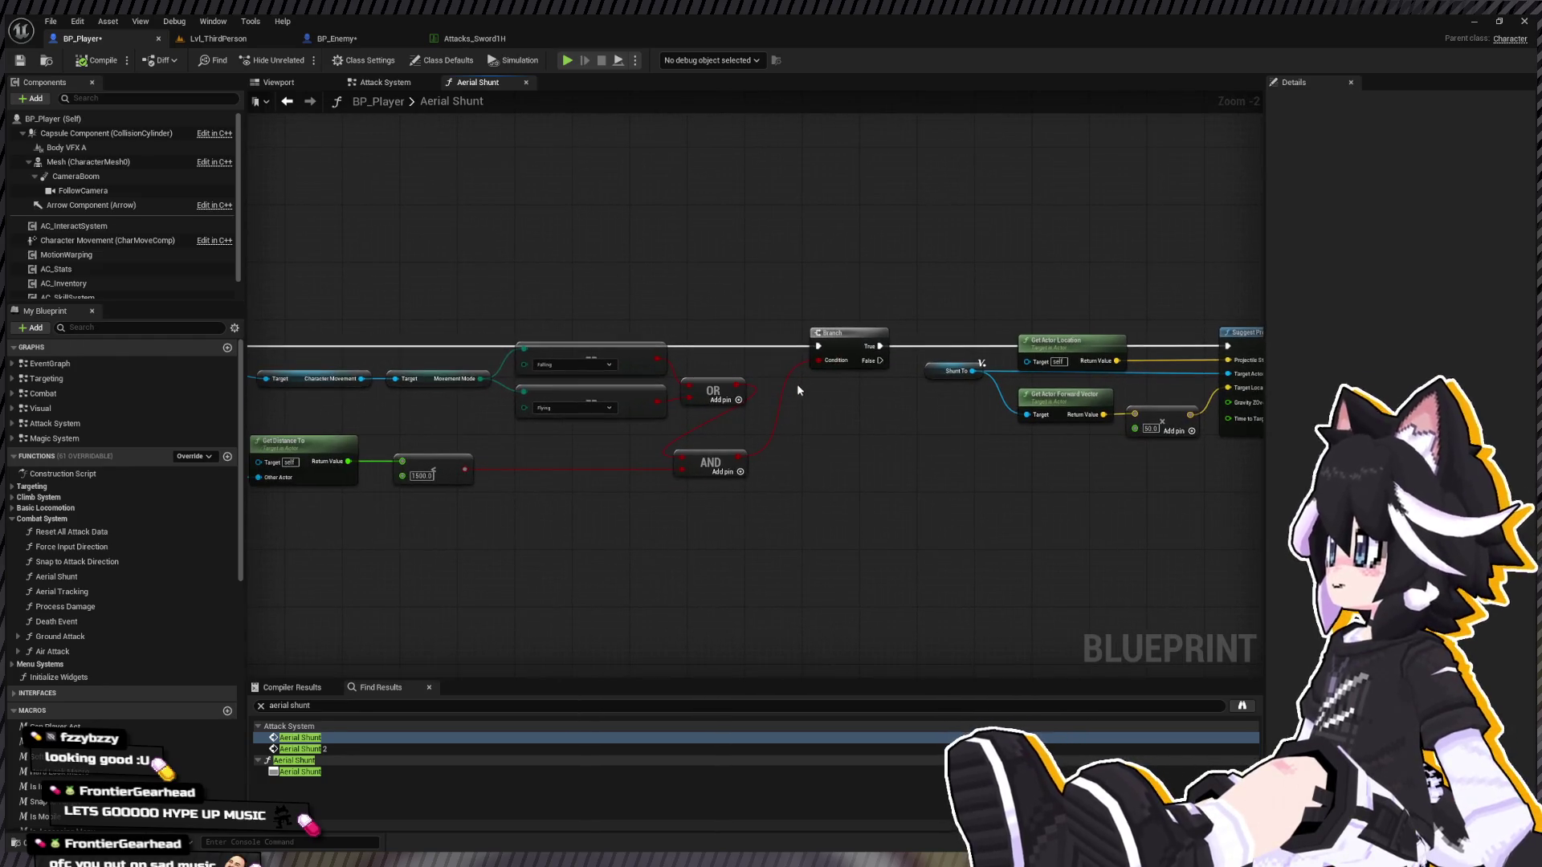
mouse_move(729, 314)
left_mouse_down()
mouse_move(585, 447)
mouse_move(561, 436)
left_mouse_up()
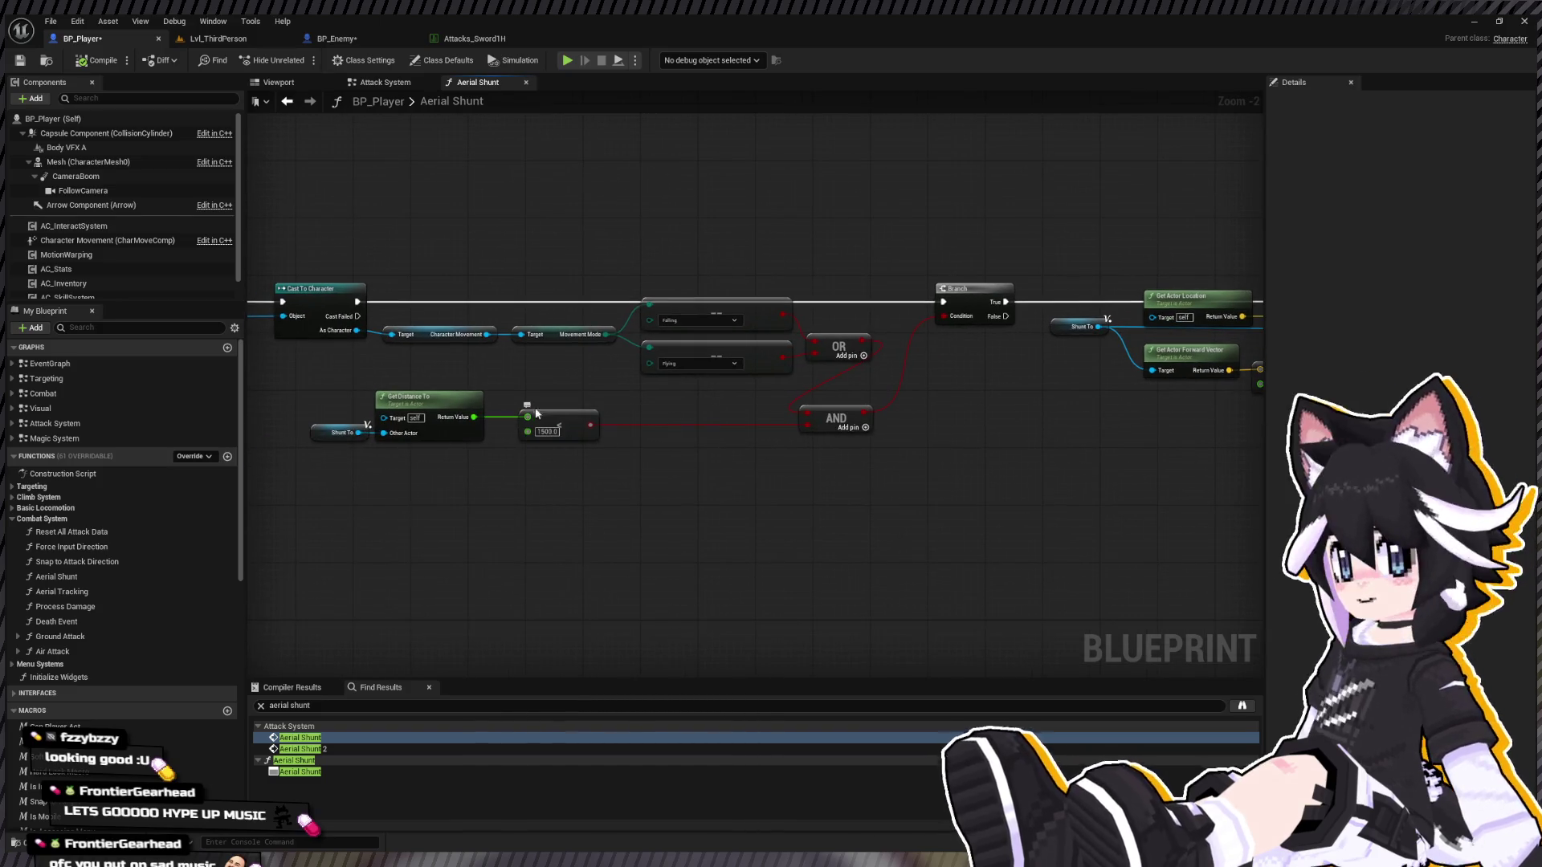
- Replace the distance check with Get Distance To > 250.0, wired into the AND node
key("ctrl+z")
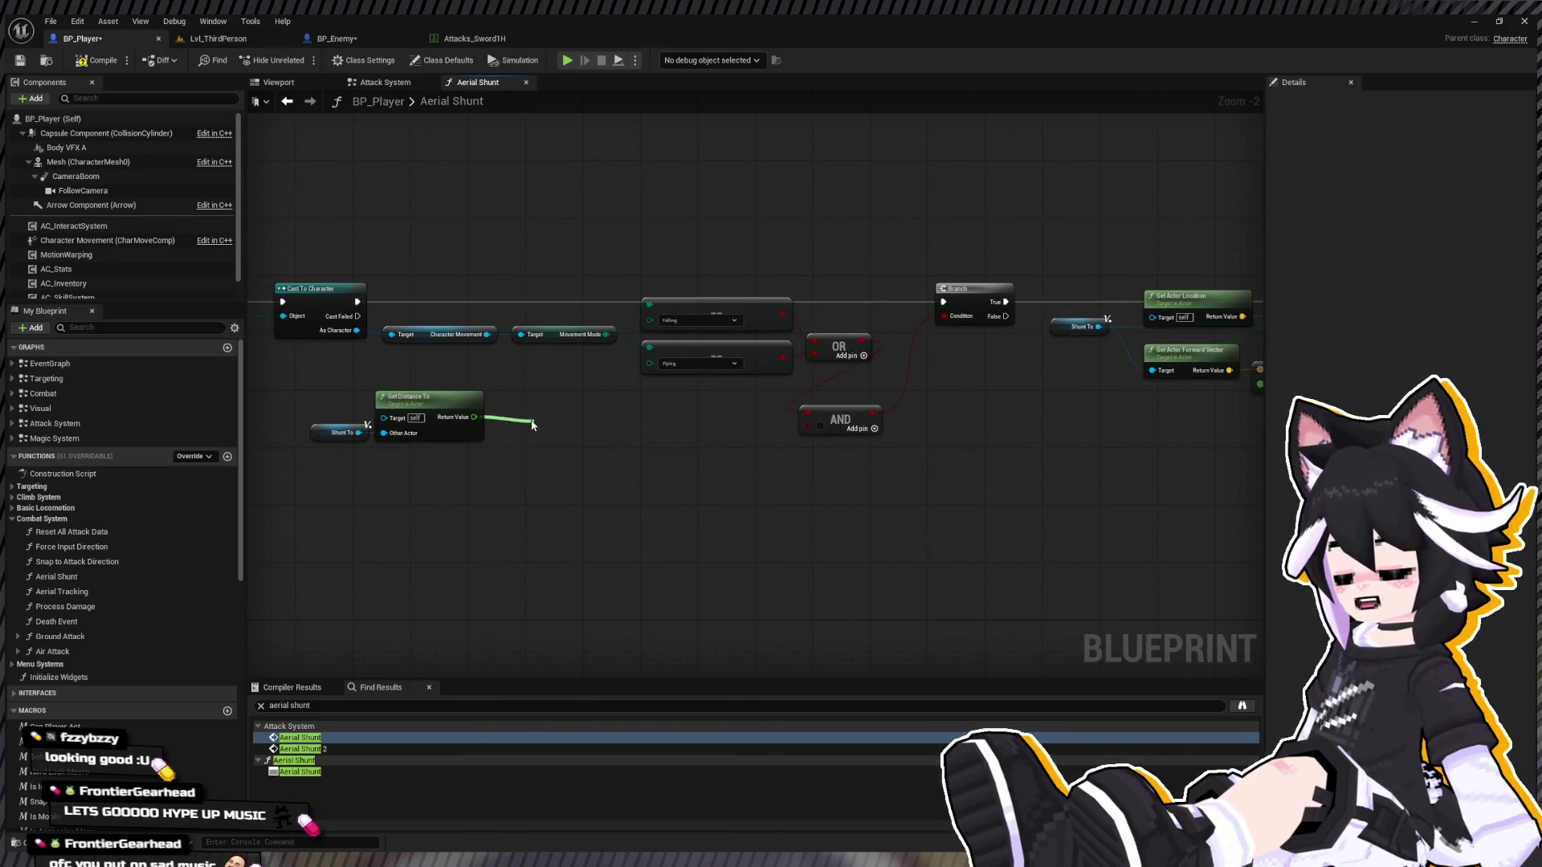
key("ctrl+y")
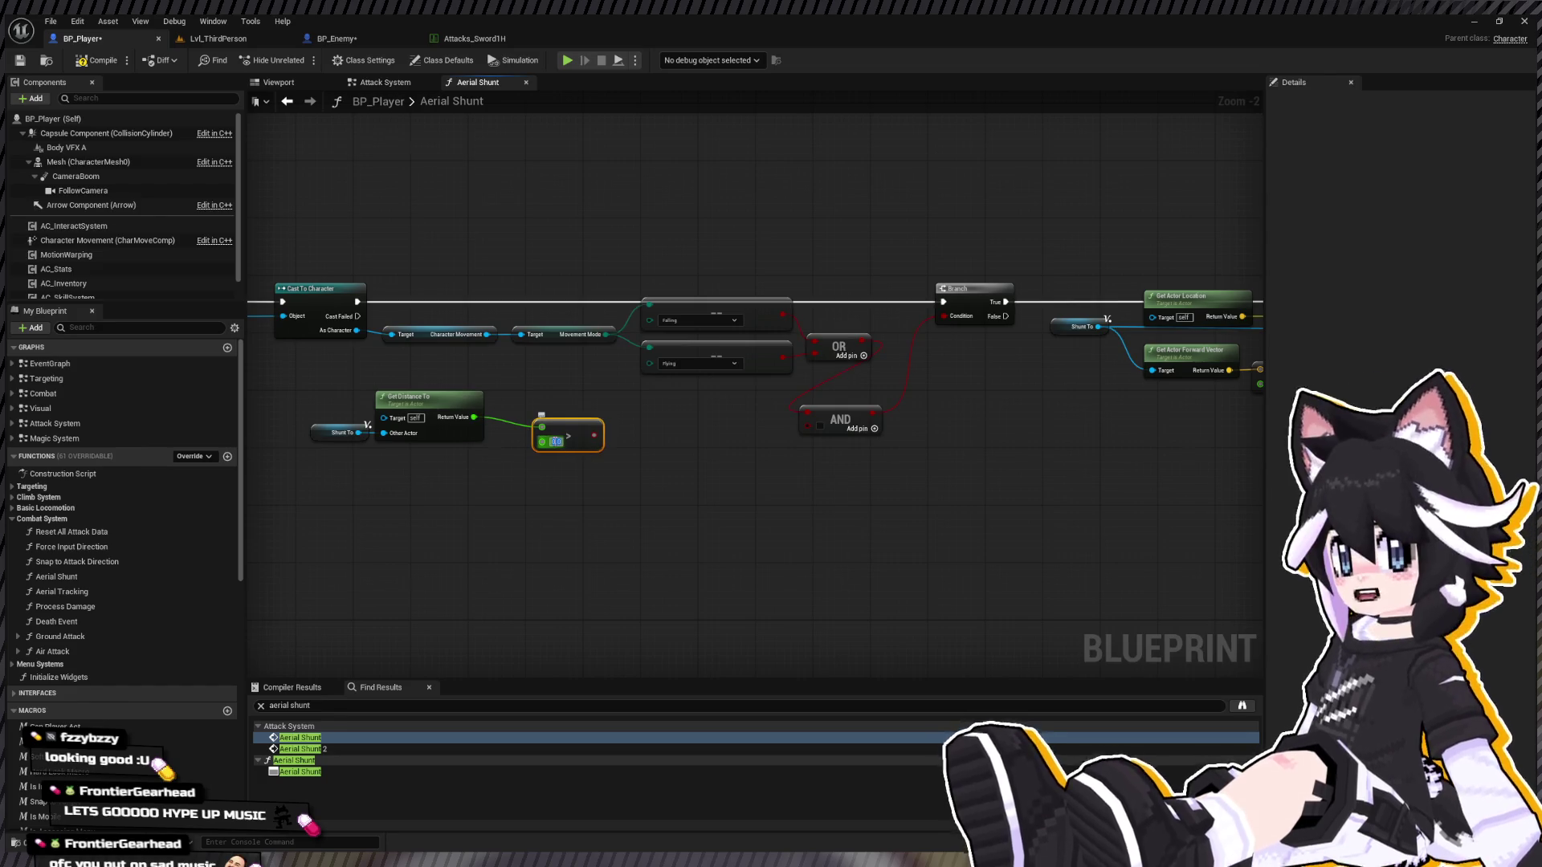
type("50")
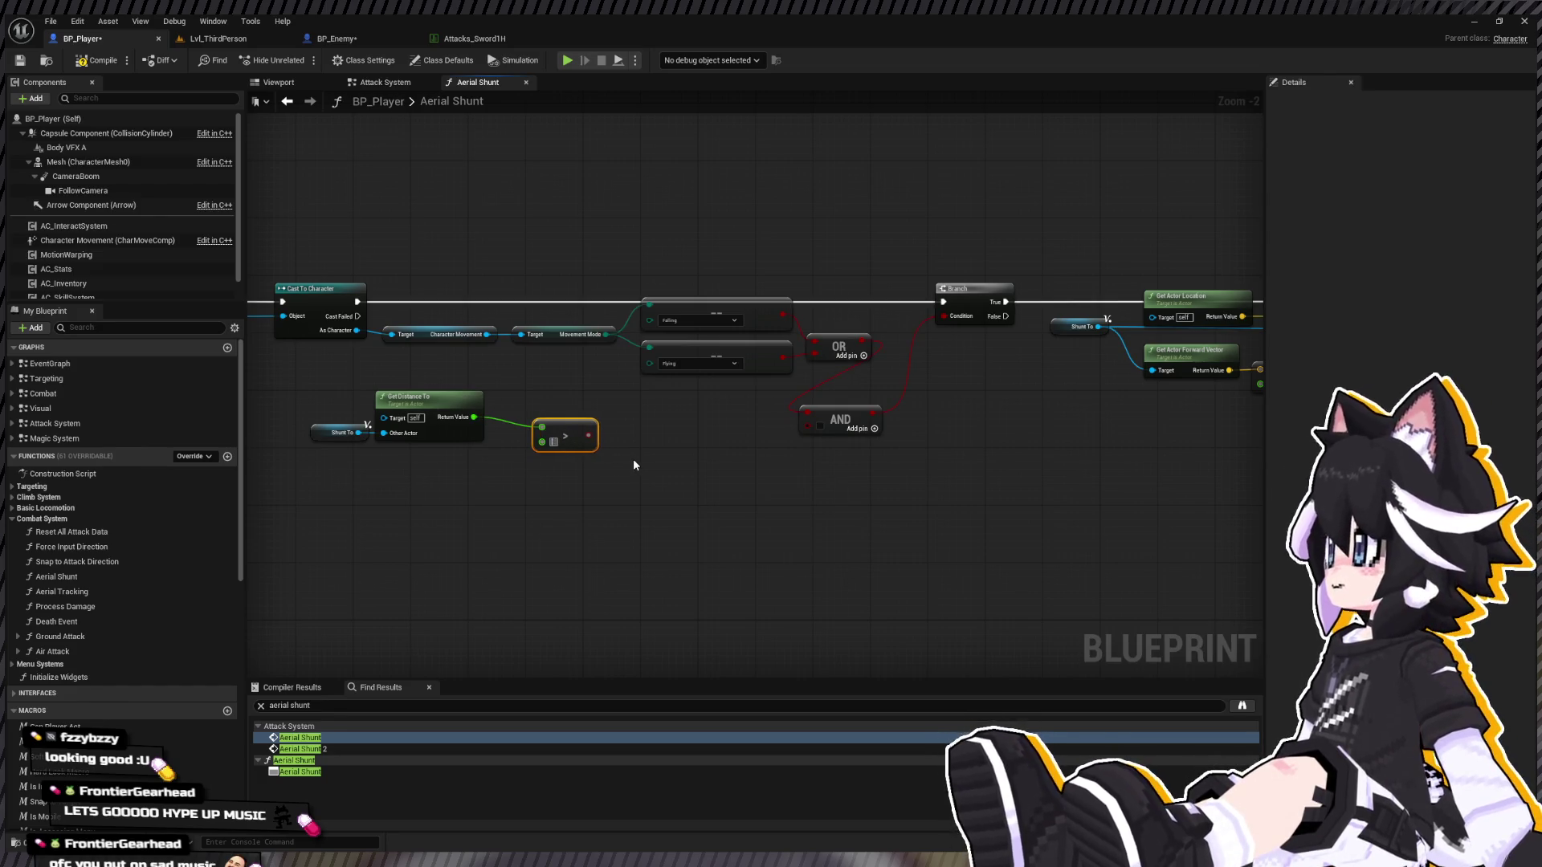
key("Return")
left_click(628, 461)
left_click_drag(601, 434, 808, 424)
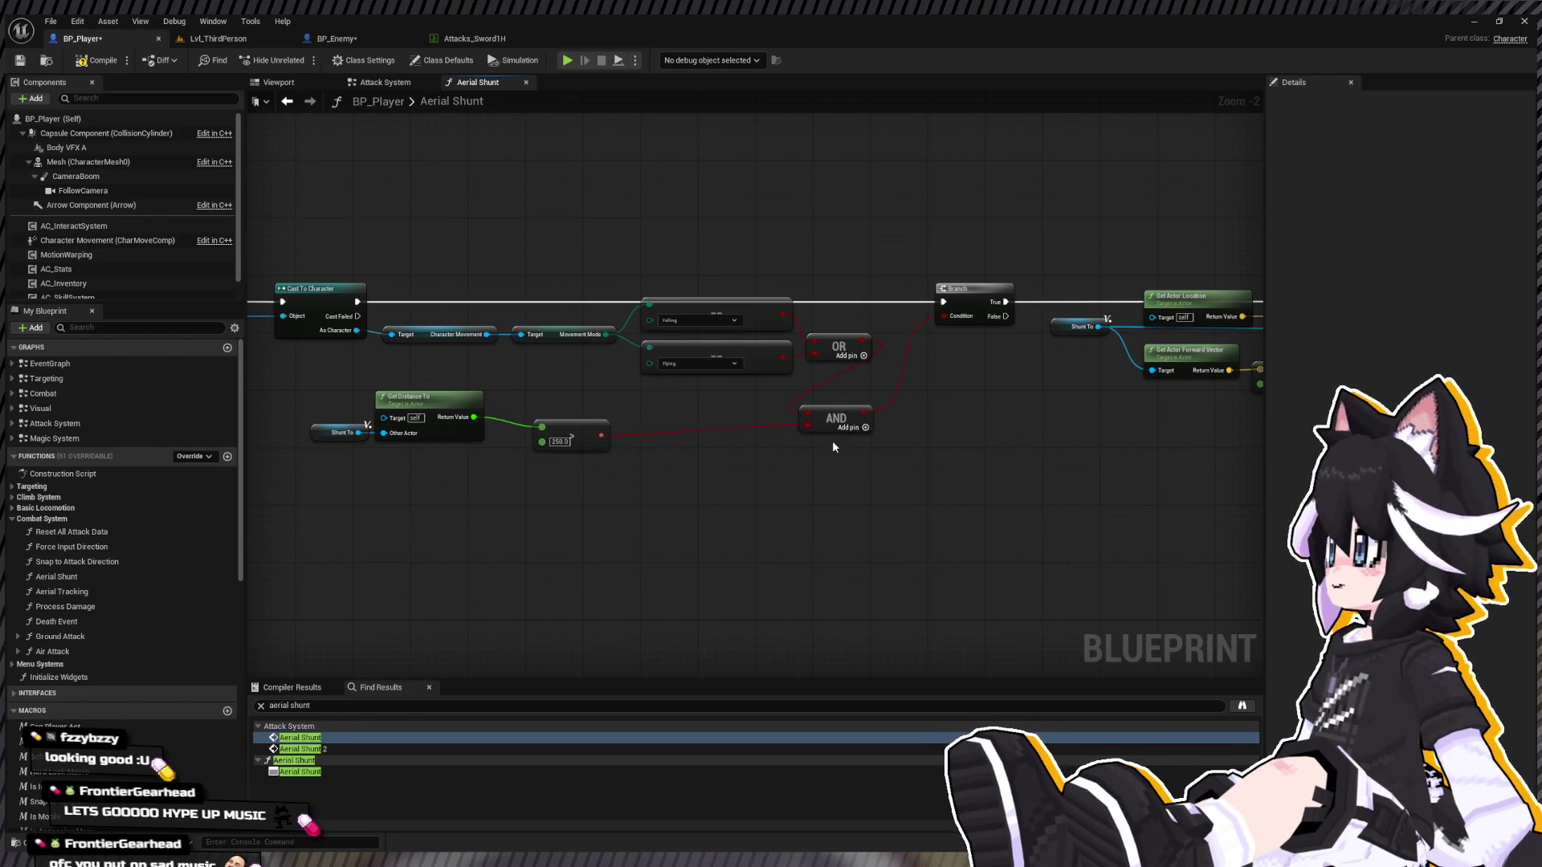
- Play-test the shunt against the Dummy, then return to BP_Player's Aerial Shunt graph
left_click(224, 38)
left_click(304, 61)
key("w")
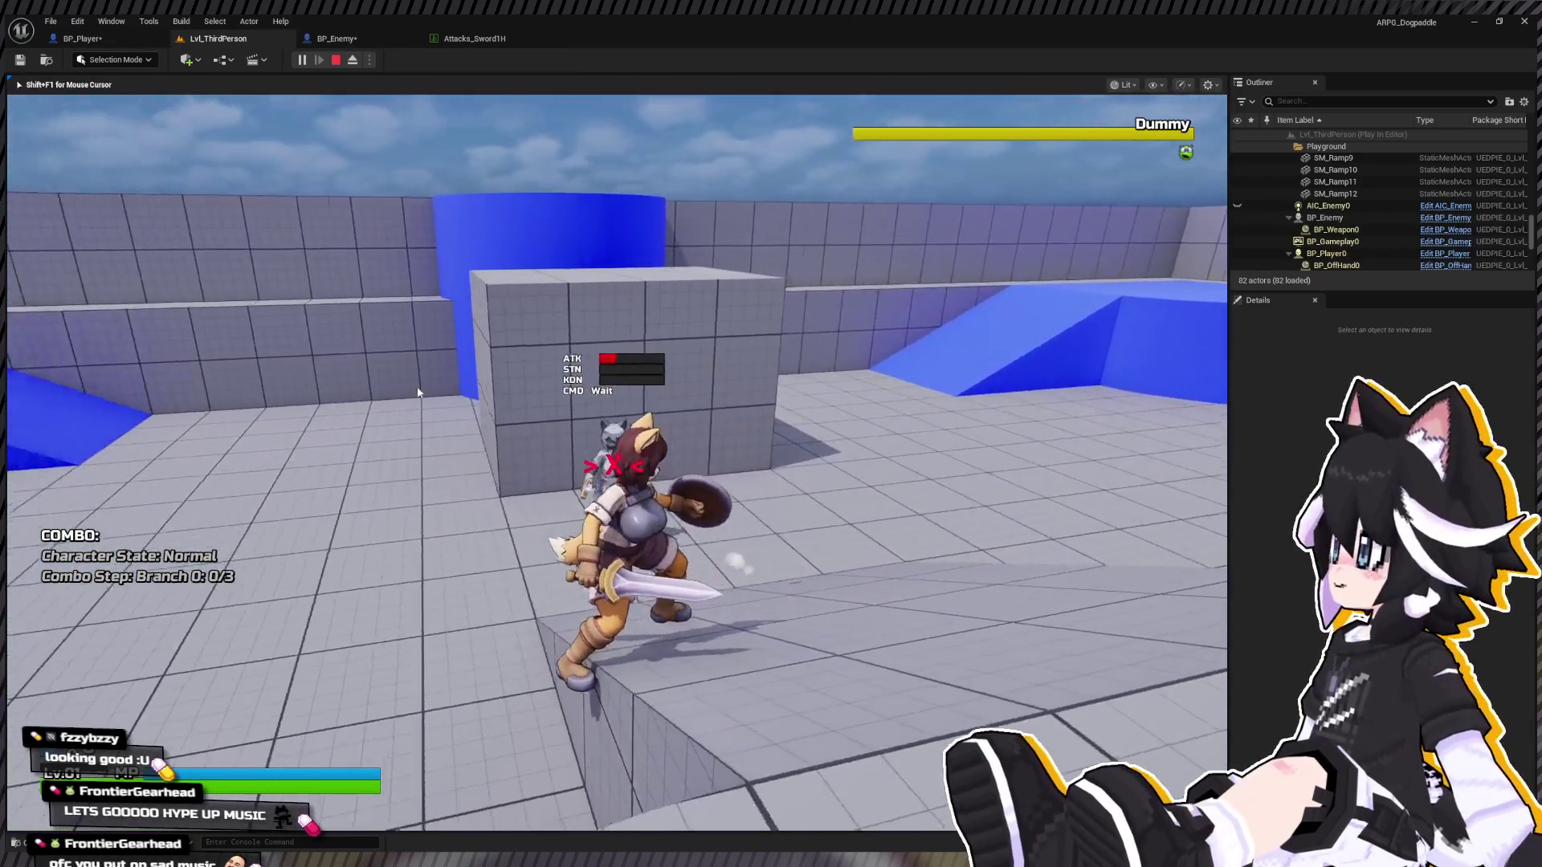
key("Tab")
key("Tab")
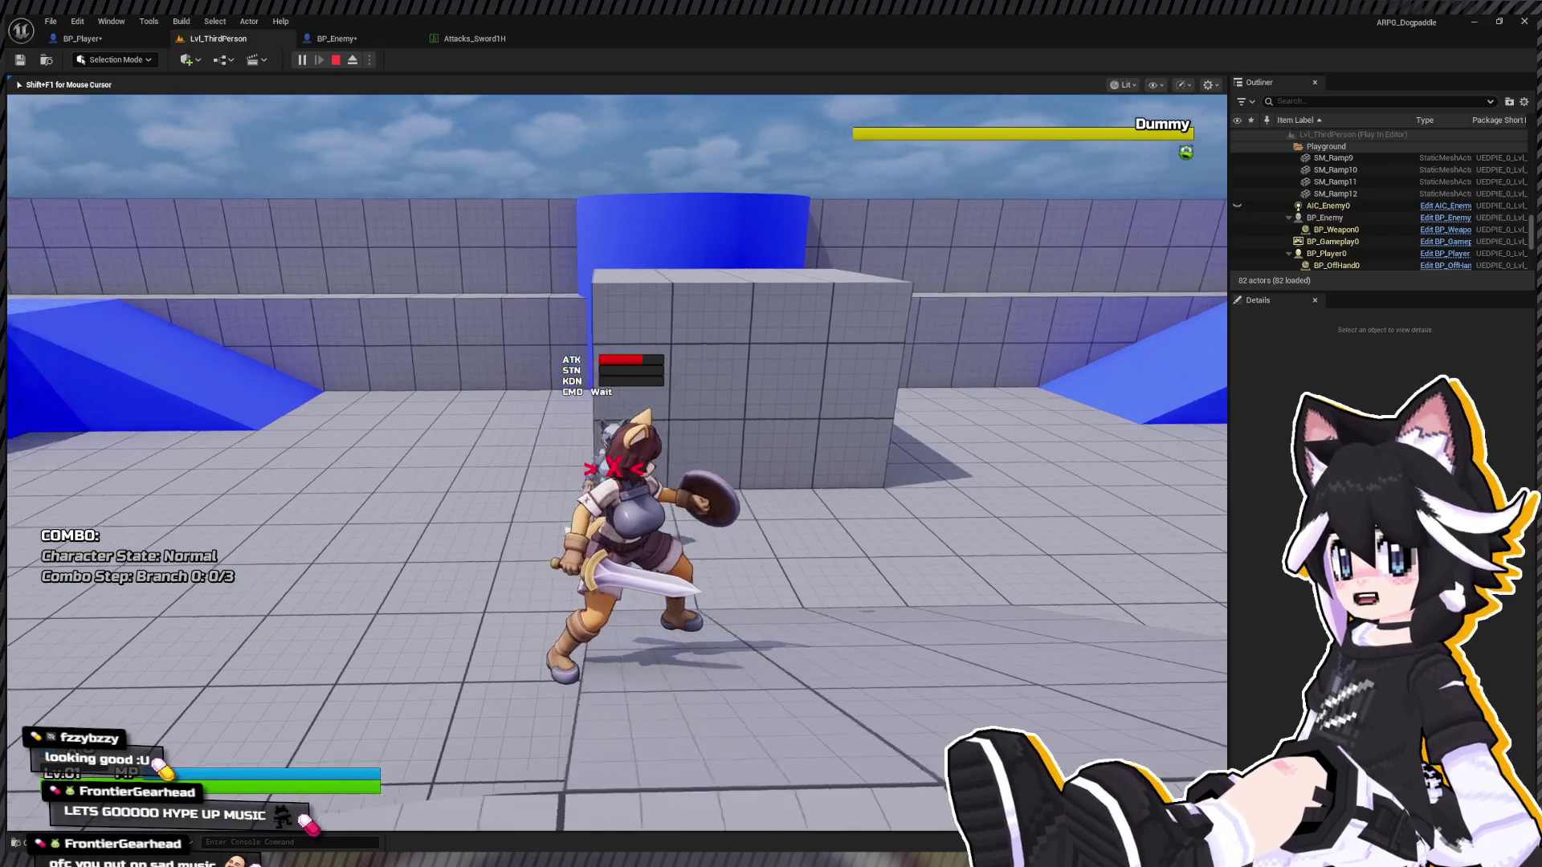
key("Escape")
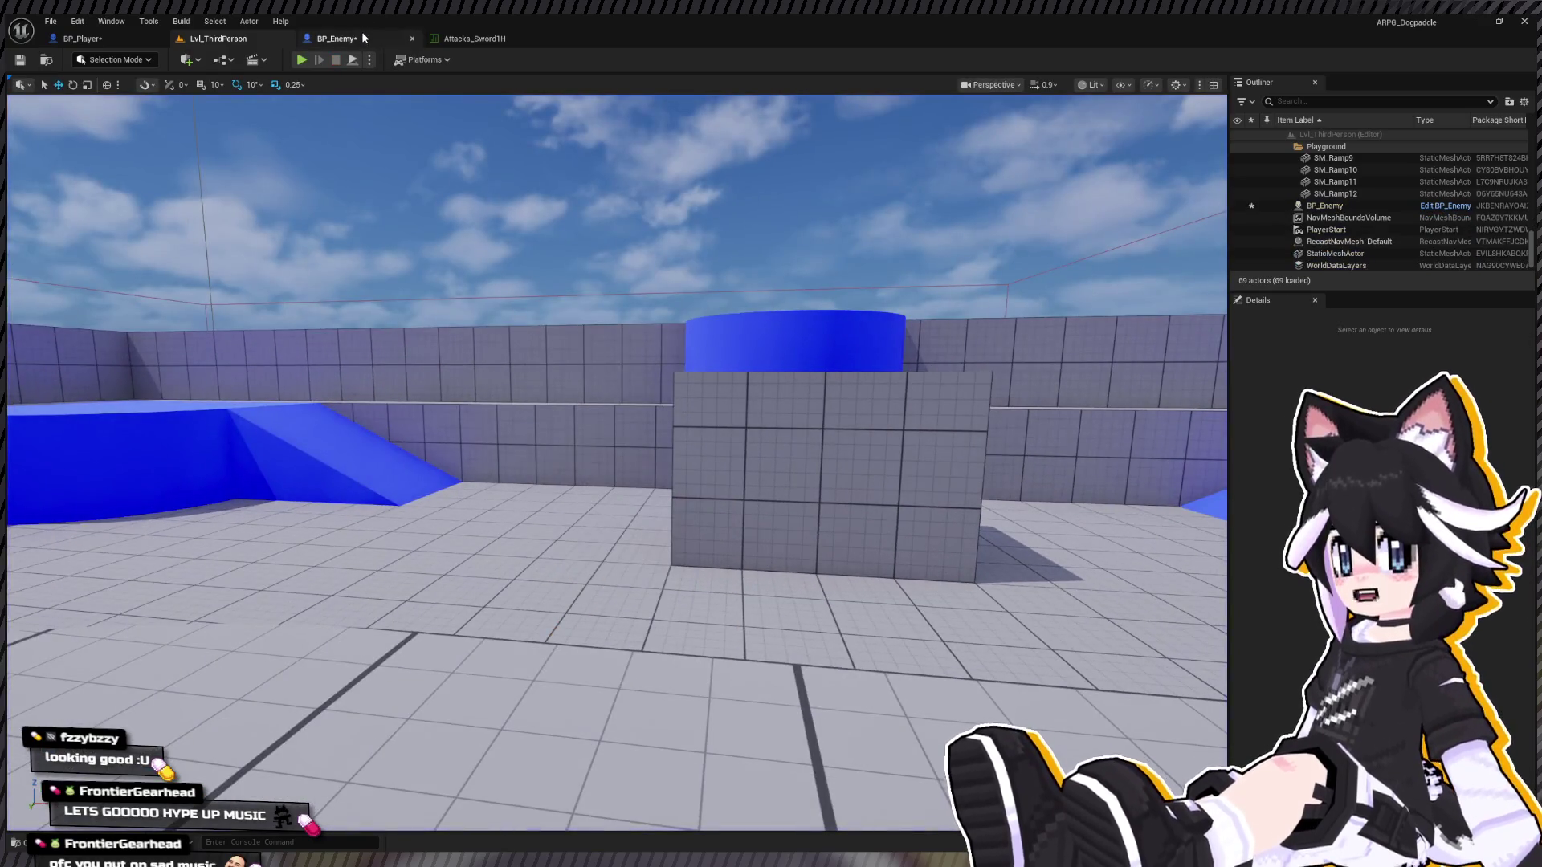
left_click(361, 36)
left_click(73, 38)
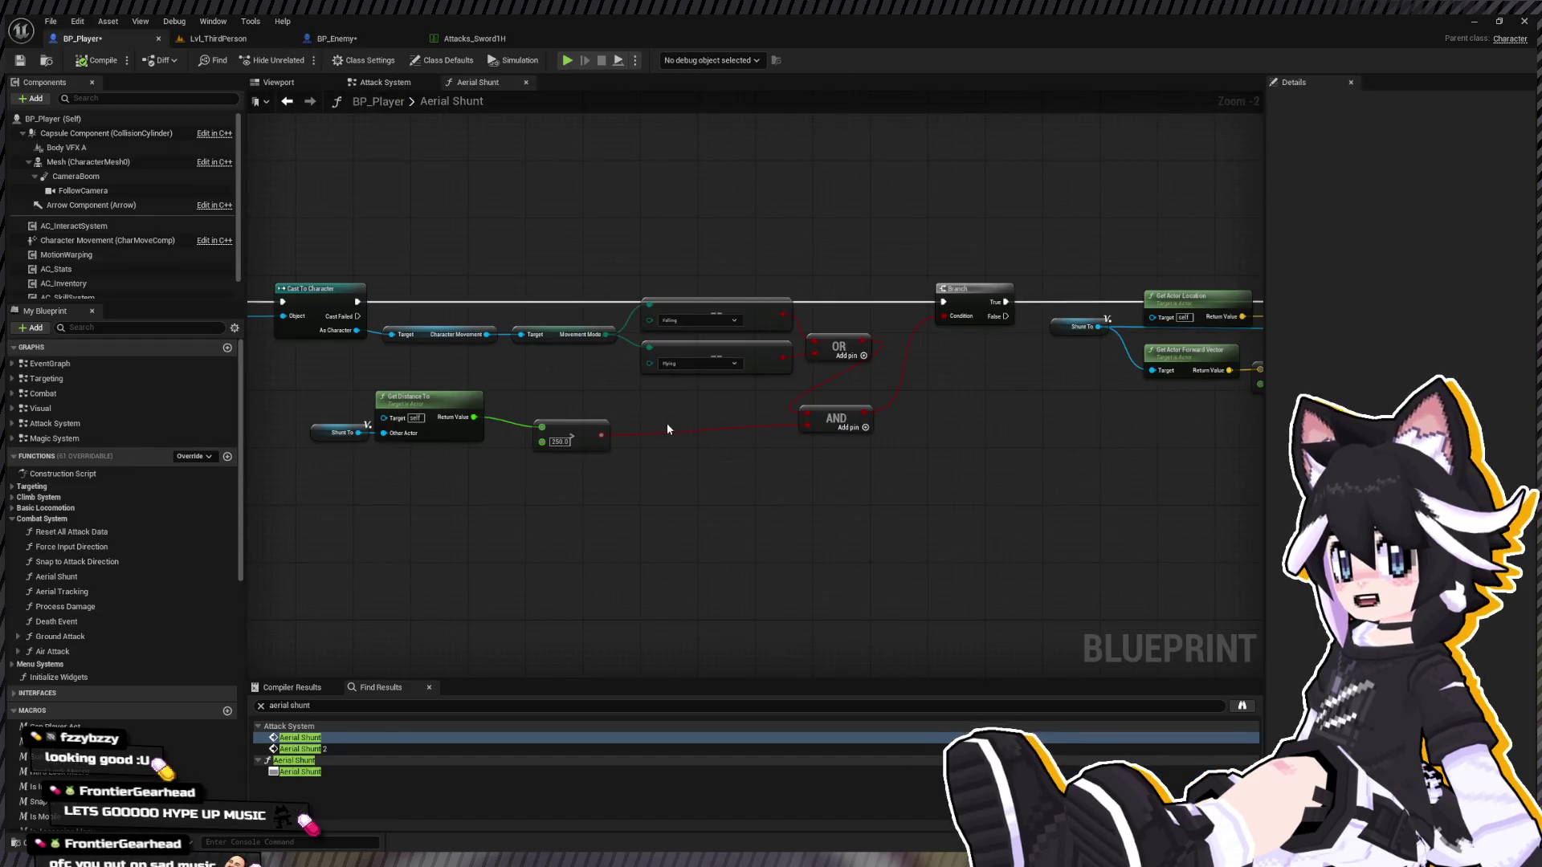
- Add a Print String showing Get Distance To from Shunt To, placed before the Branch
scroll(667, 430, "down", 1)
left_click_drag(664, 471, 326, 471)
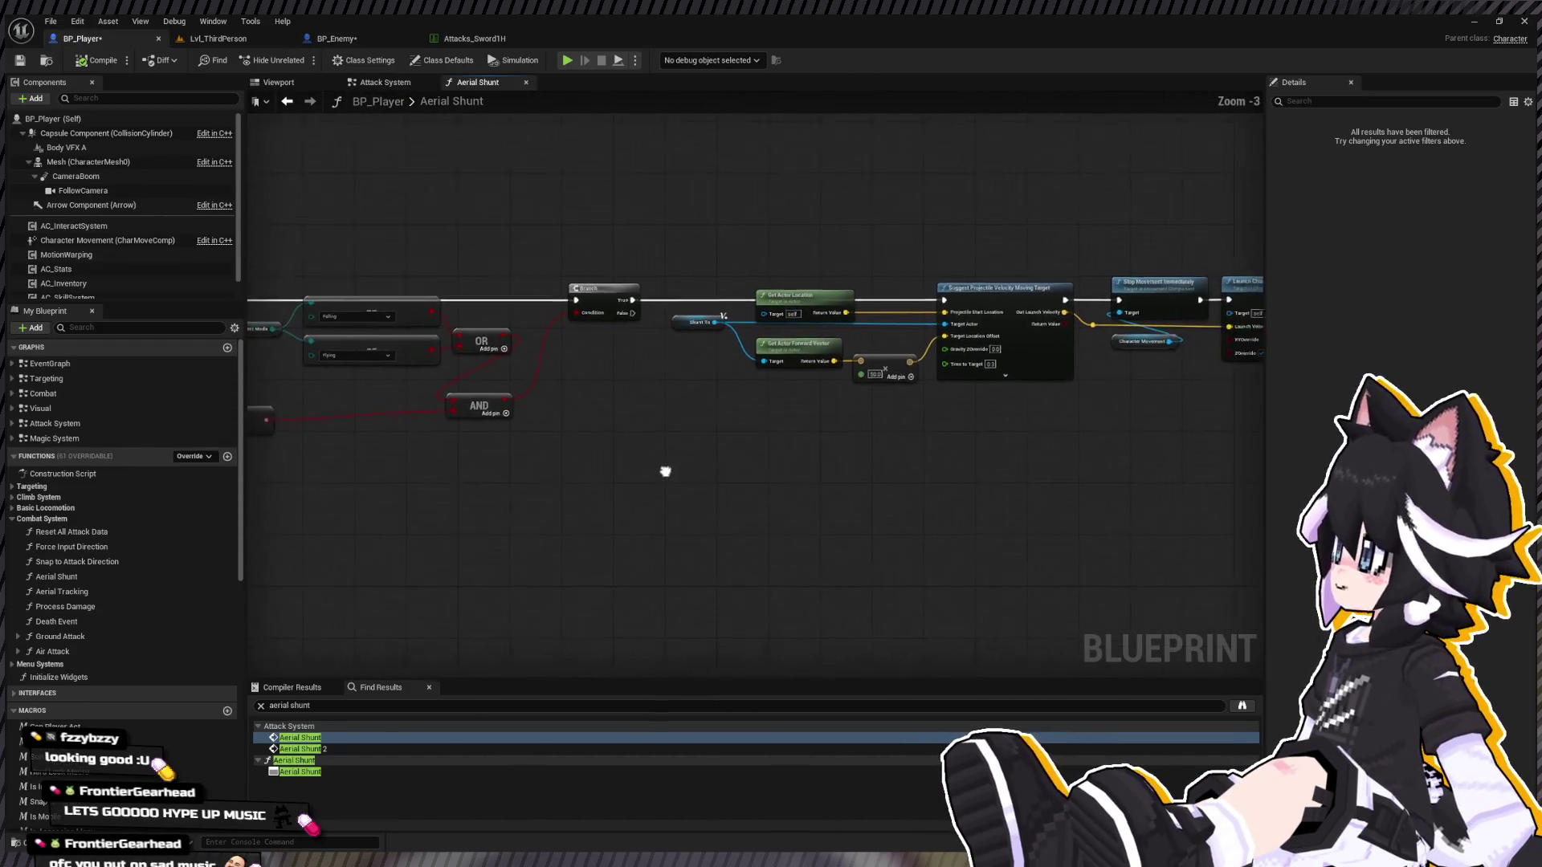
scroll(604, 359, "down", 2)
scroll(729, 361, "up", 3)
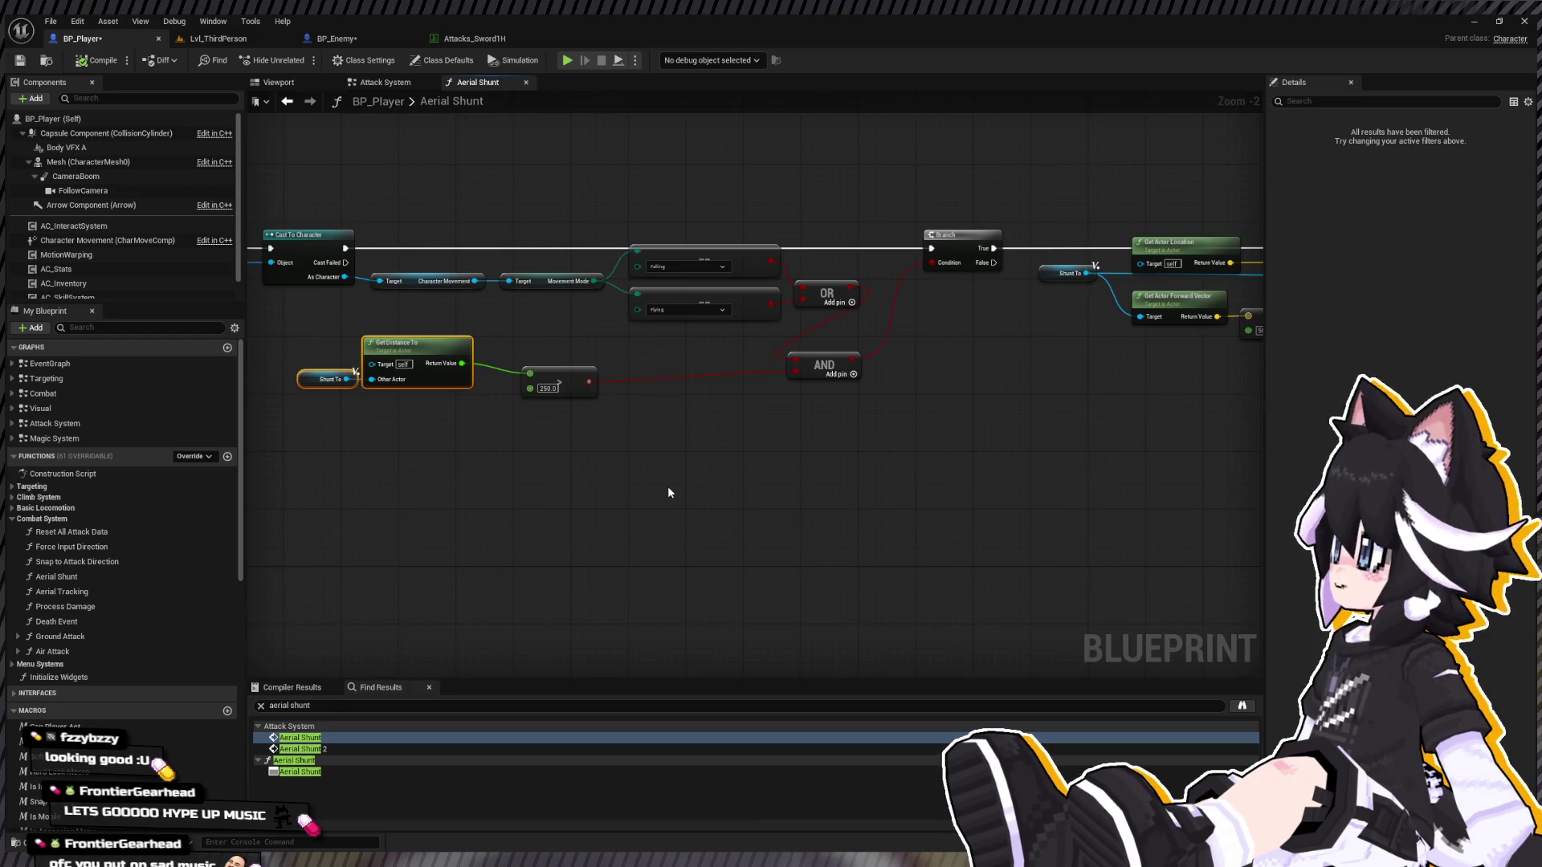
key("ctrl+v")
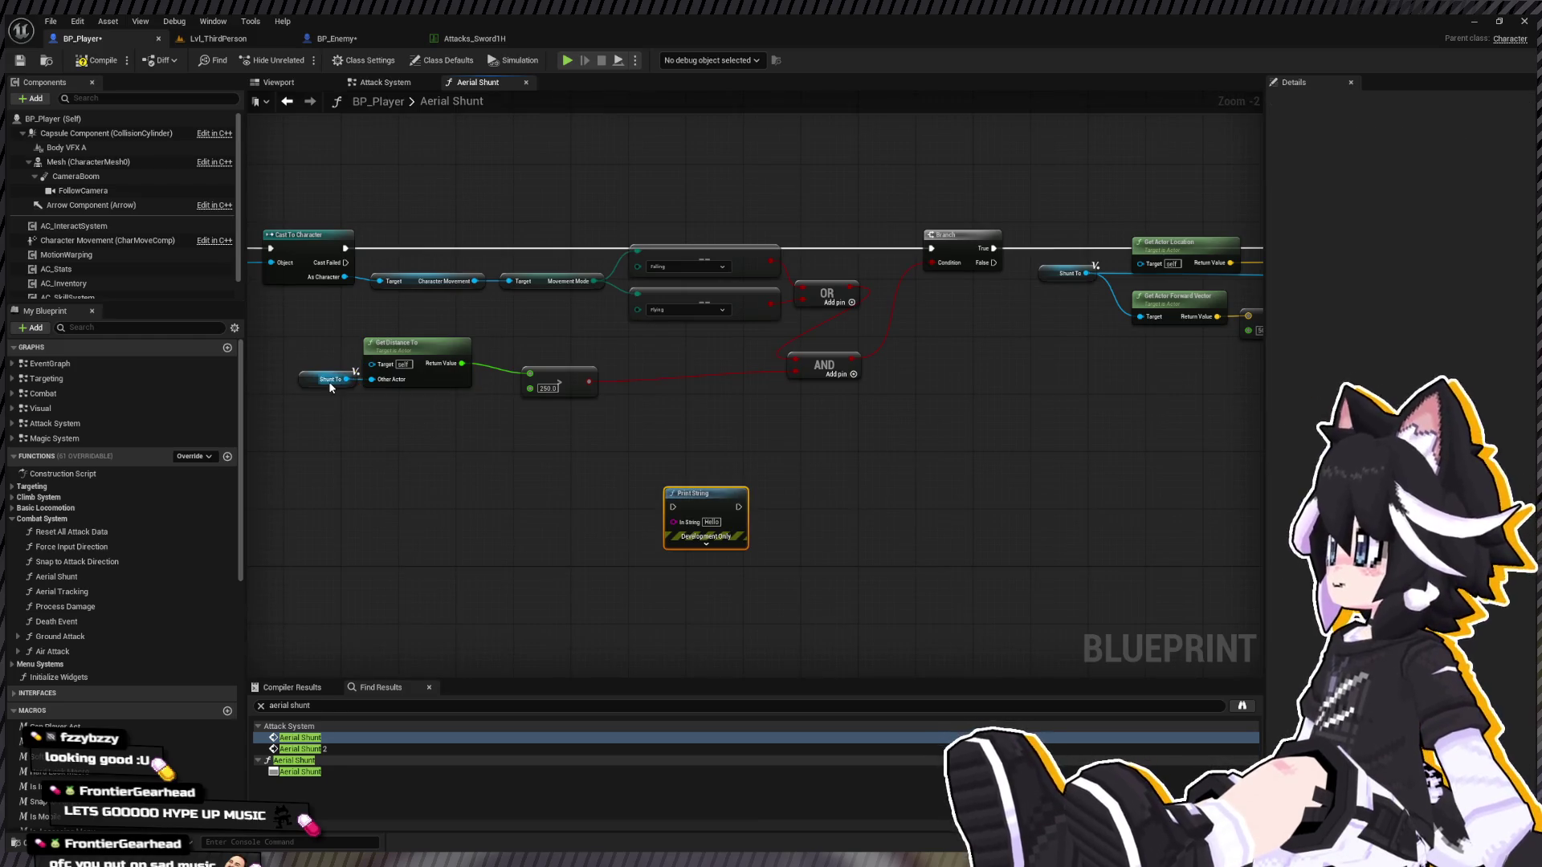
left_click_drag(347, 379, 526, 482)
left_click_drag(416, 441, 371, 379)
mouse_move(461, 363)
left_mouse_down()
mouse_move(673, 521)
mouse_move(816, 406)
mouse_move(705, 383)
left_mouse_up()
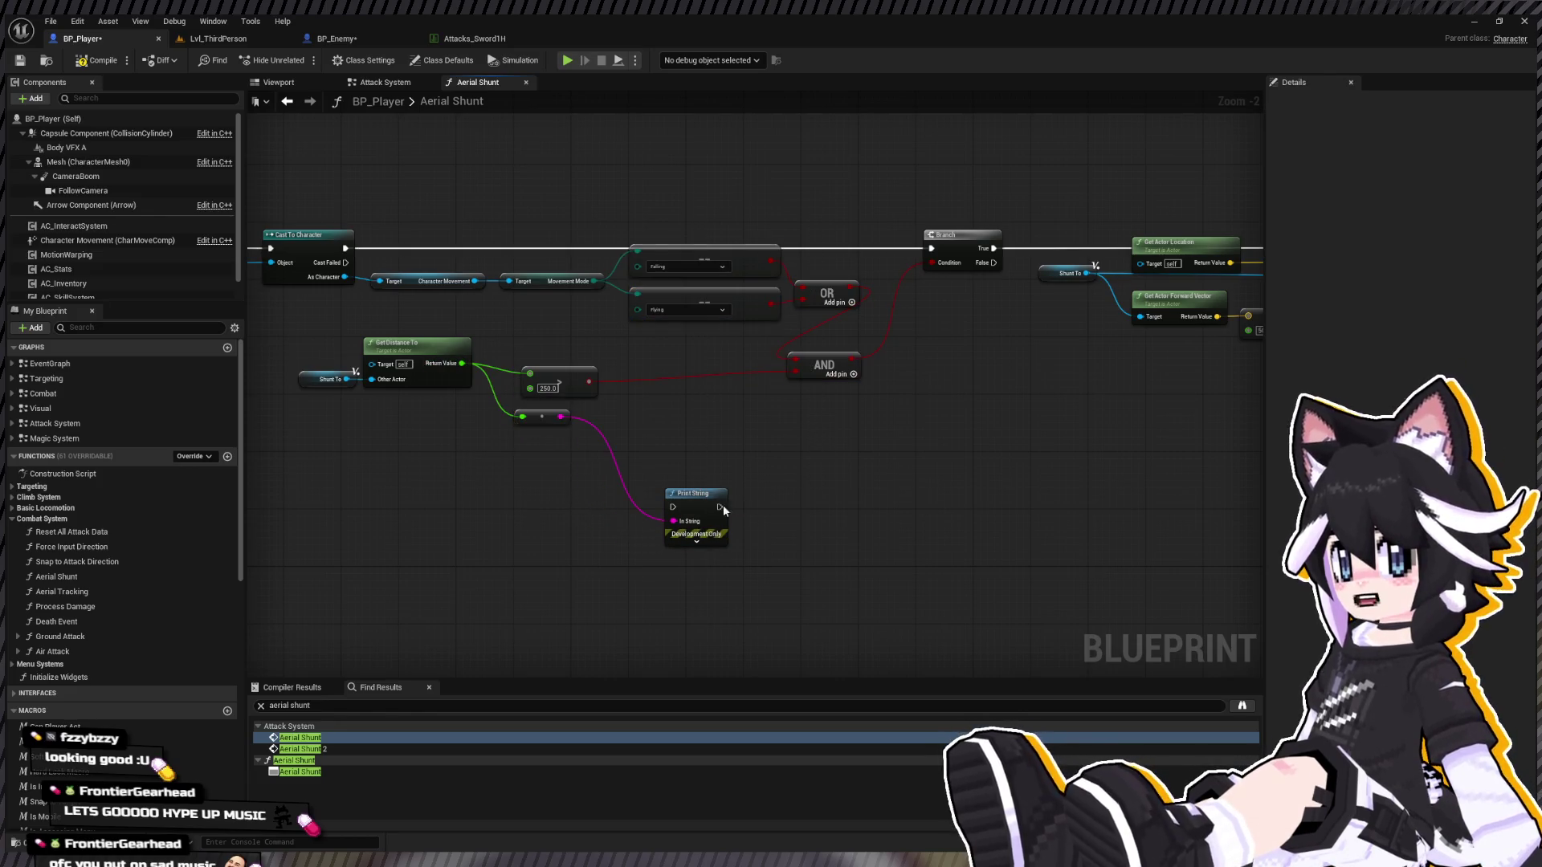
left_click_drag(701, 496, 873, 108)
left_click_drag(520, 222, 484, 387)
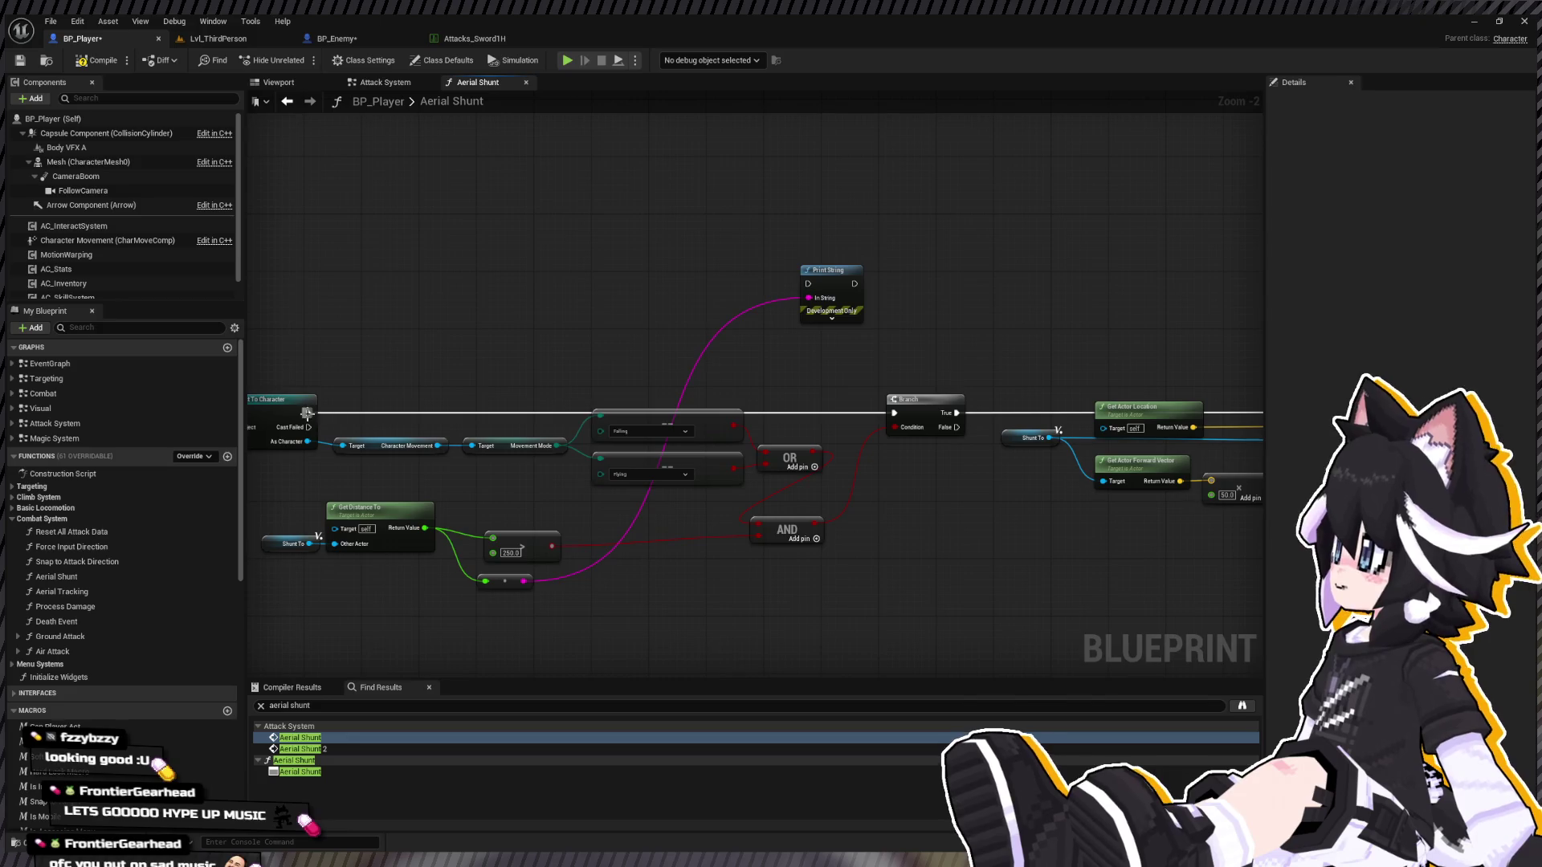